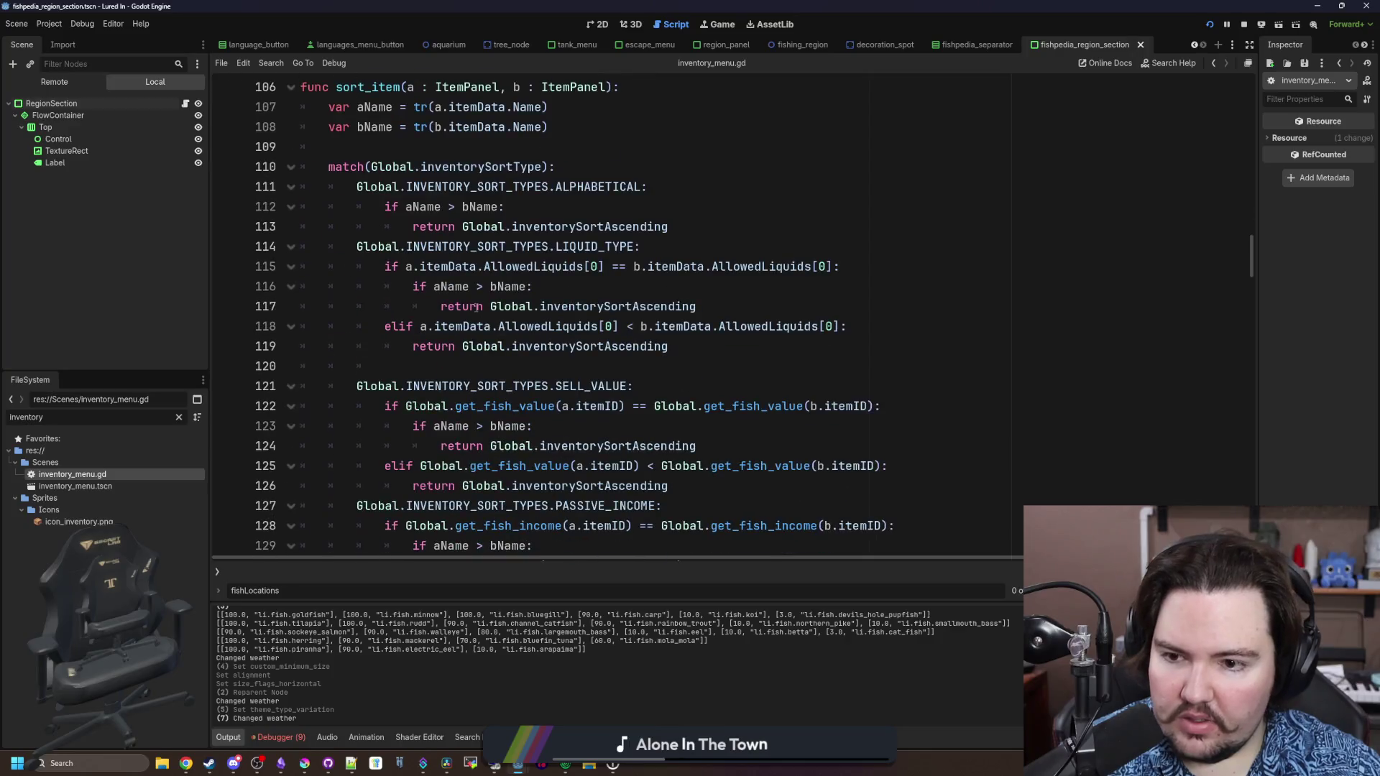
Delete the commented-out label.text line on line 227
{"action": "scroll", "coordinate": [470, 297], "scroll_direction": "down", "scroll_amount": 5}
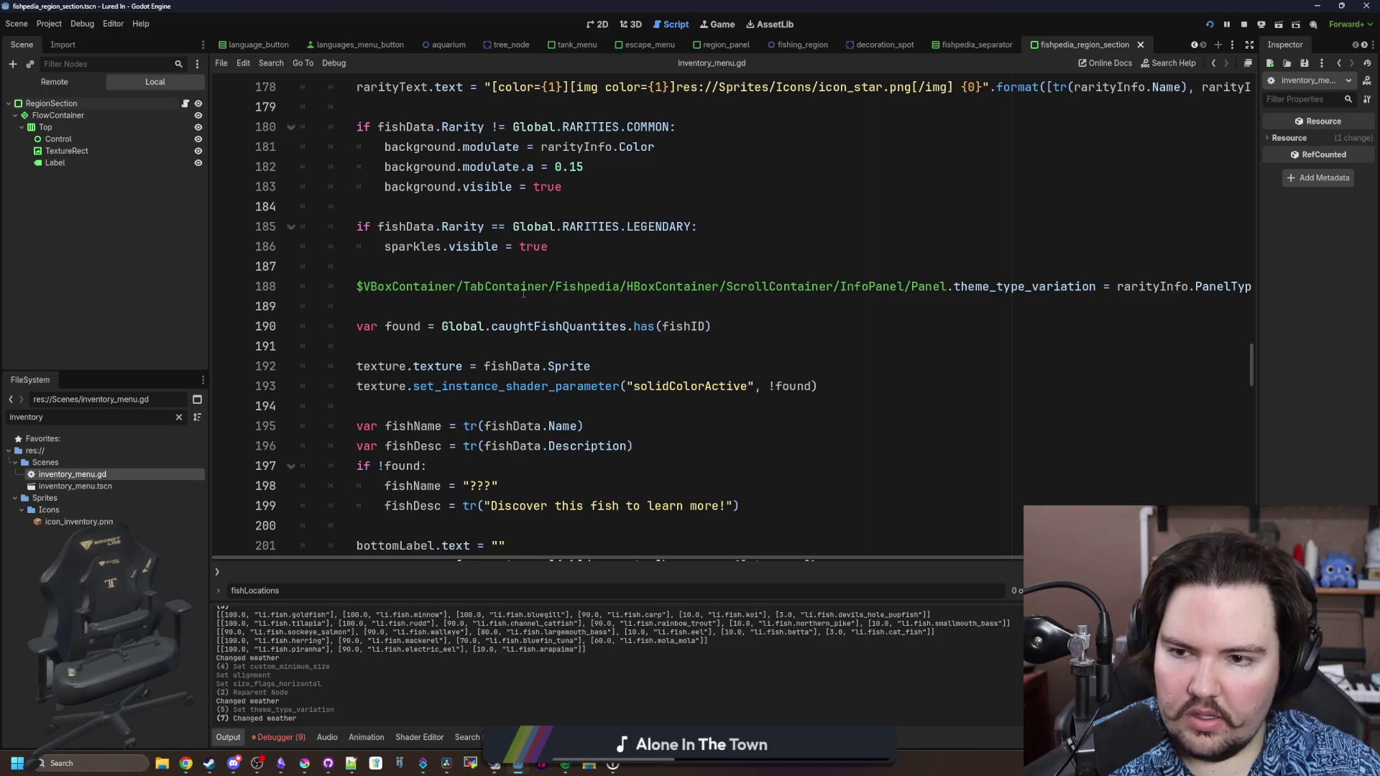
{"action": "scroll", "coordinate": [455, 325], "scroll_direction": "down", "scroll_amount": 10}
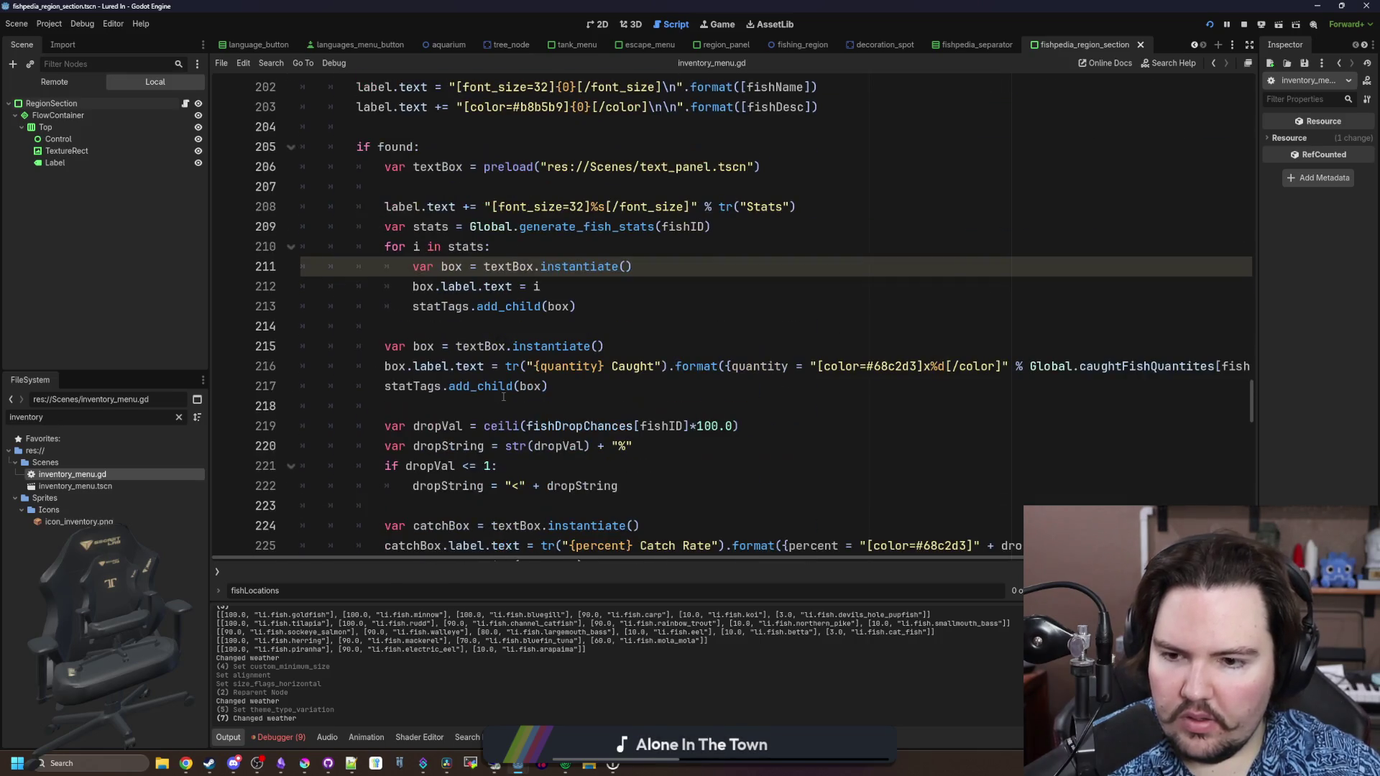
{"action": "scroll", "coordinate": [487, 412], "scroll_direction": "down", "scroll_amount": 2}
{"action": "left_click", "coordinate": [508, 346]}
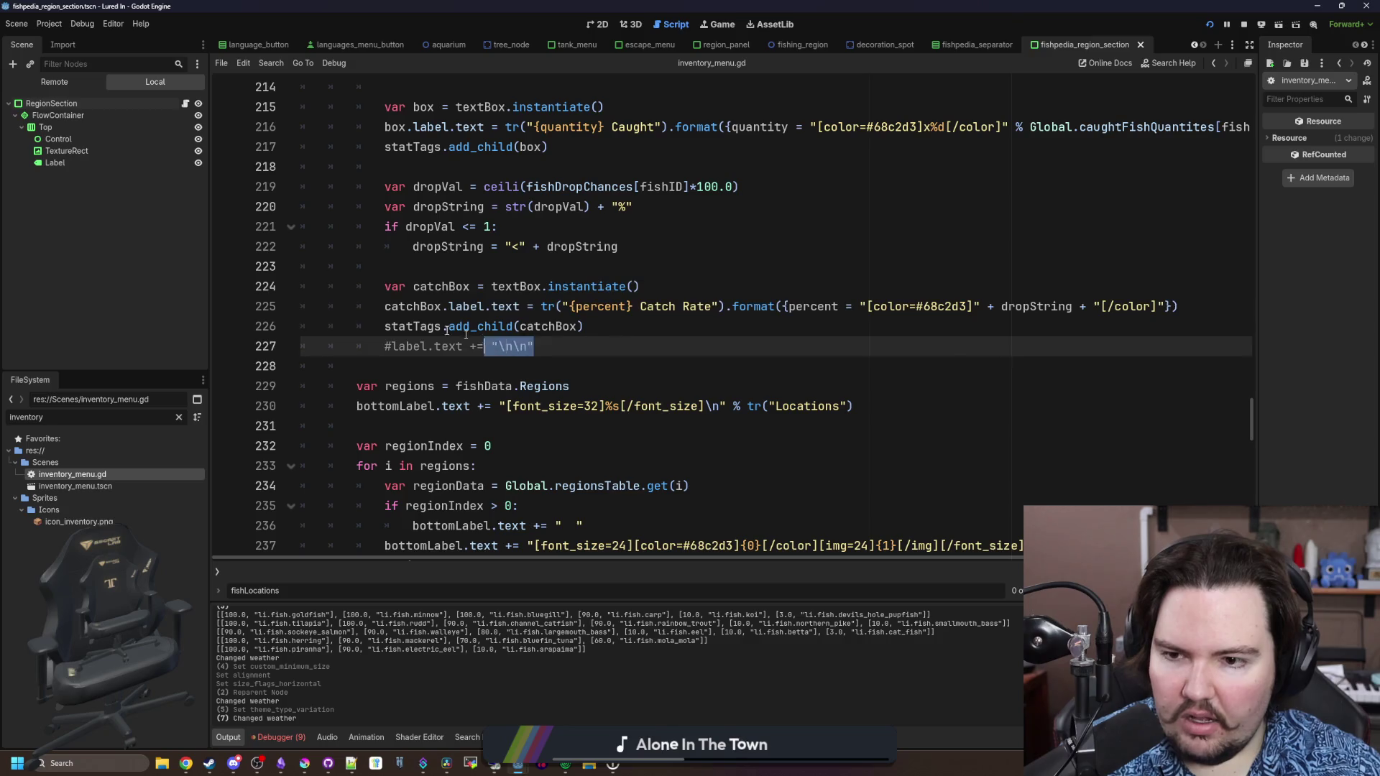
{"action": "mouse_move", "coordinate": [508, 346]}
{"action": "left_mouse_down"}
{"action": "mouse_move", "coordinate": [384, 286]}
{"action": "mouse_move", "coordinate": [508, 345]}
{"action": "mouse_move", "coordinate": [503, 328]}
{"action": "mouse_move", "coordinate": [628, 332]}
{"action": "left_mouse_up"}
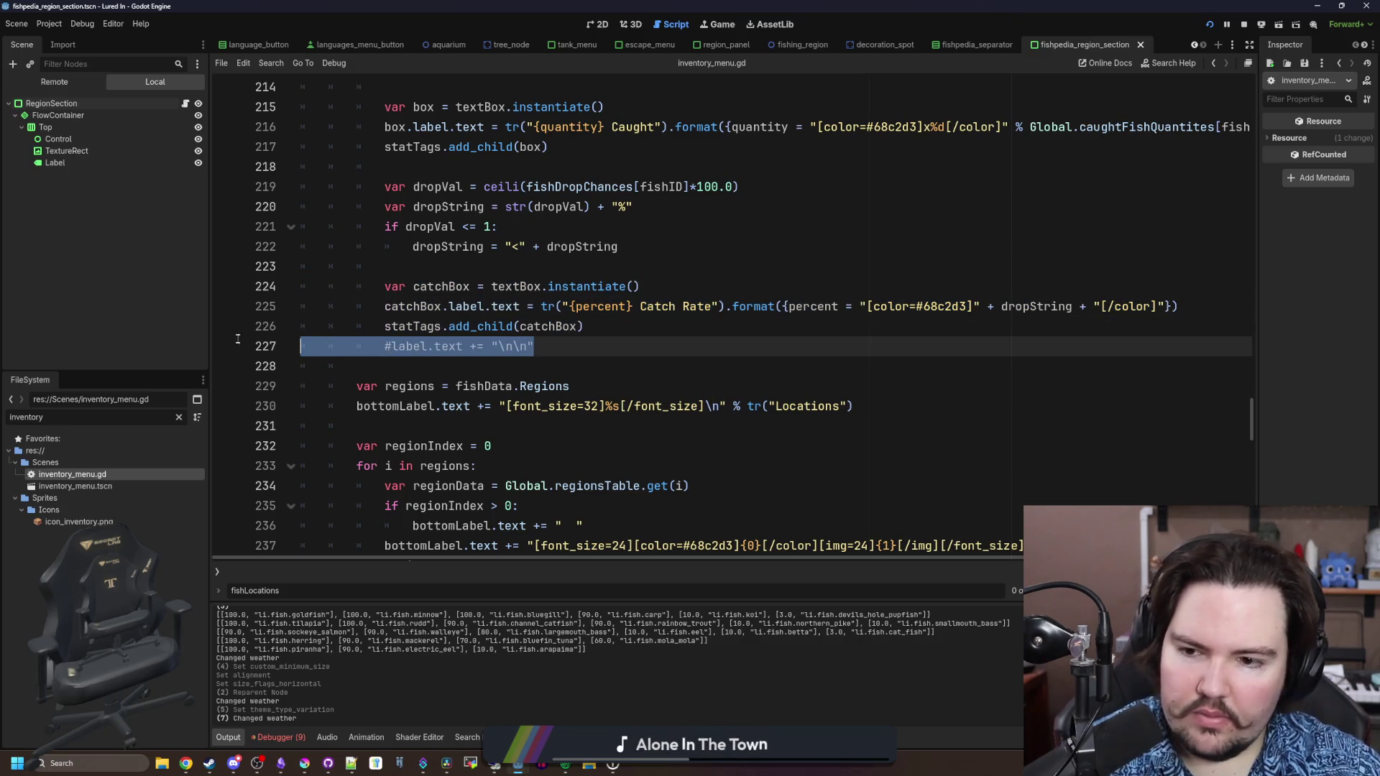
{"action": "key", "text": "BackSpace"}
Duplicate catchBox lines 224–226 directly below the originals and fix the indentation on line 228
{"action": "scroll", "coordinate": [981, 357], "scroll_direction": "up", "scroll_amount": 1}
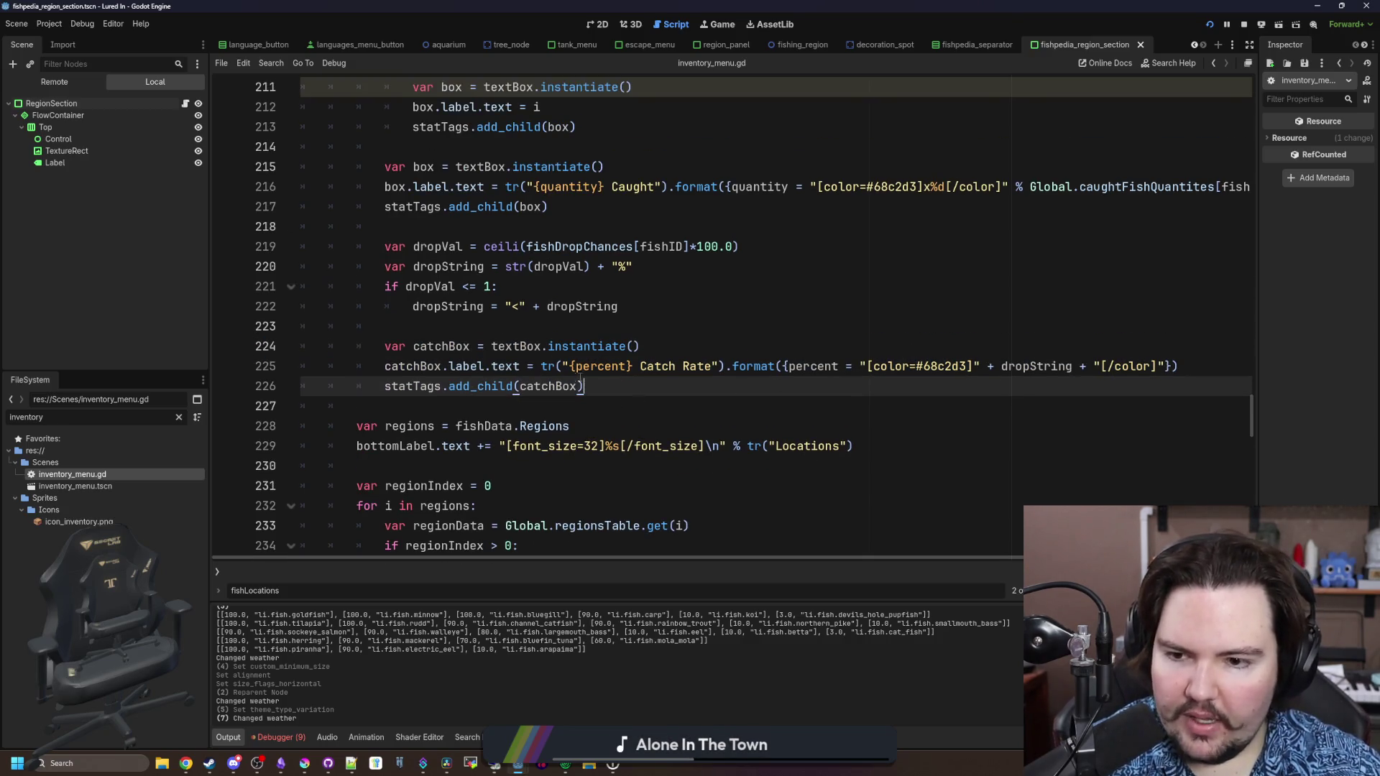
{"action": "key", "text": "shift+Up"}
{"action": "key", "text": "shift+Up"}
{"action": "key", "text": "shift+Home"}
{"action": "key", "text": "shift+Home"}
{"action": "key", "text": "ctrl+c"}
{"action": "key", "text": "Right"}
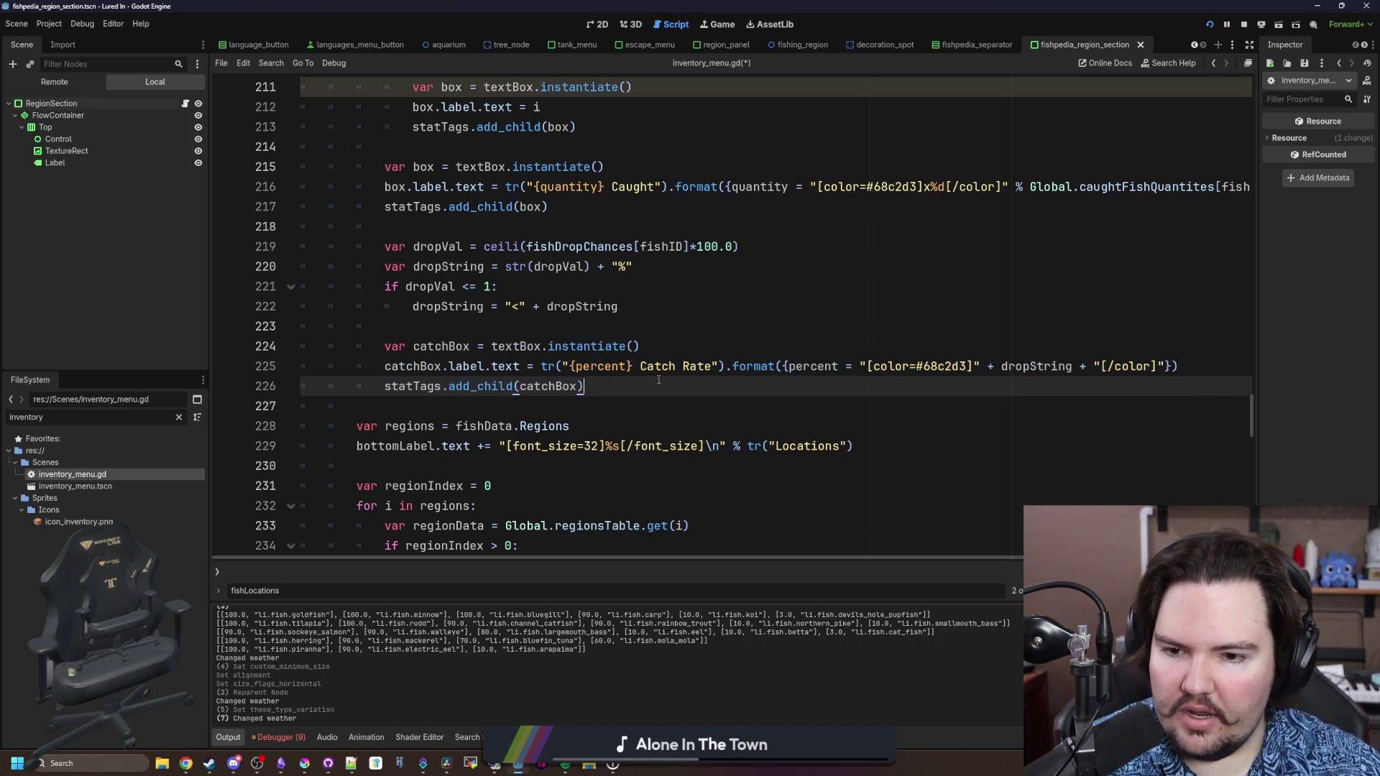
{"action": "key", "text": "Return"}
{"action": "key", "text": "ctrl+v"}
{"action": "left_click", "coordinate": [468, 426]}
{"action": "key", "text": "BackSpace"}
{"action": "key", "text": "BackSpace"}
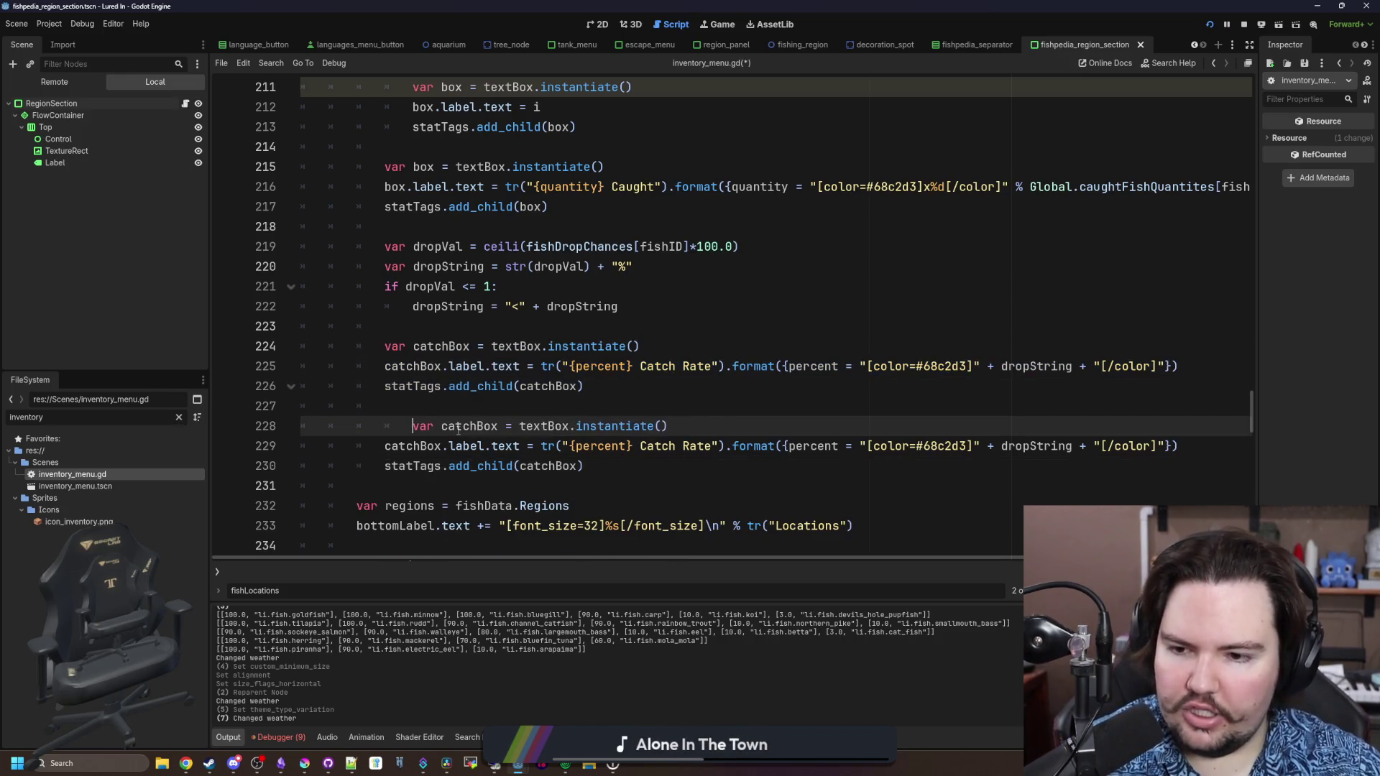
Rename catchBox to catchTypeBox in the copied lines 228, 229 and 230
{"action": "double_click", "coordinate": [458, 426]}
{"action": "type", "text": "catchTypeBox"}
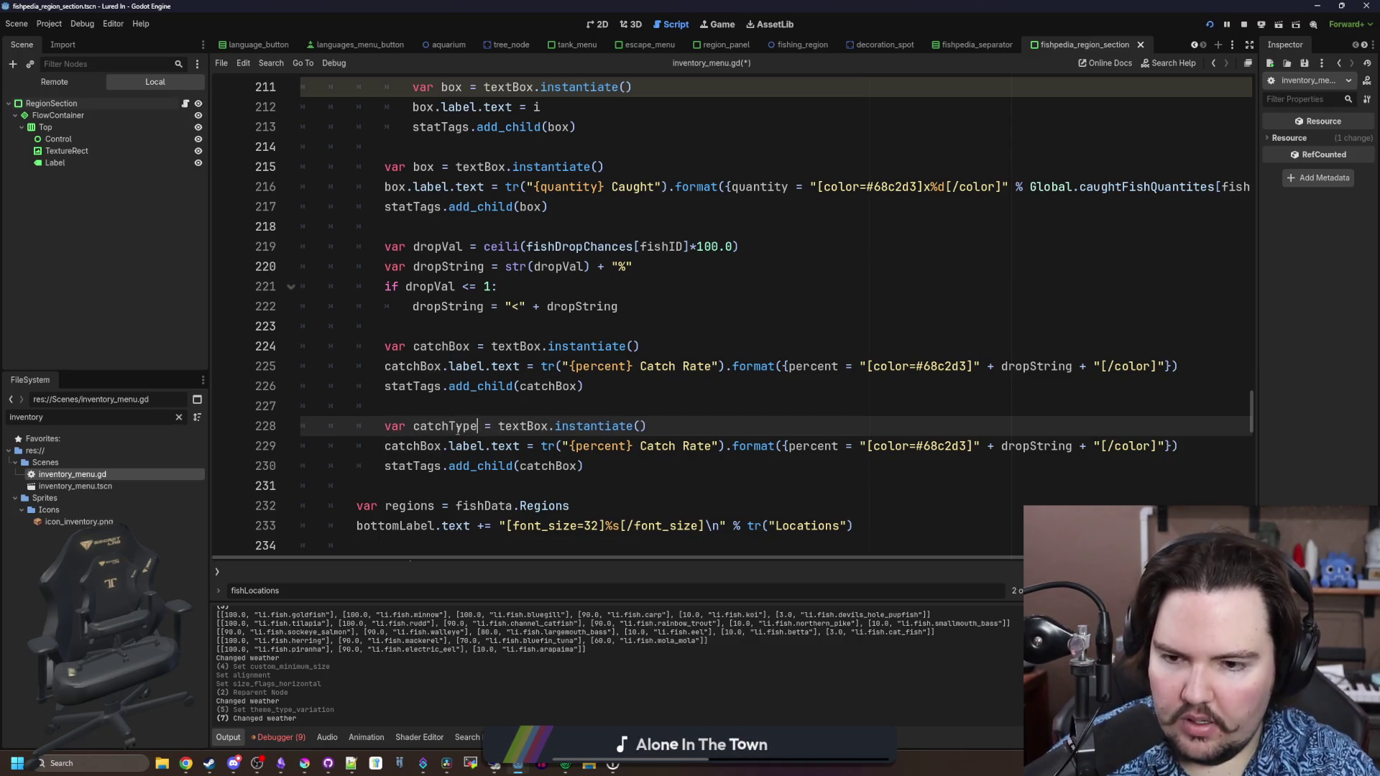
{"action": "double_click", "coordinate": [458, 426]}
{"action": "key", "text": "ctrl+c"}
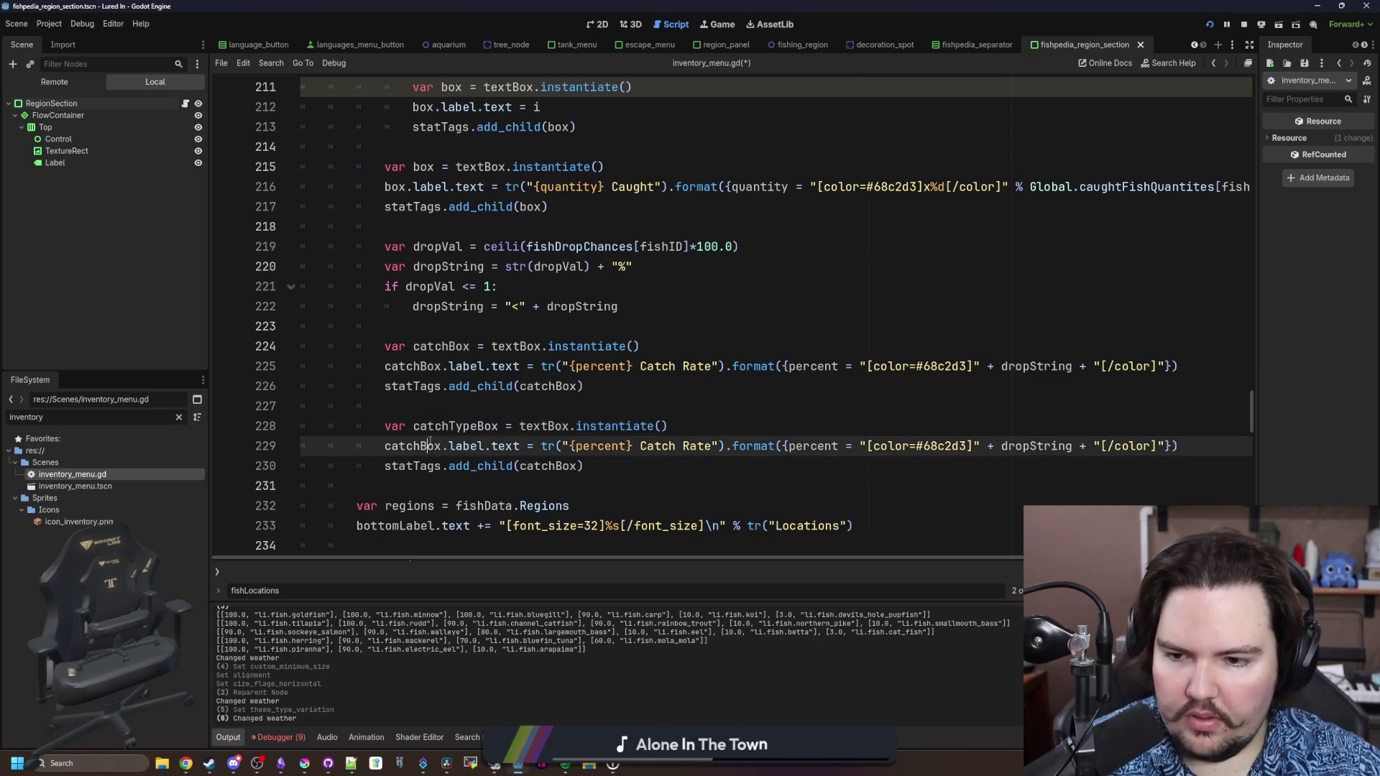
{"action": "double_click", "coordinate": [430, 445]}
{"action": "key", "text": "ctrl+v"}
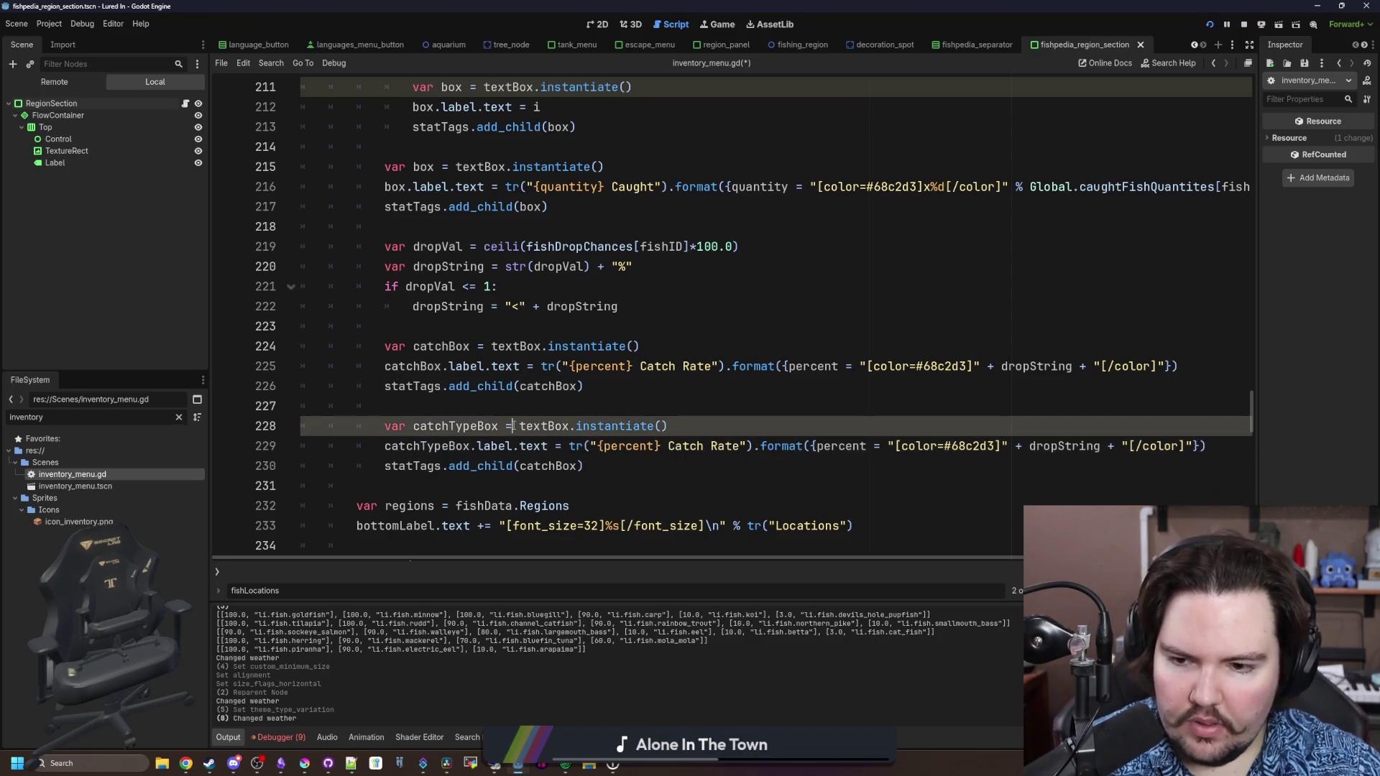
{"action": "double_click", "coordinate": [570, 467]}
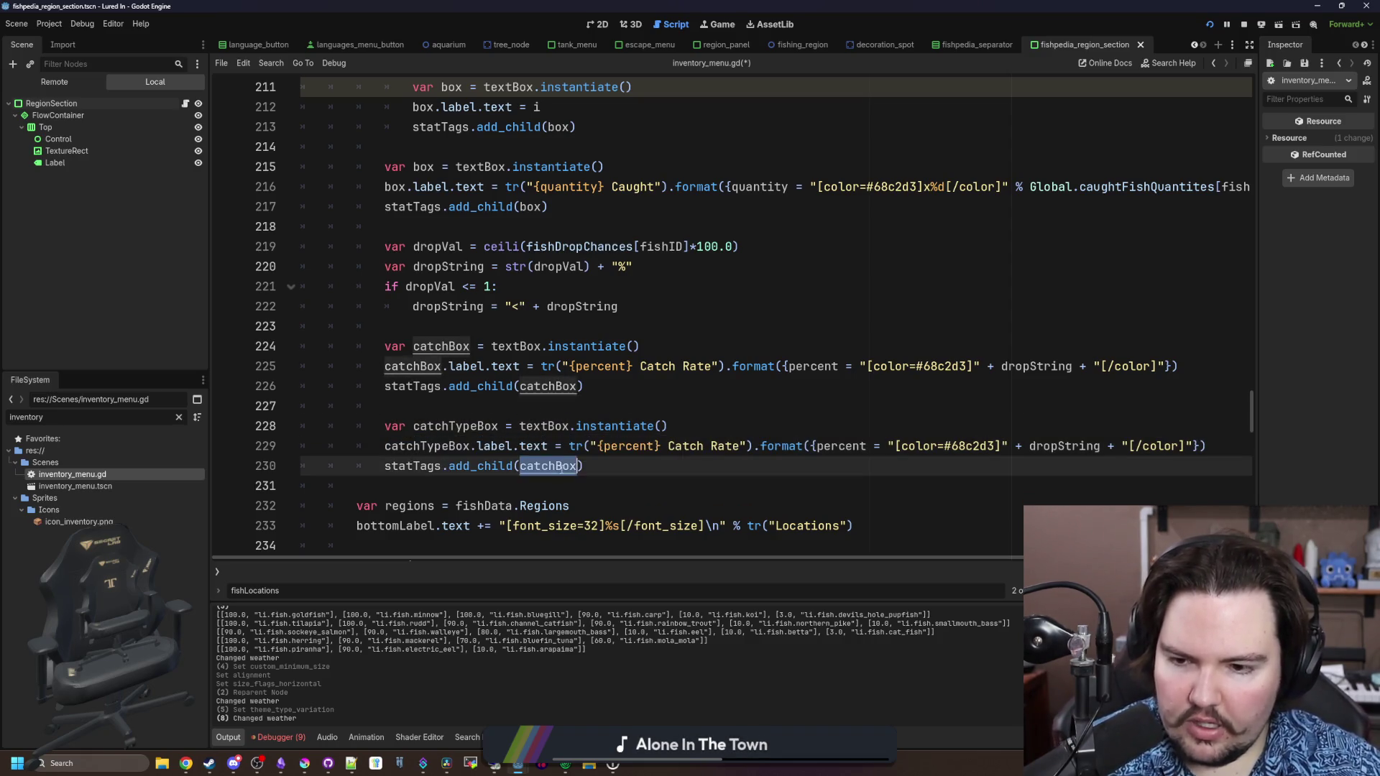
{"action": "key", "text": "ctrl+v"}
Select the {percent} Catch Rate label text on line 230, then open a new browser tab
{"action": "scroll", "coordinate": [712, 416], "scroll_direction": "right", "scroll_amount": 3}
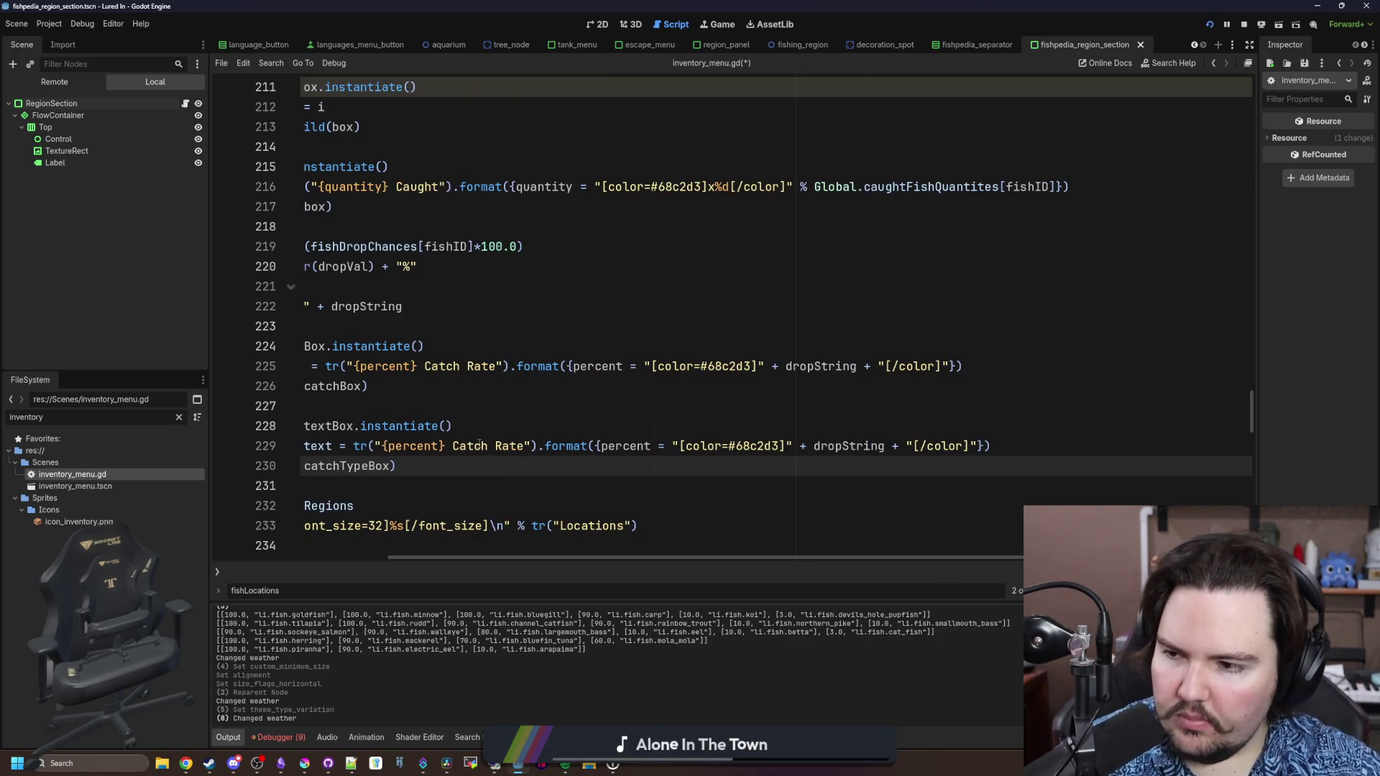
{"action": "key", "text": "End"}
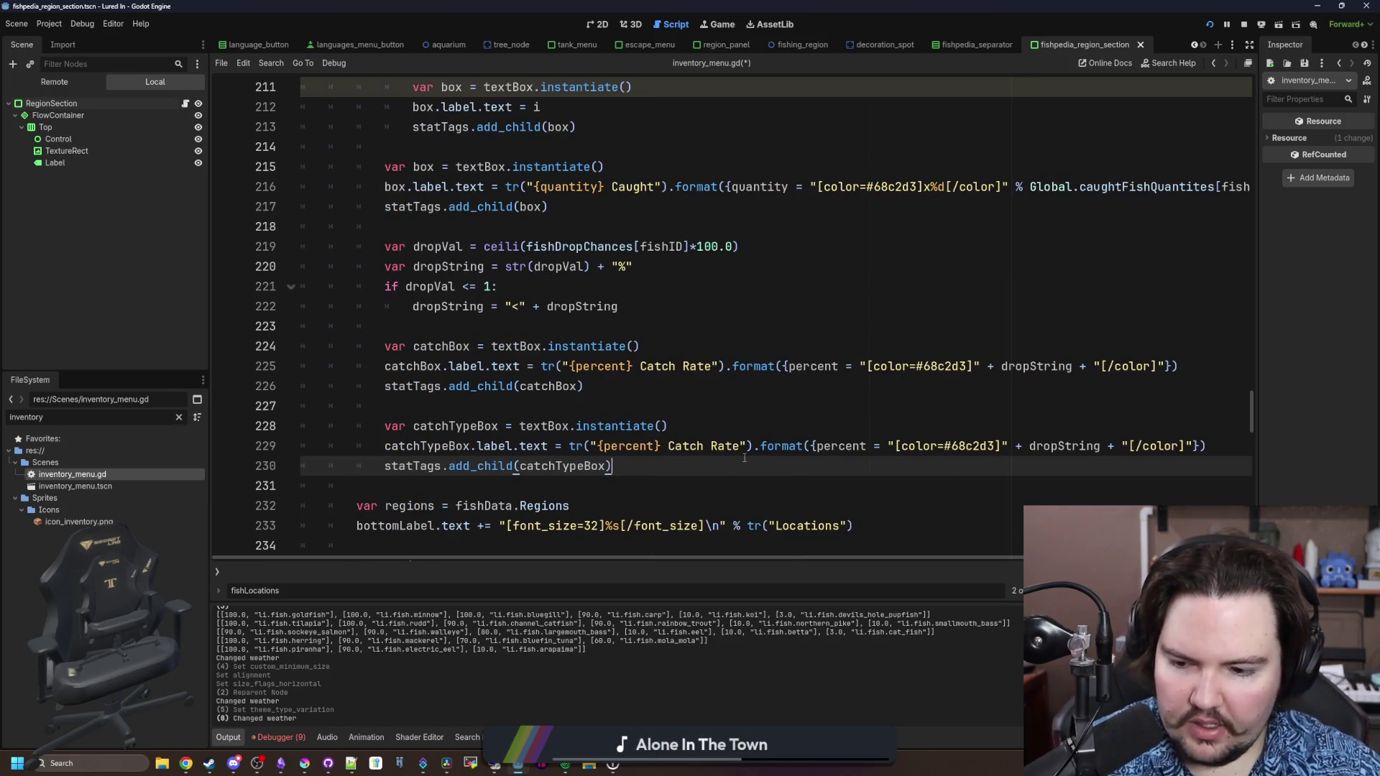
{"action": "left_click_drag", "start_coordinate": [741, 446], "coordinate": [596, 446]}
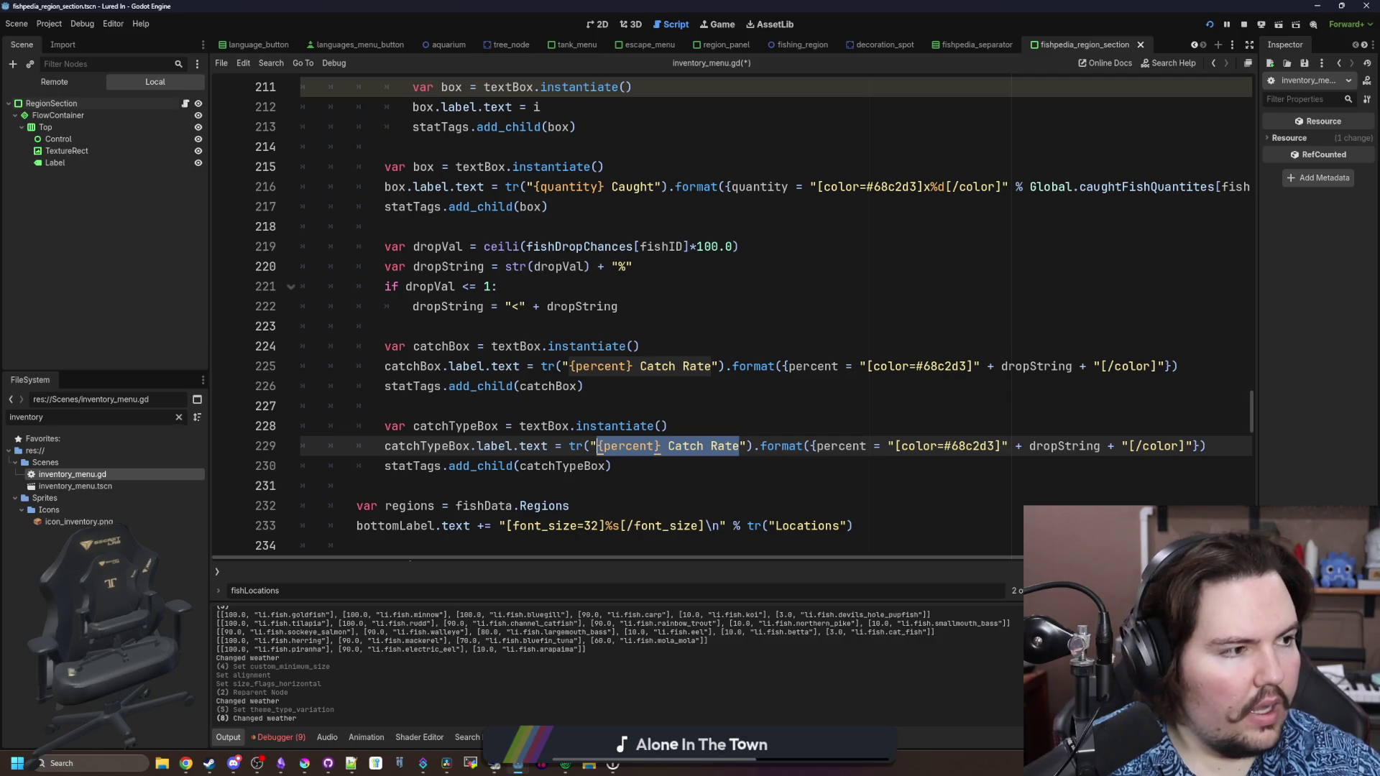
{"action": "key", "text": "alt+Tab"}
{"action": "key", "text": "ctrl+n"}
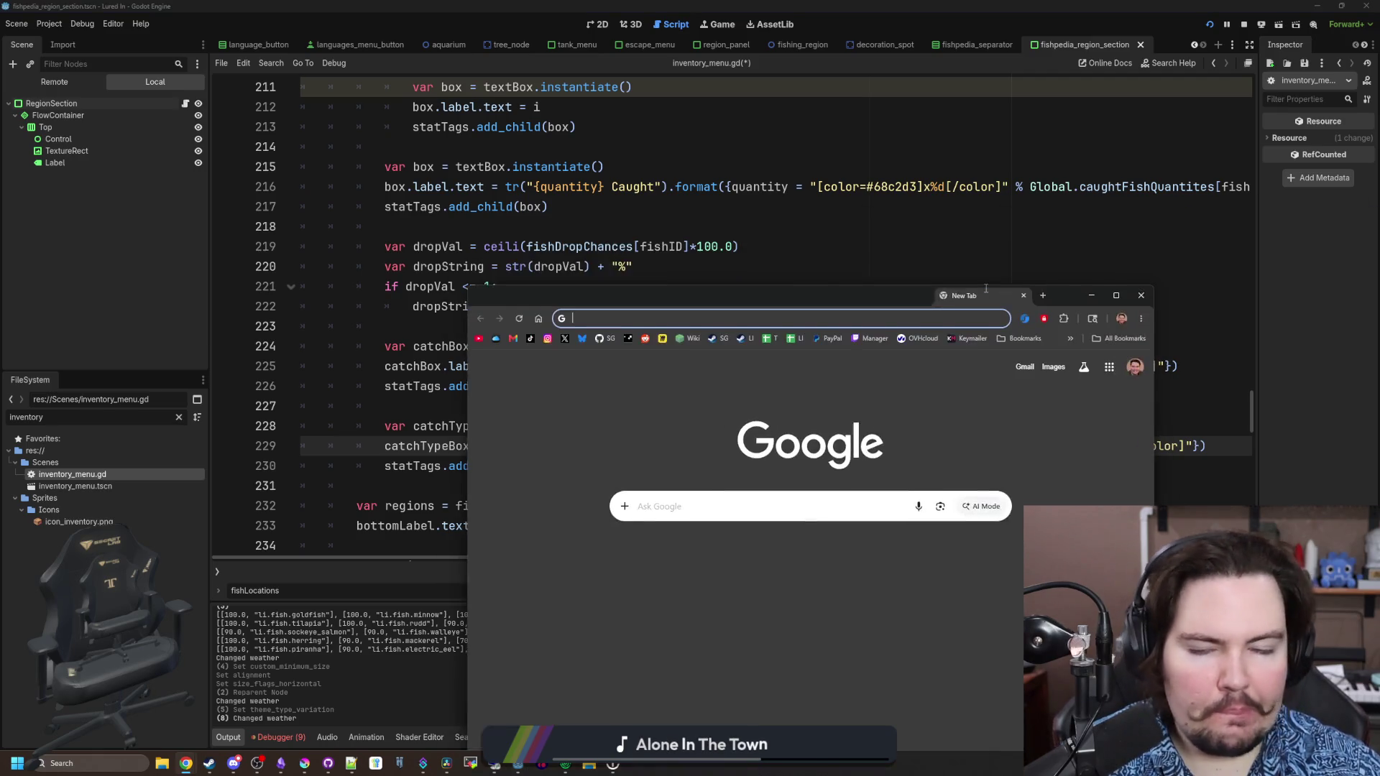
Go to the translation site, open the Lured In project and search its strings for 'pot'
{"action": "type", "text": "tra"}
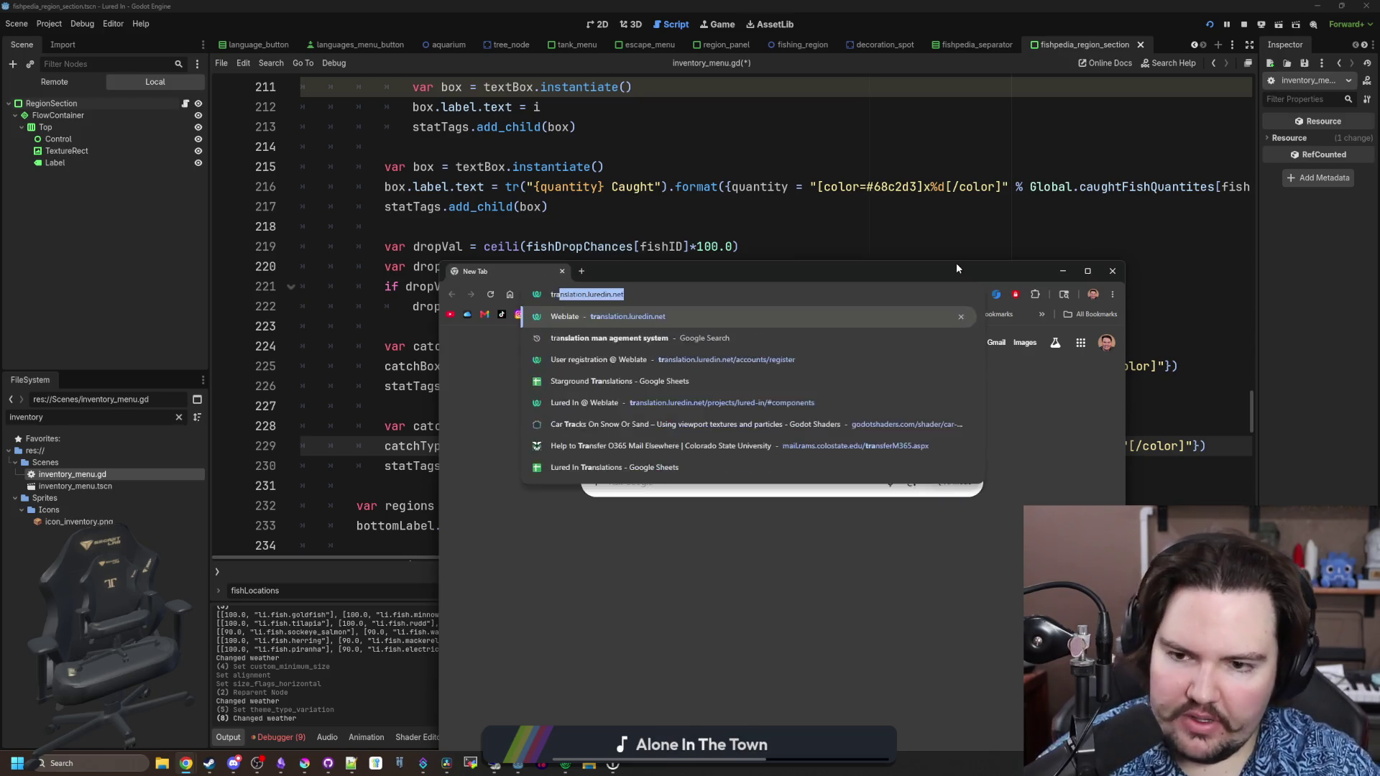
{"action": "key", "text": "Return"}
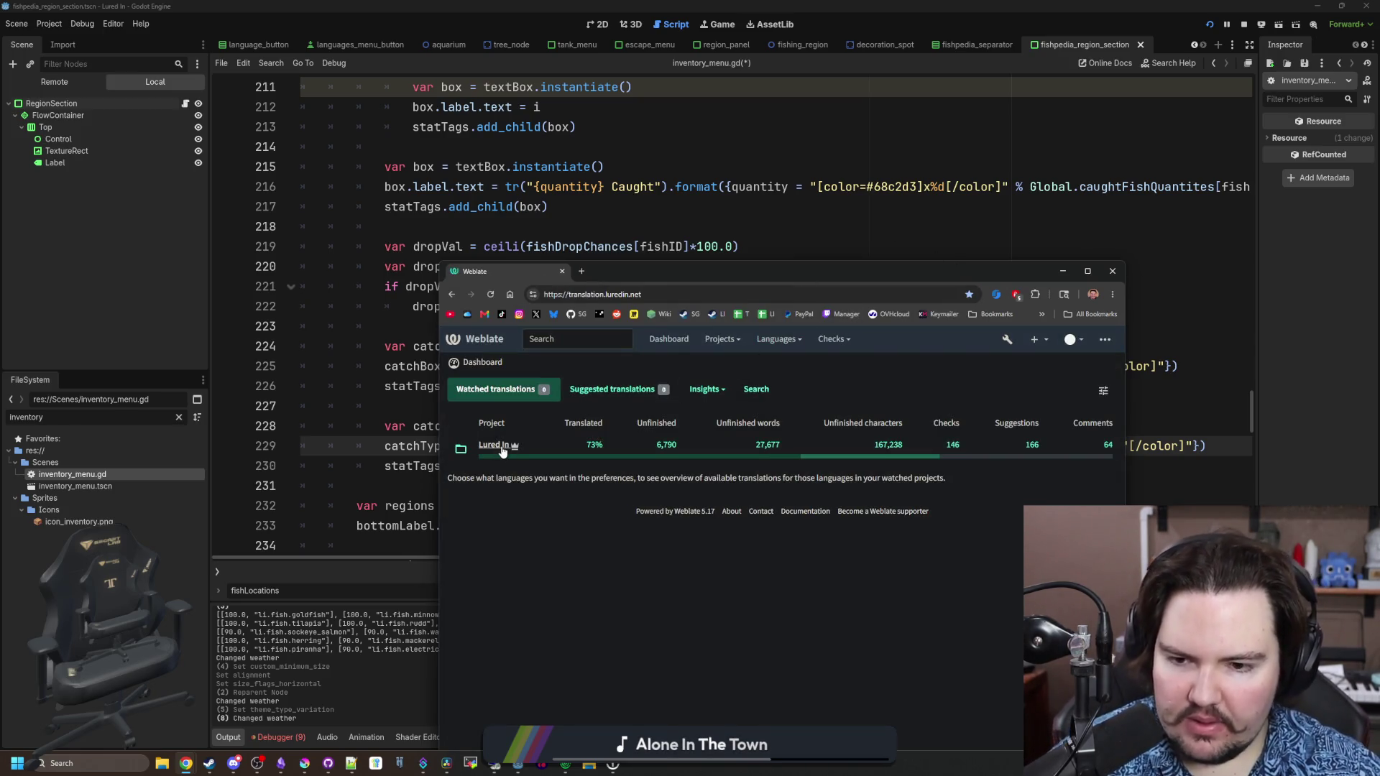
{"action": "left_click", "coordinate": [495, 446]}
{"action": "left_click", "coordinate": [646, 392]}
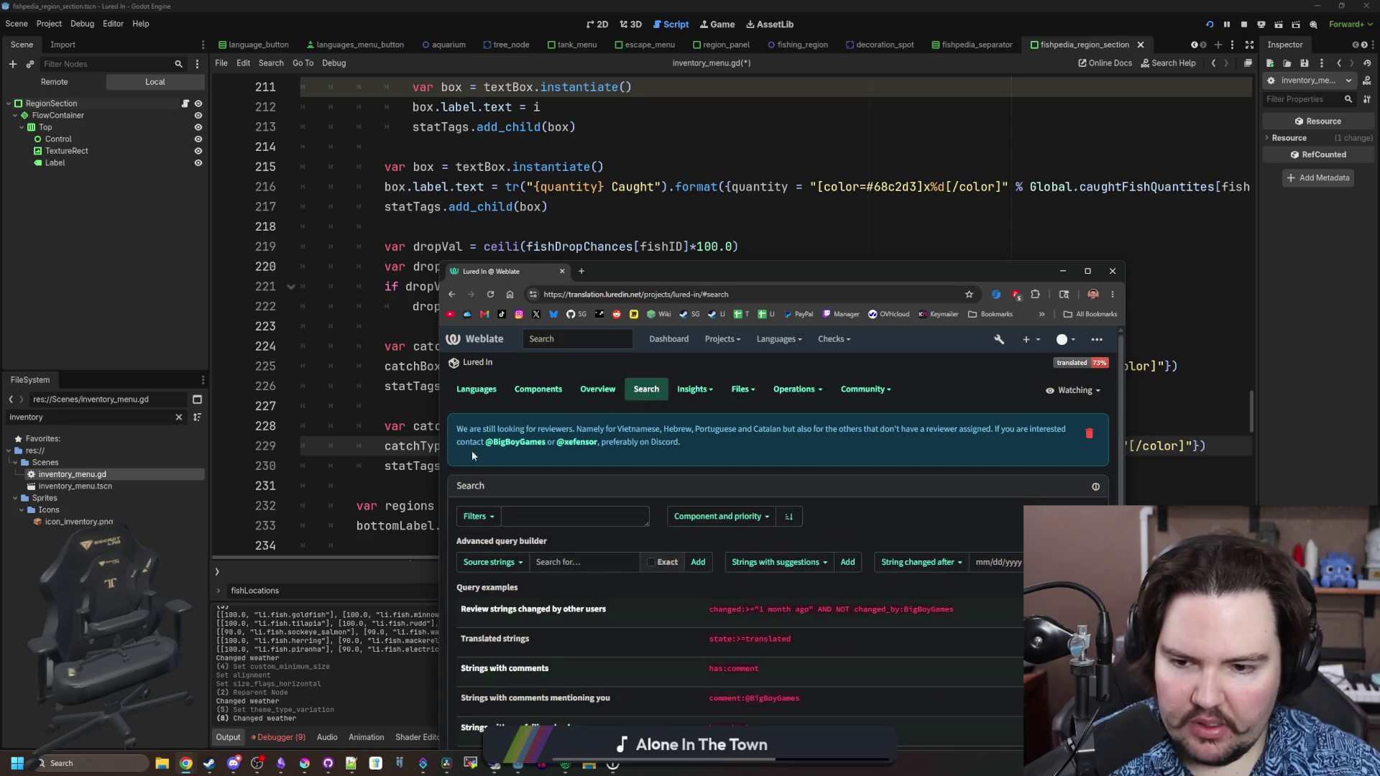
{"action": "left_click", "coordinate": [535, 508]}
{"action": "type", "text": "pot"}
{"action": "key", "text": "Return"}
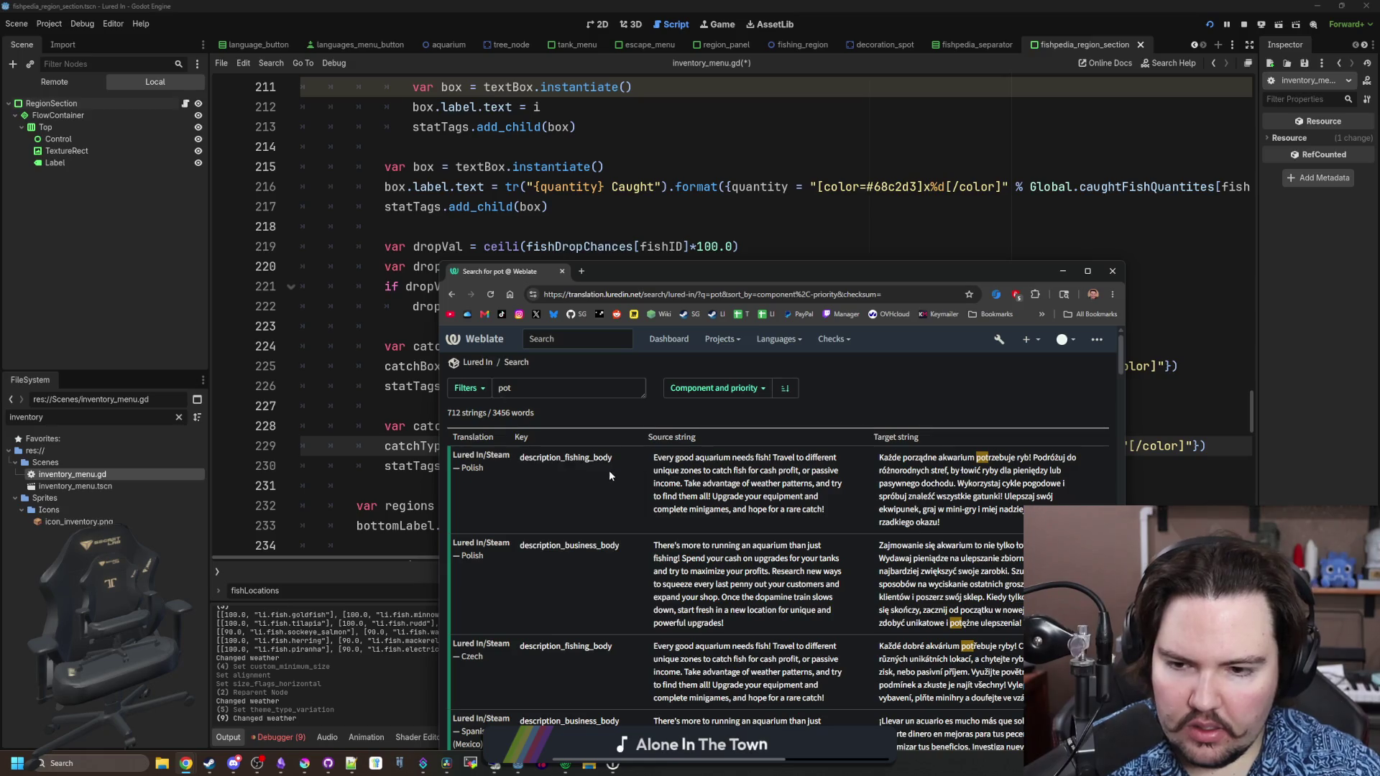
Review the 'pot' results, return to the Lured In project page and maximize the browser
{"action": "scroll", "coordinate": [651, 505], "scroll_direction": "down", "scroll_amount": 15}
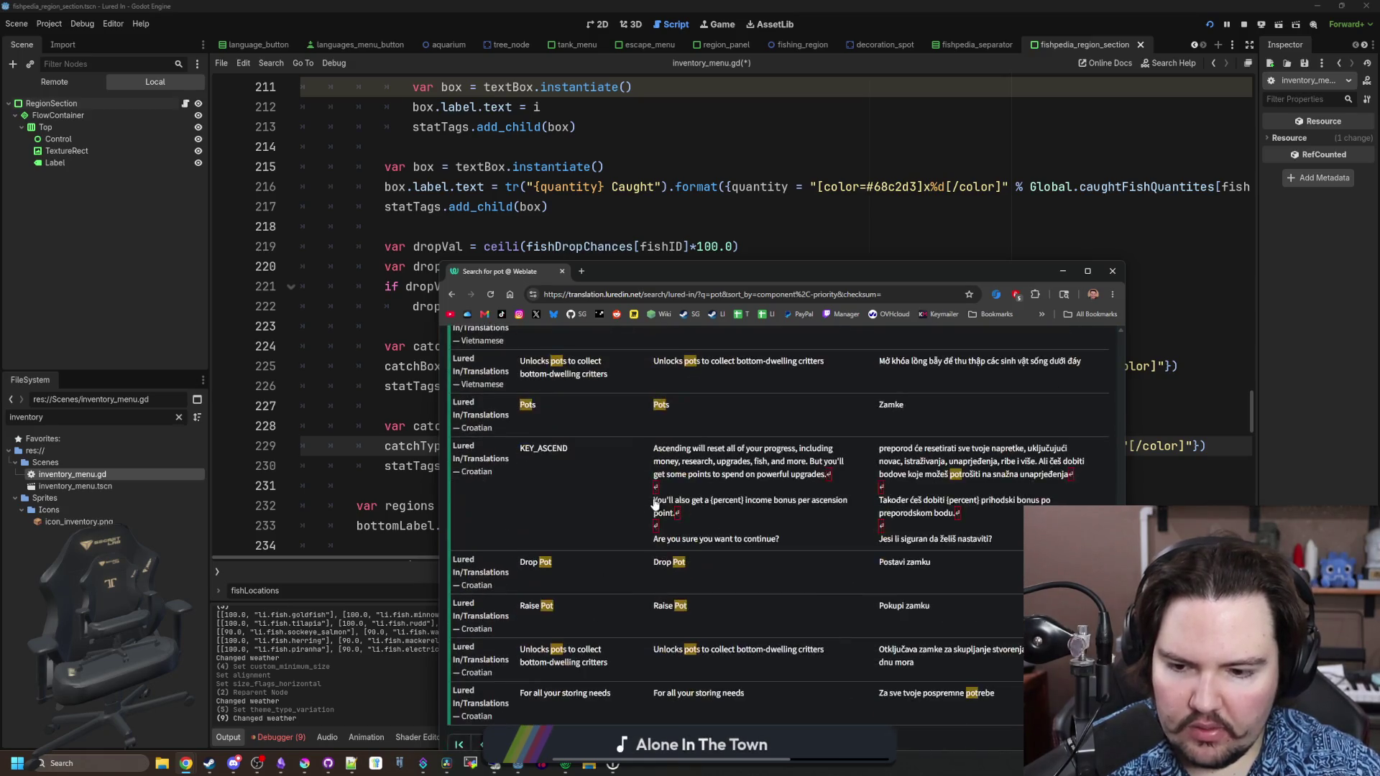
{"action": "scroll", "coordinate": [531, 534], "scroll_direction": "up", "scroll_amount": 3}
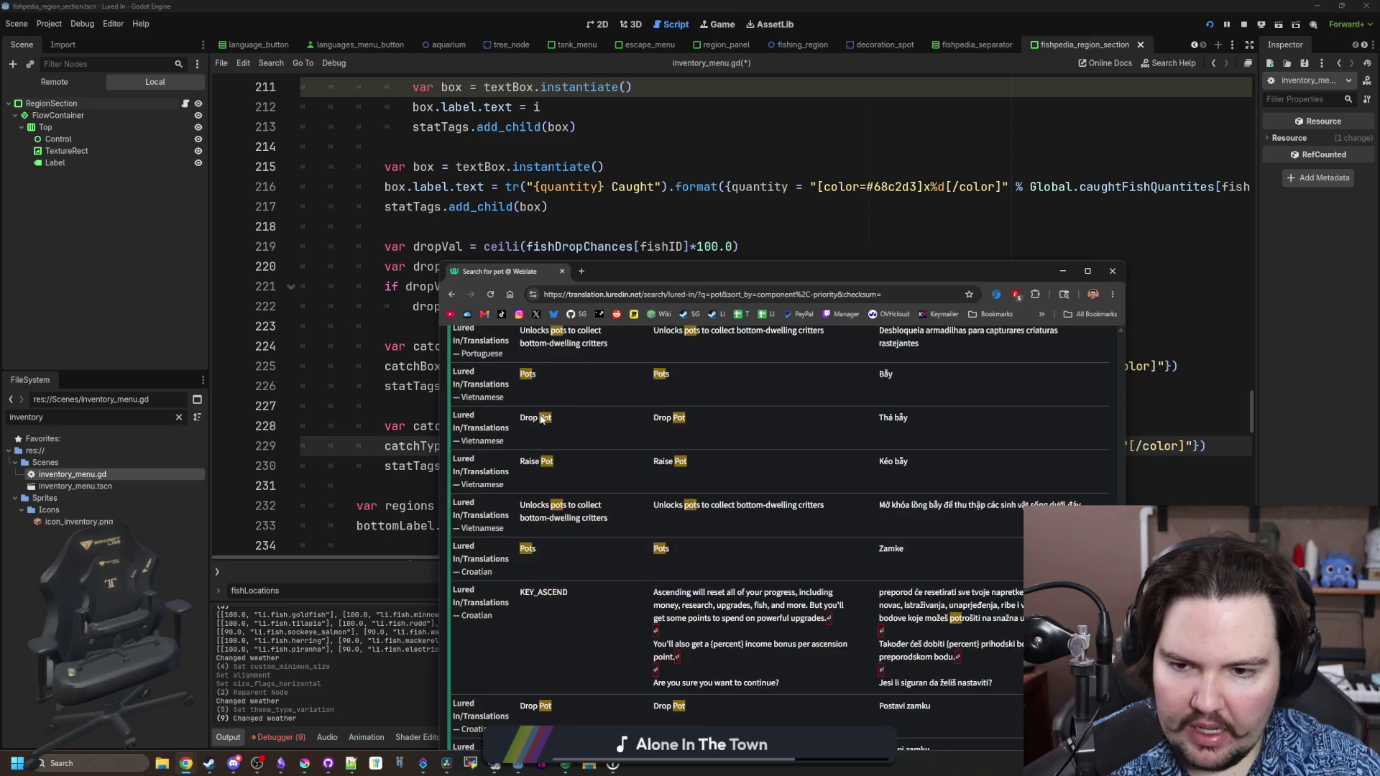
{"action": "scroll", "coordinate": [534, 531], "scroll_direction": "up", "scroll_amount": 1}
{"action": "scroll", "coordinate": [534, 530], "scroll_direction": "up", "scroll_amount": 3}
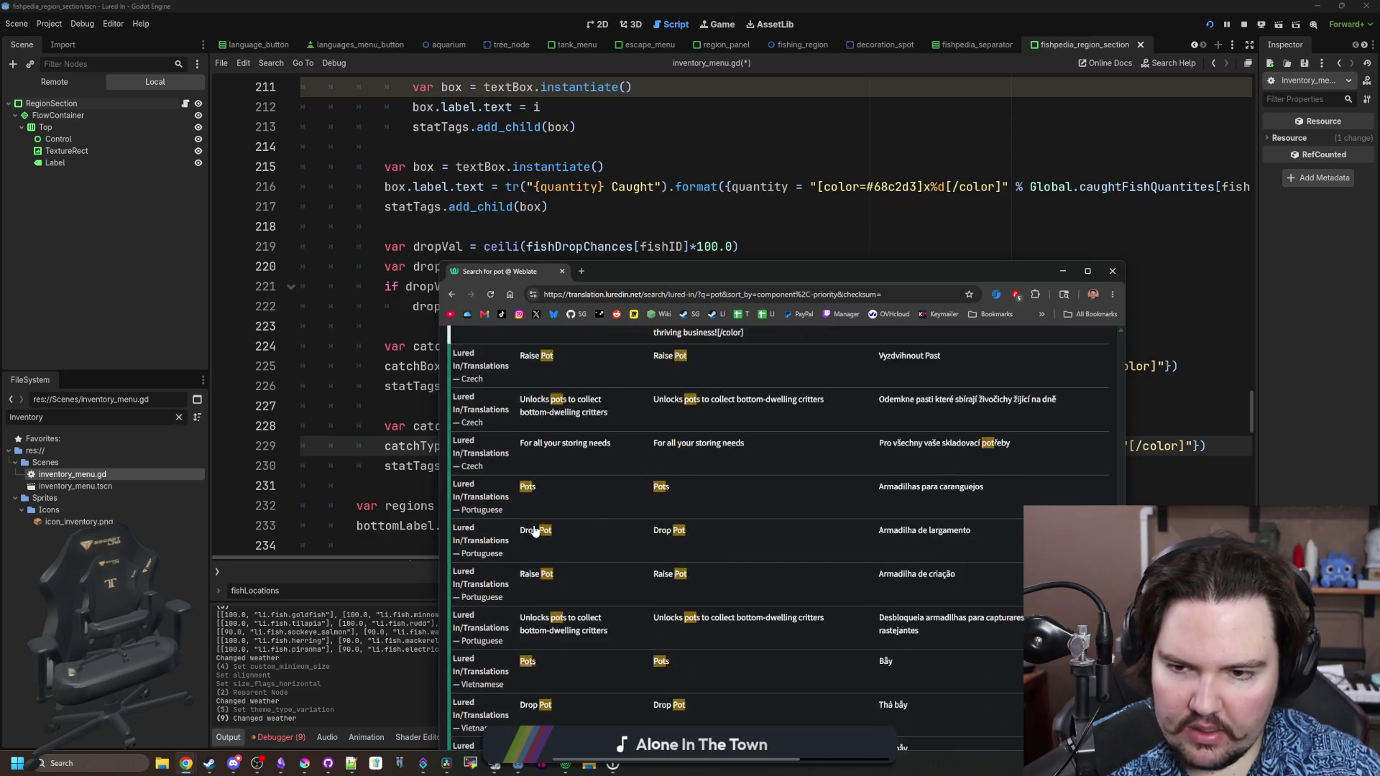
{"action": "scroll", "coordinate": [675, 417], "scroll_direction": "up", "scroll_amount": 2}
{"action": "scroll", "coordinate": [676, 417], "scroll_direction": "up", "scroll_amount": 5}
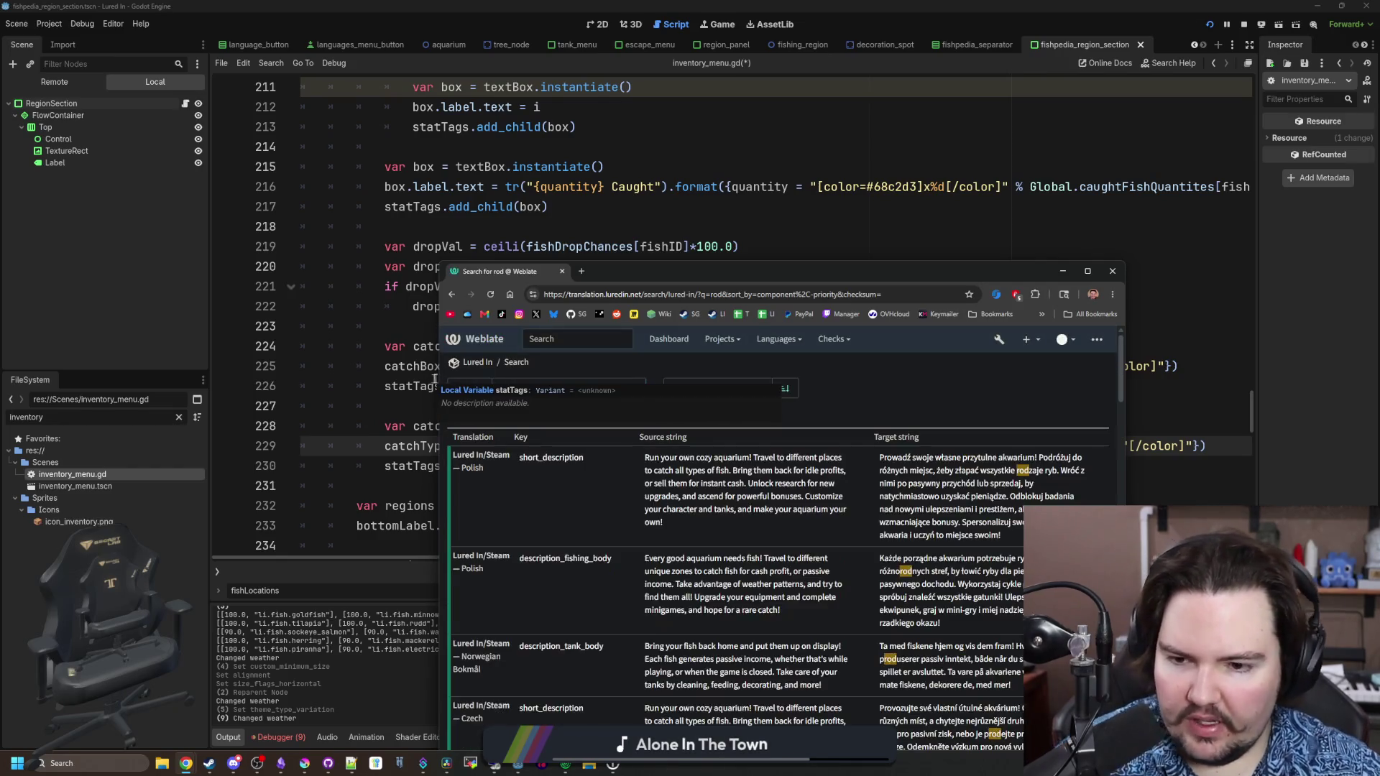
{"action": "scroll", "coordinate": [635, 460], "scroll_direction": "down", "scroll_amount": 10}
{"action": "scroll", "coordinate": [635, 460], "scroll_direction": "up", "scroll_amount": 10}
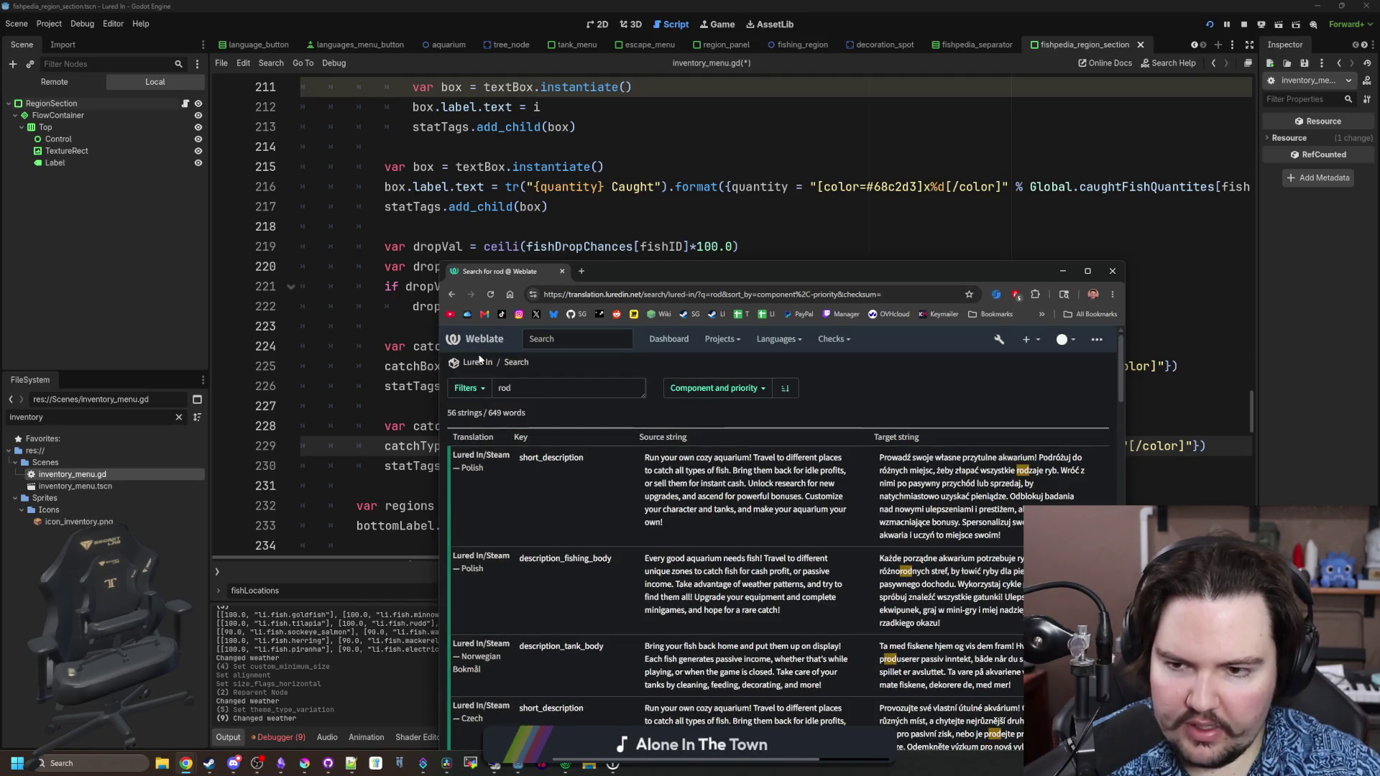
{"action": "left_click", "coordinate": [479, 362]}
{"action": "left_click_drag", "start_coordinate": [635, 277], "coordinate": [635, 3]}
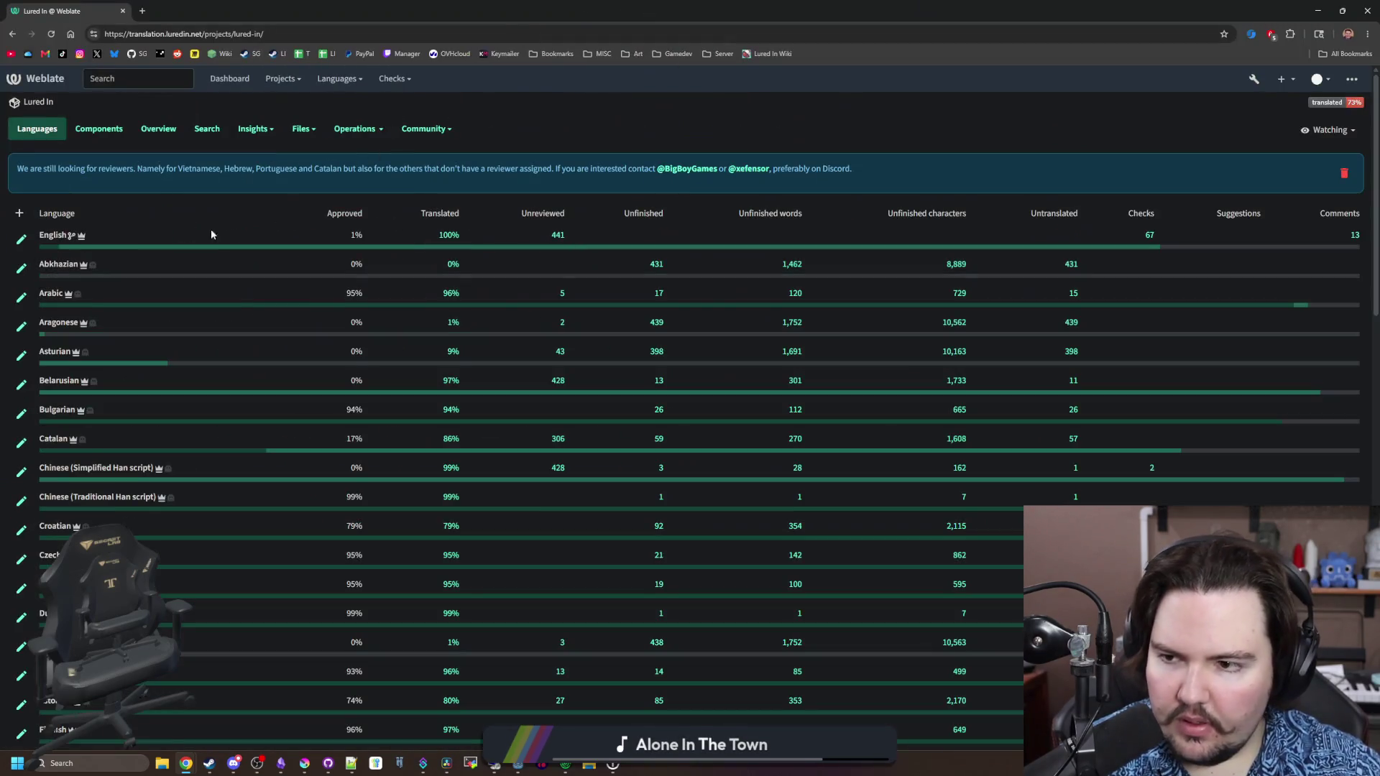
In the English translation editor, search the strings for 'pots', then for 'rod'
{"action": "left_click", "coordinate": [53, 235]}
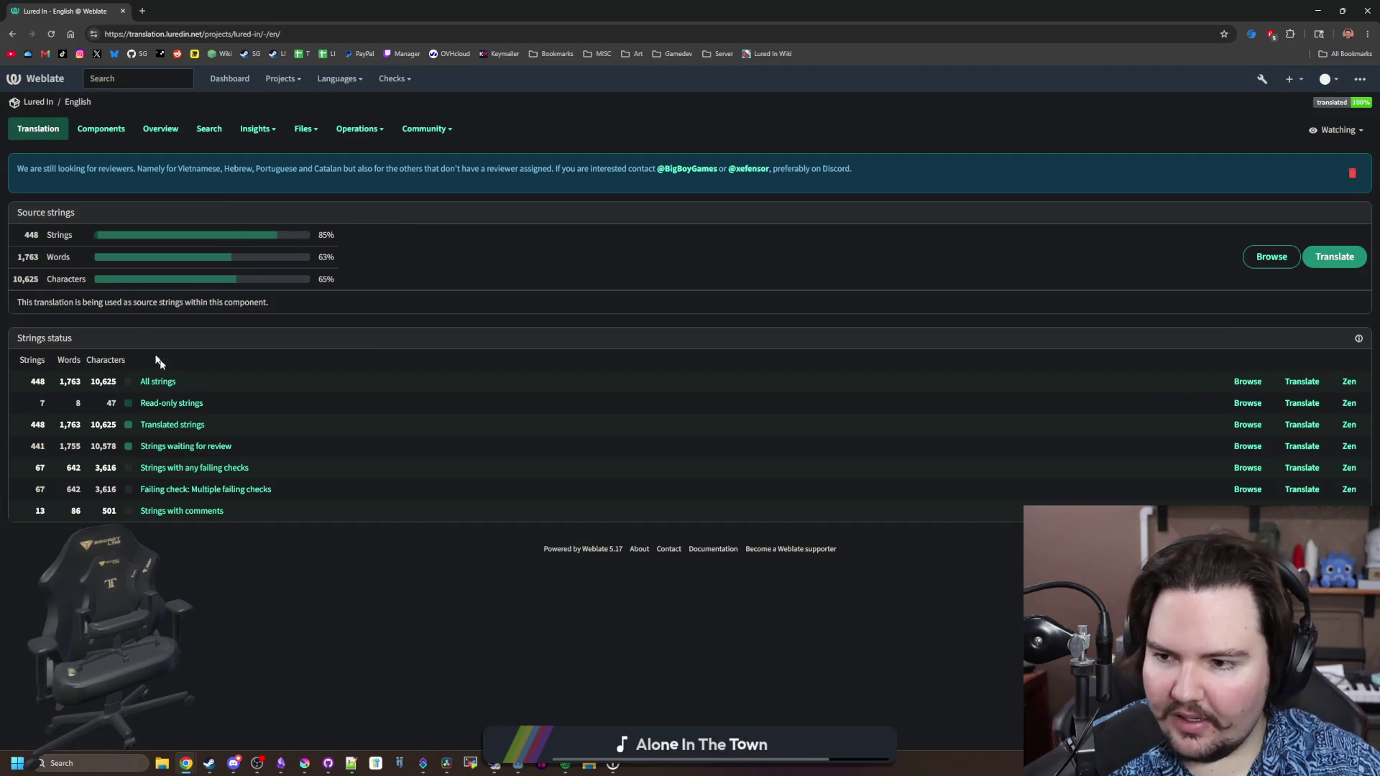
{"action": "left_click", "coordinate": [162, 383]}
{"action": "left_click", "coordinate": [243, 126]}
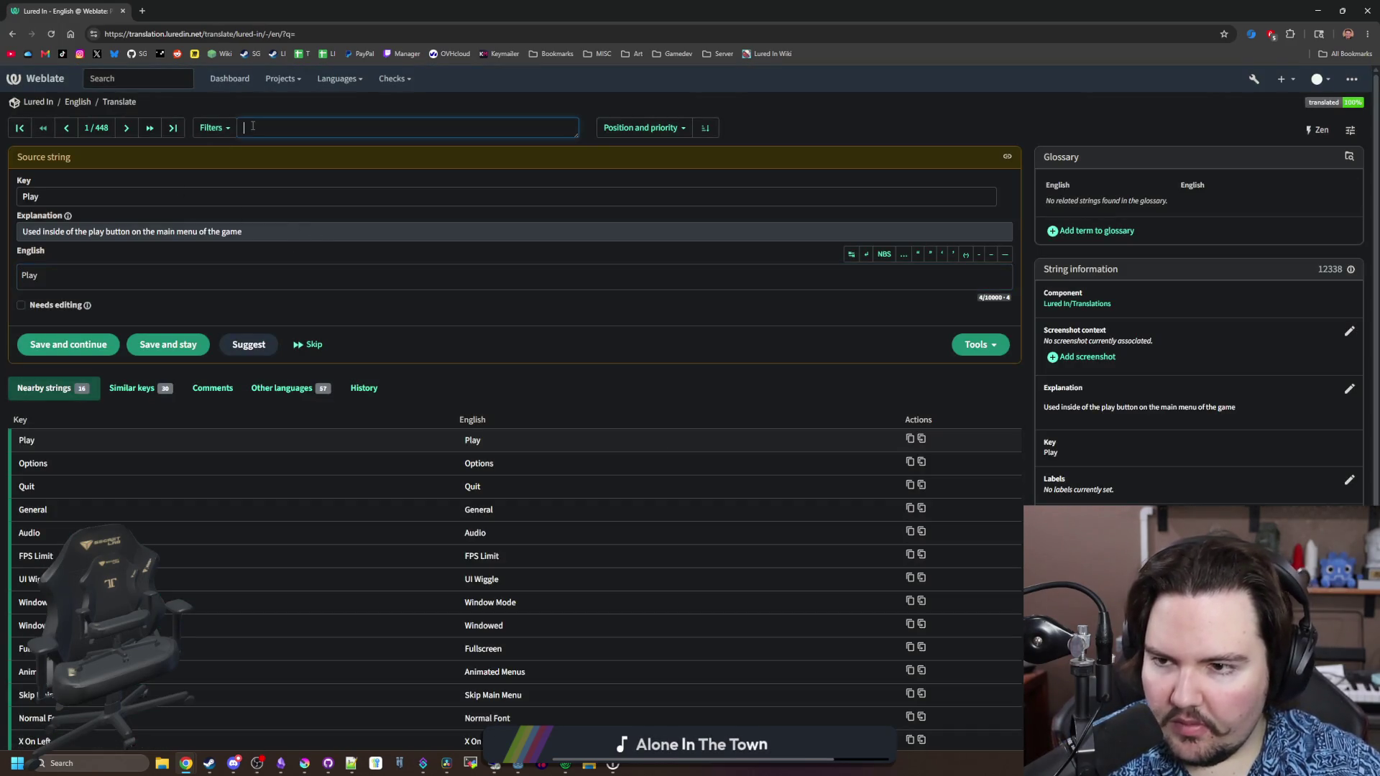
{"action": "type", "text": "pots"}
{"action": "key", "text": "Return"}
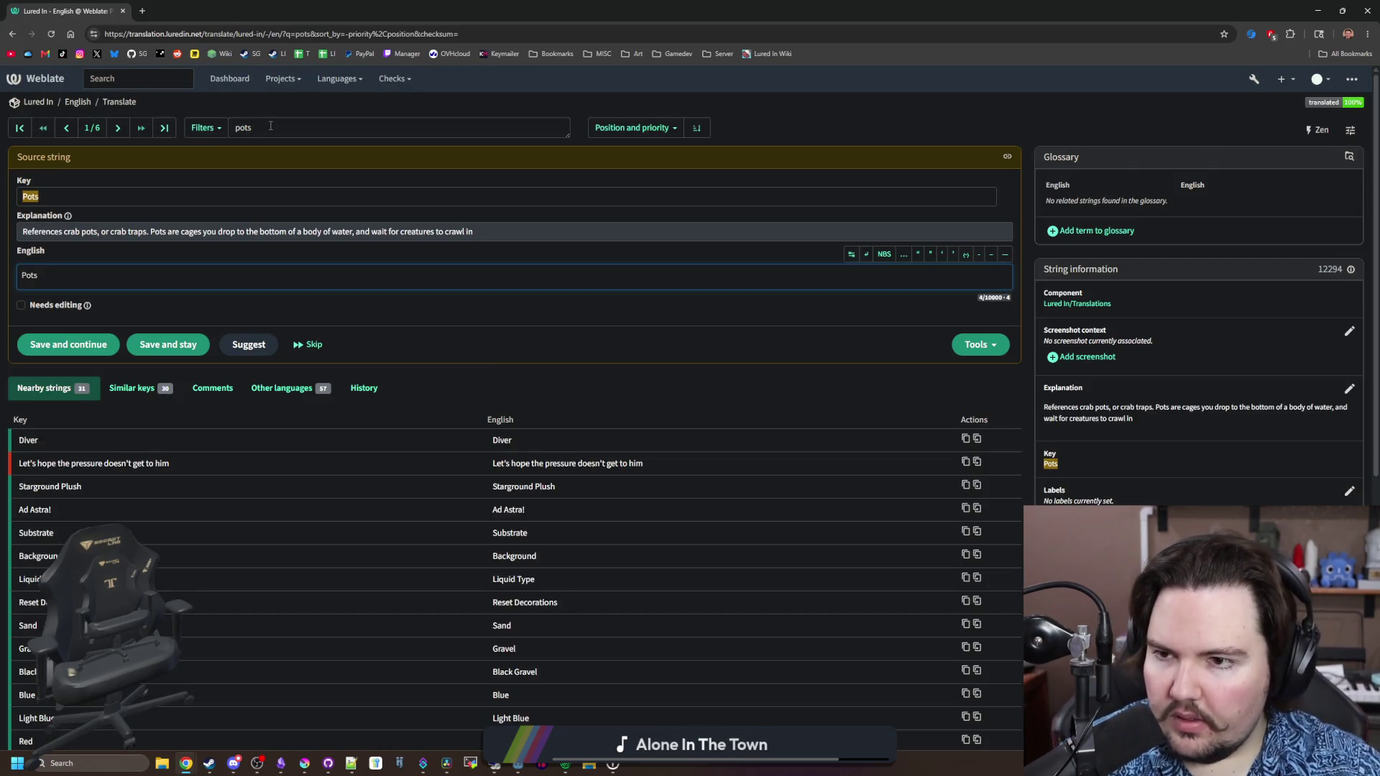
{"action": "left_click_drag", "start_coordinate": [270, 126], "coordinate": [217, 130]}
{"action": "type", "text": "rod"}
{"action": "key", "text": "Return"}
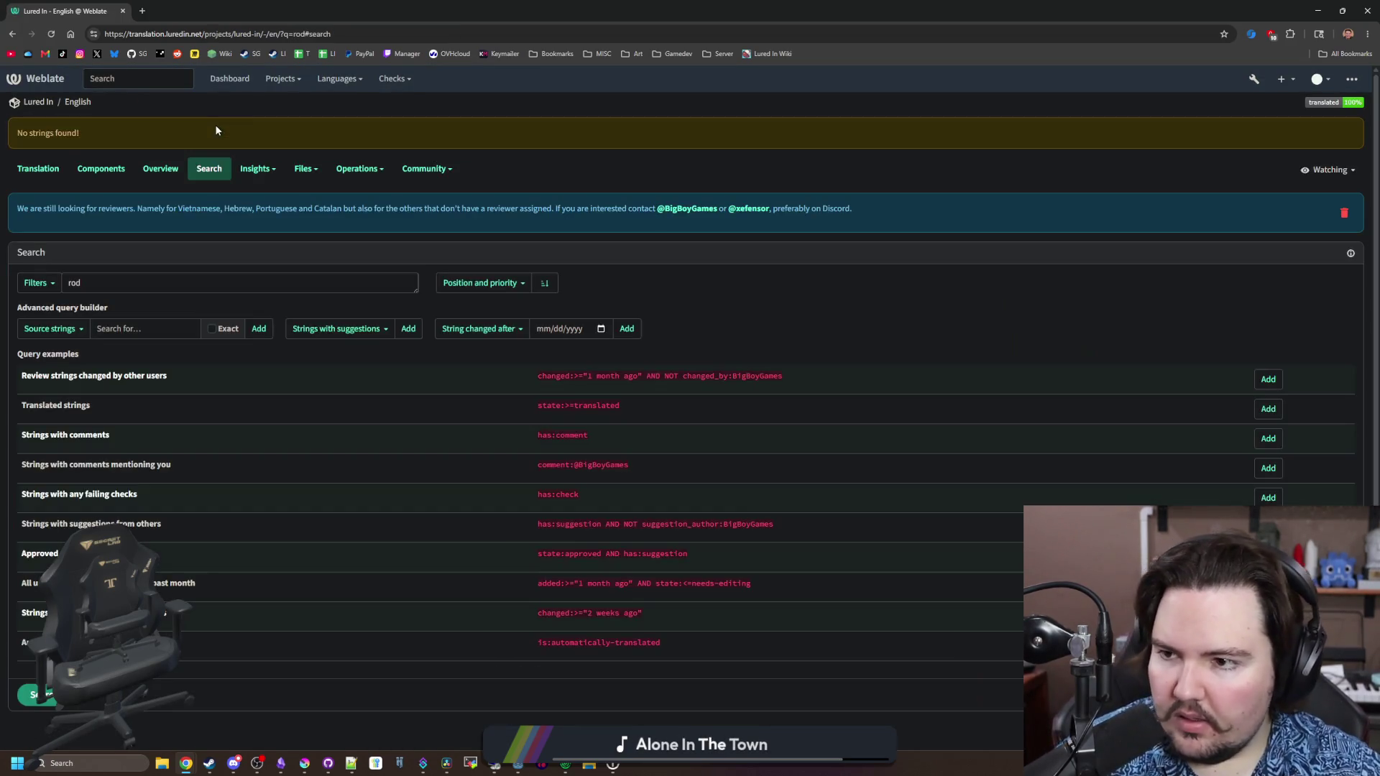
Navigate to Lured In's Translations component, English source, and open the add-new-string form
{"action": "key", "text": "alt+Left"}
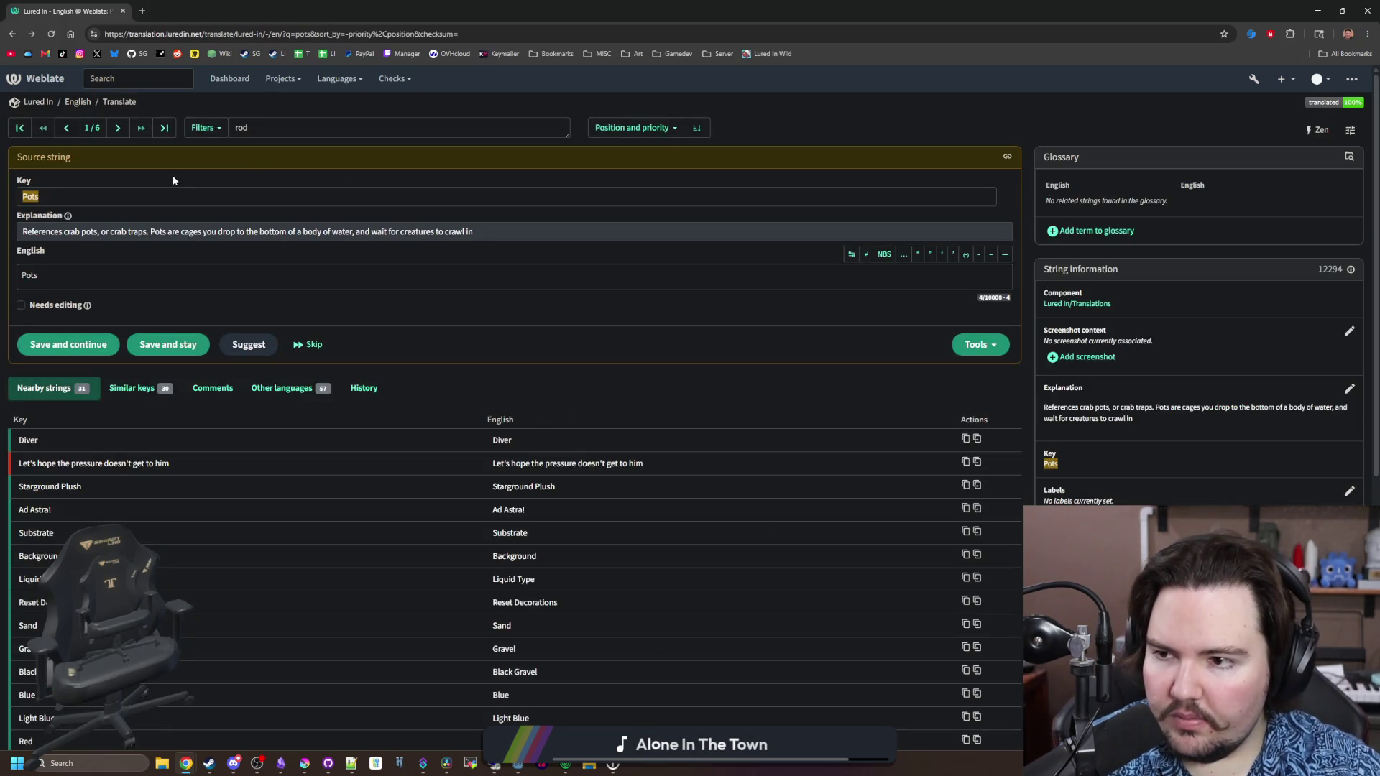
{"action": "left_click", "coordinate": [234, 129]}
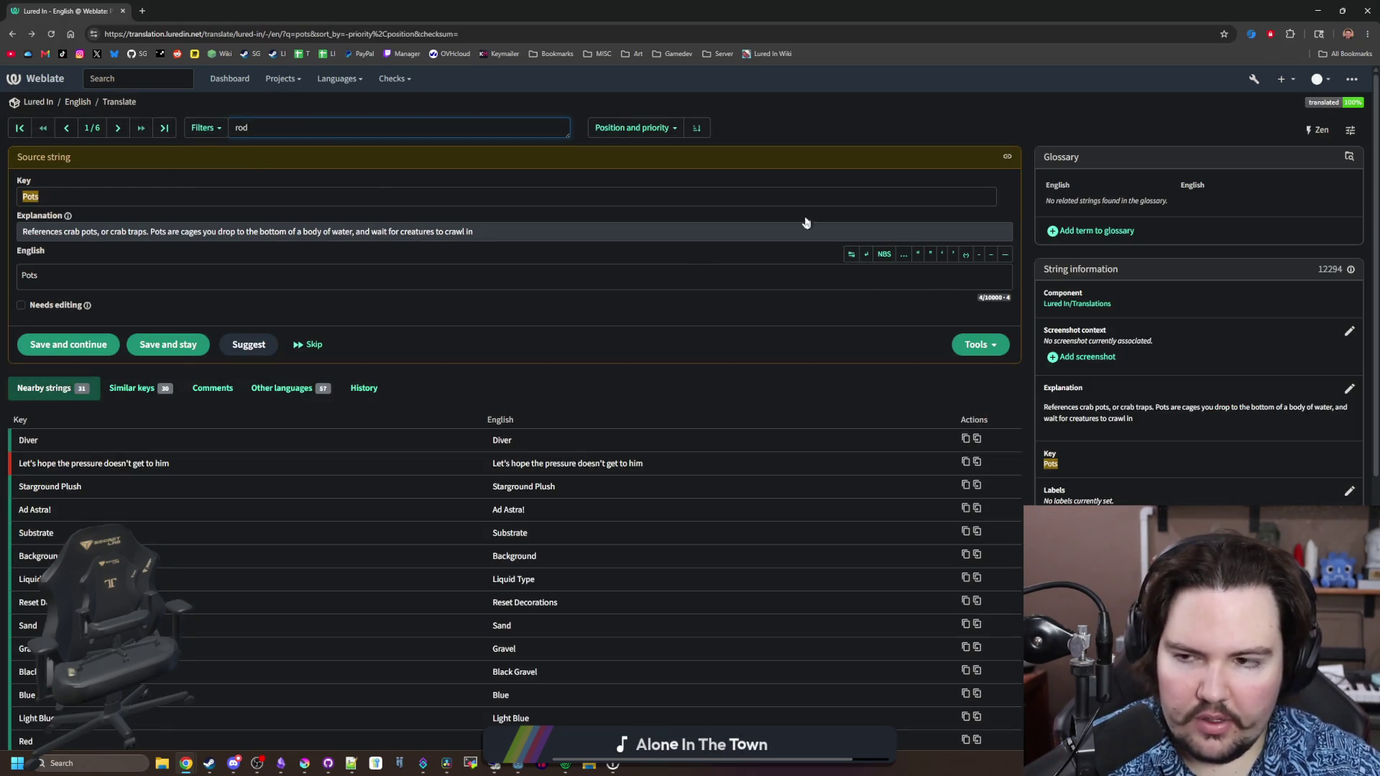
{"action": "left_click", "coordinate": [205, 128]}
{"action": "left_click", "coordinate": [339, 78]}
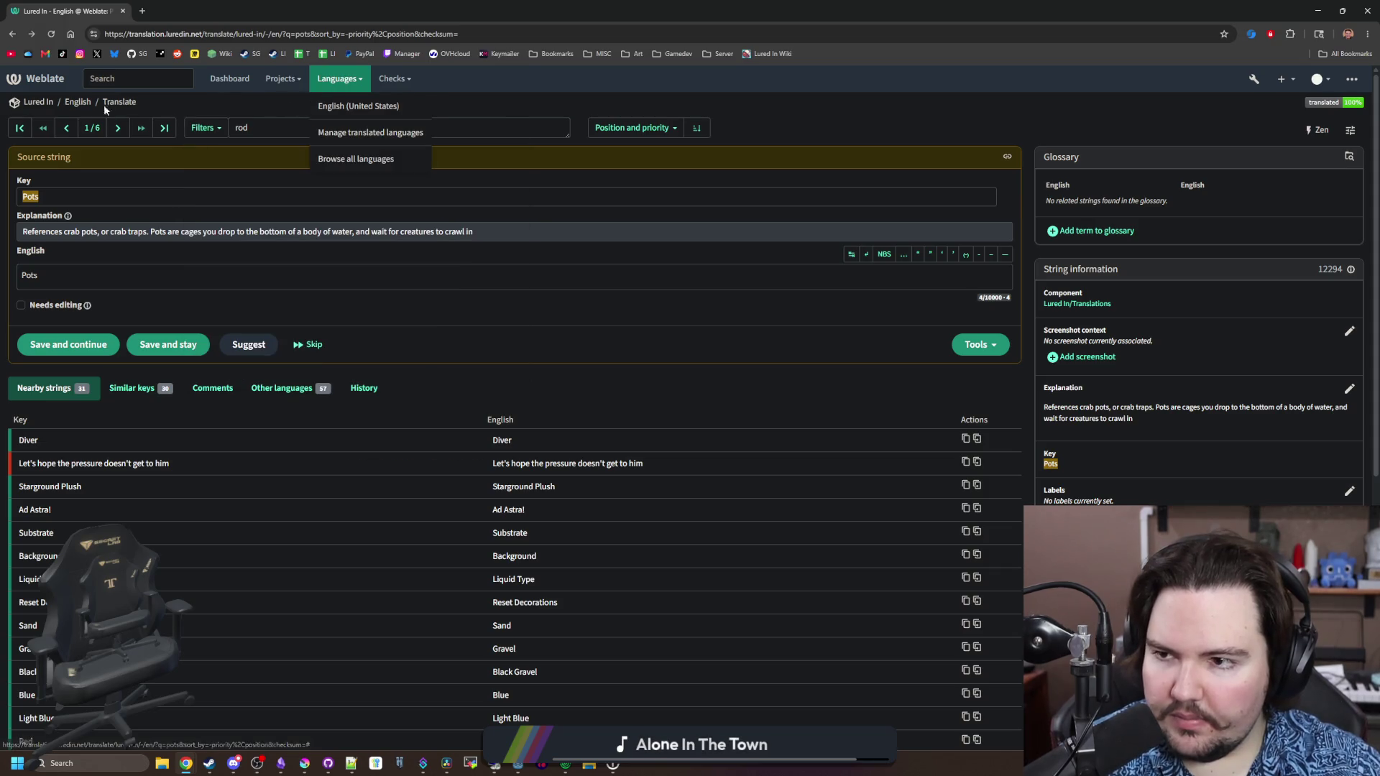
{"action": "left_click", "coordinate": [31, 101]}
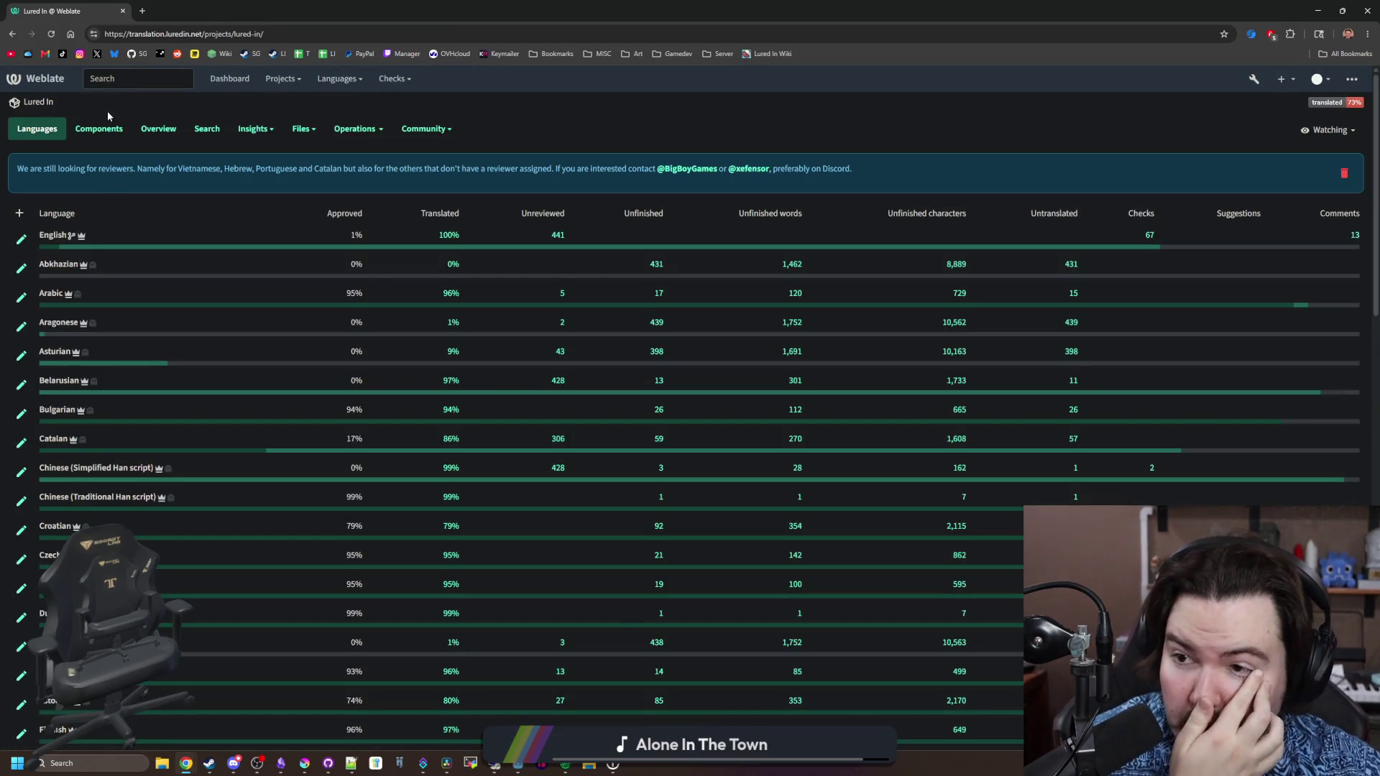
{"action": "left_click", "coordinate": [99, 128]}
{"action": "left_click", "coordinate": [64, 265]}
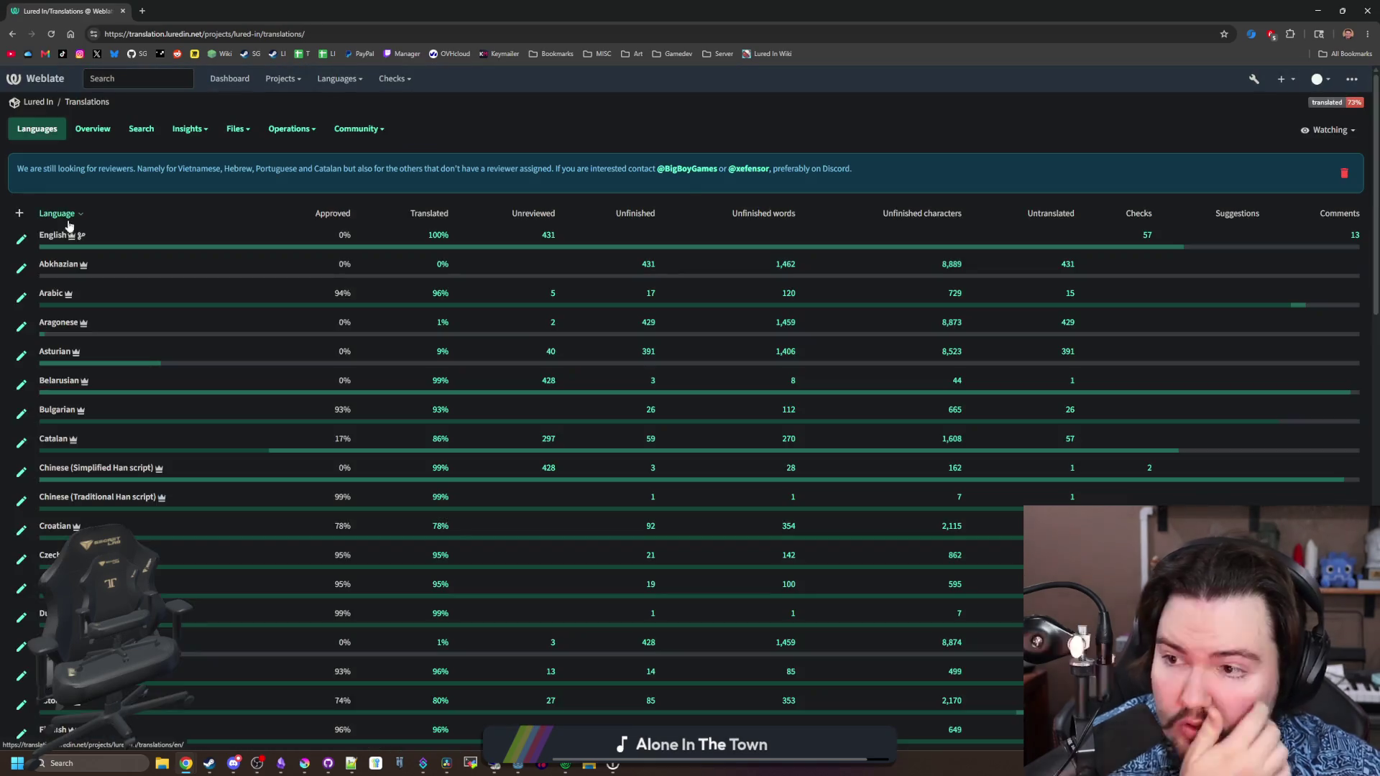
{"action": "left_click", "coordinate": [68, 232]}
{"action": "left_click", "coordinate": [1121, 261]}
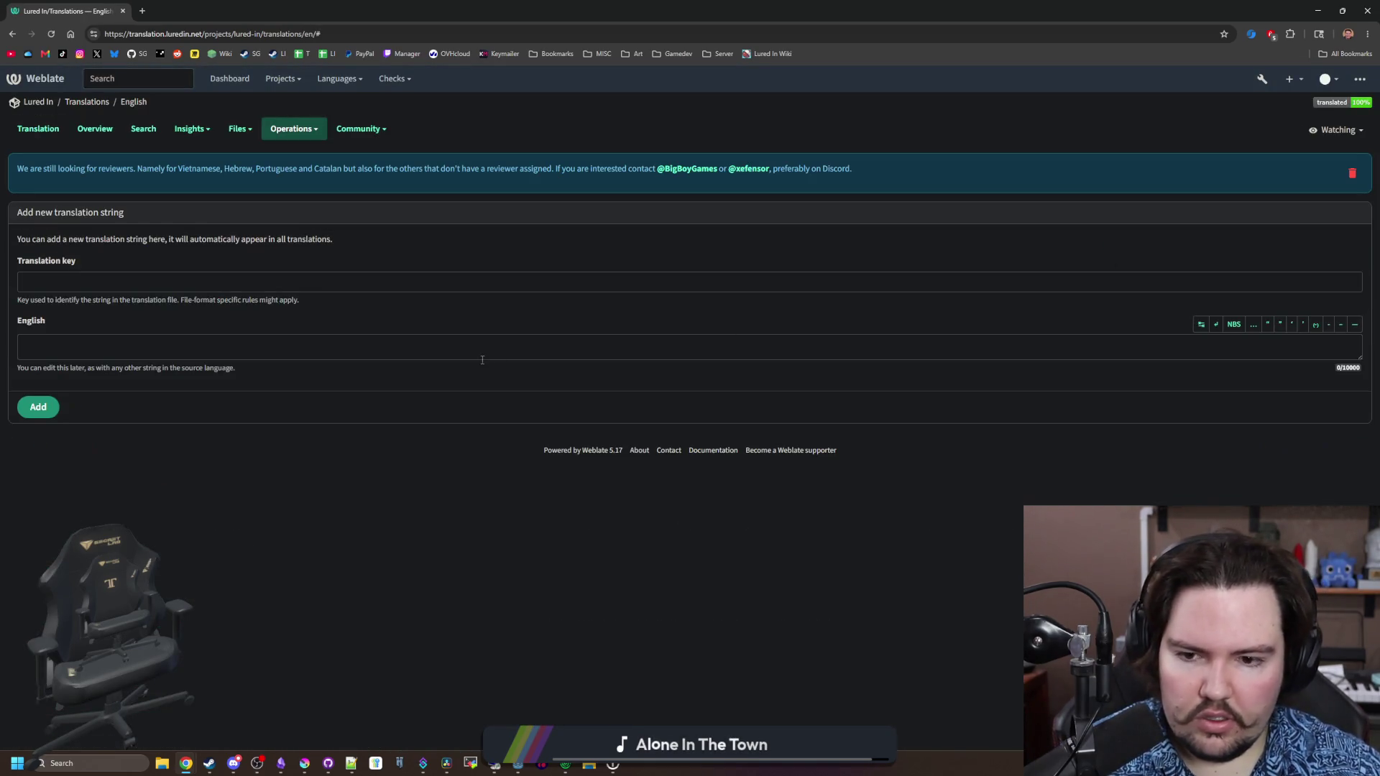
Add a new string with key Rod and English text Rod
{"action": "left_click", "coordinate": [205, 284]}
{"action": "type", "text": "Rod"}
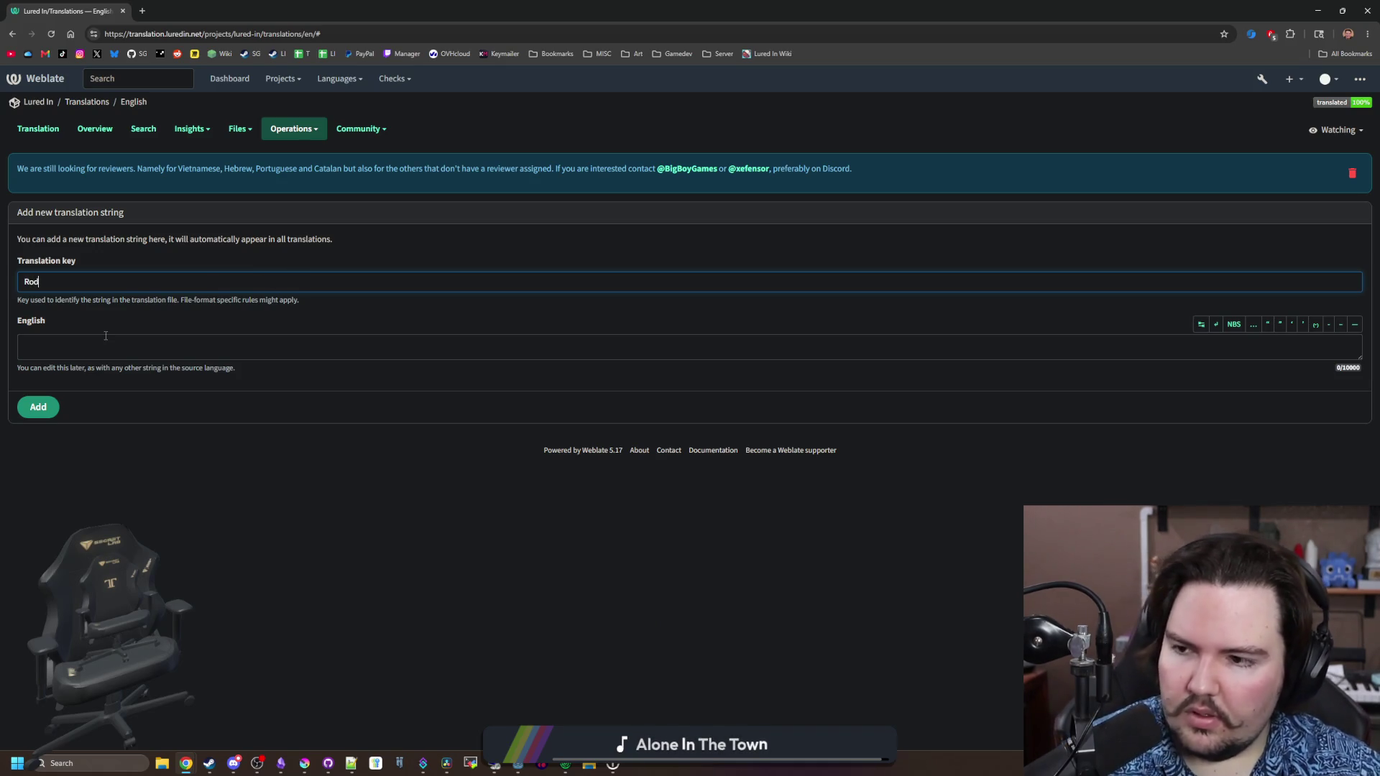
{"action": "double_click", "coordinate": [41, 283]}
{"action": "key", "text": "ctrl+c"}
{"action": "left_click", "coordinate": [68, 357]}
{"action": "key", "text": "ctrl+v"}
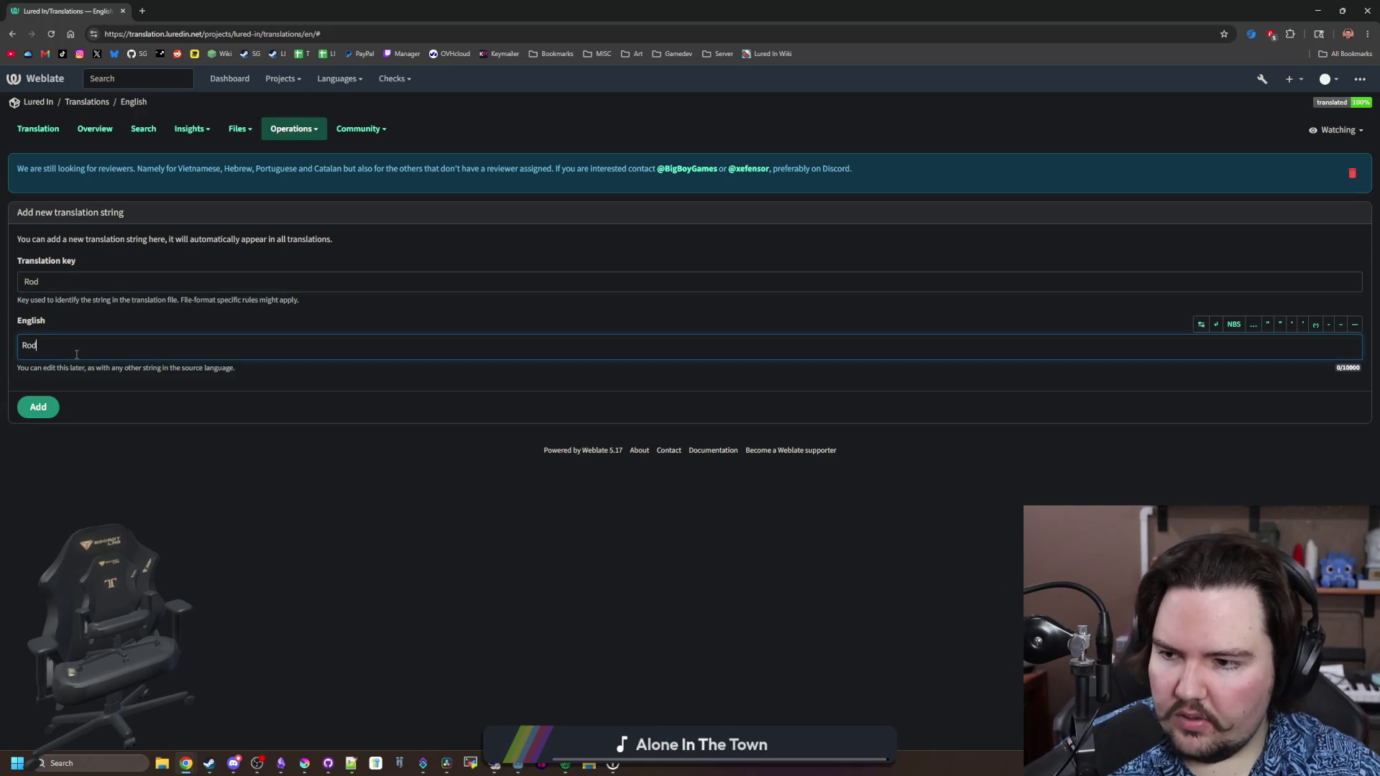
{"action": "left_click", "coordinate": [44, 412]}
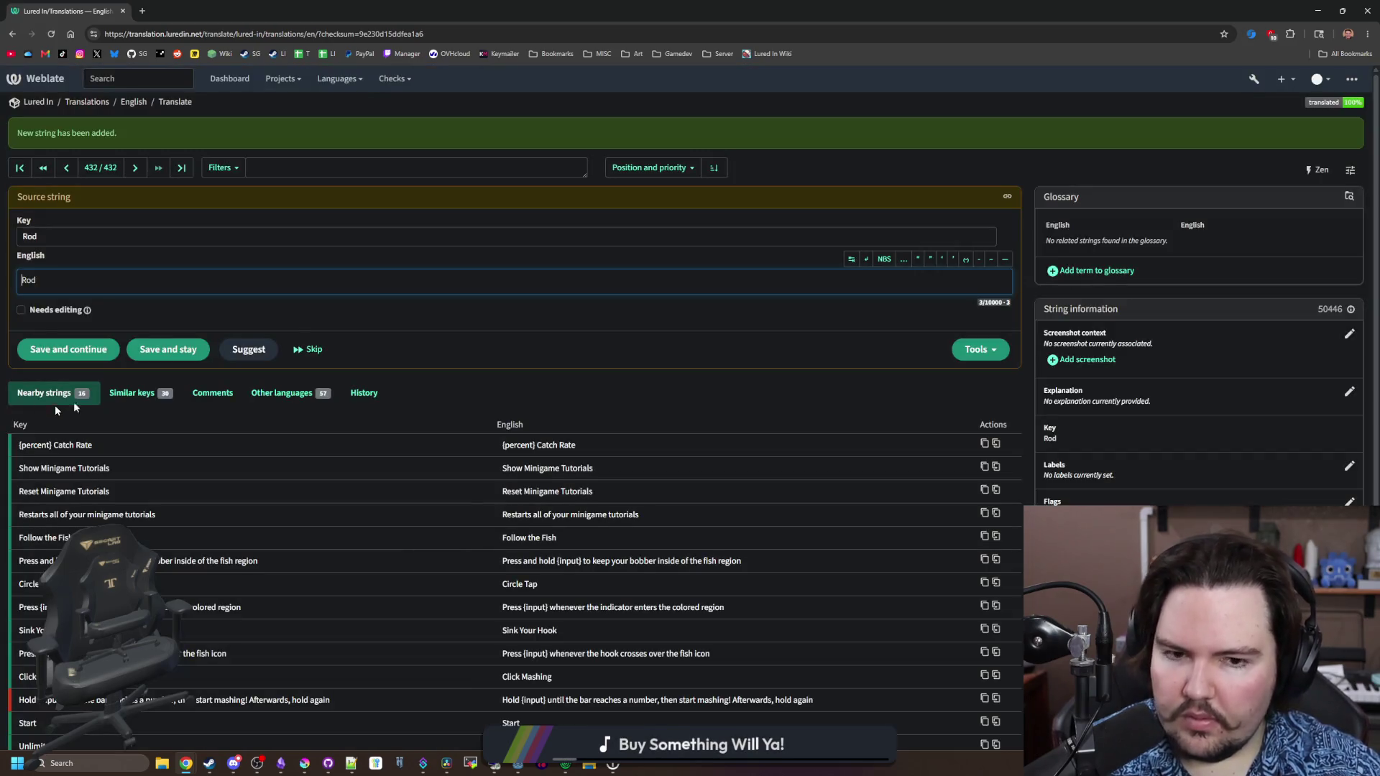
Set the Rod string's explanation to 'Word referencing your fishing rod' and save it
{"action": "left_click", "coordinate": [1349, 393]}
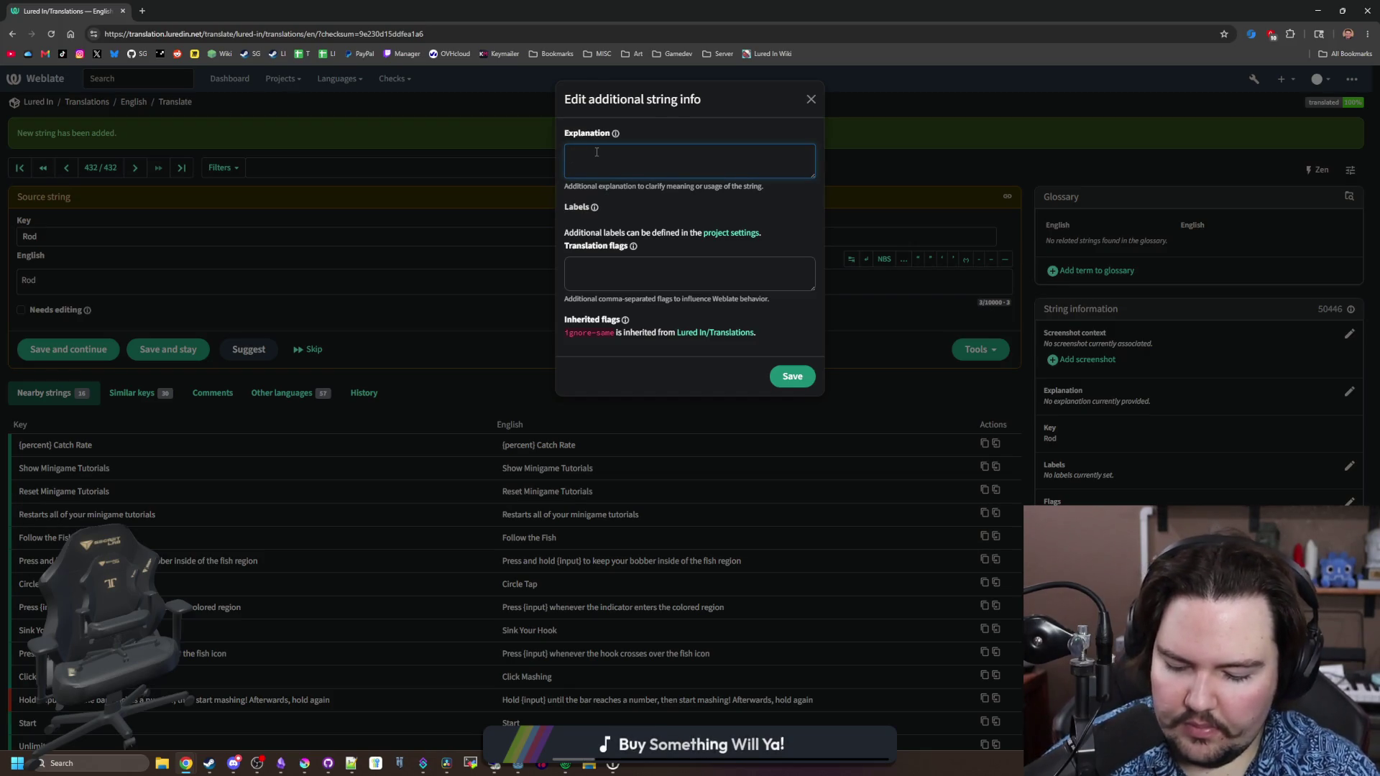
{"action": "type", "text": "Word ref"}
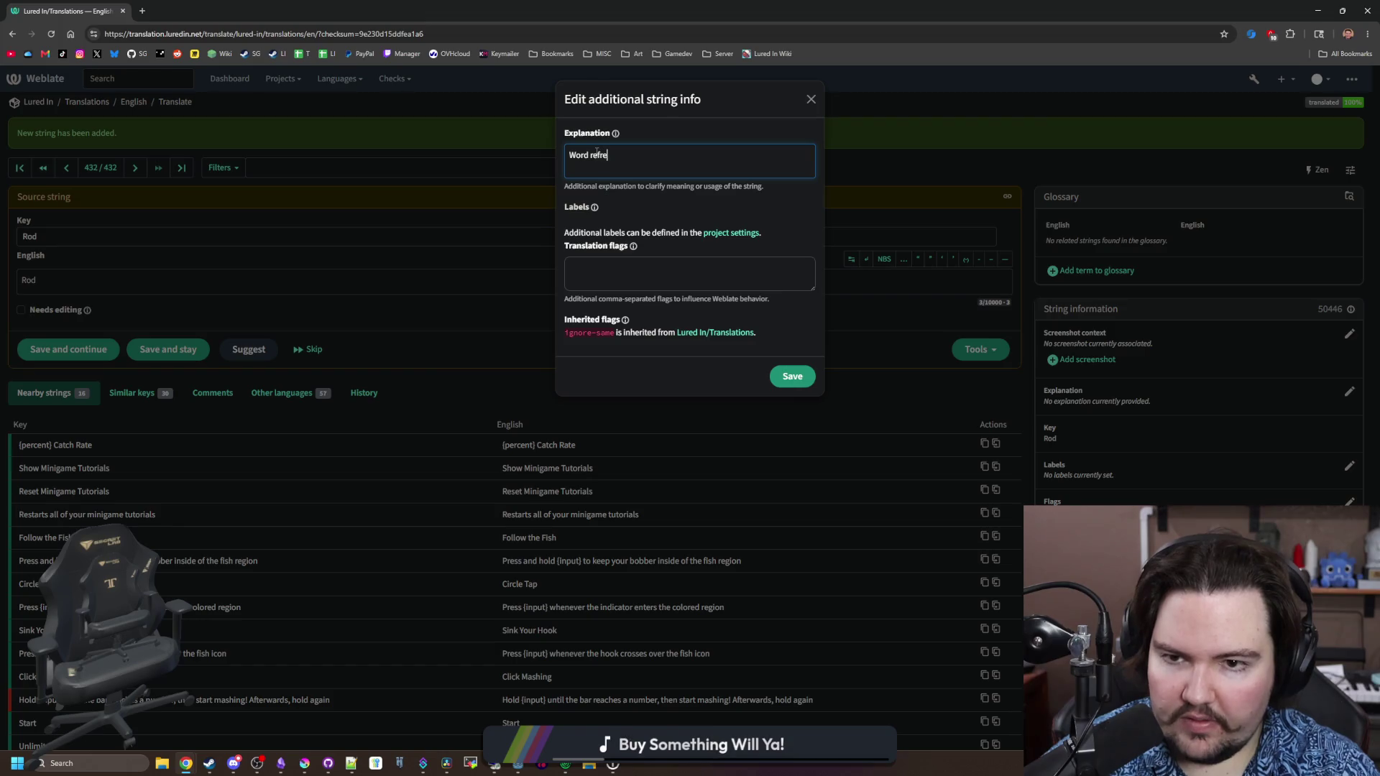
{"action": "type", "text": "rencecing your fishing rod"}
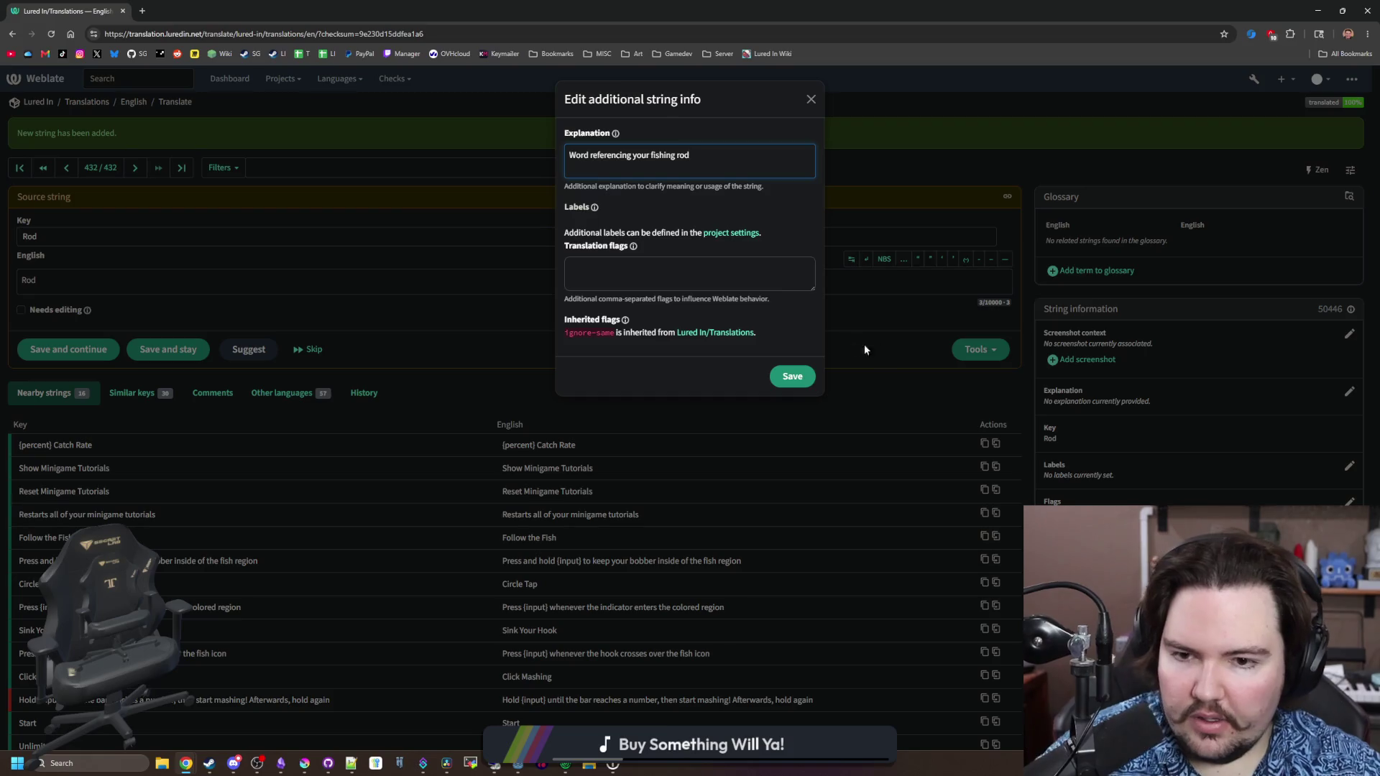
{"action": "left_click", "coordinate": [790, 376]}
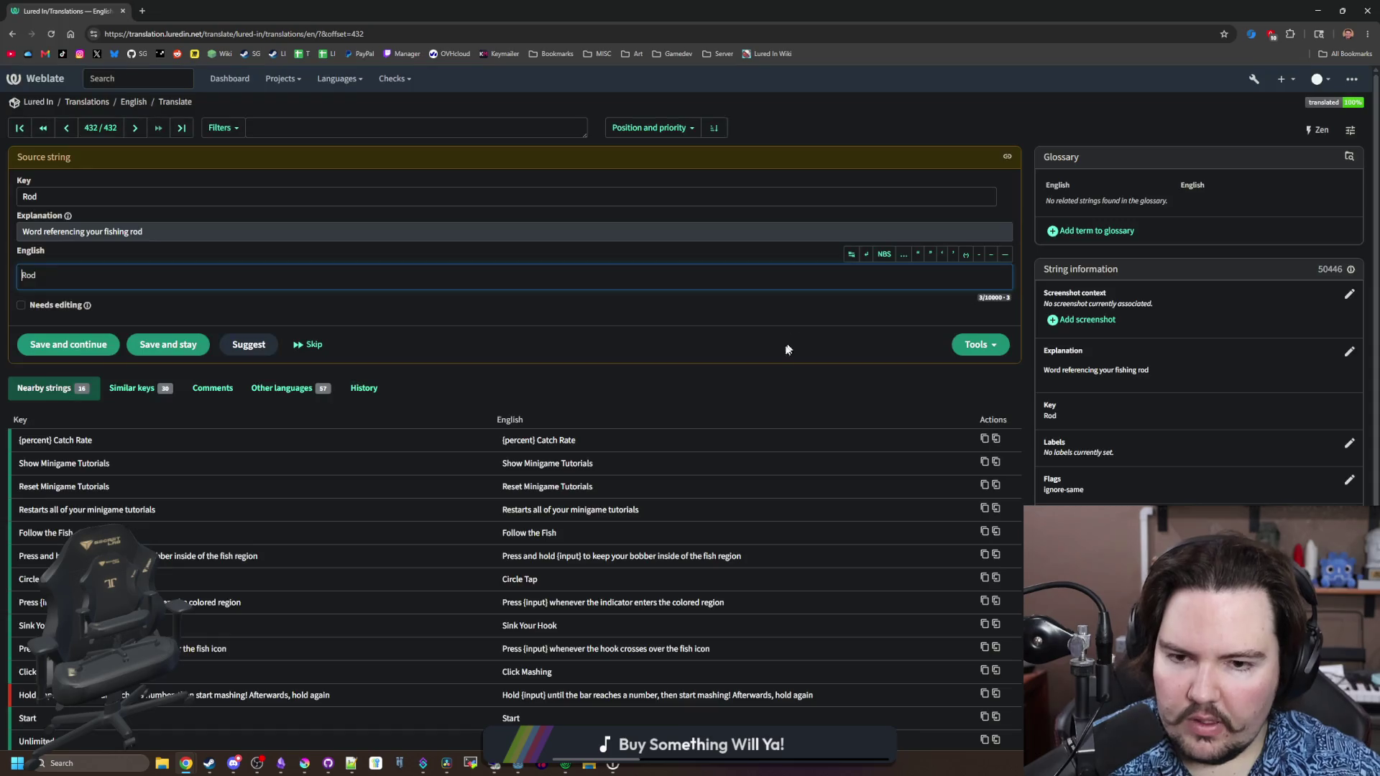
{"action": "left_click_drag", "start_coordinate": [884, 11], "coordinate": [889, 161]}
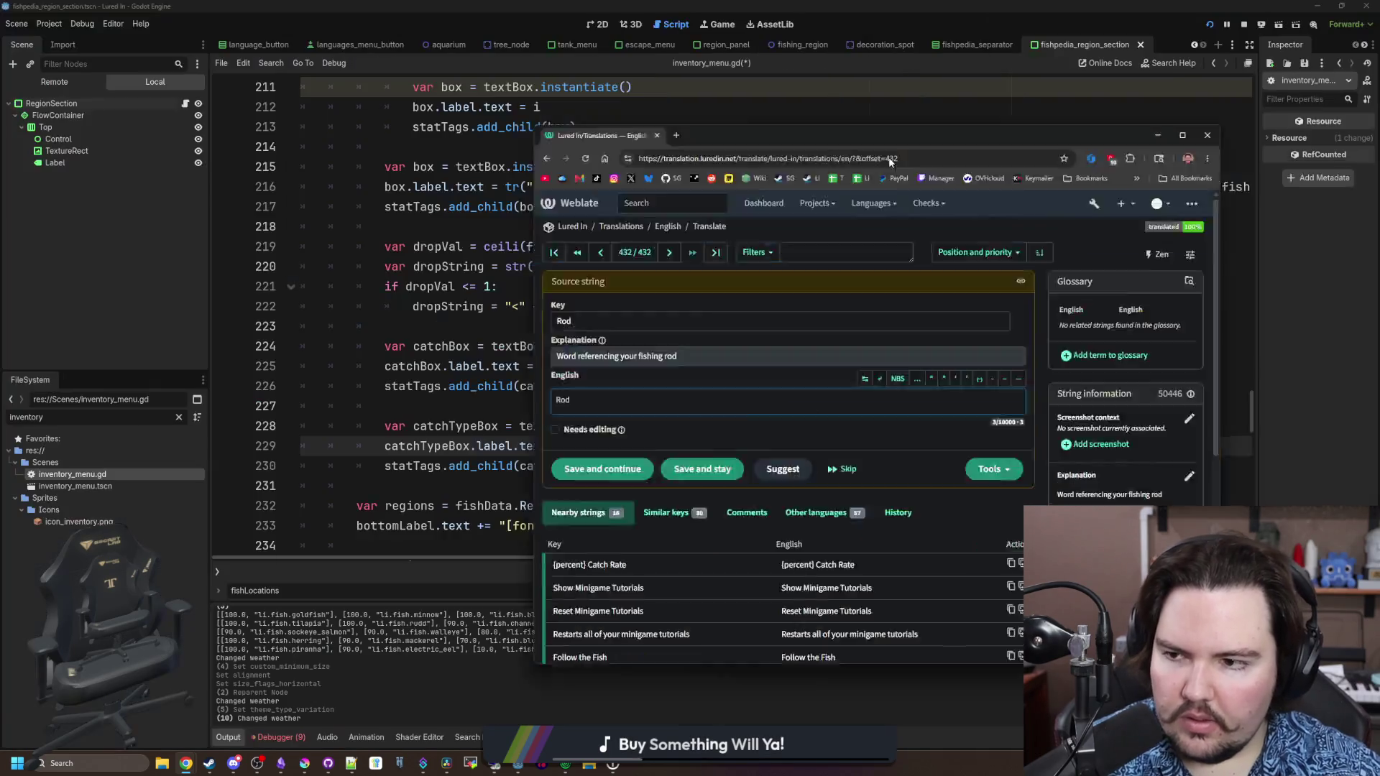
Insert a match(fishData.CatchType): statement above the catchTypeBox lines in inventory_menu.gd
{"action": "left_click", "coordinate": [1157, 135]}
{"action": "left_click", "coordinate": [724, 400]}
{"action": "scroll", "coordinate": [724, 395], "scroll_direction": "down", "scroll_amount": 1}
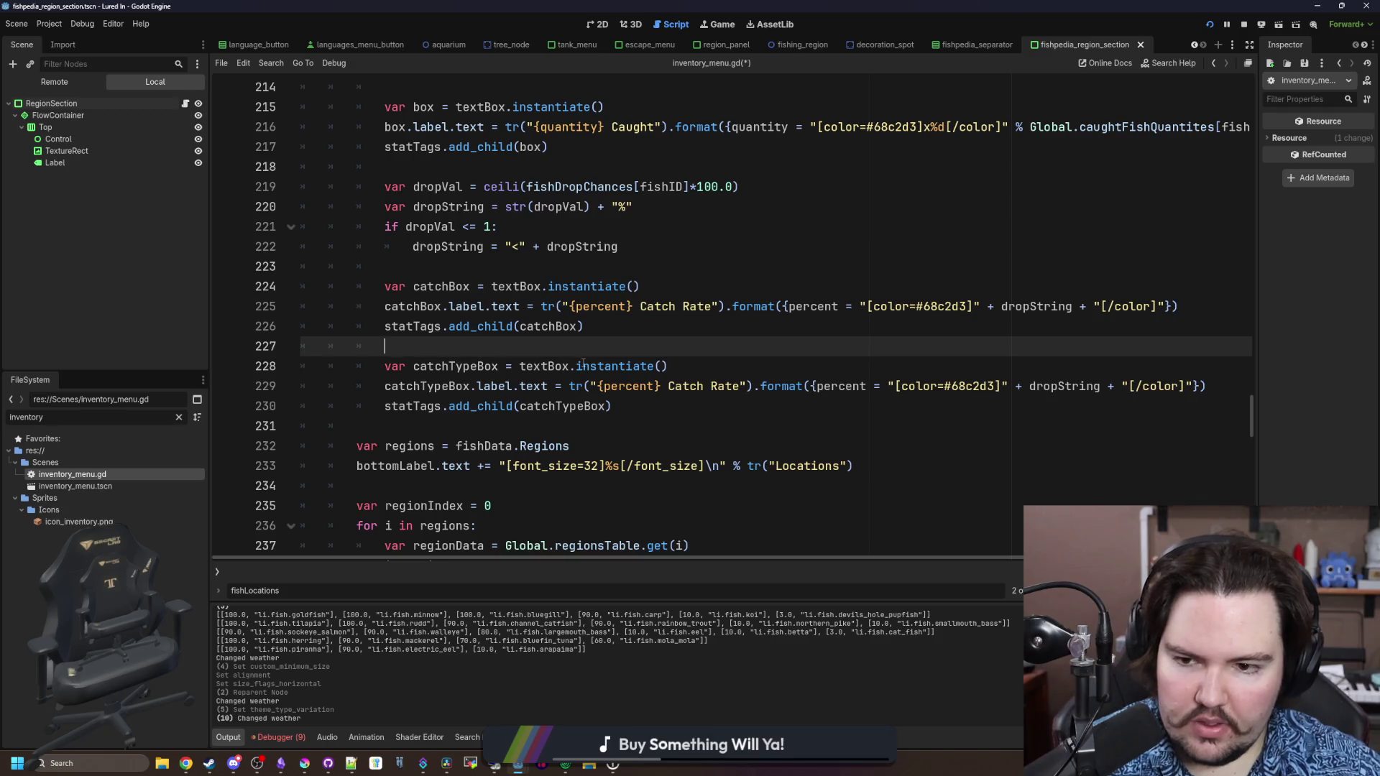
{"action": "left_click", "coordinate": [655, 408]}
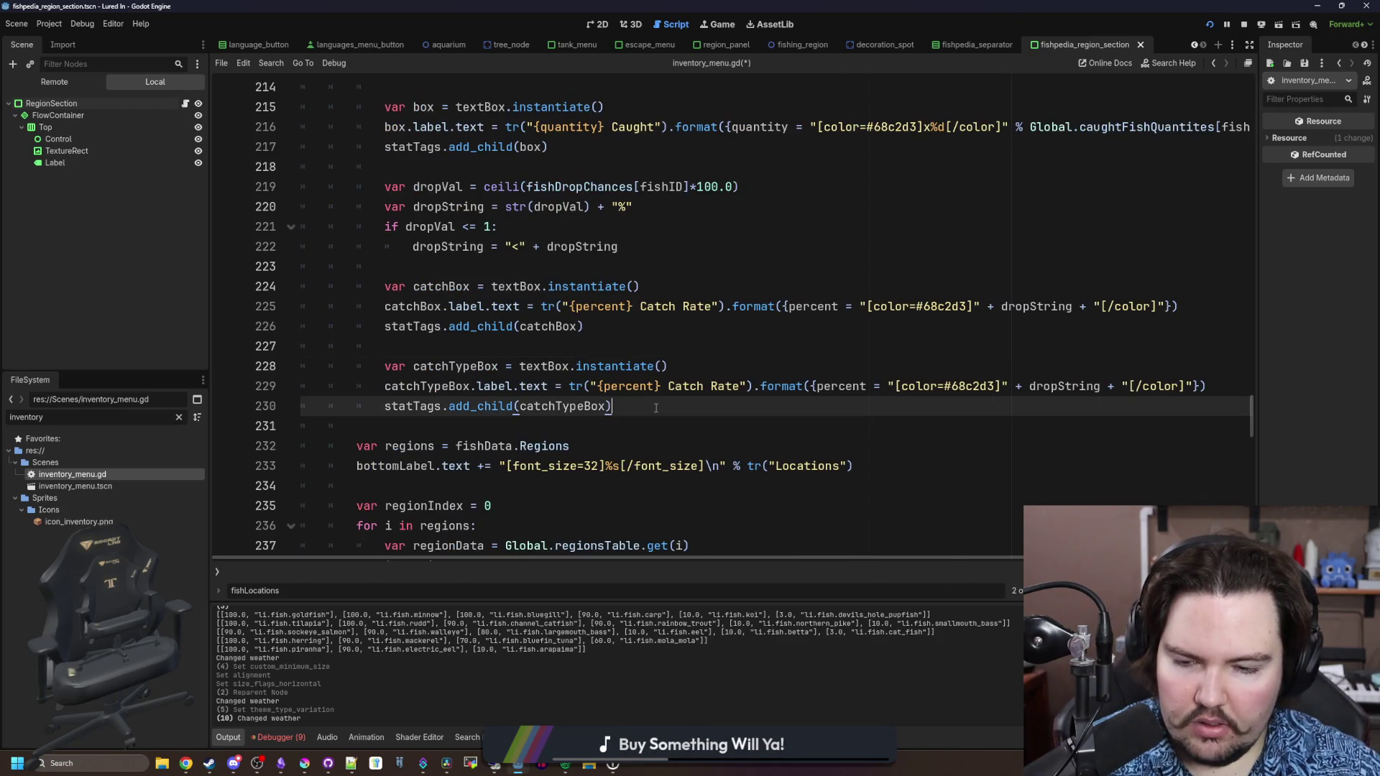
{"action": "left_click", "coordinate": [697, 372]}
{"action": "key", "text": "Return"}
{"action": "key", "text": "Return"}
{"action": "key", "text": "Up"}
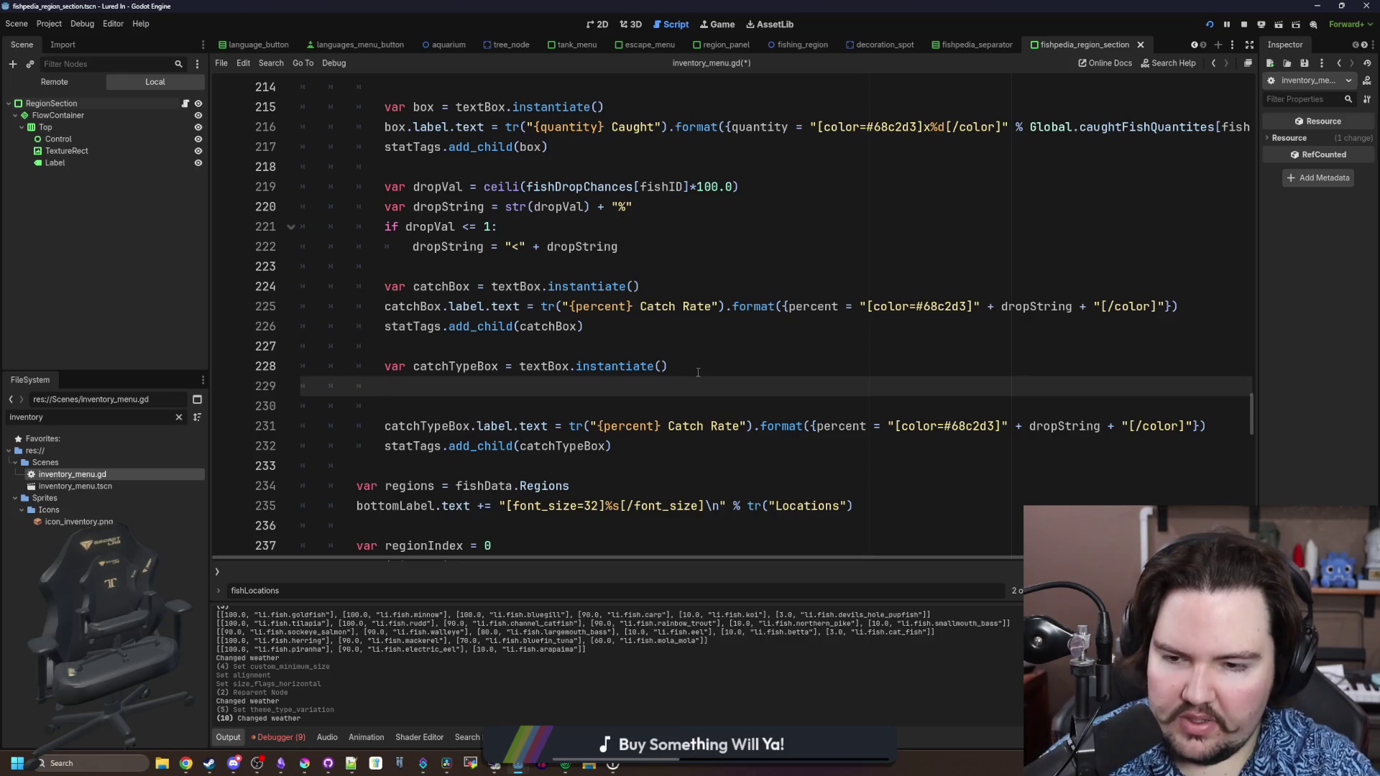
{"action": "type", "text": "if fishD"}
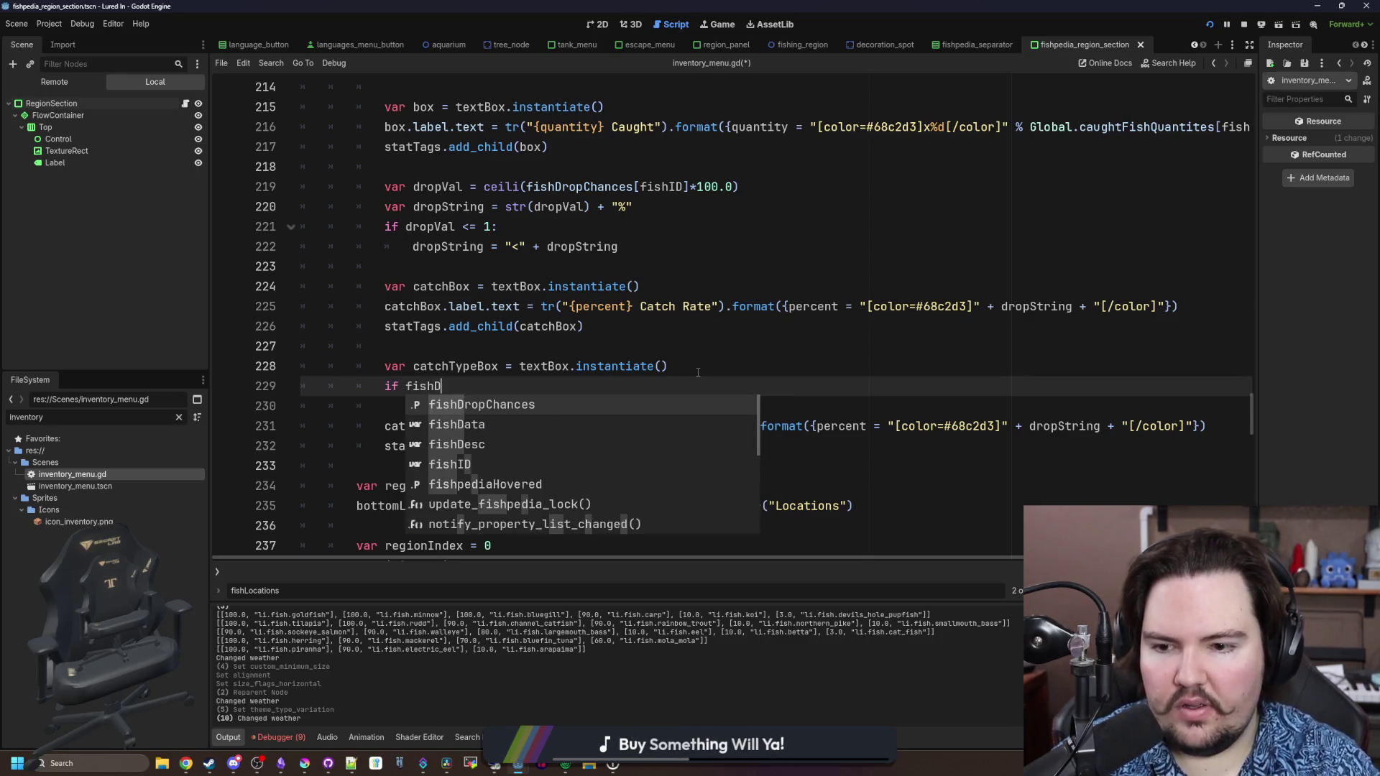
{"action": "type", "text": "ata.Cat"}
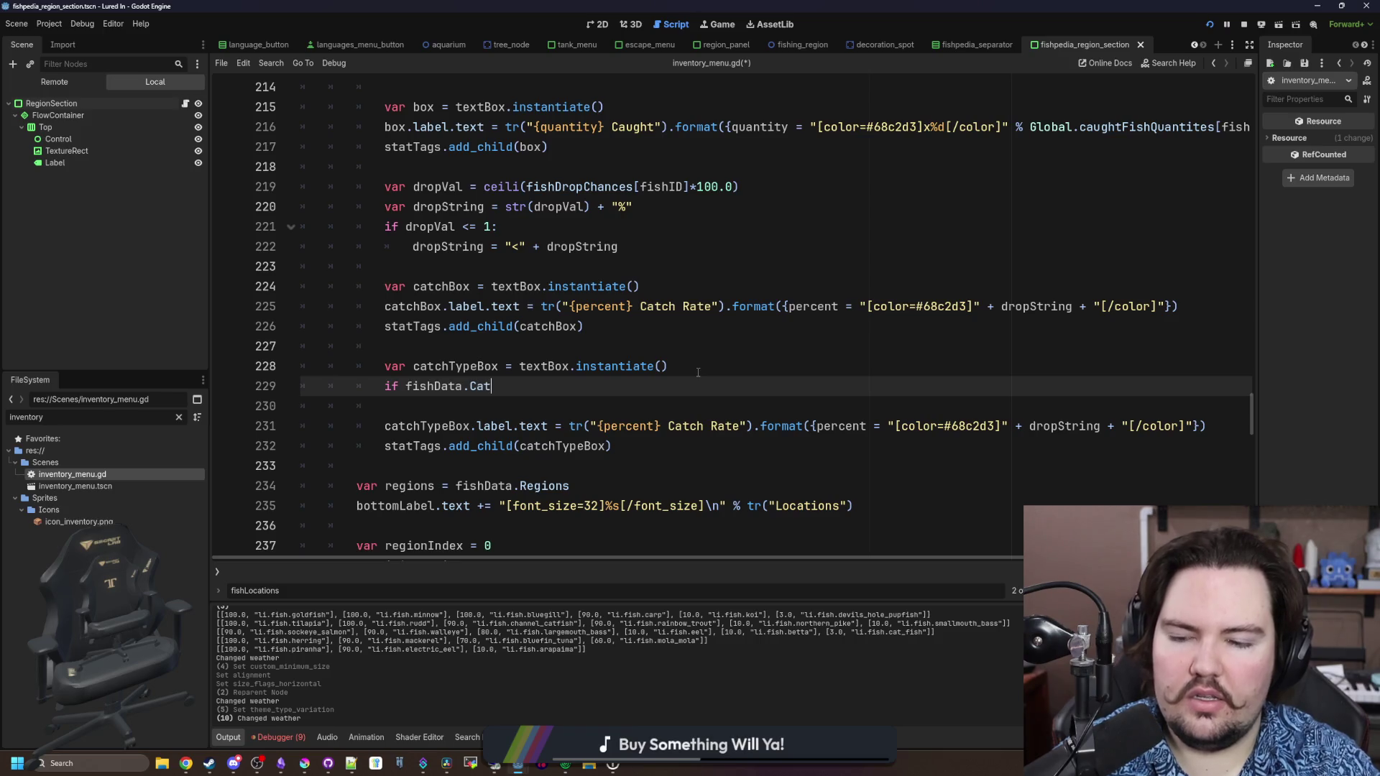
{"action": "key", "text": "BackSpace"}
{"action": "type", "text": "Cat"}
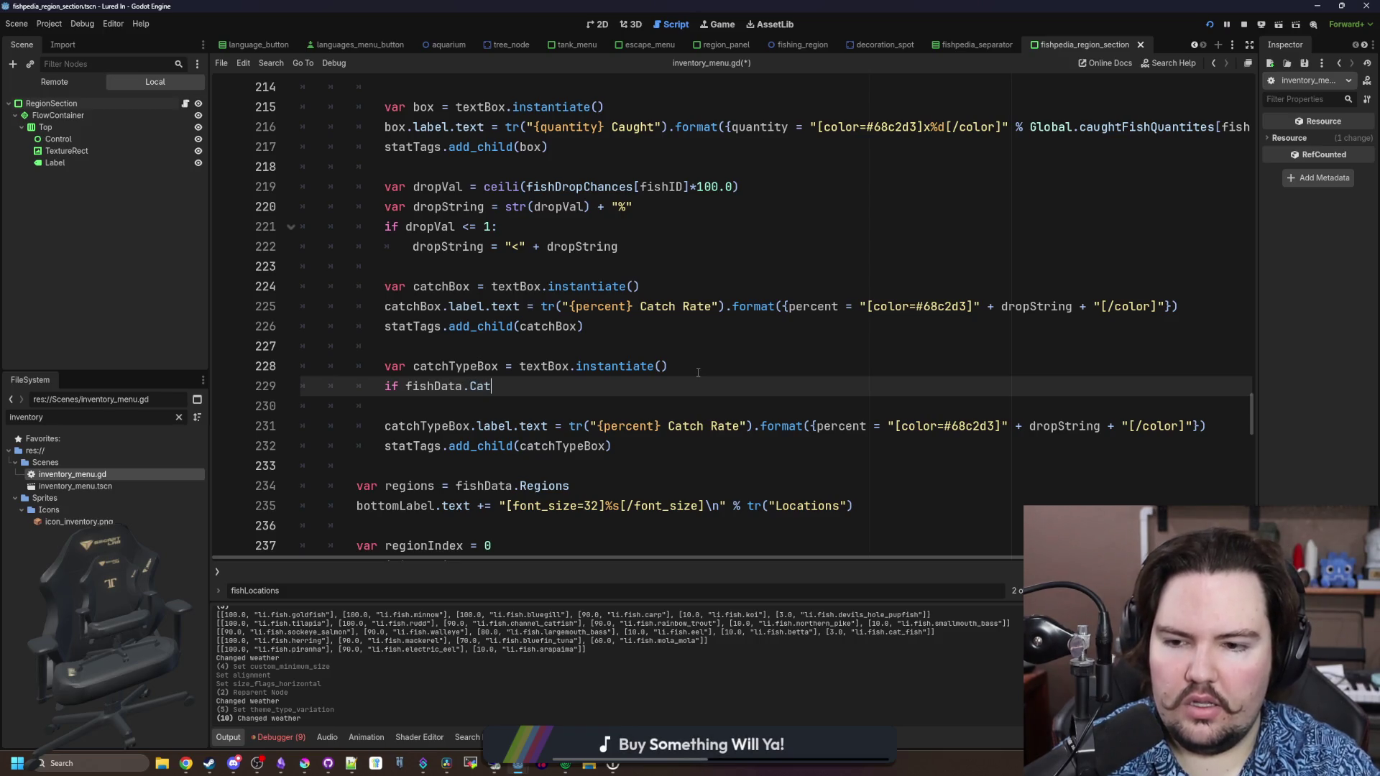
{"action": "type", "text": "chType"}
{"action": "key", "text": "BackSpace"}
{"action": "key", "text": "BackSpace"}
{"action": "key", "text": "BackSpace"}
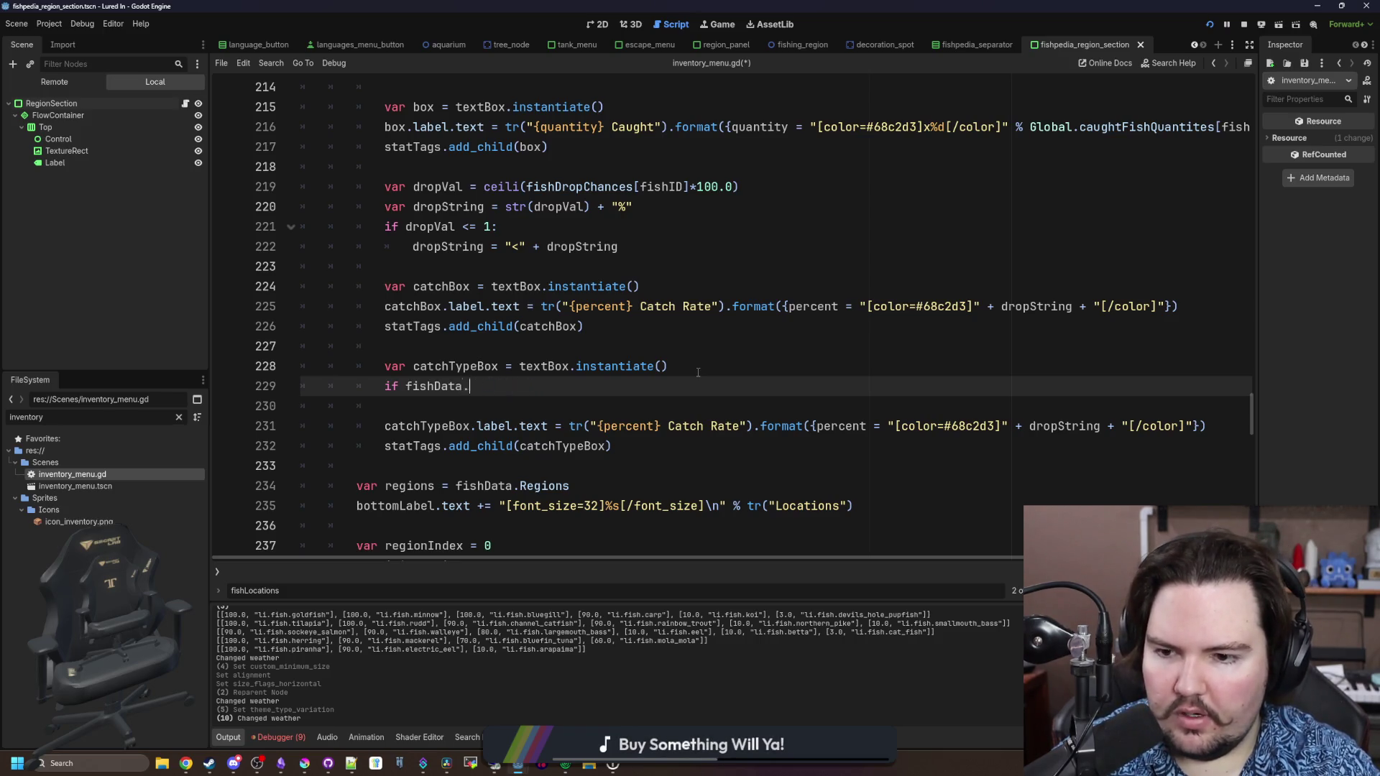
{"action": "type", "text": "match("}
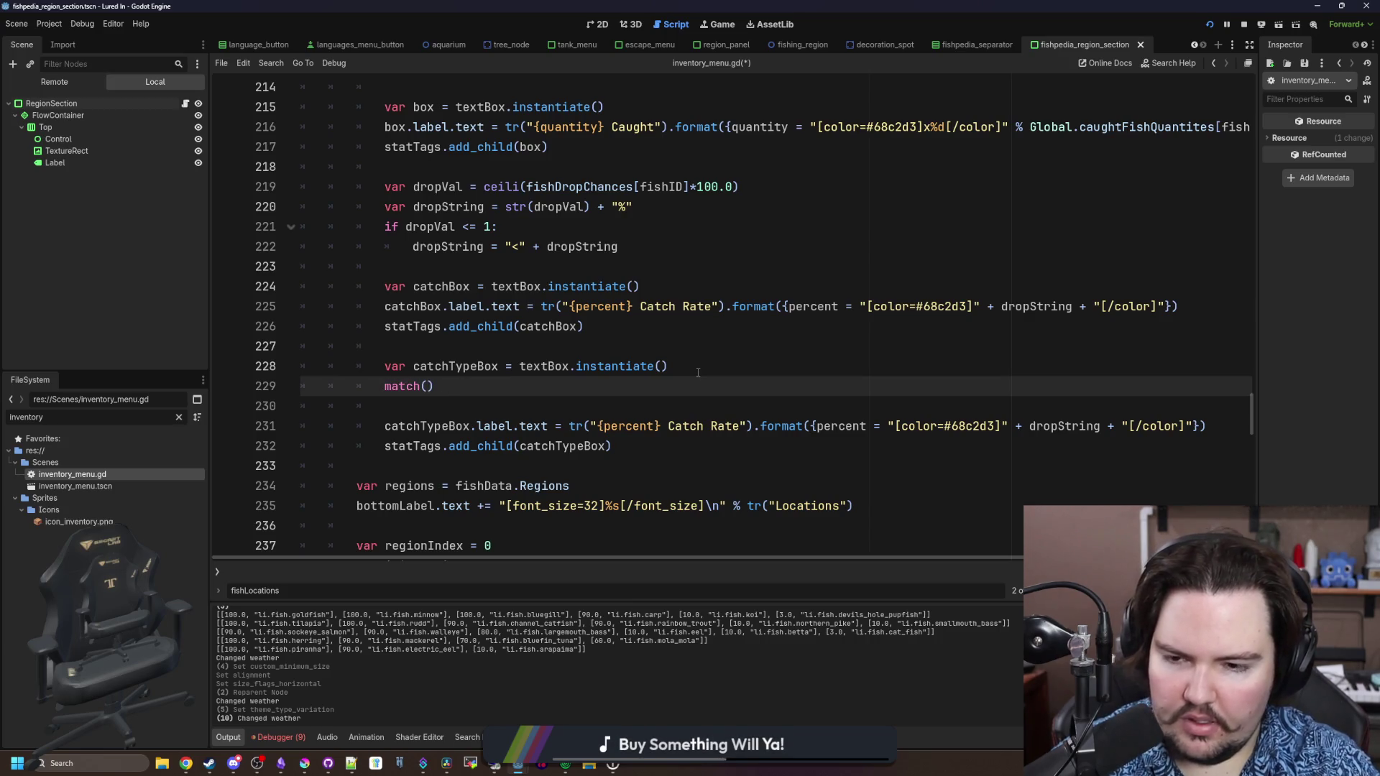
{"action": "type", "text": "fishData."}
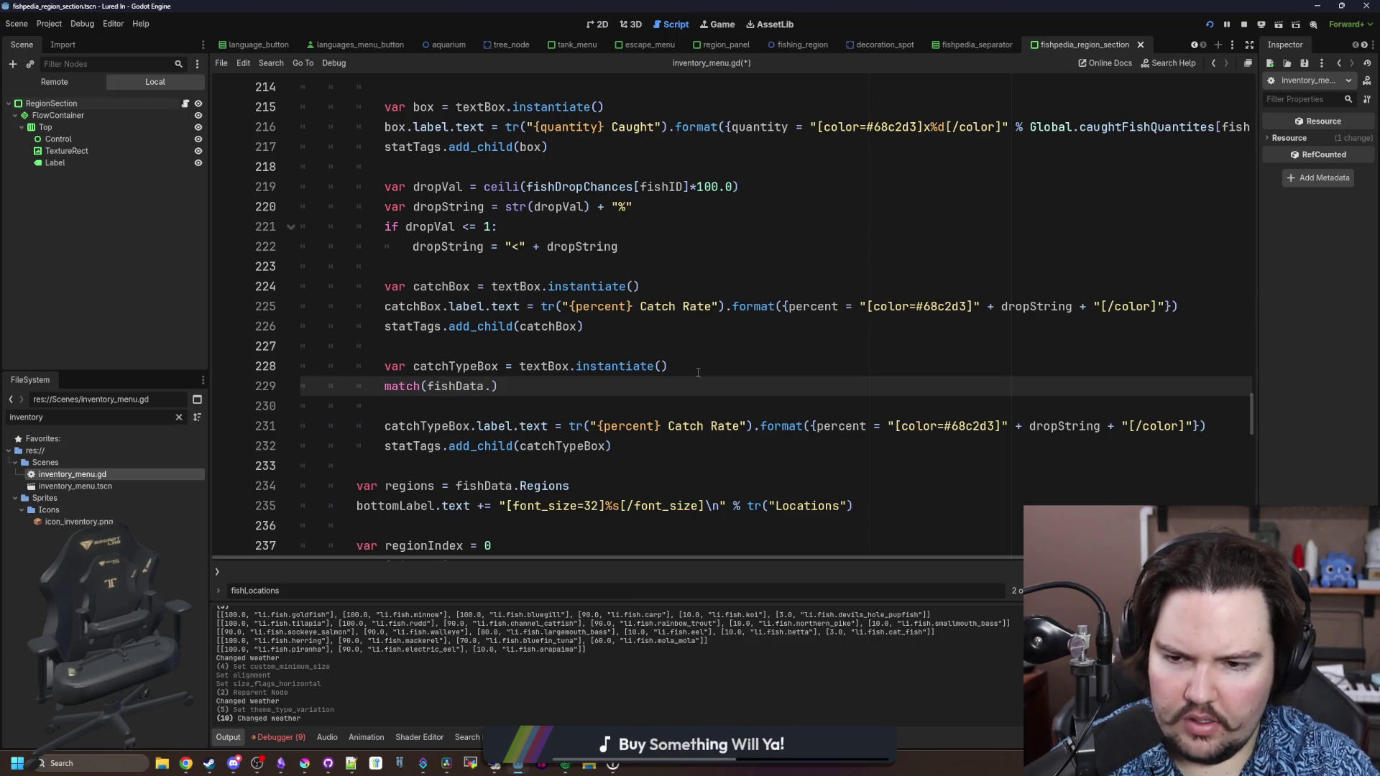
{"action": "type", "text": "CatchT"}
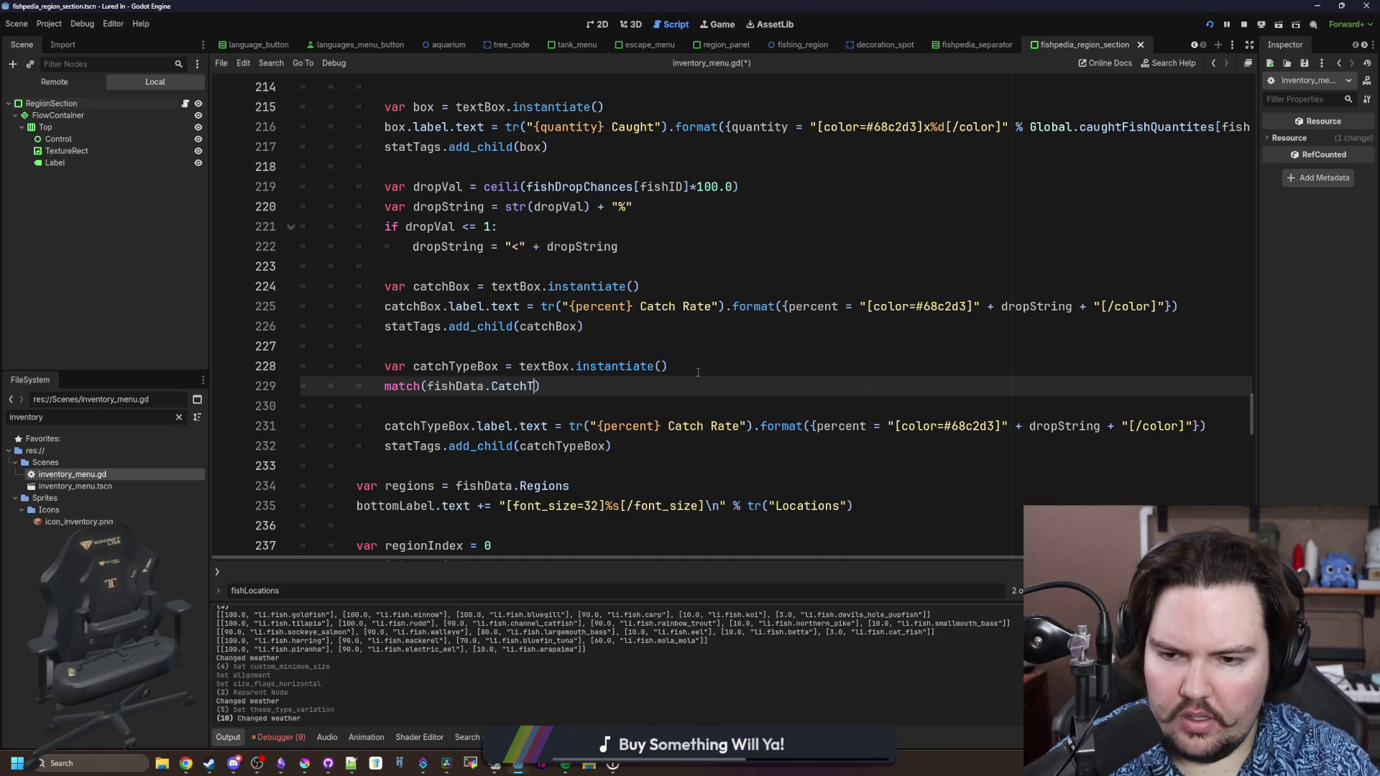
{"action": "type", "text": "ype):"}
Add Global.CATCH_TYPES.ROD: and Global.CATCH_TYPES.POT case lines inside the match block
{"action": "key", "text": "Return"}
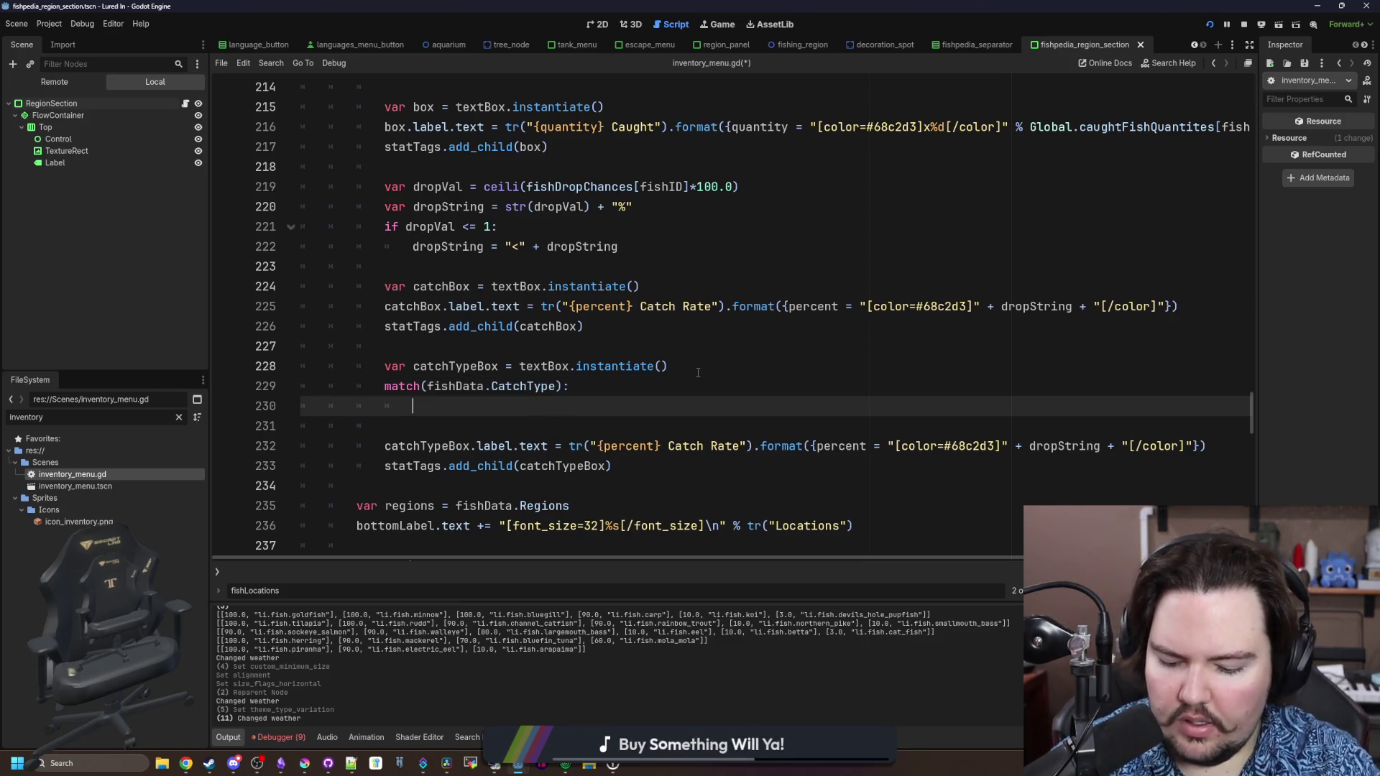
{"action": "type", "text": "Global.CATC`"}
{"action": "key", "text": "Tab"}
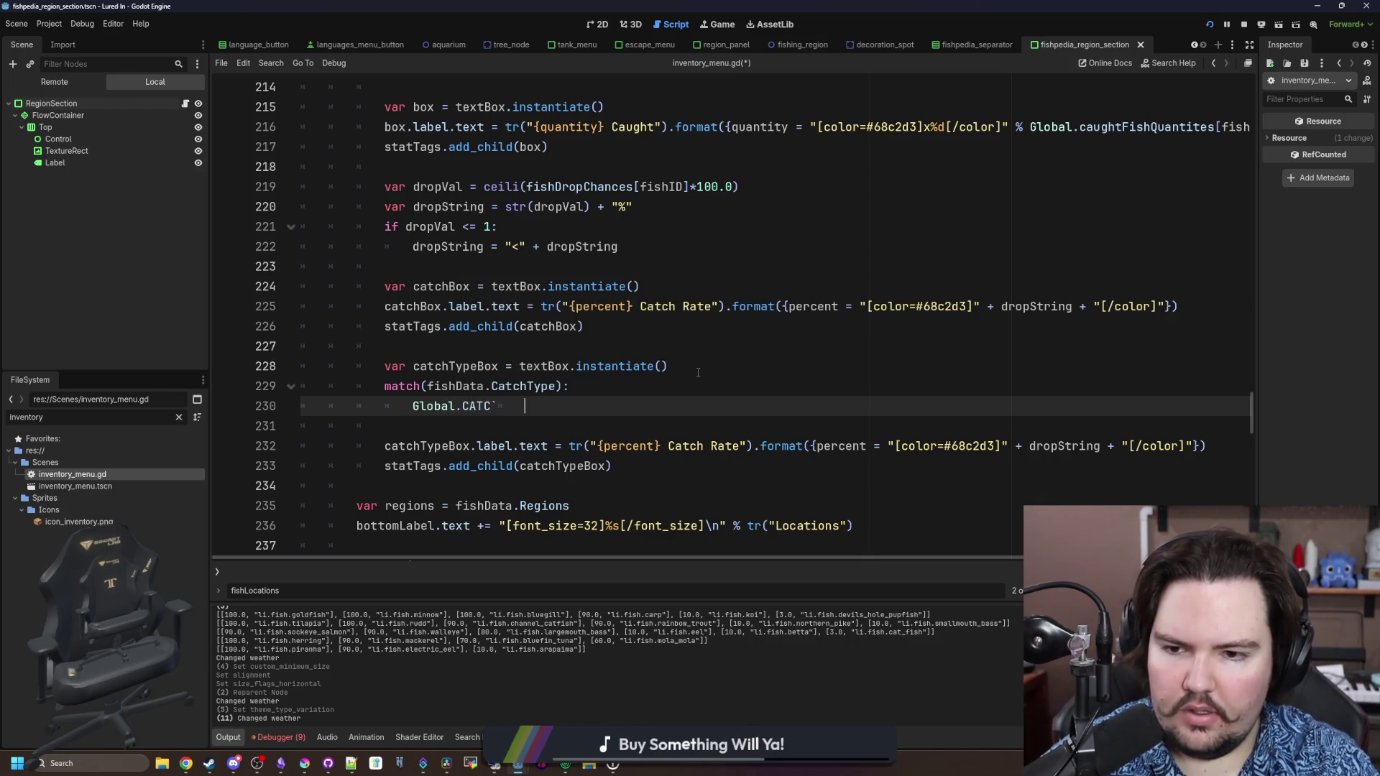
{"action": "key", "text": "BackSpace"}
{"action": "key", "text": "Return"}
{"action": "type", "text": "."}
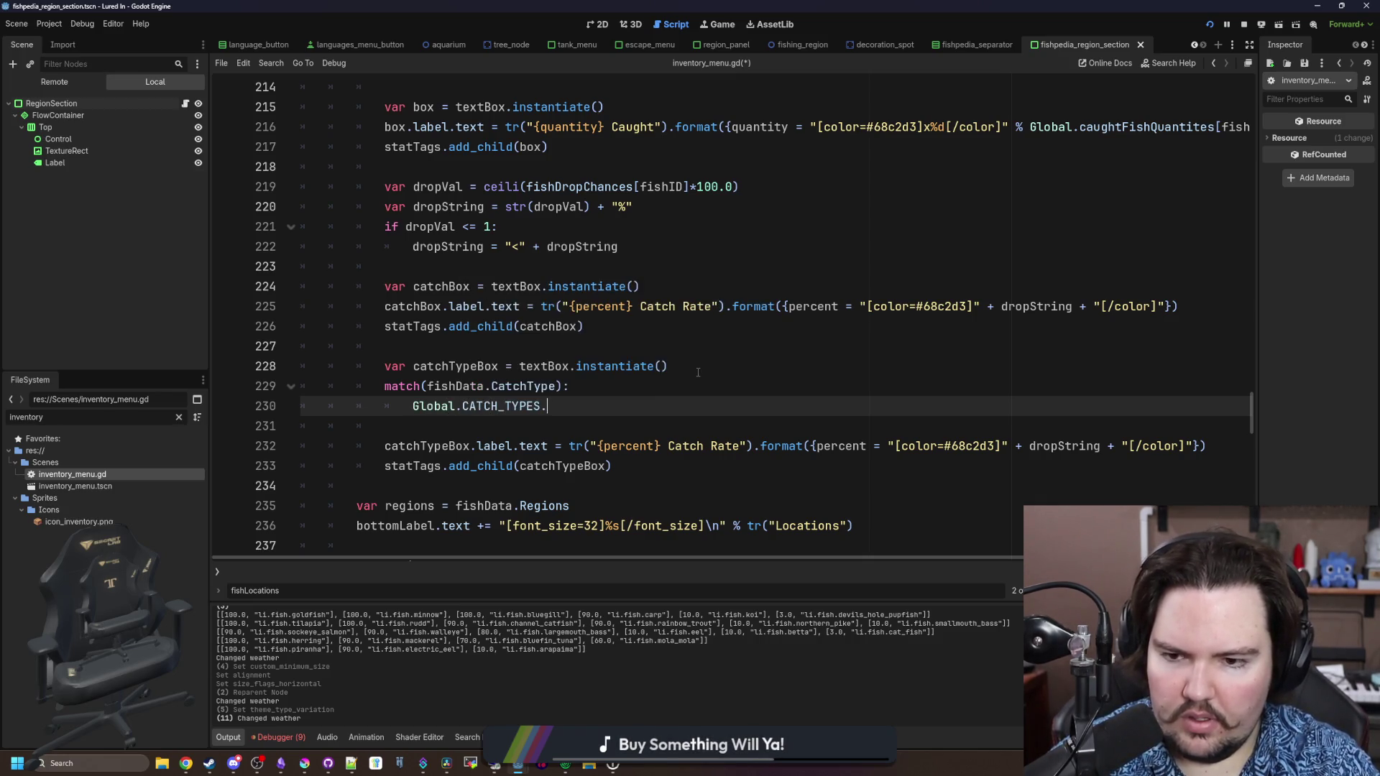
{"action": "type", "text": "ROD"}
{"action": "key", "text": "BackSpace"}
{"action": "key", "text": "BackSpace"}
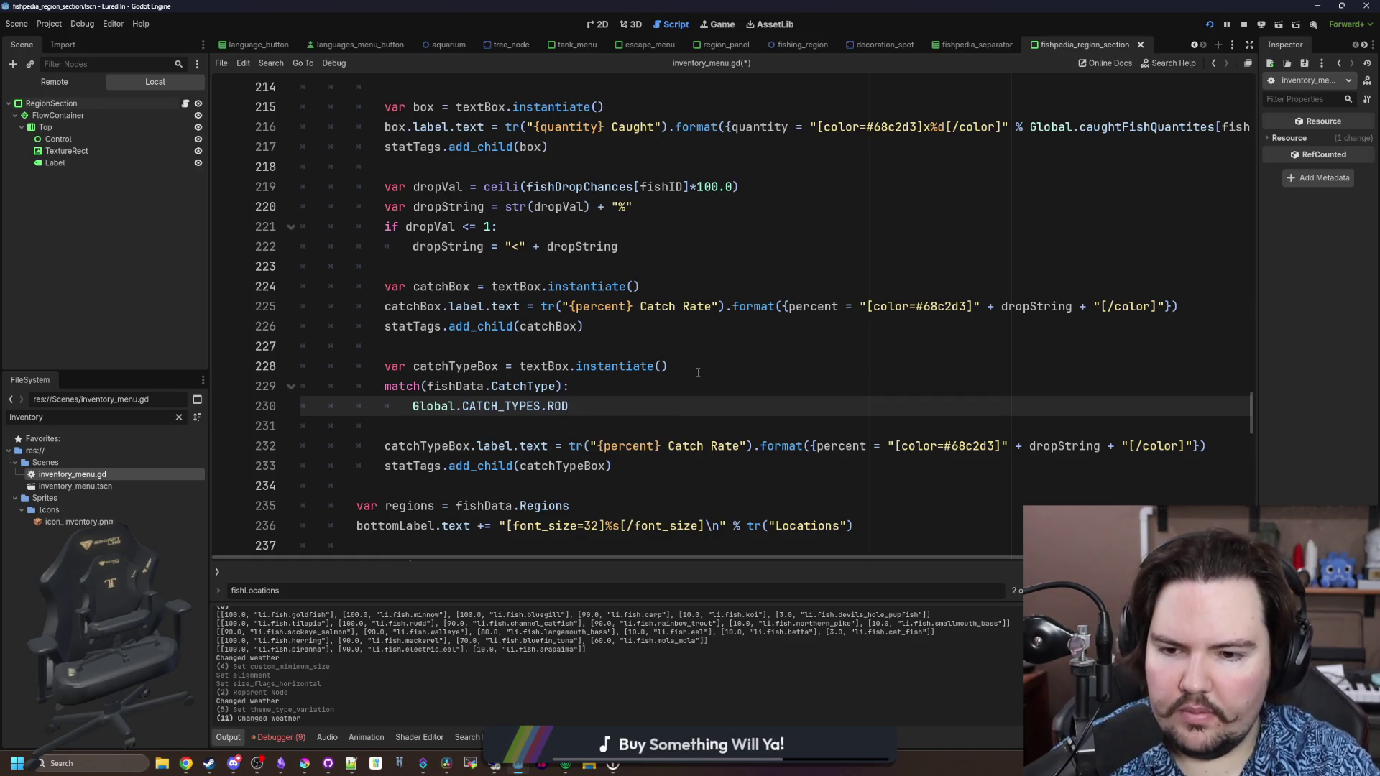
{"action": "type", "text": ":"}
{"action": "key", "text": "Return"}
{"action": "type", "text": "Global"}
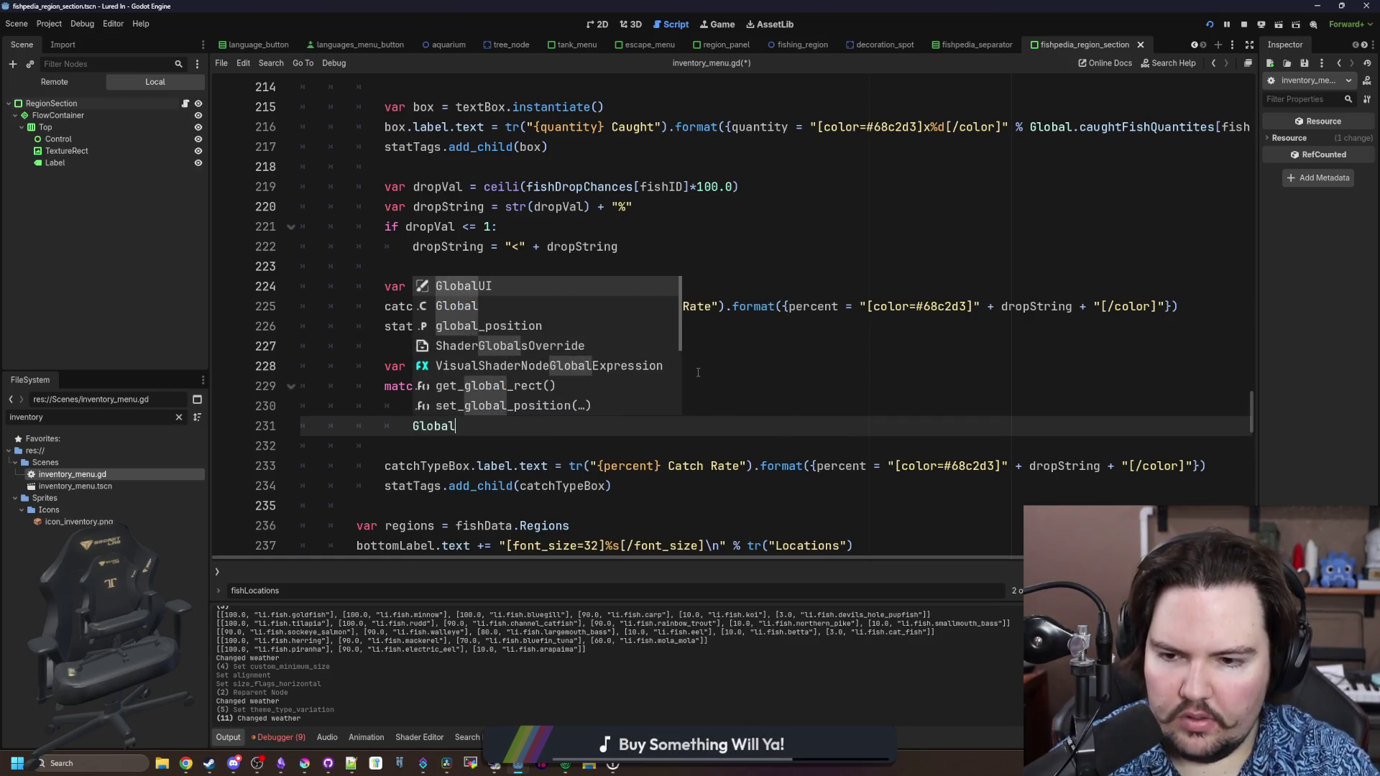
{"action": "type", "text": ".CATCH_TYPES"}
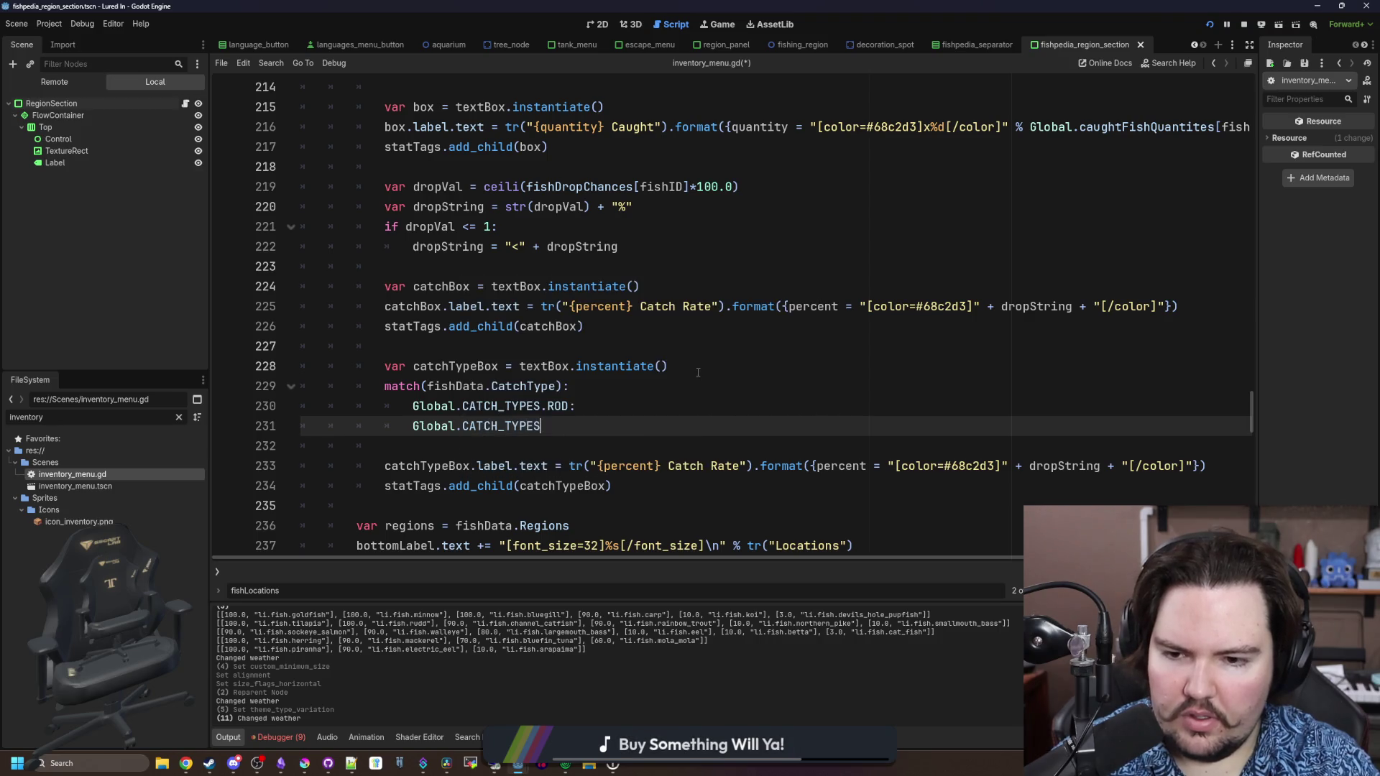
{"action": "type", "text": ".POT"}
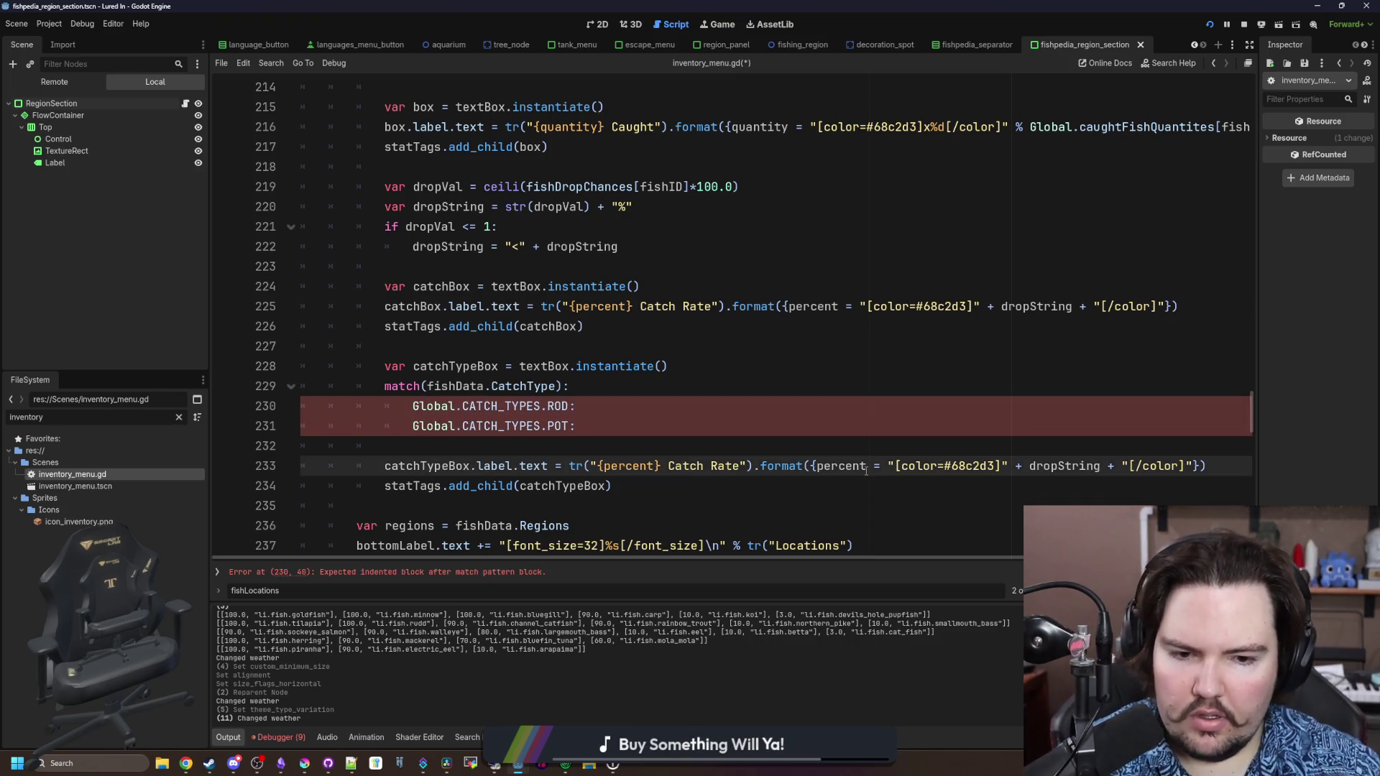
Move the catchTypeBox.label.text statement from line 233 under both the ROD and POT cases
{"action": "left_click", "coordinate": [1039, 480]}
{"action": "mouse_move", "coordinate": [1039, 471]}
{"action": "left_mouse_down"}
{"action": "mouse_move", "coordinate": [403, 483]}
{"action": "mouse_move", "coordinate": [377, 466]}
{"action": "left_mouse_up"}
{"action": "key", "text": "ctrl+c"}
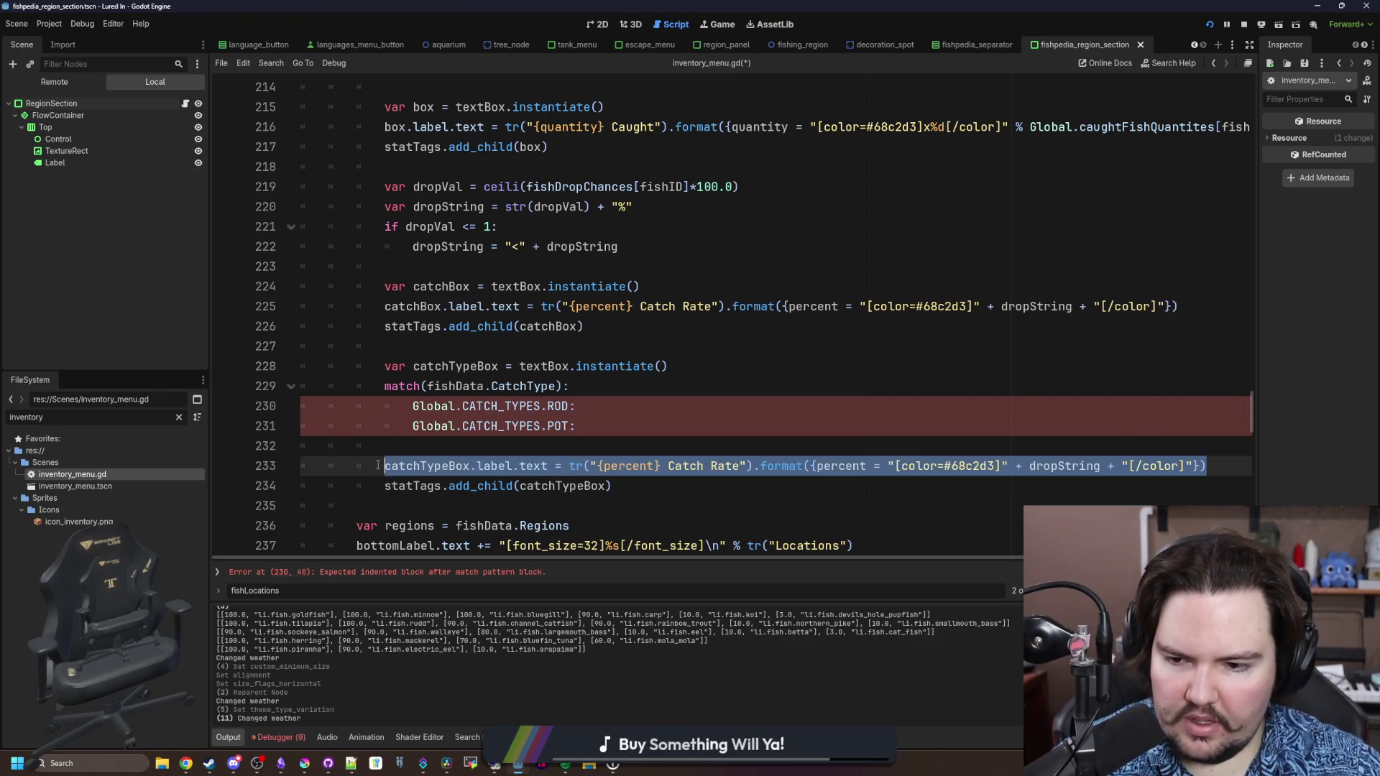
{"action": "key", "text": "BackSpace"}
{"action": "left_click", "coordinate": [636, 406]}
{"action": "key", "text": "ctrl+v"}
{"action": "left_click", "coordinate": [592, 426]}
{"action": "key", "text": "ctrl+v"}
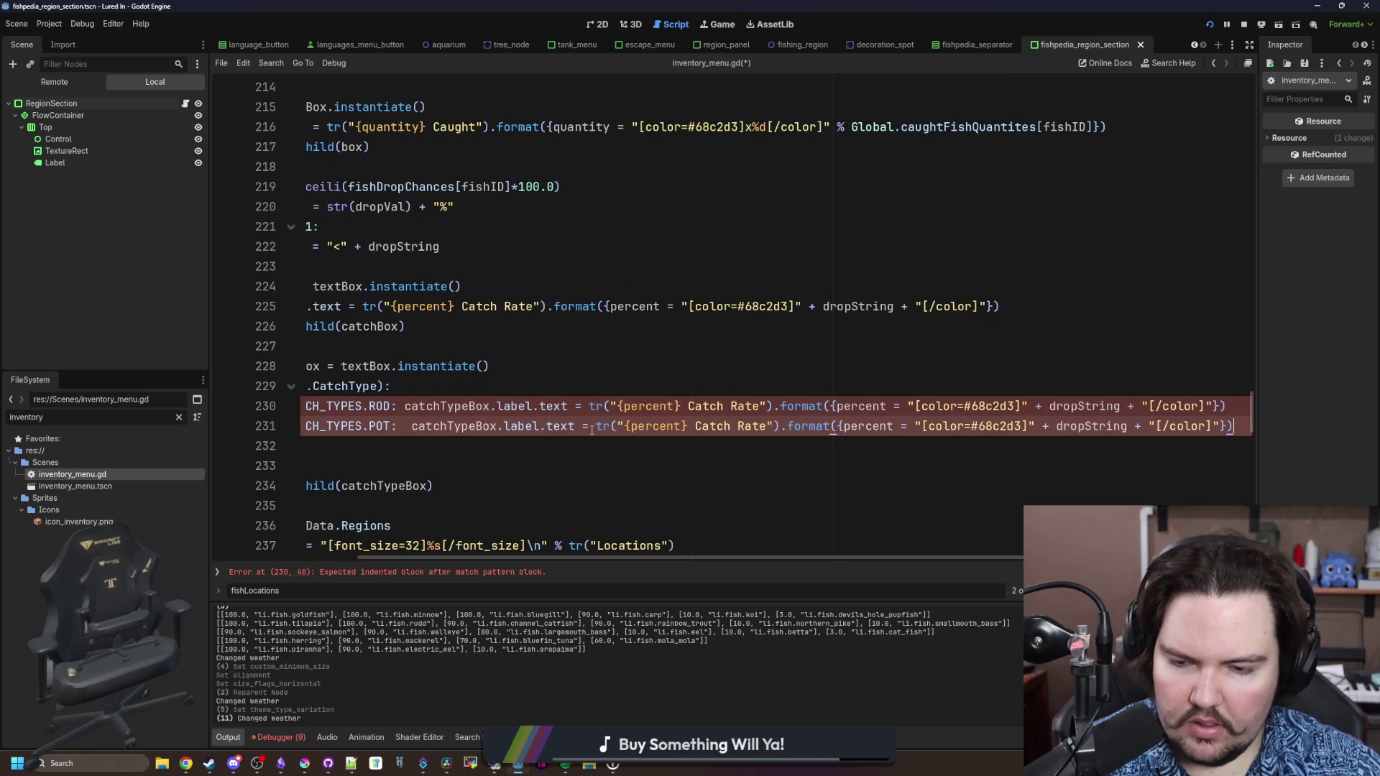
Replace the label value on both case lines with "[img]{0}[/img]{1}".format()
{"action": "left_click_drag", "start_coordinate": [767, 426], "coordinate": [627, 431]}
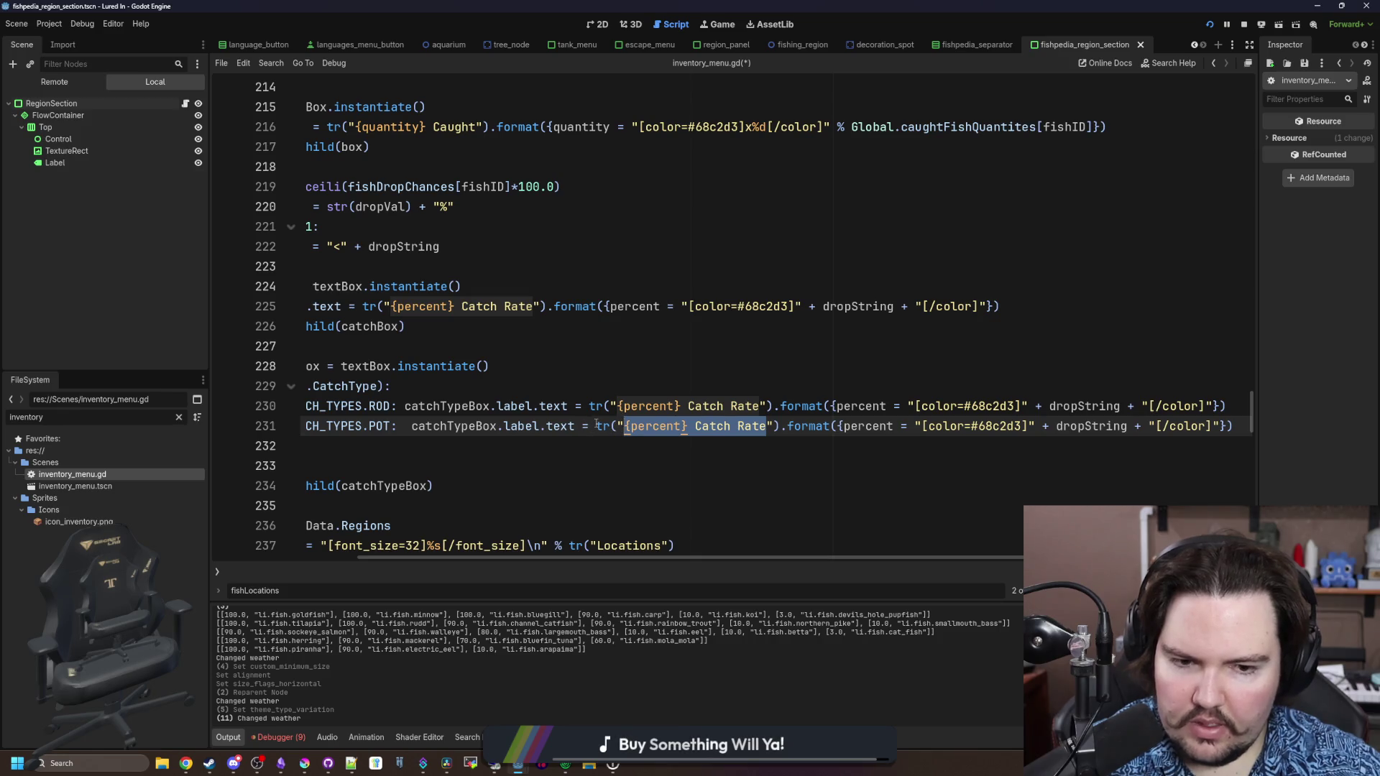
{"action": "mouse_move", "coordinate": [599, 428]}
{"action": "left_mouse_down"}
{"action": "mouse_move", "coordinate": [1232, 426]}
{"action": "mouse_move", "coordinate": [590, 406]}
{"action": "left_mouse_up"}
{"action": "key", "text": "BackSpace"}
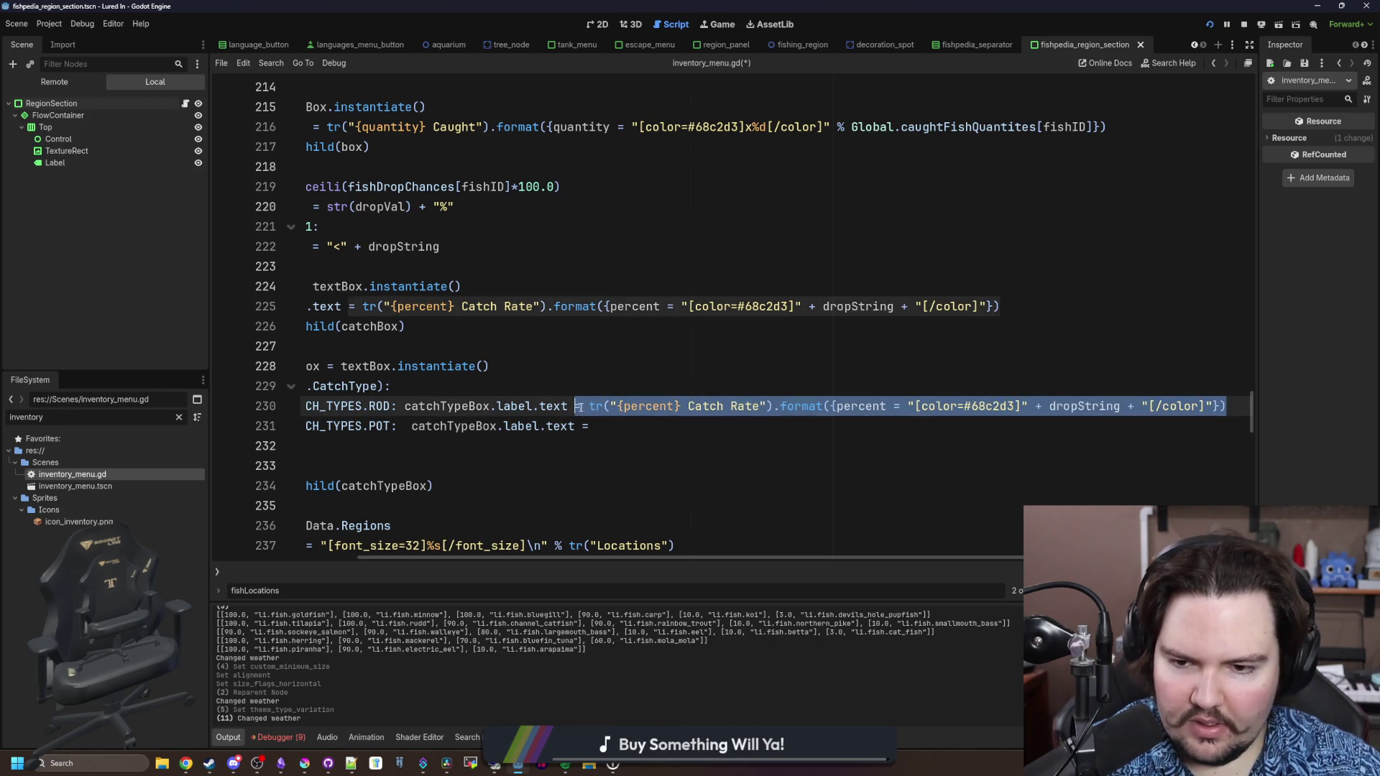
{"action": "type", "text": "\"\"."}
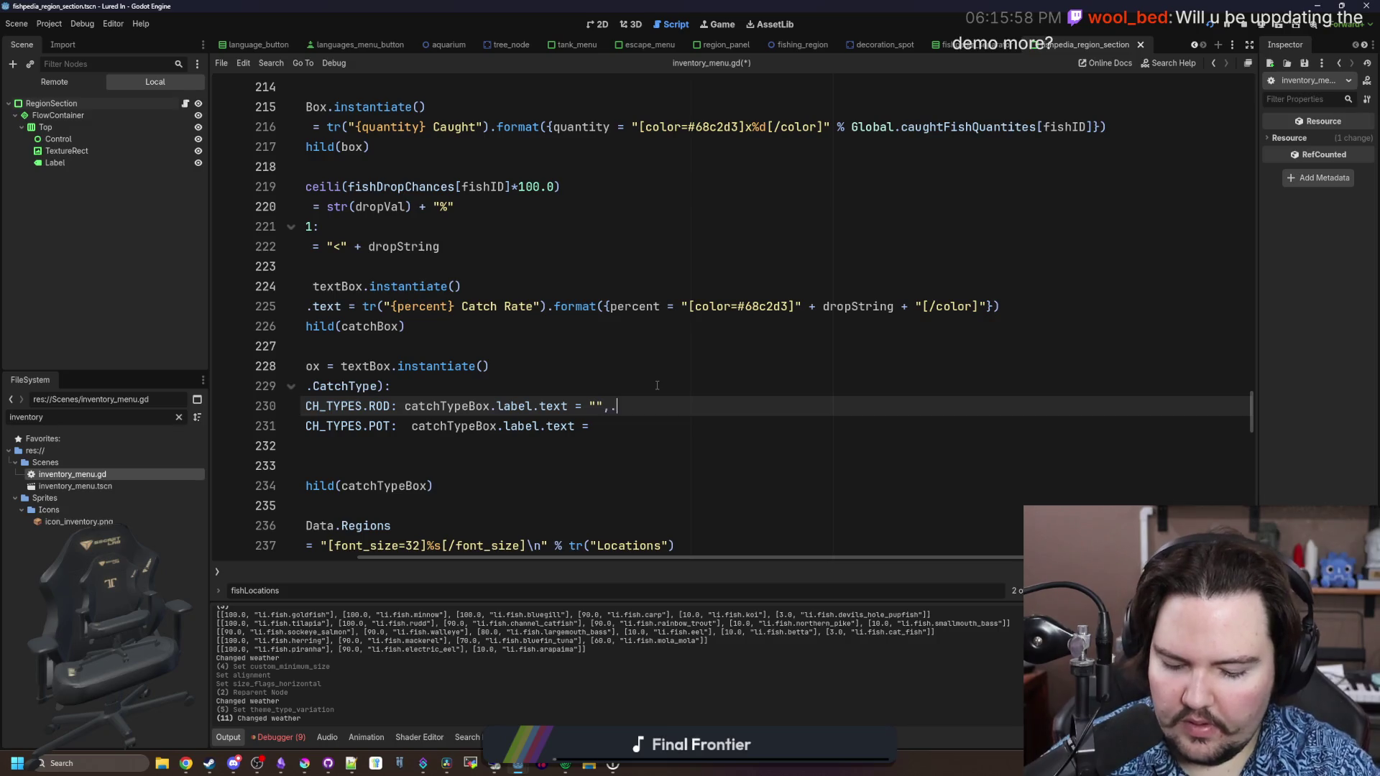
{"action": "type", "text": "format("}
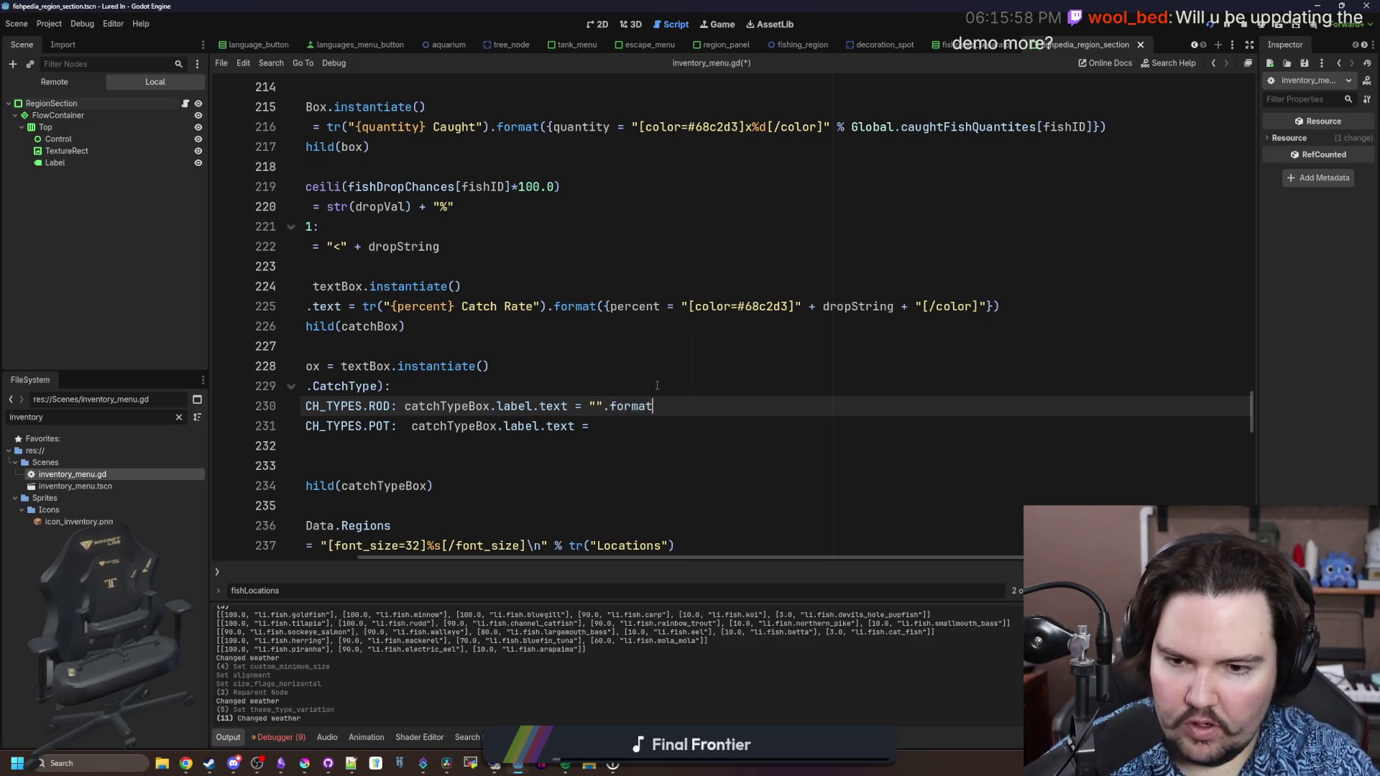
{"action": "key", "text": "Left"}
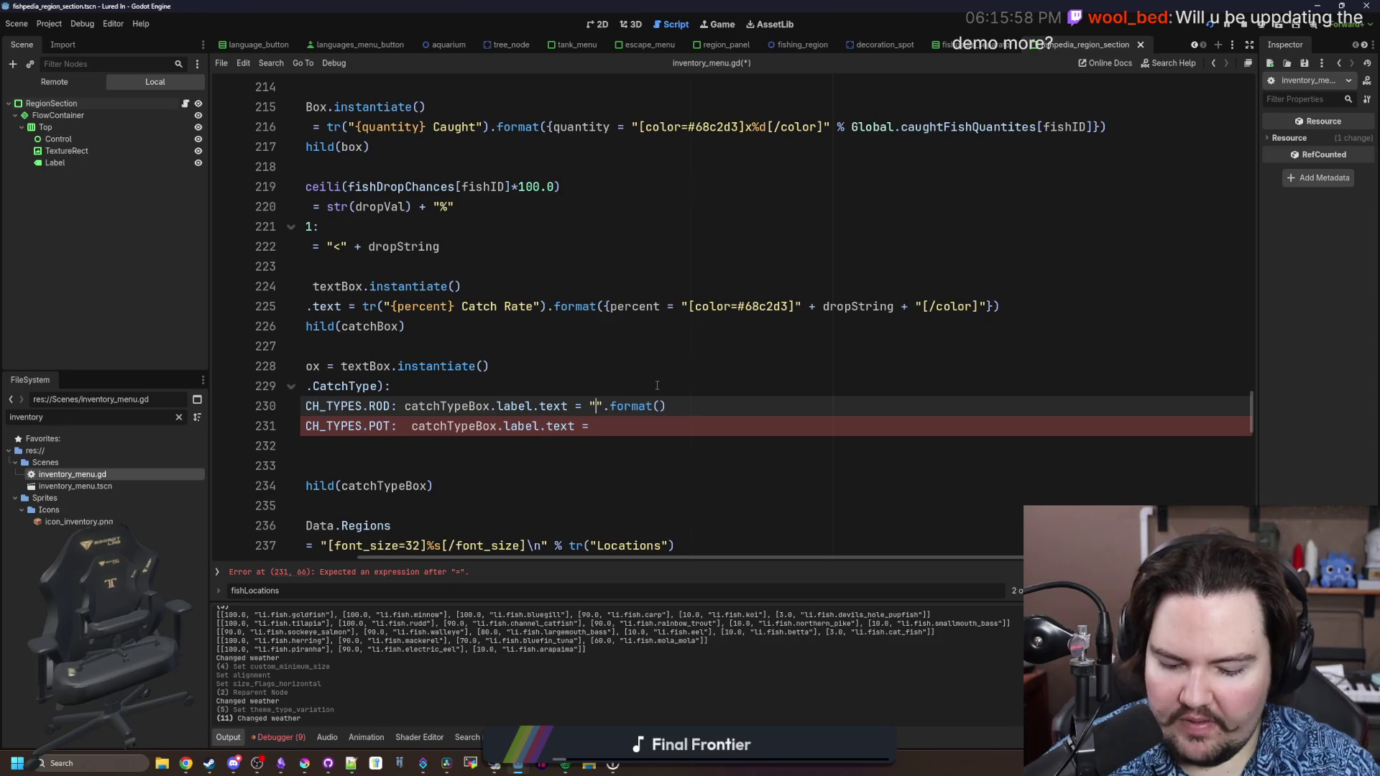
{"action": "type", "text": "[]["}
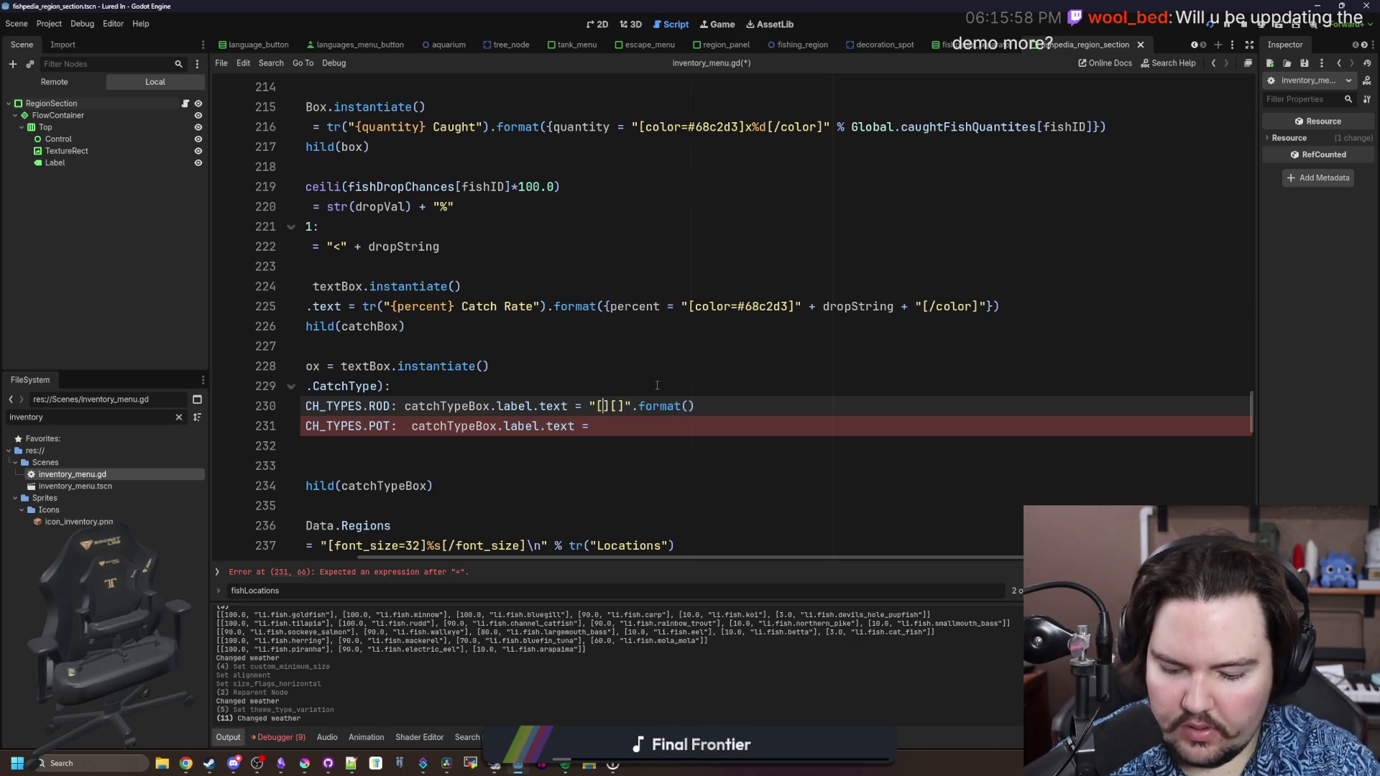
{"action": "type", "text": "img"}
{"action": "type", "text": "/img"}
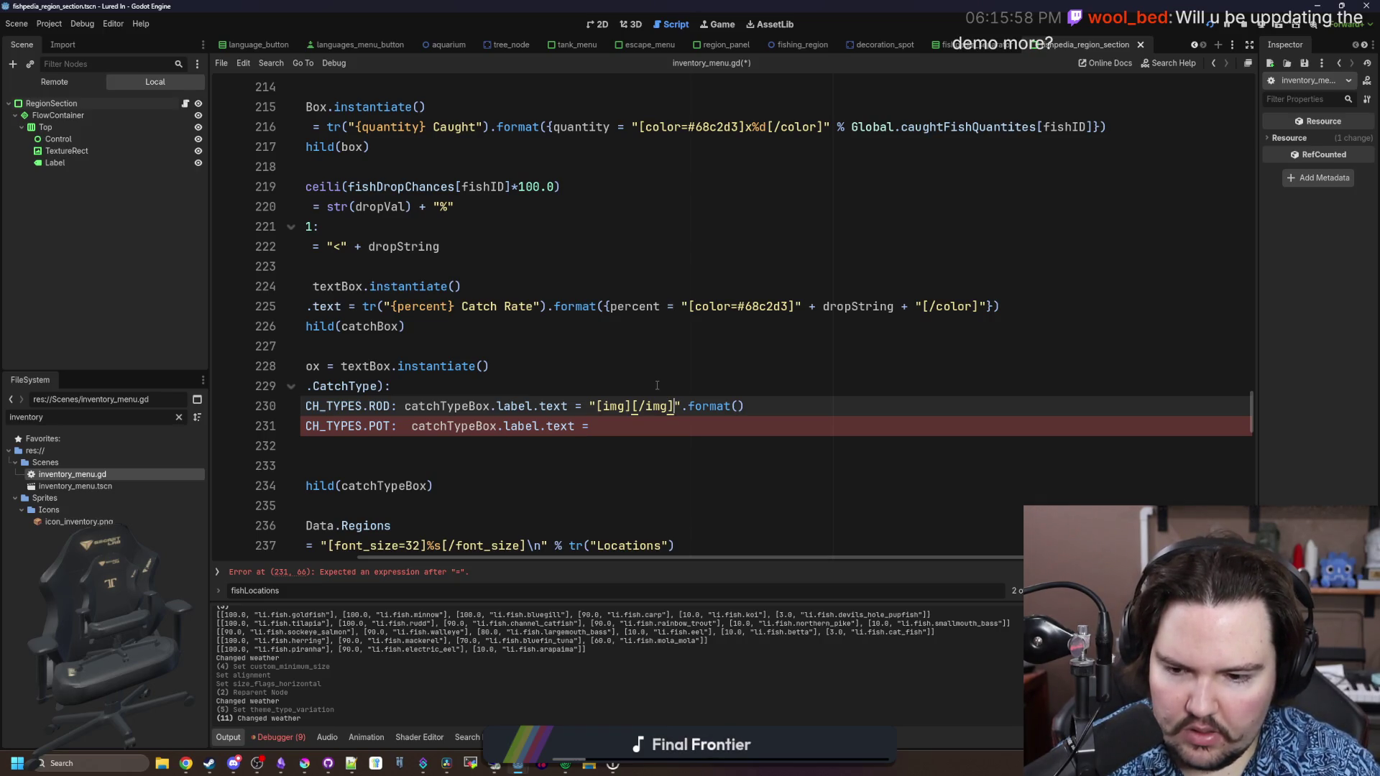
{"action": "type", "text": "{0"}
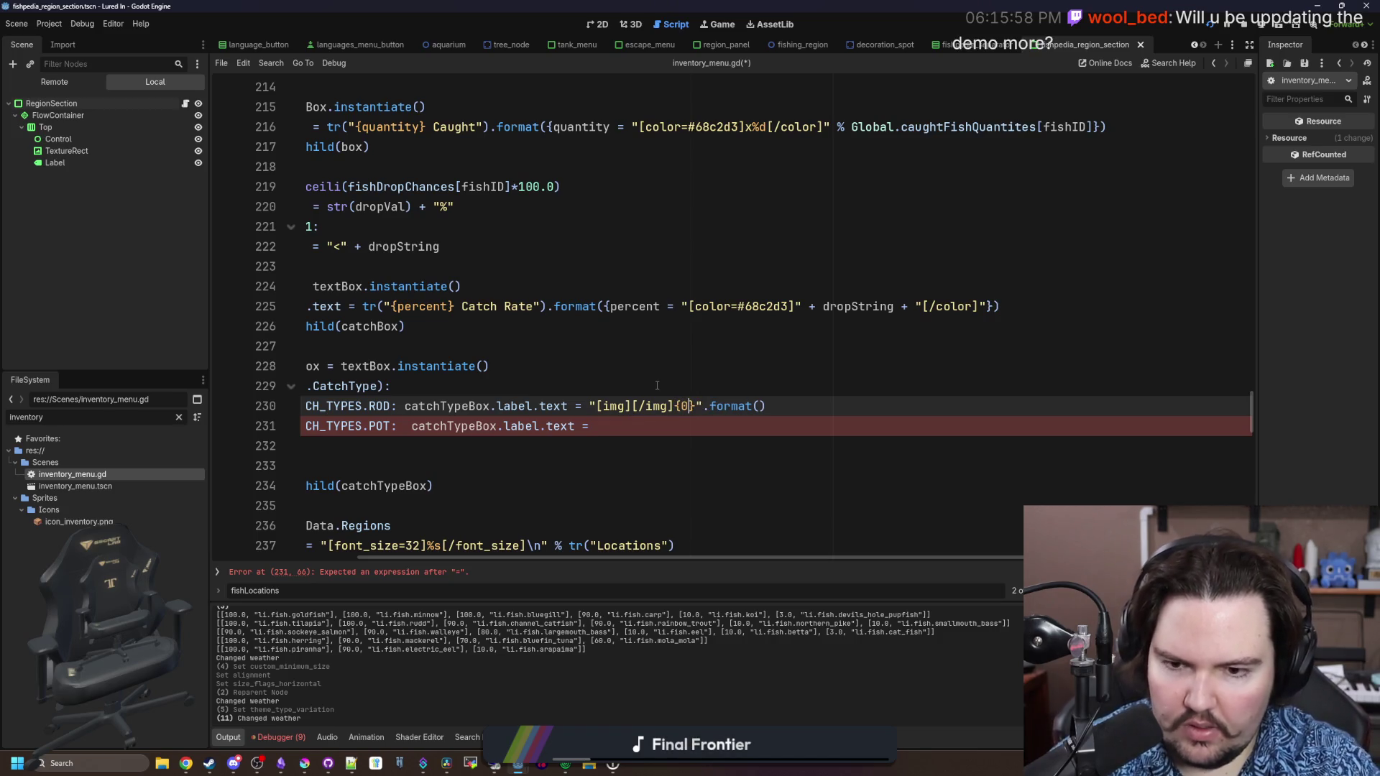
{"action": "left_click_drag", "start_coordinate": [763, 406], "coordinate": [596, 406]}
{"action": "left_click", "coordinate": [632, 406]}
{"action": "type", "text": "{0}"}
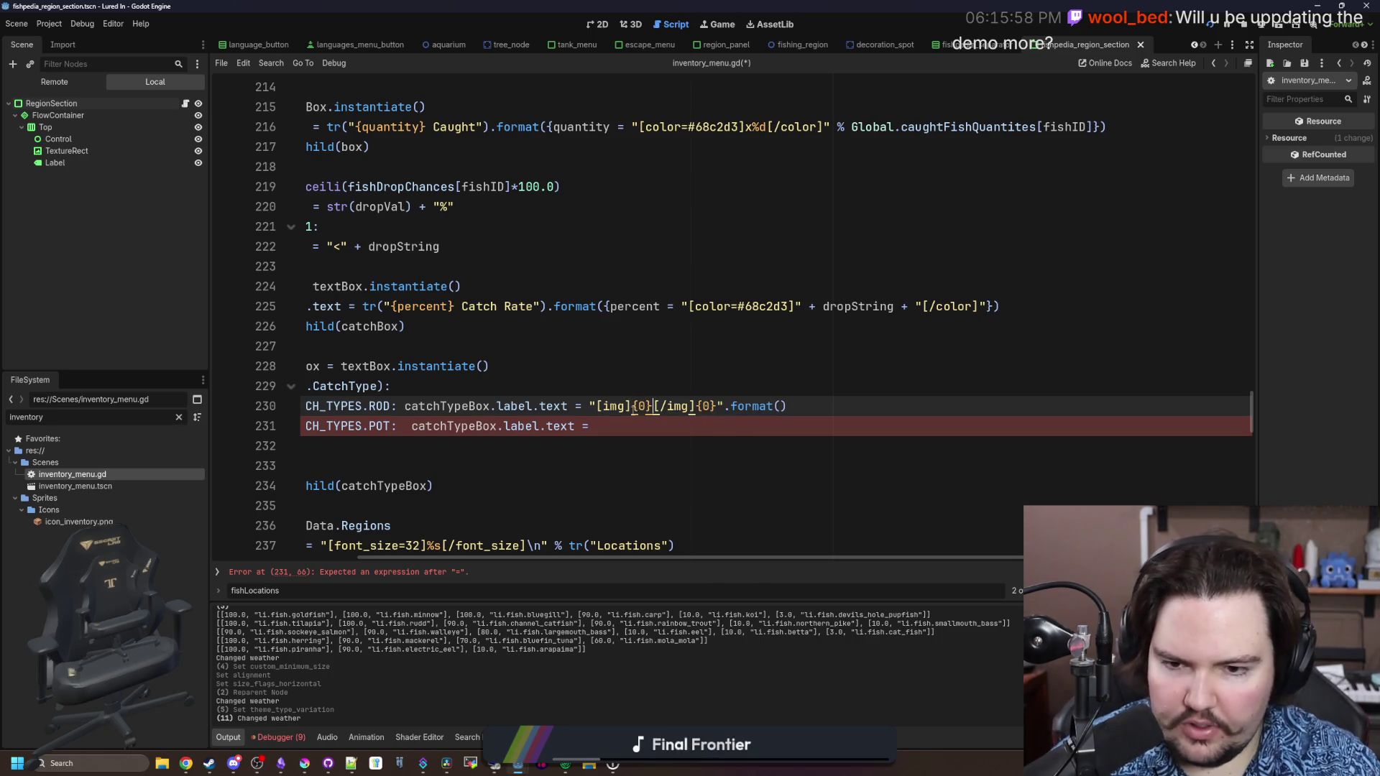
{"action": "key", "text": "Right"}
{"action": "key", "text": "Right"}
{"action": "key", "text": "Right"}
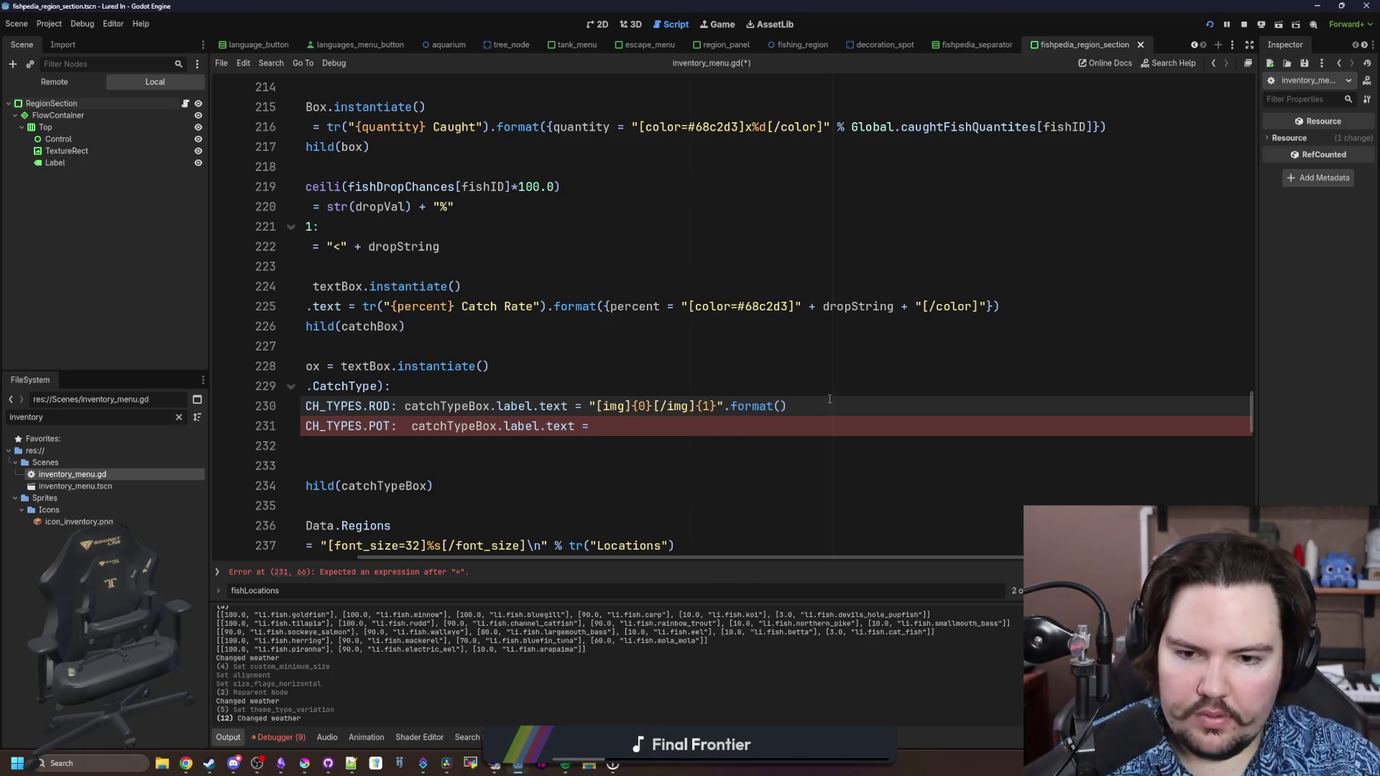
{"action": "mouse_move", "coordinate": [830, 406]}
{"action": "left_mouse_down"}
{"action": "mouse_move", "coordinate": [560, 406]}
{"action": "mouse_move", "coordinate": [591, 406]}
{"action": "left_mouse_up"}
{"action": "key", "text": "ctrl+c"}
{"action": "left_click", "coordinate": [608, 418]}
{"action": "key", "text": "ctrl+v"}
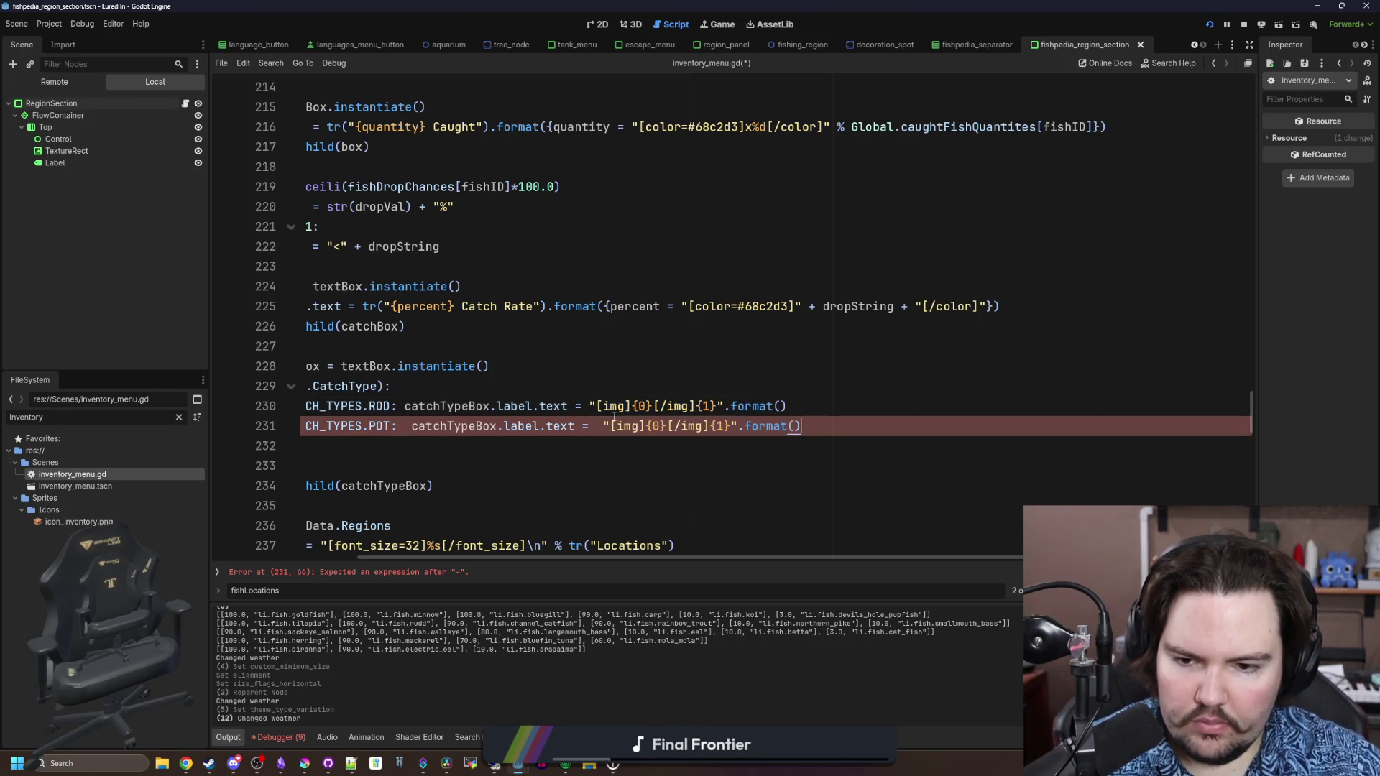
{"action": "scroll", "coordinate": [600, 388], "scroll_direction": "left", "scroll_amount": 3}
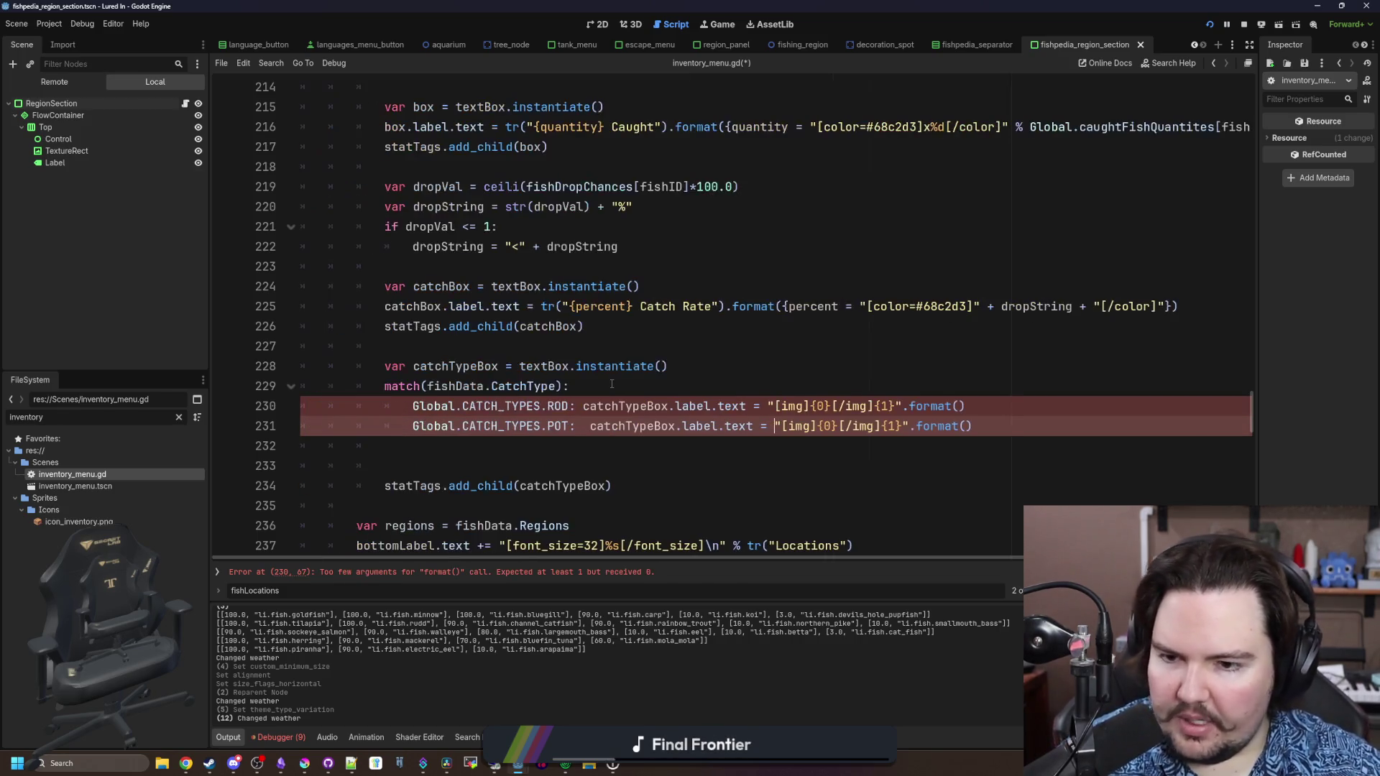
Delete the blank line 233 below the match cases
{"action": "left_click", "coordinate": [462, 457]}
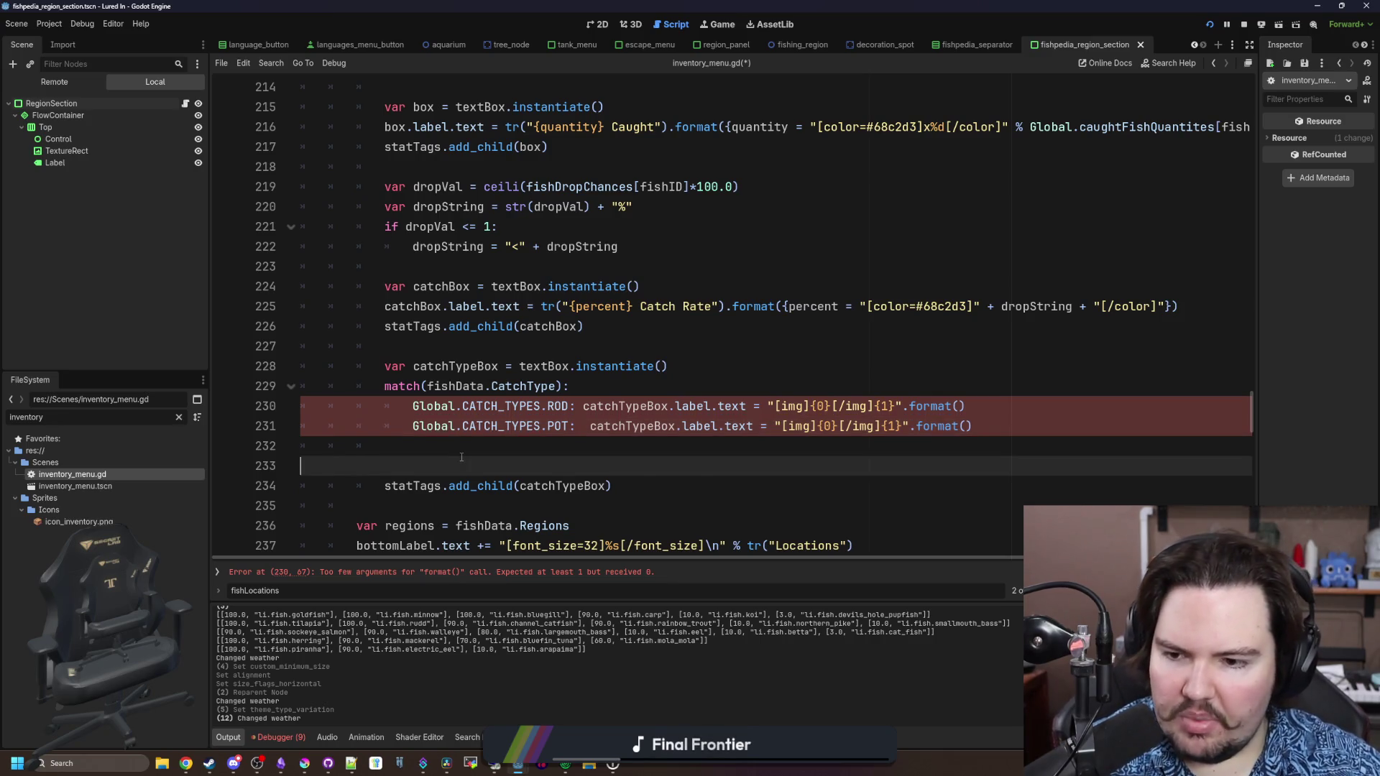
{"action": "key", "text": "BackSpace"}
{"action": "scroll", "coordinate": [462, 458], "scroll_direction": "down", "scroll_amount": 2}
{"action": "scroll", "coordinate": [461, 457], "scroll_direction": "up", "scroll_amount": 1}
{"action": "scroll", "coordinate": [462, 457], "scroll_direction": "right", "scroll_amount": 3}
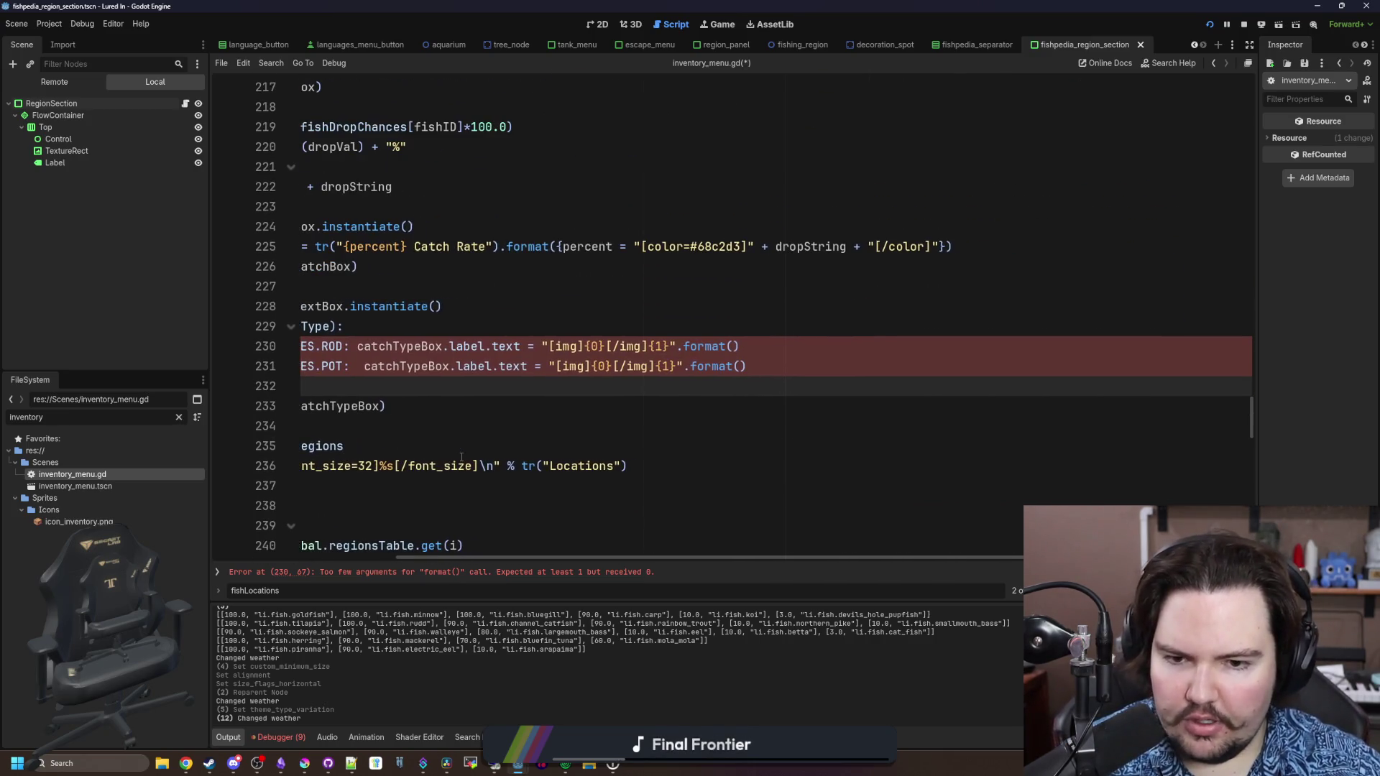
Add tr("Rod") and tr("Pots") as second arguments to the ROD and POT format calls
{"action": "left_click", "coordinate": [735, 348]}
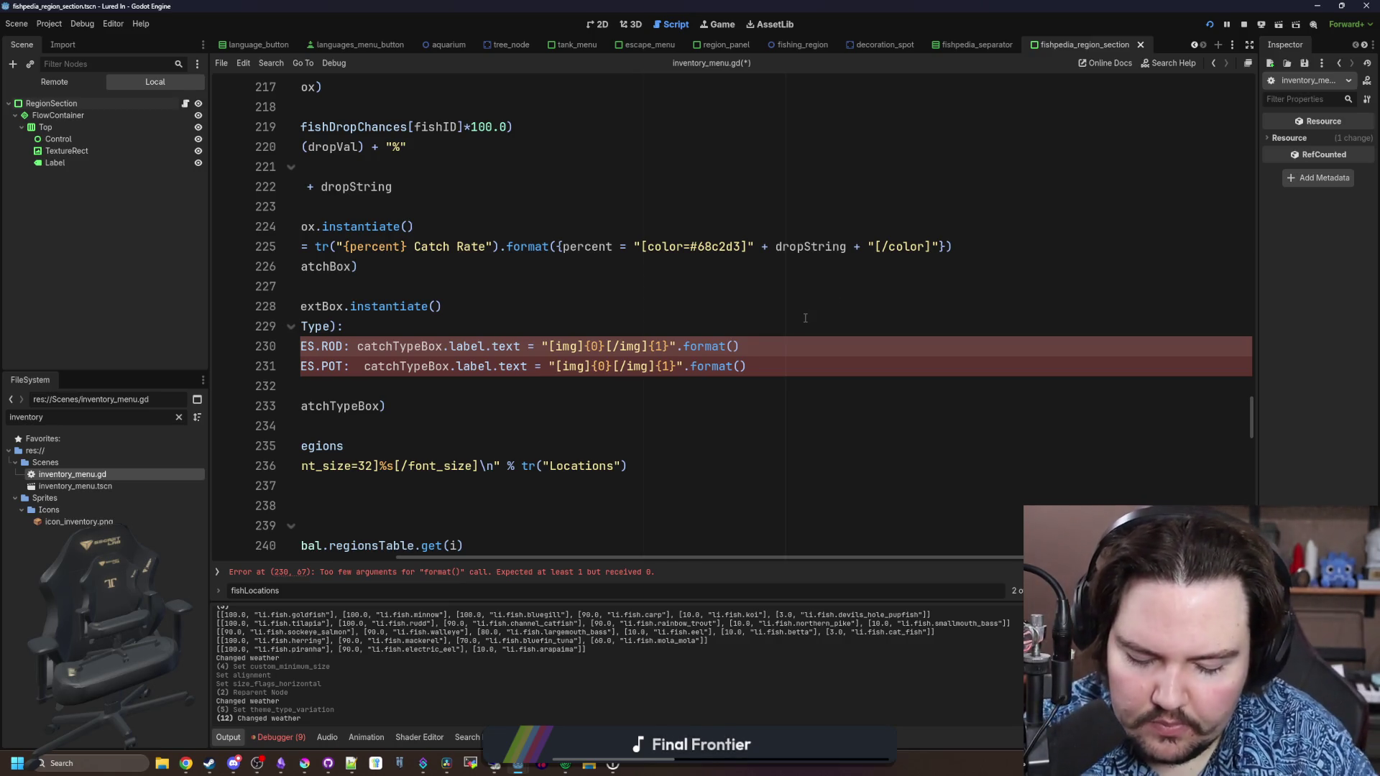
{"action": "type", "text": ", tr(\""}
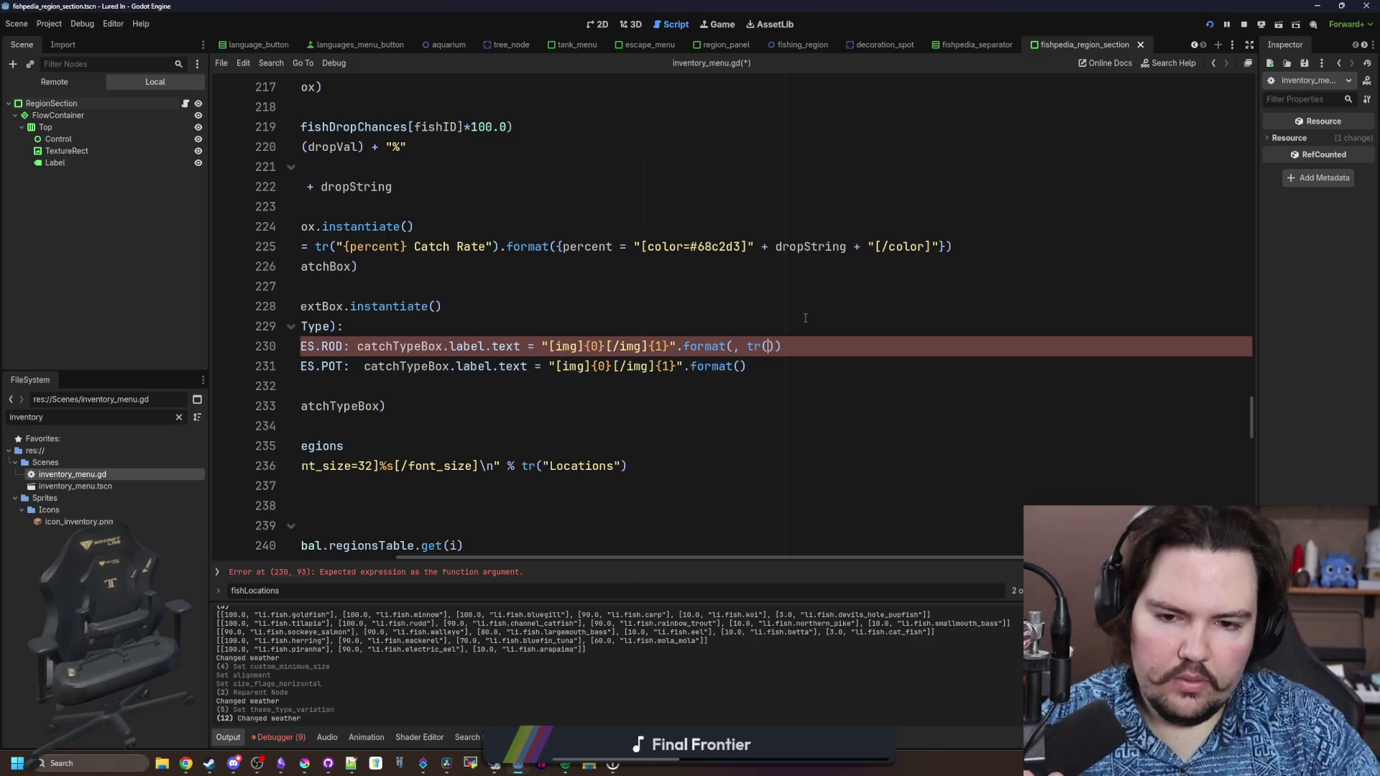
{"action": "type", "text": "Rod"}
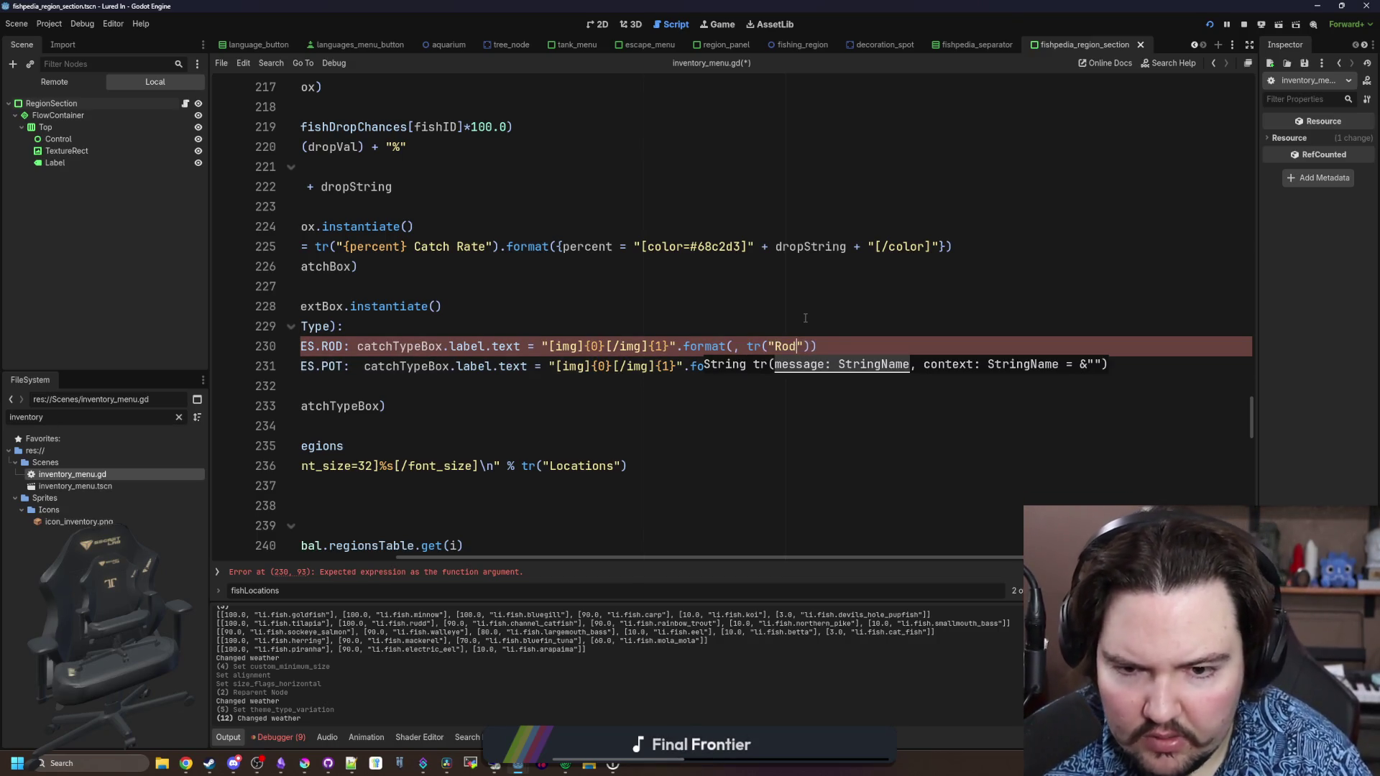
{"action": "key", "text": "Down"}
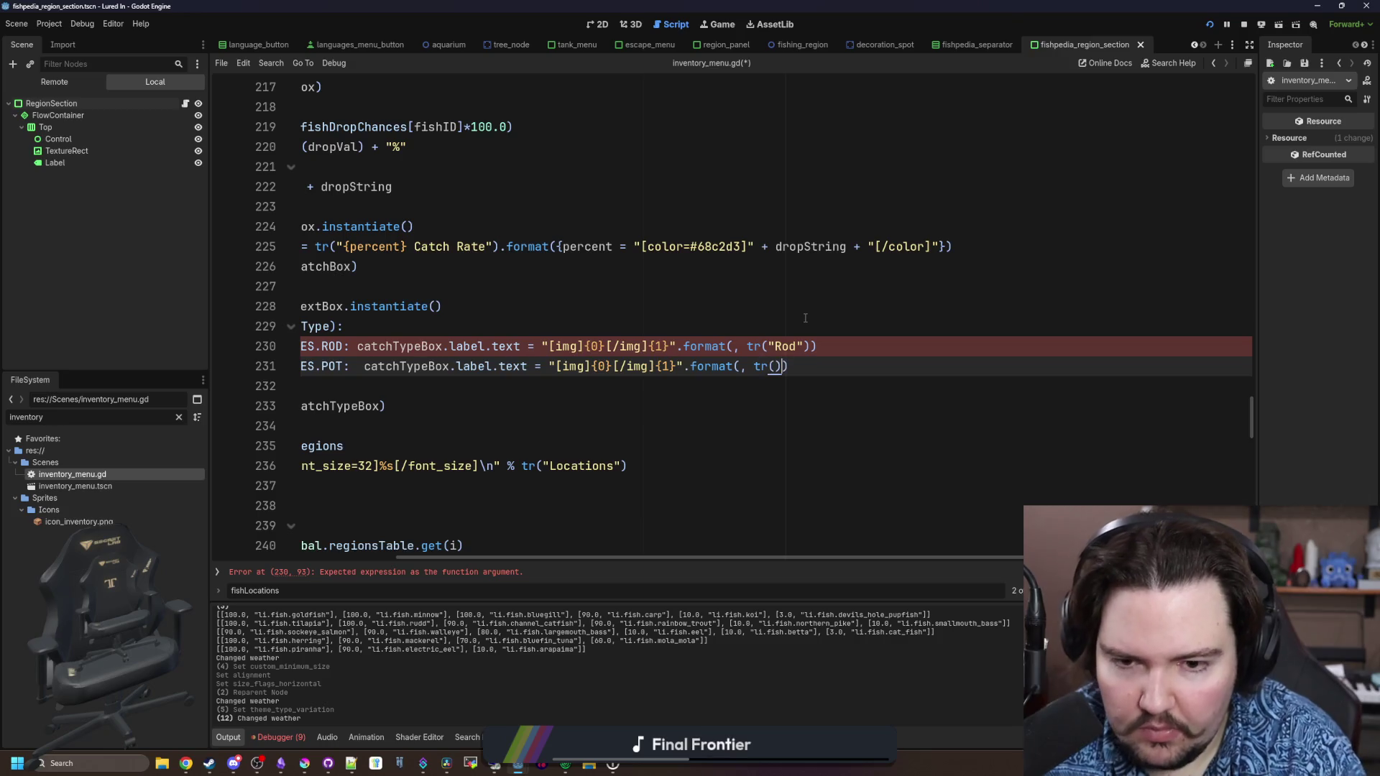
{"action": "key", "text": "Left"}
{"action": "type", "text": "ots"}
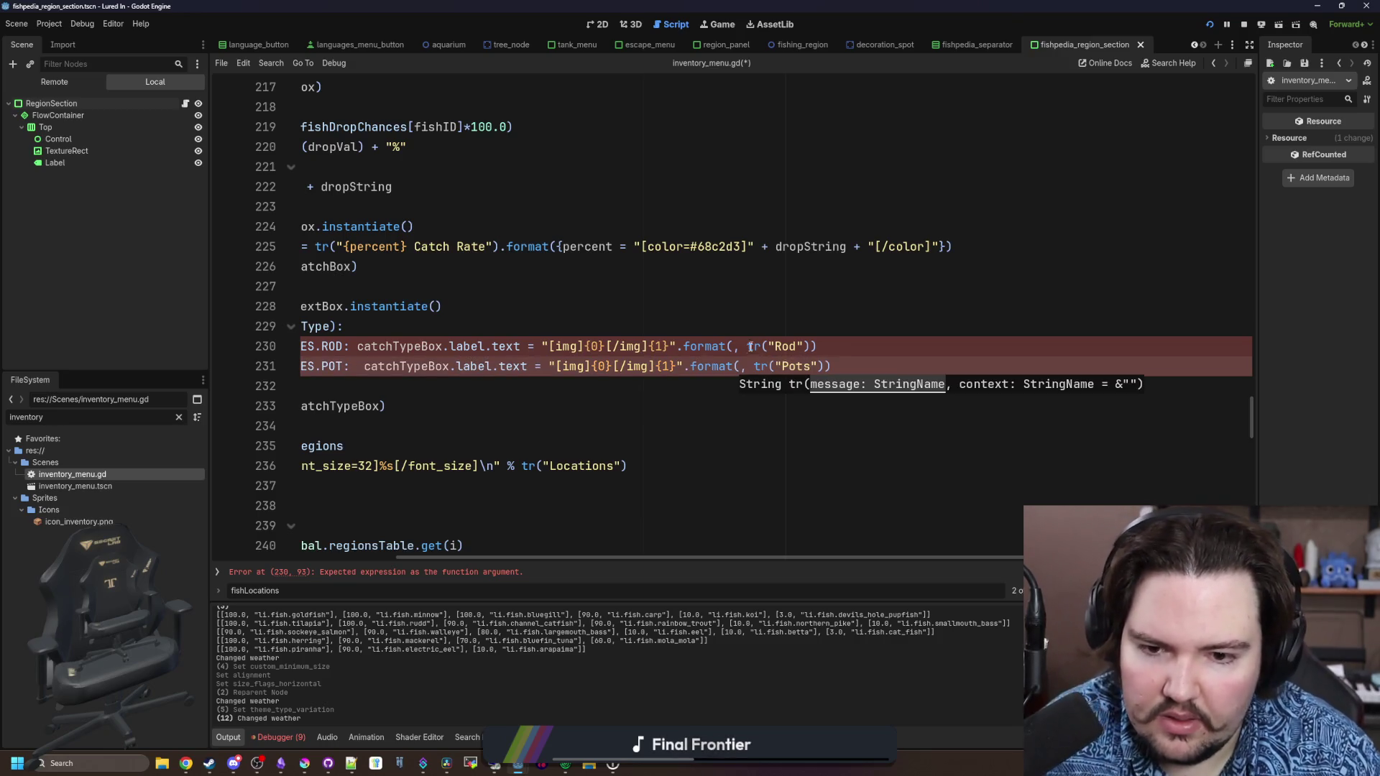
{"action": "left_click", "coordinate": [179, 416]}
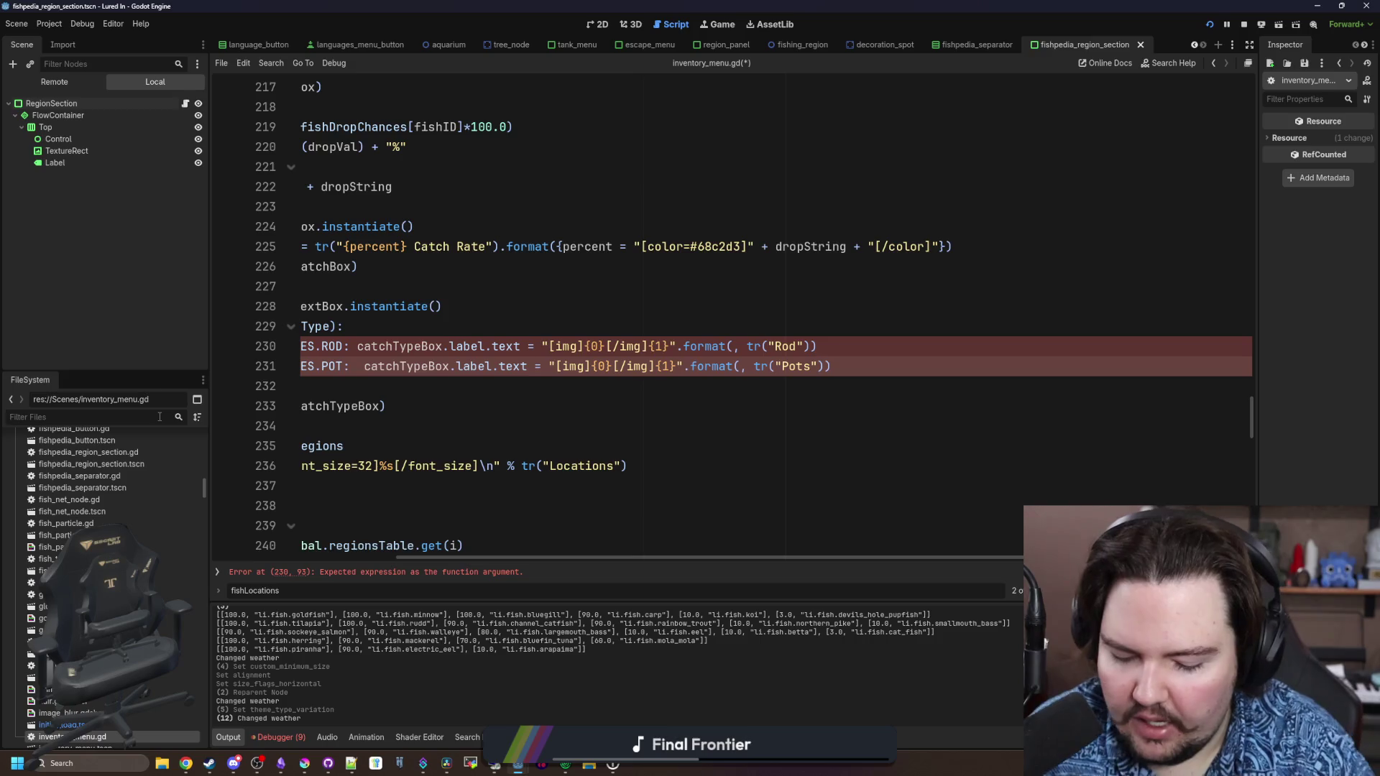
Copy the icon_pot.png path and paste it, quoted, into the POT format call
{"action": "type", "text": "icon_pot"}
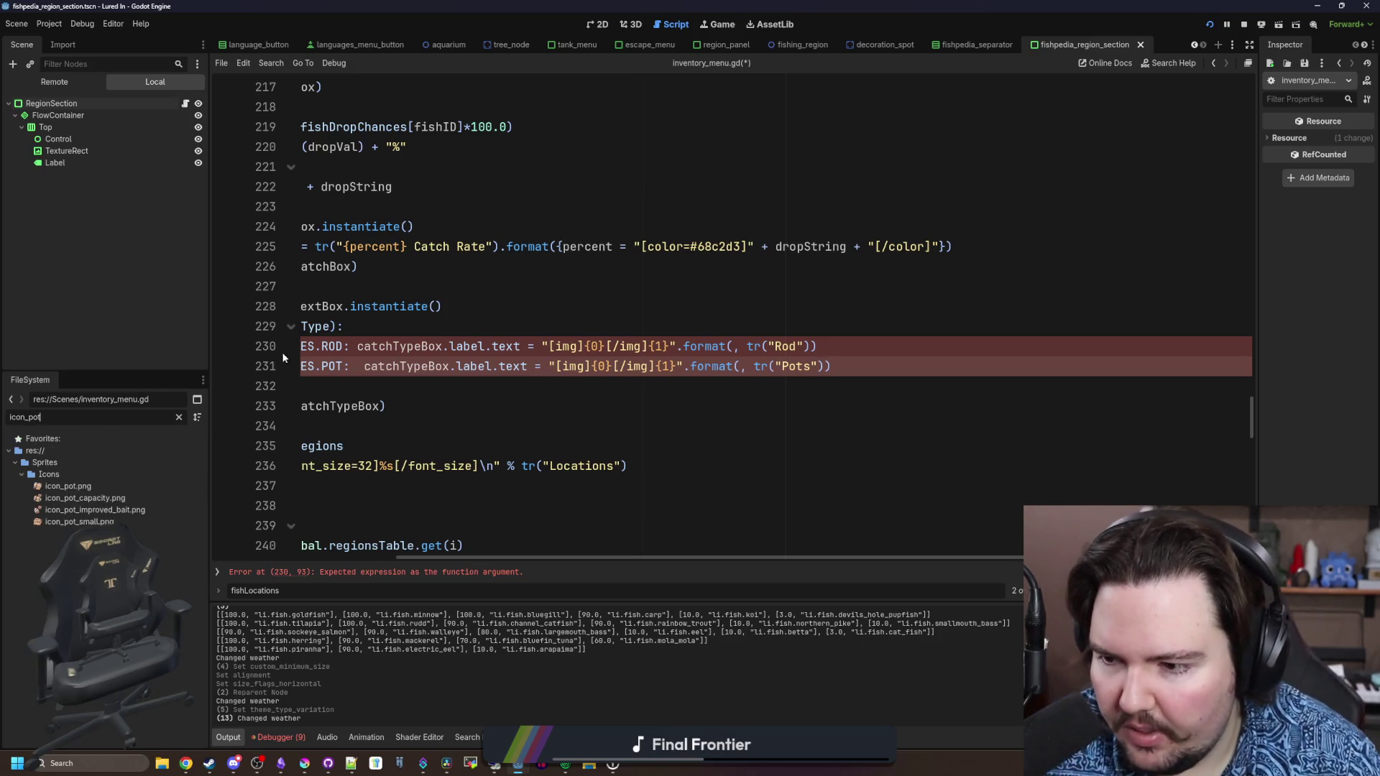
{"action": "right_click", "coordinate": [101, 487]}
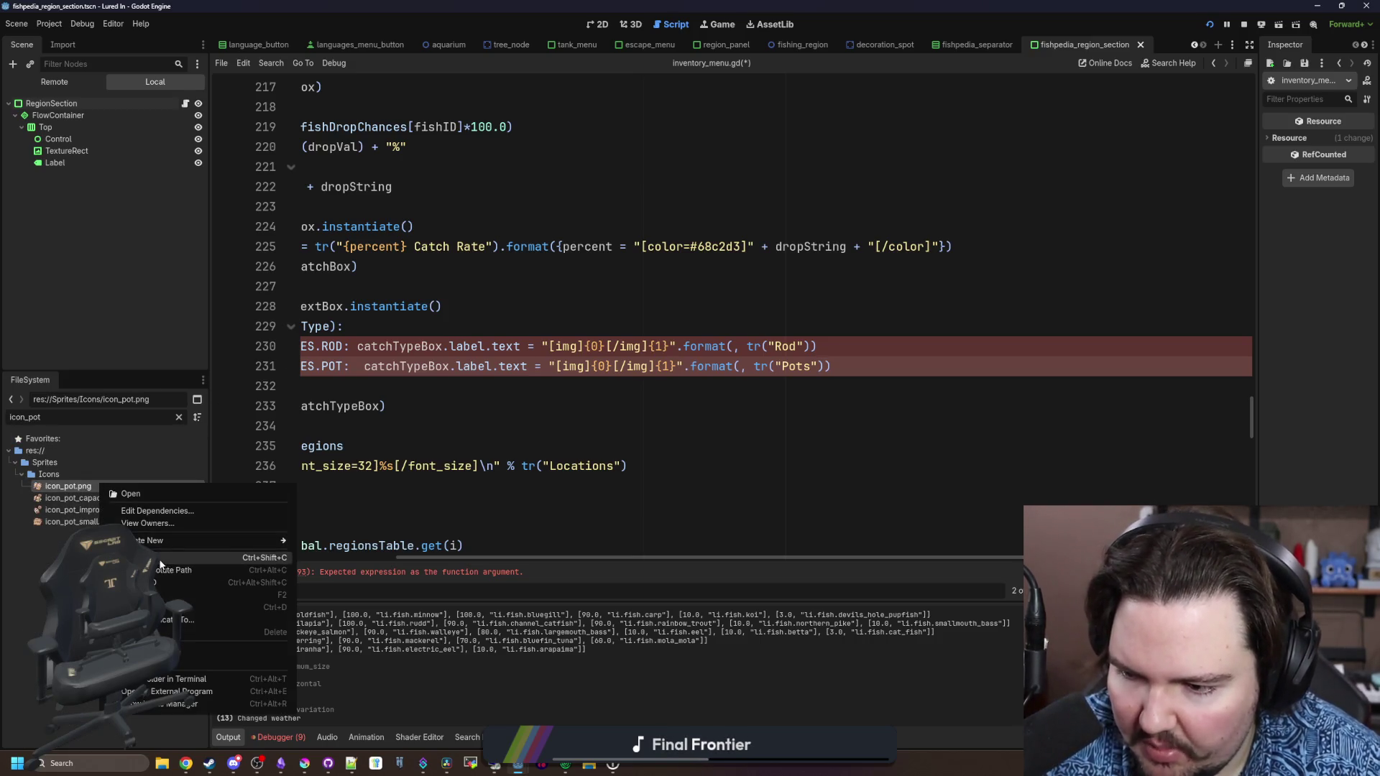
{"action": "left_click", "coordinate": [160, 560]}
{"action": "type", "text": "res://Sprites/Icons/icon_pot.png"}
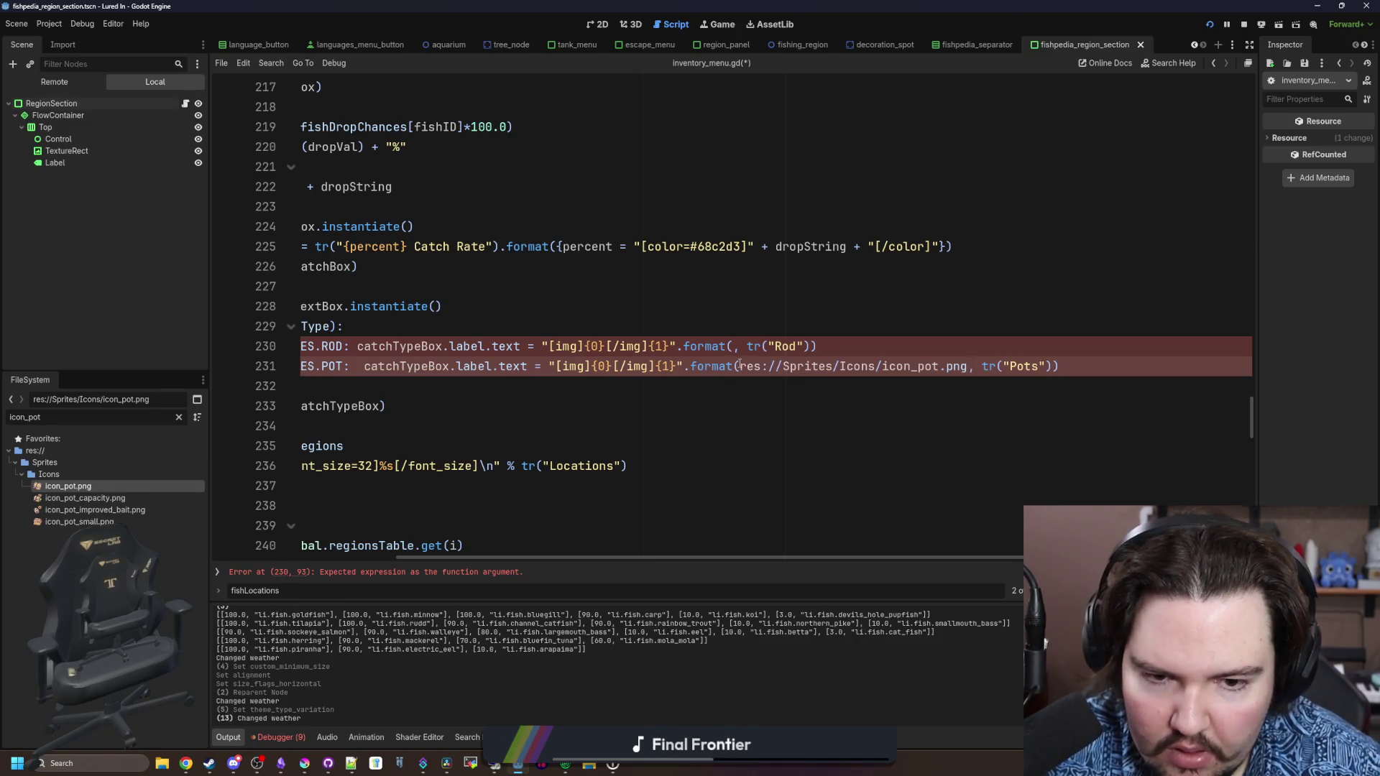
{"action": "left_click", "coordinate": [740, 366], "text": "shift"}
{"action": "type", "text": "\""}
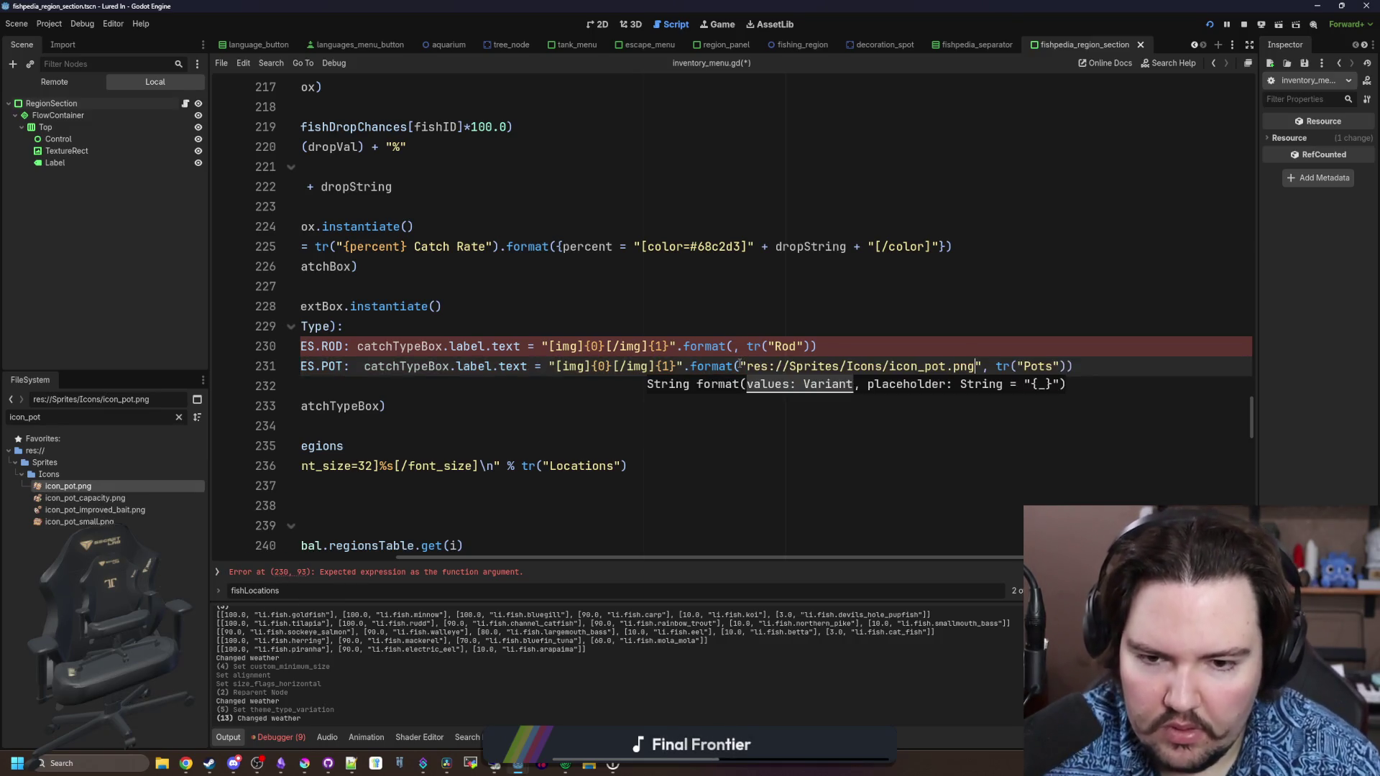
Filter Godot's FileSystem panel down to files matching 'rod'
{"action": "left_click", "coordinate": [180, 417]}
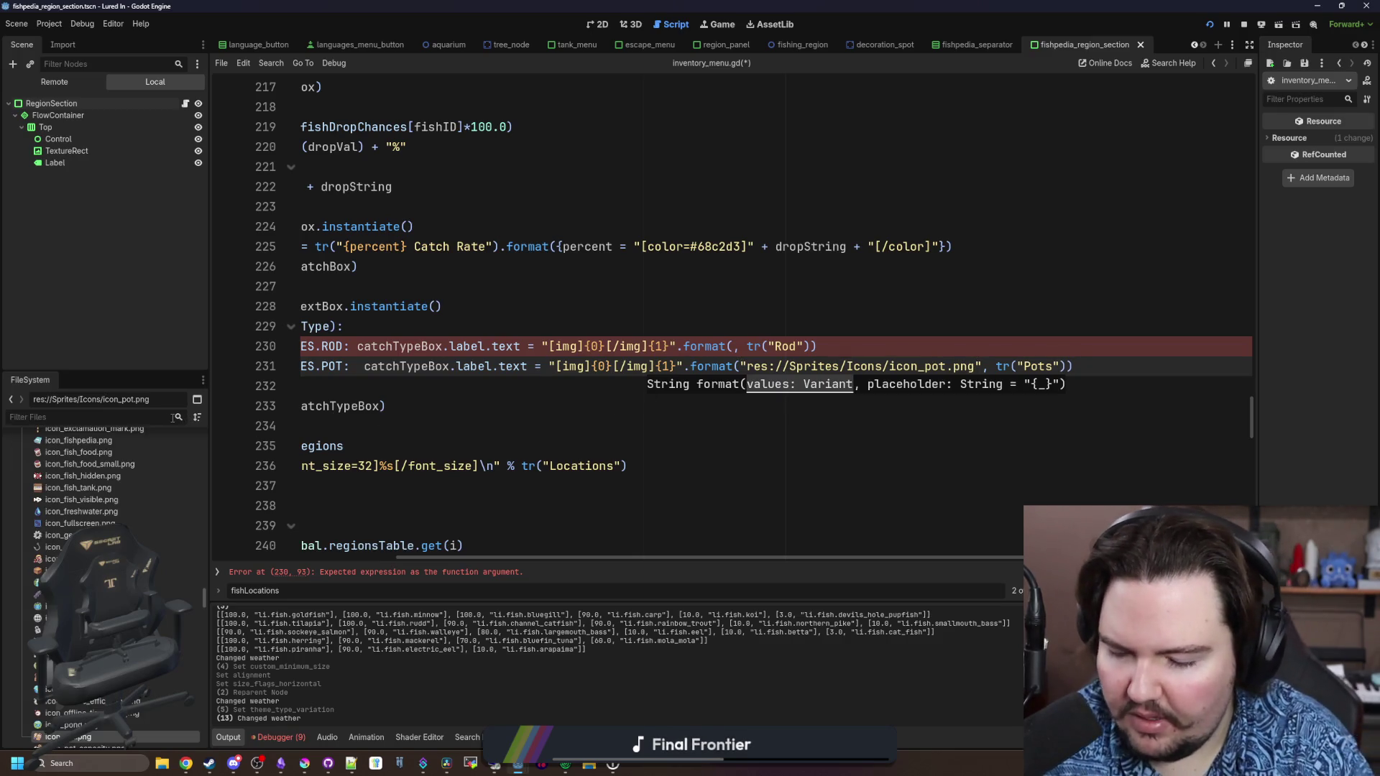
{"action": "type", "text": "rod"}
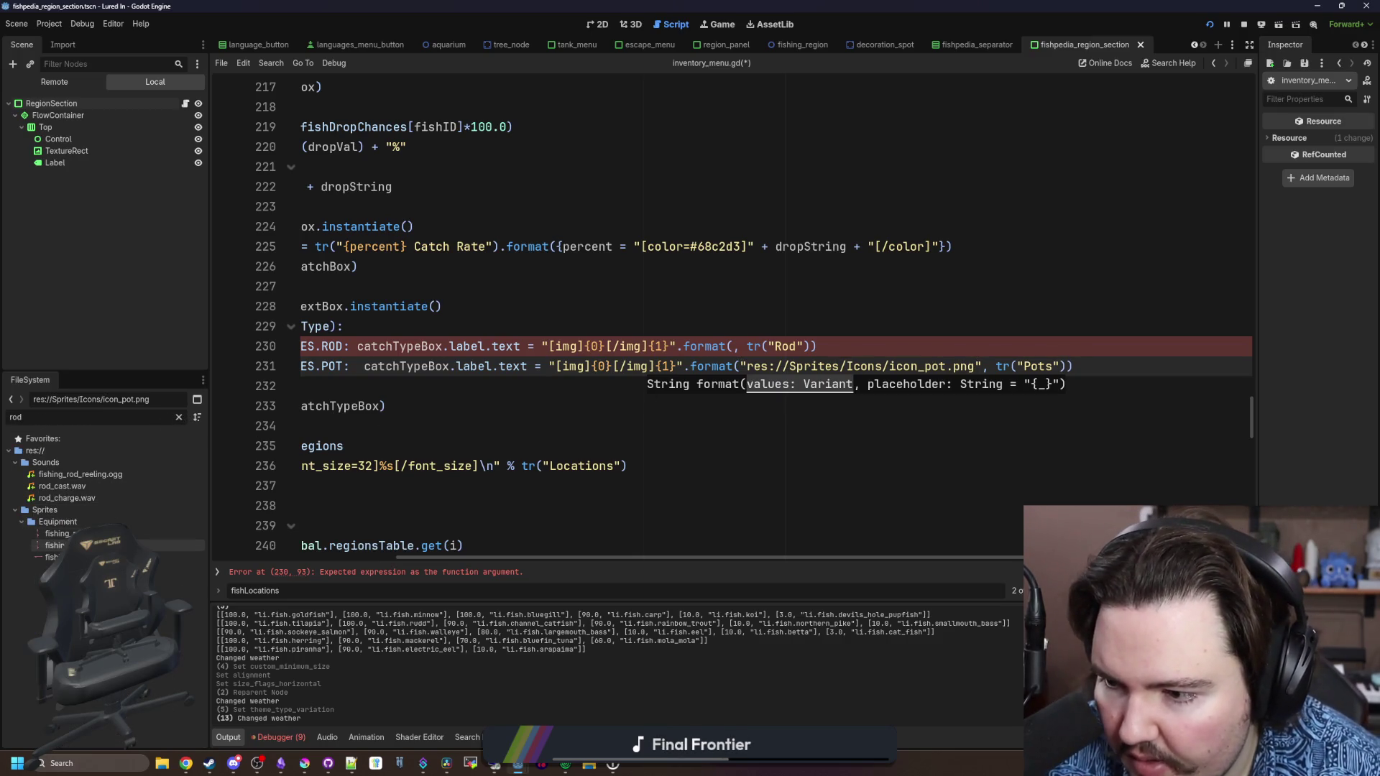
{"action": "left_click", "coordinate": [178, 417]}
{"action": "type", "text": "rod"}
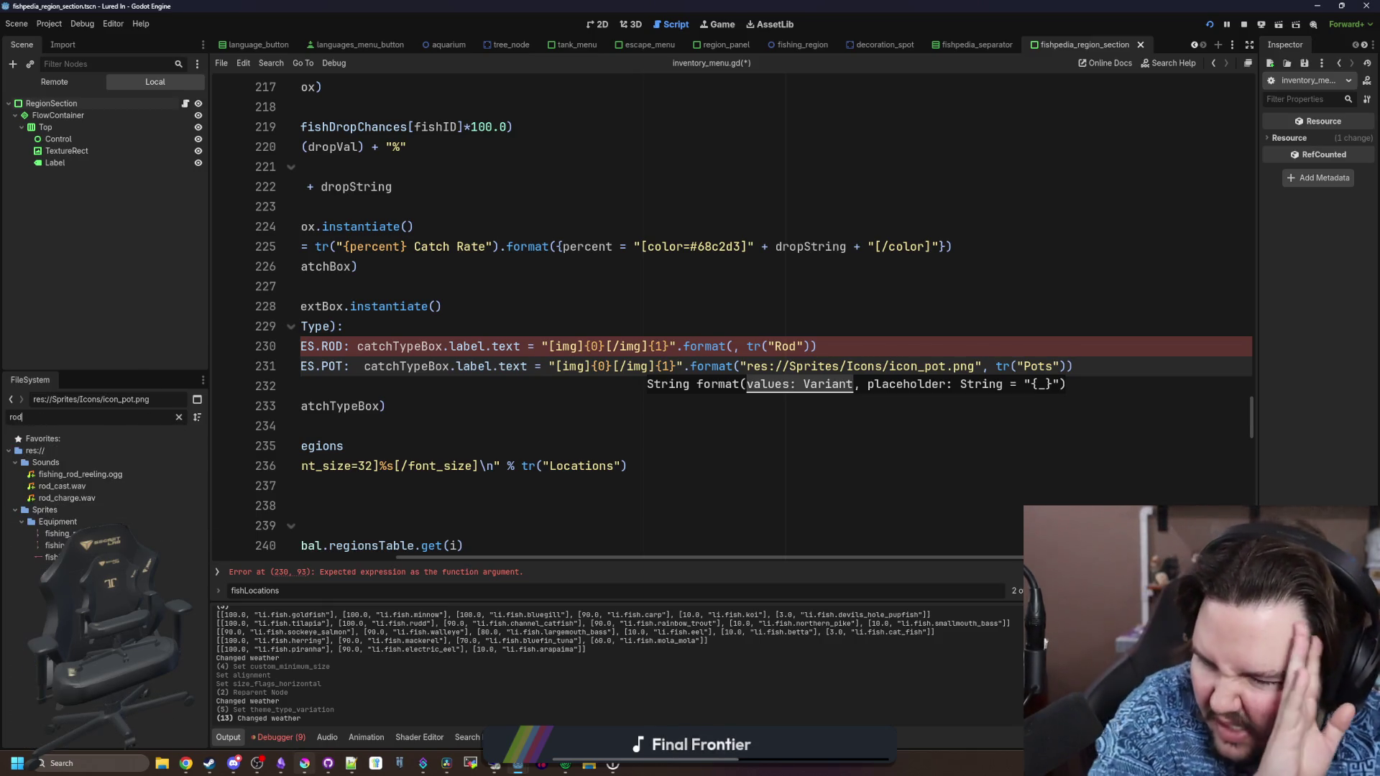
Switch to Krita and bring up its Open Images dialog from the File menu
{"action": "mouse_move", "coordinate": [304, 763]}
{"action": "left_click", "coordinate": [322, 723]}
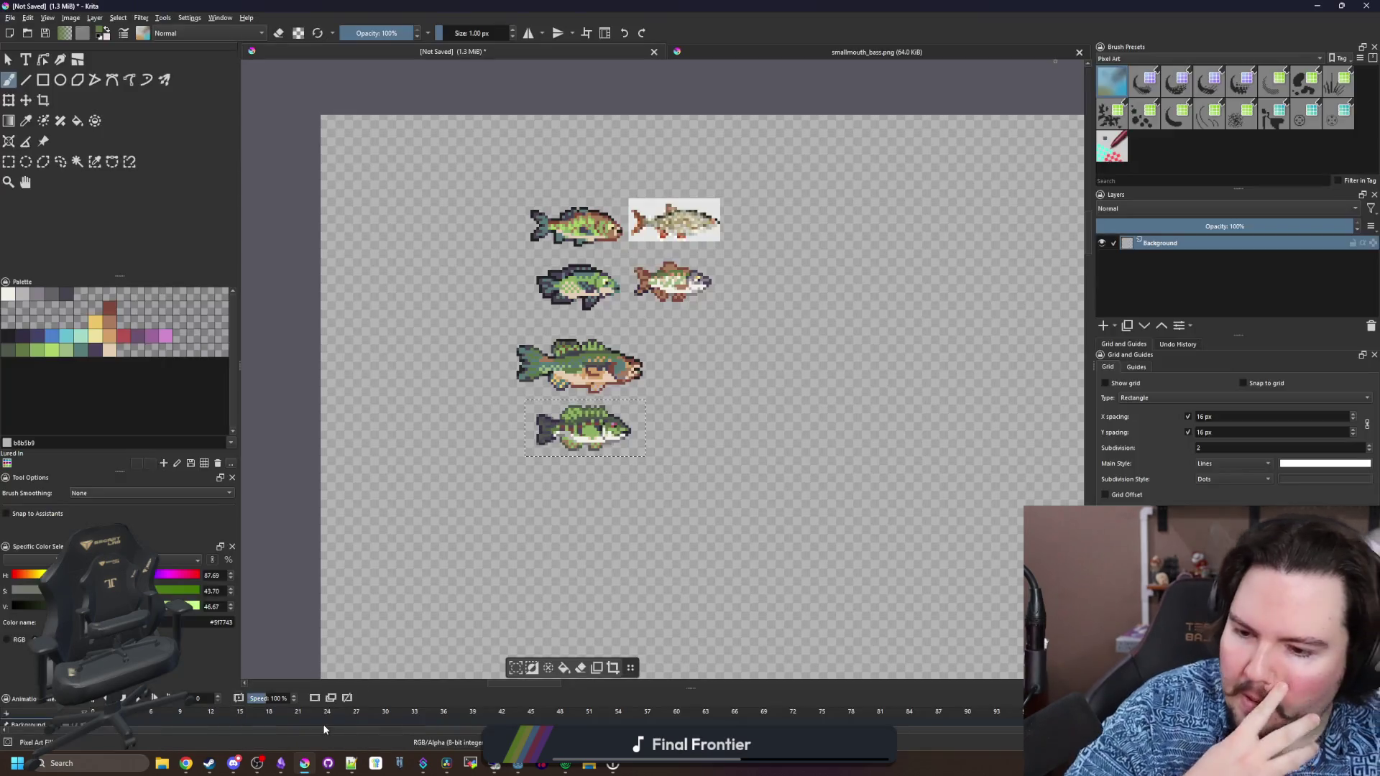
{"action": "left_click", "coordinate": [10, 17]}
{"action": "left_click", "coordinate": [20, 44]}
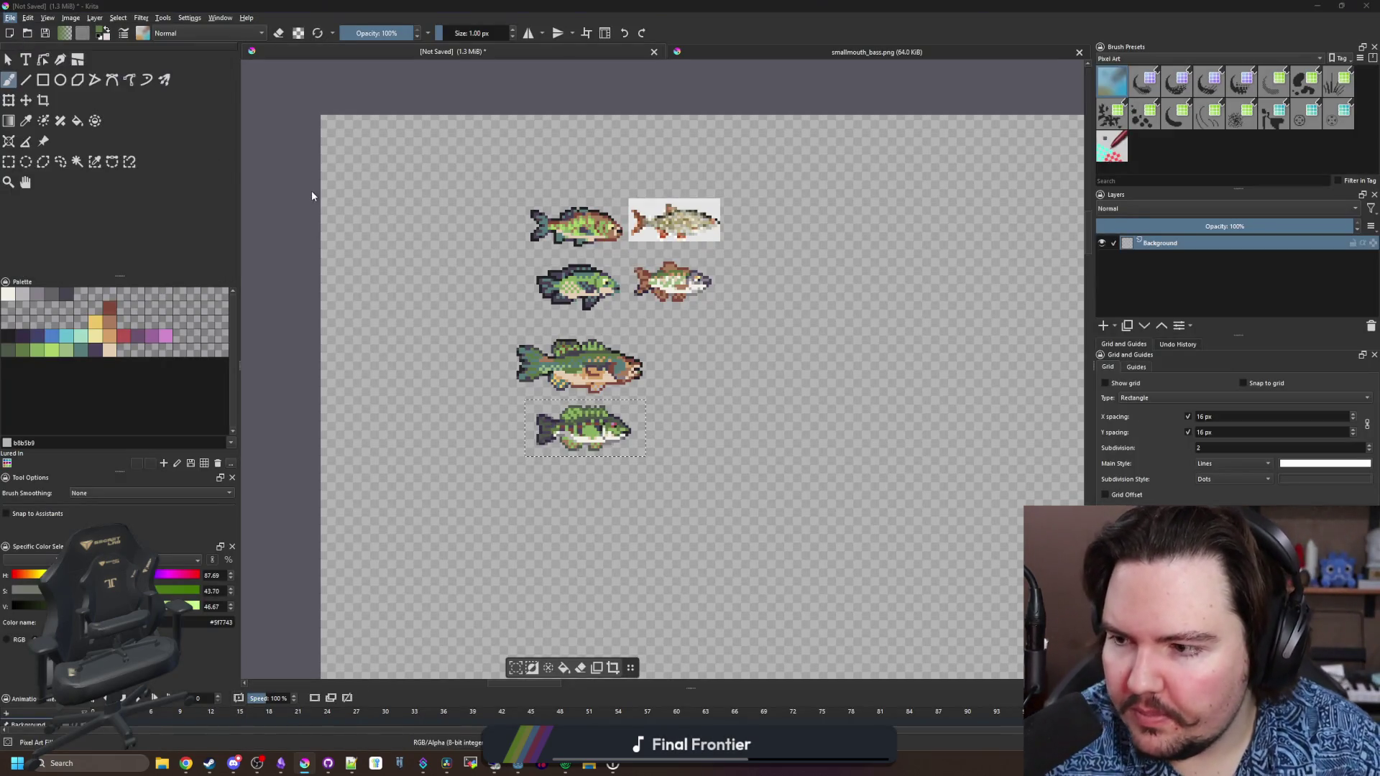
{"action": "left_click", "coordinate": [579, 309]}
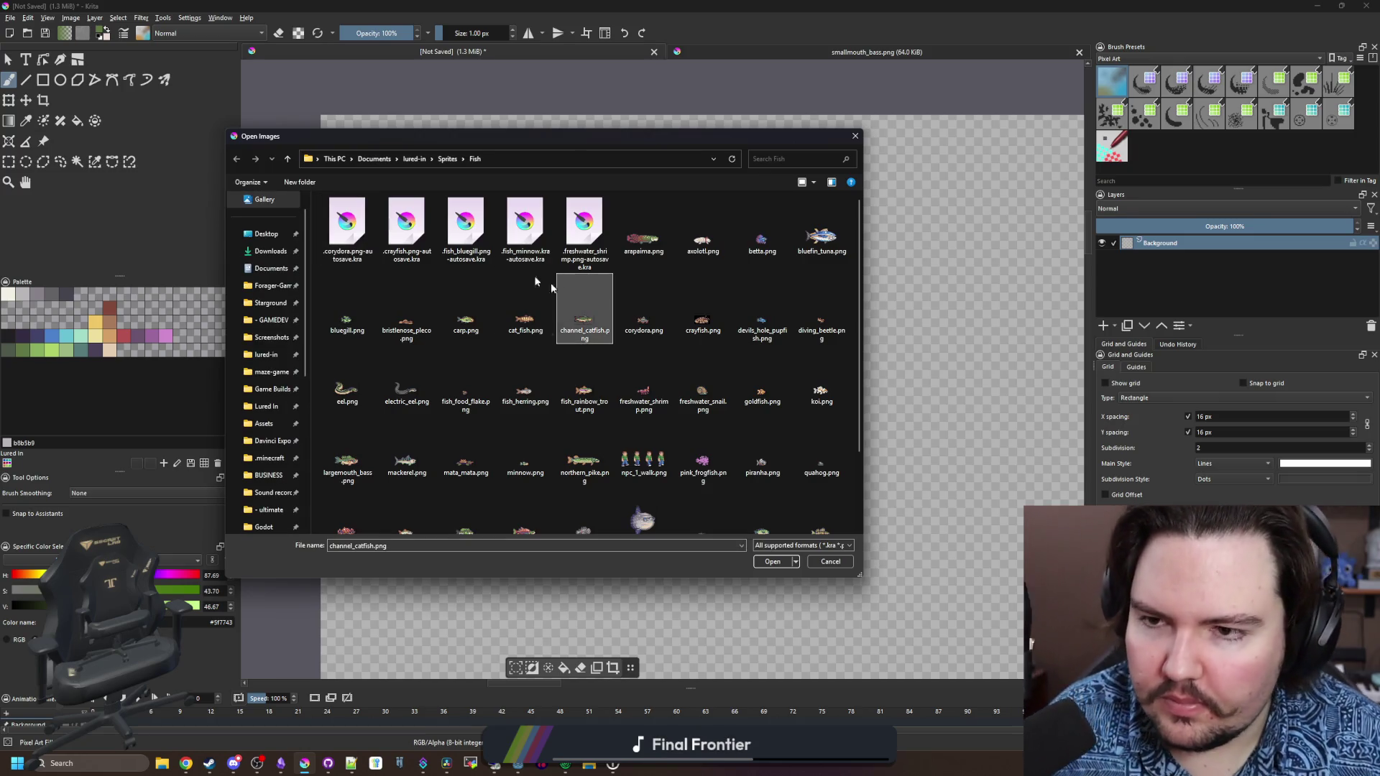
Browse up to Sprites, into the Icons folder, and open icon_pot.png
{"action": "left_click", "coordinate": [445, 159]}
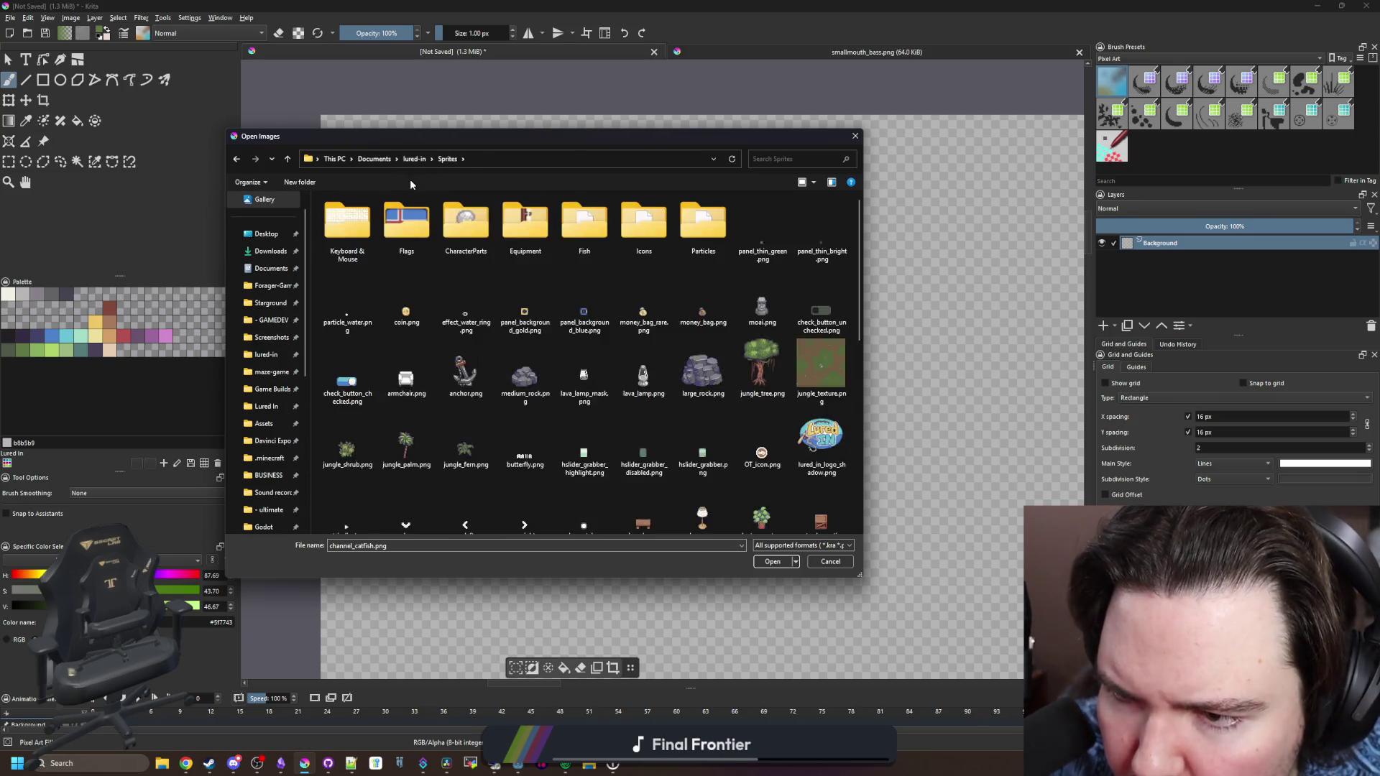
{"action": "double_click", "coordinate": [740, 239]}
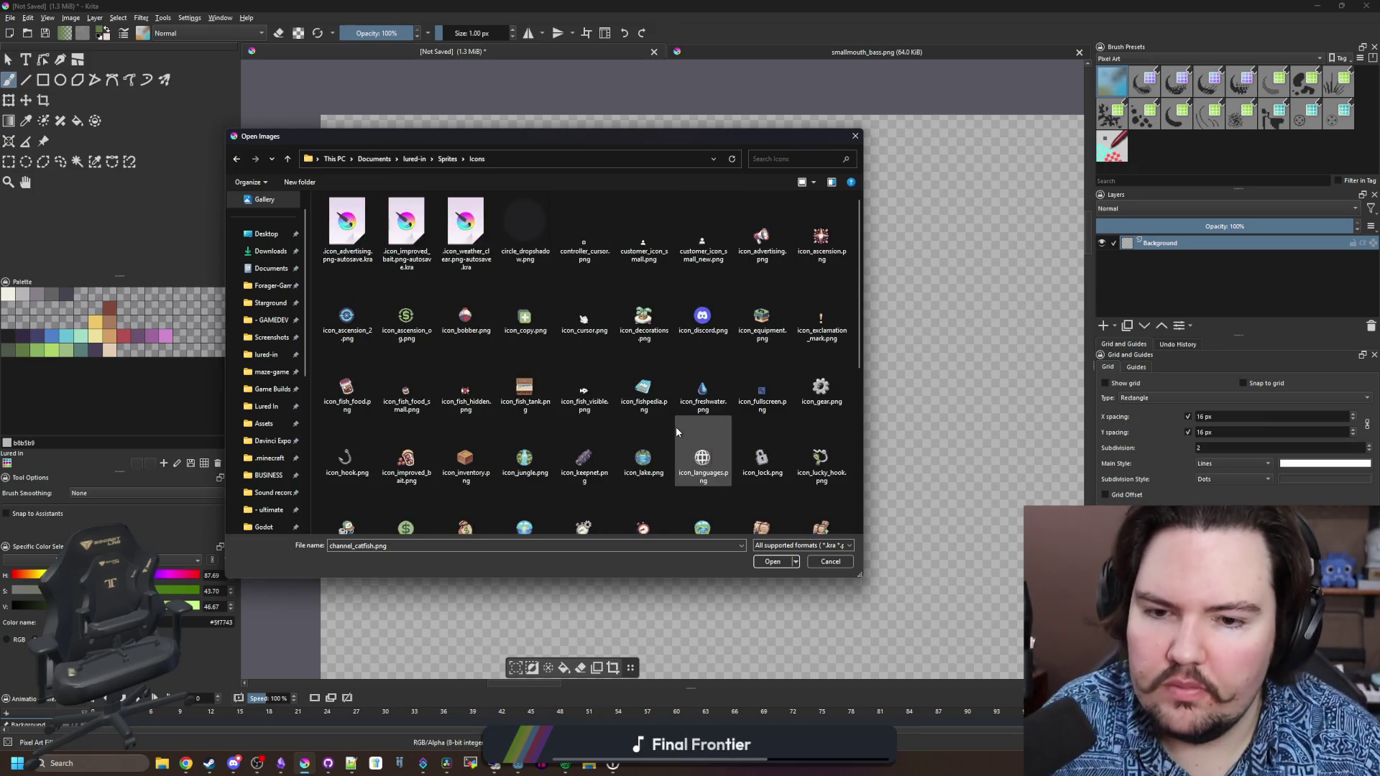
{"action": "scroll", "coordinate": [697, 426], "scroll_direction": "down", "scroll_amount": 4}
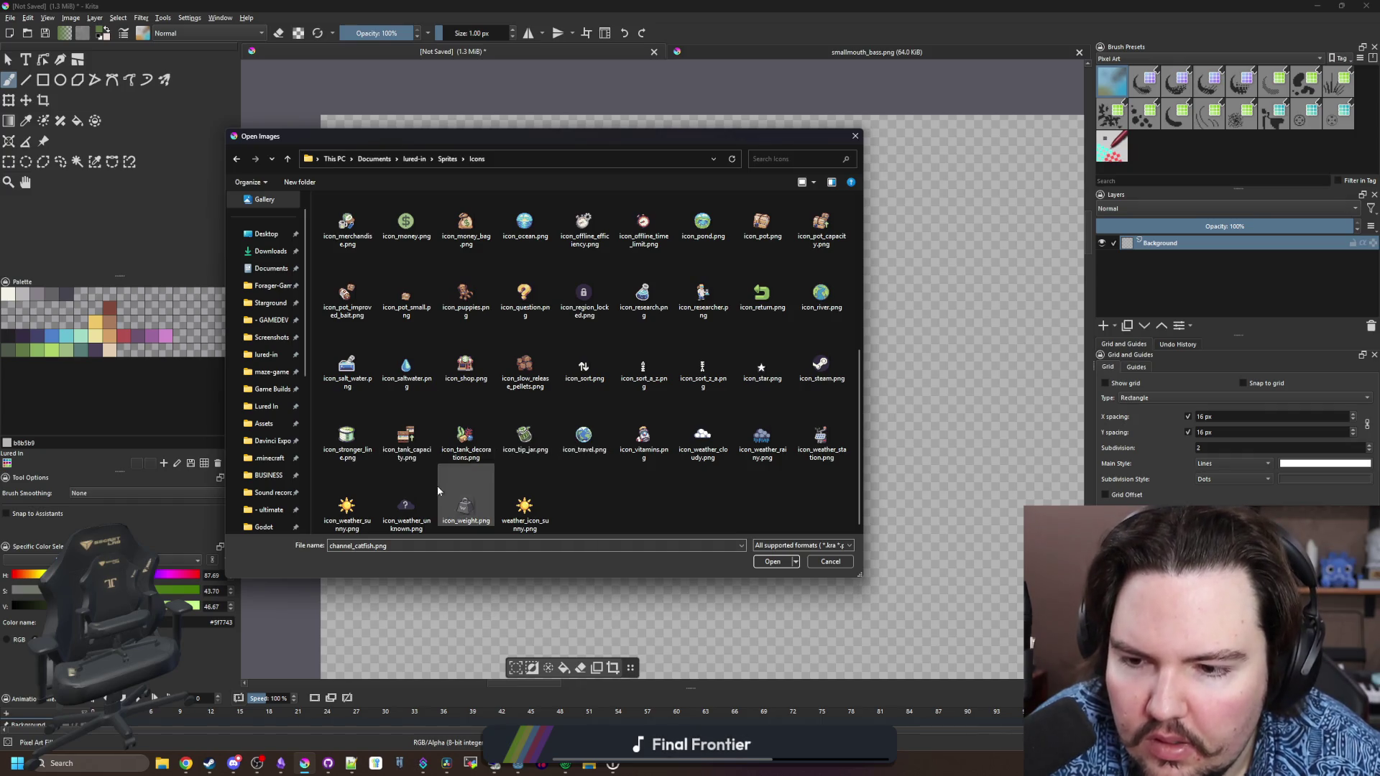
{"action": "left_click", "coordinate": [363, 438]}
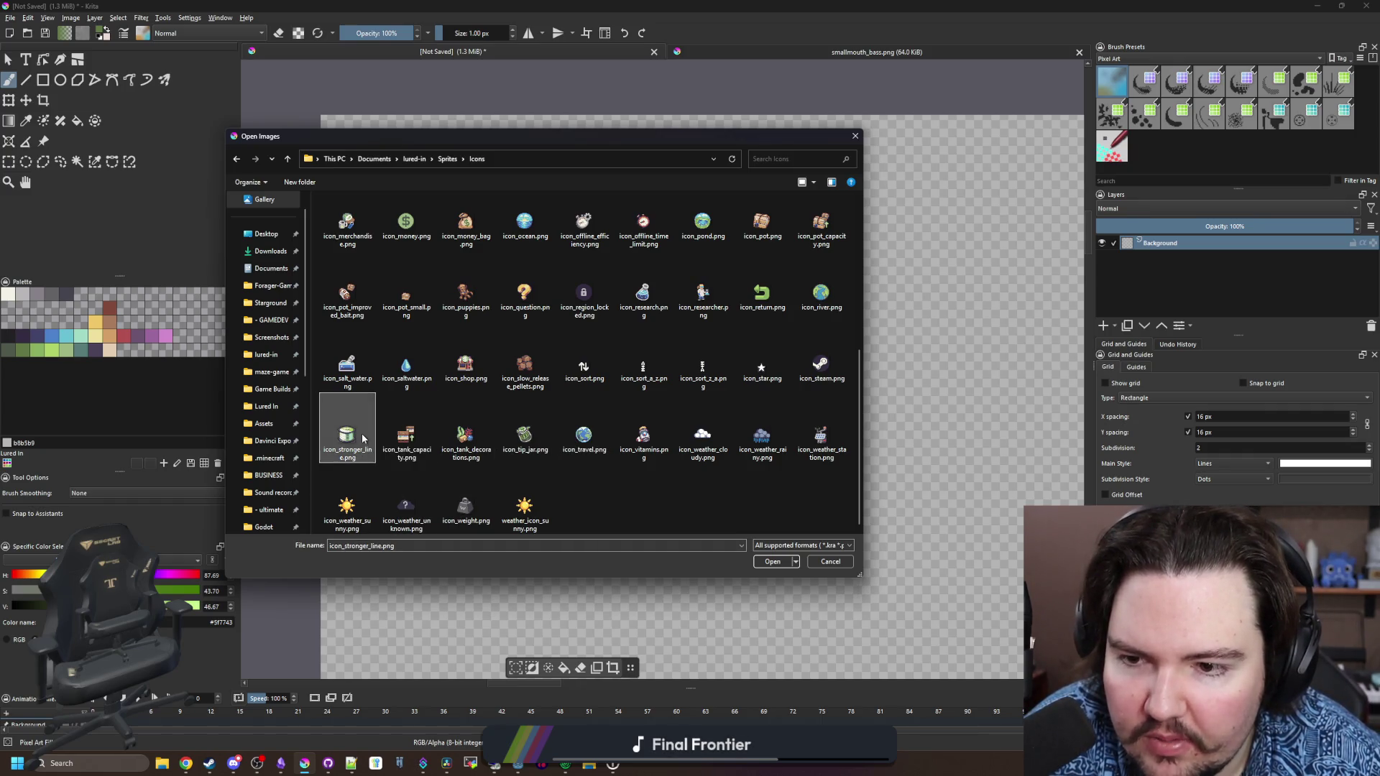
{"action": "double_click", "coordinate": [764, 229]}
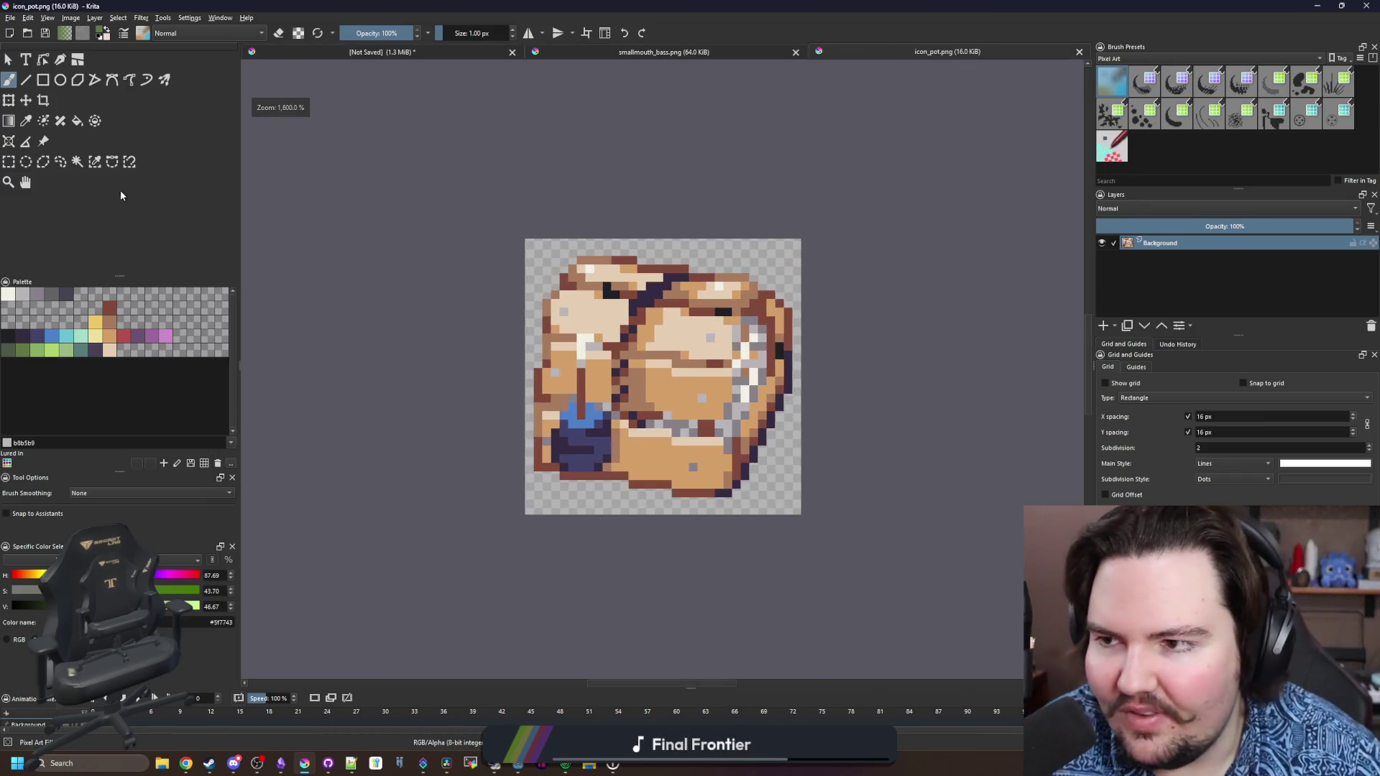
Rectangle-select the pot artwork and delete it from the canvas
{"action": "left_click", "coordinate": [10, 162]}
{"action": "left_click_drag", "start_coordinate": [521, 216], "coordinate": [898, 567]}
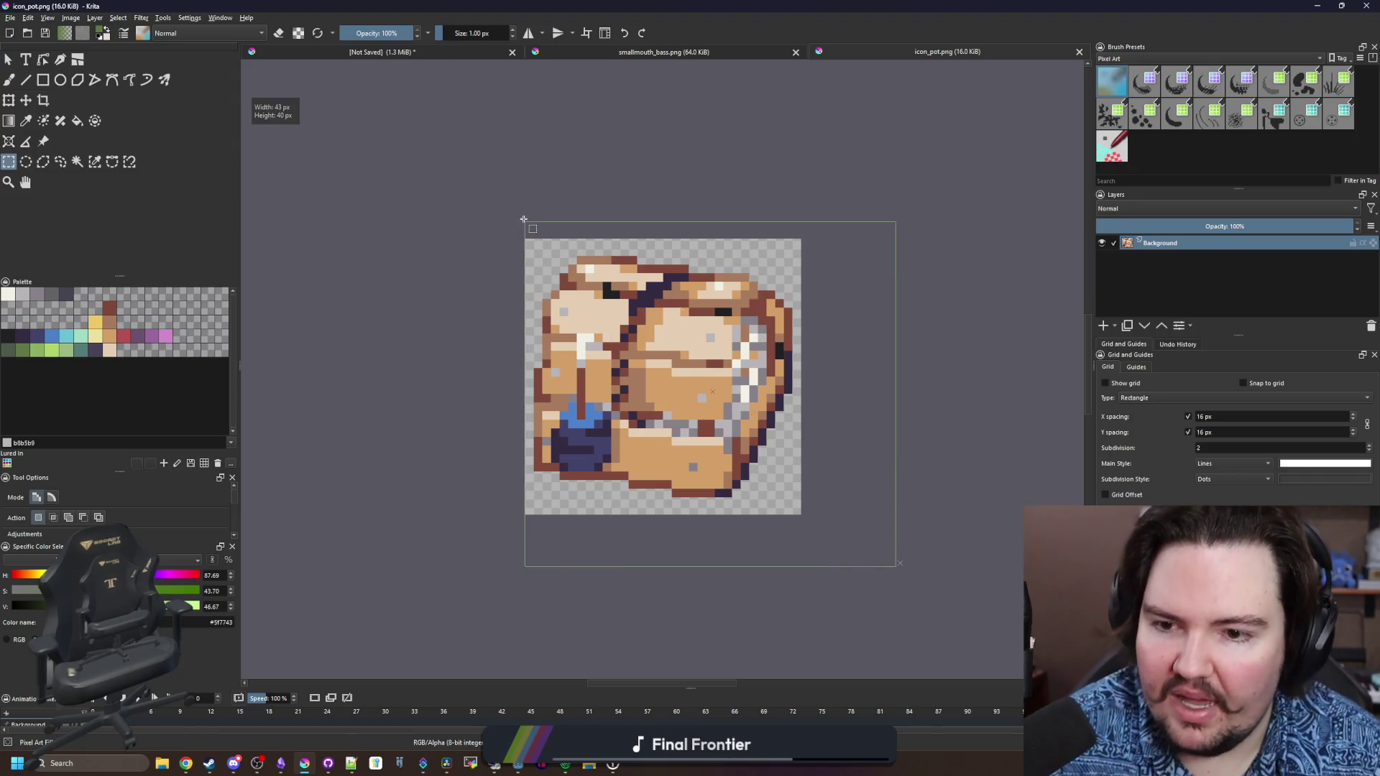
{"action": "key", "text": "Delete"}
Paint a curved stepped grey (868188) pixel line arcing to the upper right
{"action": "key", "text": "b"}
{"action": "scroll", "coordinate": [750, 370], "scroll_direction": "up", "scroll_amount": 1}
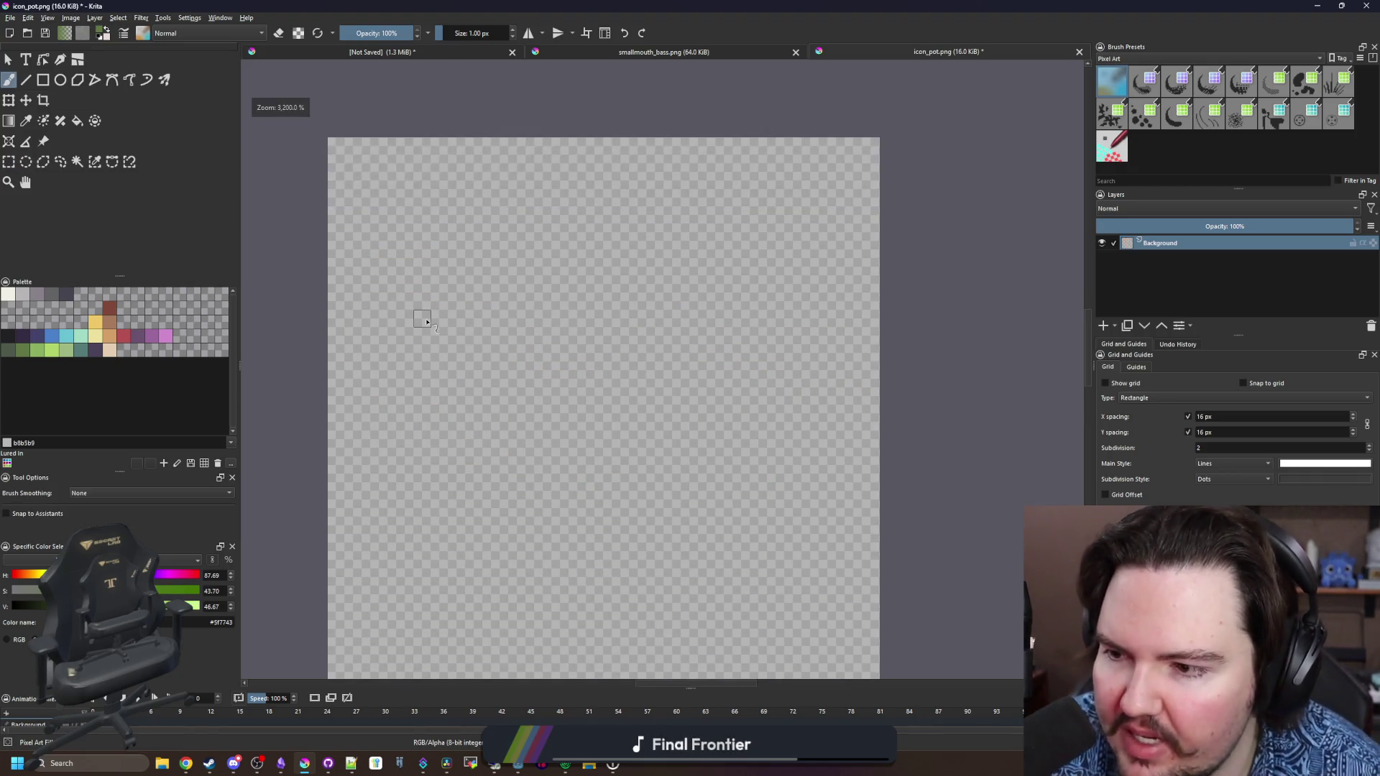
{"action": "scroll", "coordinate": [427, 324], "scroll_direction": "down", "scroll_amount": 1}
{"action": "left_click", "coordinate": [37, 295]}
{"action": "scroll", "coordinate": [367, 411], "scroll_direction": "up", "scroll_amount": 1}
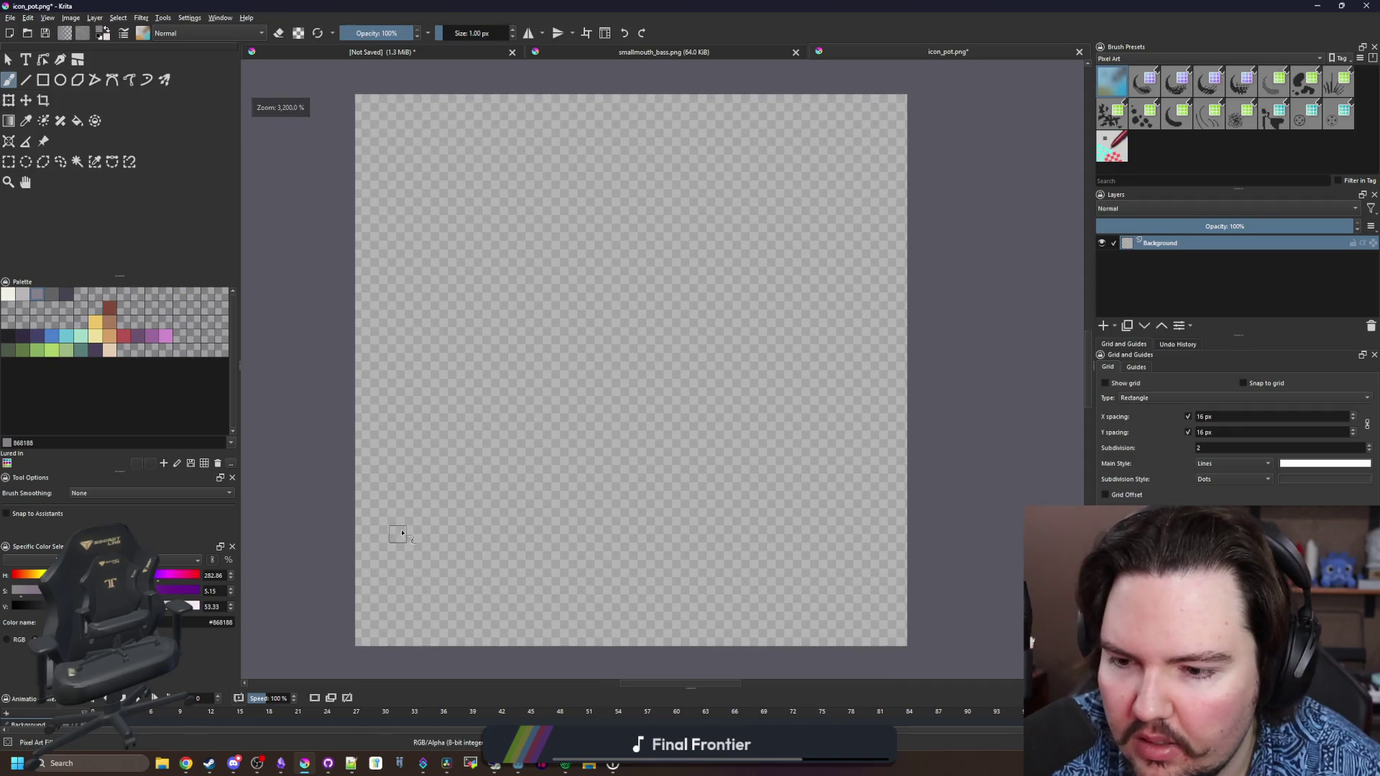
{"action": "mouse_move", "coordinate": [406, 593]}
{"action": "left_mouse_down"}
{"action": "mouse_move", "coordinate": [439, 543]}
{"action": "mouse_move", "coordinate": [405, 595]}
{"action": "left_mouse_up"}
{"action": "mouse_move", "coordinate": [466, 483]}
{"action": "left_mouse_down"}
{"action": "mouse_move", "coordinate": [519, 337]}
{"action": "mouse_move", "coordinate": [701, 164]}
{"action": "mouse_move", "coordinate": [834, 216]}
{"action": "mouse_move", "coordinate": [829, 250]}
{"action": "mouse_move", "coordinate": [846, 207]}
{"action": "mouse_move", "coordinate": [794, 168]}
{"action": "mouse_move", "coordinate": [847, 208]}
{"action": "mouse_move", "coordinate": [809, 201]}
{"action": "mouse_move", "coordinate": [794, 180]}
{"action": "left_mouse_up"}
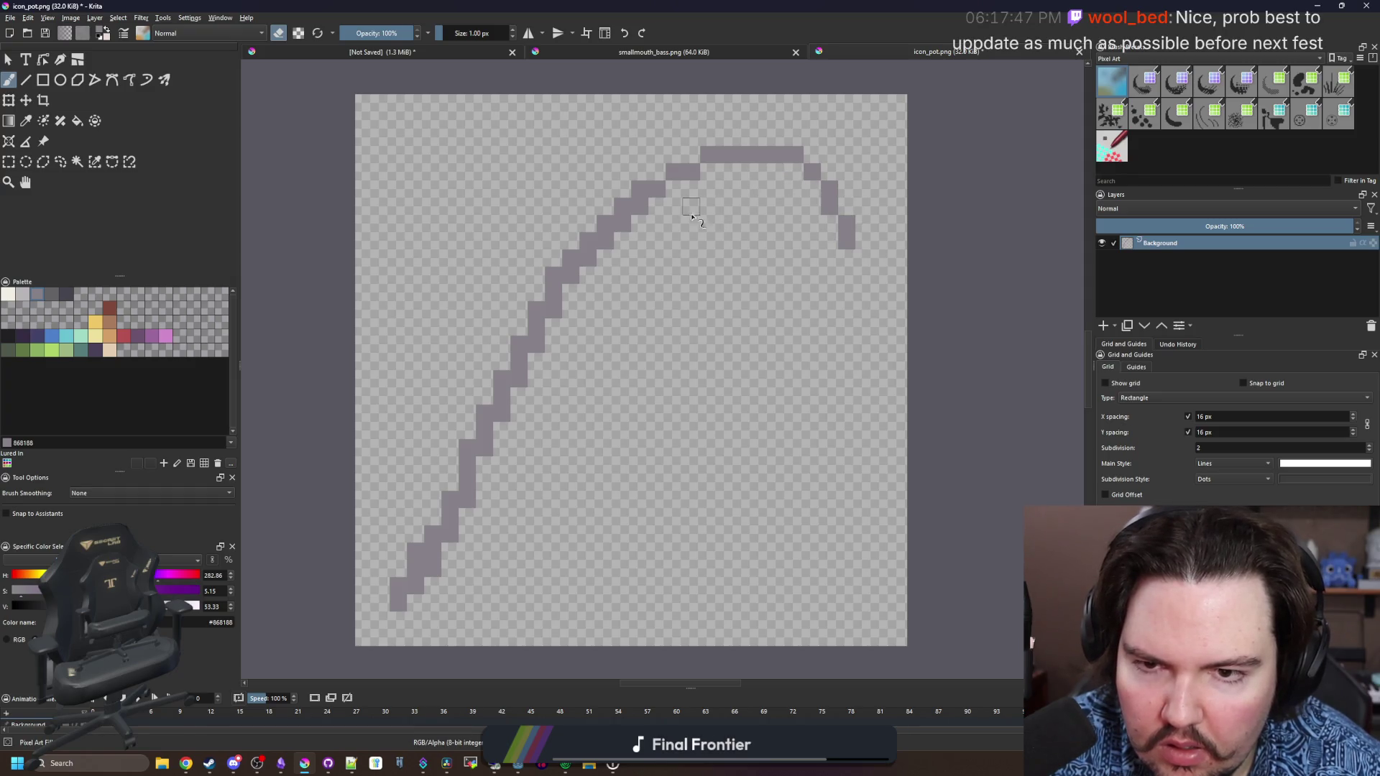
Tidy a stray pixel at the lower end of the grey rod
{"action": "left_click", "coordinate": [484, 483]}
{"action": "key", "text": "e"}
{"action": "left_click_drag", "start_coordinate": [431, 518], "coordinate": [450, 483]}
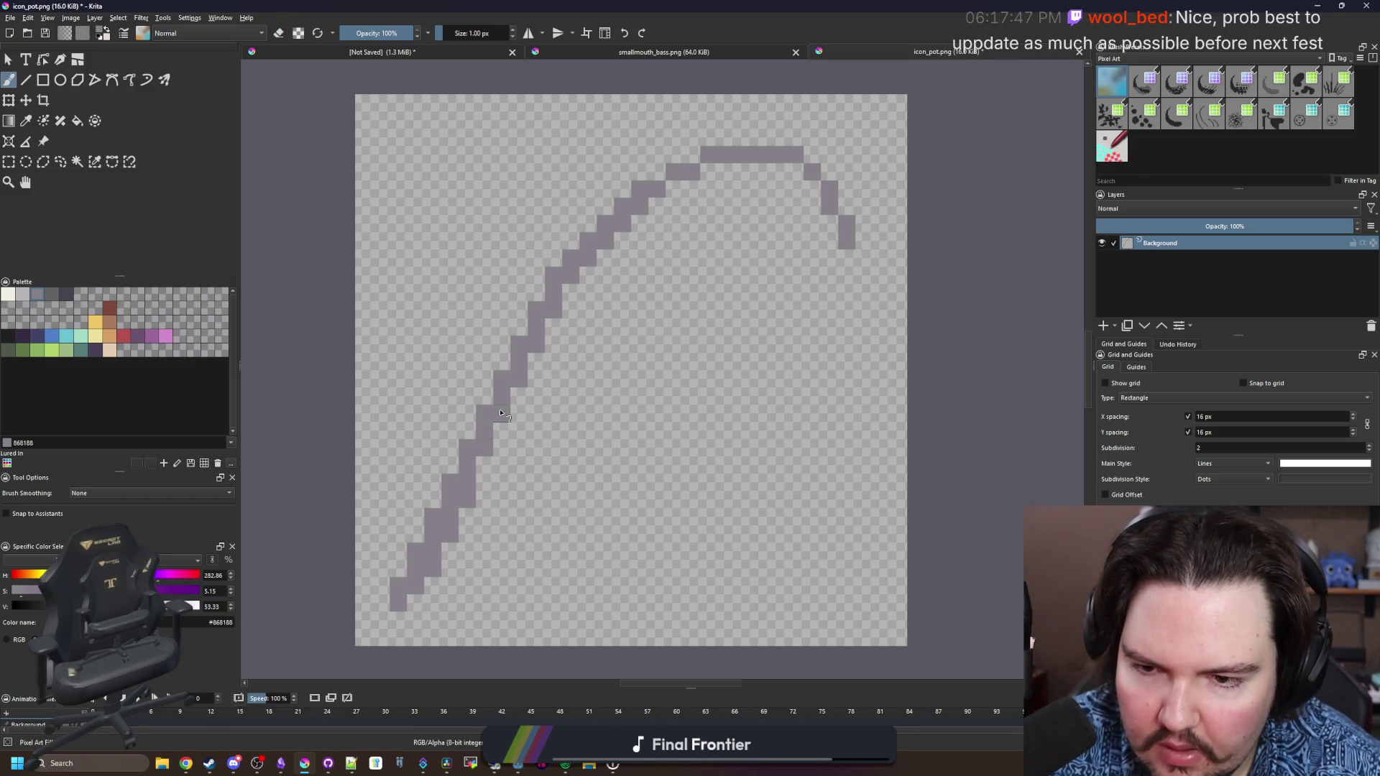
{"action": "scroll", "coordinate": [469, 458], "scroll_direction": "down", "scroll_amount": 5}
{"action": "scroll", "coordinate": [507, 338], "scroll_direction": "up", "scroll_amount": 5}
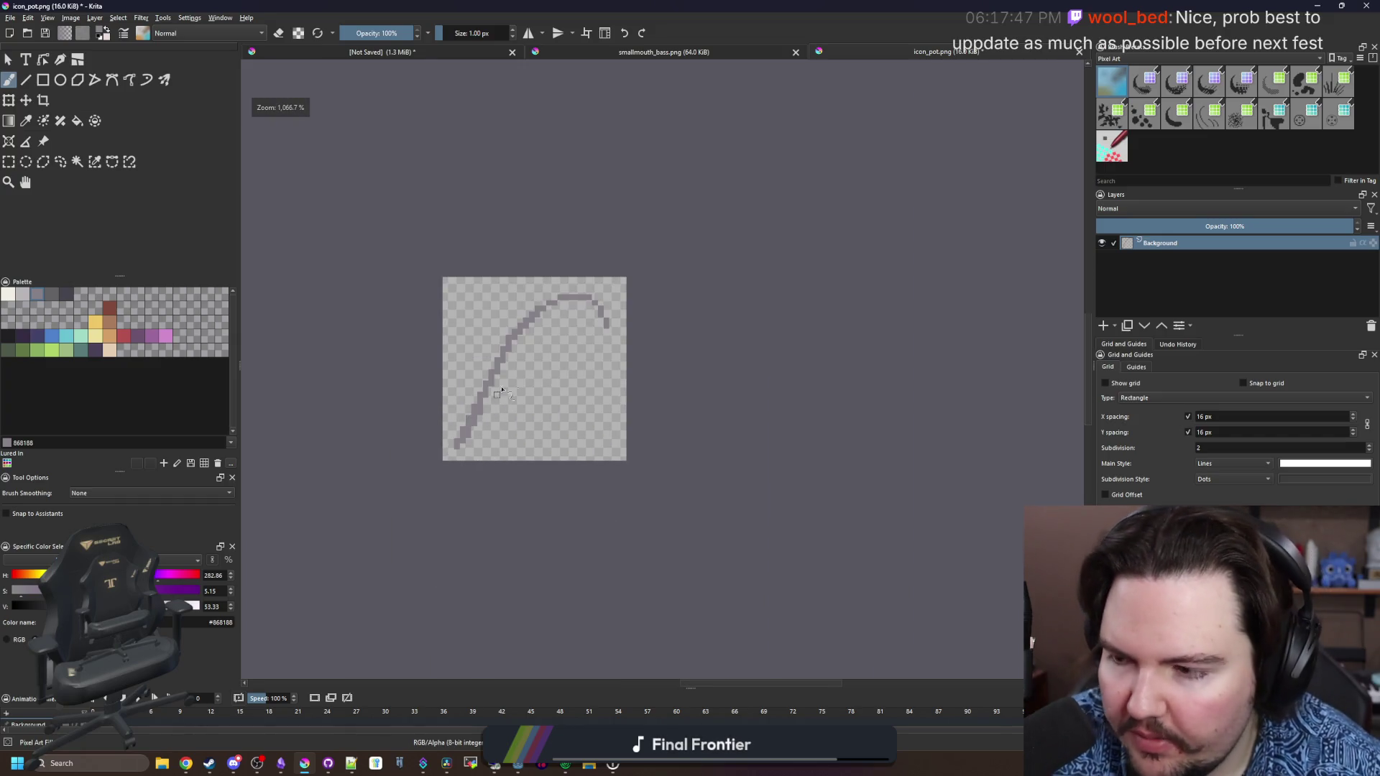
{"action": "scroll", "coordinate": [508, 330], "scroll_direction": "up", "scroll_amount": 1}
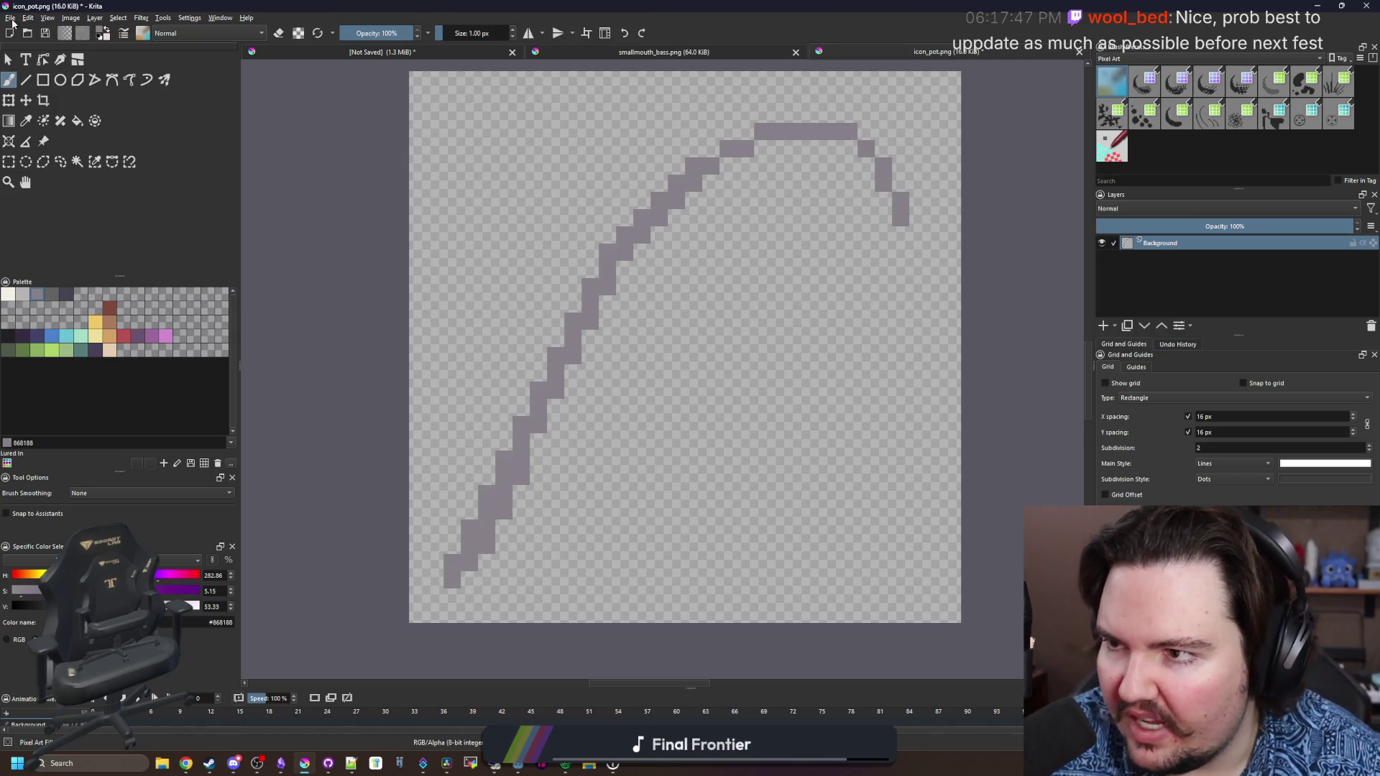
{"action": "left_click", "coordinate": [11, 17]}
{"action": "left_click", "coordinate": [28, 42]}
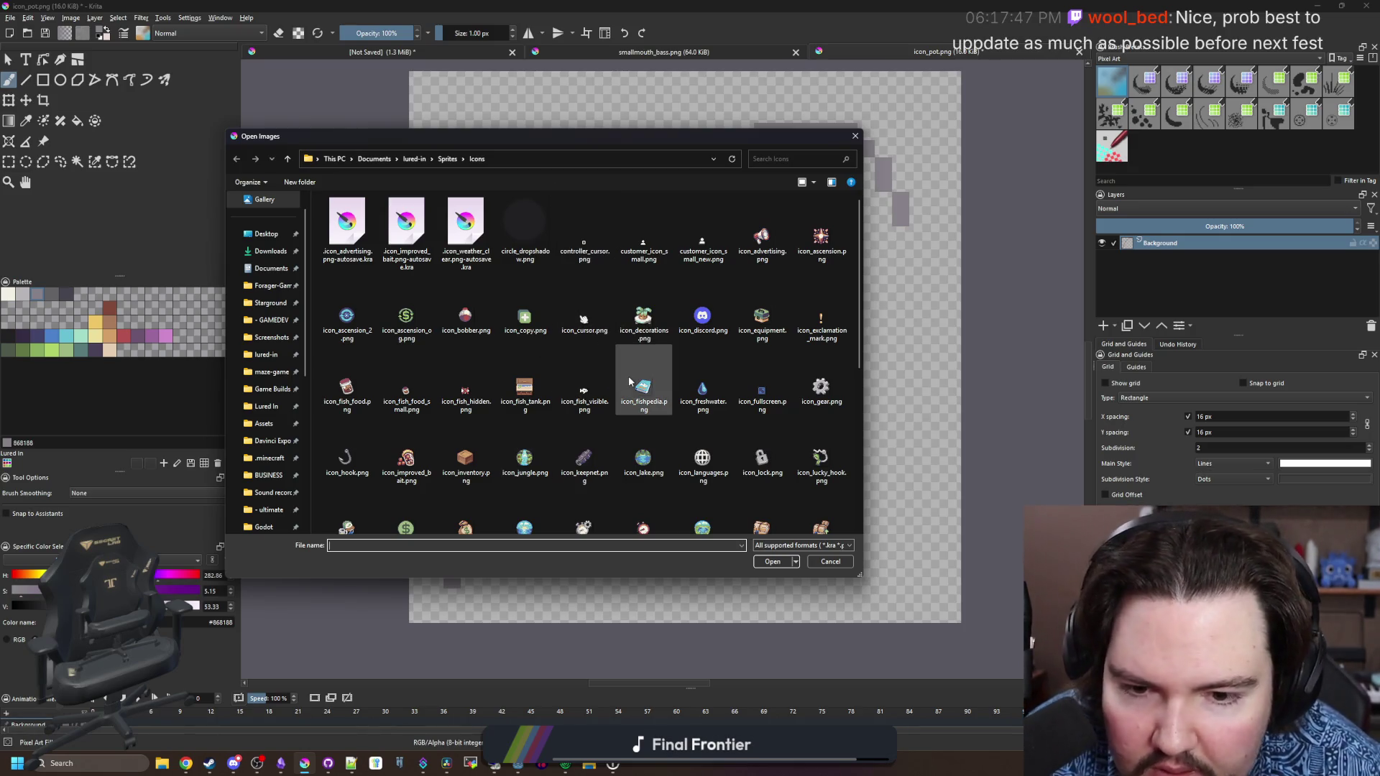
Go up to the Sprites folder and browse through its sprite files
{"action": "scroll", "coordinate": [661, 368], "scroll_direction": "down", "scroll_amount": 5}
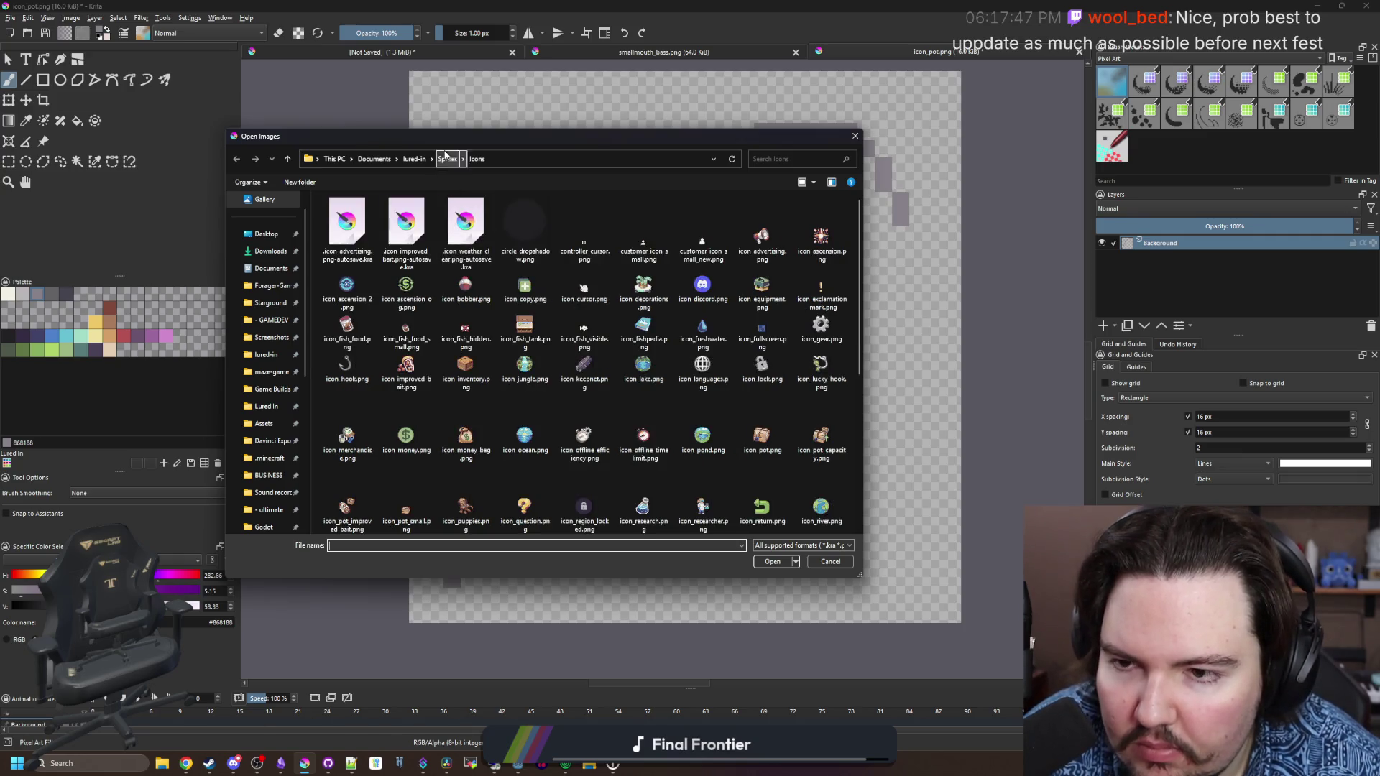
{"action": "left_click", "coordinate": [445, 158]}
{"action": "type", "text": "river_"}
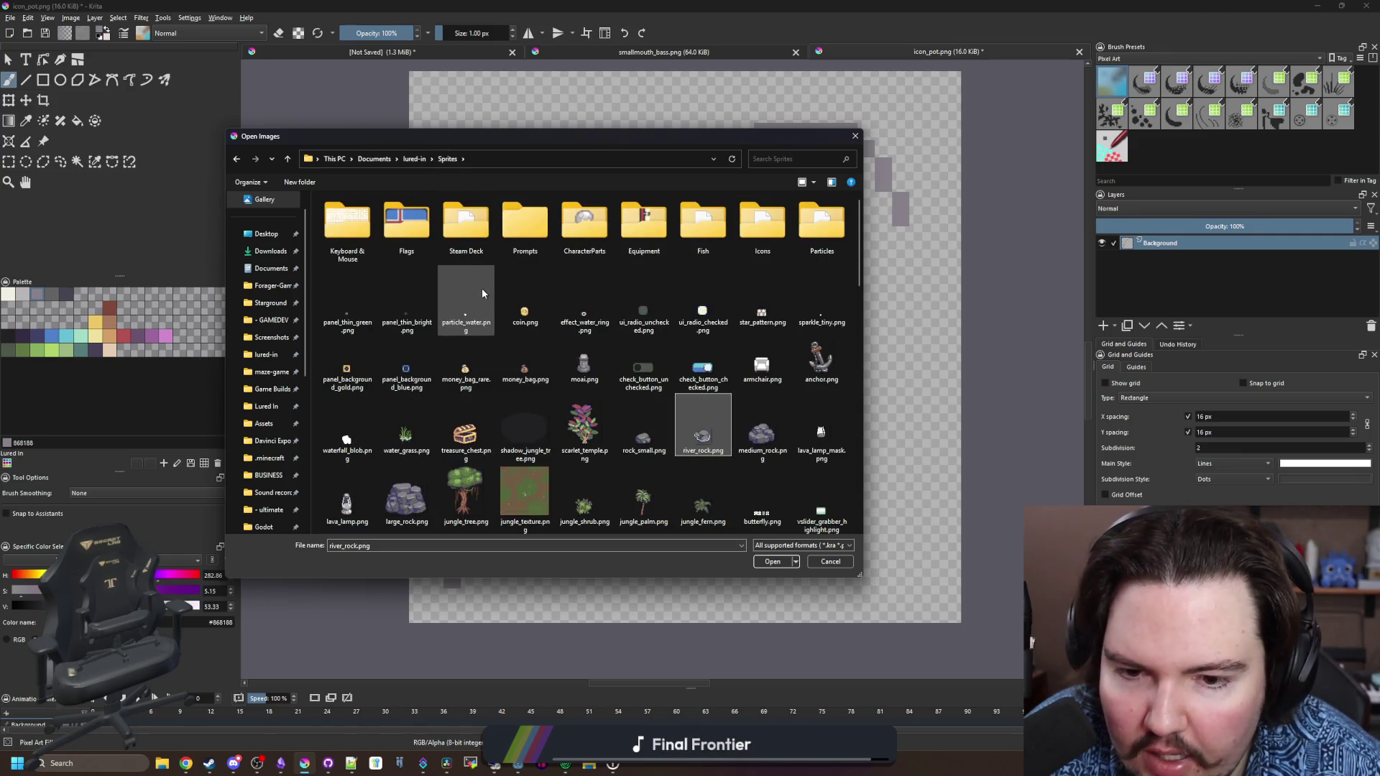
{"action": "type", "text": "ro"}
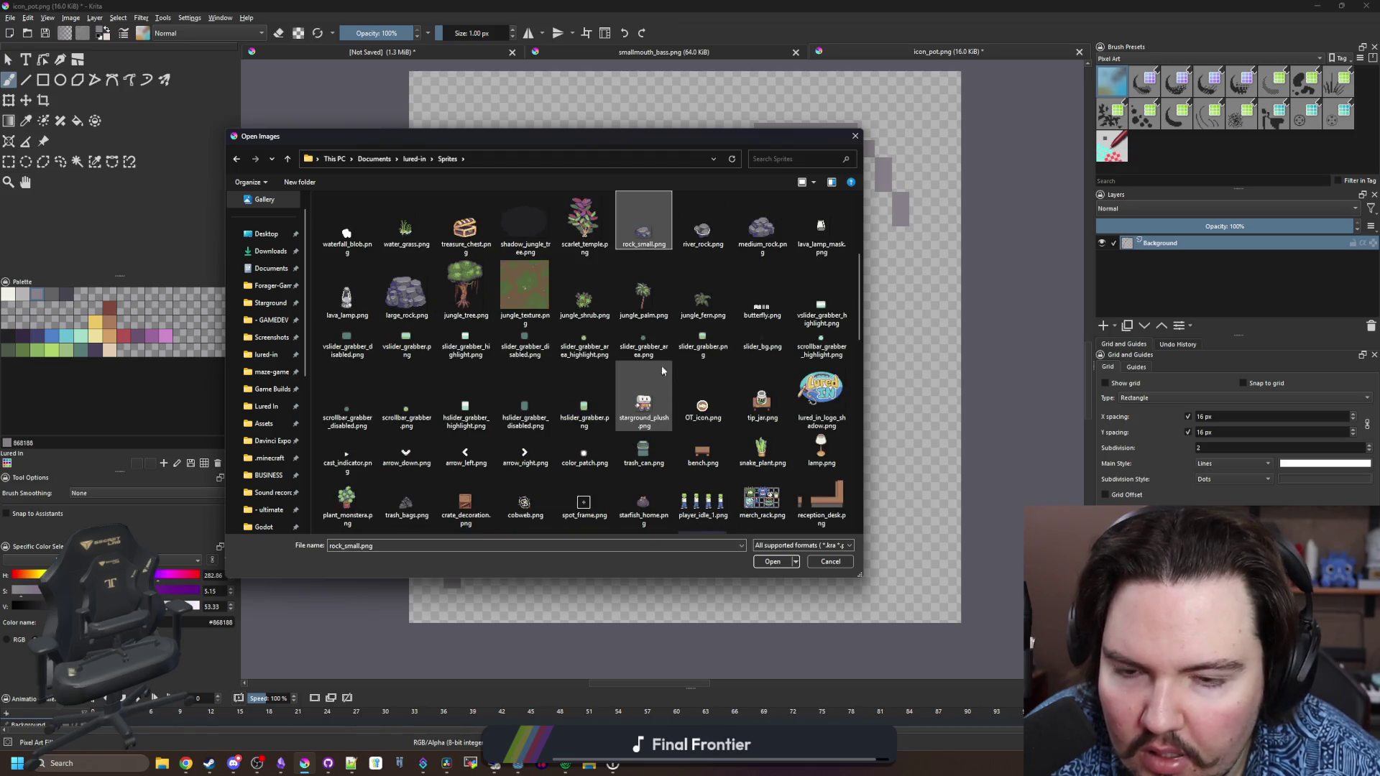
{"action": "left_click", "coordinate": [647, 296]}
{"action": "scroll", "coordinate": [650, 375], "scroll_direction": "down", "scroll_amount": 10}
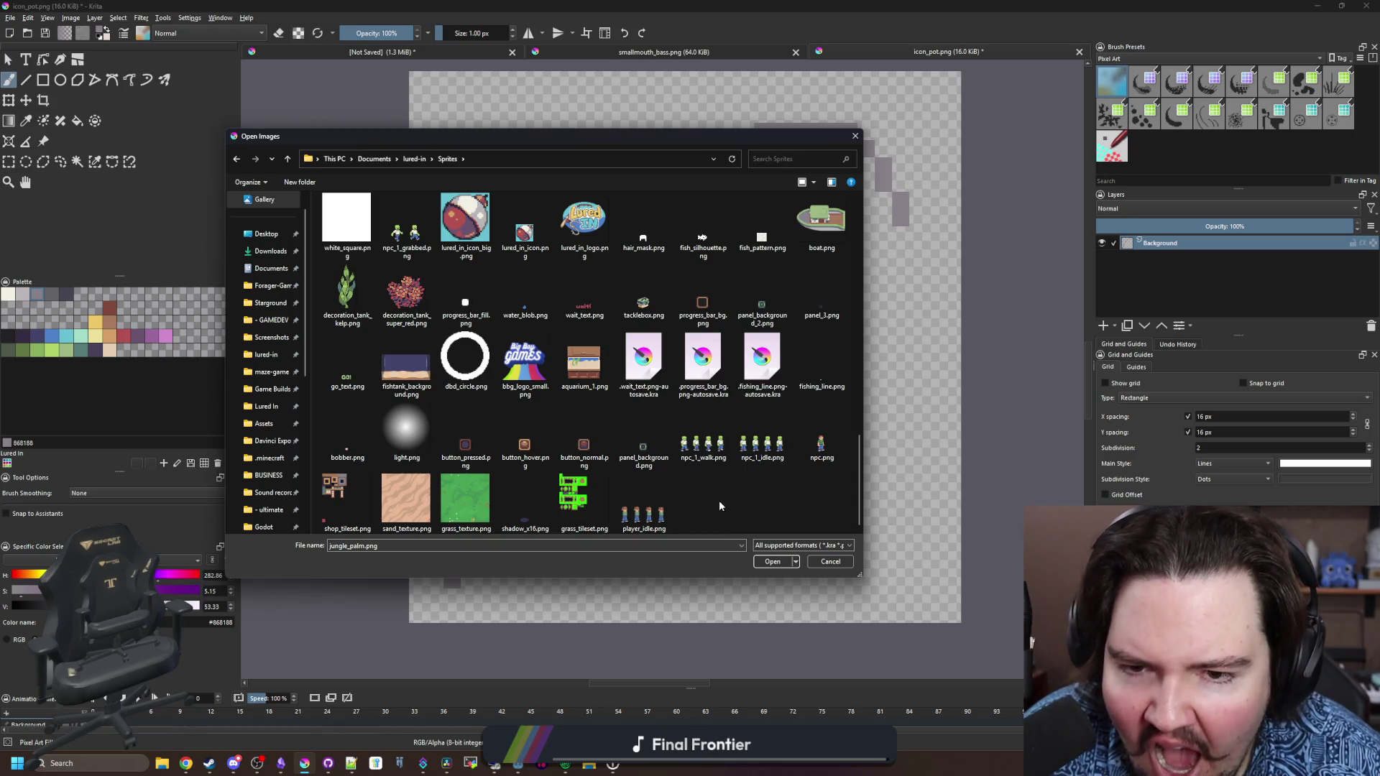
{"action": "scroll", "coordinate": [599, 431], "scroll_direction": "up", "scroll_amount": 8}
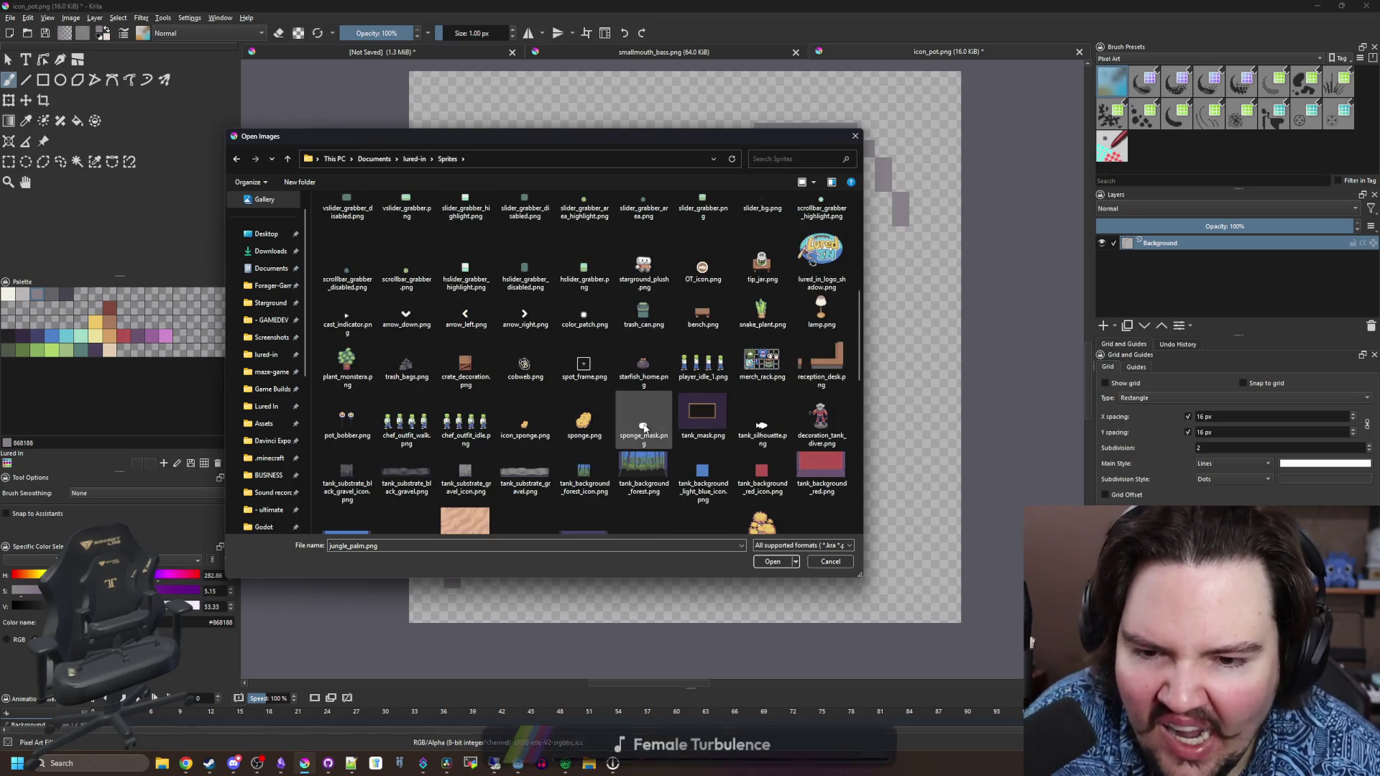
{"action": "scroll", "coordinate": [639, 430], "scroll_direction": "up", "scroll_amount": 3}
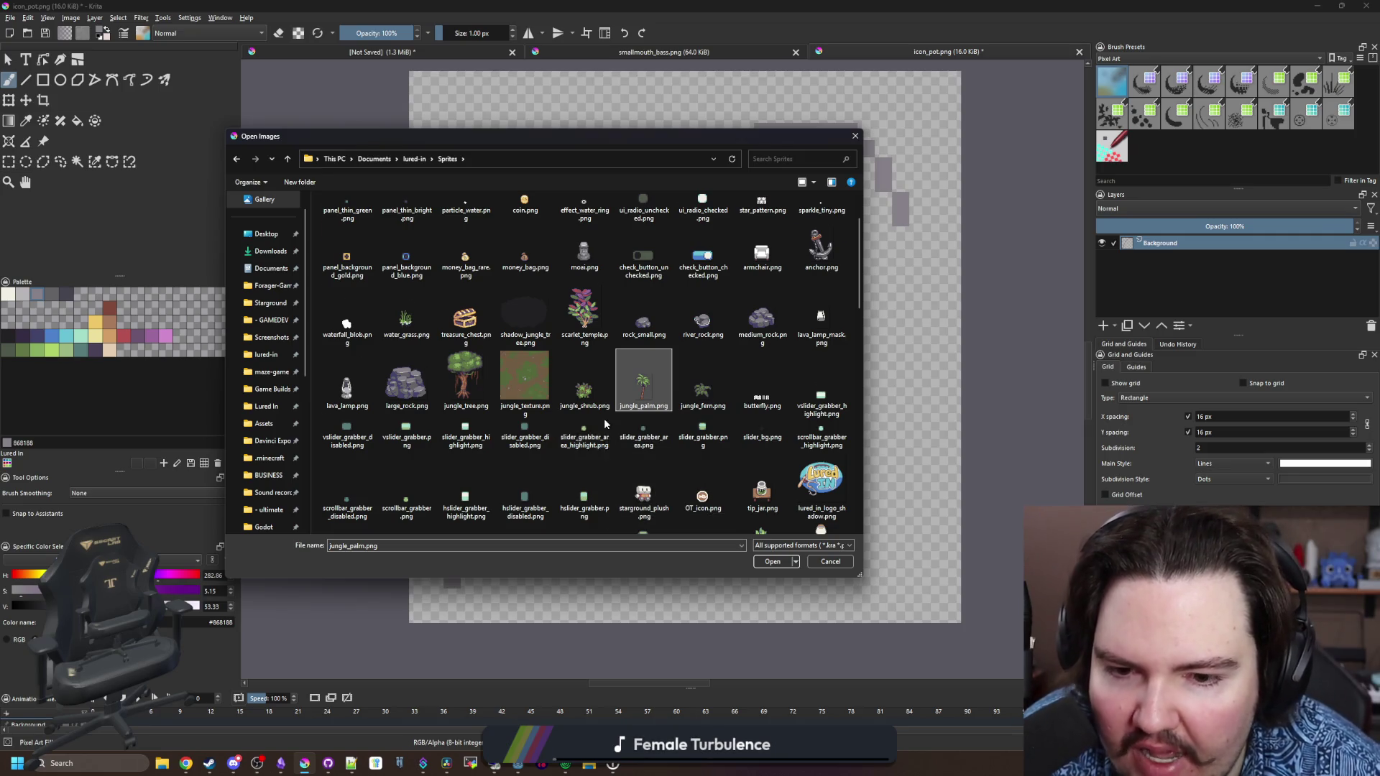
{"action": "scroll", "coordinate": [604, 418], "scroll_direction": "up", "scroll_amount": 1}
{"action": "scroll", "coordinate": [608, 391], "scroll_direction": "down", "scroll_amount": 10}
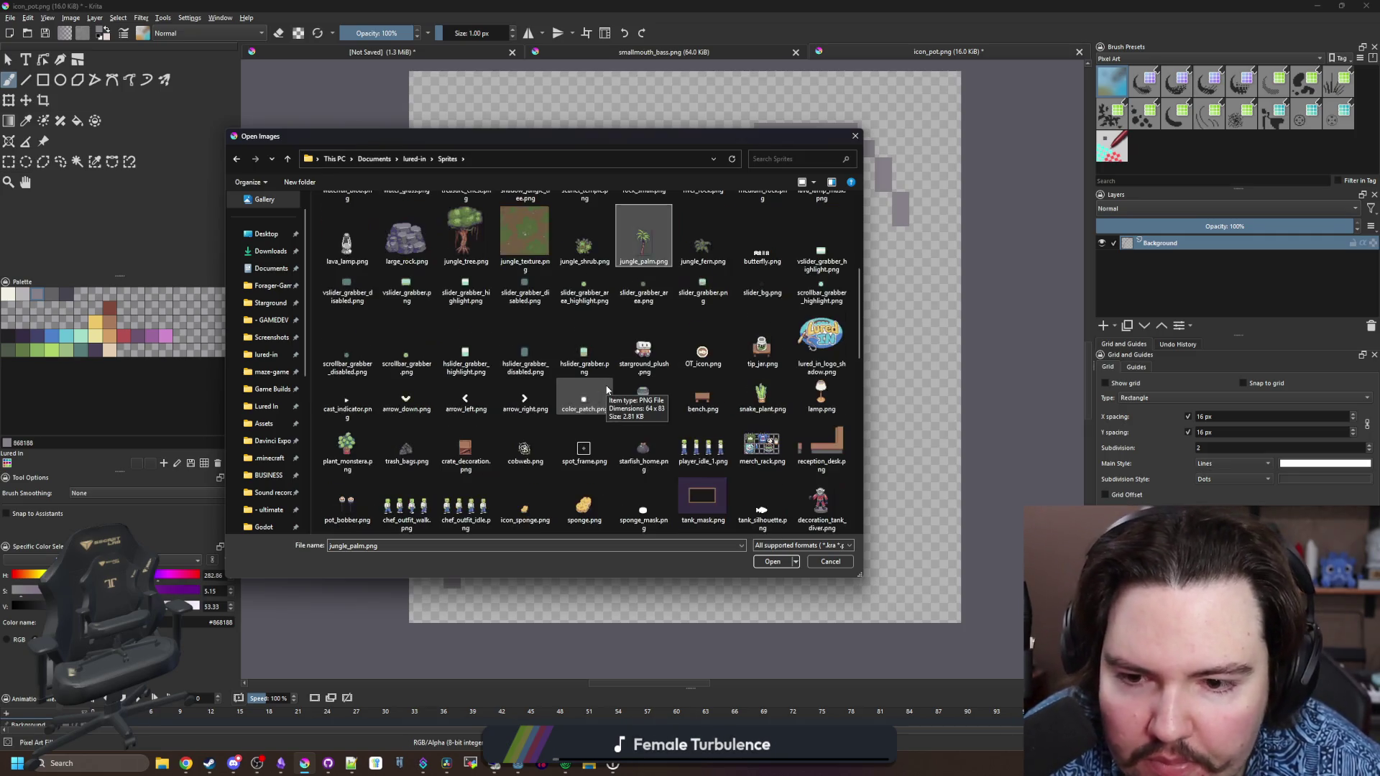
{"action": "scroll", "coordinate": [608, 225], "scroll_direction": "down", "scroll_amount": 4}
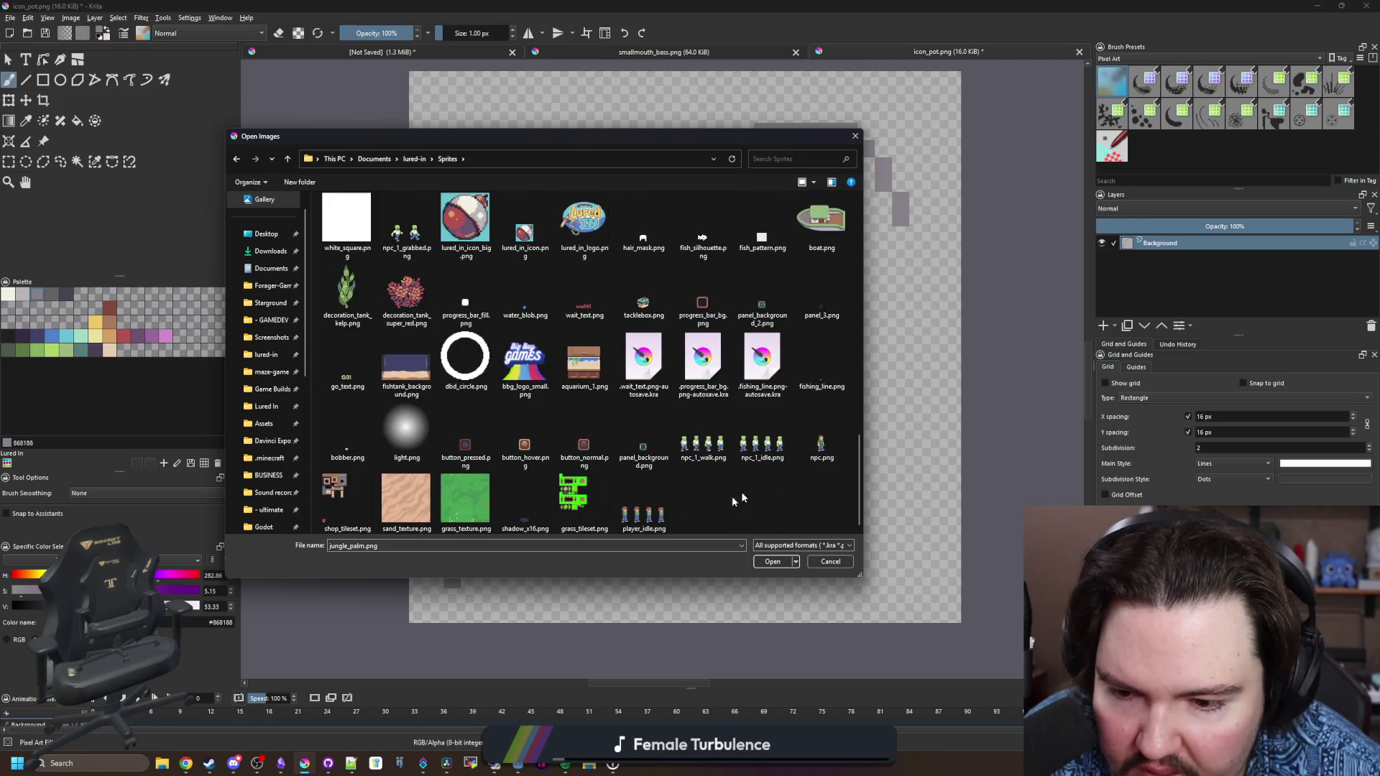
{"action": "left_click", "coordinate": [706, 429]}
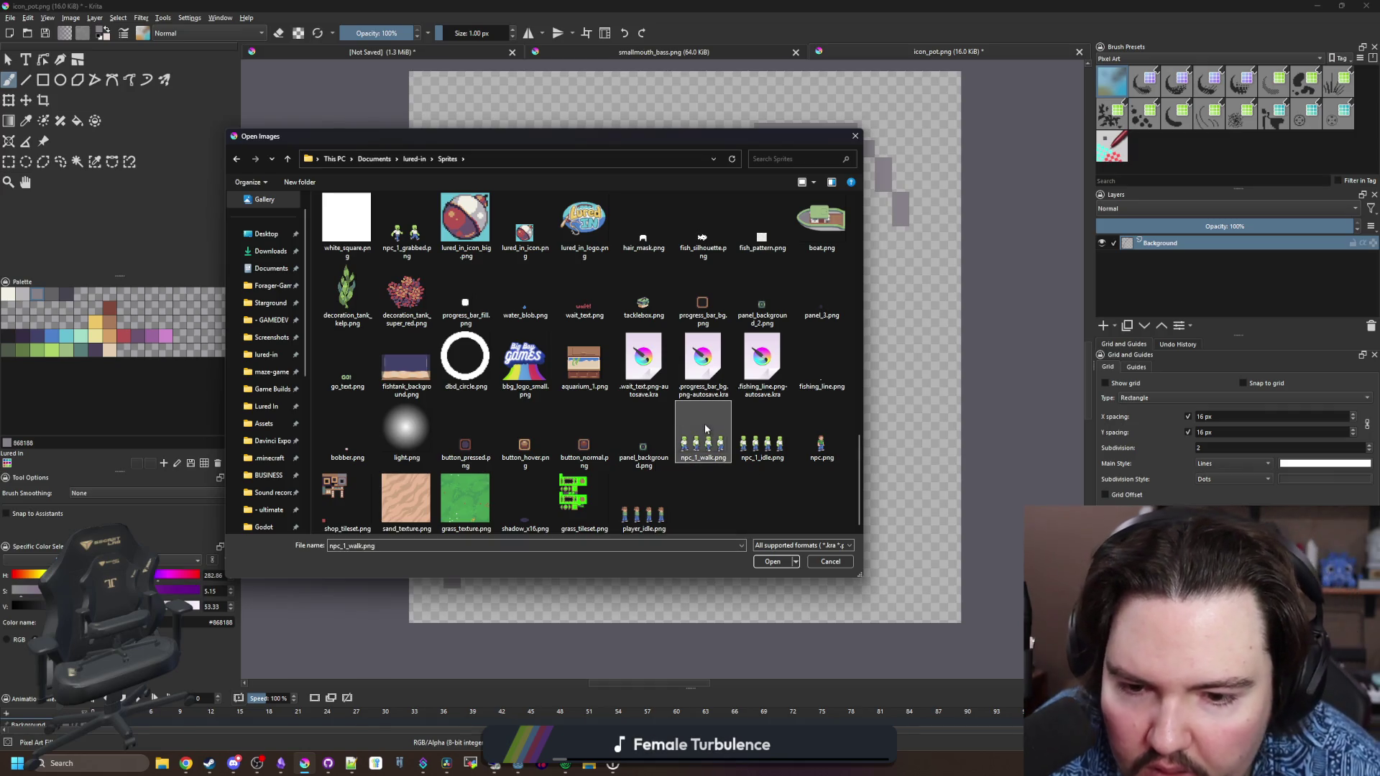
{"action": "scroll", "coordinate": [675, 388], "scroll_direction": "up", "scroll_amount": 3}
{"action": "scroll", "coordinate": [649, 342], "scroll_direction": "up", "scroll_amount": 3}
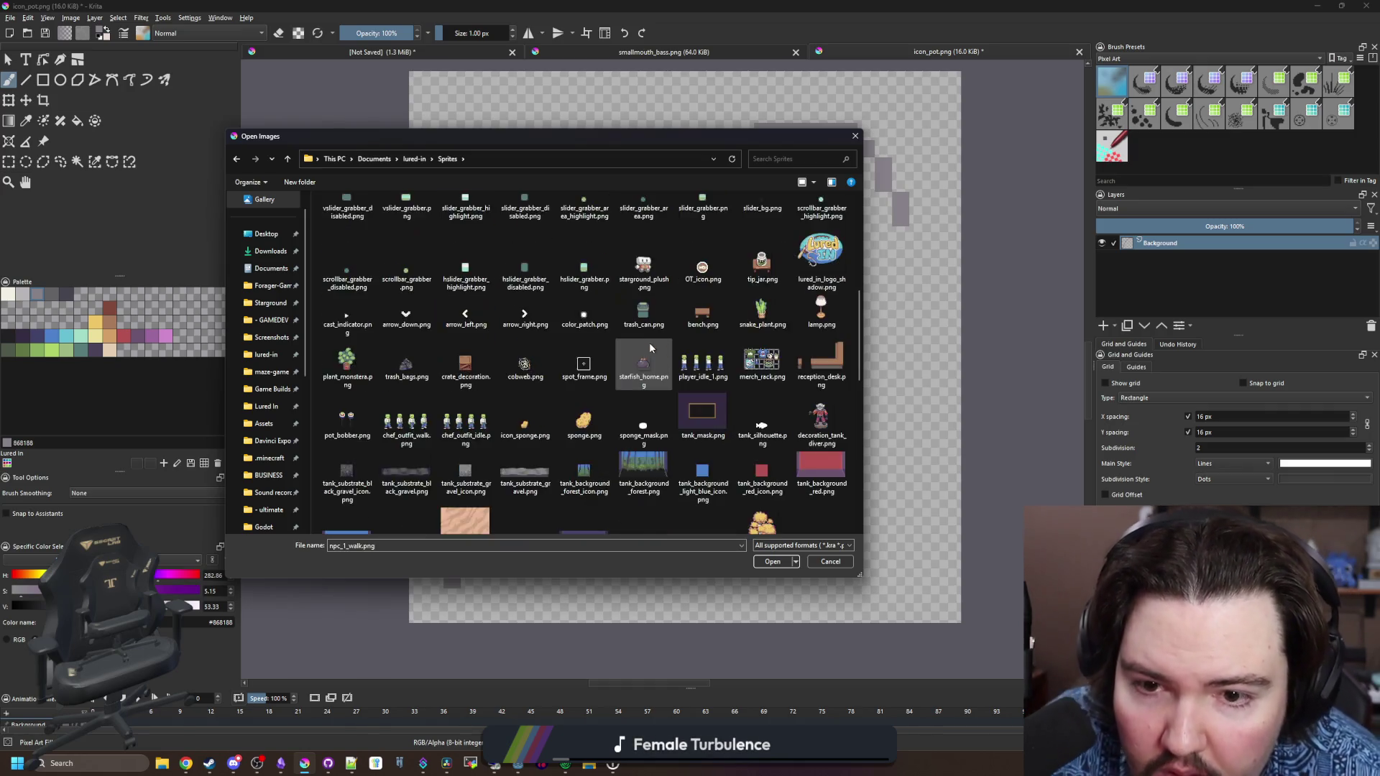
{"action": "scroll", "coordinate": [649, 342], "scroll_direction": "up", "scroll_amount": 5}
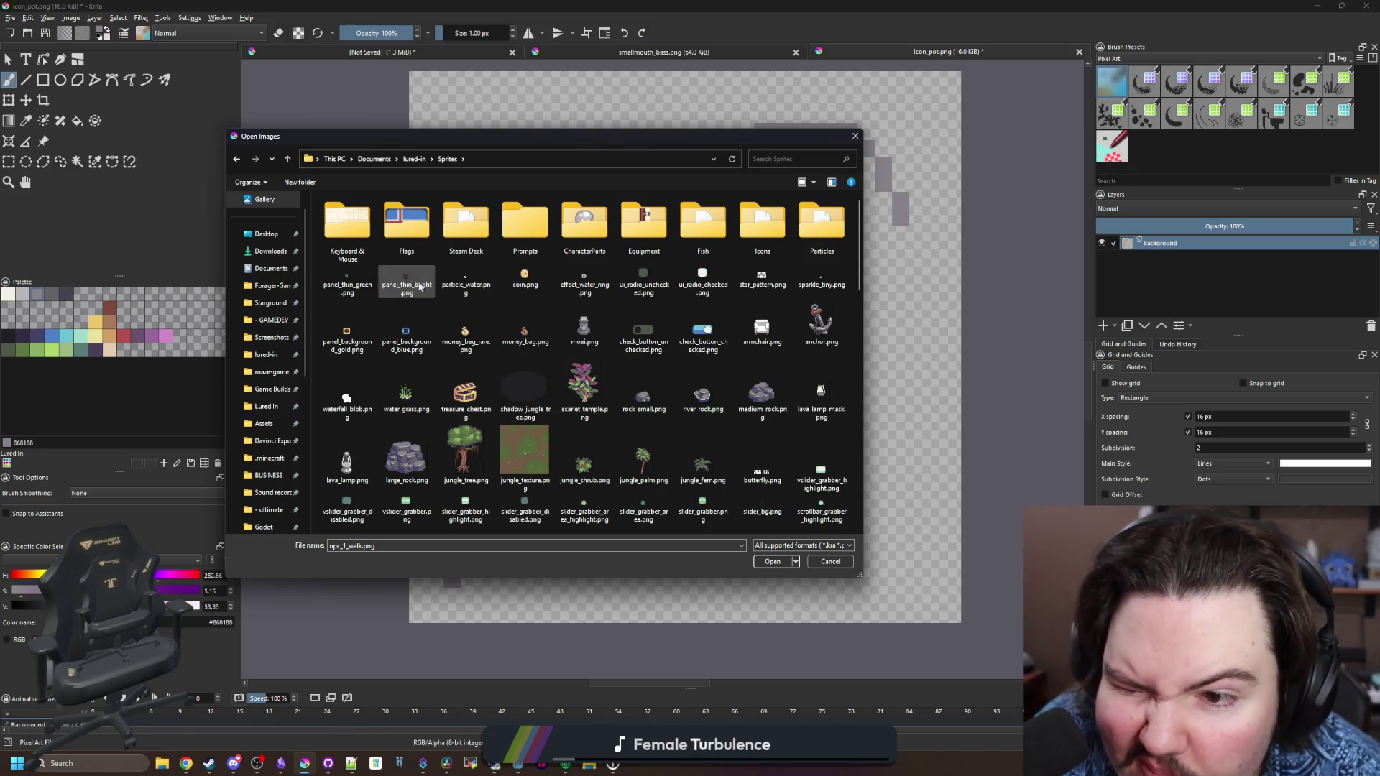
Open fishing_rod_1_hr.png from the Equipment folder
{"action": "double_click", "coordinate": [647, 237]}
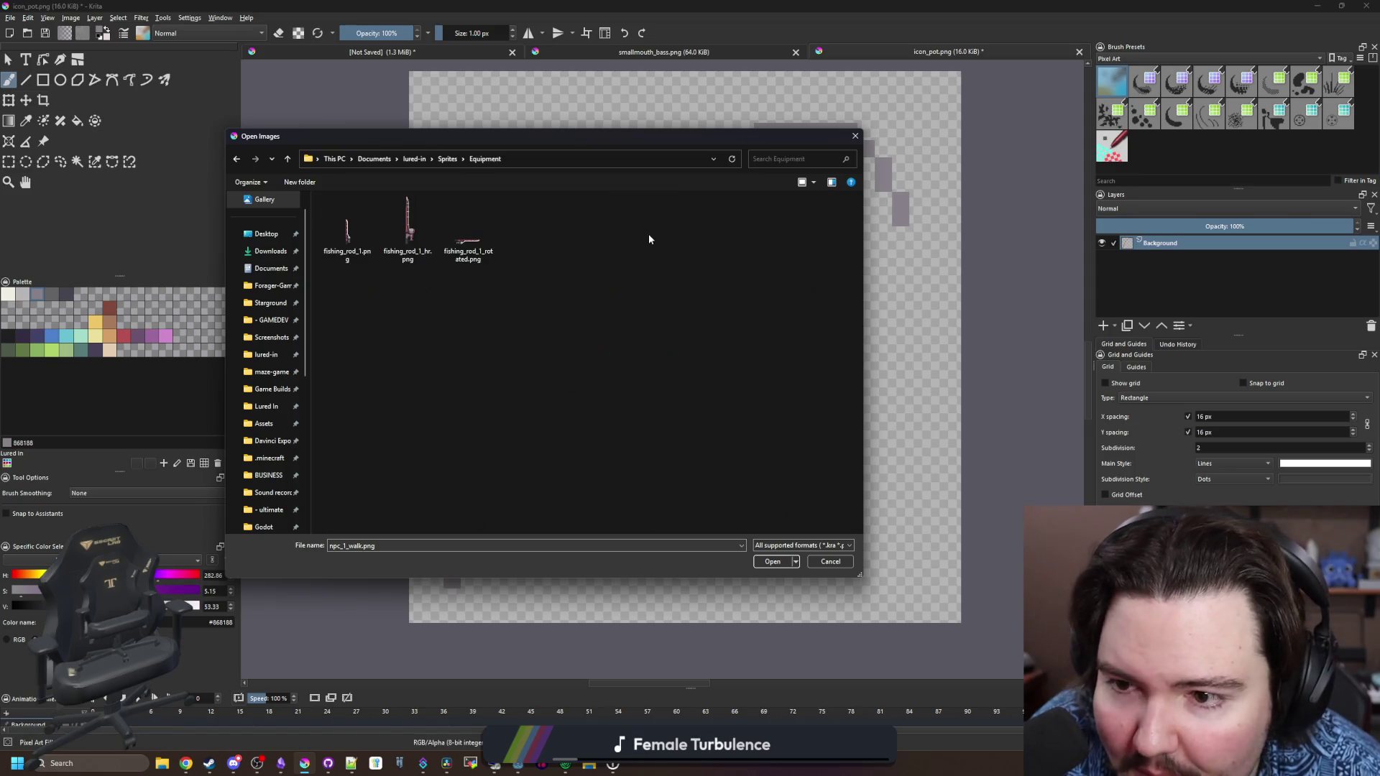
{"action": "double_click", "coordinate": [387, 220]}
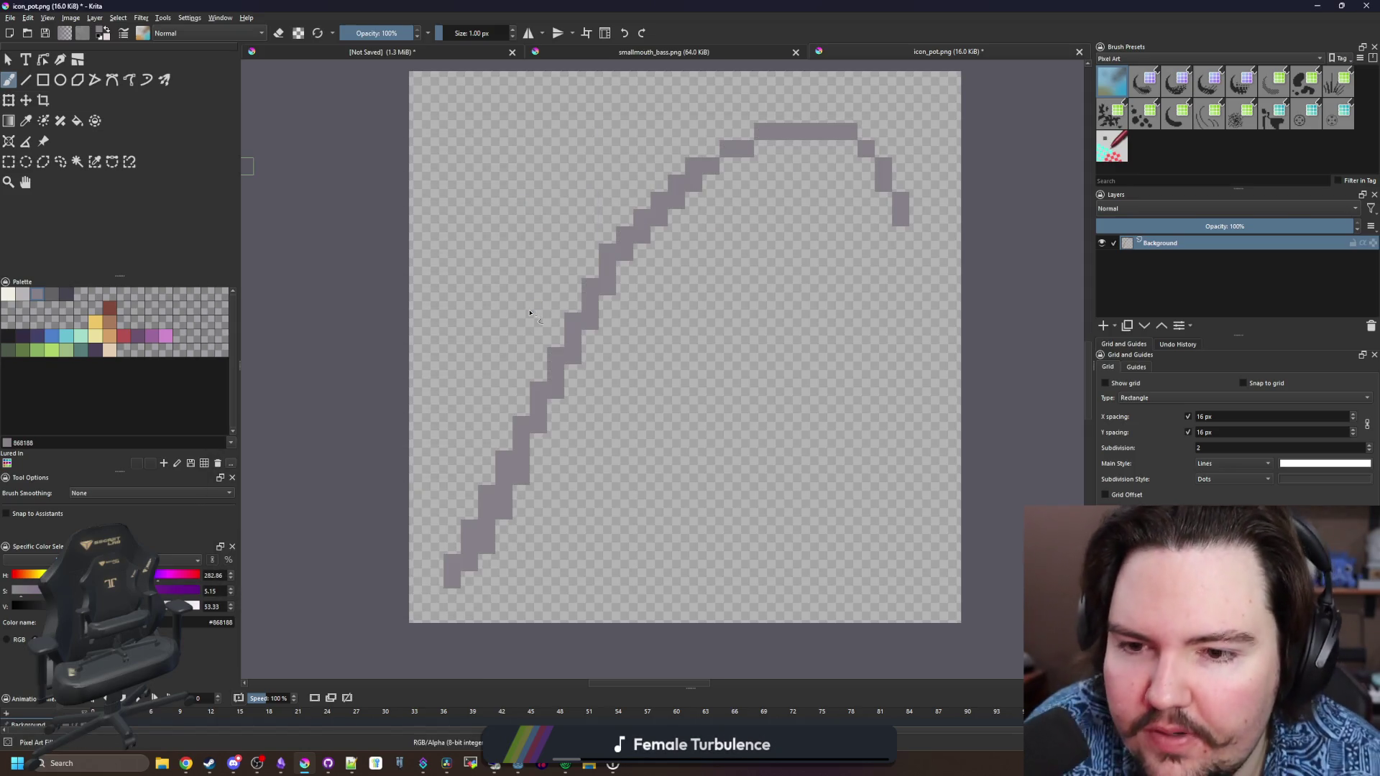
{"action": "scroll", "coordinate": [509, 379], "scroll_direction": "down", "scroll_amount": 2}
Paint the lower rod steps dark purple (352b42) to form the handle
{"action": "scroll", "coordinate": [558, 395], "scroll_direction": "up", "scroll_amount": 2}
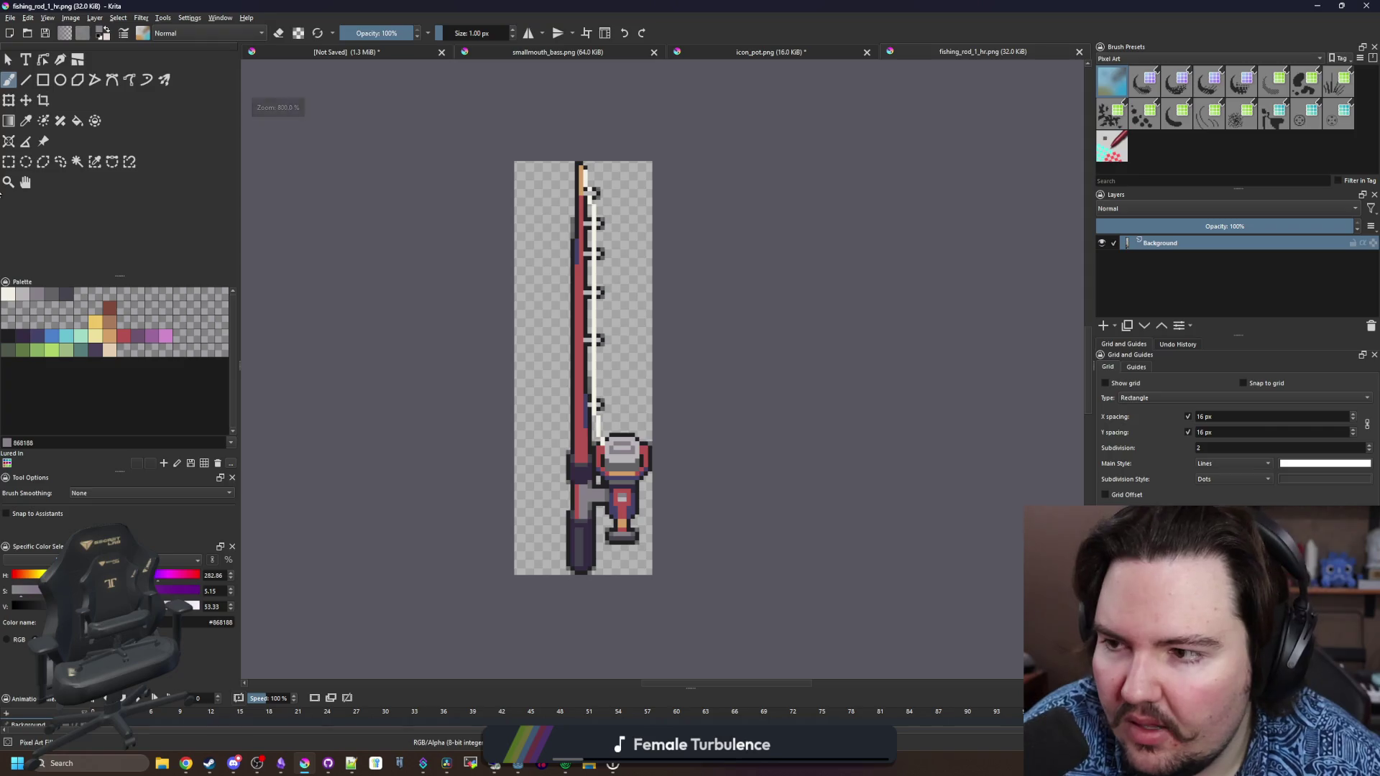
{"action": "left_click", "coordinate": [9, 161]}
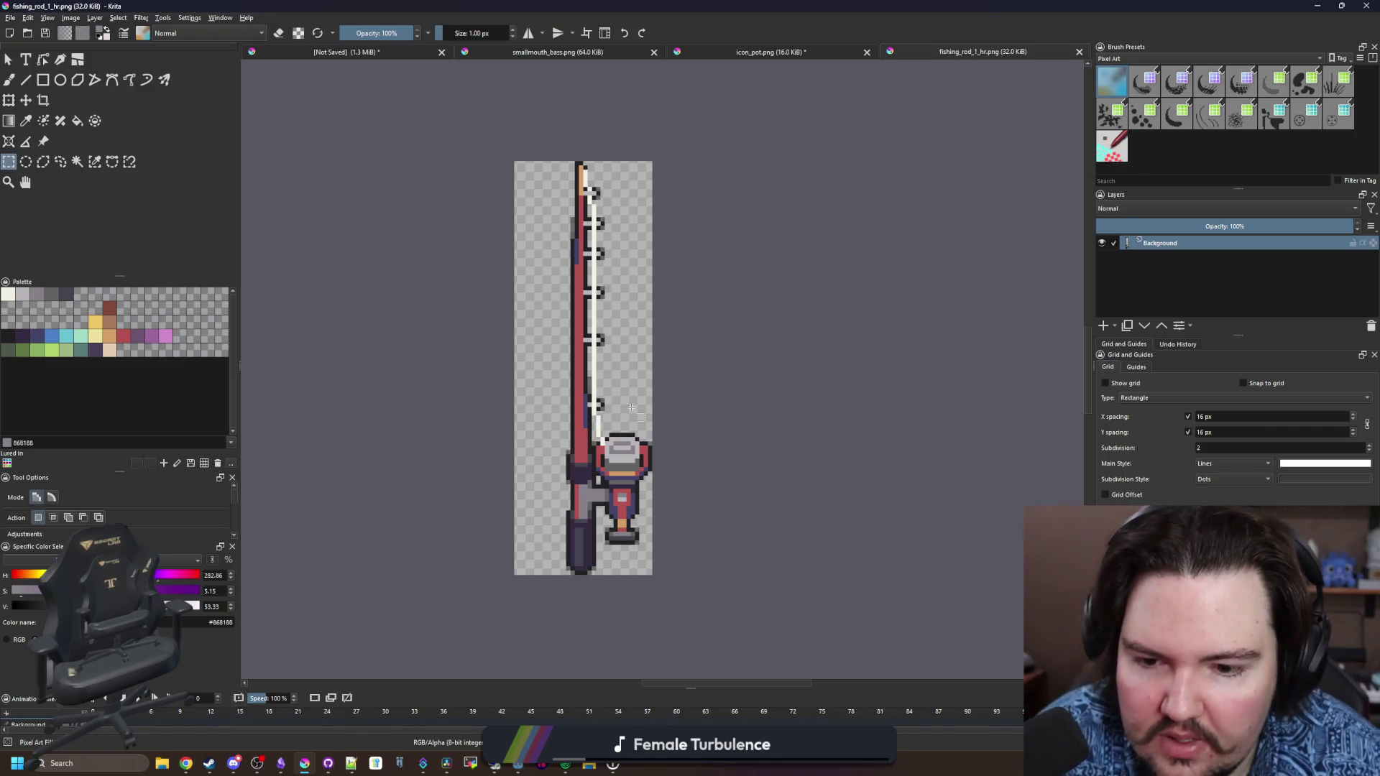
{"action": "left_click", "coordinate": [778, 49]}
{"action": "scroll", "coordinate": [474, 539], "scroll_direction": "up", "scroll_amount": 2}
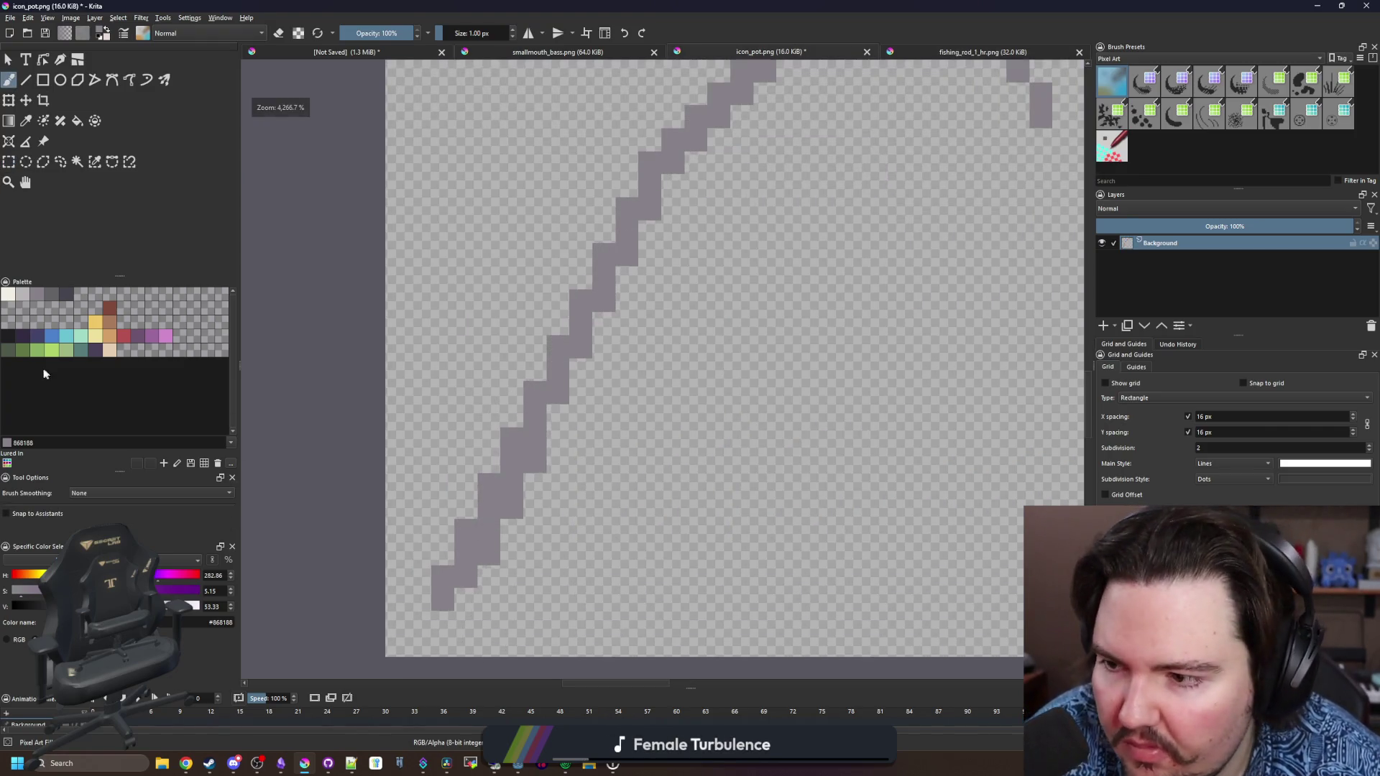
{"action": "left_click", "coordinate": [23, 338]}
{"action": "left_click", "coordinate": [449, 600]}
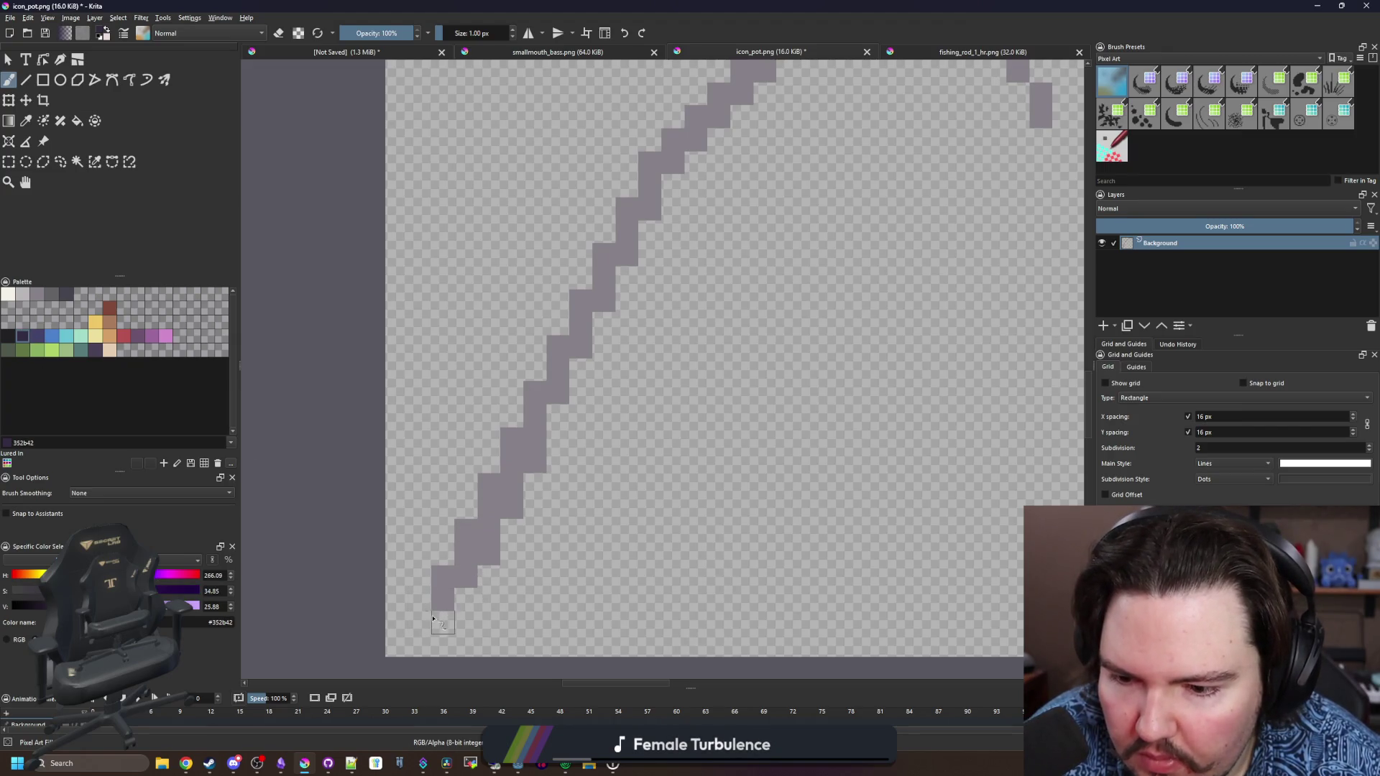
{"action": "mouse_move", "coordinate": [432, 618]}
{"action": "left_mouse_down"}
{"action": "mouse_move", "coordinate": [524, 465]}
{"action": "mouse_move", "coordinate": [520, 477]}
{"action": "left_mouse_up"}
{"action": "left_click", "coordinate": [512, 444]}
{"action": "scroll", "coordinate": [514, 445], "scroll_direction": "down", "scroll_amount": 2}
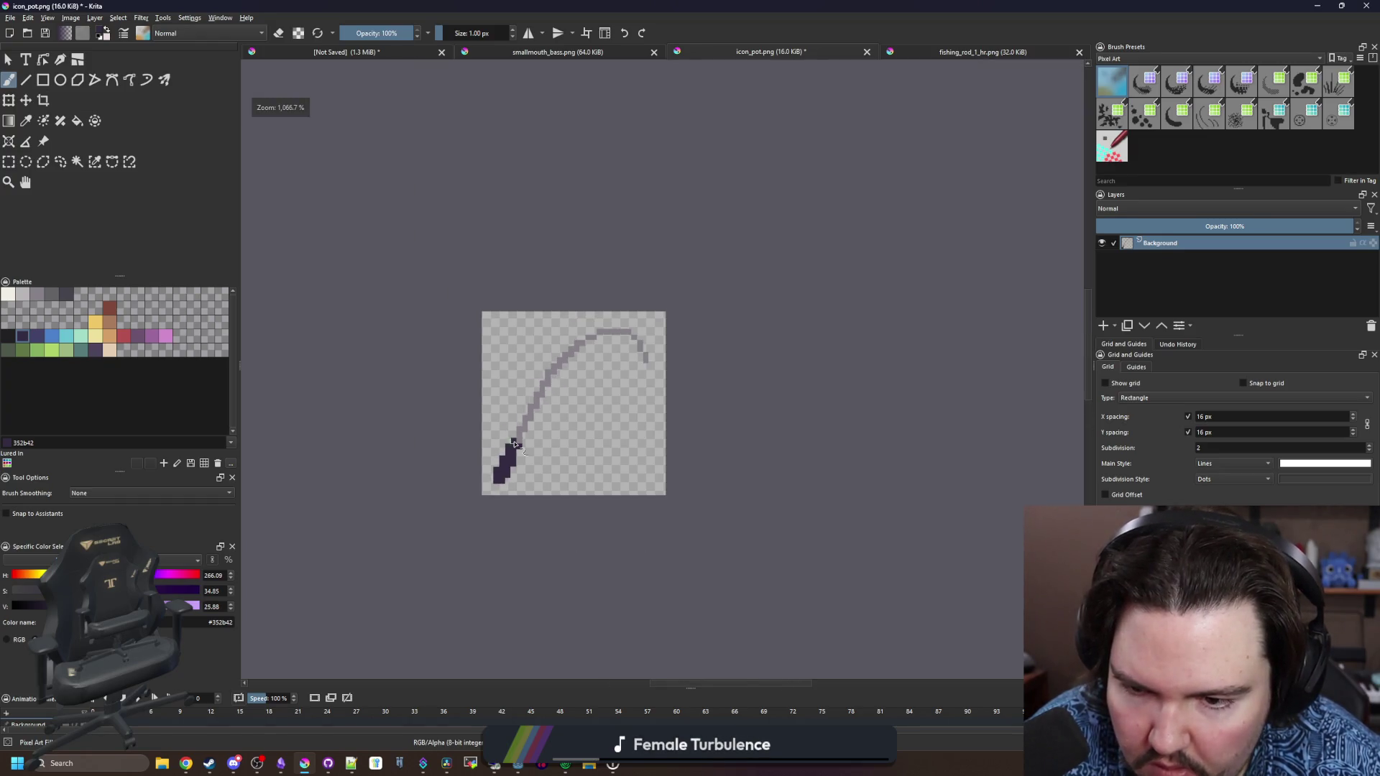
{"action": "scroll", "coordinate": [517, 443], "scroll_direction": "down", "scroll_amount": 1}
{"action": "scroll", "coordinate": [524, 453], "scroll_direction": "up", "scroll_amount": 2}
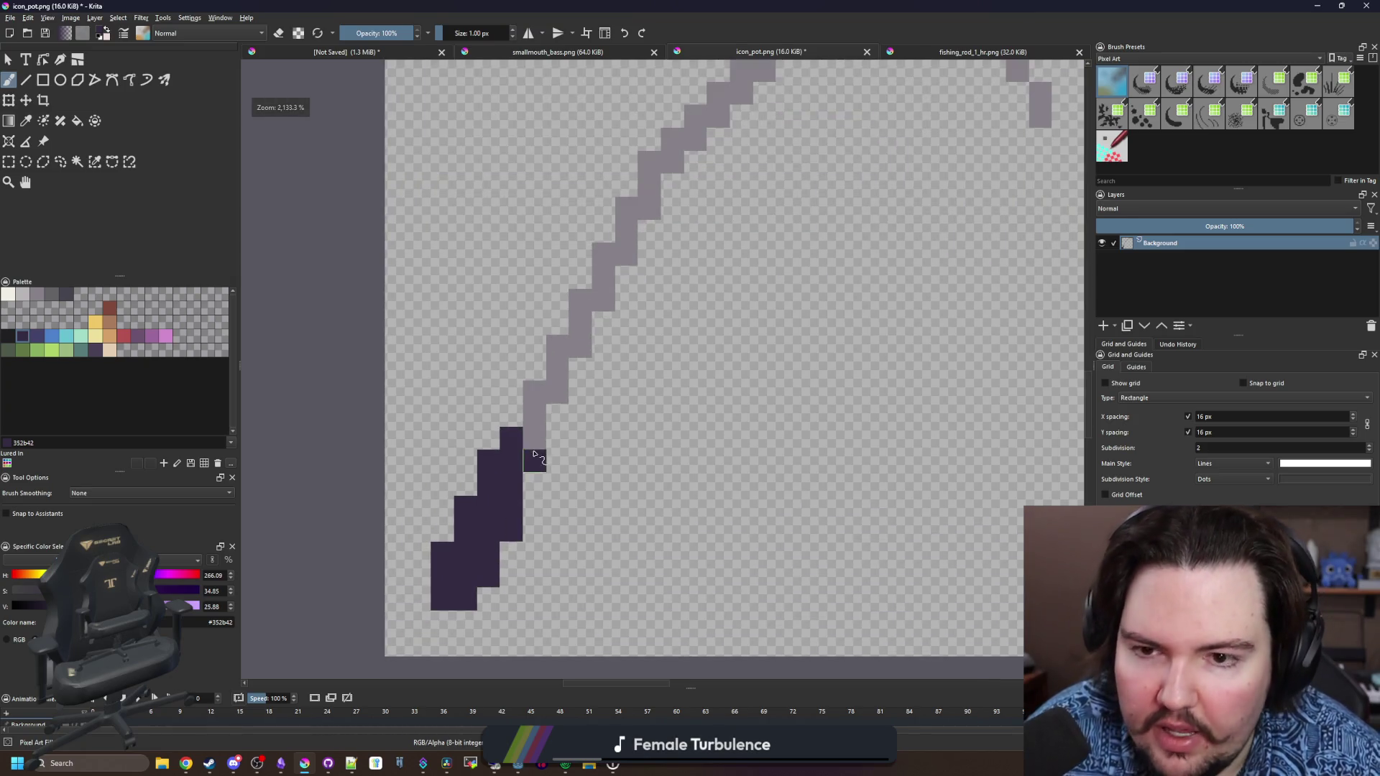
Compare with the reference rod, then fill the rod stroke with red
{"action": "left_click", "coordinate": [984, 51]}
{"action": "scroll", "coordinate": [614, 489], "scroll_direction": "up", "scroll_amount": 3}
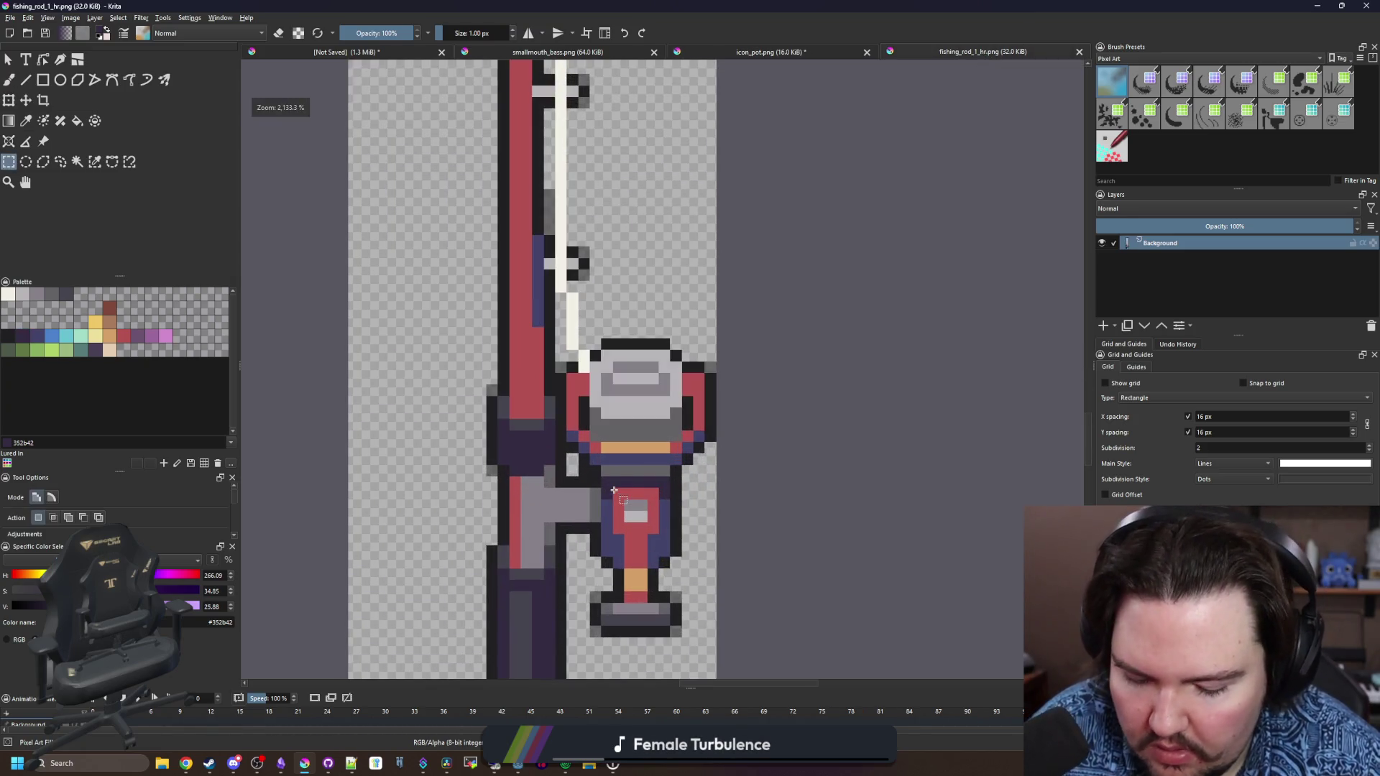
{"action": "left_click", "coordinate": [827, 52]}
{"action": "key", "text": "f"}
{"action": "left_click", "coordinate": [573, 299]}
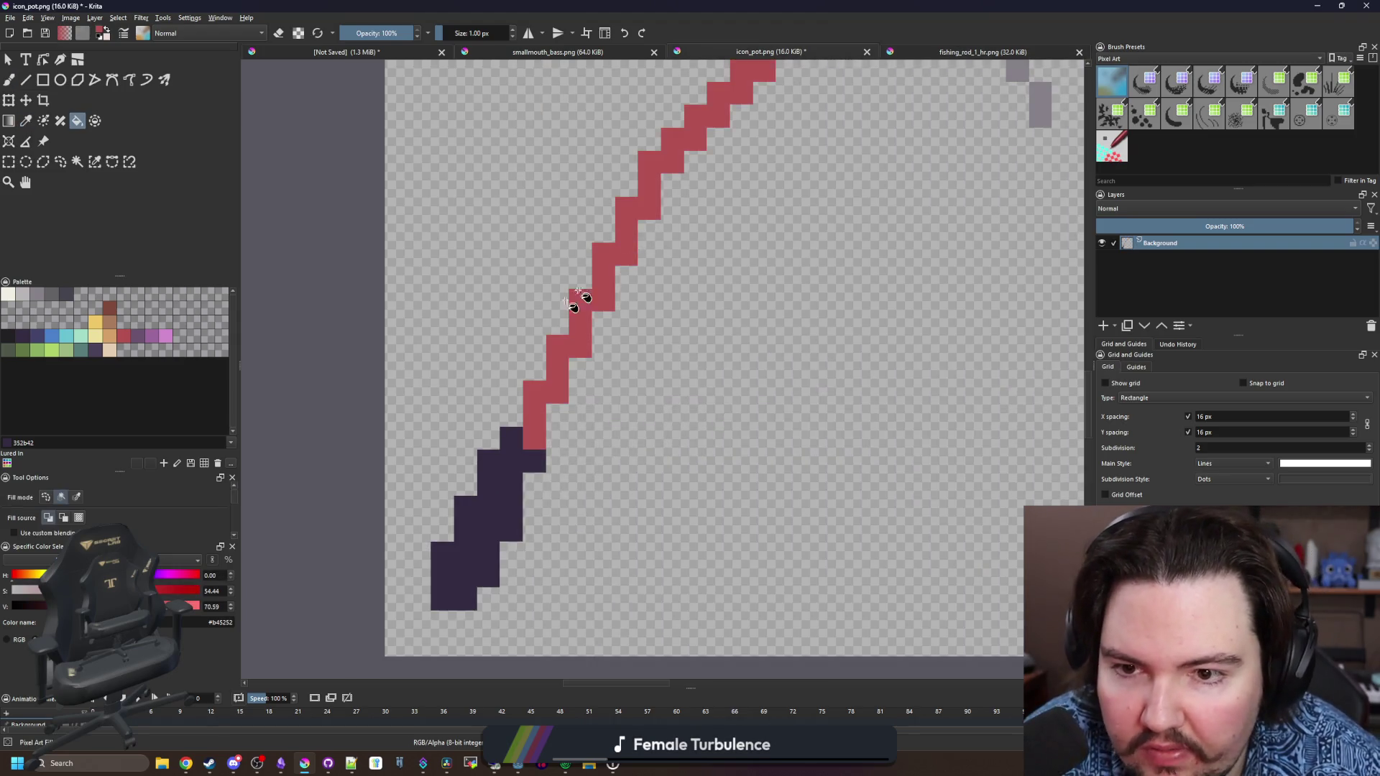
Undo and refill the grey rod stroke with red
{"action": "scroll", "coordinate": [585, 261], "scroll_direction": "down", "scroll_amount": 2}
{"action": "scroll", "coordinate": [503, 323], "scroll_direction": "up", "scroll_amount": 1}
{"action": "key", "text": "ctrl+z"}
{"action": "left_click", "coordinate": [495, 320]}
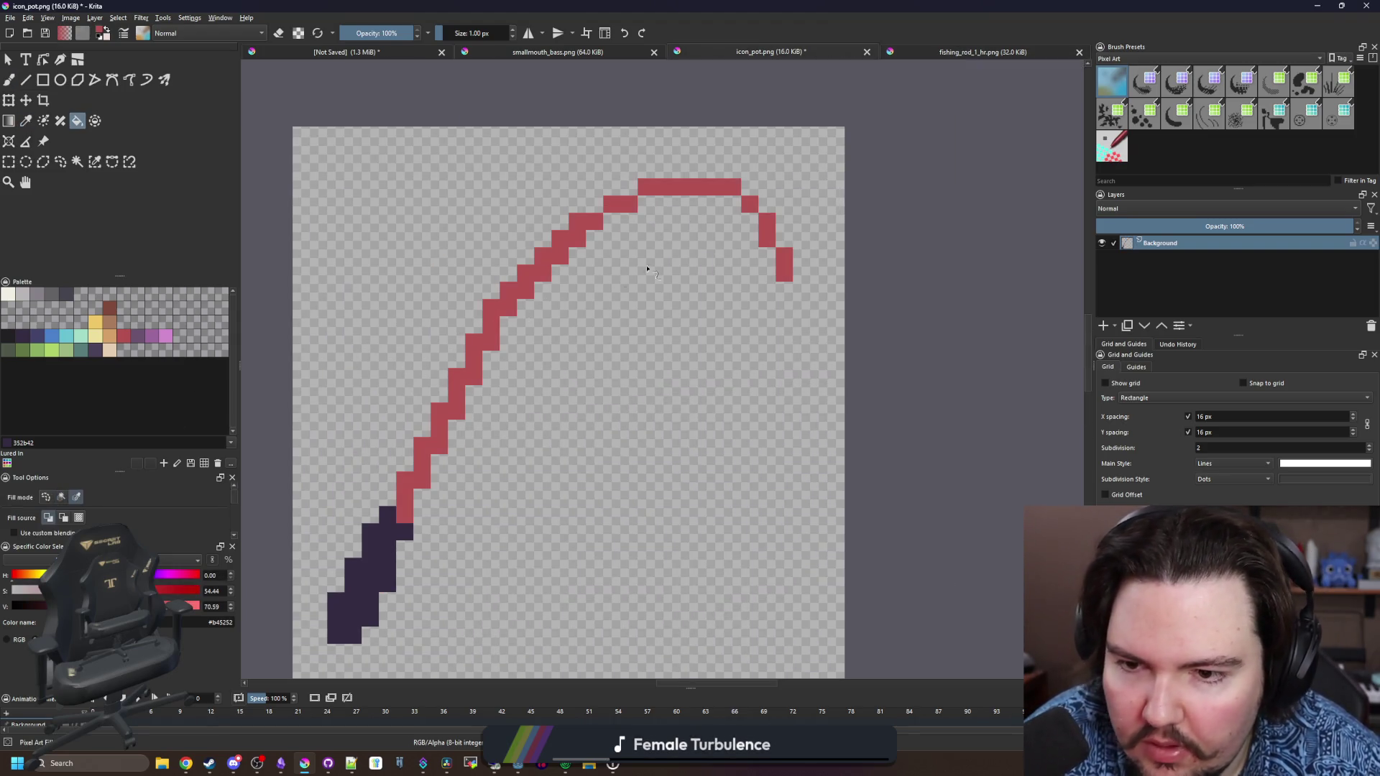
Paint over the remaining rod cells up the stroke
{"action": "key", "text": "b"}
{"action": "scroll", "coordinate": [673, 217], "scroll_direction": "up", "scroll_amount": 1}
{"action": "scroll", "coordinate": [687, 196], "scroll_direction": "down", "scroll_amount": 2}
{"action": "scroll", "coordinate": [647, 223], "scroll_direction": "up", "scroll_amount": 2}
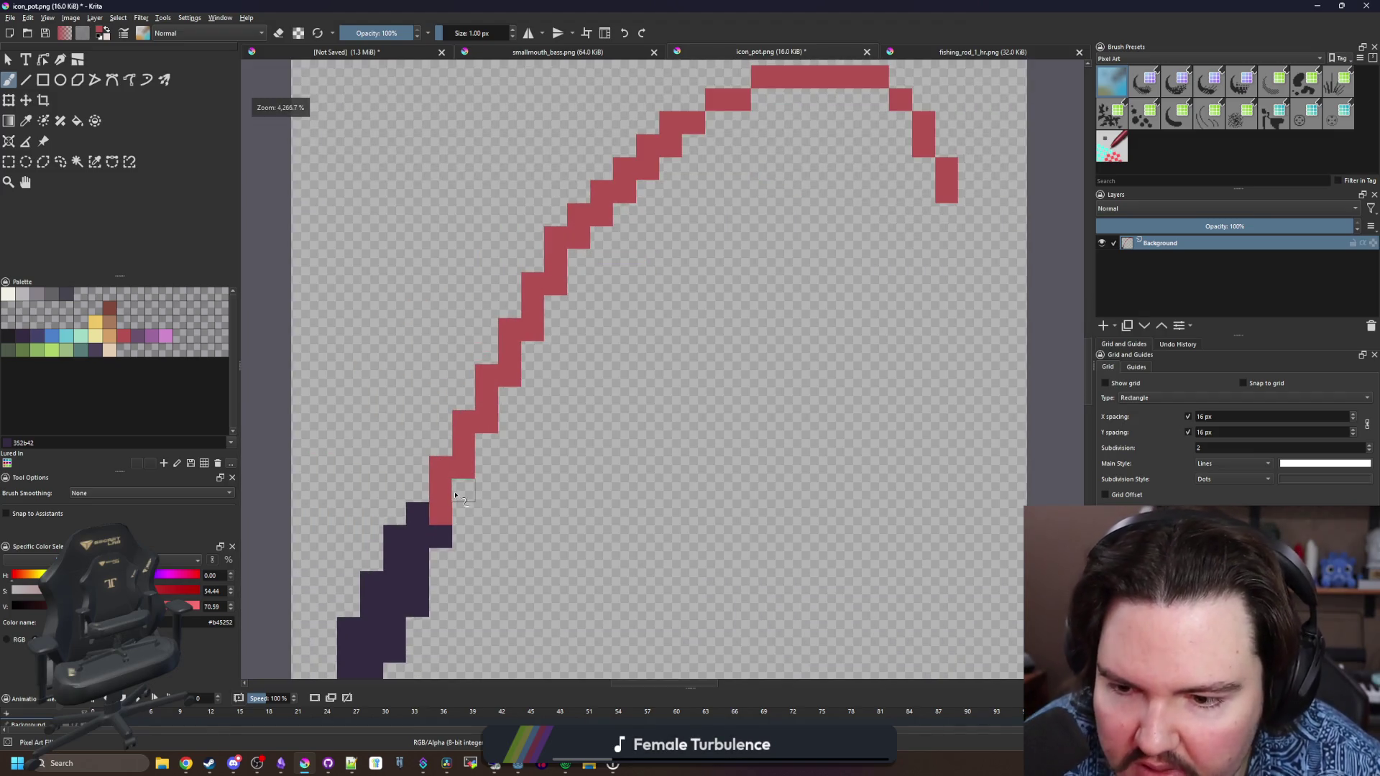
{"action": "left_click_drag", "start_coordinate": [522, 362], "coordinate": [578, 258]}
{"action": "scroll", "coordinate": [458, 406], "scroll_direction": "down", "scroll_amount": 3}
{"action": "scroll", "coordinate": [459, 406], "scroll_direction": "down", "scroll_amount": 4}
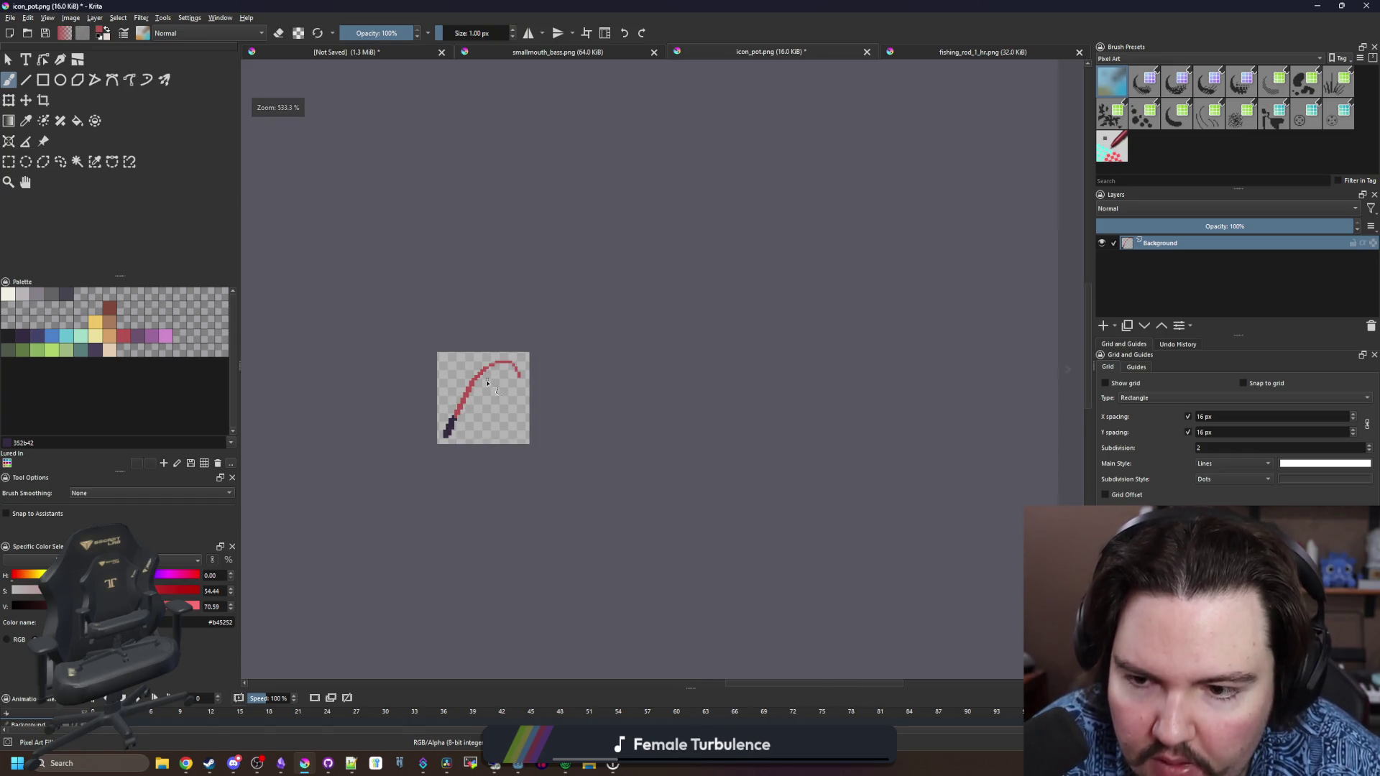
{"action": "scroll", "coordinate": [487, 384], "scroll_direction": "up", "scroll_amount": 5}
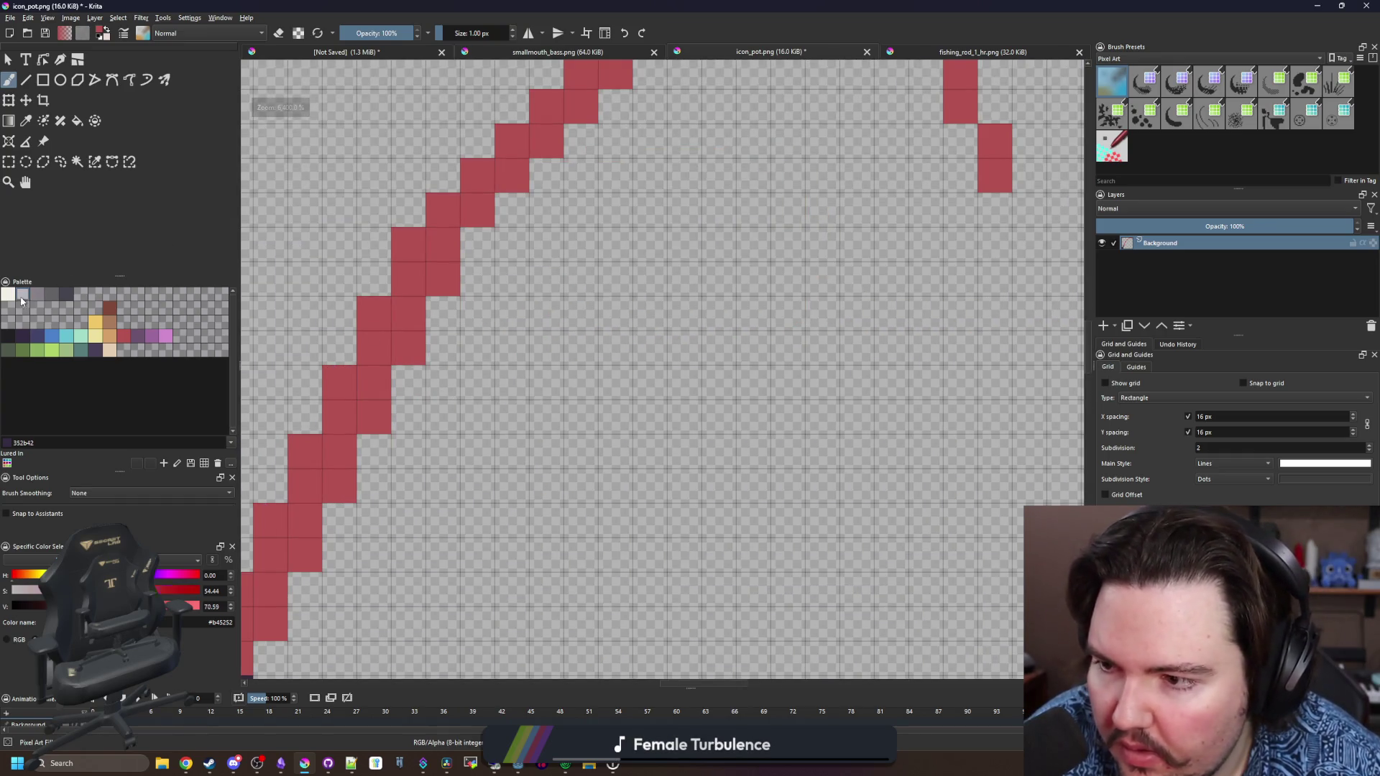
Add light grey (b8b5b9) pixels along the rod's inner edge up to the tip
{"action": "left_click", "coordinate": [22, 295]}
{"action": "scroll", "coordinate": [391, 524], "scroll_direction": "down", "scroll_amount": 2}
{"action": "left_click", "coordinate": [357, 524]}
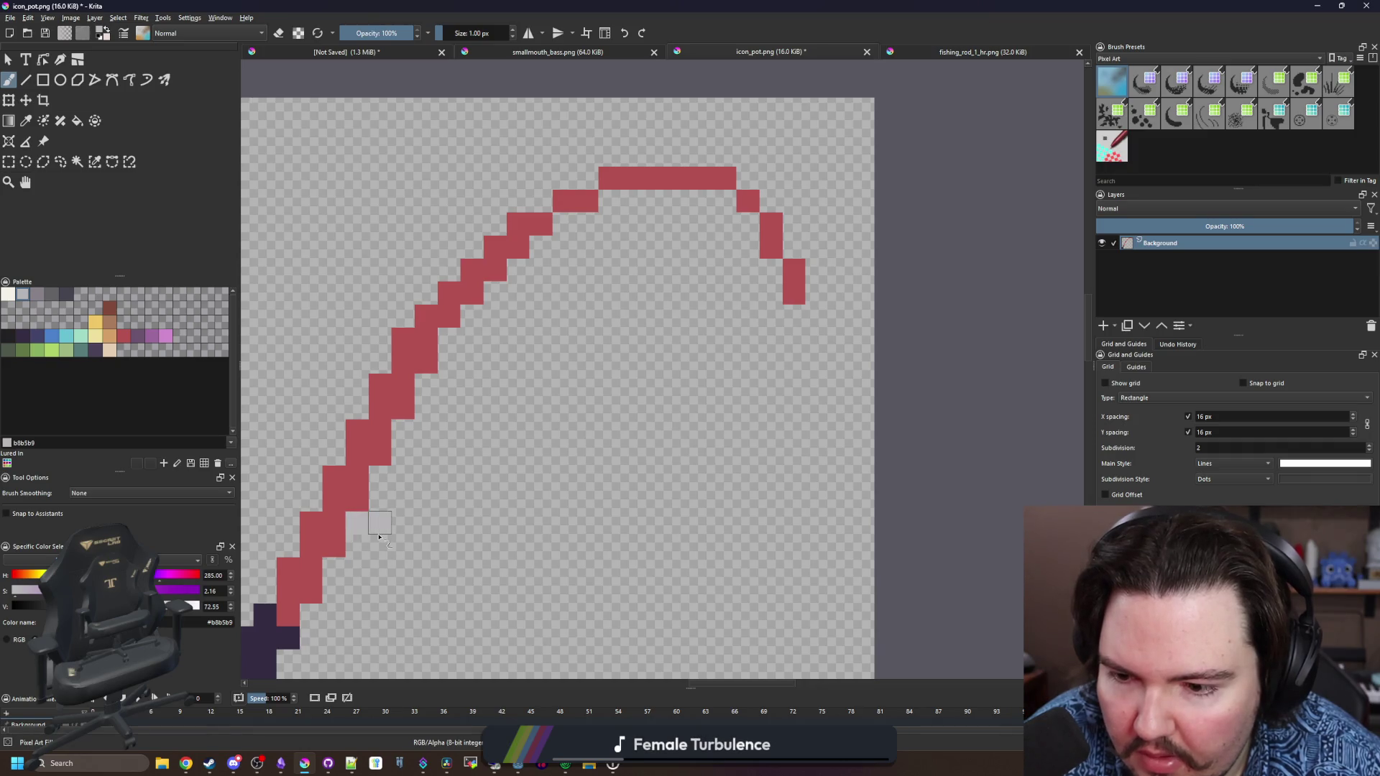
{"action": "left_click", "coordinate": [380, 522]}
{"action": "left_click_drag", "start_coordinate": [426, 385], "coordinate": [449, 385]}
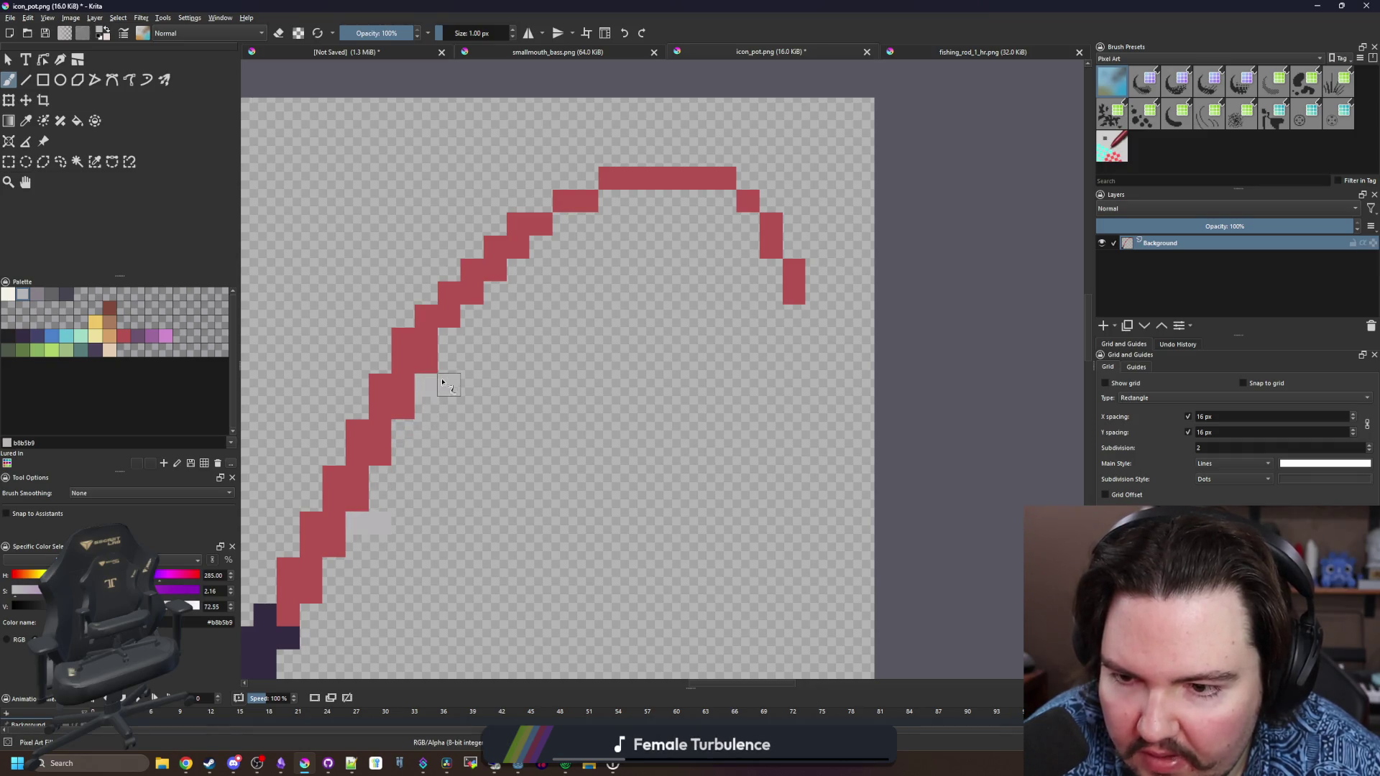
{"action": "left_click", "coordinate": [513, 293]}
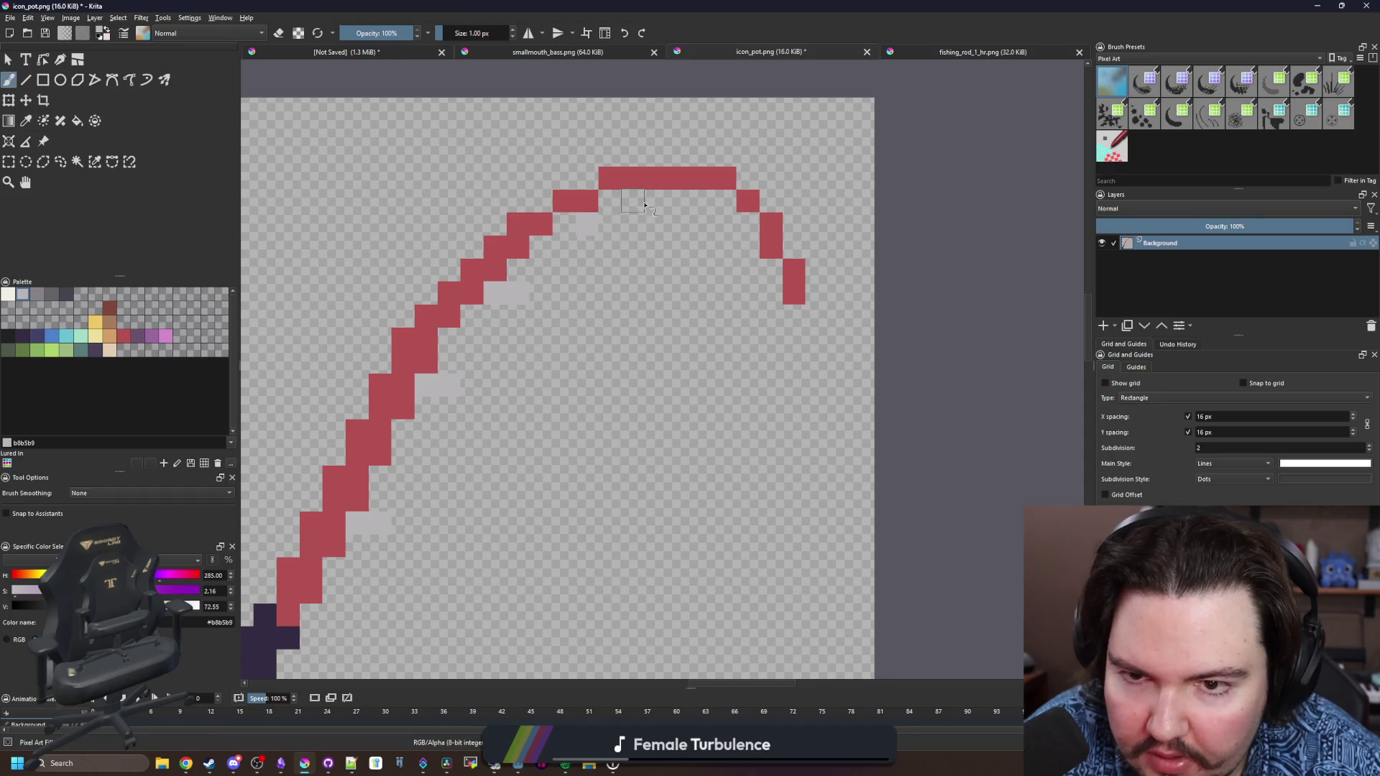
{"action": "left_click", "coordinate": [683, 202]}
{"action": "left_click", "coordinate": [747, 246]}
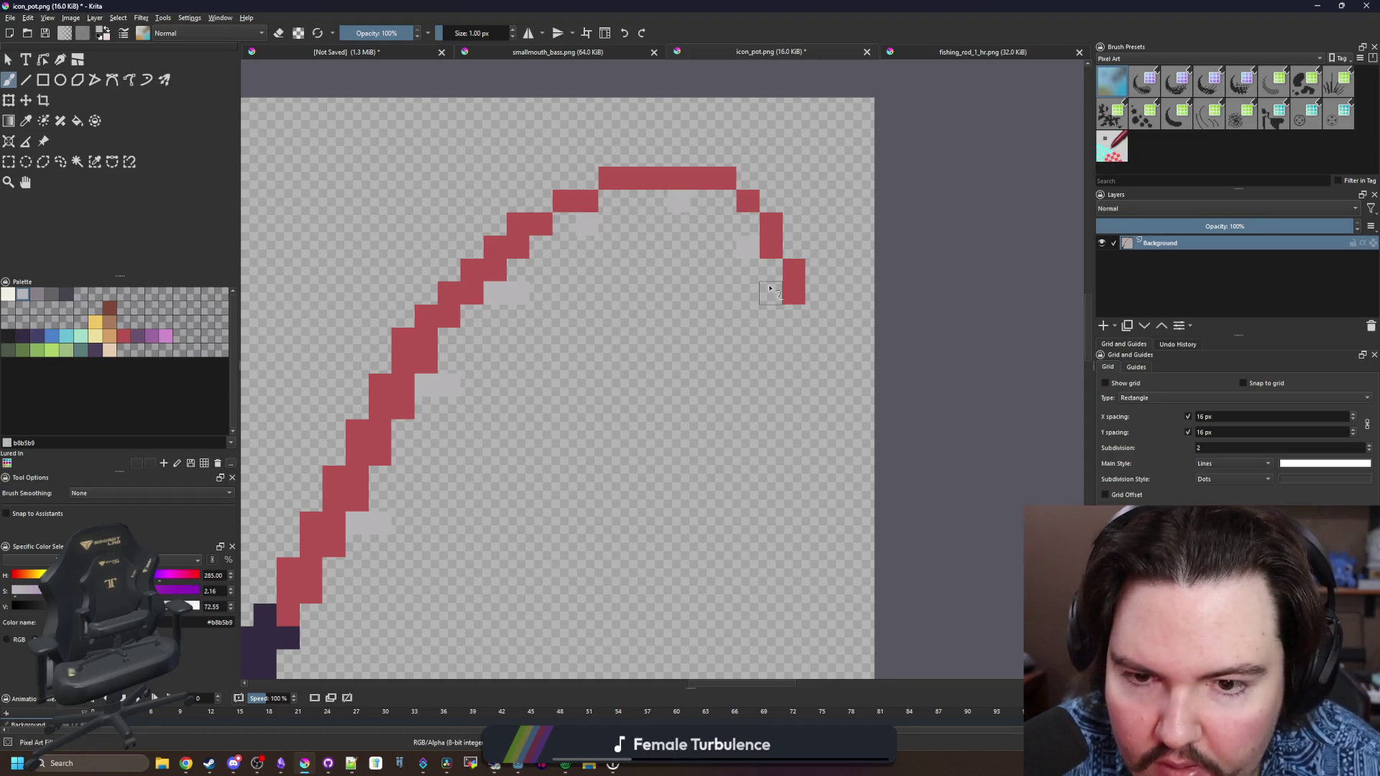
{"action": "scroll", "coordinate": [615, 334], "scroll_direction": "down", "scroll_amount": 2}
{"action": "scroll", "coordinate": [613, 330], "scroll_direction": "up", "scroll_amount": 1}
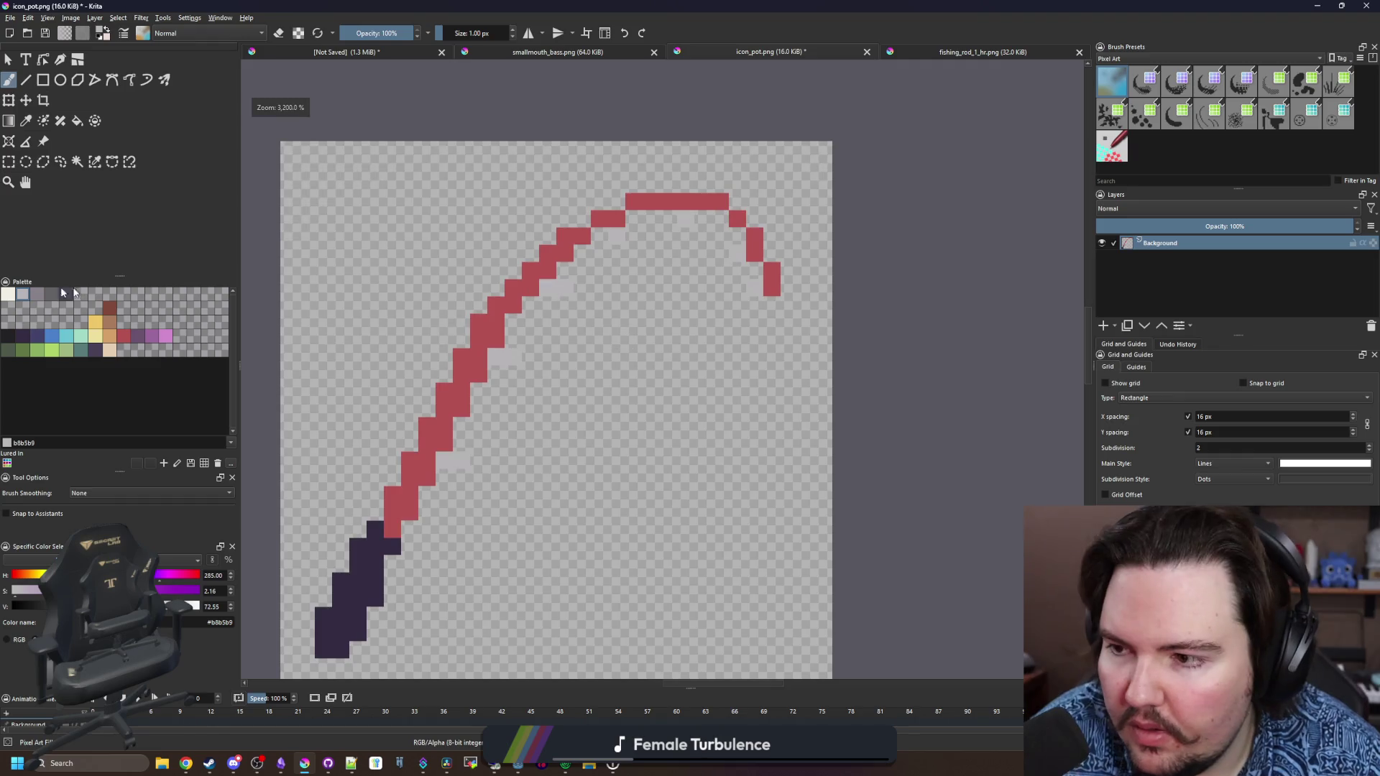
Start an off-white (f2f0e5) fishing line from the handle up the curve
{"action": "left_click", "coordinate": [8, 295]}
{"action": "scroll", "coordinate": [414, 528], "scroll_direction": "up", "scroll_amount": 1}
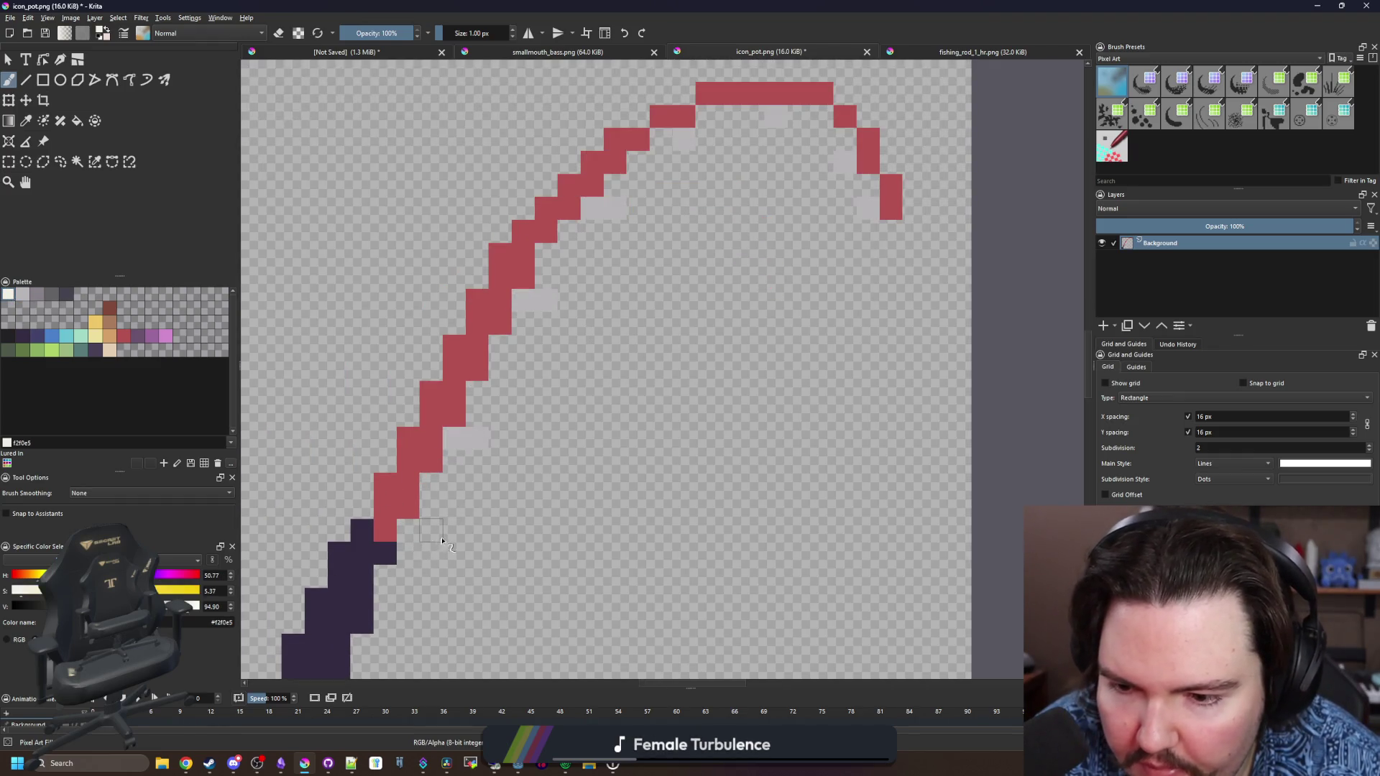
{"action": "left_click_drag", "start_coordinate": [451, 533], "coordinate": [453, 507]}
{"action": "left_click_drag", "start_coordinate": [478, 462], "coordinate": [480, 480]}
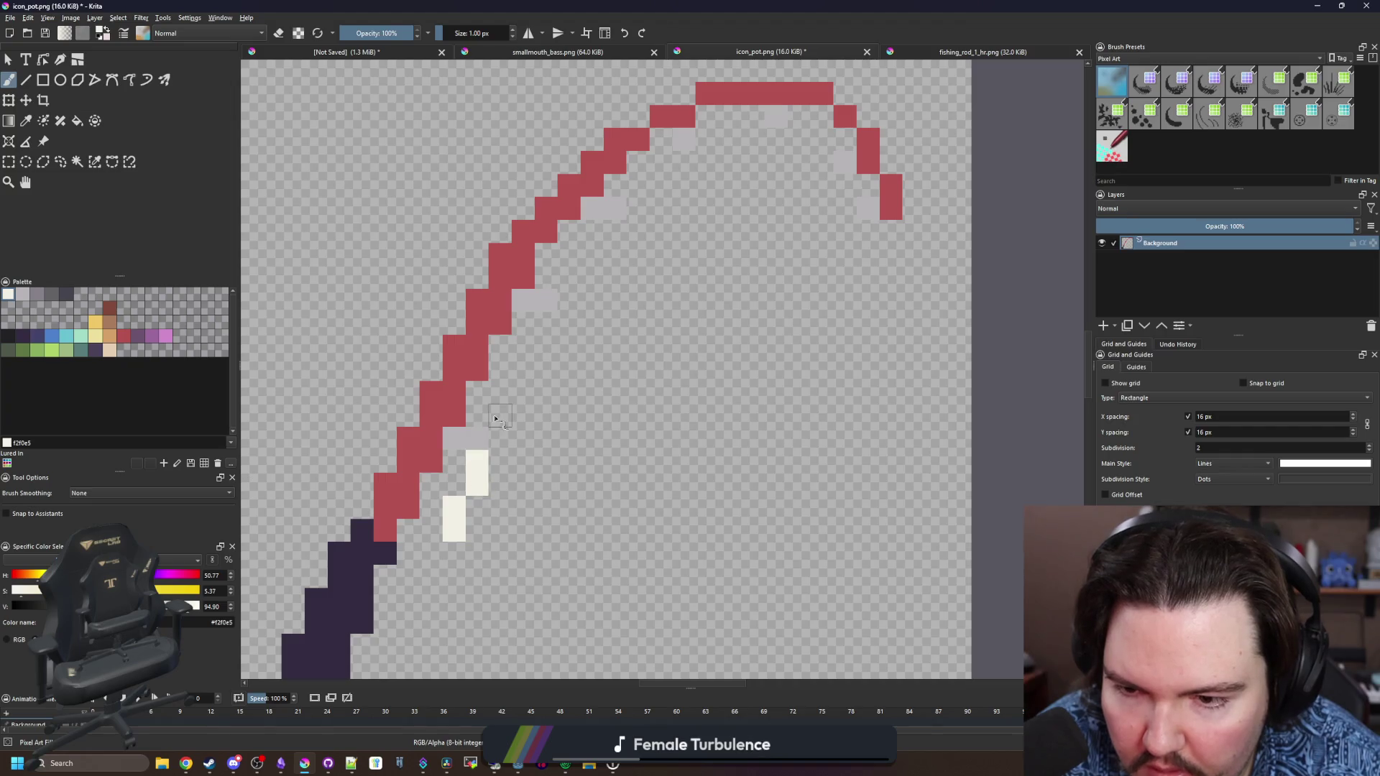
{"action": "left_click_drag", "start_coordinate": [495, 418], "coordinate": [523, 346]}
{"action": "left_click", "coordinate": [545, 324]}
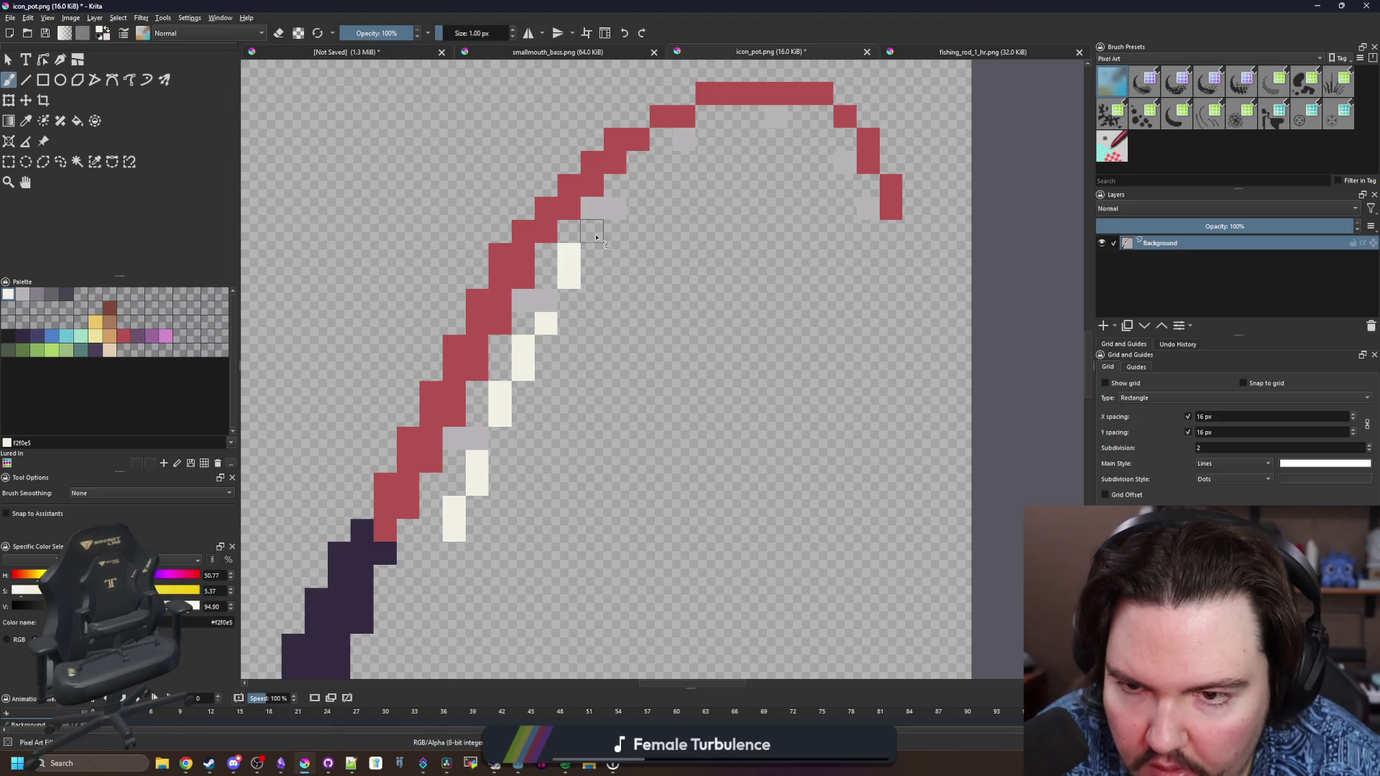
Continue the fishing line along the arc and down from the rod tip
{"action": "left_click_drag", "start_coordinate": [618, 230], "coordinate": [391, 367]}
{"action": "left_click", "coordinate": [423, 322]}
{"action": "left_click", "coordinate": [434, 298]}
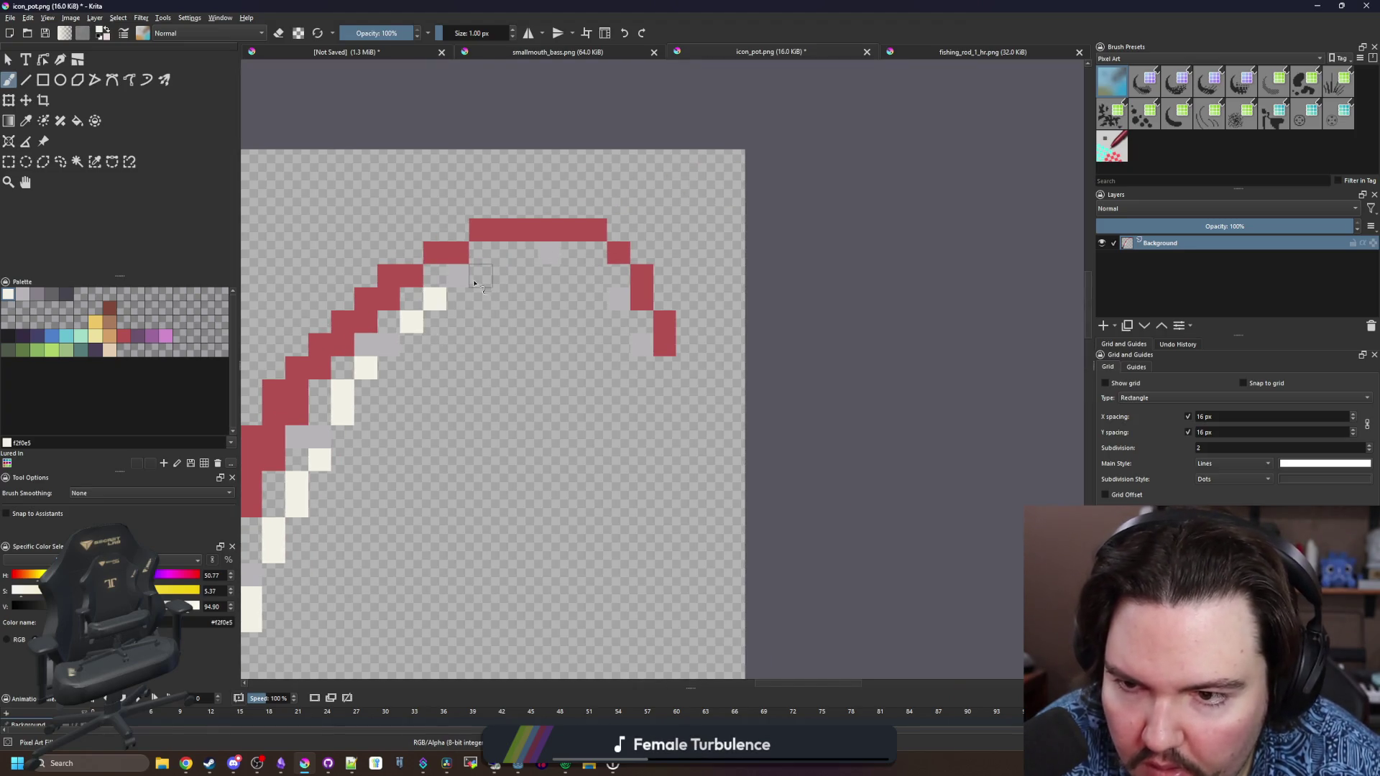
{"action": "left_click", "coordinate": [480, 276]}
{"action": "left_click_drag", "start_coordinate": [503, 252], "coordinate": [526, 252]}
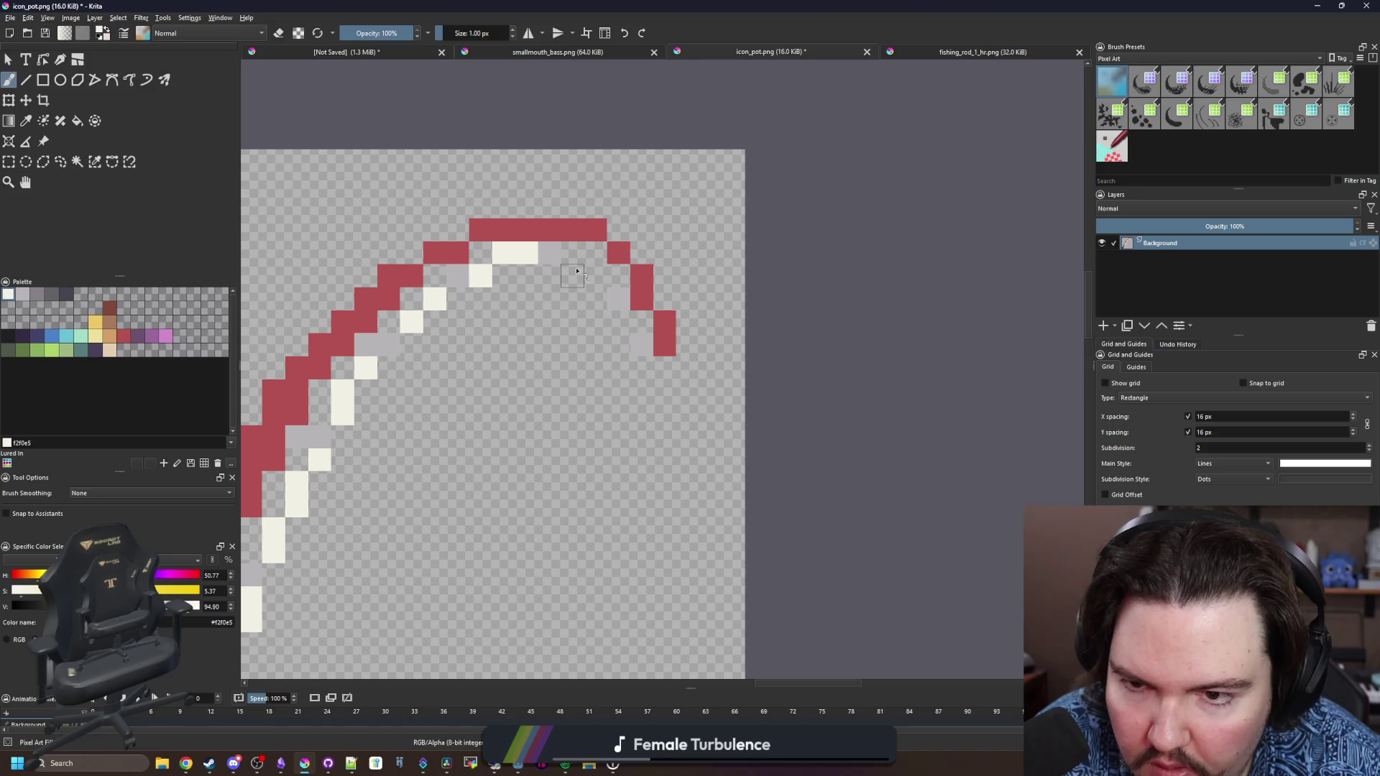
{"action": "left_click", "coordinate": [575, 273]}
{"action": "left_click", "coordinate": [591, 284]}
{"action": "left_click", "coordinate": [618, 321]}
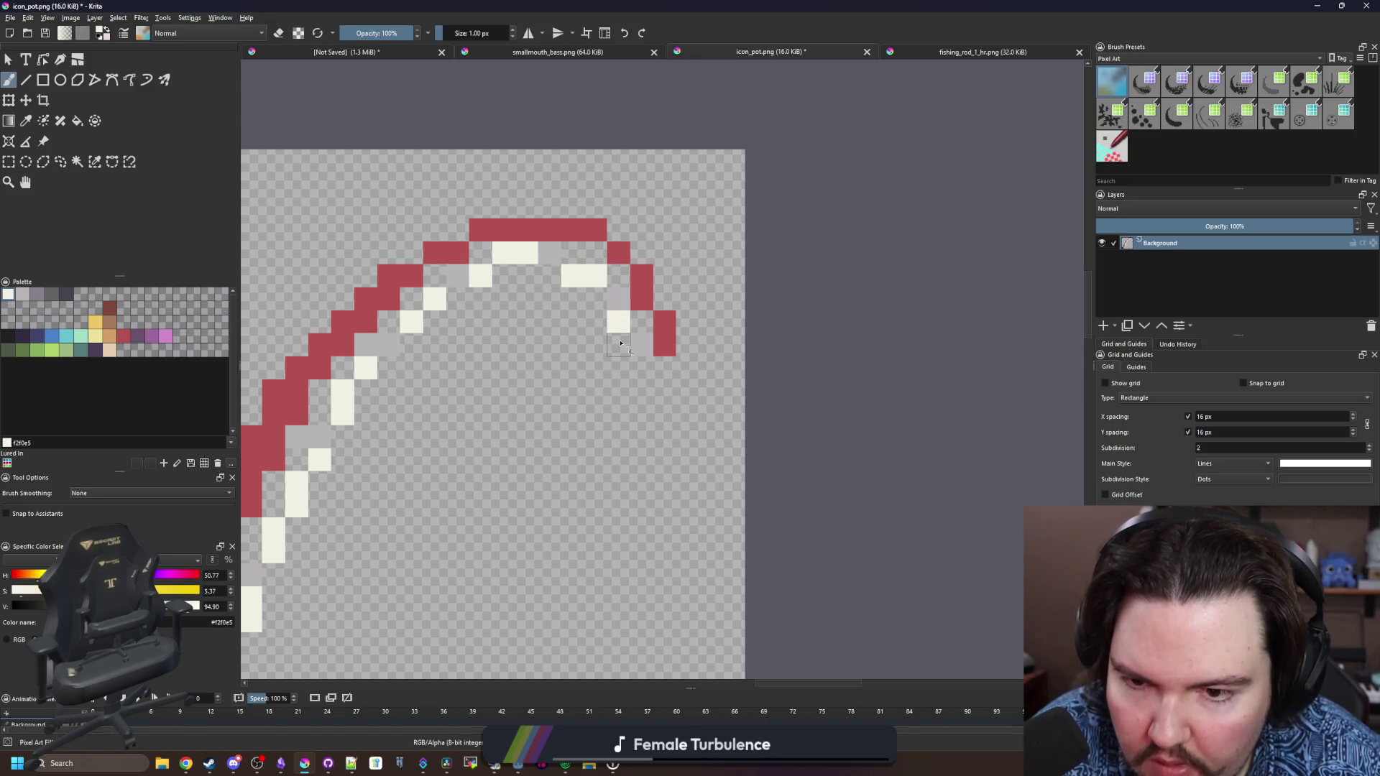
{"action": "left_click_drag", "start_coordinate": [641, 367], "coordinate": [641, 437]}
{"action": "left_click_drag", "start_coordinate": [609, 443], "coordinate": [690, 293]}
{"action": "scroll", "coordinate": [690, 293], "scroll_direction": "down", "scroll_amount": 2}
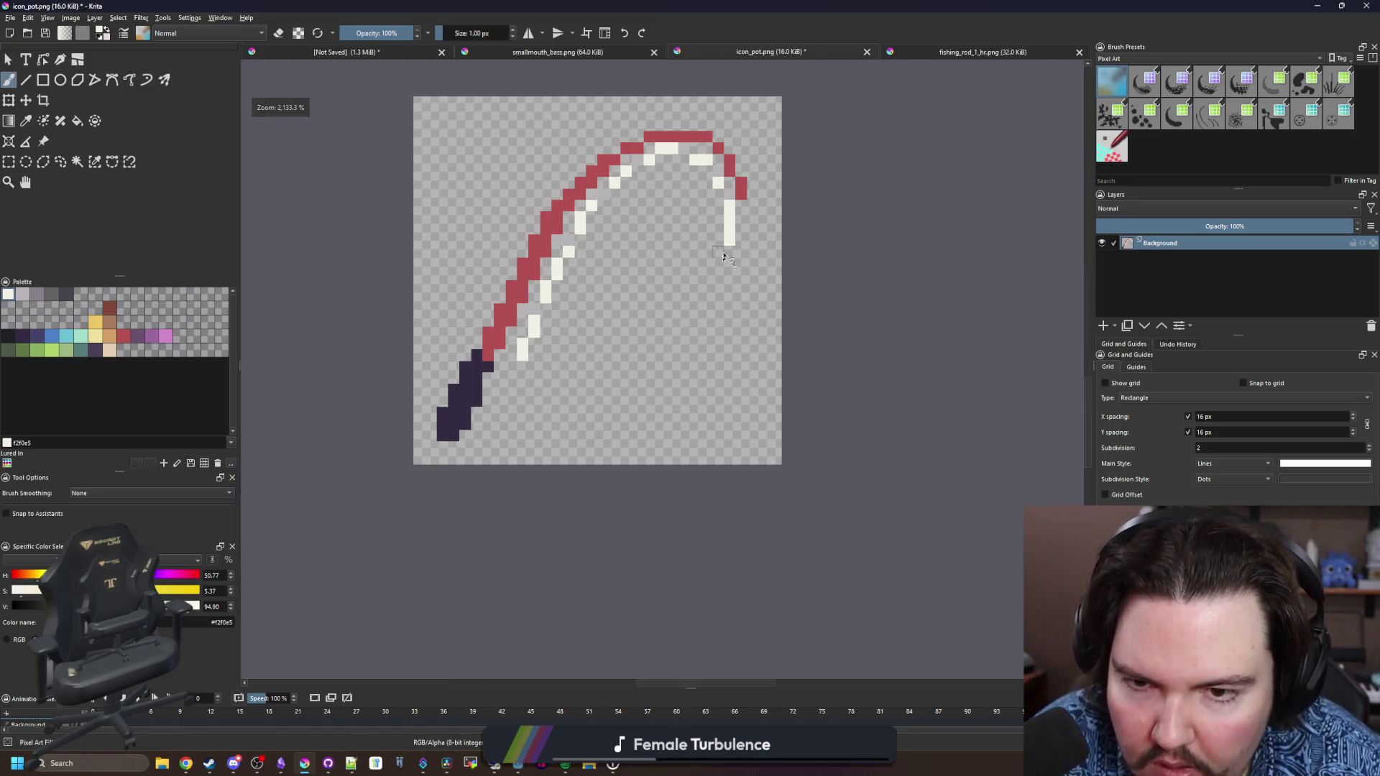
Draw the loose fishing line curving down and around from the tip
{"action": "mouse_move", "coordinate": [727, 245]}
{"action": "left_mouse_down"}
{"action": "mouse_move", "coordinate": [604, 332]}
{"action": "mouse_move", "coordinate": [660, 389]}
{"action": "mouse_move", "coordinate": [695, 379]}
{"action": "left_mouse_up"}
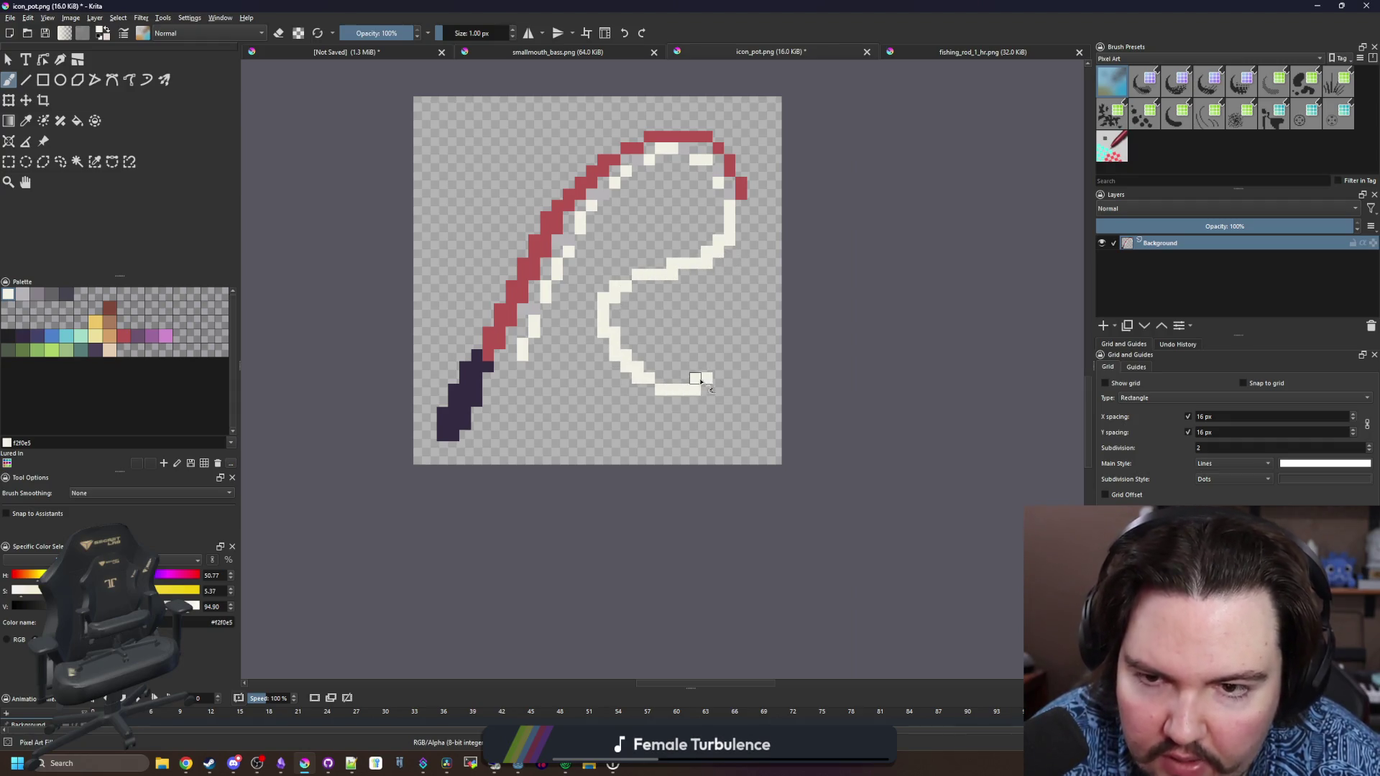
{"action": "scroll", "coordinate": [746, 358], "scroll_direction": "up", "scroll_amount": 4}
{"action": "scroll", "coordinate": [579, 400], "scroll_direction": "down", "scroll_amount": 2}
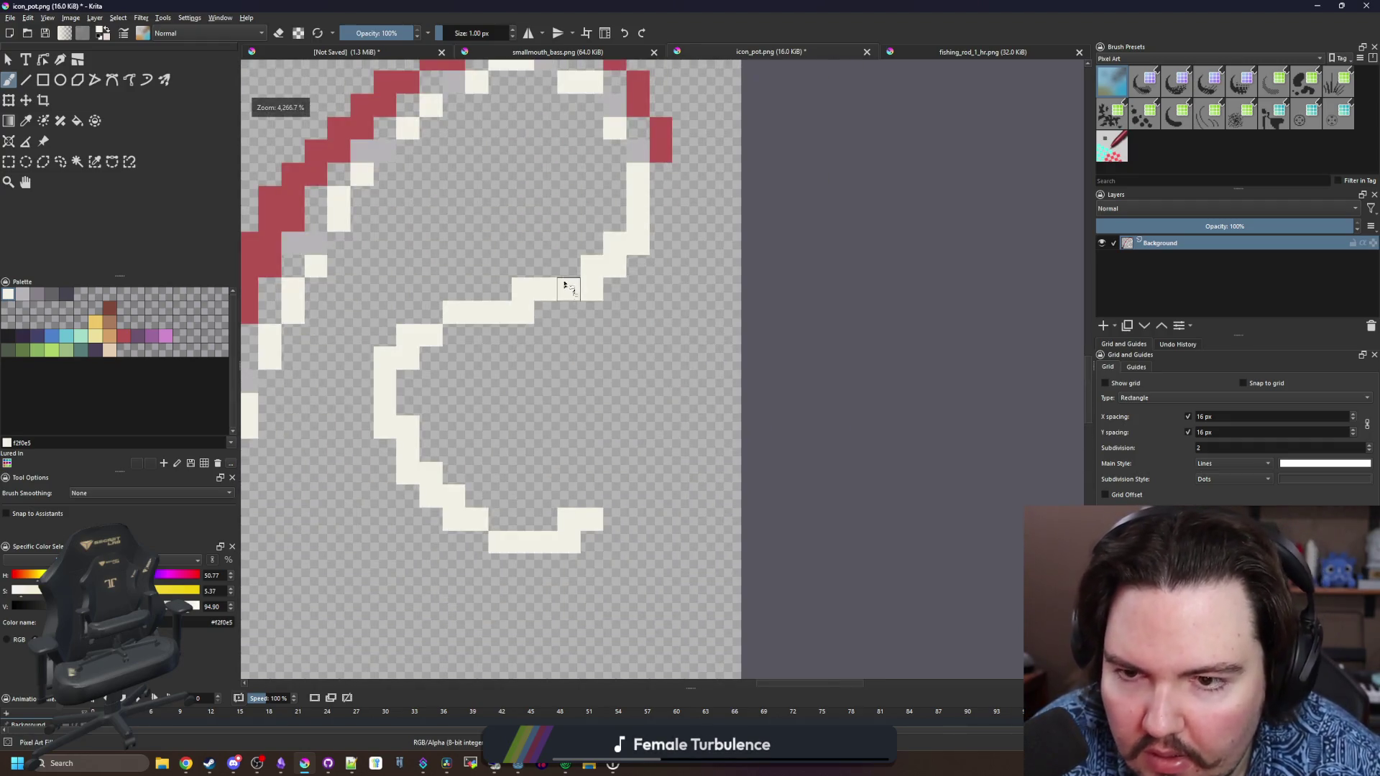
Erase the stair-step corner pixels along the white line and its loop
{"action": "key", "text": "e"}
{"action": "left_click", "coordinate": [592, 265]}
{"action": "left_click", "coordinate": [524, 290]}
{"action": "left_click", "coordinate": [408, 335]}
{"action": "left_click", "coordinate": [385, 359]}
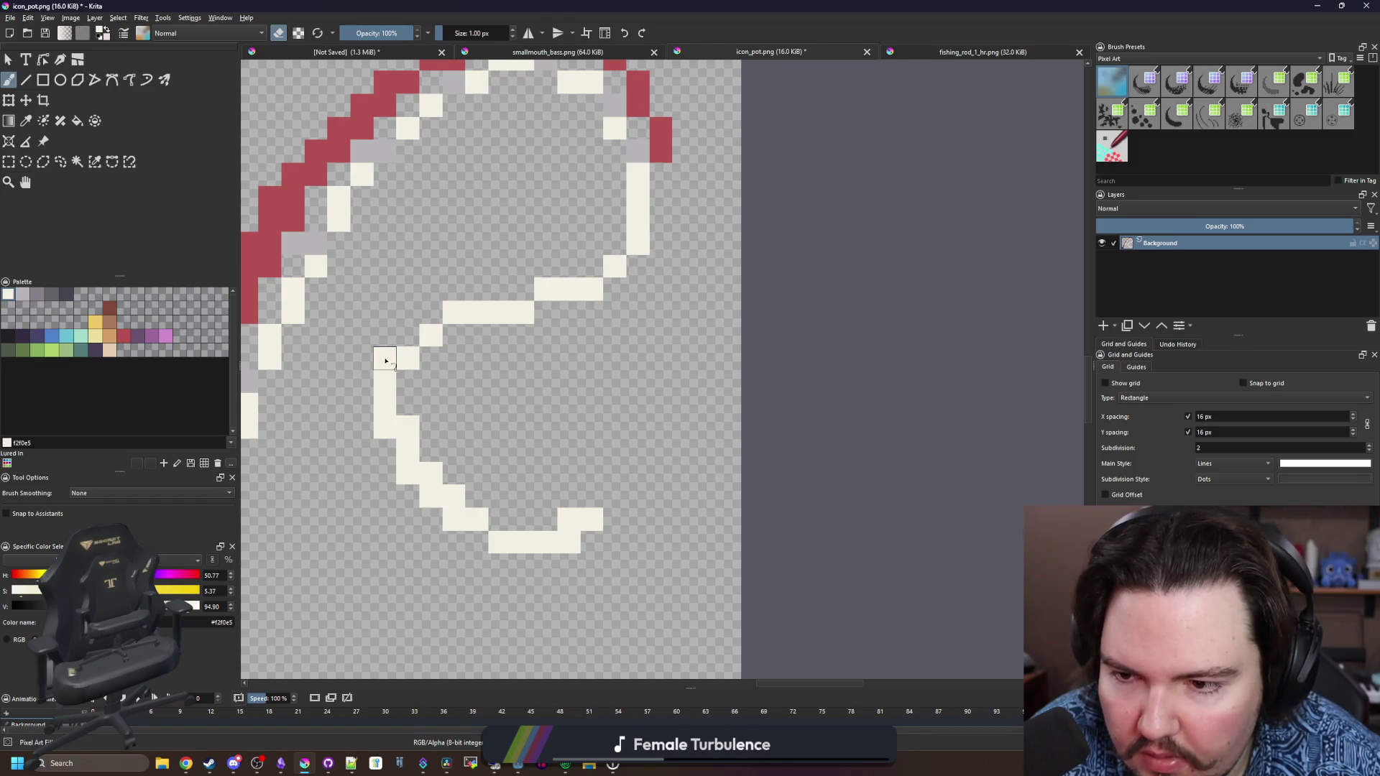
{"action": "left_click", "coordinate": [385, 450]}
{"action": "left_click", "coordinate": [408, 426]}
{"action": "left_click", "coordinate": [430, 473]}
{"action": "left_click", "coordinate": [453, 497]}
{"action": "left_click", "coordinate": [569, 521]}
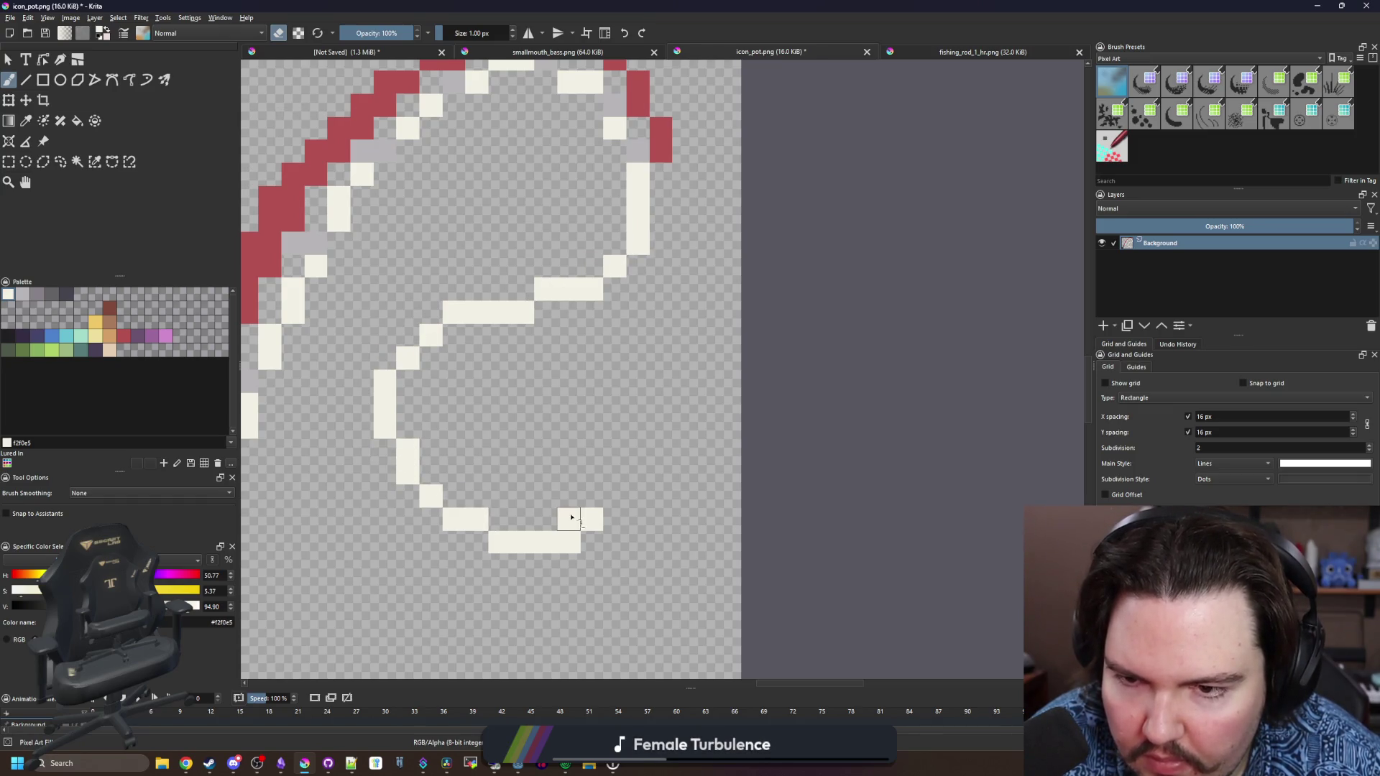
Paint a grey (868188) hook at the end of the line
{"action": "left_click", "coordinate": [30, 295]}
{"action": "key", "text": "e"}
{"action": "scroll", "coordinate": [583, 489], "scroll_direction": "up", "scroll_amount": 1}
{"action": "mouse_move", "coordinate": [596, 503]}
{"action": "left_mouse_down"}
{"action": "mouse_move", "coordinate": [622, 515]}
{"action": "mouse_move", "coordinate": [630, 388]}
{"action": "mouse_move", "coordinate": [651, 370]}
{"action": "mouse_move", "coordinate": [737, 377]}
{"action": "left_mouse_up"}
{"action": "left_click", "coordinate": [629, 532]}
{"action": "left_click", "coordinate": [768, 394]}
{"action": "left_click", "coordinate": [734, 429]}
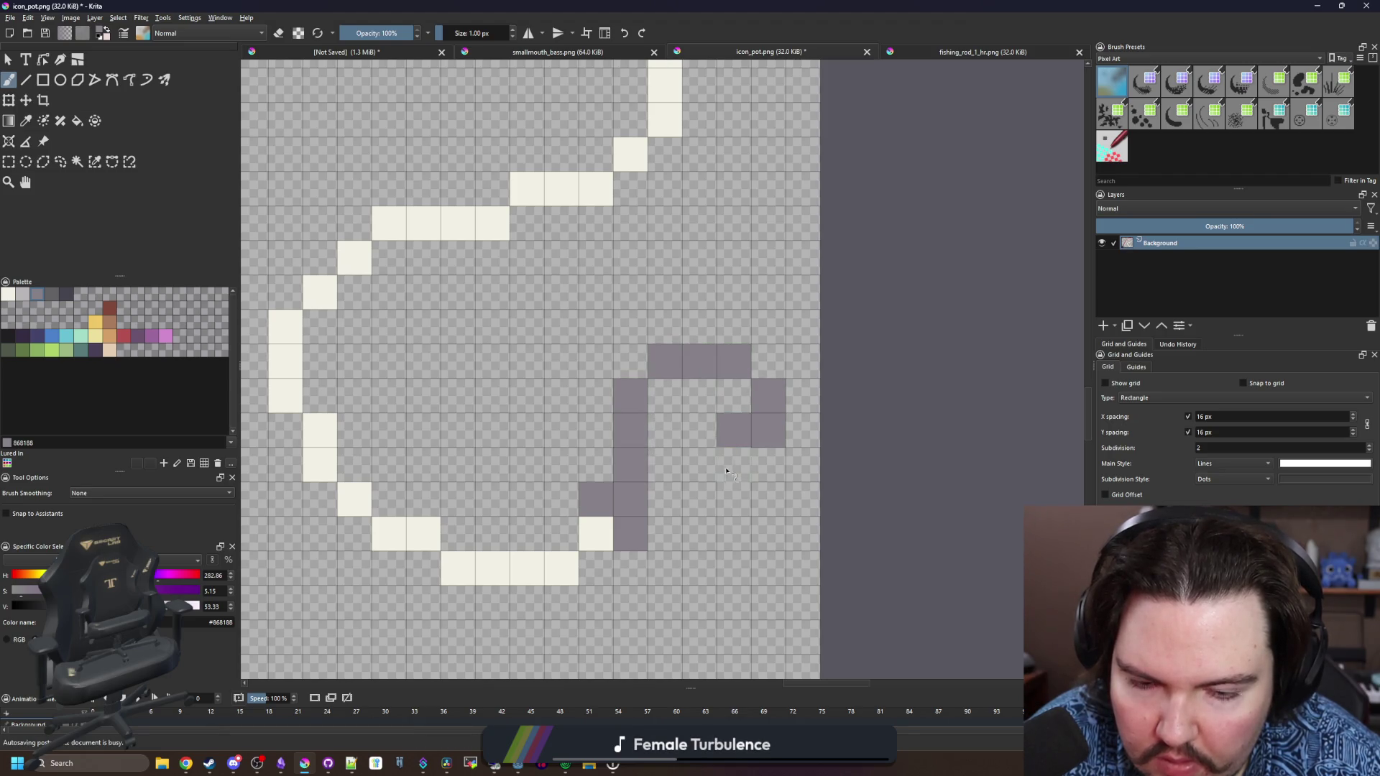
Erase the extra grey pixels and reshape the hook
{"action": "key", "text": "e"}
{"action": "left_click", "coordinate": [769, 394]}
{"action": "left_click", "coordinate": [733, 429]}
{"action": "left_click_drag", "start_coordinate": [739, 379], "coordinate": [734, 432]}
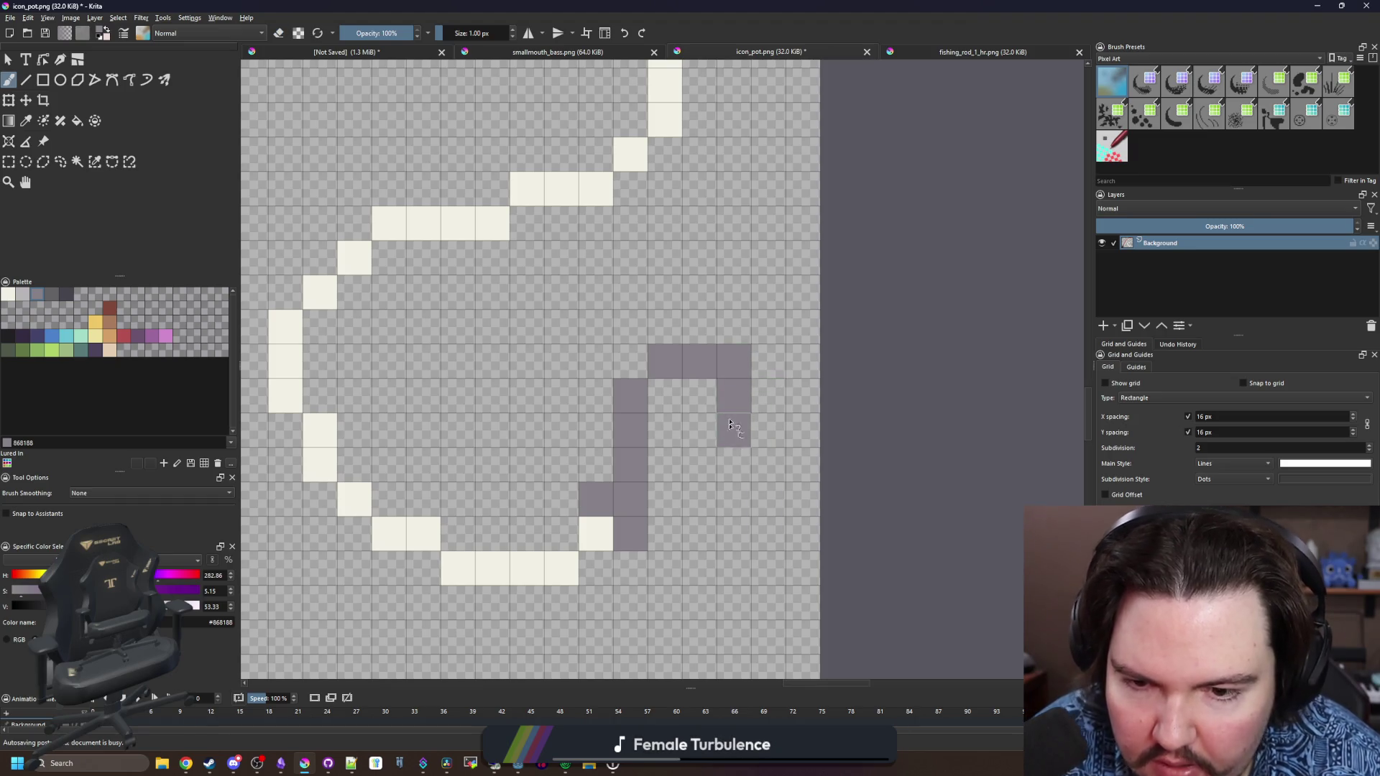
{"action": "left_click", "coordinate": [734, 360]}
{"action": "left_click", "coordinate": [665, 395]}
{"action": "left_click", "coordinate": [630, 429]}
{"action": "scroll", "coordinate": [548, 432], "scroll_direction": "down", "scroll_amount": 5}
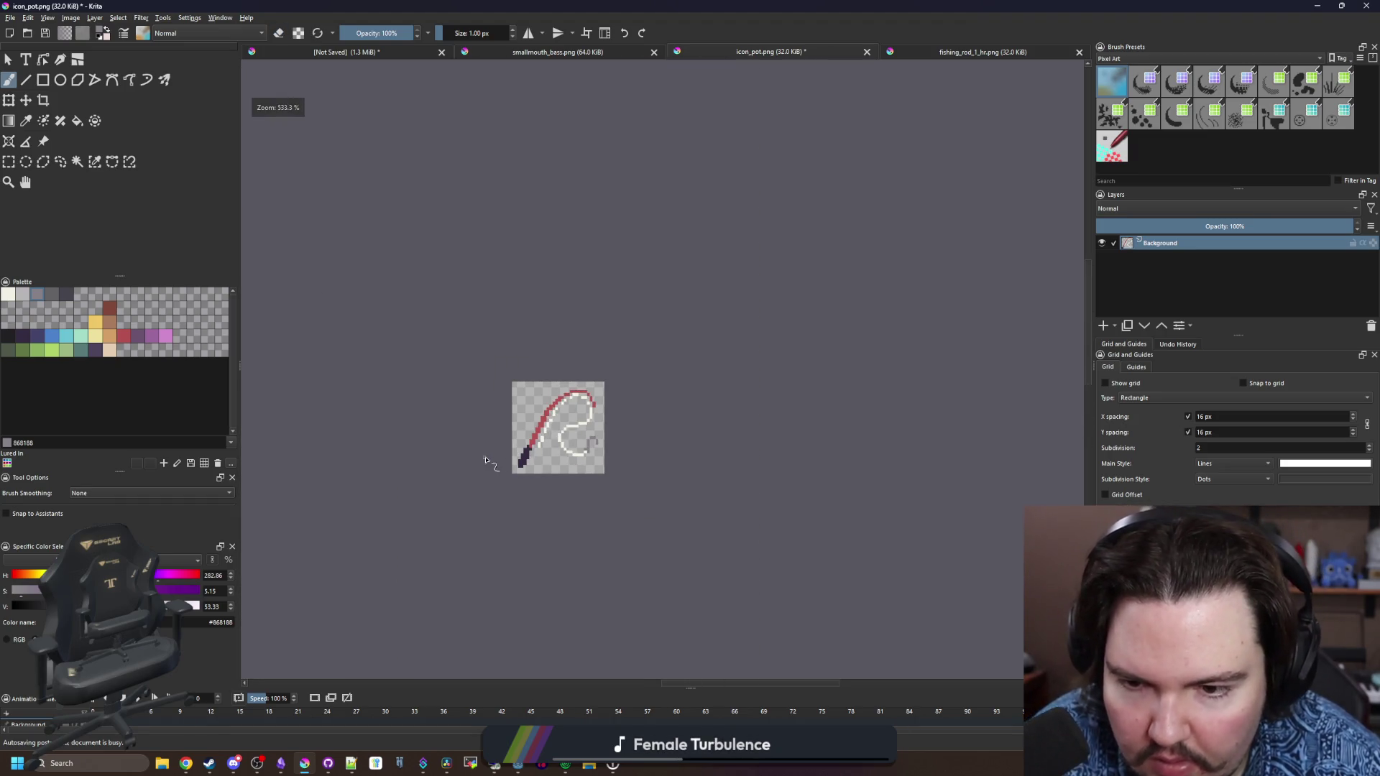
{"action": "scroll", "coordinate": [535, 439], "scroll_direction": "up", "scroll_amount": 4}
Sample the dark grey from the reel in fishing_rod_1_hr.png, then return to icon_pot.png
{"action": "key", "text": "2"}
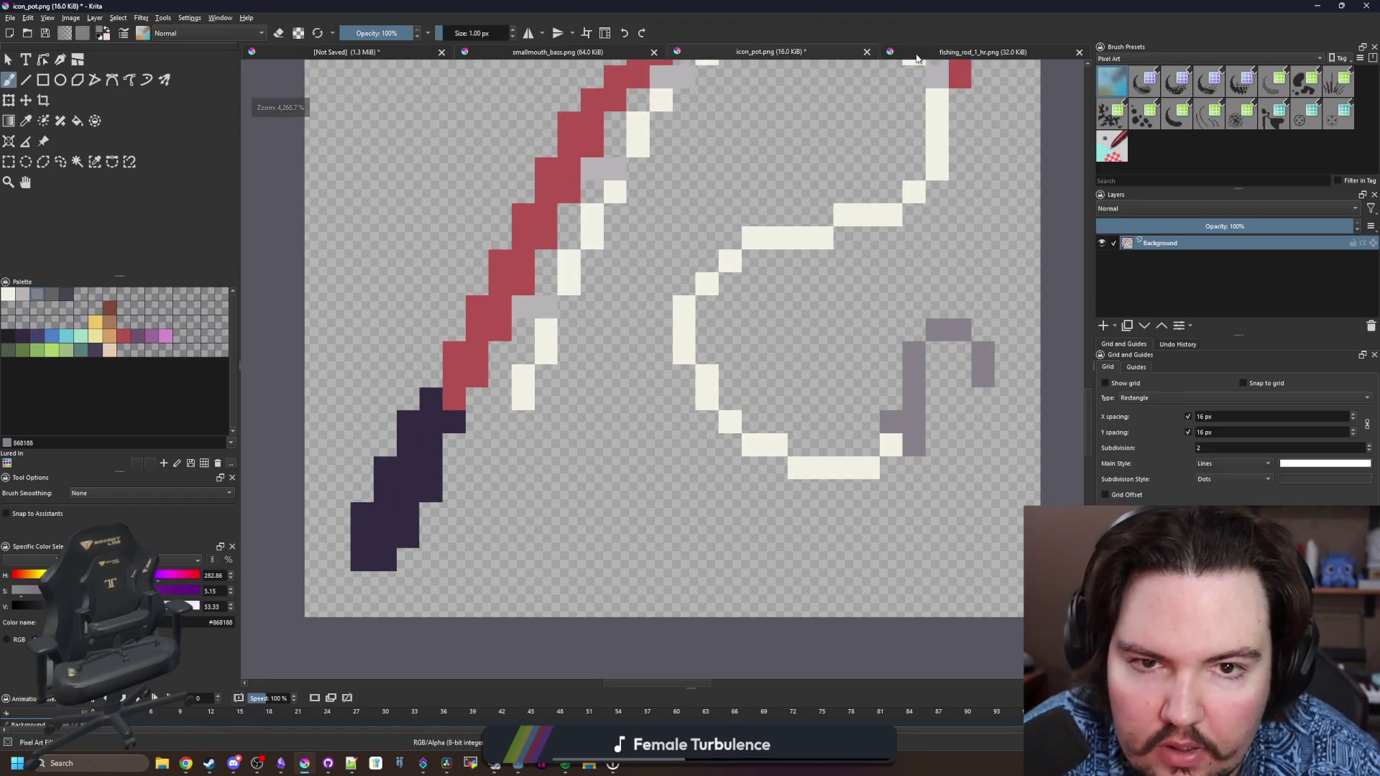
{"action": "key", "text": "ctrl+Tab"}
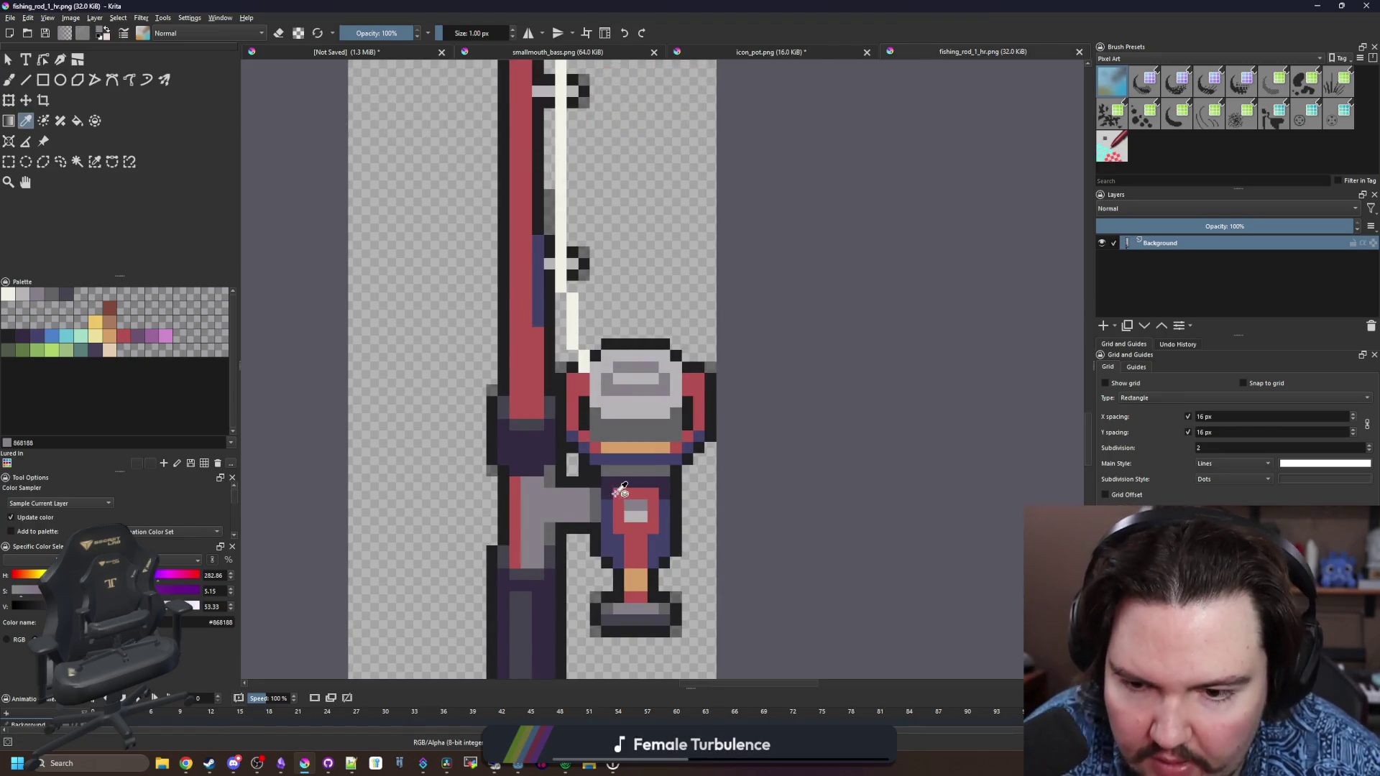
{"action": "scroll", "coordinate": [620, 491], "scroll_direction": "up", "scroll_amount": 1}
{"action": "left_click", "coordinate": [711, 396]}
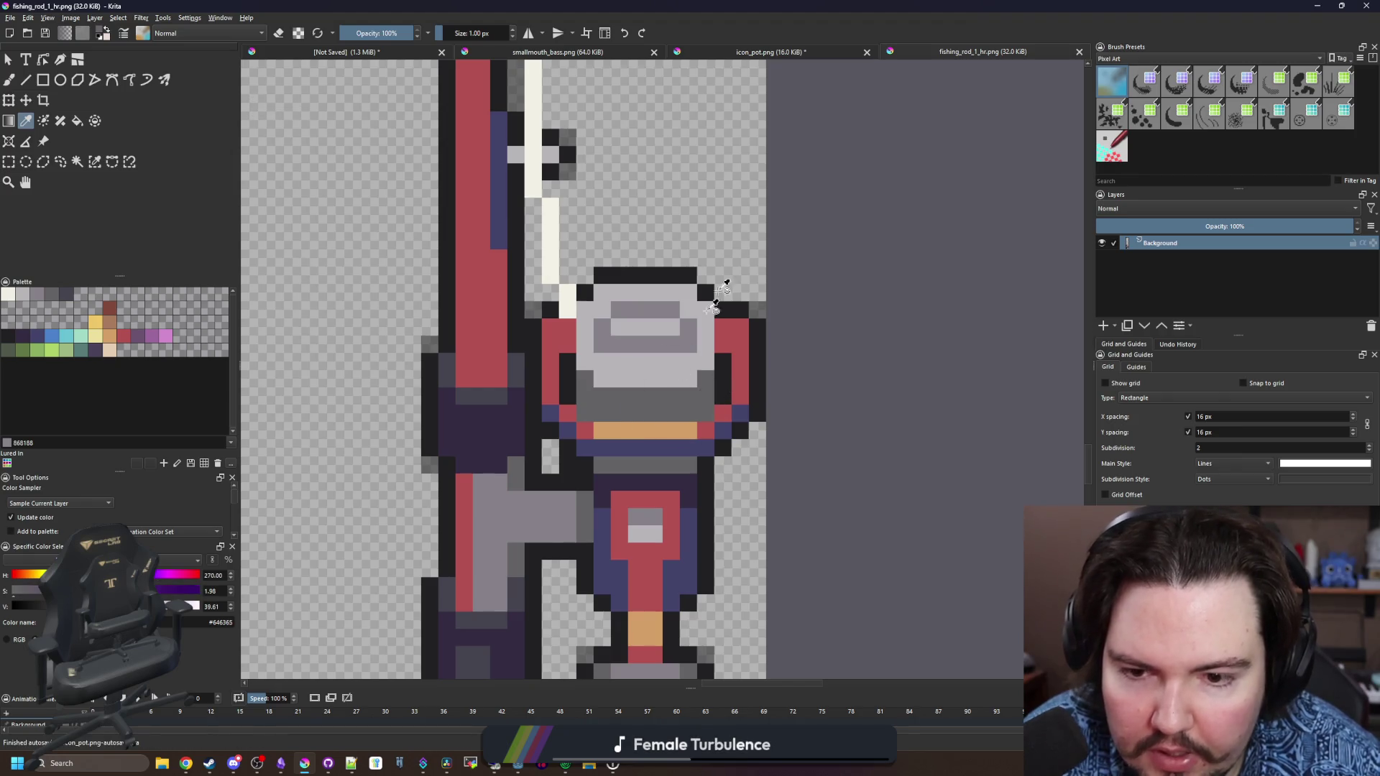
{"action": "key", "text": "b"}
{"action": "left_click", "coordinate": [807, 52]}
{"action": "scroll", "coordinate": [459, 465], "scroll_direction": "up", "scroll_amount": 1}
Paint the dark grey reel block beside the handle, erasing one stray cell
{"action": "mouse_move", "coordinate": [485, 472]}
{"action": "left_mouse_down"}
{"action": "mouse_move", "coordinate": [521, 403]}
{"action": "mouse_move", "coordinate": [554, 442]}
{"action": "mouse_move", "coordinate": [500, 474]}
{"action": "mouse_move", "coordinate": [521, 507]}
{"action": "mouse_move", "coordinate": [482, 510]}
{"action": "mouse_move", "coordinate": [451, 472]}
{"action": "left_mouse_up"}
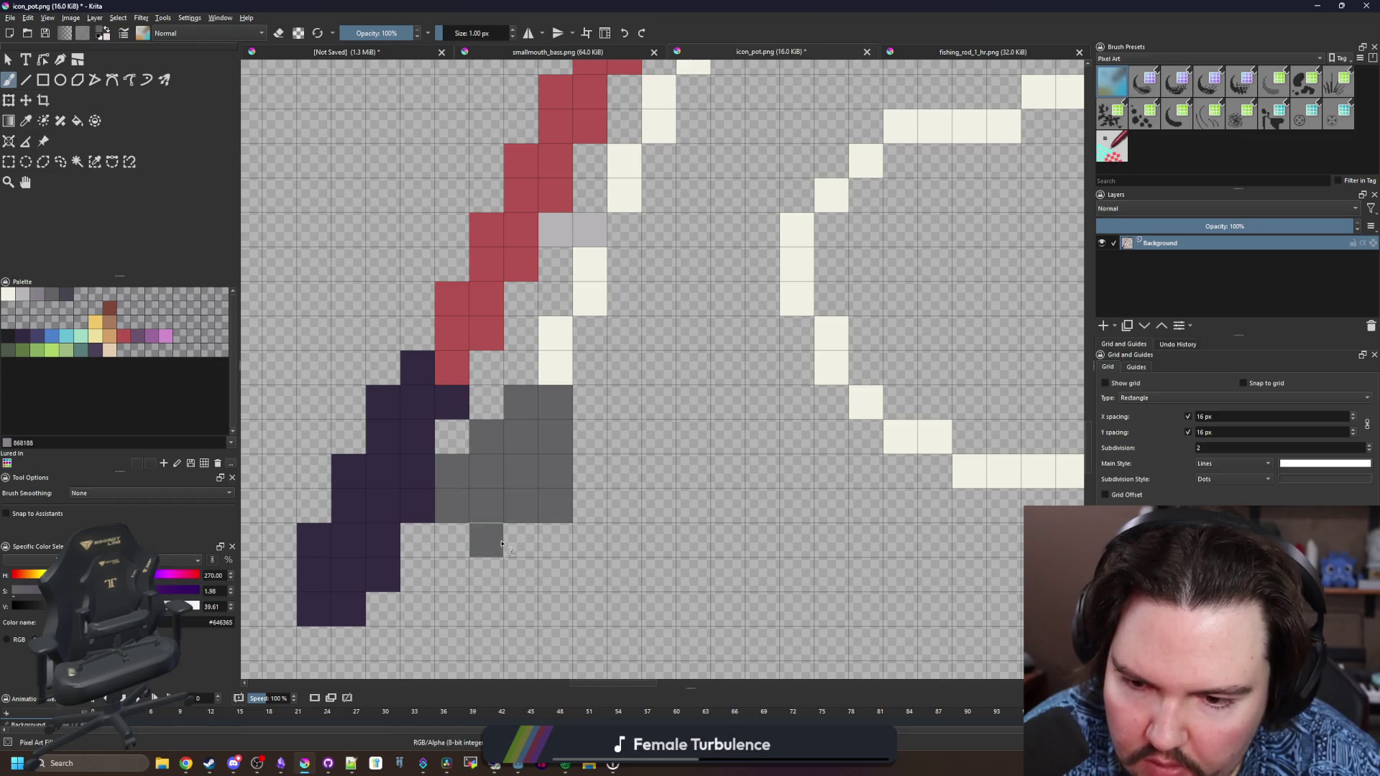
{"action": "left_click_drag", "start_coordinate": [502, 544], "coordinate": [521, 544]}
{"action": "key", "text": "e"}
{"action": "left_click_drag", "start_coordinate": [453, 475], "coordinate": [477, 449]}
{"action": "key", "text": "e"}
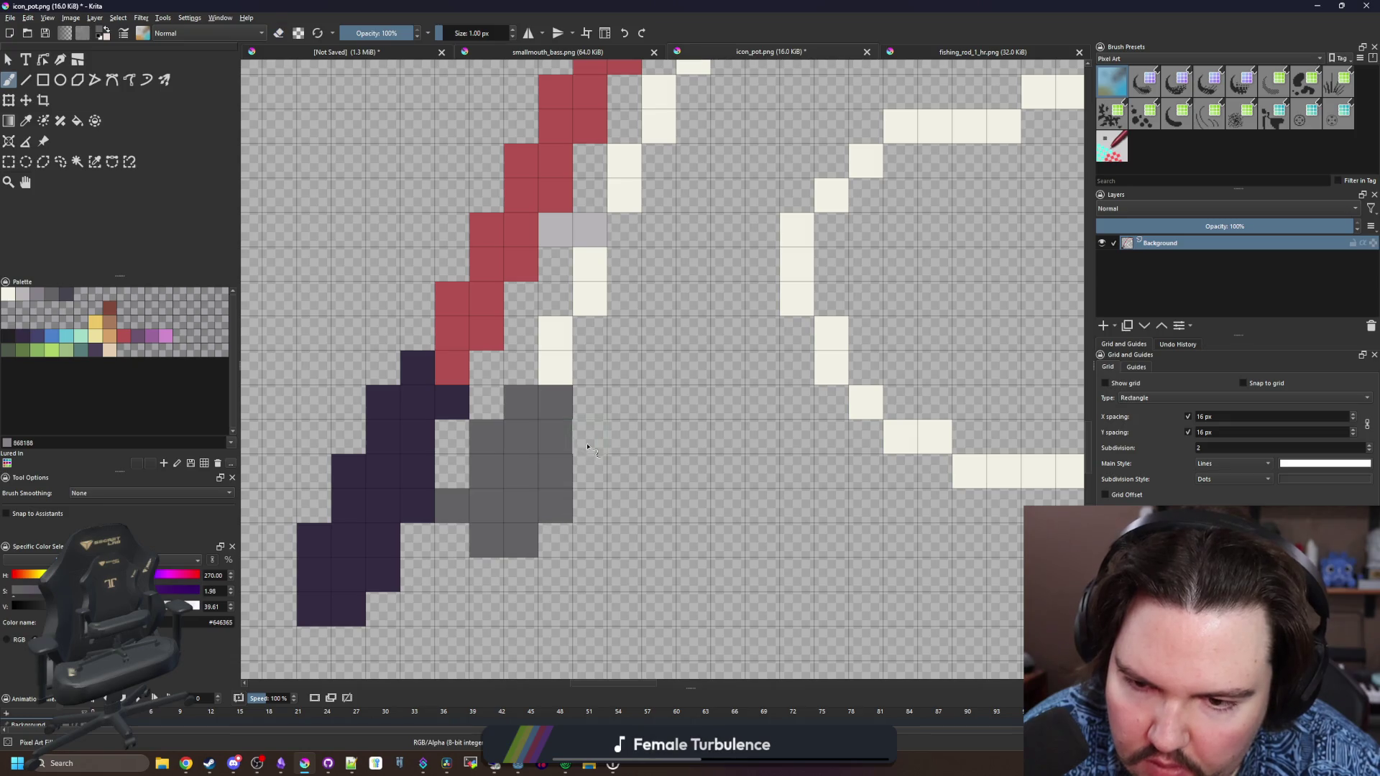
{"action": "left_click_drag", "start_coordinate": [589, 437], "coordinate": [589, 472]}
{"action": "scroll", "coordinate": [455, 402], "scroll_direction": "down", "scroll_amount": 5}
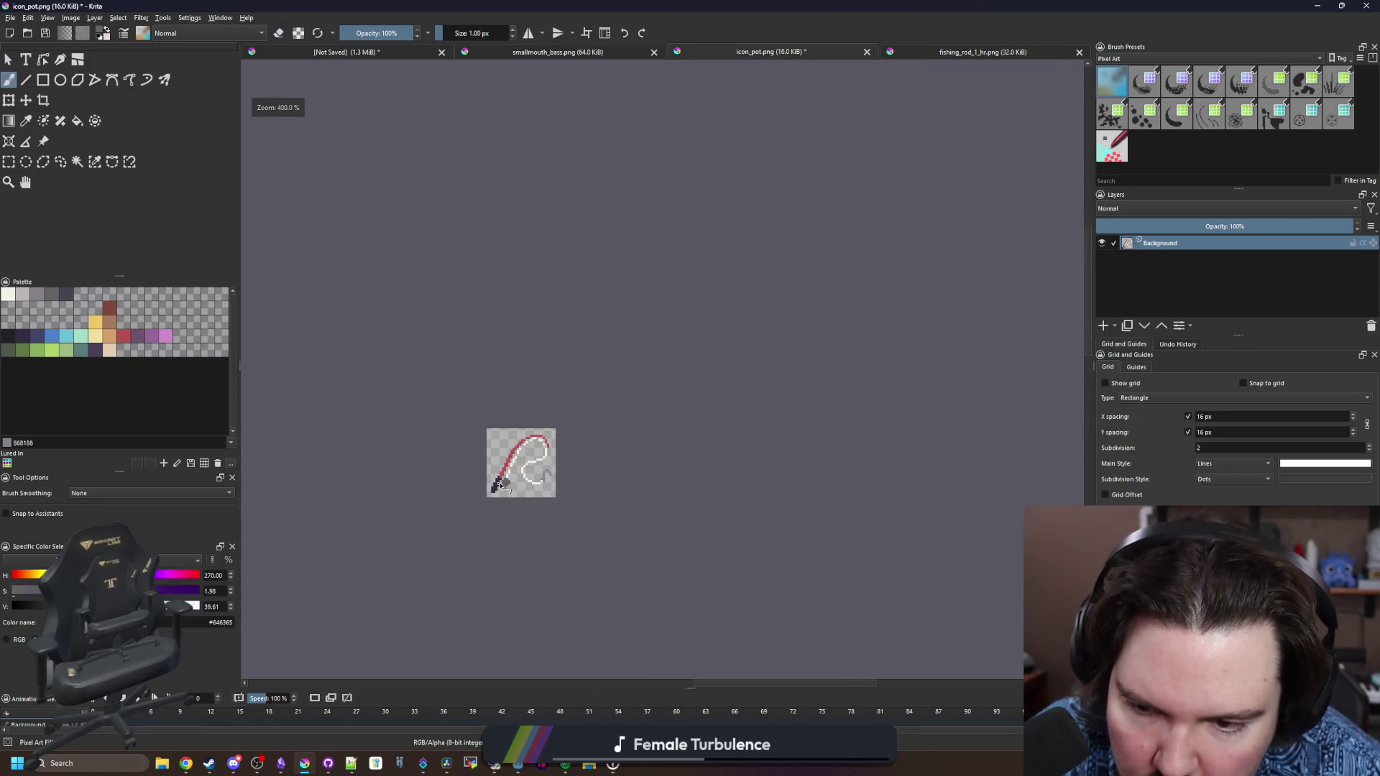
{"action": "scroll", "coordinate": [501, 486], "scroll_direction": "up", "scroll_amount": 5}
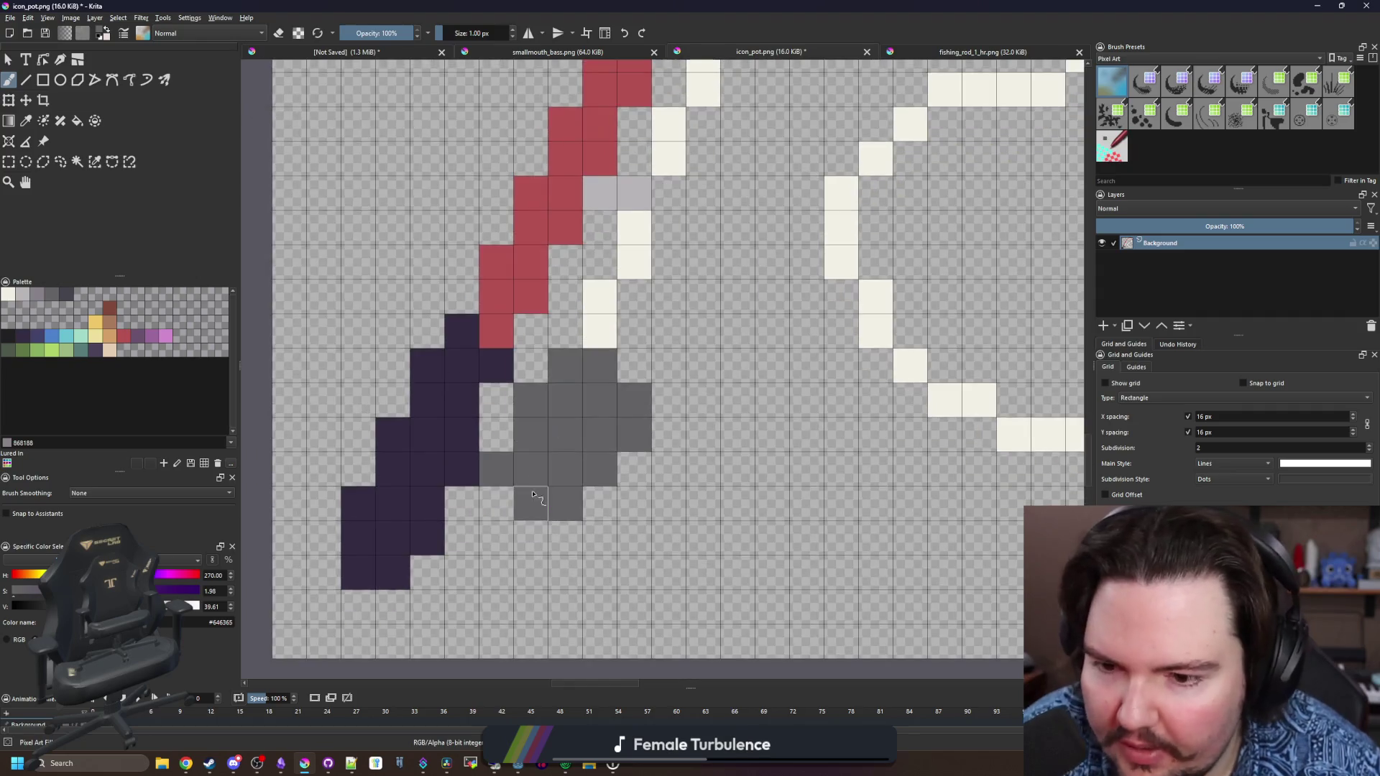
{"action": "left_click", "coordinate": [596, 510]}
{"action": "scroll", "coordinate": [590, 507], "scroll_direction": "down", "scroll_amount": 6}
{"action": "scroll", "coordinate": [557, 505], "scroll_direction": "up", "scroll_amount": 5}
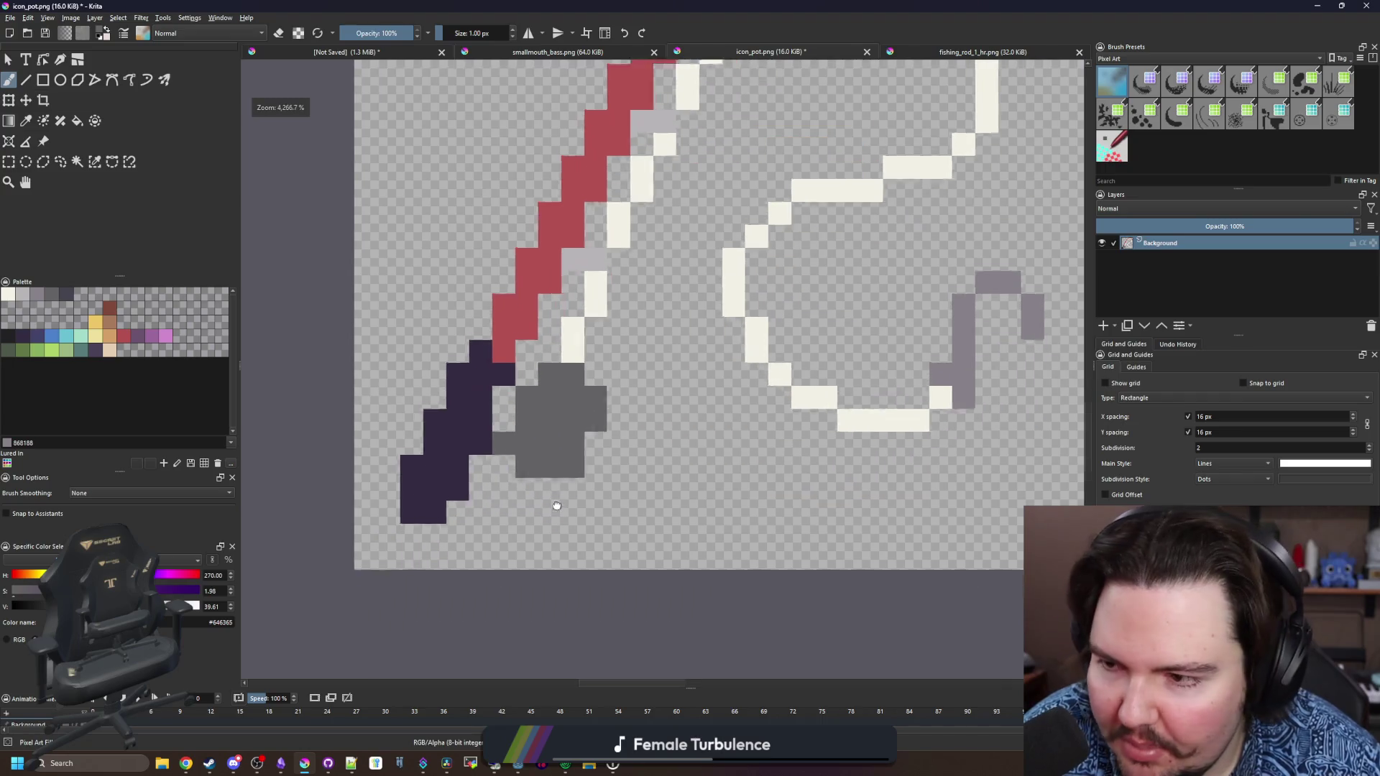
Add dark purple pixels below the reel, a red column through it, and grey pixels beside it
{"action": "left_click", "coordinate": [22, 336]}
{"action": "scroll", "coordinate": [529, 507], "scroll_direction": "up", "scroll_amount": 1}
{"action": "left_click", "coordinate": [525, 514]}
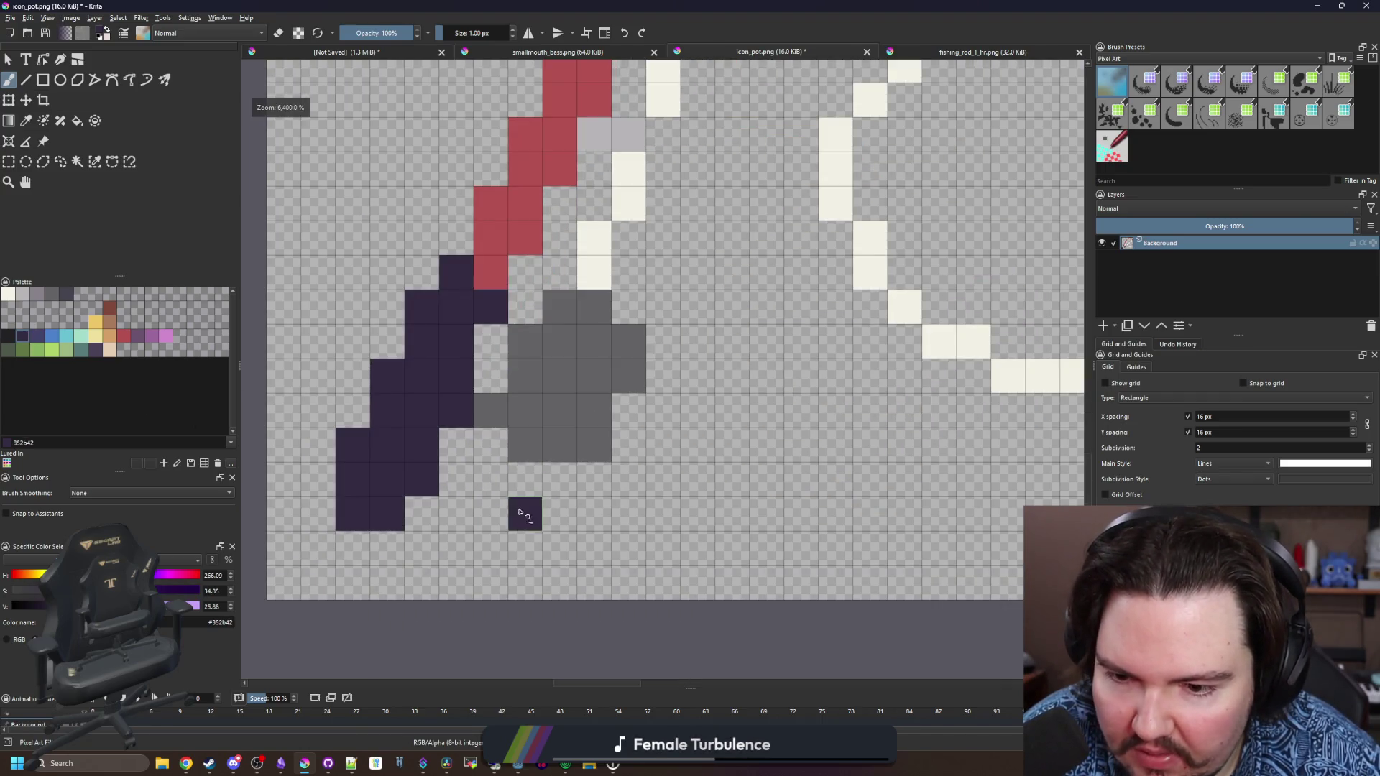
{"action": "mouse_move", "coordinate": [521, 513]}
{"action": "left_mouse_down"}
{"action": "mouse_move", "coordinate": [491, 512]}
{"action": "mouse_move", "coordinate": [532, 442]}
{"action": "mouse_move", "coordinate": [529, 410]}
{"action": "left_mouse_up"}
{"action": "left_click", "coordinate": [124, 335]}
{"action": "left_click_drag", "start_coordinate": [562, 511], "coordinate": [577, 567]}
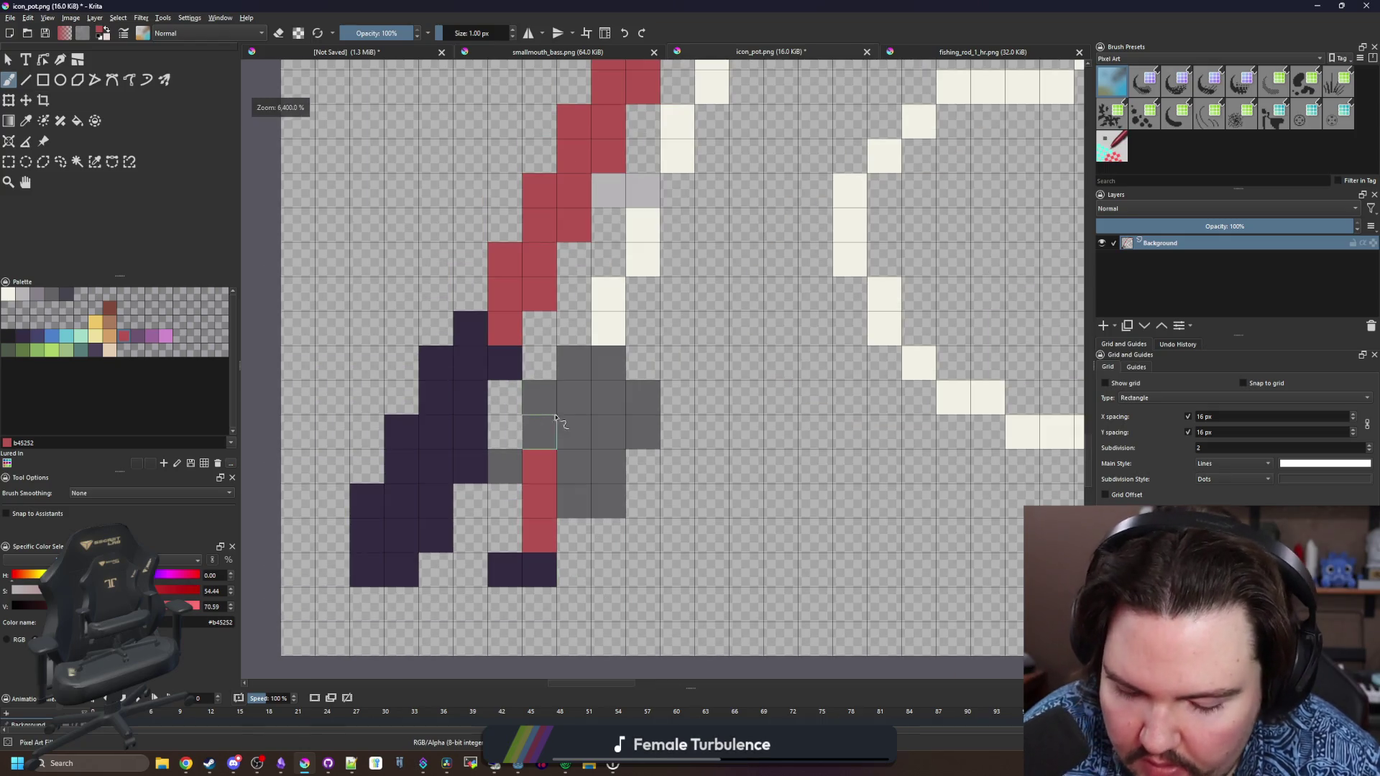
{"action": "left_click", "coordinate": [539, 431], "text": "ctrl"}
{"action": "left_click_drag", "start_coordinate": [506, 397], "coordinate": [501, 446]}
Add light grey highlights to the reel from the palette
{"action": "key", "text": "e"}
{"action": "scroll", "coordinate": [517, 475], "scroll_direction": "down", "scroll_amount": 5}
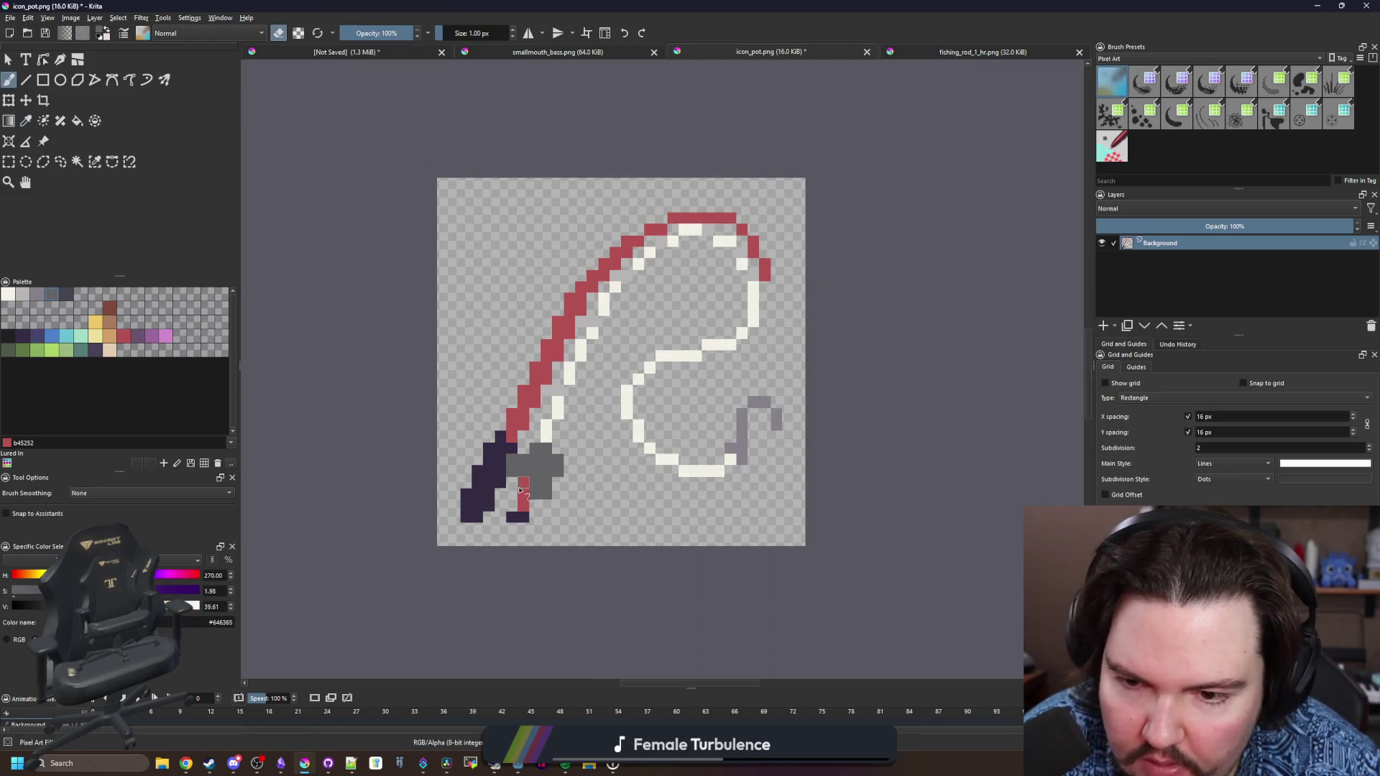
{"action": "scroll", "coordinate": [527, 500], "scroll_direction": "up", "scroll_amount": 6}
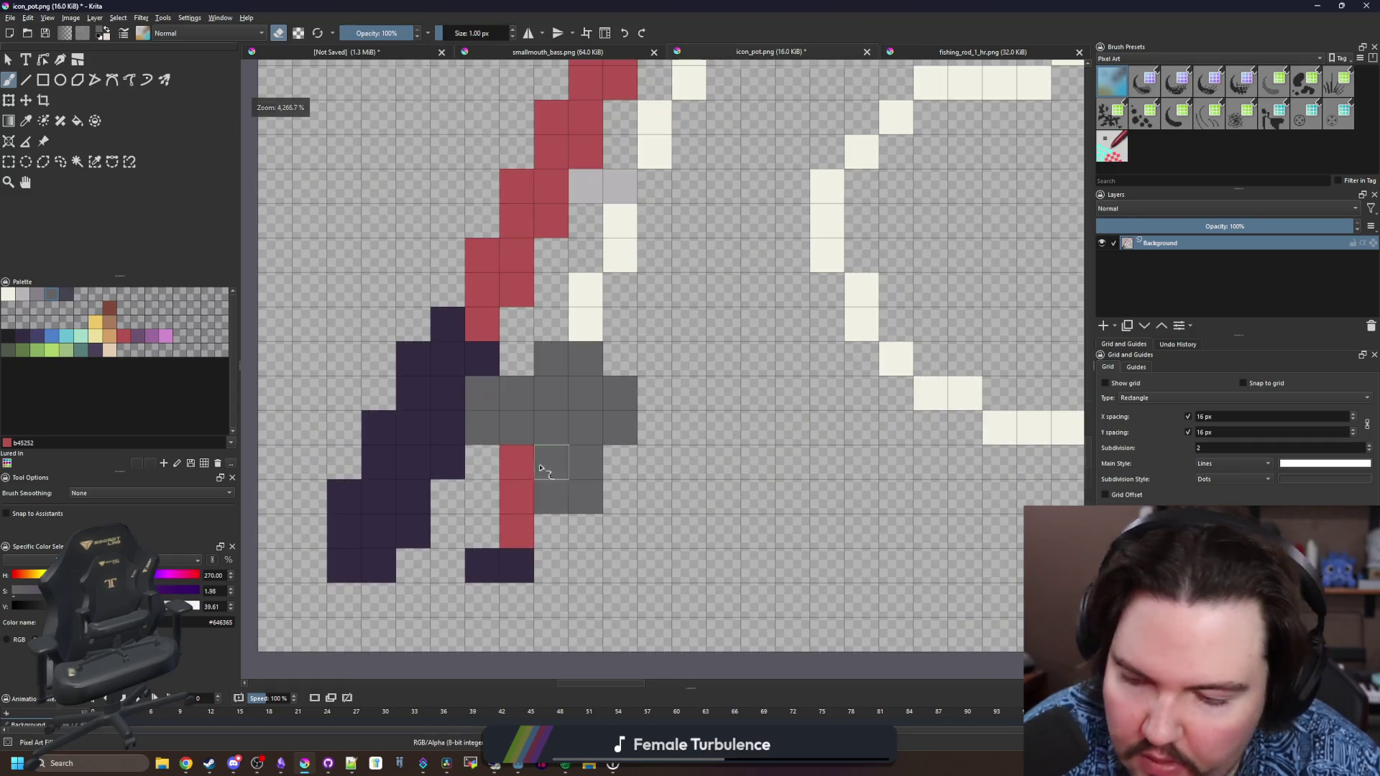
{"action": "left_click", "coordinate": [23, 293]}
{"action": "key", "text": "e"}
{"action": "mouse_move", "coordinate": [586, 395]}
{"action": "left_mouse_down"}
{"action": "mouse_move", "coordinate": [550, 399]}
{"action": "mouse_move", "coordinate": [588, 422]}
{"action": "left_mouse_up"}
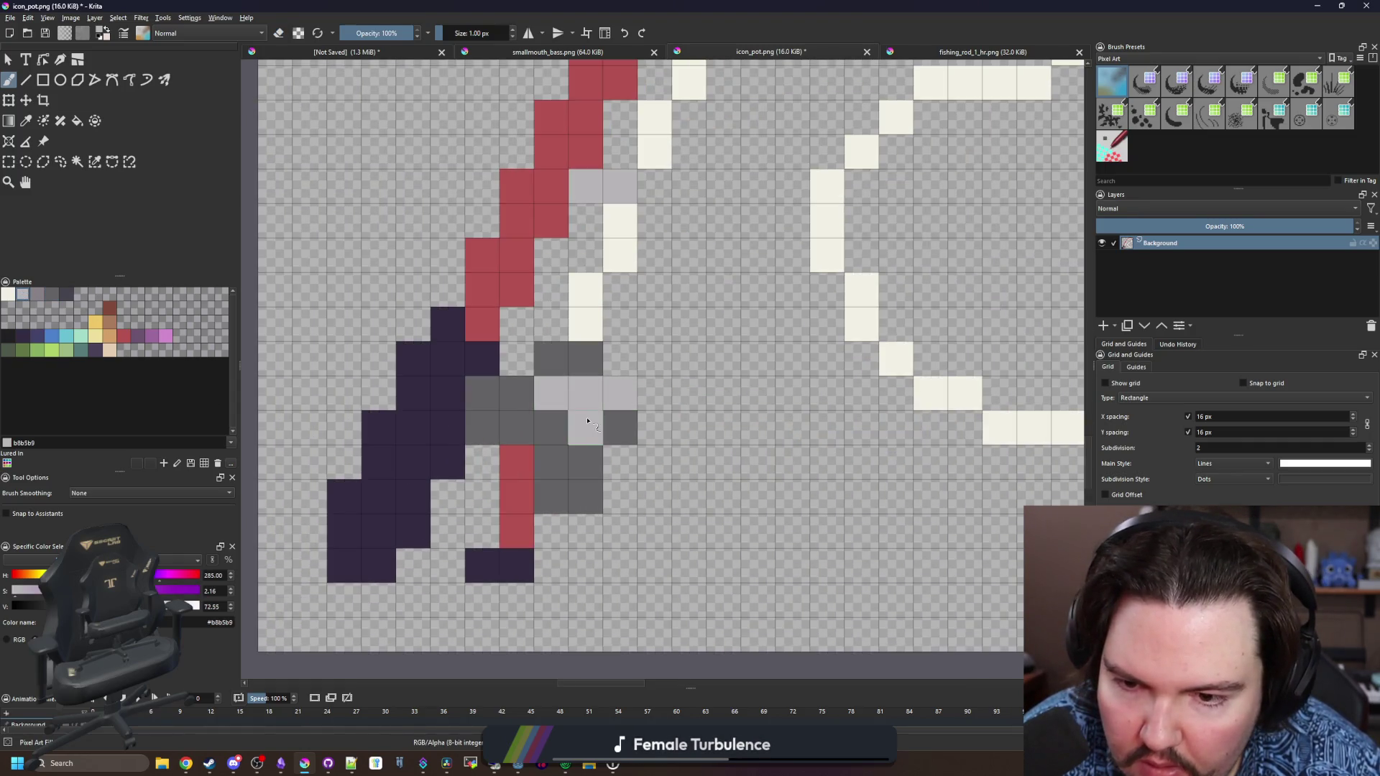
Shade the reel with purple pixels, then recolour them dark blue #43436a
{"action": "left_click", "coordinate": [137, 334]}
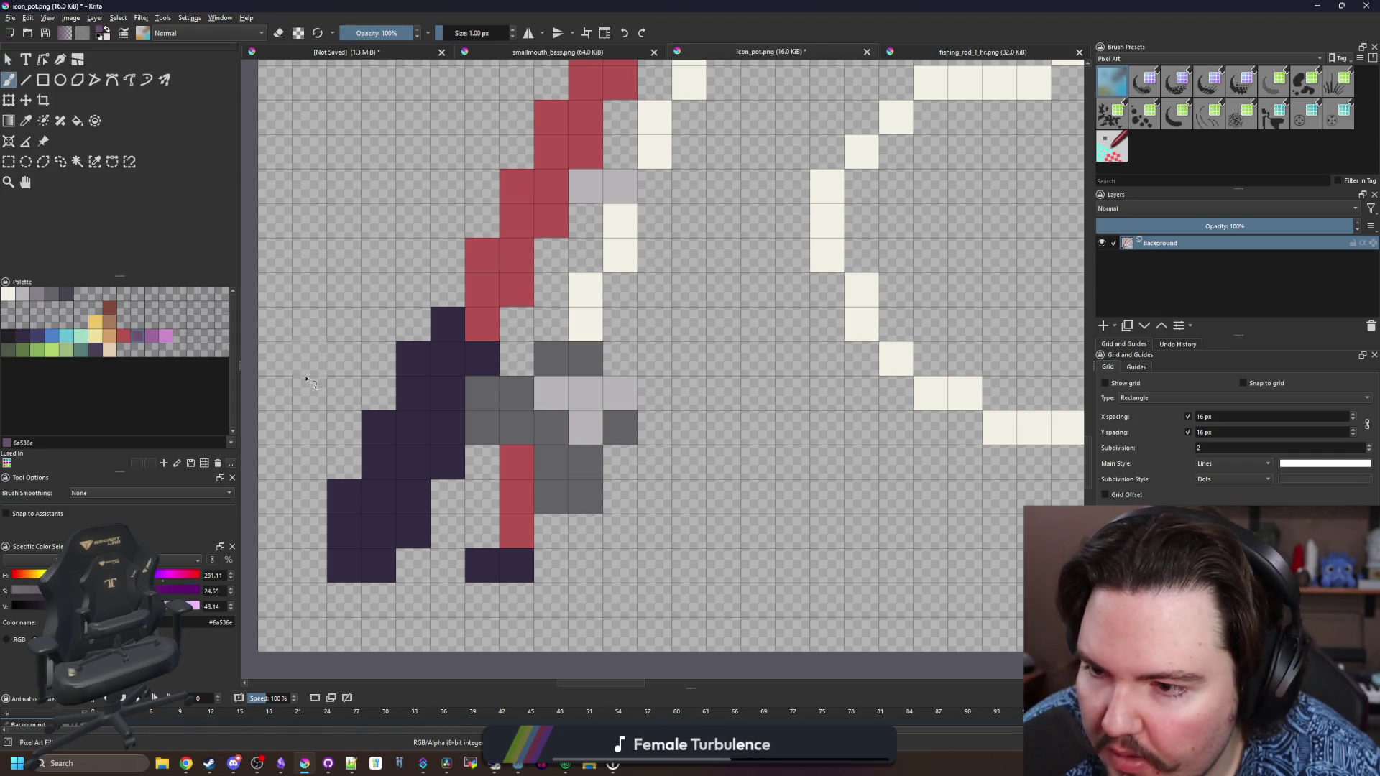
{"action": "left_click", "coordinate": [516, 393]}
{"action": "left_click_drag", "start_coordinate": [516, 428], "coordinate": [575, 464]}
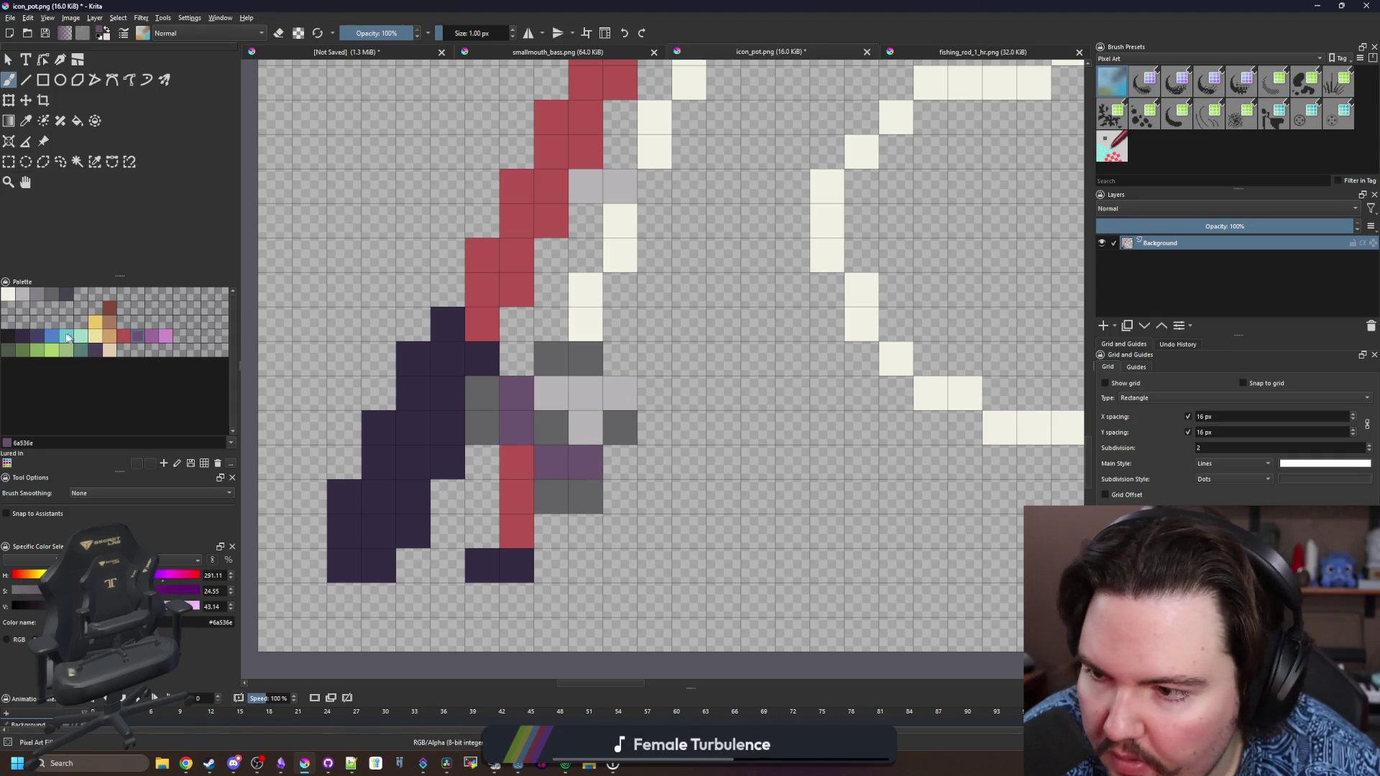
{"action": "left_click", "coordinate": [37, 335]}
{"action": "left_click", "coordinate": [516, 393]}
{"action": "left_click_drag", "start_coordinate": [516, 427], "coordinate": [583, 464]}
{"action": "scroll", "coordinate": [480, 449], "scroll_direction": "down", "scroll_amount": 6}
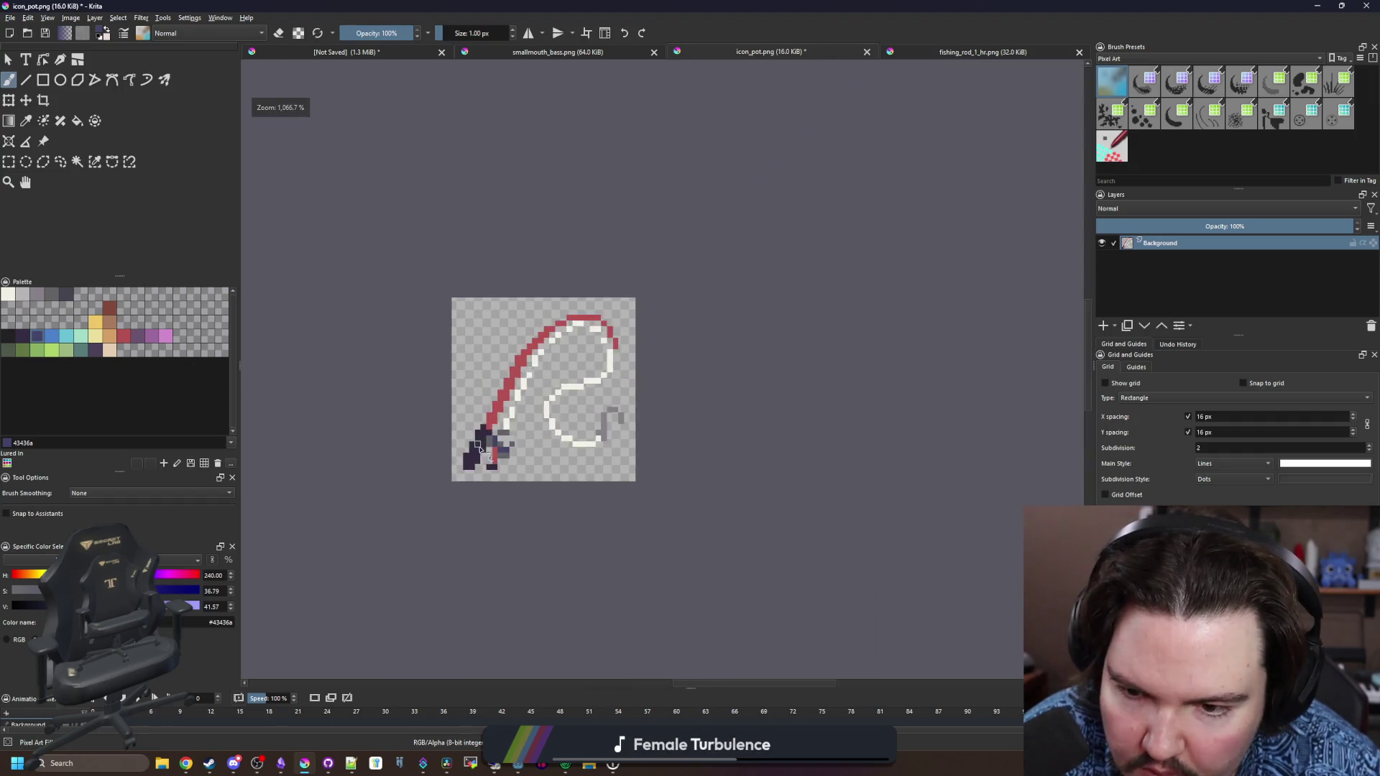
{"action": "scroll", "coordinate": [480, 449], "scroll_direction": "down", "scroll_amount": 2}
{"action": "scroll", "coordinate": [474, 475], "scroll_direction": "up", "scroll_amount": 4}
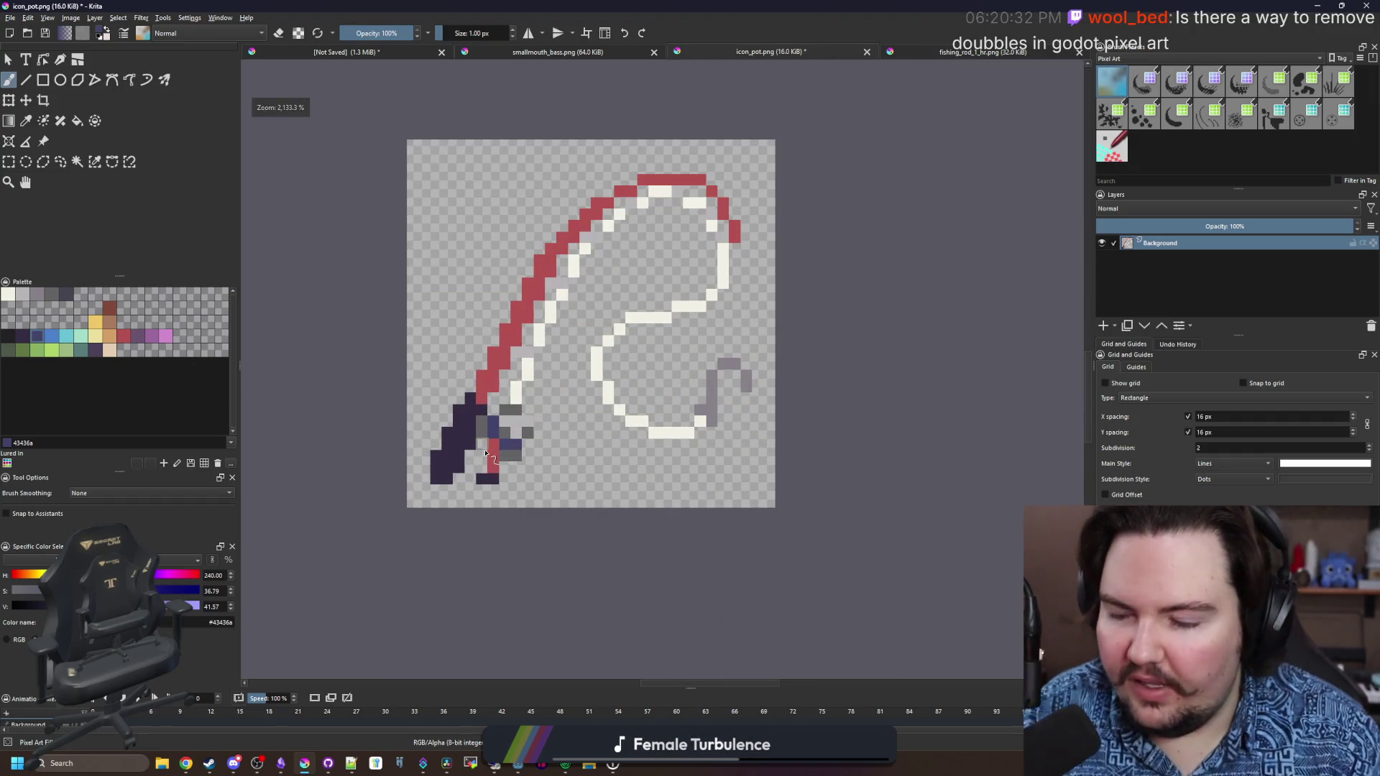
{"action": "scroll", "coordinate": [474, 449], "scroll_direction": "up", "scroll_amount": 1}
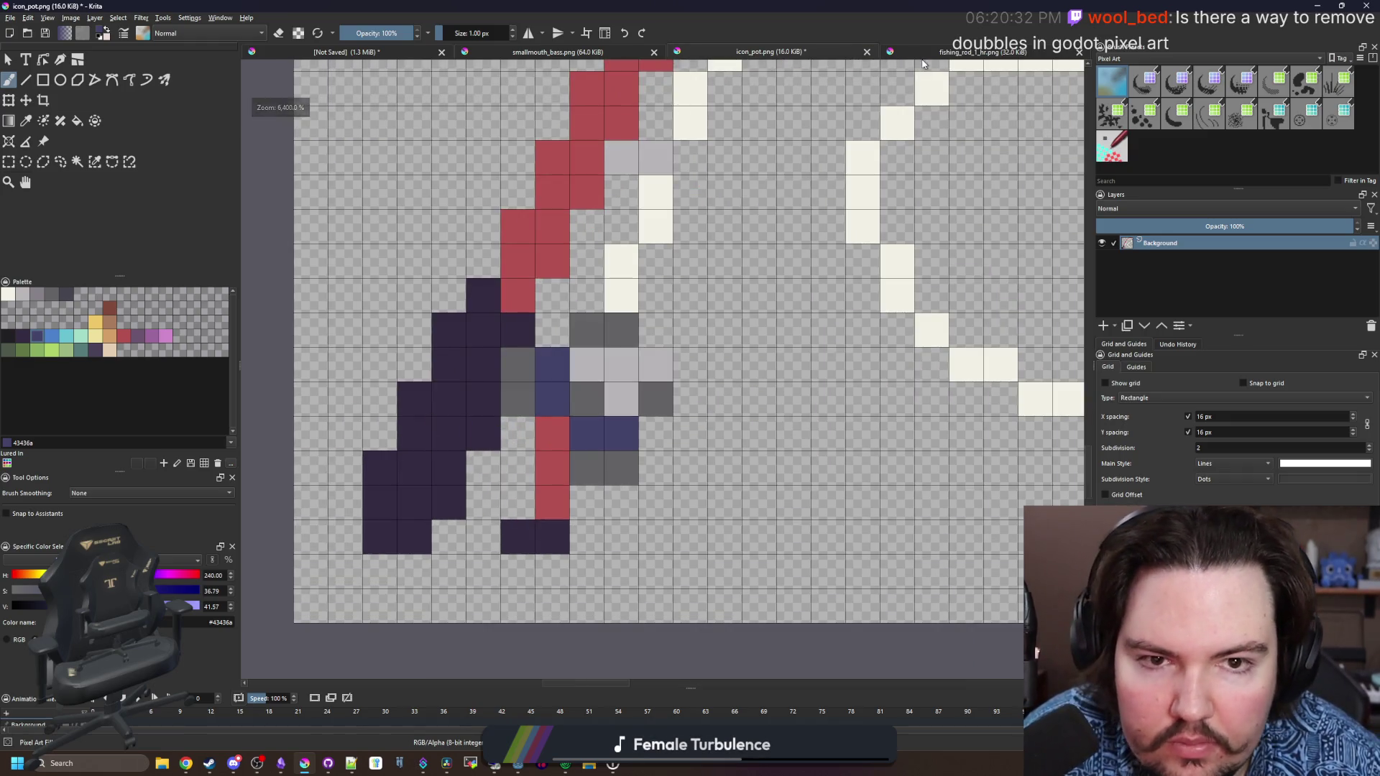
Check the reference, then paint rod red #b45252 over dark cells near the handle
{"action": "left_click", "coordinate": [927, 57]}
{"action": "left_click", "coordinate": [768, 54]}
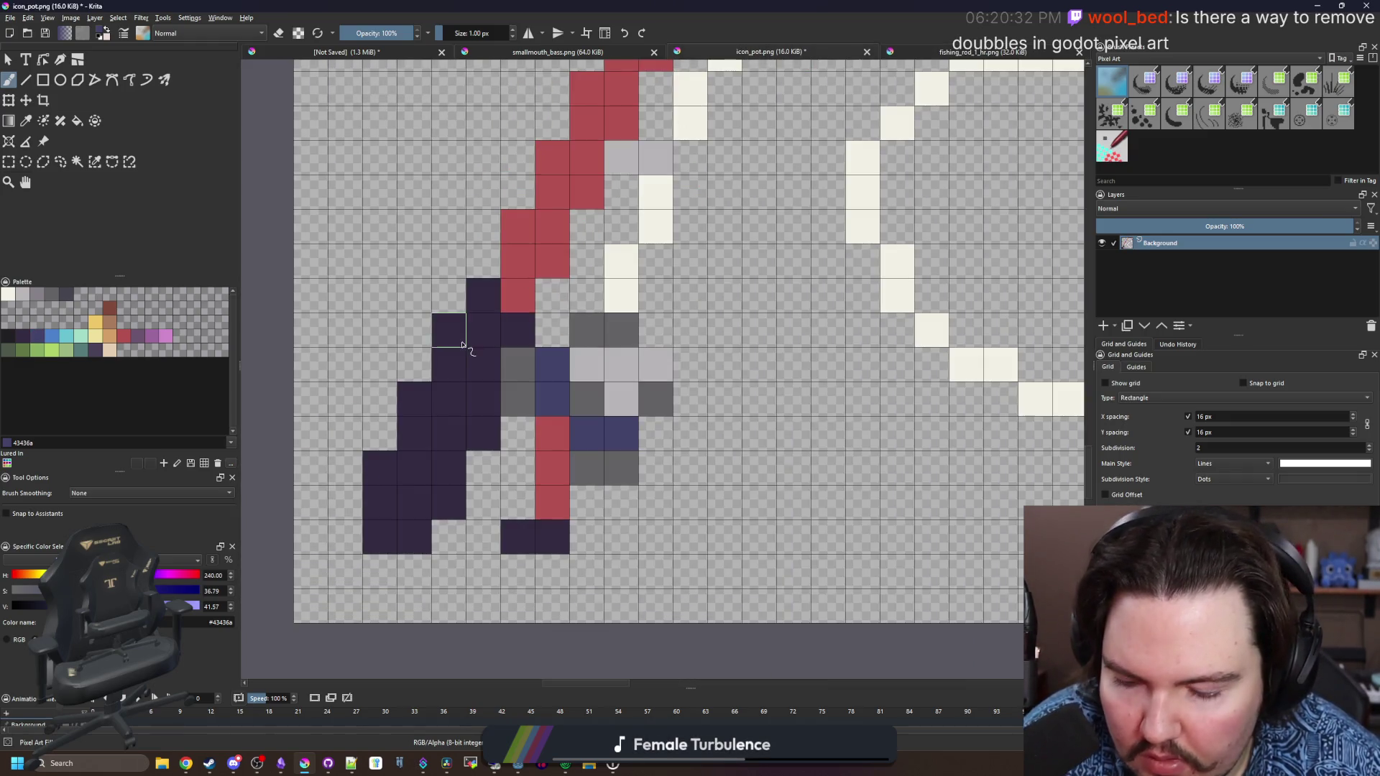
{"action": "left_click", "coordinate": [530, 308], "text": "ctrl"}
{"action": "mouse_move", "coordinate": [489, 385]}
{"action": "left_mouse_down"}
{"action": "mouse_move", "coordinate": [456, 394]}
{"action": "mouse_move", "coordinate": [450, 334]}
{"action": "left_mouse_up"}
Resample canvas colours to paint a dark handle cell and two grey reel cells
{"action": "key", "text": "p"}
{"action": "left_click", "coordinate": [496, 329]}
{"action": "key", "text": "b"}
{"action": "left_click", "coordinate": [511, 300]}
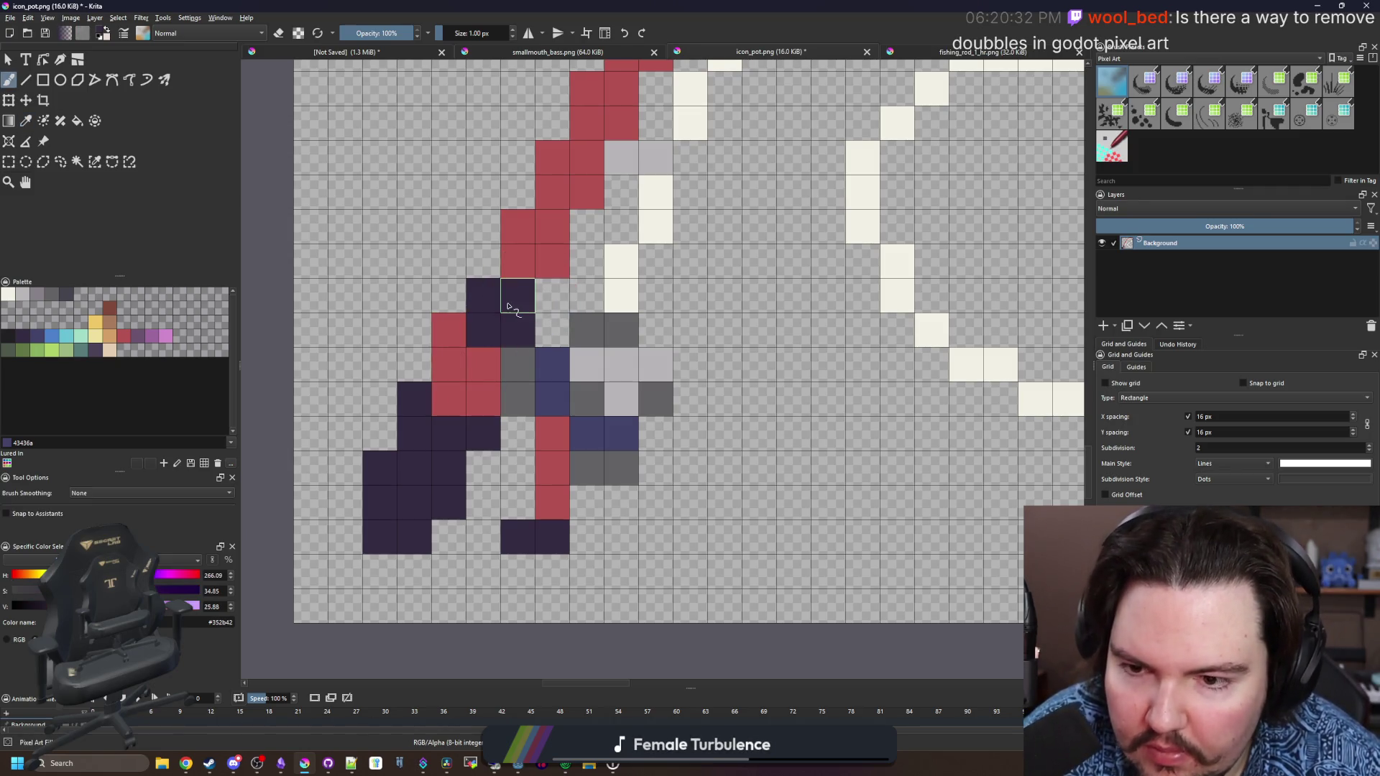
{"action": "key", "text": "p"}
{"action": "left_click", "coordinate": [516, 366]}
{"action": "key", "text": "b"}
{"action": "mouse_move", "coordinate": [485, 398]}
{"action": "left_mouse_down"}
{"action": "mouse_move", "coordinate": [447, 394]}
{"action": "mouse_move", "coordinate": [452, 337]}
{"action": "mouse_move", "coordinate": [447, 463]}
{"action": "mouse_move", "coordinate": [487, 369]}
{"action": "mouse_move", "coordinate": [485, 438]}
{"action": "left_mouse_up"}
{"action": "left_click", "coordinate": [36, 335]}
{"action": "scroll", "coordinate": [489, 477], "scroll_direction": "down", "scroll_amount": 5}
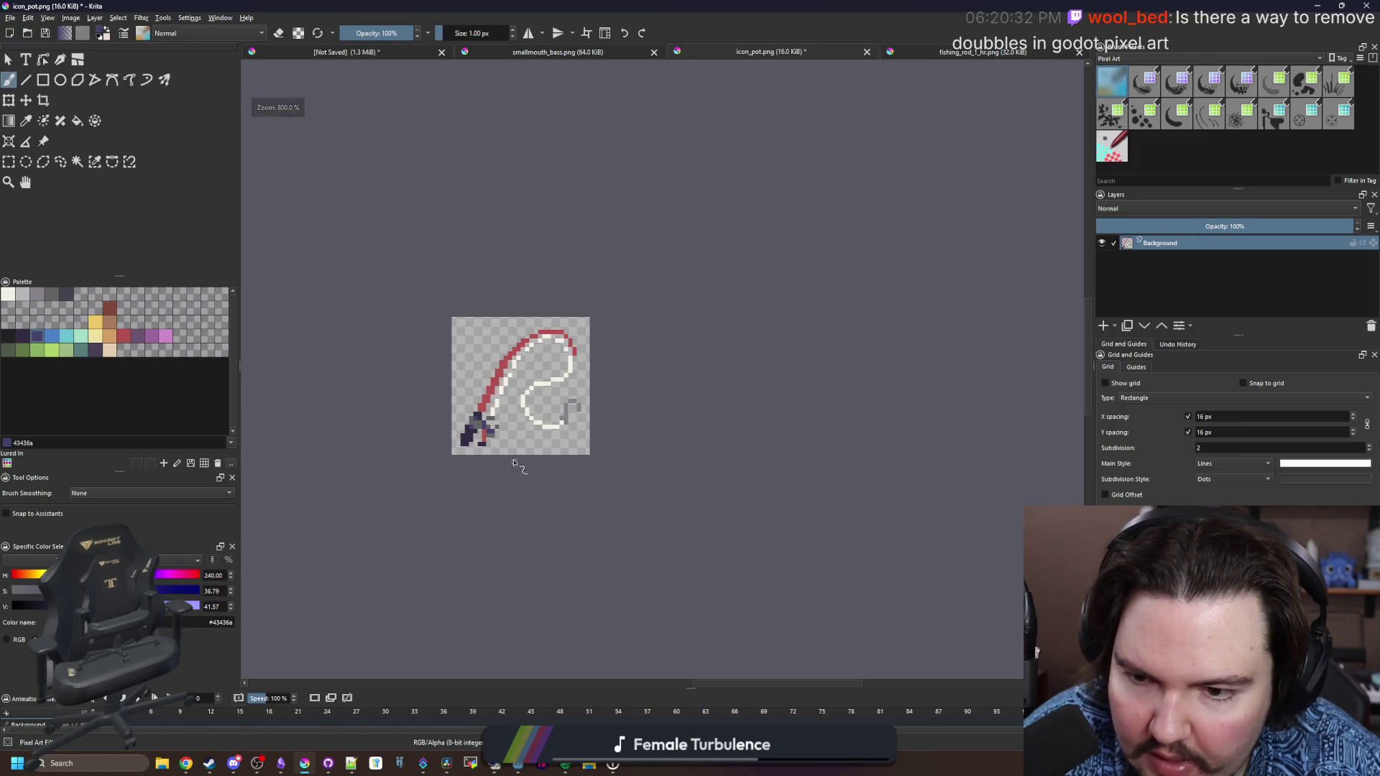
Outline the hook and the white fishing line in near-black #212123
{"action": "scroll", "coordinate": [507, 402], "scroll_direction": "up", "scroll_amount": 6}
{"action": "scroll", "coordinate": [564, 305], "scroll_direction": "down", "scroll_amount": 6}
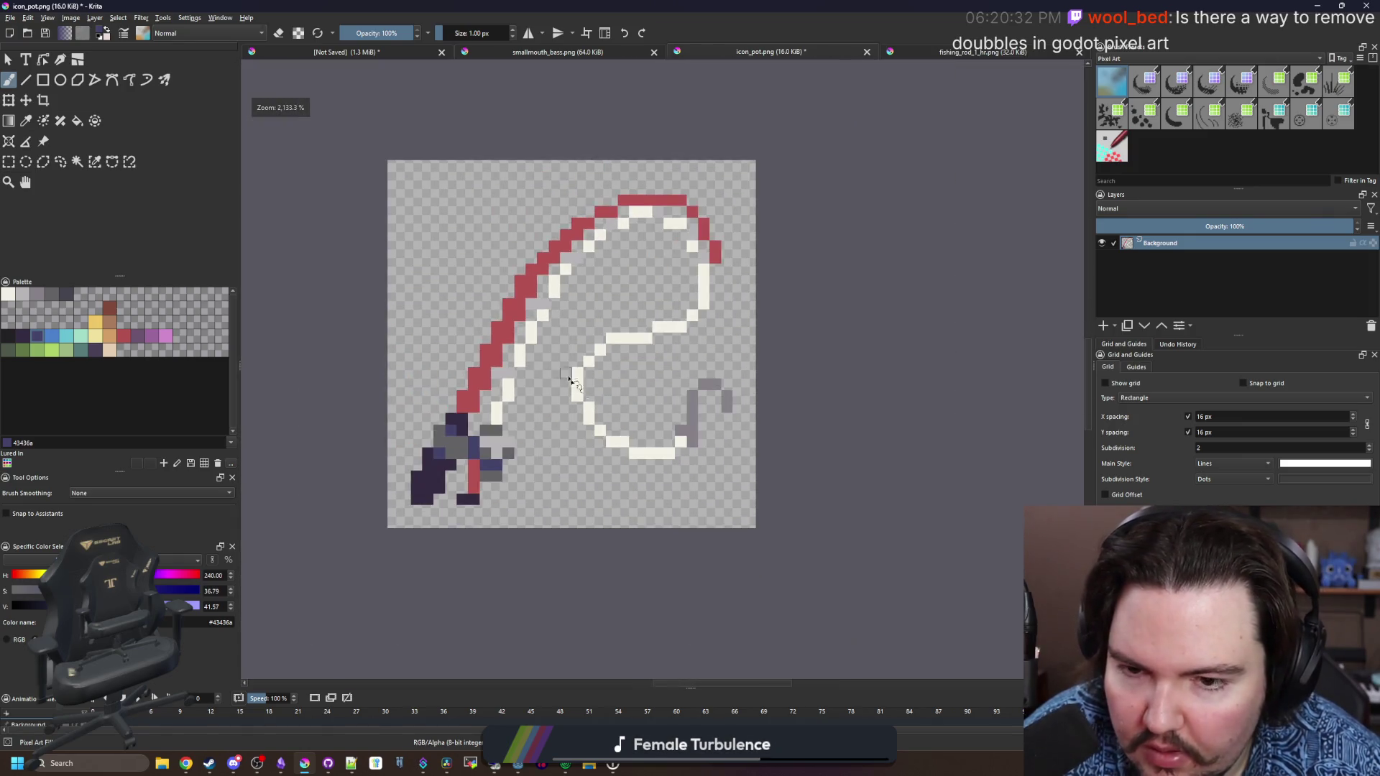
{"action": "scroll", "coordinate": [547, 403], "scroll_direction": "up", "scroll_amount": 4}
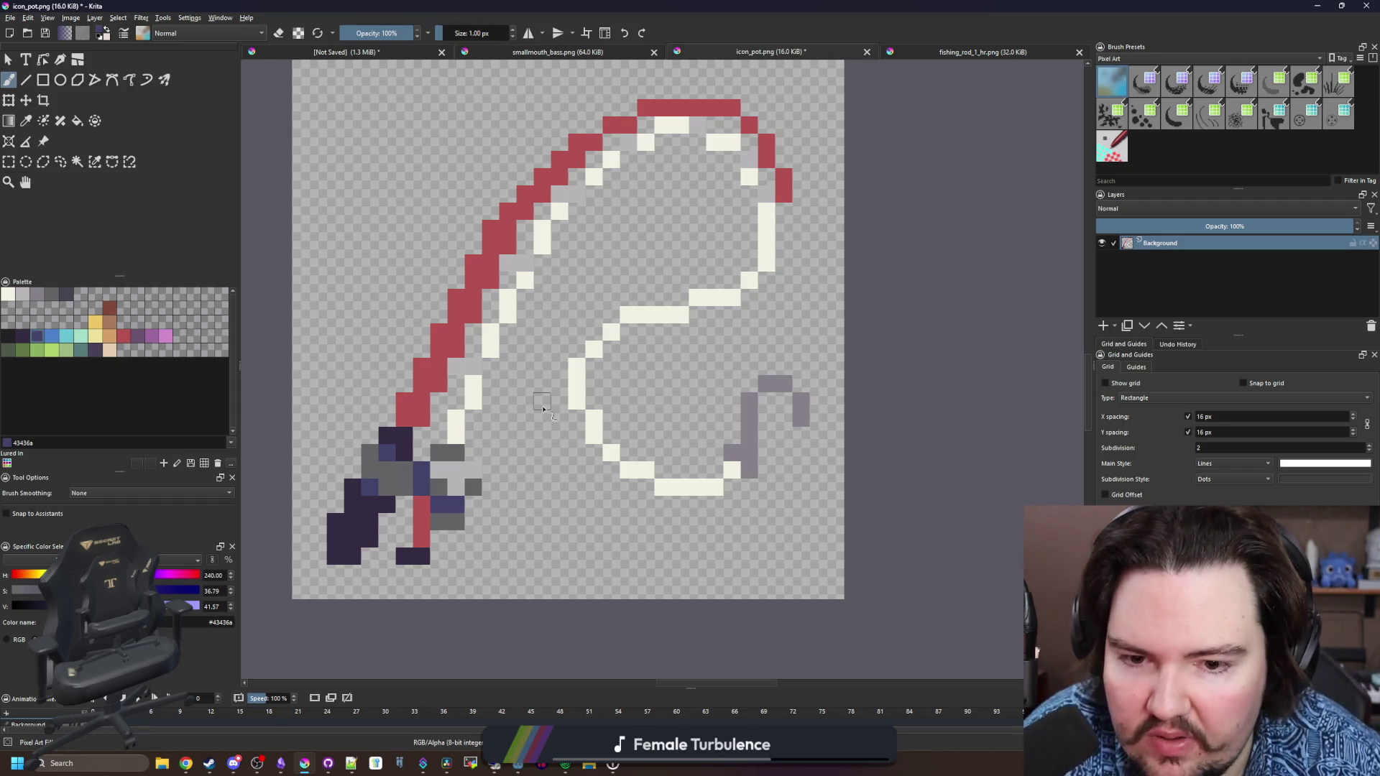
{"action": "left_click", "coordinate": [7, 342]}
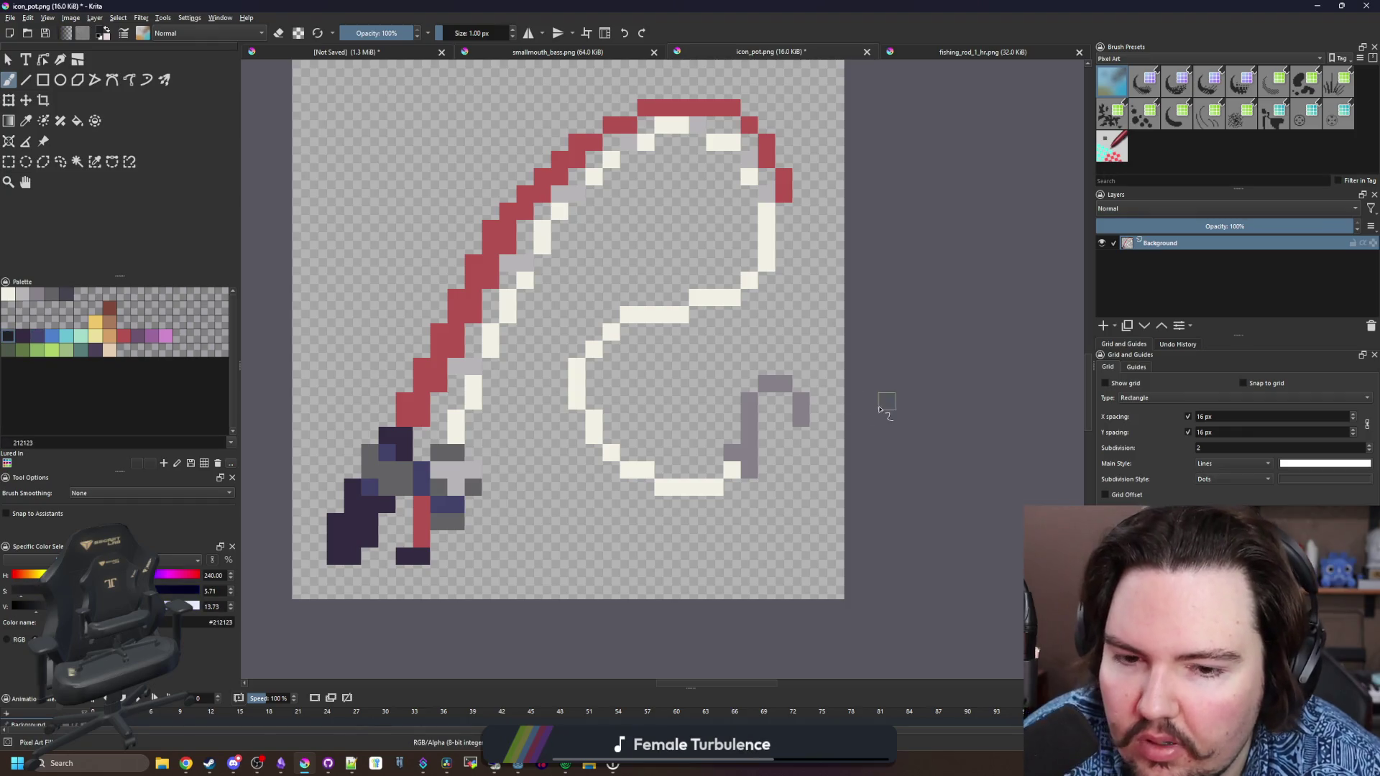
{"action": "scroll", "coordinate": [790, 446], "scroll_direction": "up", "scroll_amount": 1}
{"action": "scroll", "coordinate": [731, 478], "scroll_direction": "up", "scroll_amount": 2}
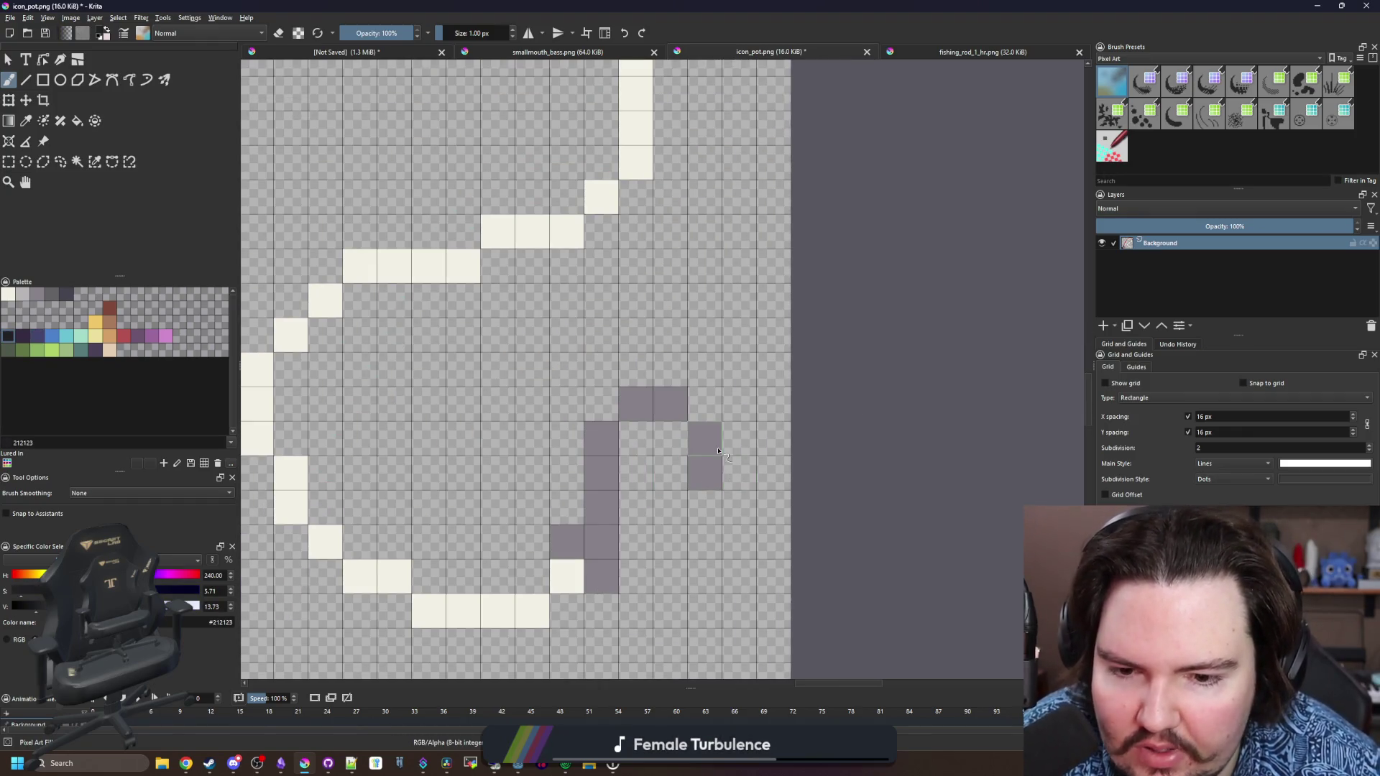
{"action": "mouse_move", "coordinate": [738, 478]}
{"action": "left_mouse_down"}
{"action": "mouse_move", "coordinate": [739, 453]}
{"action": "mouse_move", "coordinate": [701, 402]}
{"action": "mouse_move", "coordinate": [644, 381]}
{"action": "mouse_move", "coordinate": [597, 410]}
{"action": "mouse_move", "coordinate": [567, 514]}
{"action": "left_mouse_up"}
{"action": "mouse_move", "coordinate": [719, 467]}
{"action": "left_mouse_down"}
{"action": "mouse_move", "coordinate": [597, 529]}
{"action": "mouse_move", "coordinate": [528, 489]}
{"action": "mouse_move", "coordinate": [474, 414]}
{"action": "mouse_move", "coordinate": [442, 309]}
{"action": "mouse_move", "coordinate": [478, 284]}
{"action": "left_mouse_up"}
{"action": "left_click_drag", "start_coordinate": [532, 240], "coordinate": [632, 243]}
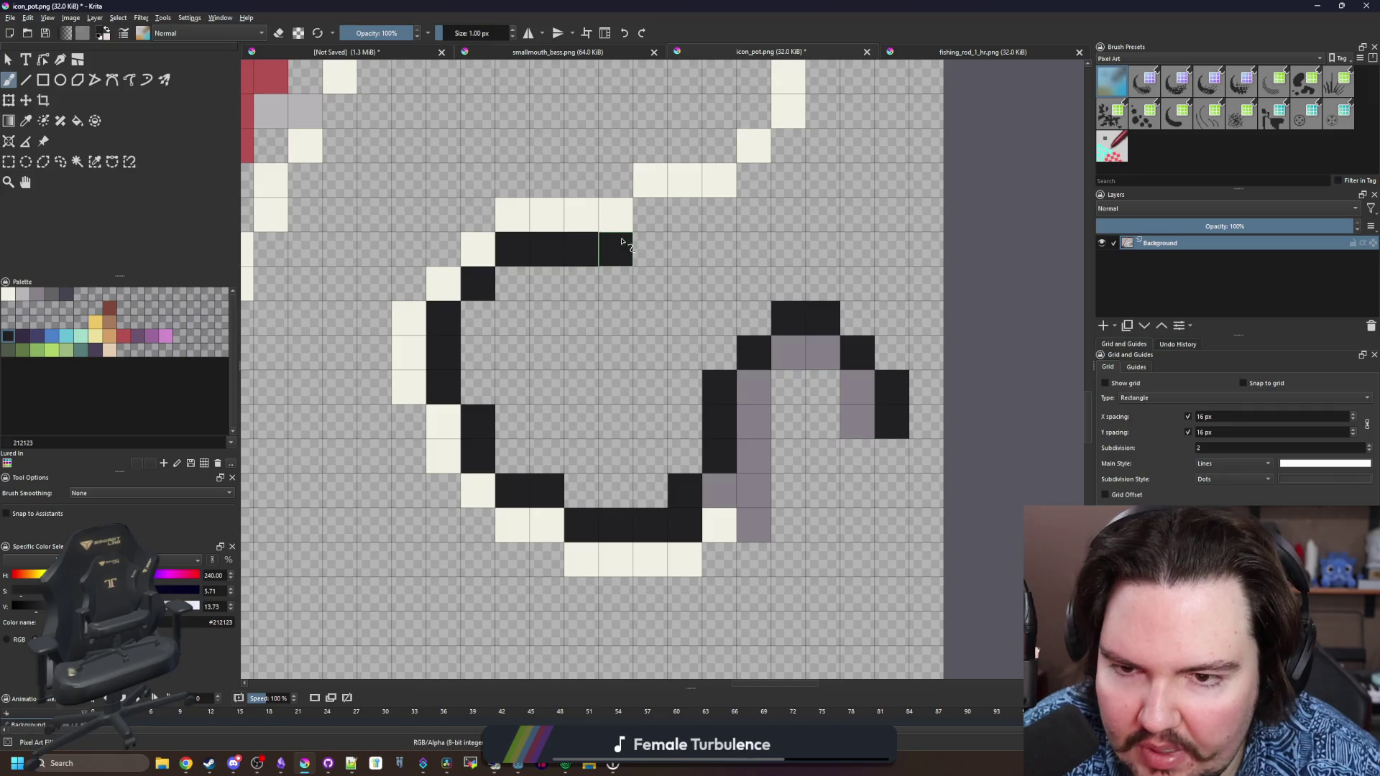
{"action": "mouse_move", "coordinate": [568, 391]}
{"action": "left_mouse_down"}
{"action": "mouse_move", "coordinate": [604, 382]}
{"action": "mouse_move", "coordinate": [708, 280]}
{"action": "mouse_move", "coordinate": [703, 185]}
{"action": "left_mouse_up"}
{"action": "left_click", "coordinate": [713, 317]}
Outline the red rod's inner arc, the purple handle and the rod's left edge
{"action": "mouse_move", "coordinate": [710, 285]}
{"action": "left_mouse_down"}
{"action": "mouse_move", "coordinate": [669, 237]}
{"action": "mouse_move", "coordinate": [488, 216]}
{"action": "mouse_move", "coordinate": [409, 248]}
{"action": "mouse_move", "coordinate": [334, 317]}
{"action": "left_mouse_up"}
{"action": "left_click_drag", "start_coordinate": [334, 317], "coordinate": [672, 196]}
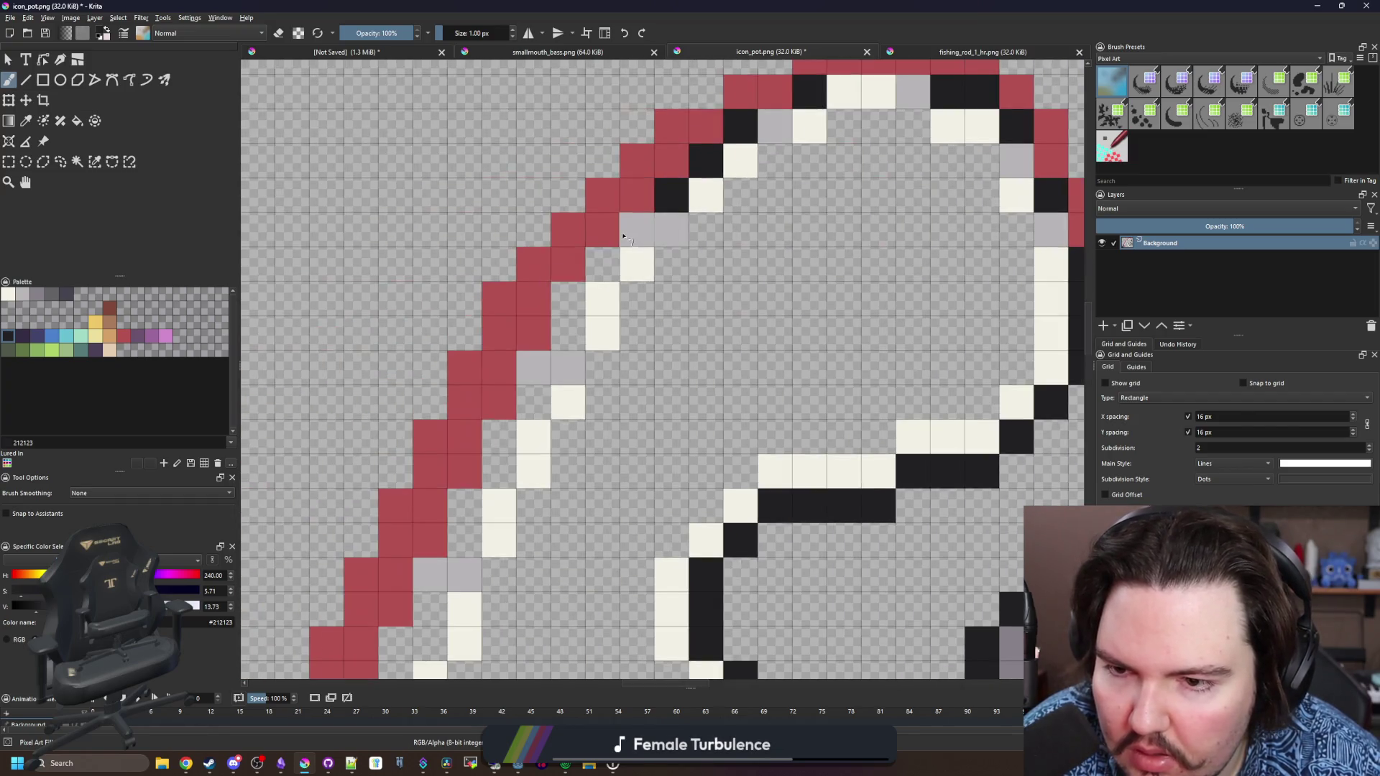
{"action": "mouse_move", "coordinate": [611, 252]}
{"action": "left_mouse_down"}
{"action": "mouse_move", "coordinate": [568, 302]}
{"action": "mouse_move", "coordinate": [514, 457]}
{"action": "mouse_move", "coordinate": [432, 575]}
{"action": "mouse_move", "coordinate": [425, 638]}
{"action": "mouse_move", "coordinate": [520, 431]}
{"action": "mouse_move", "coordinate": [495, 518]}
{"action": "mouse_move", "coordinate": [431, 568]}
{"action": "mouse_move", "coordinate": [539, 332]}
{"action": "left_mouse_up"}
{"action": "left_click", "coordinate": [532, 406]}
{"action": "mouse_move", "coordinate": [507, 435]}
{"action": "left_mouse_down"}
{"action": "mouse_move", "coordinate": [464, 511]}
{"action": "mouse_move", "coordinate": [359, 546]}
{"action": "mouse_move", "coordinate": [425, 330]}
{"action": "mouse_move", "coordinate": [536, 133]}
{"action": "left_mouse_up"}
{"action": "left_click_drag", "start_coordinate": [561, 168], "coordinate": [460, 467]}
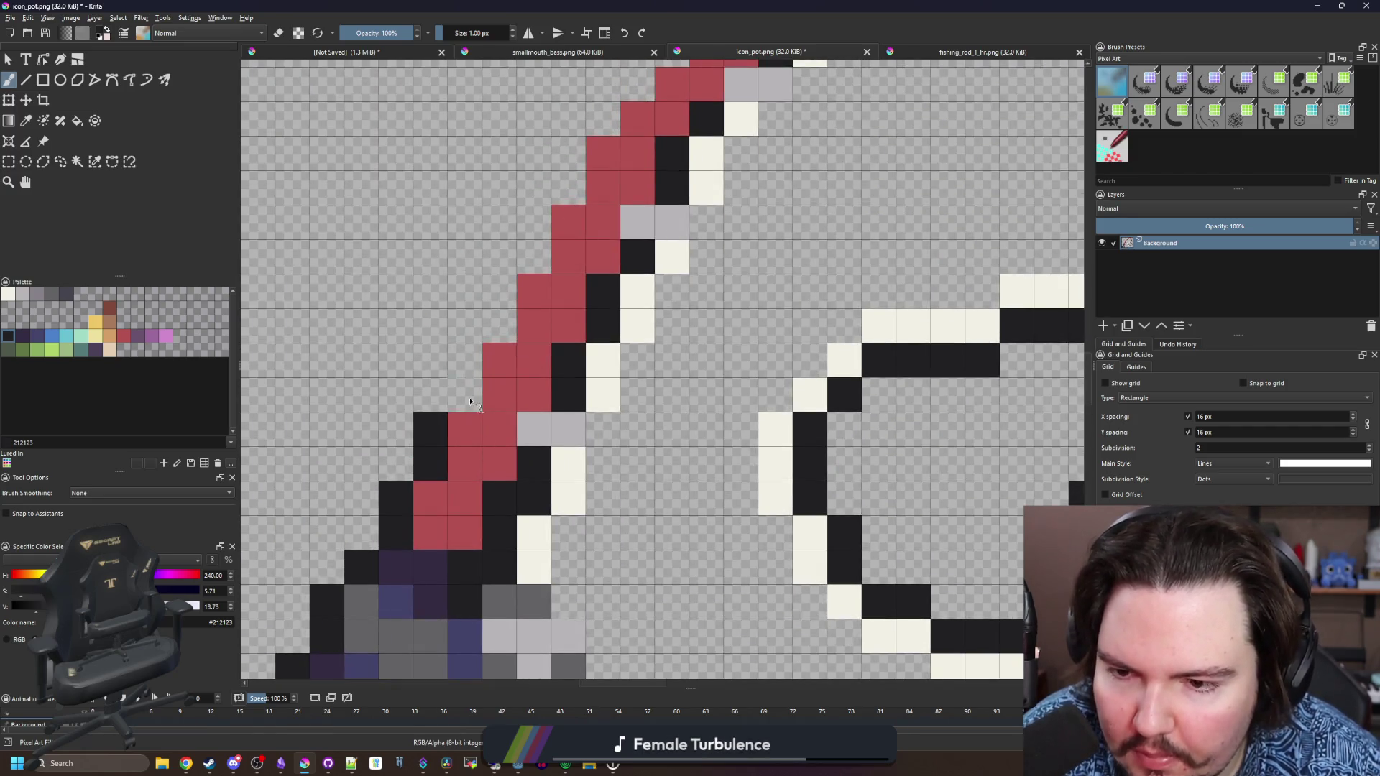
{"action": "mouse_move", "coordinate": [465, 399]}
{"action": "left_mouse_down"}
{"action": "mouse_move", "coordinate": [493, 293]}
{"action": "mouse_move", "coordinate": [600, 119]}
{"action": "left_mouse_up"}
{"action": "mouse_move", "coordinate": [600, 119]}
{"action": "left_mouse_down"}
{"action": "mouse_move", "coordinate": [484, 329]}
{"action": "mouse_move", "coordinate": [427, 352]}
{"action": "mouse_move", "coordinate": [625, 179]}
{"action": "mouse_move", "coordinate": [702, 142]}
{"action": "mouse_move", "coordinate": [901, 112]}
{"action": "mouse_move", "coordinate": [476, 191]}
{"action": "mouse_move", "coordinate": [568, 266]}
{"action": "mouse_move", "coordinate": [622, 403]}
{"action": "left_mouse_up"}
Zoom out to review the outlined rod, then switch over to Chrome
{"action": "scroll", "coordinate": [623, 403], "scroll_direction": "down", "scroll_amount": 5}
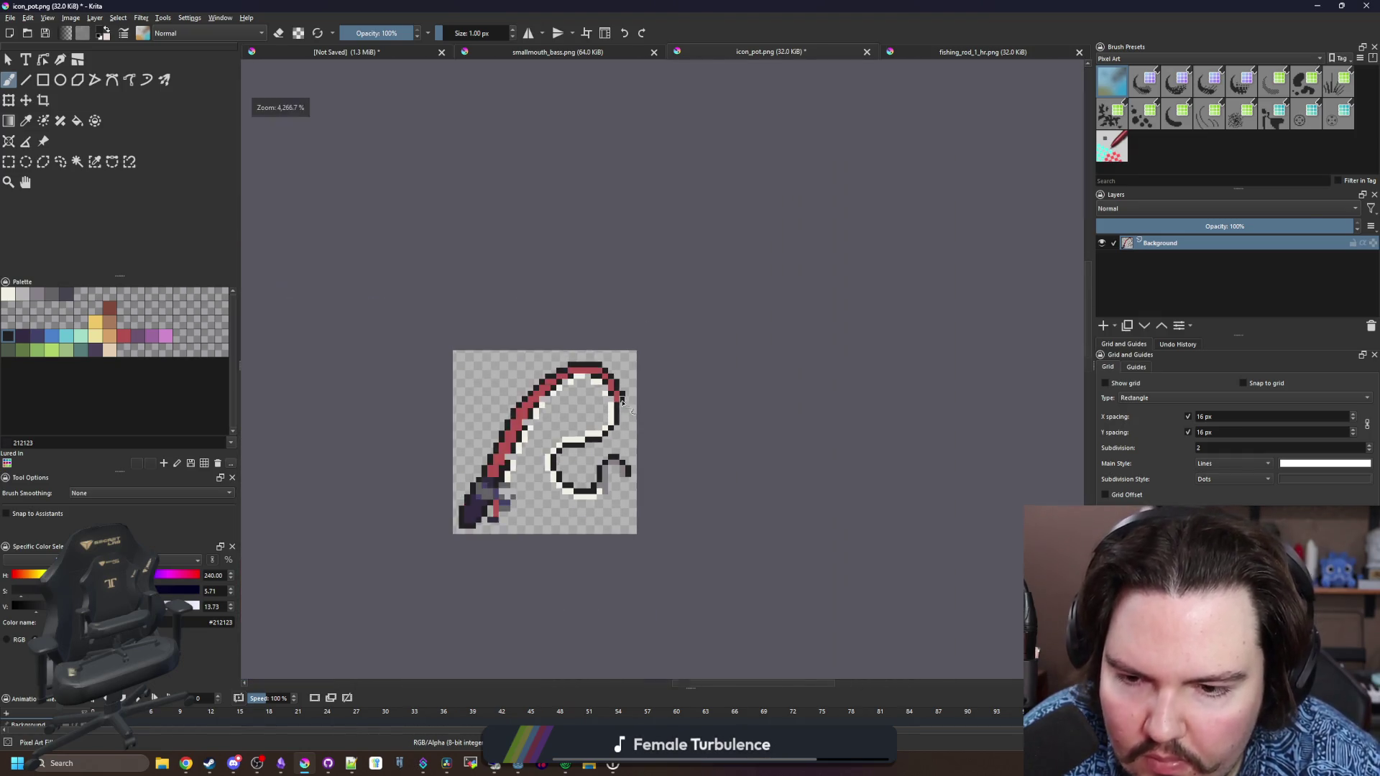
{"action": "scroll", "coordinate": [639, 387], "scroll_direction": "up", "scroll_amount": 6}
{"action": "scroll", "coordinate": [532, 284], "scroll_direction": "down", "scroll_amount": 3}
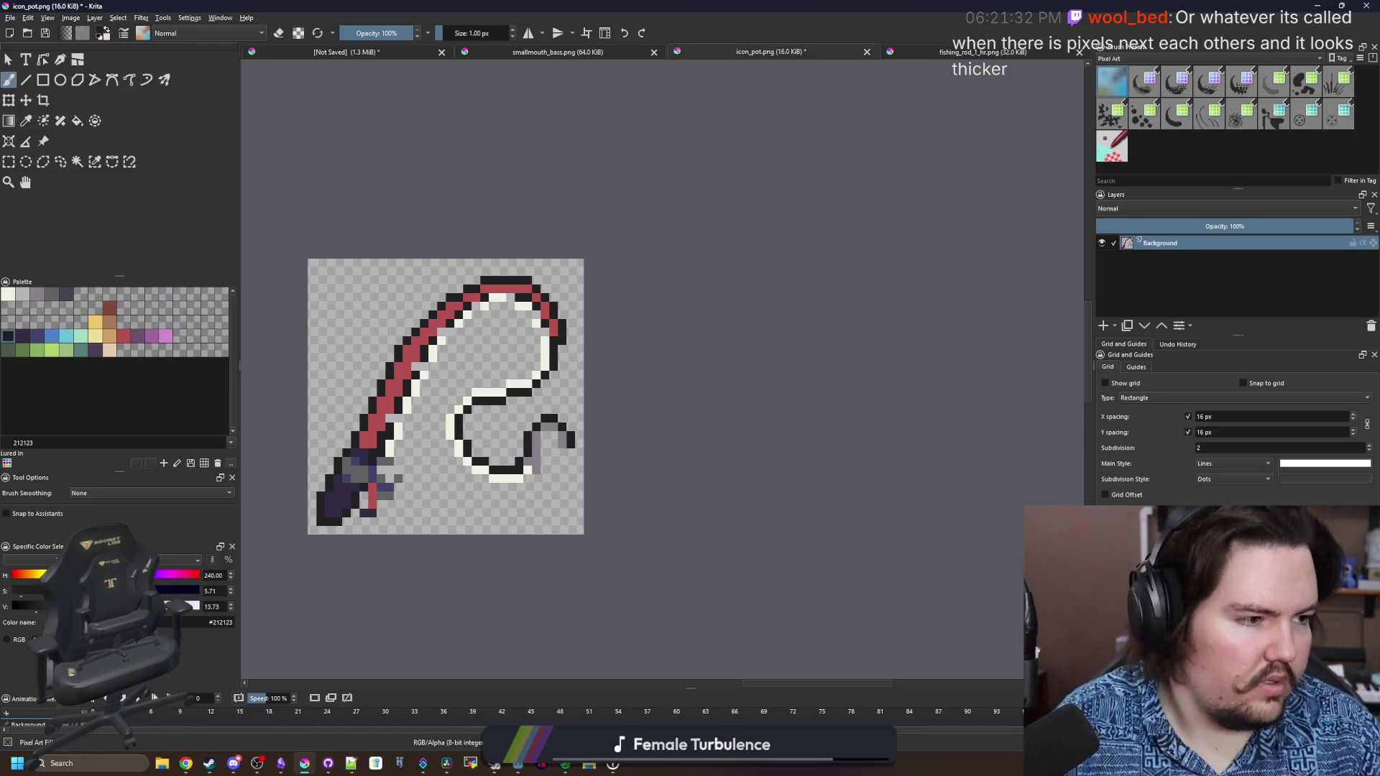
{"action": "key", "text": "alt+Tab"}
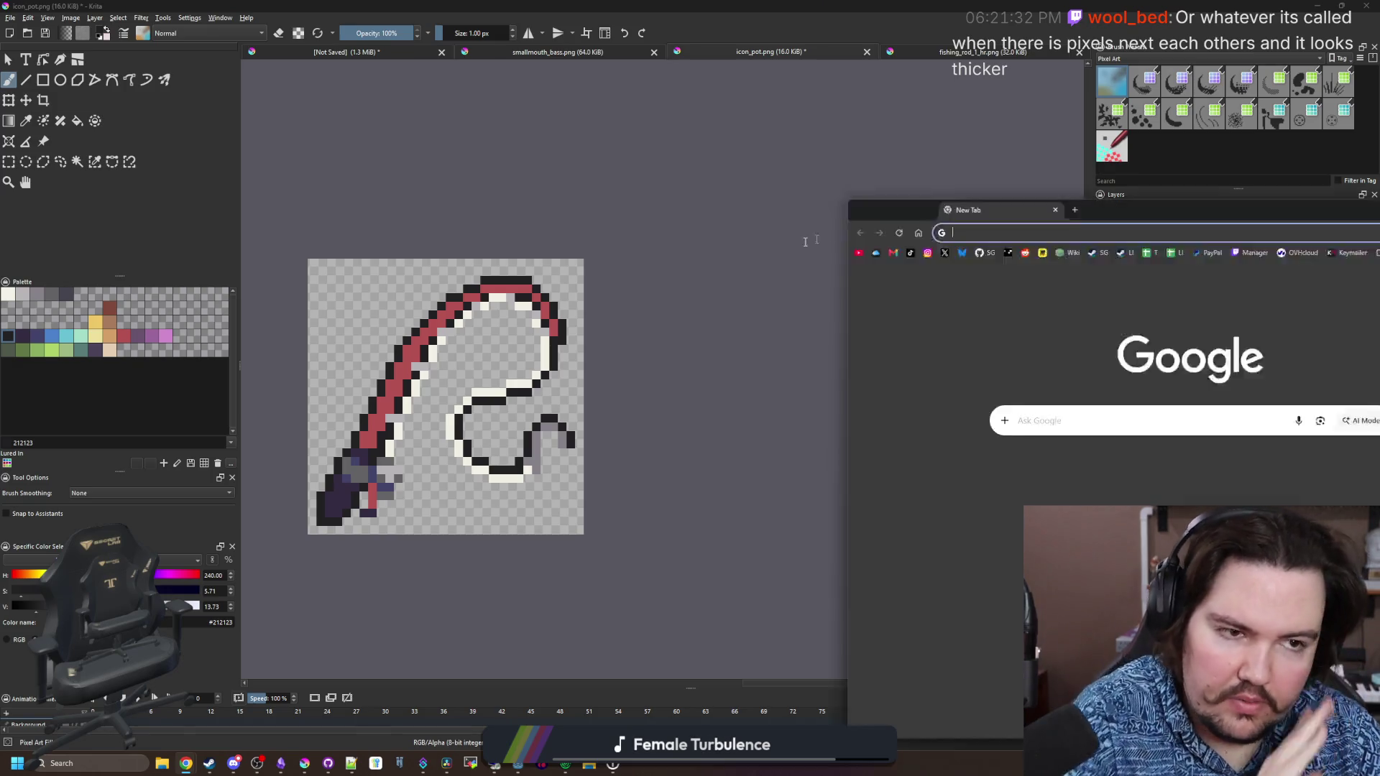
Search Google Images for 'pixel art doubles' and preview the first example
{"action": "left_click_drag", "start_coordinate": [977, 213], "coordinate": [765, 248]}
{"action": "type", "text": "pixel art doubles"}
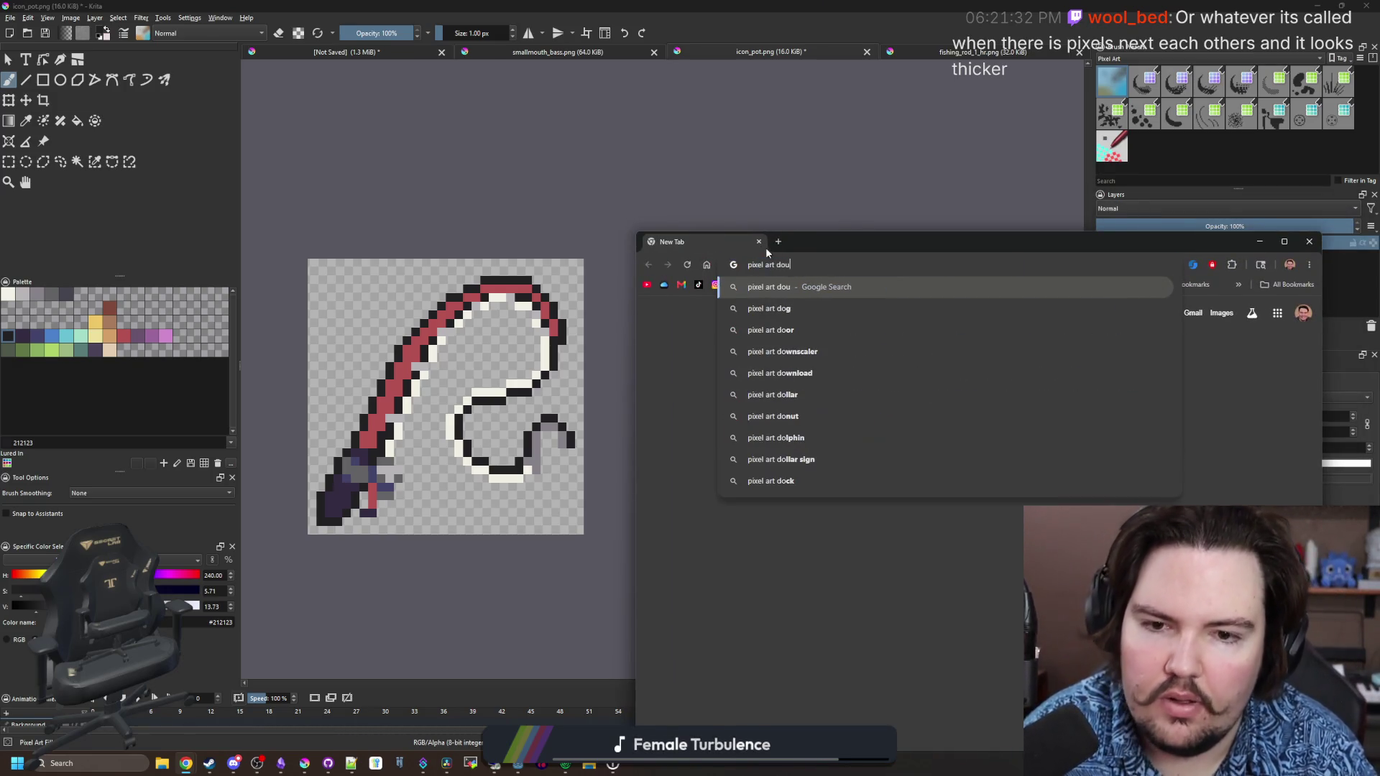
{"action": "key", "text": "Return"}
{"action": "left_click", "coordinate": [714, 359]}
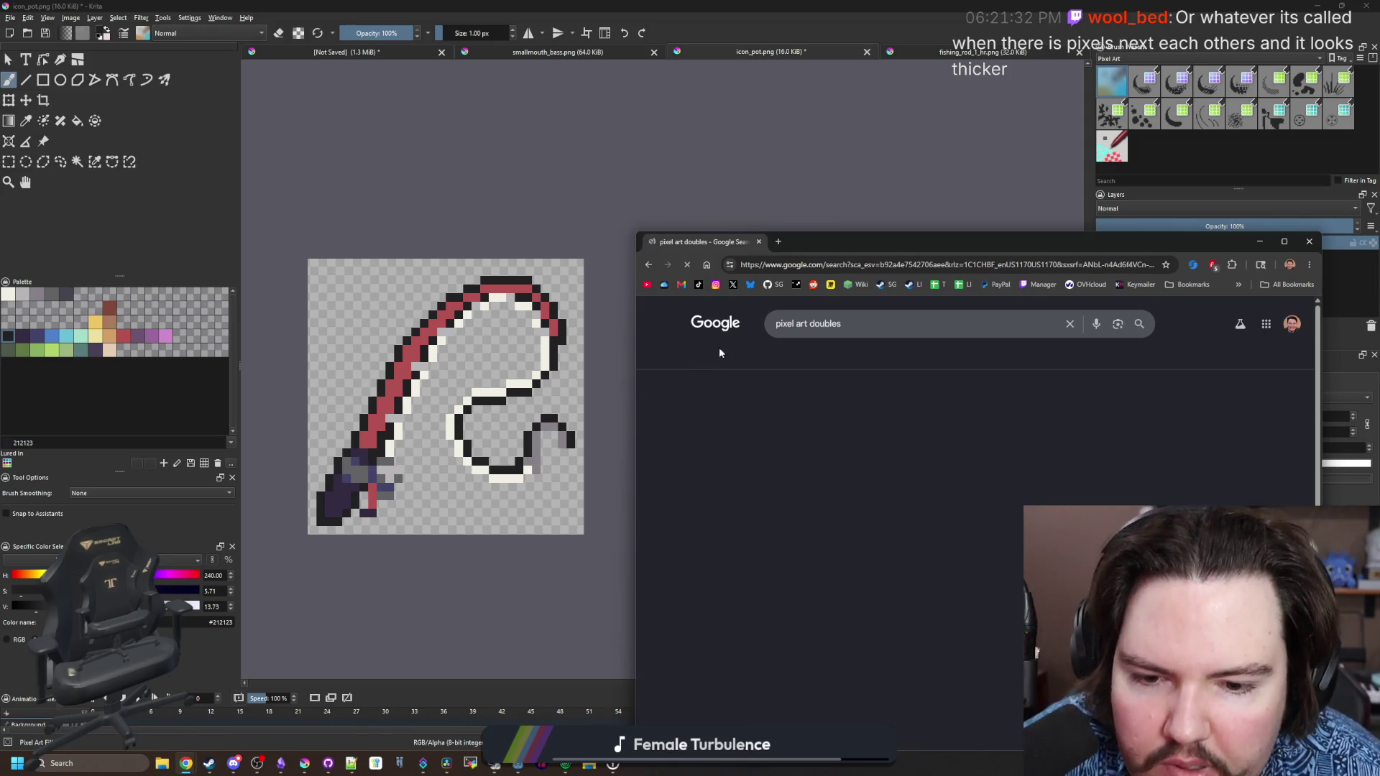
{"action": "key", "text": "super+Up"}
{"action": "left_click", "coordinate": [144, 266]}
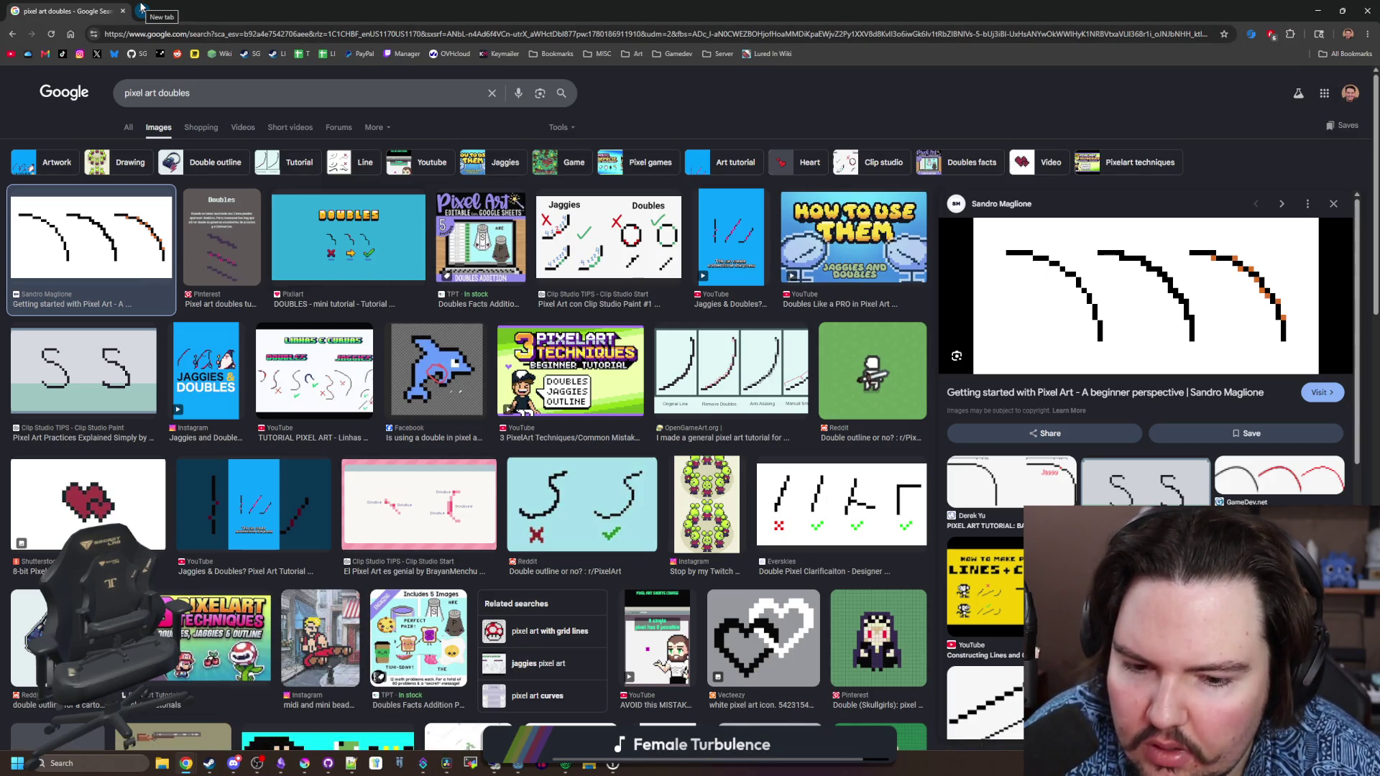
Search 'pixel art bad scaling' in a new tab, preview the Mario, mushroom and teapot examples, then return to Krita
{"action": "left_click", "coordinate": [140, 9]}
{"action": "type", "text": "pixel art "}
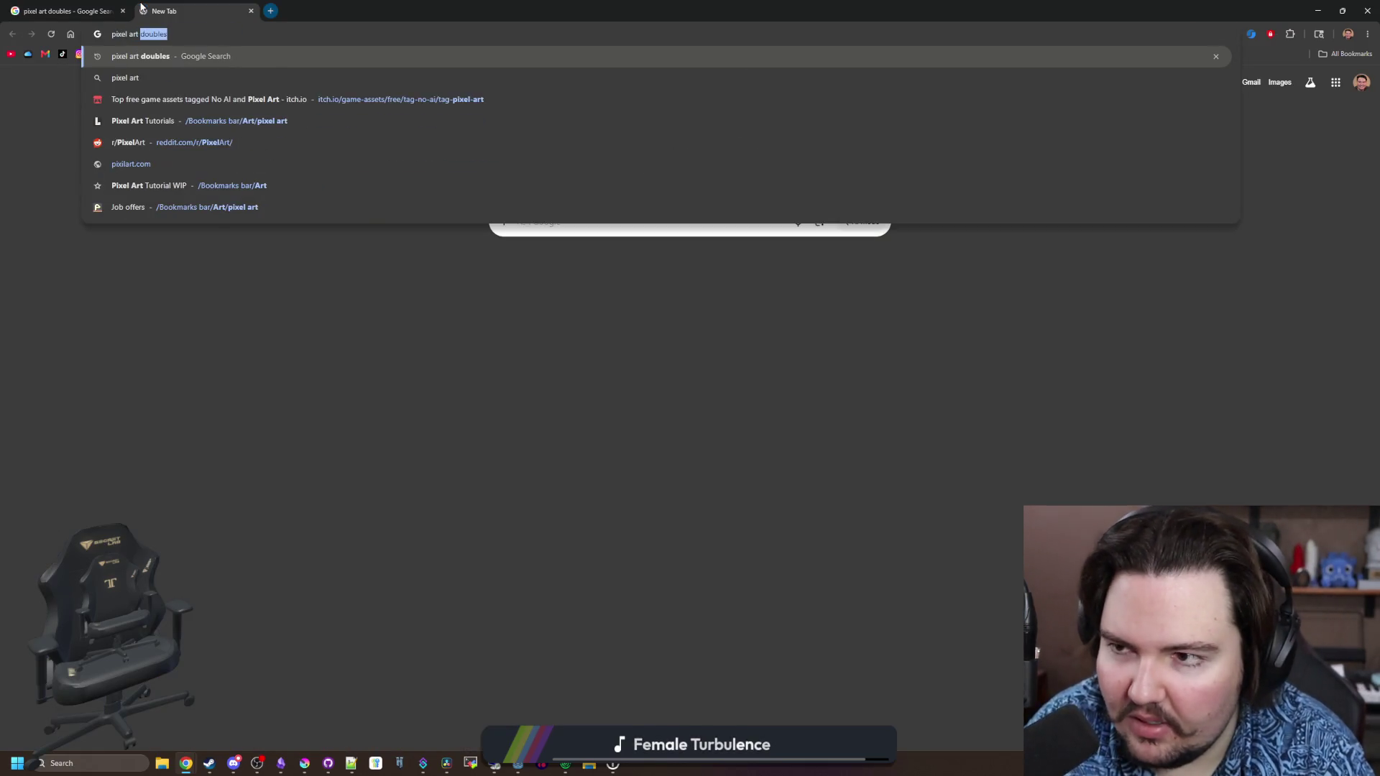
{"action": "type", "text": "bad scaling"}
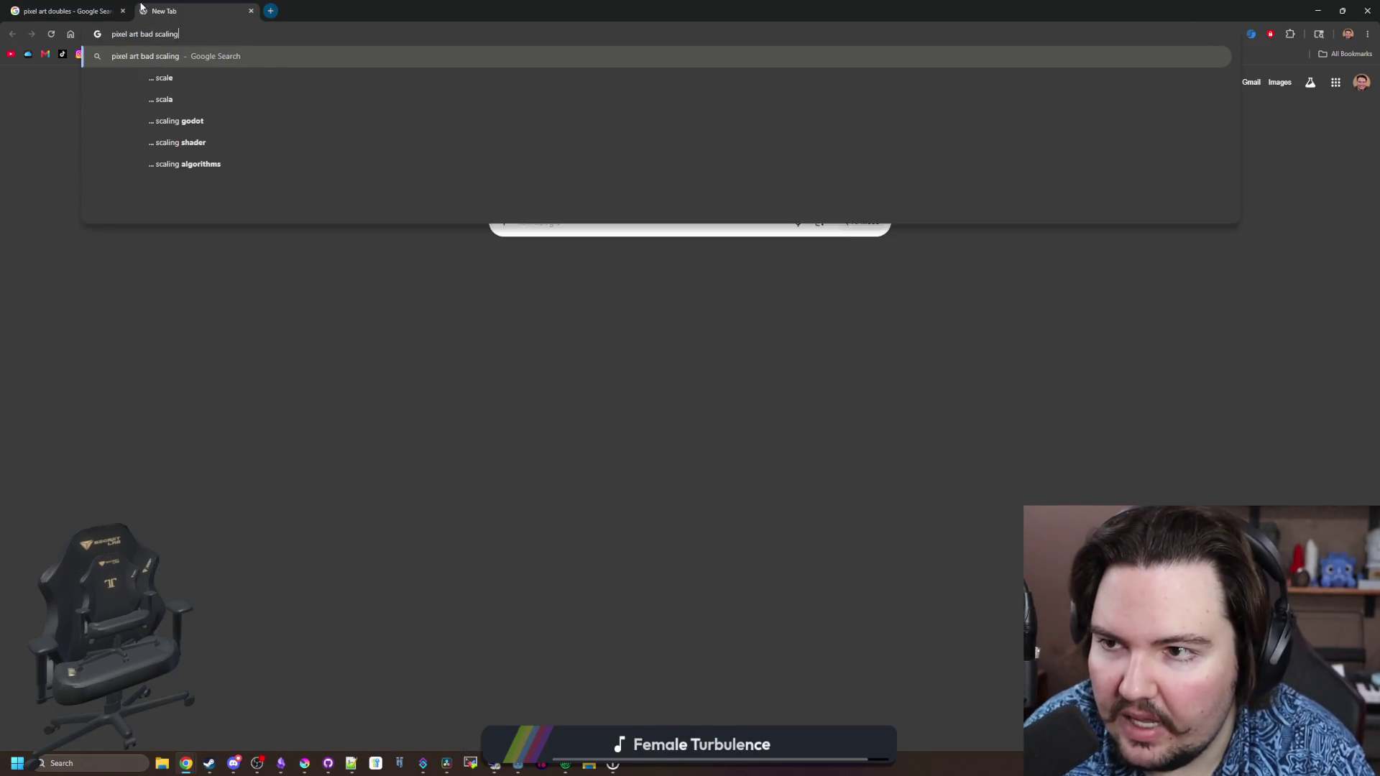
{"action": "key", "text": "Return"}
{"action": "left_click", "coordinate": [156, 126]}
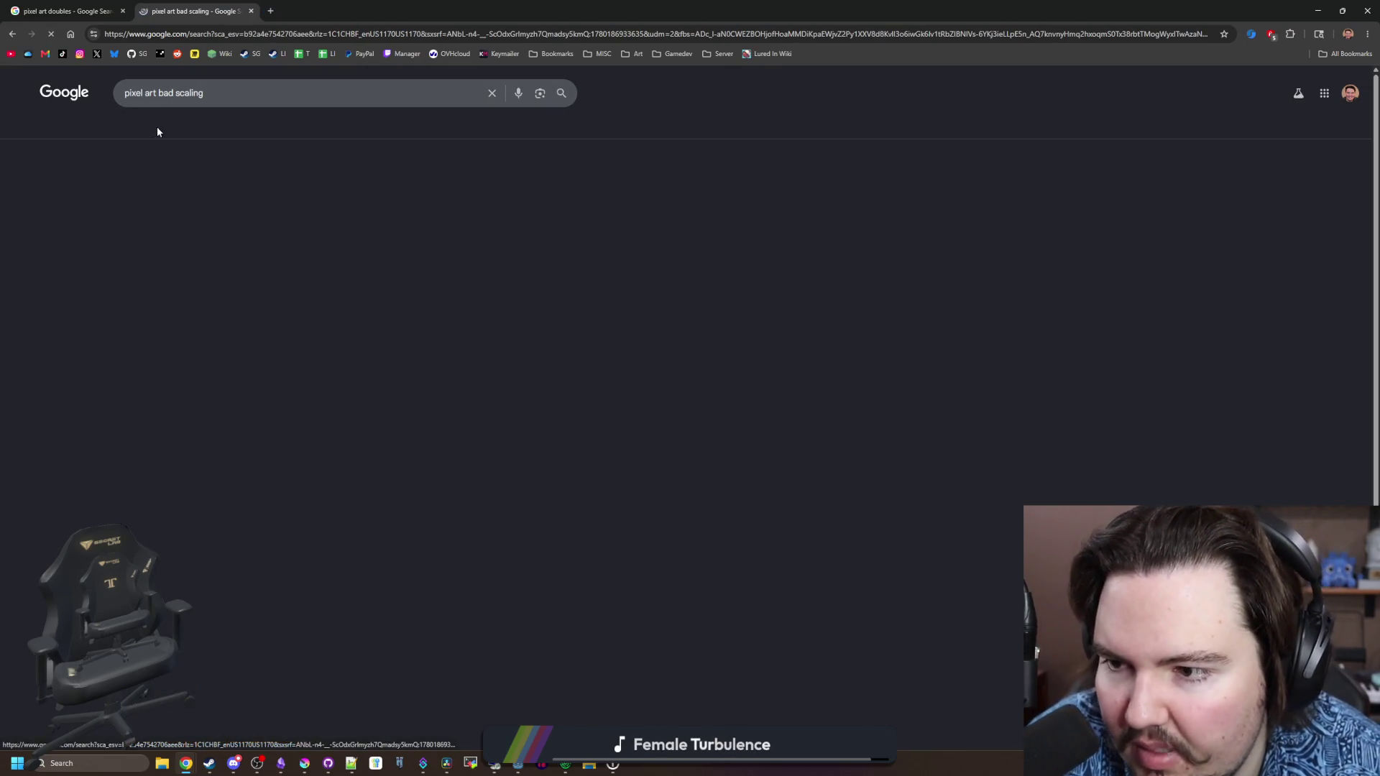
{"action": "left_click", "coordinate": [392, 355]}
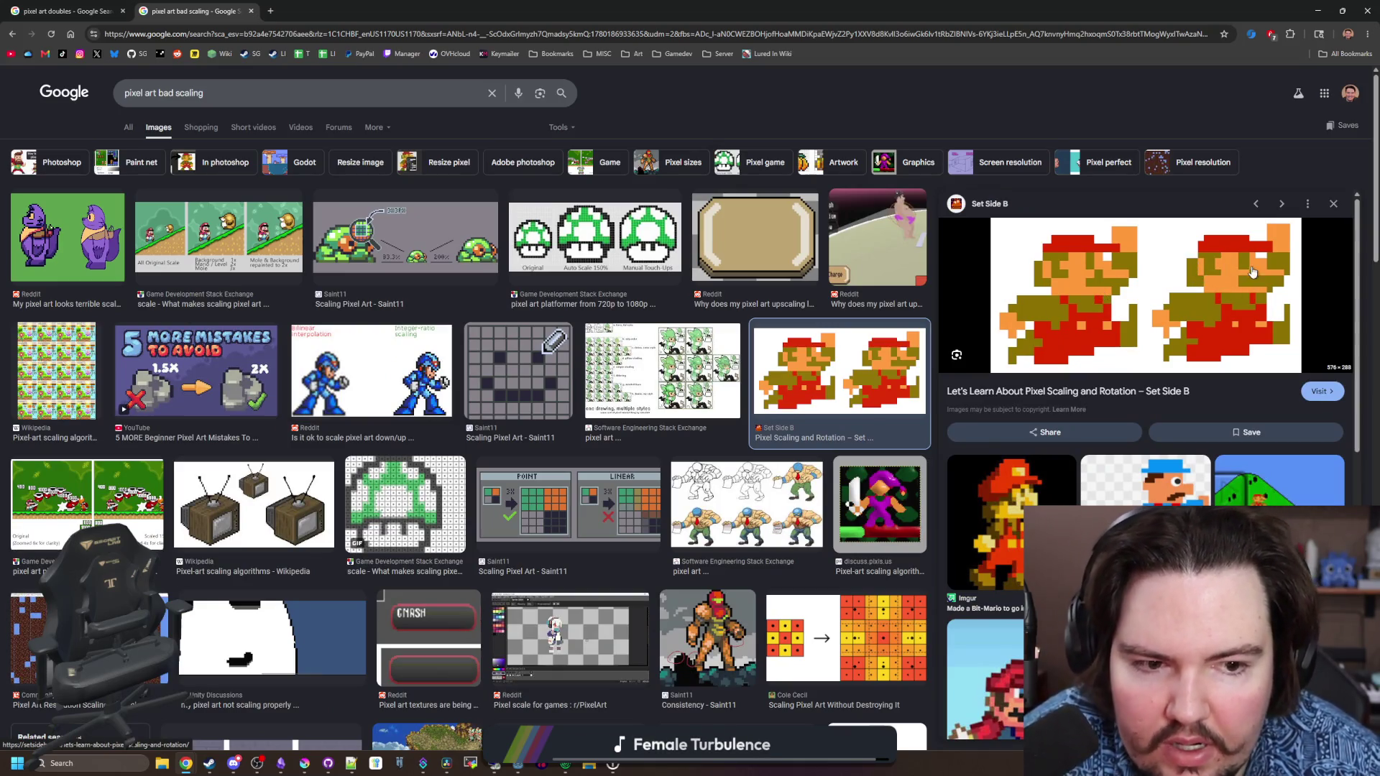
{"action": "left_click", "coordinate": [595, 237]}
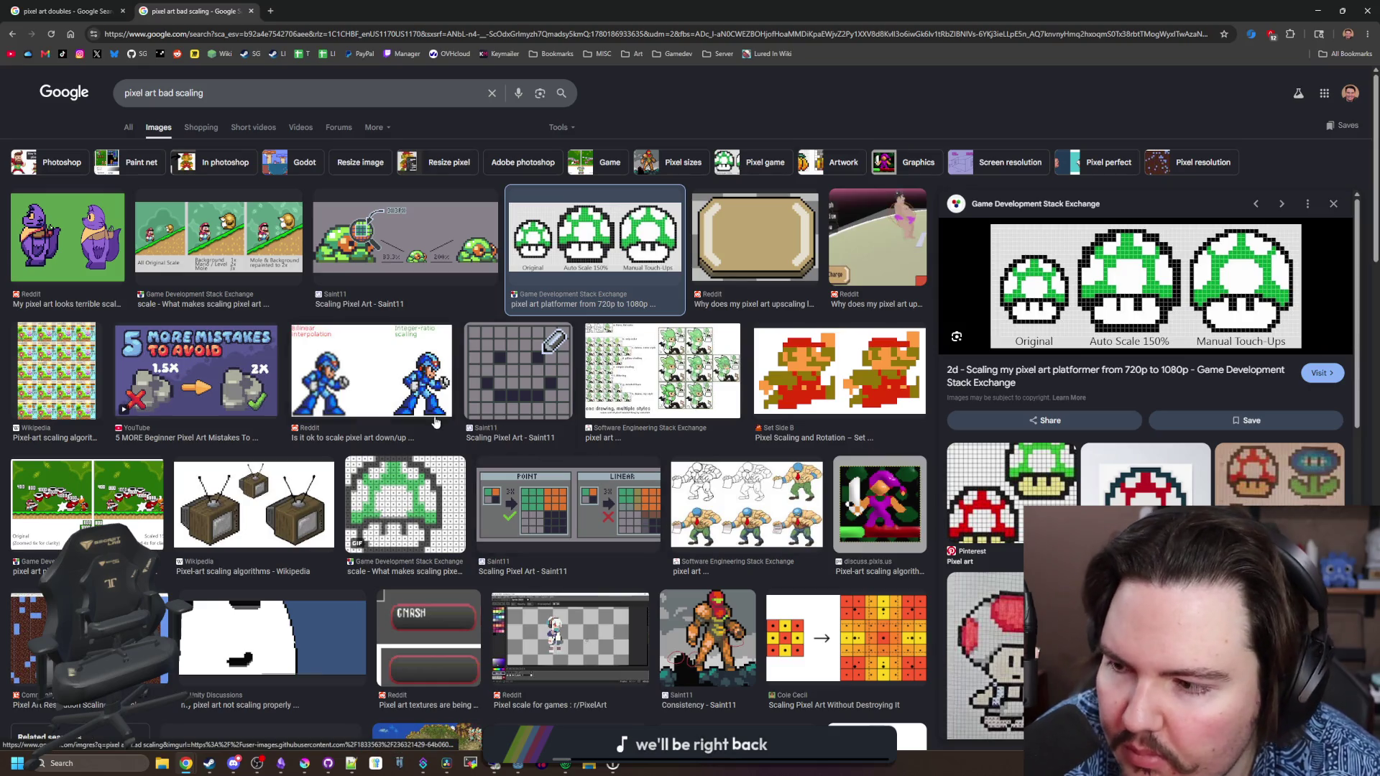
{"action": "scroll", "coordinate": [810, 493], "scroll_direction": "down", "scroll_amount": 3}
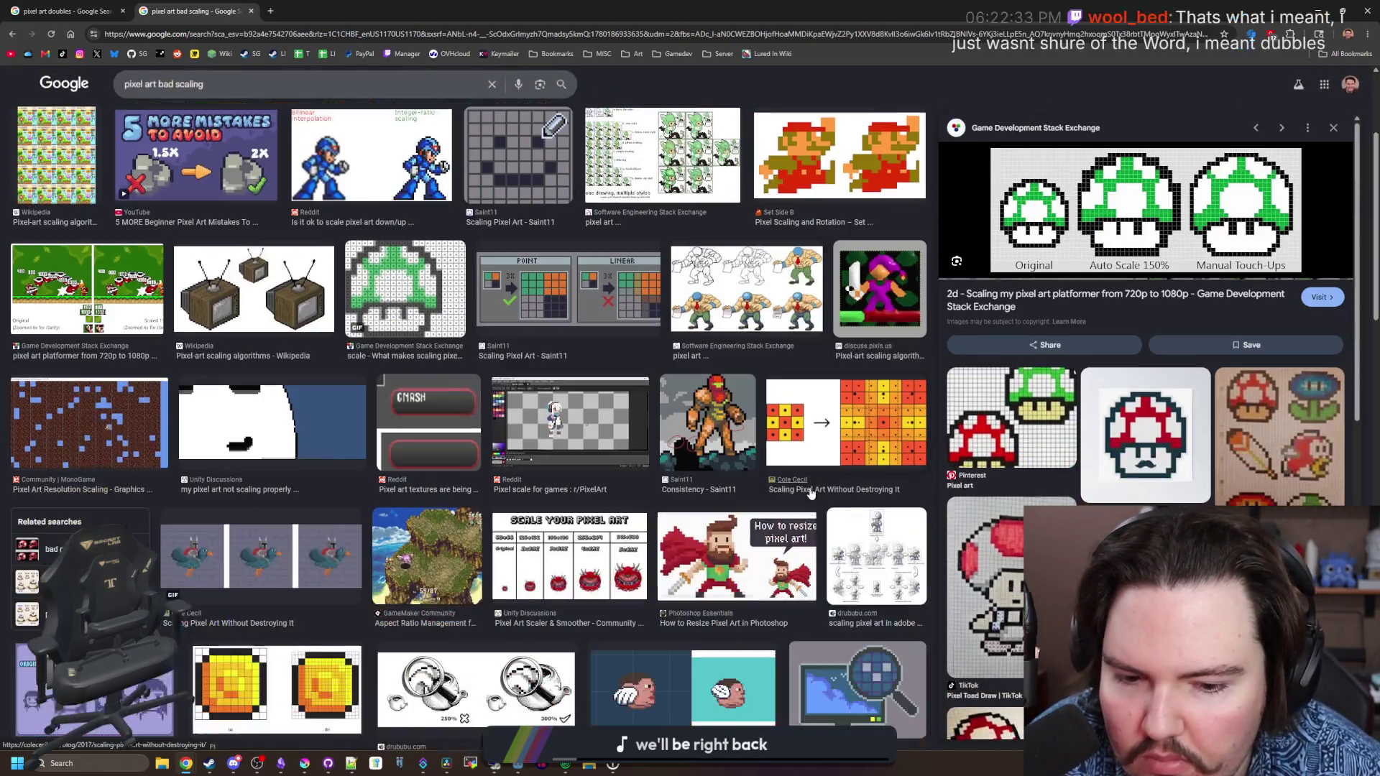
{"action": "scroll", "coordinate": [428, 568], "scroll_direction": "down", "scroll_amount": 2}
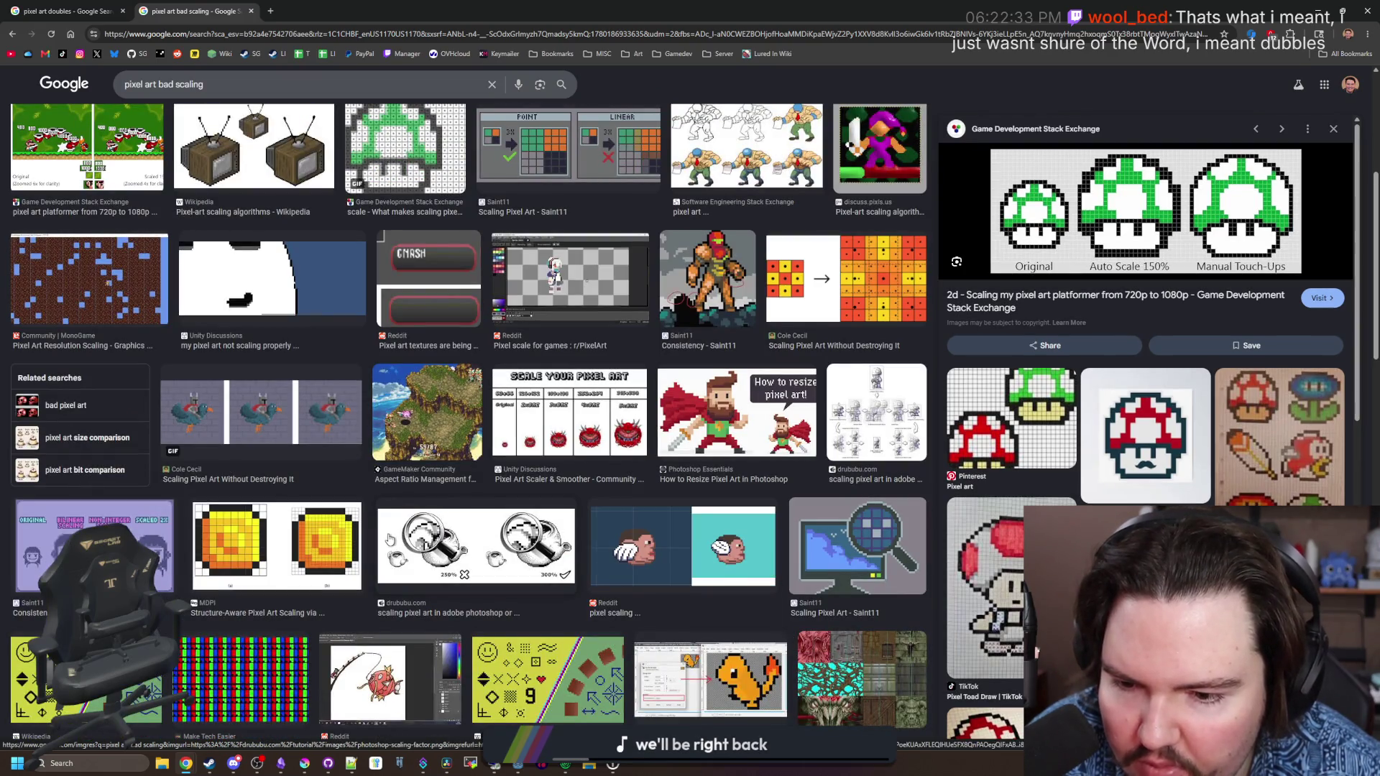
{"action": "left_click", "coordinate": [485, 549]}
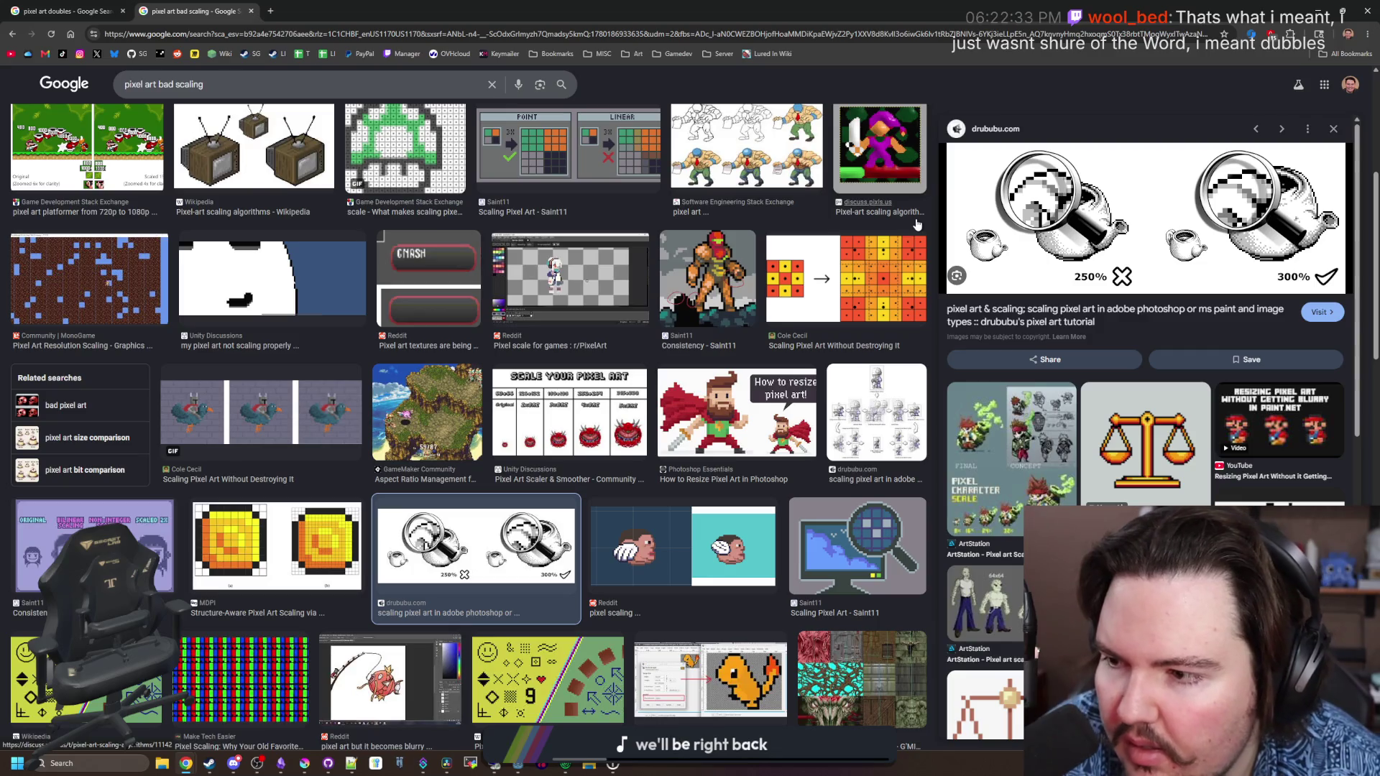
{"action": "scroll", "coordinate": [280, 358], "scroll_direction": "up", "scroll_amount": 5}
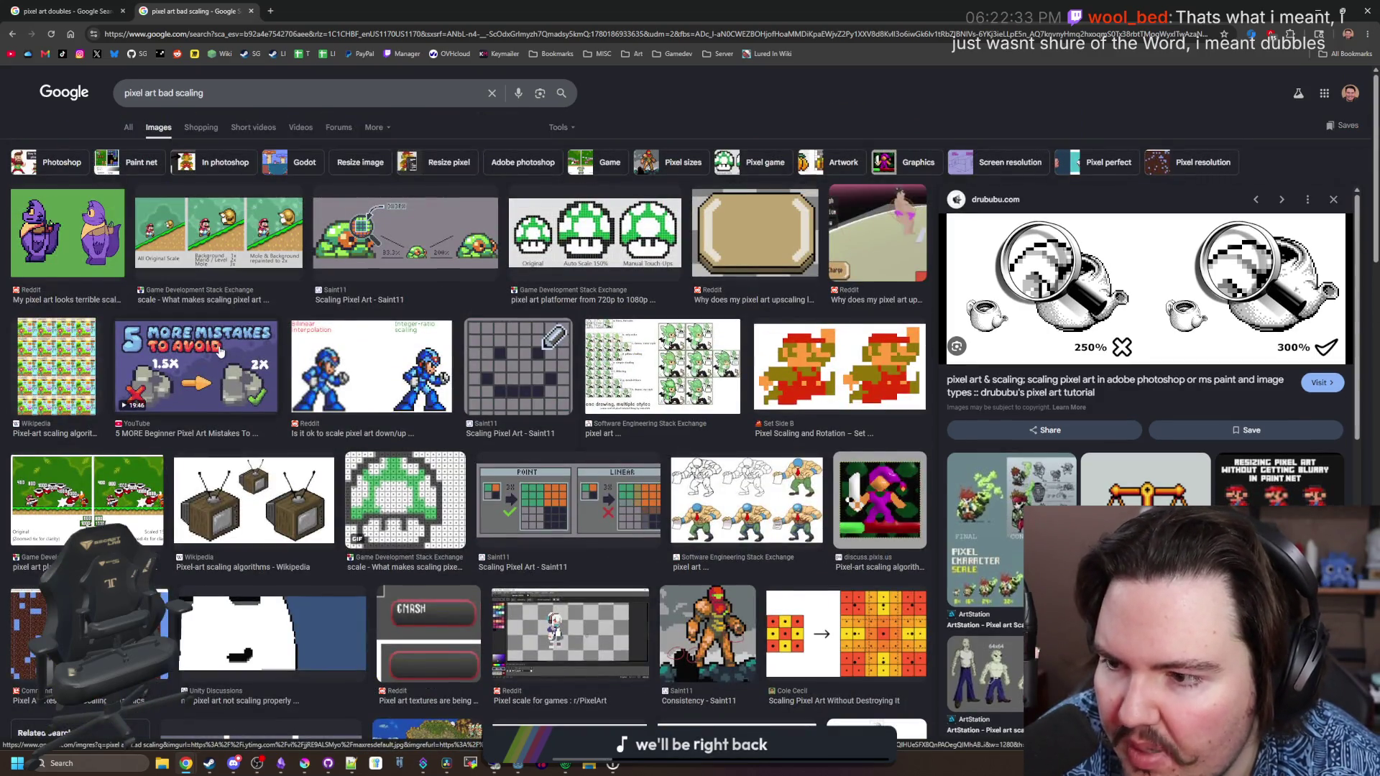
{"action": "left_click", "coordinate": [127, 5]}
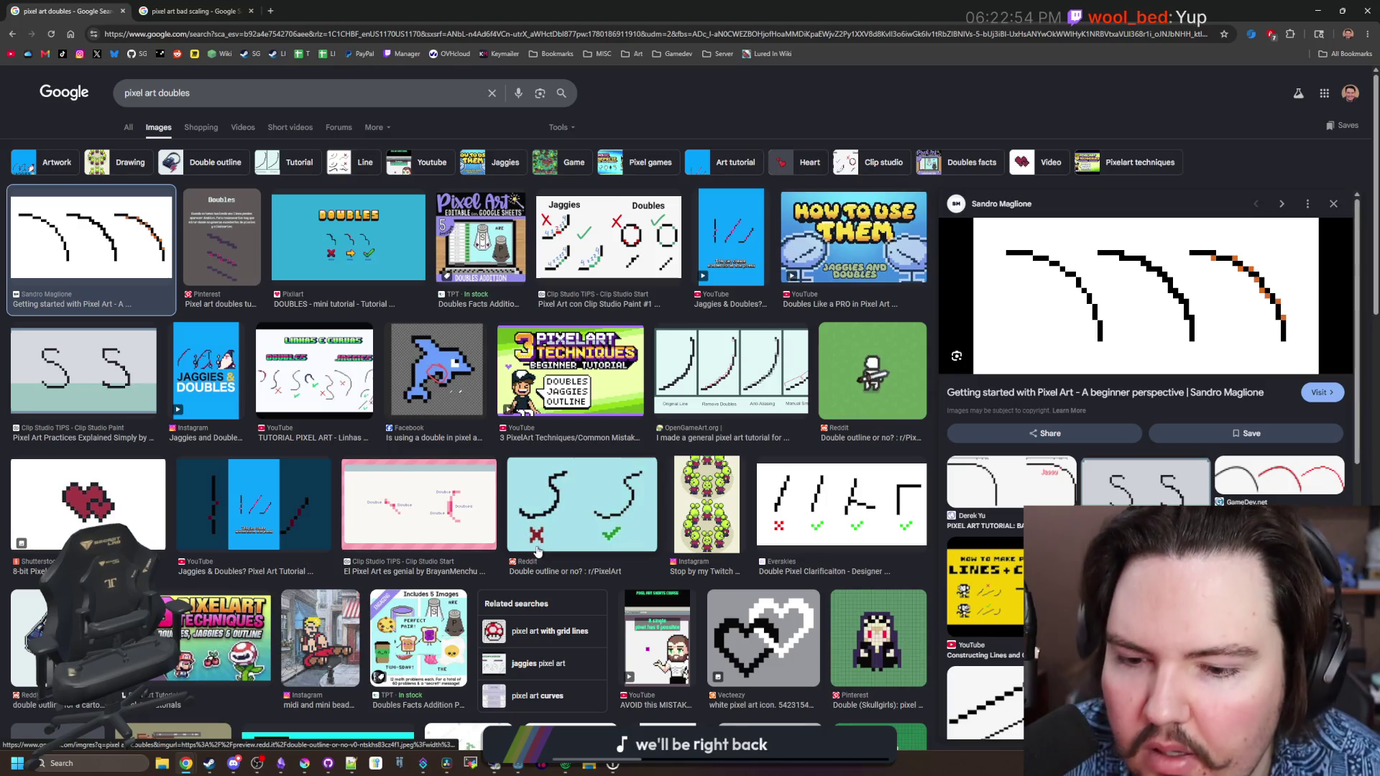
{"action": "left_click", "coordinate": [305, 763]}
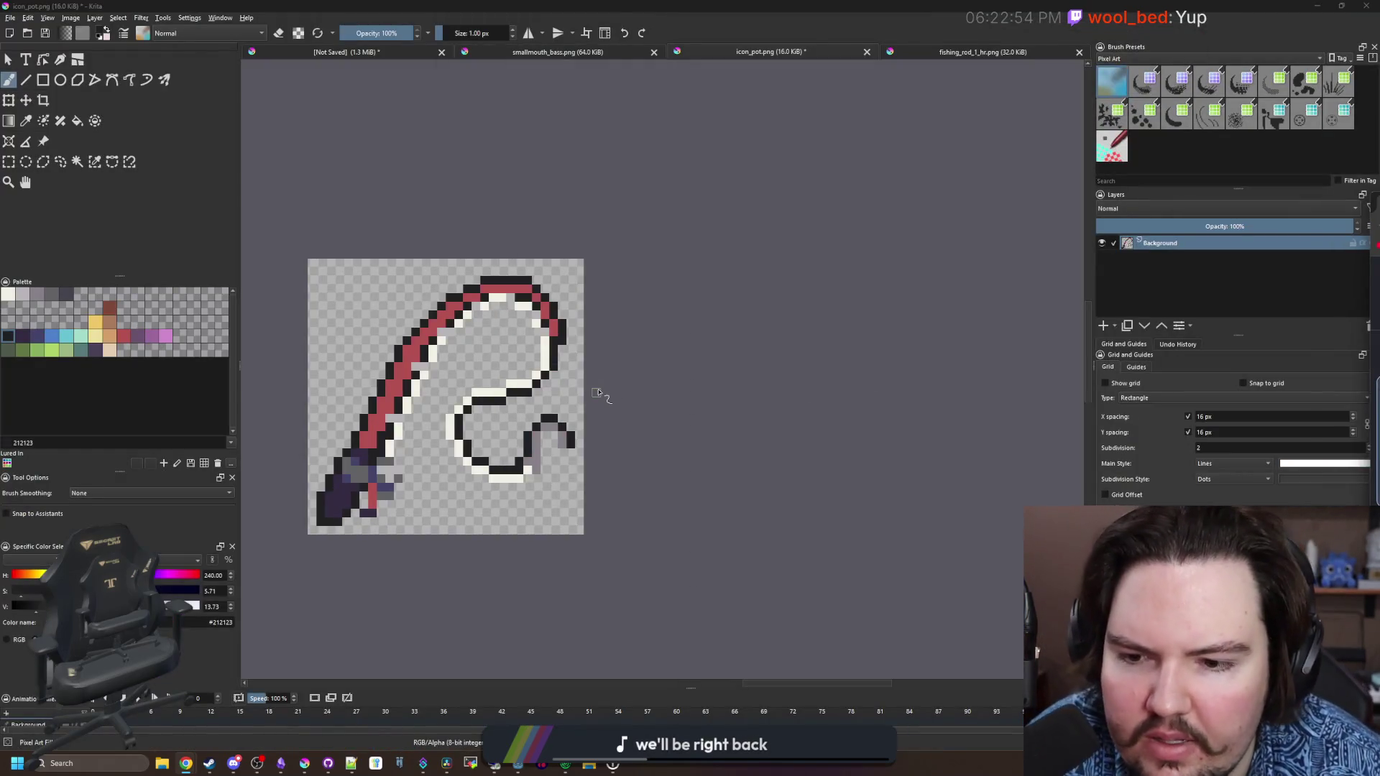
Outline the white fishing line's outer edges and the handle's right side and bottom
{"action": "scroll", "coordinate": [404, 427], "scroll_direction": "up", "scroll_amount": 3}
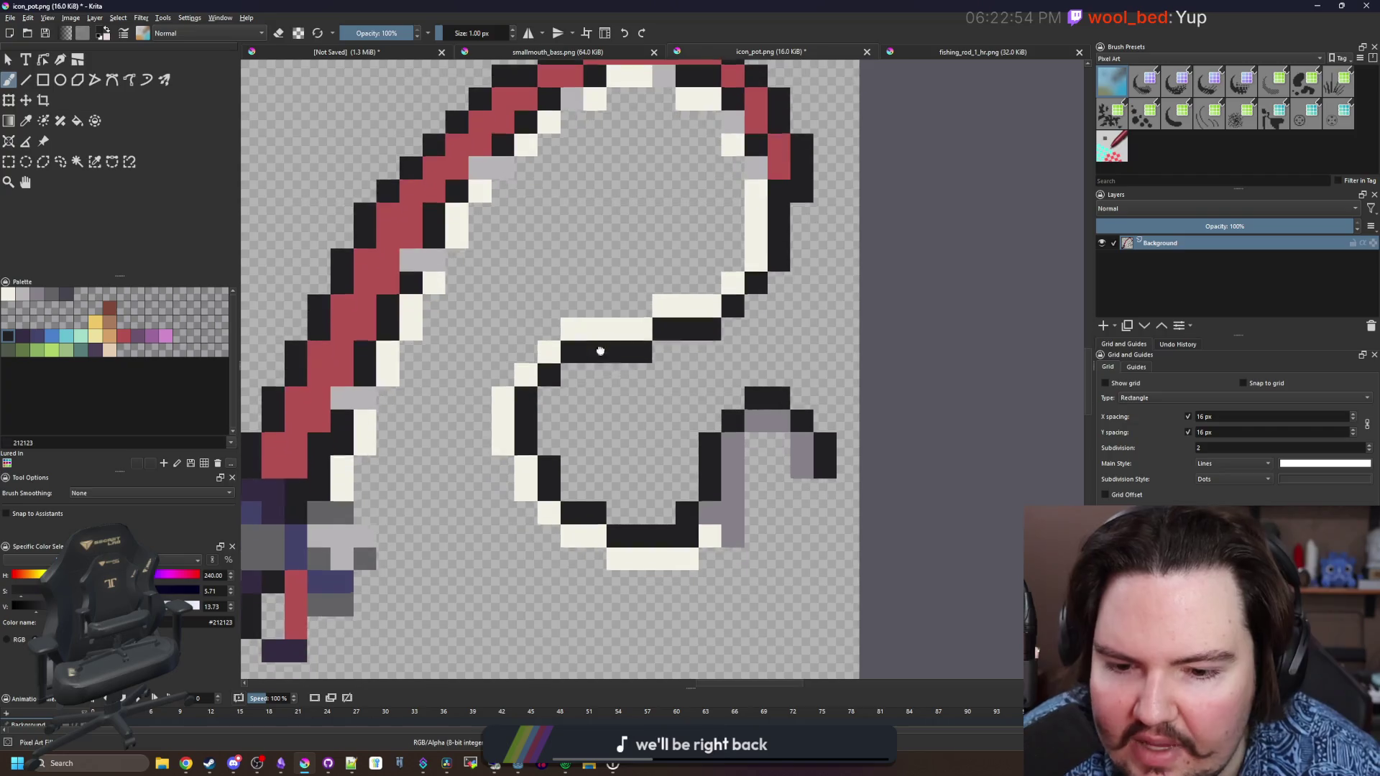
{"action": "mouse_move", "coordinate": [711, 568]}
{"action": "left_mouse_down"}
{"action": "mouse_move", "coordinate": [730, 560]}
{"action": "mouse_move", "coordinate": [748, 449]}
{"action": "mouse_move", "coordinate": [790, 453]}
{"action": "mouse_move", "coordinate": [796, 492]}
{"action": "mouse_move", "coordinate": [825, 489]}
{"action": "left_mouse_up"}
{"action": "mouse_move", "coordinate": [618, 557]}
{"action": "left_mouse_down"}
{"action": "mouse_move", "coordinate": [682, 550]}
{"action": "mouse_move", "coordinate": [693, 567]}
{"action": "mouse_move", "coordinate": [635, 554]}
{"action": "mouse_move", "coordinate": [589, 503]}
{"action": "mouse_move", "coordinate": [544, 391]}
{"action": "mouse_move", "coordinate": [650, 291]}
{"action": "mouse_move", "coordinate": [719, 286]}
{"action": "mouse_move", "coordinate": [795, 253]}
{"action": "mouse_move", "coordinate": [797, 154]}
{"action": "mouse_move", "coordinate": [723, 88]}
{"action": "mouse_move", "coordinate": [624, 123]}
{"action": "mouse_move", "coordinate": [533, 228]}
{"action": "left_mouse_up"}
{"action": "mouse_move", "coordinate": [550, 208]}
{"action": "left_mouse_down"}
{"action": "mouse_move", "coordinate": [475, 338]}
{"action": "mouse_move", "coordinate": [430, 501]}
{"action": "mouse_move", "coordinate": [431, 550]}
{"action": "left_mouse_up"}
{"action": "mouse_move", "coordinate": [521, 460]}
{"action": "left_mouse_down"}
{"action": "mouse_move", "coordinate": [503, 506]}
{"action": "mouse_move", "coordinate": [395, 568]}
{"action": "mouse_move", "coordinate": [460, 553]}
{"action": "left_mouse_up"}
{"action": "left_click", "coordinate": [464, 525]}
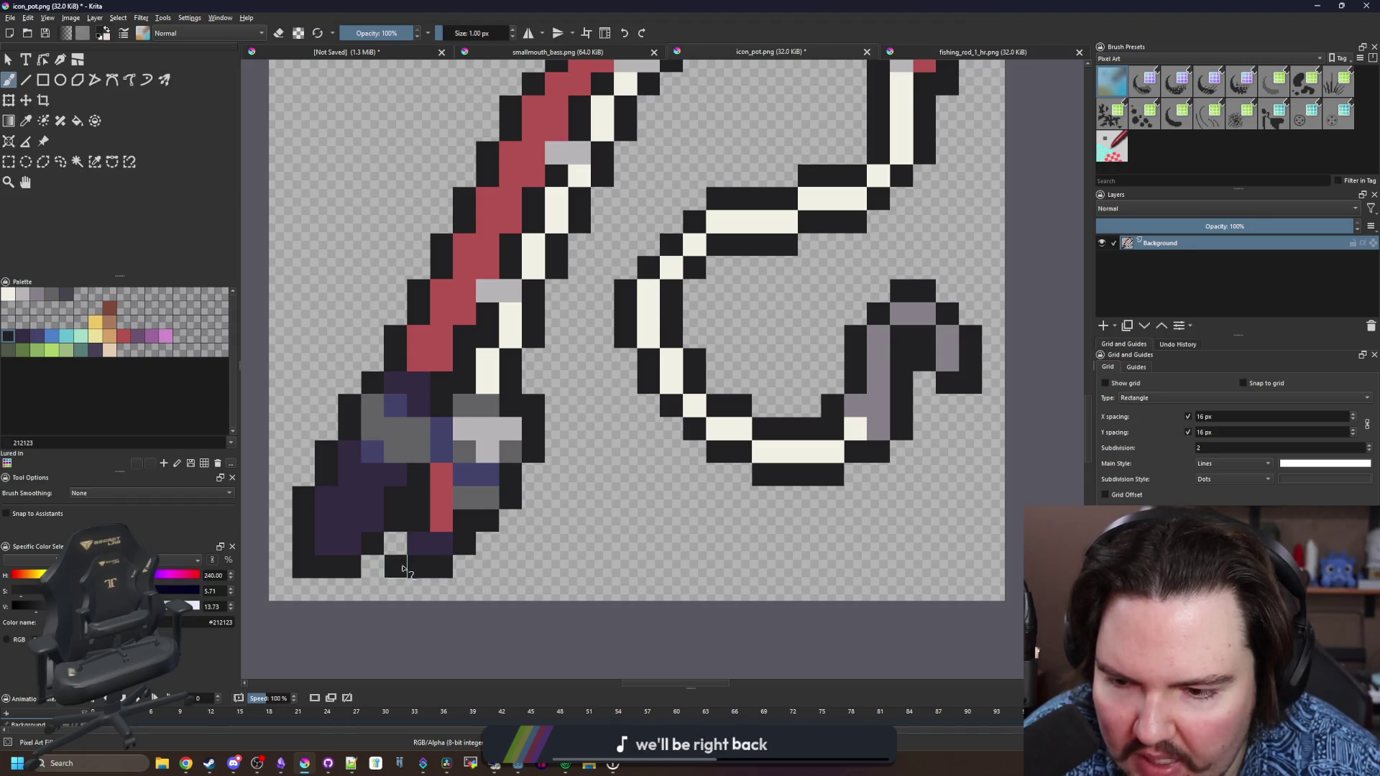
Extend the red rod diagonally past the handle and add two dark purple pixels beside its tip
{"action": "scroll", "coordinate": [460, 553], "scroll_direction": "down", "scroll_amount": 8}
{"action": "scroll", "coordinate": [492, 478], "scroll_direction": "up", "scroll_amount": 7}
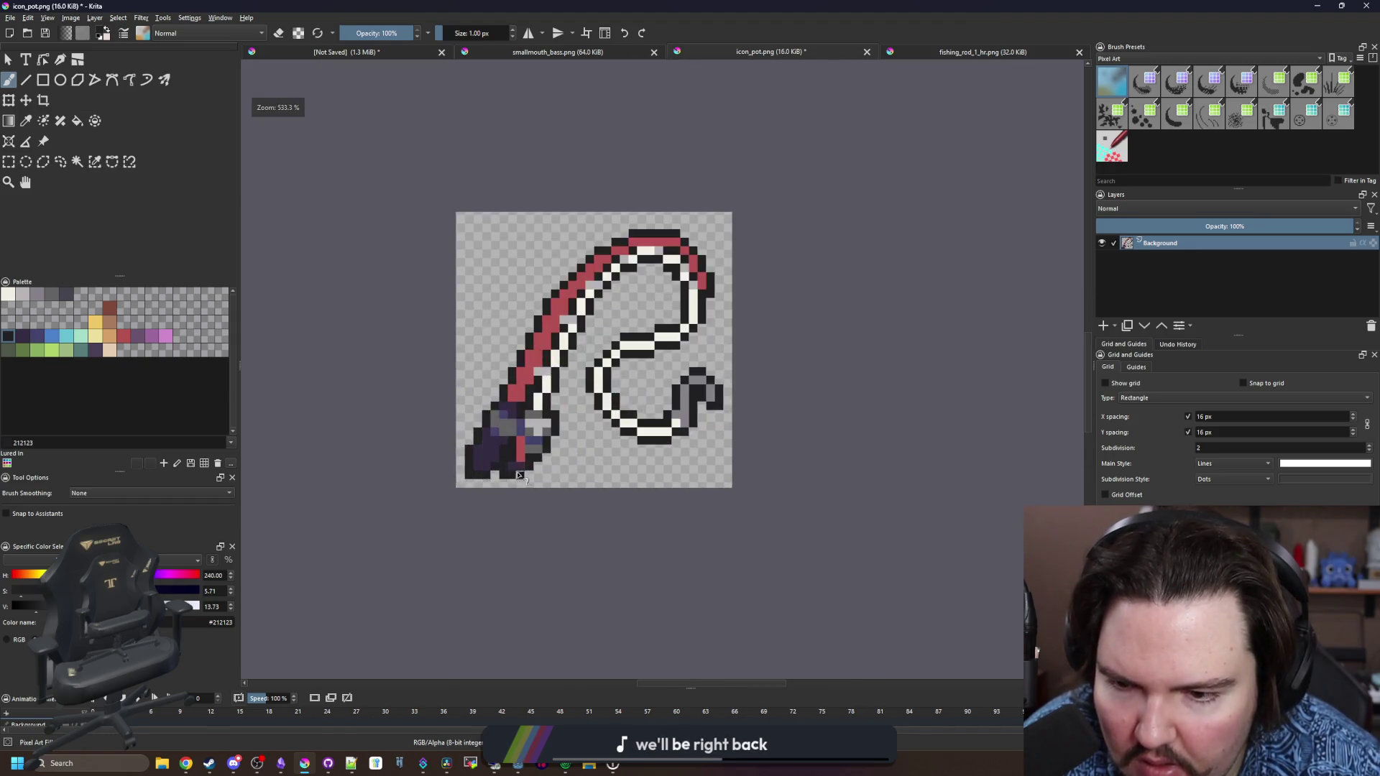
{"action": "key", "text": "p"}
{"action": "left_click", "coordinate": [544, 447]}
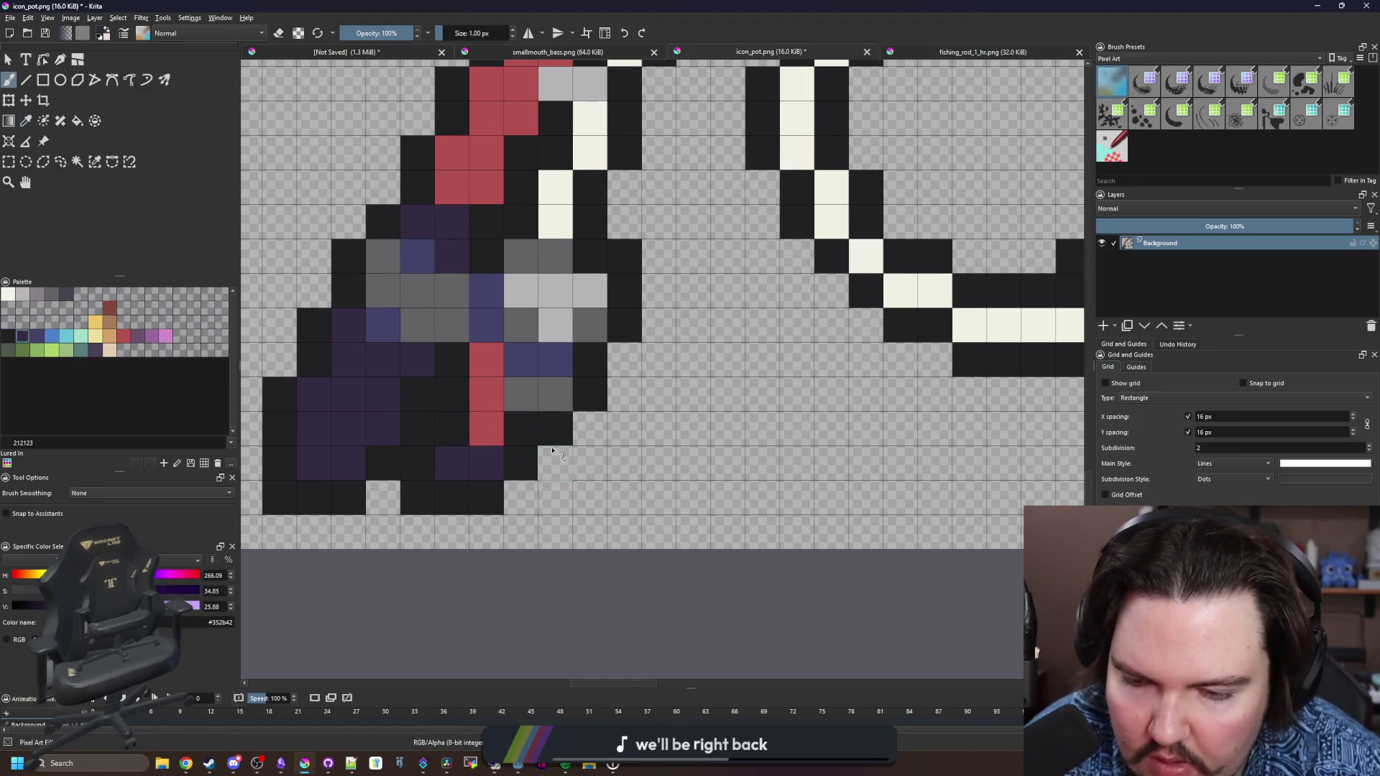
{"action": "left_click", "coordinate": [486, 417]}
{"action": "key", "text": "b"}
{"action": "left_click_drag", "start_coordinate": [530, 407], "coordinate": [589, 463]}
{"action": "key", "text": "p"}
{"action": "left_click", "coordinate": [489, 454]}
{"action": "key", "text": "b"}
{"action": "left_click", "coordinate": [588, 464]}
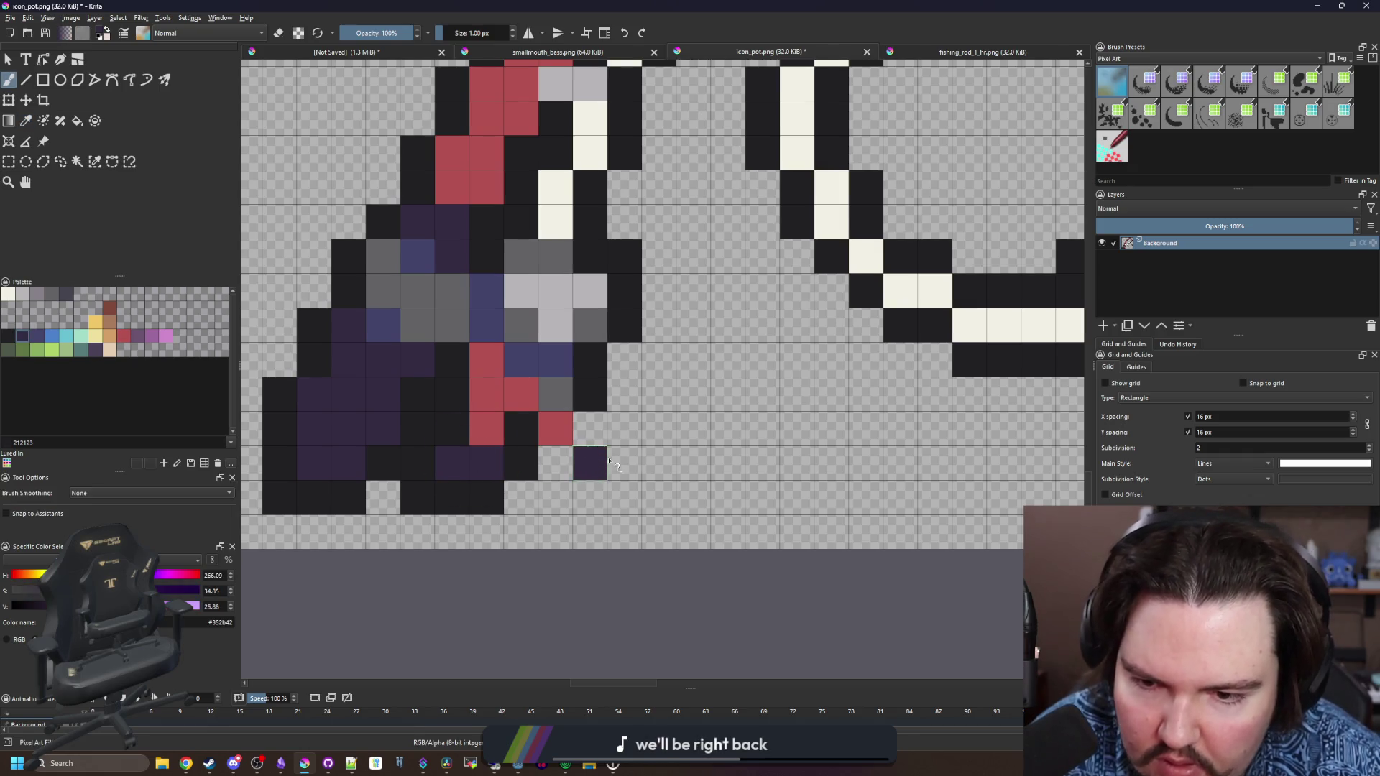
{"action": "left_click", "coordinate": [624, 464]}
Erase stray dark pixels at the handle's lower left and redraw the black outline near the tip and handle
{"action": "key", "text": "p"}
{"action": "left_click", "coordinate": [474, 503]}
{"action": "key", "text": "b"}
{"action": "key", "text": "e"}
{"action": "mouse_move", "coordinate": [521, 464]}
{"action": "left_mouse_down"}
{"action": "mouse_move", "coordinate": [486, 431]}
{"action": "mouse_move", "coordinate": [452, 431]}
{"action": "mouse_move", "coordinate": [455, 496]}
{"action": "mouse_move", "coordinate": [486, 497]}
{"action": "left_mouse_up"}
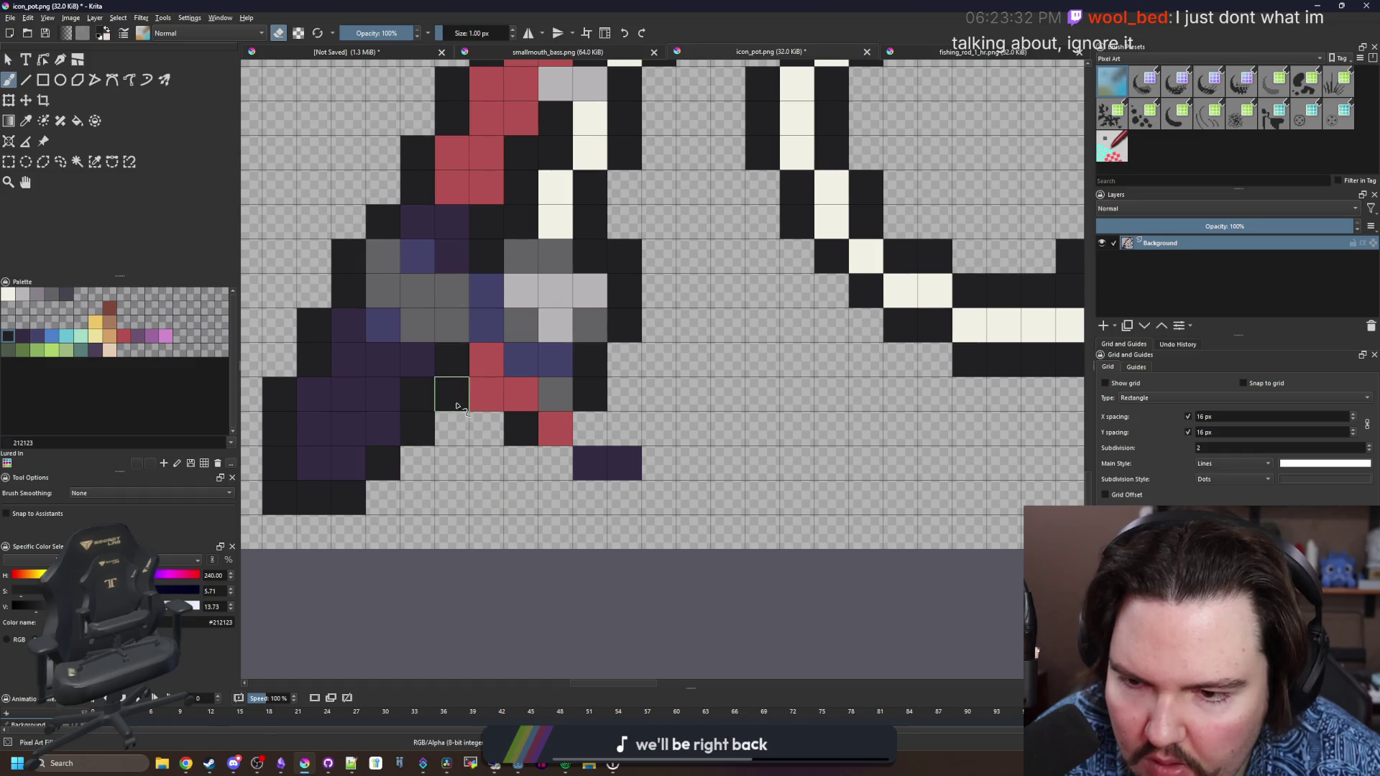
{"action": "key", "text": "e"}
{"action": "left_click", "coordinate": [487, 429]}
{"action": "mouse_move", "coordinate": [523, 437]}
{"action": "left_mouse_down"}
{"action": "mouse_move", "coordinate": [590, 496]}
{"action": "mouse_move", "coordinate": [656, 484]}
{"action": "mouse_move", "coordinate": [585, 425]}
{"action": "left_mouse_up"}
{"action": "scroll", "coordinate": [501, 477], "scroll_direction": "down", "scroll_amount": 5}
{"action": "scroll", "coordinate": [501, 478], "scroll_direction": "down", "scroll_amount": 1}
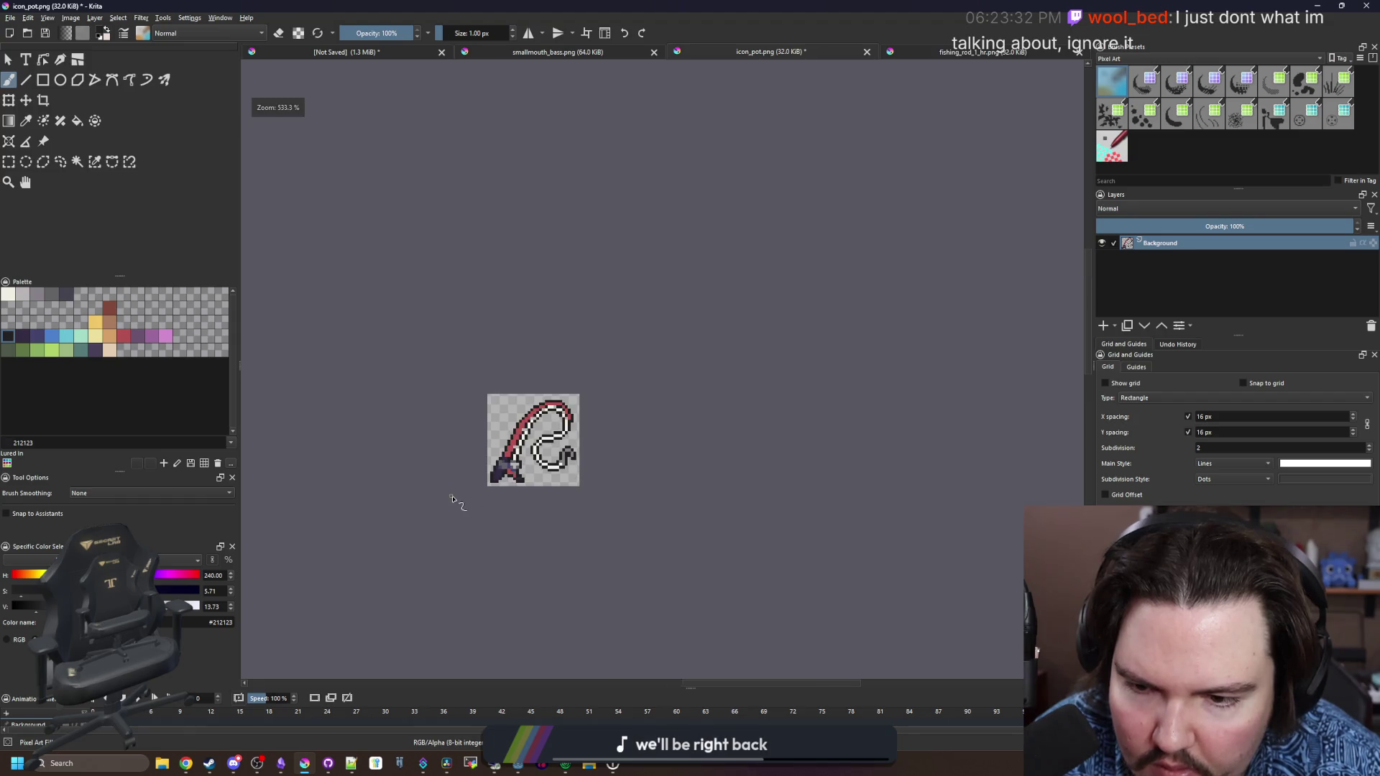
{"action": "scroll", "coordinate": [504, 431], "scroll_direction": "up", "scroll_amount": 2}
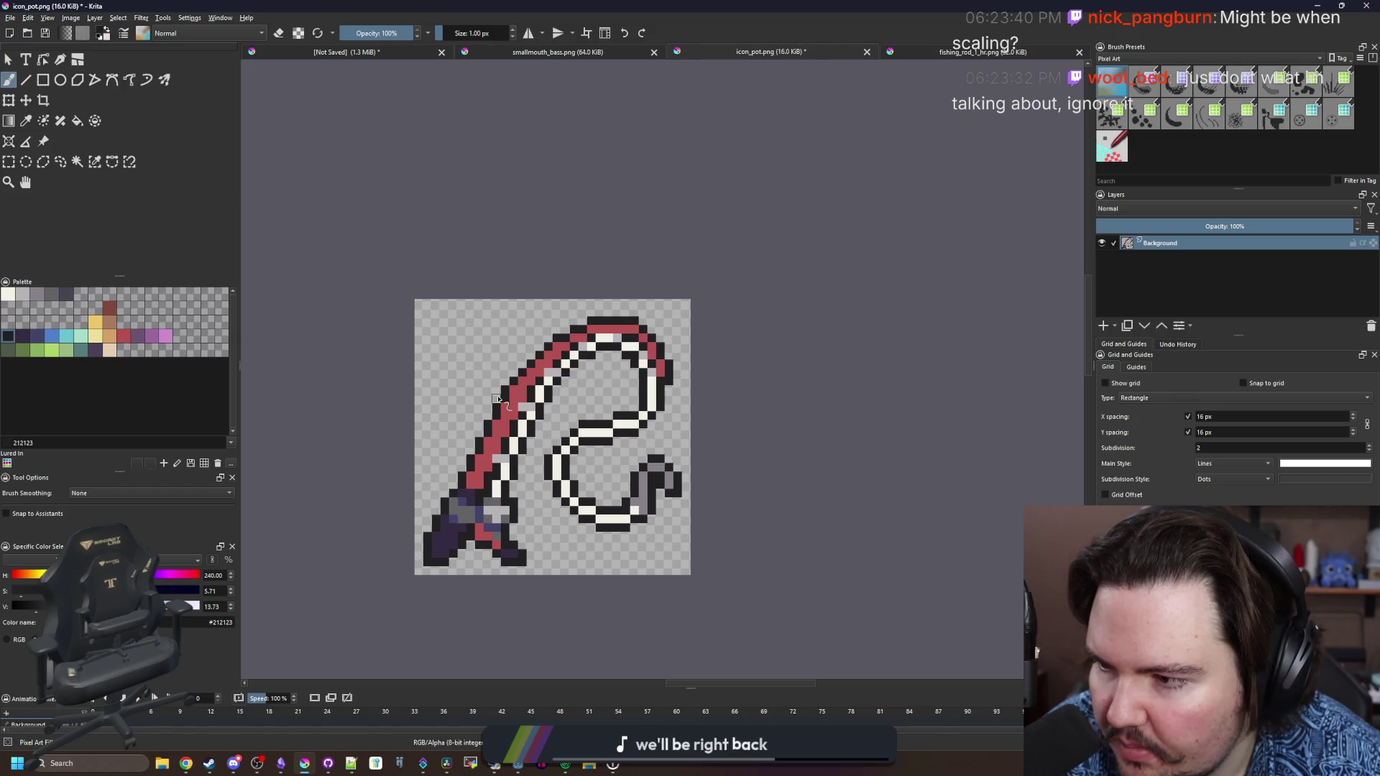
{"action": "scroll", "coordinate": [566, 434], "scroll_direction": "up", "scroll_amount": 2}
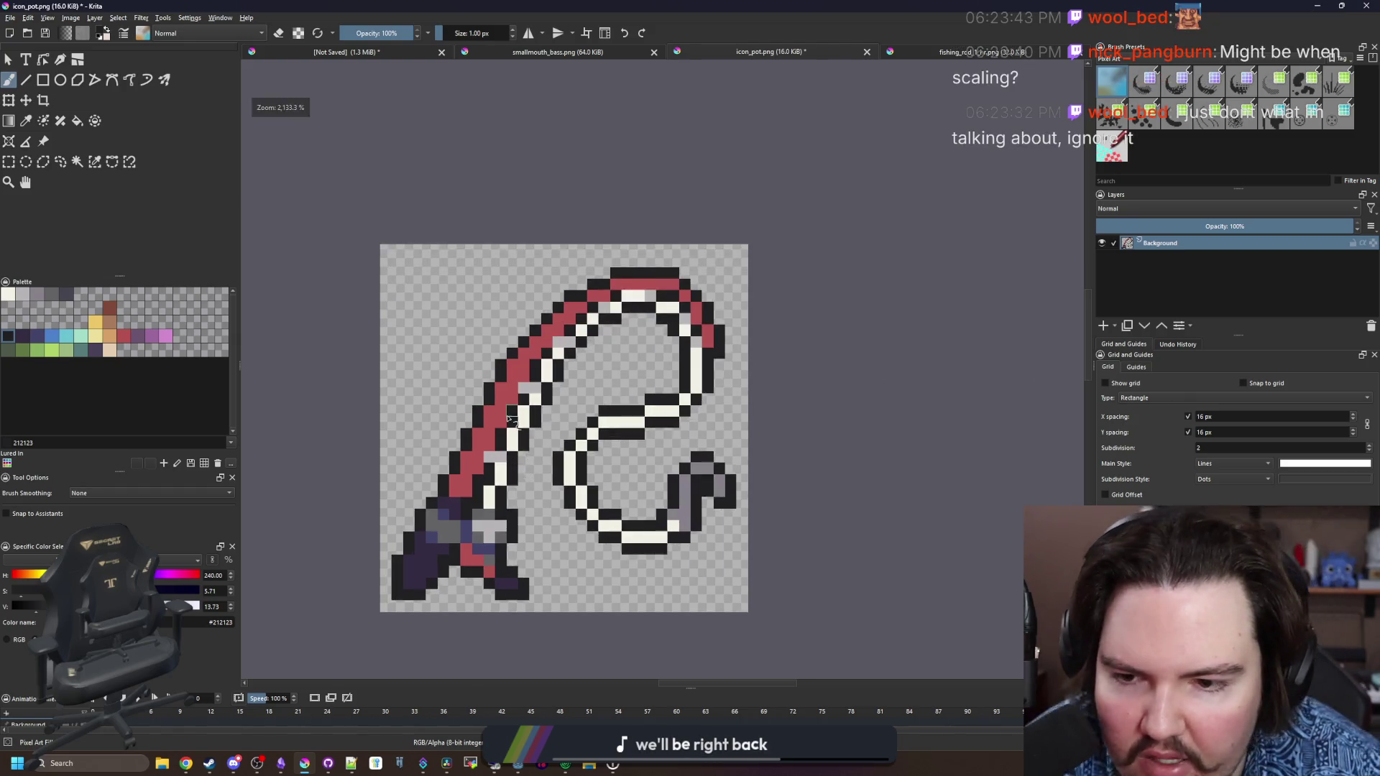
{"action": "scroll", "coordinate": [563, 406], "scroll_direction": "down", "scroll_amount": 1}
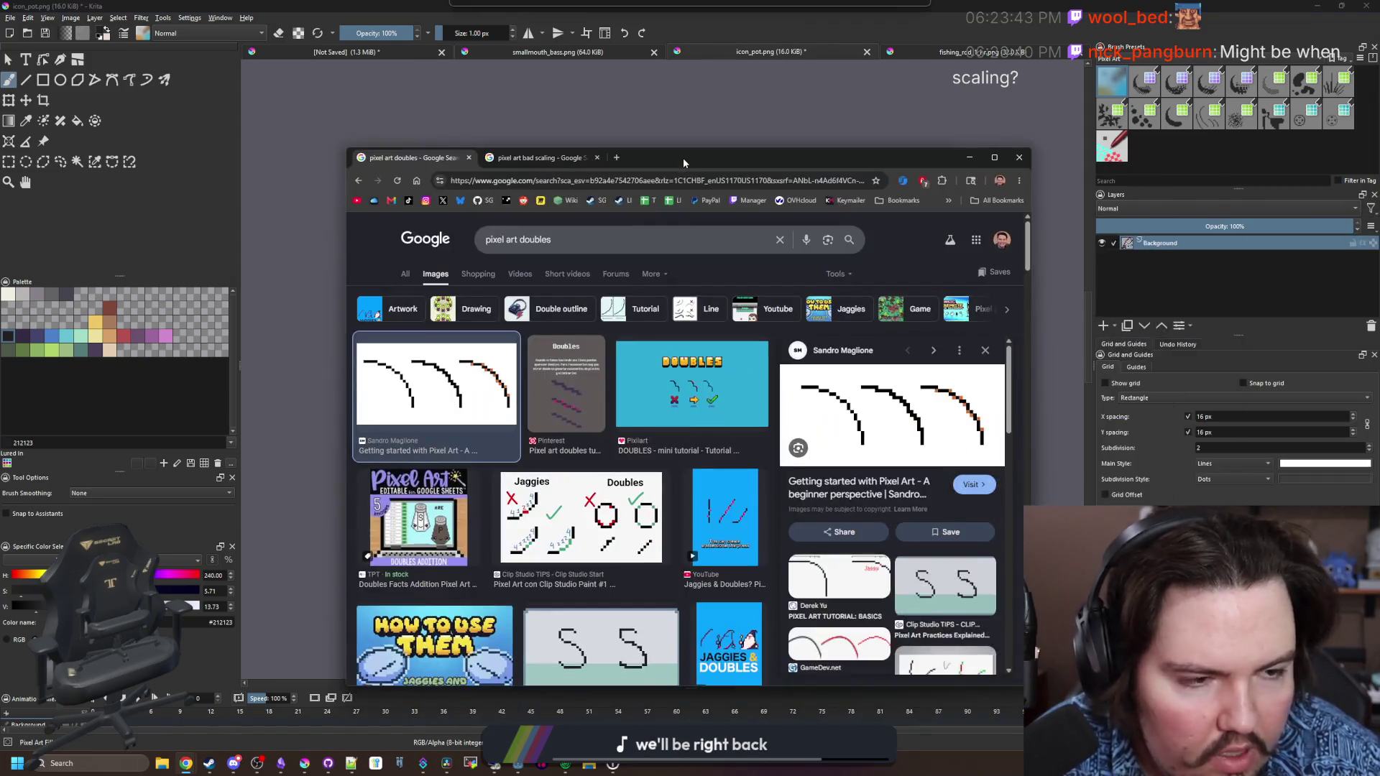
Move the image search window aside and open Godot's Project Settings
{"action": "left_click_drag", "start_coordinate": [683, 157], "coordinate": [1379, 179]}
{"action": "key", "text": "alt+Tab"}
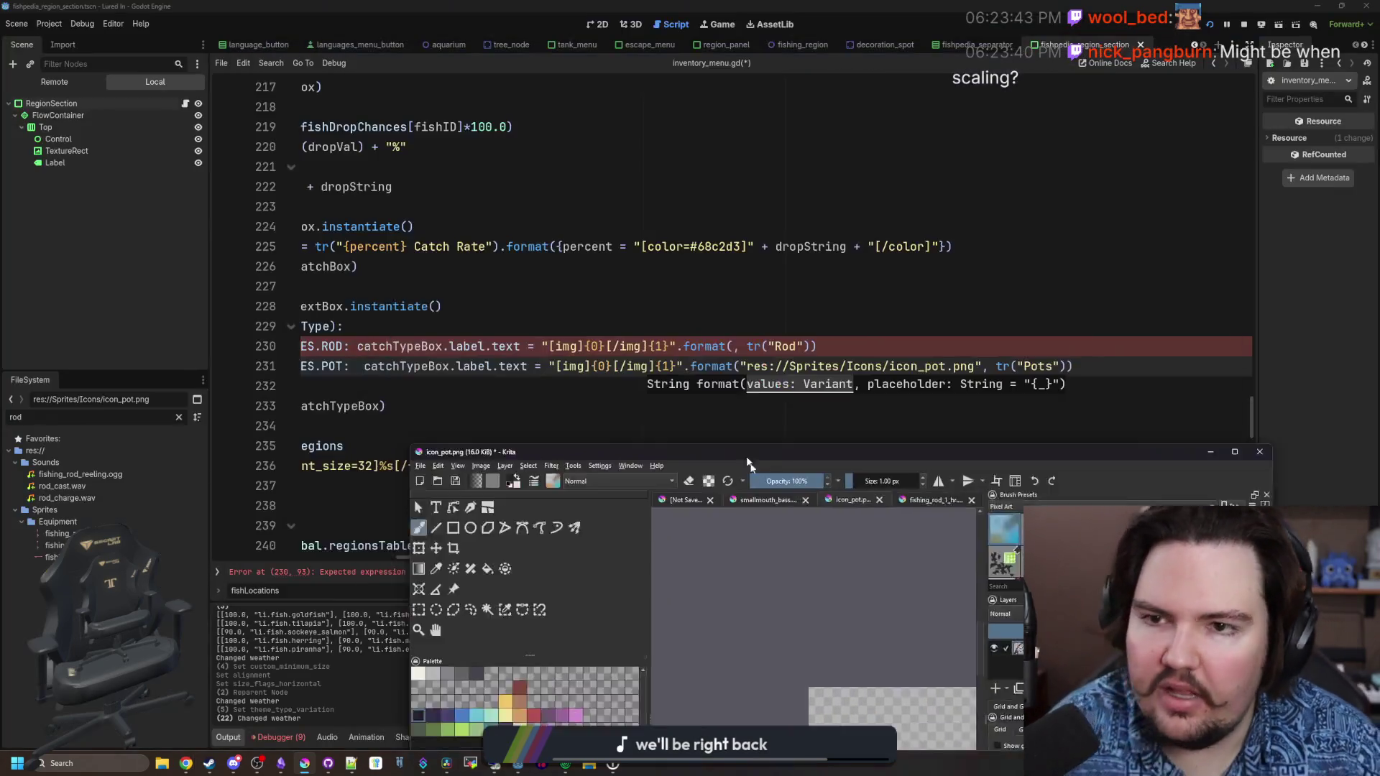
{"action": "left_click", "coordinate": [49, 23]}
{"action": "left_click", "coordinate": [72, 42]}
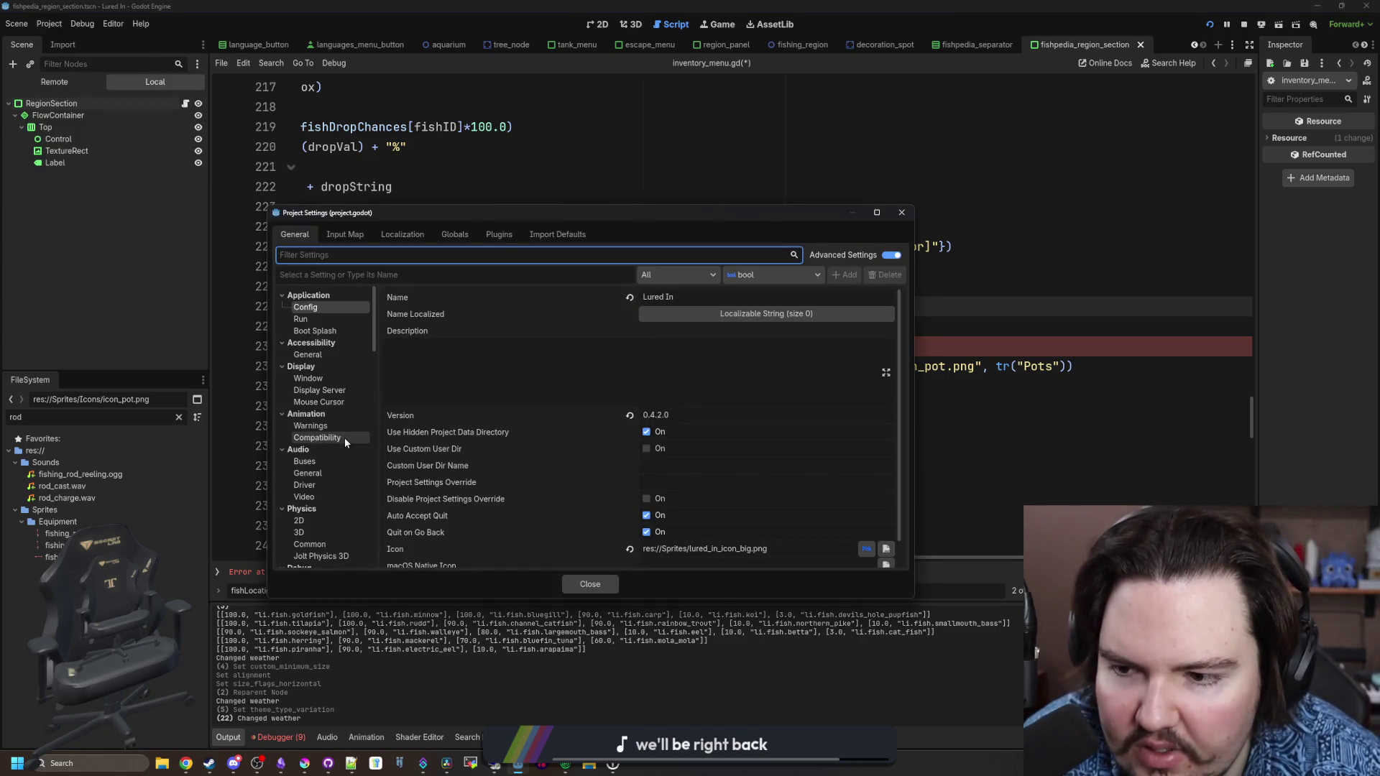
Browse the Display Window settings and the Application settings group without changing anything
{"action": "left_click", "coordinate": [331, 376]}
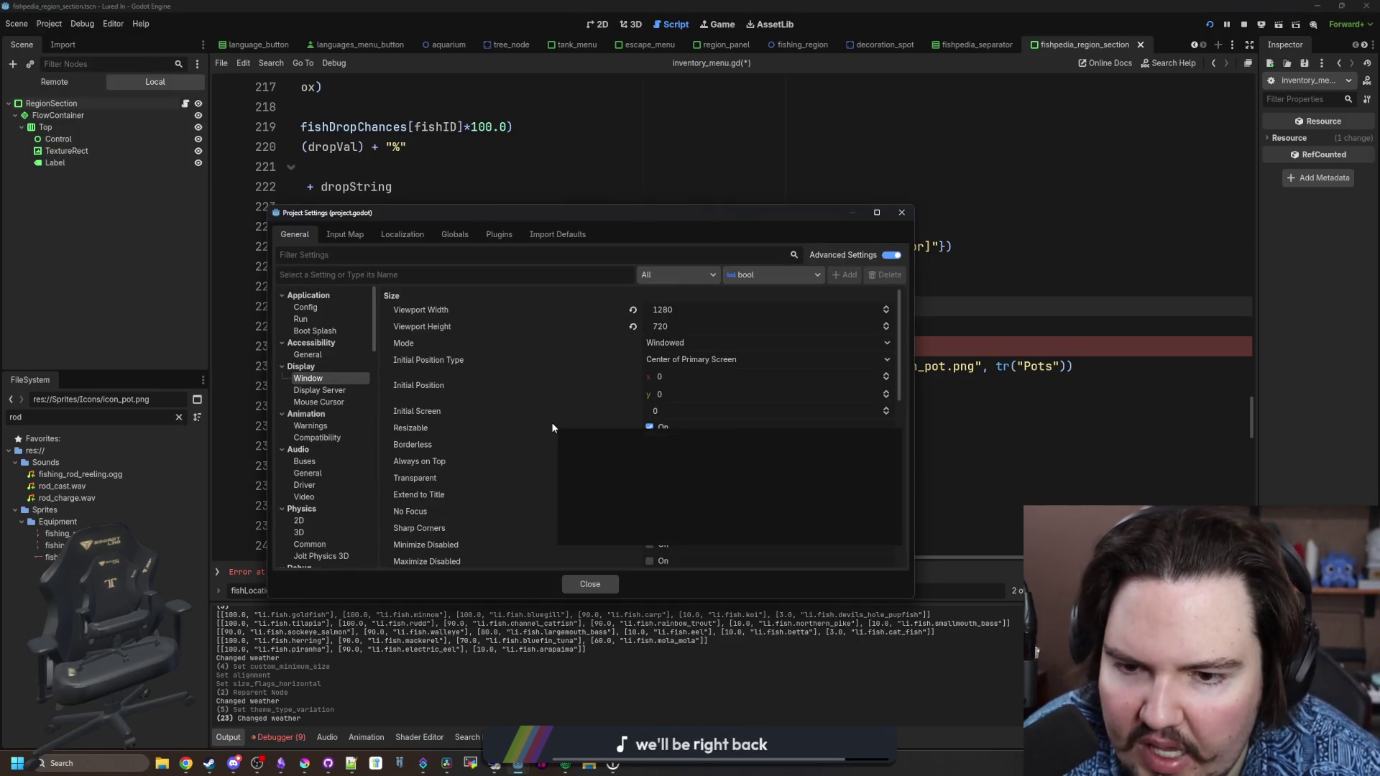
{"action": "scroll", "coordinate": [549, 440], "scroll_direction": "down", "scroll_amount": 3}
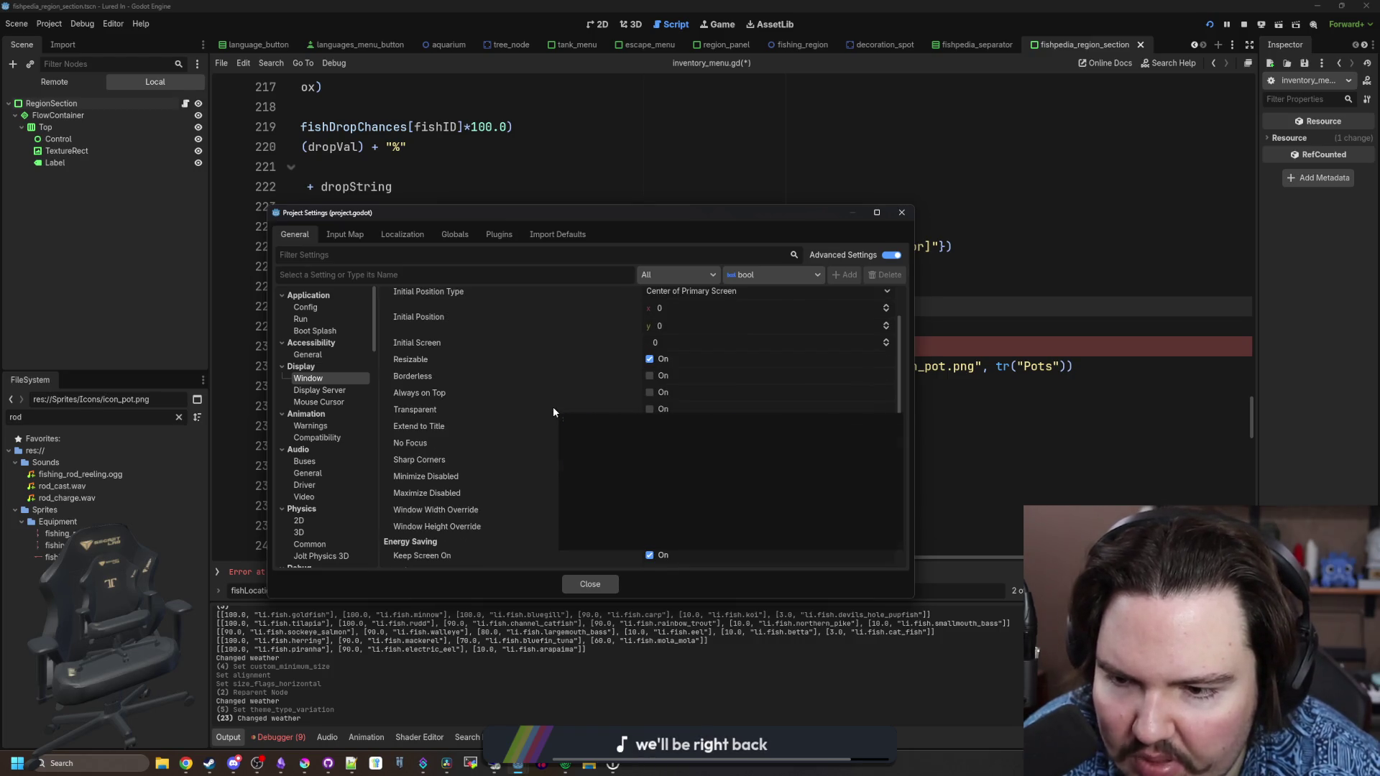
{"action": "scroll", "coordinate": [553, 411], "scroll_direction": "down", "scroll_amount": 6}
{"action": "scroll", "coordinate": [485, 487], "scroll_direction": "down", "scroll_amount": 3}
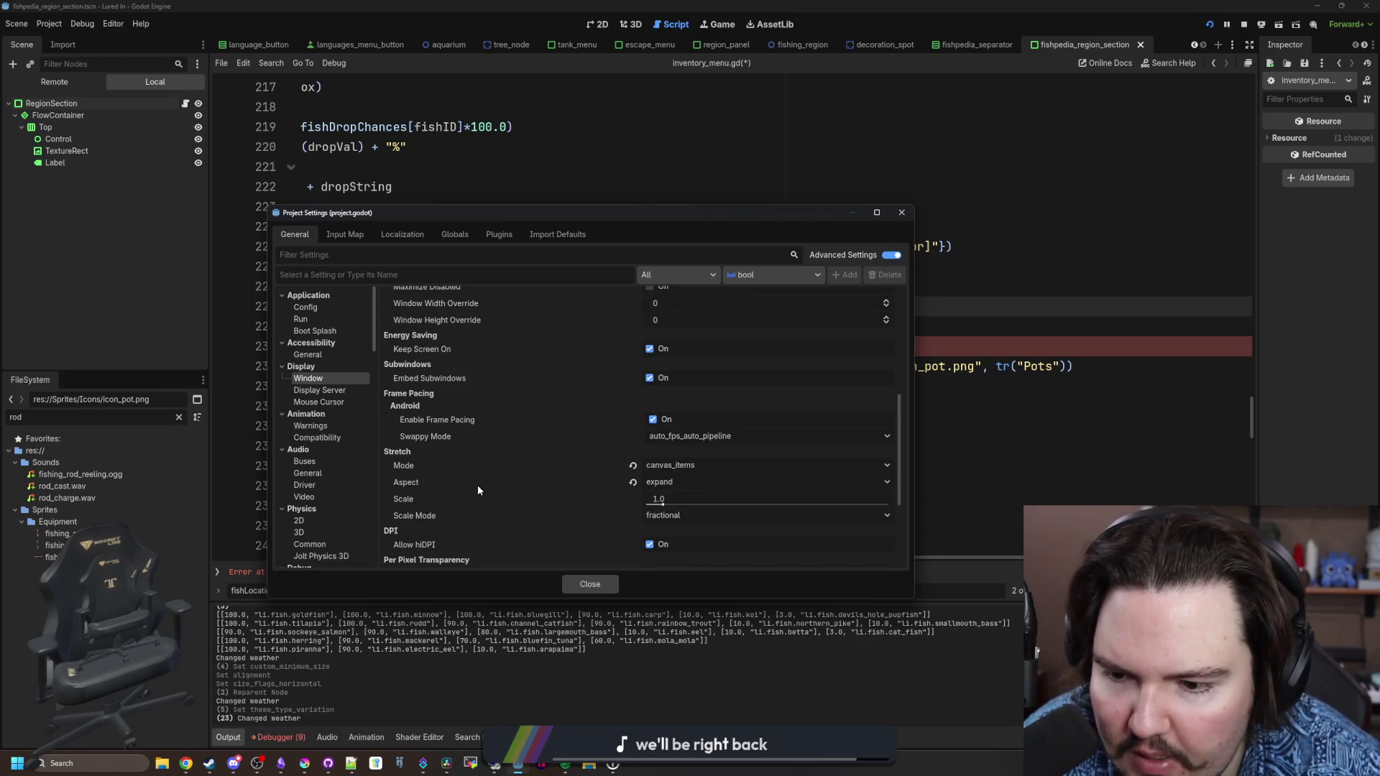
{"action": "scroll", "coordinate": [478, 484], "scroll_direction": "down", "scroll_amount": 6}
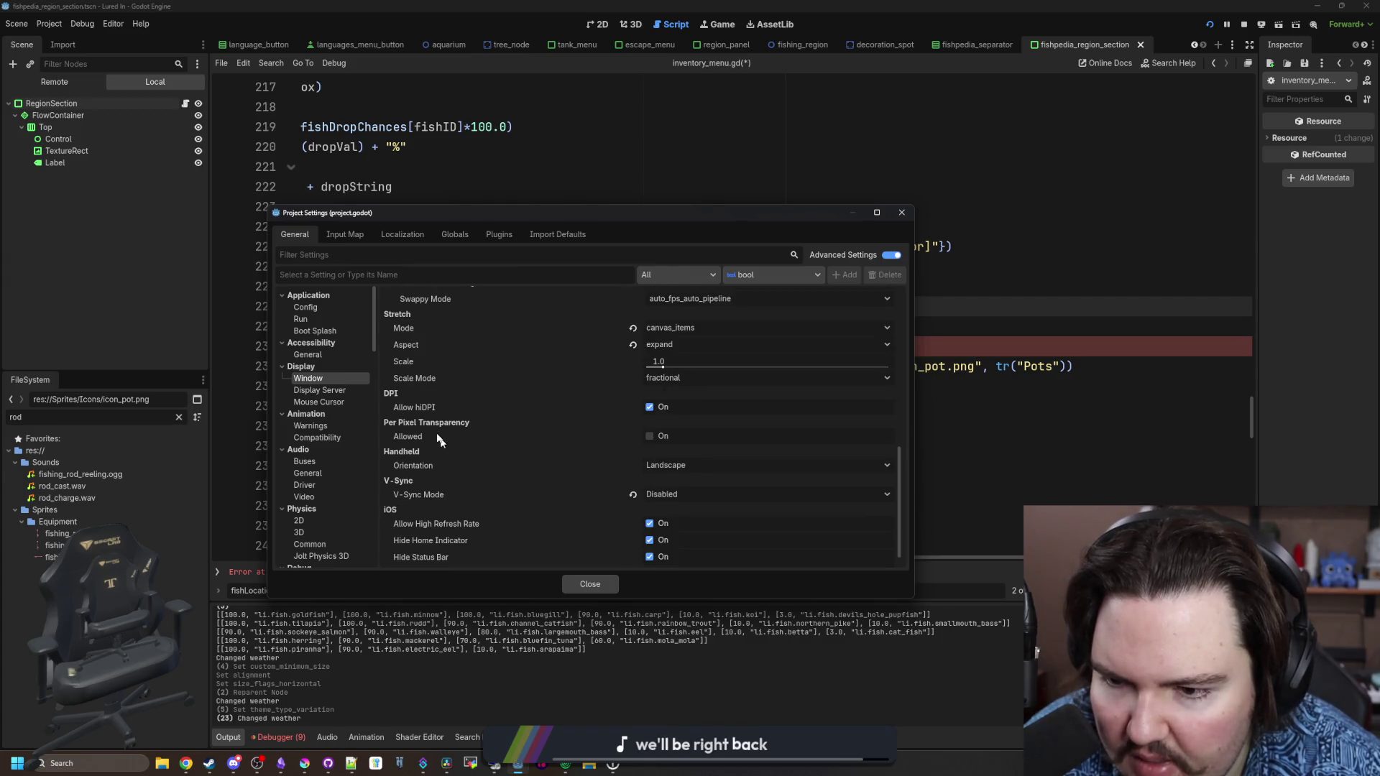
{"action": "scroll", "coordinate": [433, 428], "scroll_direction": "down", "scroll_amount": 1}
{"action": "scroll", "coordinate": [433, 429], "scroll_direction": "up", "scroll_amount": 15}
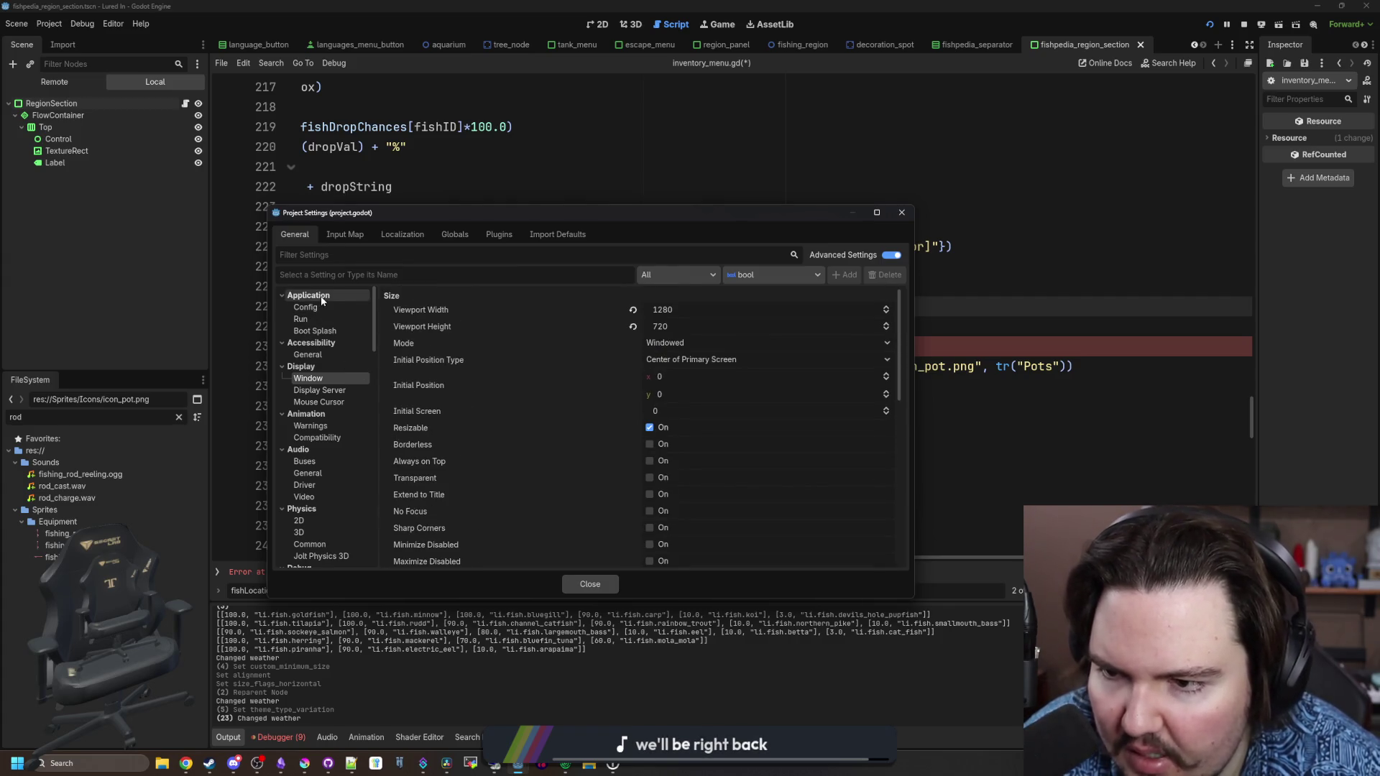
{"action": "left_click", "coordinate": [283, 295]}
{"action": "left_click", "coordinate": [283, 296]}
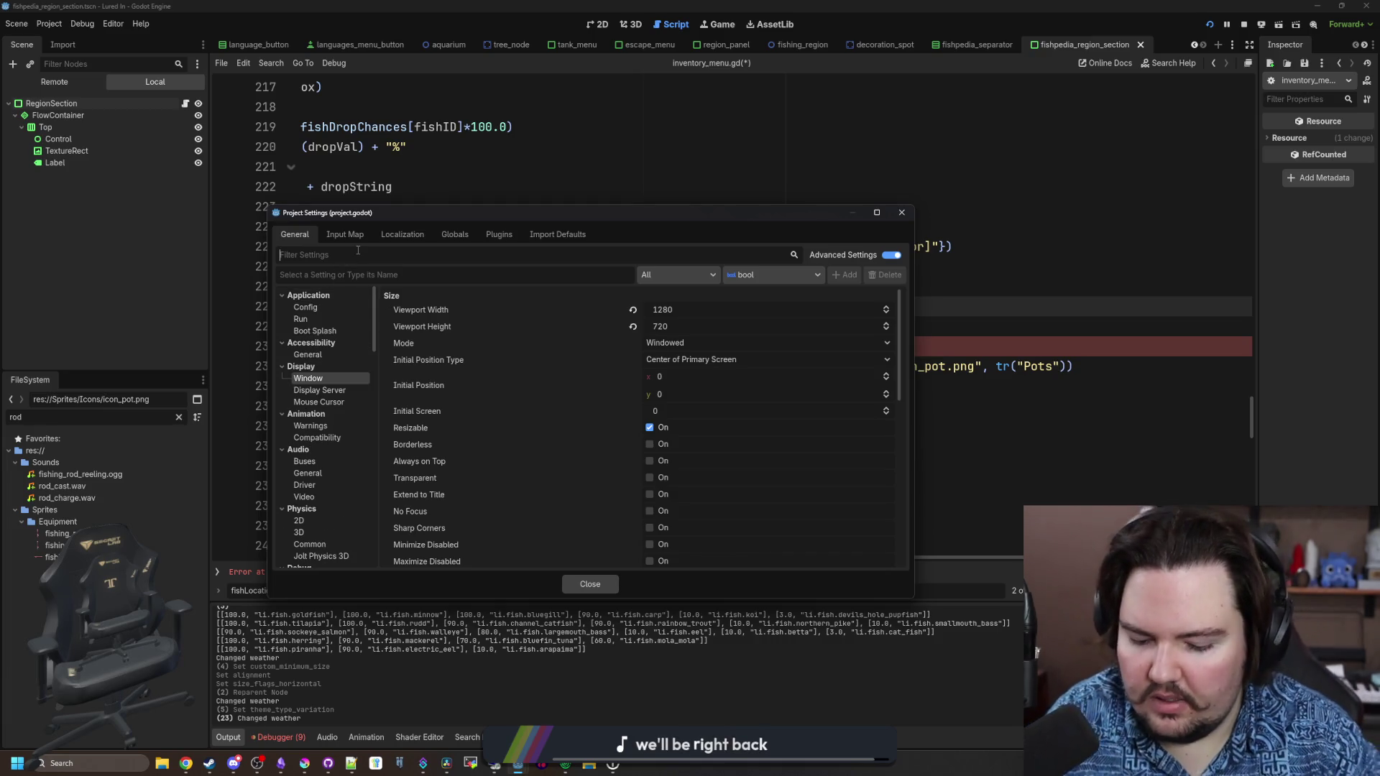
Filter settings for 'pixel' and review the GUI, subpixel font, transparency, LOD and 2D snap entries
{"action": "type", "text": "pixel"}
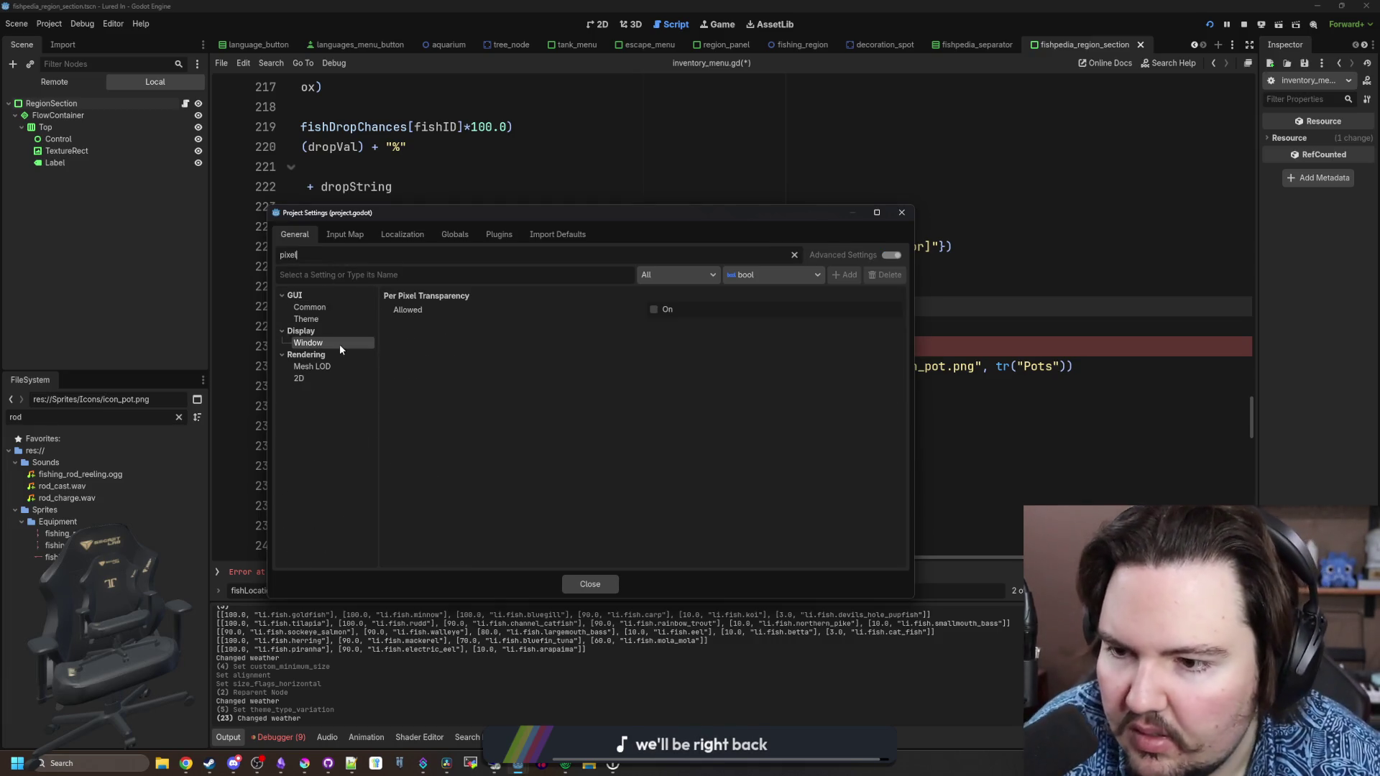
{"action": "left_click", "coordinate": [311, 307]}
{"action": "left_click", "coordinate": [318, 322]}
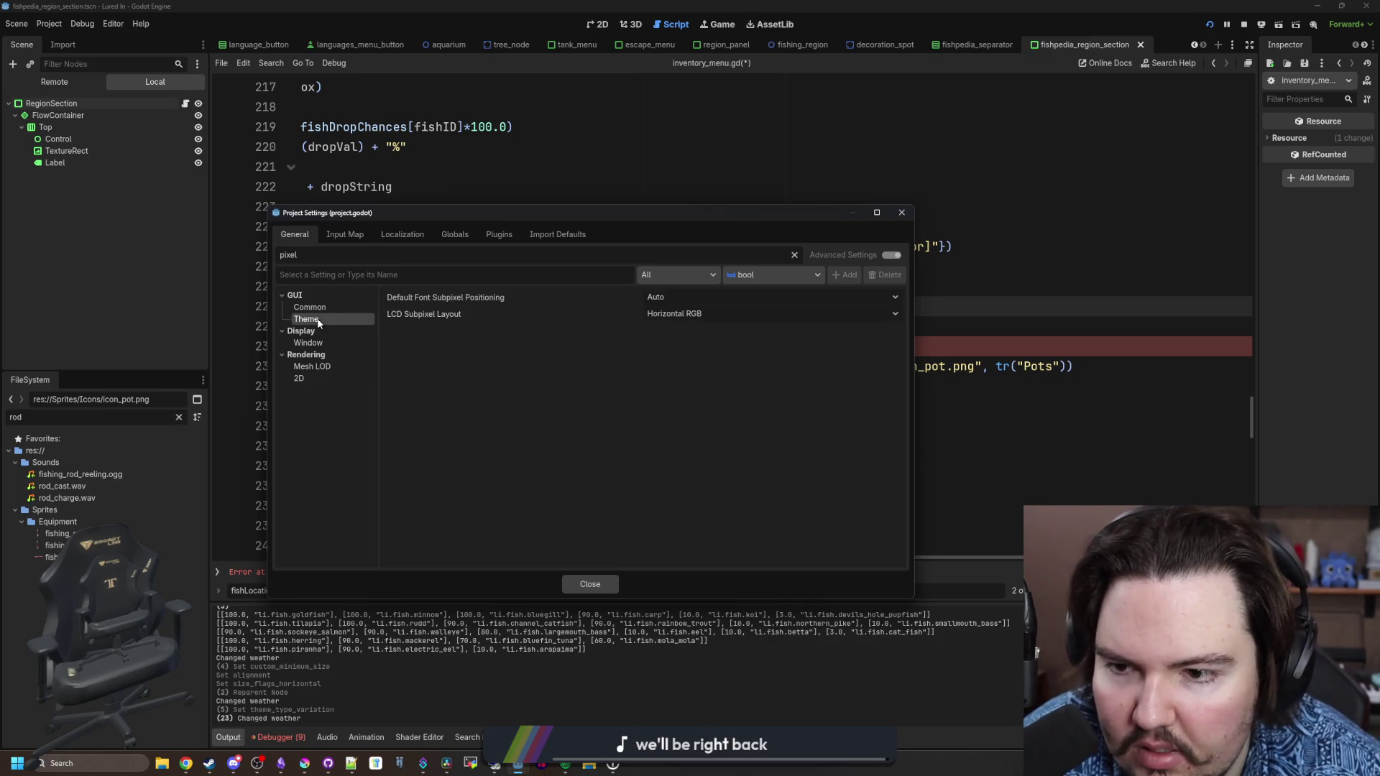
{"action": "left_click", "coordinate": [326, 308]}
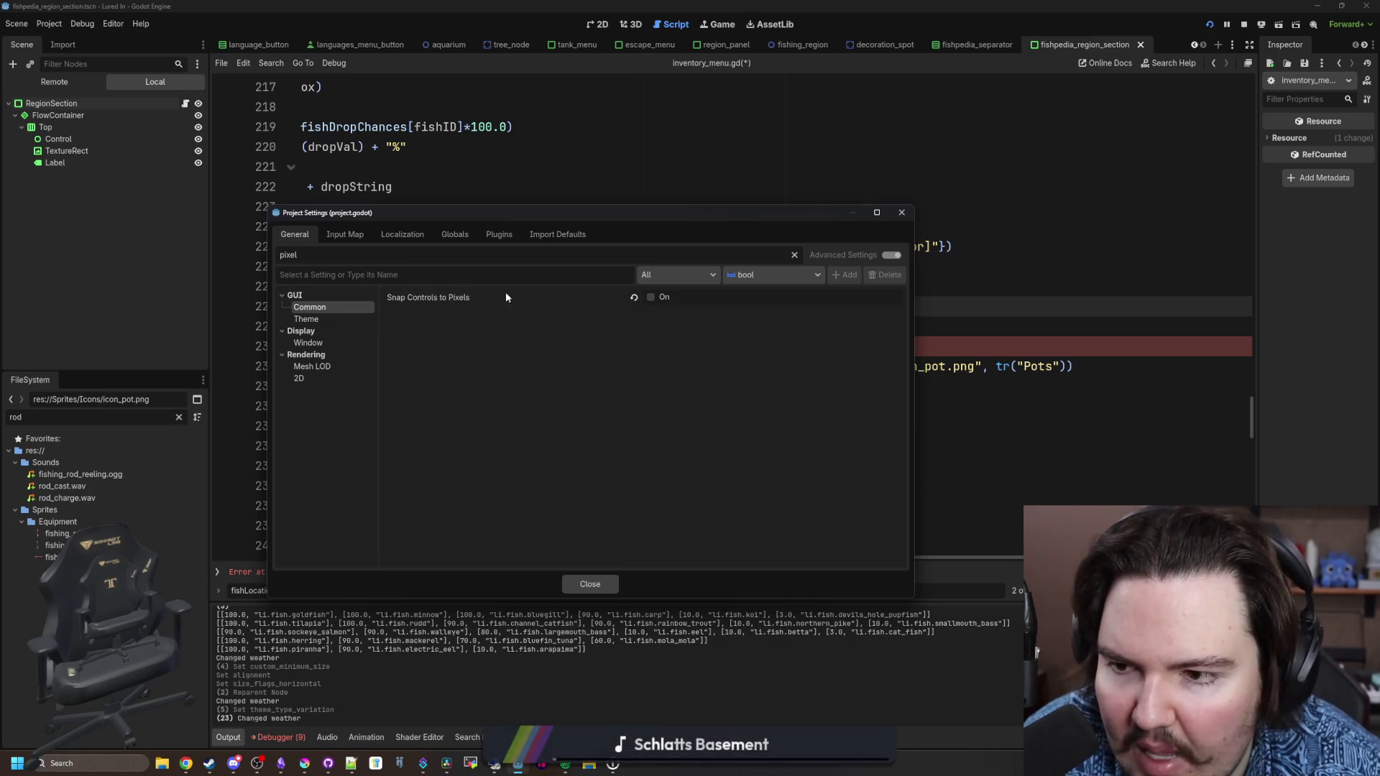
{"action": "left_click", "coordinate": [302, 320]}
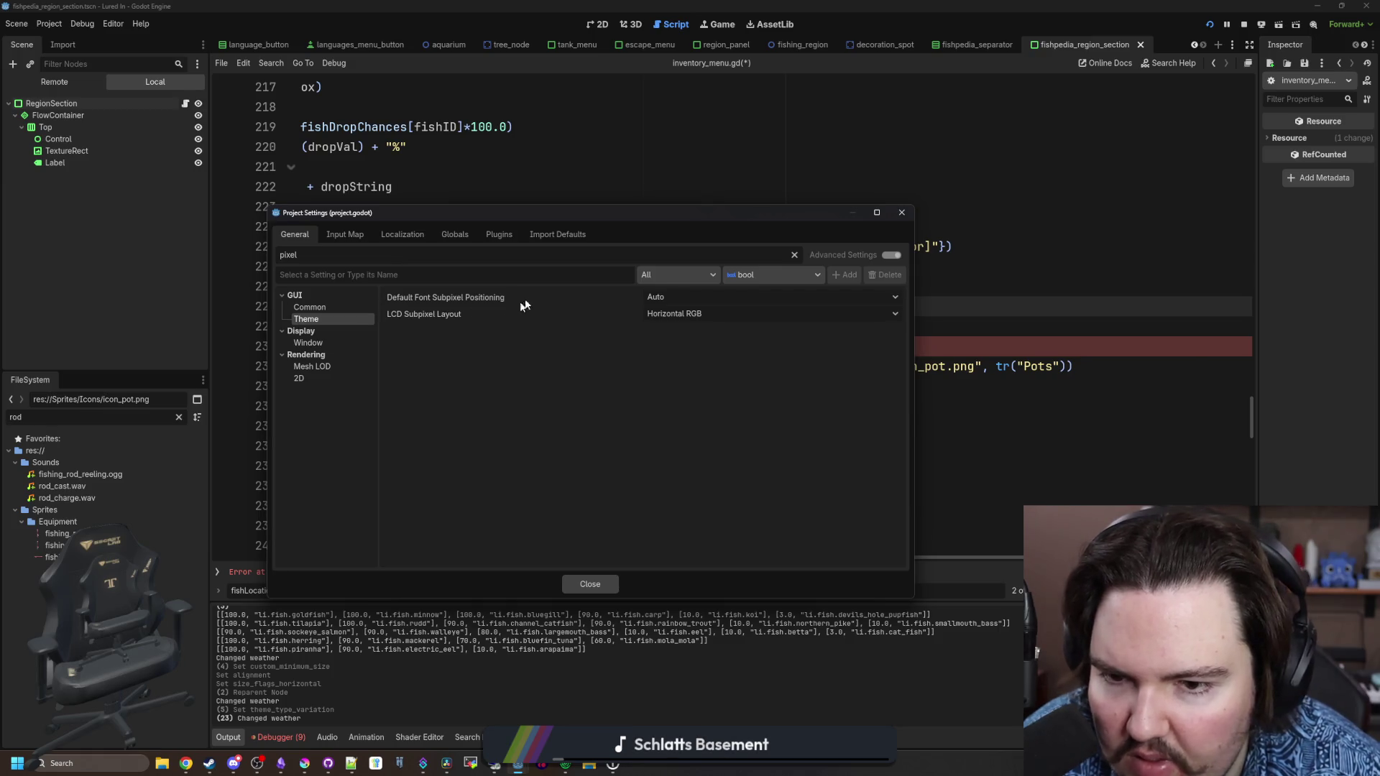
{"action": "left_click", "coordinate": [329, 341]}
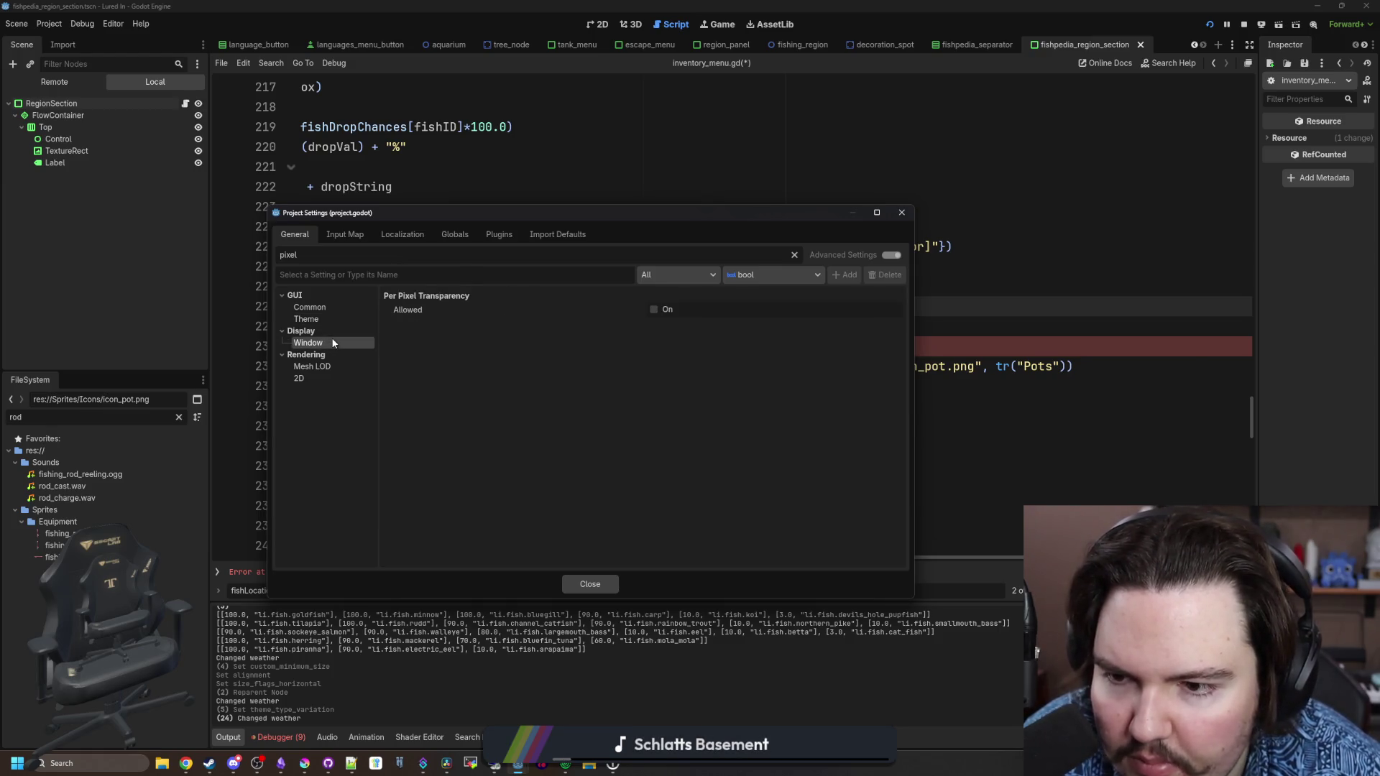
{"action": "left_click", "coordinate": [305, 365]}
{"action": "left_click", "coordinate": [304, 378]}
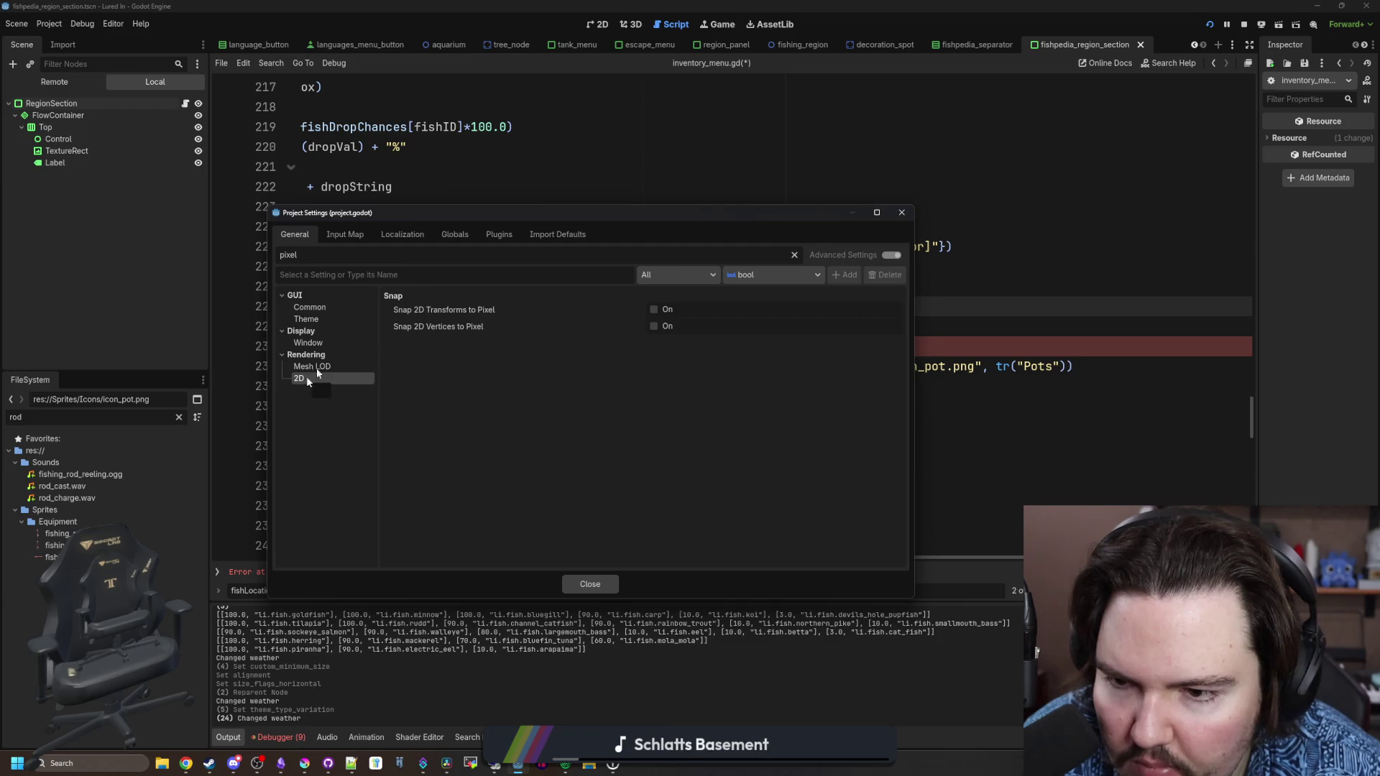
{"action": "mouse_move", "coordinate": [482, 327]}
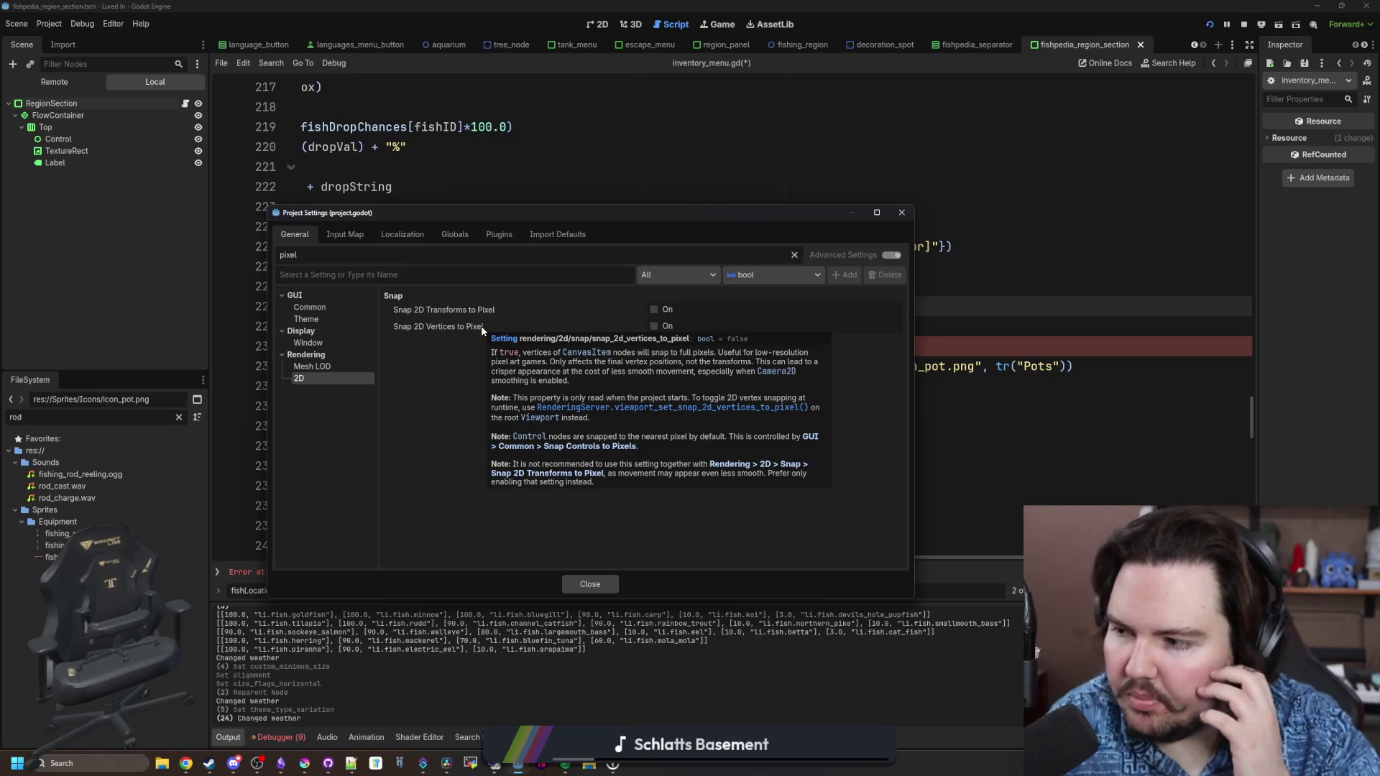
Close Project Settings and return to the end of line 229 in inventory_menu.gd
{"action": "left_click", "coordinate": [573, 589]}
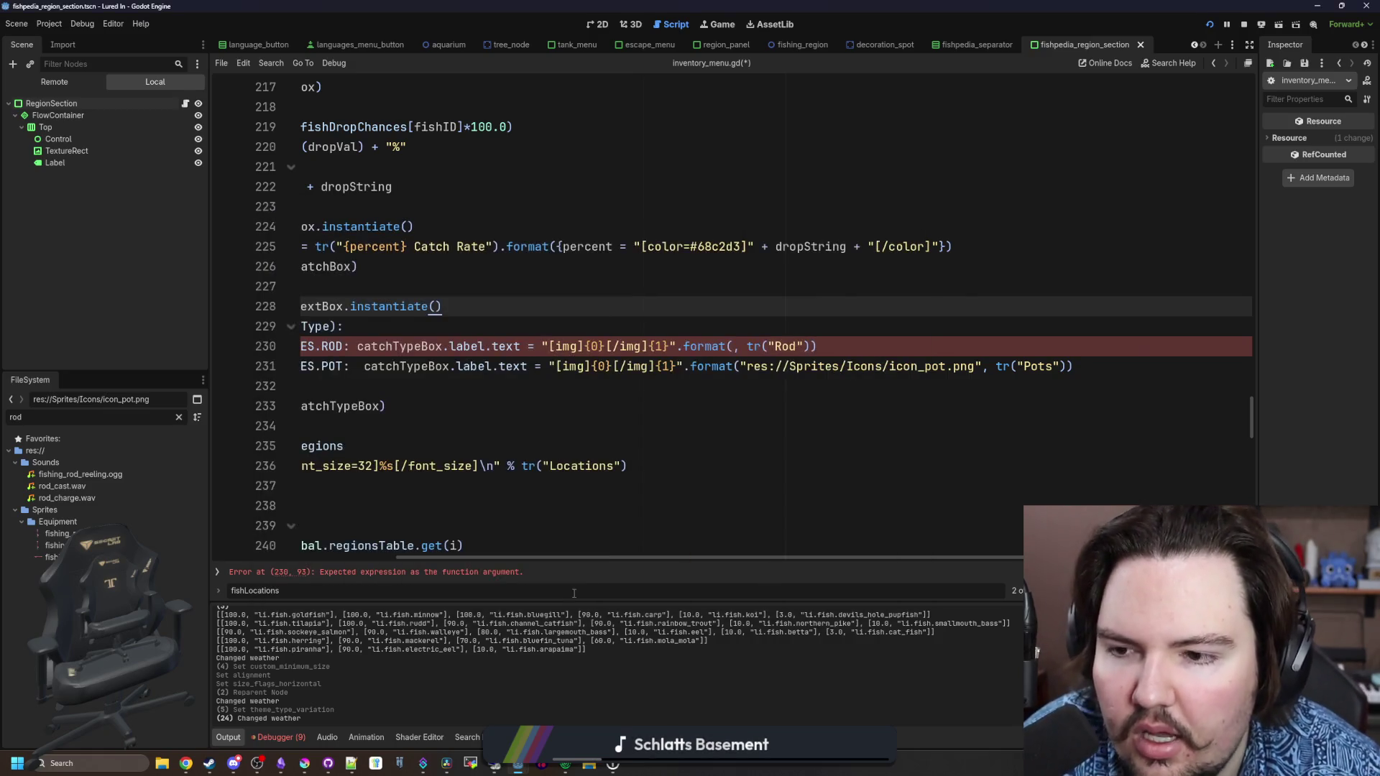
{"action": "scroll", "coordinate": [430, 349], "scroll_direction": "left", "scroll_amount": 5}
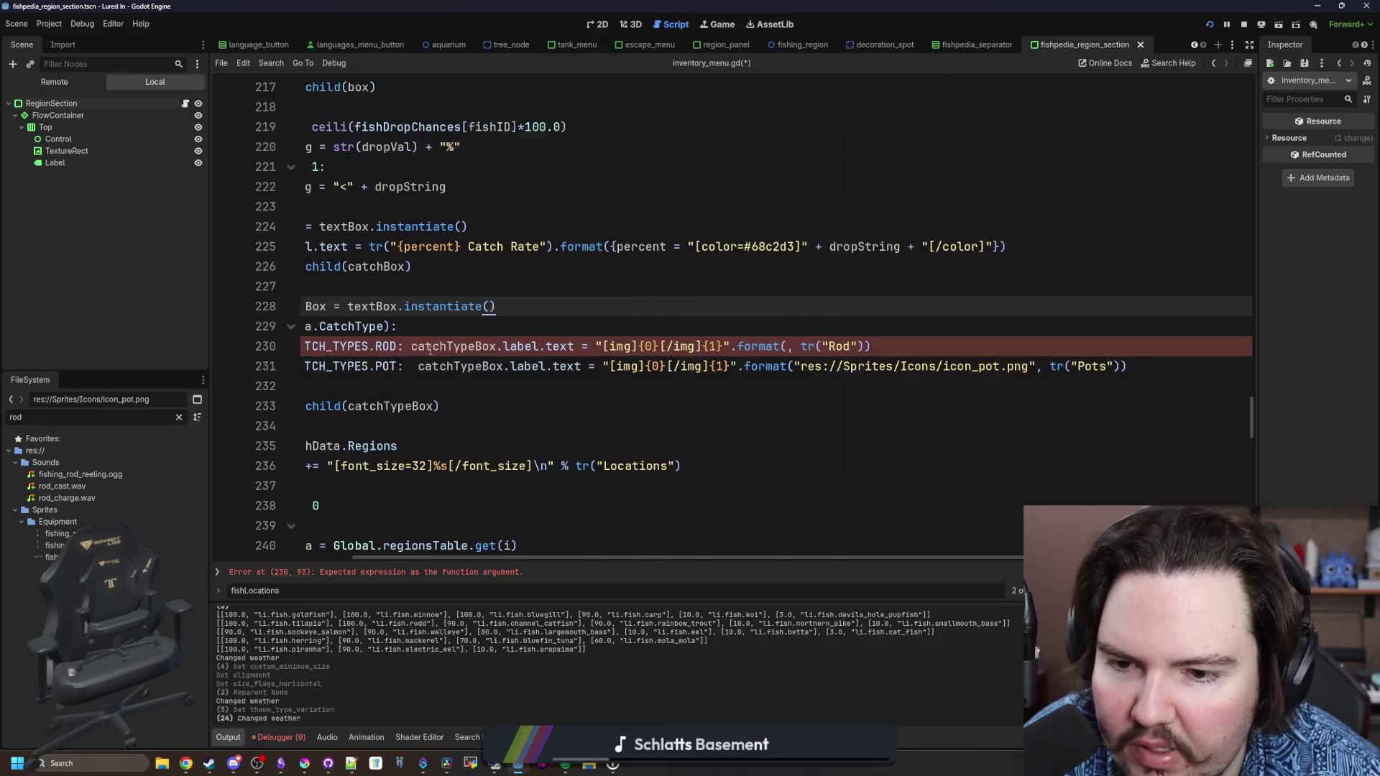
{"action": "left_click", "coordinate": [594, 322]}
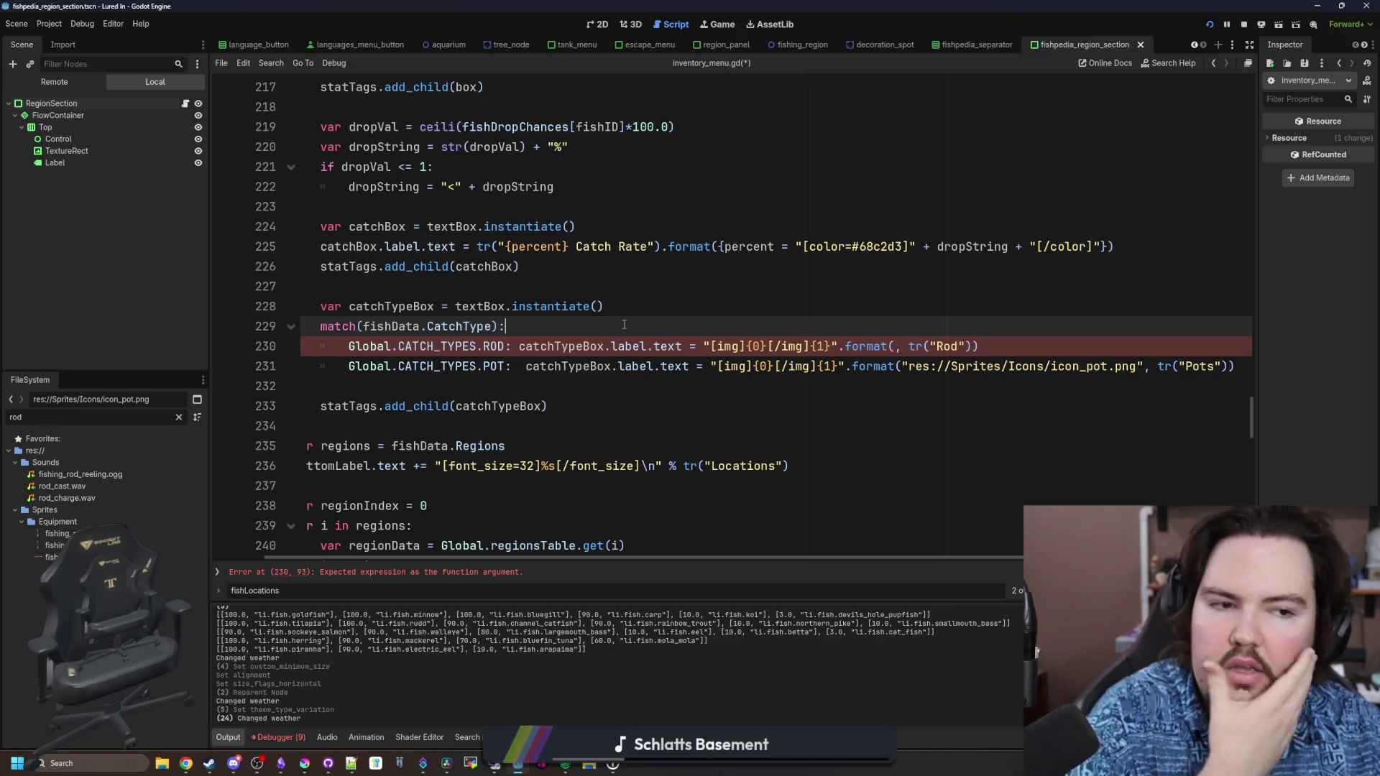
{"action": "left_click", "coordinate": [102, 760]}
Launch Calculator via search, enter 640 and 360, clearing each back to zero
{"action": "type", "text": "calculator"}
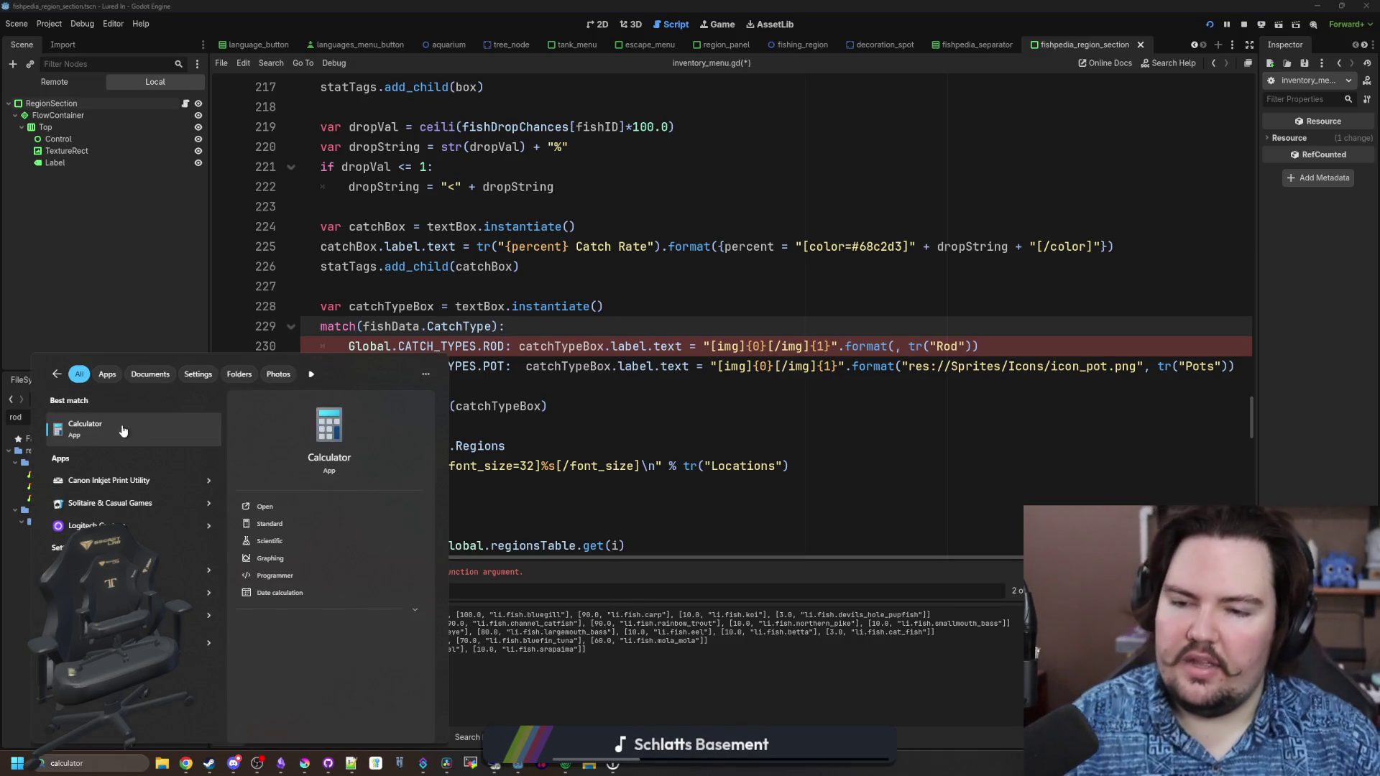
{"action": "key", "text": "Return"}
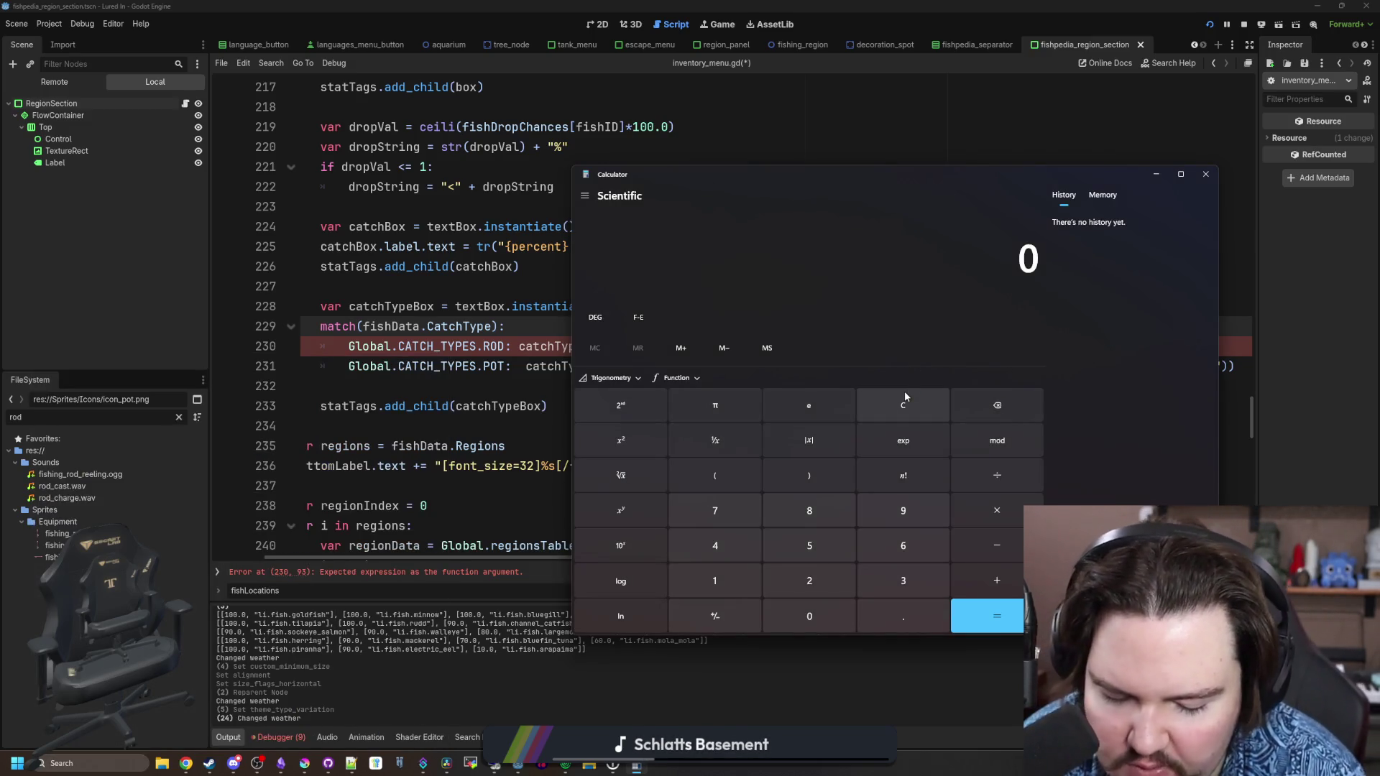
{"action": "type", "text": "640"}
{"action": "key", "text": "BackSpace"}
{"action": "key", "text": "BackSpace"}
{"action": "key", "text": "BackSpace"}
{"action": "type", "text": "3"}
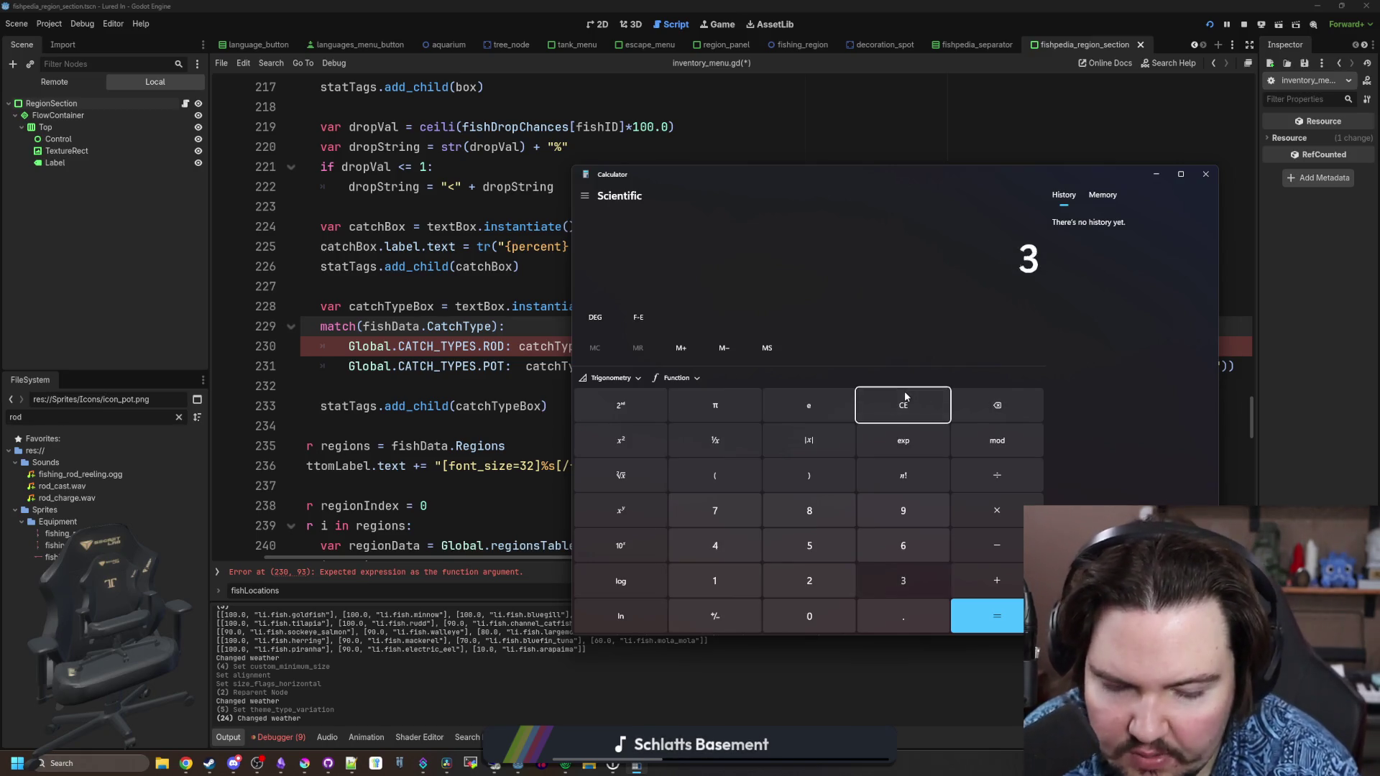
{"action": "type", "text": "60"}
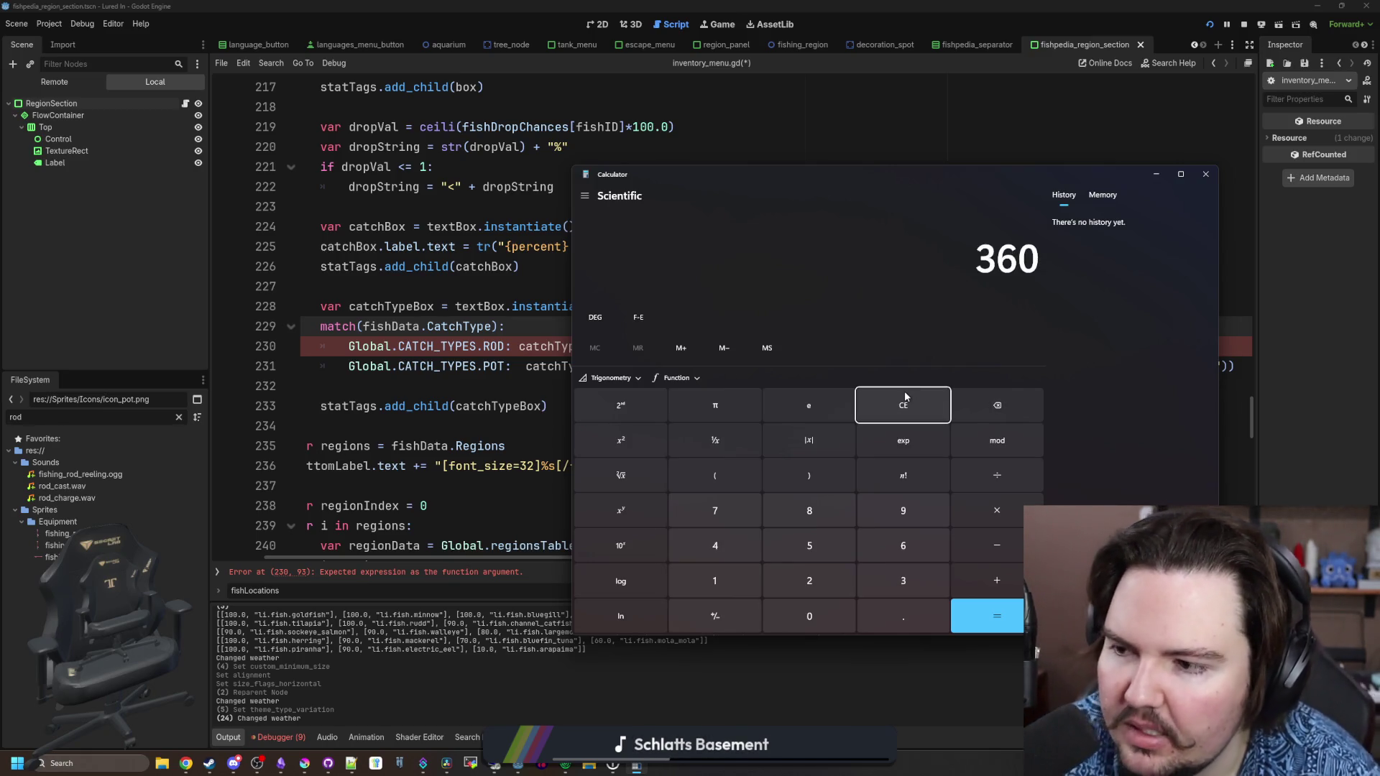
{"action": "key", "text": "BackSpace"}
{"action": "key", "text": "BackSpace"}
{"action": "key", "text": "BackSpace"}
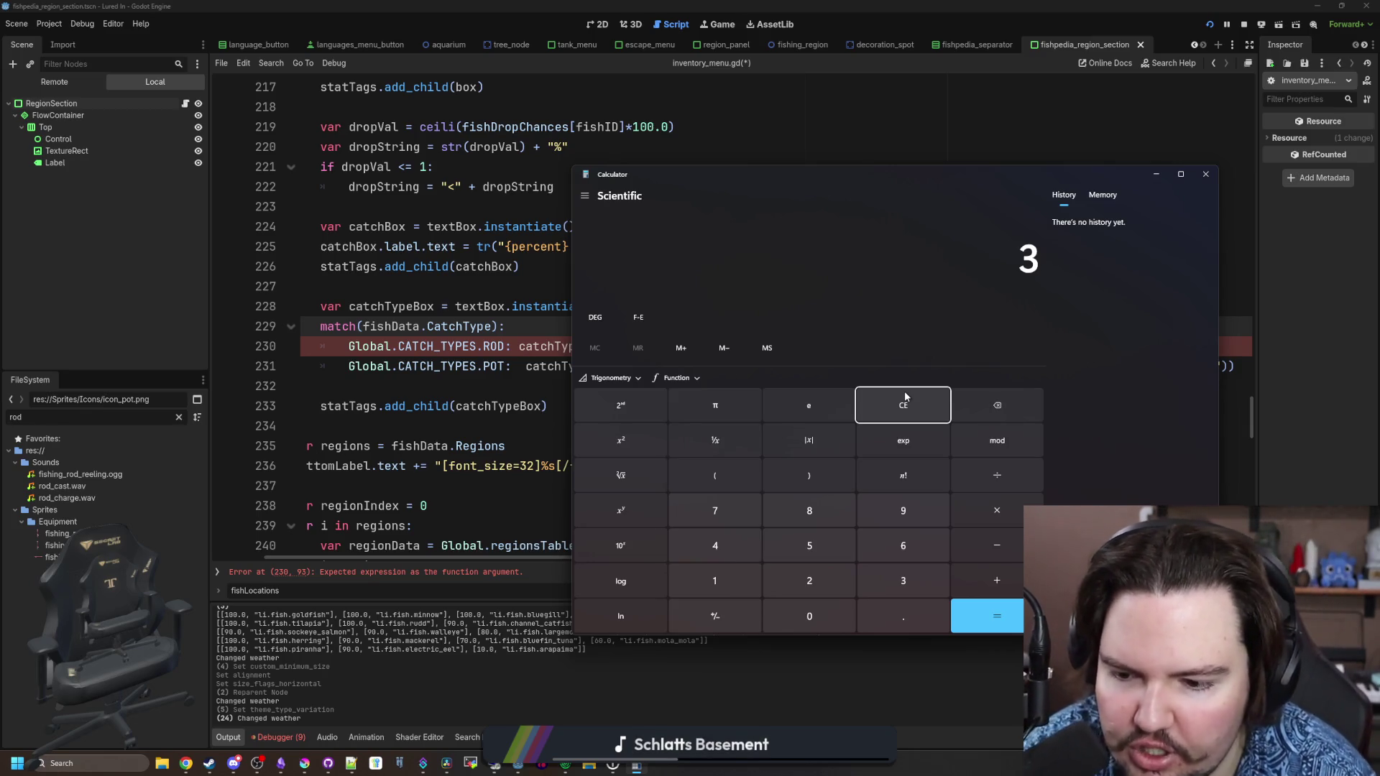
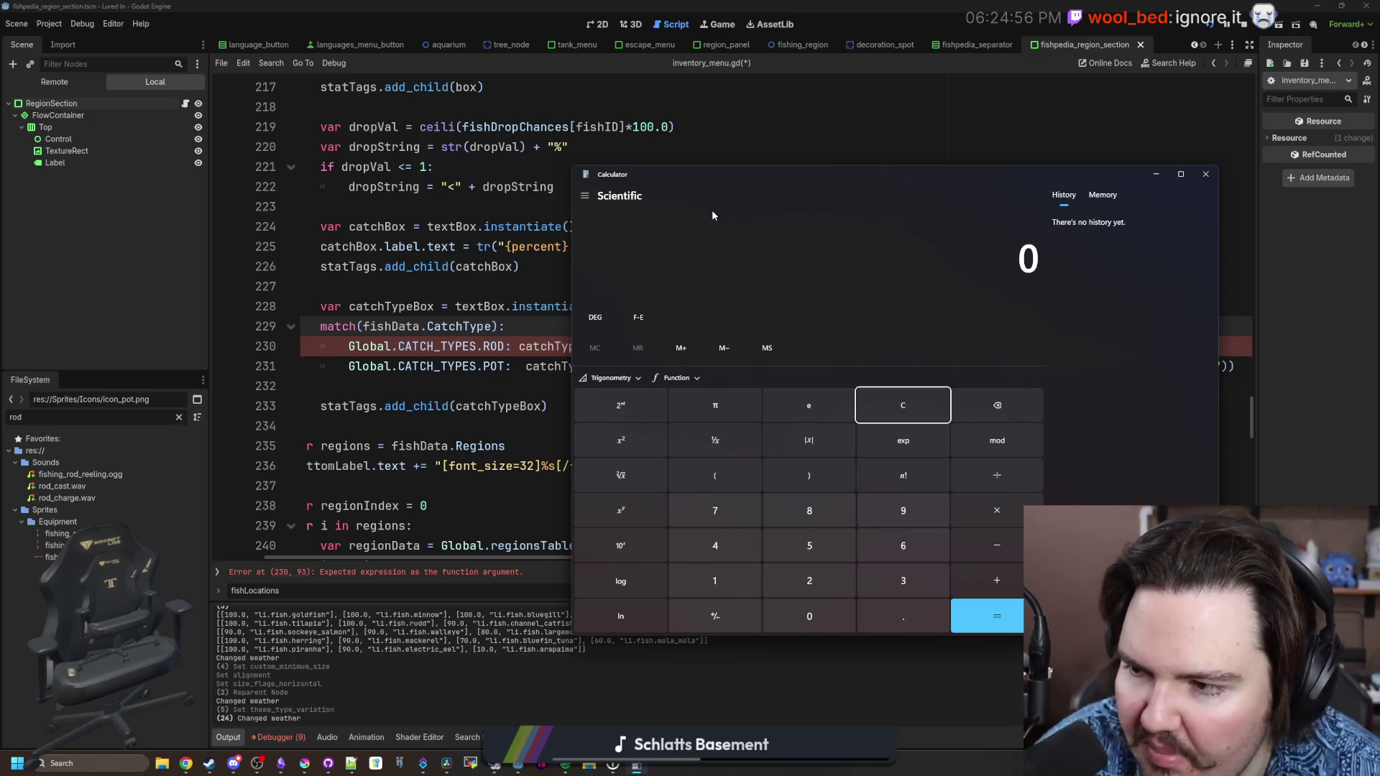
Close the calculator, put the cursor at the end of line 233, and maximize Krita showing icon_pot.png
{"action": "left_click", "coordinate": [1205, 174]}
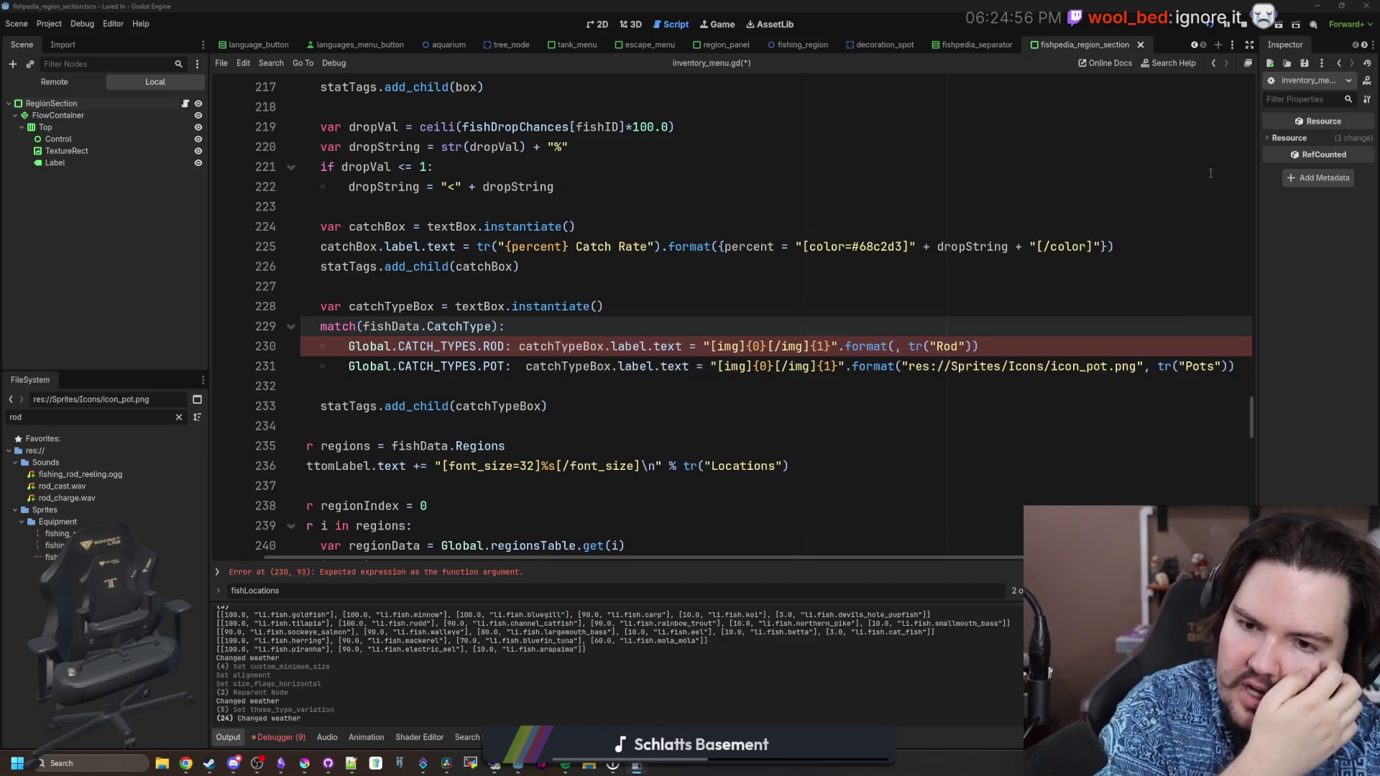
{"action": "left_click", "coordinate": [879, 432]}
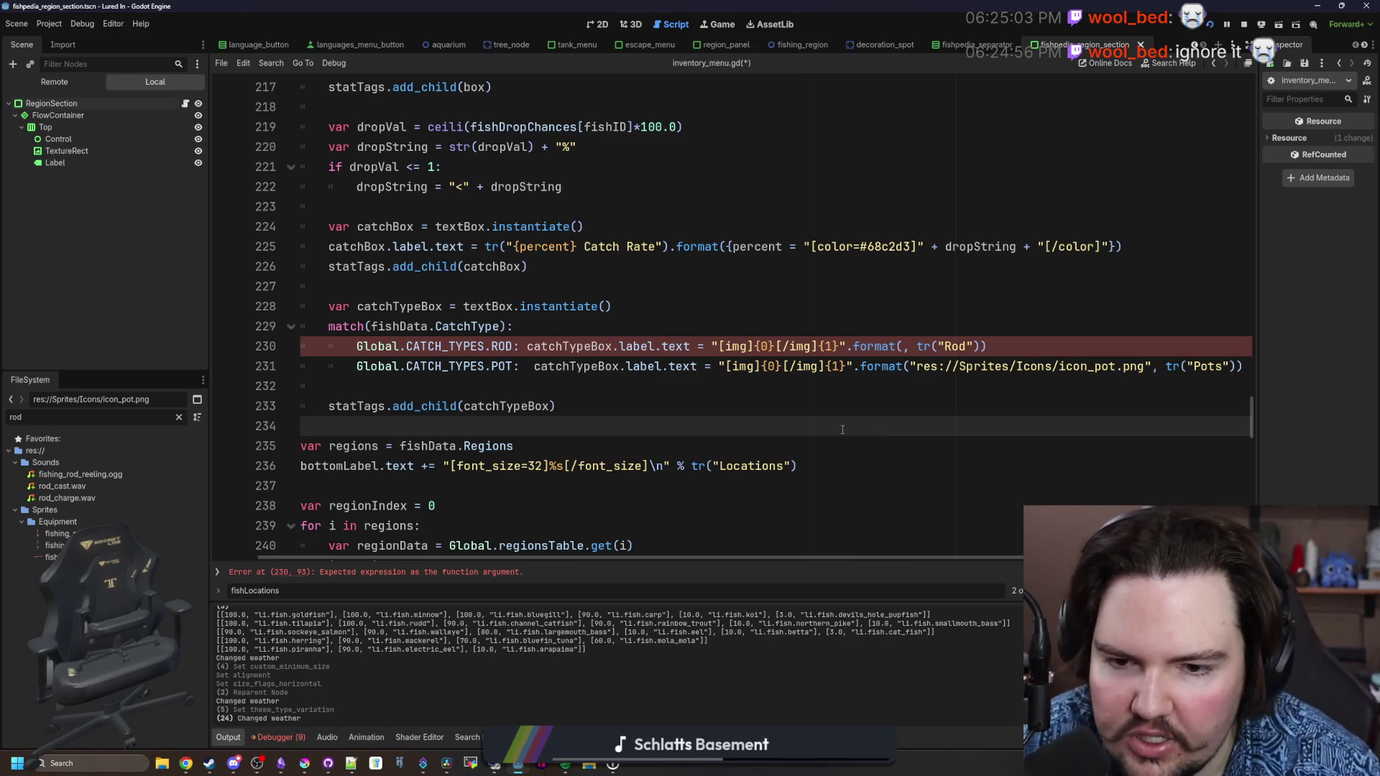
{"action": "left_click", "coordinate": [855, 410]}
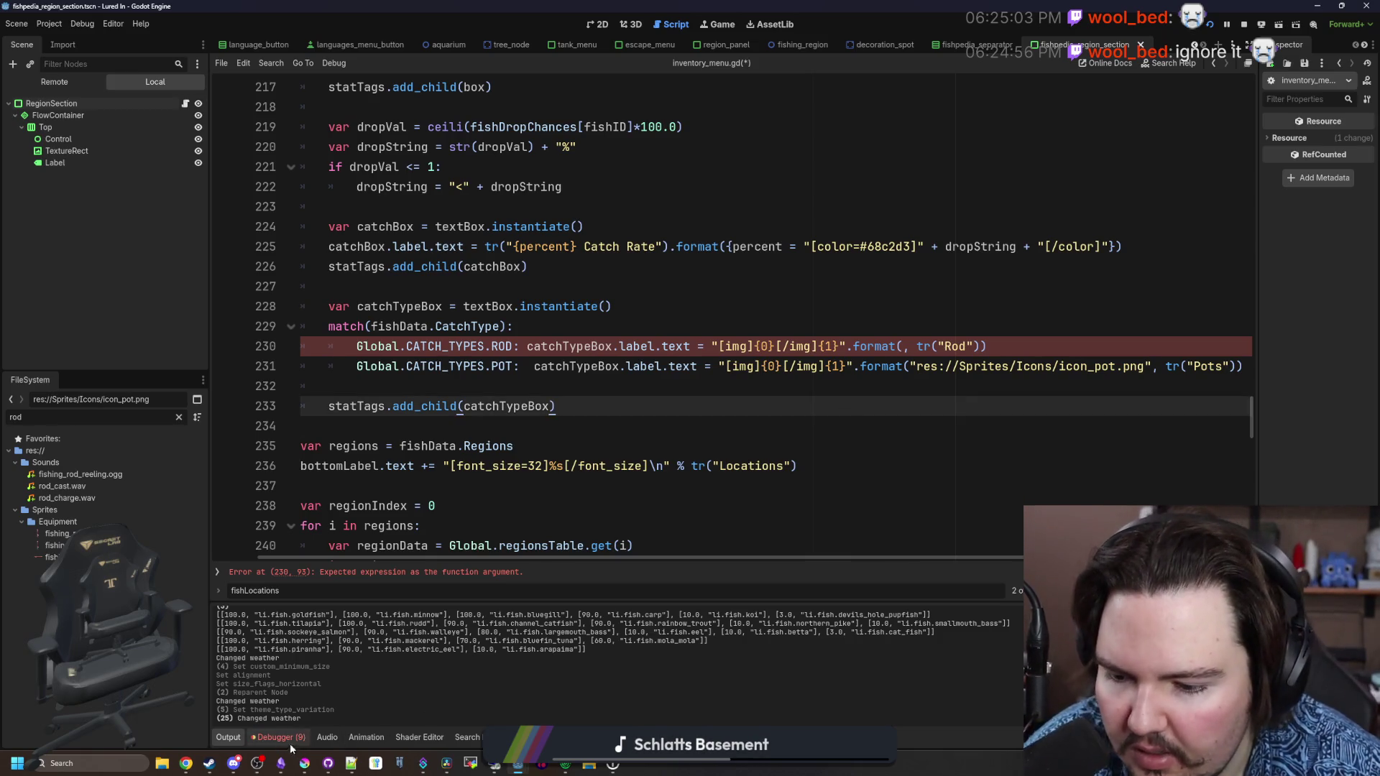
{"action": "left_click", "coordinate": [305, 764]}
{"action": "double_click", "coordinate": [695, 522]}
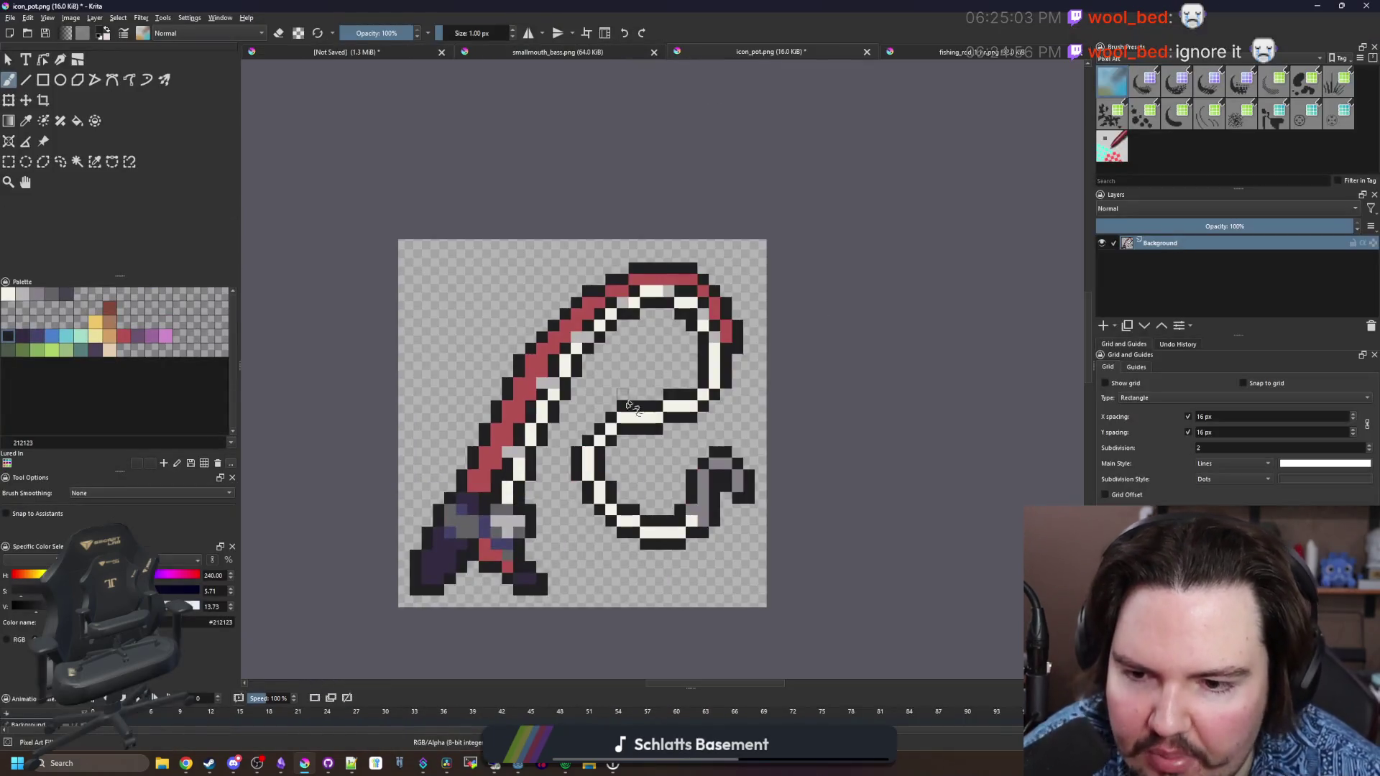
Zoom in on the rod and sample its purple shade as the brush colour
{"action": "key", "text": "p"}
{"action": "key", "text": "plus"}
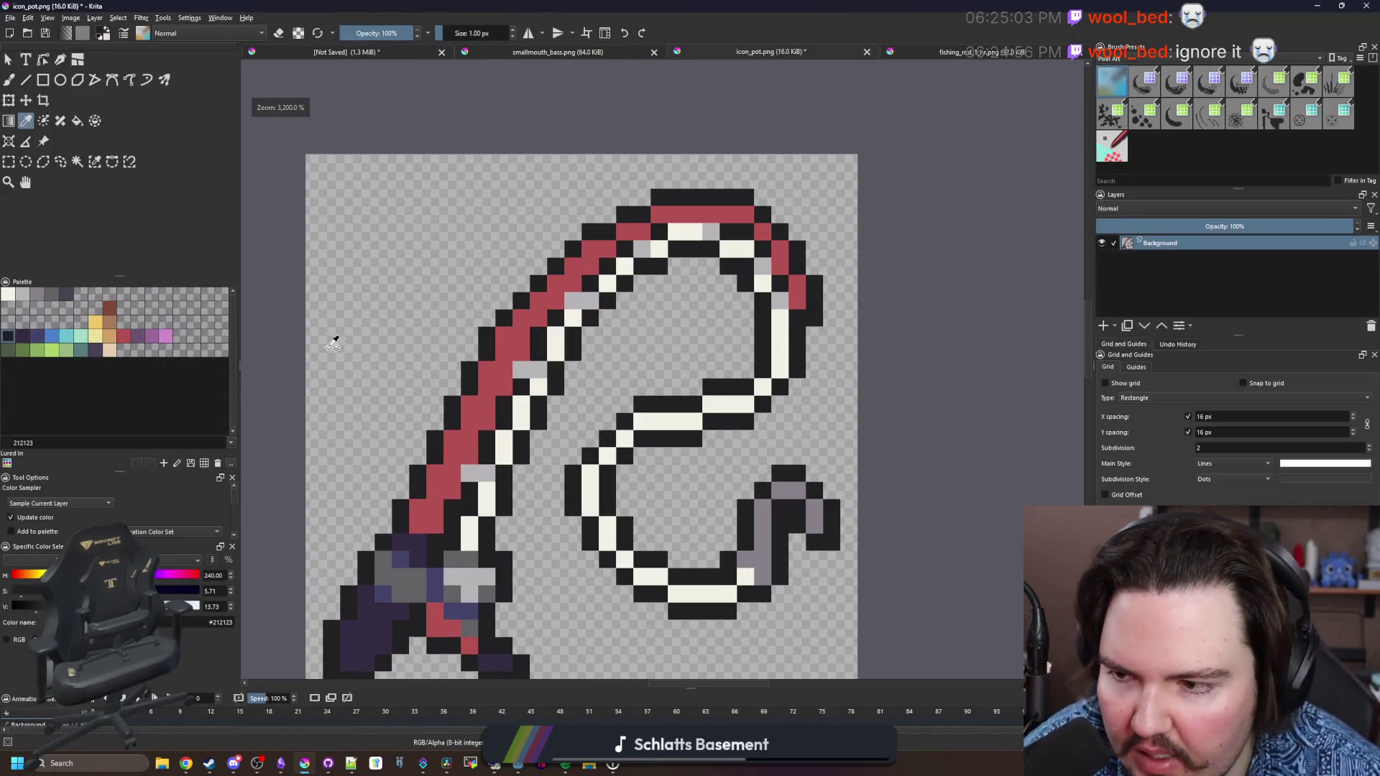
{"action": "left_click", "coordinate": [138, 334]}
{"action": "key", "text": "b"}
Paint purple pixels down and back up the rod's red stripe
{"action": "left_click", "coordinate": [503, 334]}
{"action": "left_click", "coordinate": [486, 369]}
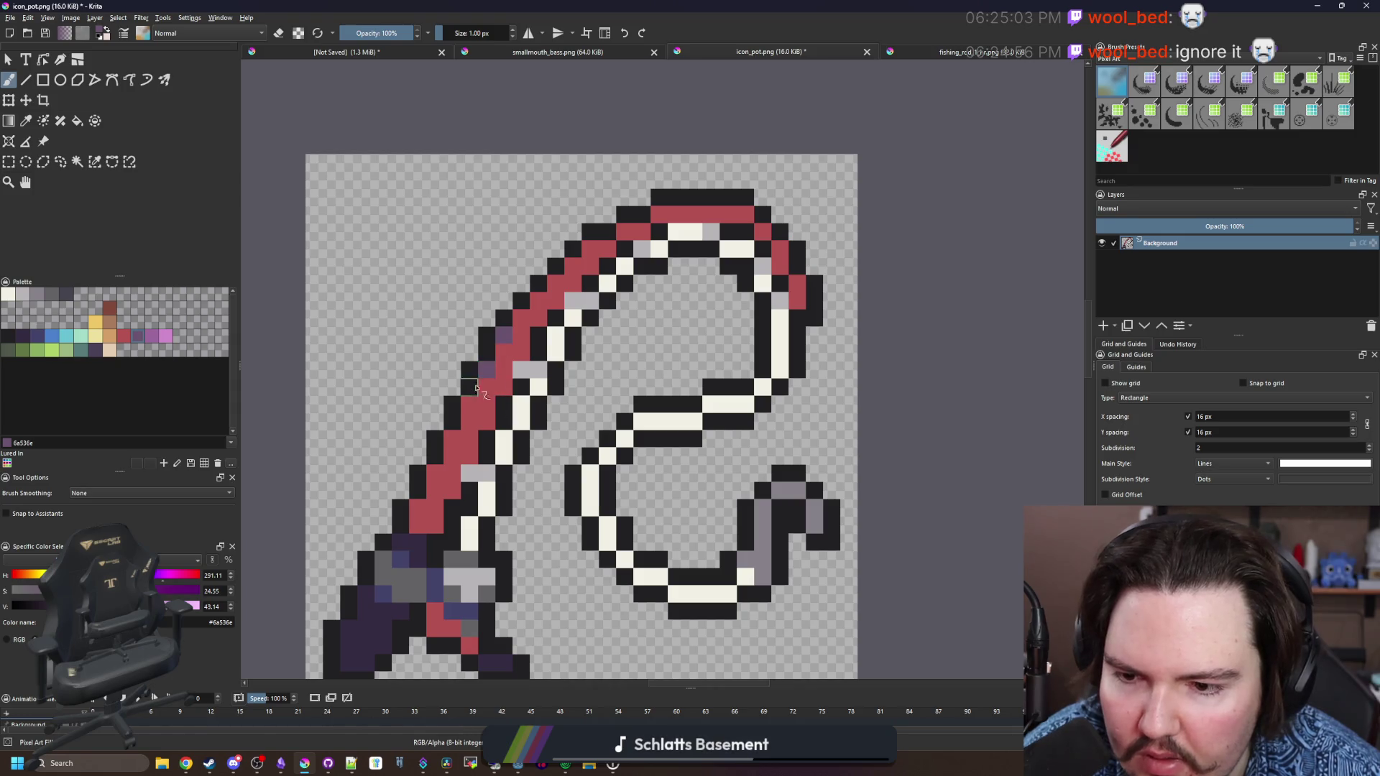
{"action": "left_click", "coordinate": [469, 404]}
{"action": "left_click", "coordinate": [452, 438]}
{"action": "left_click", "coordinate": [435, 473]}
{"action": "left_click", "coordinate": [418, 507]}
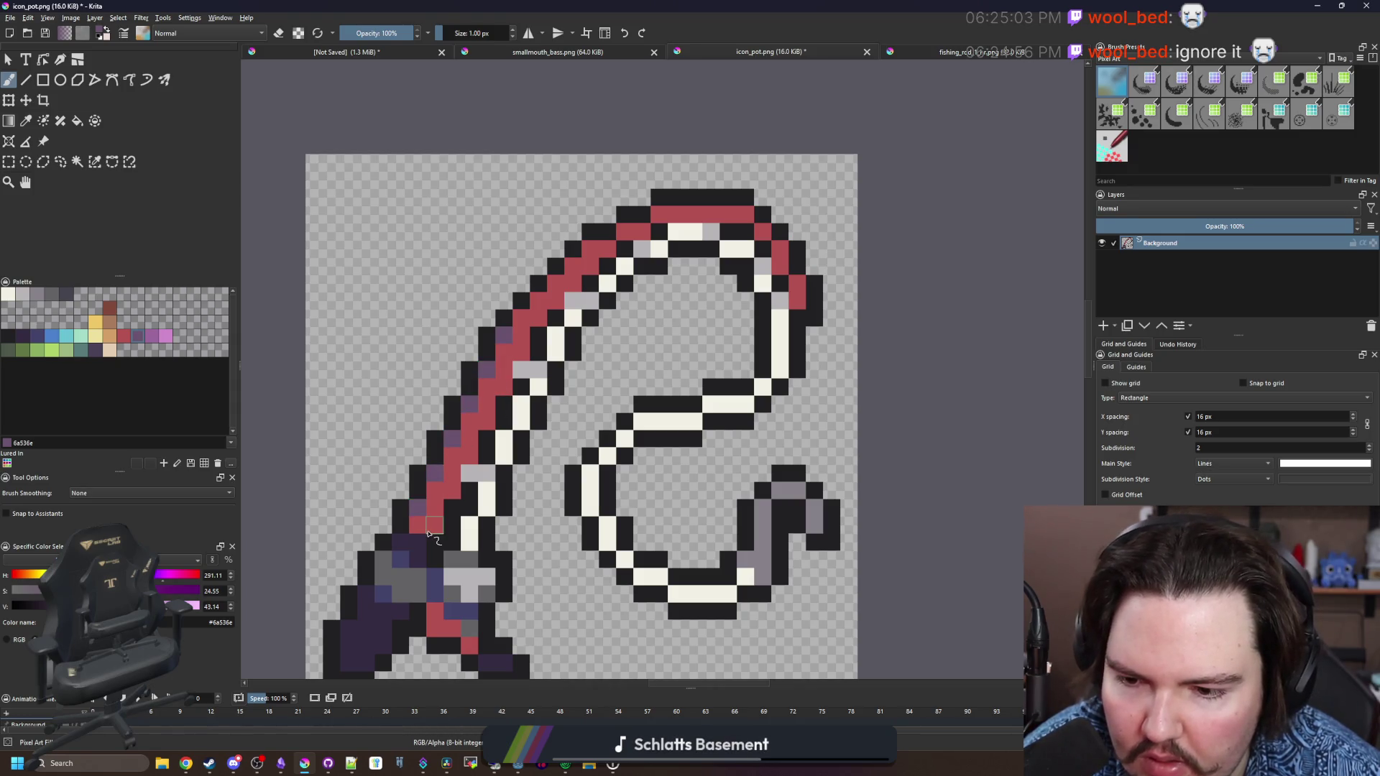
{"action": "left_click", "coordinate": [435, 524]}
{"action": "left_click", "coordinate": [452, 490]}
{"action": "left_click", "coordinate": [469, 456]}
{"action": "left_click", "coordinate": [487, 420]}
{"action": "left_click", "coordinate": [503, 386]}
{"action": "left_click", "coordinate": [522, 351]}
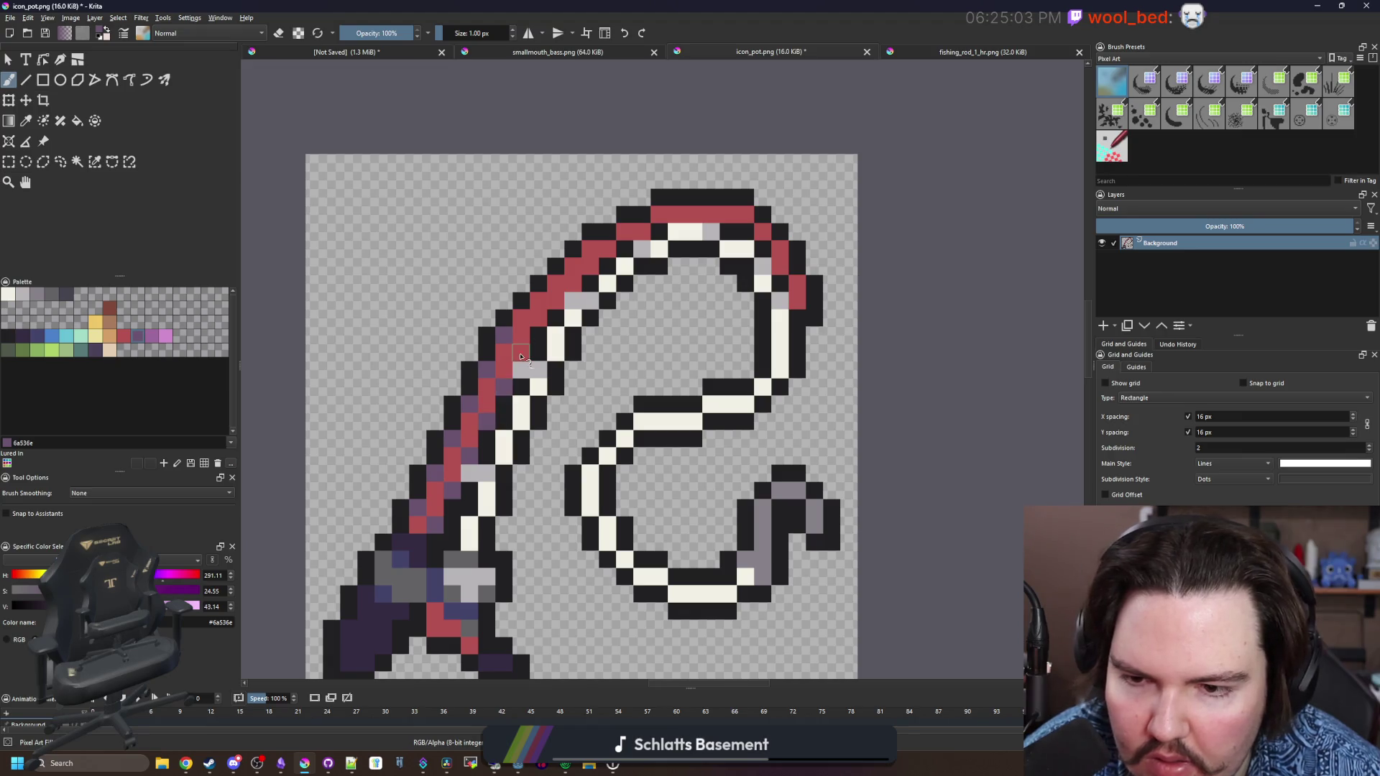
Turn three red pixels on the rod's top curve purple, then choose light grey #b8b5b9
{"action": "left_click", "coordinate": [590, 249]}
{"action": "left_click", "coordinate": [659, 214]}
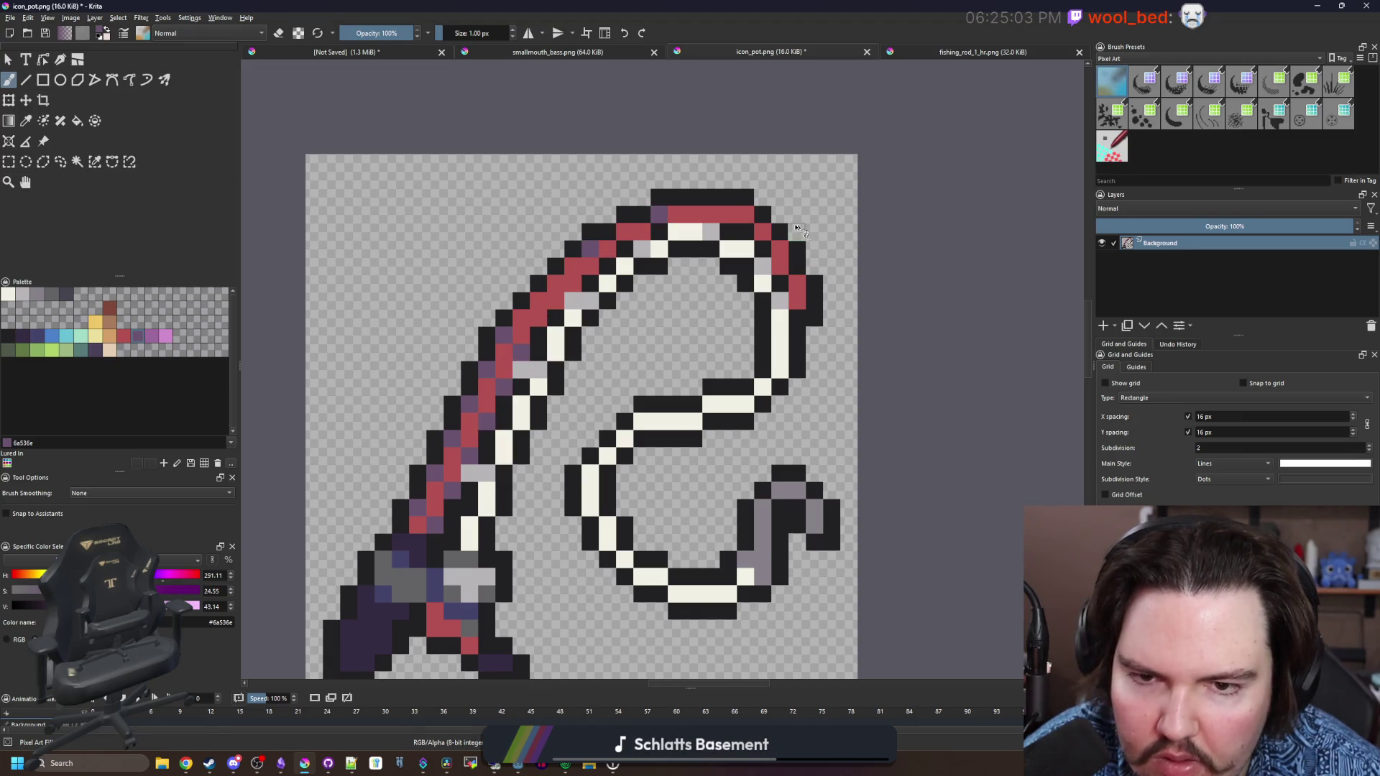
{"action": "left_click", "coordinate": [744, 215]}
{"action": "scroll", "coordinate": [675, 348], "scroll_direction": "down", "scroll_amount": 4}
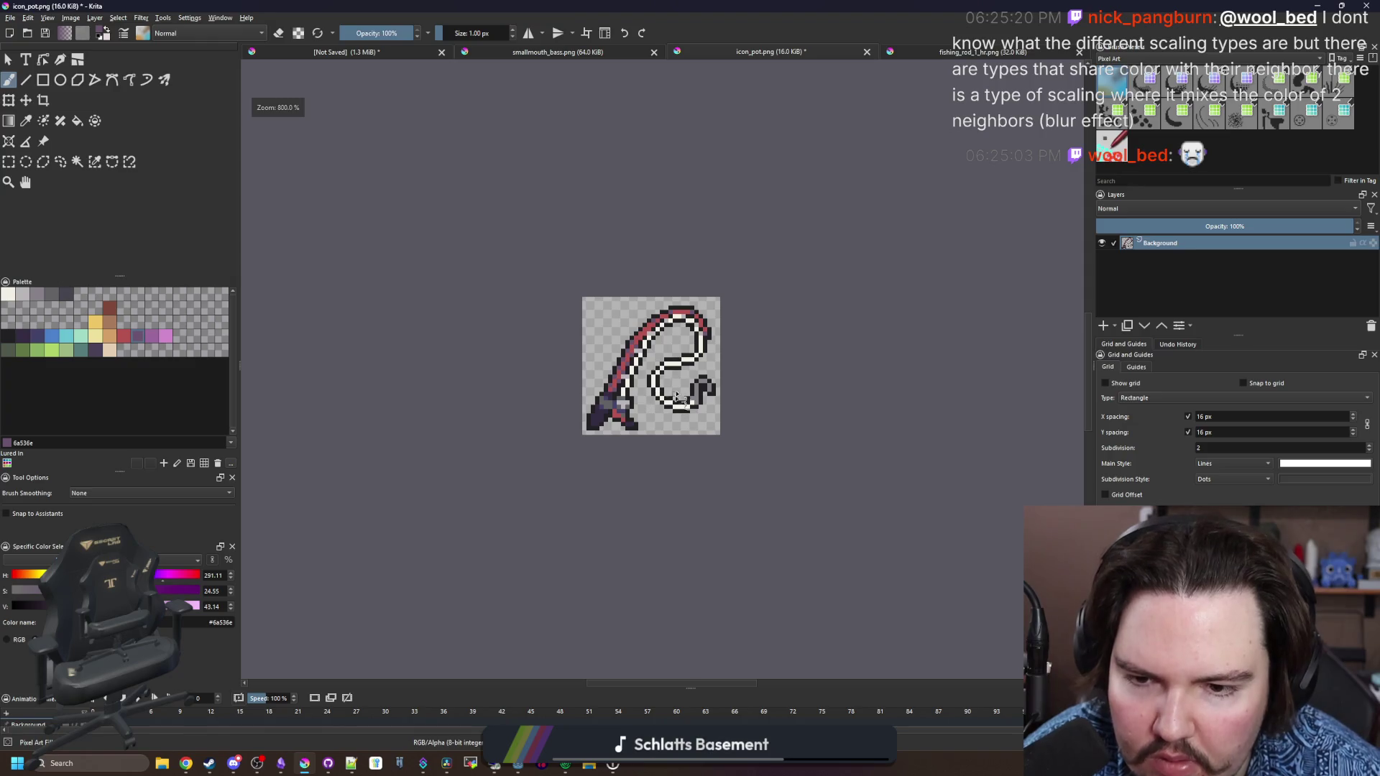
{"action": "scroll", "coordinate": [676, 396], "scroll_direction": "up", "scroll_amount": 3}
{"action": "scroll", "coordinate": [509, 408], "scroll_direction": "down", "scroll_amount": 4}
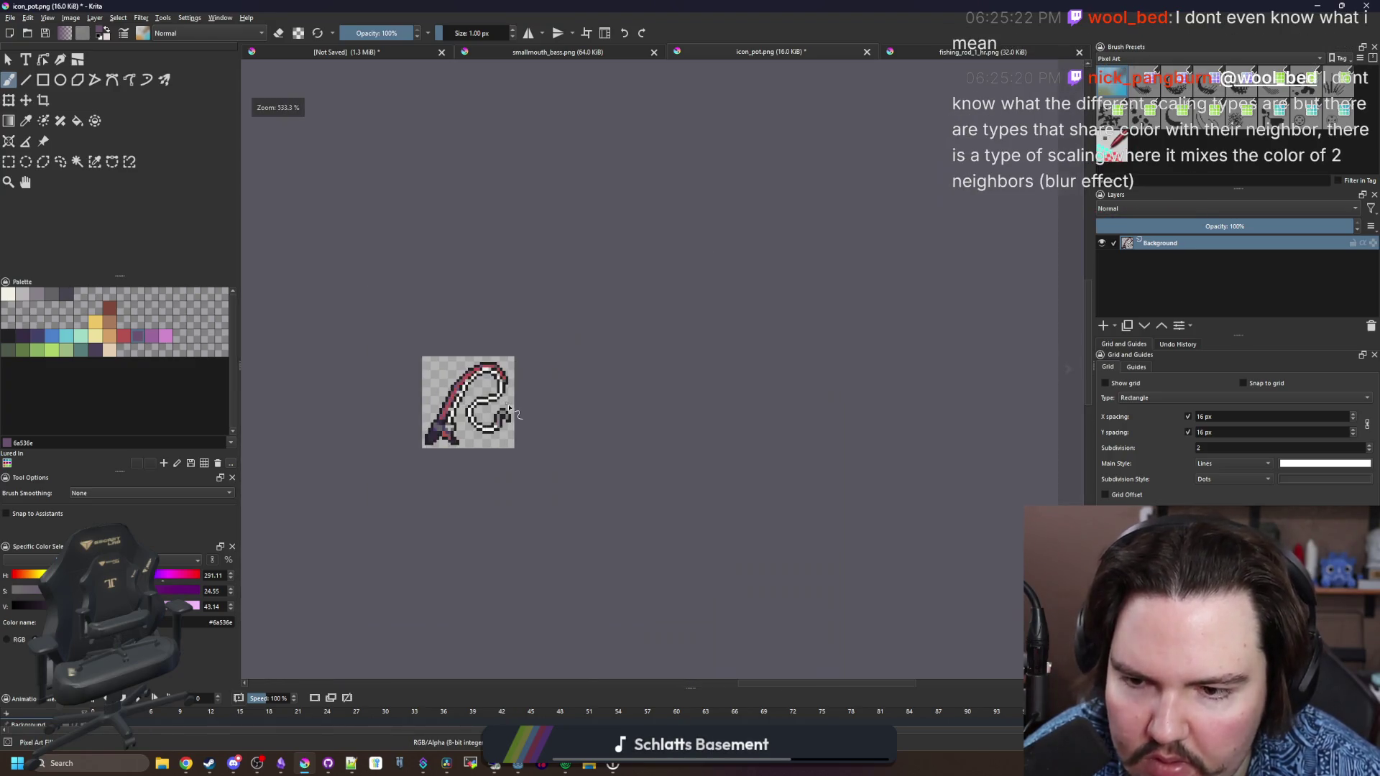
{"action": "scroll", "coordinate": [488, 373], "scroll_direction": "up", "scroll_amount": 6}
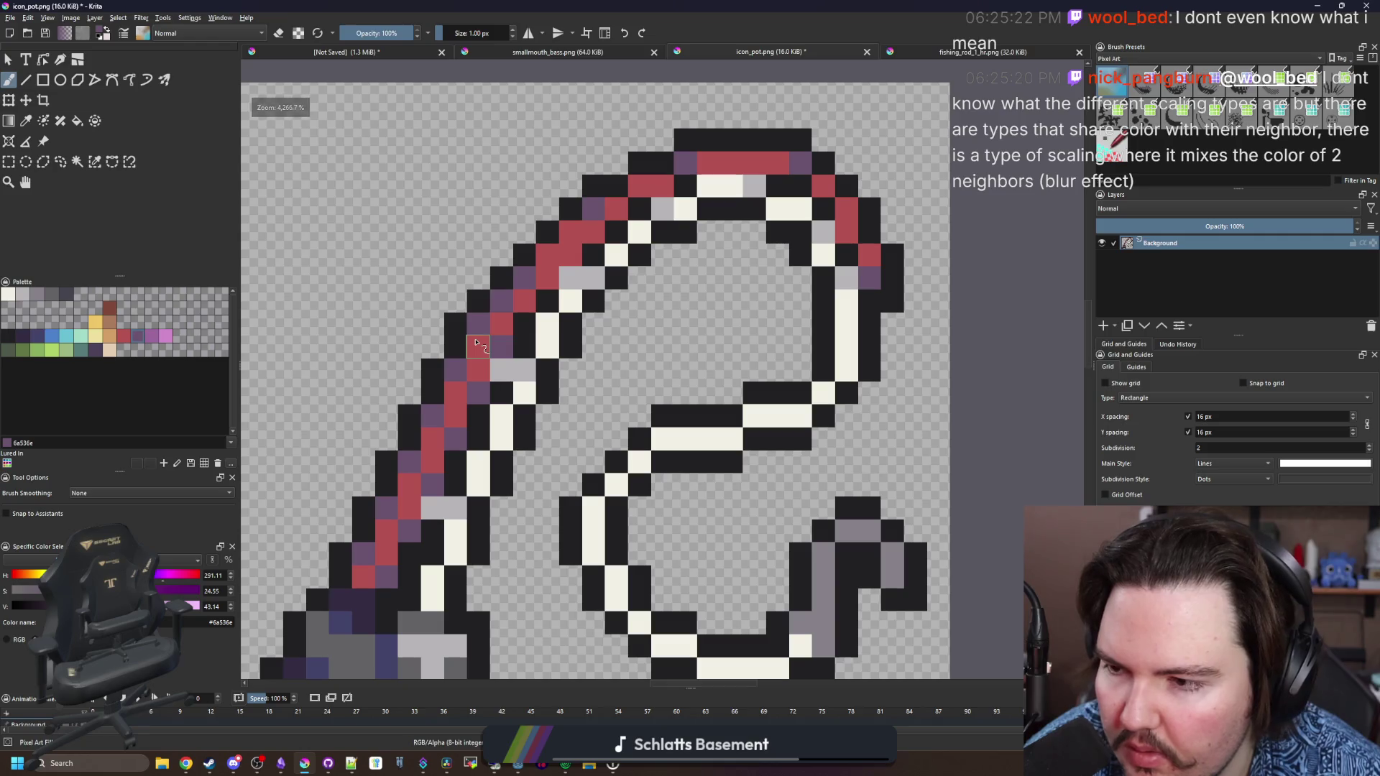
{"action": "scroll", "coordinate": [615, 348], "scroll_direction": "down", "scroll_amount": 3}
{"action": "scroll", "coordinate": [596, 431], "scroll_direction": "up", "scroll_amount": 2}
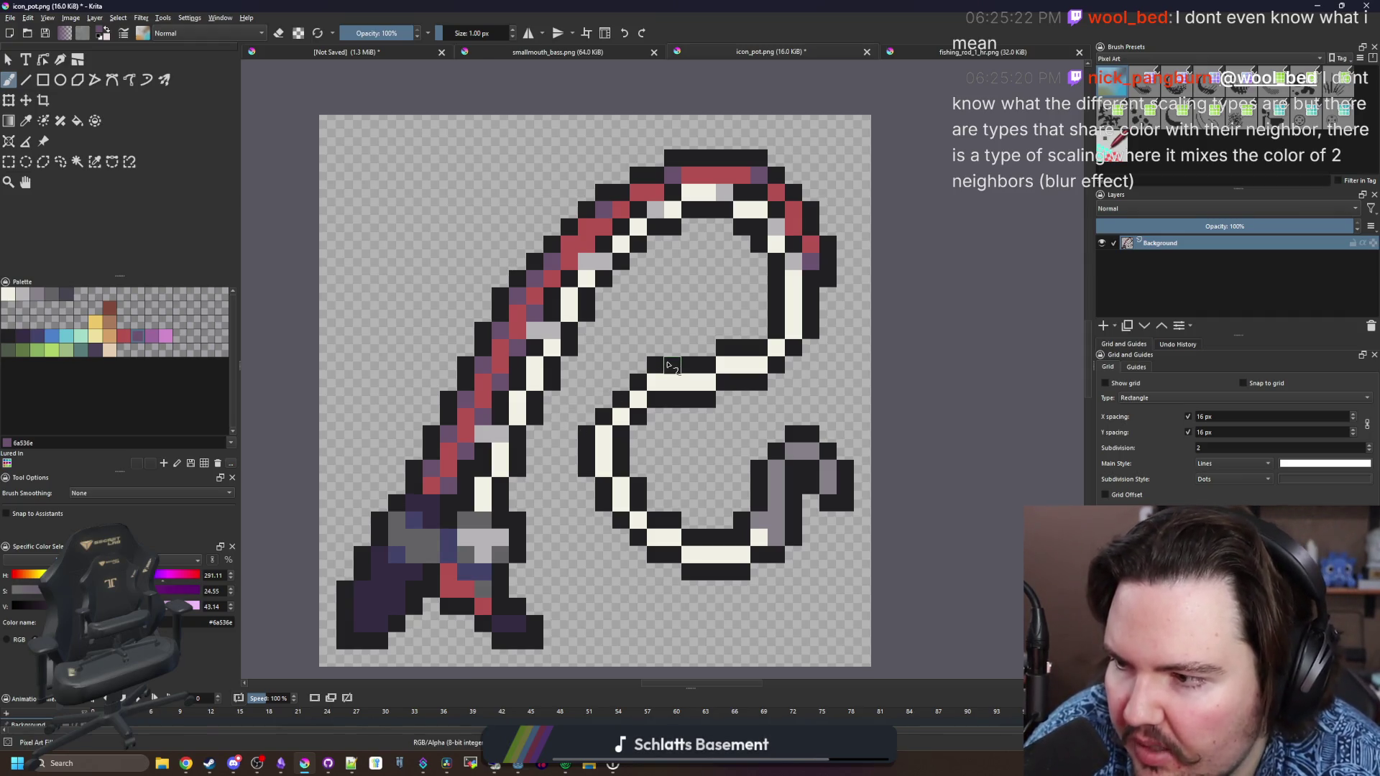
{"action": "scroll", "coordinate": [701, 304], "scroll_direction": "down", "scroll_amount": 1}
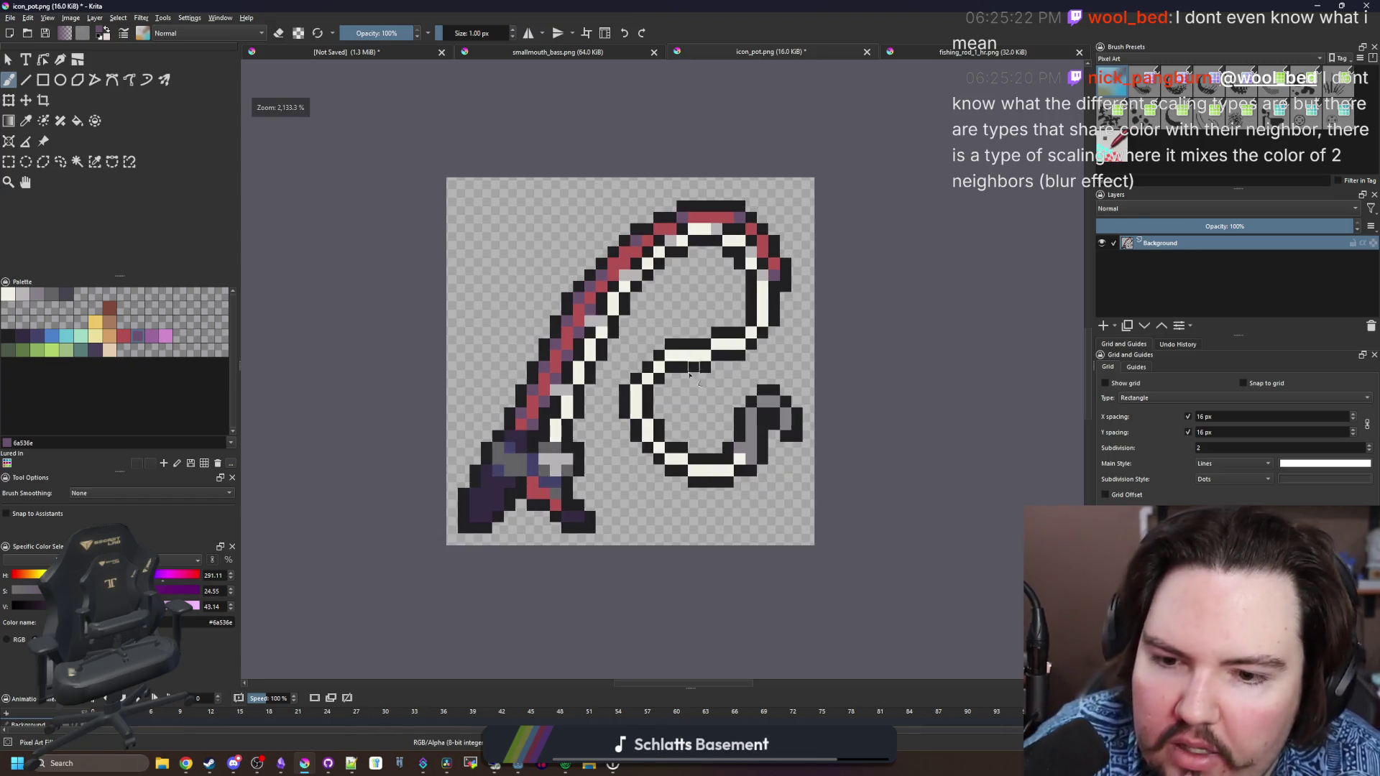
{"action": "scroll", "coordinate": [791, 356], "scroll_direction": "up", "scroll_amount": 3}
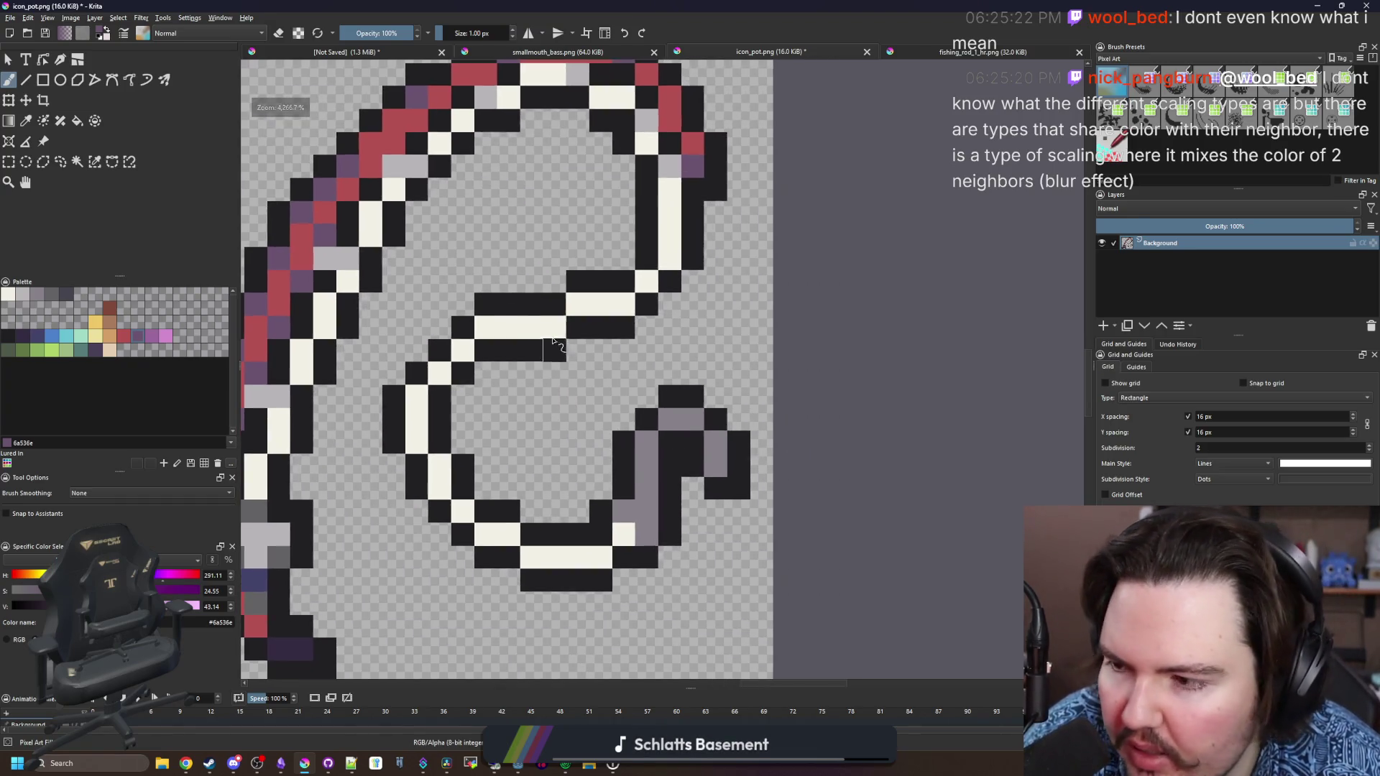
{"action": "left_click", "coordinate": [25, 293]}
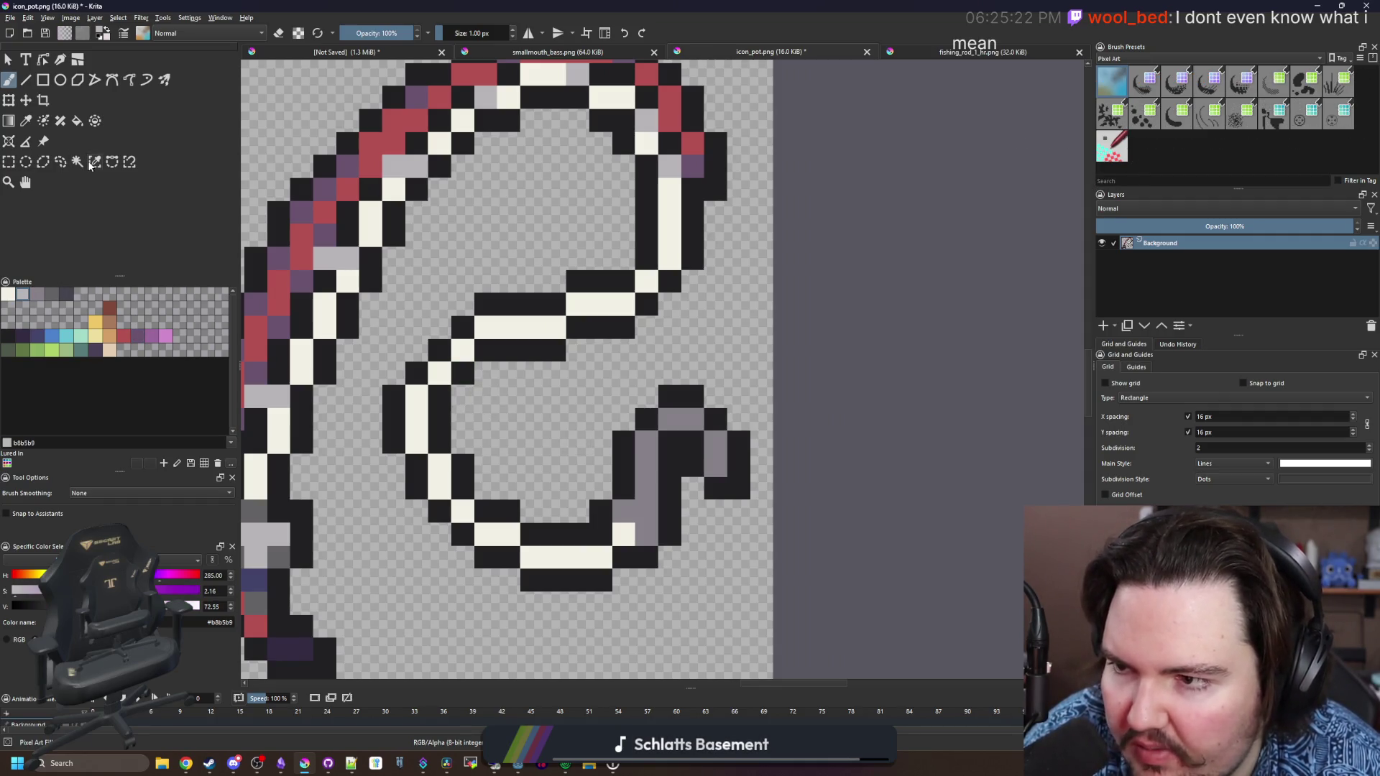
{"action": "left_click", "coordinate": [92, 164]}
{"action": "left_click", "coordinate": [489, 305]}
{"action": "scroll", "coordinate": [504, 360], "scroll_direction": "down", "scroll_amount": 2}
{"action": "scroll", "coordinate": [546, 431], "scroll_direction": "up", "scroll_amount": 1}
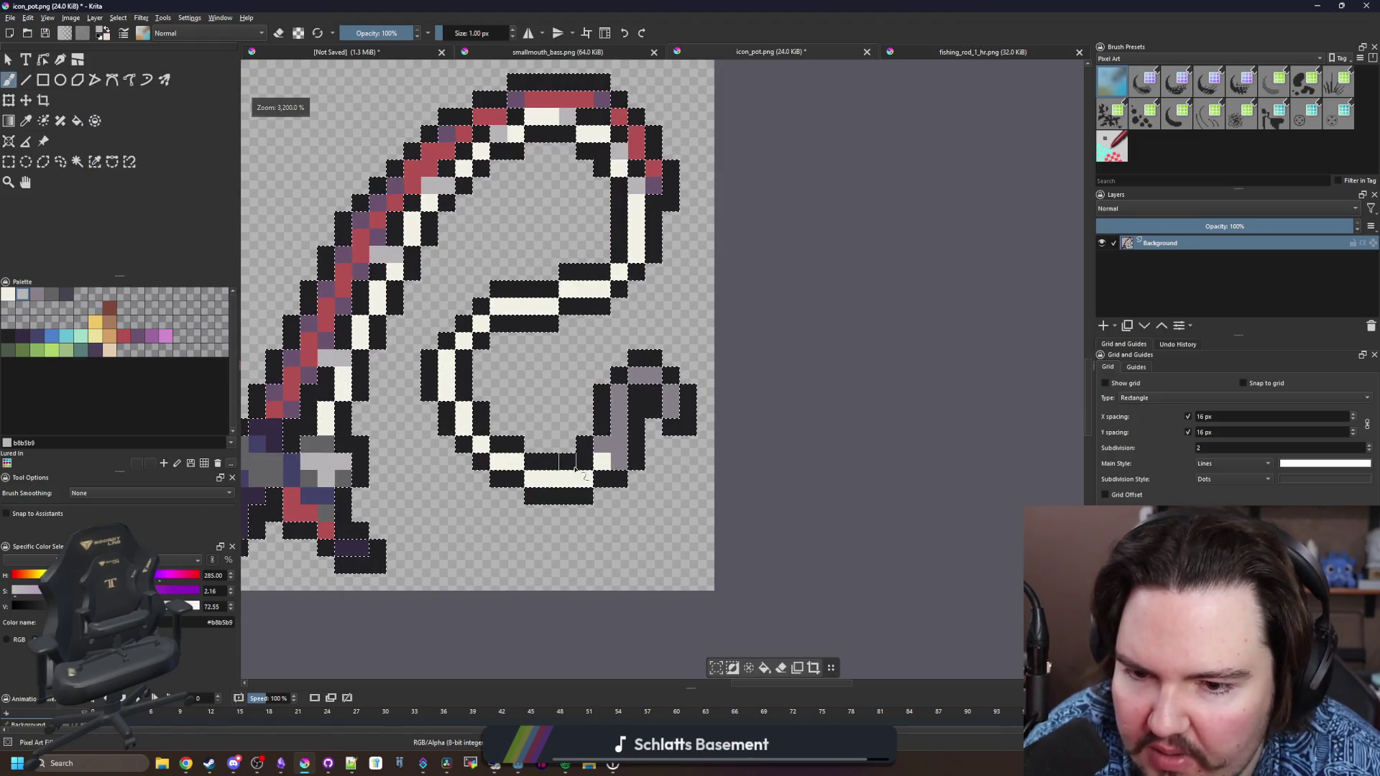
{"action": "mouse_move", "coordinate": [575, 469]}
{"action": "left_mouse_down"}
{"action": "mouse_move", "coordinate": [568, 496]}
{"action": "mouse_move", "coordinate": [532, 496]}
{"action": "mouse_move", "coordinate": [547, 460]}
{"action": "mouse_move", "coordinate": [512, 440]}
{"action": "mouse_move", "coordinate": [474, 338]}
{"action": "mouse_move", "coordinate": [561, 308]}
{"action": "left_mouse_up"}
{"action": "key", "text": "]"}
{"action": "key", "text": "]"}
{"action": "key", "text": "]"}
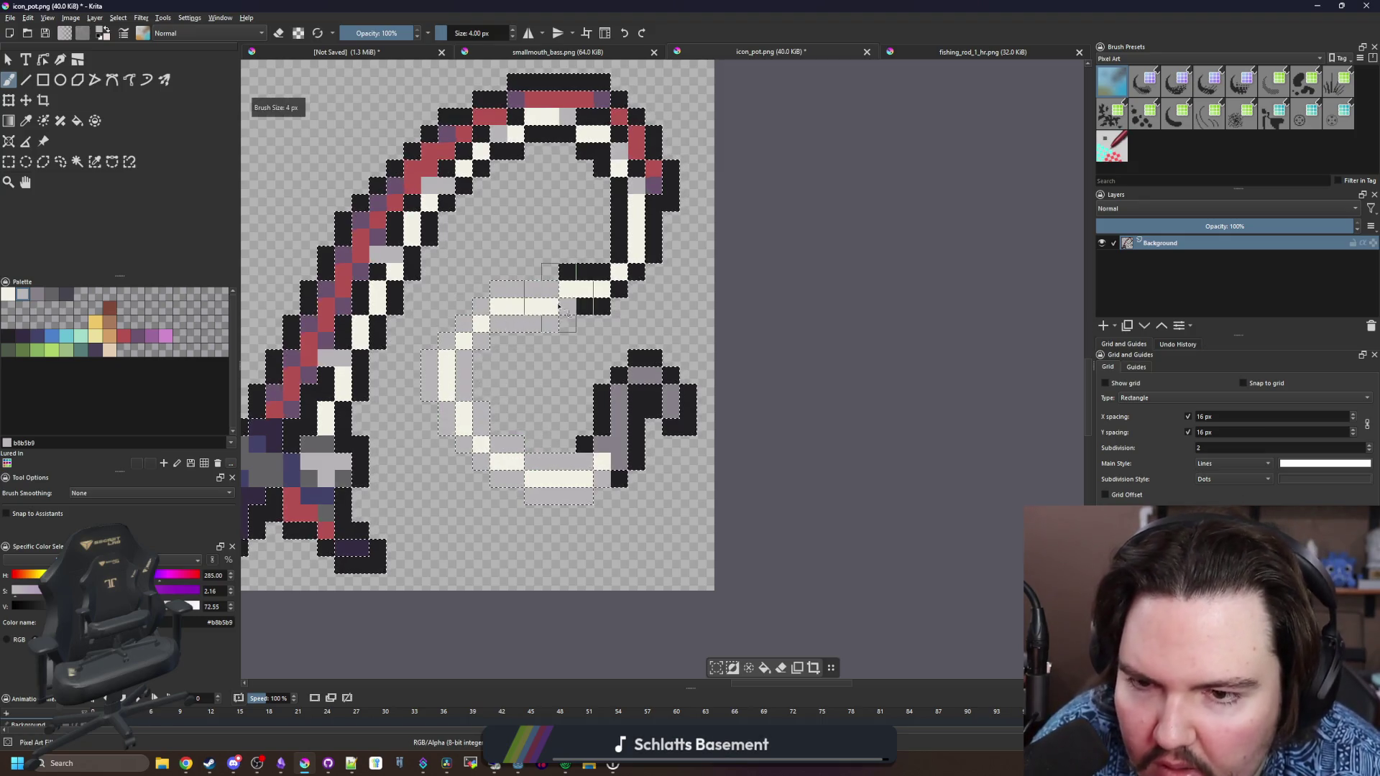
{"action": "key", "text": "bracketleft"}
{"action": "key", "text": "bracketleft"}
{"action": "key", "text": "bracketleft"}
{"action": "scroll", "coordinate": [639, 251], "scroll_direction": "up", "scroll_amount": 2}
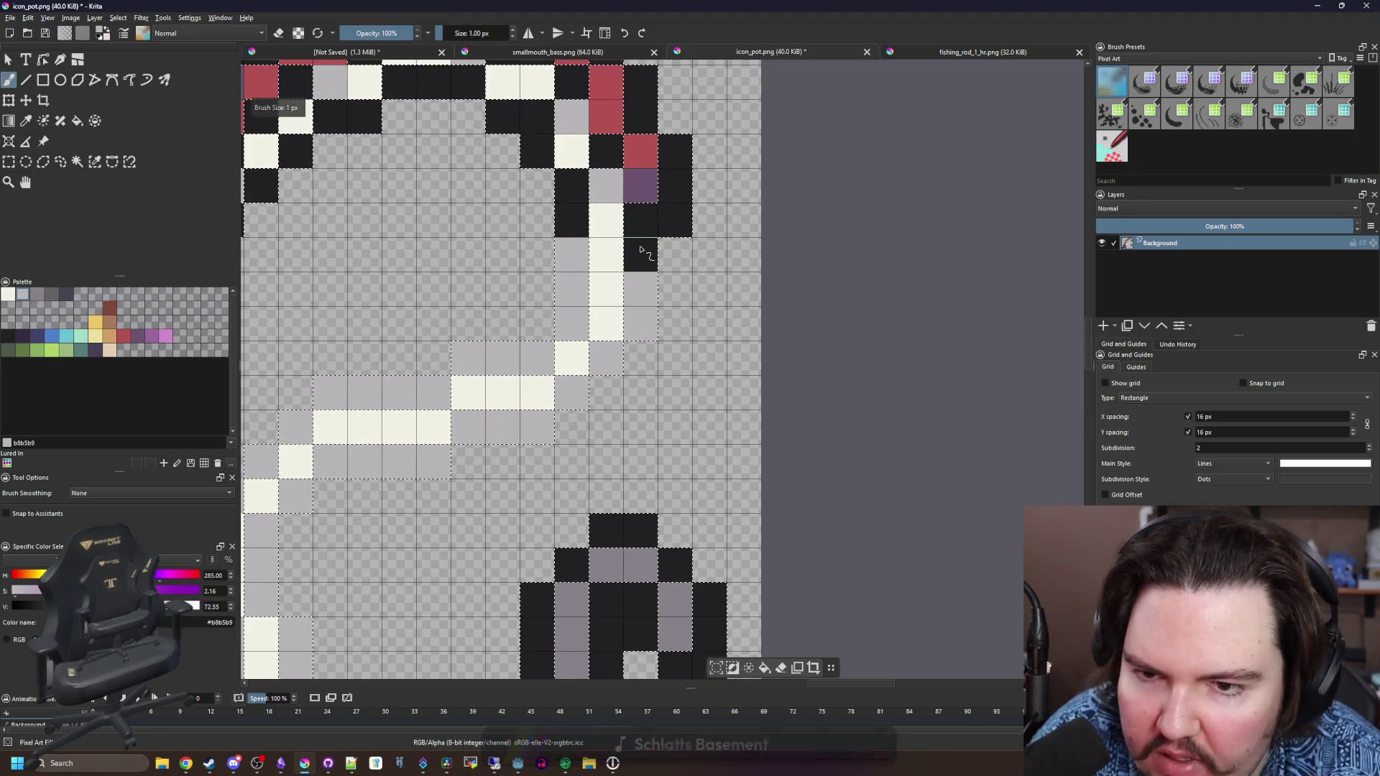
{"action": "left_click_drag", "start_coordinate": [641, 252], "coordinate": [832, 424]}
{"action": "mouse_move", "coordinate": [719, 317]}
{"action": "left_mouse_down"}
{"action": "mouse_move", "coordinate": [674, 281]}
{"action": "mouse_move", "coordinate": [546, 288]}
{"action": "mouse_move", "coordinate": [484, 316]}
{"action": "mouse_move", "coordinate": [348, 503]}
{"action": "left_mouse_up"}
{"action": "scroll", "coordinate": [419, 454], "scroll_direction": "down", "scroll_amount": 5}
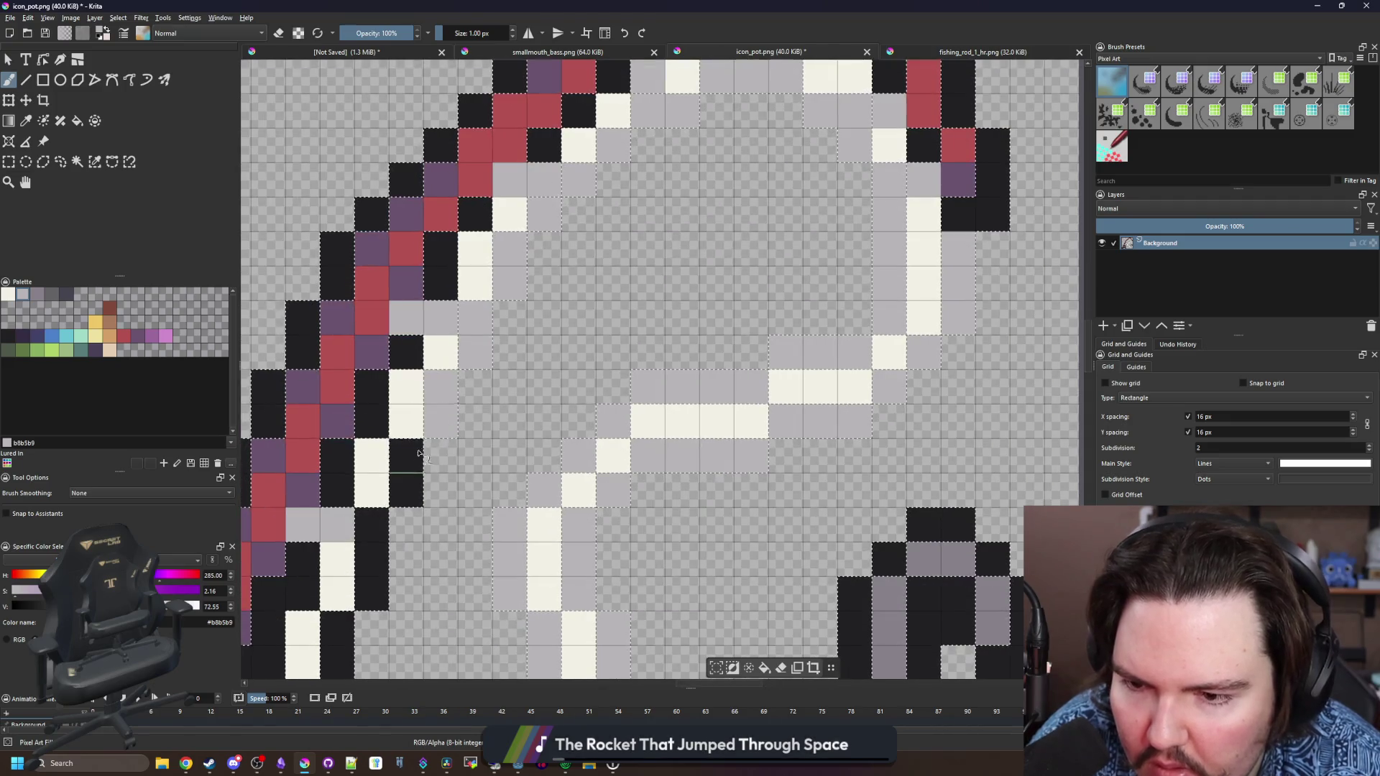
{"action": "scroll", "coordinate": [410, 460], "scroll_direction": "down", "scroll_amount": 3}
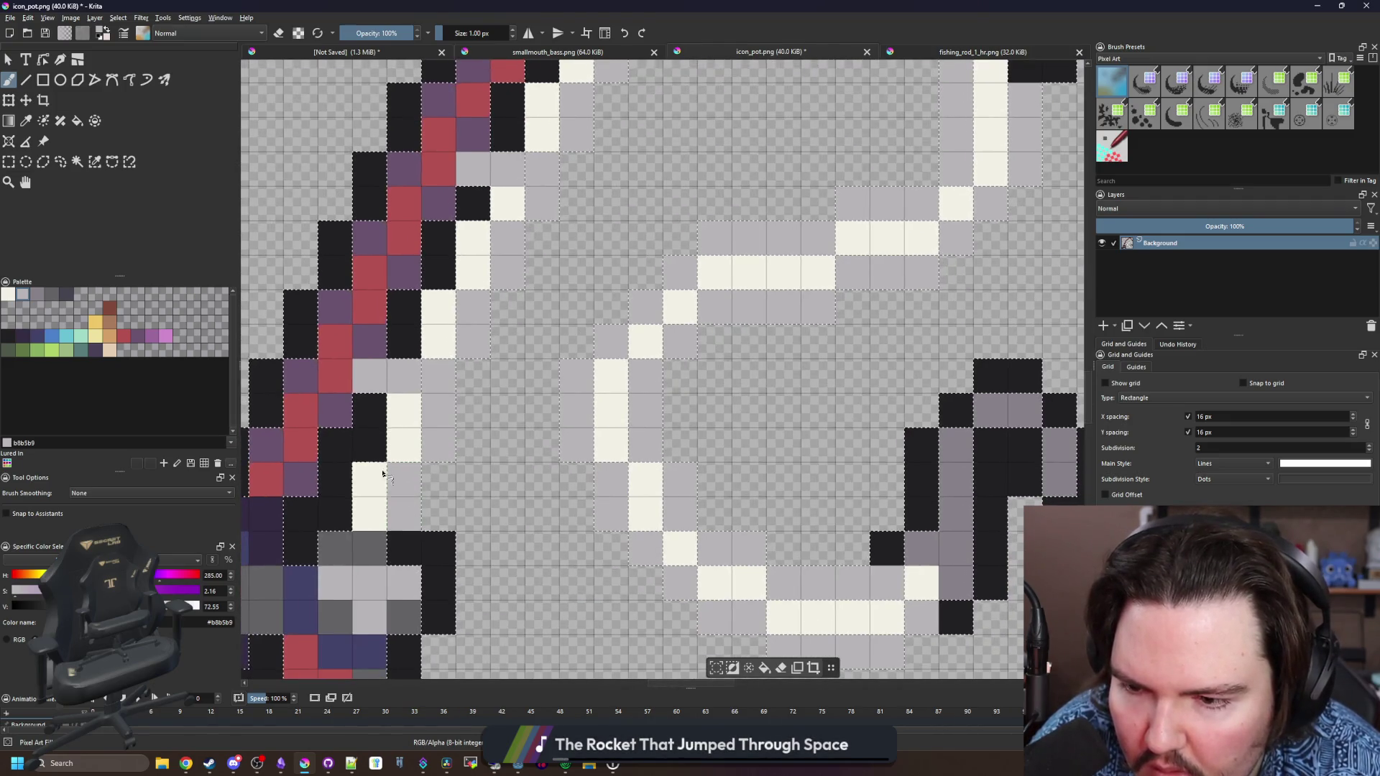
{"action": "scroll", "coordinate": [403, 402], "scroll_direction": "down", "scroll_amount": 6}
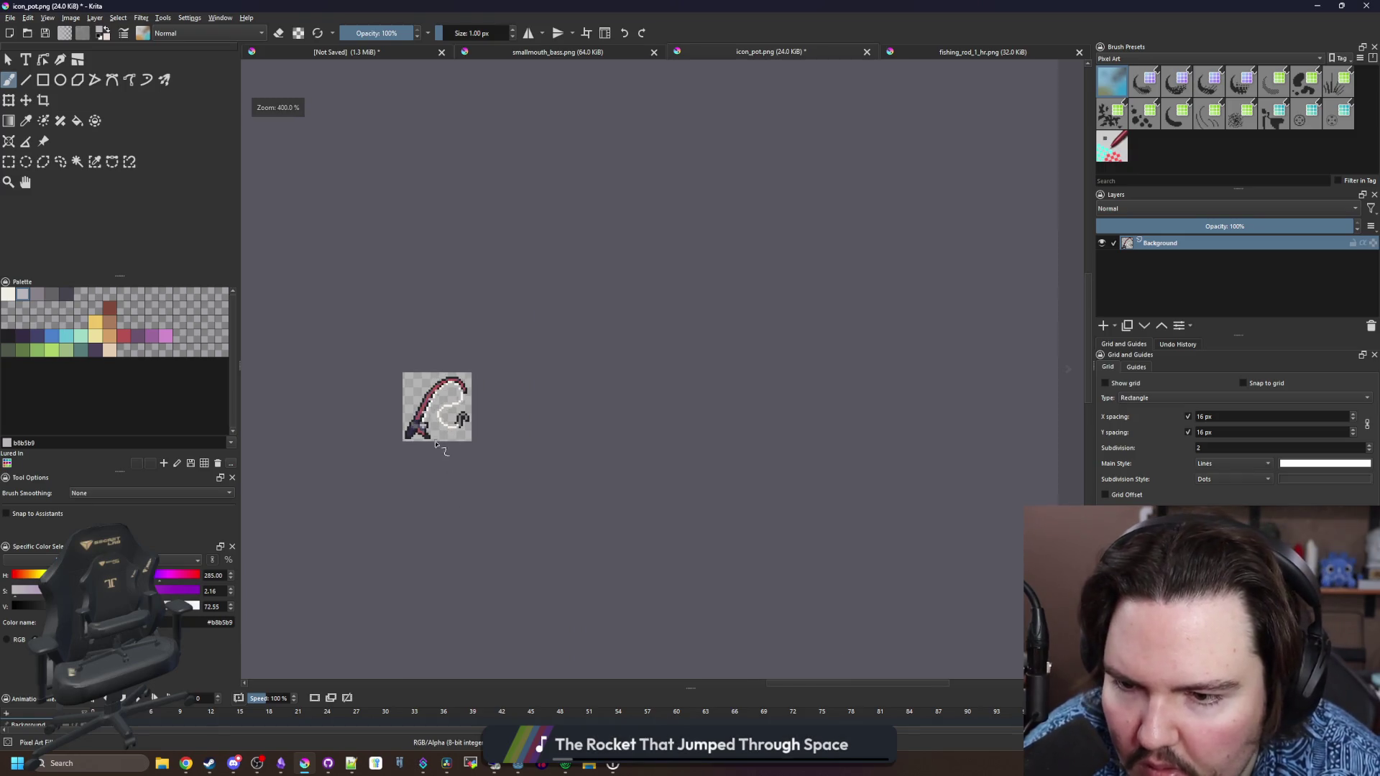
{"action": "scroll", "coordinate": [435, 443], "scroll_direction": "up", "scroll_amount": 8}
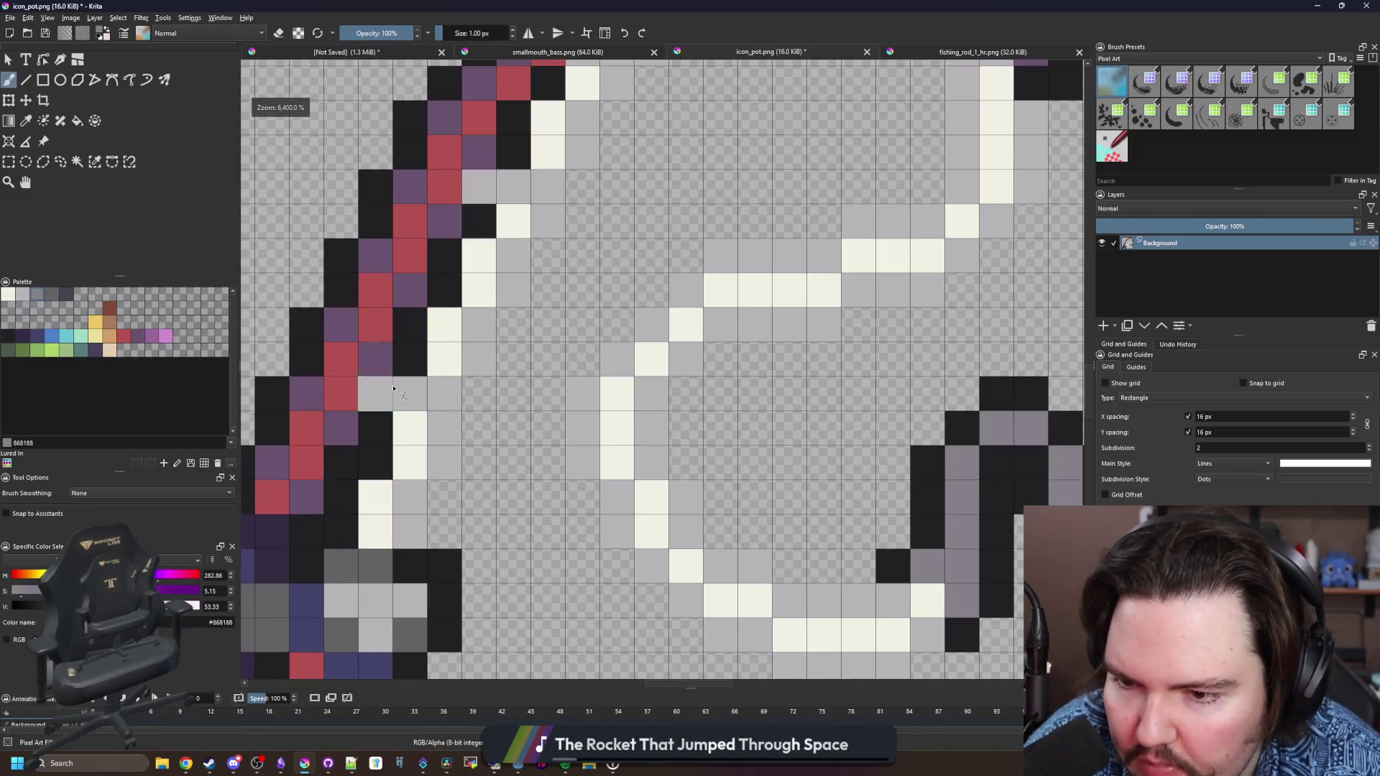
{"action": "scroll", "coordinate": [423, 380], "scroll_direction": "up", "scroll_amount": 5}
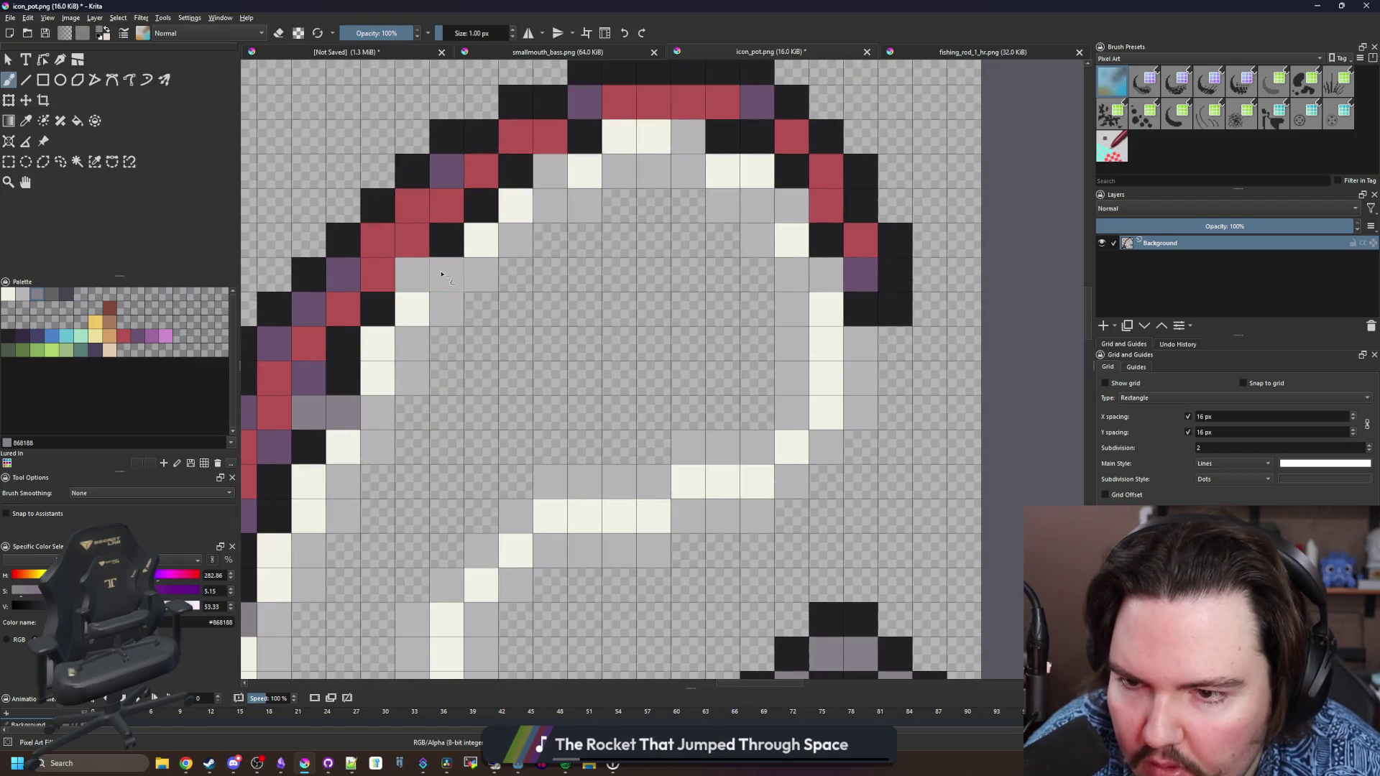
{"action": "left_click_drag", "start_coordinate": [442, 274], "coordinate": [411, 274]}
{"action": "left_click", "coordinate": [550, 171]}
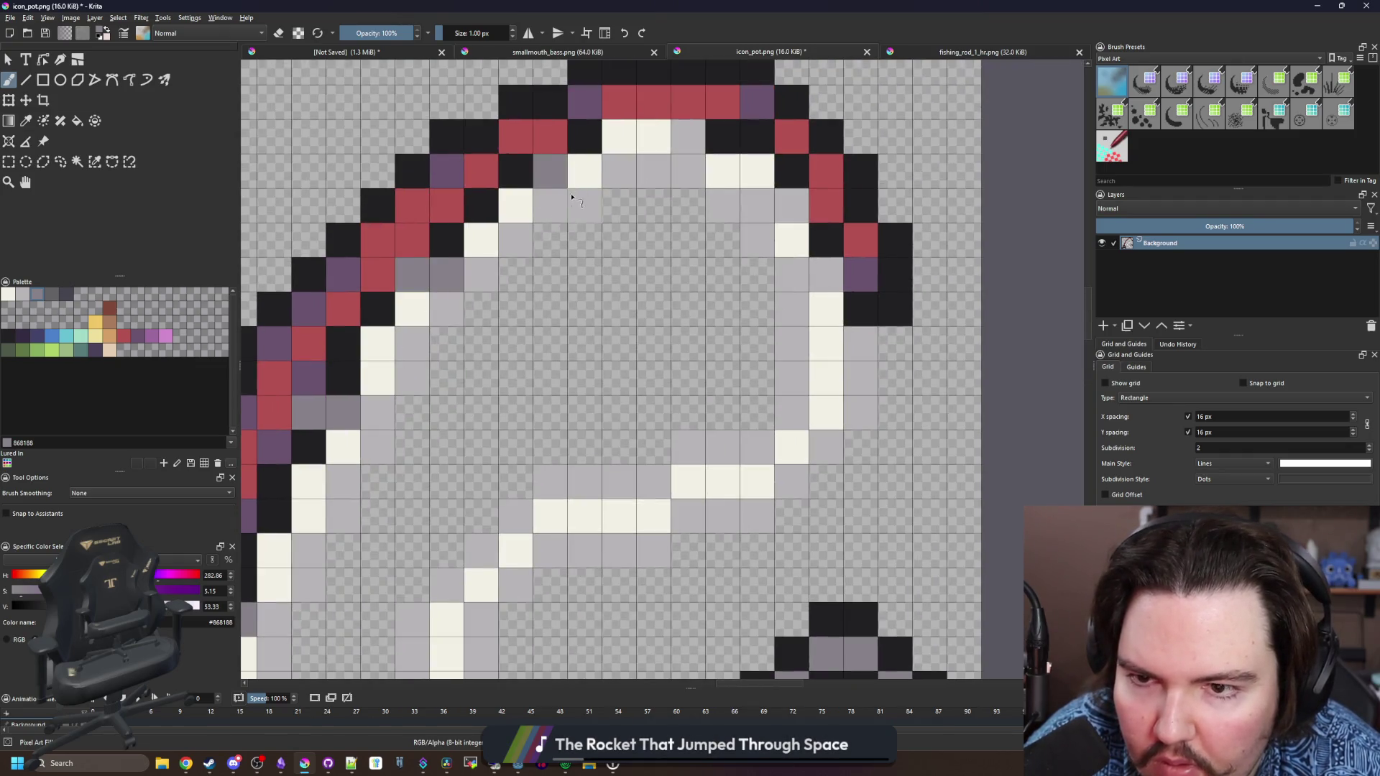
{"action": "key", "text": "ctrl+z"}
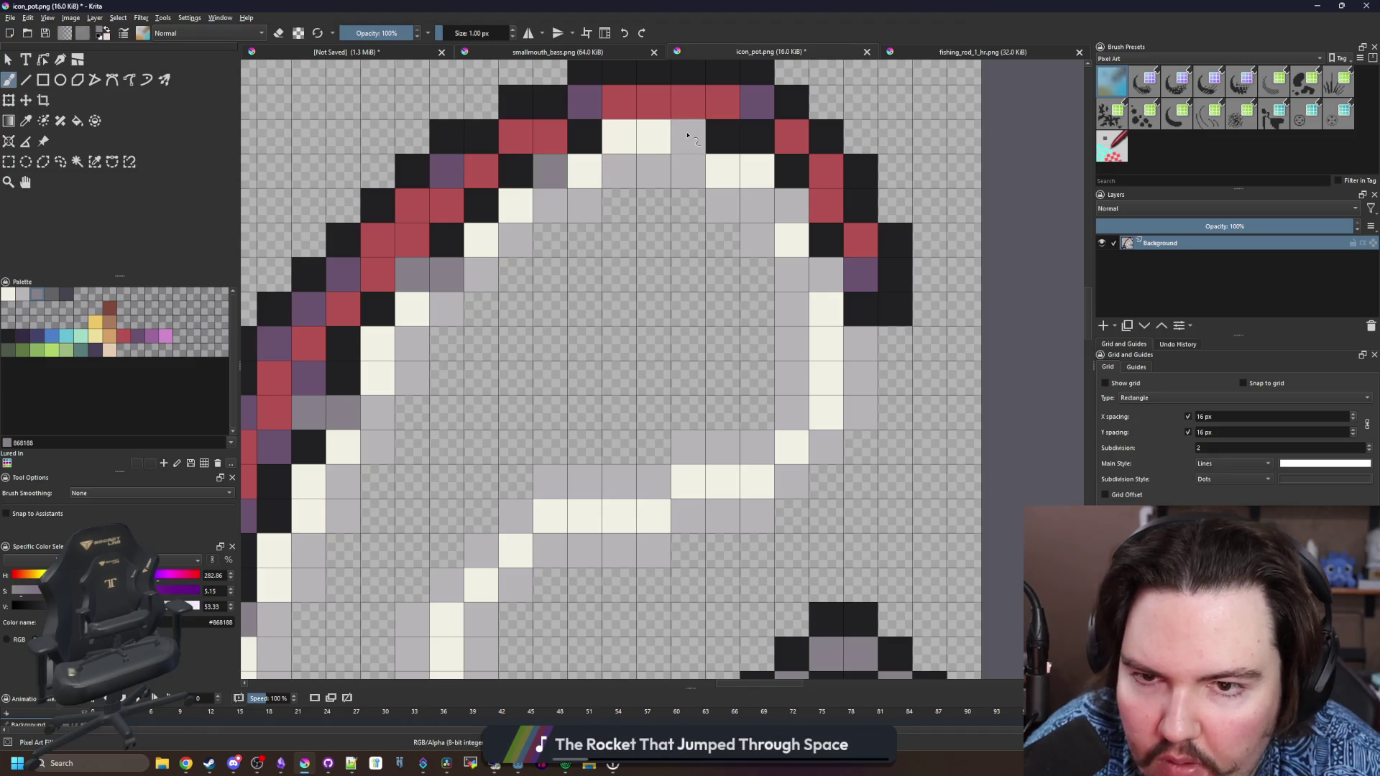
{"action": "left_click", "coordinate": [688, 136]}
{"action": "left_click", "coordinate": [791, 205]}
{"action": "left_click", "coordinate": [827, 275]}
{"action": "scroll", "coordinate": [618, 339], "scroll_direction": "down", "scroll_amount": 6}
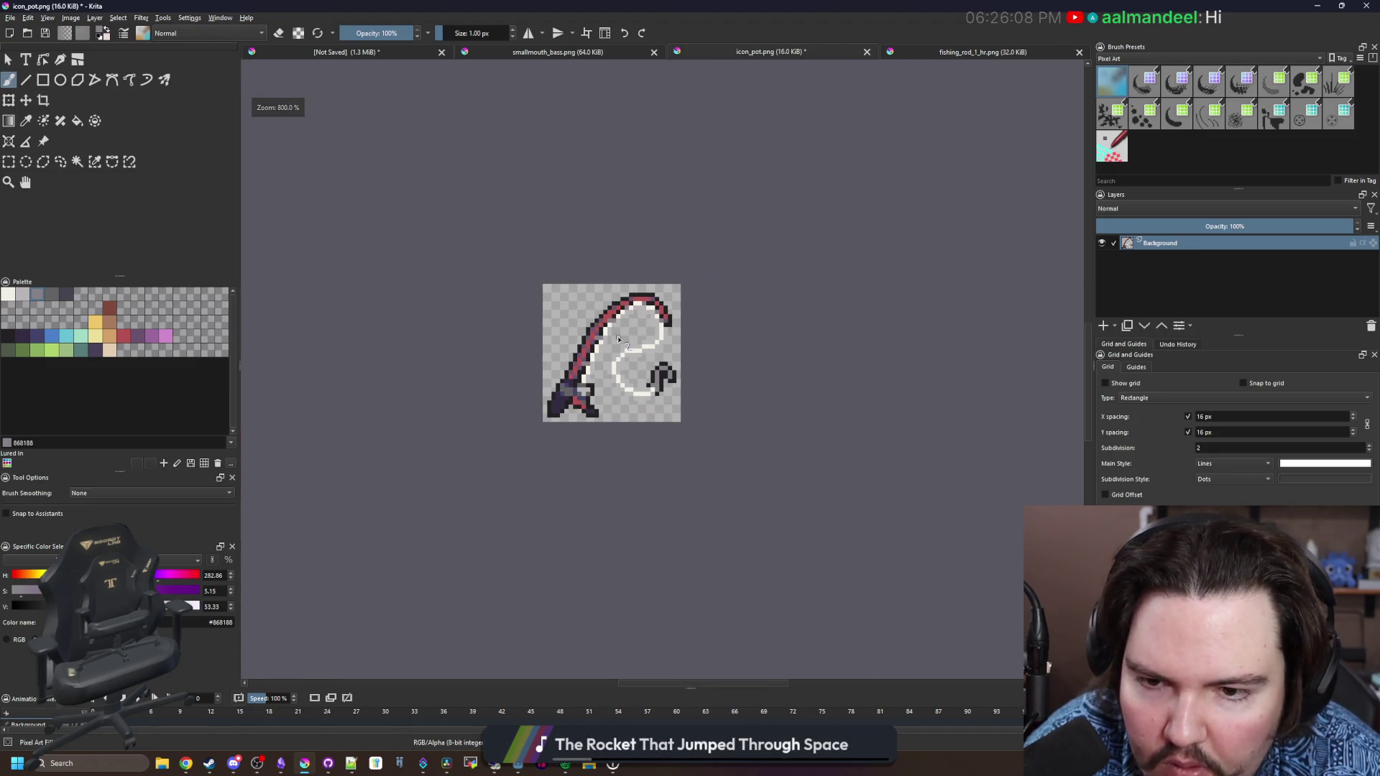
{"action": "scroll", "coordinate": [632, 383], "scroll_direction": "up", "scroll_amount": 6}
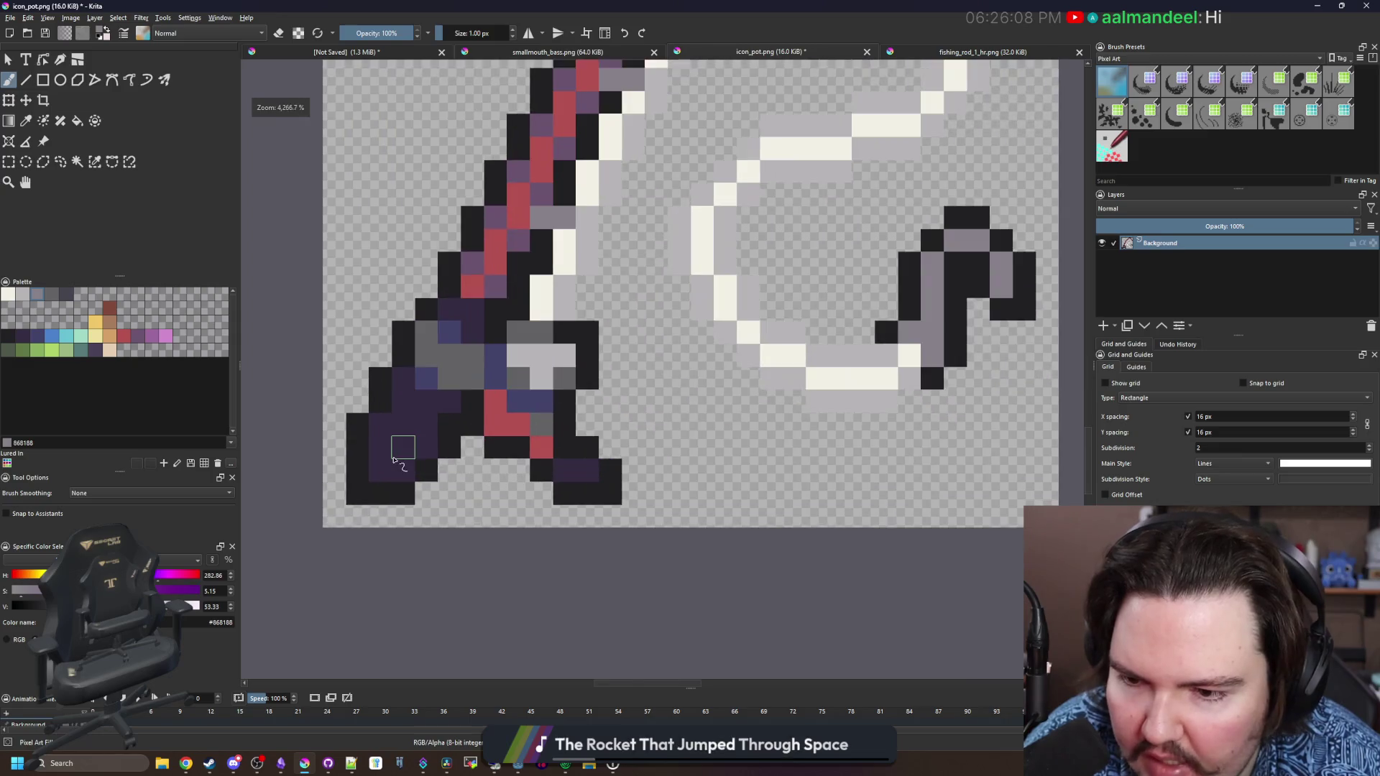
{"action": "key", "text": "e"}
{"action": "scroll", "coordinate": [402, 474], "scroll_direction": "down", "scroll_amount": 7}
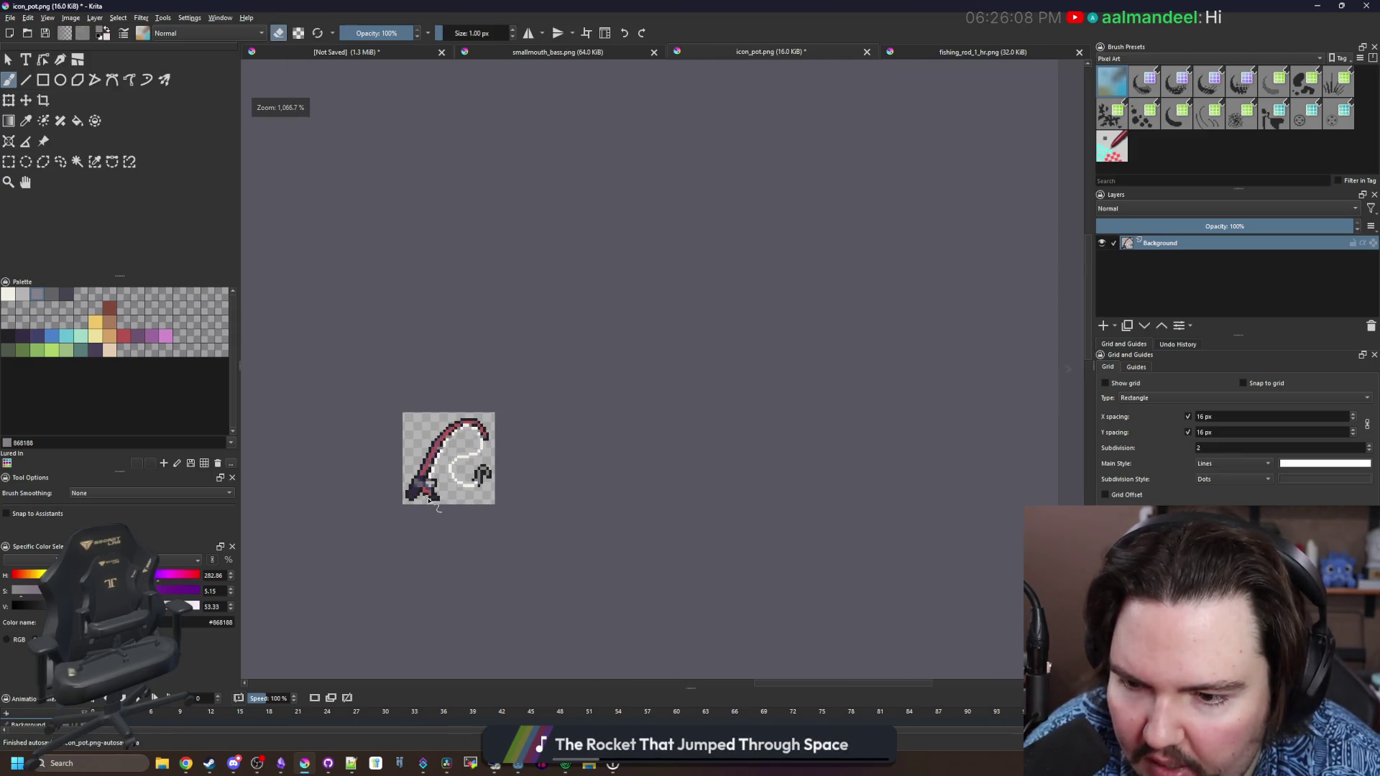
{"action": "scroll", "coordinate": [430, 499], "scroll_direction": "up", "scroll_amount": 7}
{"action": "key", "text": "e"}
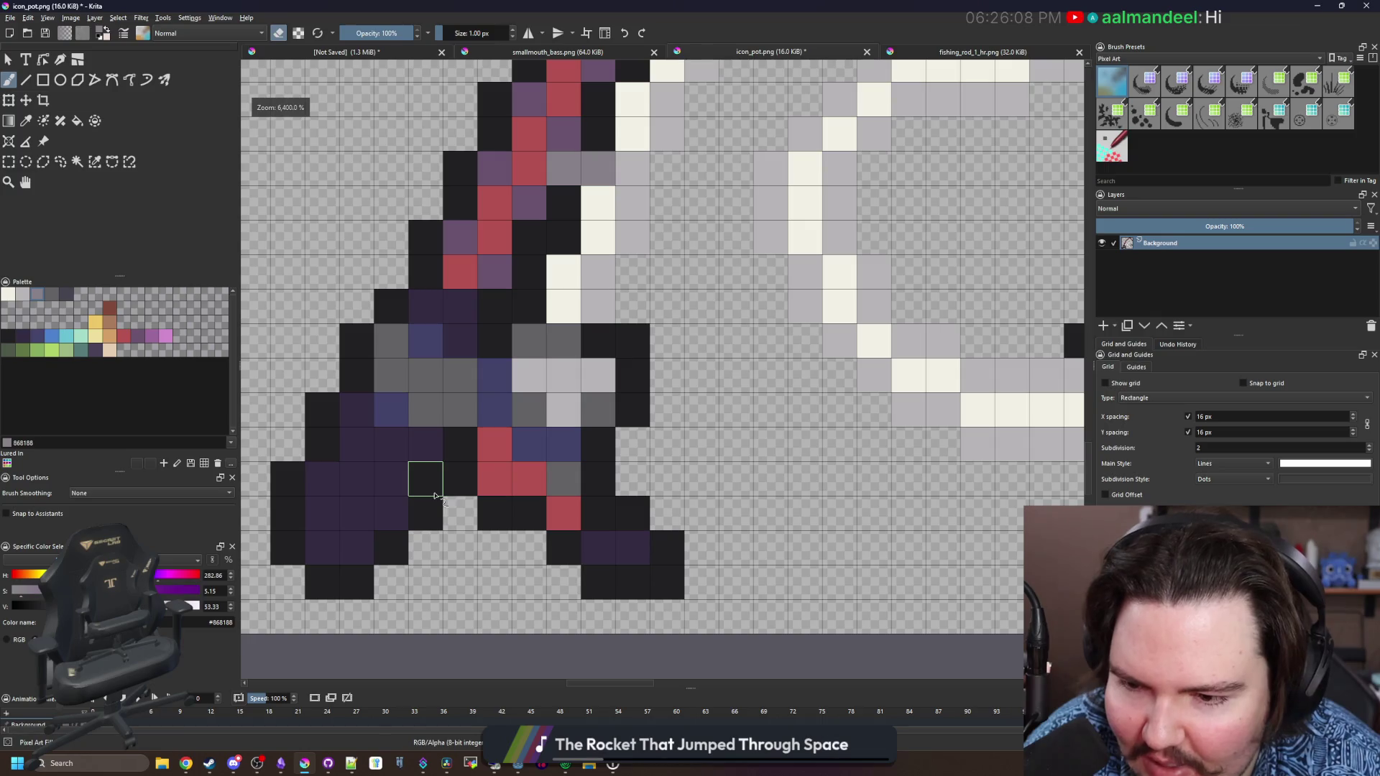
{"action": "left_click", "coordinate": [460, 479]}
{"action": "key", "text": "ctrl+z"}
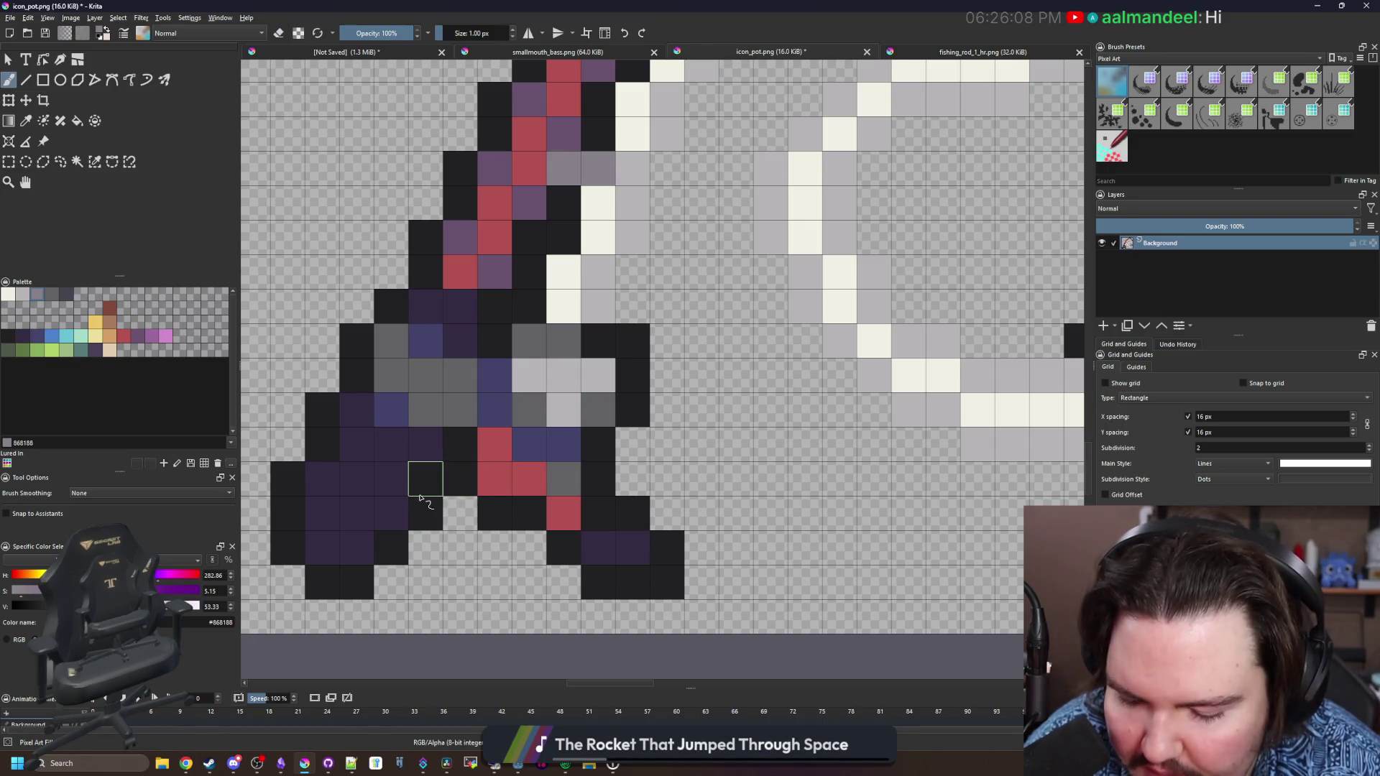
{"action": "key", "text": "p"}
{"action": "left_click", "coordinate": [439, 503]}
{"action": "scroll", "coordinate": [440, 503], "scroll_direction": "down", "scroll_amount": 7}
{"action": "key", "text": "b"}
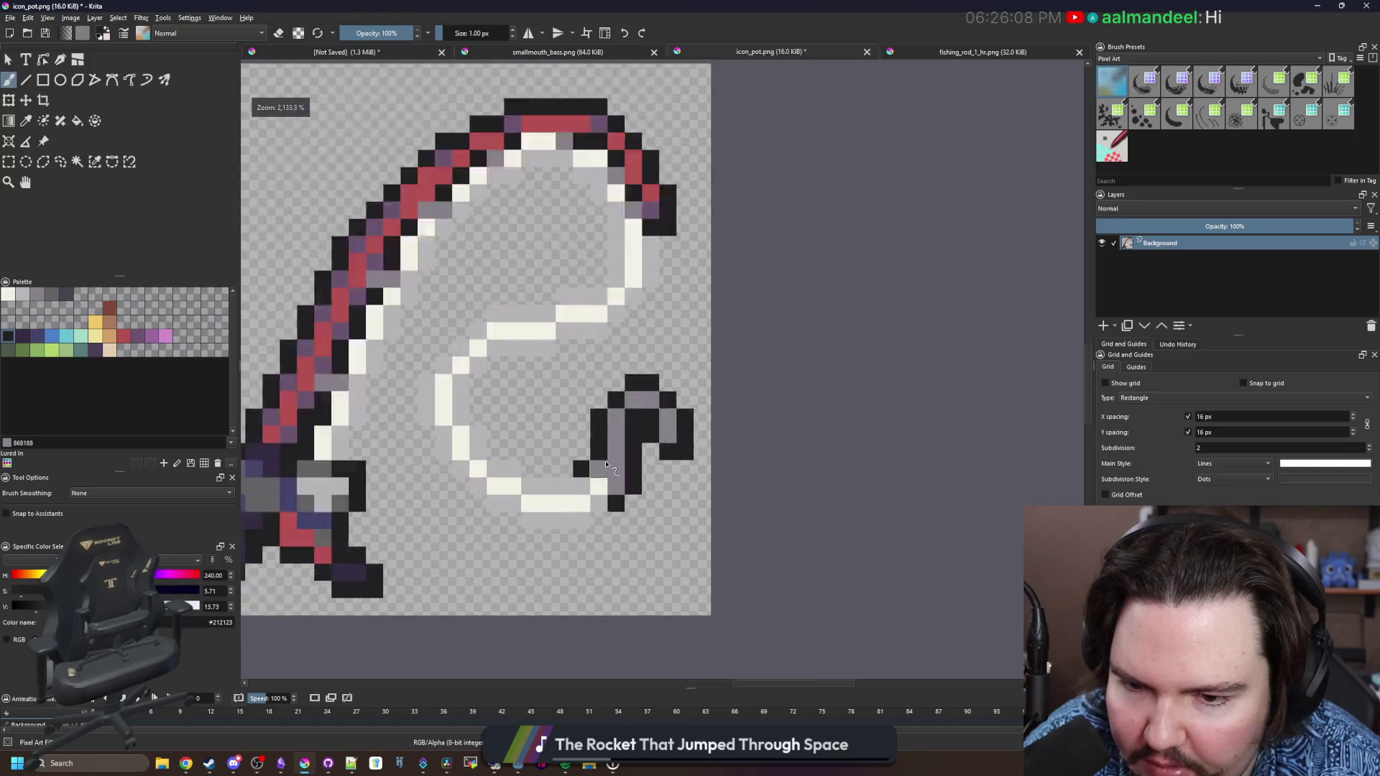
Paint three pixels on the hook light grey
{"action": "scroll", "coordinate": [627, 466], "scroll_direction": "up", "scroll_amount": 8}
{"action": "left_click", "coordinate": [22, 294]}
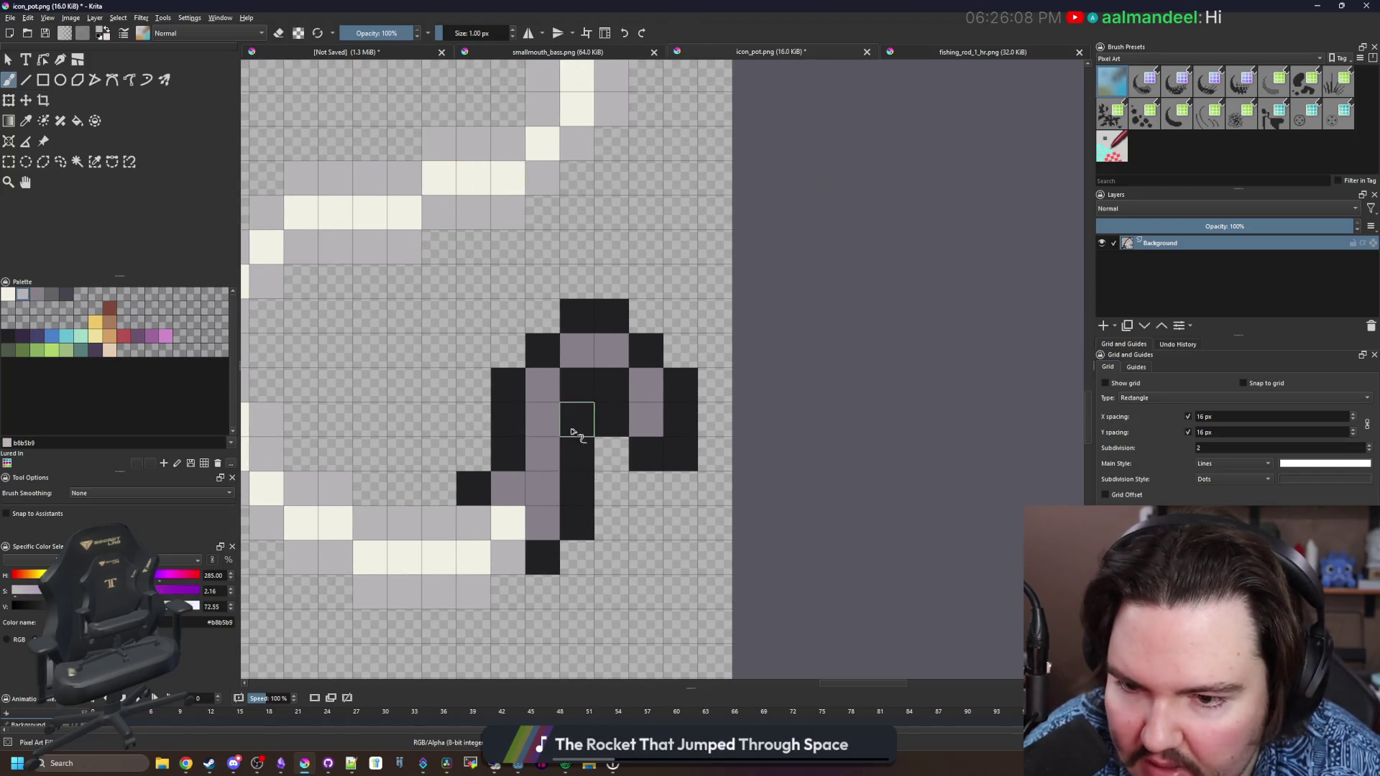
{"action": "left_click_drag", "start_coordinate": [543, 424], "coordinate": [543, 386]}
{"action": "left_click", "coordinate": [573, 355]}
Sample the hook's mid grey and outline colour, darken a cell beside the hook, and select grey #646365
{"action": "left_click", "coordinate": [8, 295]}
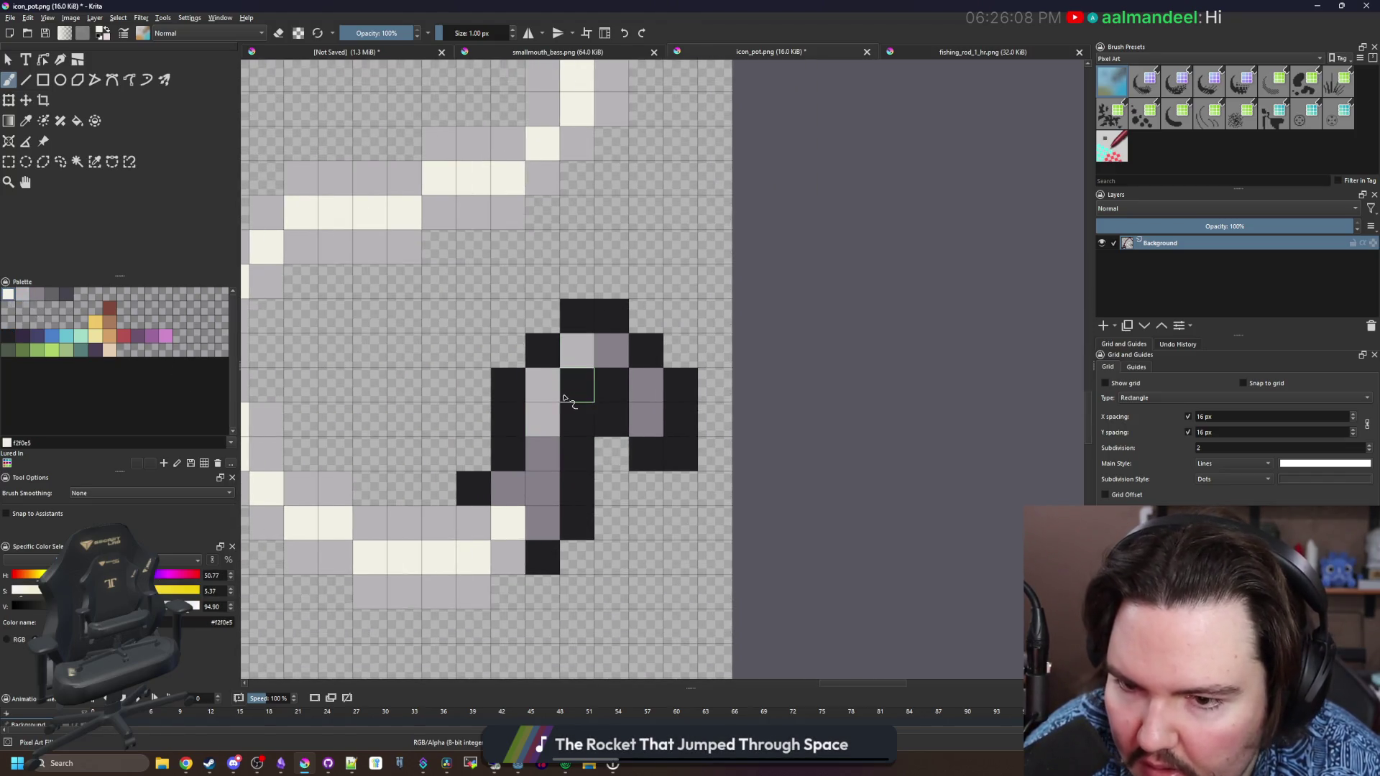
{"action": "scroll", "coordinate": [572, 524], "scroll_direction": "down", "scroll_amount": 8}
{"action": "scroll", "coordinate": [535, 352], "scroll_direction": "up", "scroll_amount": 8}
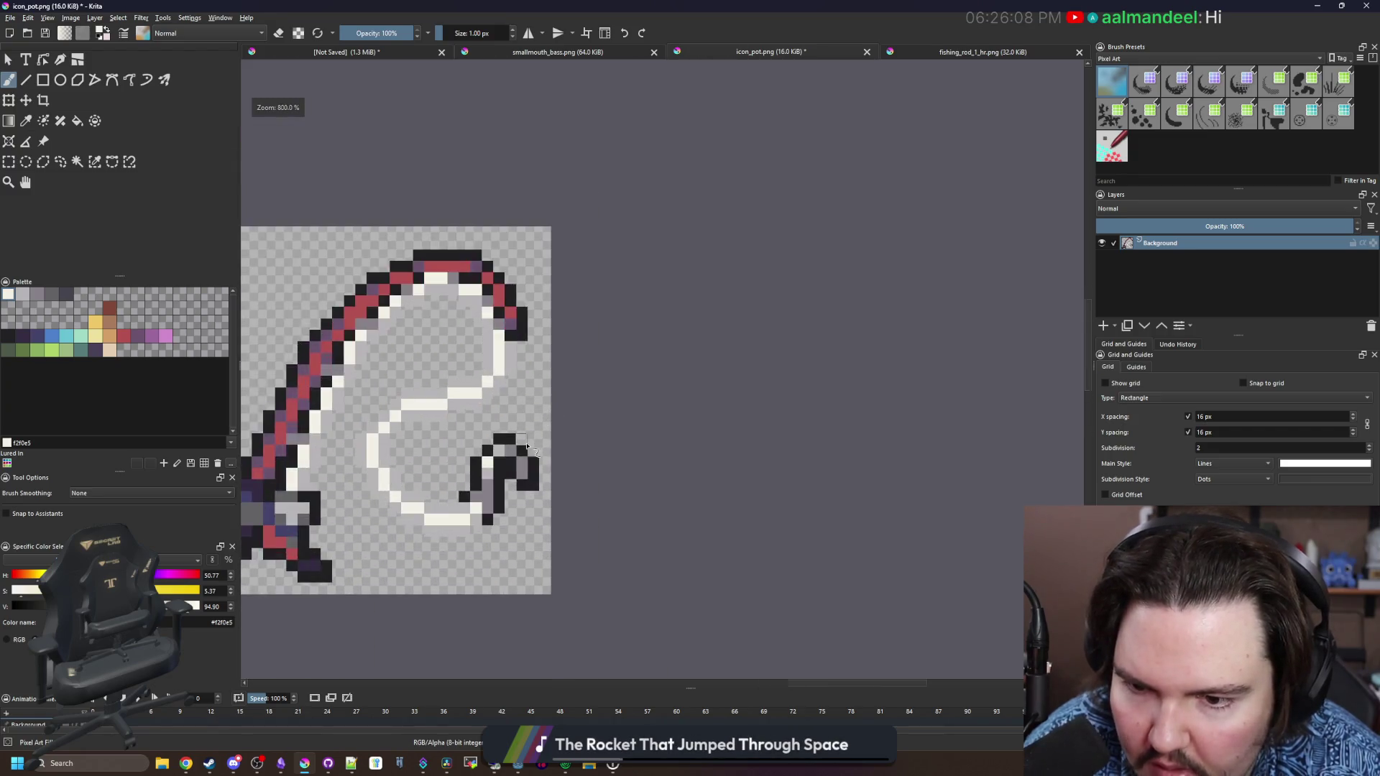
{"action": "left_click", "coordinate": [544, 476], "text": "ctrl"}
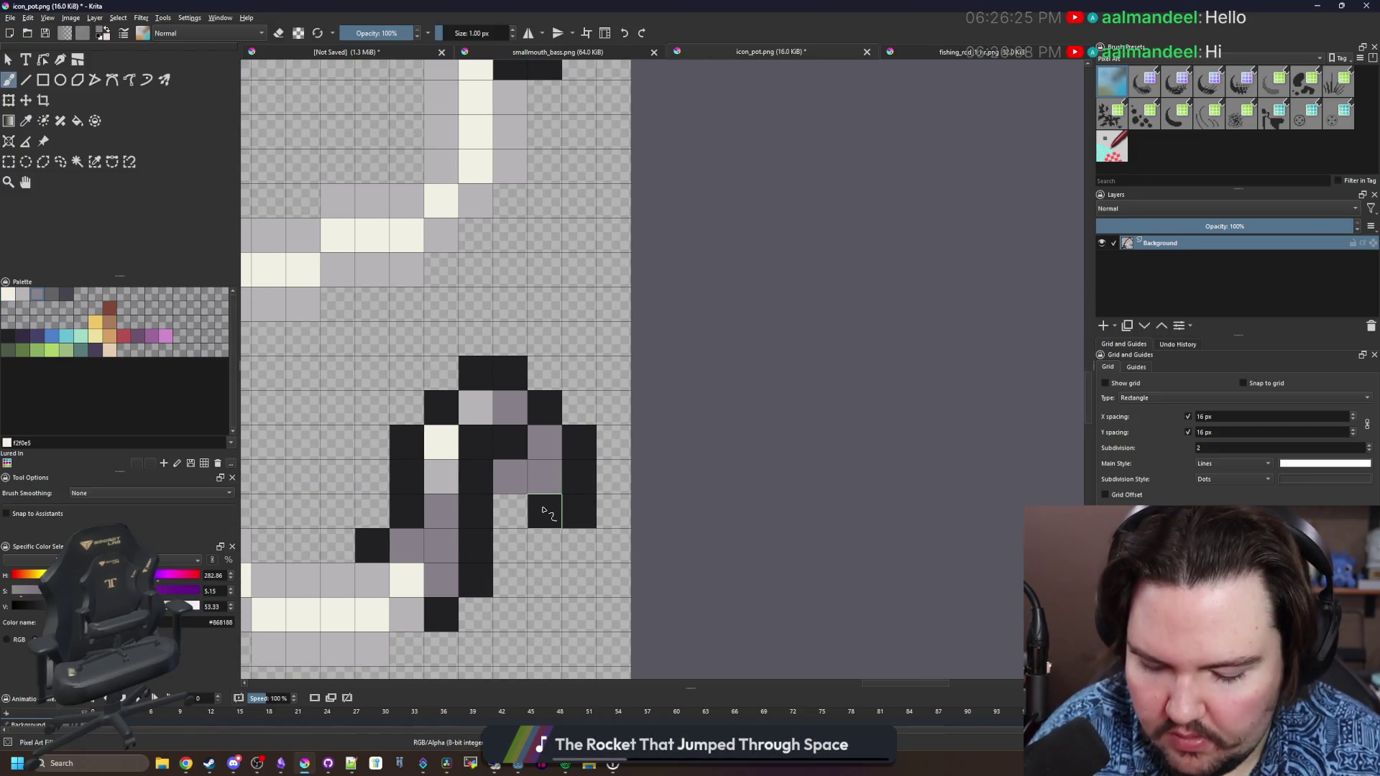
{"action": "left_click", "coordinate": [544, 510], "text": "ctrl"}
{"action": "left_click", "coordinate": [511, 510]}
{"action": "scroll", "coordinate": [536, 460], "scroll_direction": "down", "scroll_amount": 8}
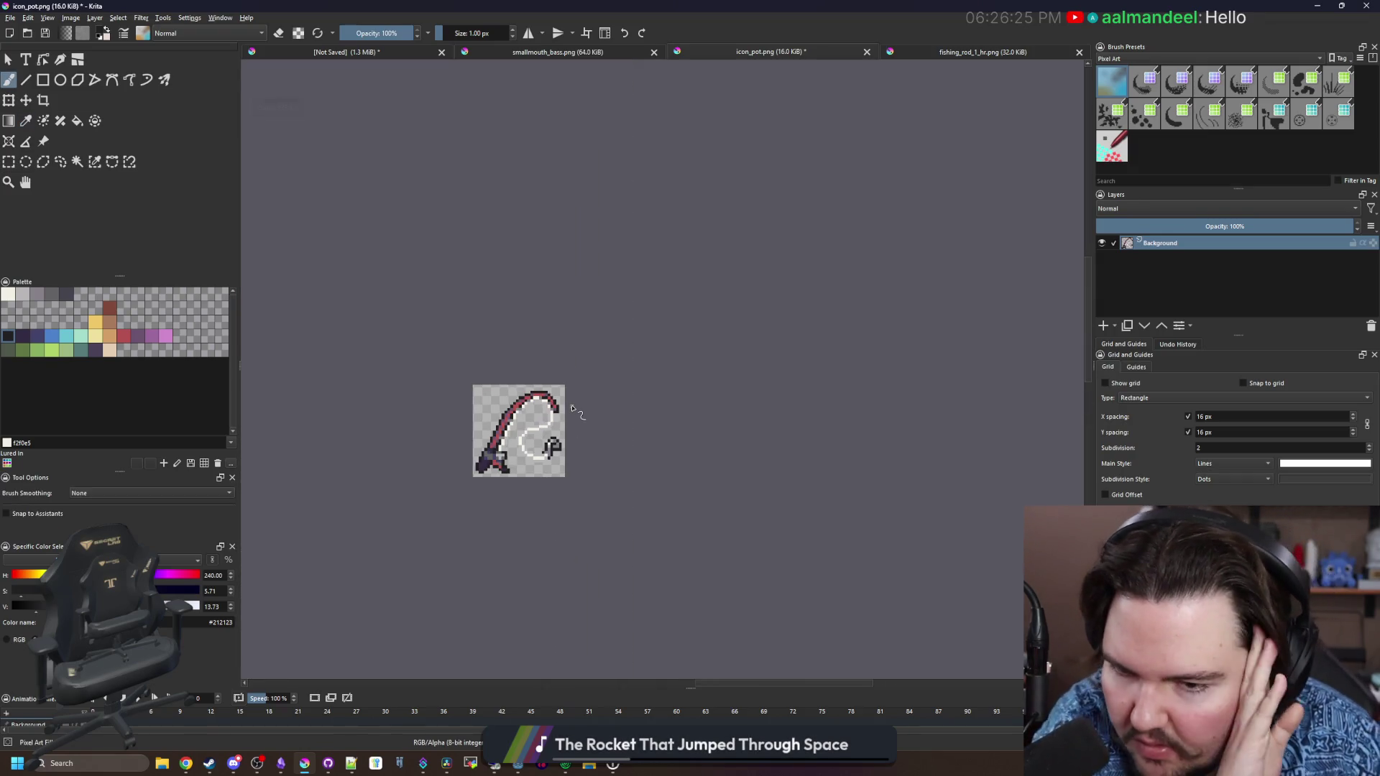
{"action": "scroll", "coordinate": [550, 449], "scroll_direction": "up", "scroll_amount": 8}
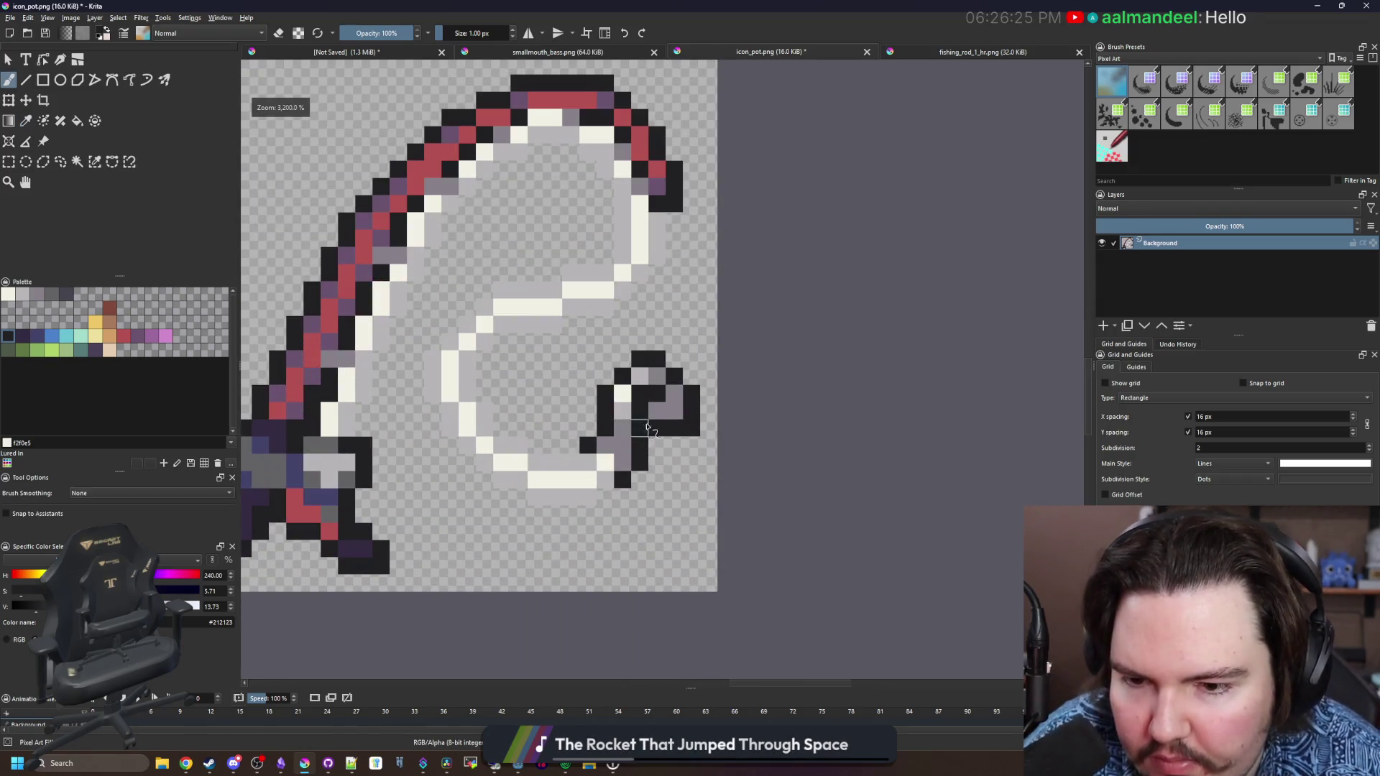
{"action": "scroll", "coordinate": [644, 396], "scroll_direction": "up", "scroll_amount": 1}
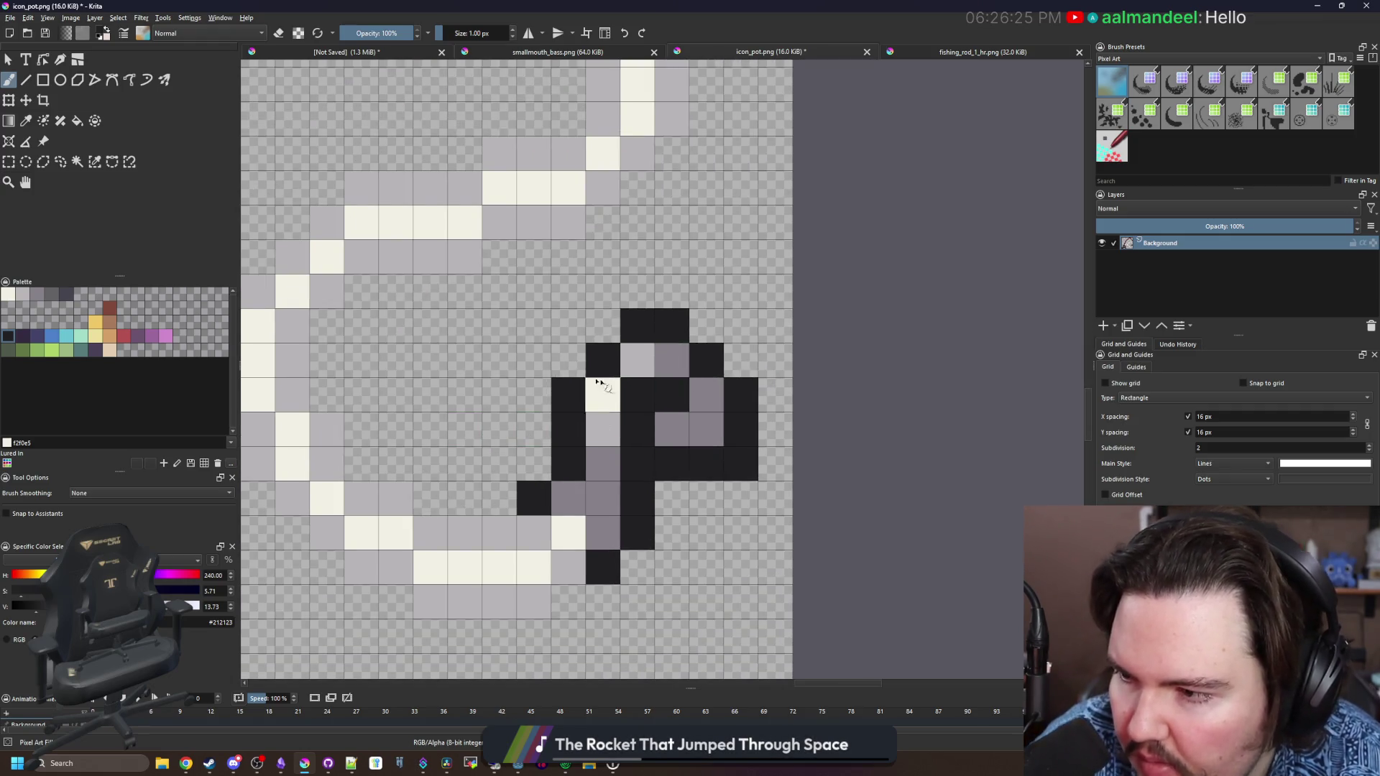
{"action": "left_click", "coordinate": [49, 301]}
Recolour the hook's black outline dark slate grey #45444f with the Fill tool
{"action": "key", "text": "f"}
{"action": "left_click", "coordinate": [678, 324]}
{"action": "key", "text": "ctrl+z"}
{"action": "scroll", "coordinate": [702, 354], "scroll_direction": "down", "scroll_amount": 3}
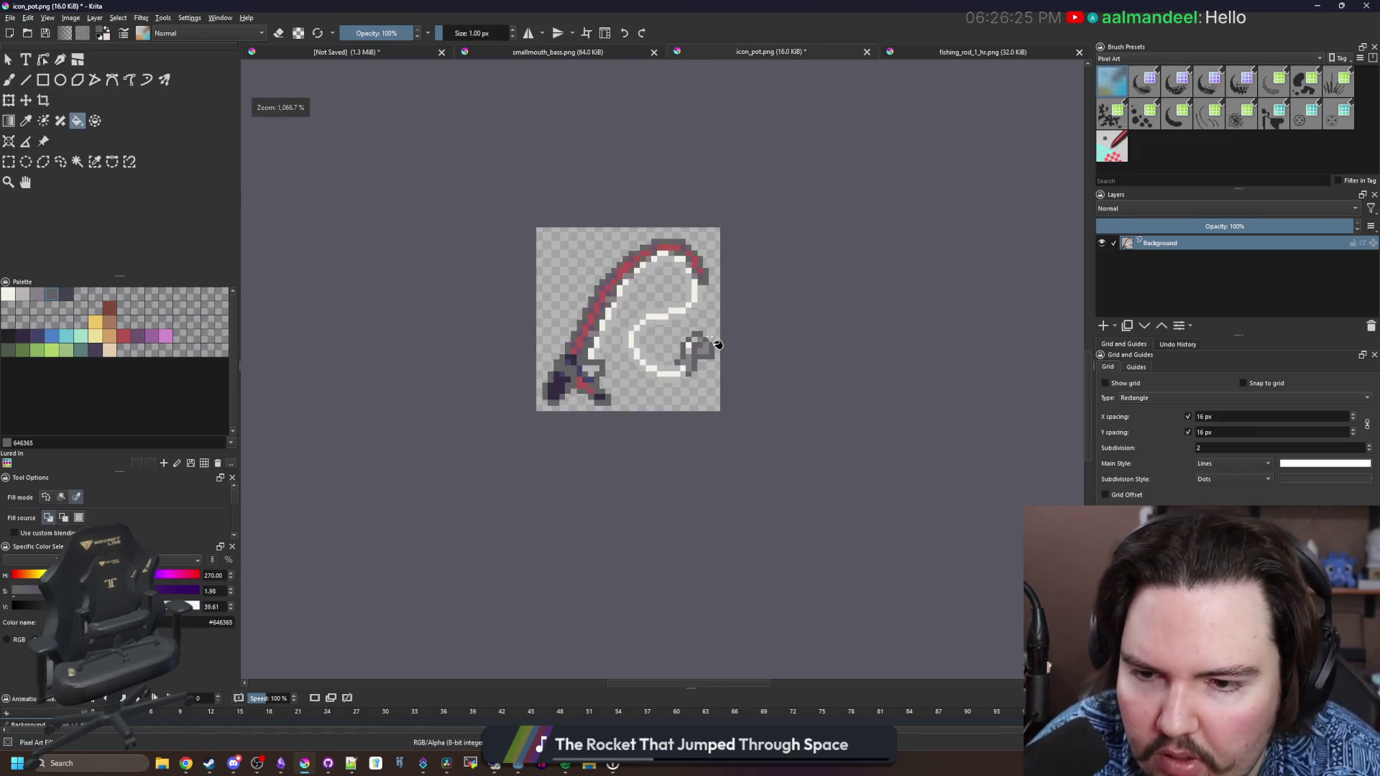
{"action": "scroll", "coordinate": [715, 344], "scroll_direction": "up", "scroll_amount": 3}
{"action": "left_click", "coordinate": [61, 497]}
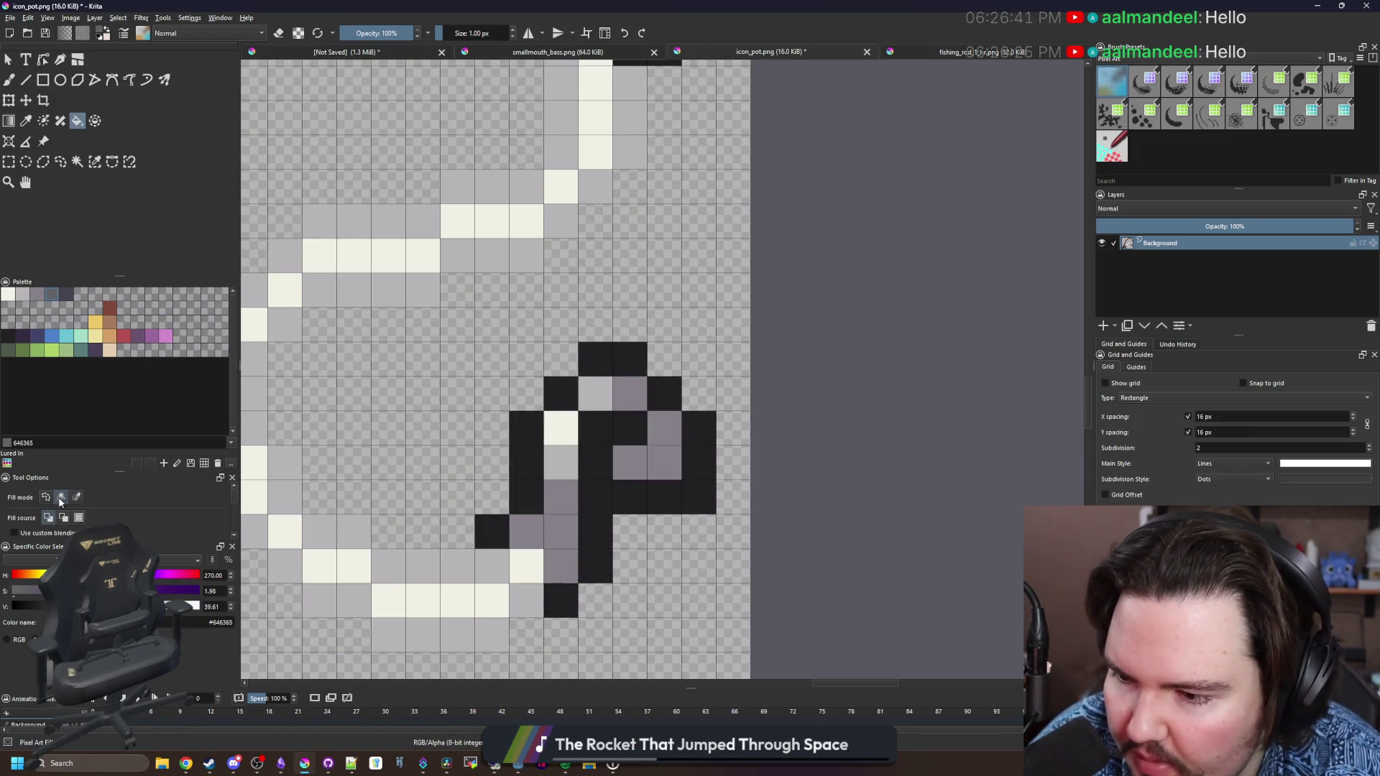
{"action": "left_click", "coordinate": [665, 492]}
{"action": "mouse_move", "coordinate": [657, 400]}
{"action": "left_mouse_down"}
{"action": "mouse_move", "coordinate": [563, 391]}
{"action": "mouse_move", "coordinate": [511, 533]}
{"action": "mouse_move", "coordinate": [561, 600]}
{"action": "left_mouse_up"}
{"action": "left_click", "coordinate": [67, 296]}
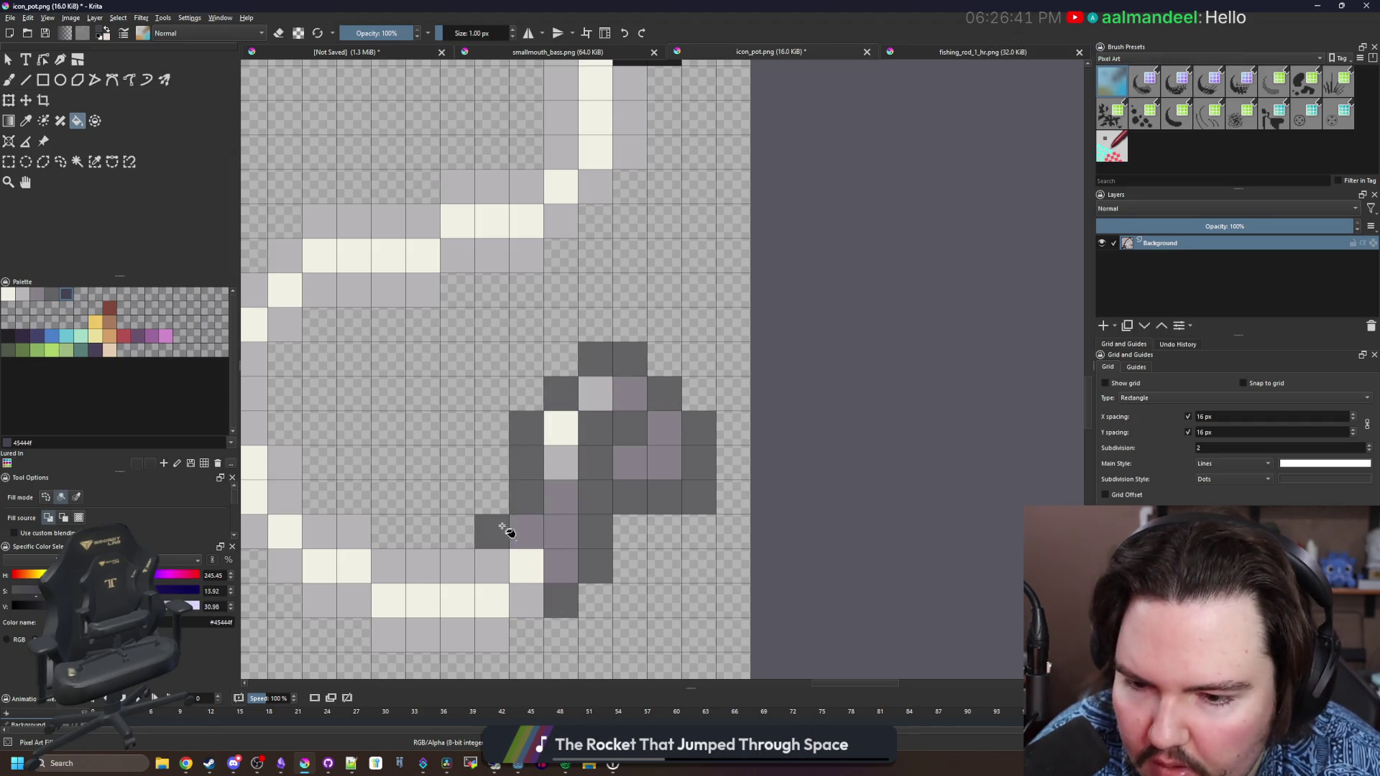
{"action": "mouse_move", "coordinate": [508, 532]}
{"action": "left_mouse_down"}
{"action": "mouse_move", "coordinate": [579, 391]}
{"action": "mouse_move", "coordinate": [659, 395]}
{"action": "mouse_move", "coordinate": [625, 493]}
{"action": "mouse_move", "coordinate": [617, 433]}
{"action": "left_mouse_up"}
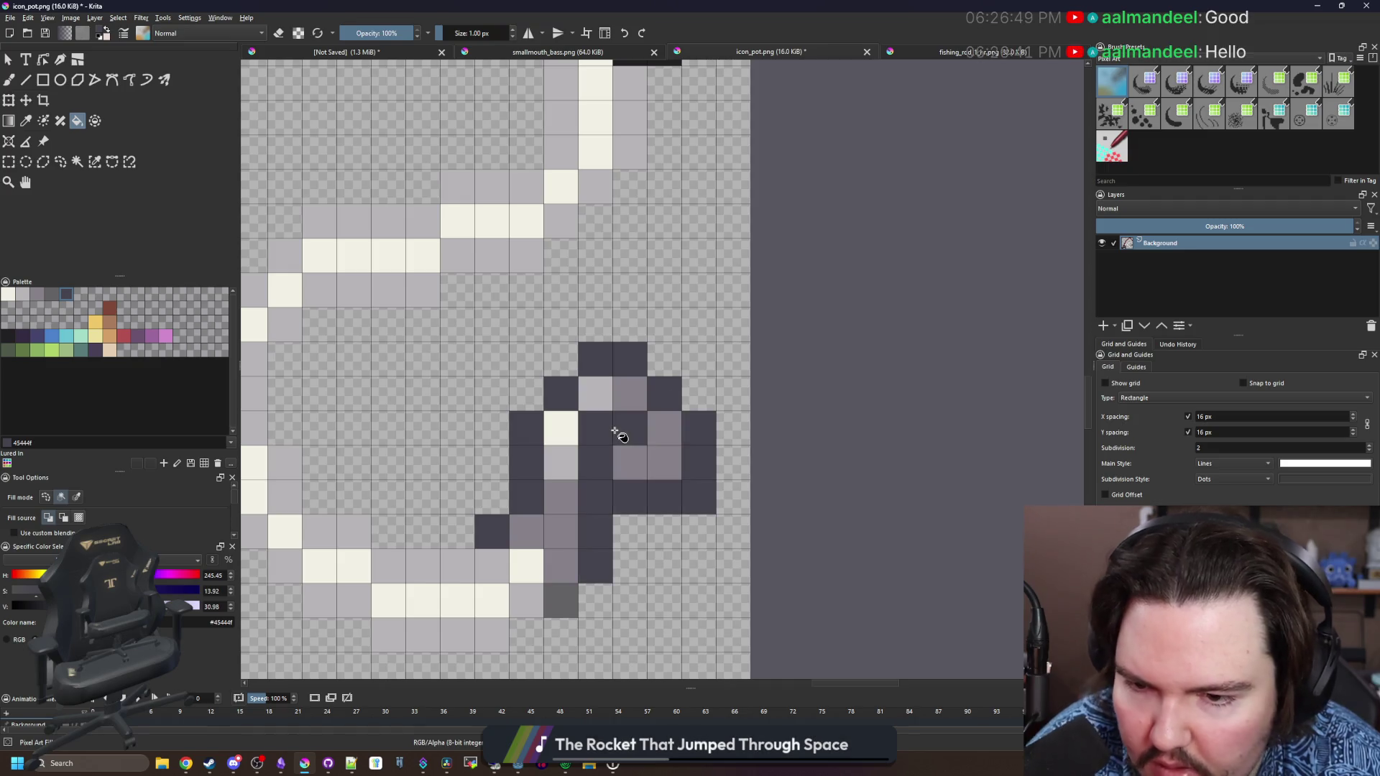
{"action": "left_click", "coordinate": [564, 598]}
Add lighter grey #868188 pixels along and beneath the hook's lower left
{"action": "key", "text": "b"}
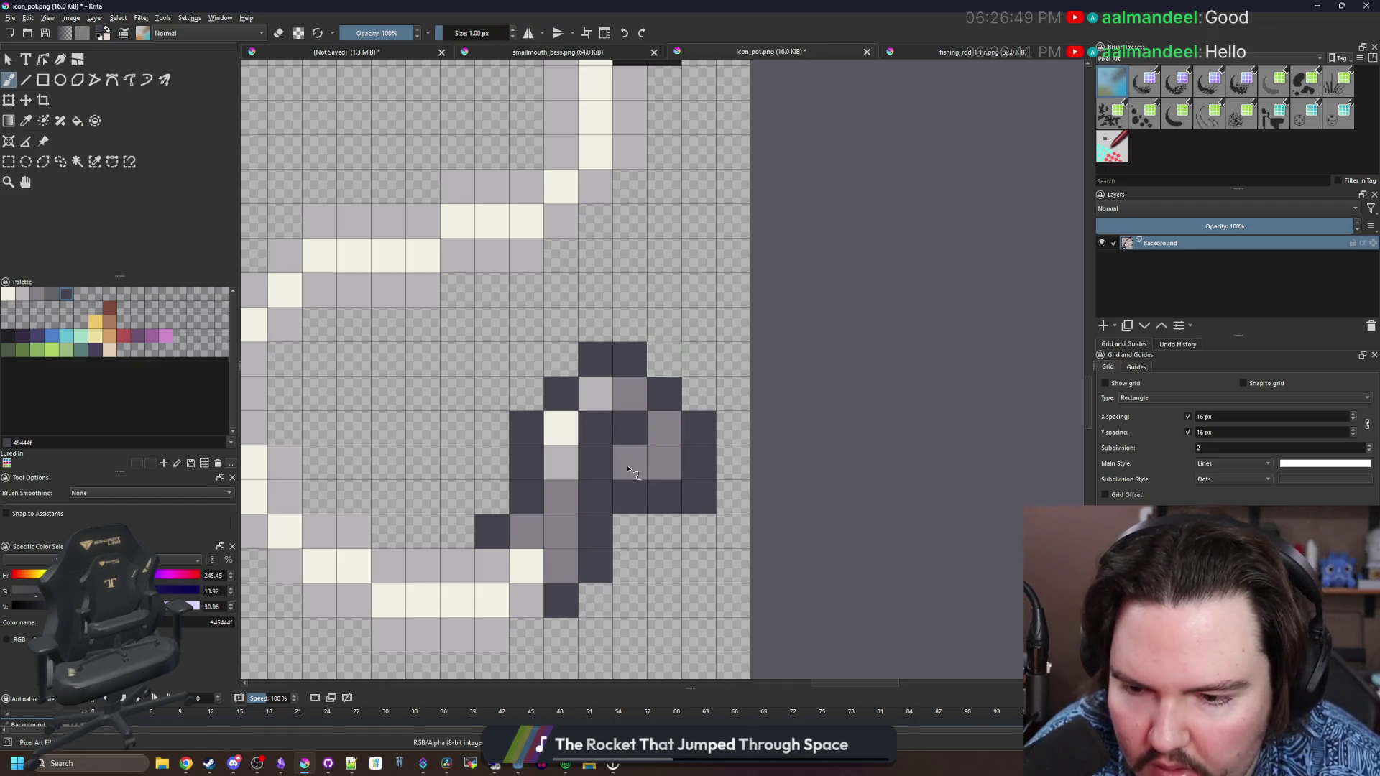
{"action": "scroll", "coordinate": [633, 470], "scroll_direction": "down", "scroll_amount": 2}
{"action": "left_click", "coordinate": [48, 295]}
{"action": "left_click", "coordinate": [548, 483]}
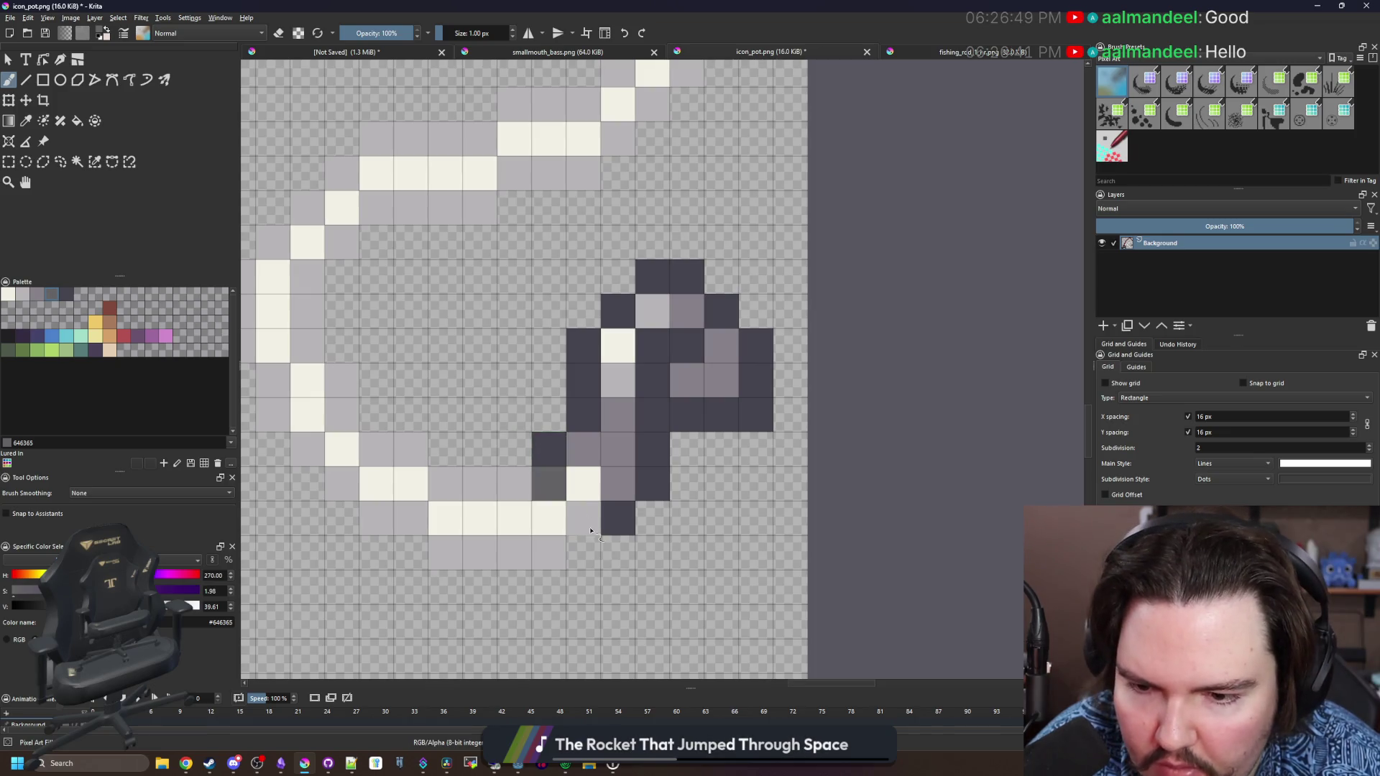
{"action": "left_click", "coordinate": [583, 517]}
{"action": "key", "text": "ctrl+z"}
{"action": "key", "text": "ctrl+z"}
{"action": "left_click", "coordinate": [37, 294]}
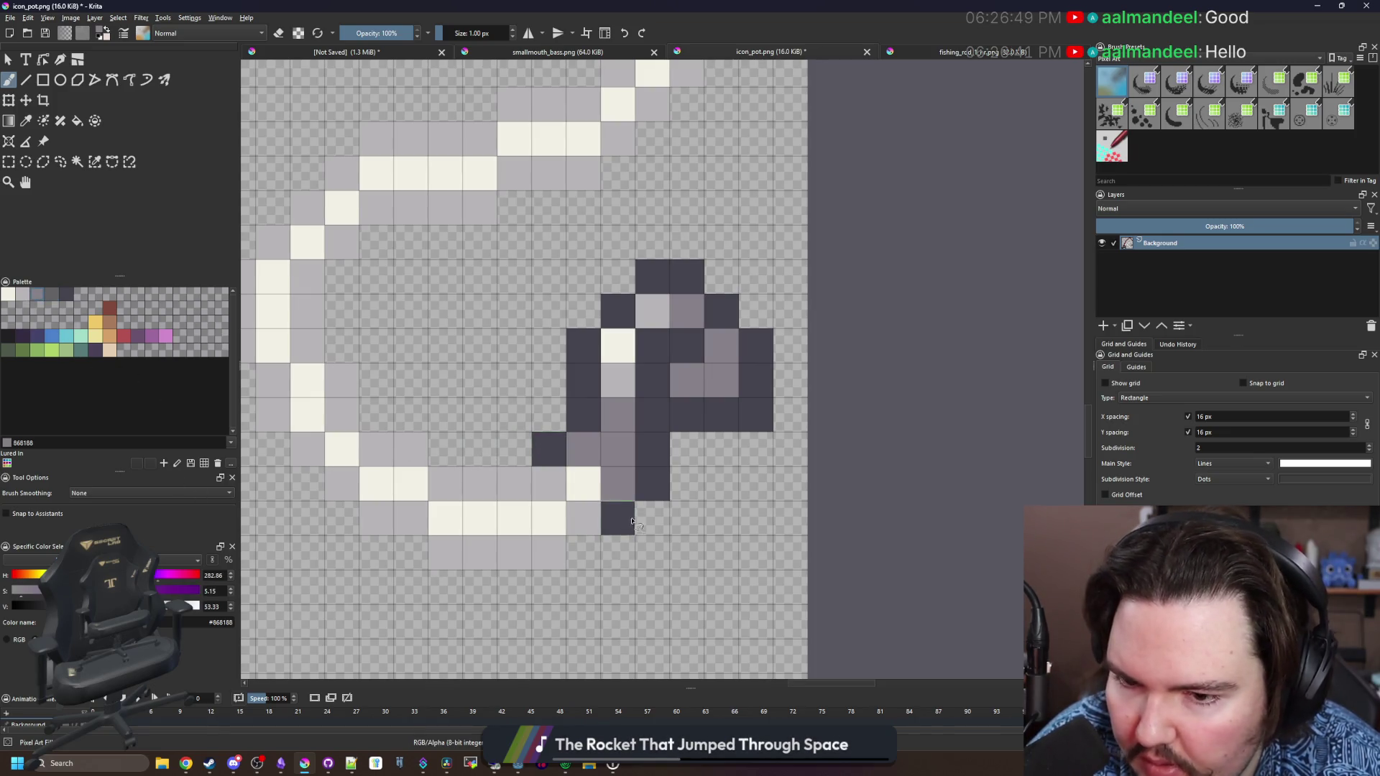
{"action": "left_click_drag", "start_coordinate": [555, 555], "coordinate": [513, 552]}
{"action": "left_click", "coordinate": [501, 481]}
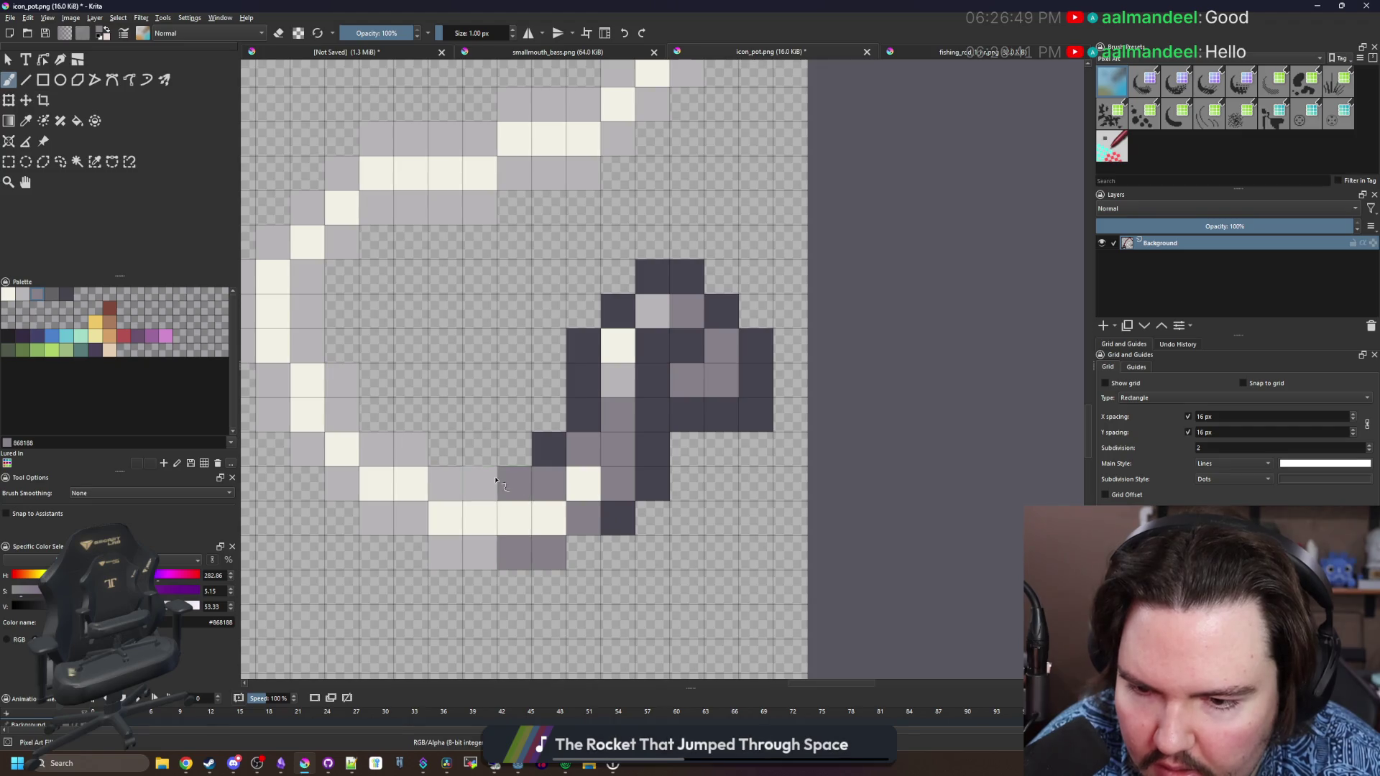
{"action": "left_click", "coordinate": [494, 481]}
{"action": "scroll", "coordinate": [504, 446], "scroll_direction": "down", "scroll_amount": 7}
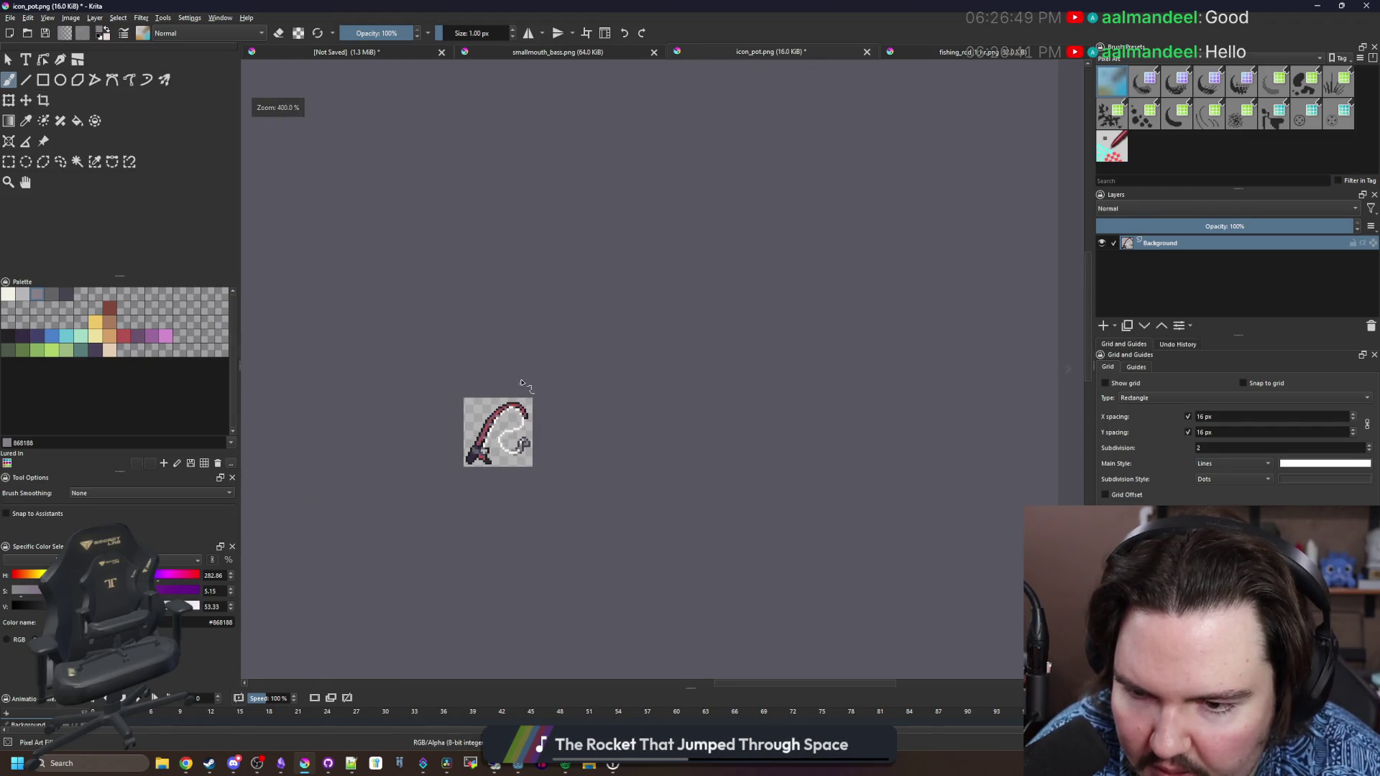
Inspect the rod shaft's red and navy stripe, switching between rectangle select, fill and brush tools
{"action": "scroll", "coordinate": [504, 423], "scroll_direction": "up", "scroll_amount": 5}
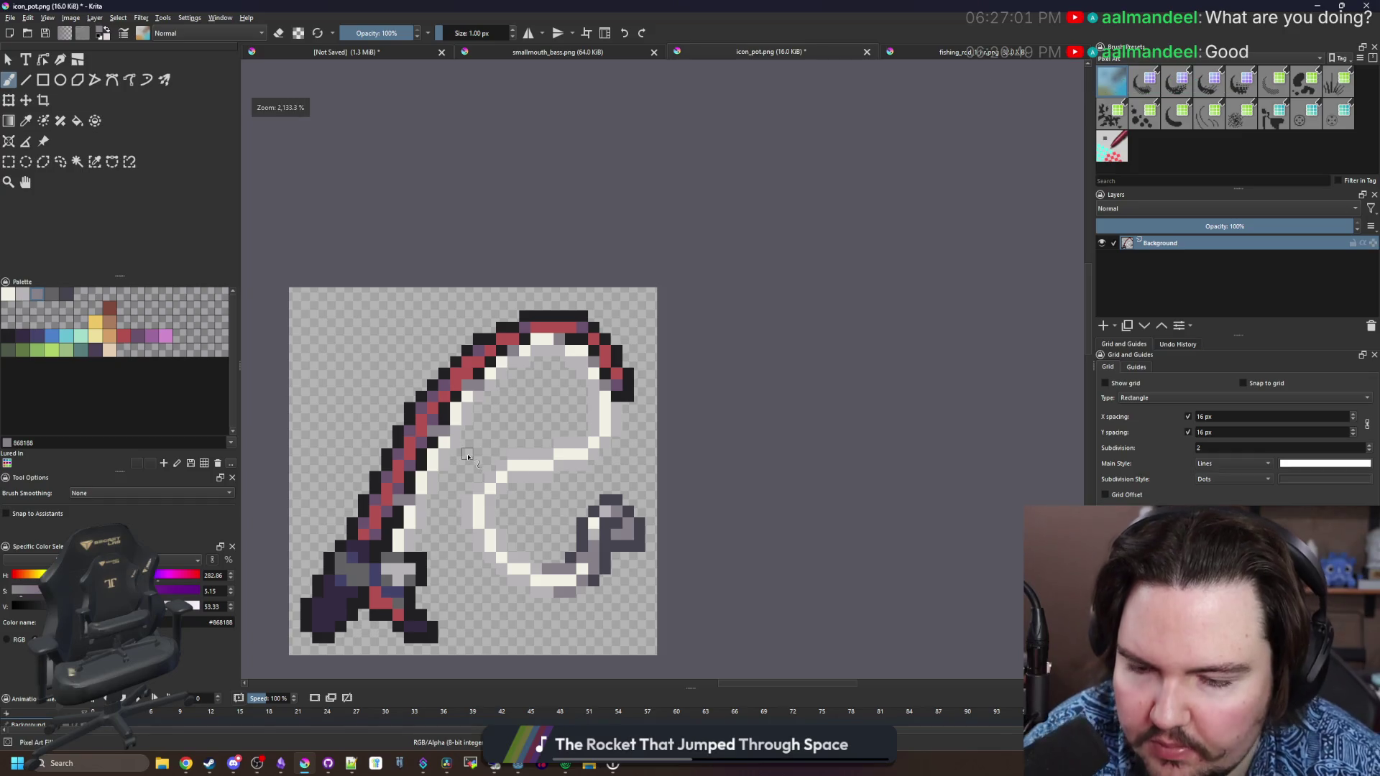
{"action": "scroll", "coordinate": [618, 277], "scroll_direction": "up", "scroll_amount": 3}
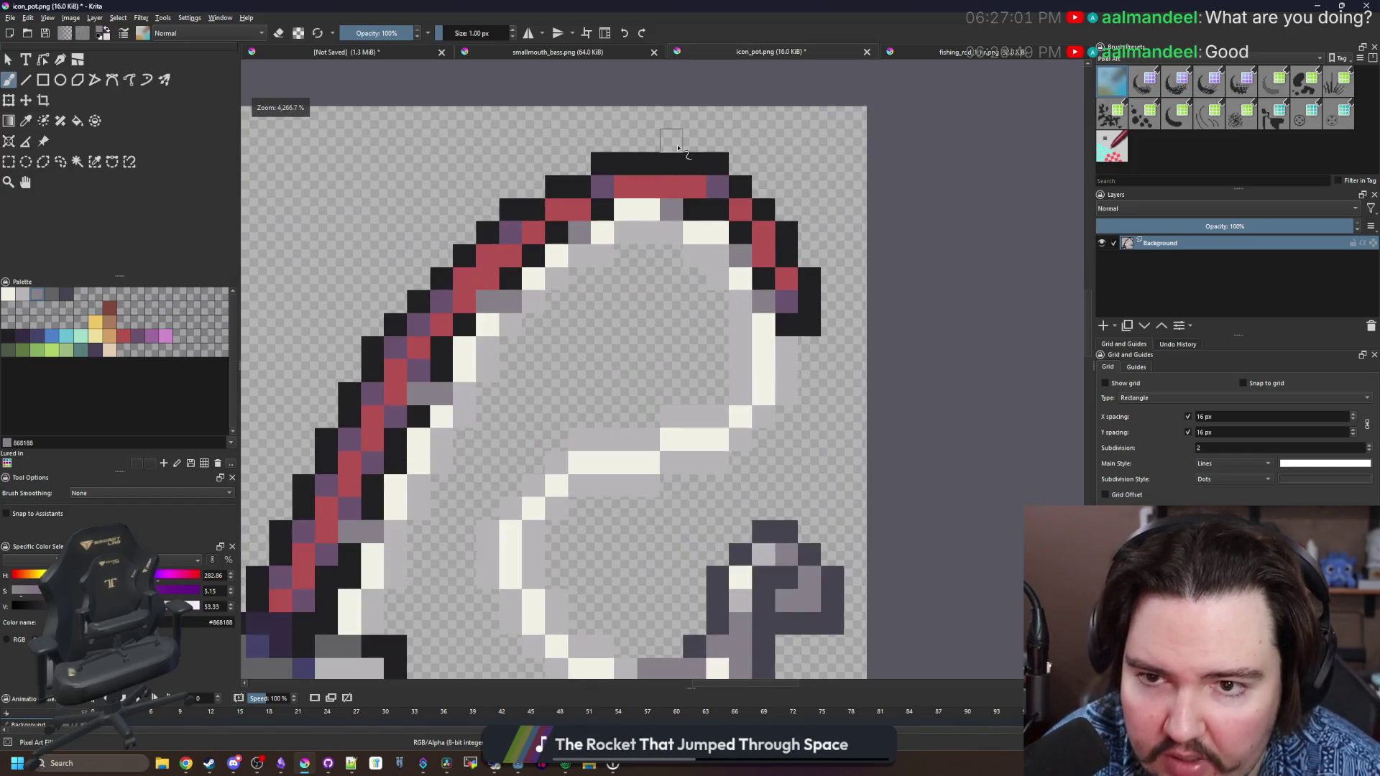
{"action": "scroll", "coordinate": [665, 242], "scroll_direction": "down", "scroll_amount": 3}
{"action": "scroll", "coordinate": [666, 242], "scroll_direction": "up", "scroll_amount": 3}
{"action": "scroll", "coordinate": [481, 325], "scroll_direction": "down", "scroll_amount": 3}
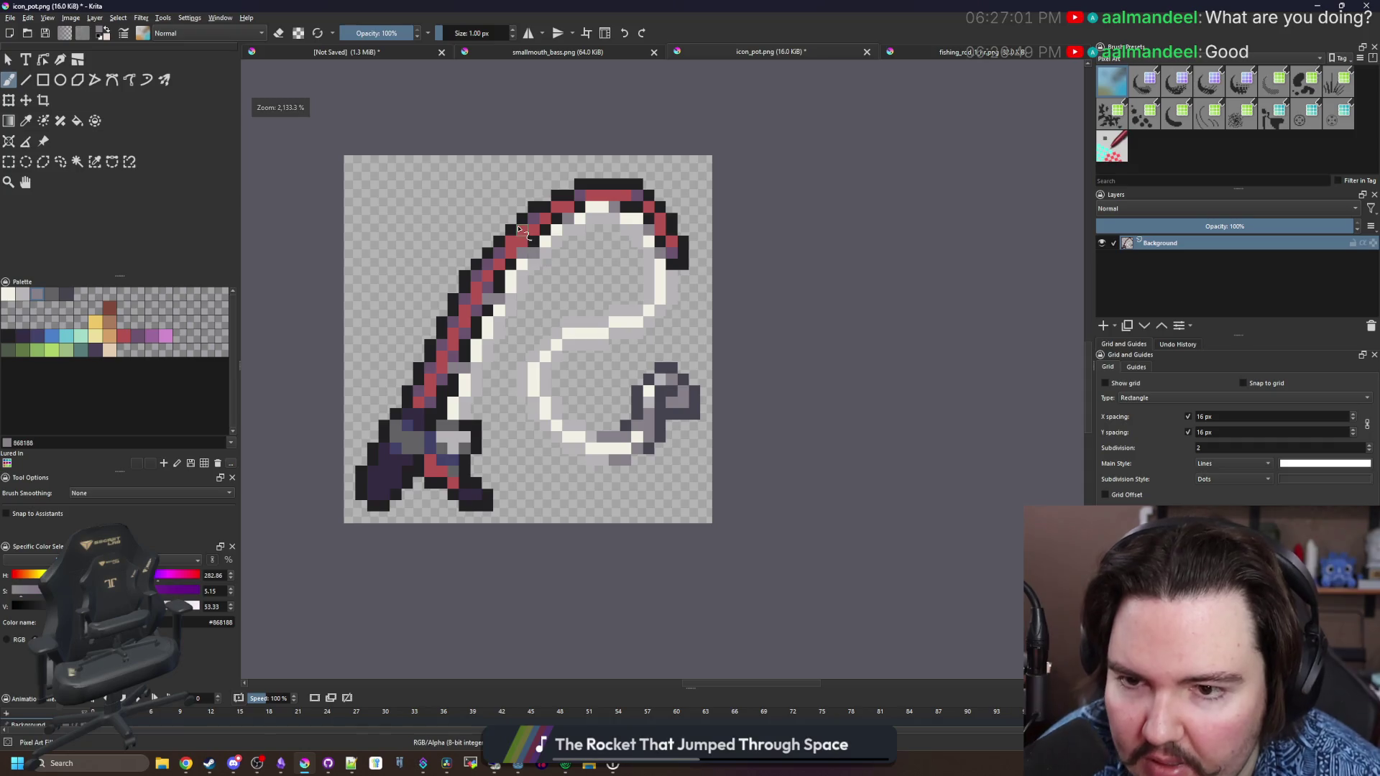
{"action": "scroll", "coordinate": [518, 239], "scroll_direction": "up", "scroll_amount": 1}
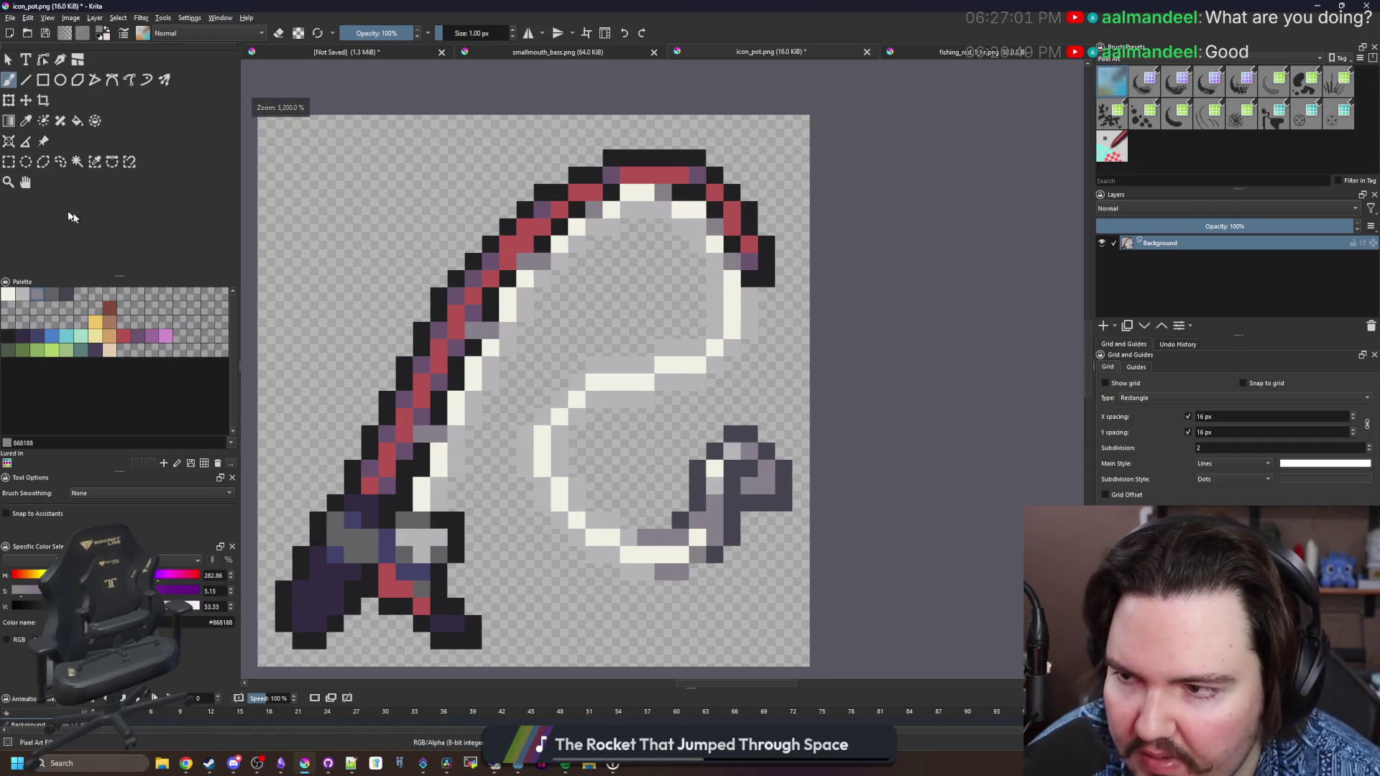
{"action": "key", "text": "ctrl+r"}
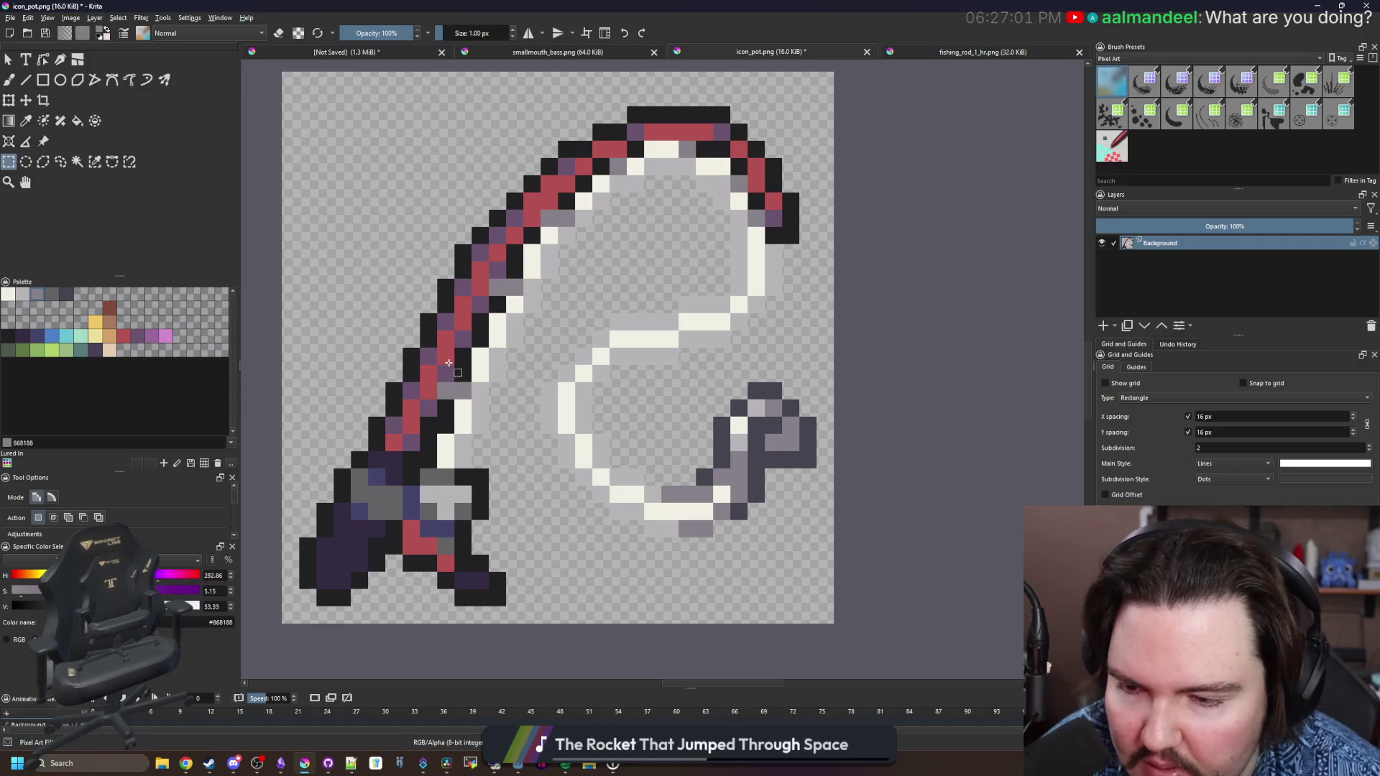
{"action": "scroll", "coordinate": [437, 322], "scroll_direction": "up", "scroll_amount": 1}
{"action": "key", "text": "f"}
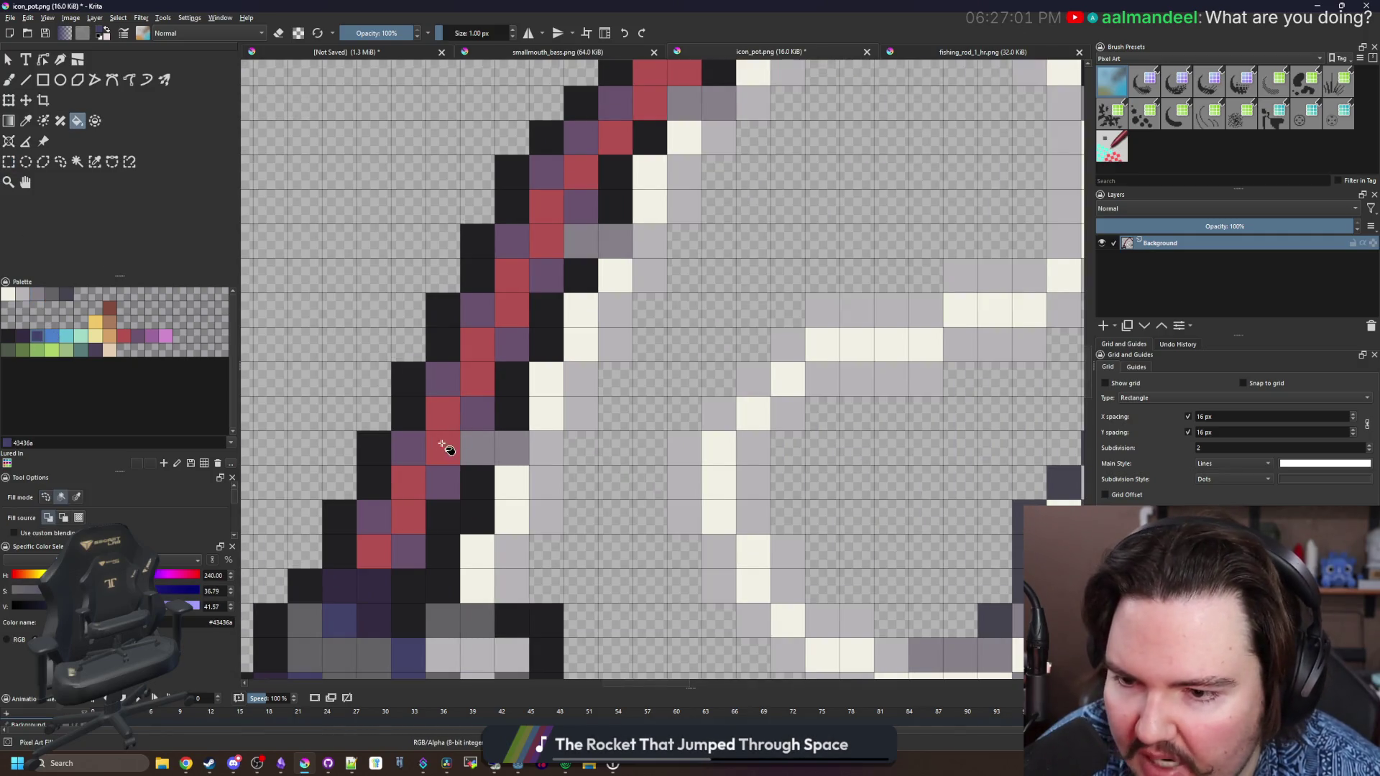
{"action": "scroll", "coordinate": [410, 452], "scroll_direction": "down", "scroll_amount": 1}
{"action": "scroll", "coordinate": [410, 451], "scroll_direction": "down", "scroll_amount": 1}
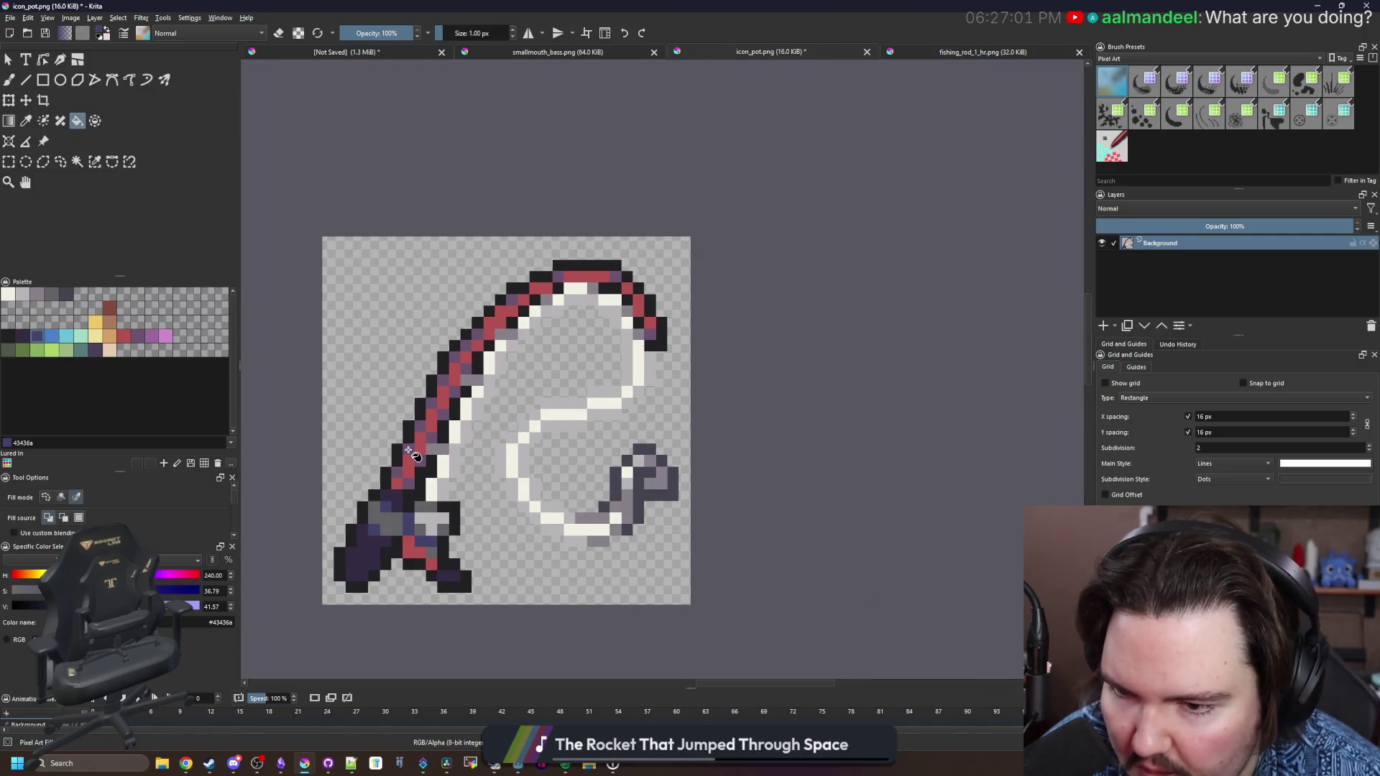
{"action": "scroll", "coordinate": [580, 429], "scroll_direction": "down", "scroll_amount": 4}
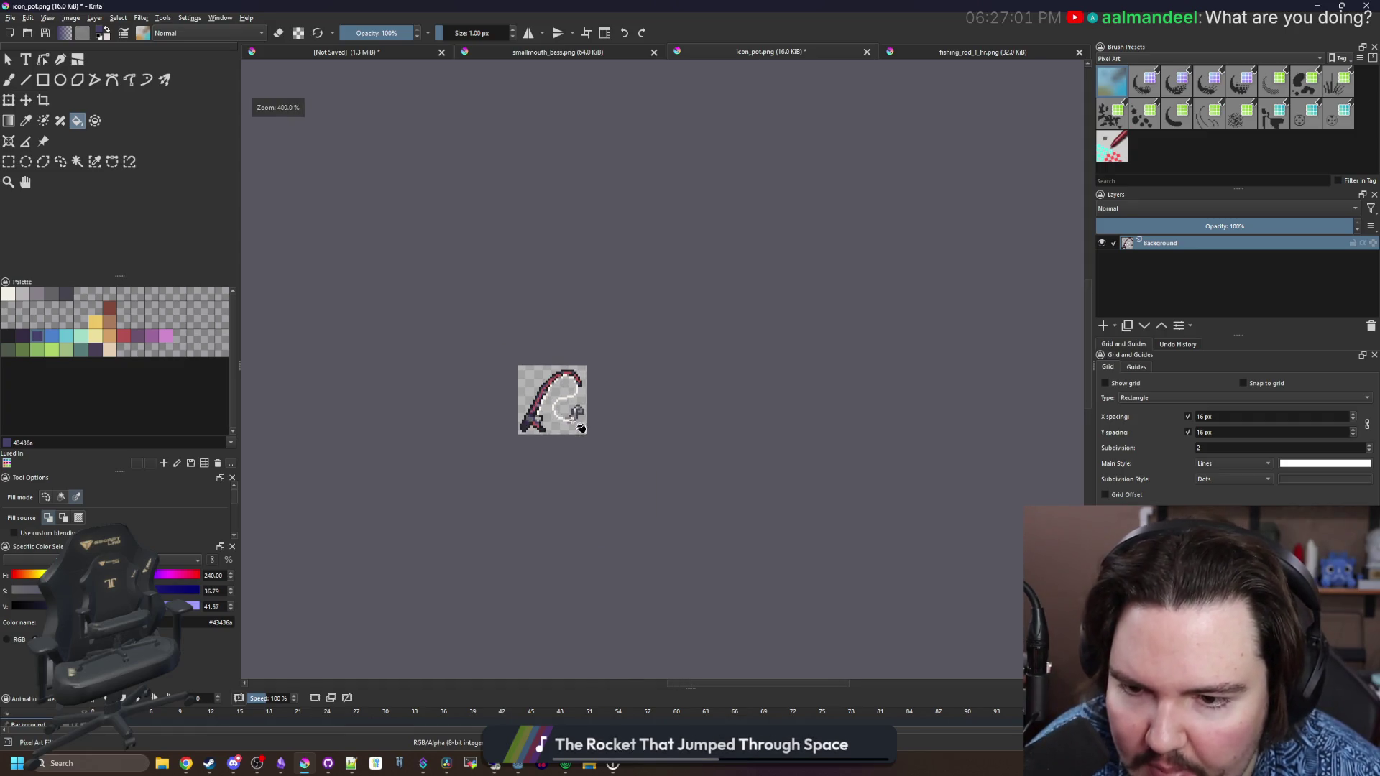
{"action": "key", "text": "b"}
{"action": "scroll", "coordinate": [568, 422], "scroll_direction": "down", "scroll_amount": 1}
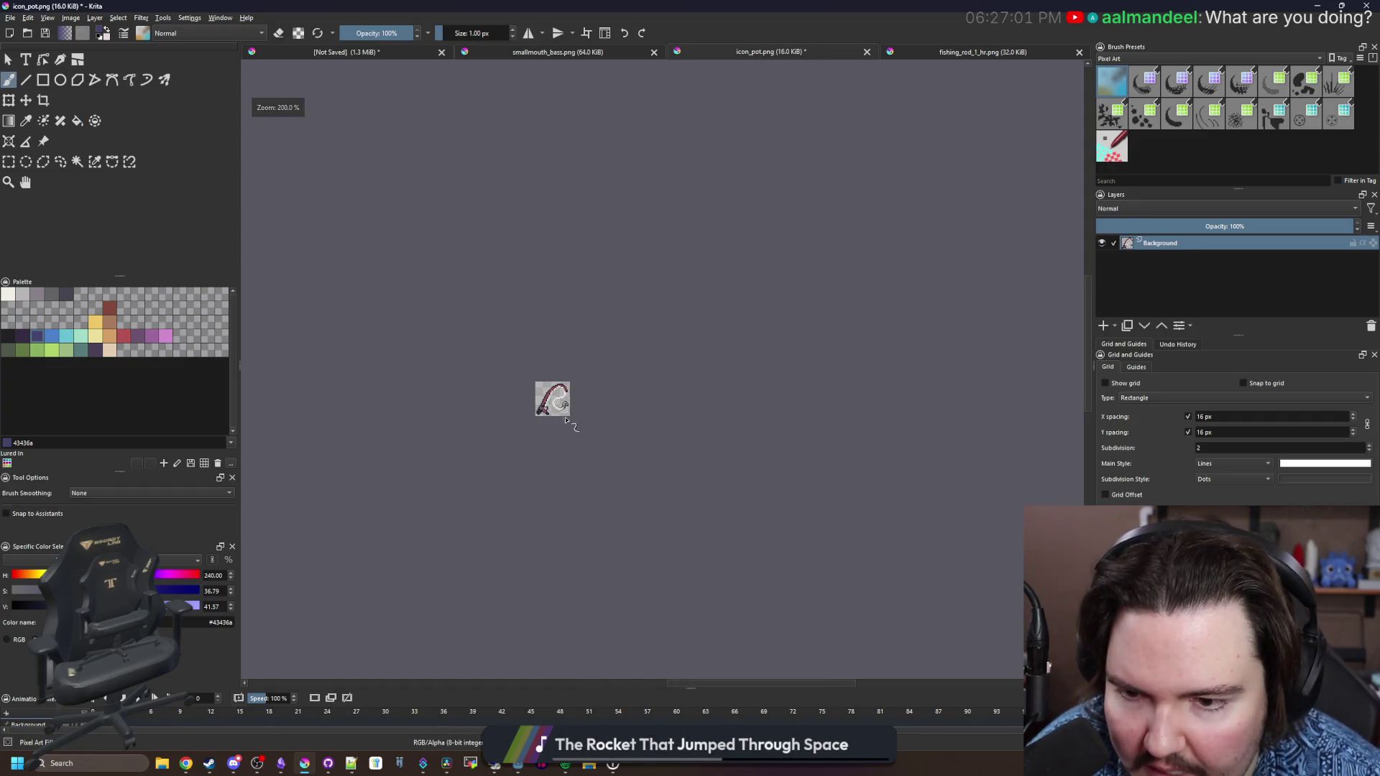
{"action": "scroll", "coordinate": [566, 421], "scroll_direction": "up", "scroll_amount": 8}
Fill the rod's red stripe pixels with the palette orange
{"action": "key", "text": "p"}
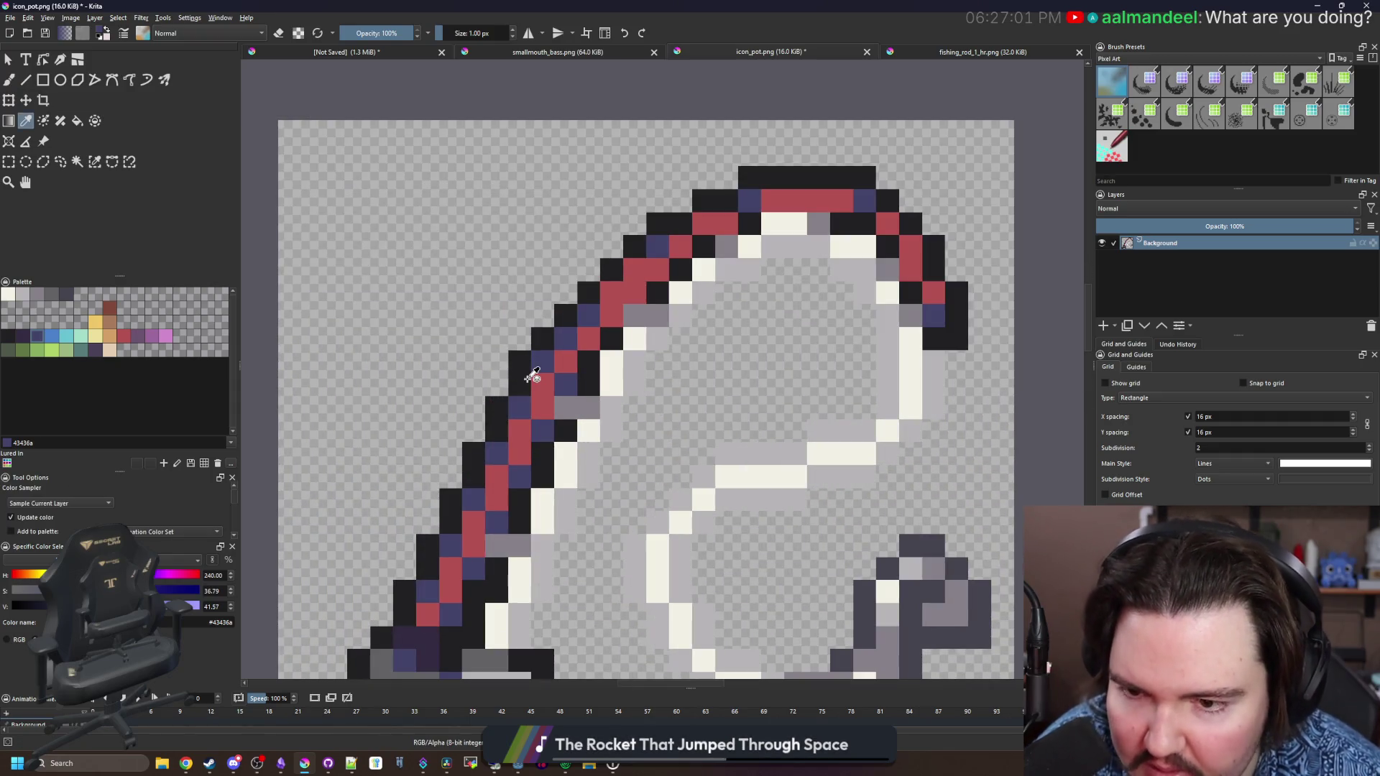
{"action": "left_click_drag", "start_coordinate": [532, 374], "coordinate": [436, 294]}
{"action": "left_click", "coordinate": [112, 338]}
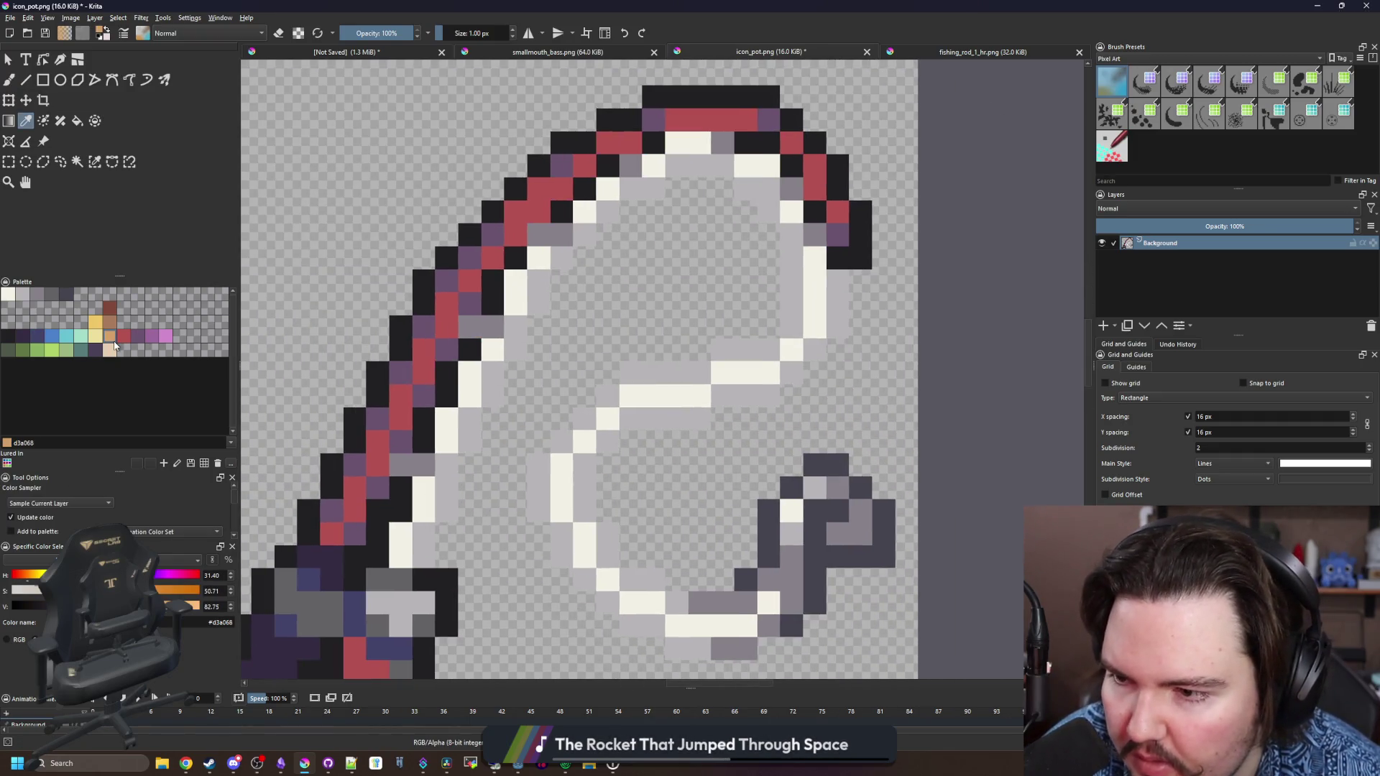
{"action": "key", "text": "f"}
{"action": "left_click", "coordinate": [446, 307]}
{"action": "key", "text": "ctrl+z"}
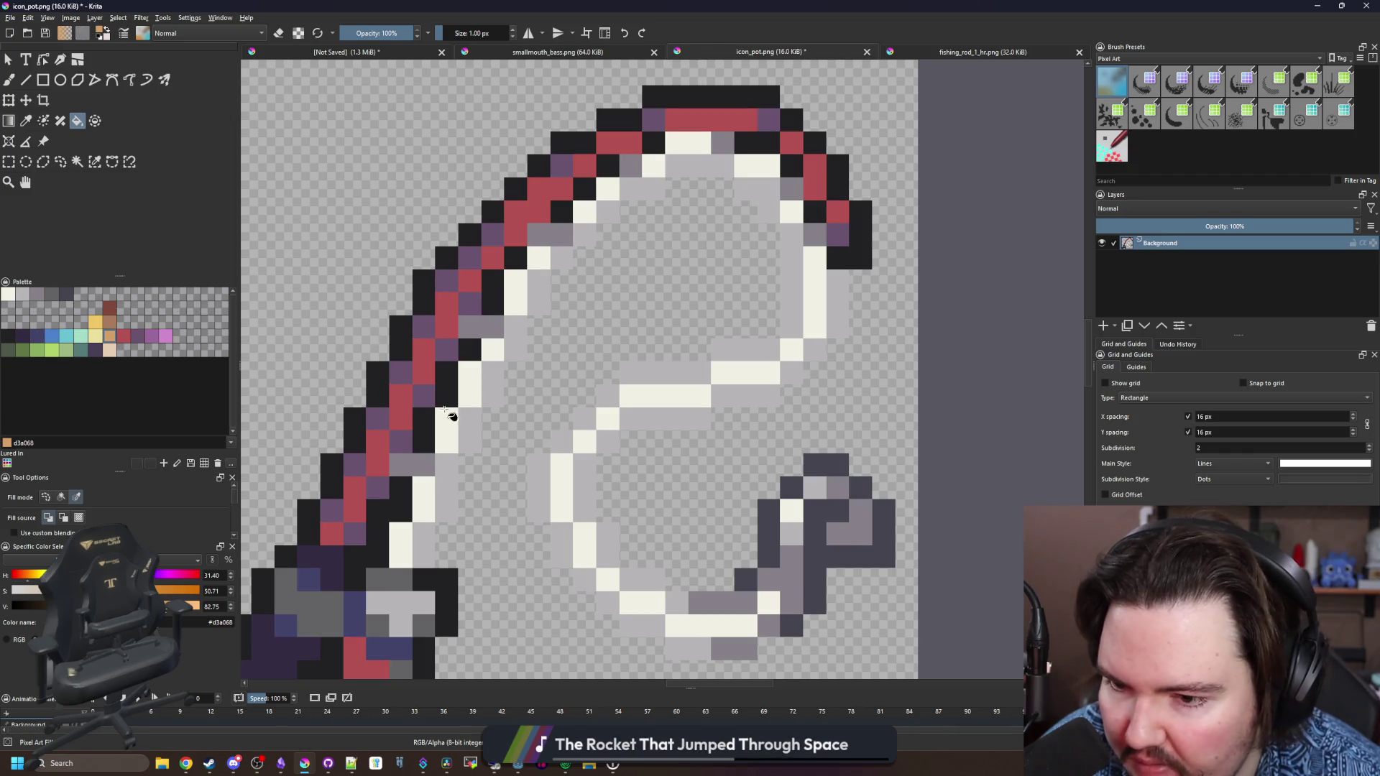
{"action": "left_click", "coordinate": [407, 416]}
{"action": "scroll", "coordinate": [424, 406], "scroll_direction": "down", "scroll_amount": 4}
{"action": "scroll", "coordinate": [417, 402], "scroll_direction": "up", "scroll_amount": 7}
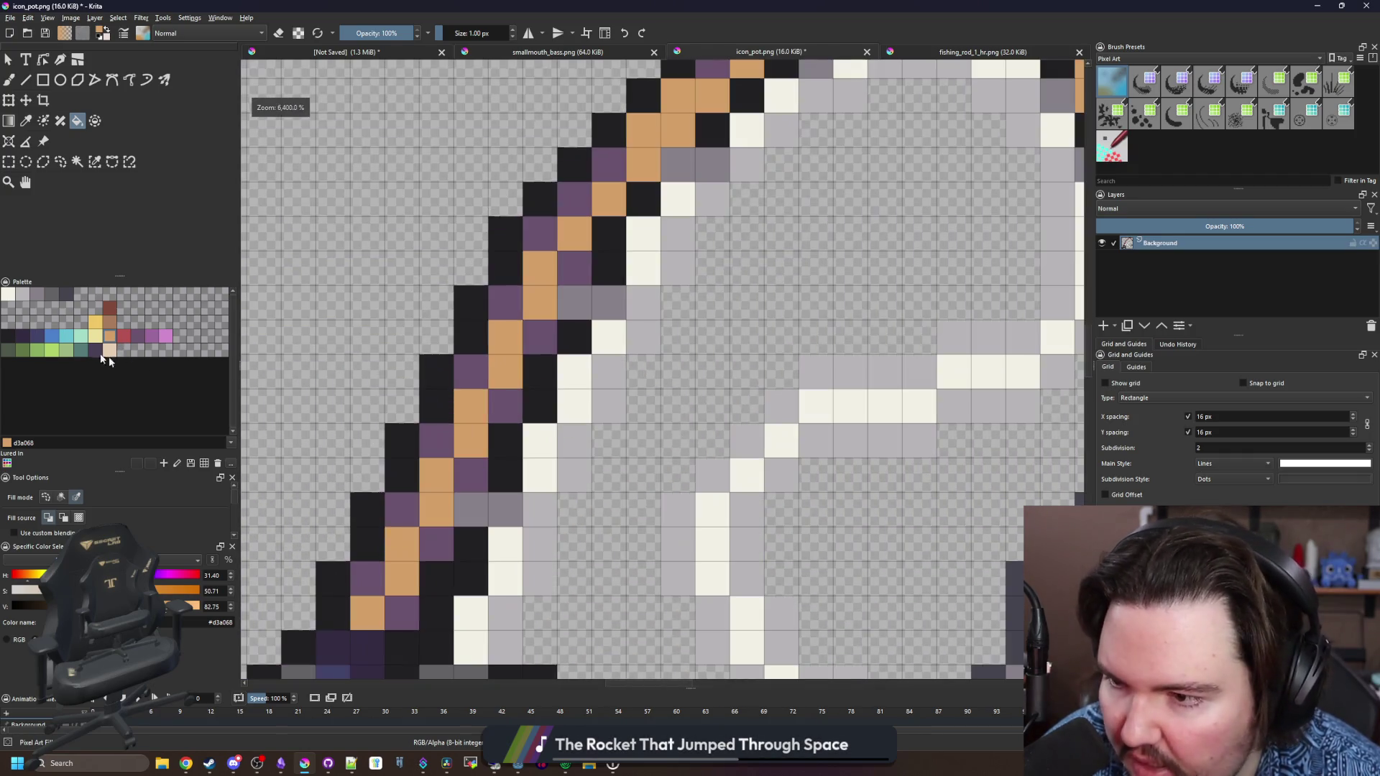
Pick palette red, then sample navy and try a navy outline fill before undoing it
{"action": "left_click", "coordinate": [122, 338]}
{"action": "scroll", "coordinate": [503, 388], "scroll_direction": "down", "scroll_amount": 5}
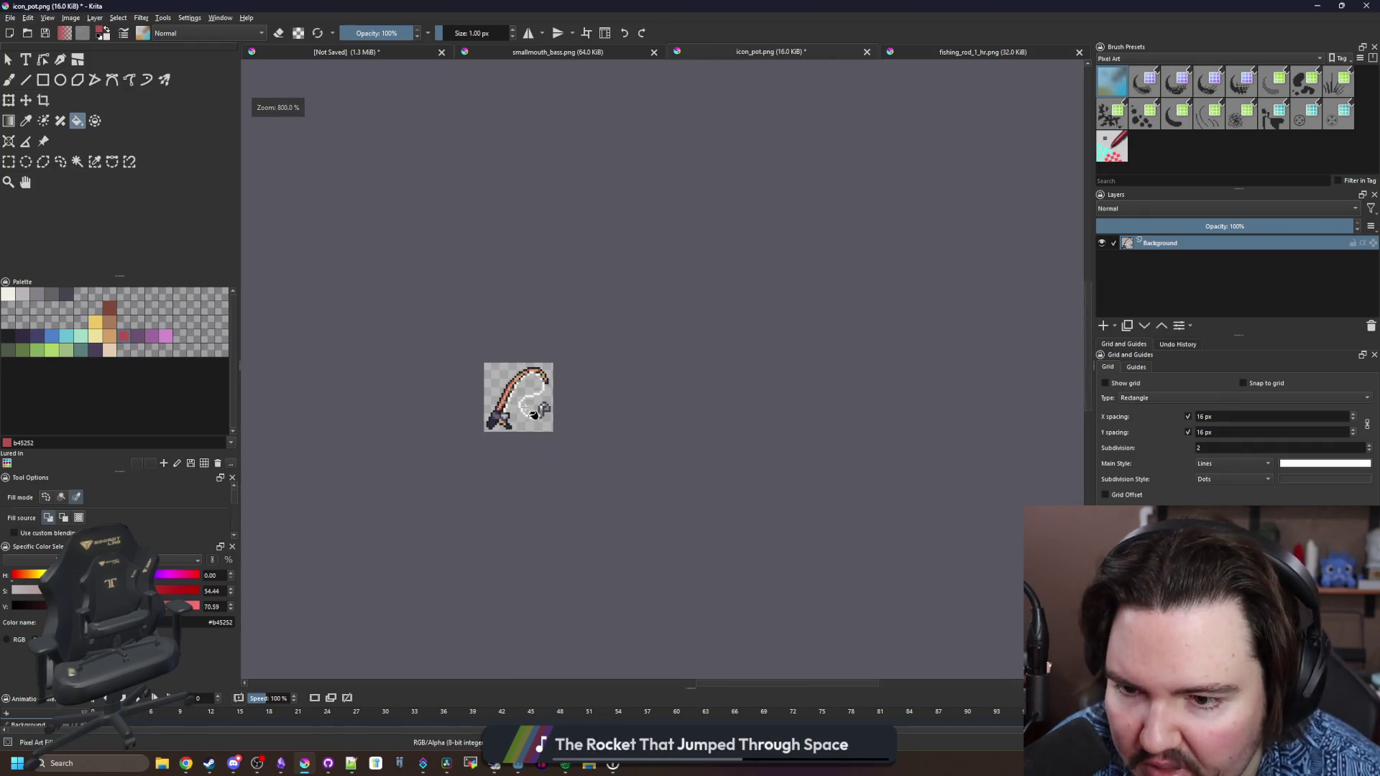
{"action": "scroll", "coordinate": [547, 442], "scroll_direction": "up", "scroll_amount": 7}
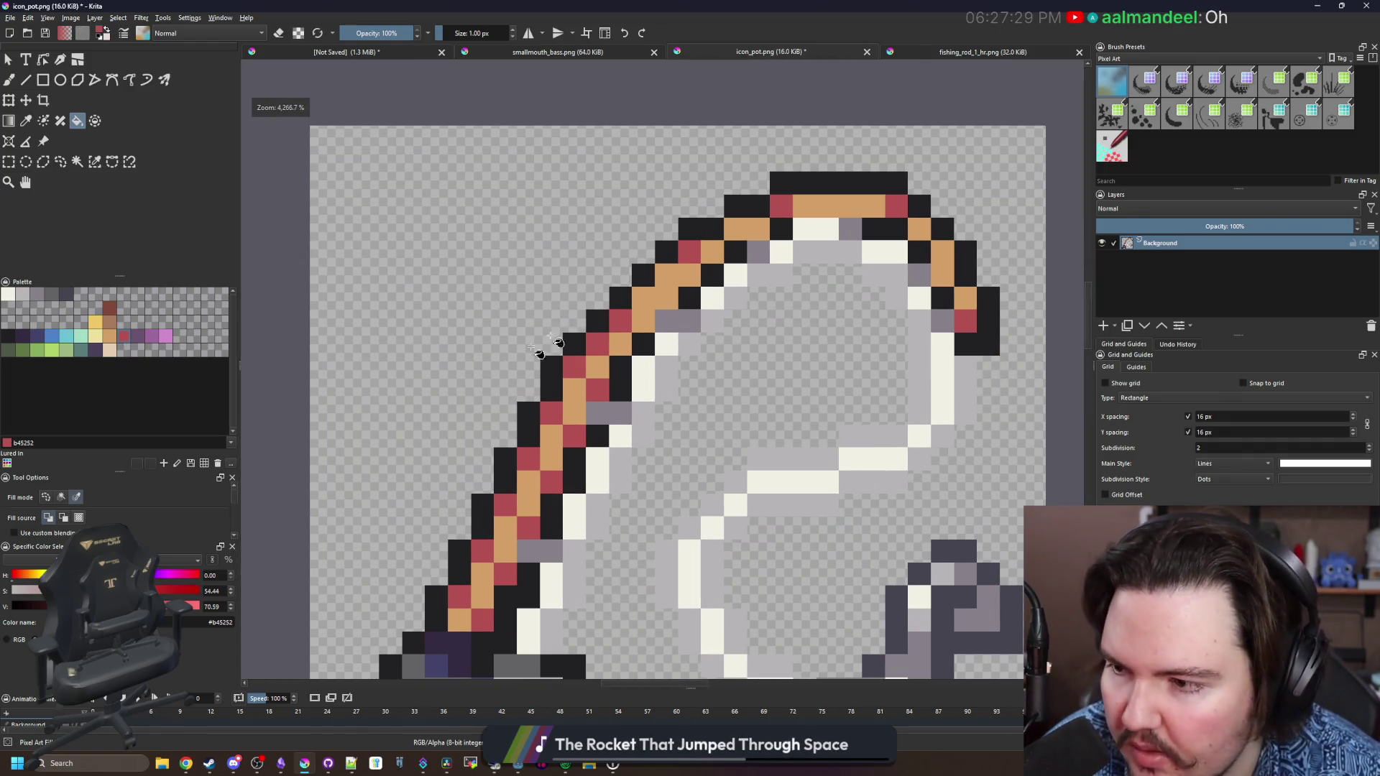
{"action": "left_click", "coordinate": [37, 339]}
{"action": "left_click", "coordinate": [525, 442]}
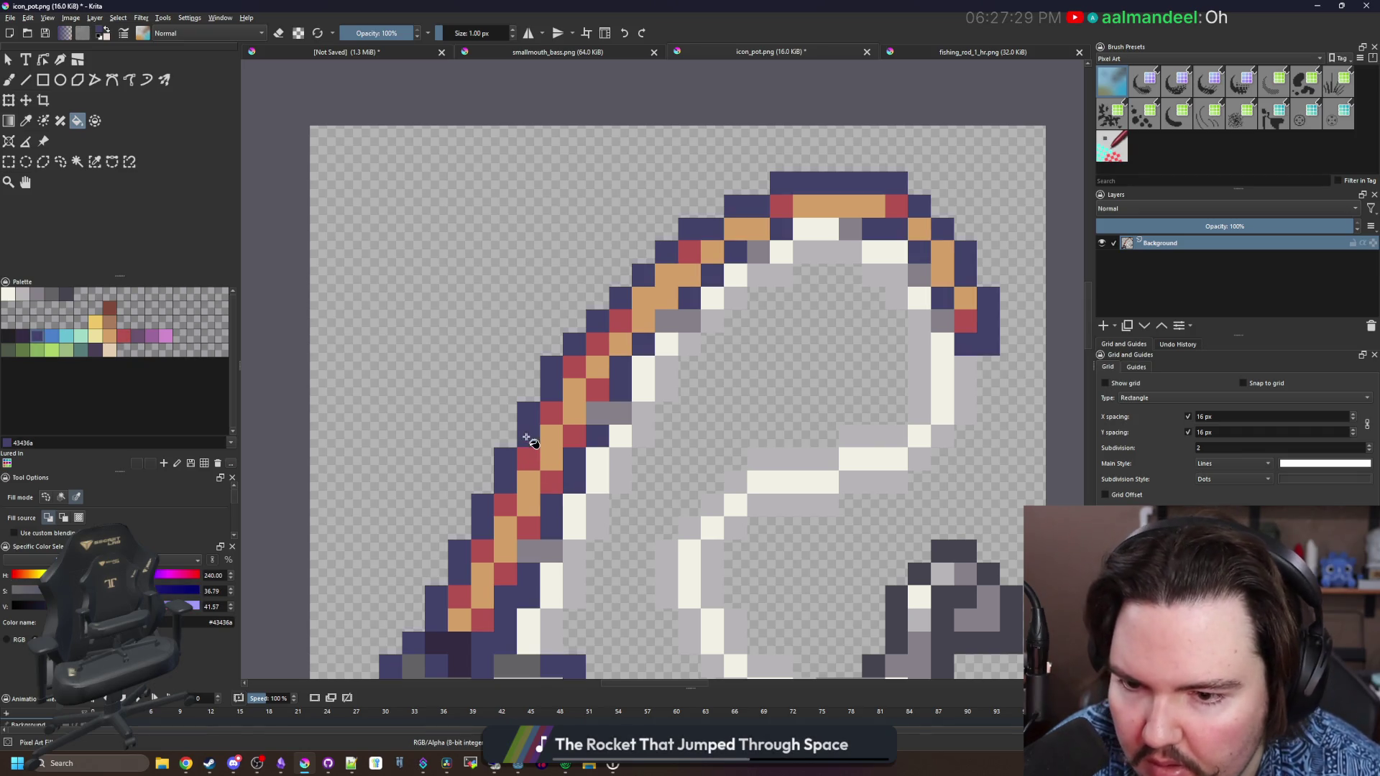
{"action": "scroll", "coordinate": [525, 442], "scroll_direction": "down", "scroll_amount": 5}
{"action": "scroll", "coordinate": [524, 442], "scroll_direction": "up", "scroll_amount": 4}
{"action": "key", "text": "ctrl+z"}
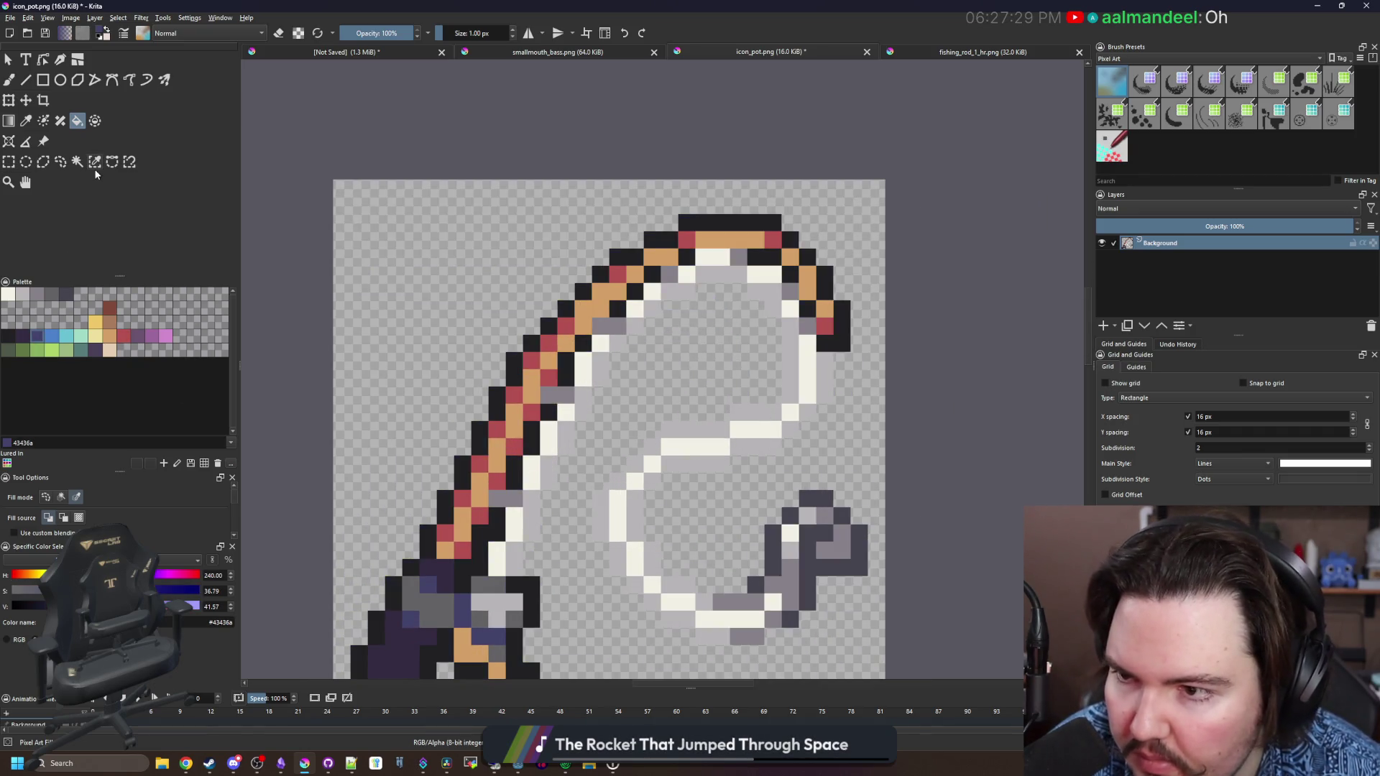
{"action": "key", "text": "b"}
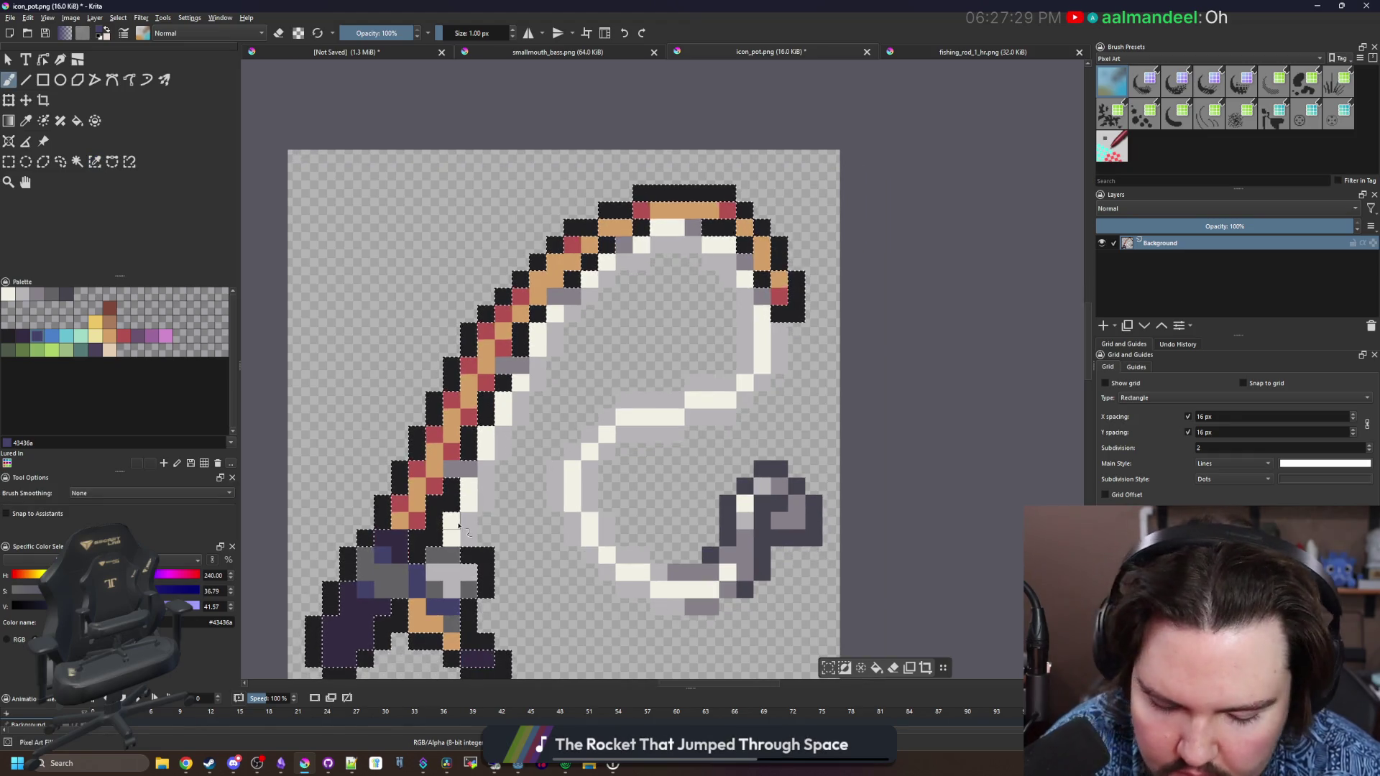
Paint navy #43436a over the rod's inner outline, enlarging the brush to 7 px
{"action": "mouse_move", "coordinate": [453, 483]}
{"action": "left_mouse_down"}
{"action": "mouse_move", "coordinate": [426, 544]}
{"action": "mouse_move", "coordinate": [460, 392]}
{"action": "mouse_move", "coordinate": [517, 337]}
{"action": "mouse_move", "coordinate": [434, 453]}
{"action": "left_mouse_up"}
{"action": "key", "text": "bracketright"}
{"action": "key", "text": "bracketright"}
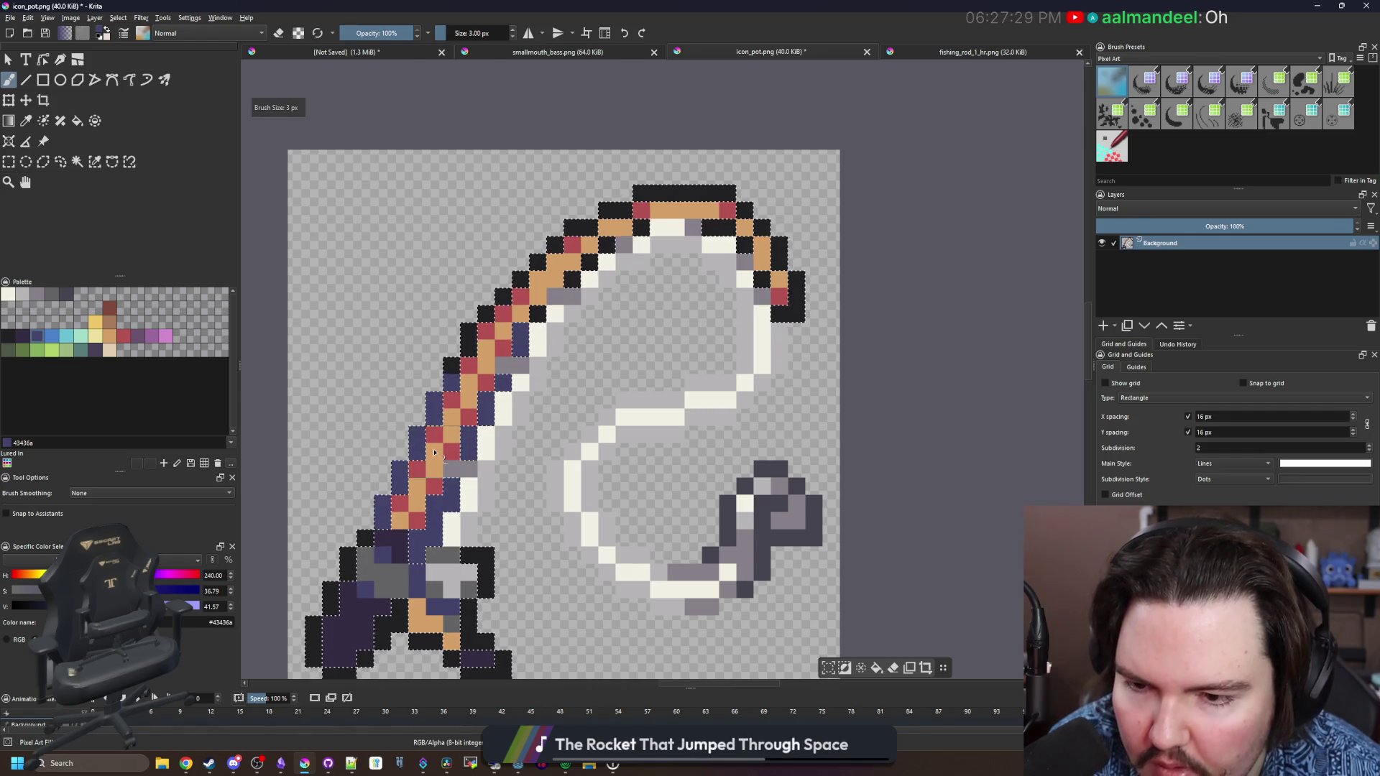
{"action": "key", "text": "bracketright"}
{"action": "key", "text": "bracketright"}
{"action": "key", "text": "bracketright"}
{"action": "key", "text": "1"}
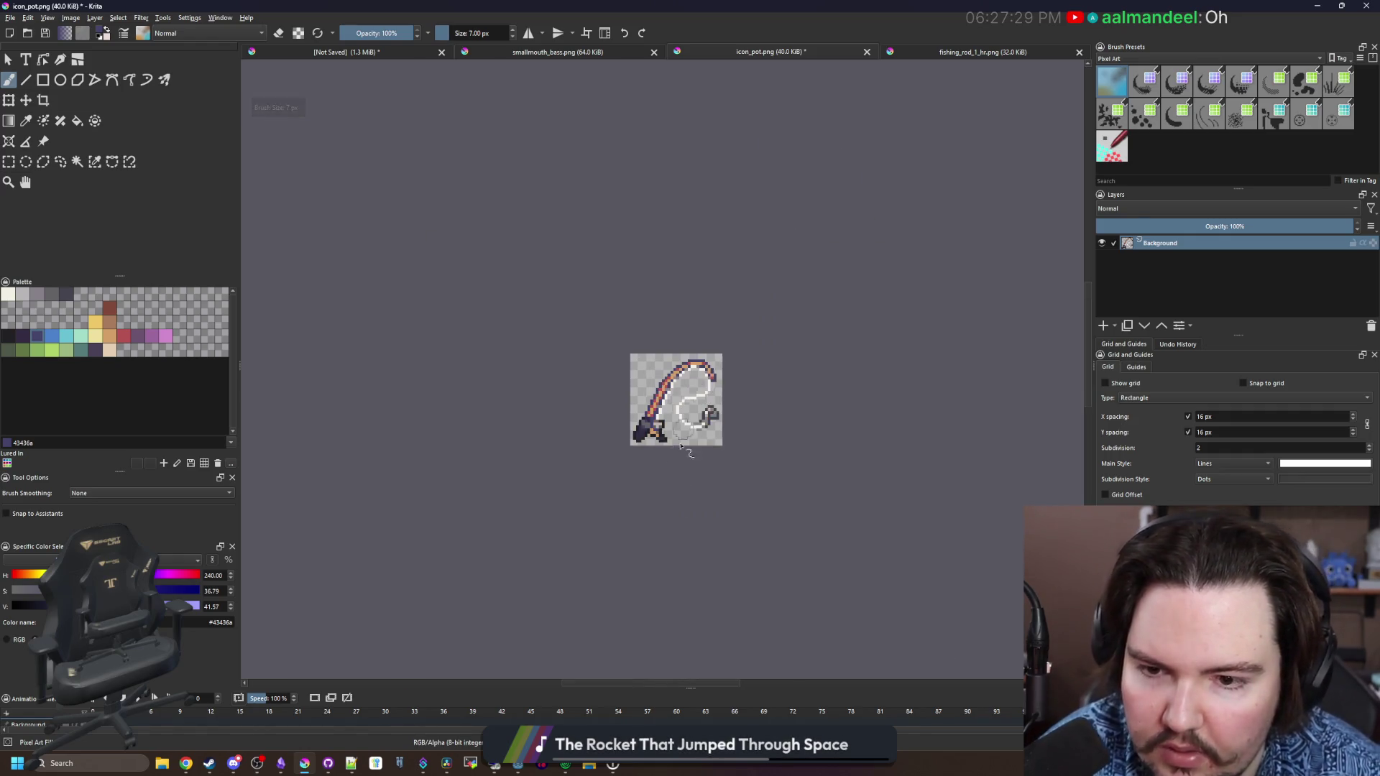
{"action": "scroll", "coordinate": [575, 452], "scroll_direction": "down", "scroll_amount": 1}
{"action": "scroll", "coordinate": [667, 408], "scroll_direction": "up", "scroll_amount": 10}
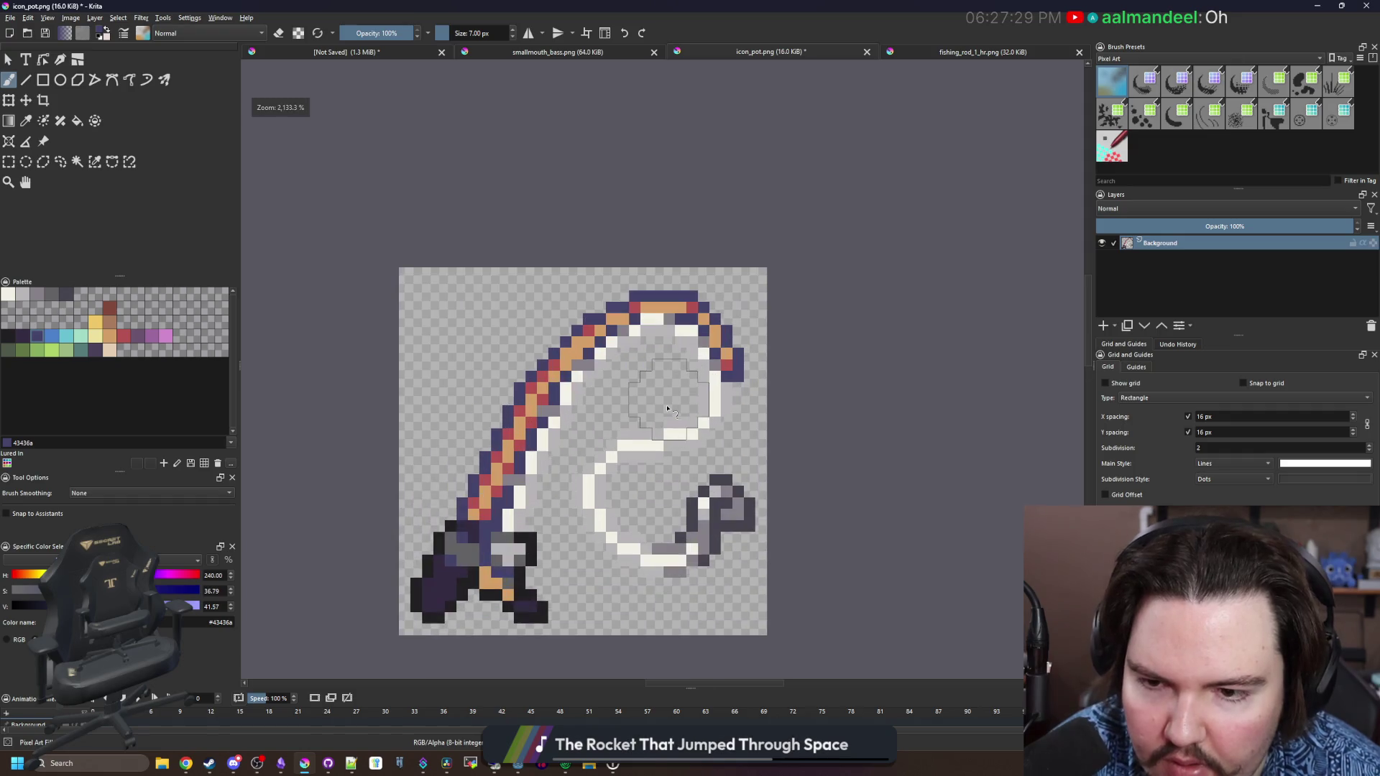
{"action": "left_click_drag", "start_coordinate": [620, 406], "coordinate": [593, 400]}
Continue covering the shaft's black outline in navy with a 6 px brush
{"action": "key", "text": "bracketleft"}
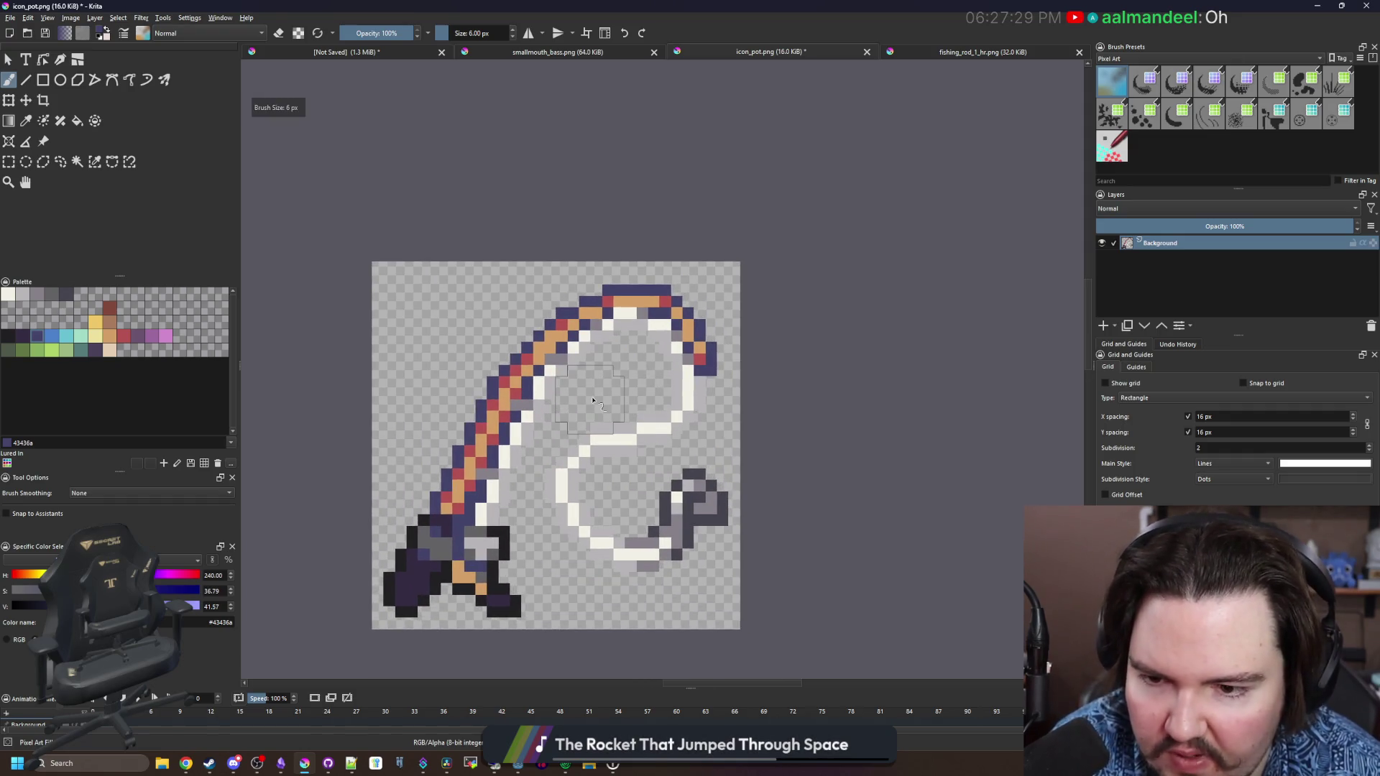
{"action": "scroll", "coordinate": [510, 471], "scroll_direction": "up", "scroll_amount": 4}
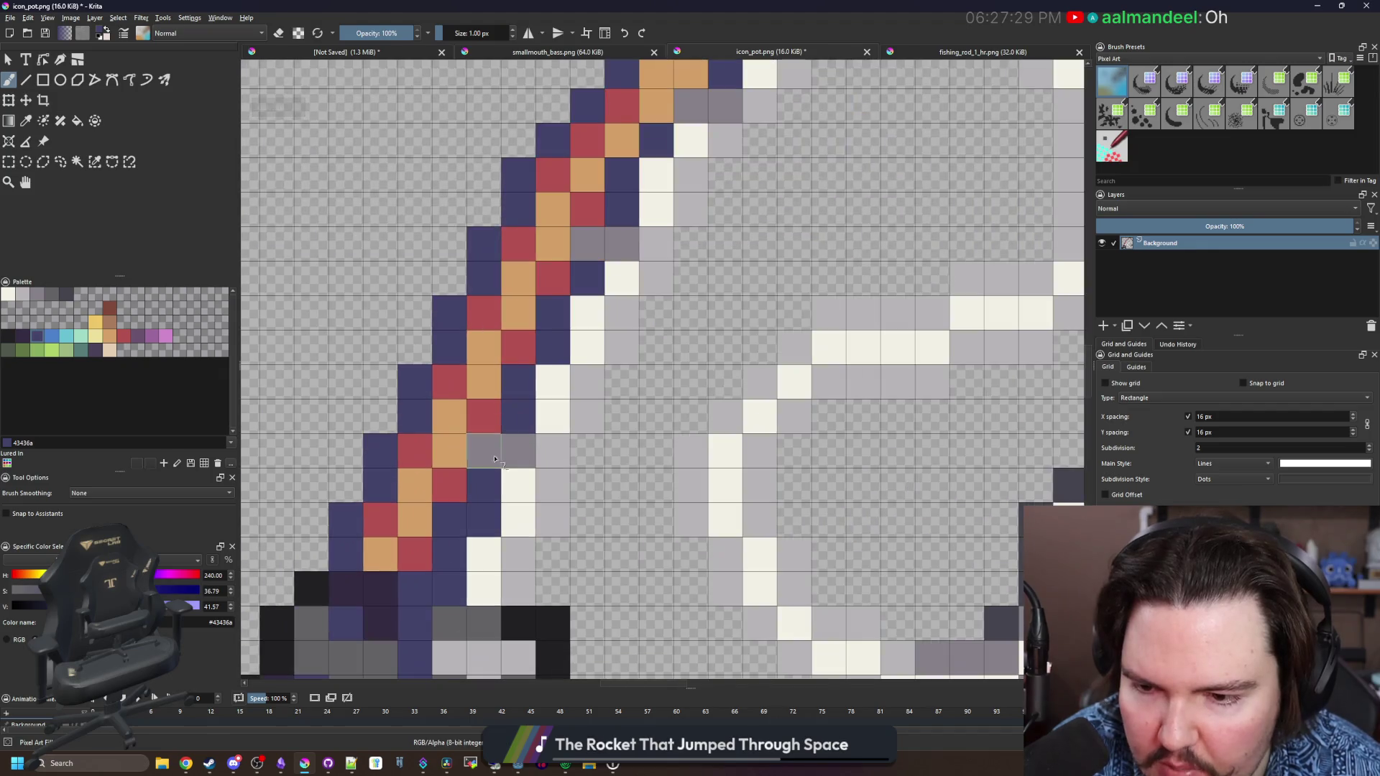
{"action": "scroll", "coordinate": [509, 460], "scroll_direction": "down", "scroll_amount": 6}
{"action": "scroll", "coordinate": [509, 447], "scroll_direction": "up", "scroll_amount": 6}
{"action": "scroll", "coordinate": [509, 447], "scroll_direction": "down", "scroll_amount": 5}
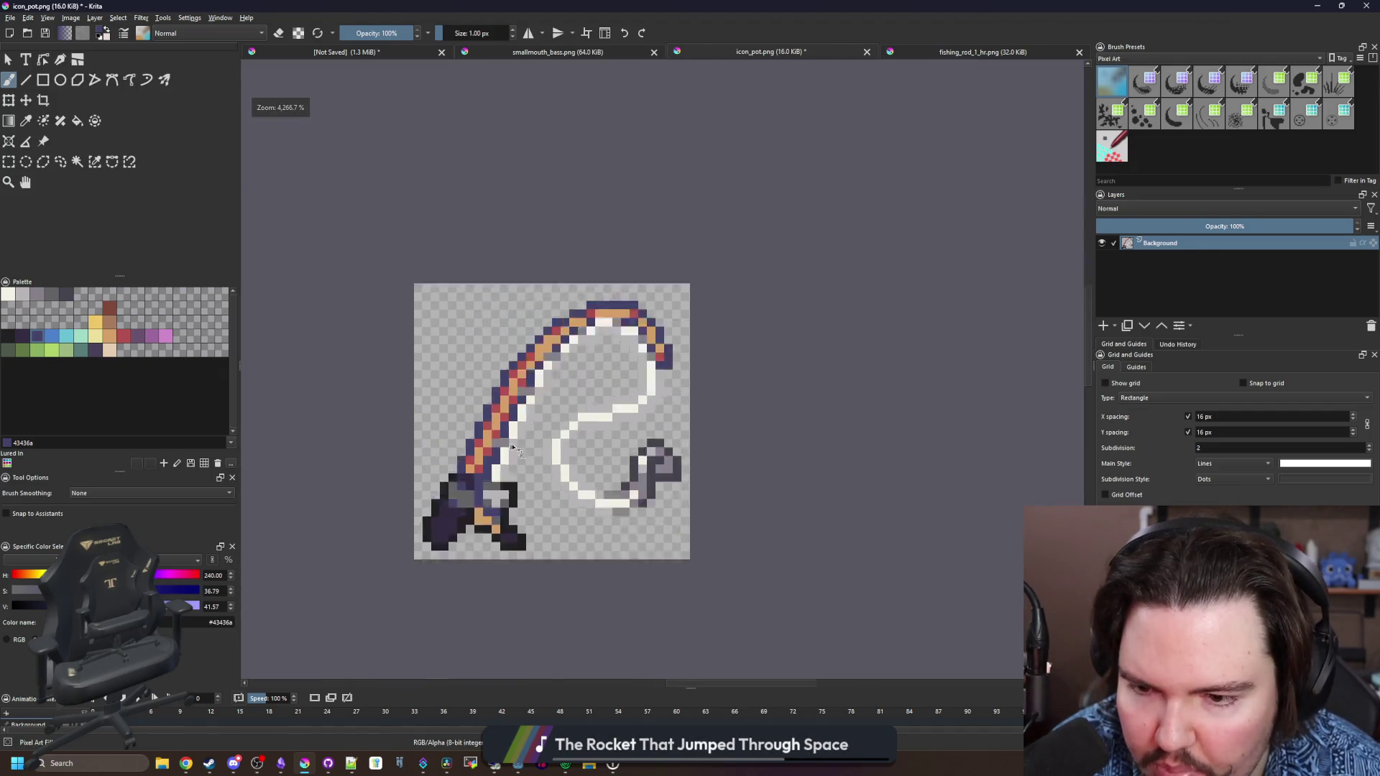
{"action": "scroll", "coordinate": [550, 448], "scroll_direction": "up", "scroll_amount": 5}
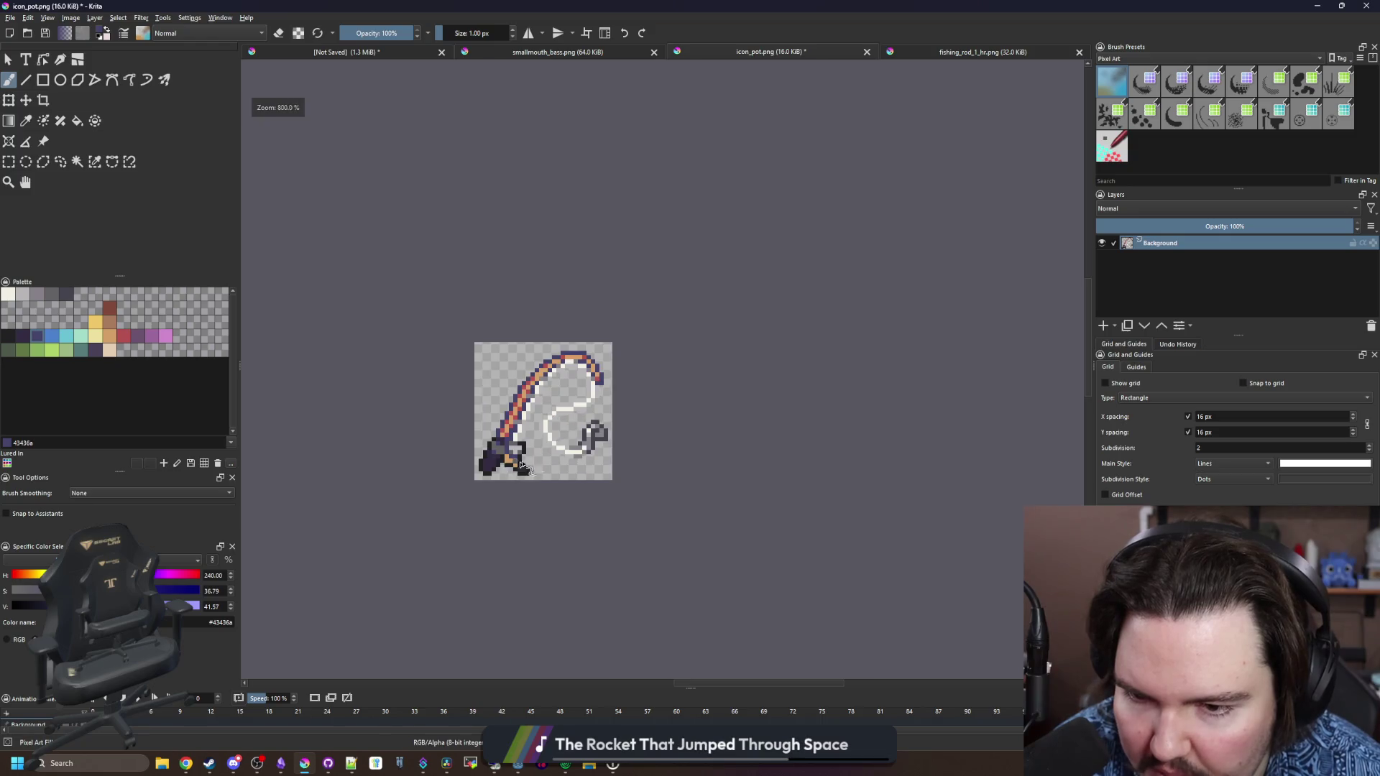
{"action": "scroll", "coordinate": [507, 474], "scroll_direction": "up", "scroll_amount": 3}
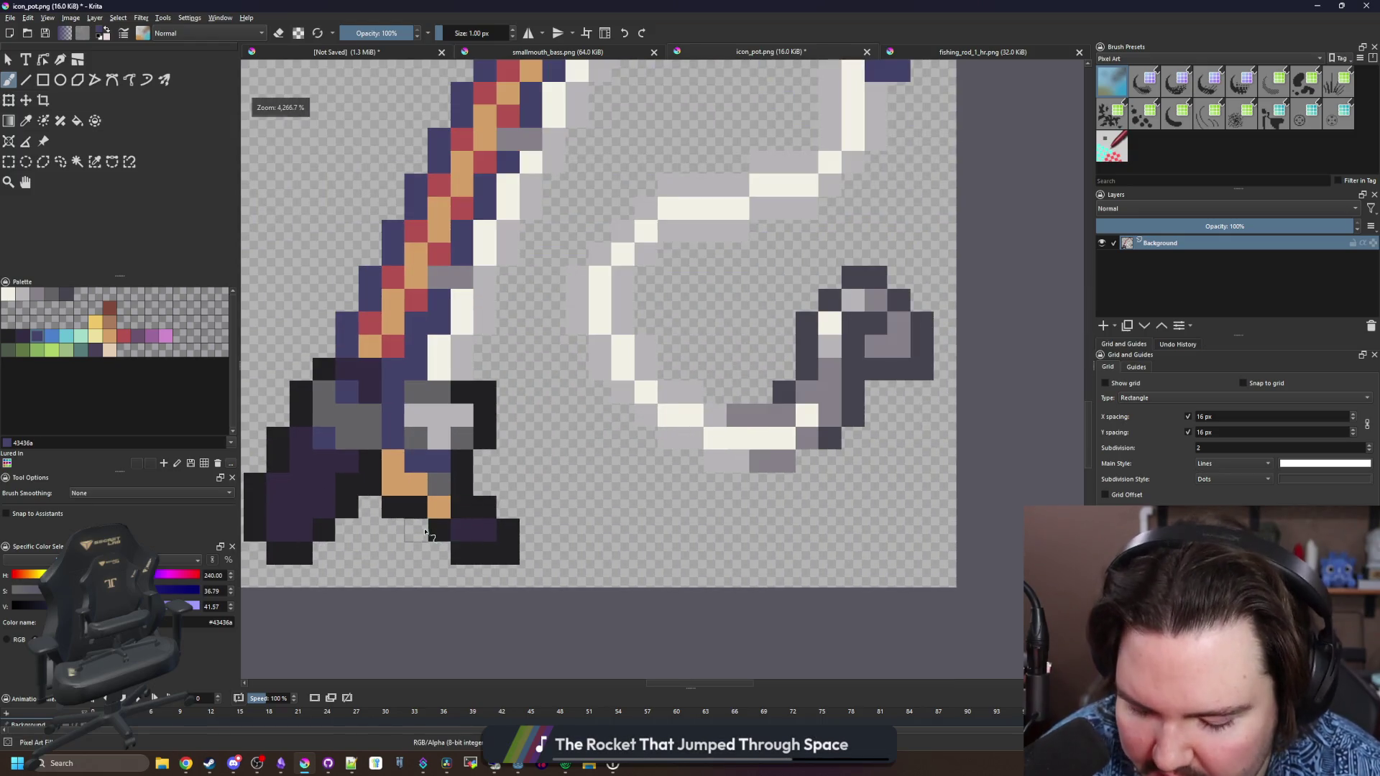
{"action": "key", "text": "p"}
{"action": "scroll", "coordinate": [483, 410], "scroll_direction": "up", "scroll_amount": 1}
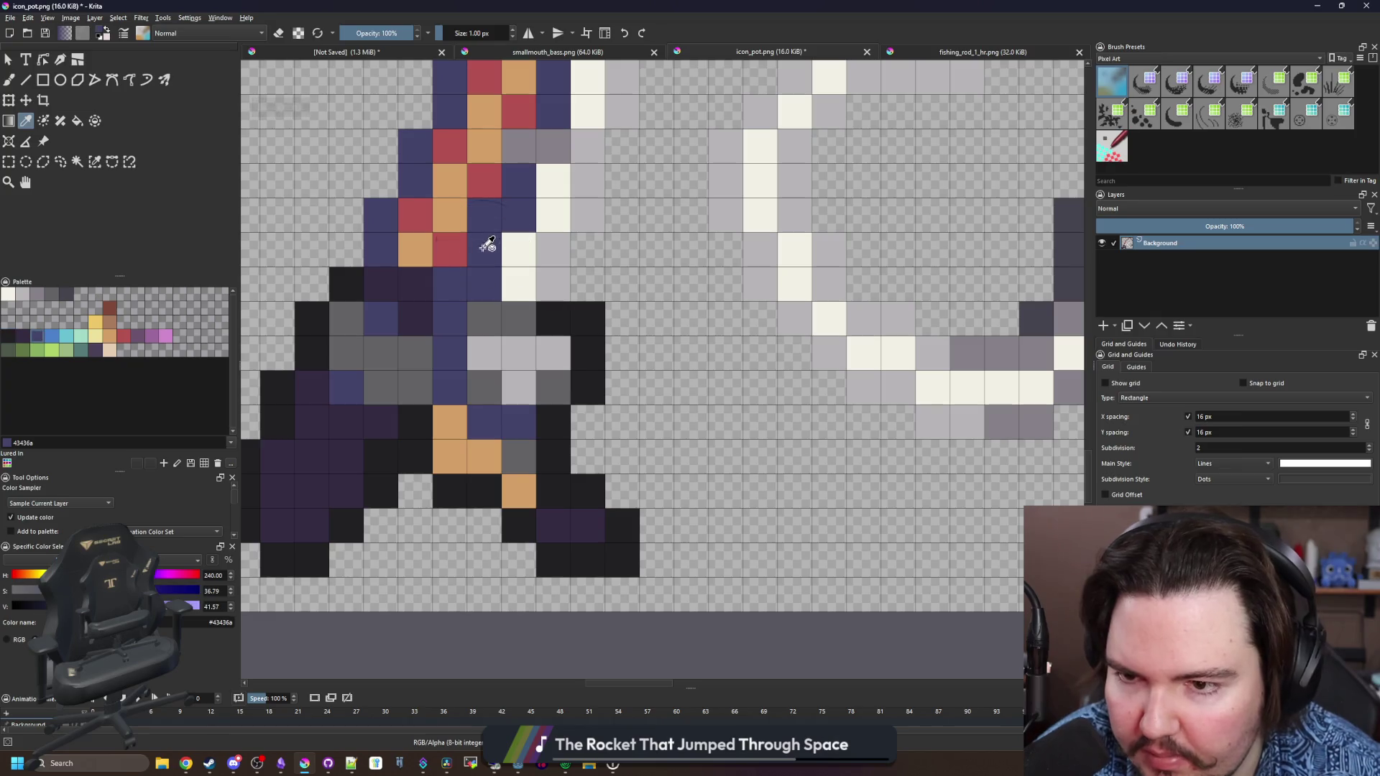
Repaint the rod's lower outline pixels navy and add a red pixel to its lower stripe
{"action": "key", "text": "b"}
{"action": "mouse_move", "coordinate": [450, 491]}
{"action": "left_mouse_down"}
{"action": "mouse_move", "coordinate": [472, 487]}
{"action": "mouse_move", "coordinate": [519, 525]}
{"action": "left_mouse_up"}
{"action": "left_click_drag", "start_coordinate": [412, 453], "coordinate": [413, 422]}
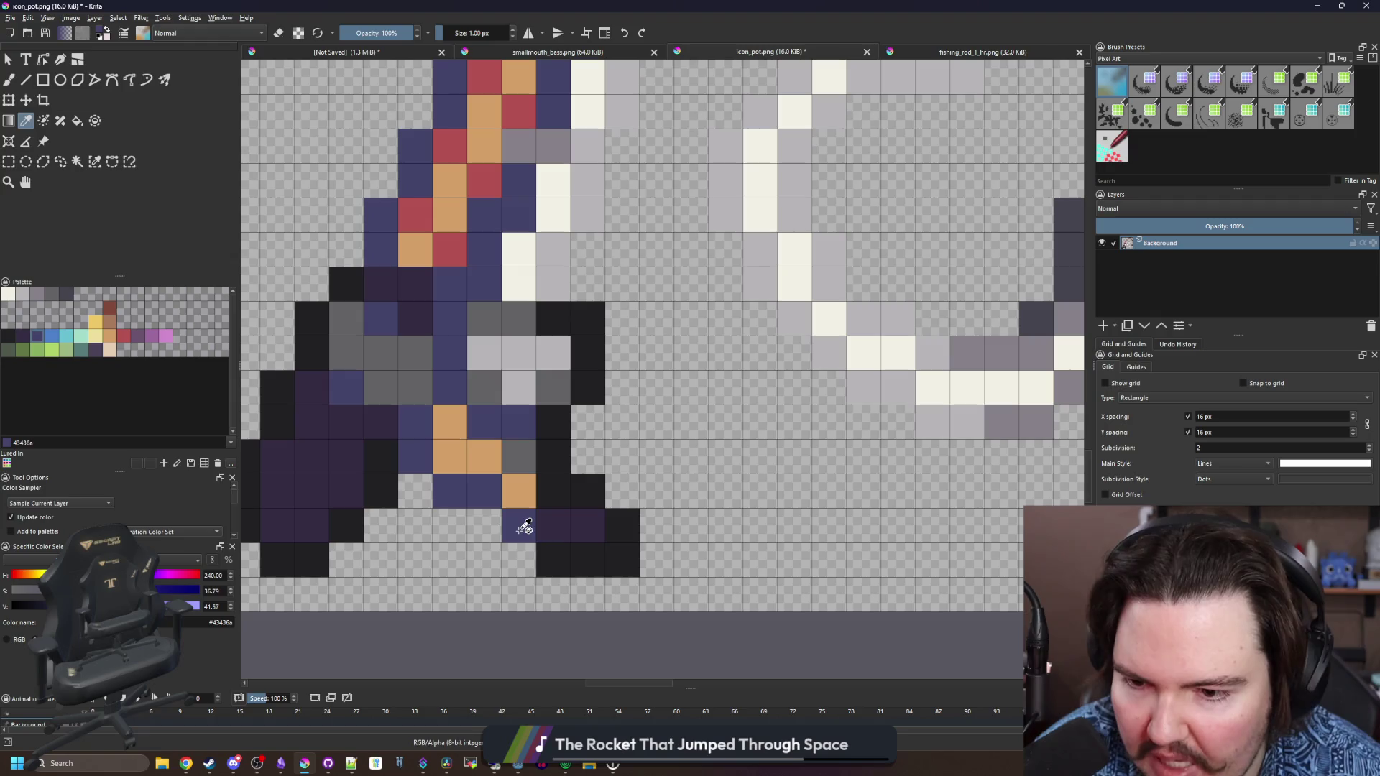
{"action": "left_click", "coordinate": [124, 334]}
{"action": "left_click", "coordinate": [493, 500]}
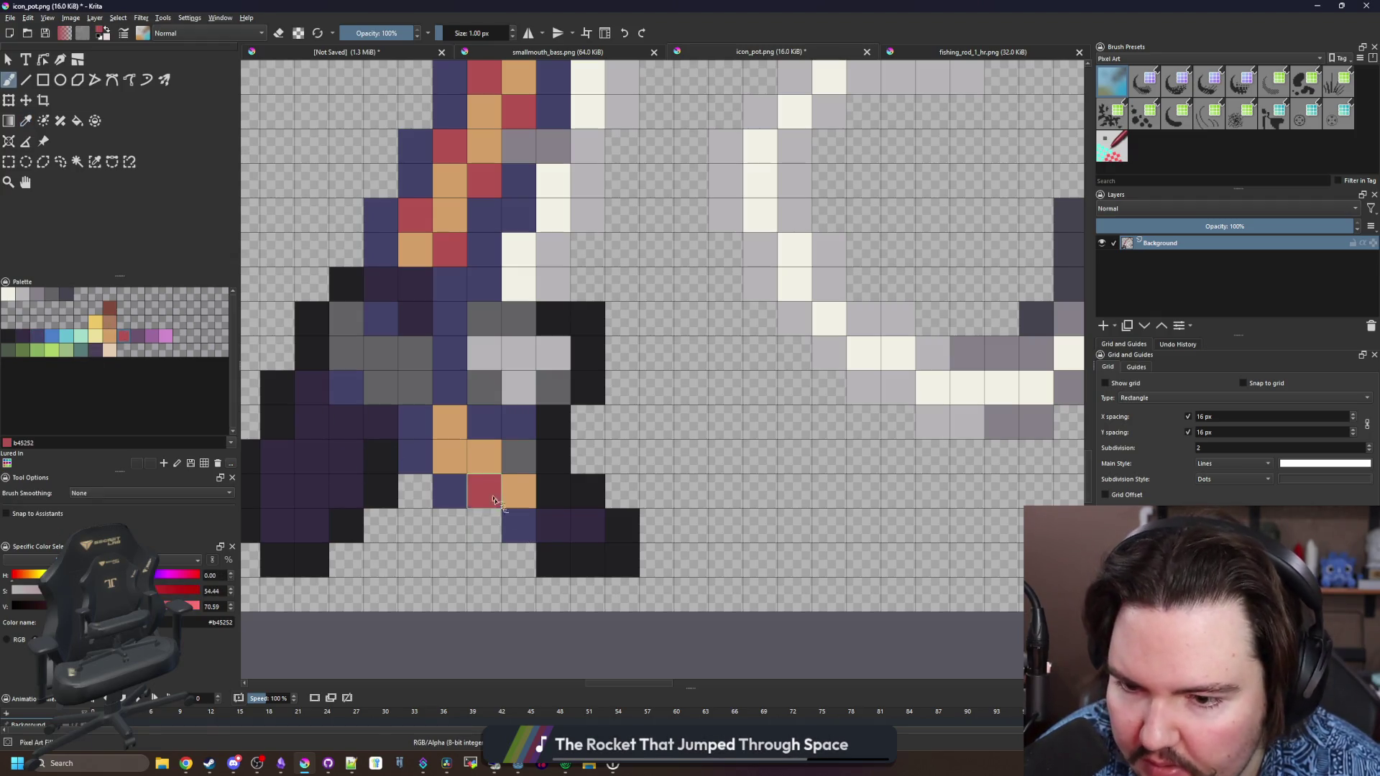
{"action": "left_click", "coordinate": [517, 520], "text": "ctrl"}
{"action": "left_click", "coordinate": [484, 525]}
{"action": "scroll", "coordinate": [546, 544], "scroll_direction": "down", "scroll_amount": 5}
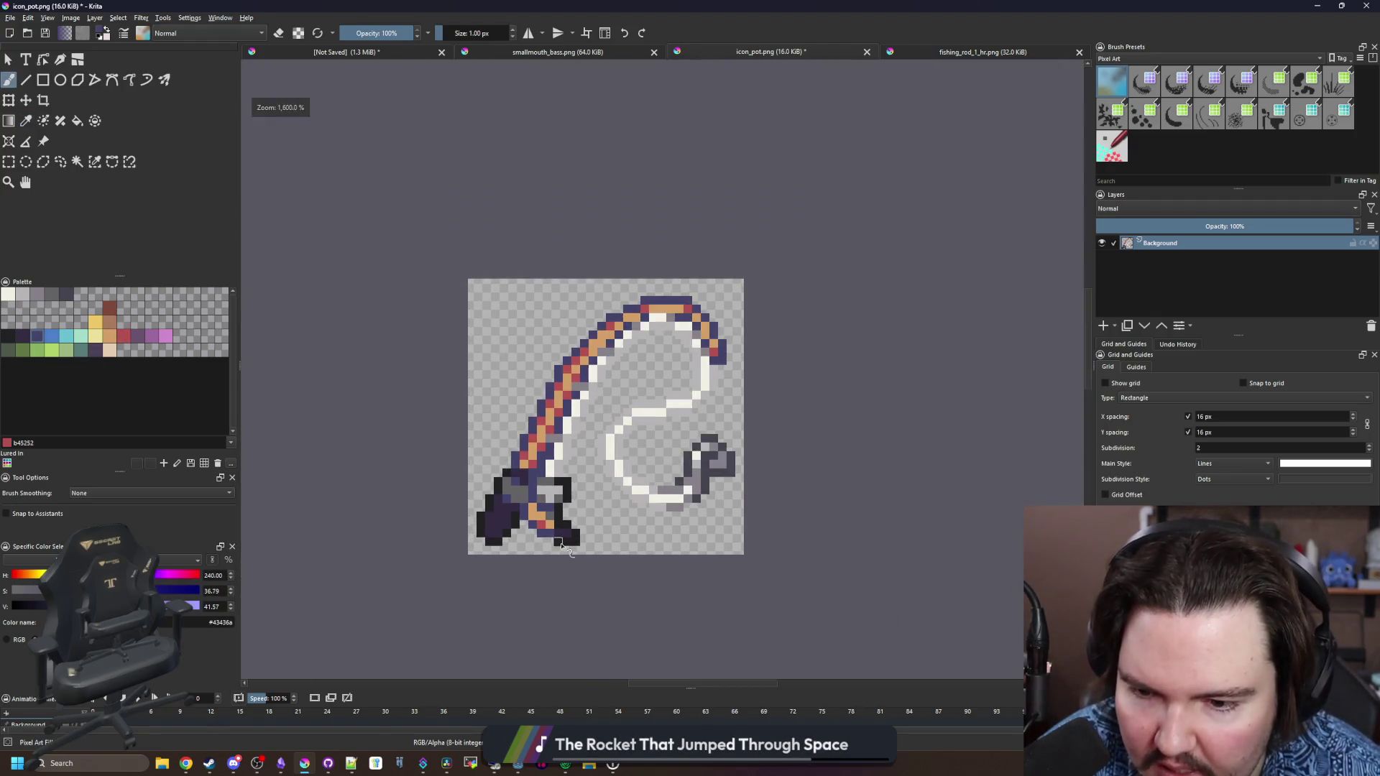
{"action": "scroll", "coordinate": [546, 544], "scroll_direction": "up", "scroll_amount": 5}
{"action": "left_click", "coordinate": [496, 513]}
Sample the near-black outline colour and paint semi-transparent pixels at 50% opacity around the handle
{"action": "key", "text": "p"}
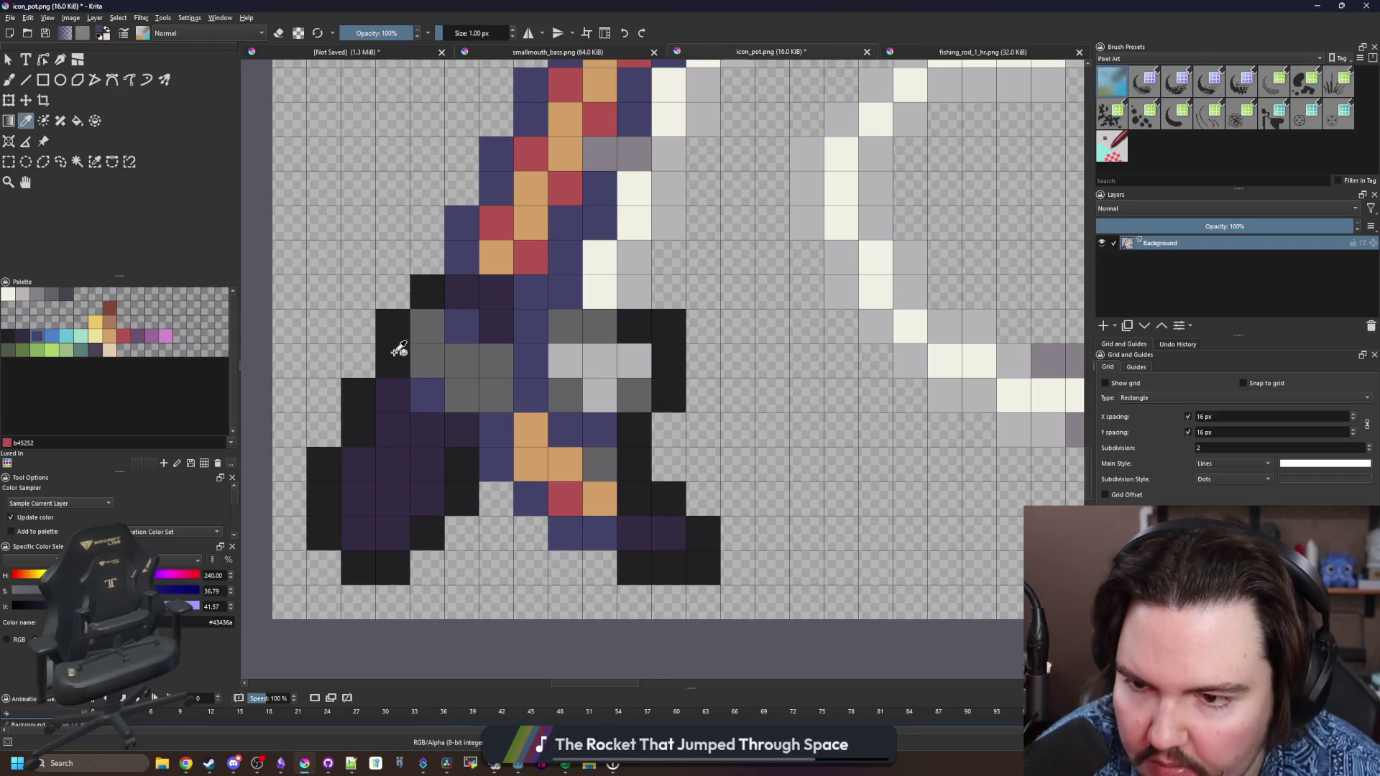
{"action": "left_click", "coordinate": [401, 354]}
{"action": "key", "text": "b"}
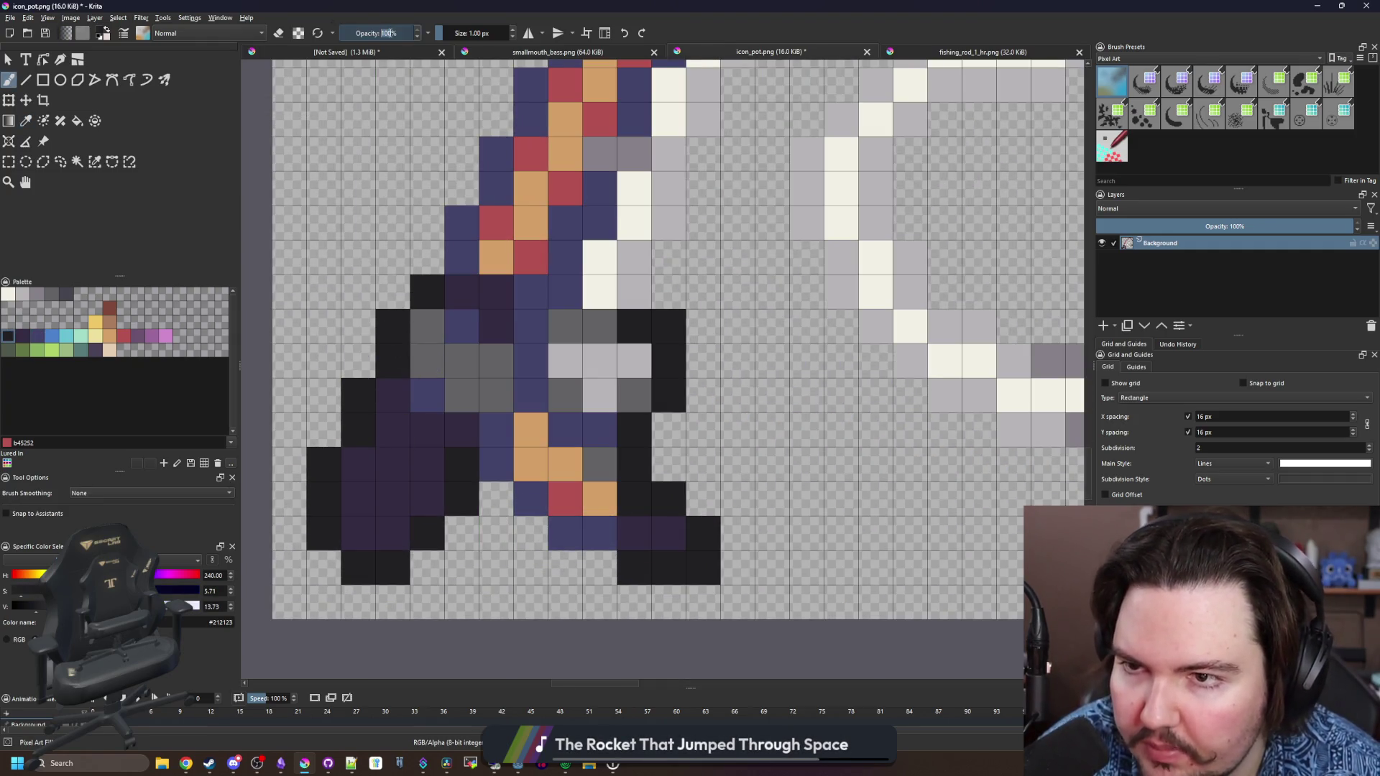
{"action": "key", "text": "Return"}
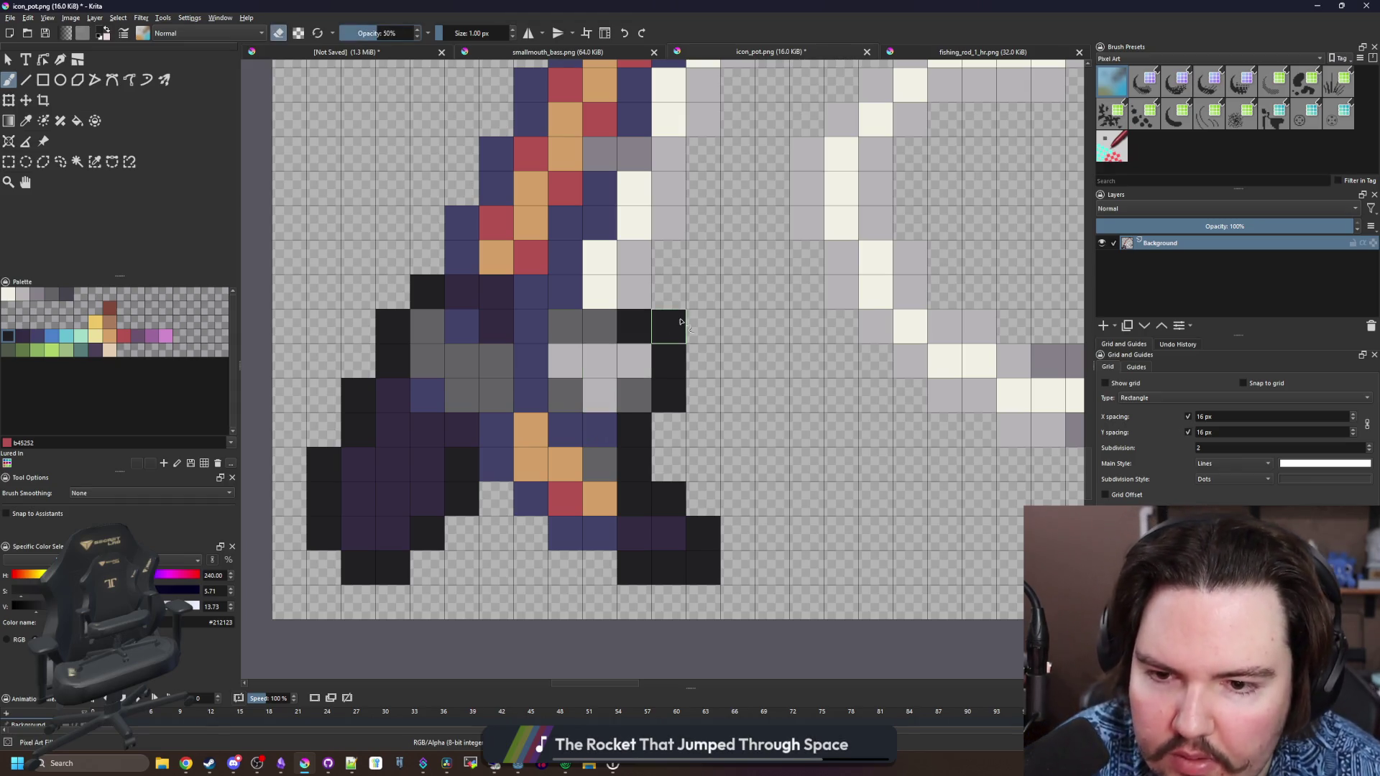
{"action": "left_click", "coordinate": [680, 322]}
{"action": "key", "text": "e"}
{"action": "left_click", "coordinate": [324, 568]}
{"action": "scroll", "coordinate": [410, 570], "scroll_direction": "down", "scroll_amount": 2}
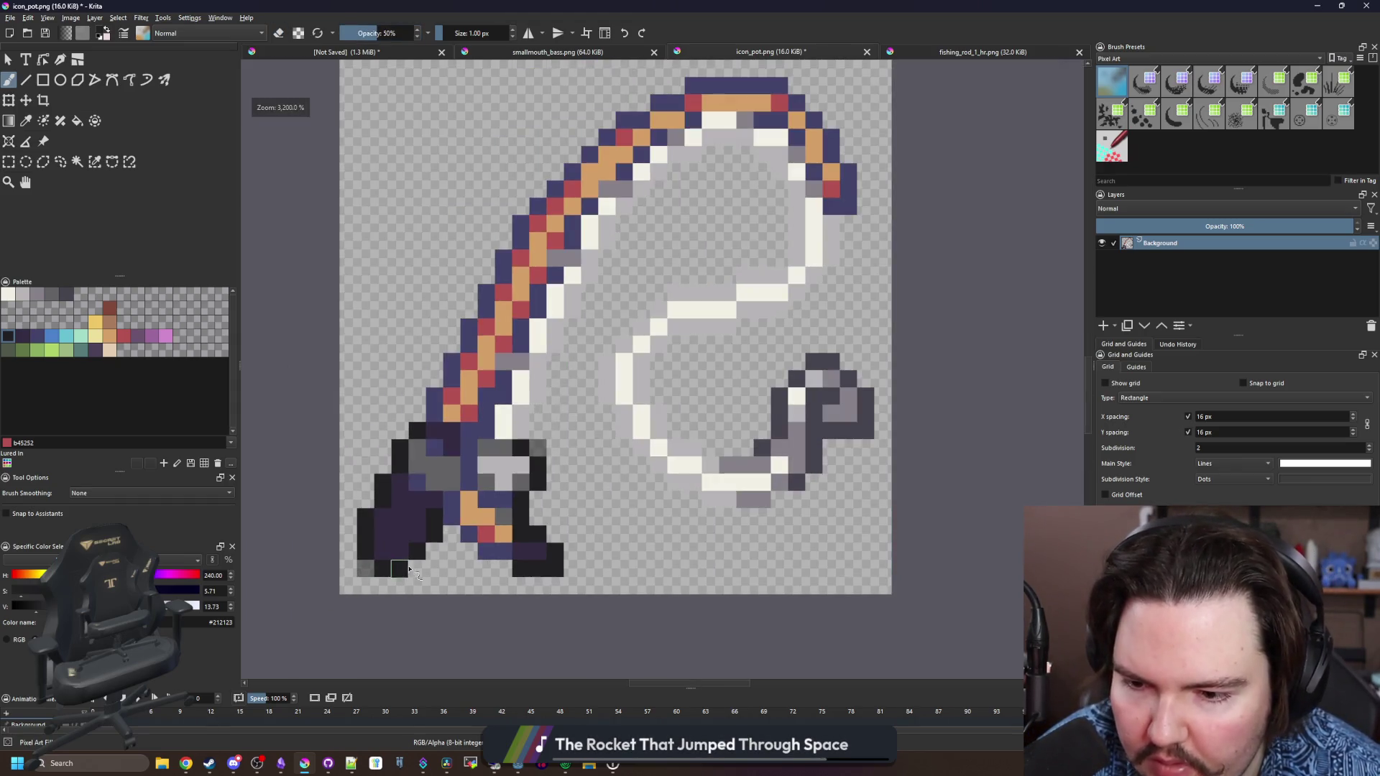
Zoom around the hook and sample its dark grey #45444f as the paint colour
{"action": "key", "text": "e"}
{"action": "scroll", "coordinate": [422, 565], "scroll_direction": "down", "scroll_amount": 4}
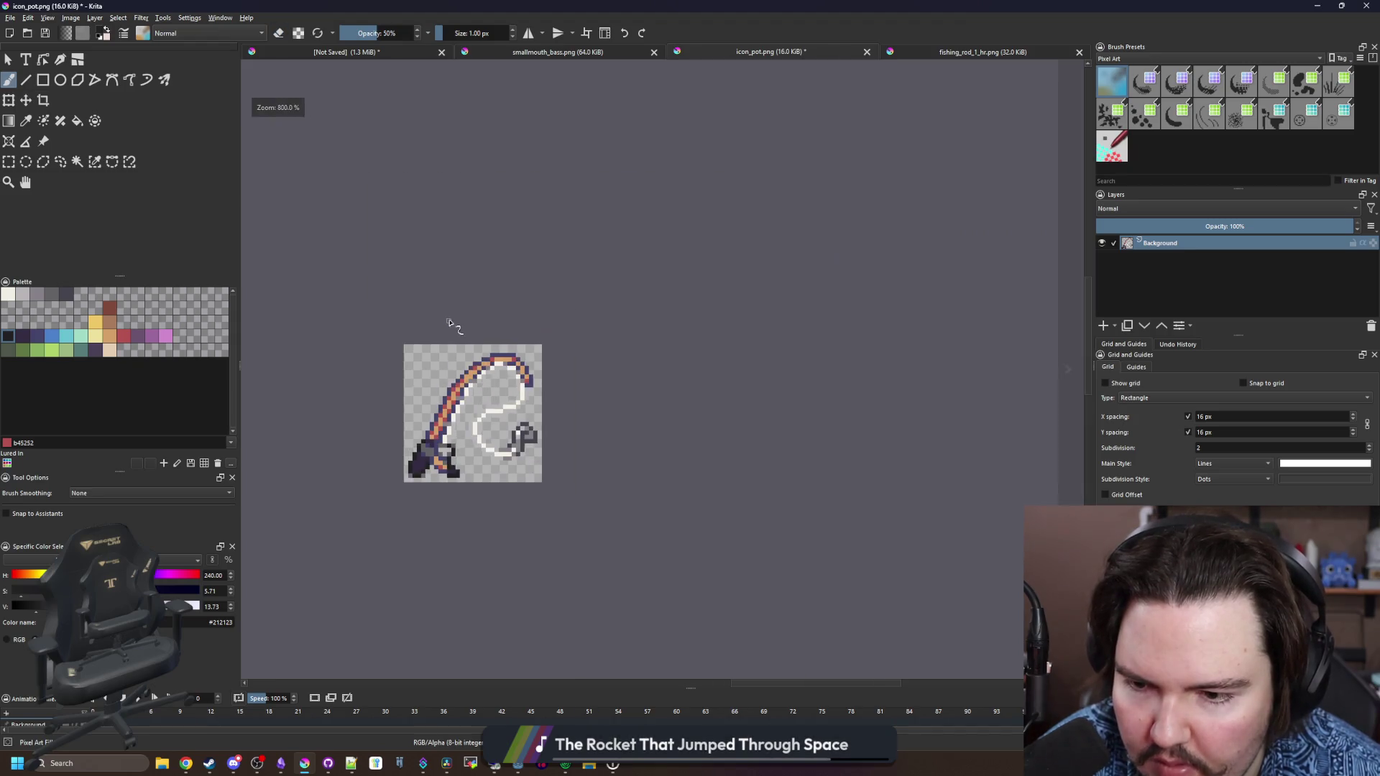
{"action": "scroll", "coordinate": [424, 401], "scroll_direction": "up", "scroll_amount": 4}
{"action": "scroll", "coordinate": [424, 401], "scroll_direction": "up", "scroll_amount": 1}
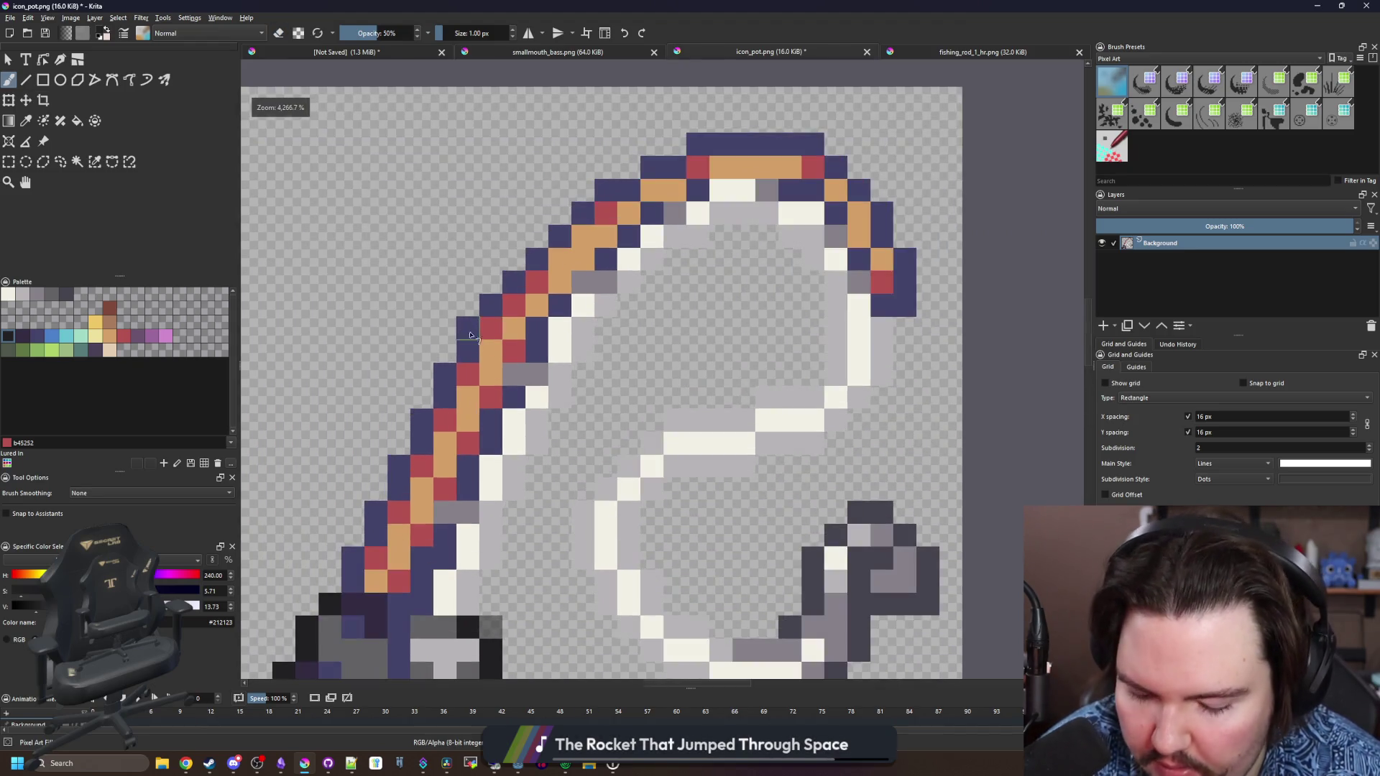
{"action": "left_click", "coordinate": [456, 345], "text": "ctrl"}
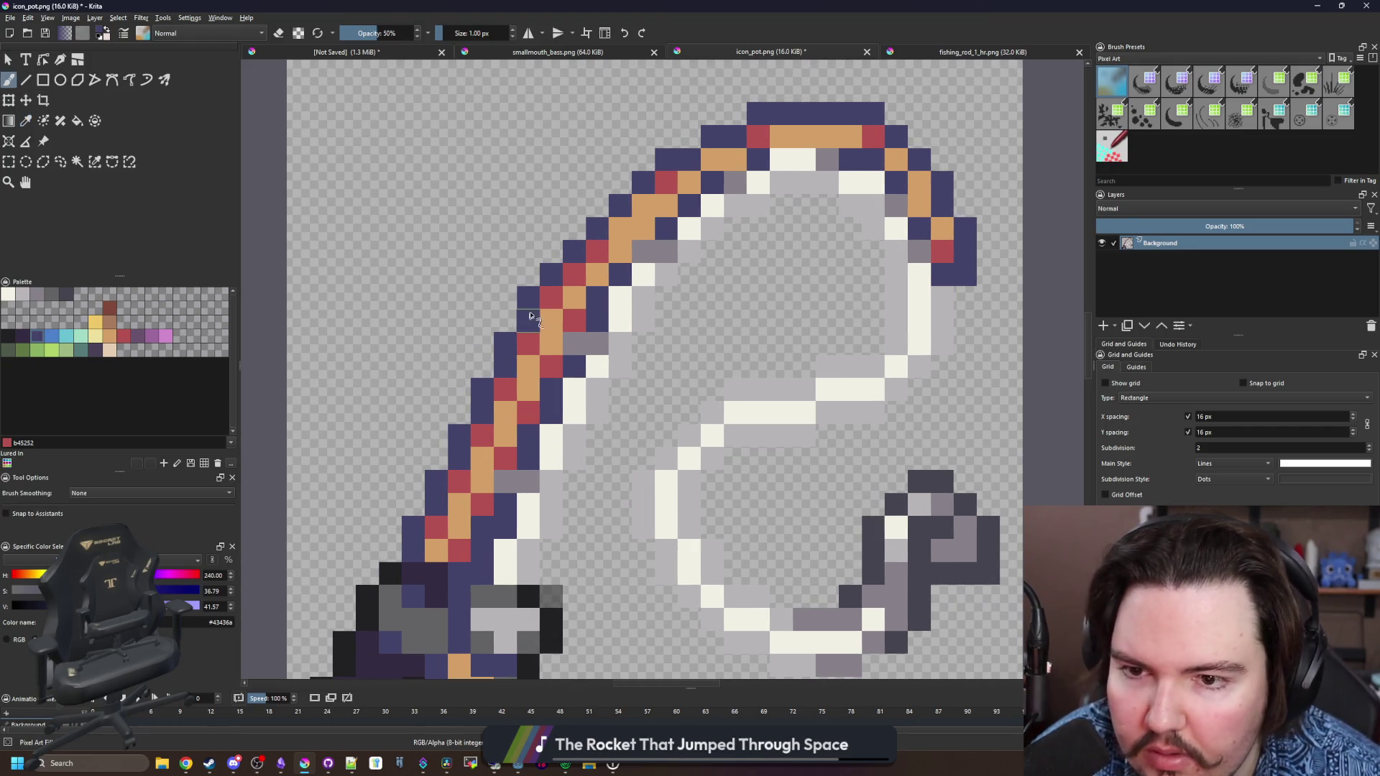
{"action": "scroll", "coordinate": [532, 345], "scroll_direction": "down", "scroll_amount": 5}
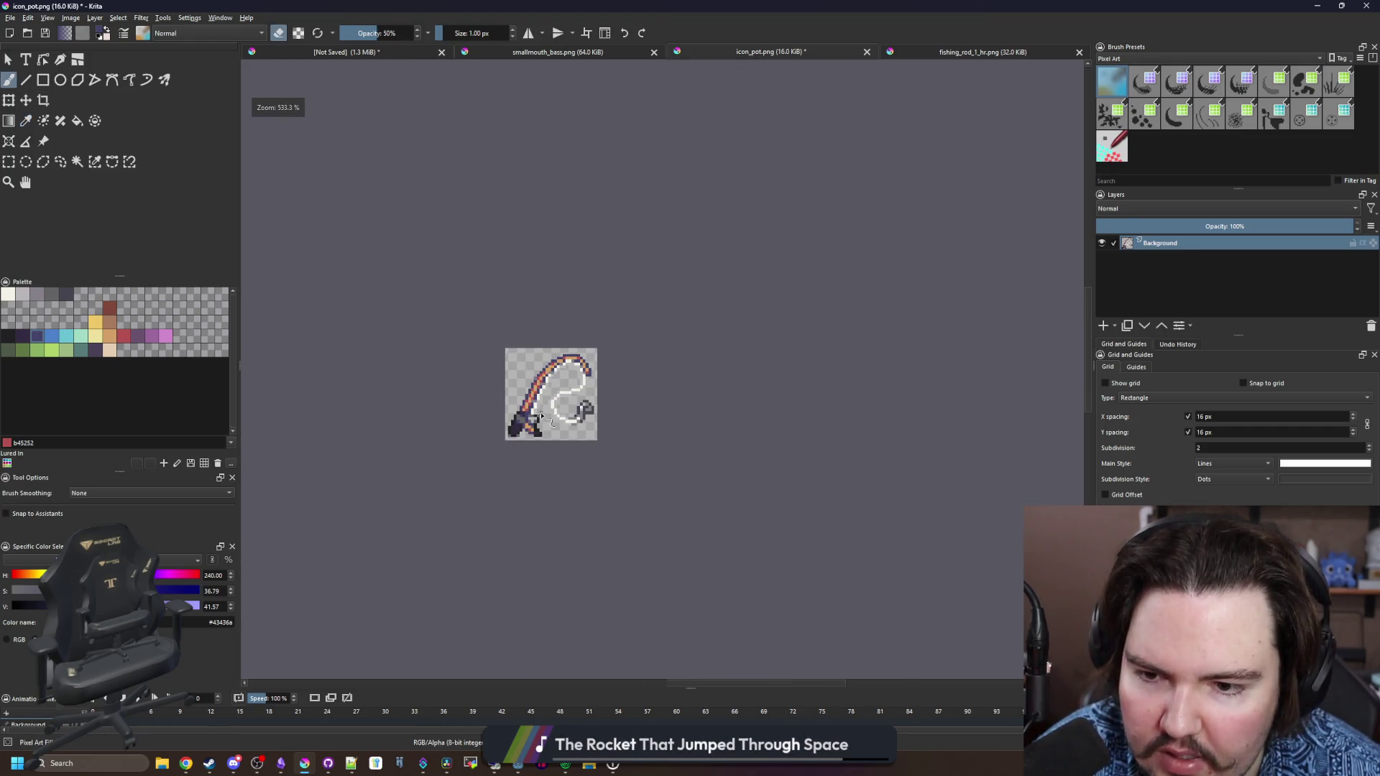
{"action": "scroll", "coordinate": [532, 384], "scroll_direction": "up", "scroll_amount": 6}
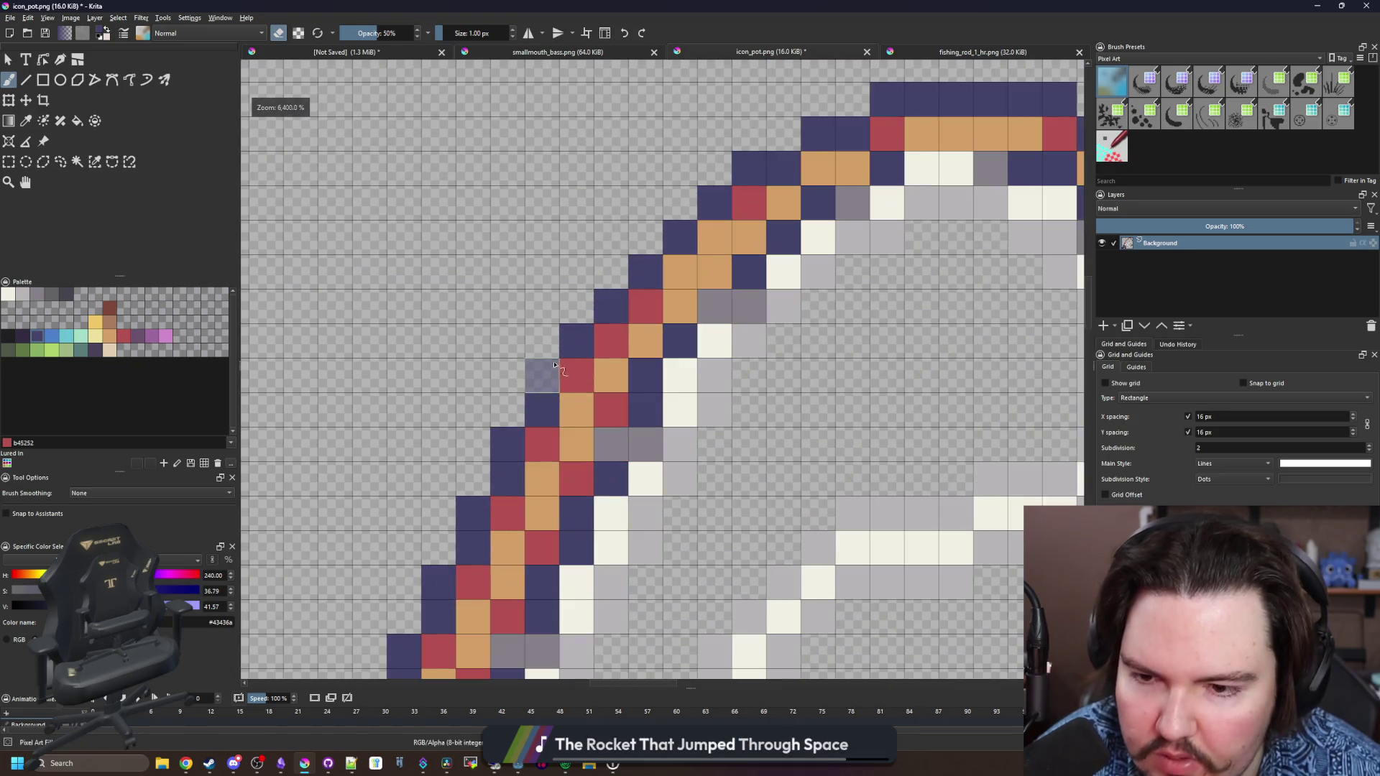
{"action": "scroll", "coordinate": [524, 377], "scroll_direction": "down", "scroll_amount": 5}
{"action": "scroll", "coordinate": [525, 390], "scroll_direction": "down", "scroll_amount": 3}
{"action": "scroll", "coordinate": [546, 431], "scroll_direction": "up", "scroll_amount": 6}
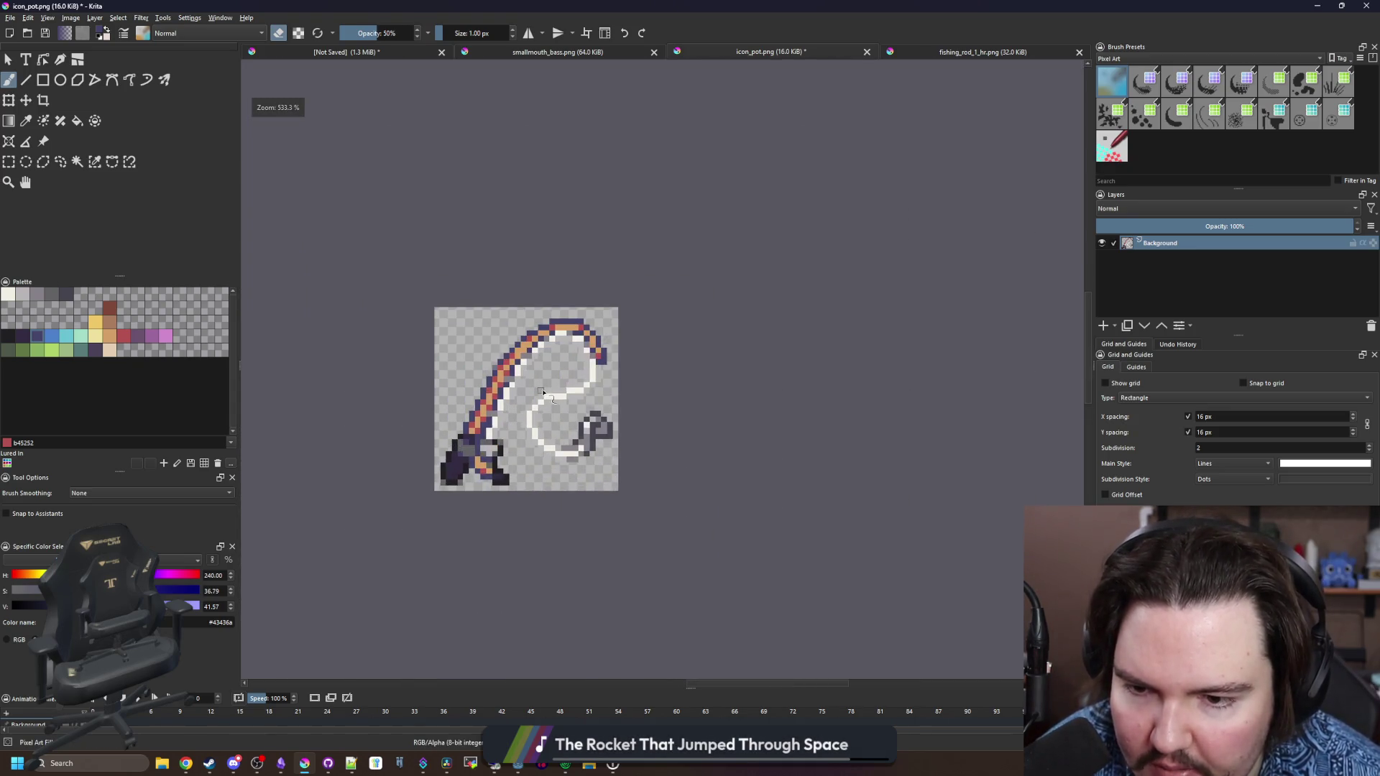
{"action": "scroll", "coordinate": [604, 346], "scroll_direction": "down", "scroll_amount": 1}
{"action": "scroll", "coordinate": [604, 345], "scroll_direction": "up", "scroll_amount": 4}
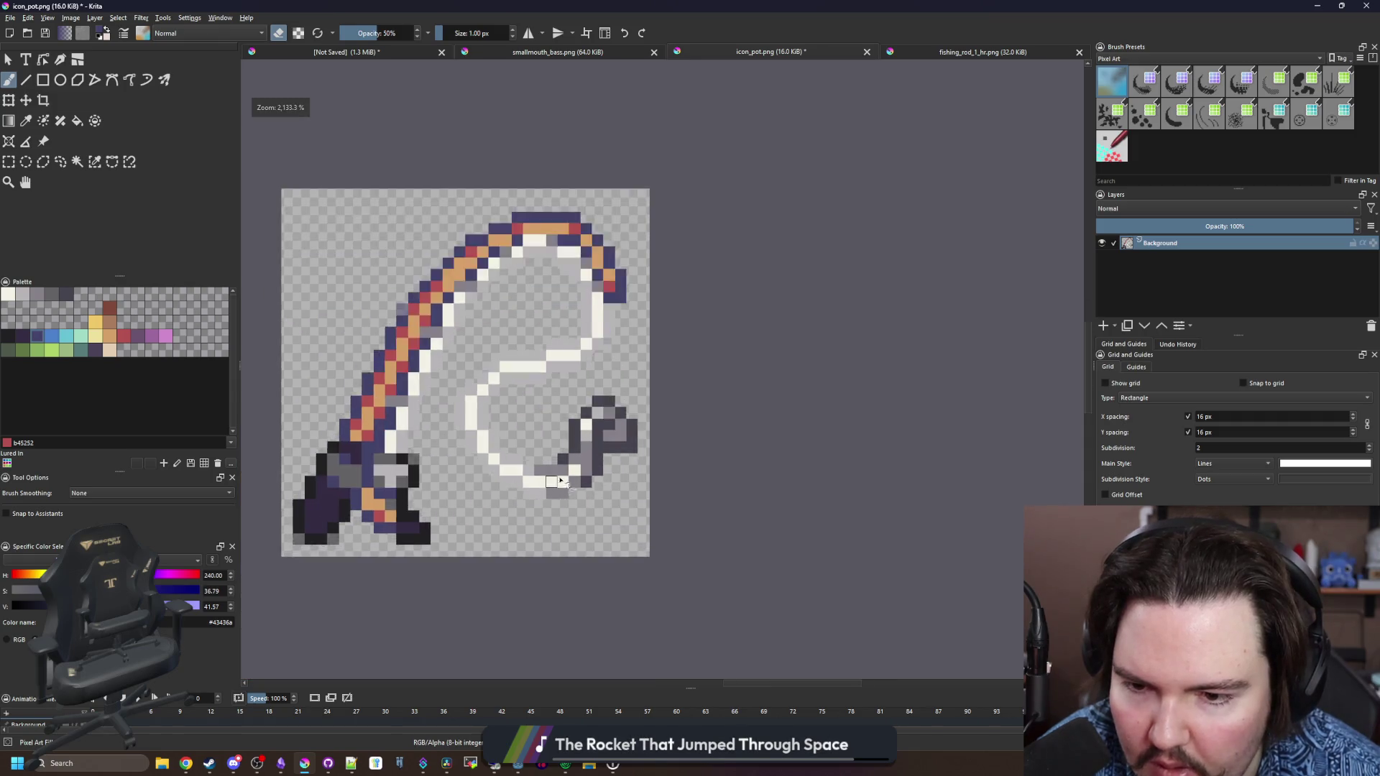
{"action": "key", "text": "e"}
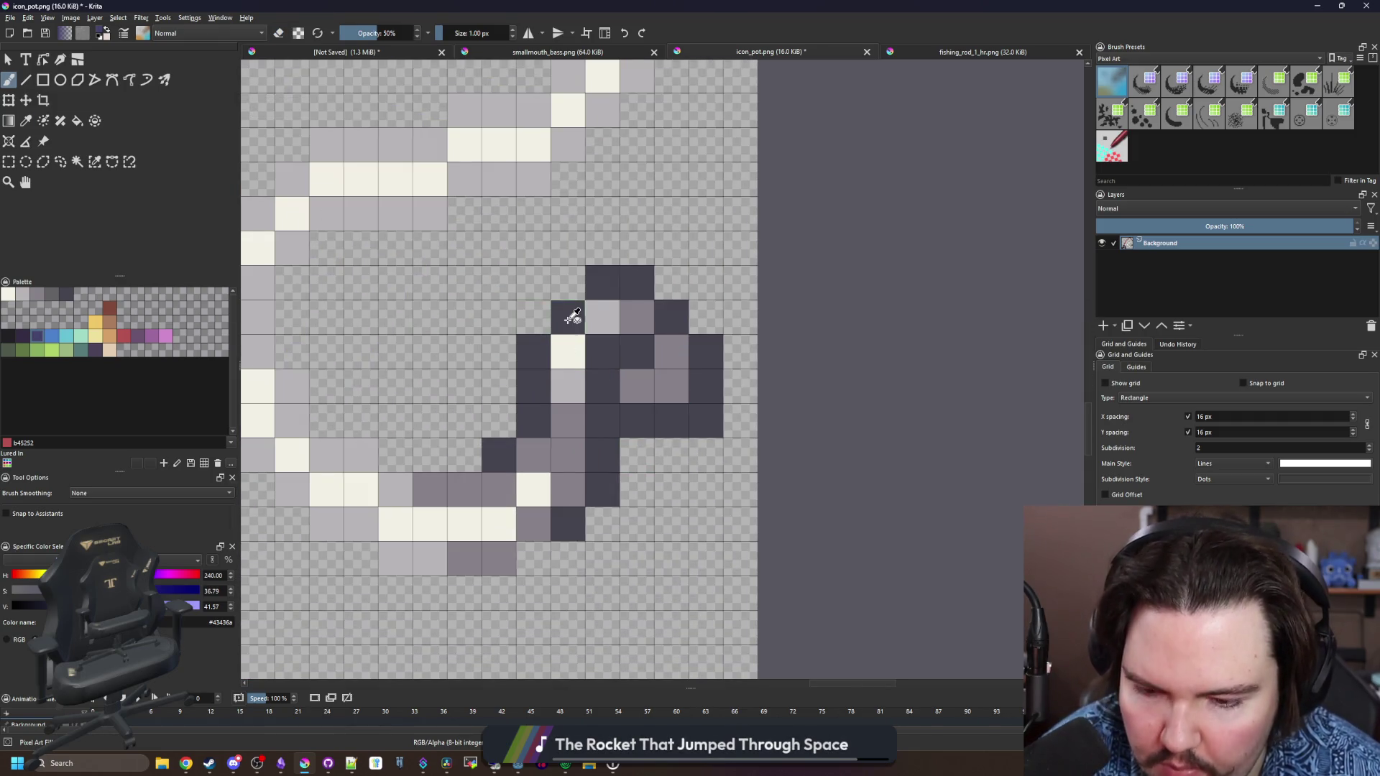
{"action": "left_click", "coordinate": [573, 317], "text": "ctrl"}
{"action": "scroll", "coordinate": [602, 403], "scroll_direction": "down", "scroll_amount": 6}
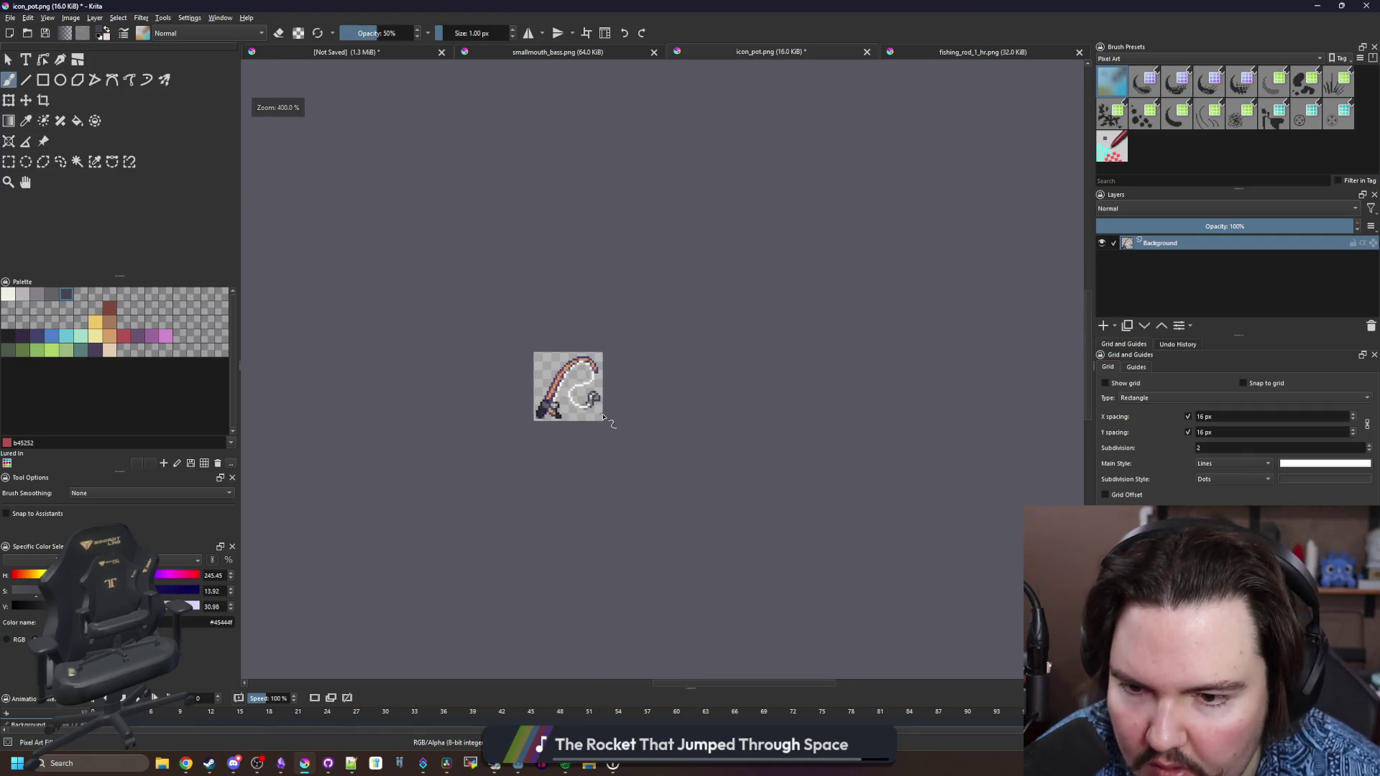
{"action": "scroll", "coordinate": [603, 417], "scroll_direction": "up", "scroll_amount": 6}
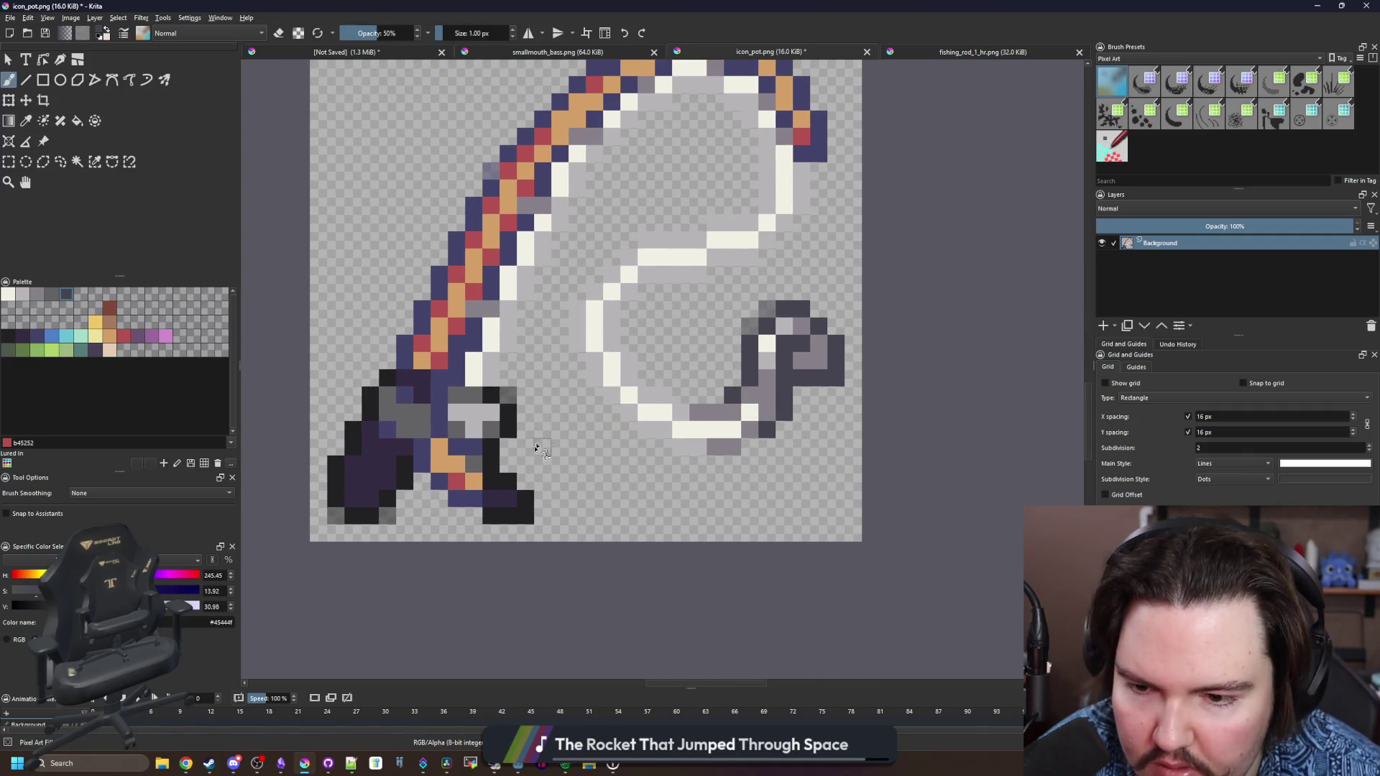
{"action": "scroll", "coordinate": [519, 477], "scroll_direction": "down", "scroll_amount": 3}
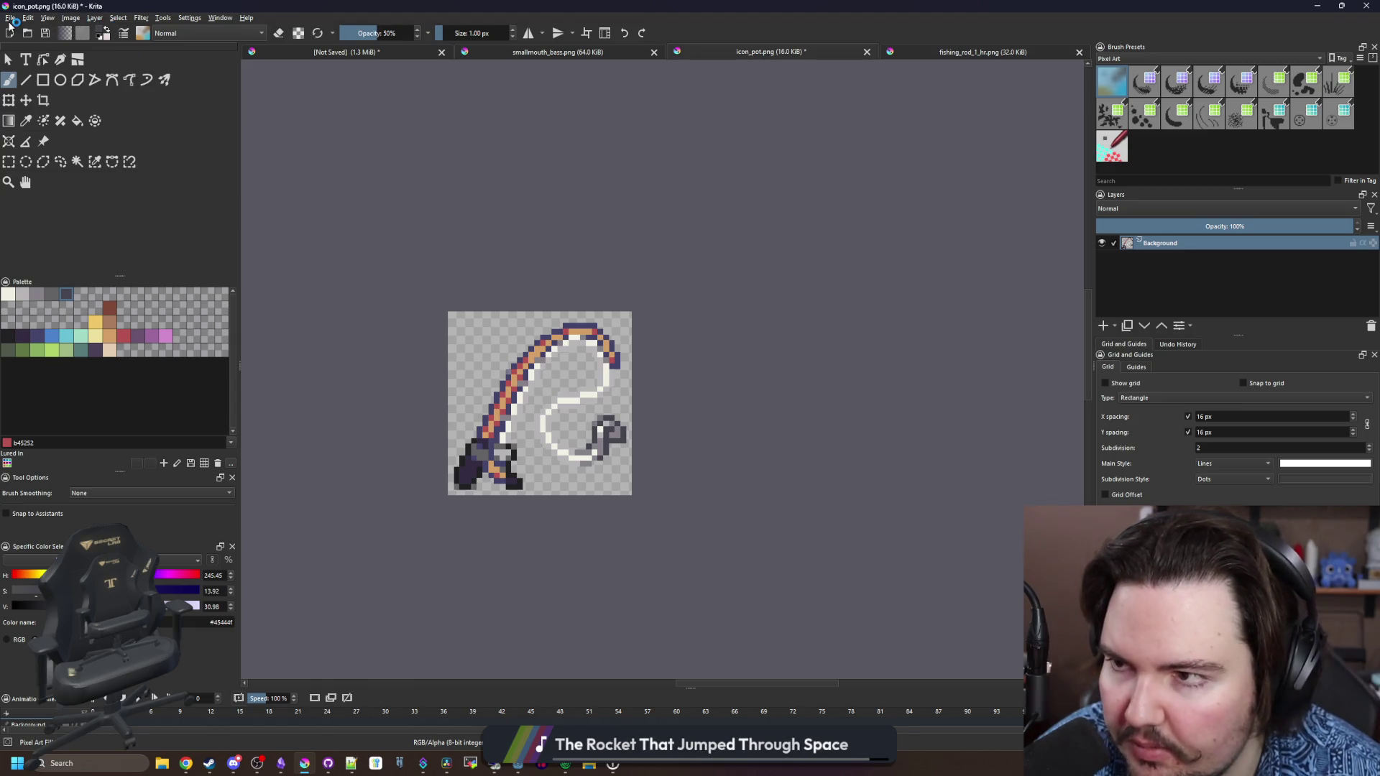
Save the artwork as icon_fishing_rod.png with default PNG settings, then return to Godot
{"action": "left_click", "coordinate": [11, 18]}
{"action": "left_click", "coordinate": [42, 82]}
{"action": "type", "text": "i"}
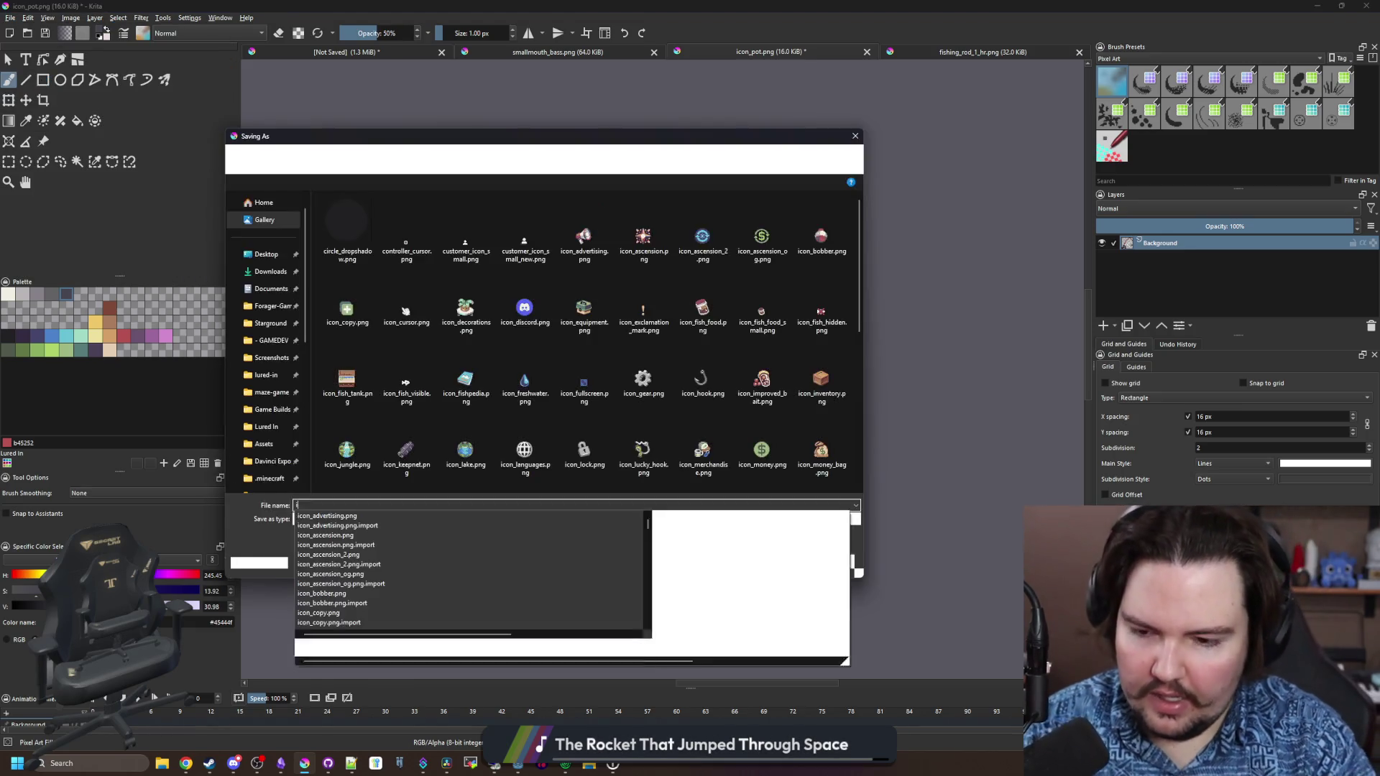
{"action": "type", "text": "con_fishing_rod"}
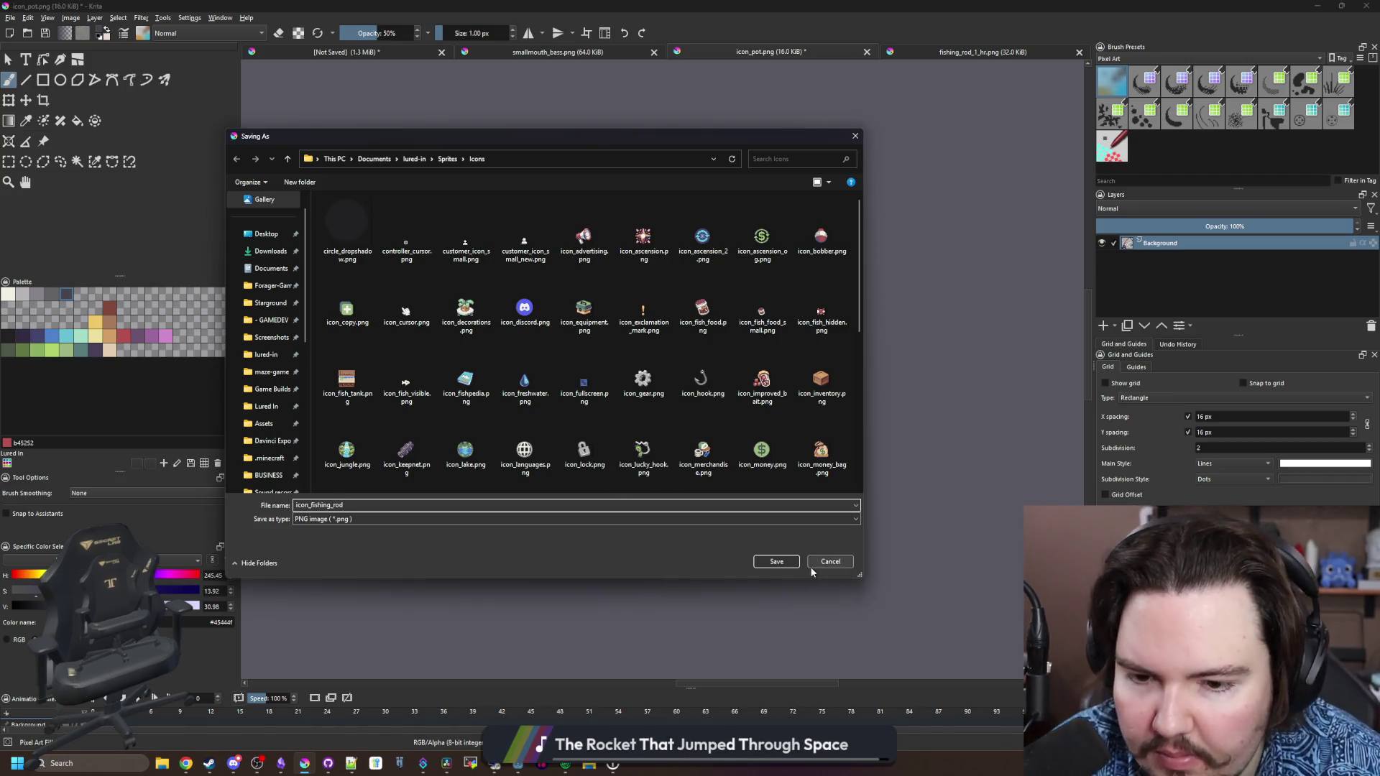
{"action": "left_click", "coordinate": [776, 561]}
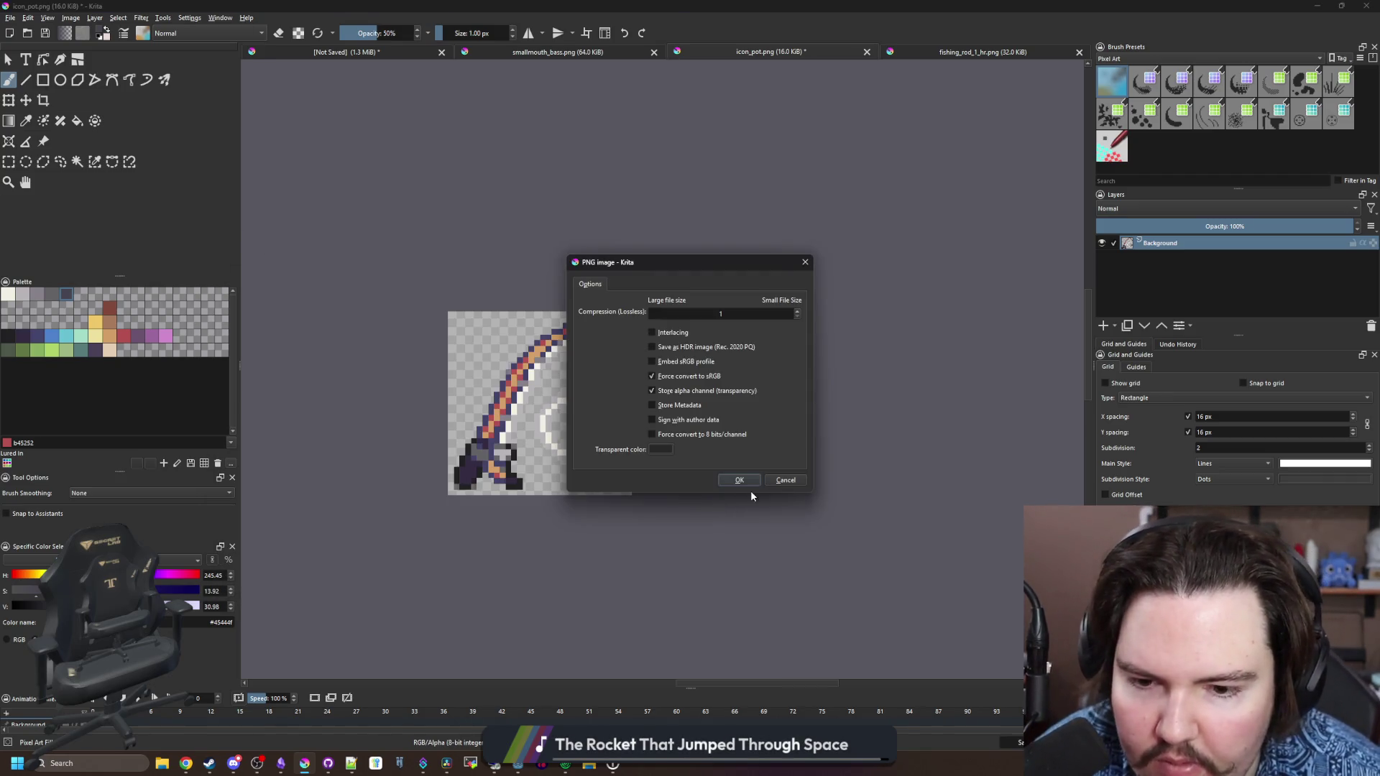
{"action": "left_click", "coordinate": [741, 481]}
{"action": "key", "text": "alt+Tab"}
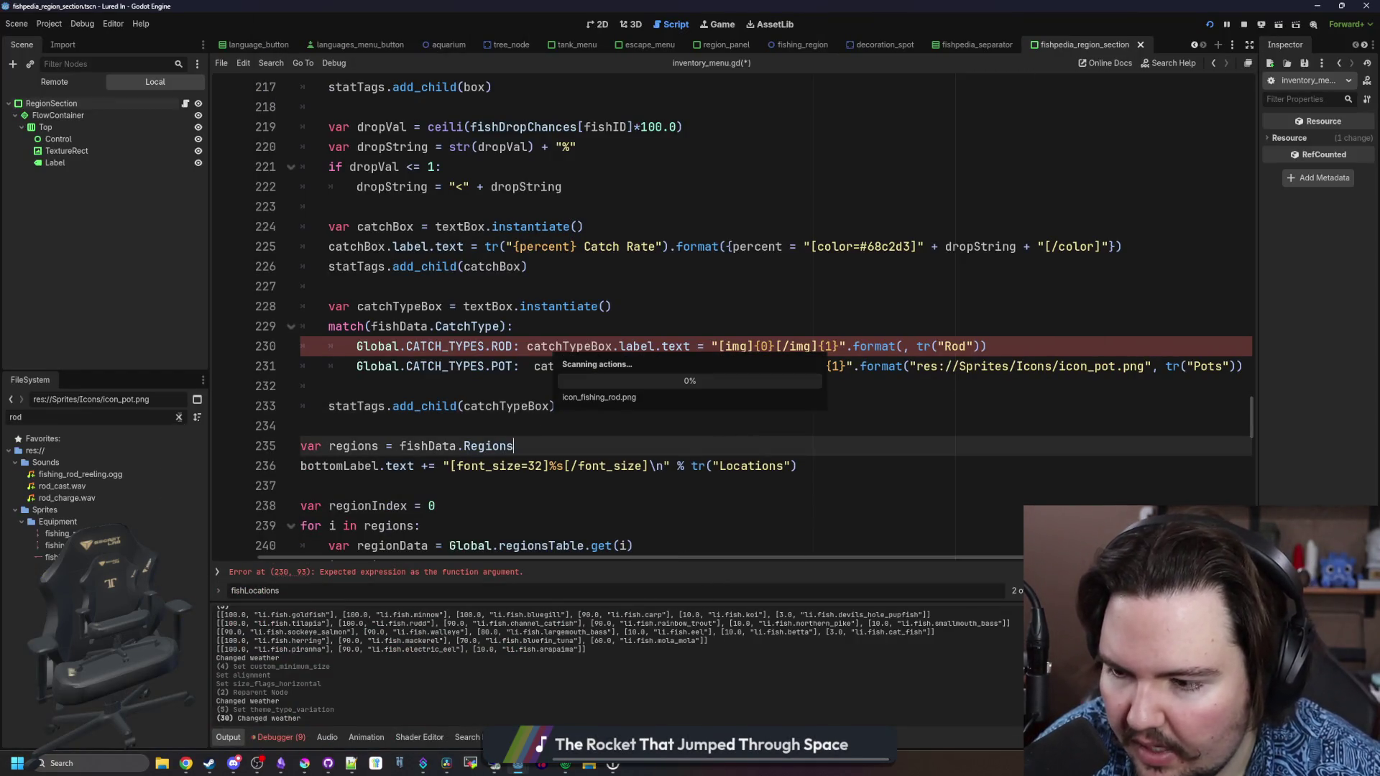
Find icon_fishing_rod.png in the FileSystem and copy its resource path
{"action": "left_click", "coordinate": [177, 417]}
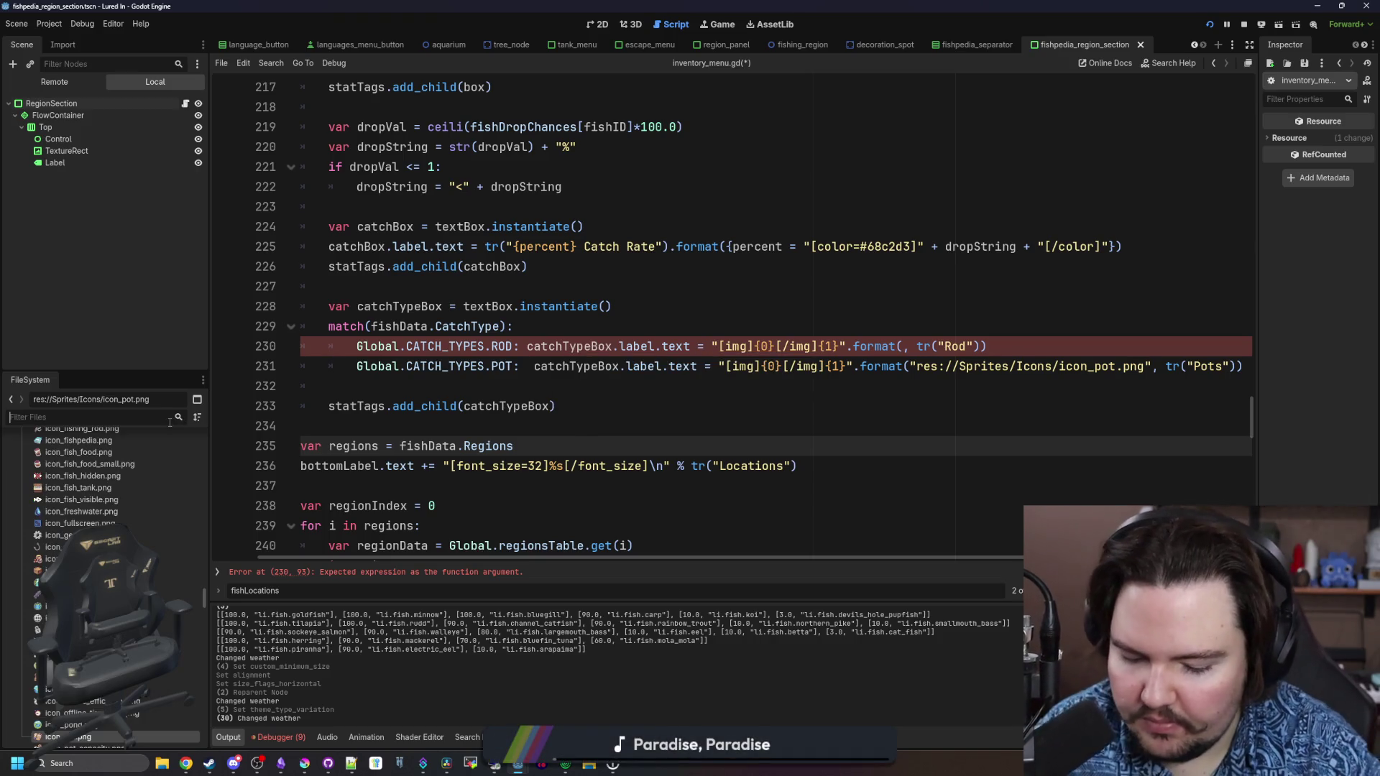
{"action": "type", "text": "icon_f"}
{"action": "left_click", "coordinate": [100, 487]}
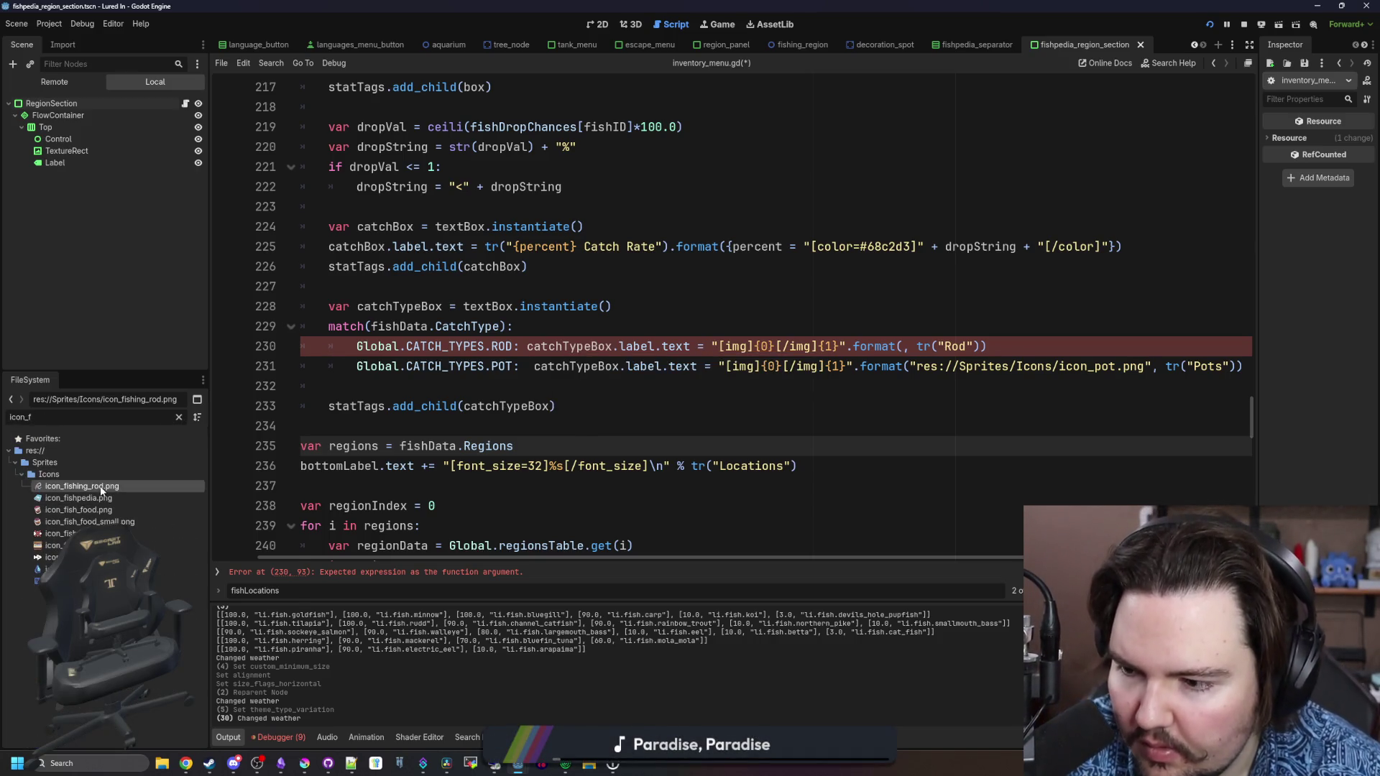
{"action": "right_click", "coordinate": [101, 491]}
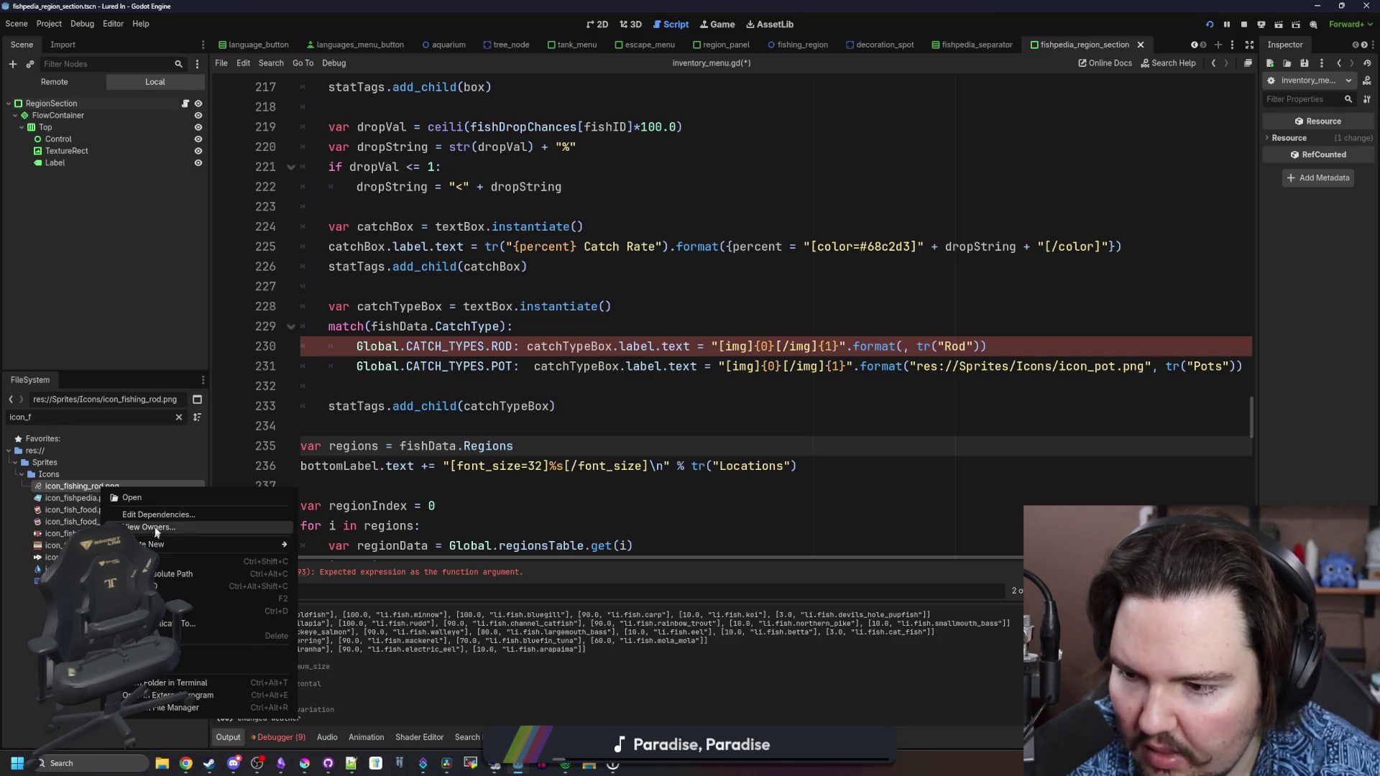
{"action": "left_click", "coordinate": [161, 562]}
Paste the quoted icon path into the format( call on line 230, save, and reload the game
{"action": "left_click", "coordinate": [791, 386]}
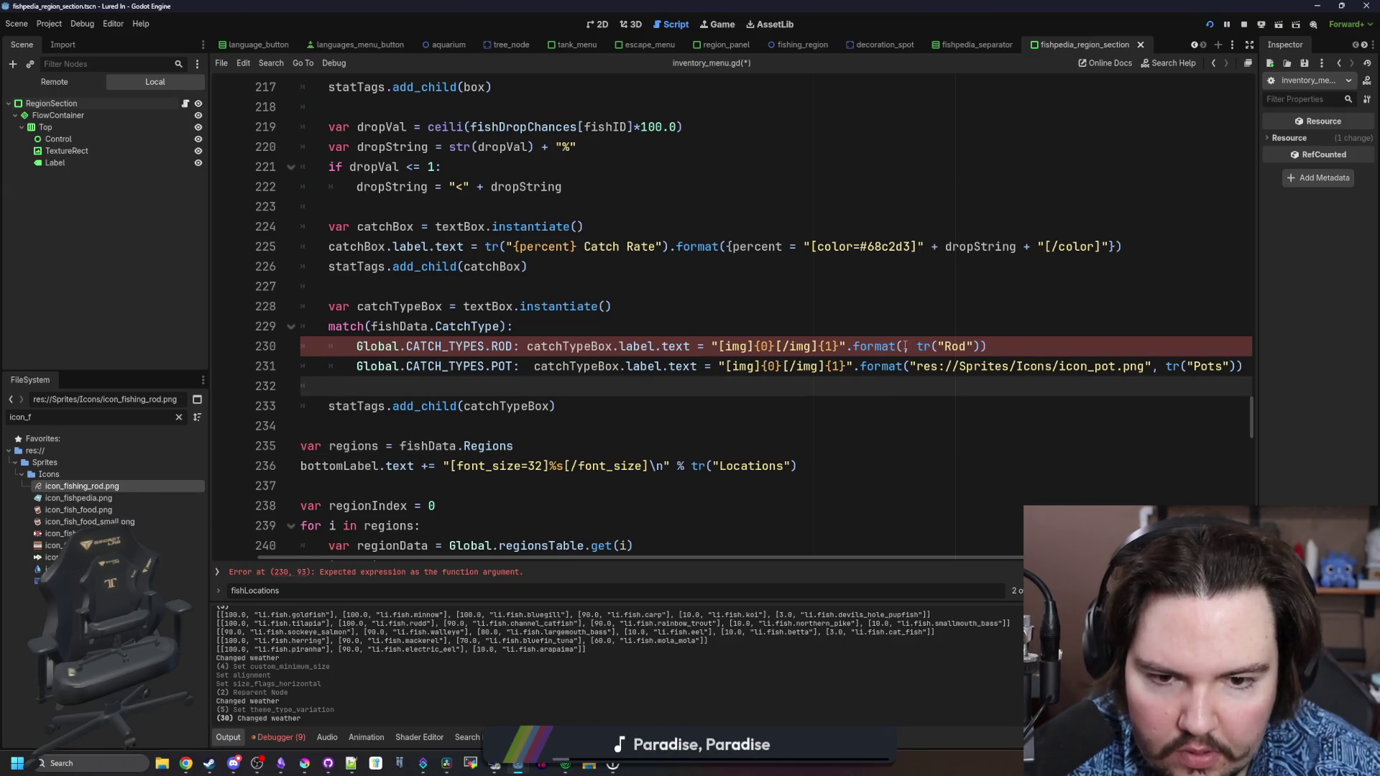
{"action": "left_click", "coordinate": [905, 345]}
{"action": "key", "text": "ctrl+v"}
{"action": "key", "text": "ctrl+z"}
{"action": "type", "text": "\""}
{"action": "key", "text": "ctrl+v"}
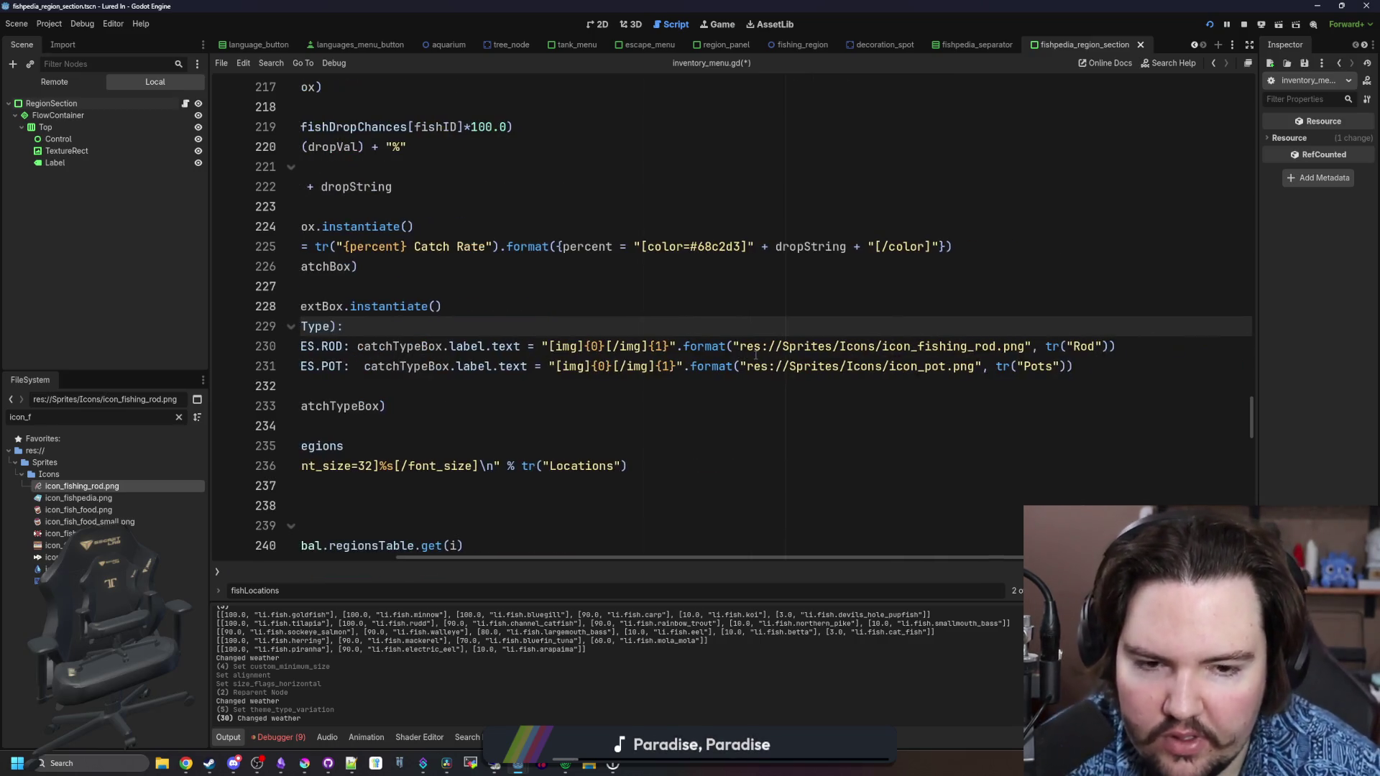
{"action": "left_click", "coordinate": [745, 390]}
{"action": "key", "text": "ctrl+s"}
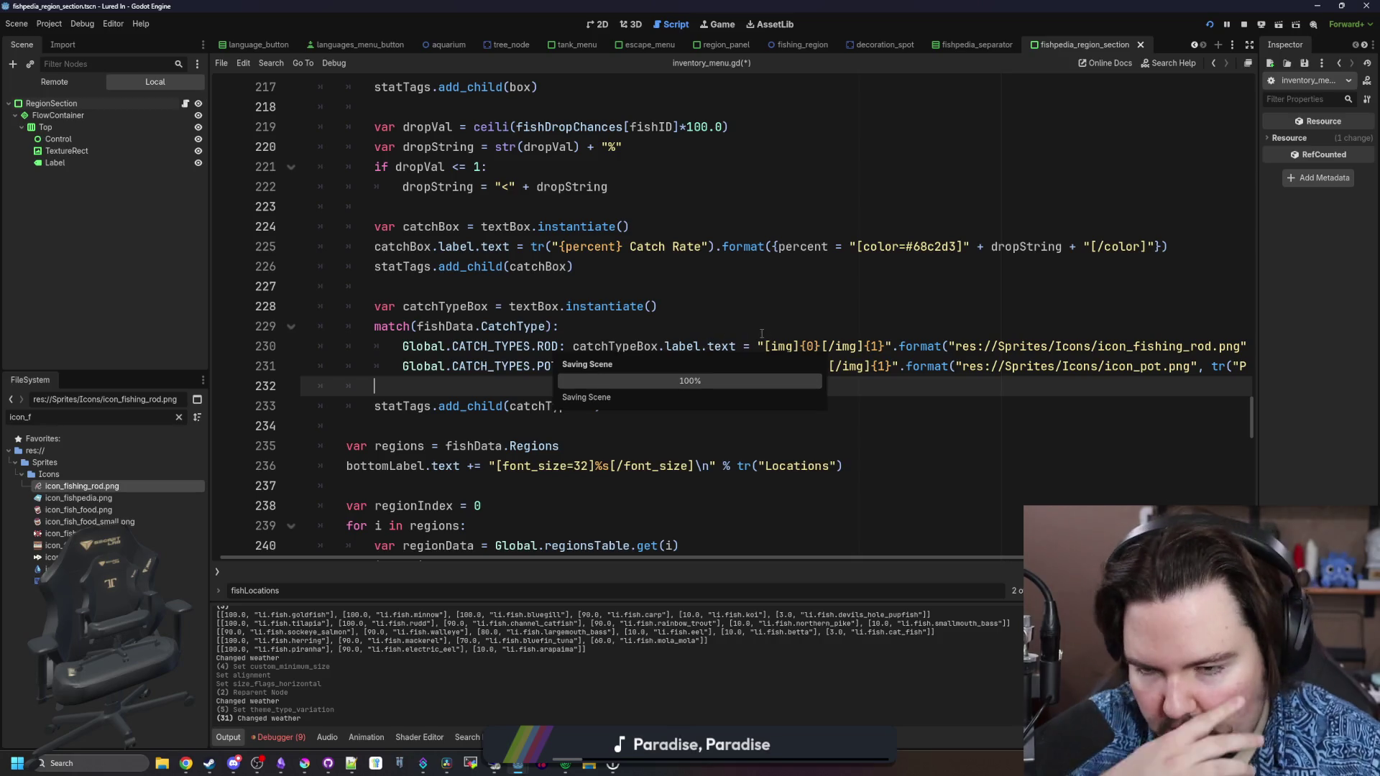
{"action": "left_click", "coordinate": [888, 322]}
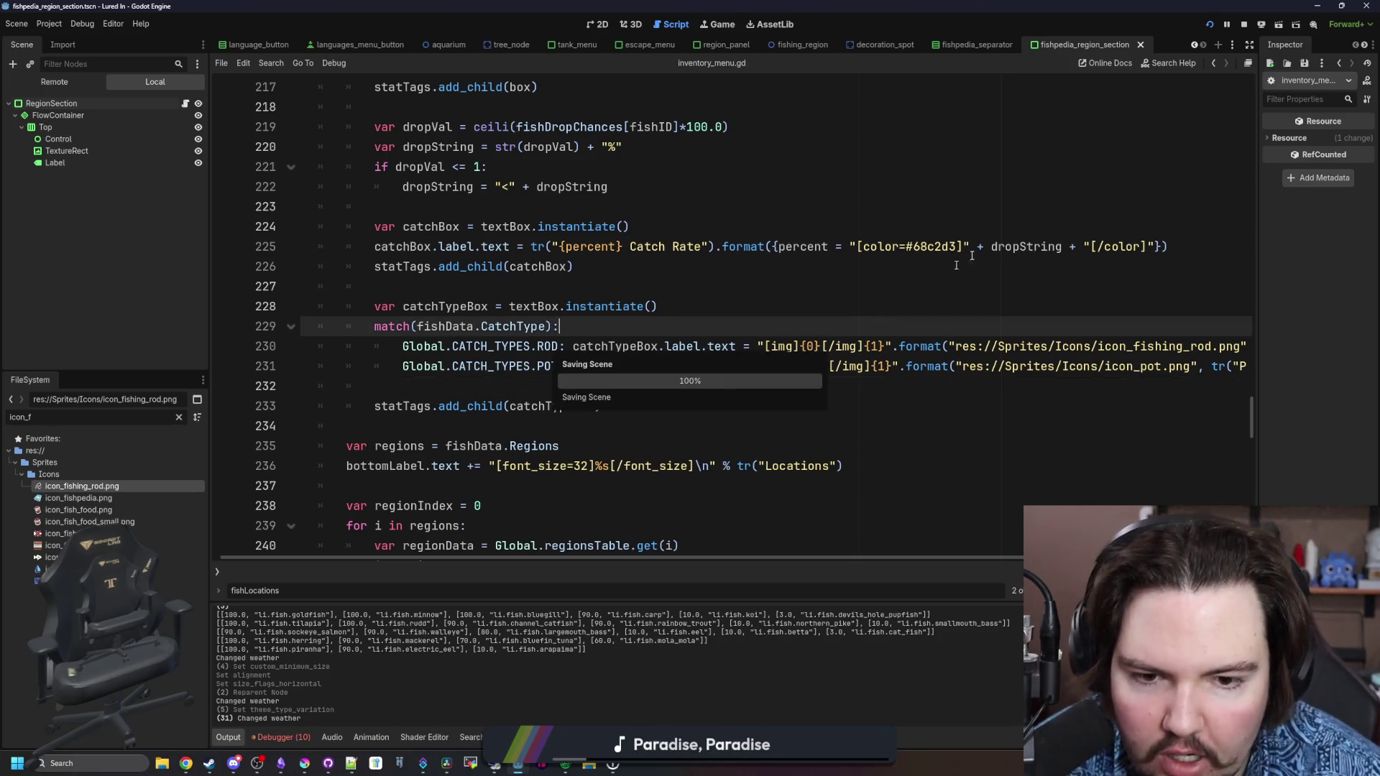
{"action": "left_click", "coordinate": [1205, 29]}
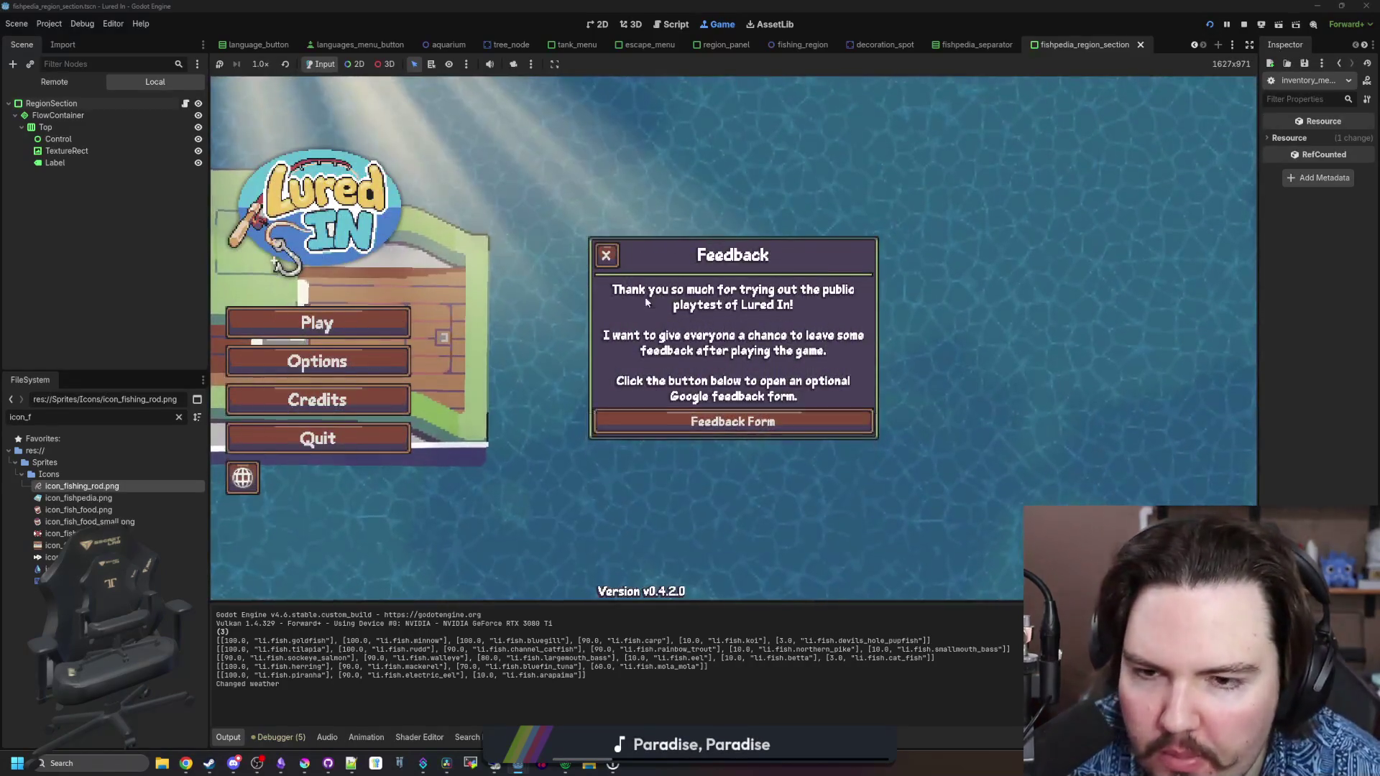
Dismiss the popups, check the Minnow and Freshwater Shrimp Fishpedia entries, and reopen fishpedia_region_section.gd
{"action": "left_click", "coordinate": [606, 253]}
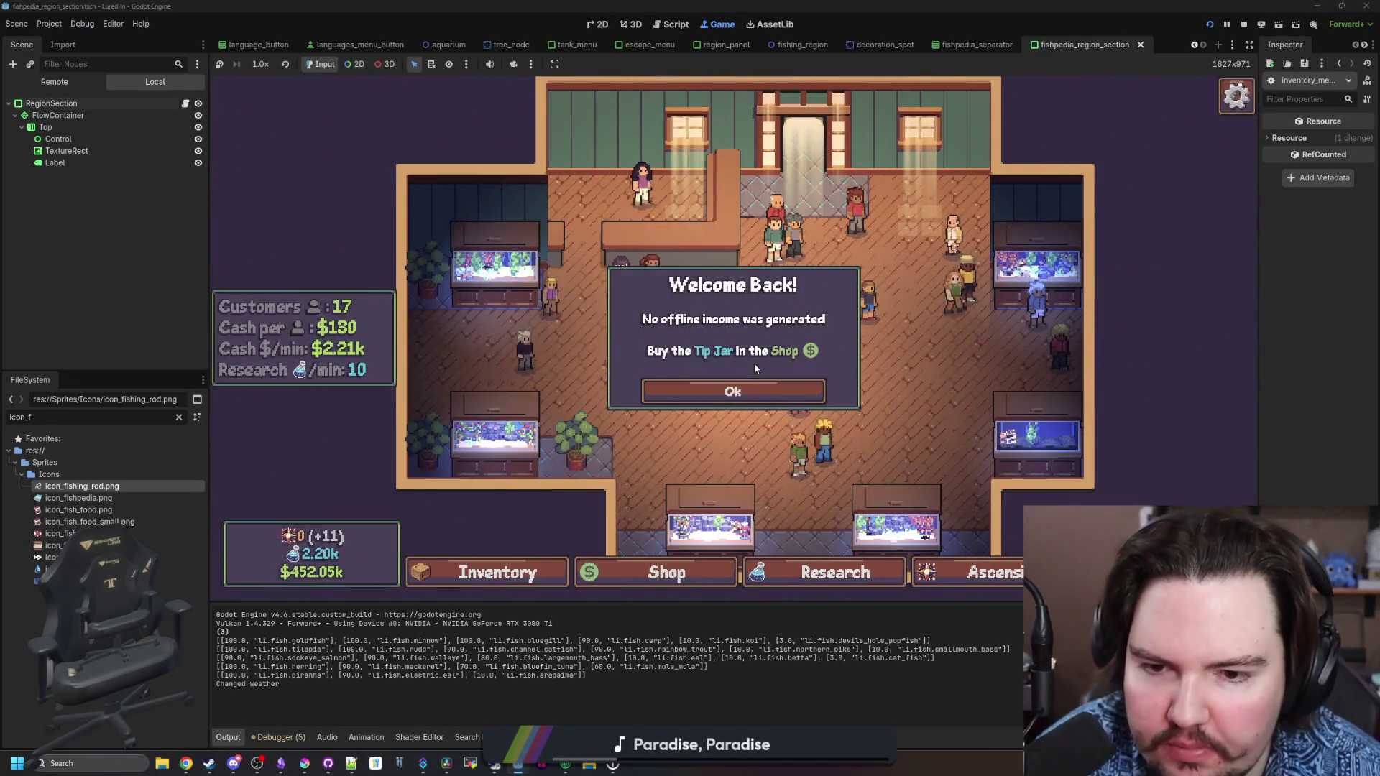
{"action": "left_click", "coordinate": [732, 391]}
{"action": "left_click", "coordinate": [489, 573]}
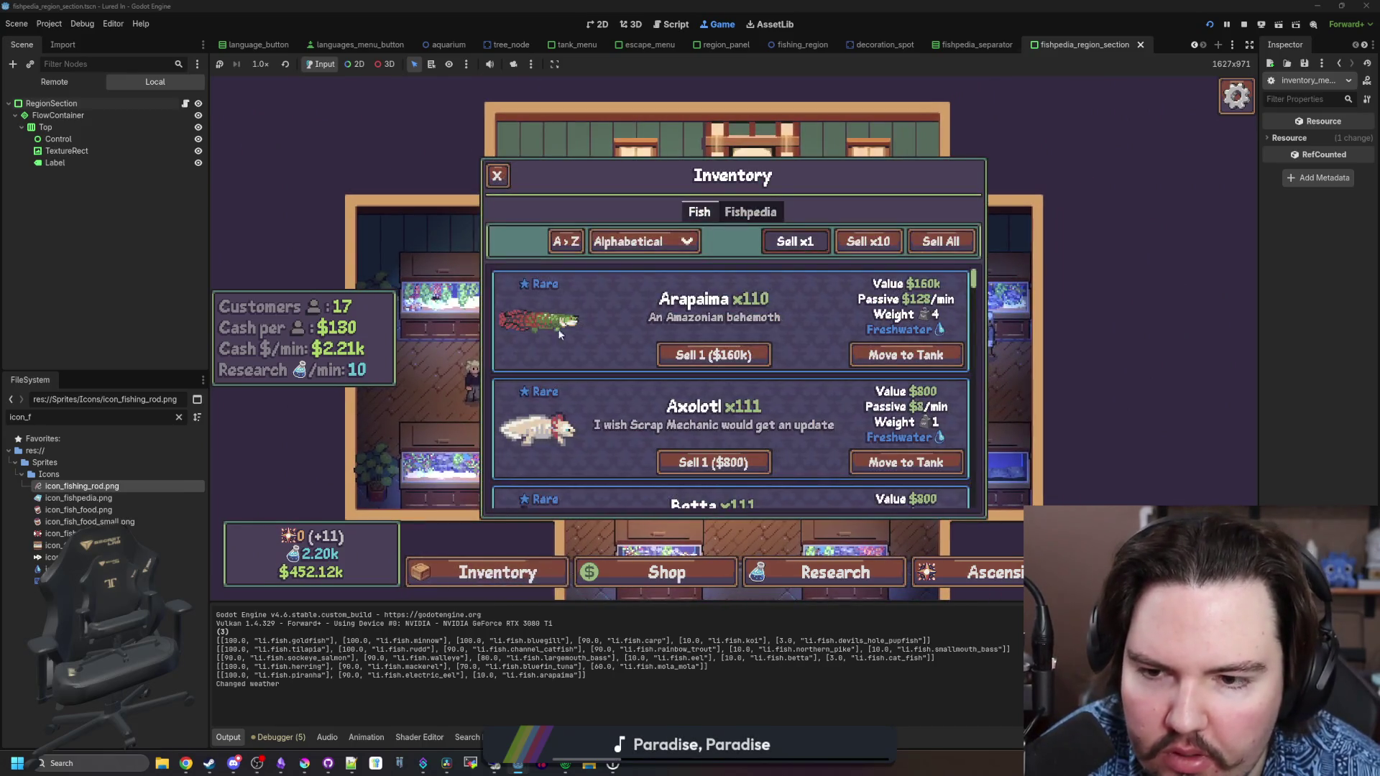
{"action": "left_click", "coordinate": [751, 212]}
{"action": "left_click", "coordinate": [630, 309]}
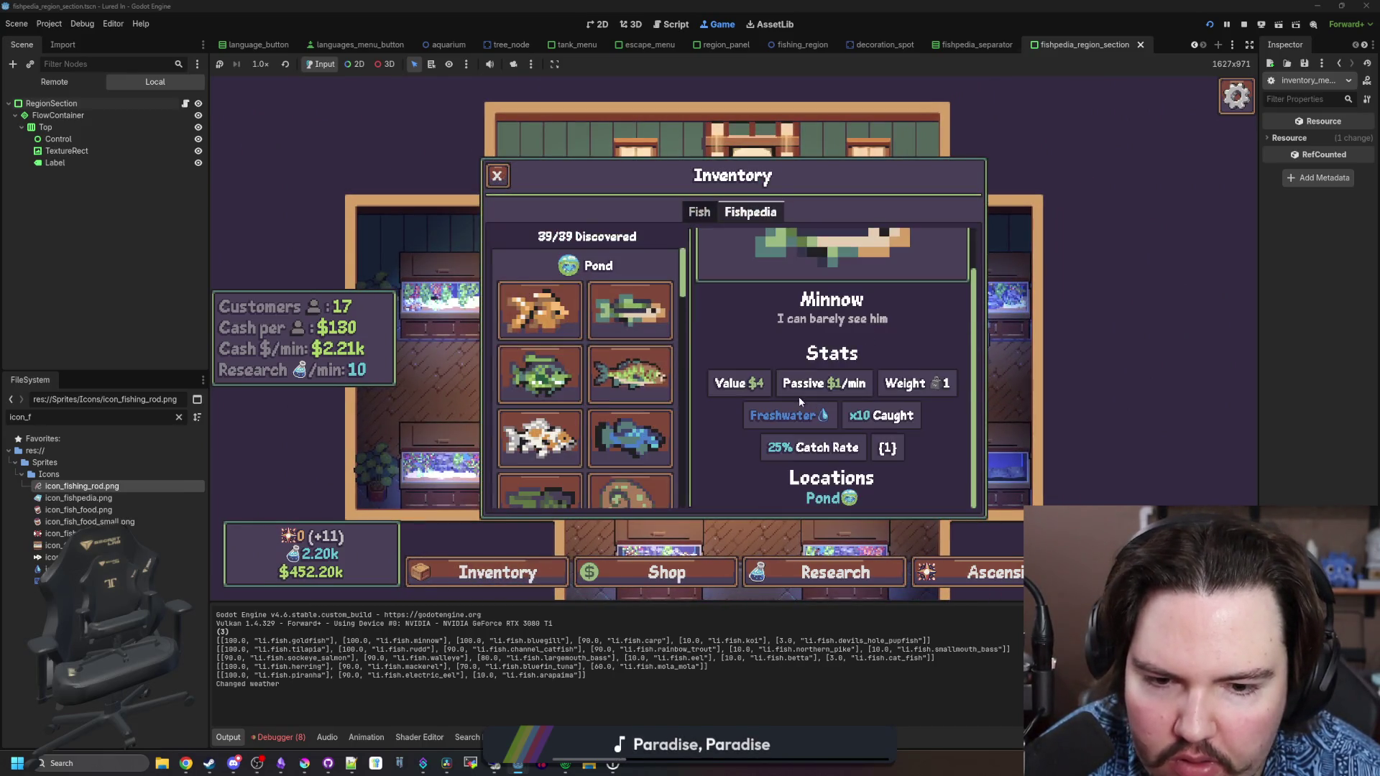
{"action": "scroll", "coordinate": [681, 452], "scroll_direction": "down", "scroll_amount": 3}
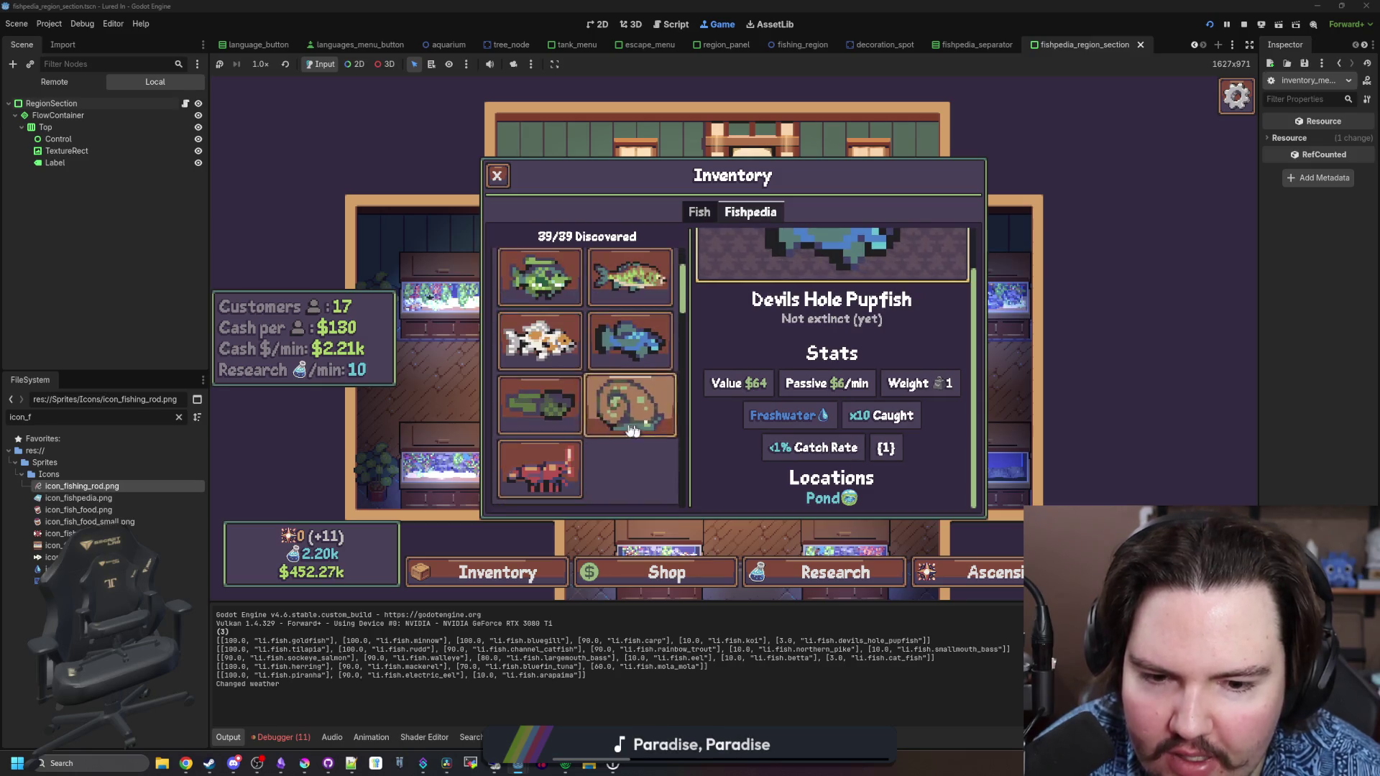
{"action": "left_click", "coordinate": [545, 489]}
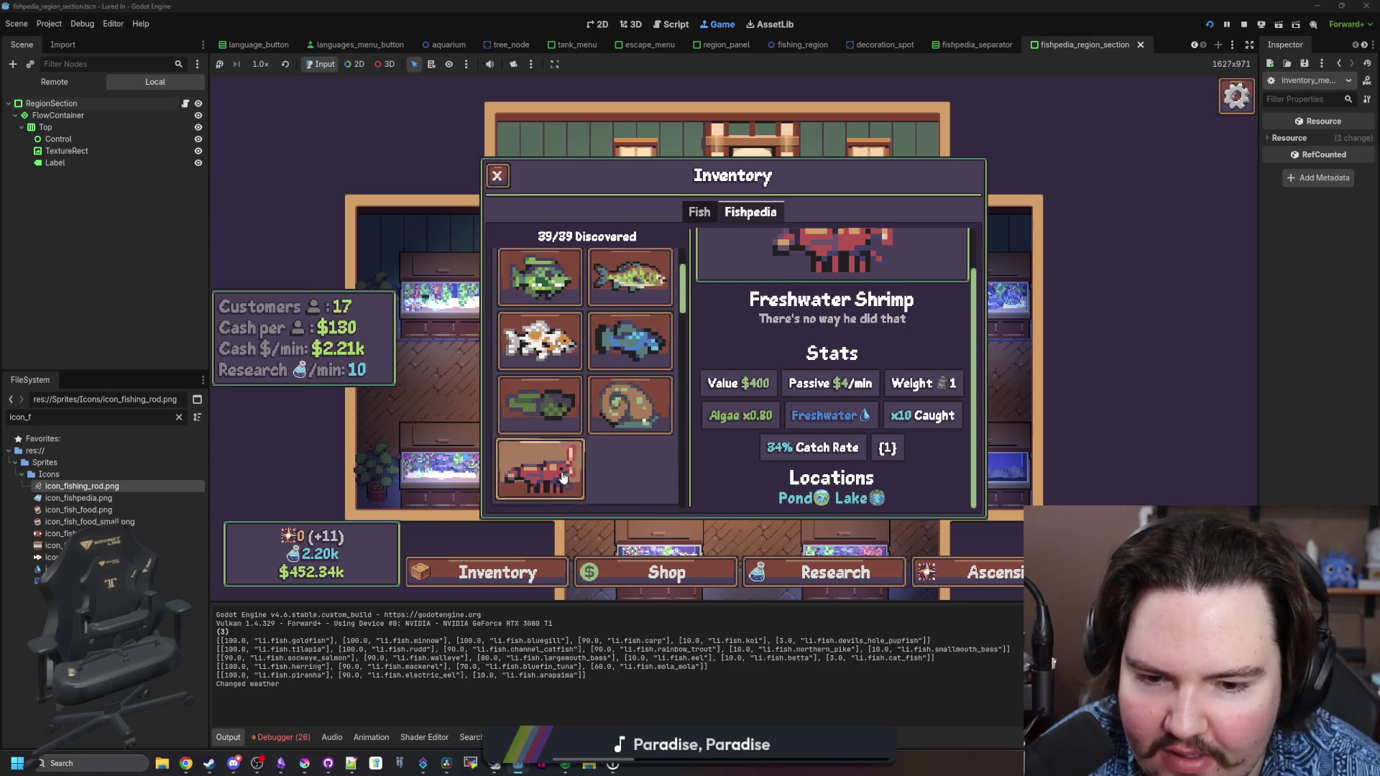
{"action": "left_click", "coordinate": [185, 104]}
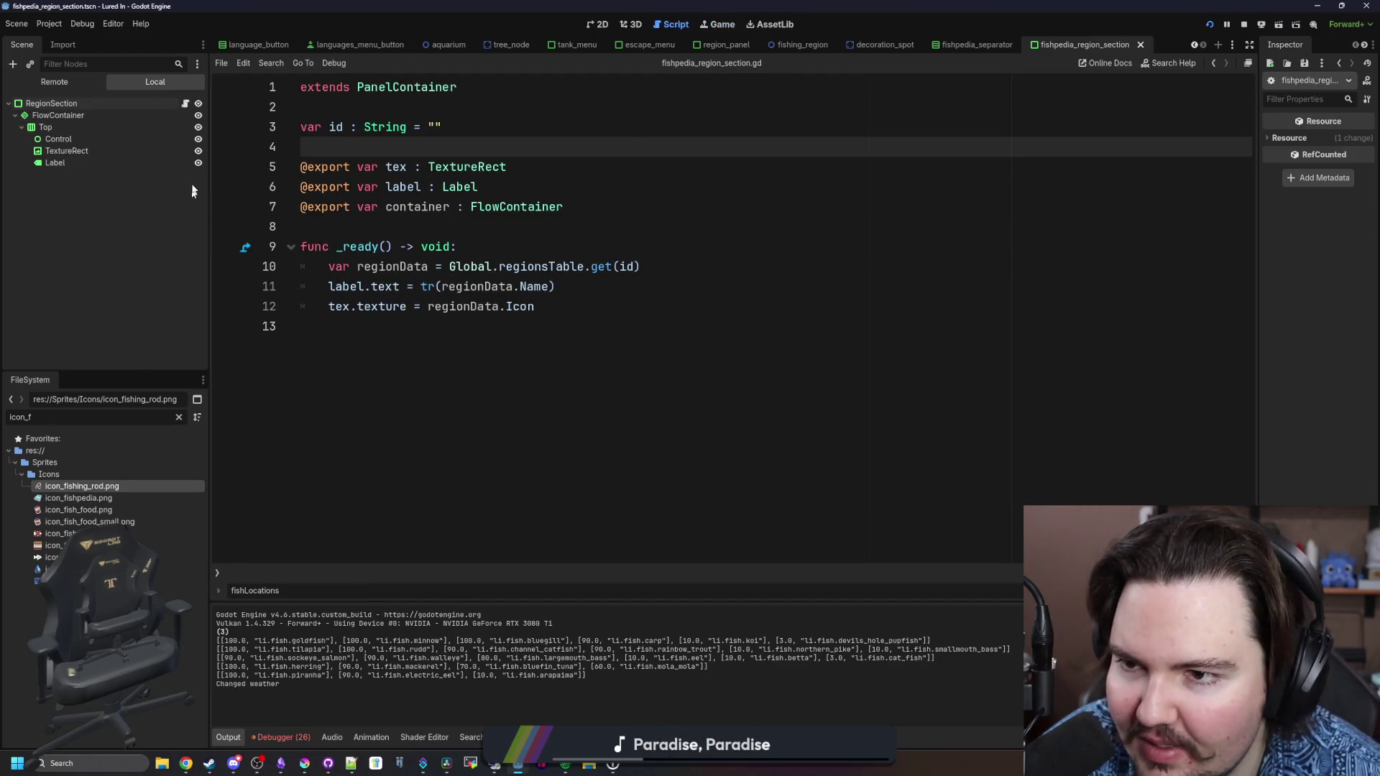
Open inventory_menu.gd and insert '[' array brackets into the Rod and Pots format( calls
{"action": "left_click", "coordinate": [179, 417]}
{"action": "type", "text": "inventory"}
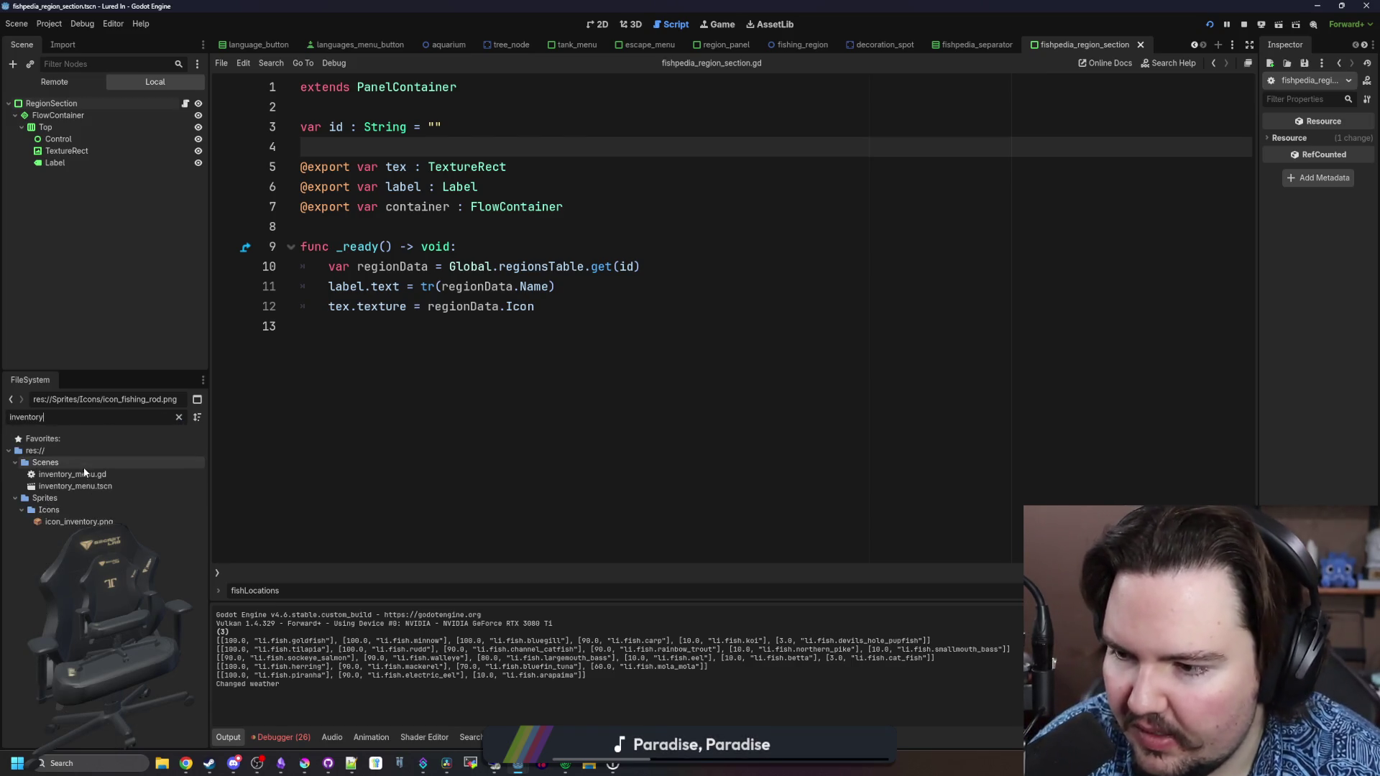
{"action": "double_click", "coordinate": [72, 474]}
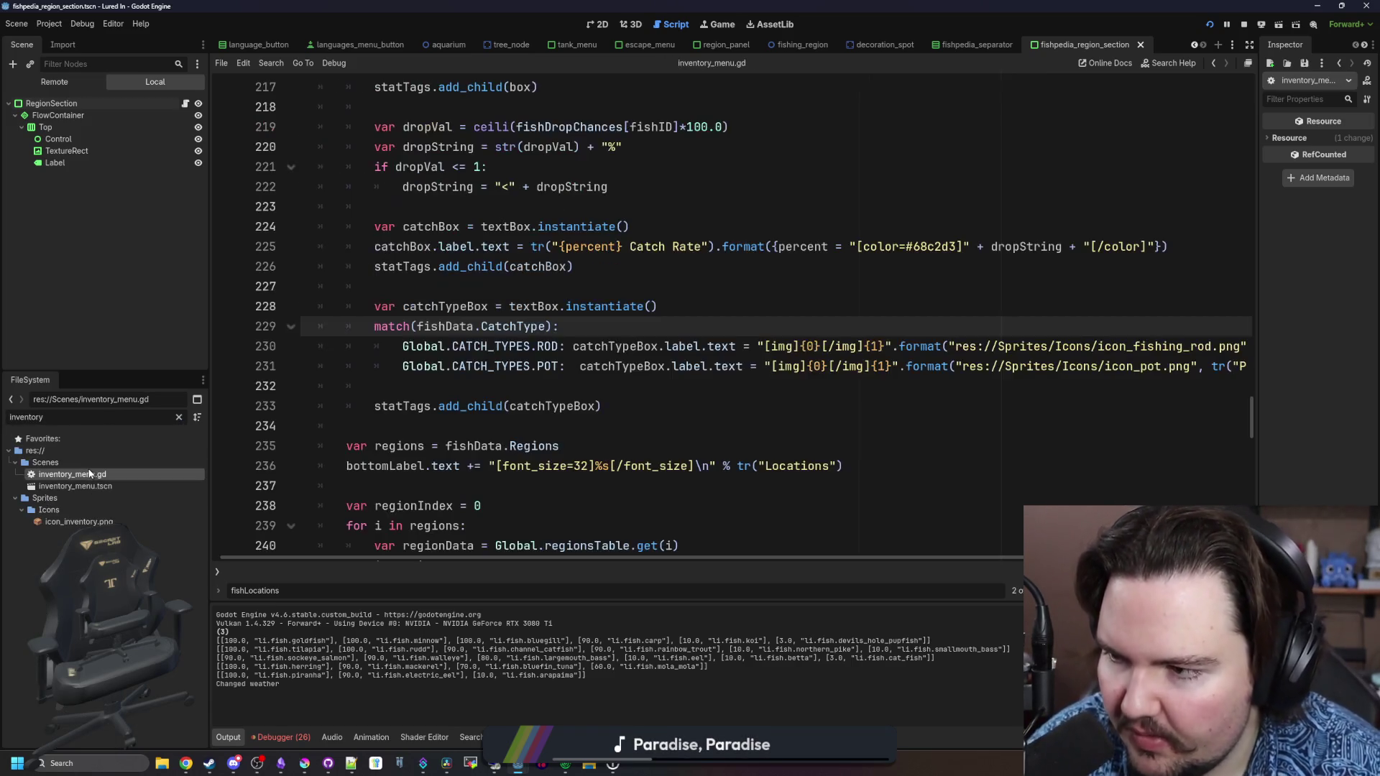
{"action": "left_click", "coordinate": [695, 442]}
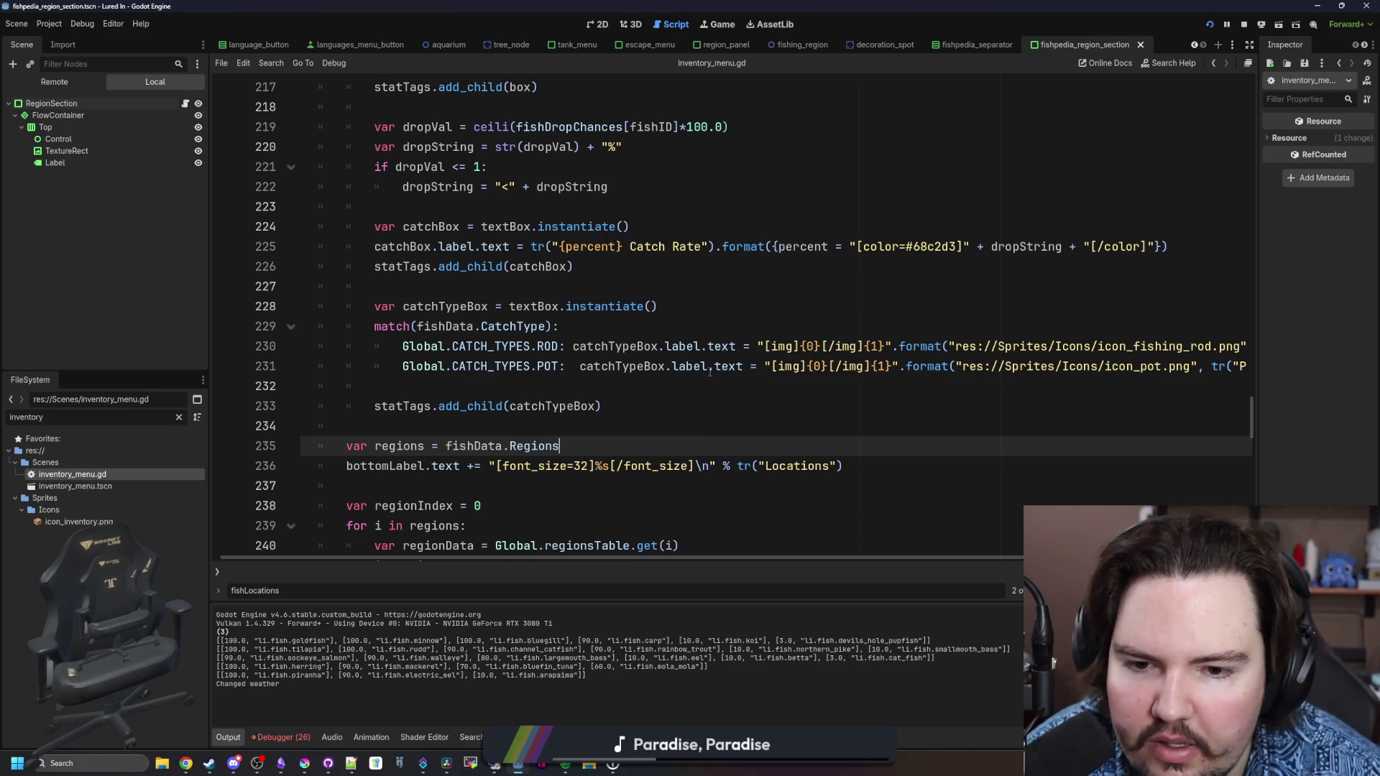
{"action": "scroll", "coordinate": [710, 371], "scroll_direction": "right", "scroll_amount": 4}
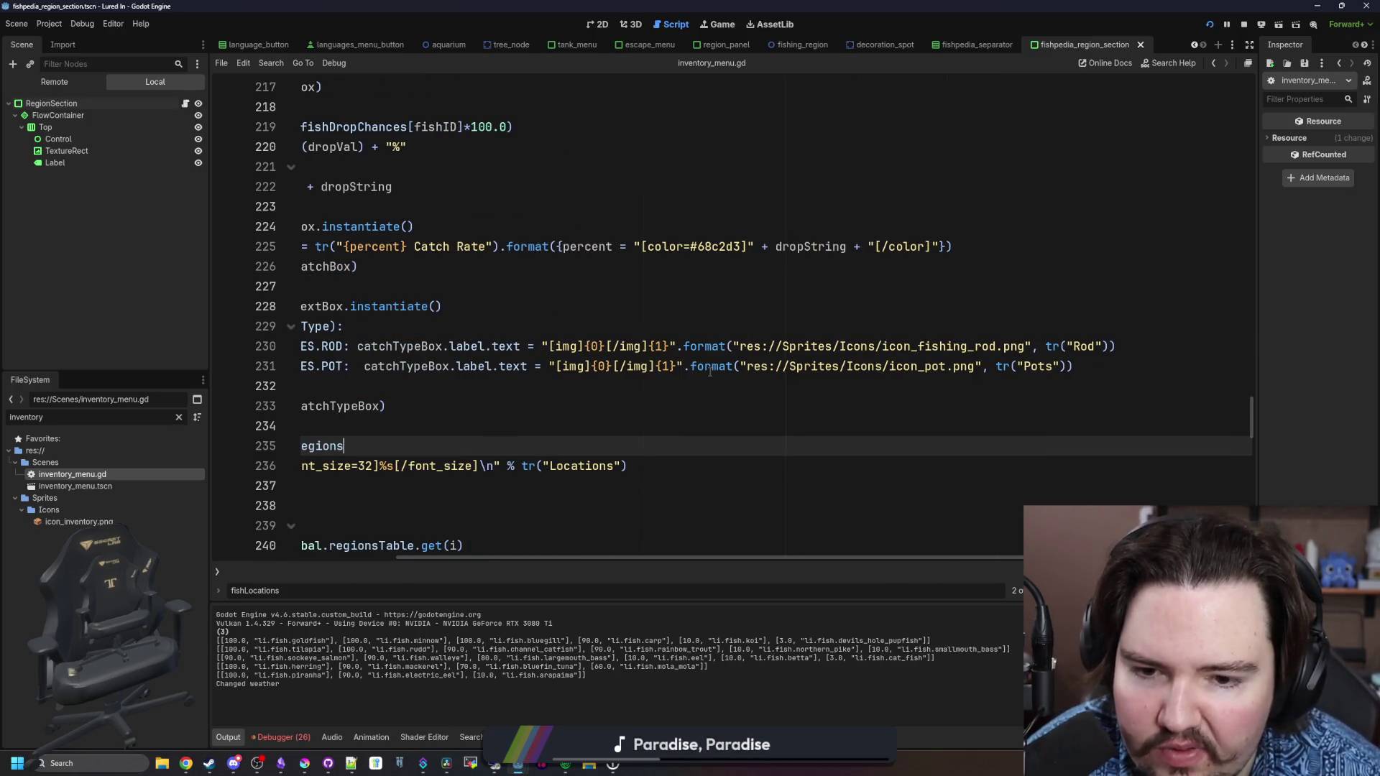
{"action": "left_click", "coordinate": [740, 346]}
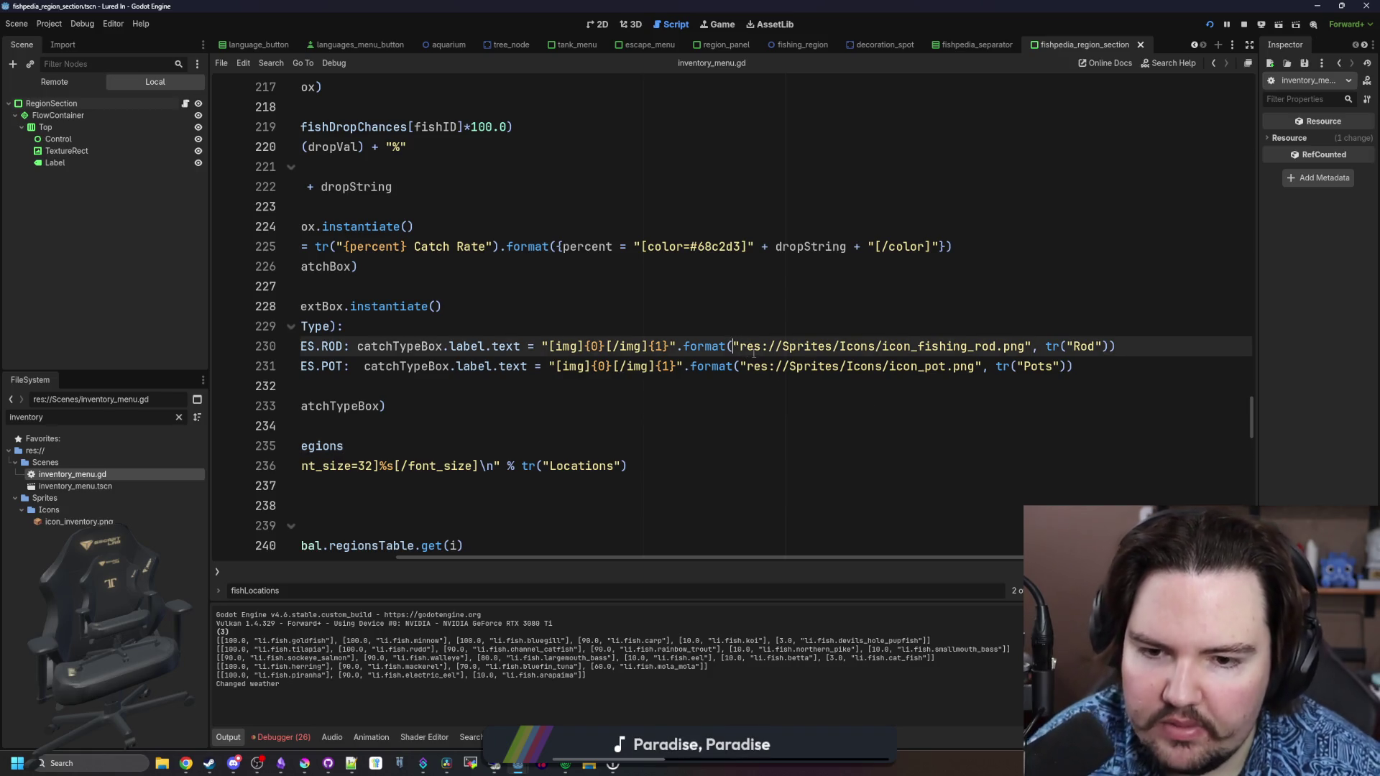
{"action": "type", "text": "["}
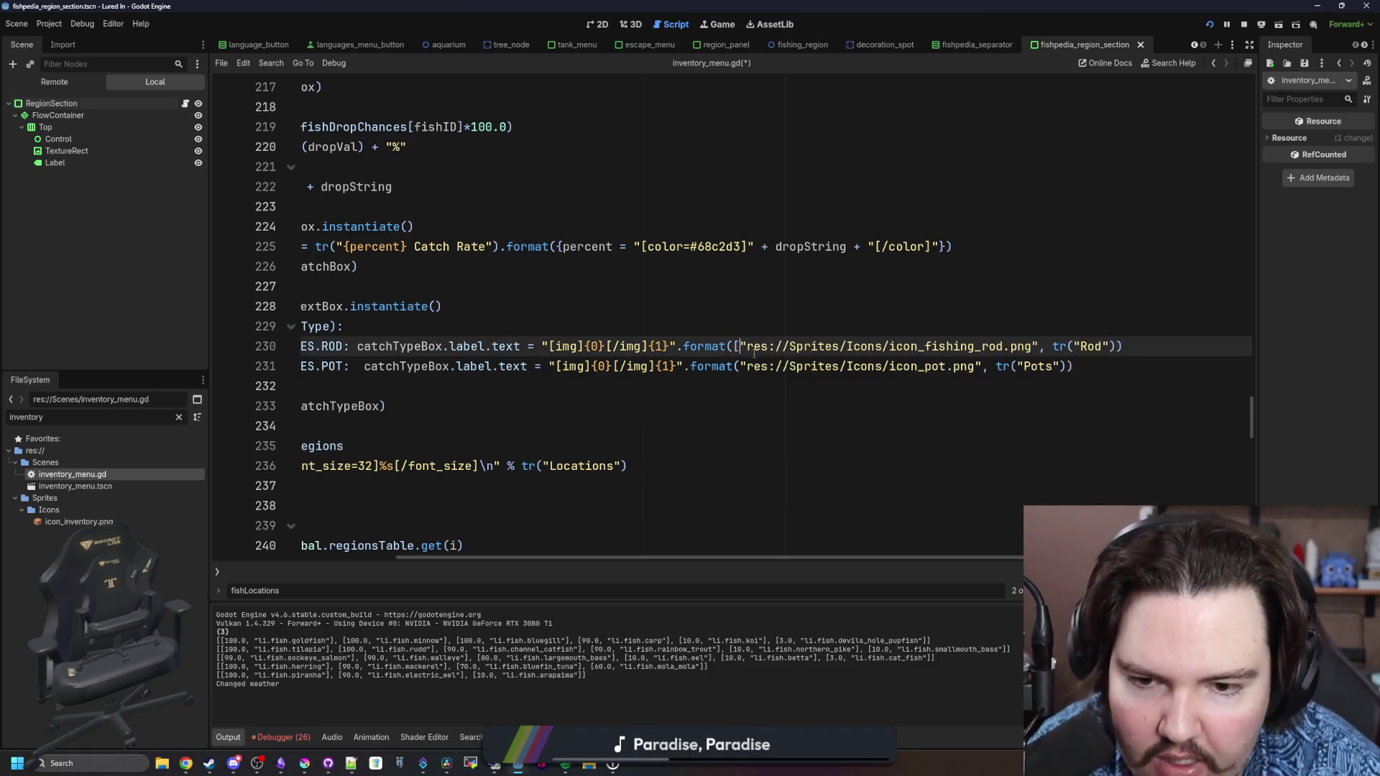
{"action": "key", "text": "Down"}
{"action": "type", "text": "["}
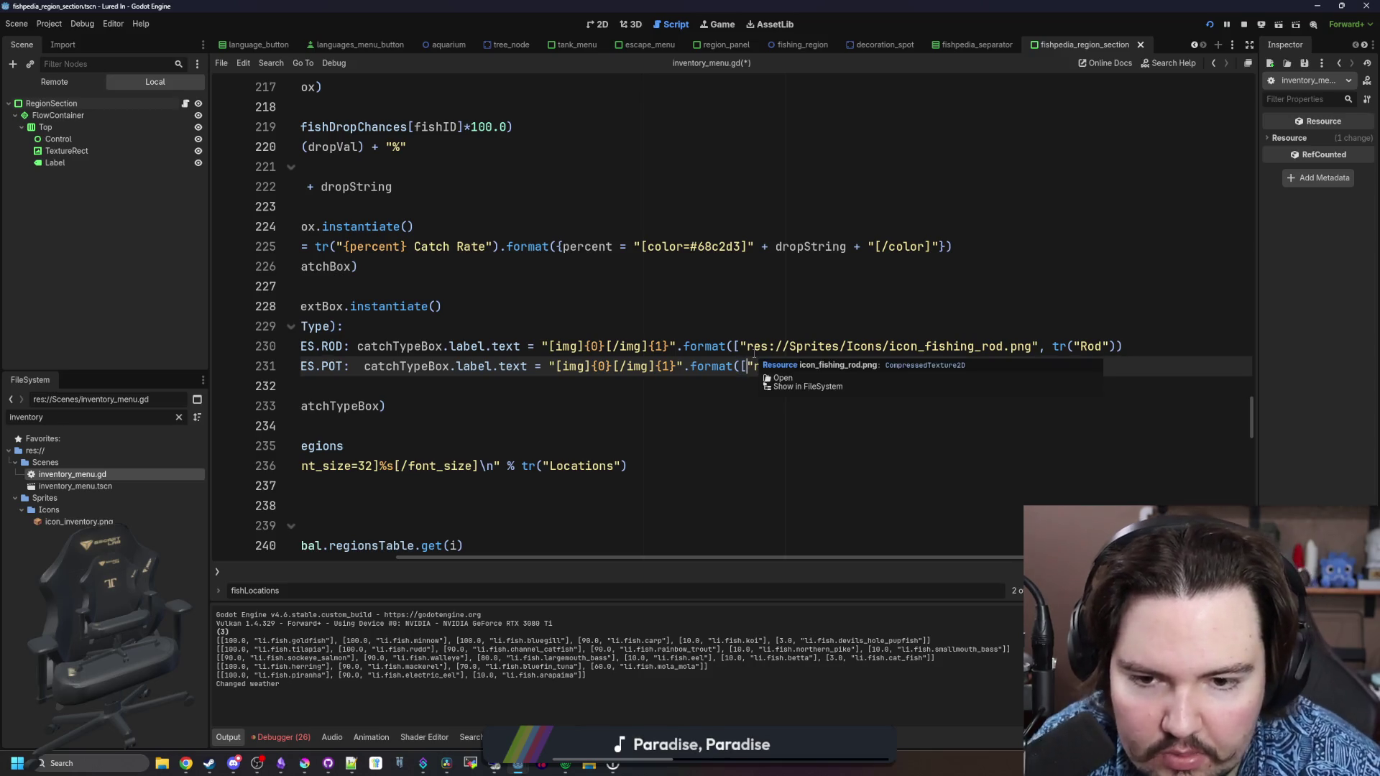
{"action": "left_click", "coordinate": [1143, 373]}
{"action": "type", "text": "es://Sprites/Icons/icon_pot.png\", tr(\"Pots\")])"}
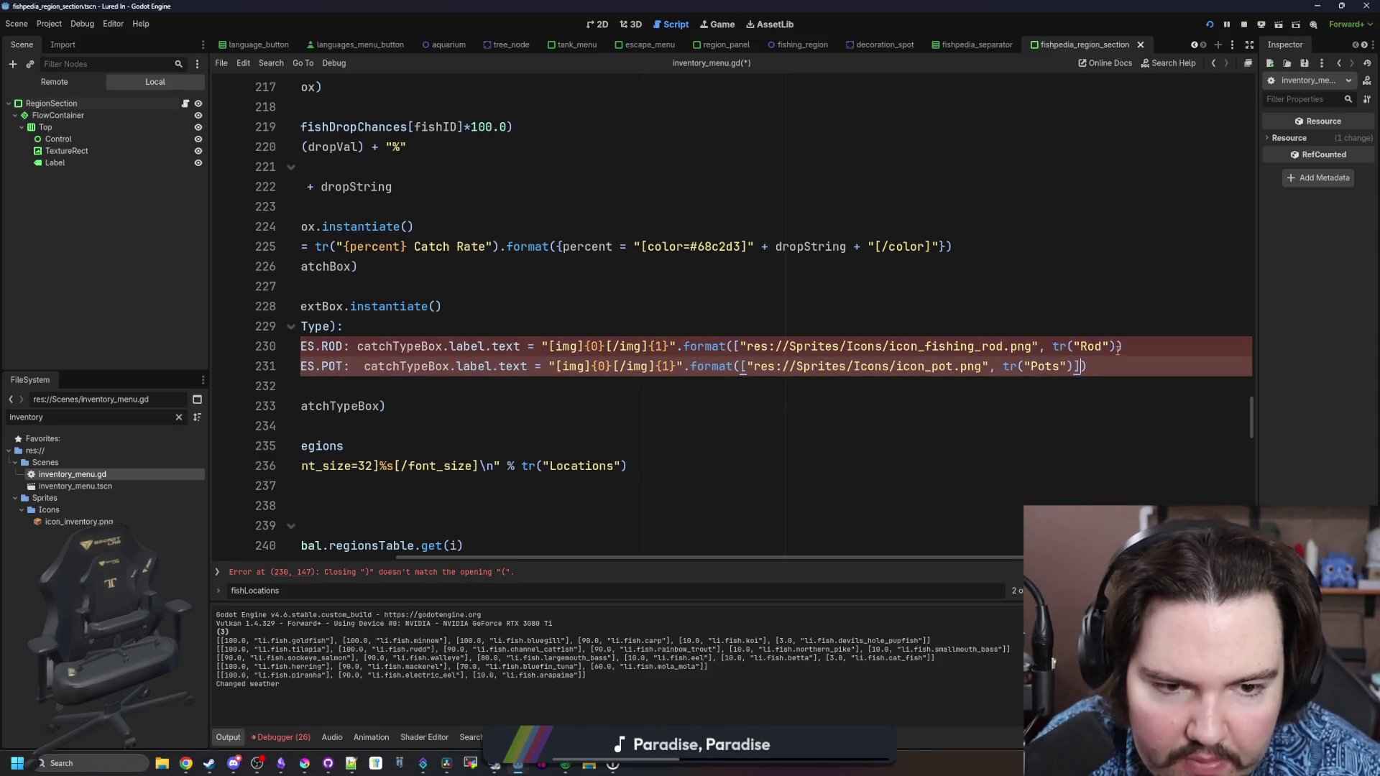
{"action": "key", "text": "Up"}
{"action": "key", "text": "Up"}
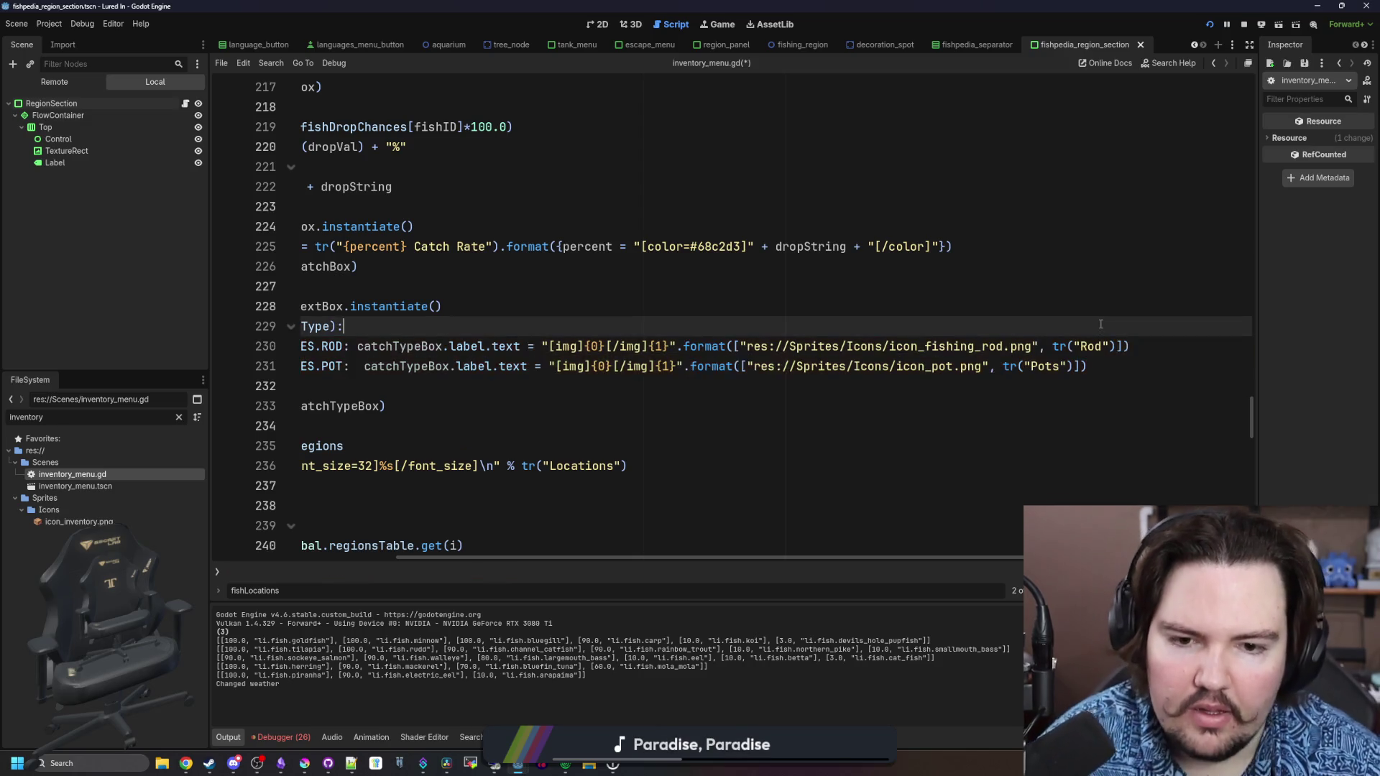
{"action": "left_click", "coordinate": [716, 24]}
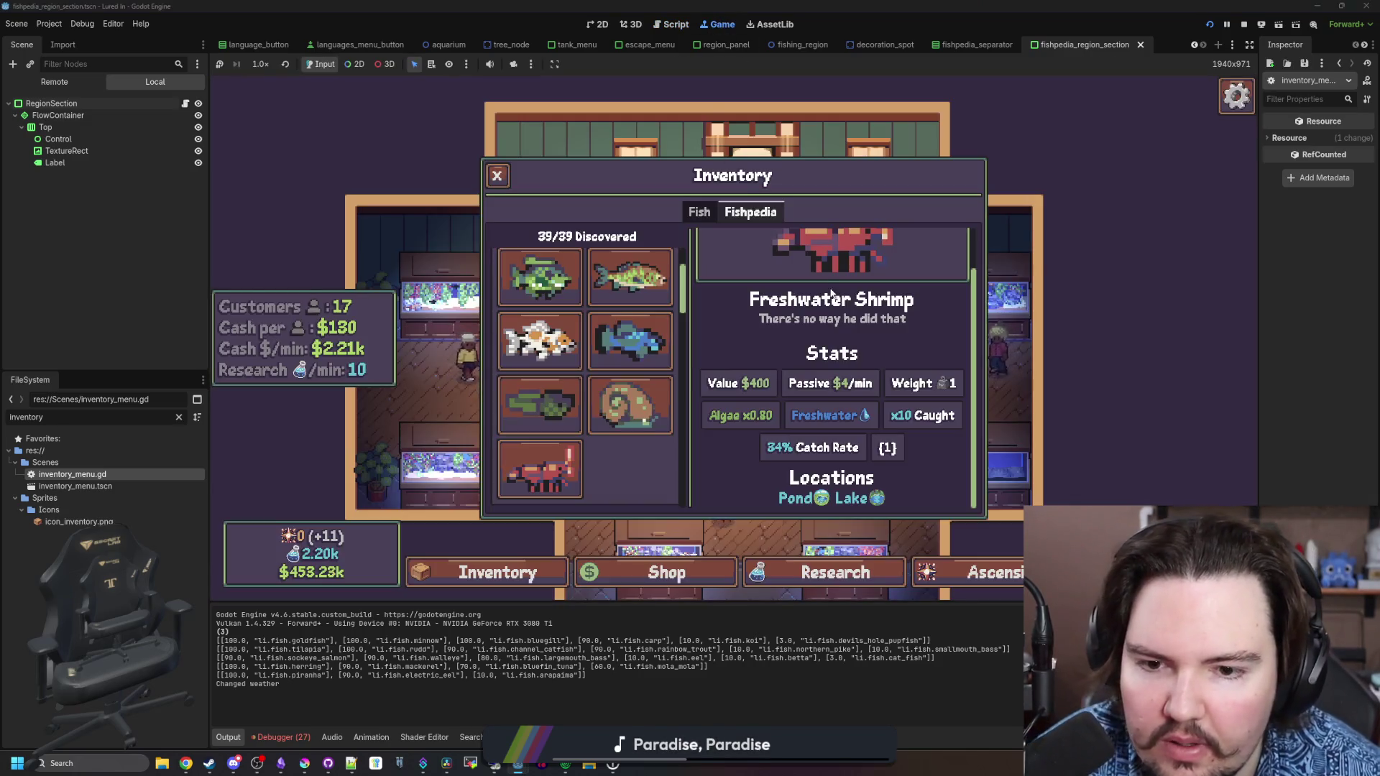
{"action": "left_click", "coordinate": [652, 357]}
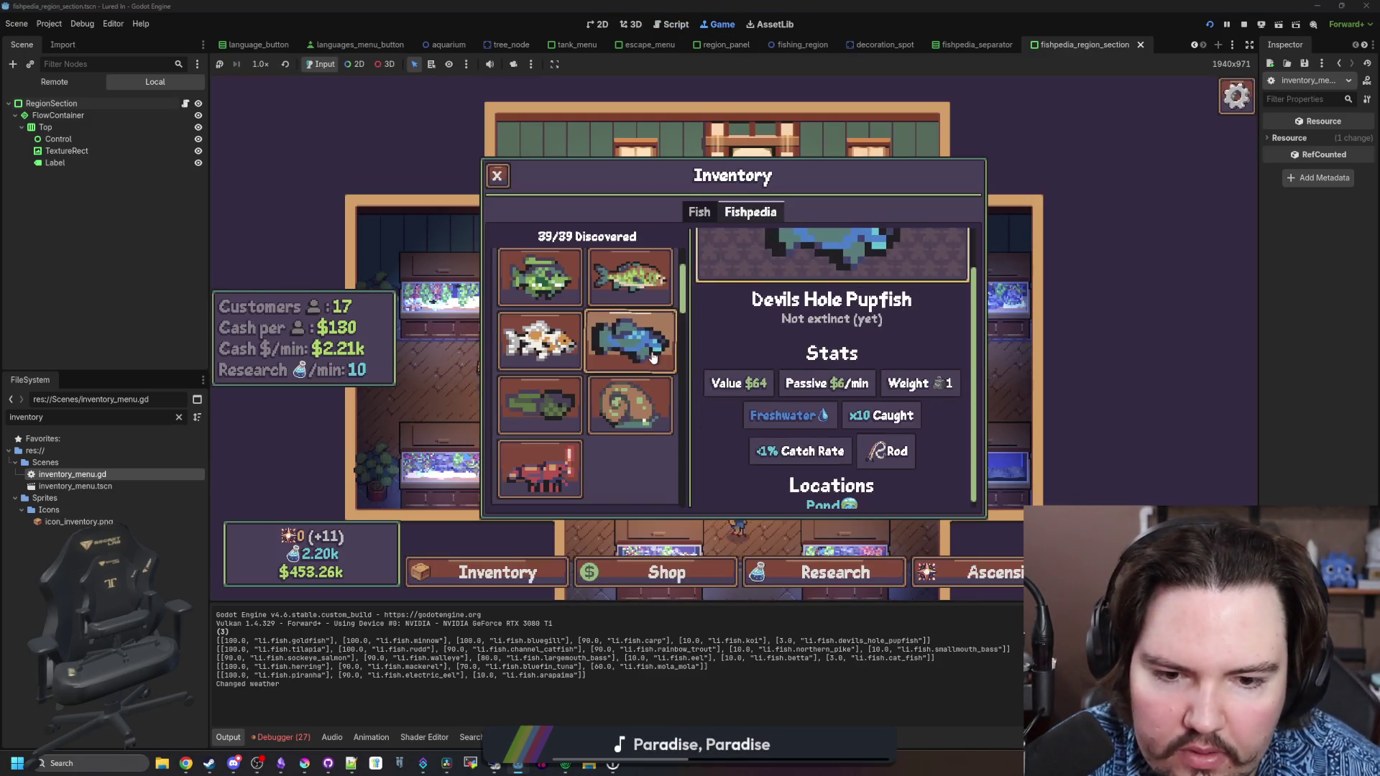
{"action": "left_click", "coordinate": [612, 406]}
{"action": "left_click", "coordinate": [572, 408]}
{"action": "left_click", "coordinate": [546, 468]}
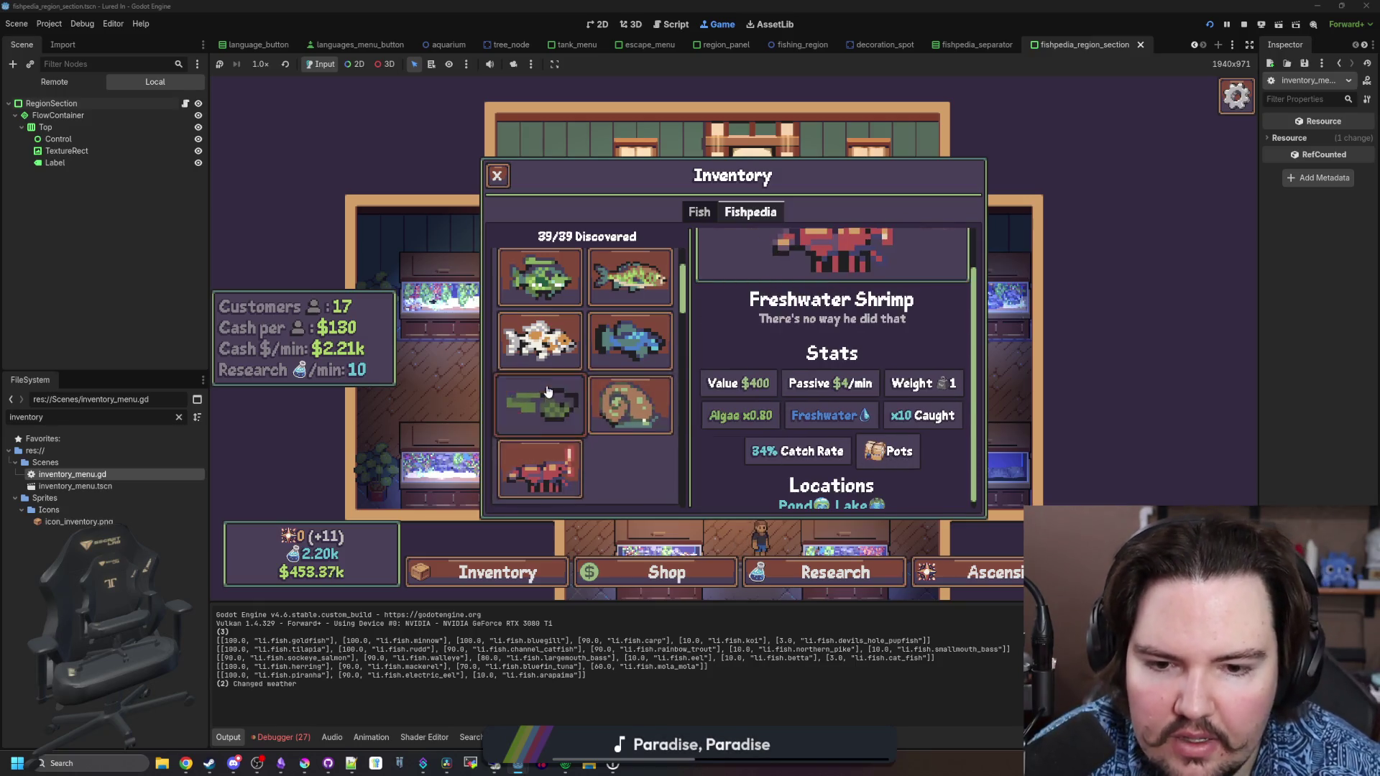
{"action": "left_click", "coordinate": [561, 341]}
{"action": "scroll", "coordinate": [594, 342], "scroll_direction": "up", "scroll_amount": 2}
{"action": "left_click", "coordinate": [607, 331]}
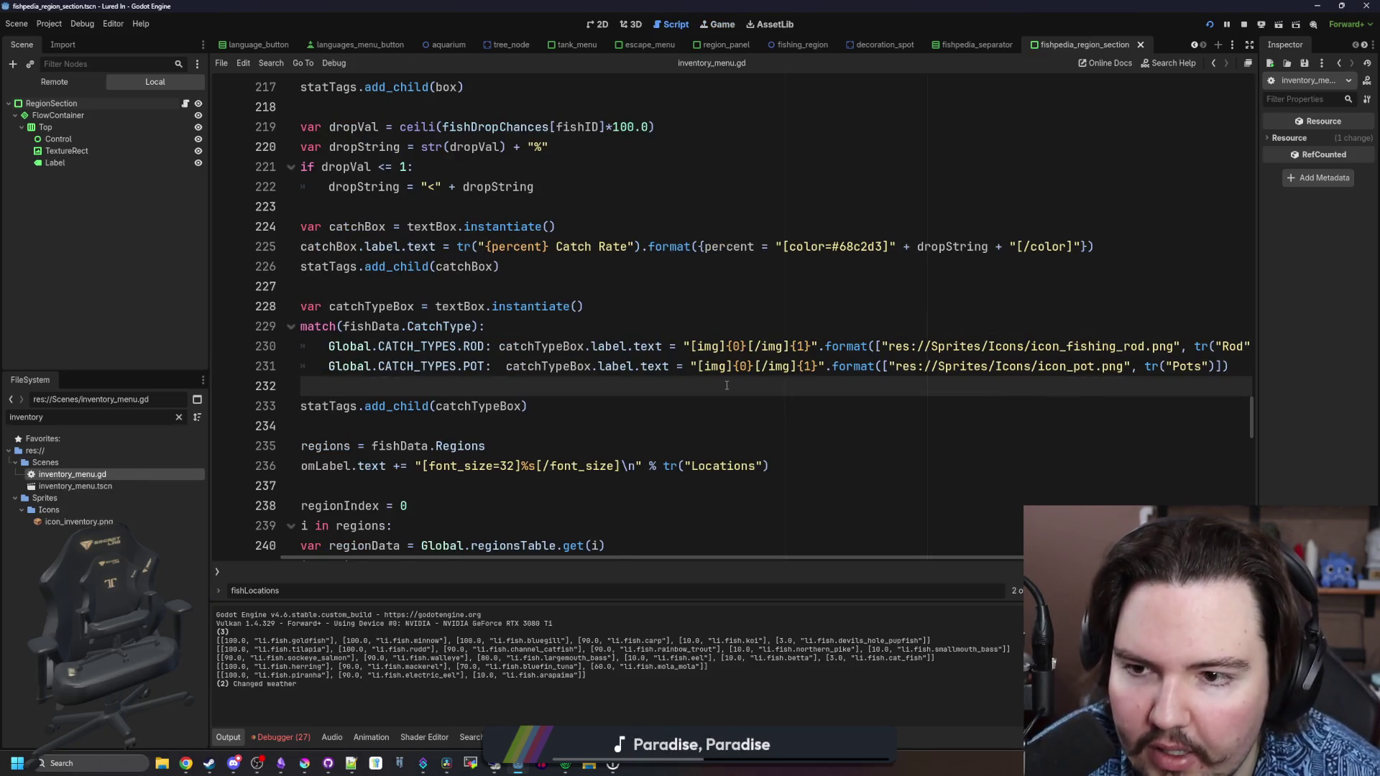
Search the whole project for tr(liquid from the catch-type block
{"action": "key", "text": "Up"}
{"action": "key", "text": "Up"}
{"action": "key", "text": "Up"}
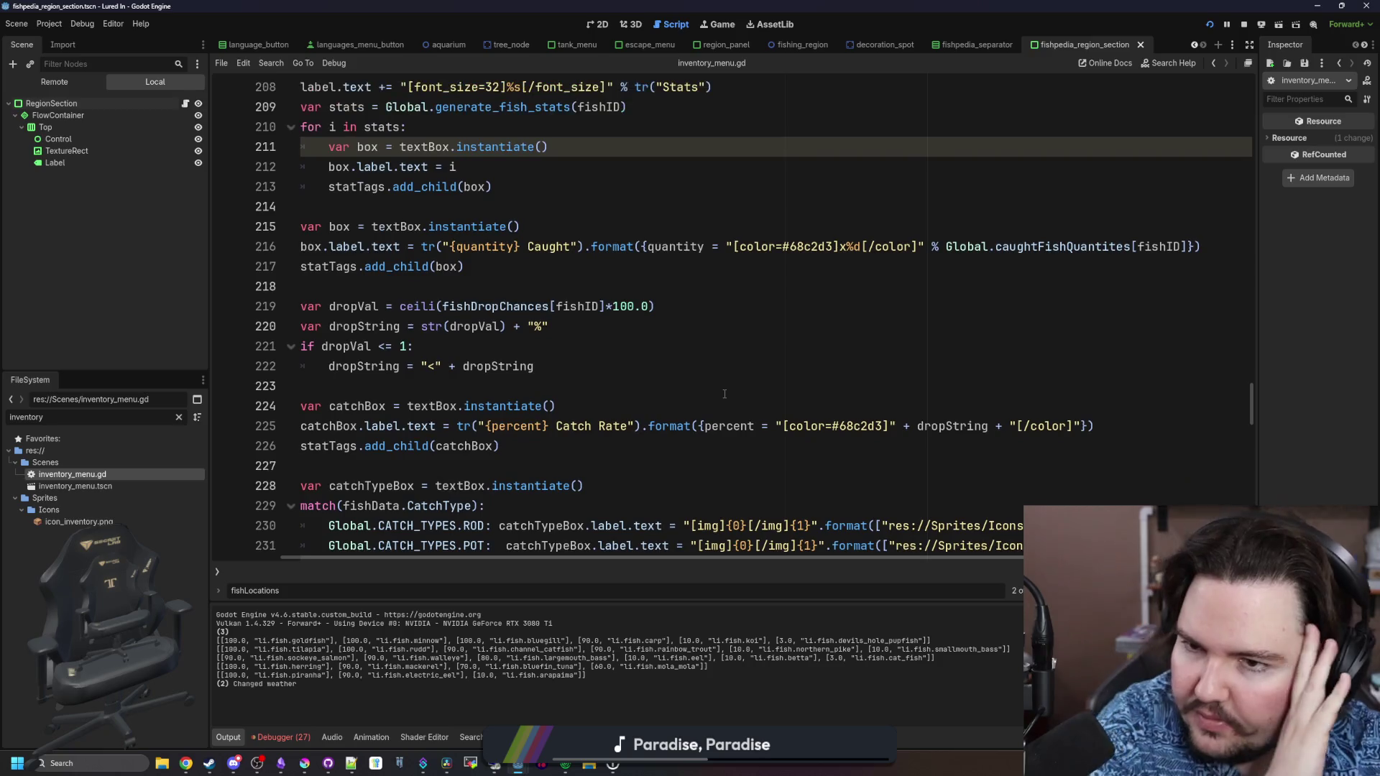
{"action": "scroll", "coordinate": [772, 332], "scroll_direction": "up", "scroll_amount": 4}
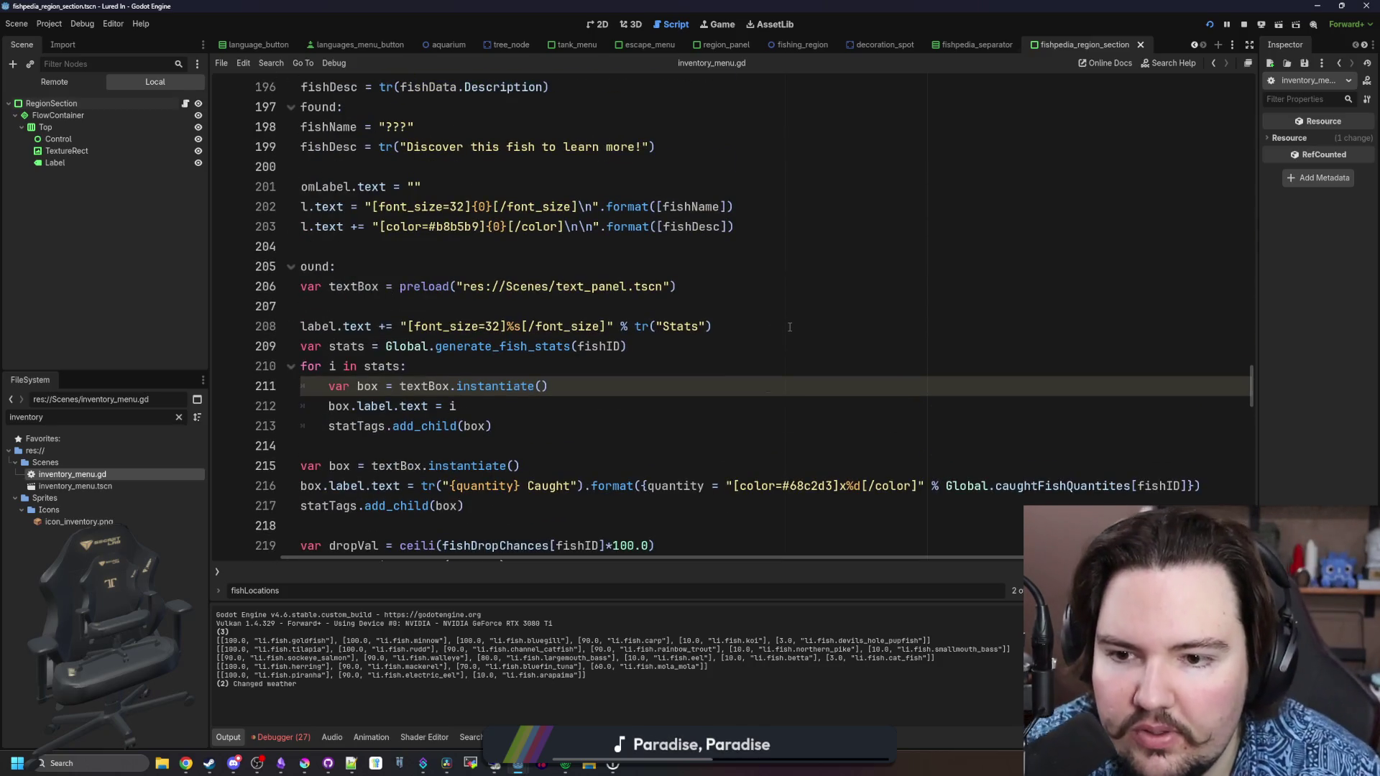
{"action": "key", "text": "Down"}
{"action": "key", "text": "Down"}
{"action": "key", "text": "Down"}
{"action": "left_click", "coordinate": [702, 363]}
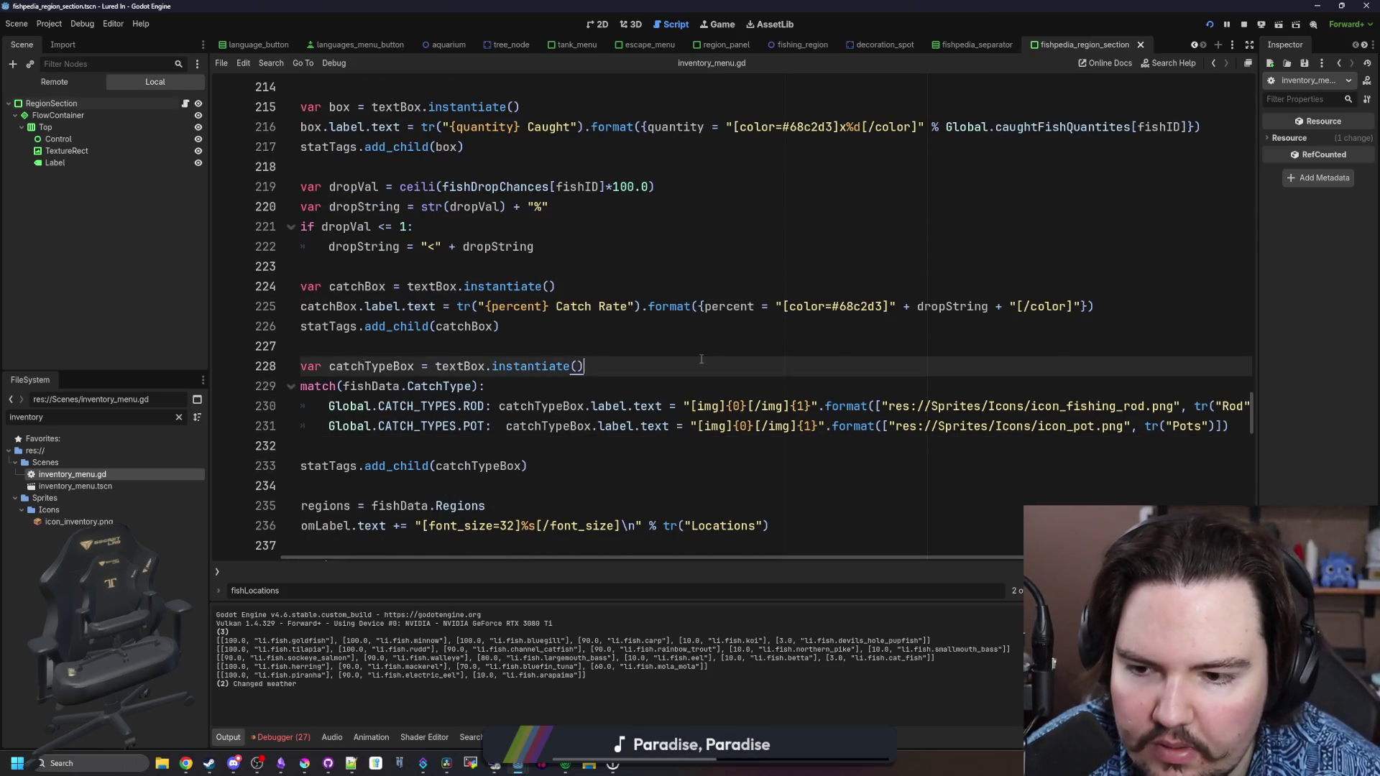
{"action": "key", "text": "ctrl+shift+f"}
{"action": "type", "text": "tr(\""}
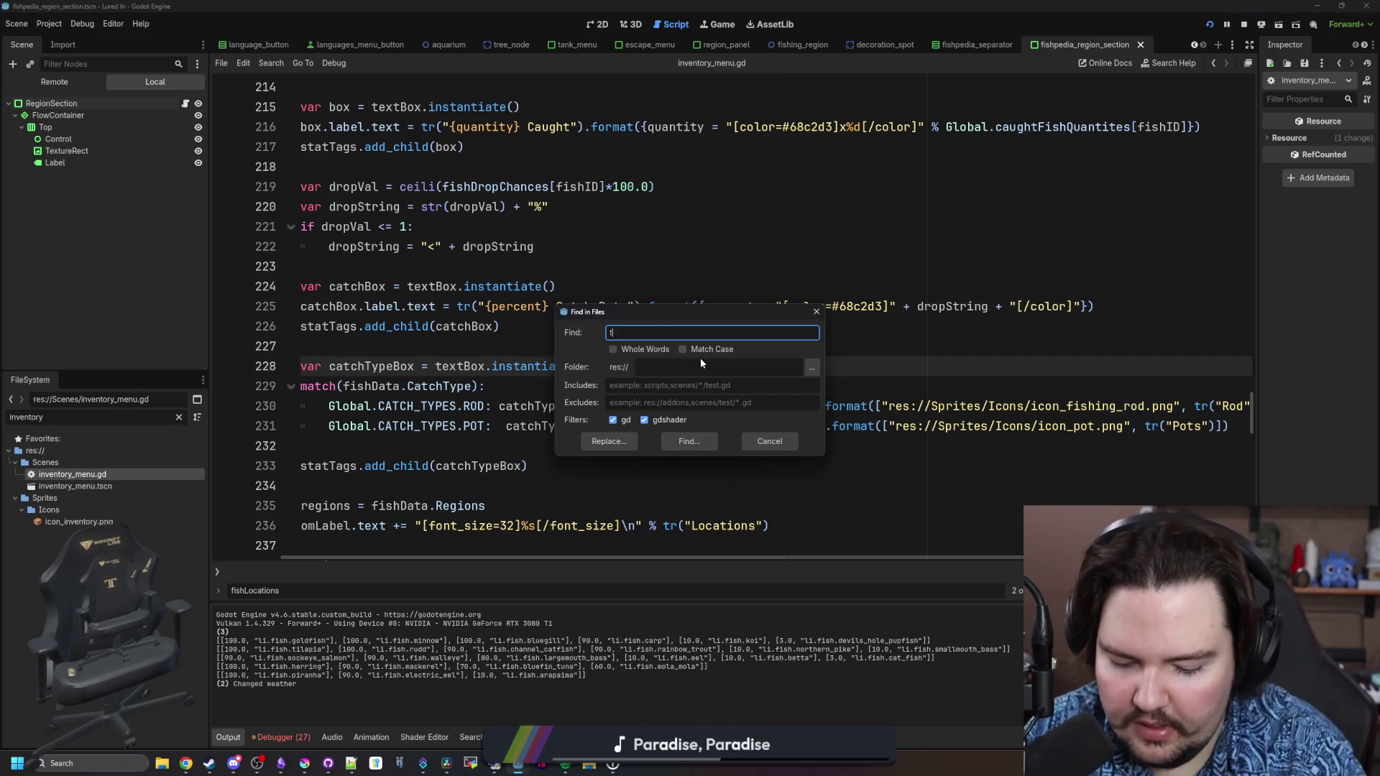
{"action": "key", "text": "BackSpace"}
{"action": "type", "text": "liquid"}
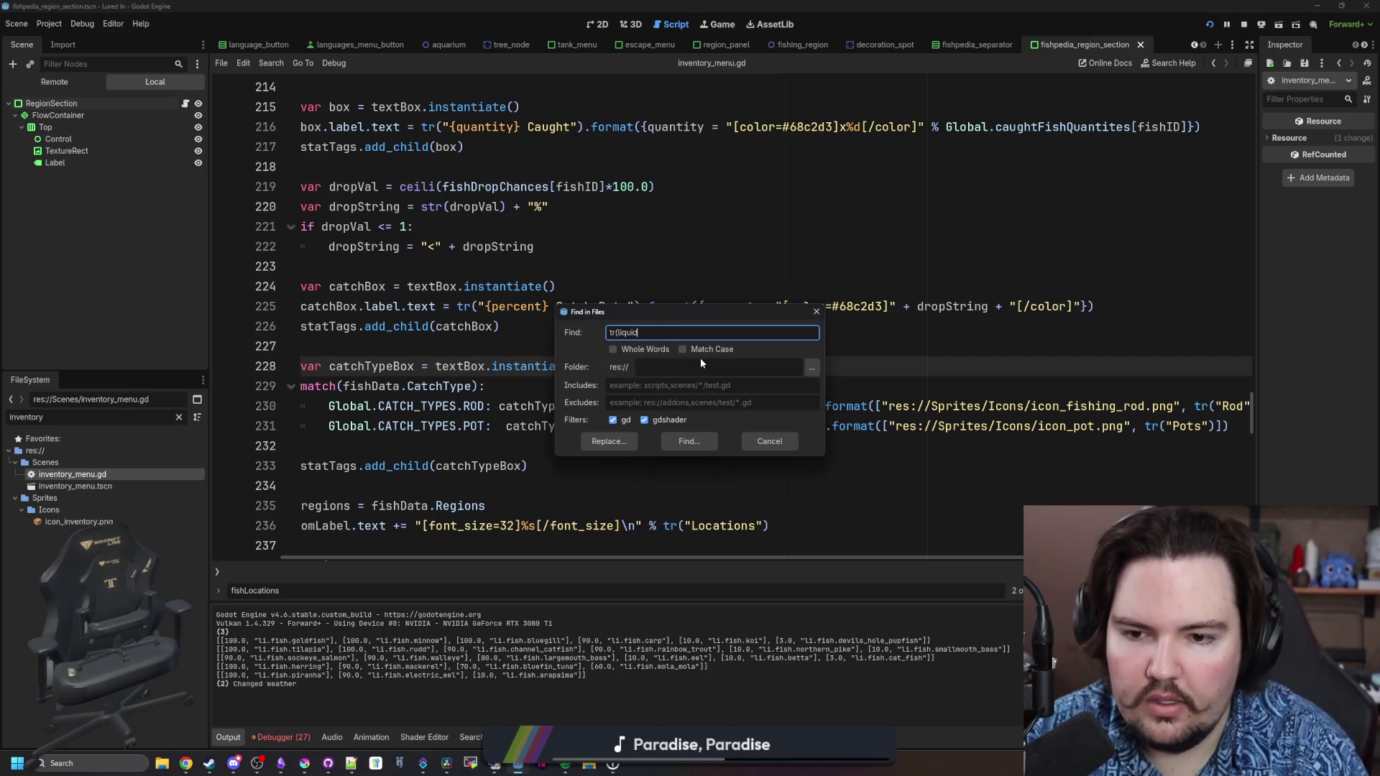
{"action": "key", "text": "Return"}
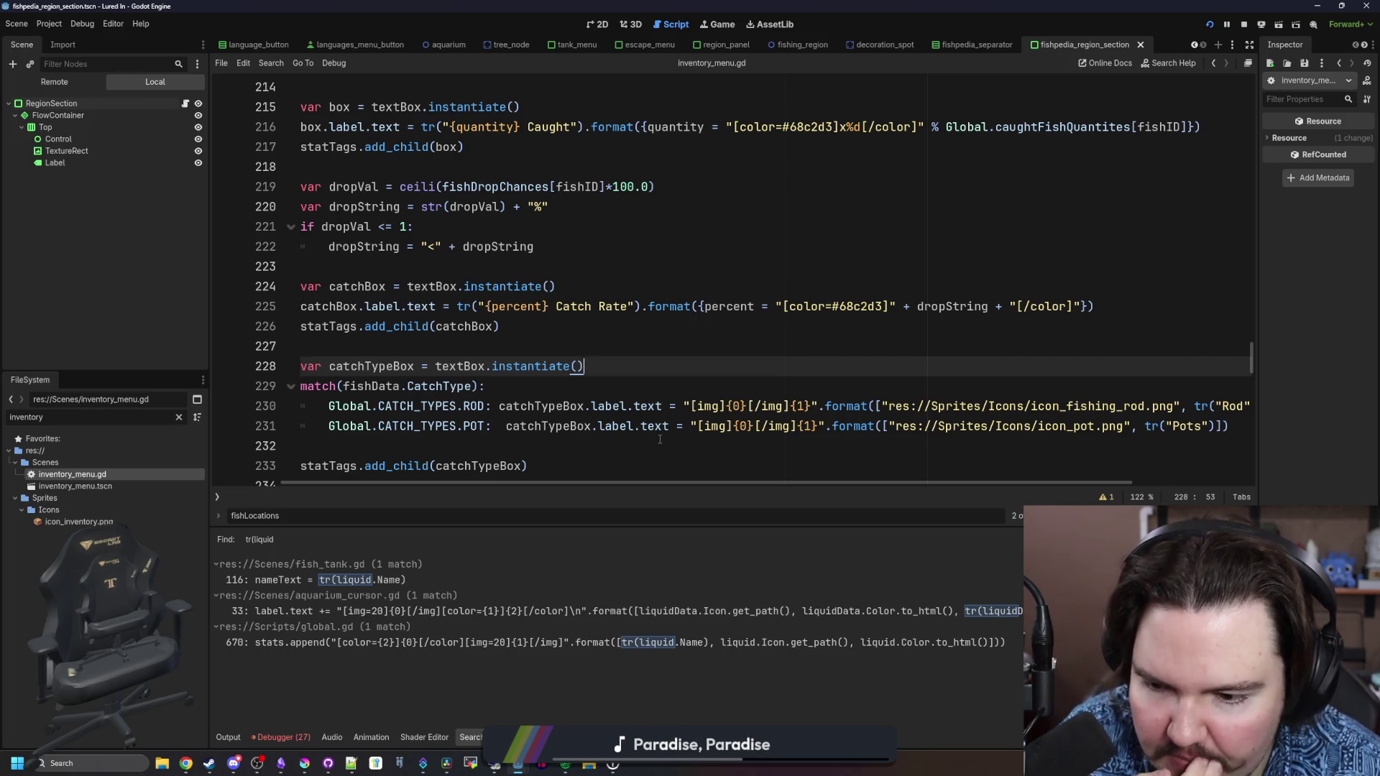
Change [img] to [img=20] on the Rod and Pots lines and save the script
{"action": "scroll", "coordinate": [712, 436], "scroll_direction": "right", "scroll_amount": 3}
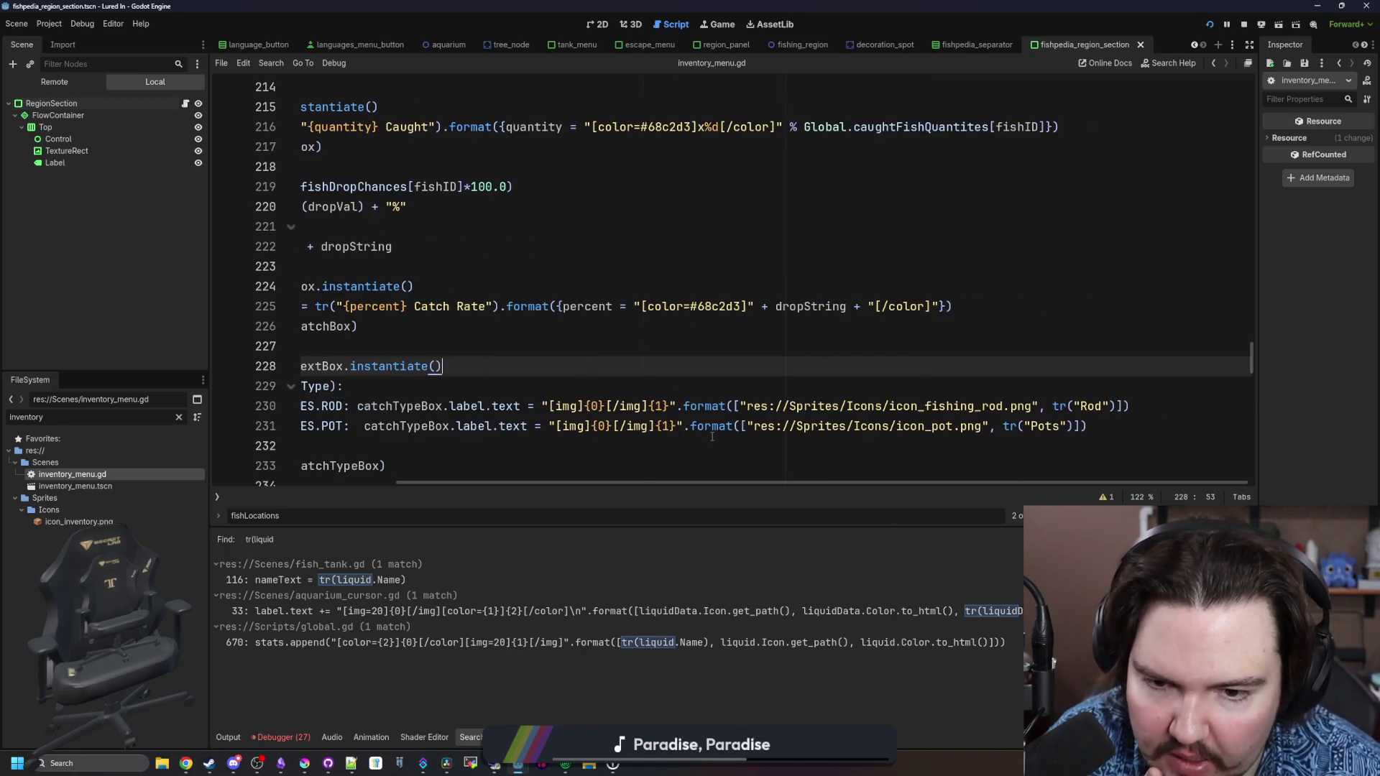
{"action": "left_click", "coordinate": [582, 407]}
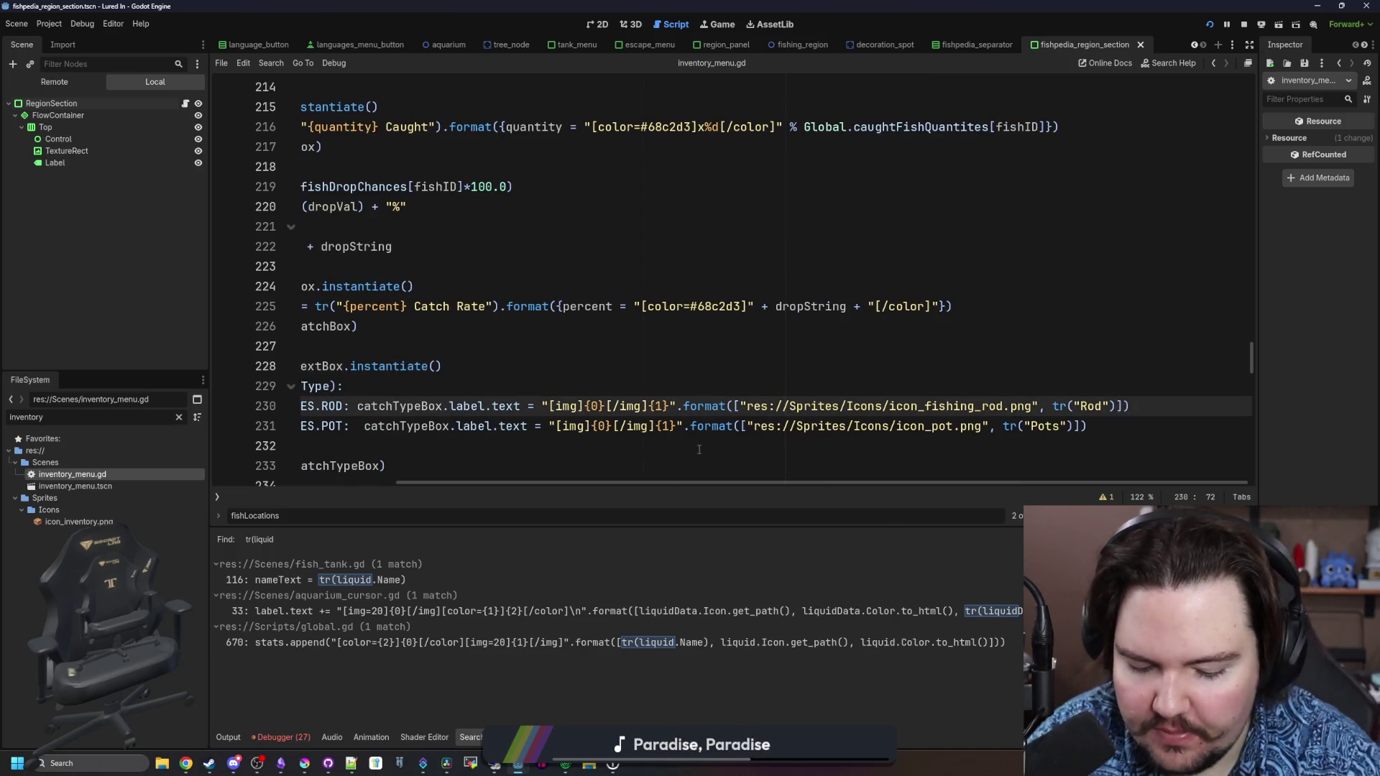
{"action": "type", "text": "=20"}
{"action": "key", "text": "Down"}
{"action": "type", "text": "=20"}
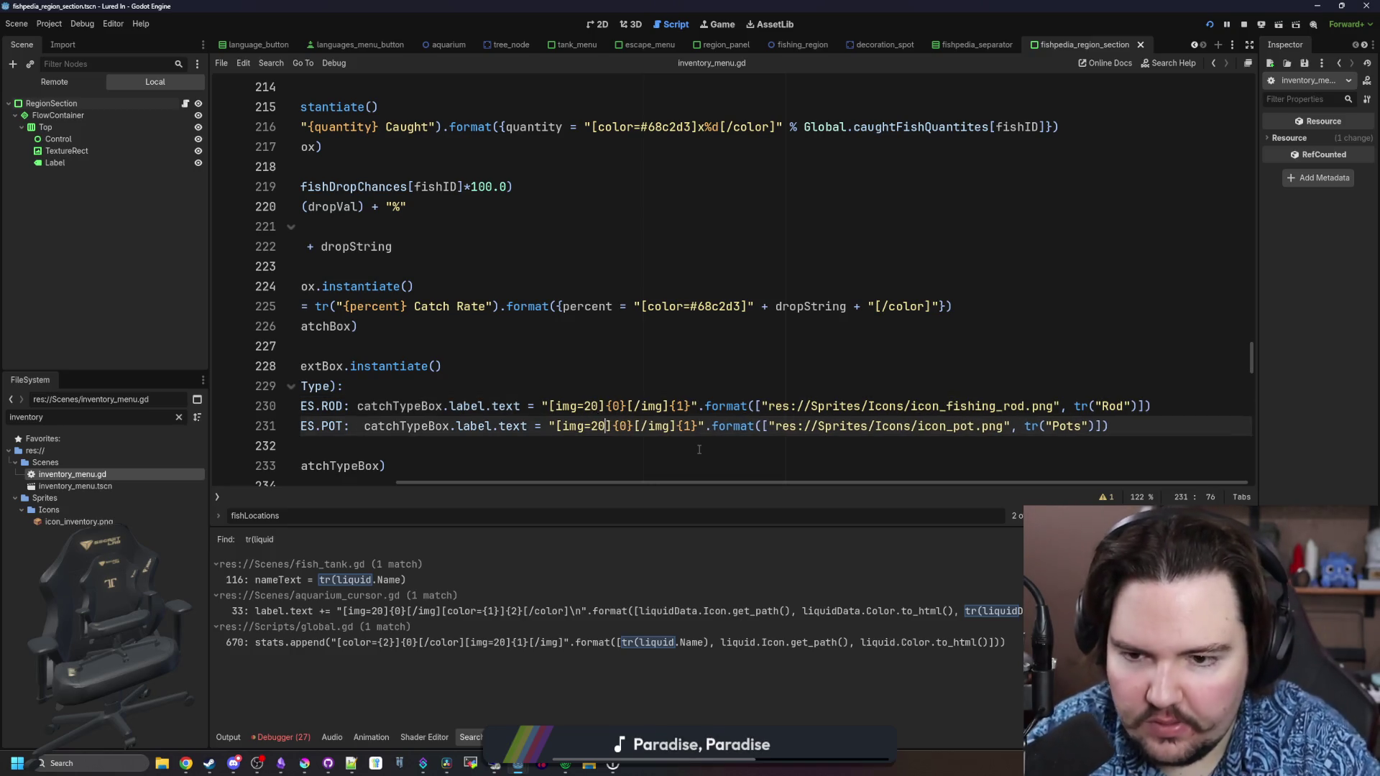
{"action": "left_click", "coordinate": [753, 363]}
{"action": "key", "text": "ctrl+s"}
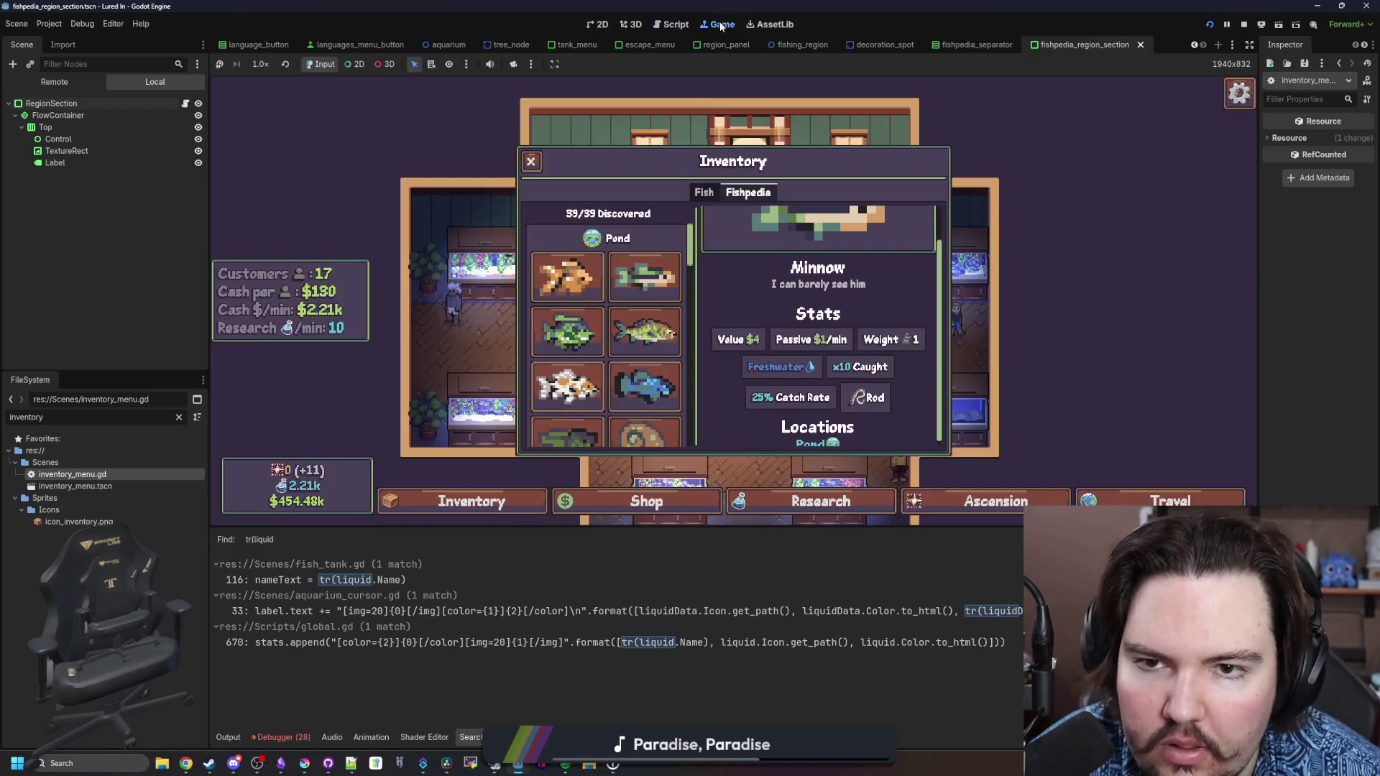
Check the Devils Hole Pupfish and Bluegill entries, then change the Pots icon size digit to 4 and save
{"action": "left_click", "coordinate": [644, 386]}
{"action": "left_click", "coordinate": [568, 330]}
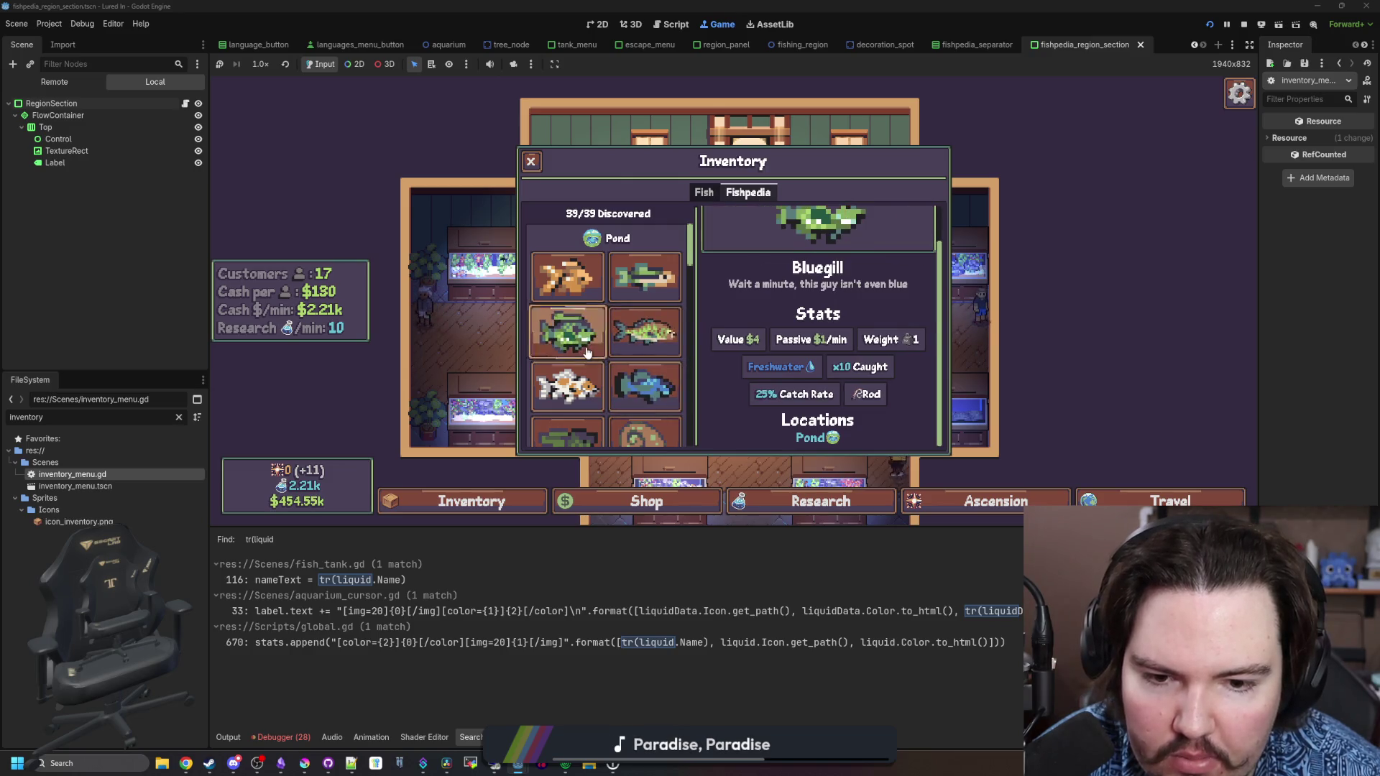
{"action": "left_click", "coordinate": [185, 104]}
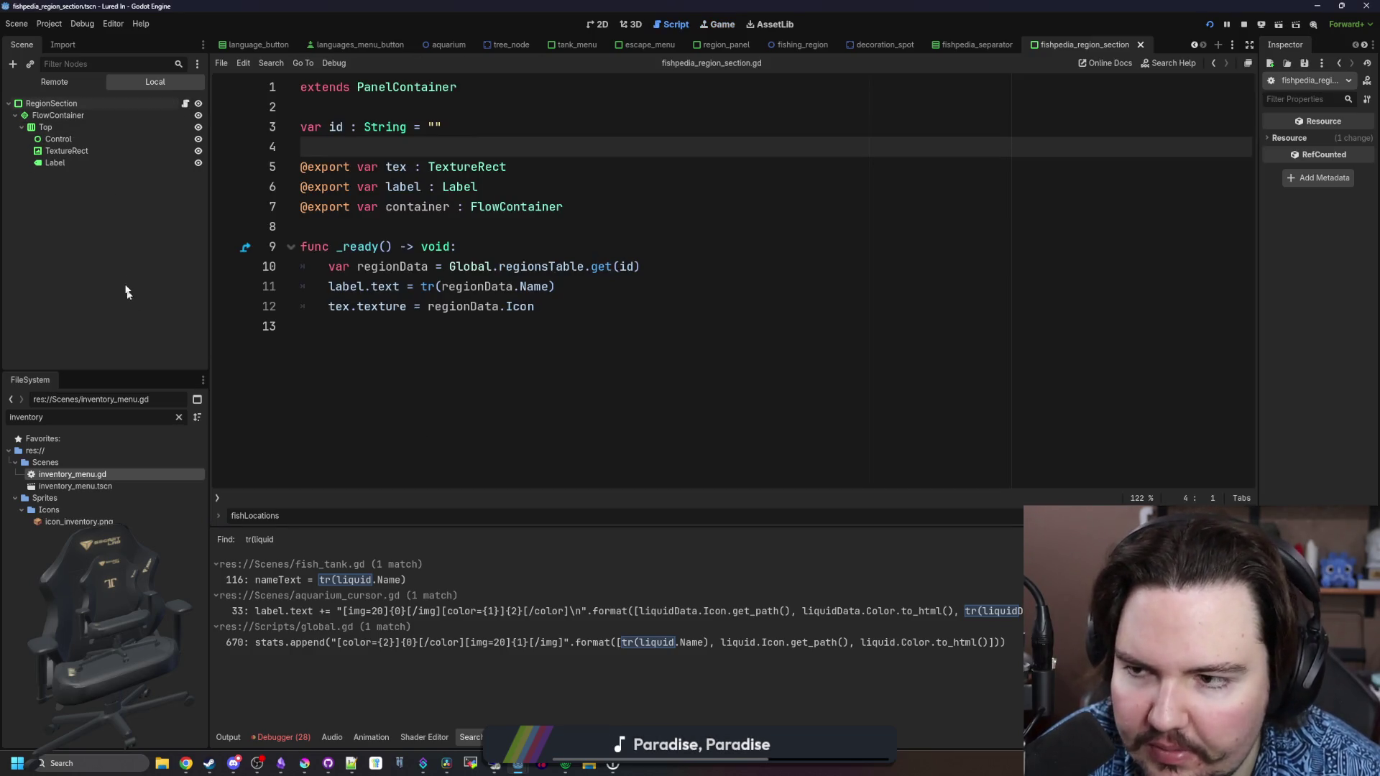
{"action": "double_click", "coordinate": [100, 475]}
{"action": "left_click", "coordinate": [612, 426]}
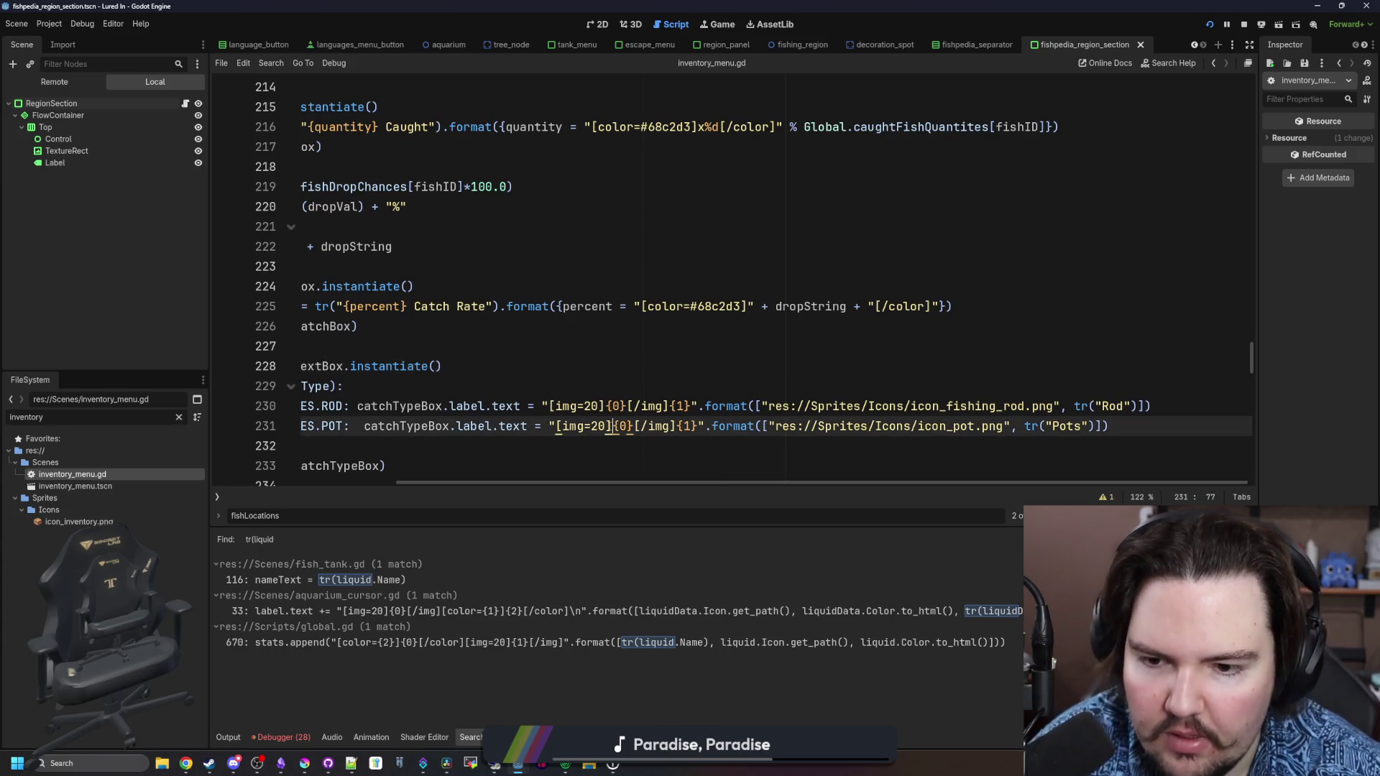
{"action": "triple_click", "coordinate": [607, 426]}
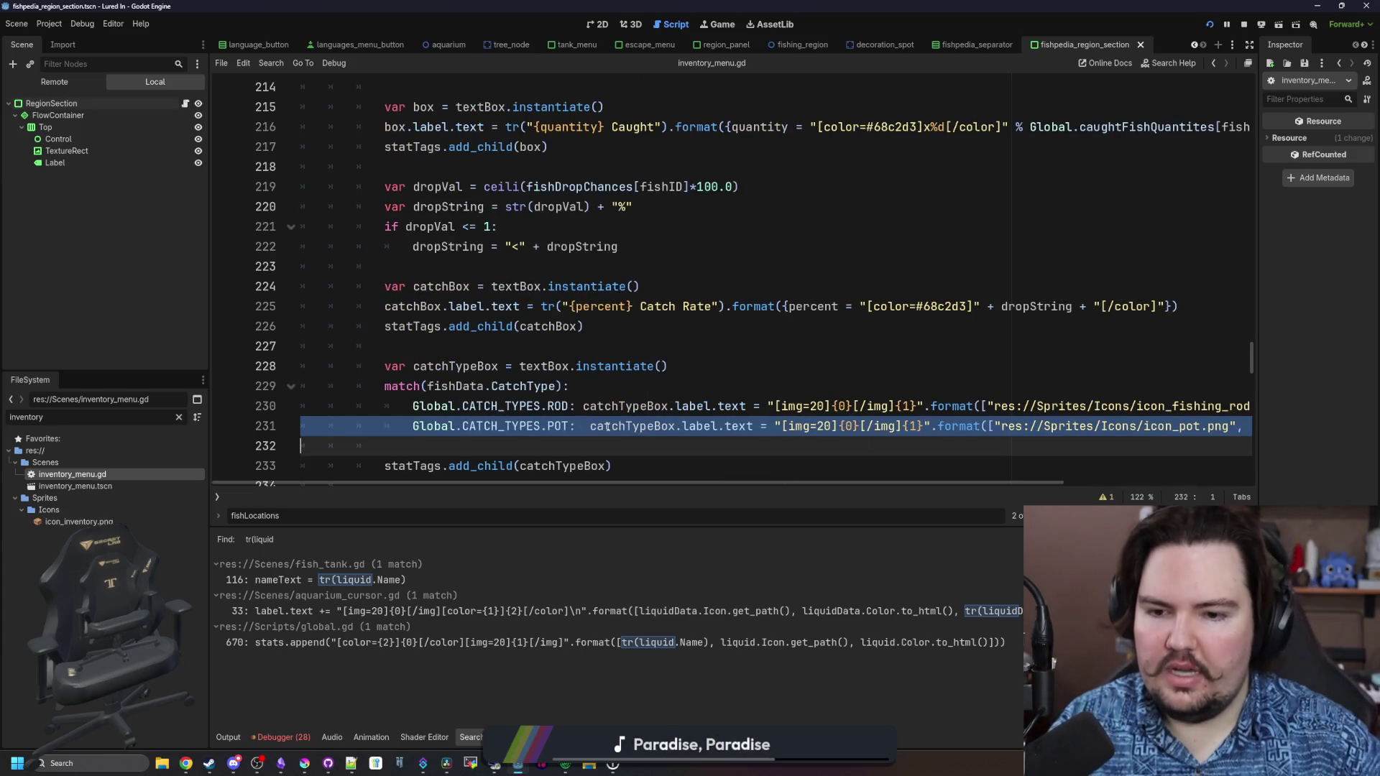
{"action": "left_click", "coordinate": [828, 426]}
{"action": "key", "text": "BackSpace"}
{"action": "type", "text": "4"}
{"action": "left_click", "coordinate": [831, 406]}
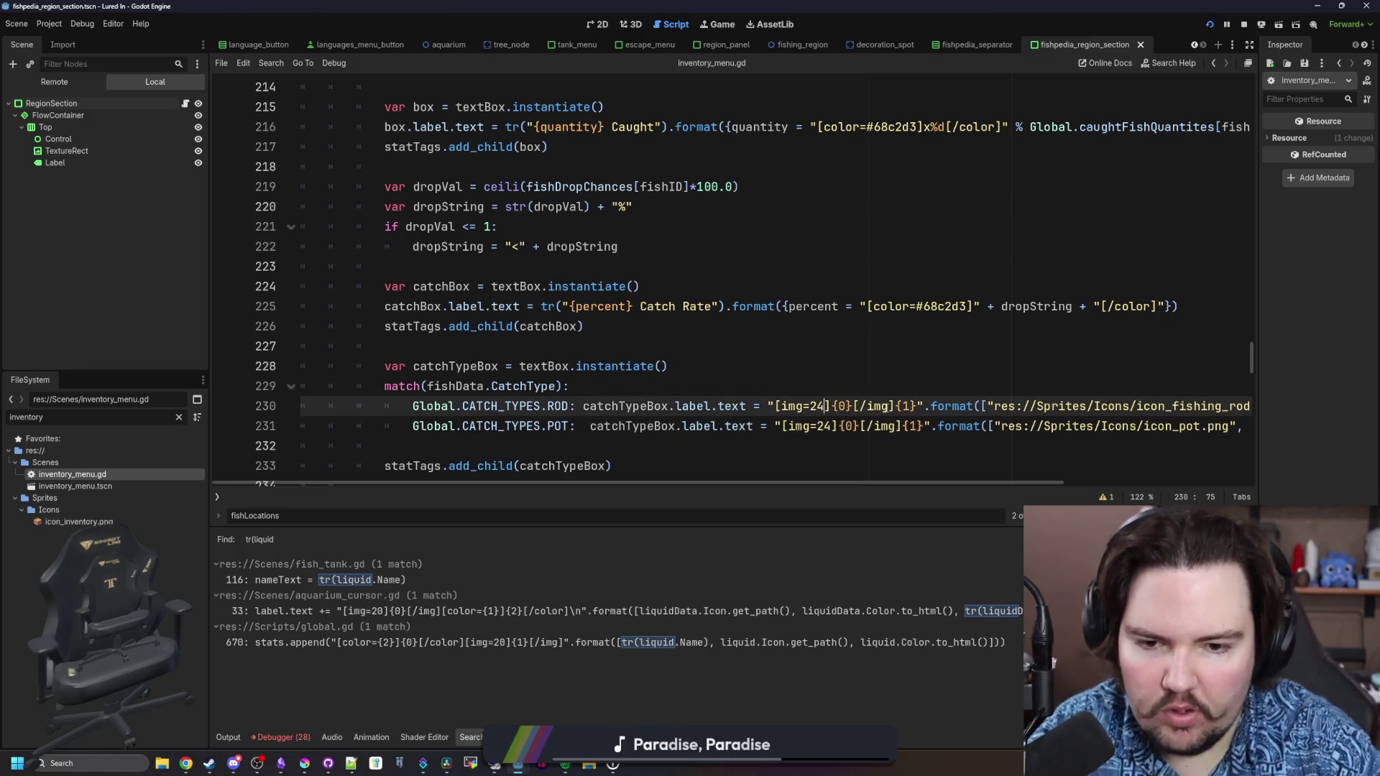
{"action": "left_click", "coordinate": [733, 366]}
{"action": "key", "text": "ctrl+s"}
After checking the Carp entry, change the Rod and Pots icon size digits to 2 and save
{"action": "left_click", "coordinate": [710, 23]}
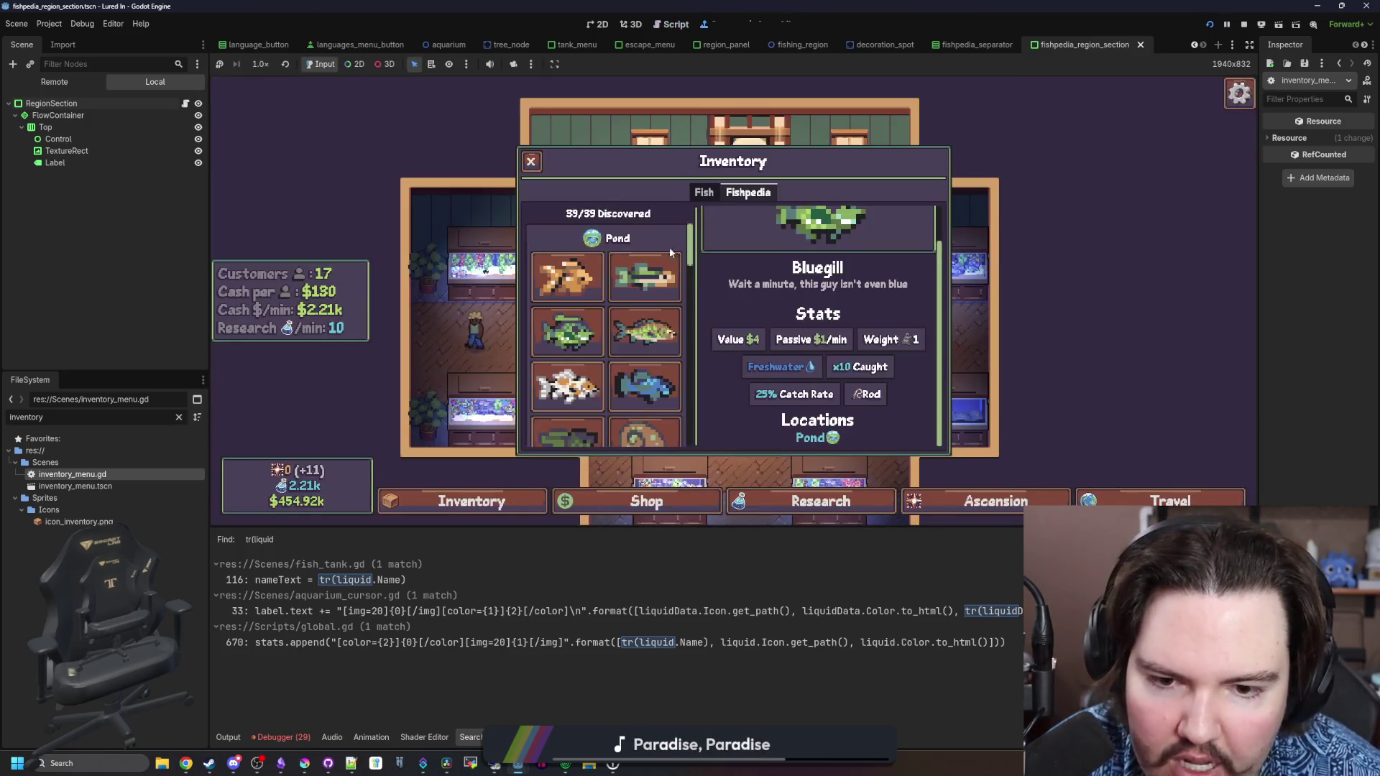
{"action": "left_click", "coordinate": [645, 332]}
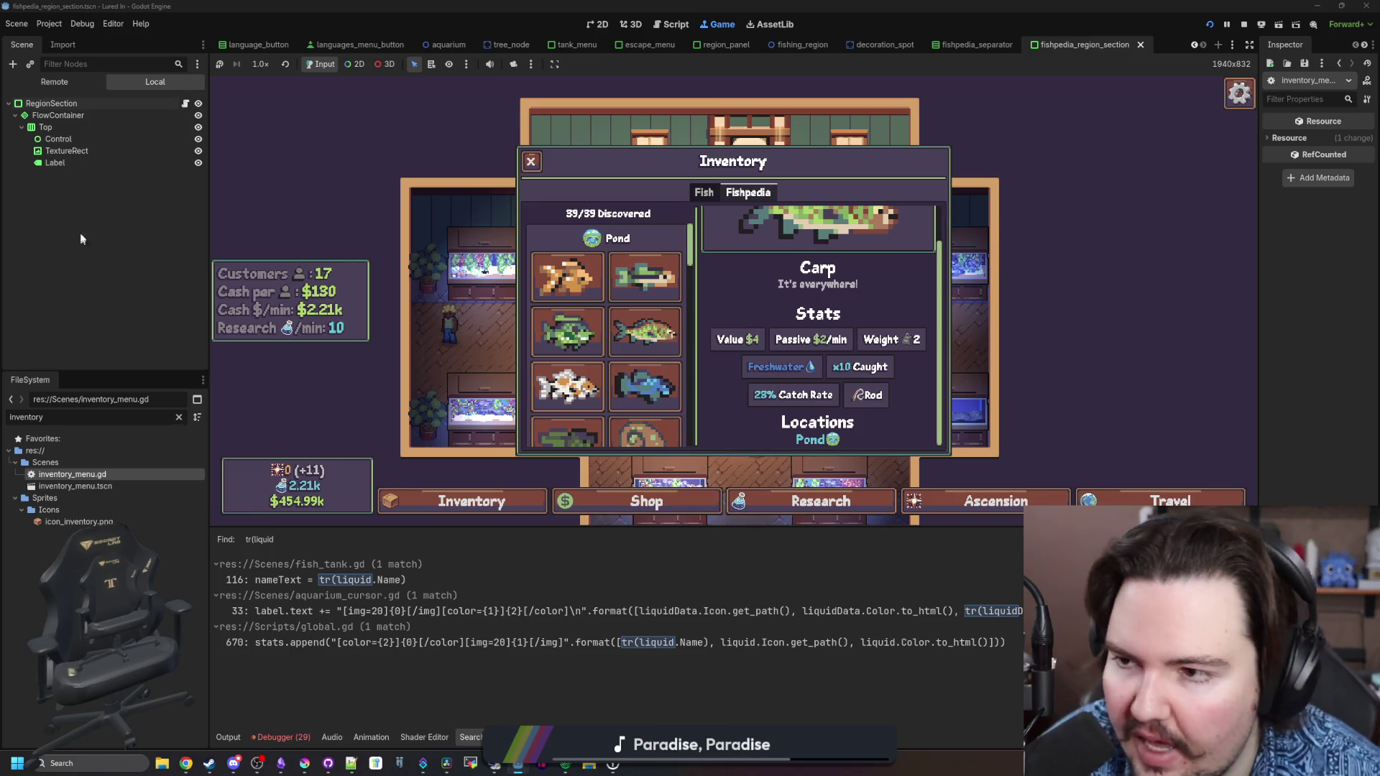
{"action": "left_click", "coordinate": [185, 104]}
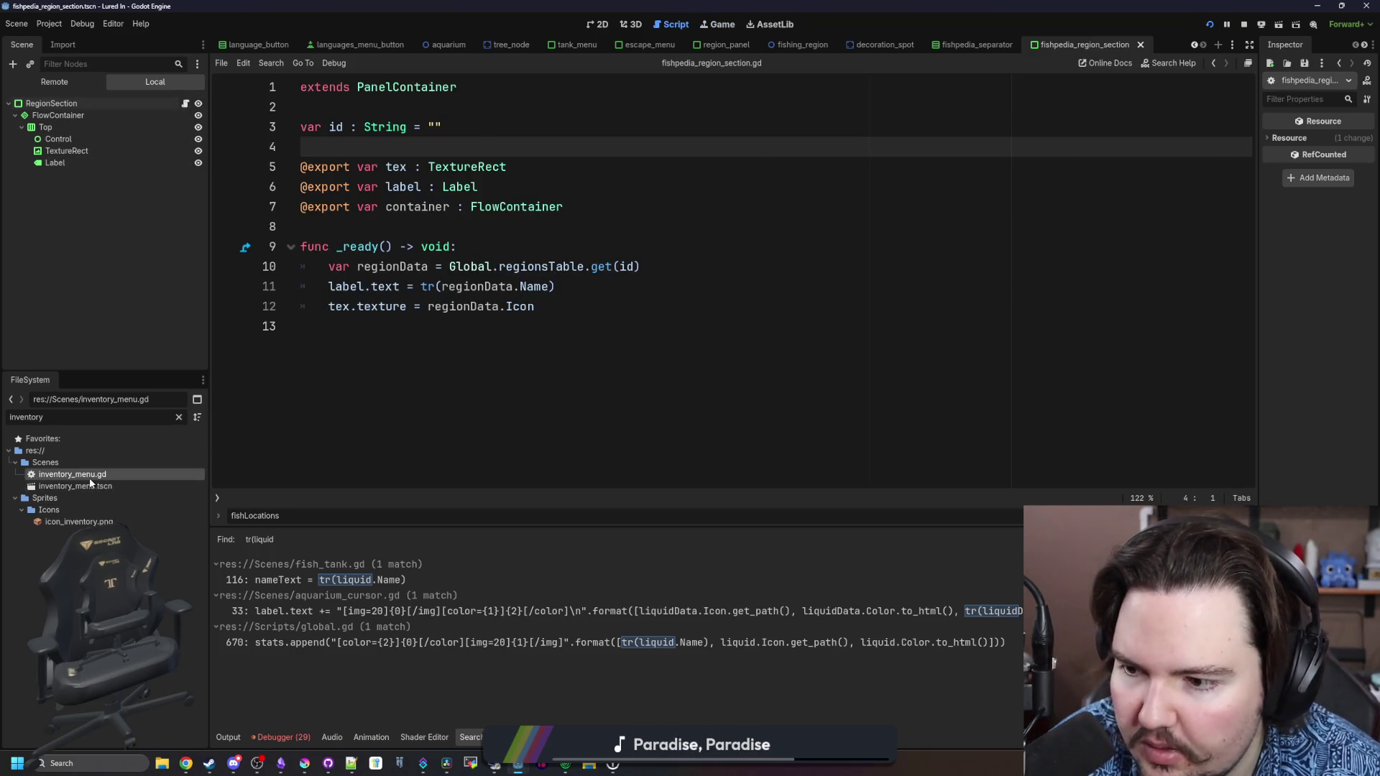
{"action": "double_click", "coordinate": [90, 479]}
{"action": "left_click", "coordinate": [834, 407]}
{"action": "key", "text": "BackSpace"}
{"action": "type", "text": "2"}
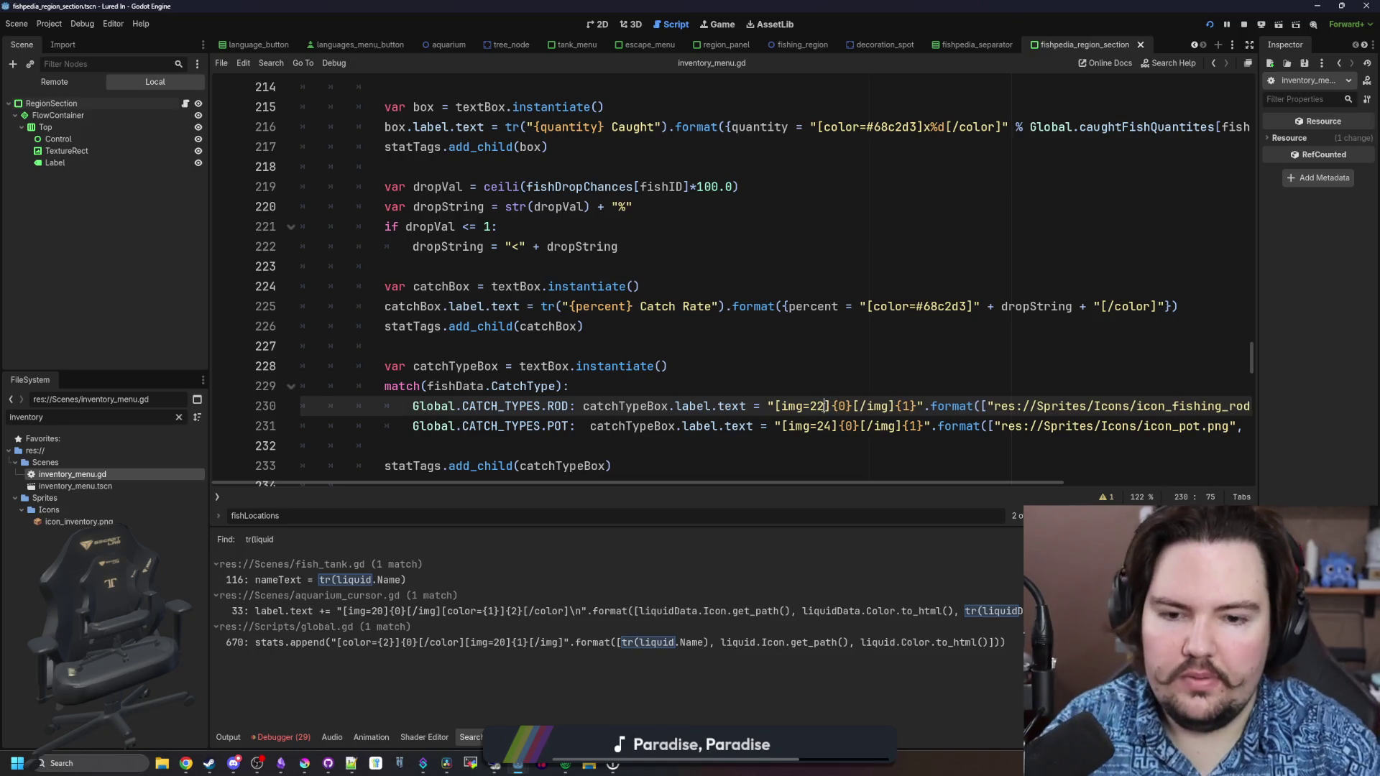
{"action": "key", "text": "Down"}
{"action": "key", "text": "Delete"}
{"action": "type", "text": "2"}
{"action": "key", "text": "ctrl+s"}
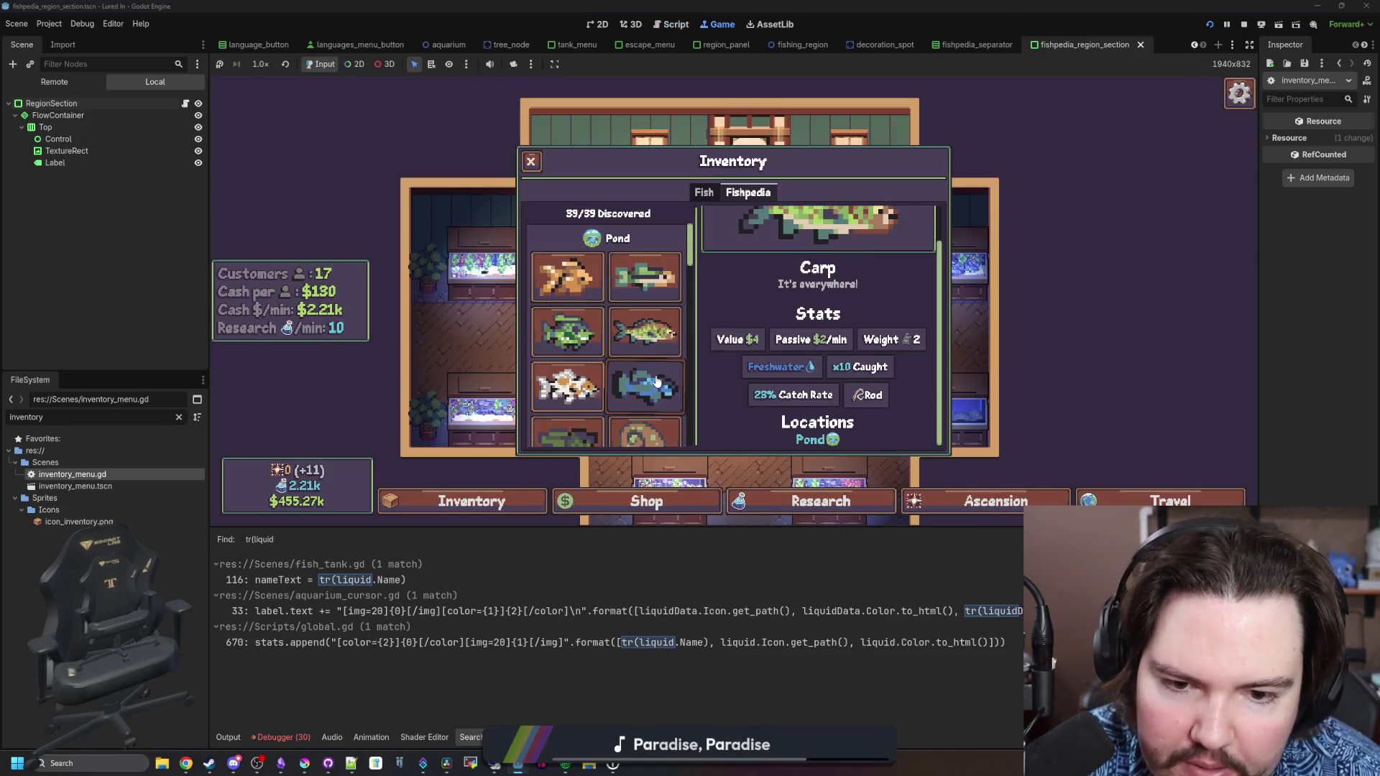
Set the line 231 icon size's last digit to 0, making it 20, and return to the game
{"action": "left_click", "coordinate": [656, 381]}
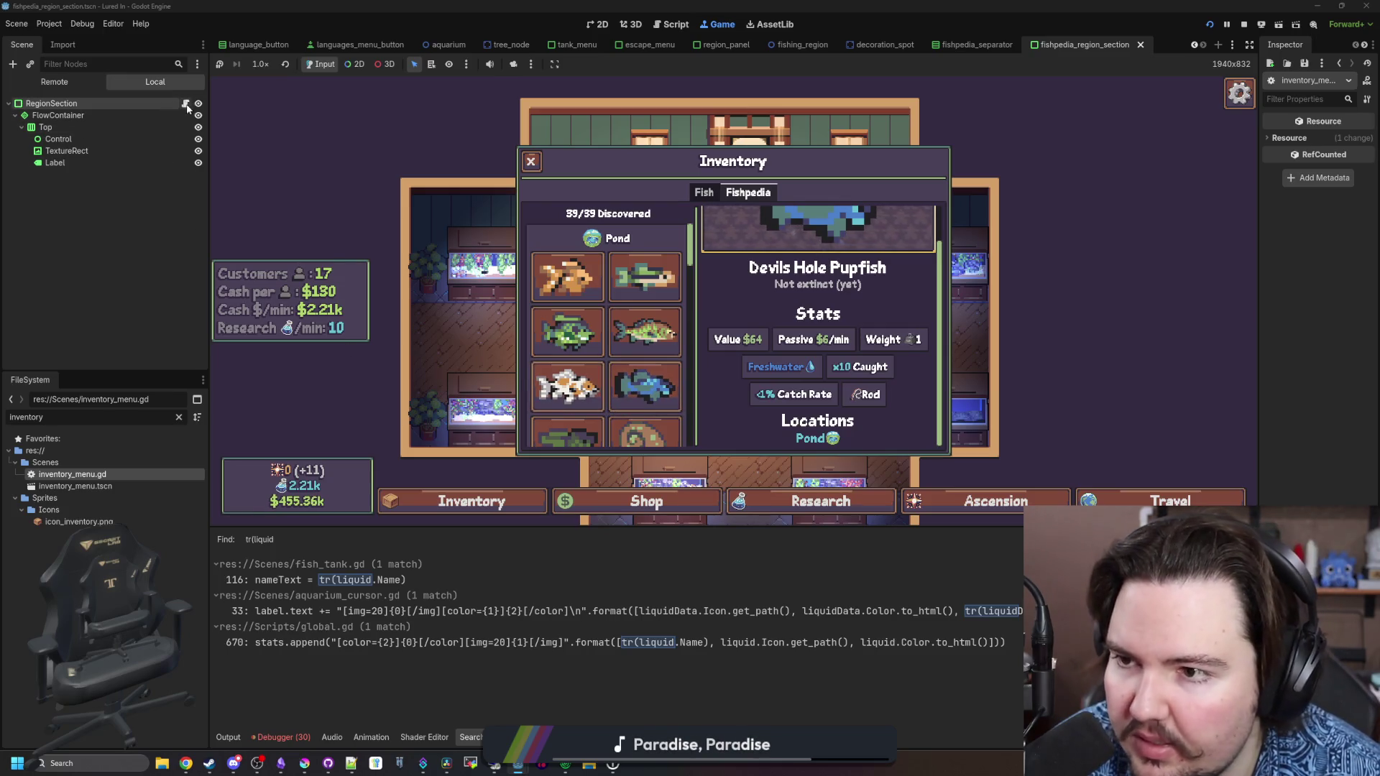
{"action": "double_click", "coordinate": [82, 475]}
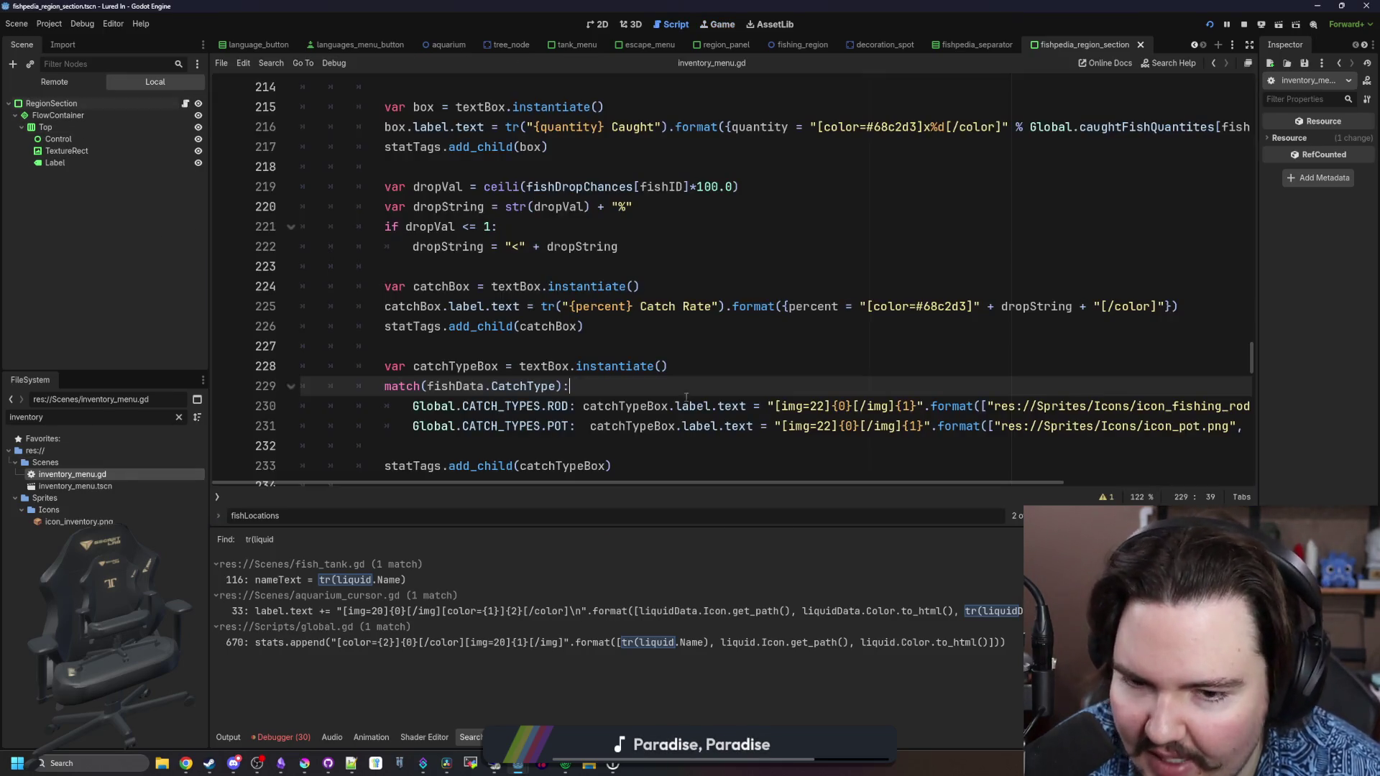
{"action": "left_click", "coordinate": [835, 427]}
{"action": "key", "text": "BackSpace"}
{"action": "type", "text": "0"}
{"action": "key", "text": "Up"}
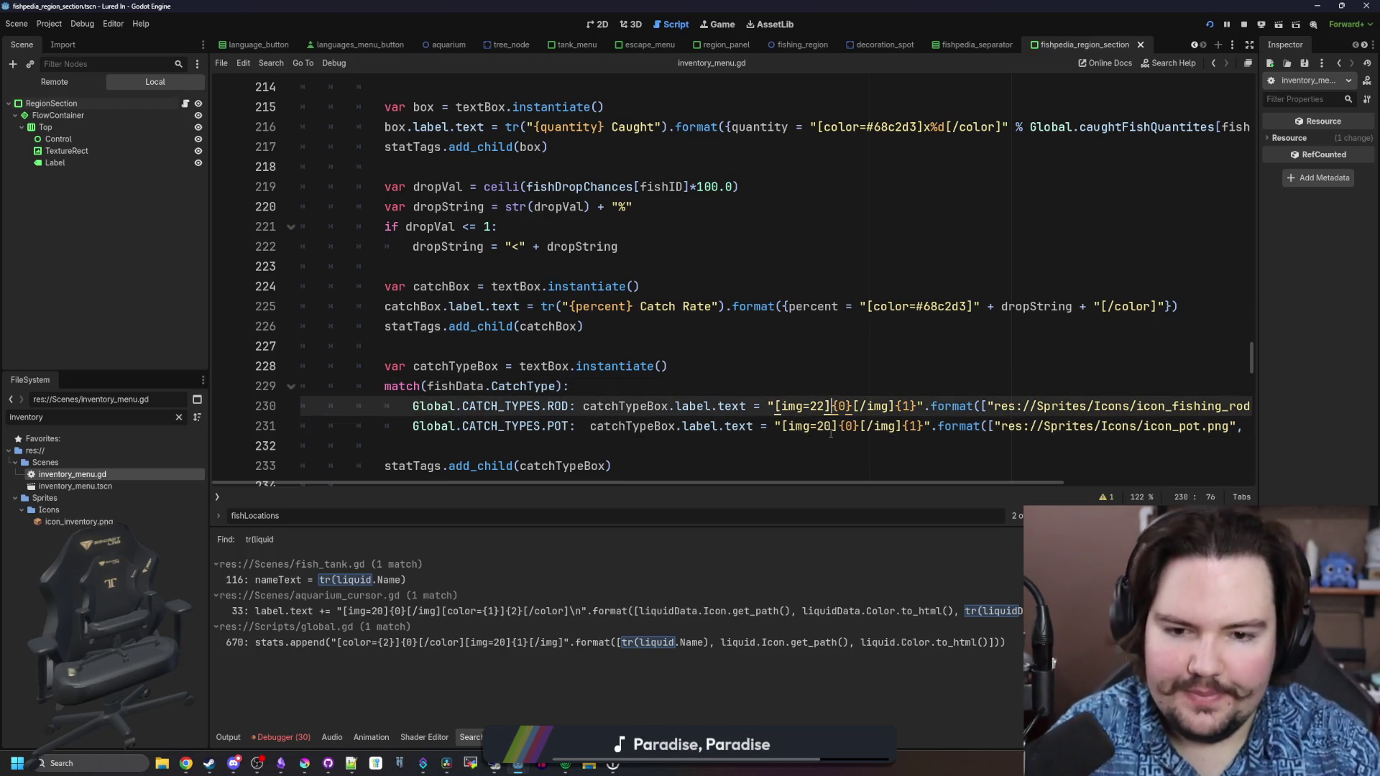
{"action": "left_click", "coordinate": [713, 25]}
Review tags on Devils Hole Pupfish, Freshwater Shrimp, Mata Mata, Bristlenose Pleco, Zebra Pleco and Arapaima, then bring up the browser
{"action": "left_click", "coordinate": [664, 402]}
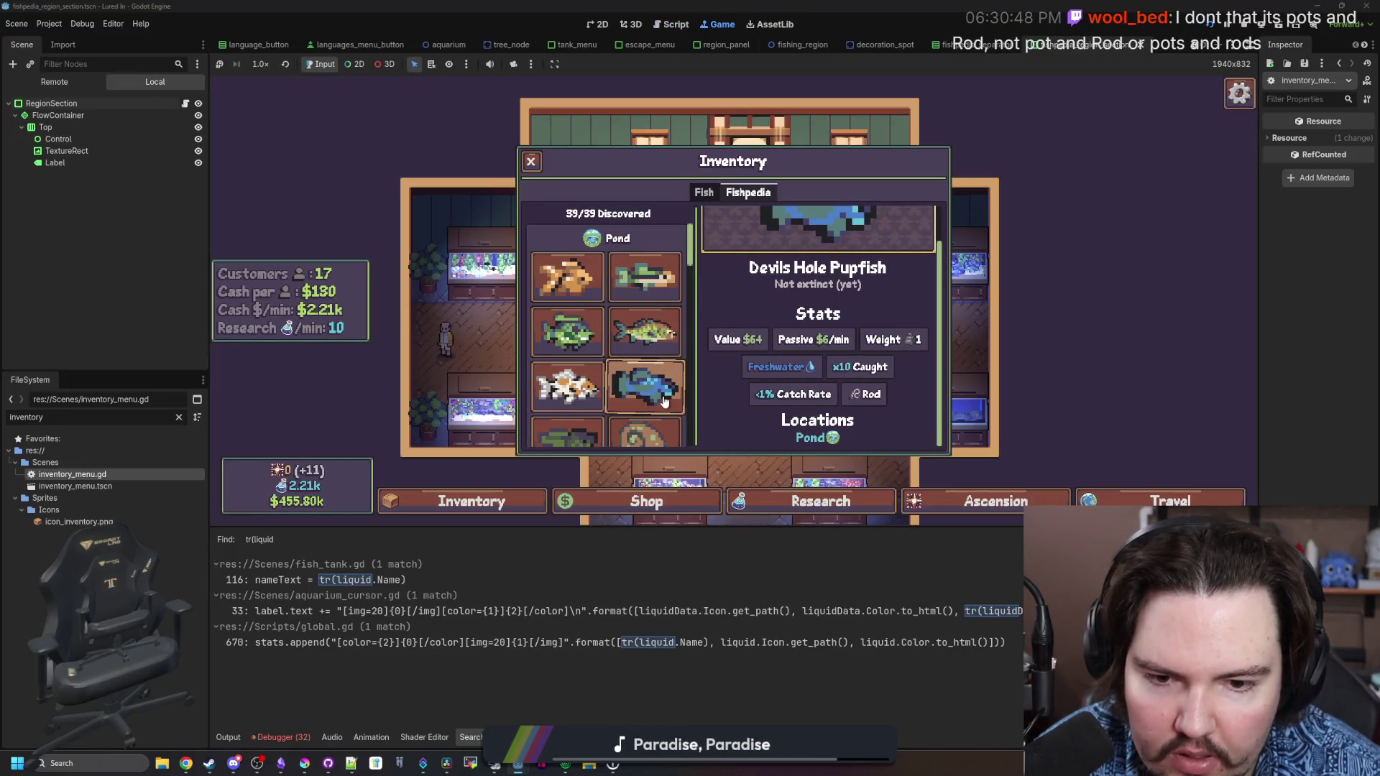
{"action": "scroll", "coordinate": [664, 401], "scroll_direction": "down", "scroll_amount": 1}
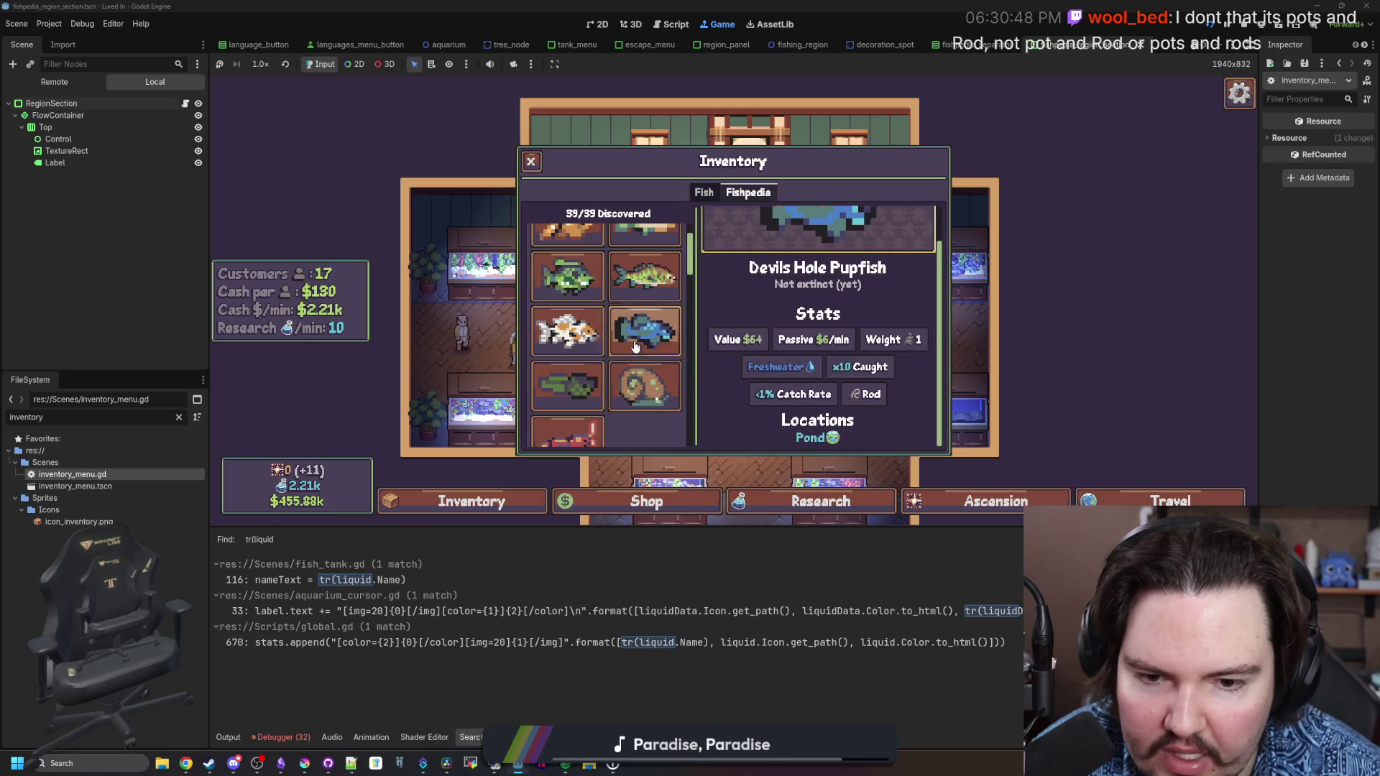
{"action": "scroll", "coordinate": [607, 331], "scroll_direction": "up", "scroll_amount": 1}
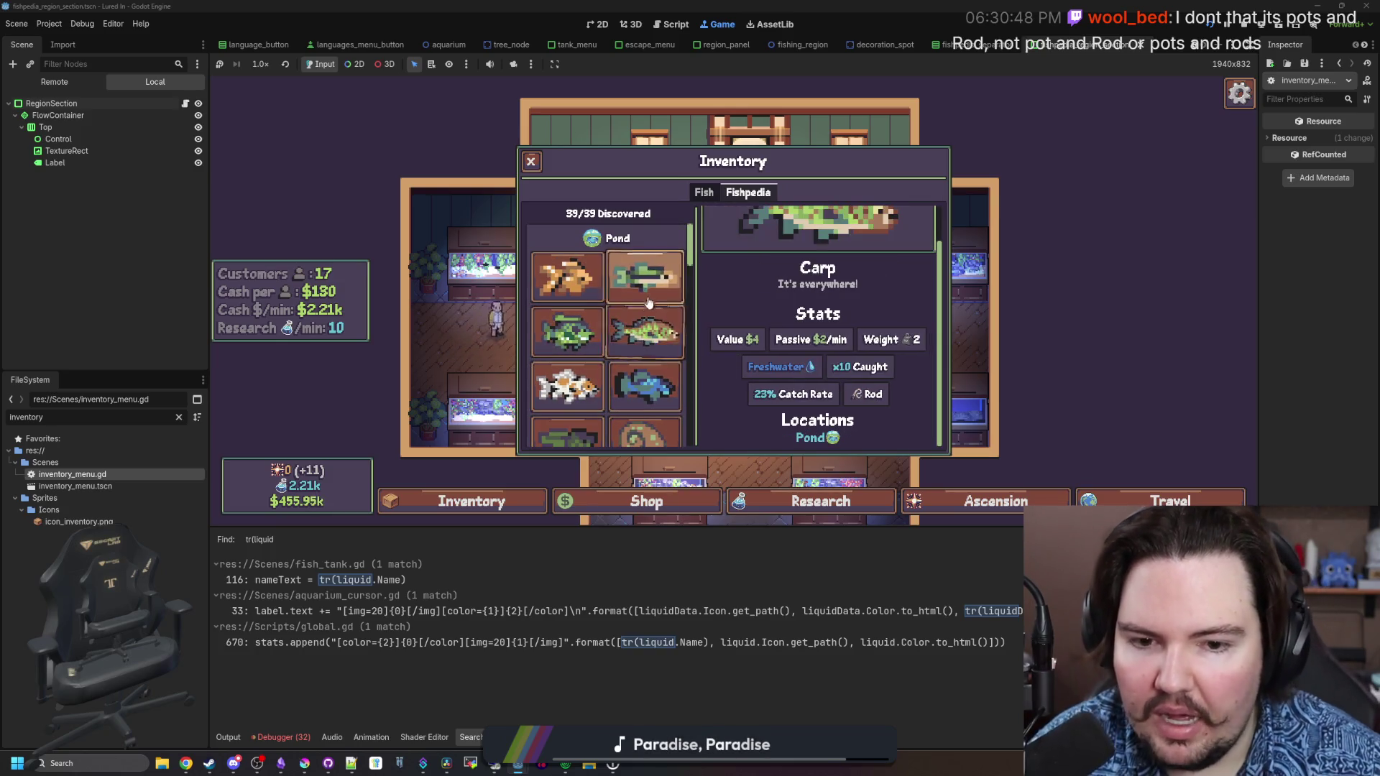
{"action": "scroll", "coordinate": [586, 291], "scroll_direction": "down", "scroll_amount": 3}
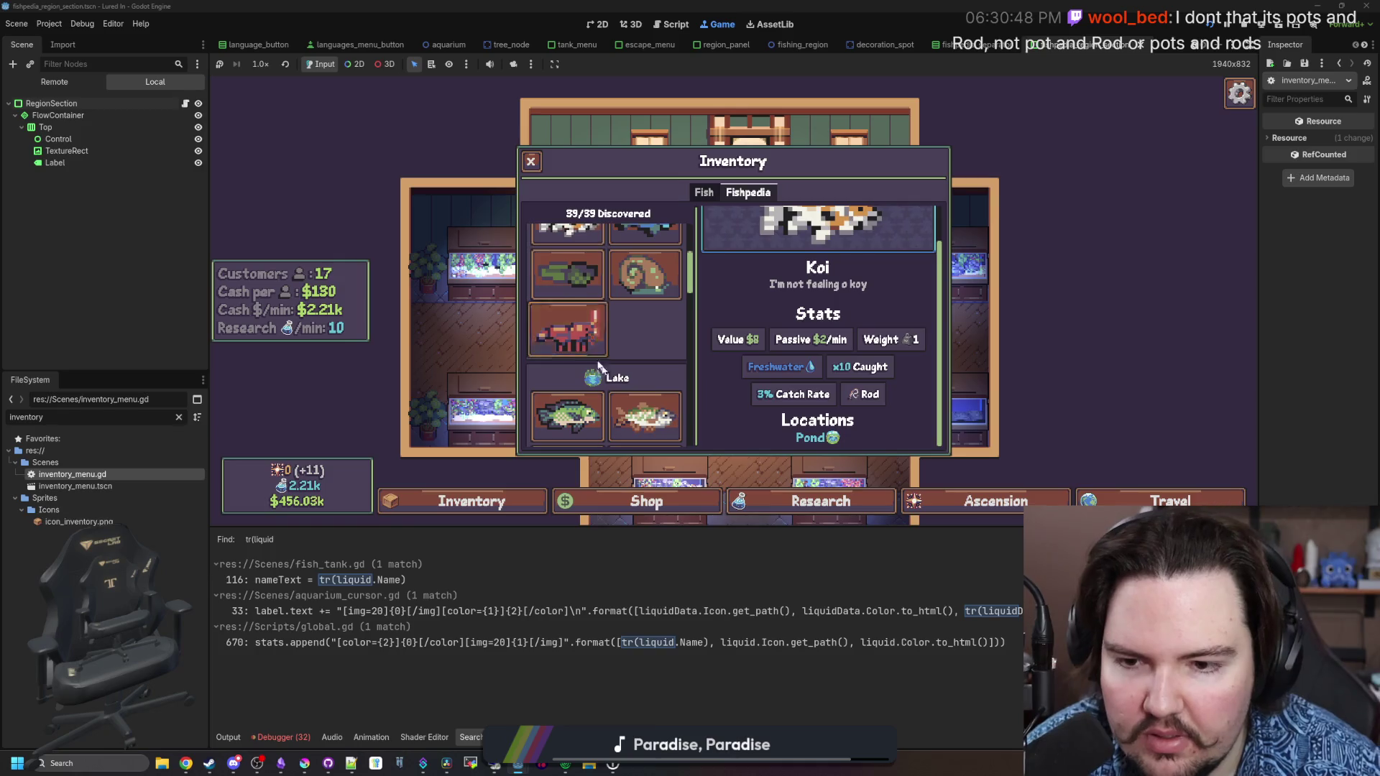
{"action": "left_click", "coordinate": [568, 329]}
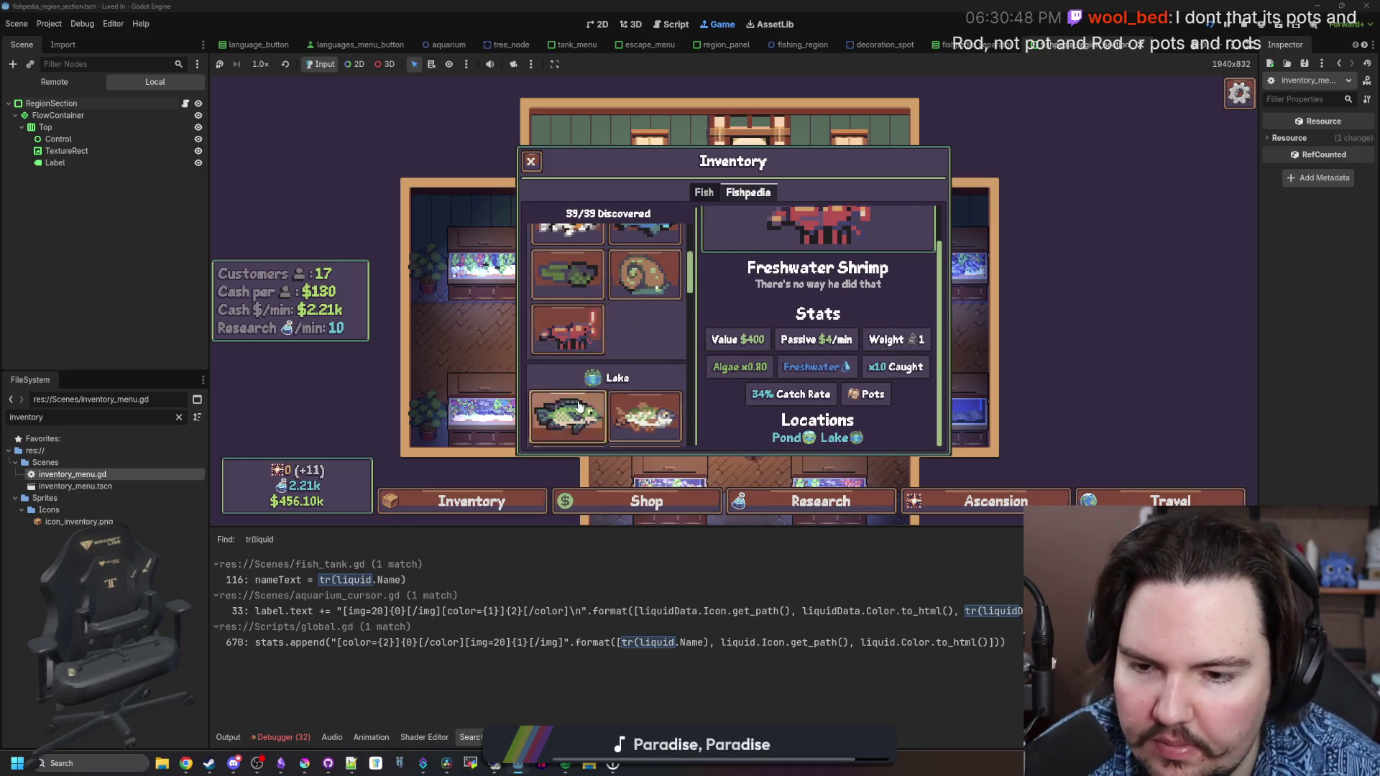
{"action": "scroll", "coordinate": [598, 393], "scroll_direction": "down", "scroll_amount": 4}
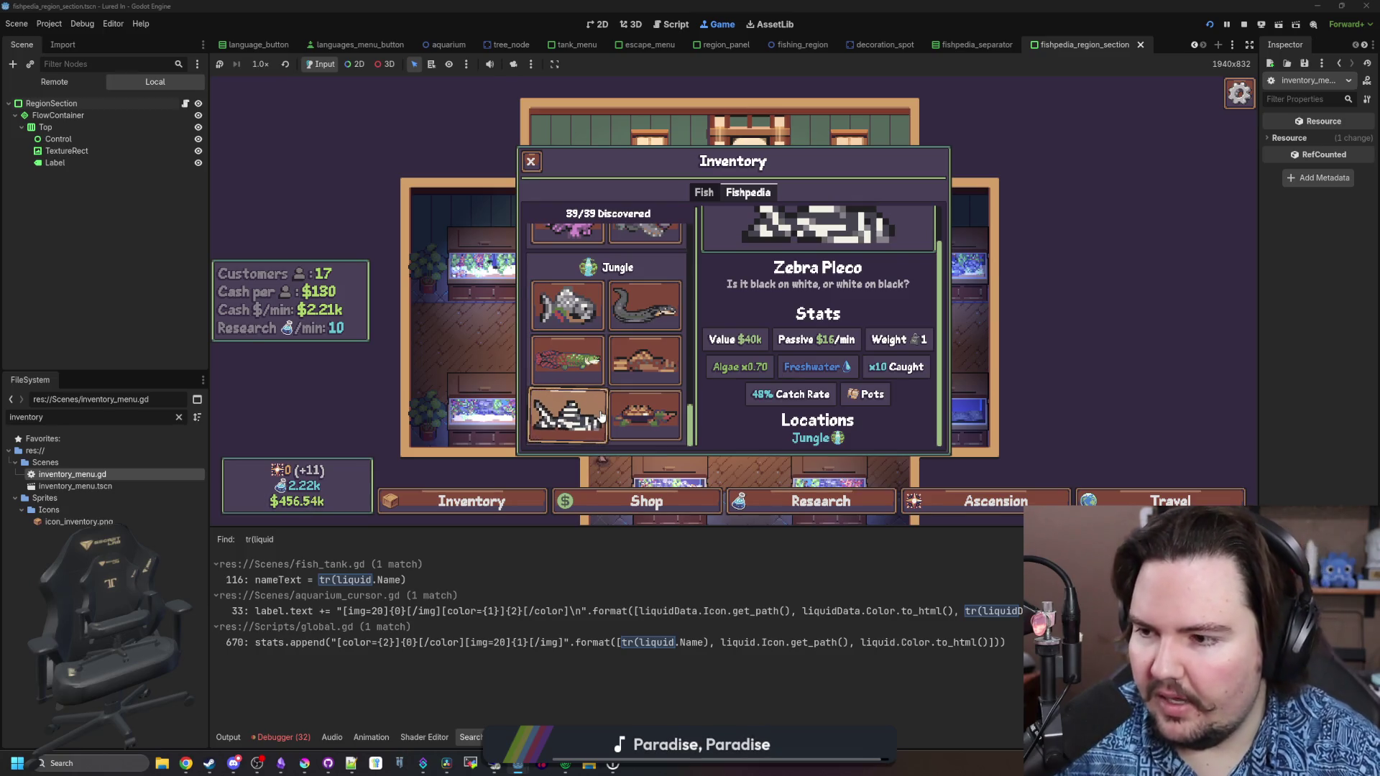
{"action": "left_click", "coordinate": [669, 432]}
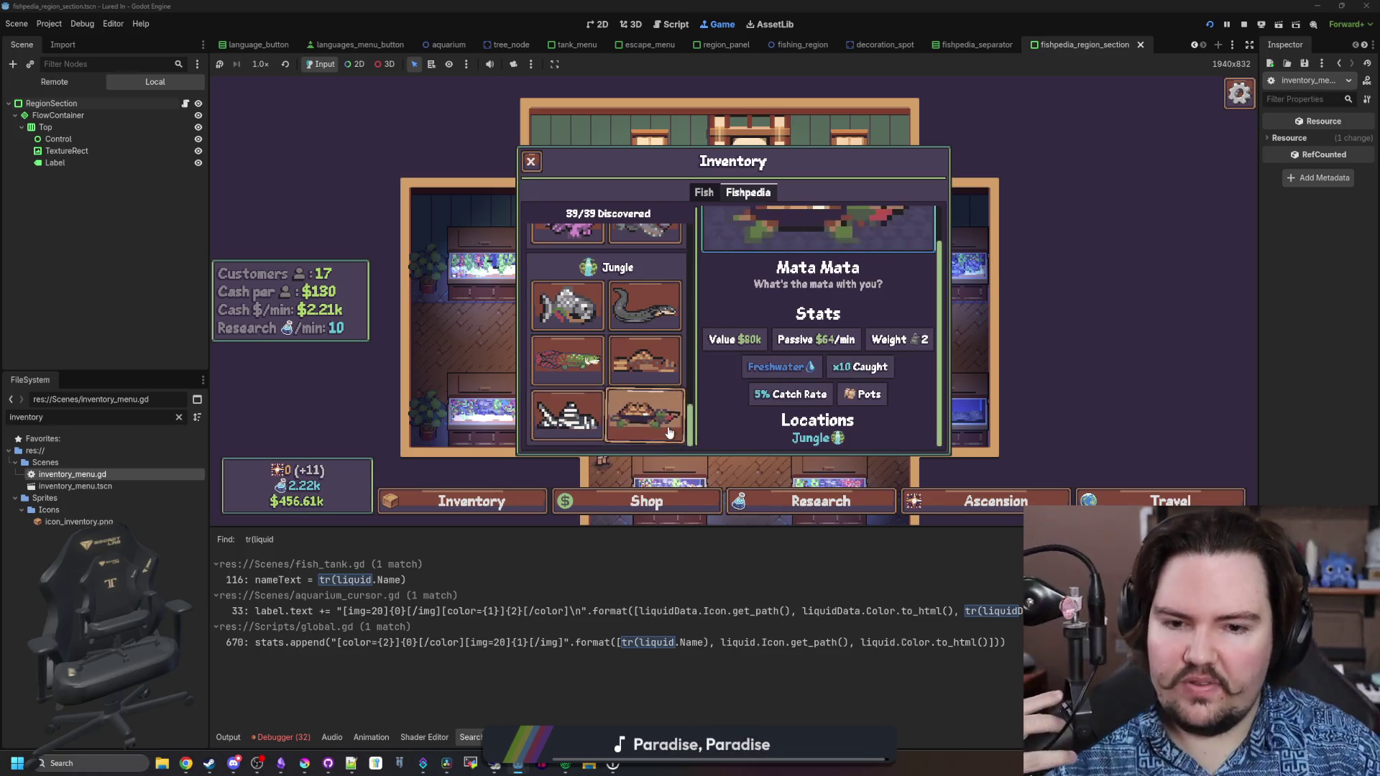
{"action": "left_click", "coordinate": [643, 361]}
{"action": "left_click", "coordinate": [603, 417]}
{"action": "left_click", "coordinate": [563, 373]}
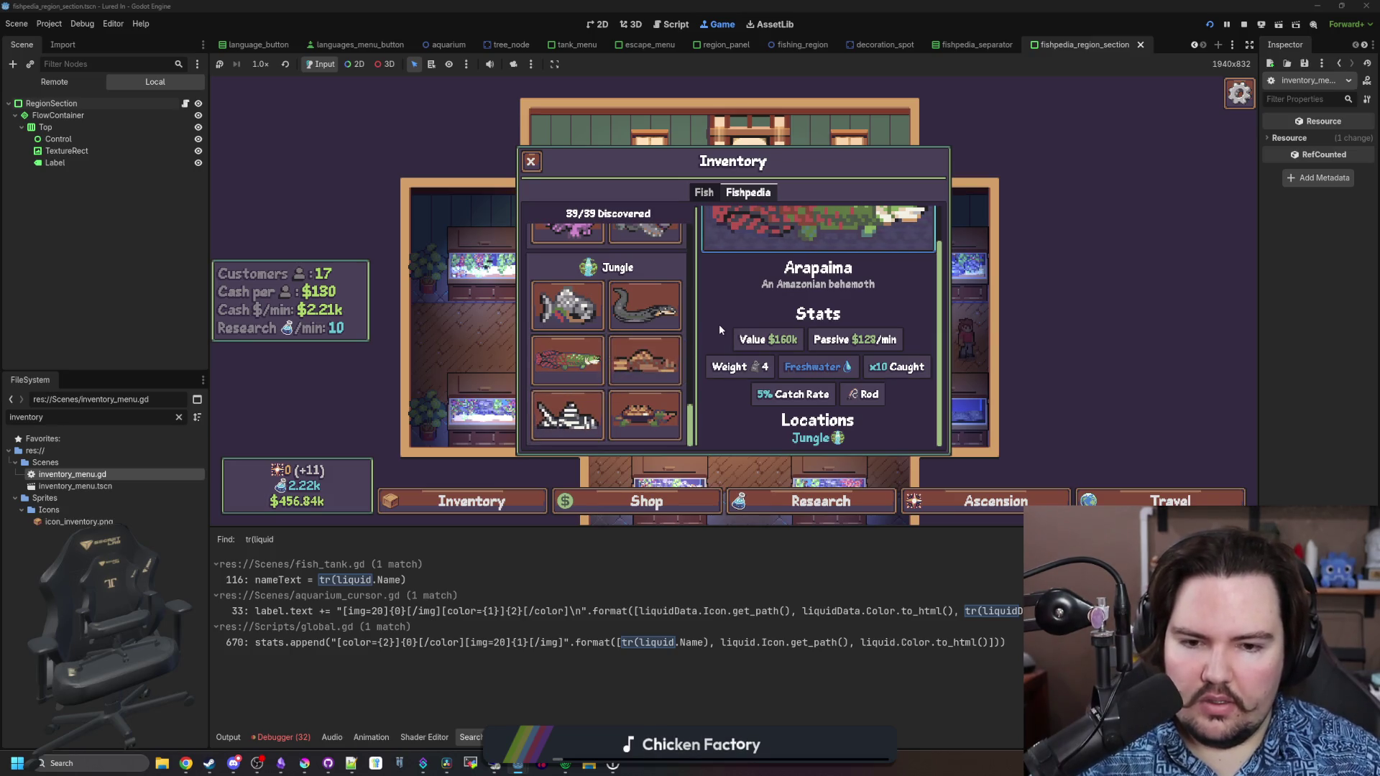
{"action": "left_click", "coordinate": [185, 763]}
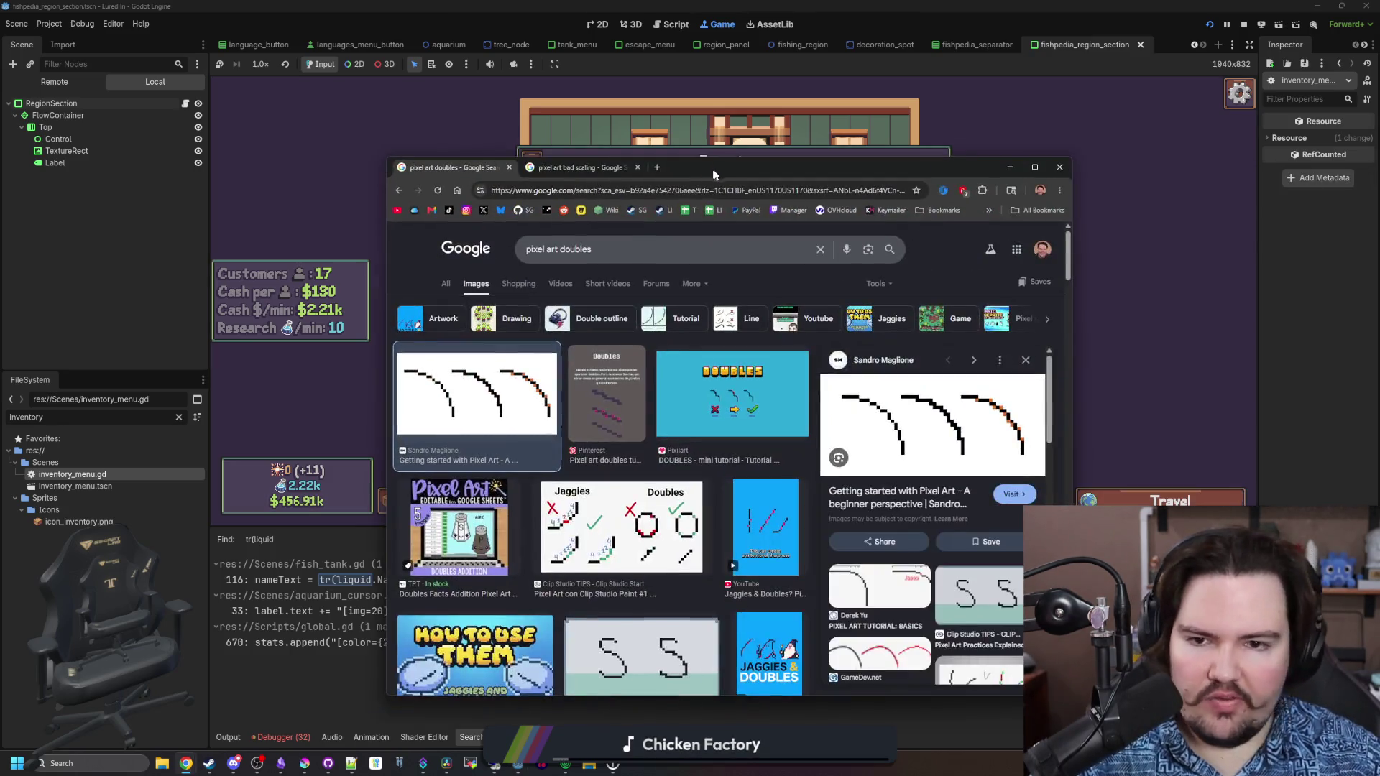
Open translation.luredin.net and reach the add-string form for Lured In's English Translations
{"action": "left_click", "coordinate": [658, 167]}
{"action": "type", "text": "translation.luredin.net"}
{"action": "key", "text": "Return"}
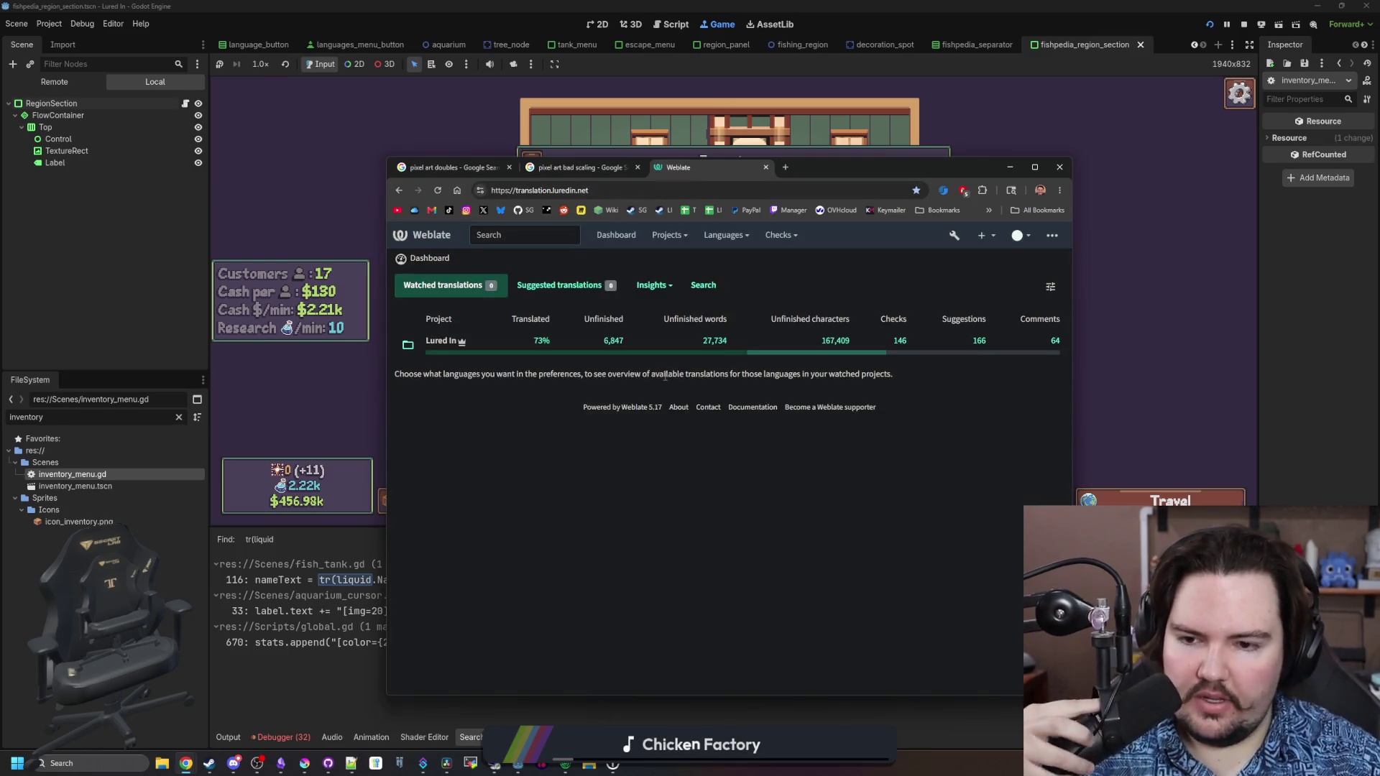
{"action": "left_click", "coordinate": [440, 341]}
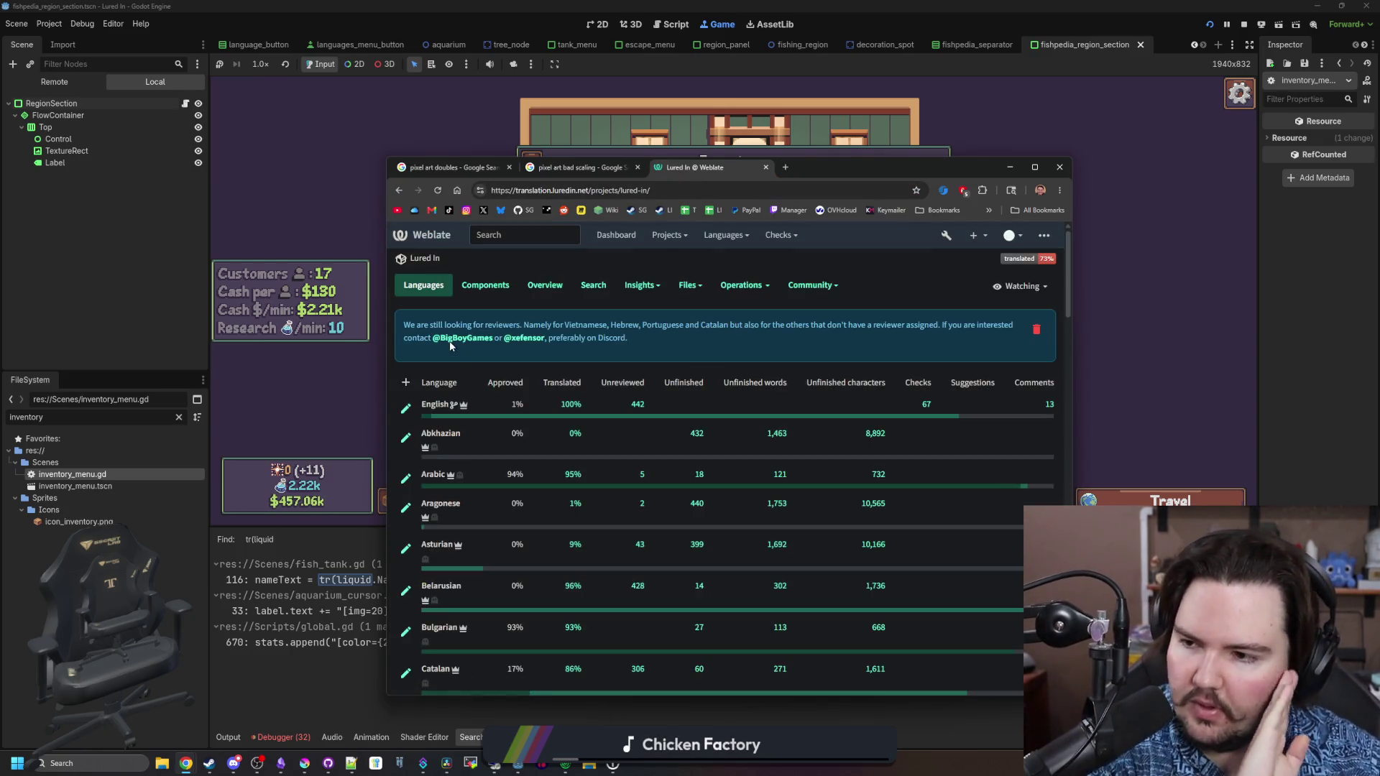
{"action": "left_click", "coordinate": [485, 285]}
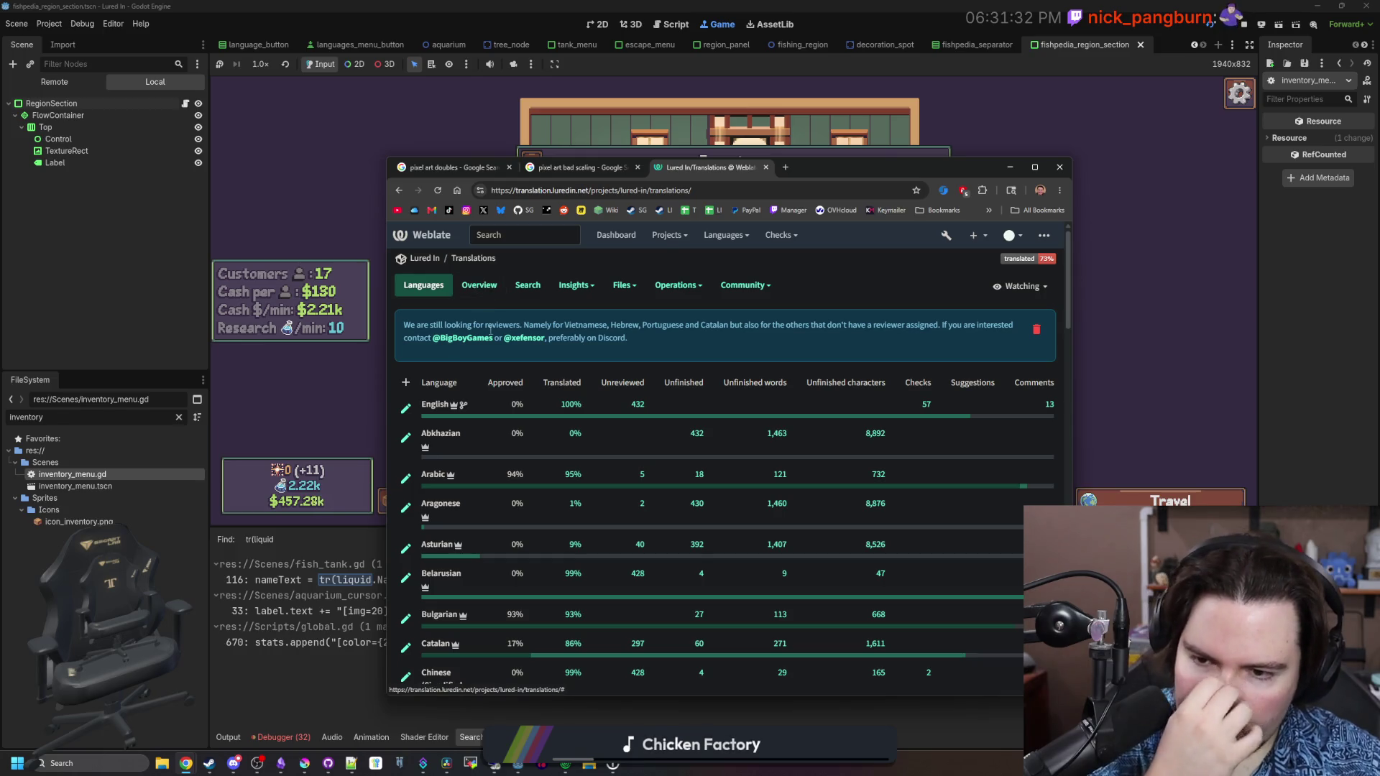
{"action": "left_click", "coordinate": [434, 405]}
{"action": "left_click", "coordinate": [868, 429]}
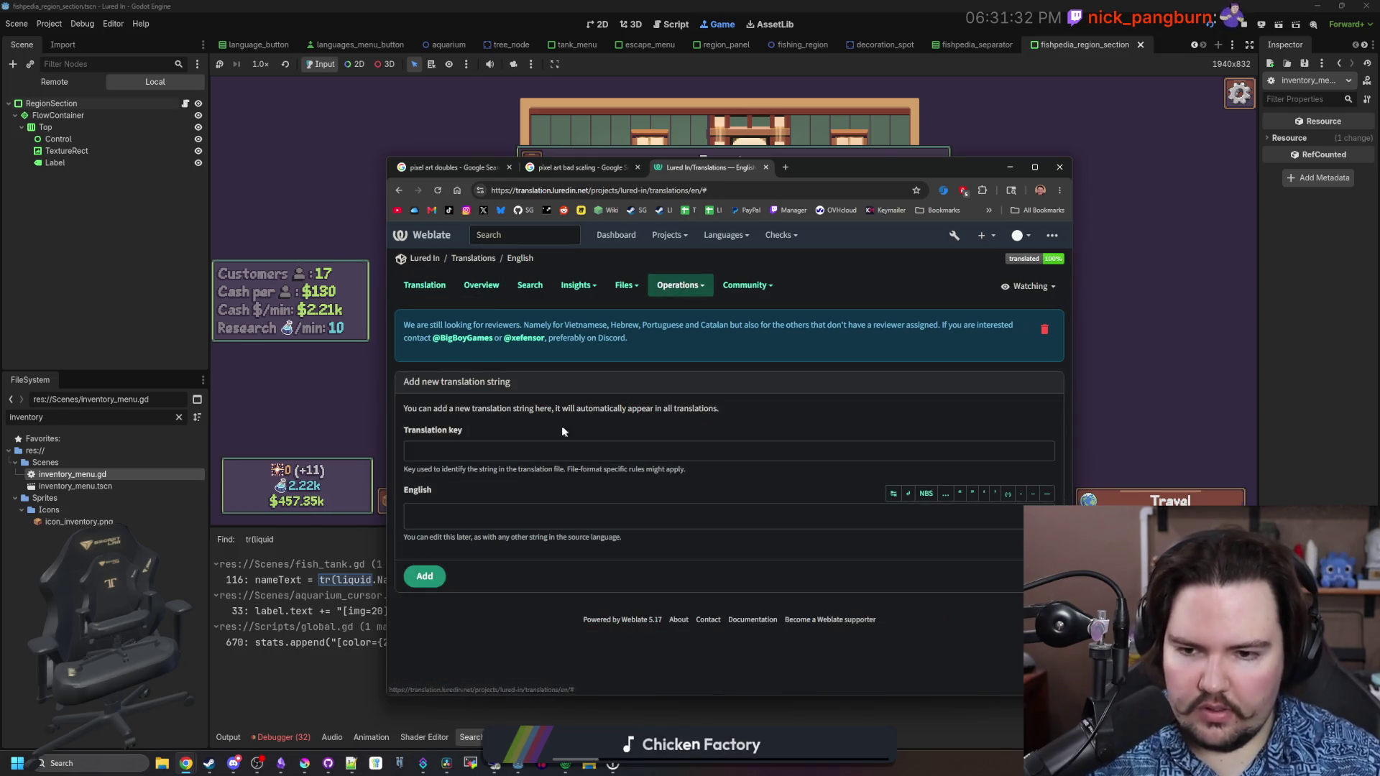
Add a new 'Pot' string, explained as the singular form of Crab Pots, and save
{"action": "left_click", "coordinate": [534, 449]}
{"action": "type", "text": "Pot"}
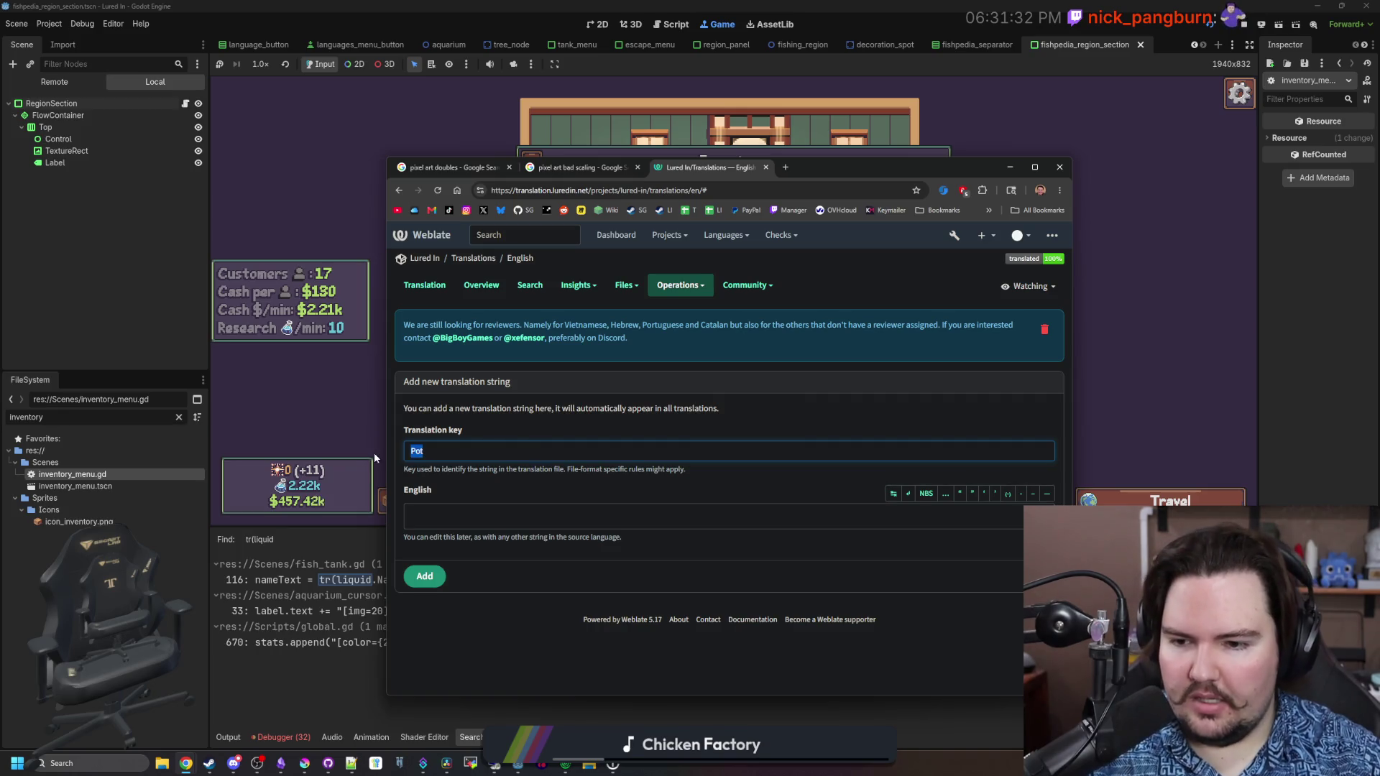
{"action": "left_click", "coordinate": [445, 516]}
{"action": "type", "text": "Pot"}
{"action": "left_click", "coordinate": [425, 575]}
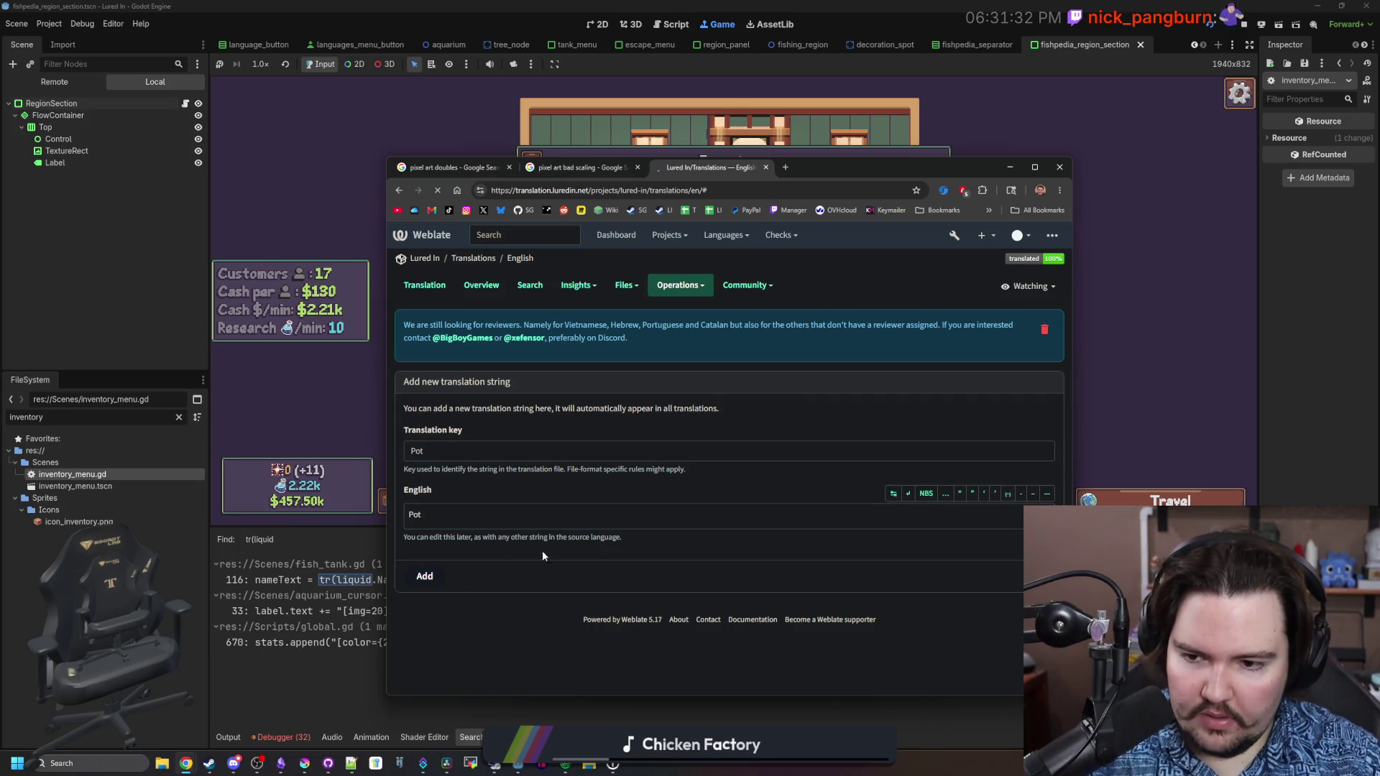
{"action": "left_click", "coordinate": [1042, 548]}
{"action": "type", "text": "The singular form of Crab"}
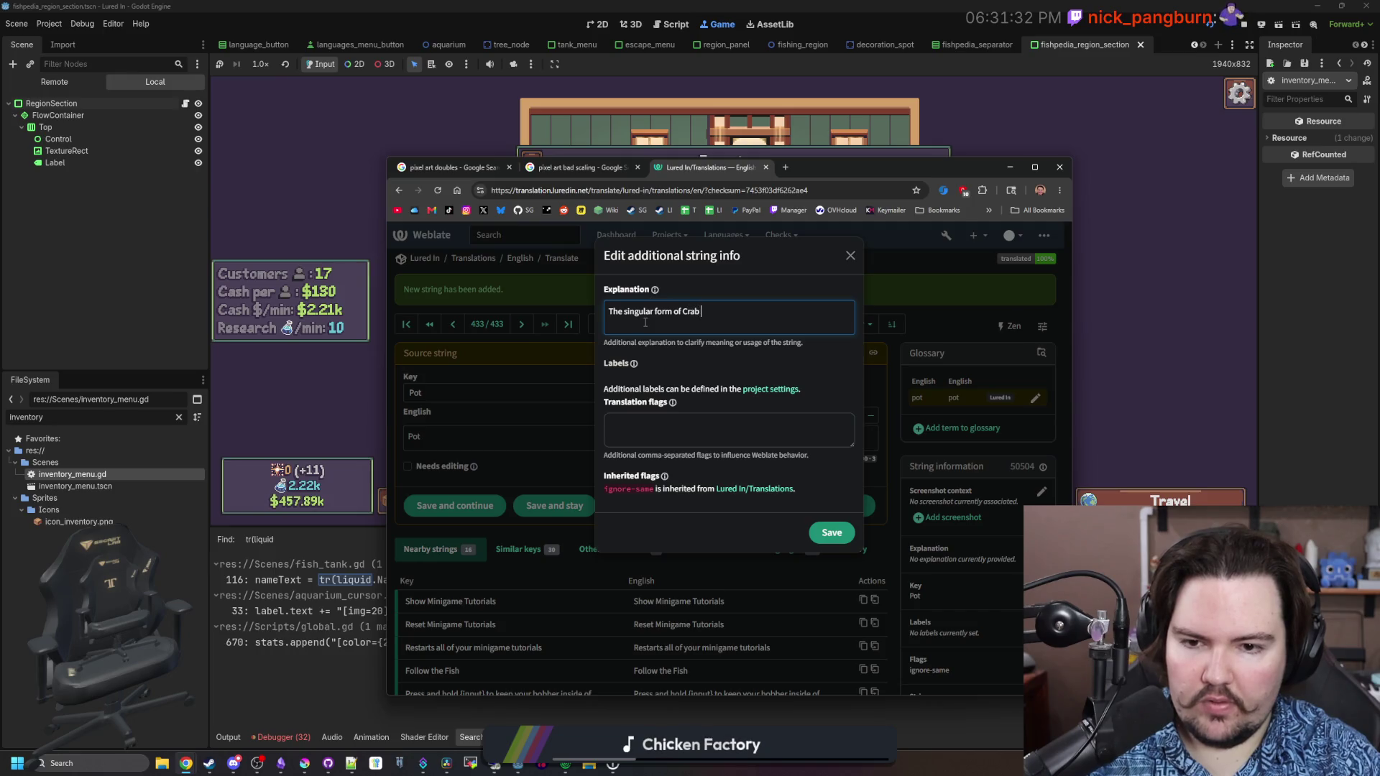
{"action": "type", "text": "Pots, just a single \"pot"}
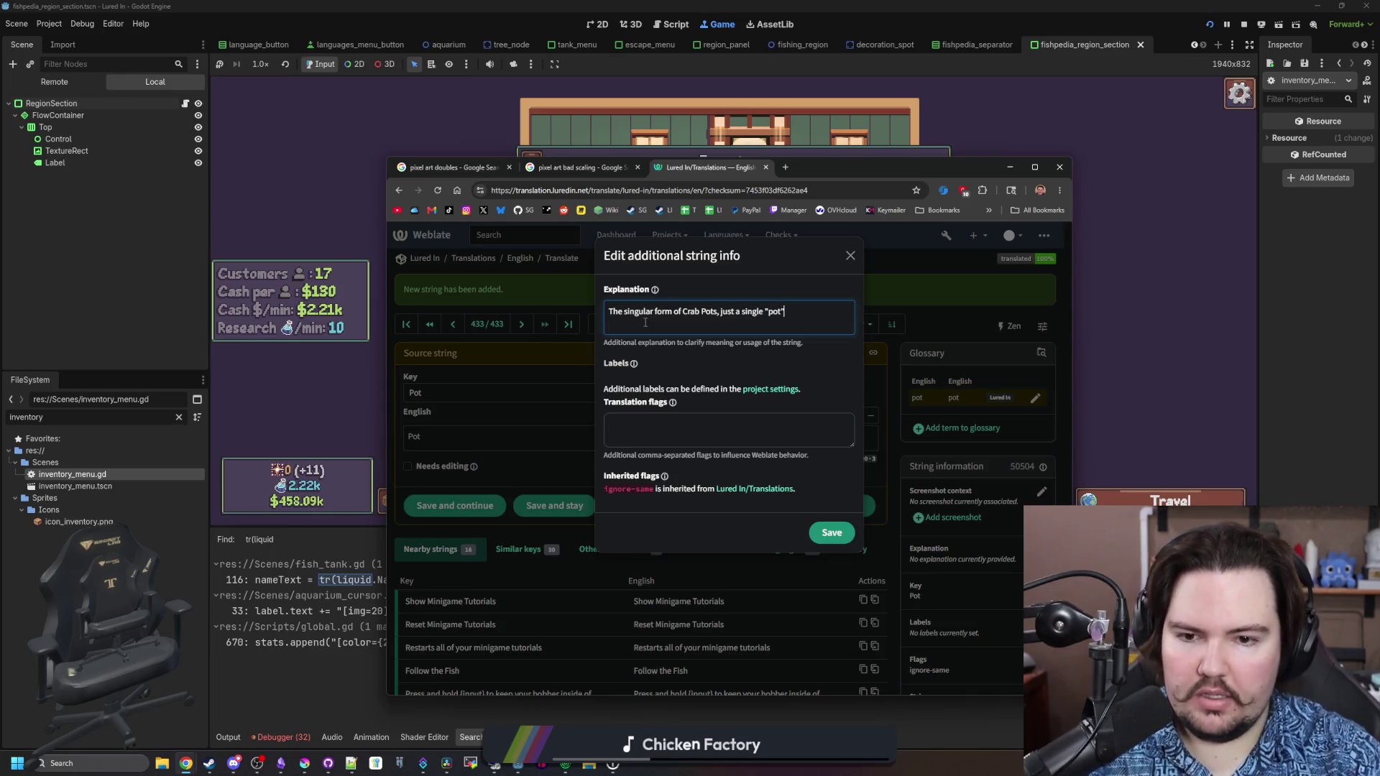
{"action": "left_click", "coordinate": [832, 539]}
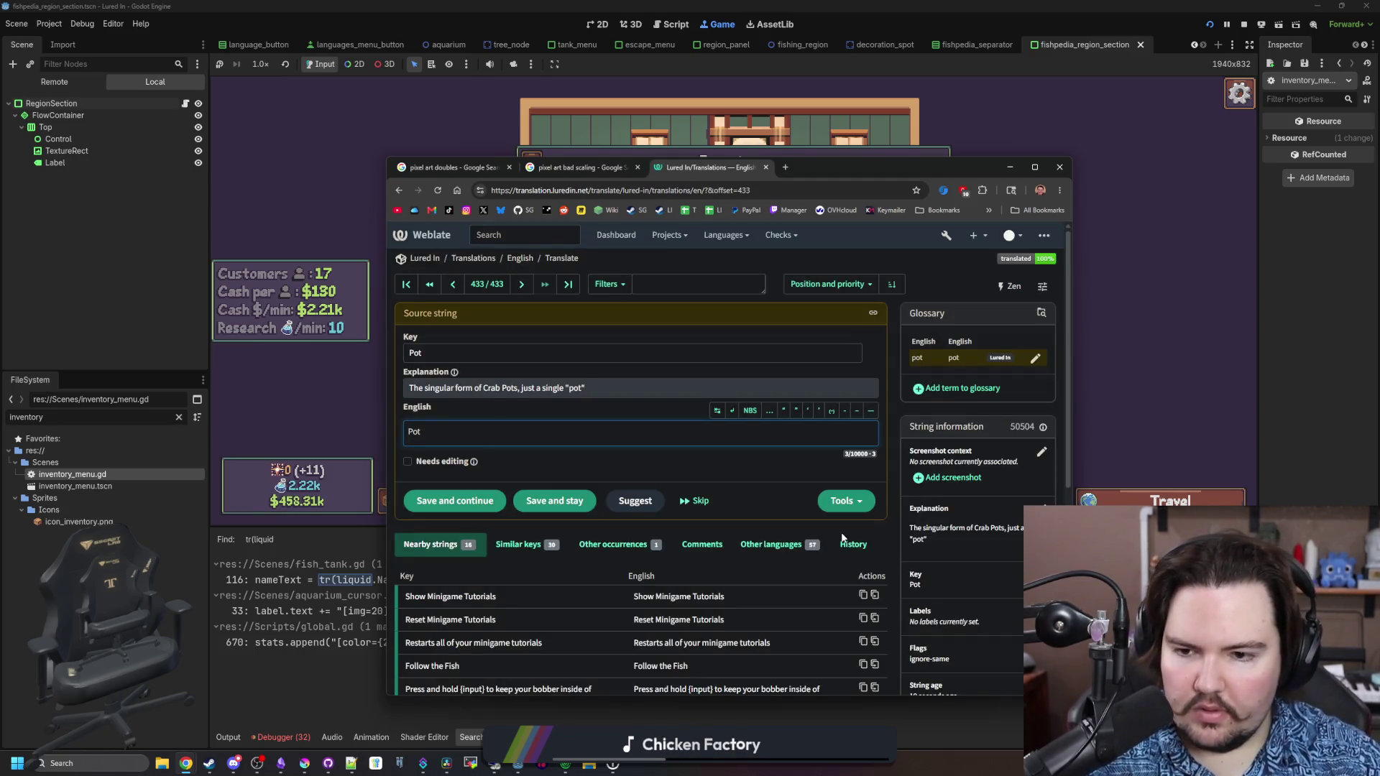
{"action": "key", "text": "super+Down"}
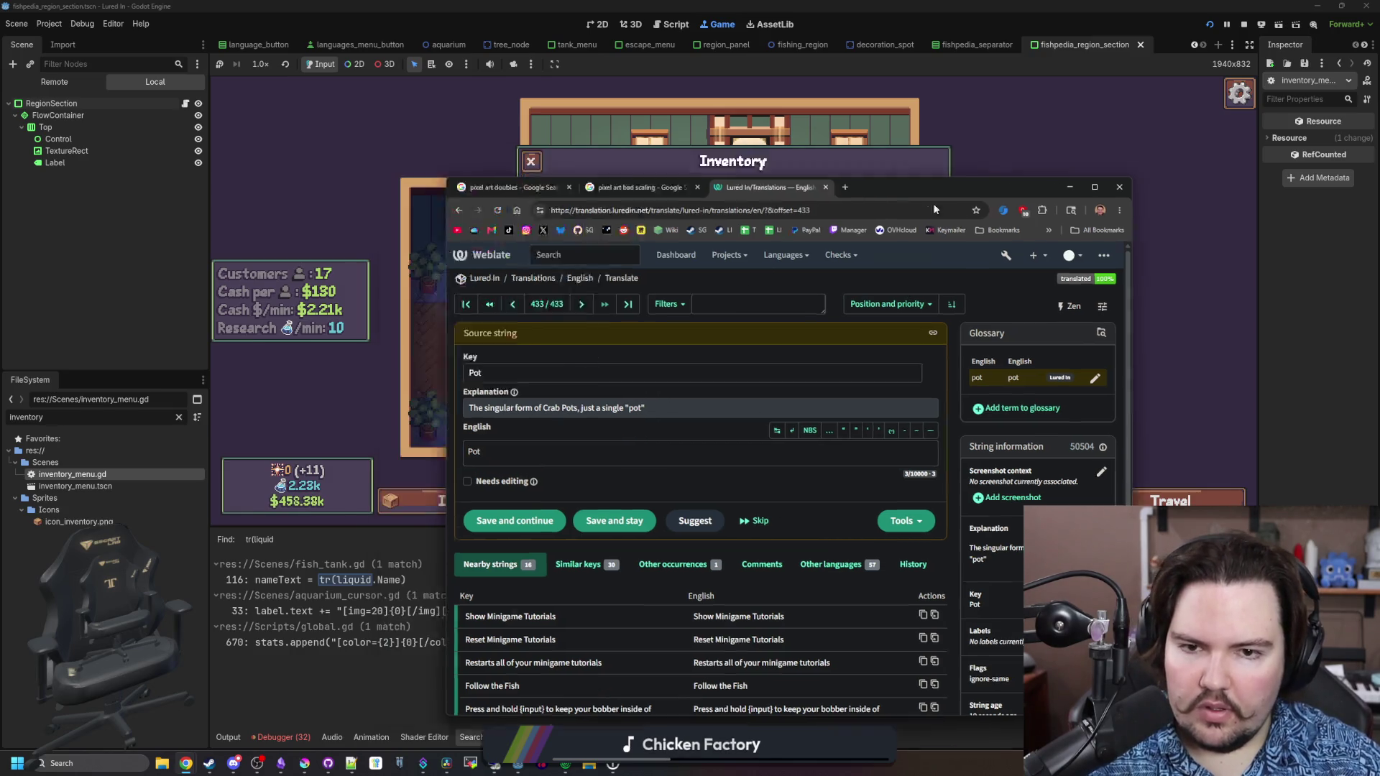
In inventory_menu.gd, change the 'Pots' catch tag on line 231 to 'Pot' and save
{"action": "double_click", "coordinate": [125, 474]}
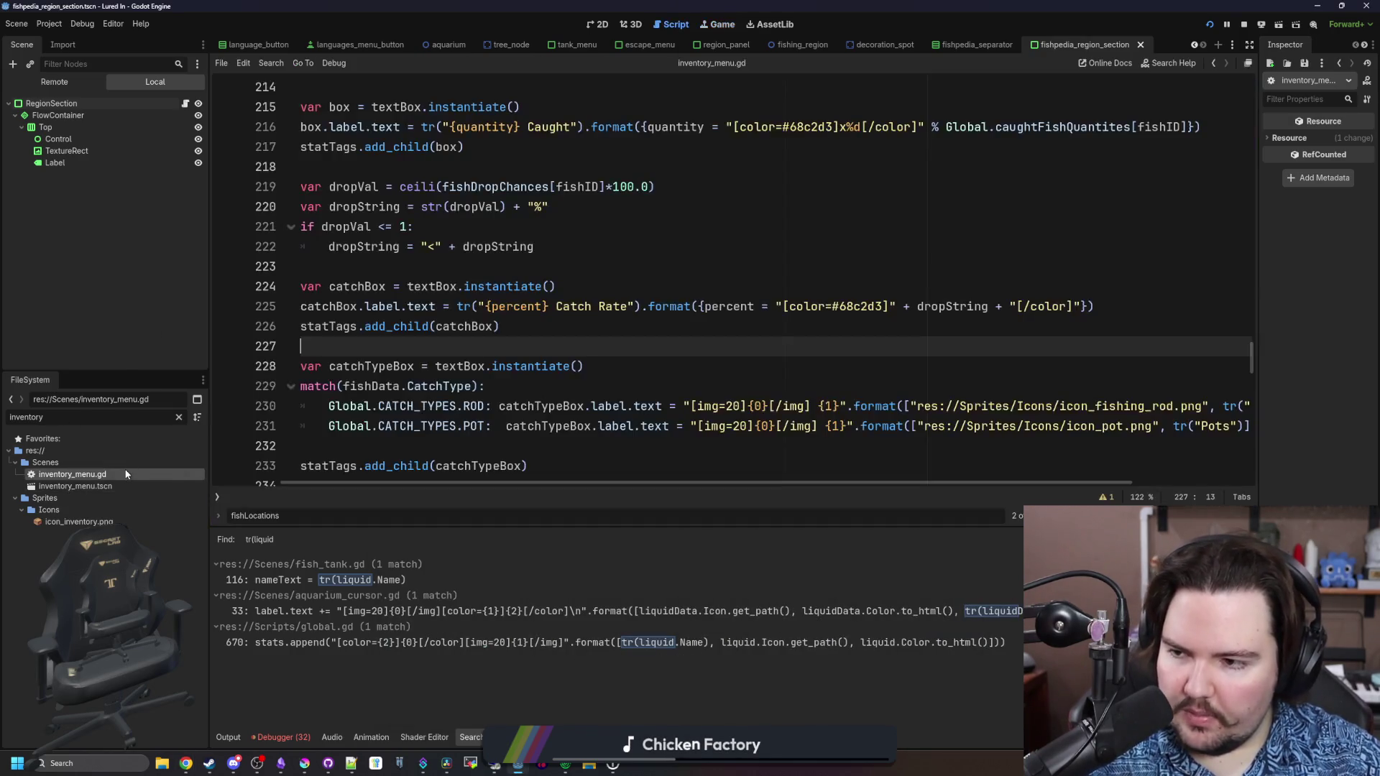
{"action": "double_click", "coordinate": [1209, 426]}
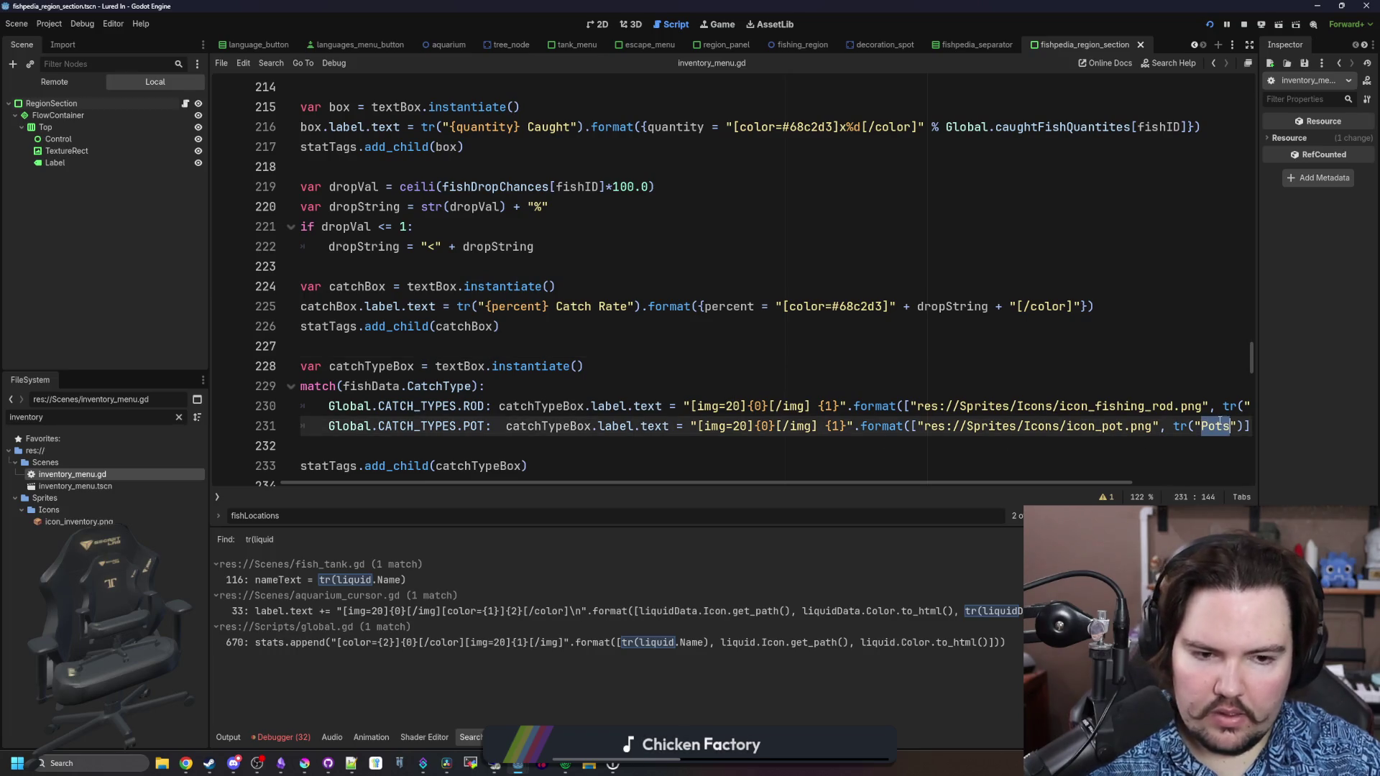
{"action": "type", "text": "ot"}
{"action": "left_click", "coordinate": [1087, 357]}
{"action": "key", "text": "ctrl+s"}
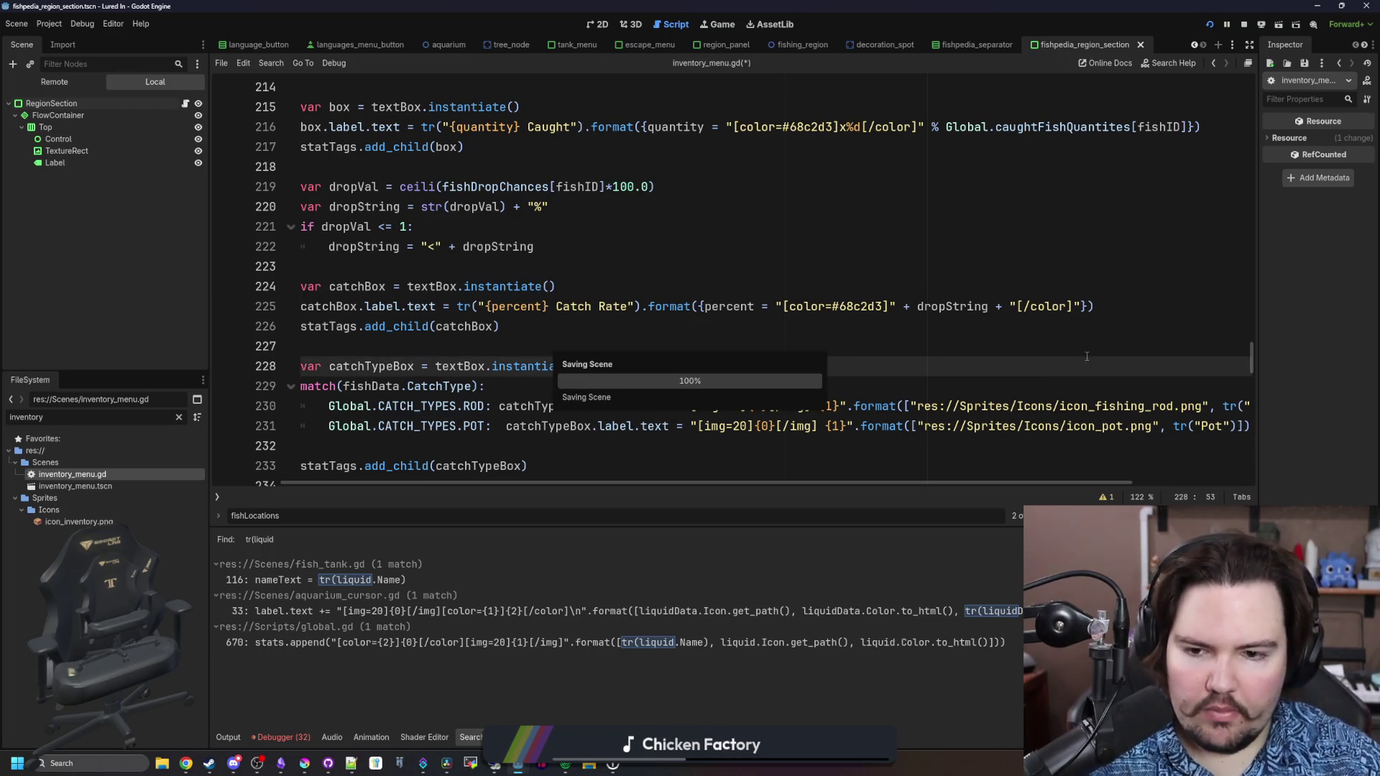
{"action": "key", "text": "Up"}
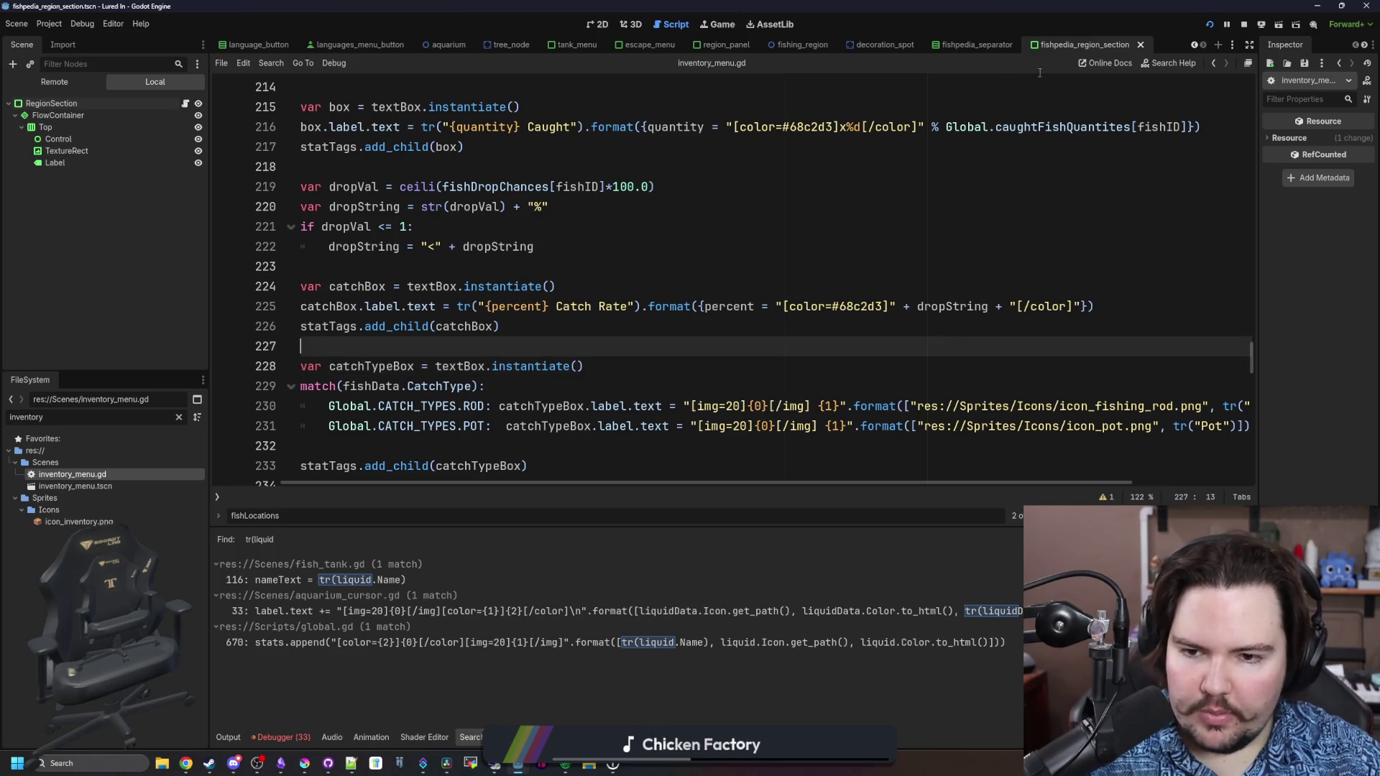
Back in the game, inspect the Freshwater Shrimp, Koi, Carp and Minnow Fishpedia entries
{"action": "left_click", "coordinate": [719, 24]}
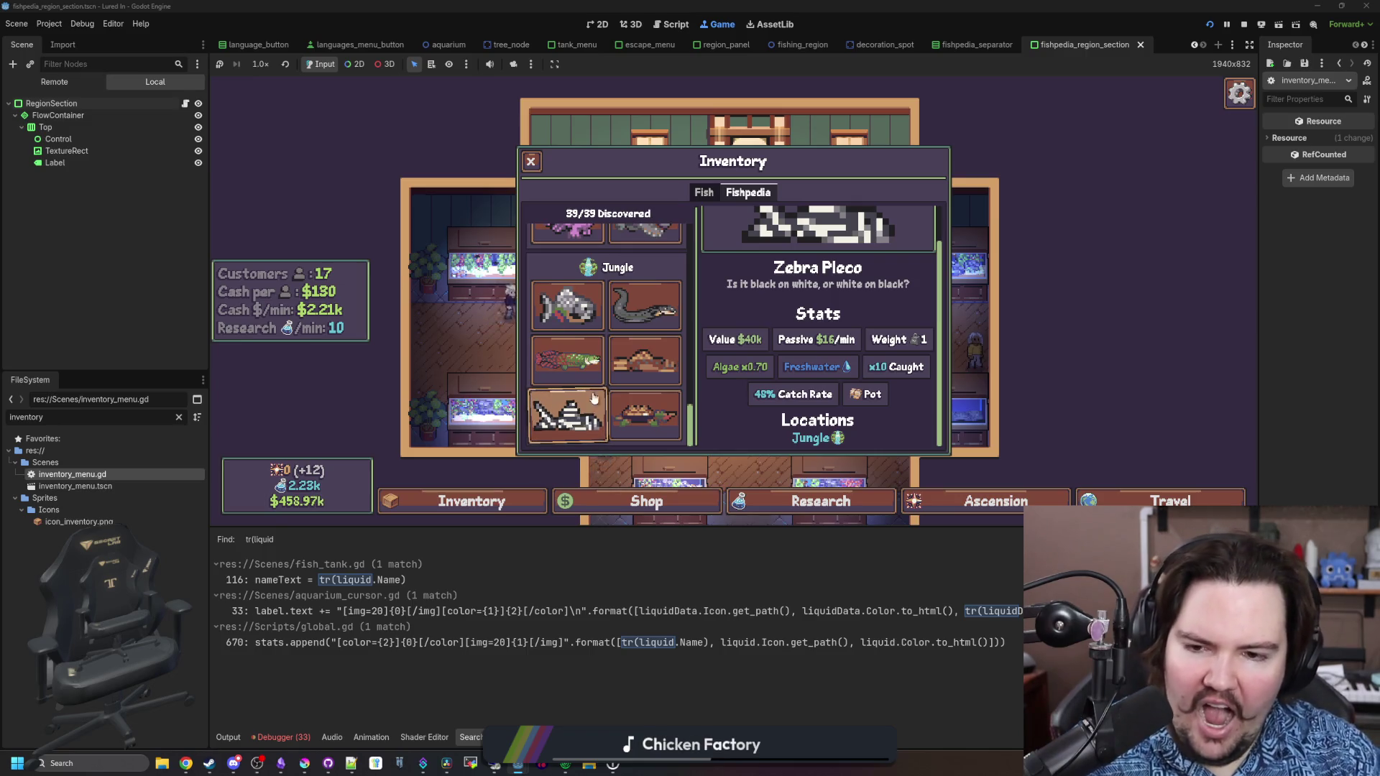
{"action": "scroll", "coordinate": [583, 322], "scroll_direction": "up", "scroll_amount": 1}
{"action": "scroll", "coordinate": [582, 321], "scroll_direction": "up", "scroll_amount": 10}
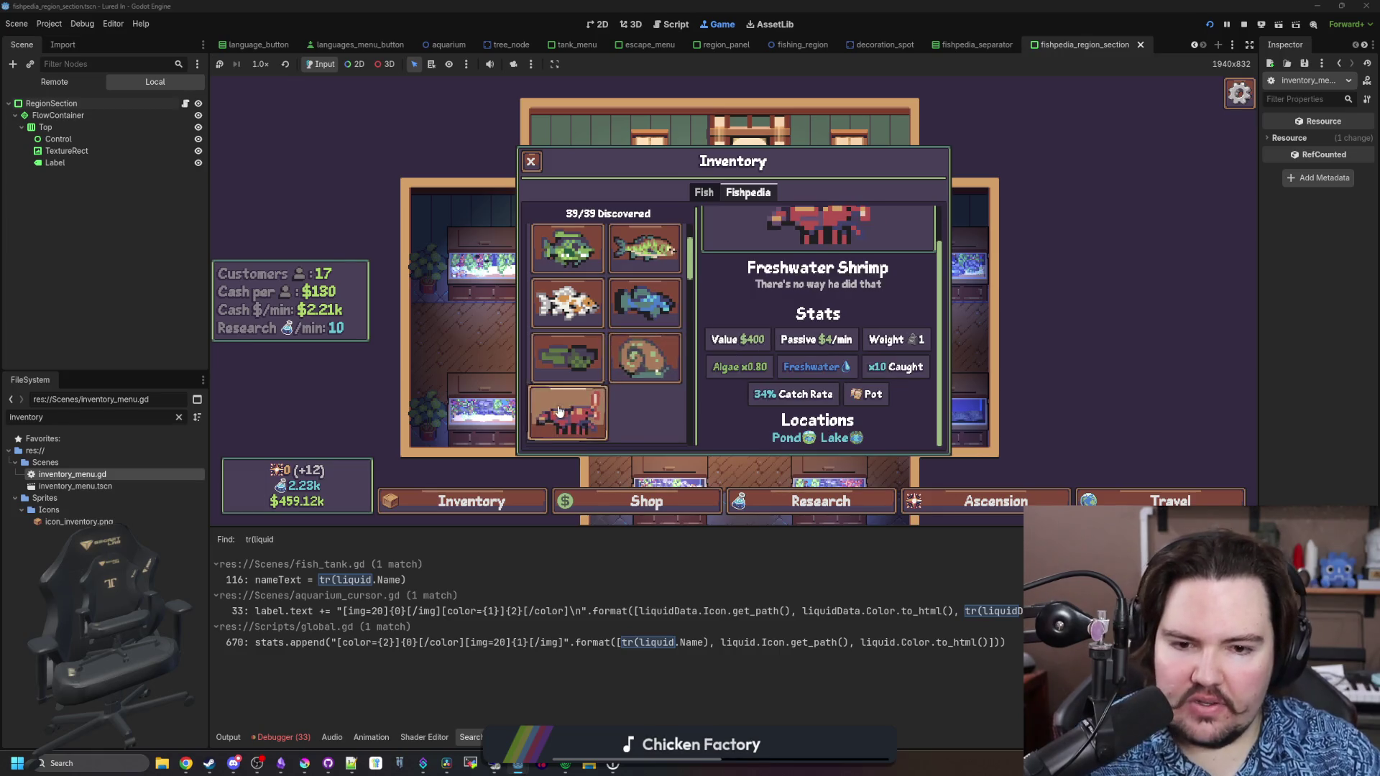
{"action": "left_click", "coordinate": [568, 413]}
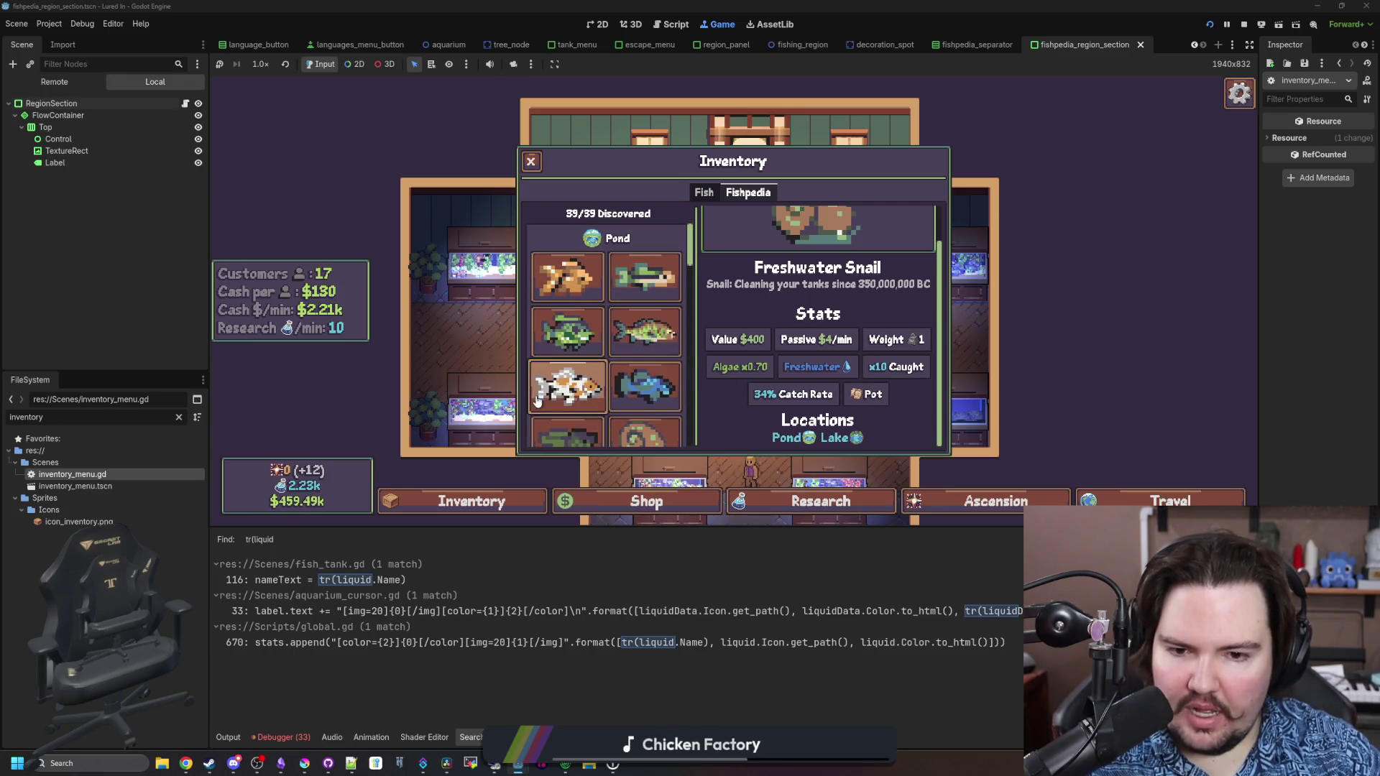
{"action": "left_click", "coordinate": [568, 386]}
{"action": "left_click", "coordinate": [636, 330]}
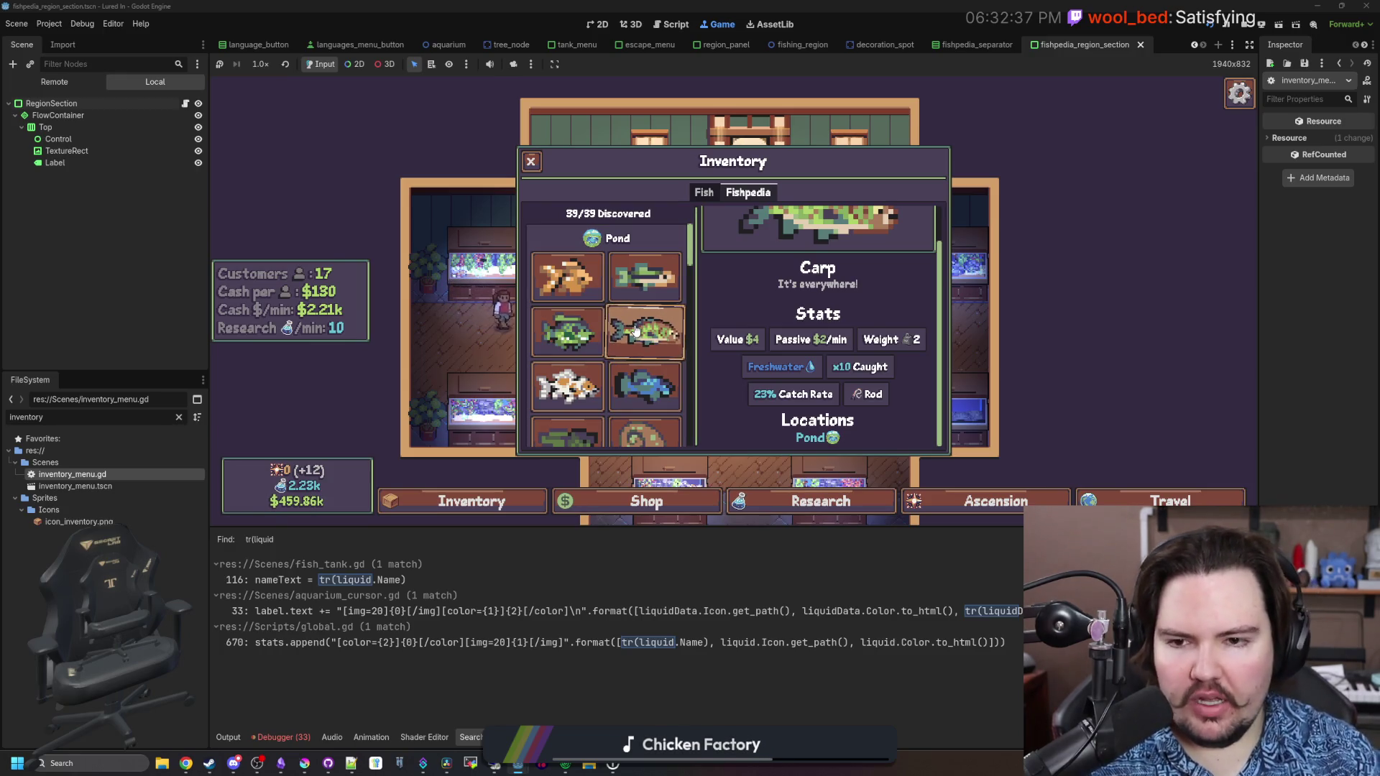
{"action": "scroll", "coordinate": [625, 345], "scroll_direction": "down", "scroll_amount": 5}
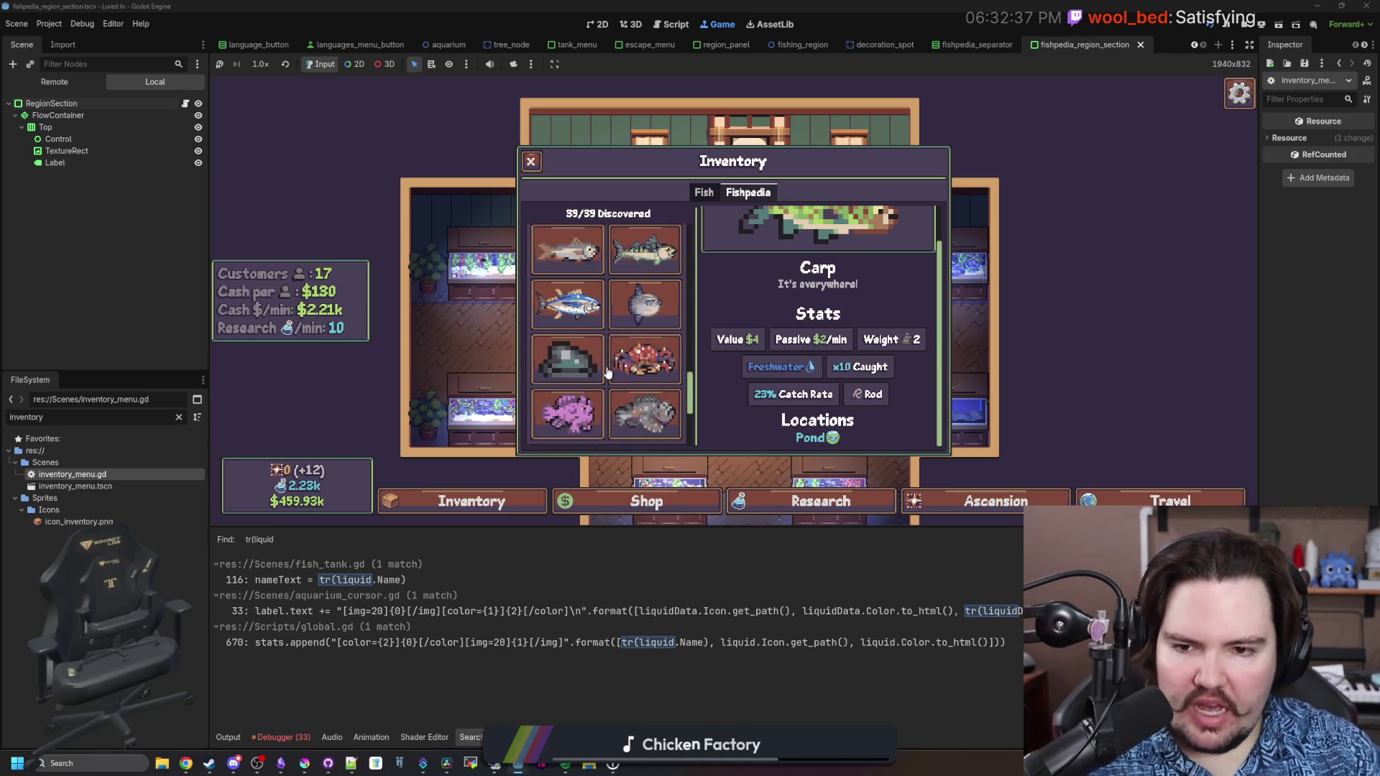
{"action": "scroll", "coordinate": [618, 330], "scroll_direction": "up", "scroll_amount": 10}
{"action": "left_click", "coordinate": [636, 280]}
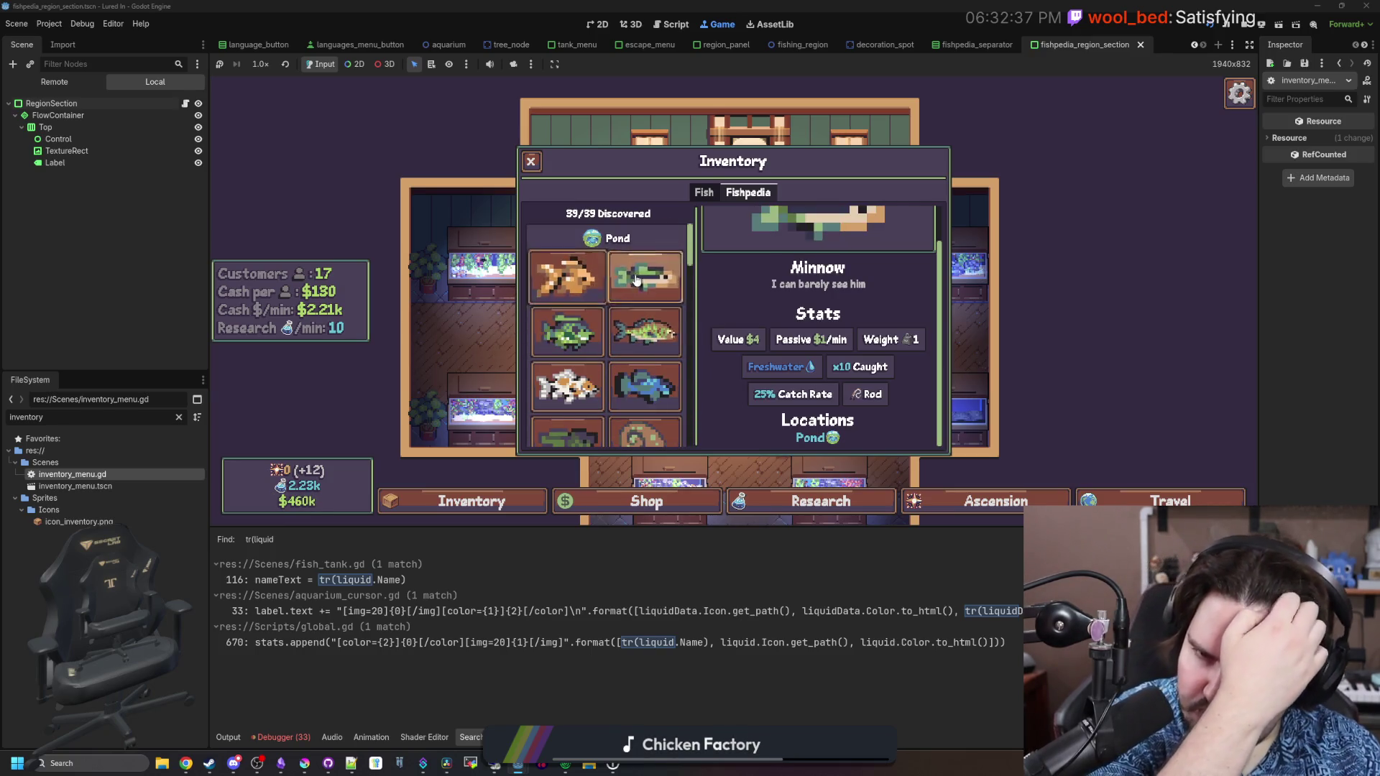
Inspect Tilapia, Diving Beetle, Crayfish, Piranha, Arapaima, Zebra Pleco, Tadpole and Freshwater Snail entries
{"action": "scroll", "coordinate": [636, 281], "scroll_direction": "down", "scroll_amount": 2}
{"action": "scroll", "coordinate": [636, 280], "scroll_direction": "down", "scroll_amount": 2}
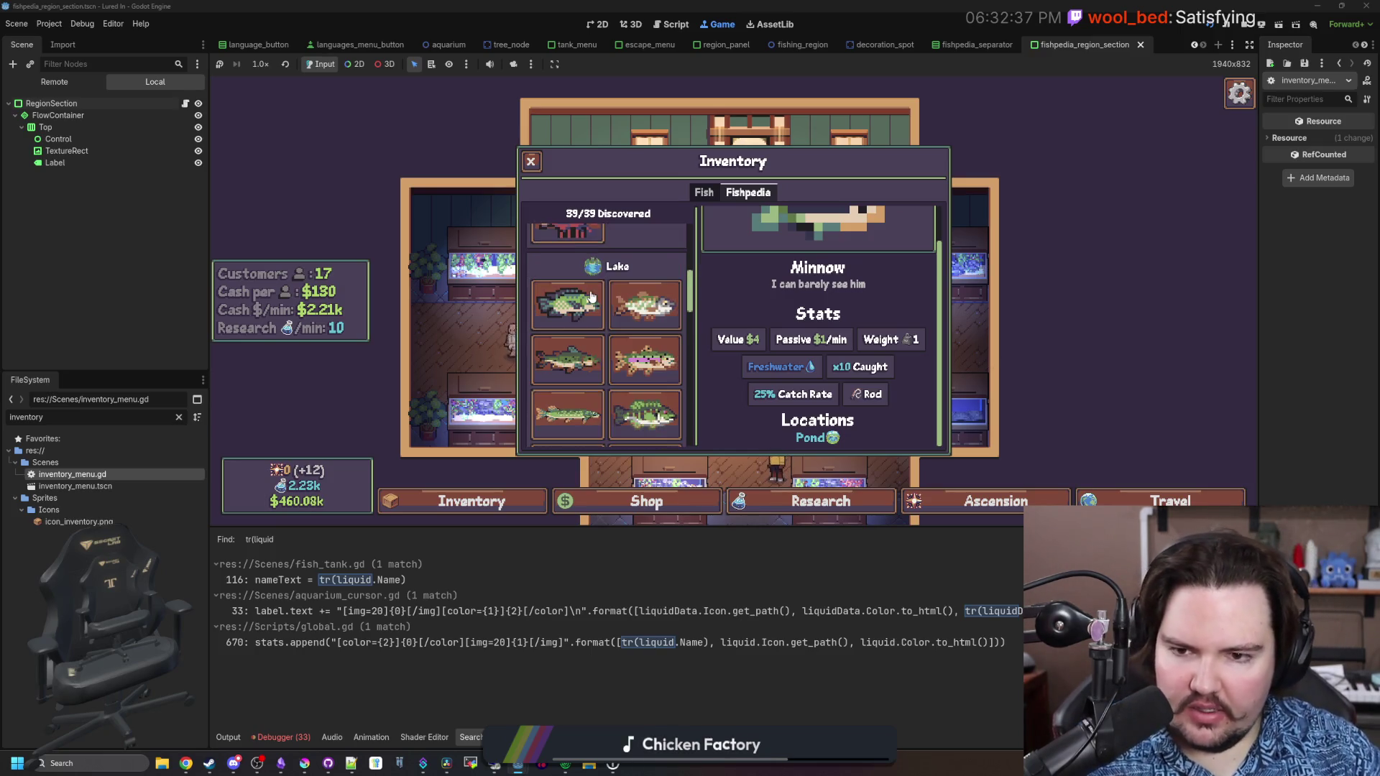
{"action": "left_click", "coordinate": [639, 295]}
{"action": "scroll", "coordinate": [647, 323], "scroll_direction": "down", "scroll_amount": 4}
{"action": "left_click", "coordinate": [644, 302]}
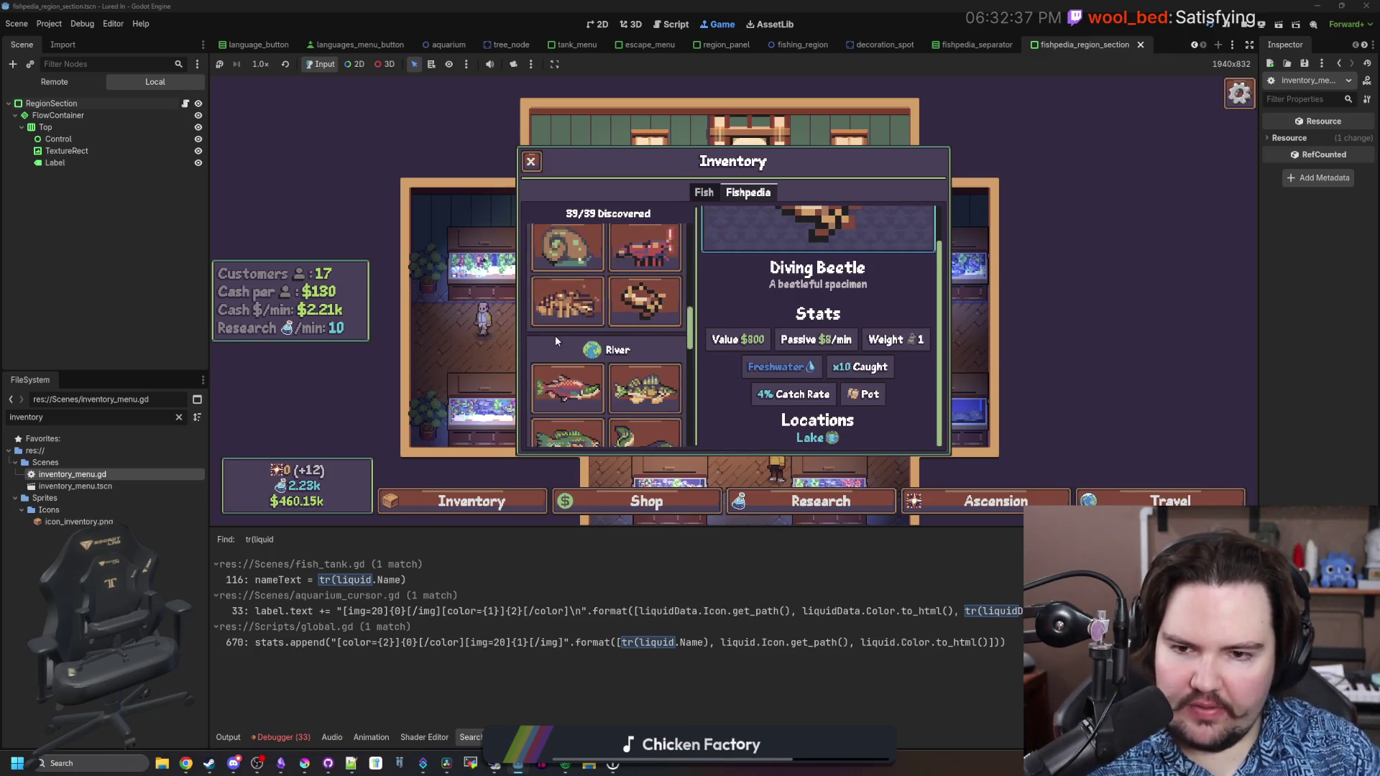
{"action": "left_click", "coordinate": [557, 320]}
{"action": "scroll", "coordinate": [567, 320], "scroll_direction": "down", "scroll_amount": 5}
{"action": "left_click", "coordinate": [567, 309]}
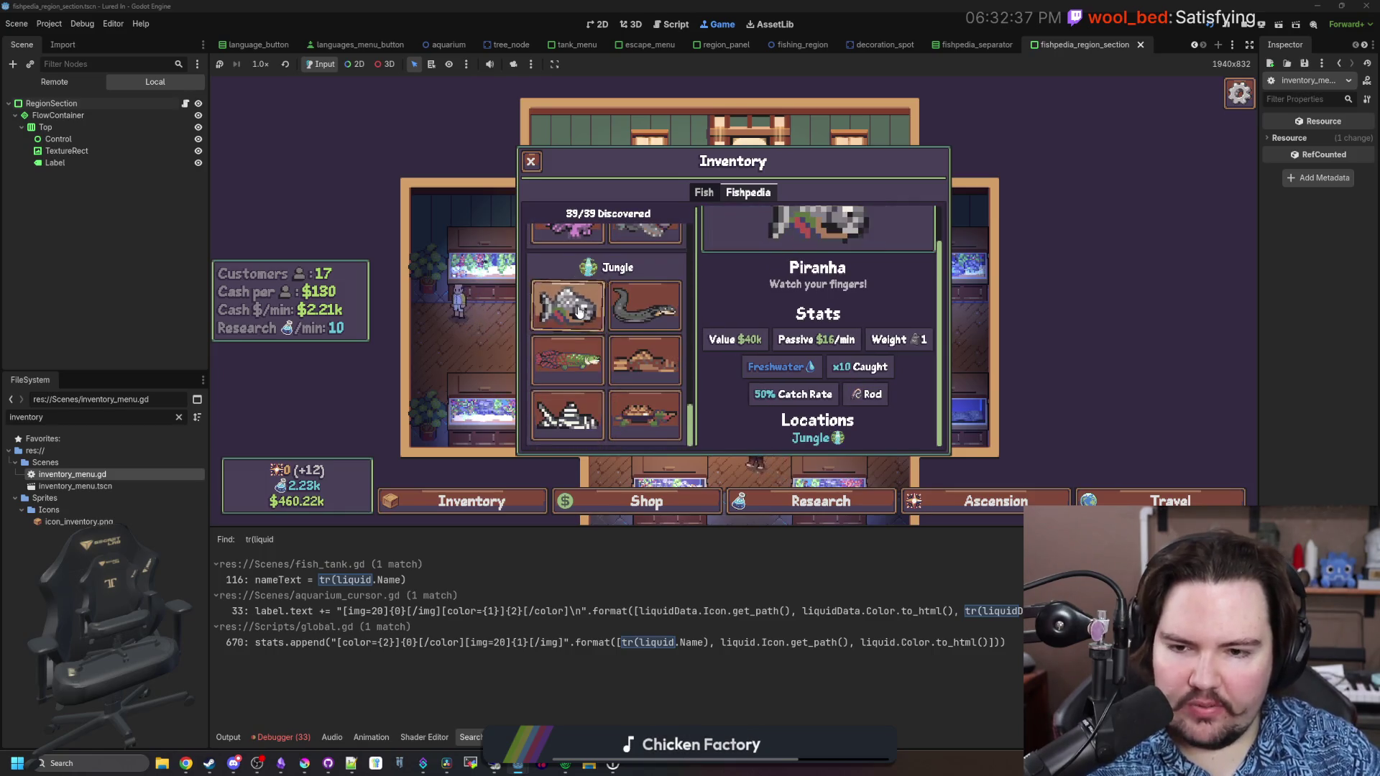
{"action": "left_click", "coordinate": [567, 359]}
{"action": "left_click", "coordinate": [567, 415]}
{"action": "scroll", "coordinate": [602, 413], "scroll_direction": "up", "scroll_amount": 5}
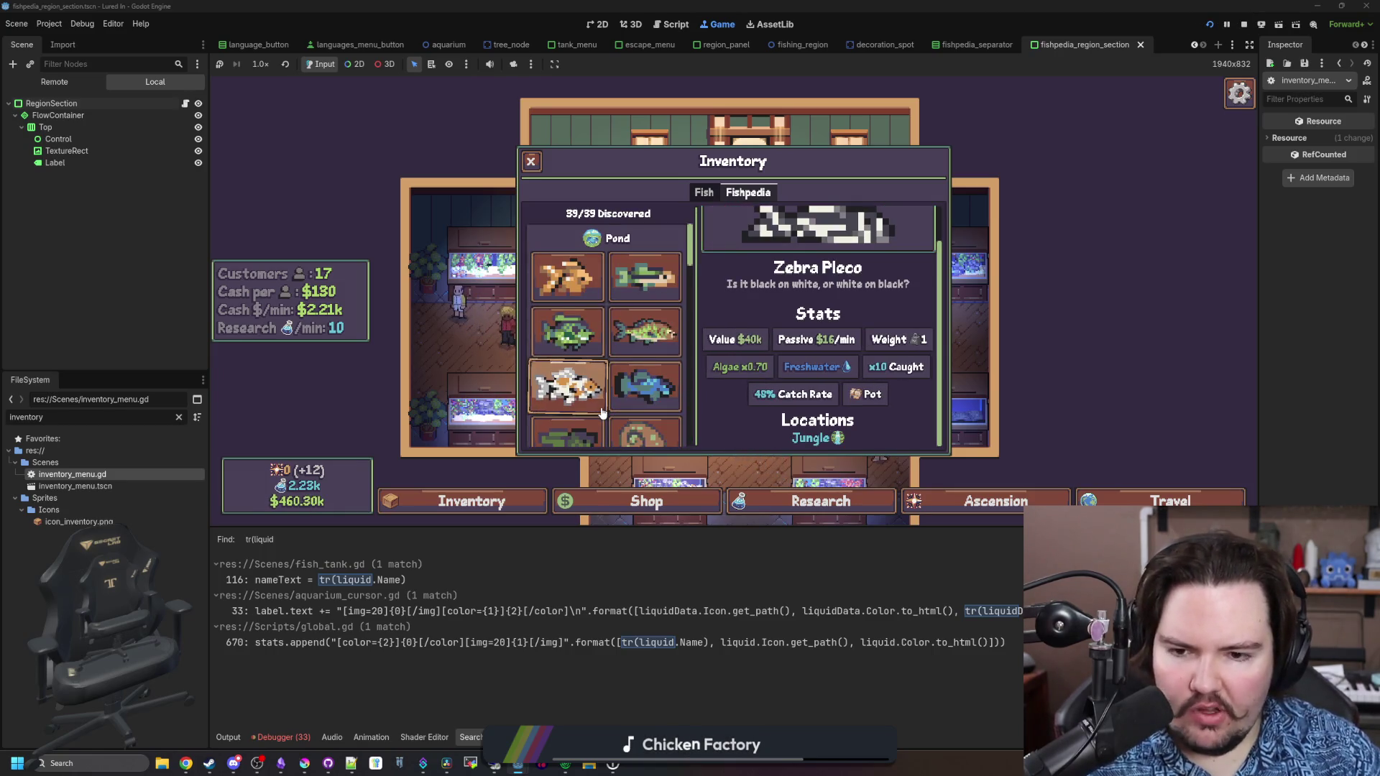
{"action": "scroll", "coordinate": [602, 411], "scroll_direction": "down", "scroll_amount": 2}
{"action": "left_click", "coordinate": [570, 338]}
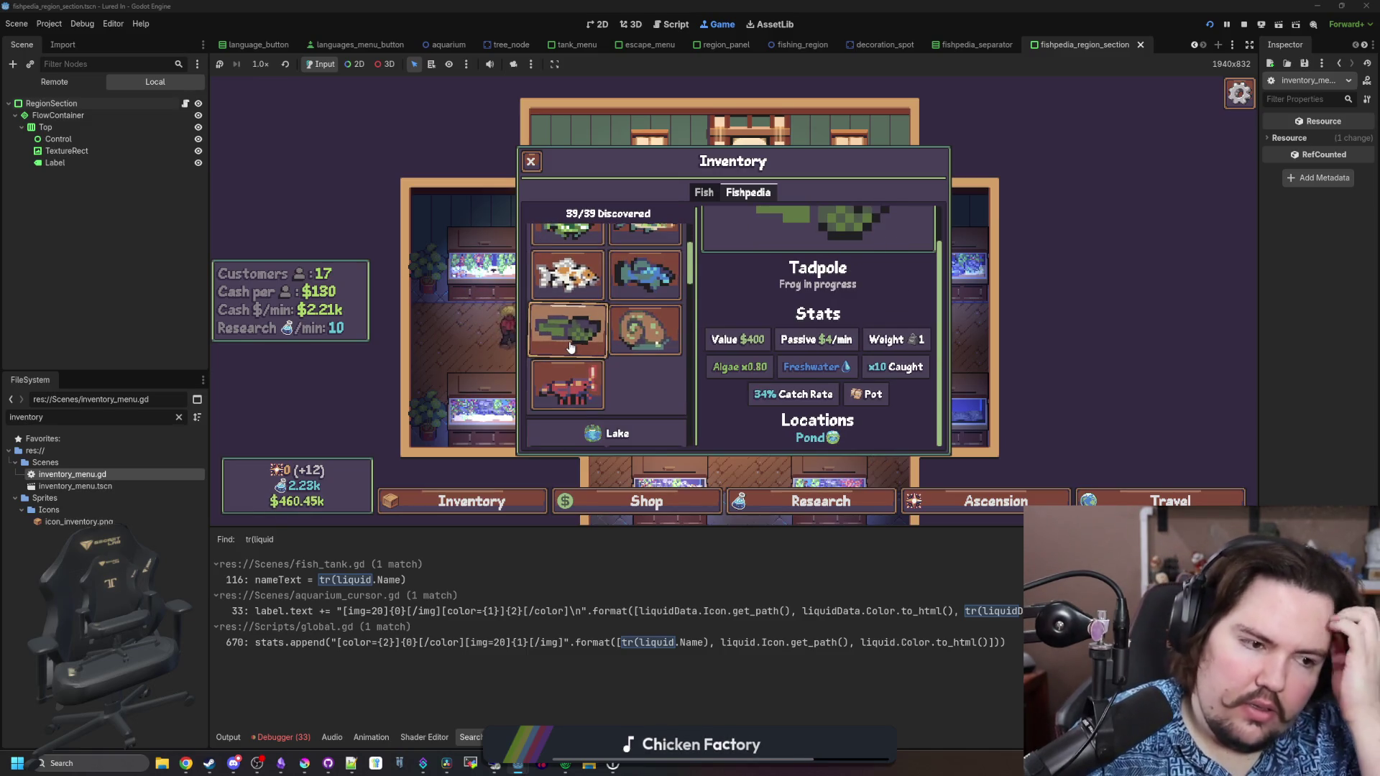
{"action": "left_click", "coordinate": [643, 330]}
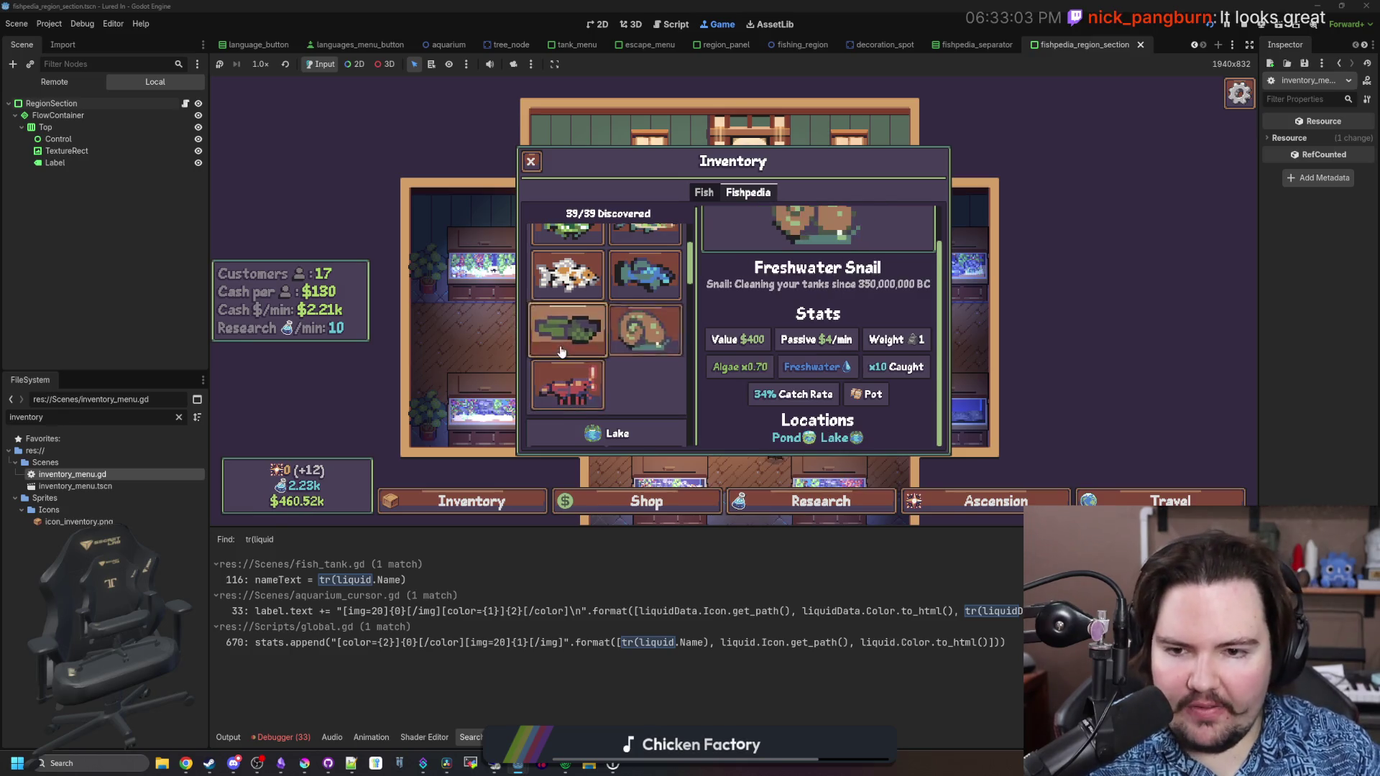
Check the Freshwater Shrimp, Freshwater Snail, Tadpole, Goldfish, Minnow and Carp entries
{"action": "left_click", "coordinate": [597, 366]}
{"action": "left_click", "coordinate": [644, 331]}
{"action": "left_click", "coordinate": [575, 340]}
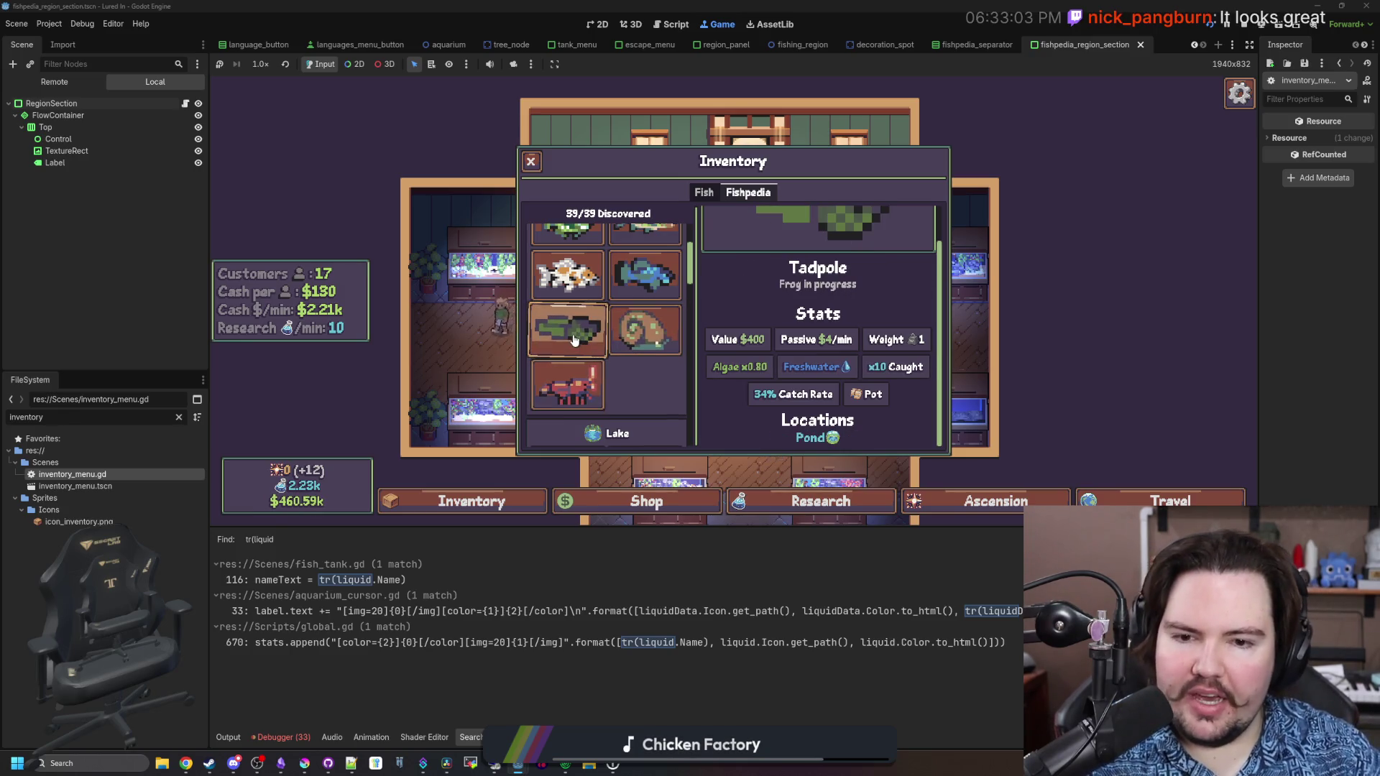
{"action": "scroll", "coordinate": [574, 340], "scroll_direction": "down", "scroll_amount": 5}
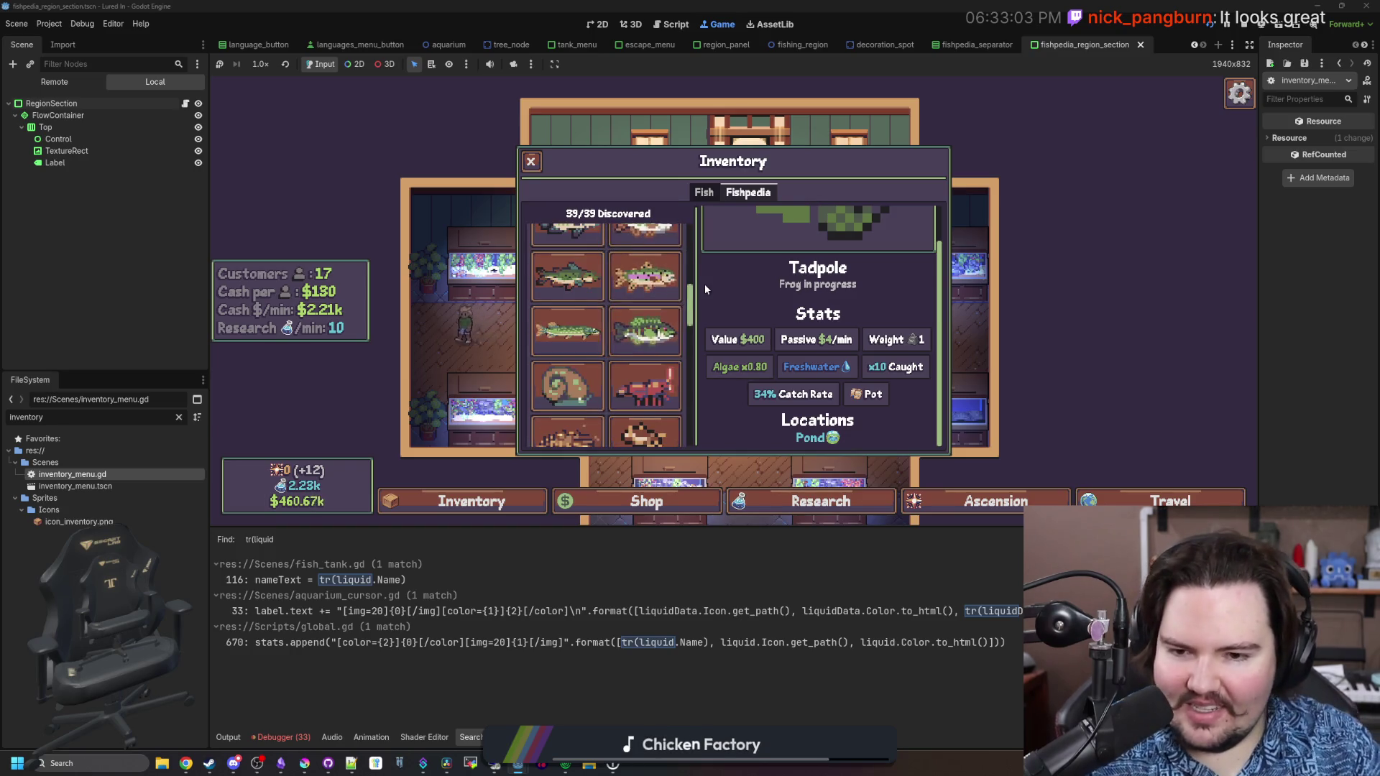
{"action": "scroll", "coordinate": [622, 359], "scroll_direction": "down", "scroll_amount": 3}
{"action": "scroll", "coordinate": [623, 406], "scroll_direction": "down", "scroll_amount": 3}
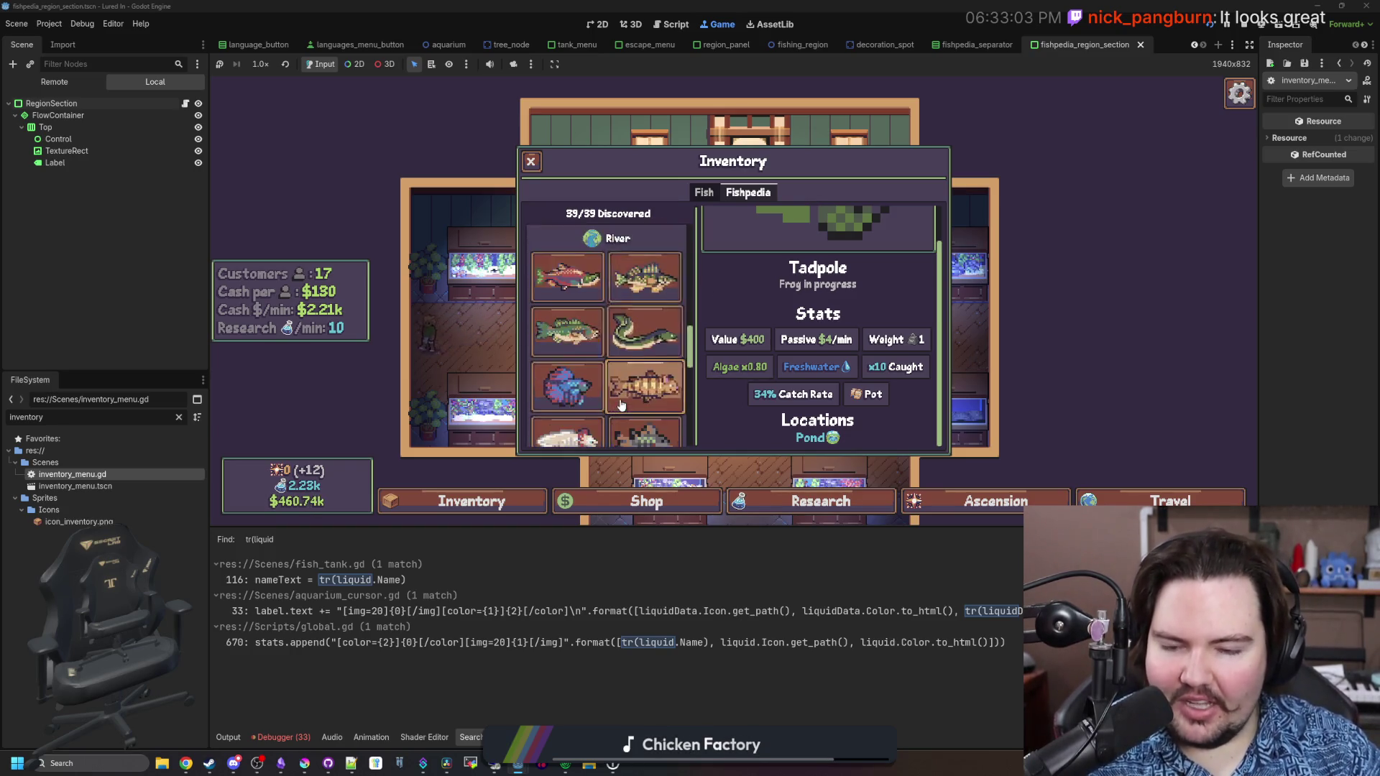
{"action": "scroll", "coordinate": [622, 392], "scroll_direction": "up", "scroll_amount": 3}
{"action": "scroll", "coordinate": [599, 333], "scroll_direction": "up", "scroll_amount": 3}
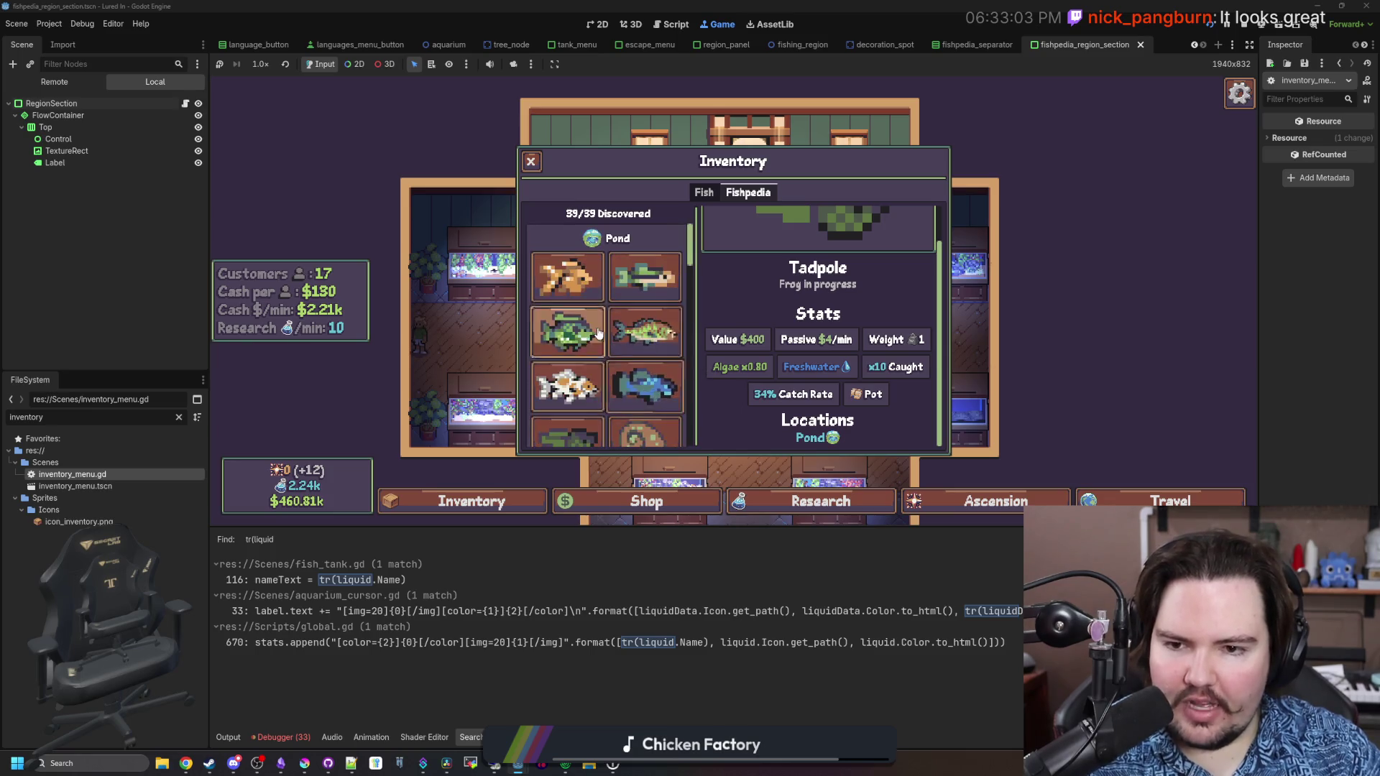
{"action": "left_click", "coordinate": [593, 287]}
{"action": "left_click", "coordinate": [632, 284]}
{"action": "left_click", "coordinate": [589, 348]}
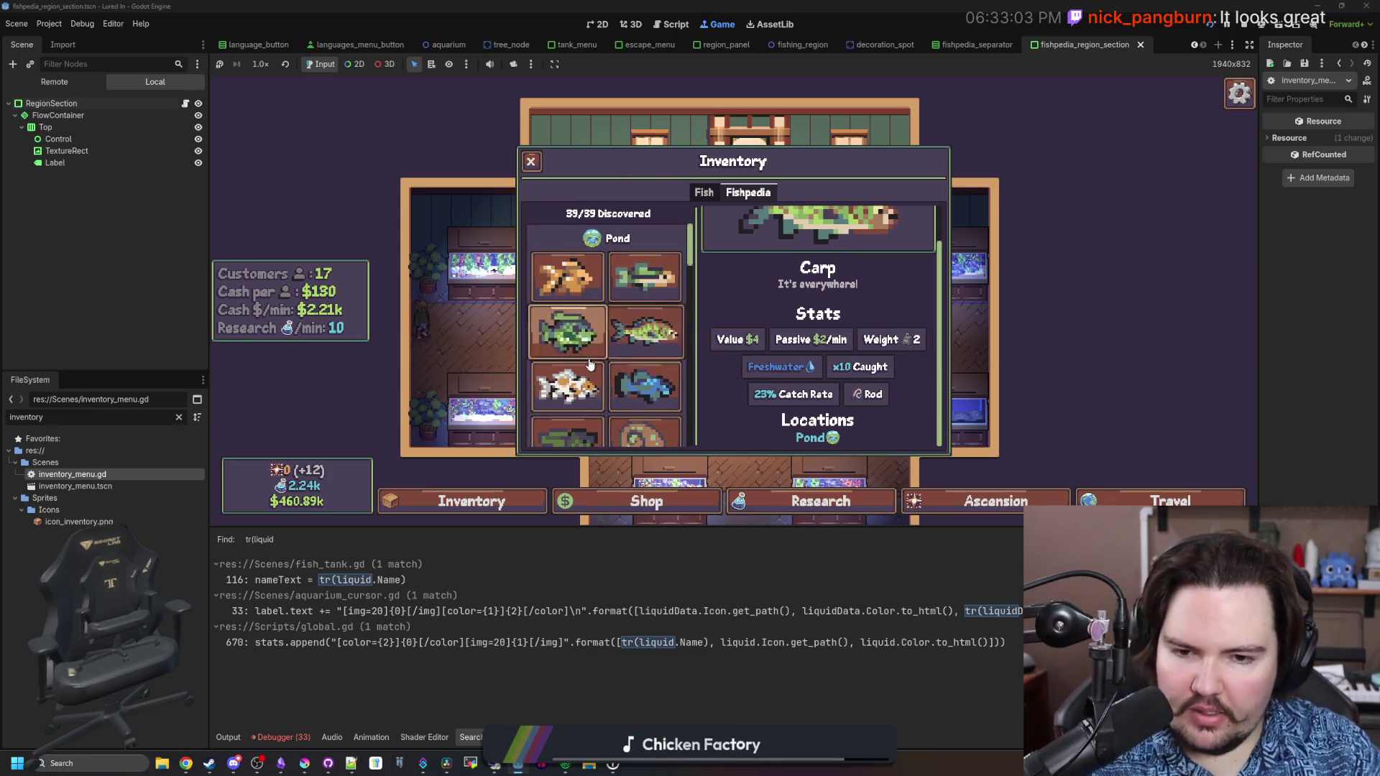
Compare the Devils Hole Pupfish, Tadpole, Freshwater Snail and Freshwater Shrimp entries across regions
{"action": "scroll", "coordinate": [590, 365], "scroll_direction": "down", "scroll_amount": 1}
{"action": "left_click", "coordinate": [645, 358]}
{"action": "left_click", "coordinate": [567, 413]}
{"action": "left_click", "coordinate": [645, 363]}
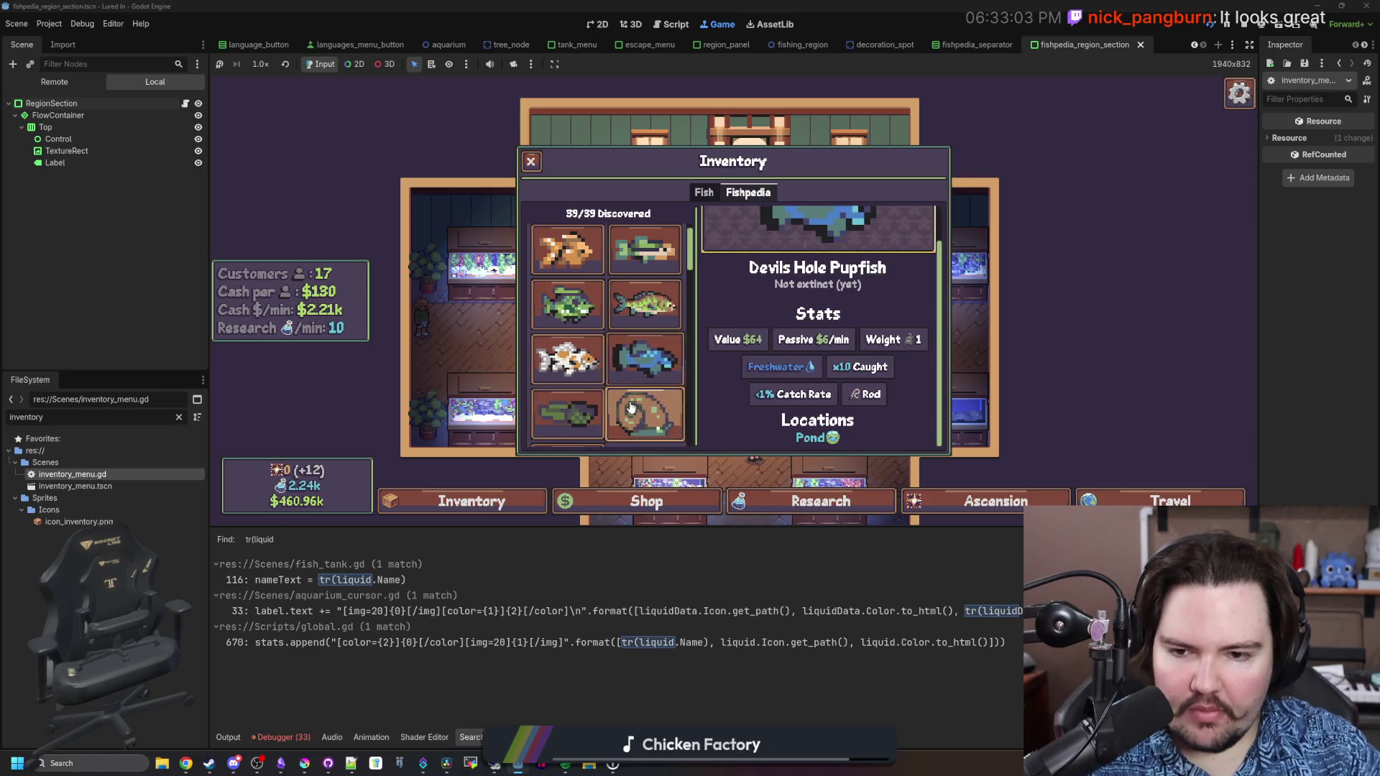
{"action": "left_click", "coordinate": [631, 407]}
{"action": "scroll", "coordinate": [631, 408], "scroll_direction": "down", "scroll_amount": 1}
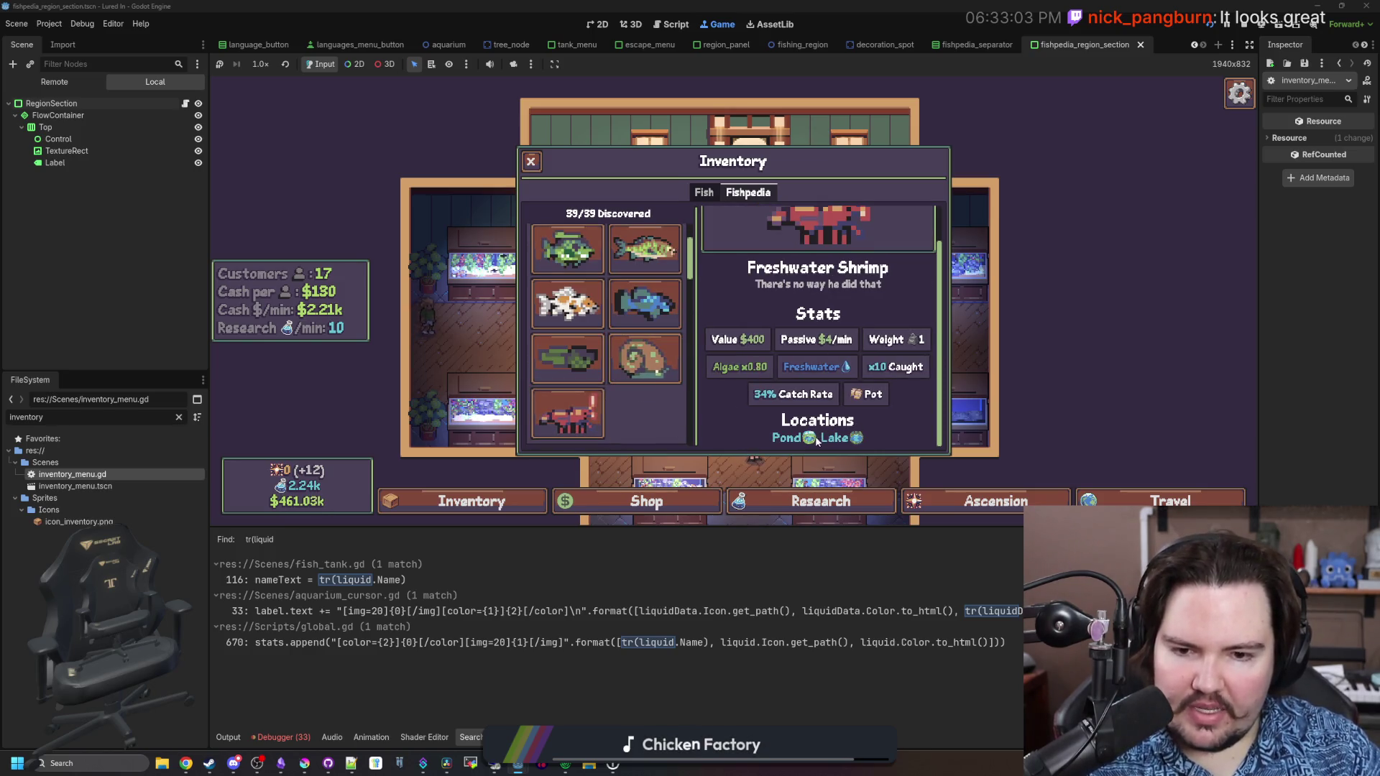
{"action": "scroll", "coordinate": [590, 374], "scroll_direction": "down", "scroll_amount": 1}
{"action": "left_click", "coordinate": [644, 294]}
{"action": "left_click", "coordinate": [568, 329]}
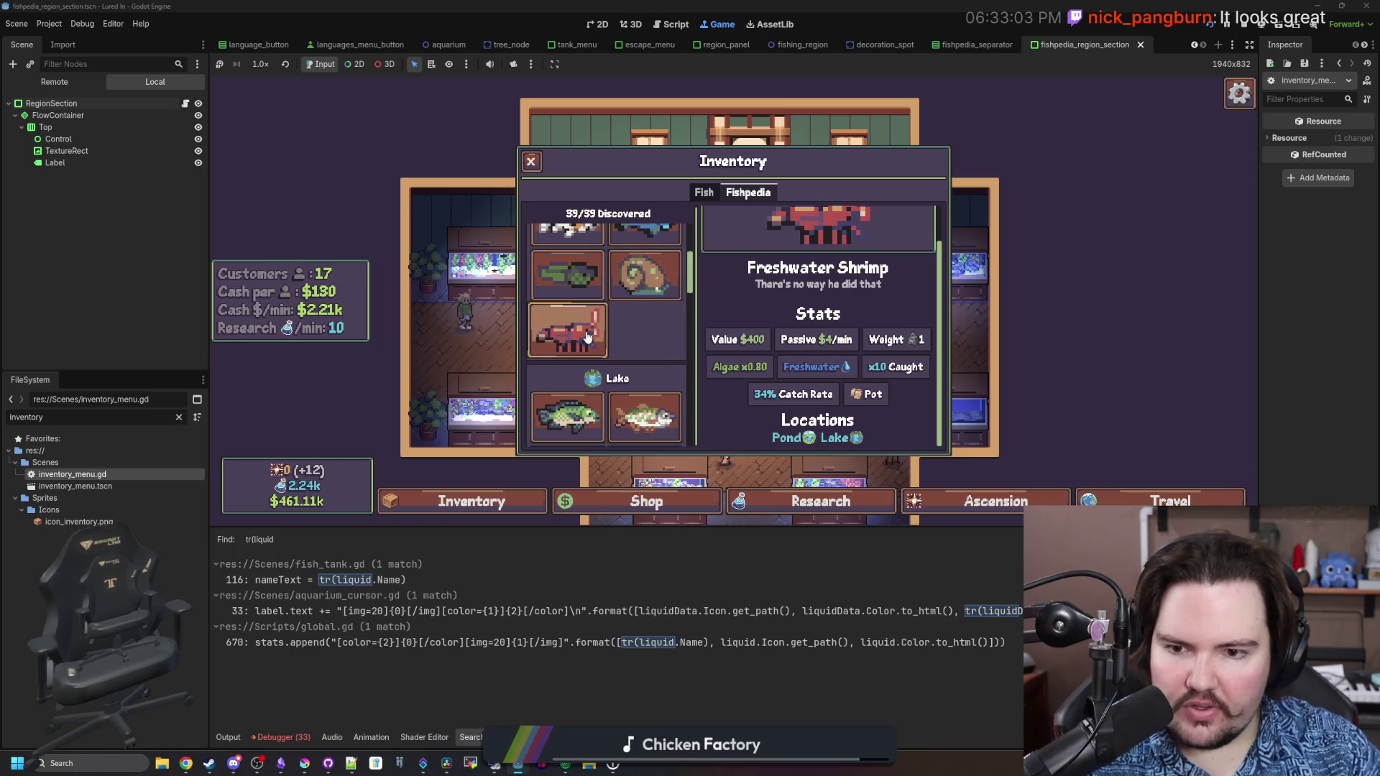
{"action": "scroll", "coordinate": [588, 337], "scroll_direction": "down", "scroll_amount": 5}
{"action": "scroll", "coordinate": [588, 336], "scroll_direction": "down", "scroll_amount": 1}
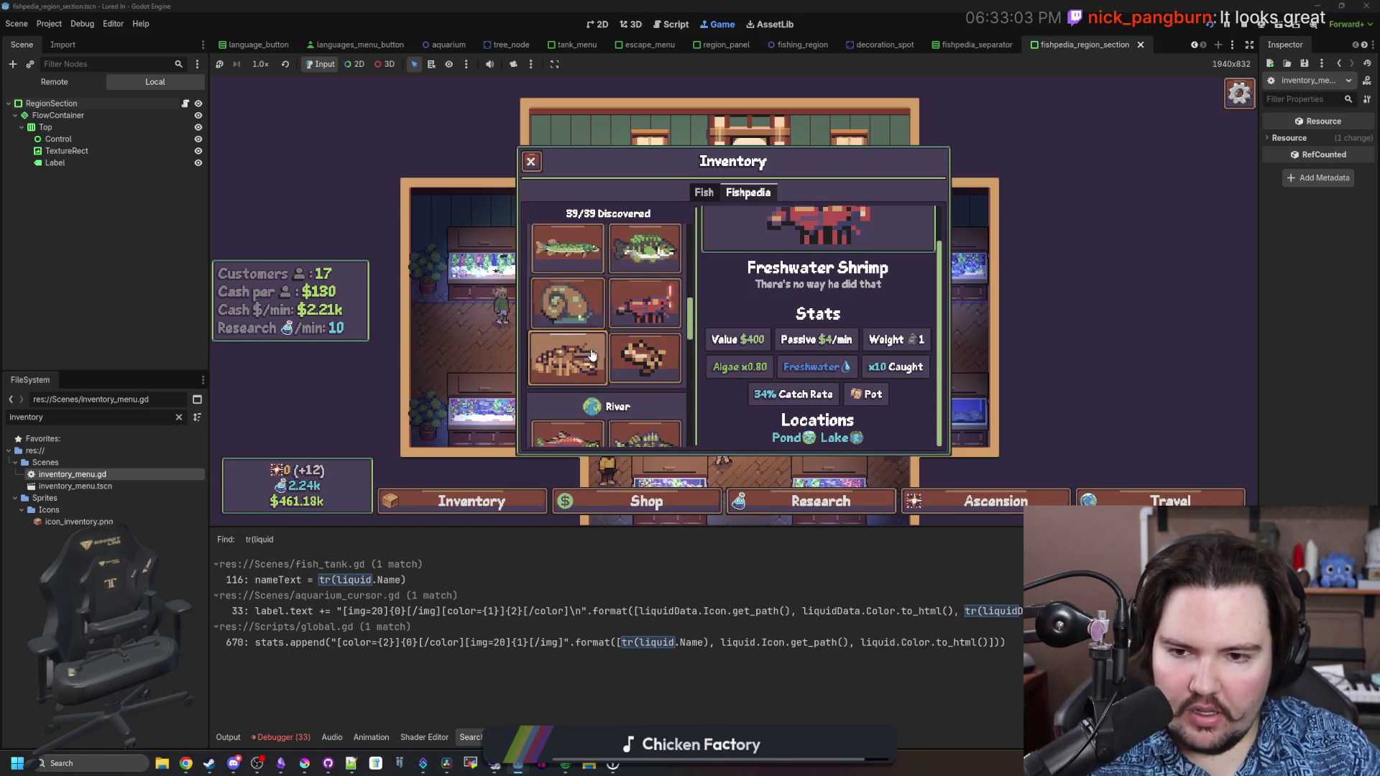
{"action": "left_click", "coordinate": [647, 311]}
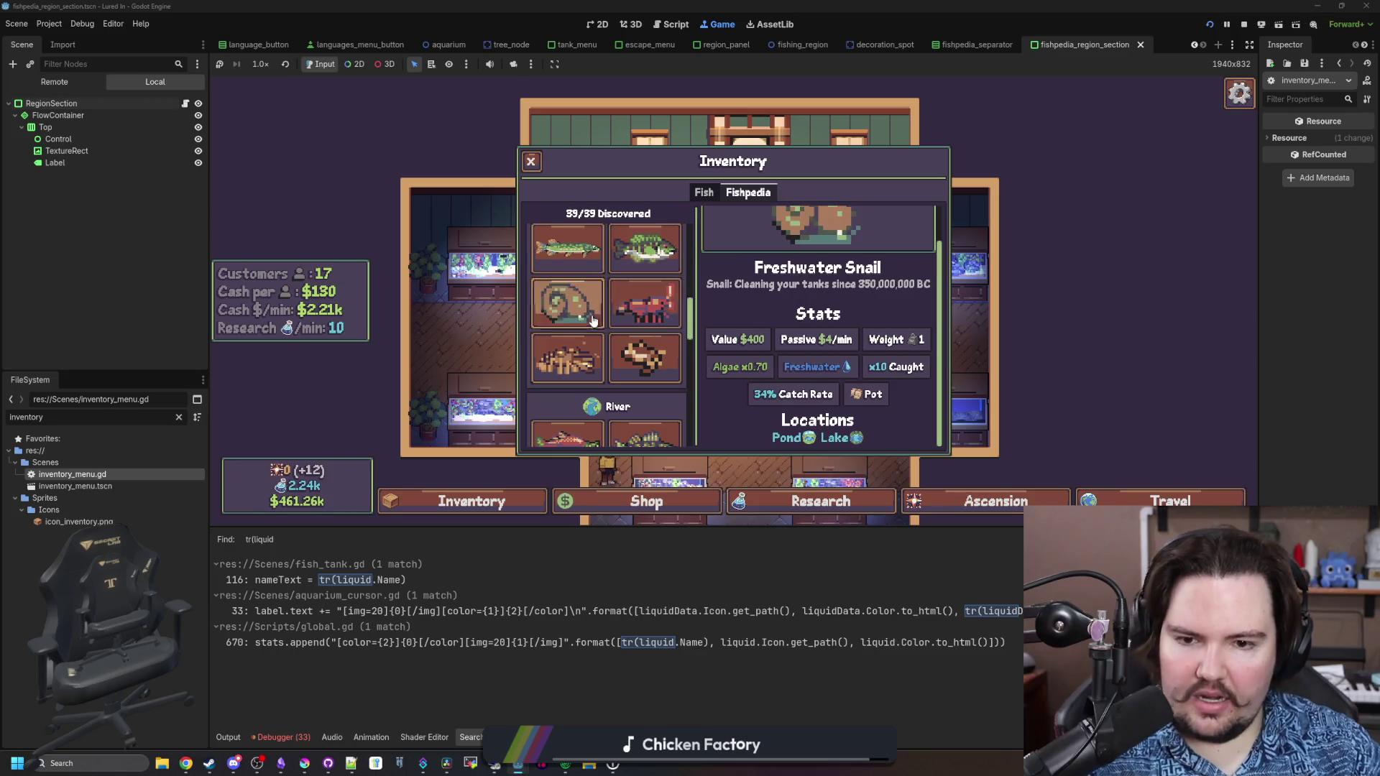
Confirm Freshwater Shrimp lists Pond and Lake, then reopen inventory_menu.gd
{"action": "scroll", "coordinate": [629, 328], "scroll_direction": "down", "scroll_amount": 4}
{"action": "scroll", "coordinate": [630, 327], "scroll_direction": "up", "scroll_amount": 1}
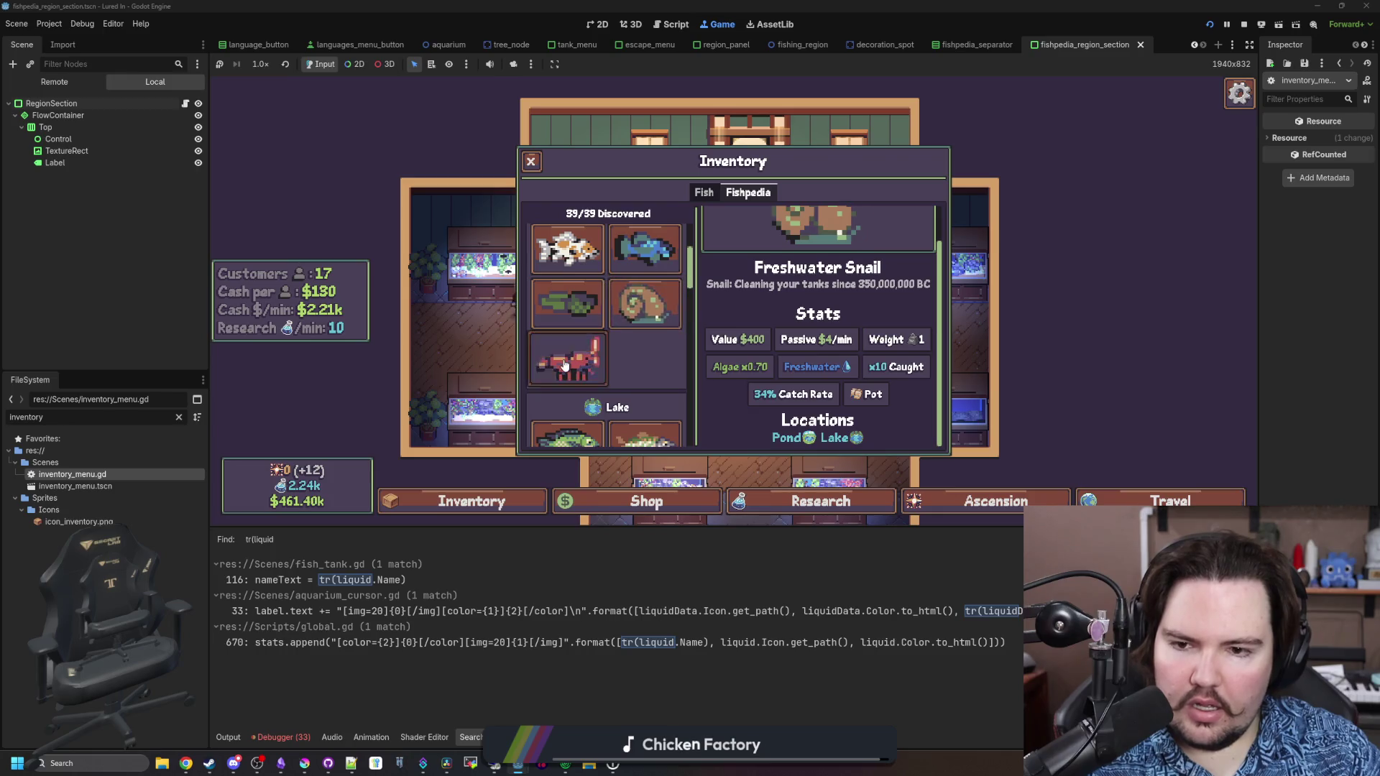
{"action": "scroll", "coordinate": [633, 337], "scroll_direction": "down", "scroll_amount": 4}
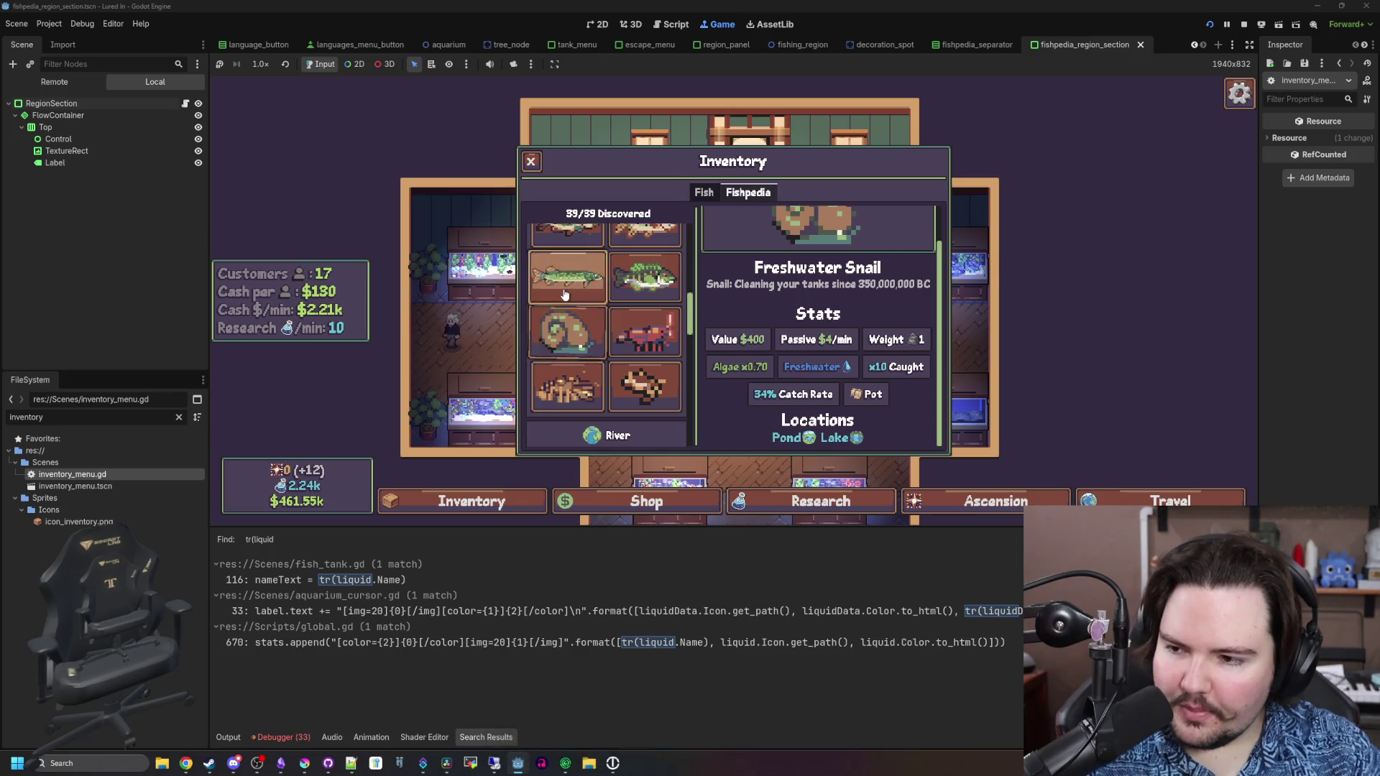
{"action": "scroll", "coordinate": [632, 319], "scroll_direction": "up", "scroll_amount": 5}
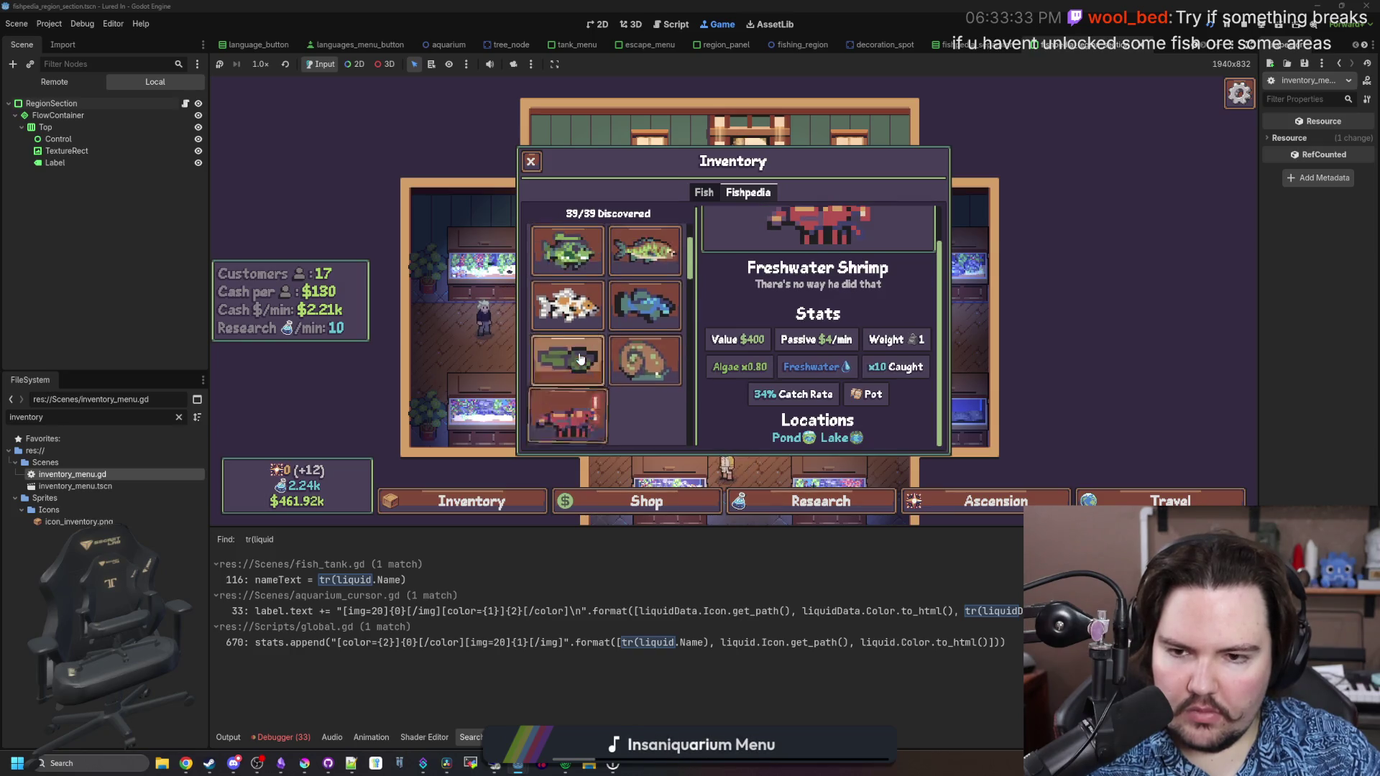
{"action": "scroll", "coordinate": [581, 358], "scroll_direction": "up", "scroll_amount": 1}
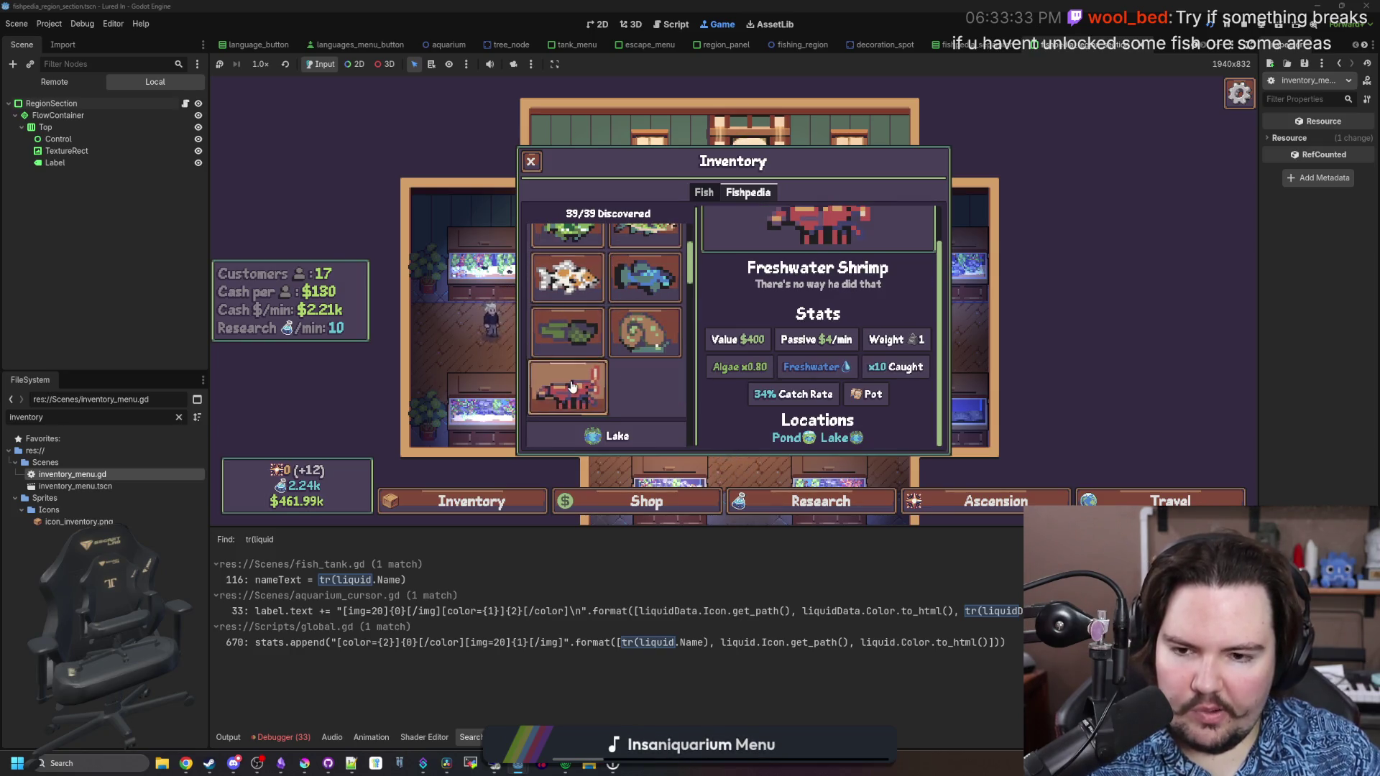
{"action": "scroll", "coordinate": [618, 366], "scroll_direction": "down", "scroll_amount": 3}
{"action": "scroll", "coordinate": [623, 369], "scroll_direction": "down", "scroll_amount": 5}
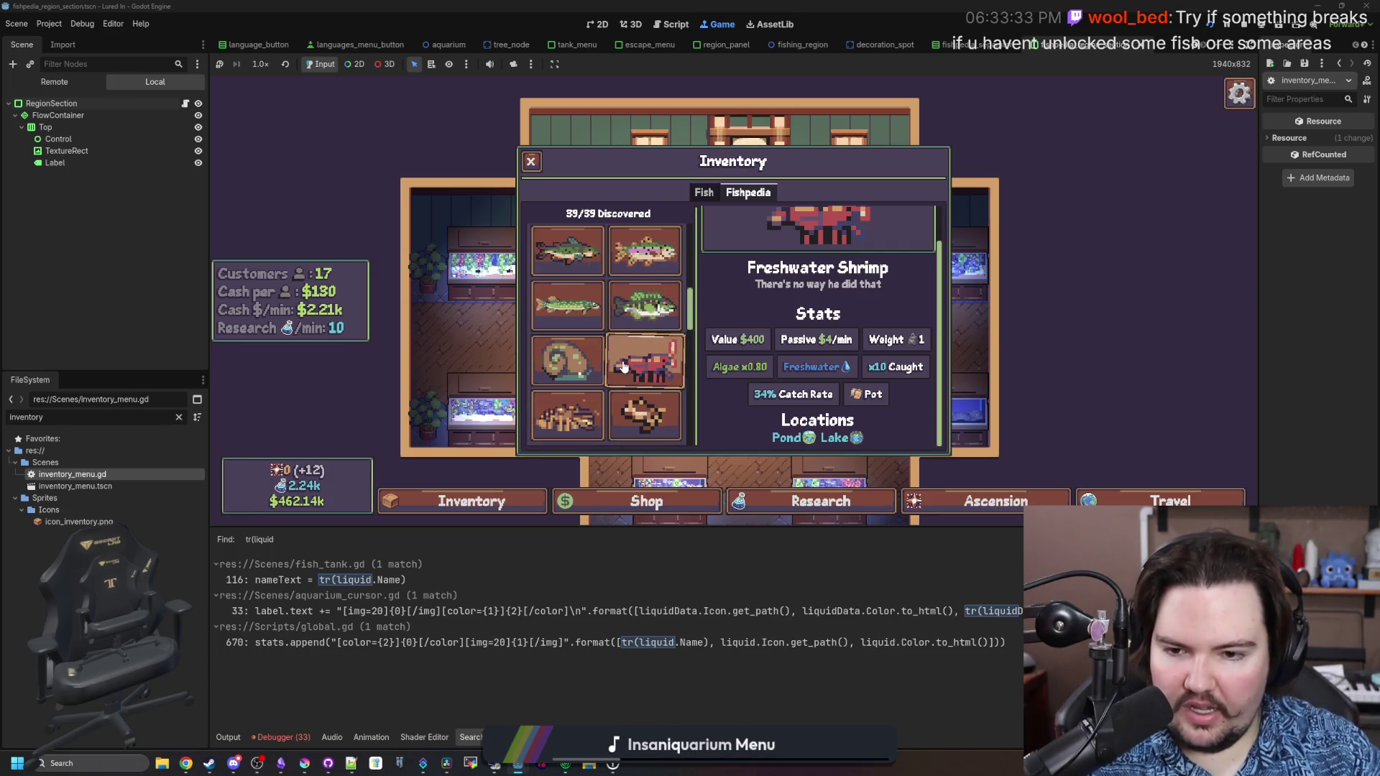
{"action": "scroll", "coordinate": [623, 367], "scroll_direction": "down", "scroll_amount": 4}
{"action": "scroll", "coordinate": [623, 368], "scroll_direction": "down", "scroll_amount": 8}
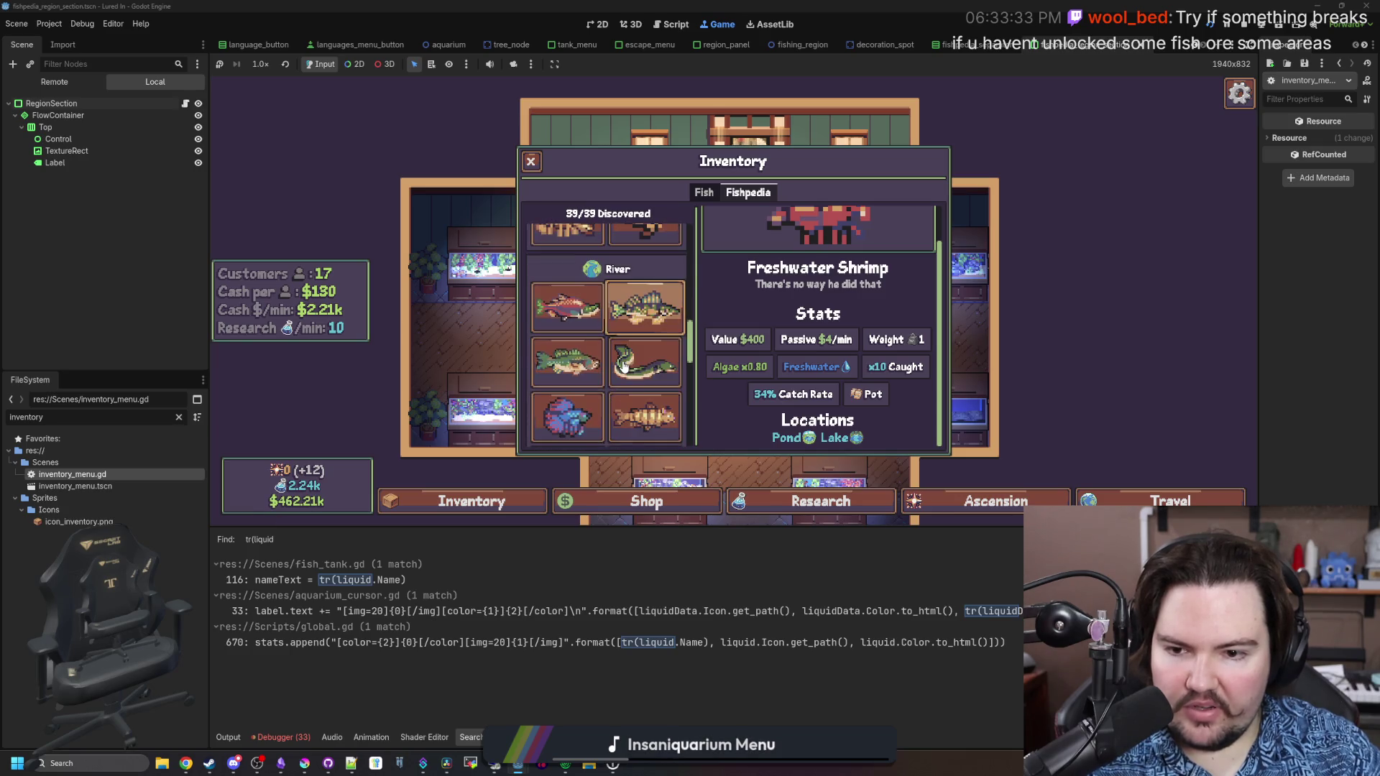
{"action": "scroll", "coordinate": [623, 367], "scroll_direction": "up", "scroll_amount": 8}
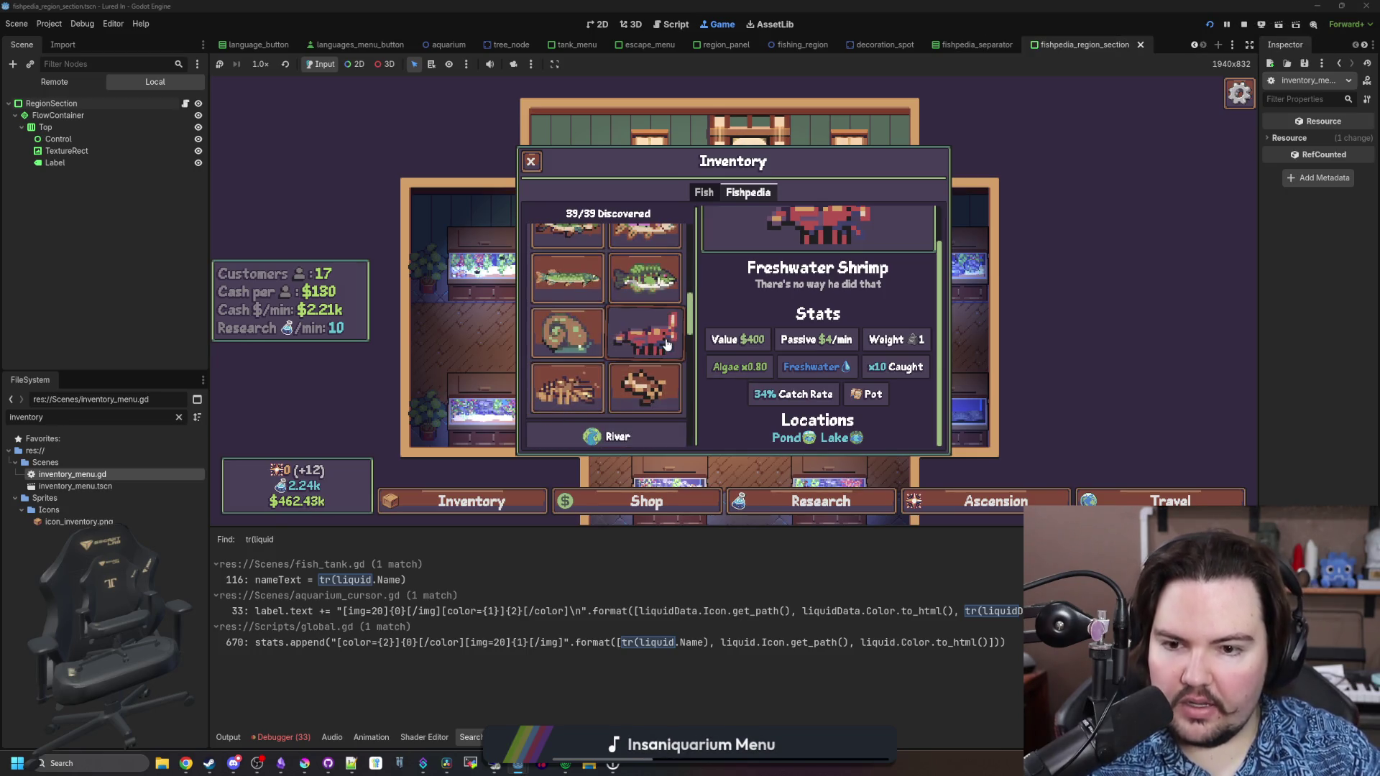
{"action": "left_click", "coordinate": [667, 345]}
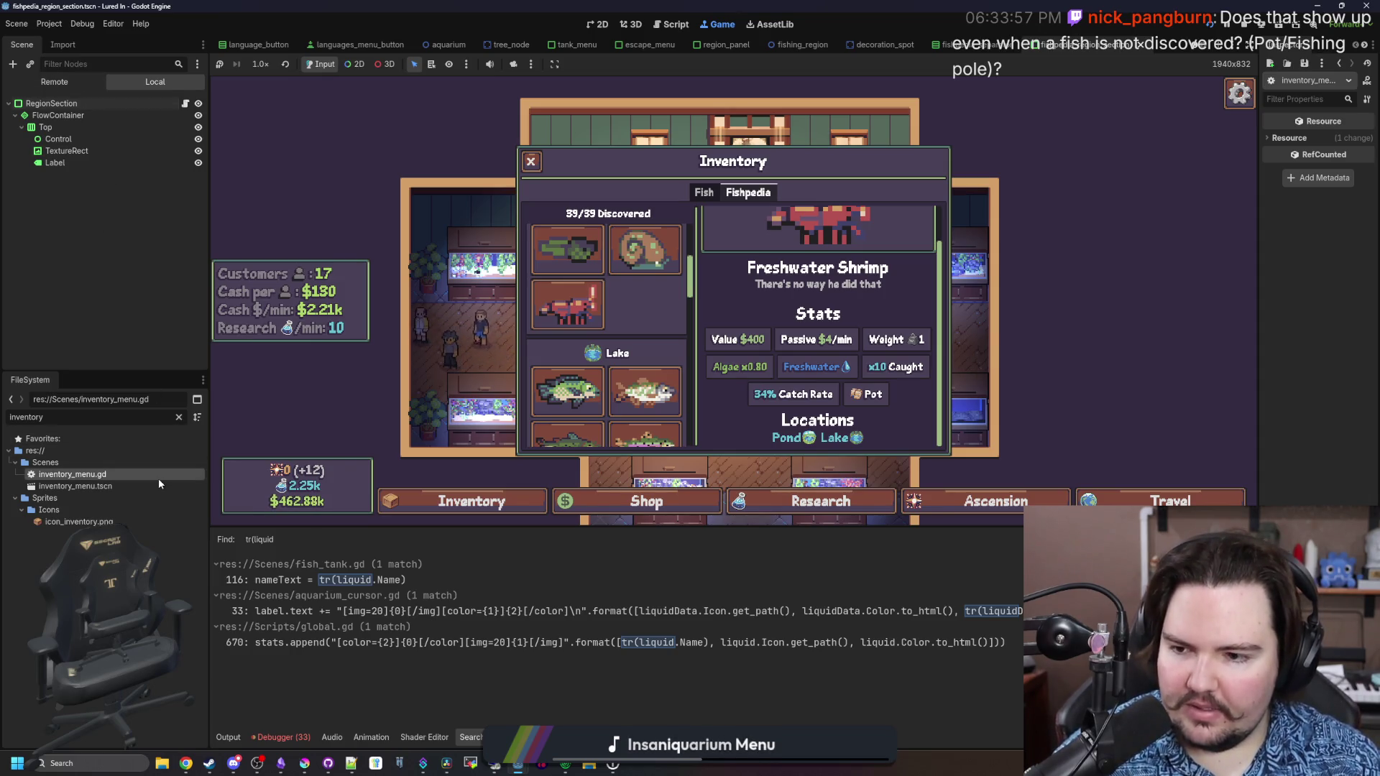
{"action": "double_click", "coordinate": [183, 474]}
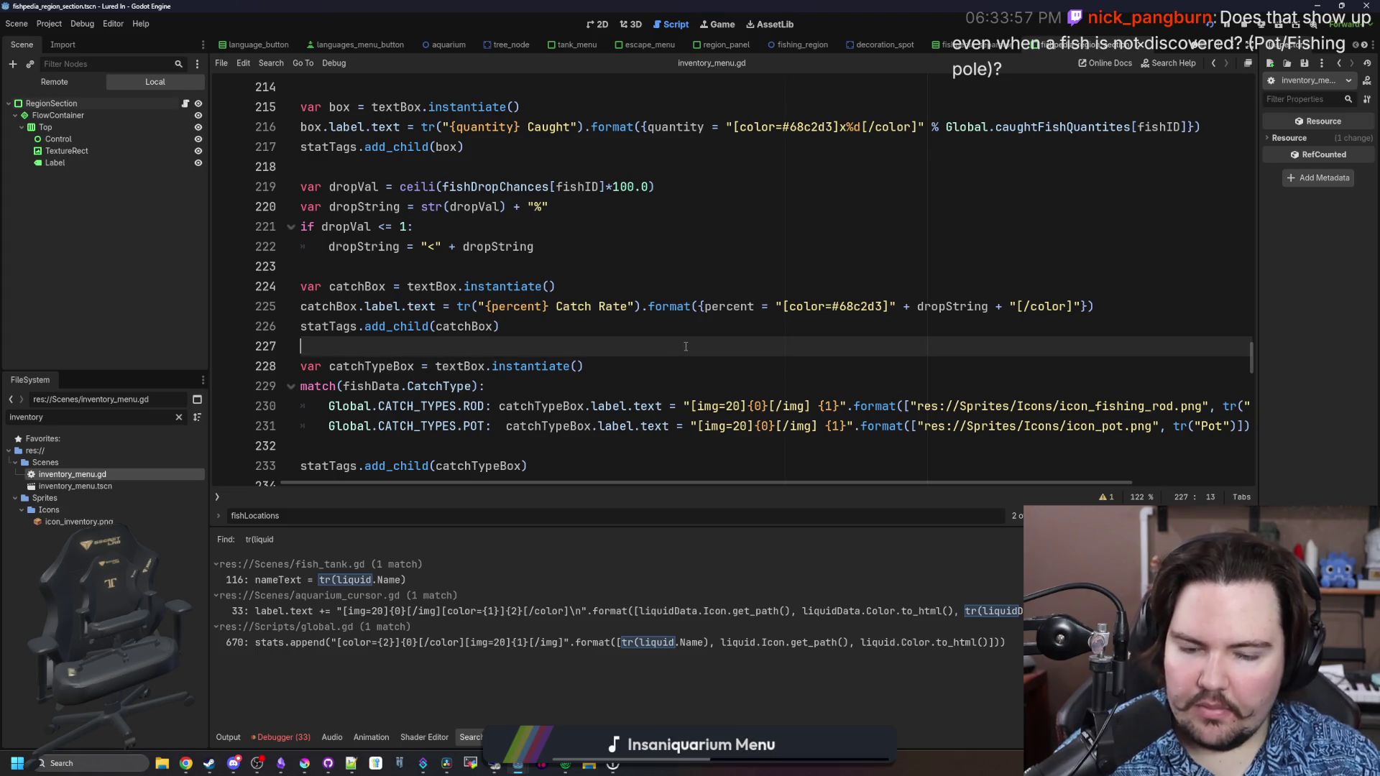
Save the scene and filter the FileSystem dock with 'glob' to list the global scripts
{"action": "key", "text": "ctrl+s"}
{"action": "scroll", "coordinate": [685, 346], "scroll_direction": "down", "scroll_amount": 1}
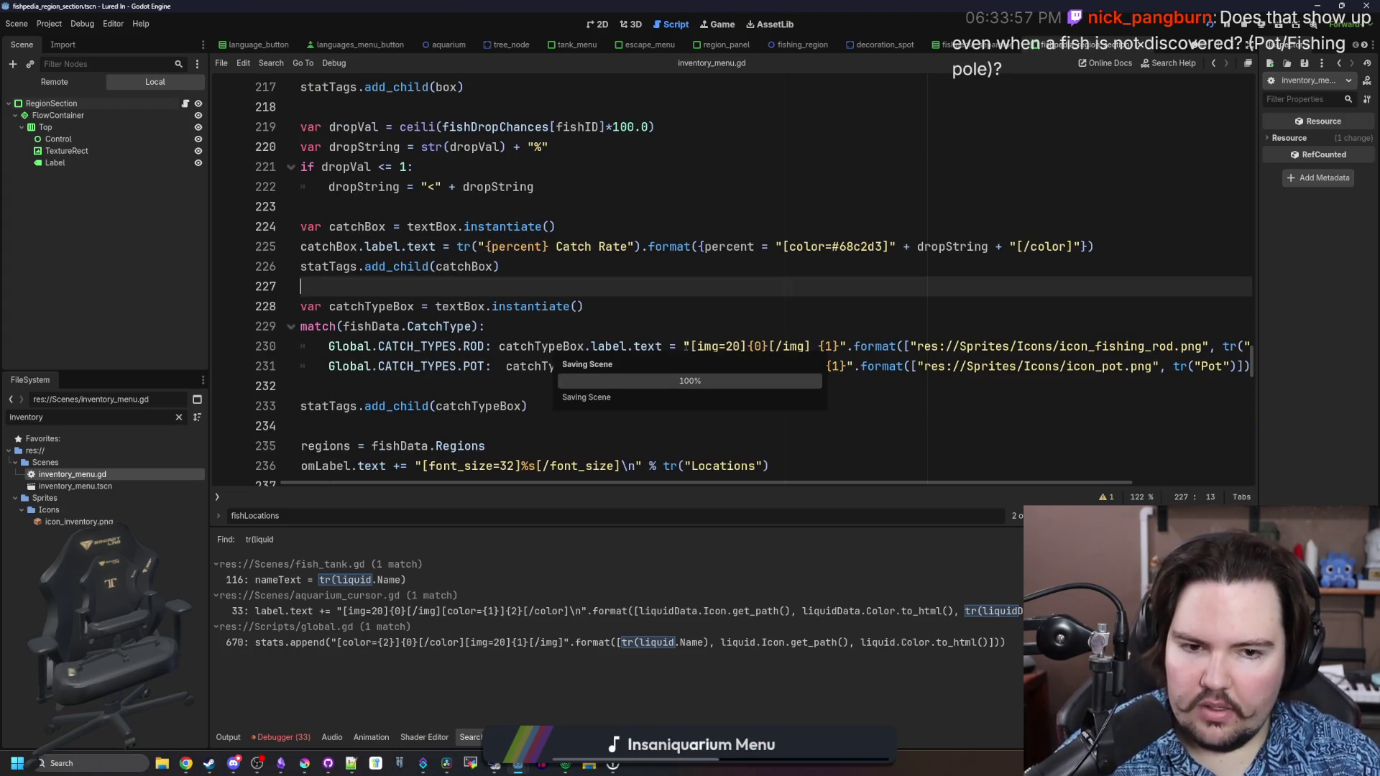
{"action": "scroll", "coordinate": [686, 346], "scroll_direction": "right", "scroll_amount": 2}
{"action": "scroll", "coordinate": [623, 342], "scroll_direction": "left", "scroll_amount": 3}
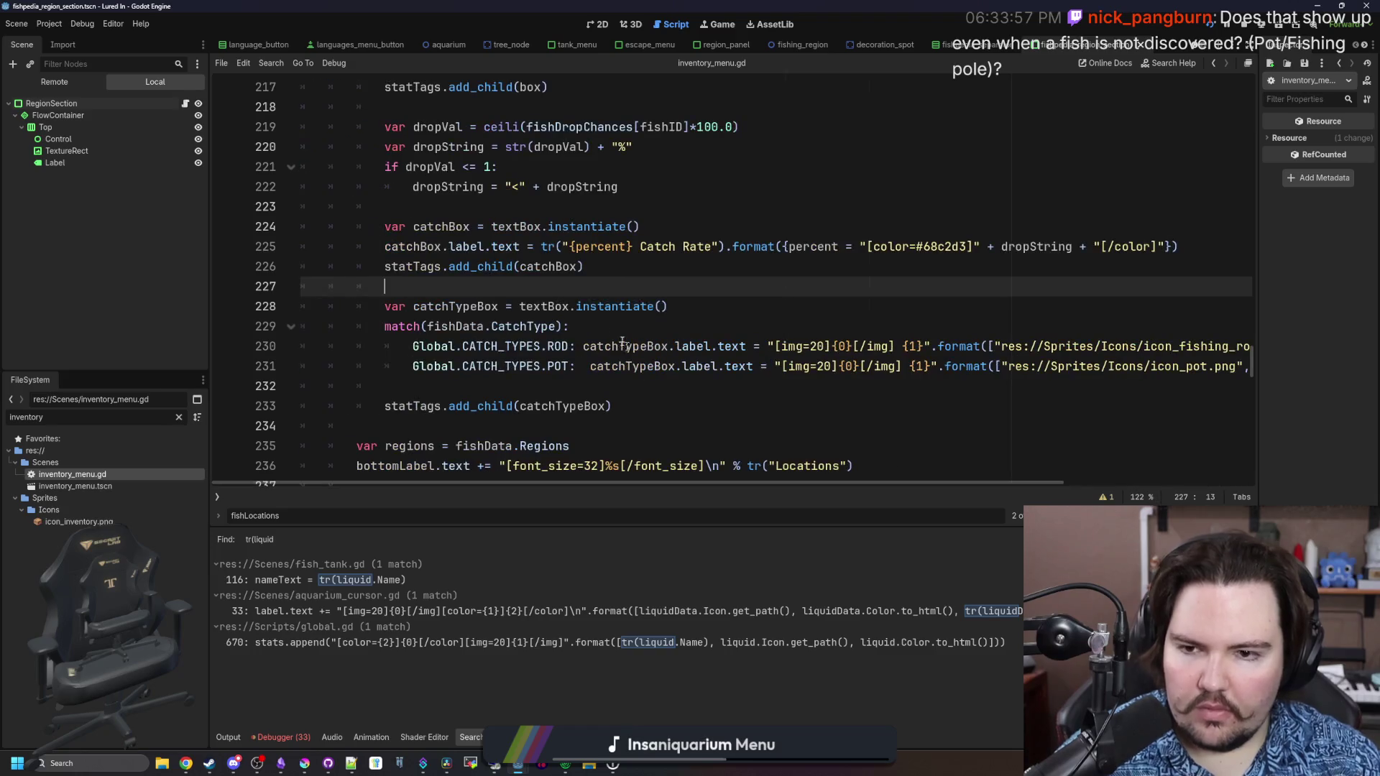
{"action": "left_click_drag", "start_coordinate": [539, 484], "coordinate": [593, 480]}
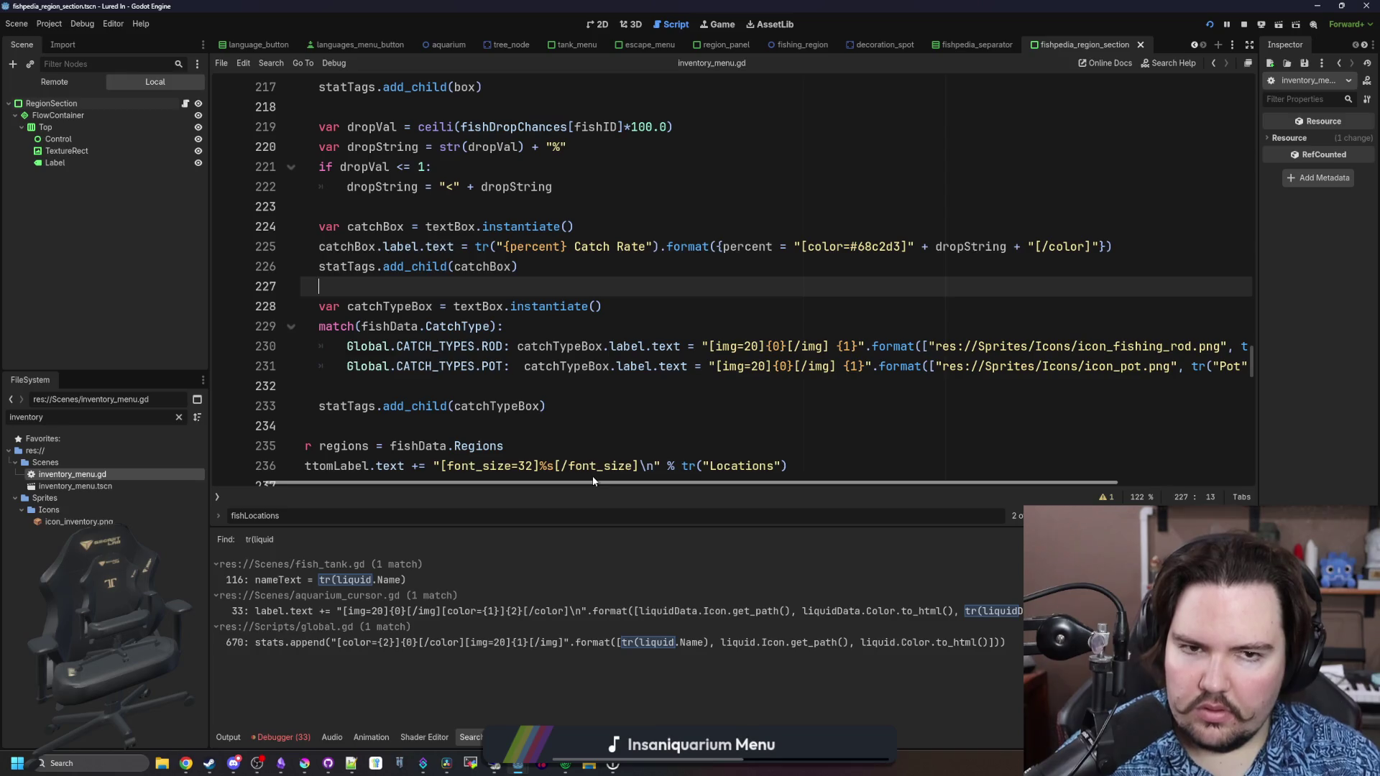
{"action": "scroll", "coordinate": [574, 447], "scroll_direction": "up", "scroll_amount": 4}
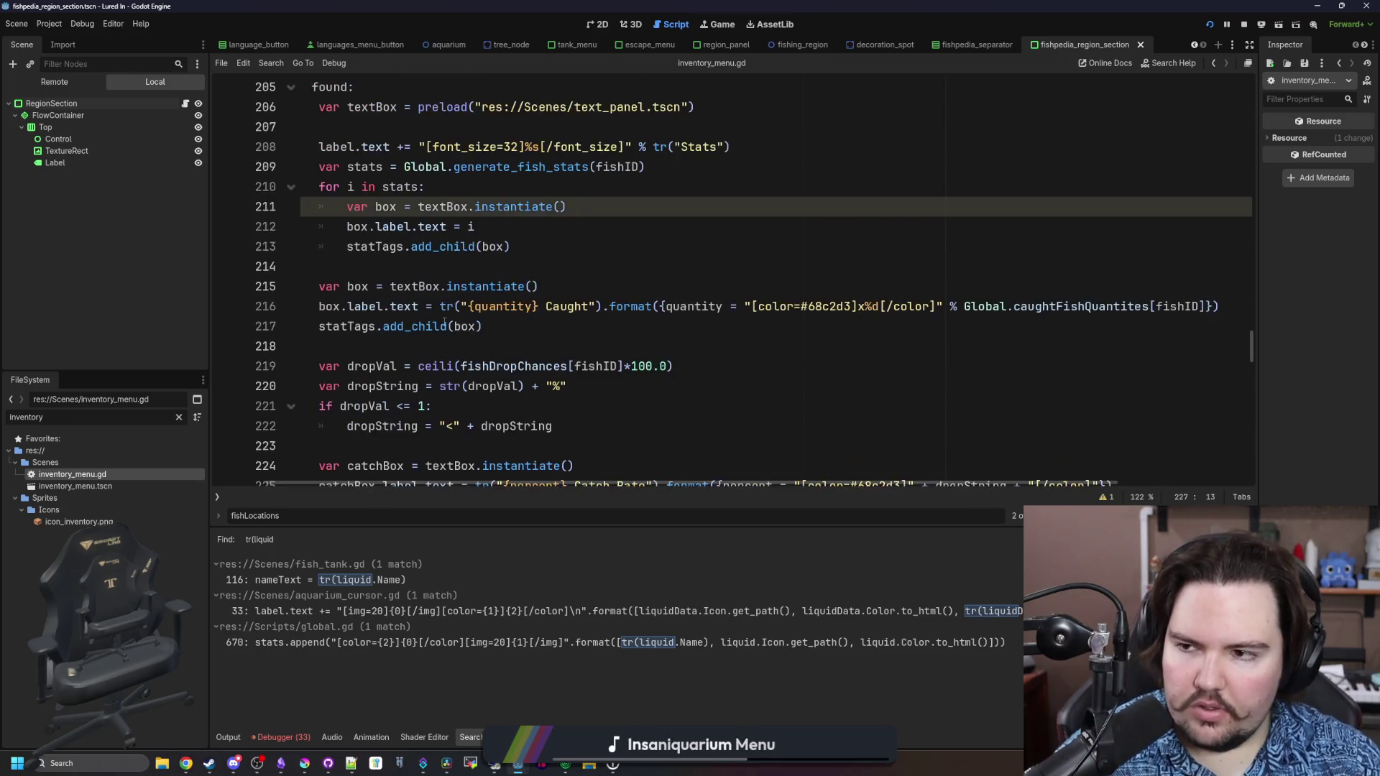
{"action": "left_click", "coordinate": [179, 418]}
{"action": "type", "text": "glob"}
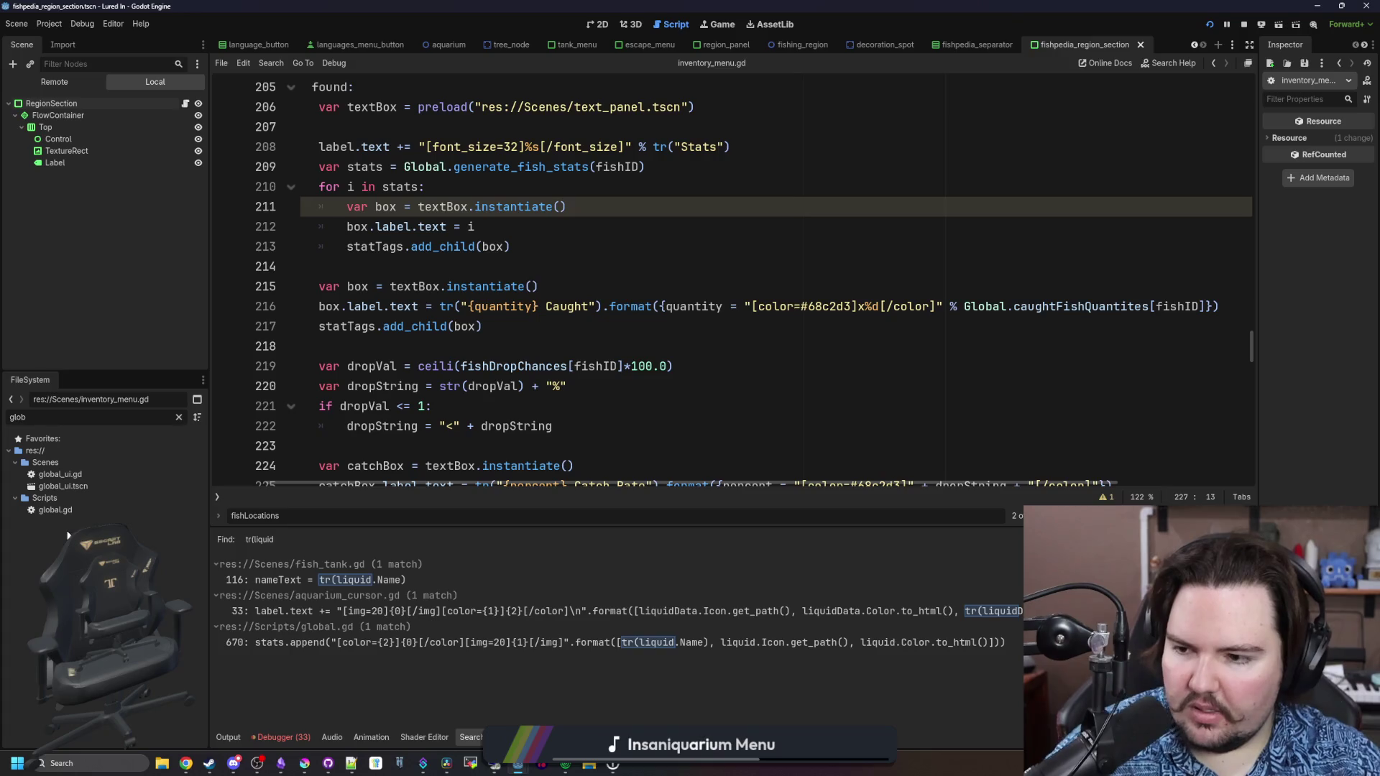
{"action": "double_click", "coordinate": [55, 510]}
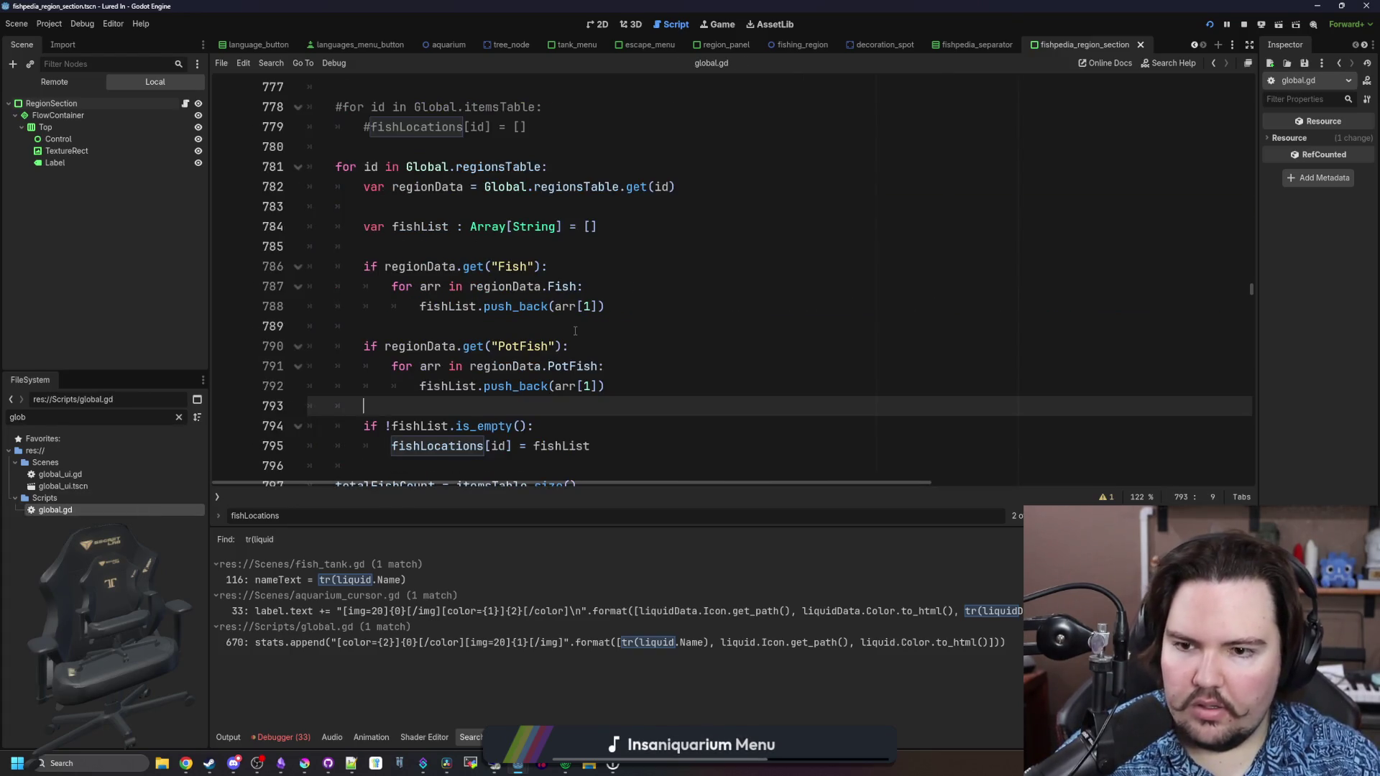
{"action": "left_click", "coordinate": [547, 321]}
{"action": "key", "text": "ctrl+s"}
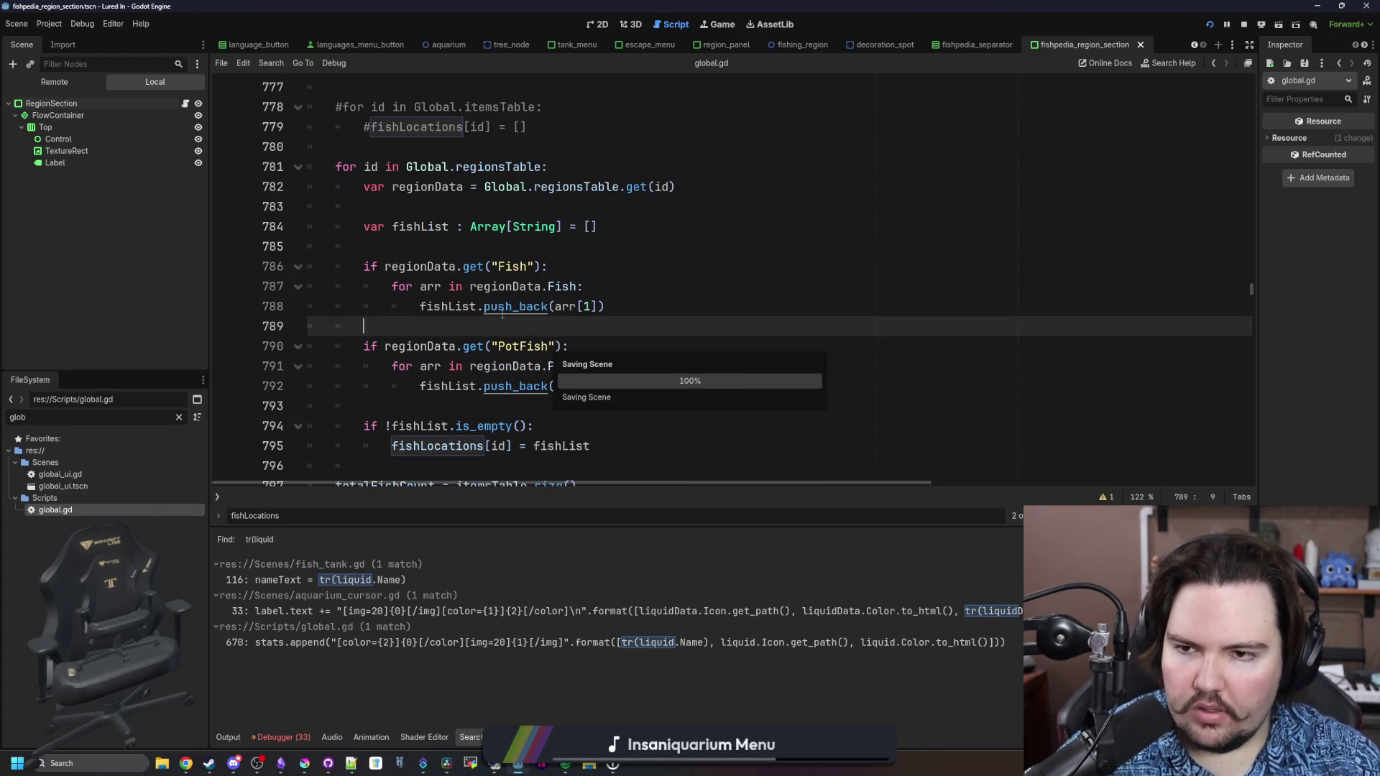
{"action": "left_click", "coordinate": [499, 249]}
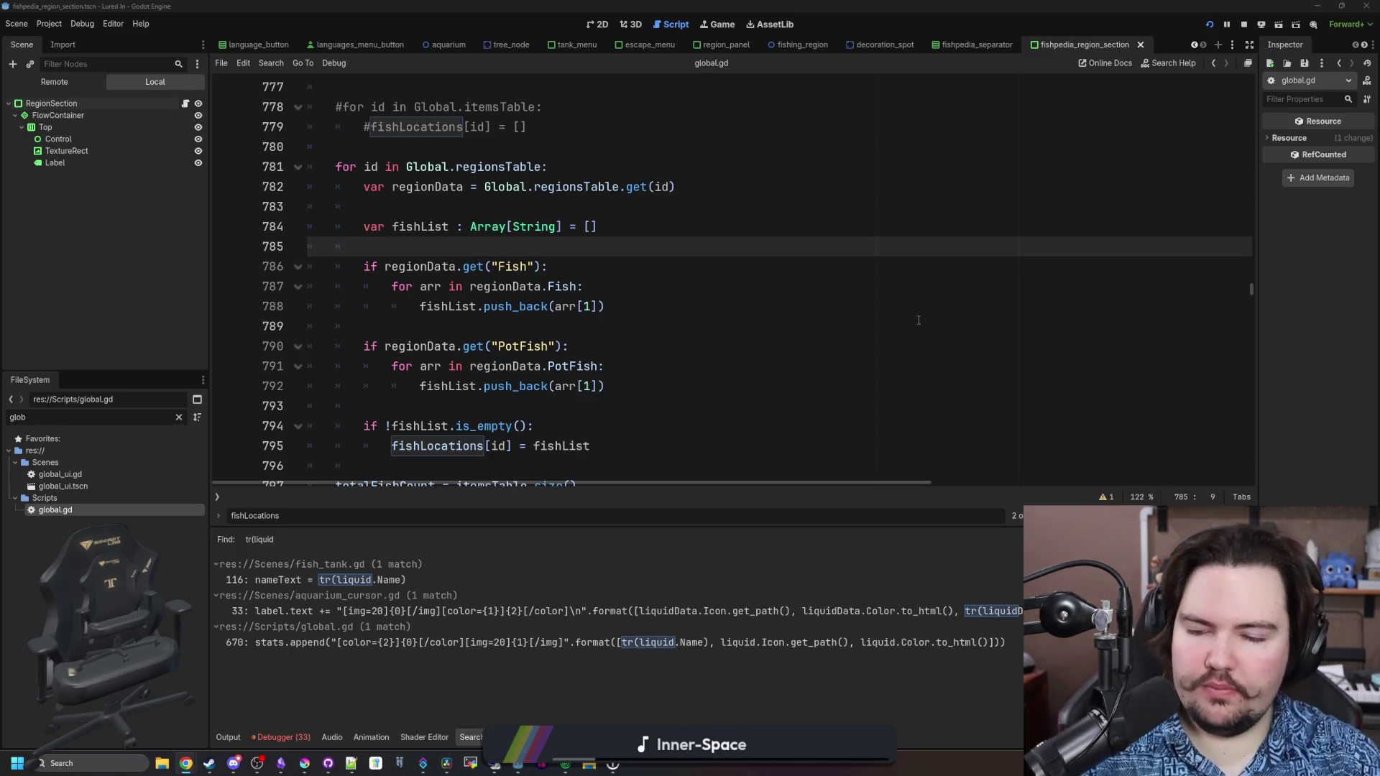
{"action": "left_click", "coordinate": [630, 260]}
{"action": "key", "text": "ctrl+s"}
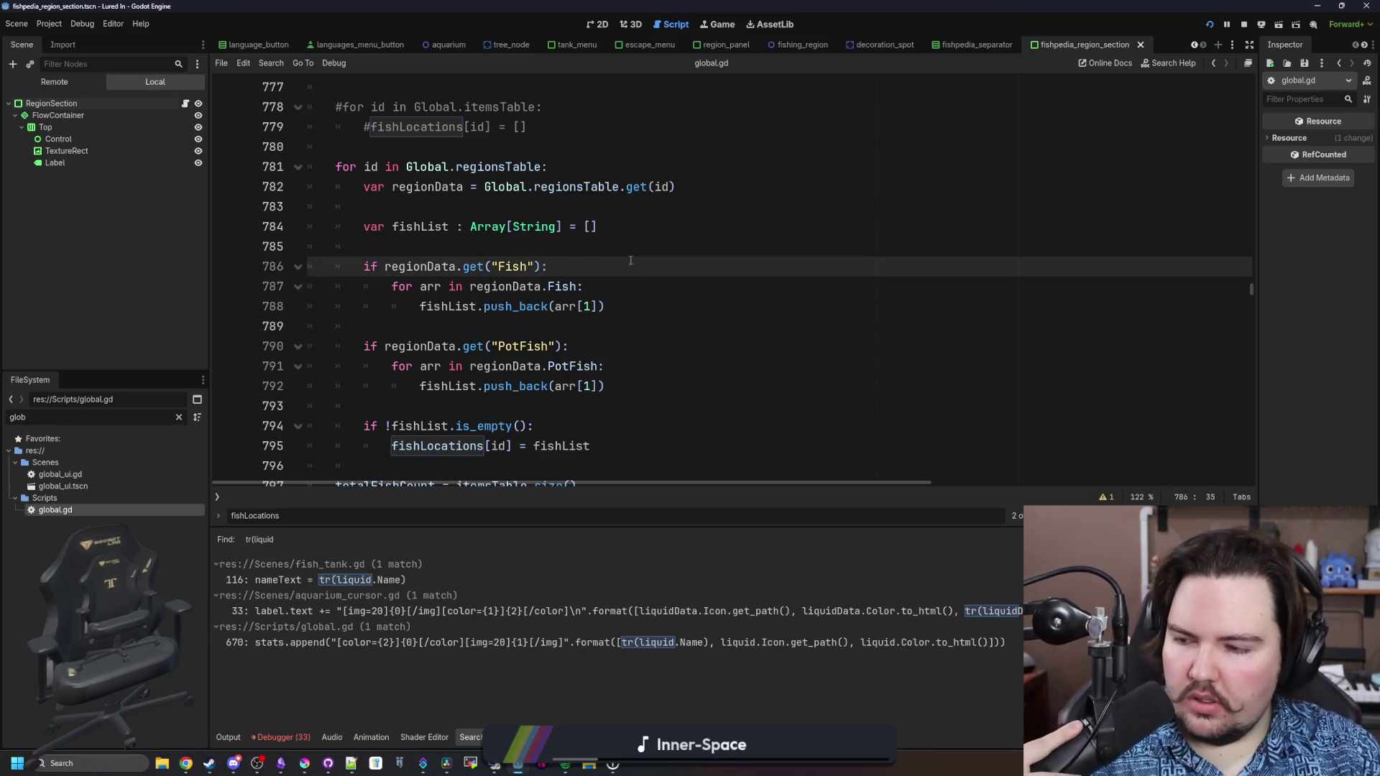
{"action": "left_click", "coordinate": [623, 246]}
{"action": "key", "text": "ctrl+s"}
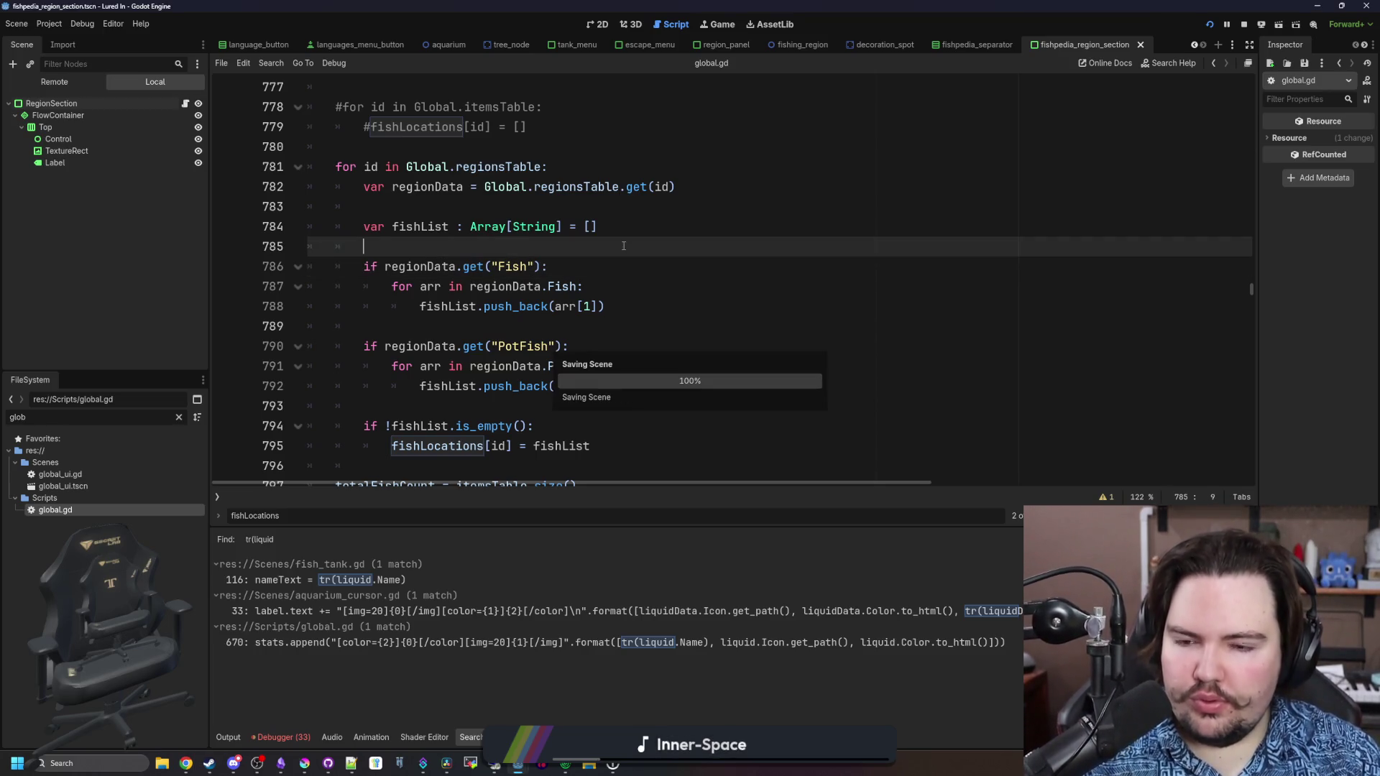
{"action": "left_click", "coordinate": [583, 386]}
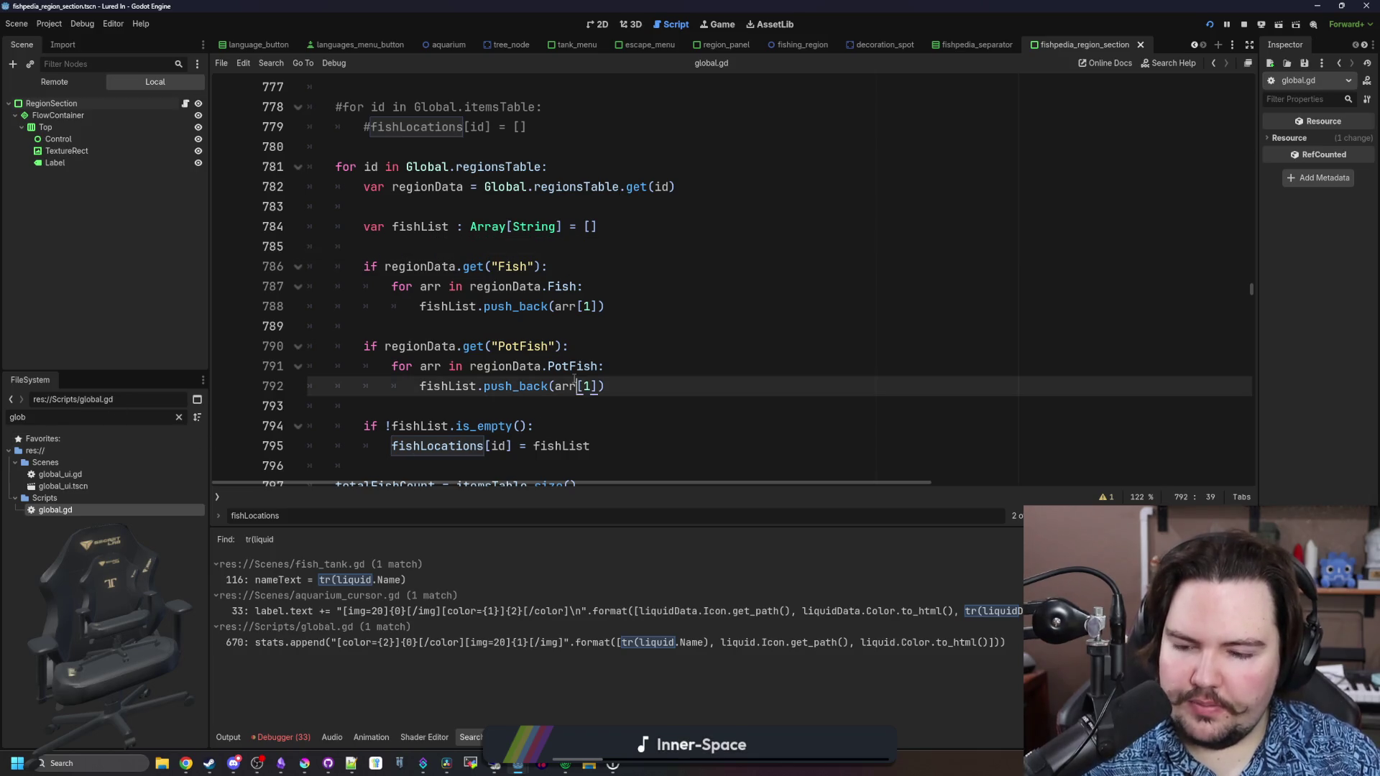
{"action": "left_click", "coordinate": [179, 417]}
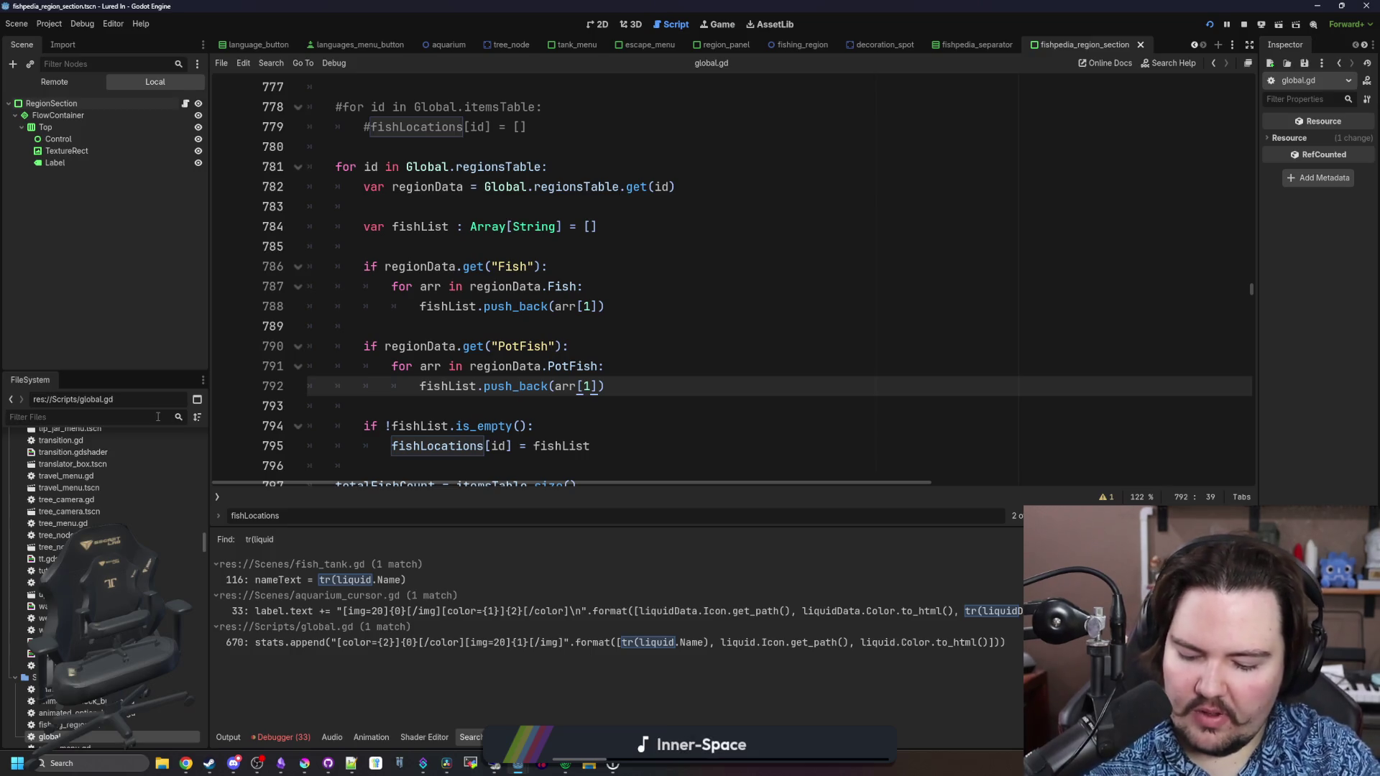
{"action": "type", "text": "inven"}
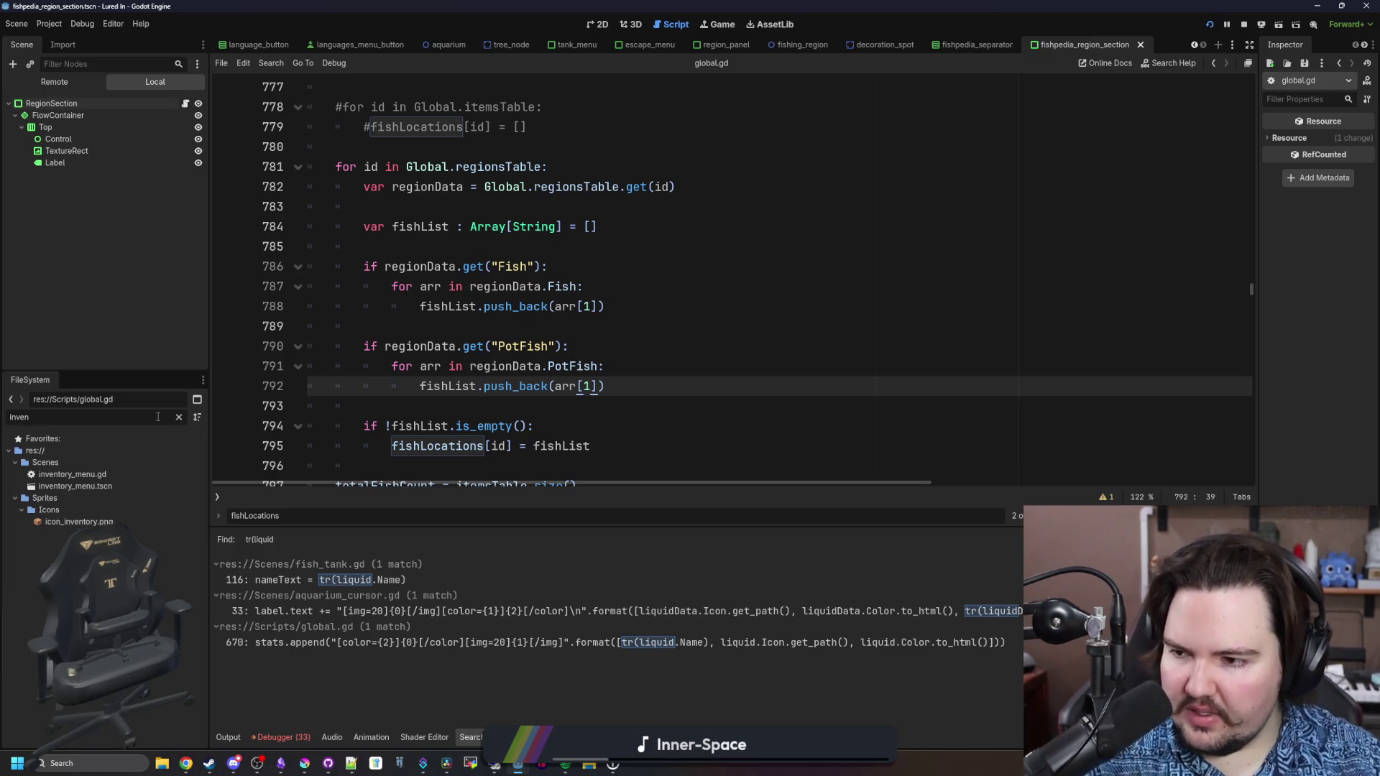
{"action": "double_click", "coordinate": [183, 474]}
{"action": "scroll", "coordinate": [528, 251], "scroll_direction": "up", "scroll_amount": 2}
{"action": "scroll", "coordinate": [528, 251], "scroll_direction": "left", "scroll_amount": 1}
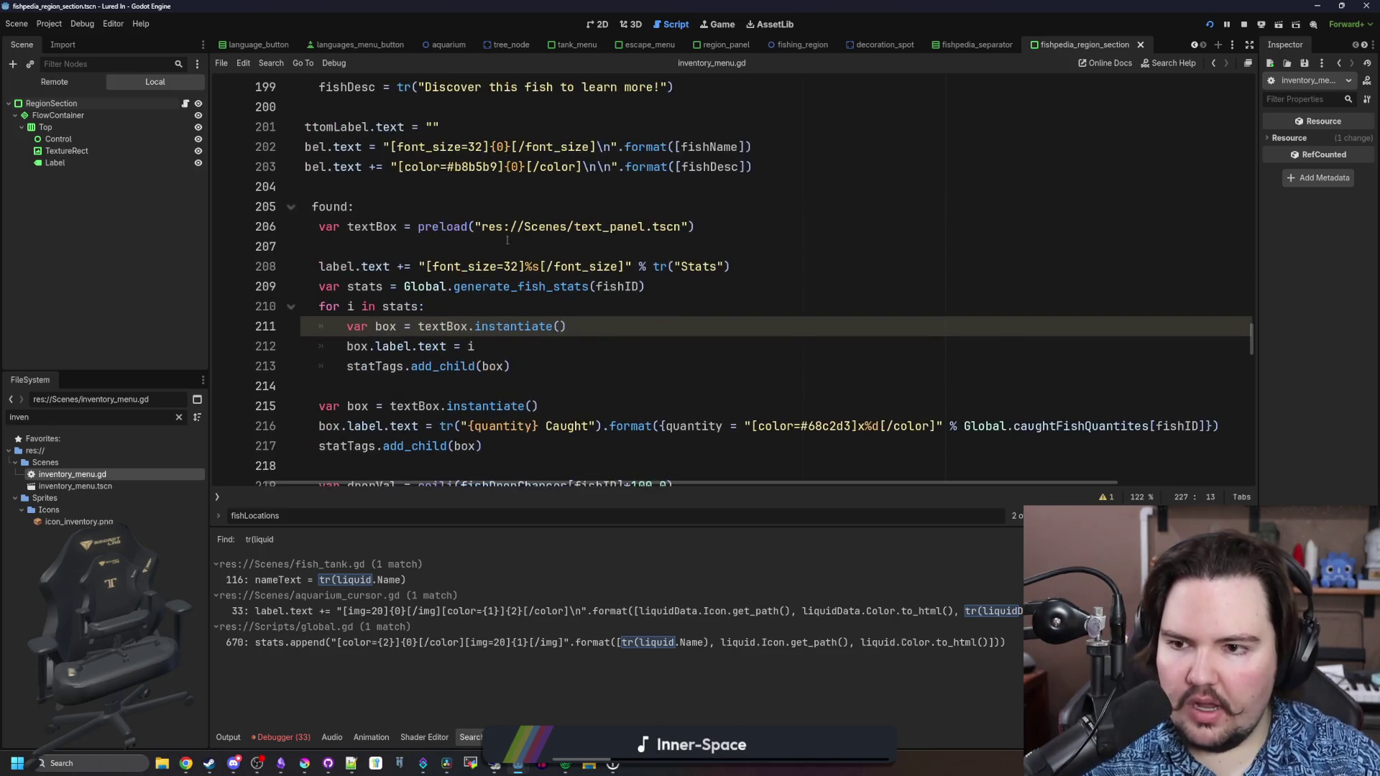
Search inventory_menu.gd for '_ready' and place the caret on blank line 57
{"action": "scroll", "coordinate": [454, 306], "scroll_direction": "down", "scroll_amount": 3}
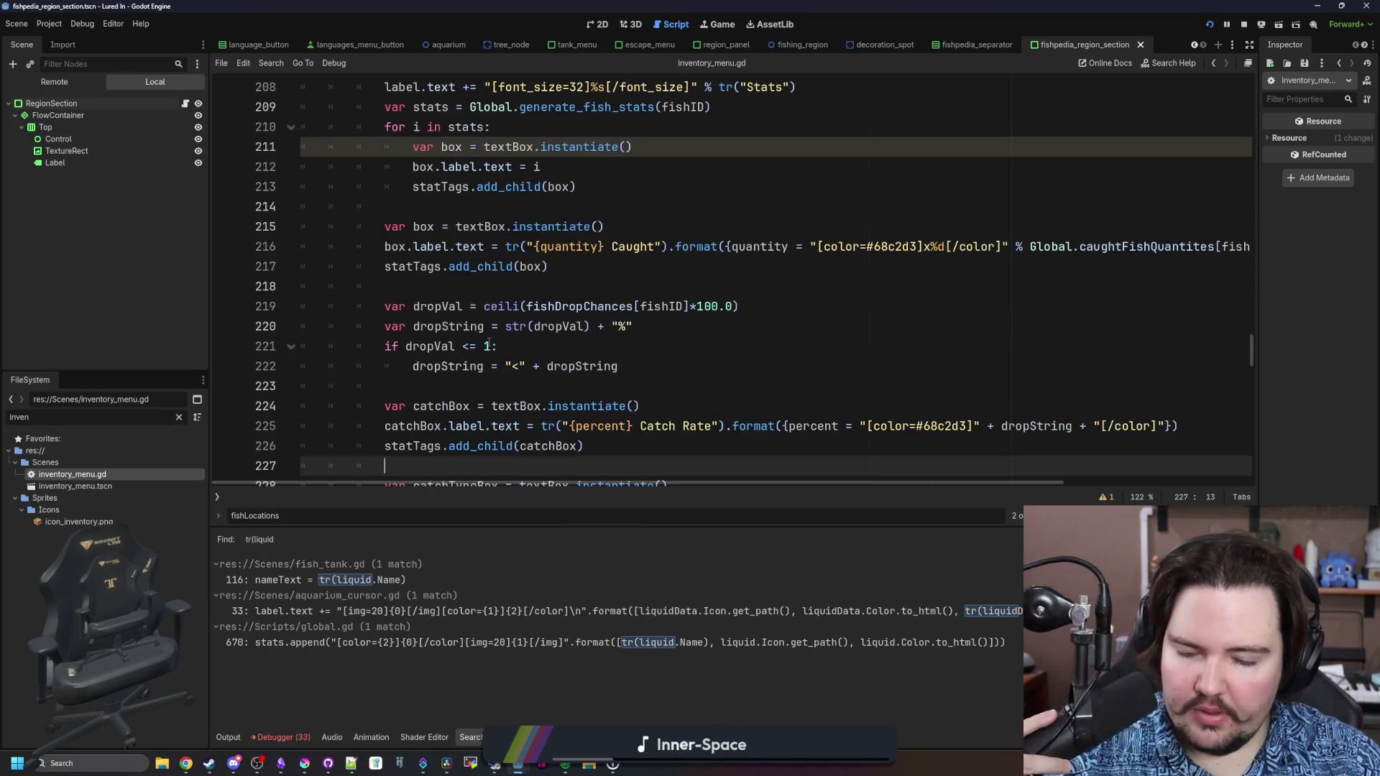
{"action": "scroll", "coordinate": [1111, 311], "scroll_direction": "up", "scroll_amount": 16}
{"action": "scroll", "coordinate": [1111, 311], "scroll_direction": "up", "scroll_amount": 10}
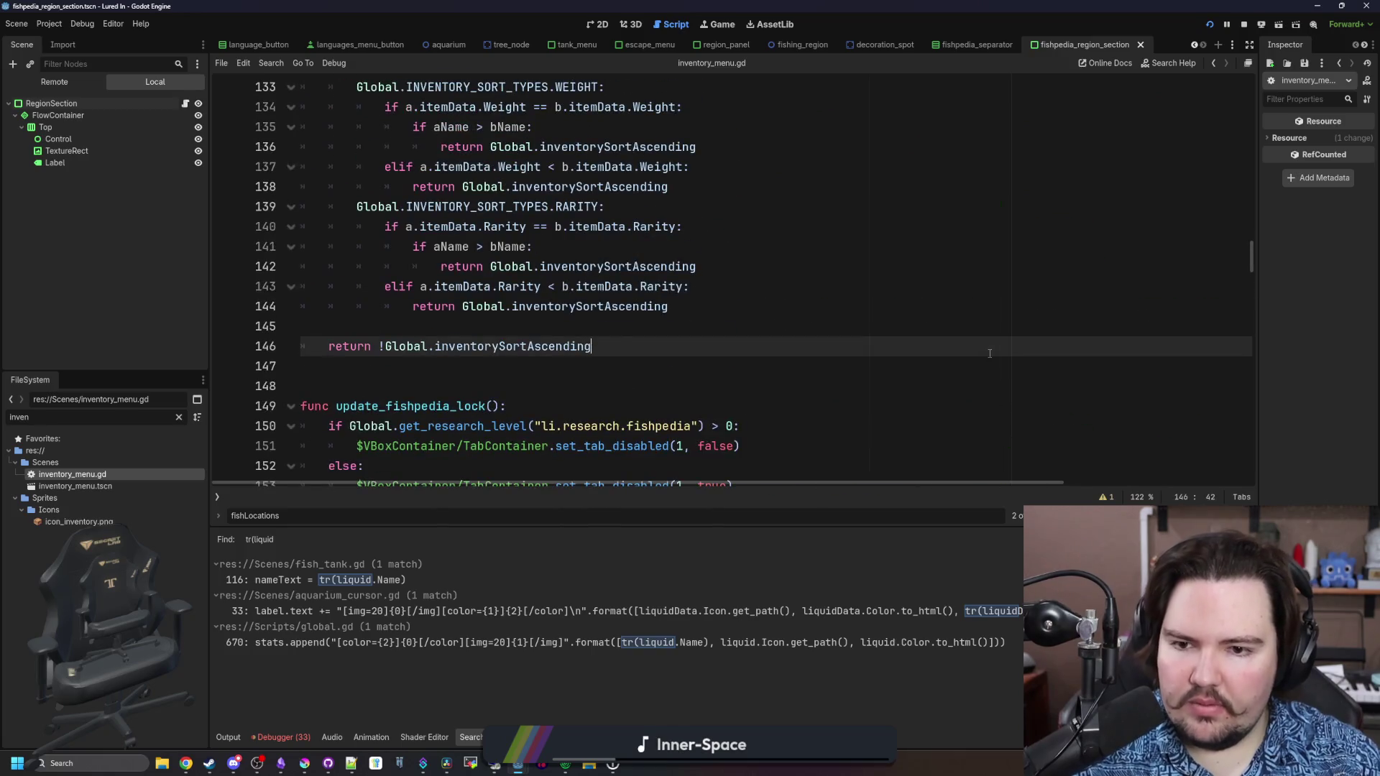
{"action": "key", "text": "ctrl+f"}
{"action": "type", "text": "_ready"}
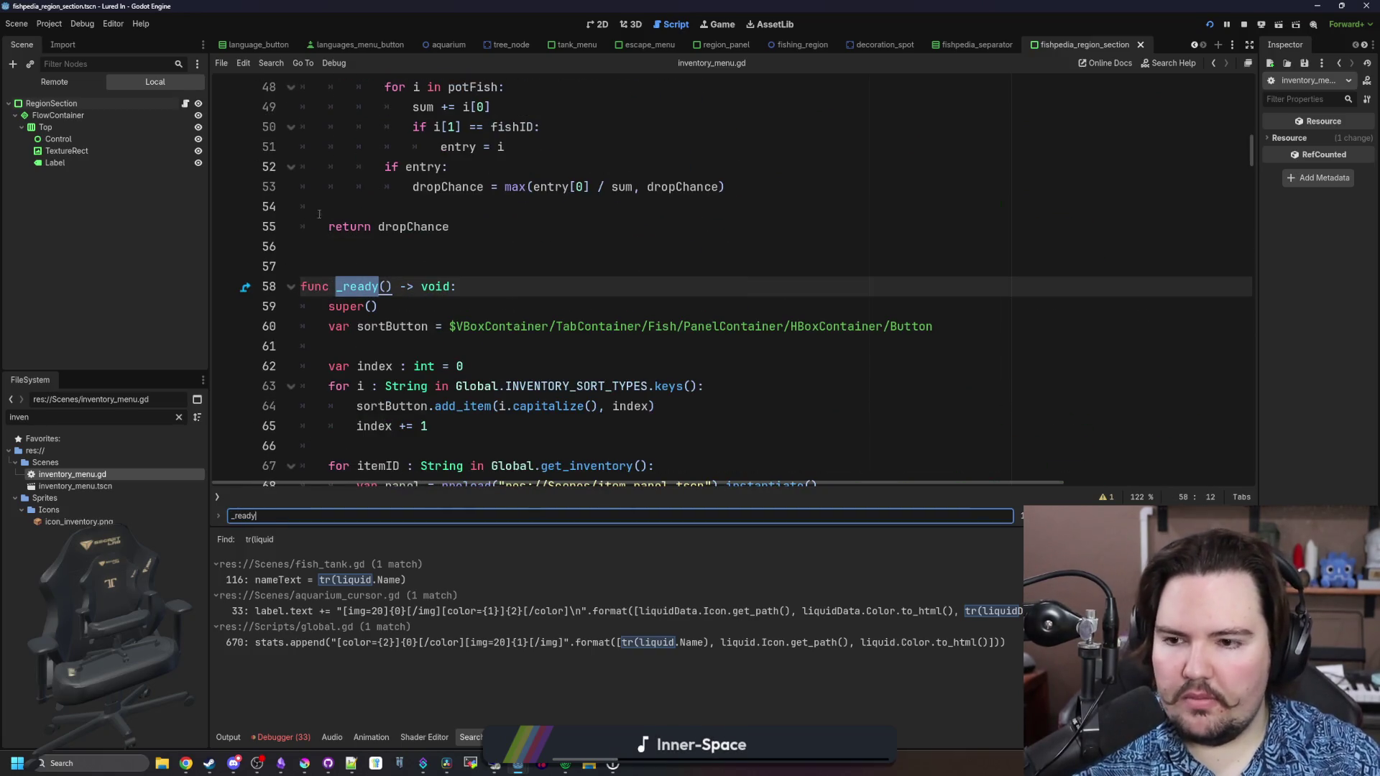
{"action": "left_click", "coordinate": [356, 262]}
Insert a new line above _ready and type 'var fishadded Array[String] = []'
{"action": "scroll", "coordinate": [356, 259], "scroll_direction": "down", "scroll_amount": 3}
{"action": "scroll", "coordinate": [356, 260], "scroll_direction": "up", "scroll_amount": 3}
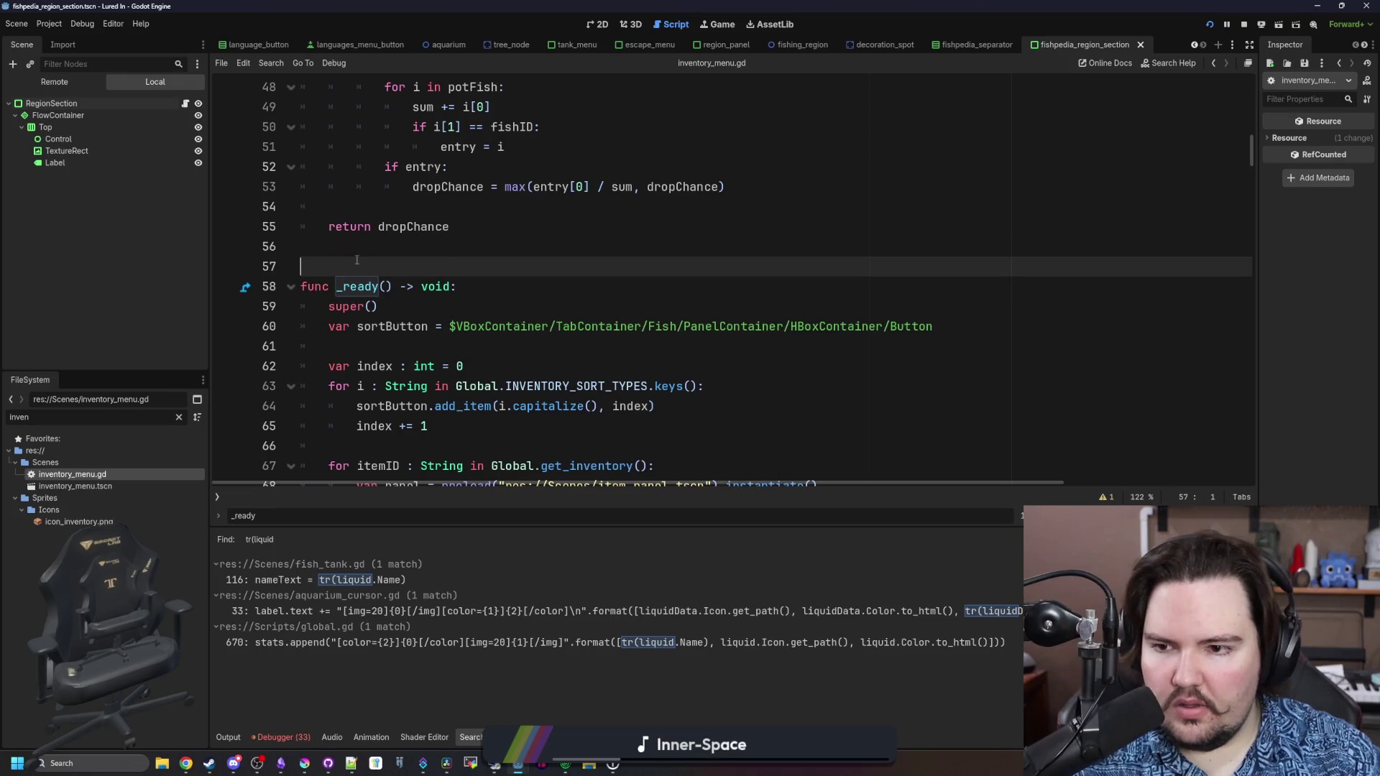
{"action": "key", "text": "Return"}
{"action": "key", "text": "Up"}
{"action": "type", "text": "var fish"}
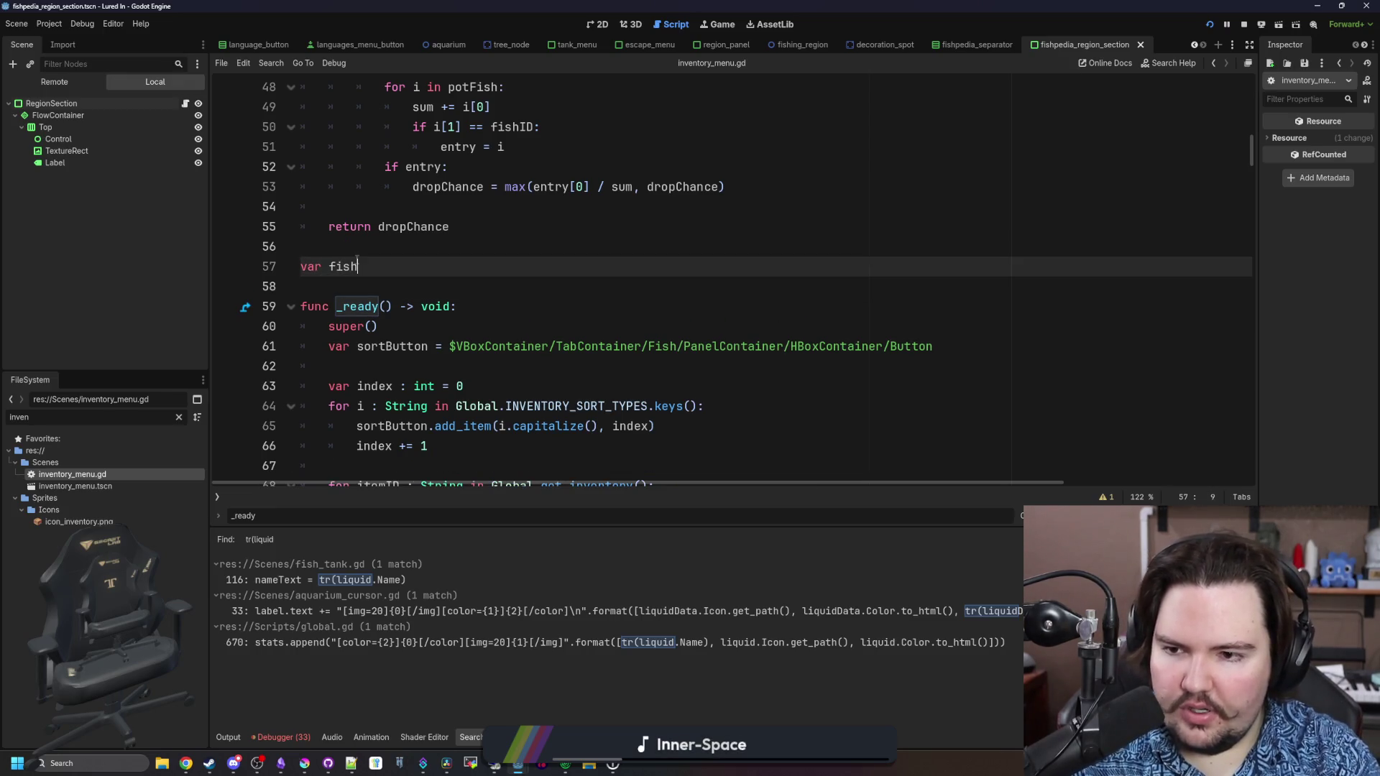
{"action": "type", "text": "added"}
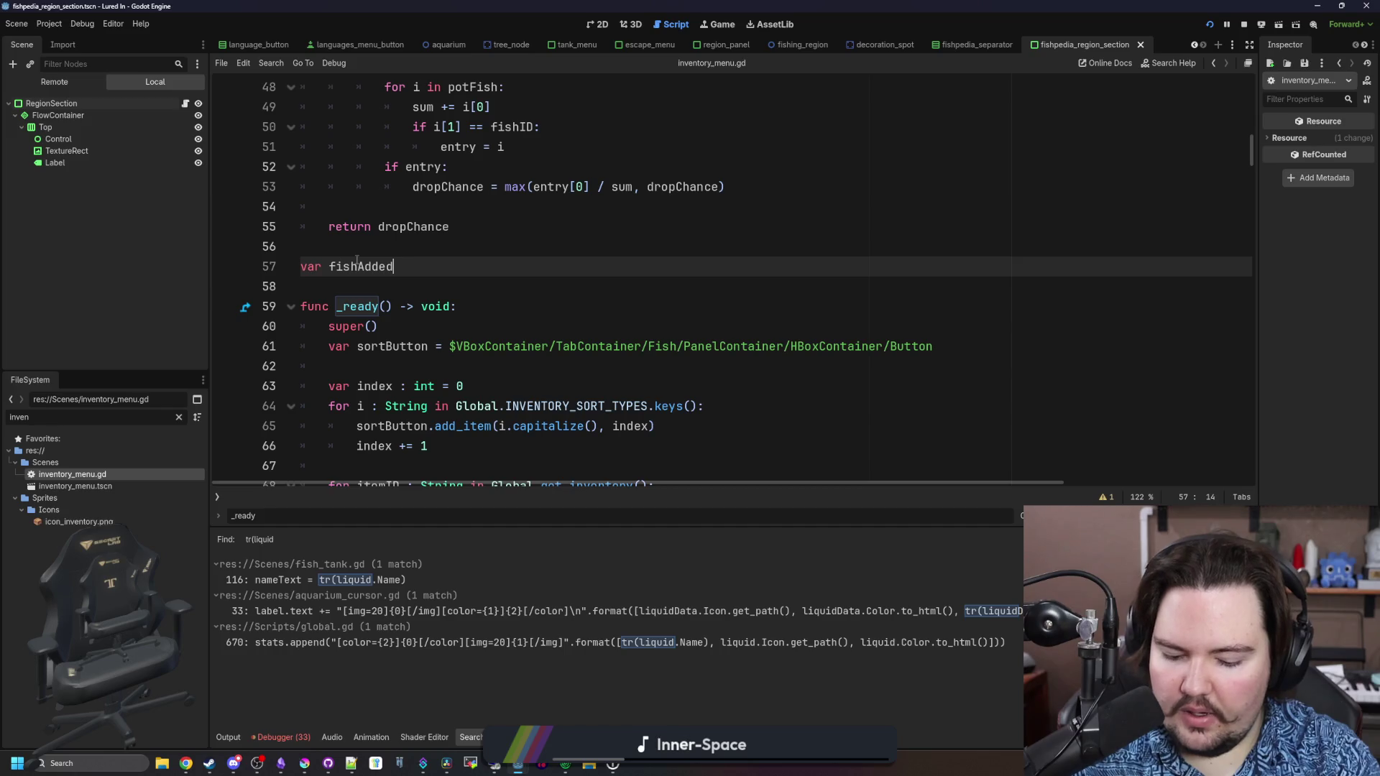
{"action": "type", "text": " : Array"}
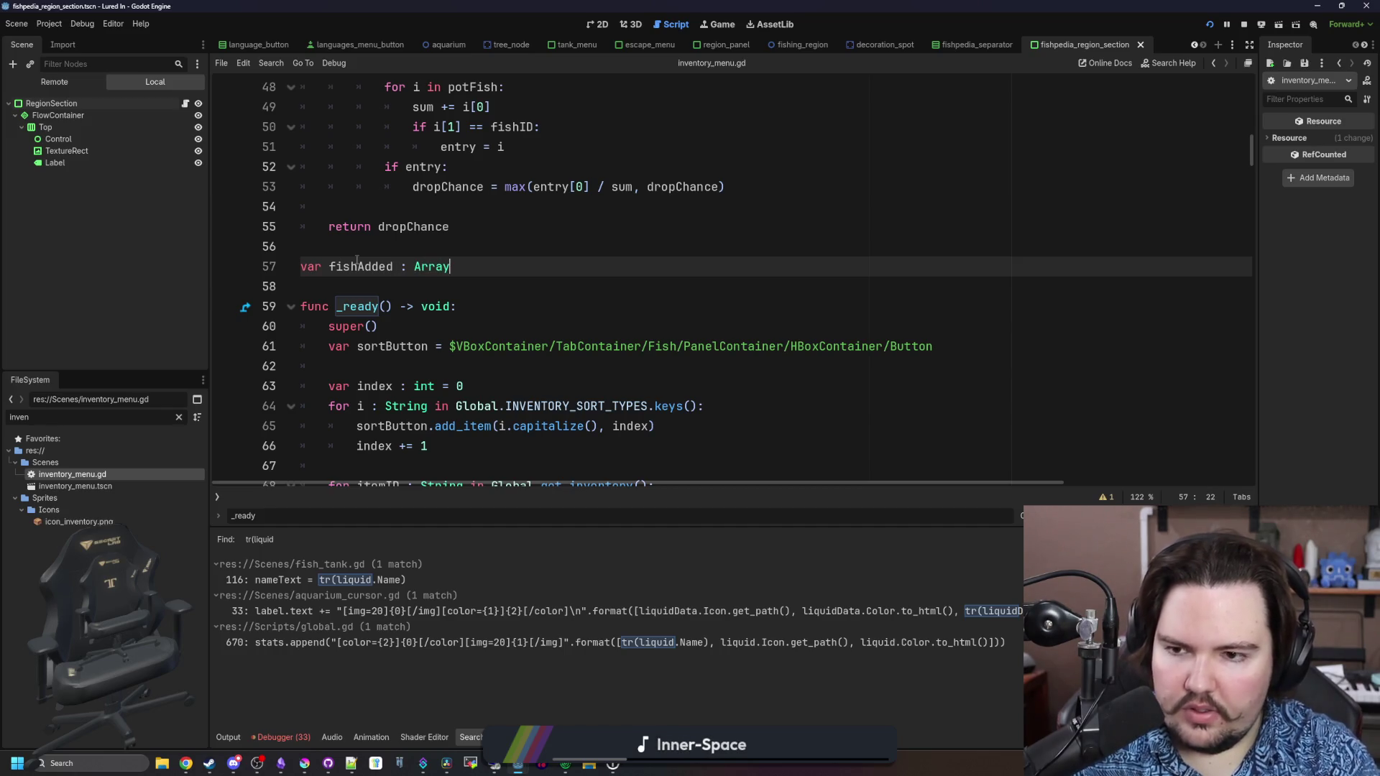
{"action": "type", "text": "[String] = []"}
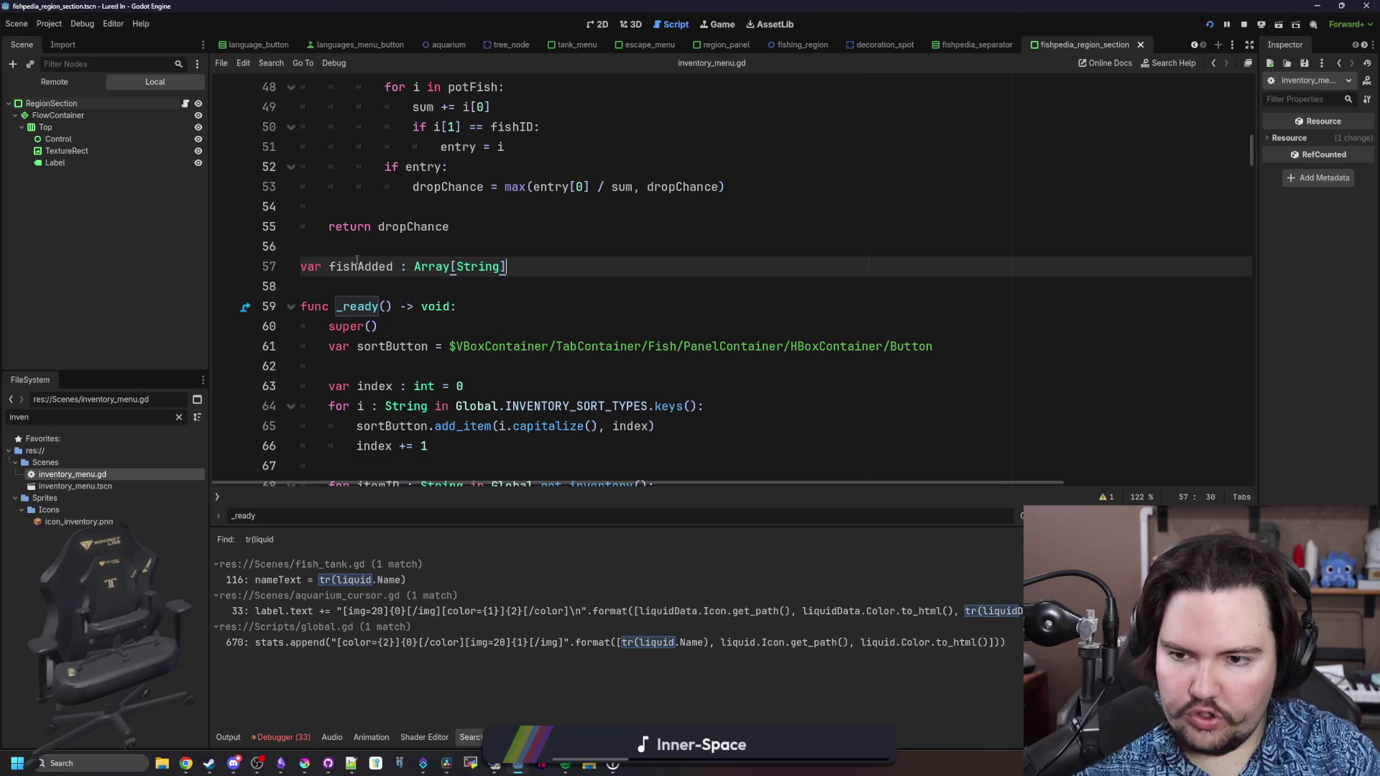
Replace the variable's Array[String] type with PackedStringArray via autocomplete
{"action": "double_click", "coordinate": [357, 266]}
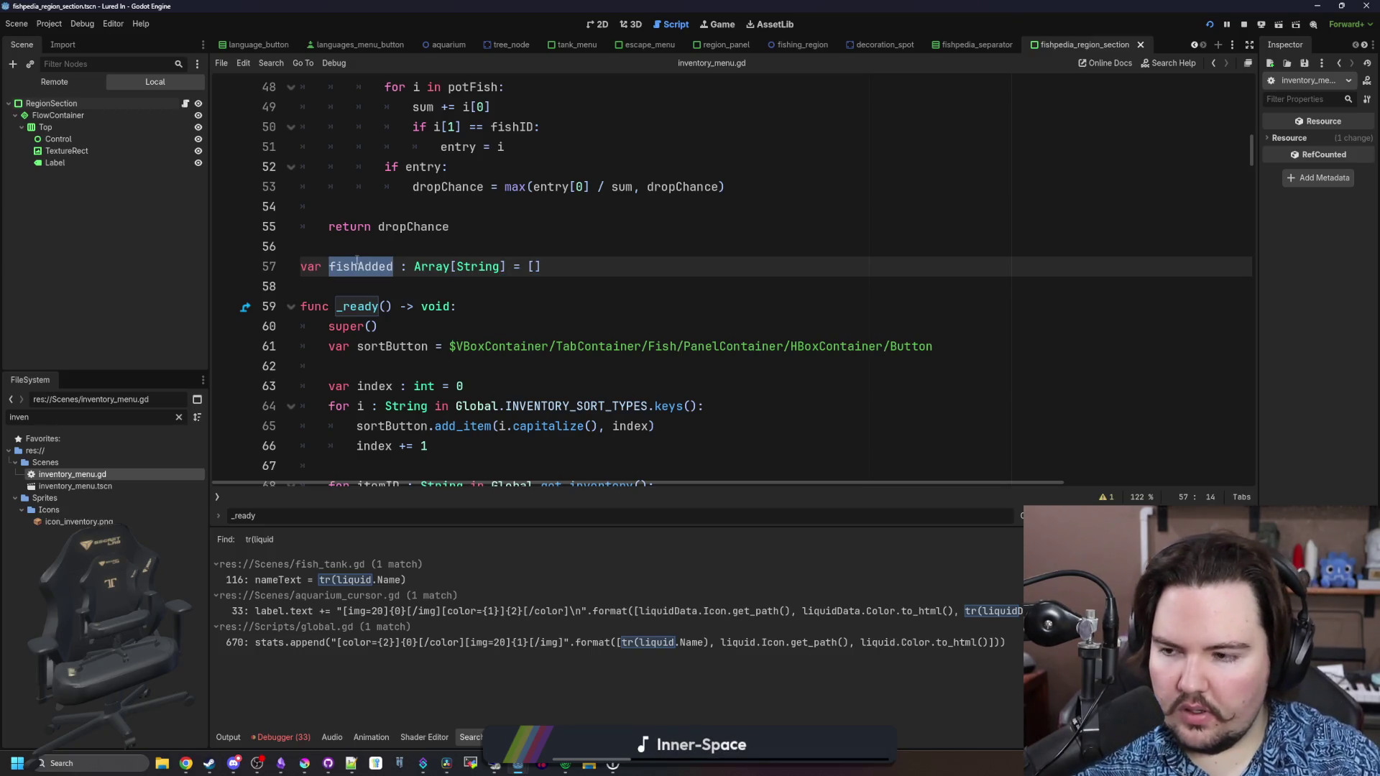
{"action": "scroll", "coordinate": [357, 261], "scroll_direction": "down", "scroll_amount": 5}
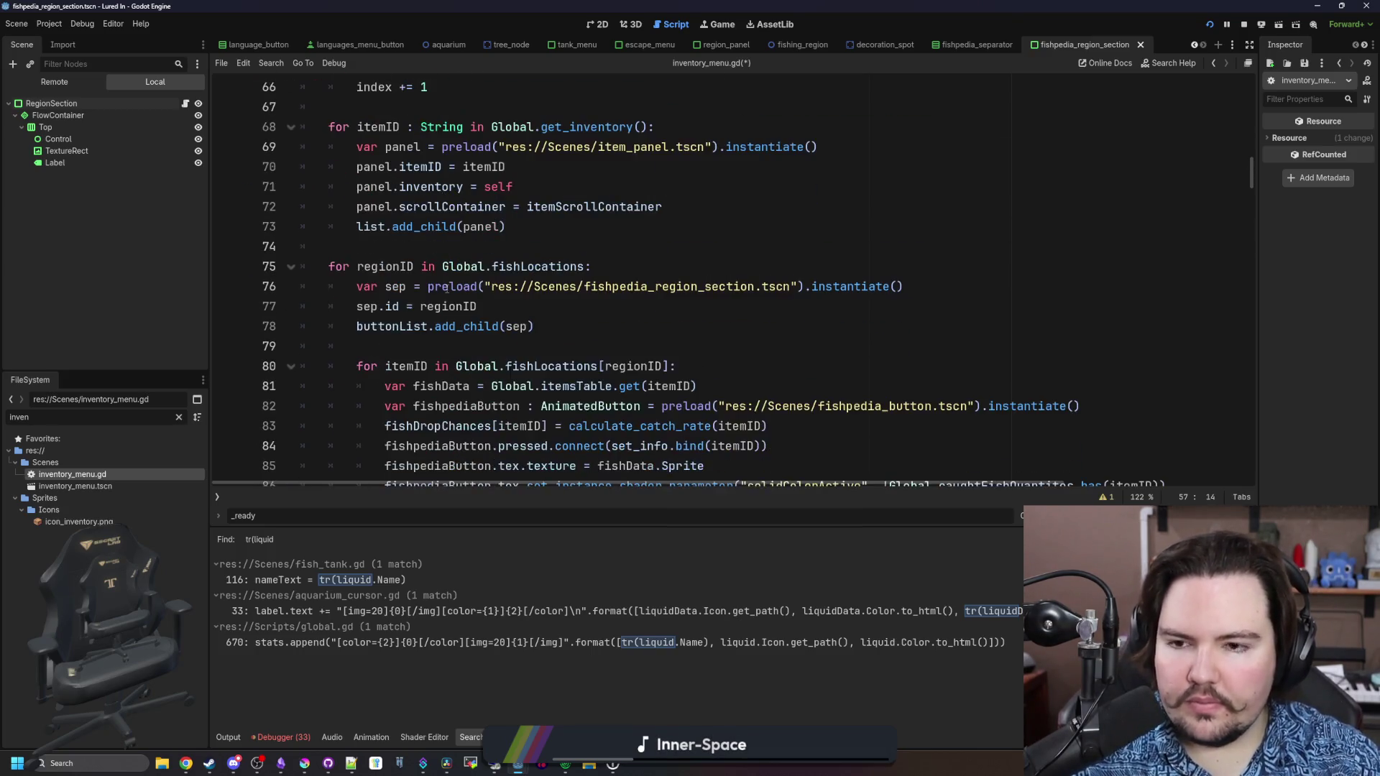
{"action": "scroll", "coordinate": [391, 230], "scroll_direction": "up", "scroll_amount": 6}
{"action": "double_click", "coordinate": [477, 266]}
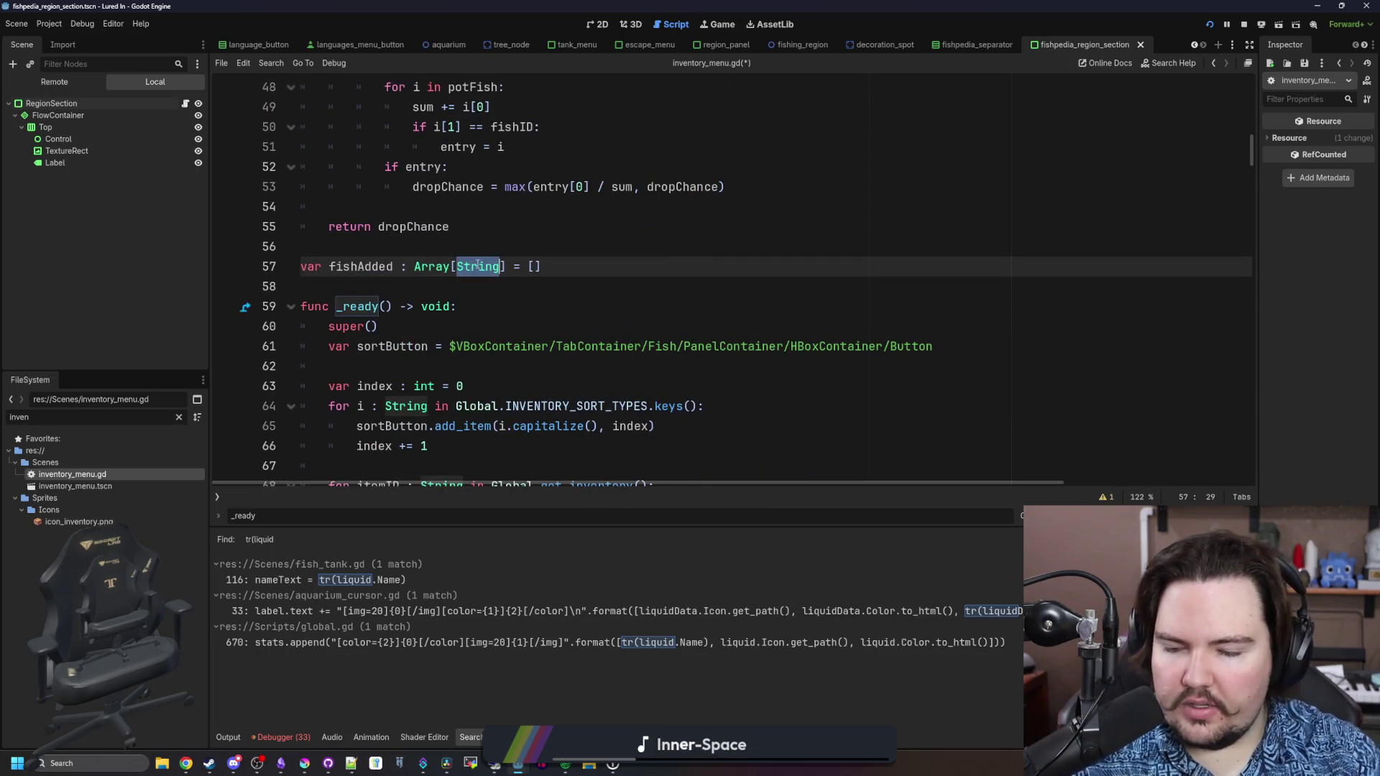
{"action": "key", "text": "BackSpace"}
{"action": "key", "text": "BackSpace"}
{"action": "key", "text": "BackSpace"}
{"action": "type", "text": "PackedSt"}
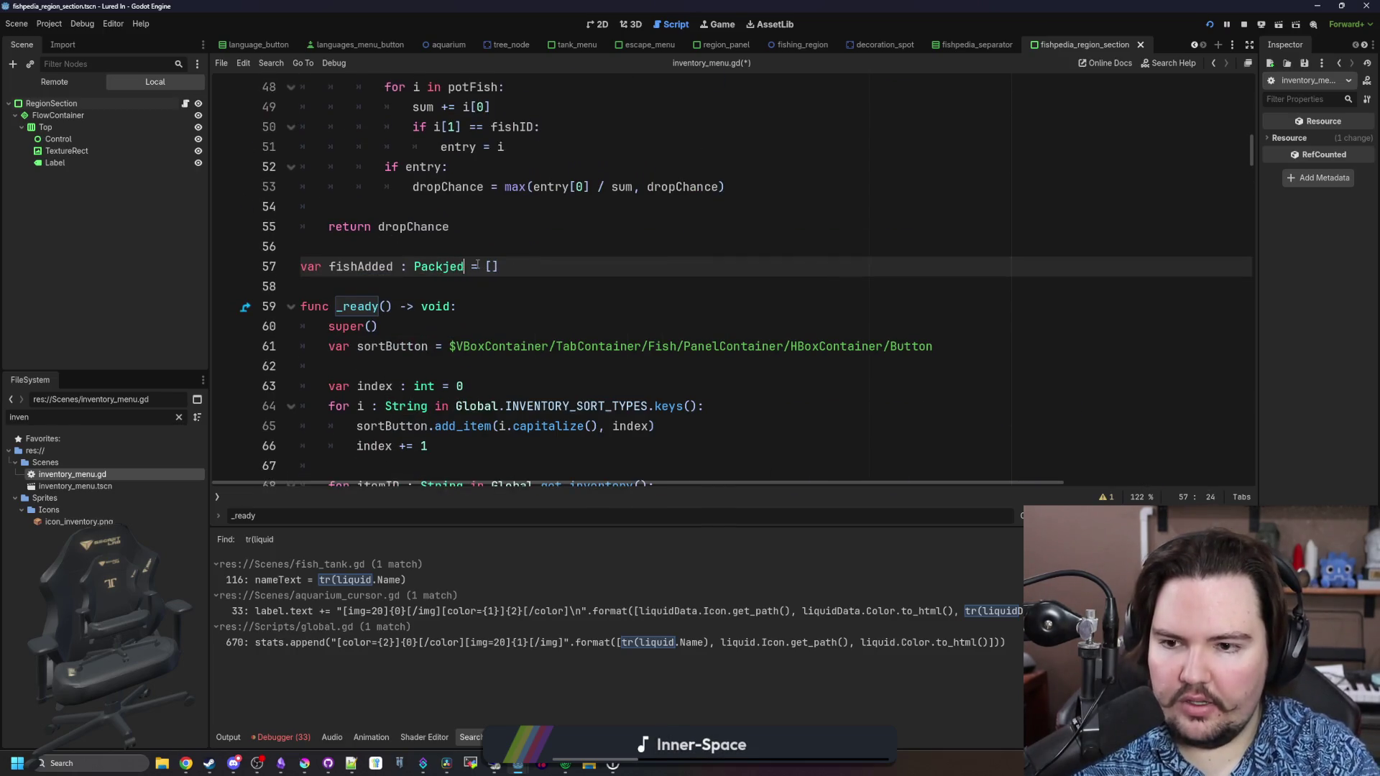
{"action": "key", "text": "Return"}
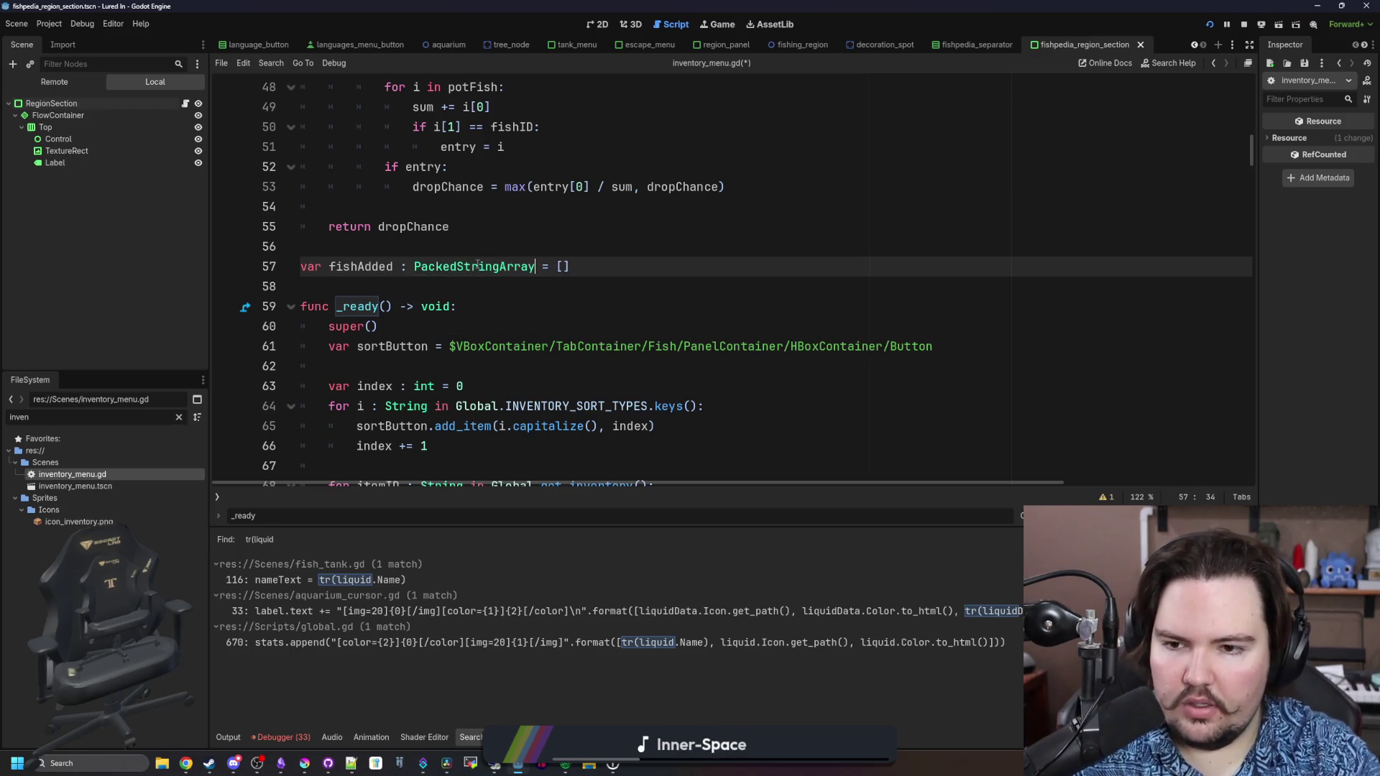
Copy the fishAdded name and move to the end of the line 80 loop header
{"action": "double_click", "coordinate": [371, 266]}
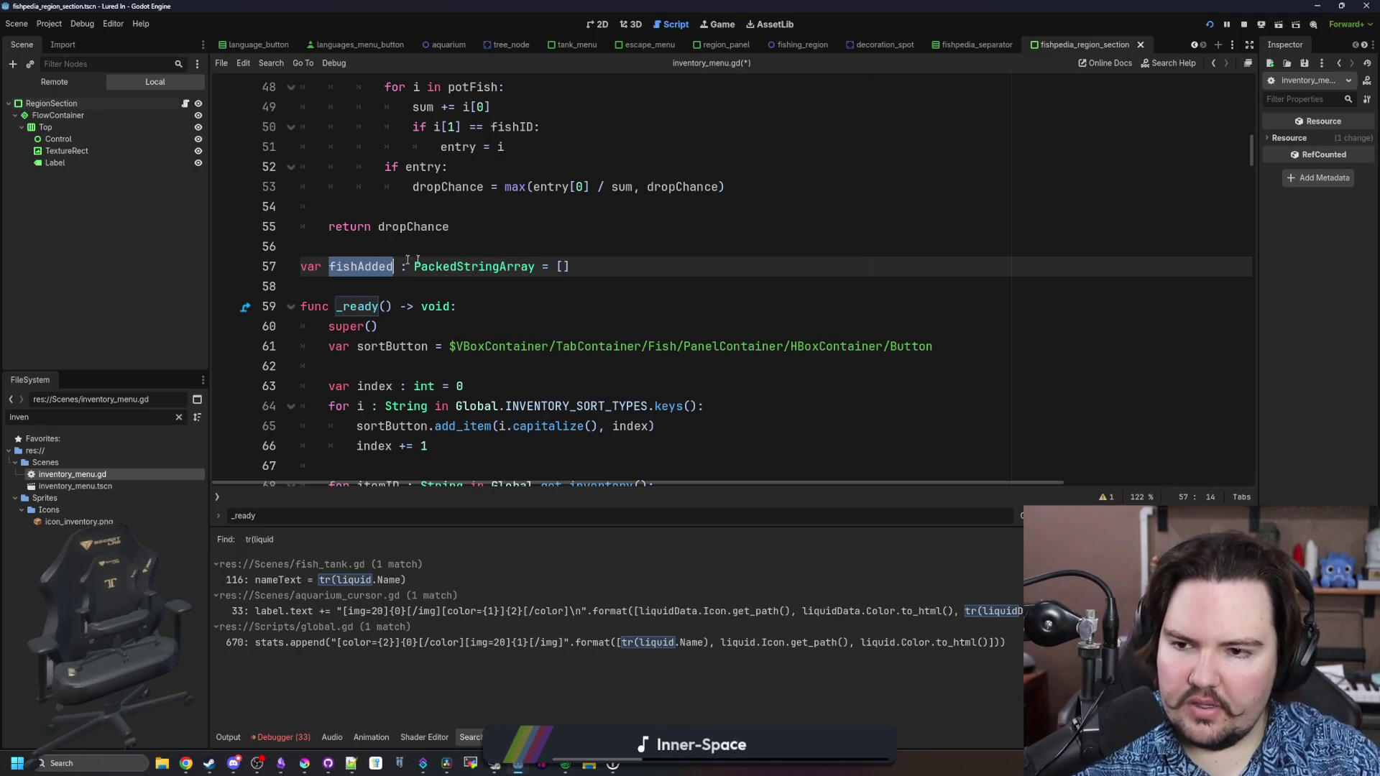
{"action": "scroll", "coordinate": [542, 253], "scroll_direction": "down", "scroll_amount": 4}
{"action": "scroll", "coordinate": [542, 253], "scroll_direction": "down", "scroll_amount": 6}
{"action": "scroll", "coordinate": [539, 259], "scroll_direction": "up", "scroll_amount": 2}
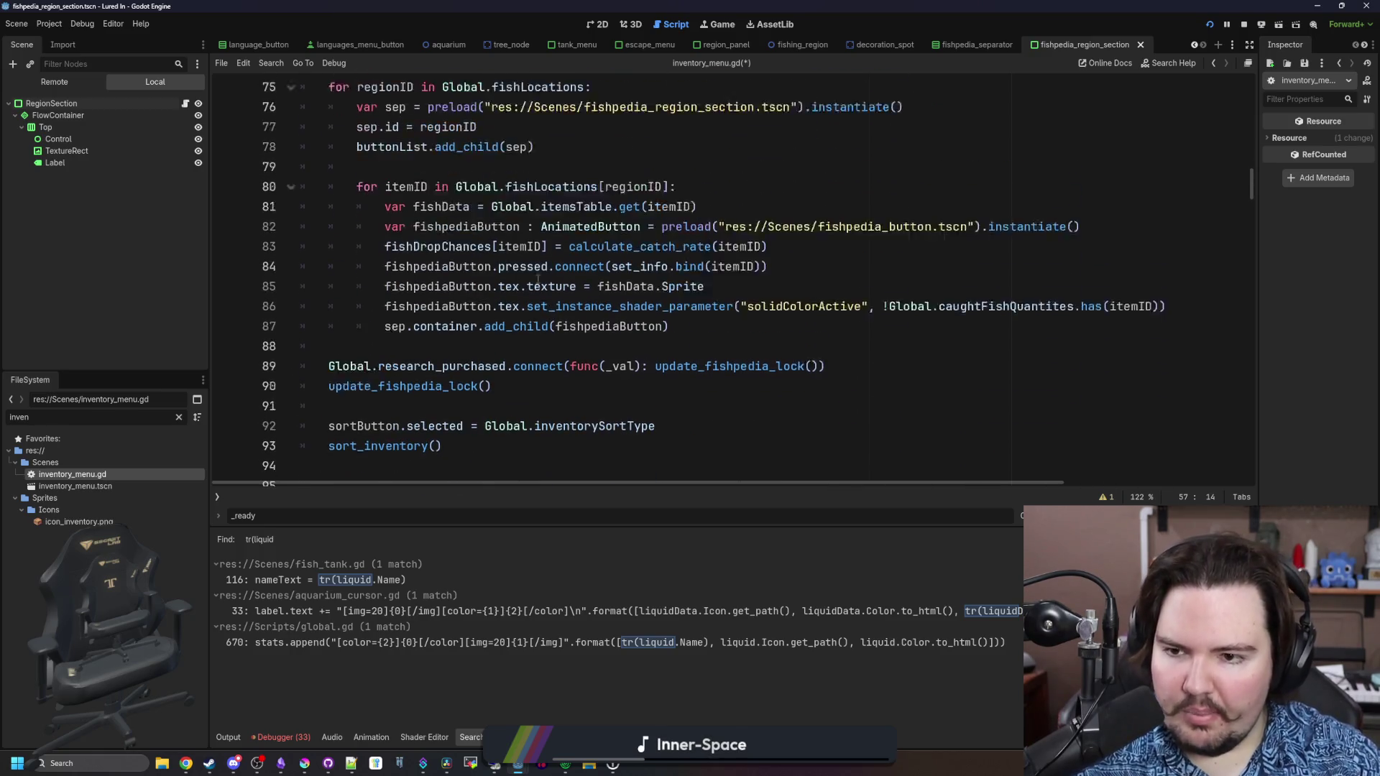
{"action": "scroll", "coordinate": [503, 259], "scroll_direction": "up", "scroll_amount": 1}
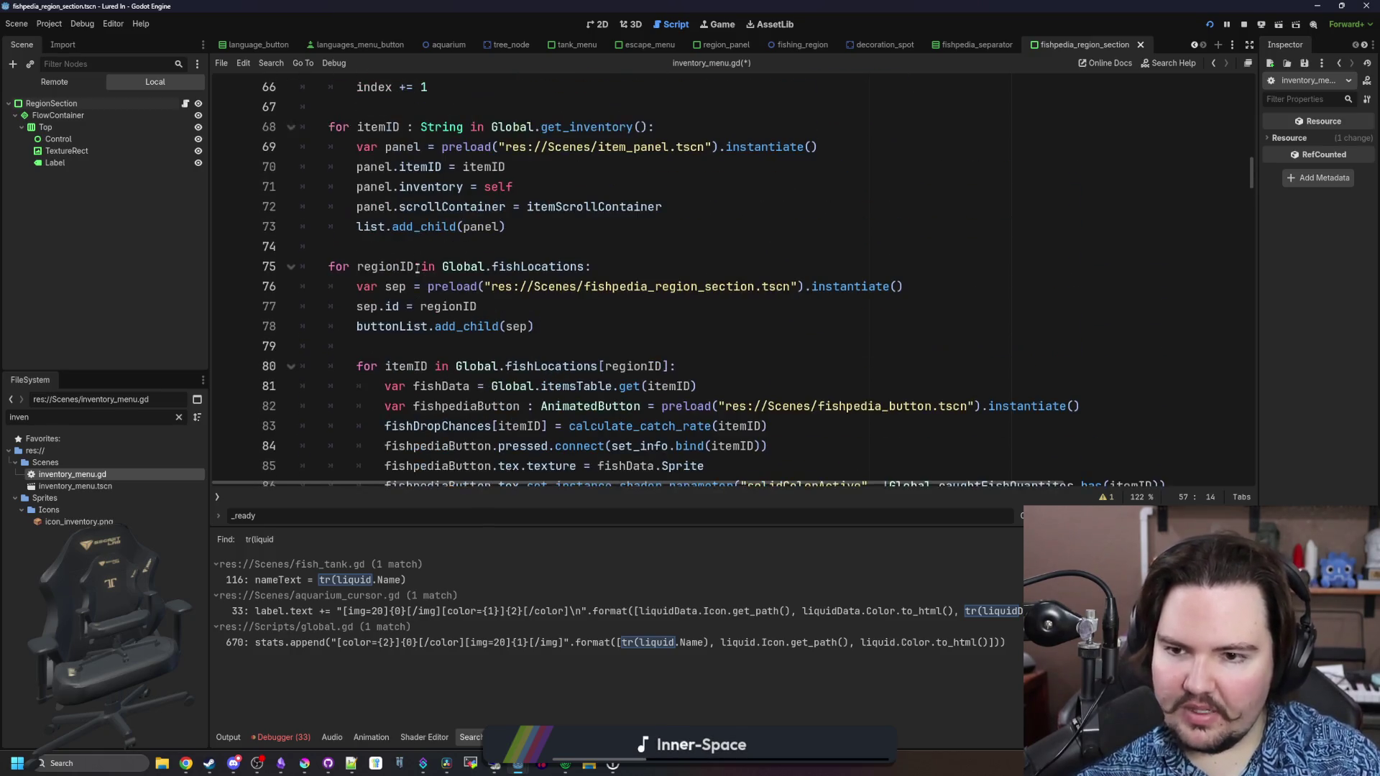
{"action": "left_click", "coordinate": [735, 303]}
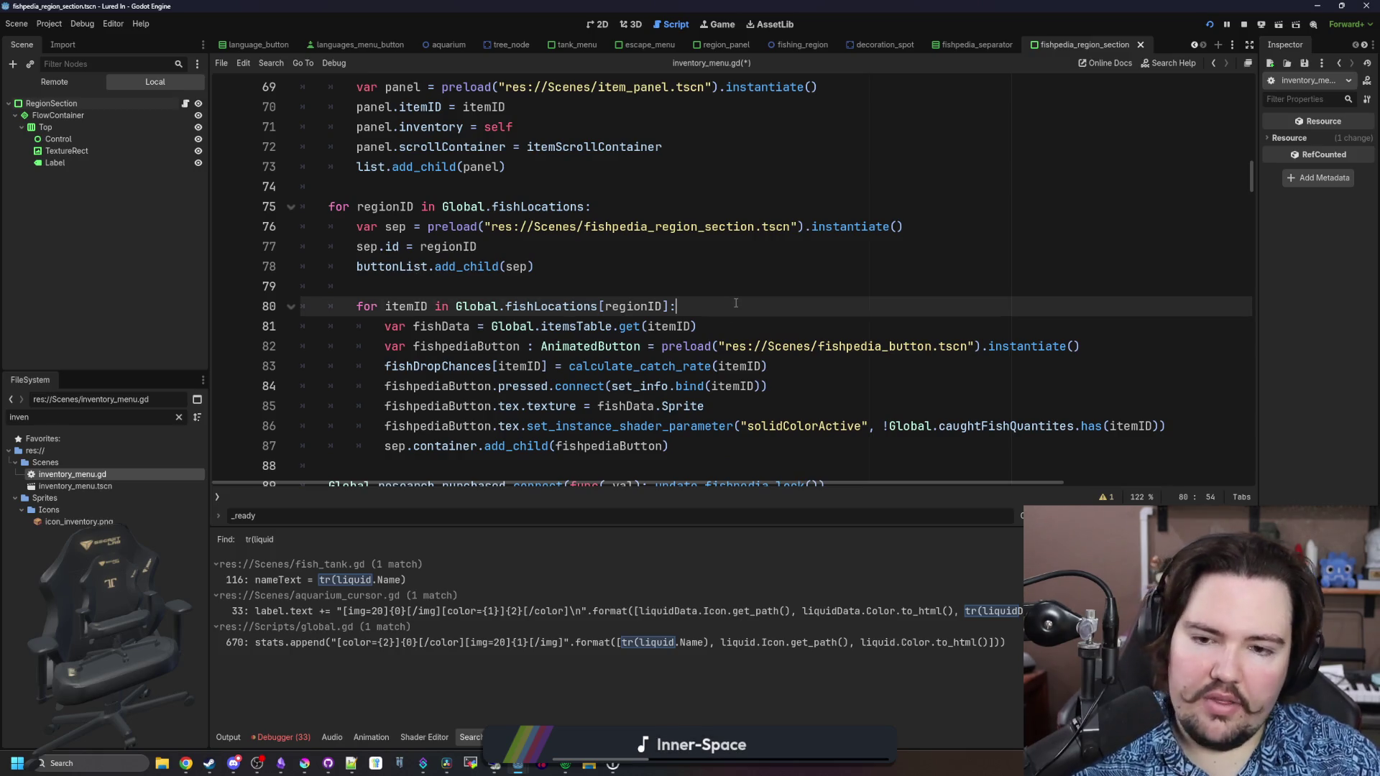
Add an 'if !fishAdded.has(itemID):' check inside the Fishpedia item loop
{"action": "key", "text": "Return"}
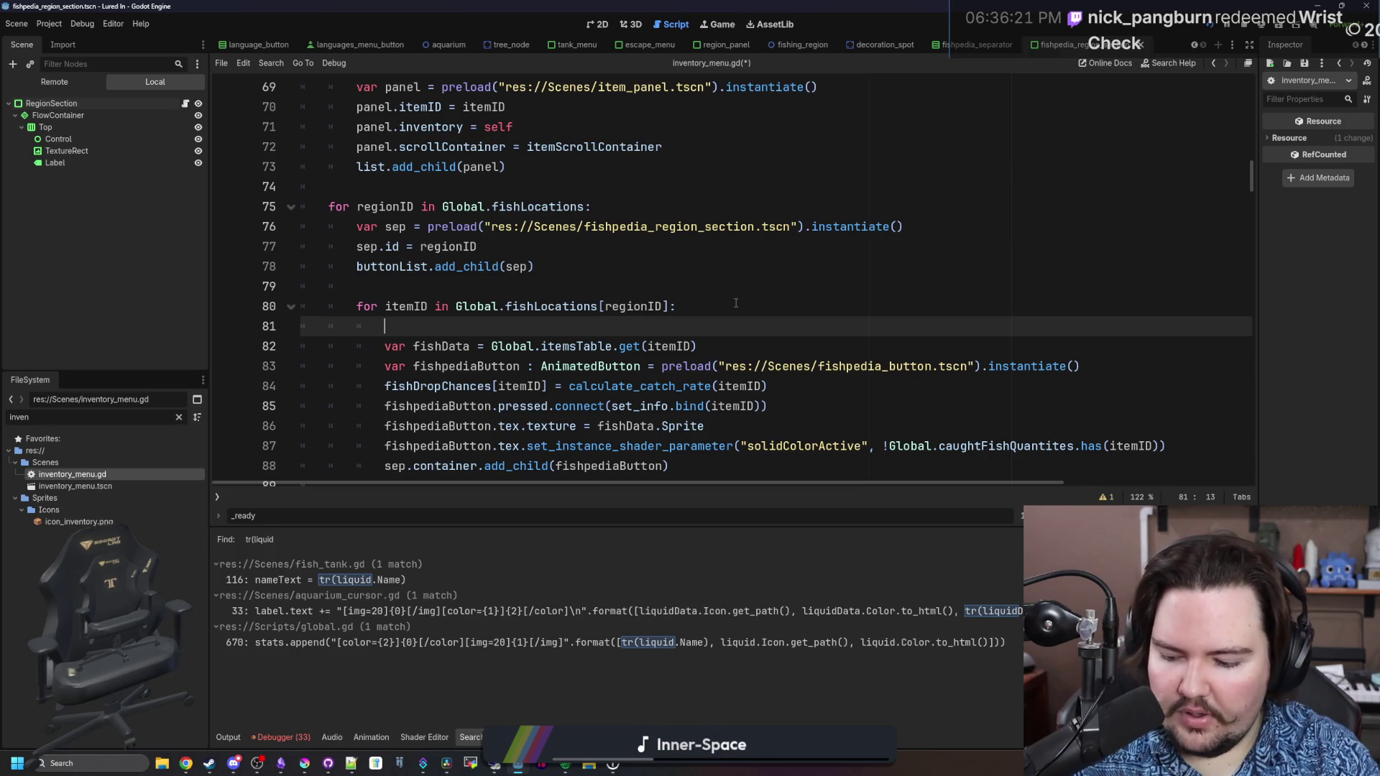
{"action": "type", "text": "if f"}
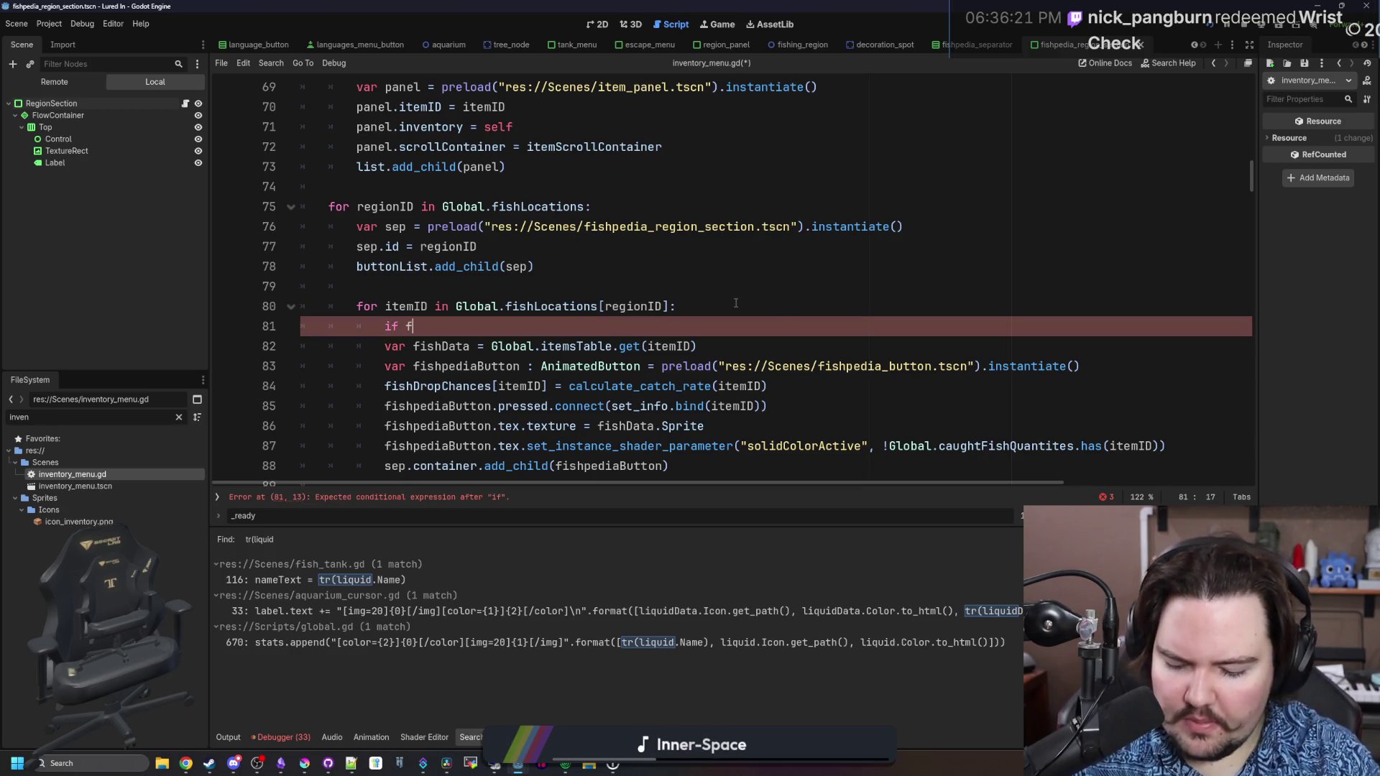
{"action": "key", "text": "Return"}
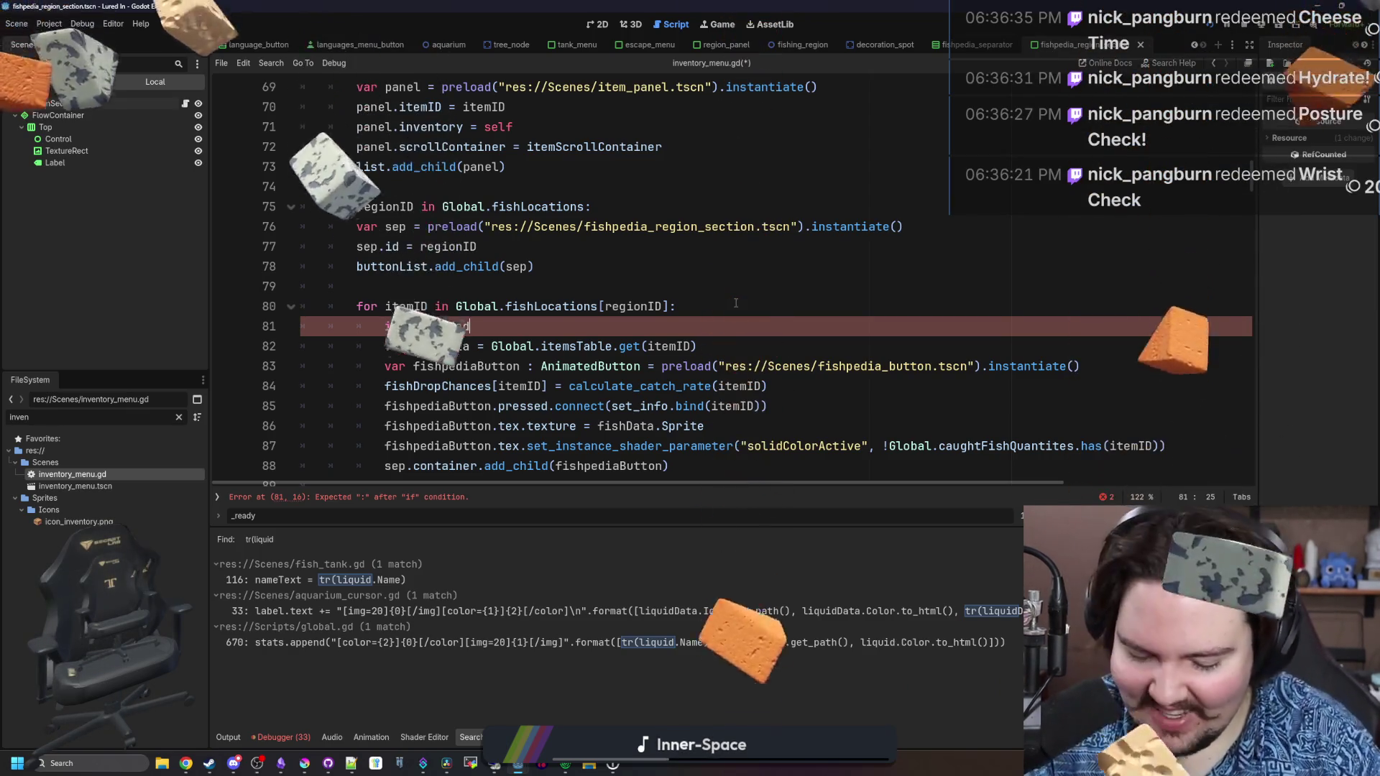
{"action": "type", "text": ".has(i"}
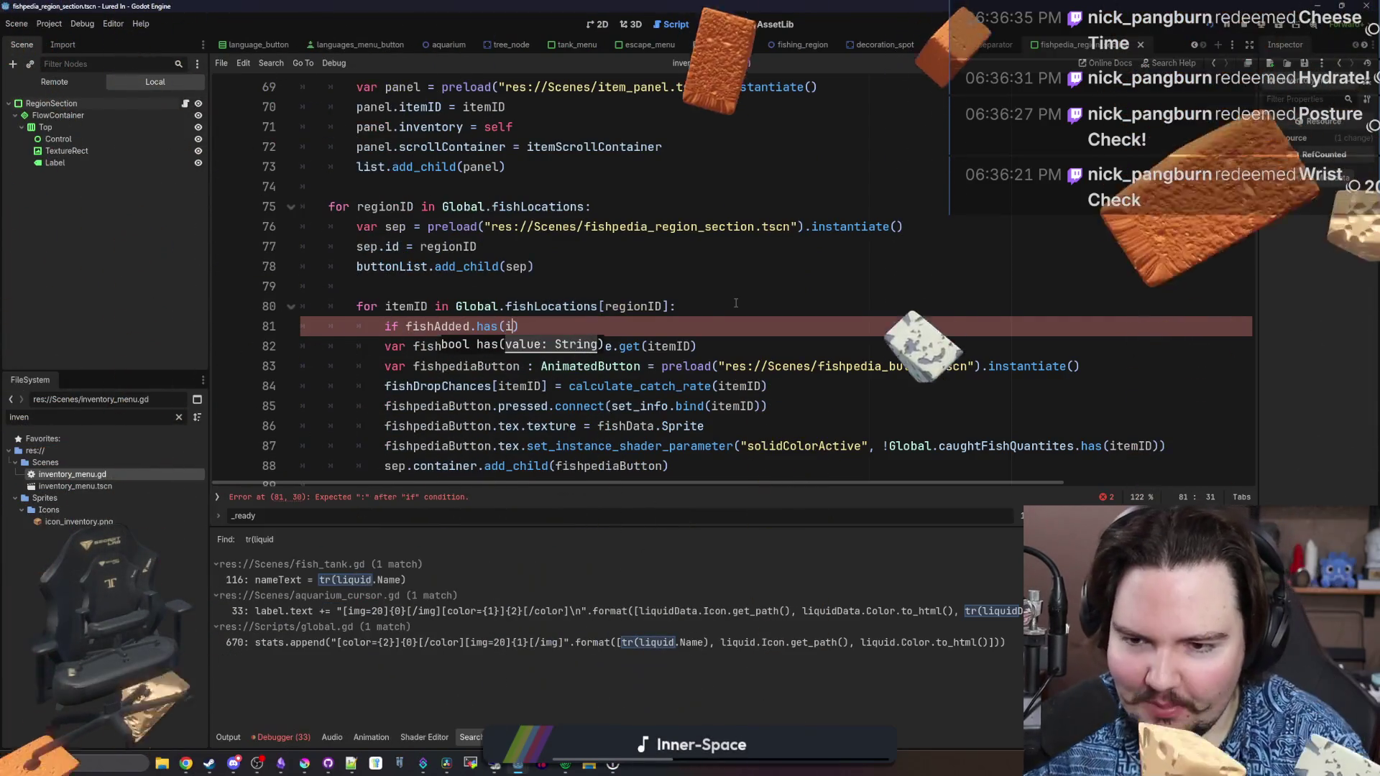
{"action": "key", "text": "Escape"}
{"action": "type", "text": "itemID):"}
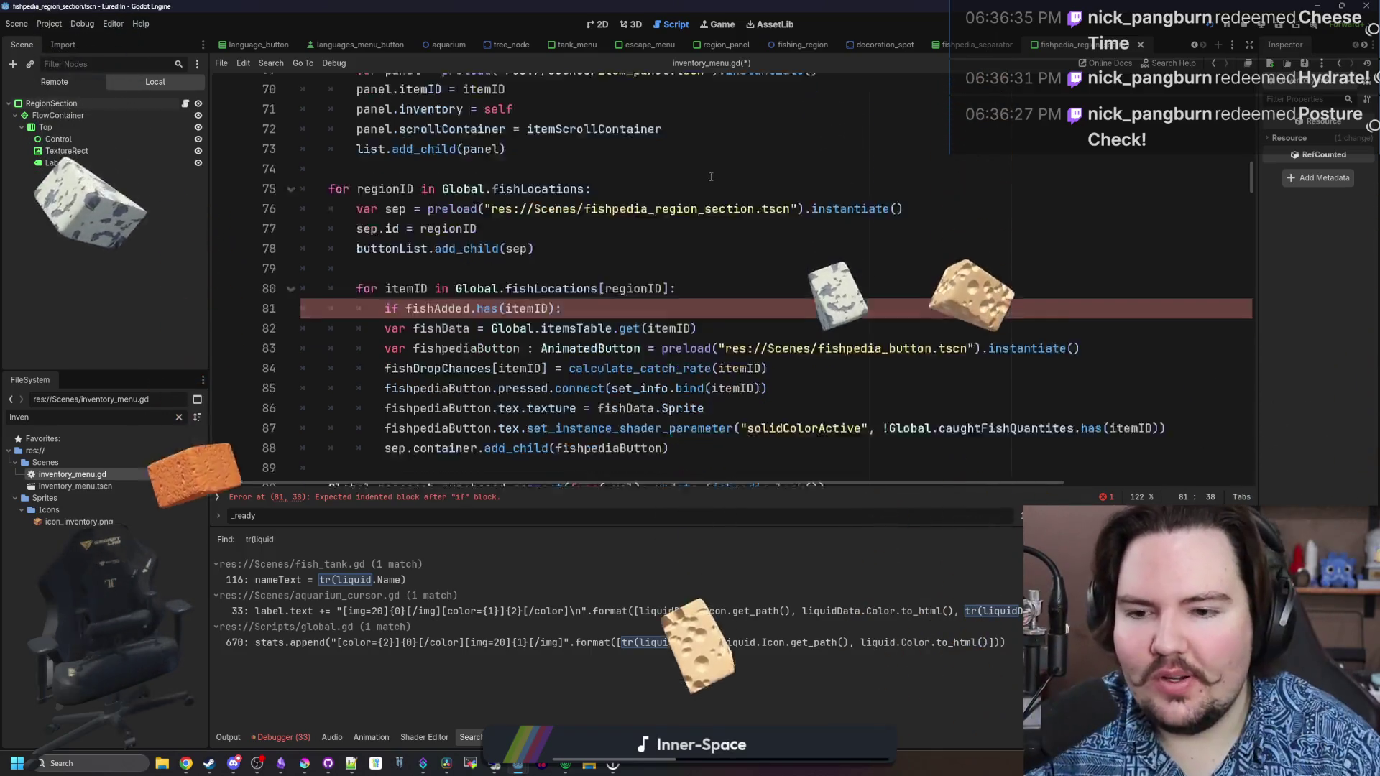
Indent lines 82–88 under it, add 'fishAdded.push_back(itemID)', save, and run the game
{"action": "scroll", "coordinate": [726, 316], "scroll_direction": "down", "scroll_amount": 2}
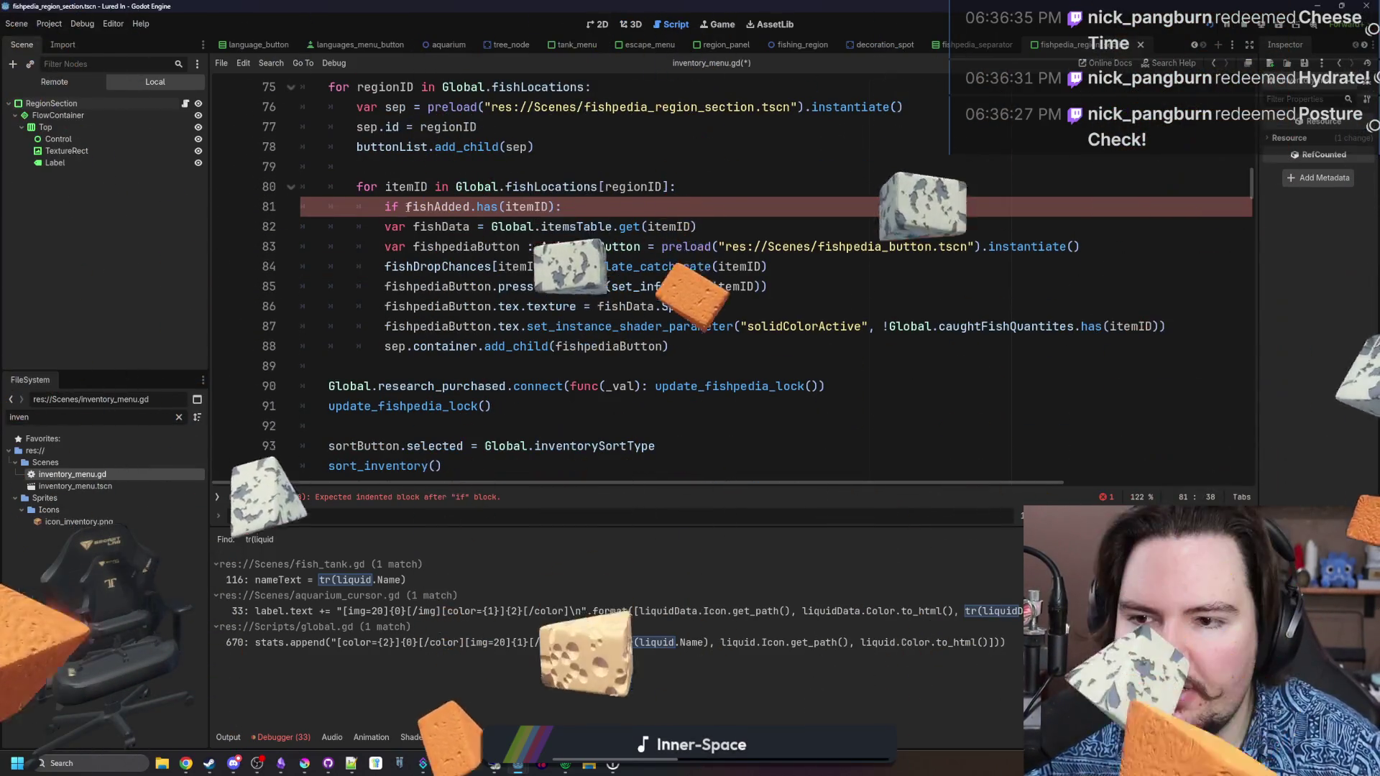
{"action": "left_click_drag", "start_coordinate": [693, 344], "coordinate": [260, 230]}
{"action": "key", "text": "Tab"}
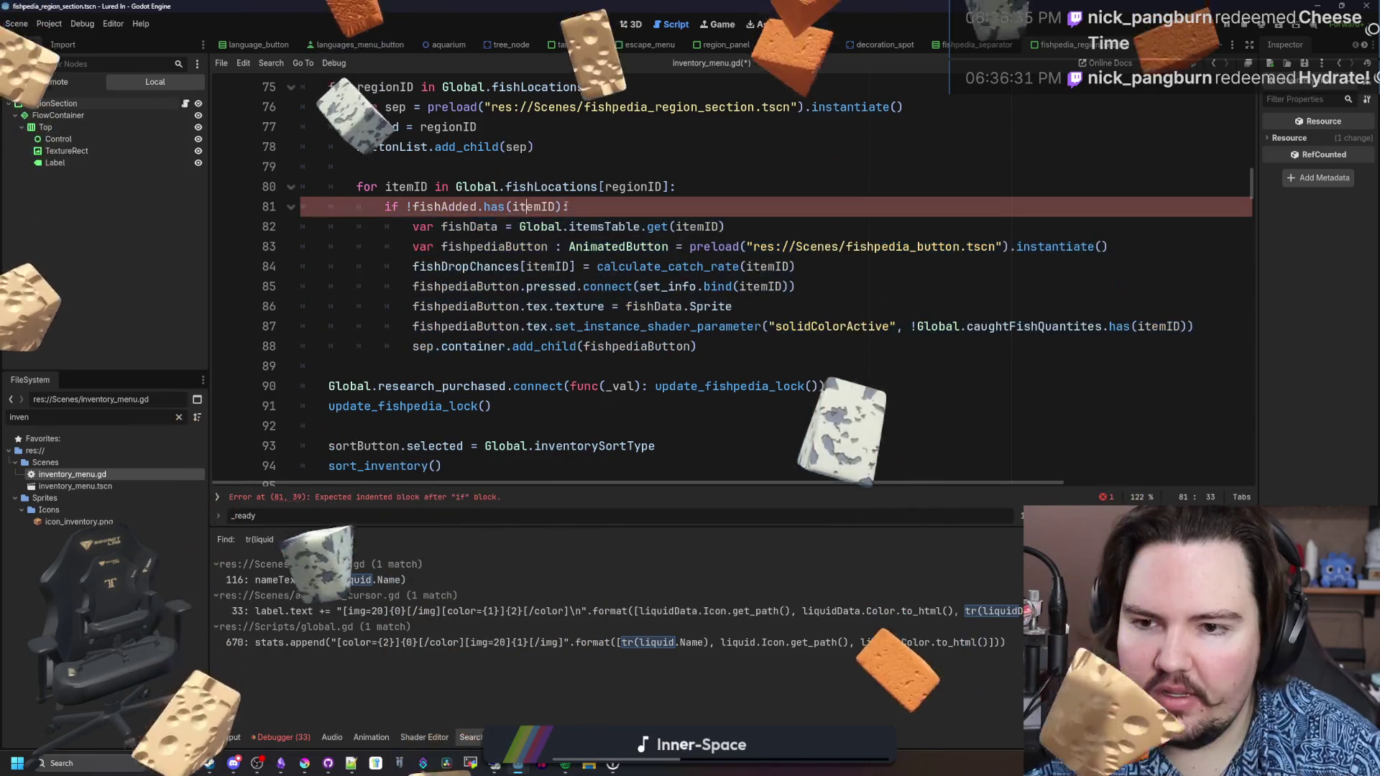
{"action": "left_click", "coordinate": [726, 346]}
{"action": "key", "text": "Return"}
{"action": "type", "text": "fishAdded("}
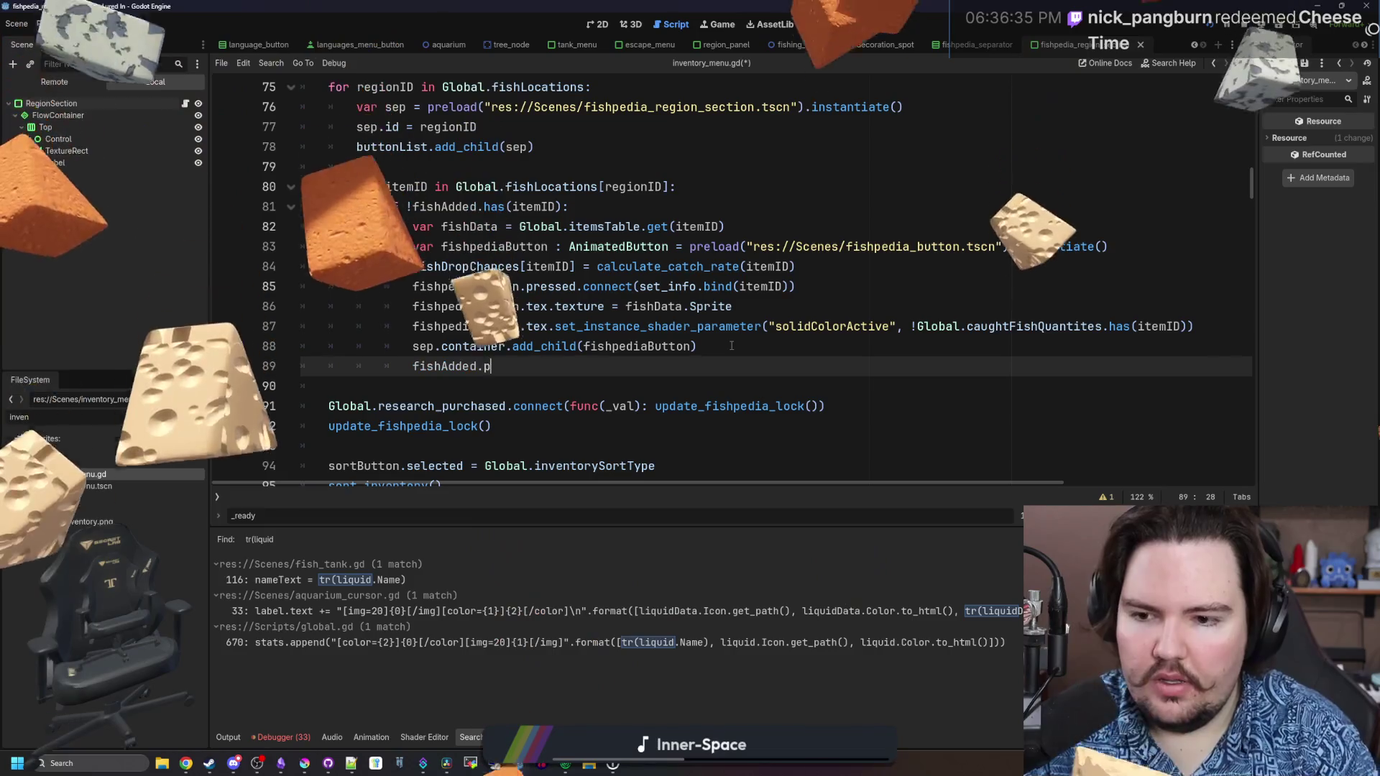
{"action": "key", "text": "BackSpace"}
{"action": "type", "text": ".push_back(itemID)"}
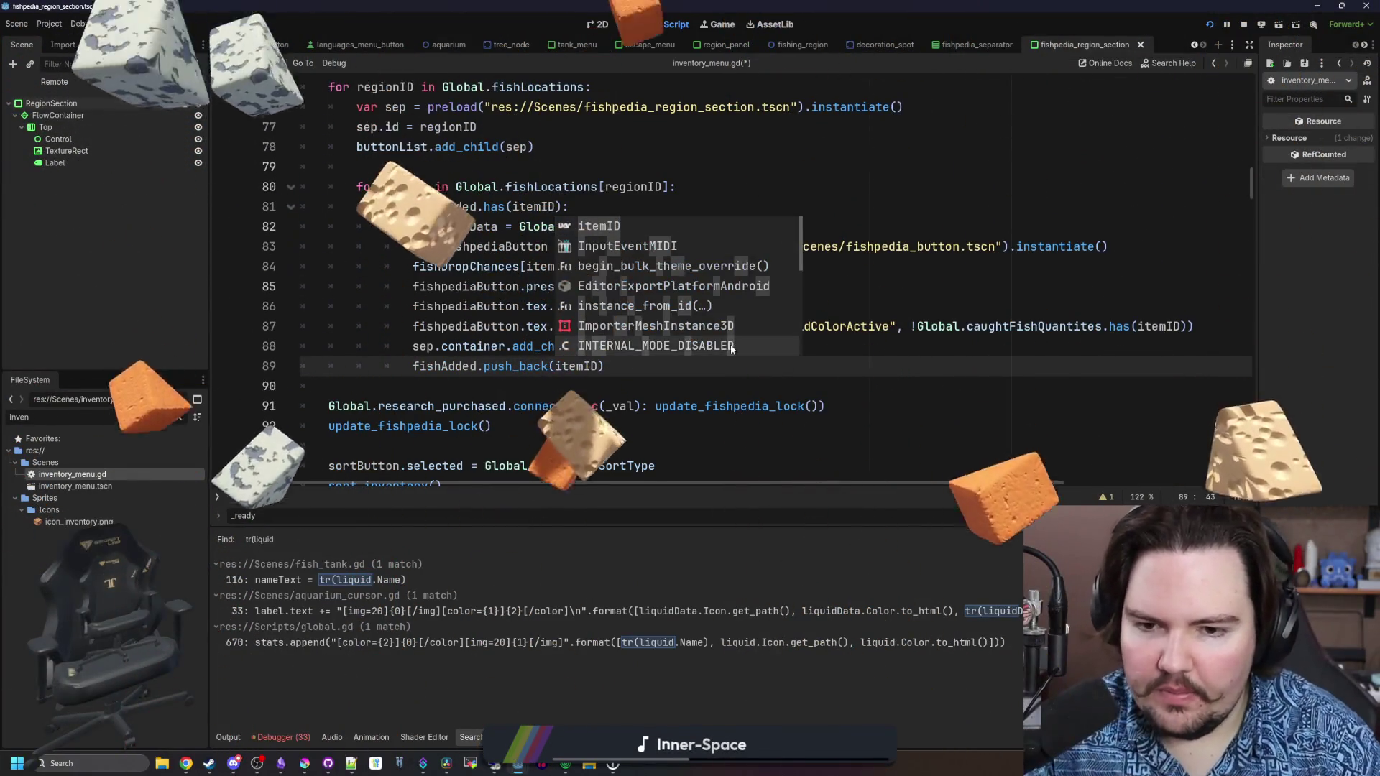
{"action": "left_click", "coordinate": [731, 346]}
{"action": "key", "text": "ctrl+s"}
{"action": "scroll", "coordinate": [718, 288], "scroll_direction": "up", "scroll_amount": 4}
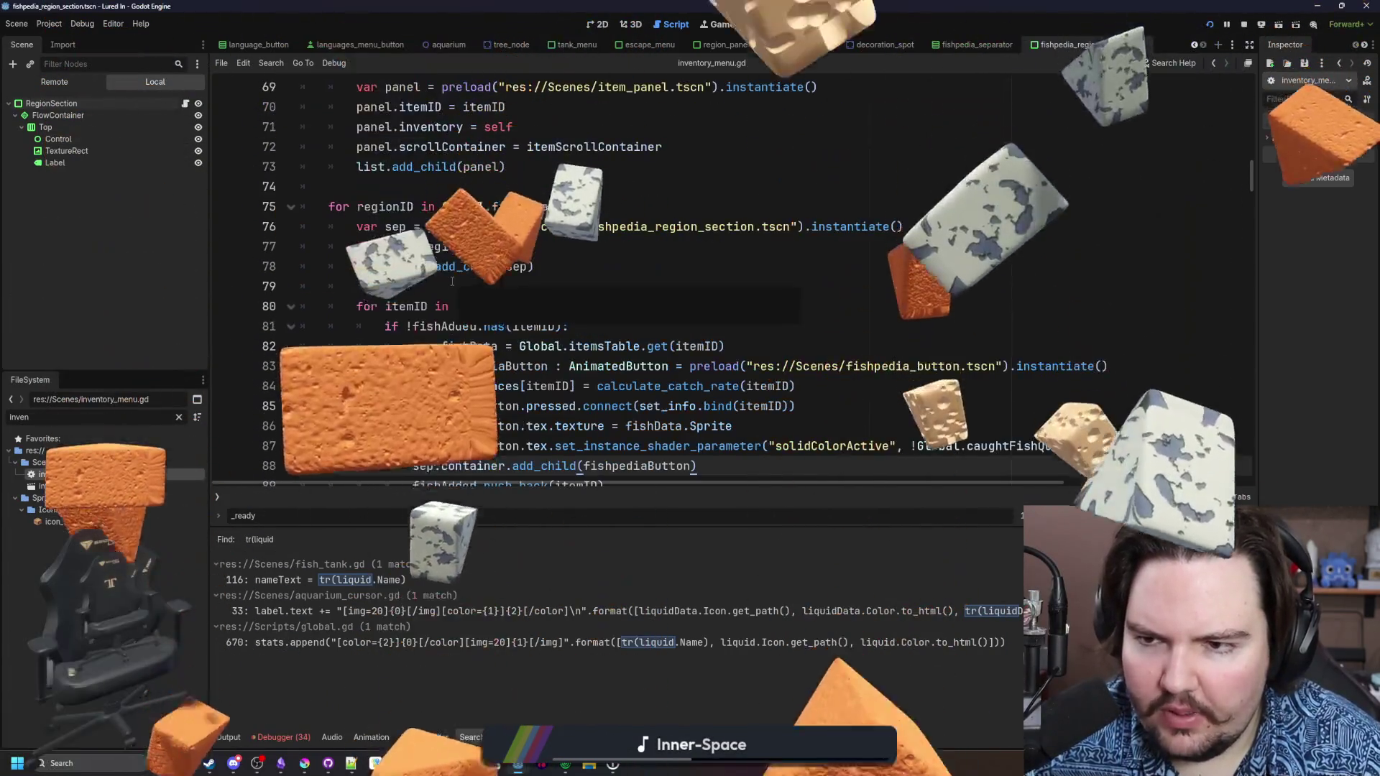
{"action": "left_click", "coordinate": [431, 307]}
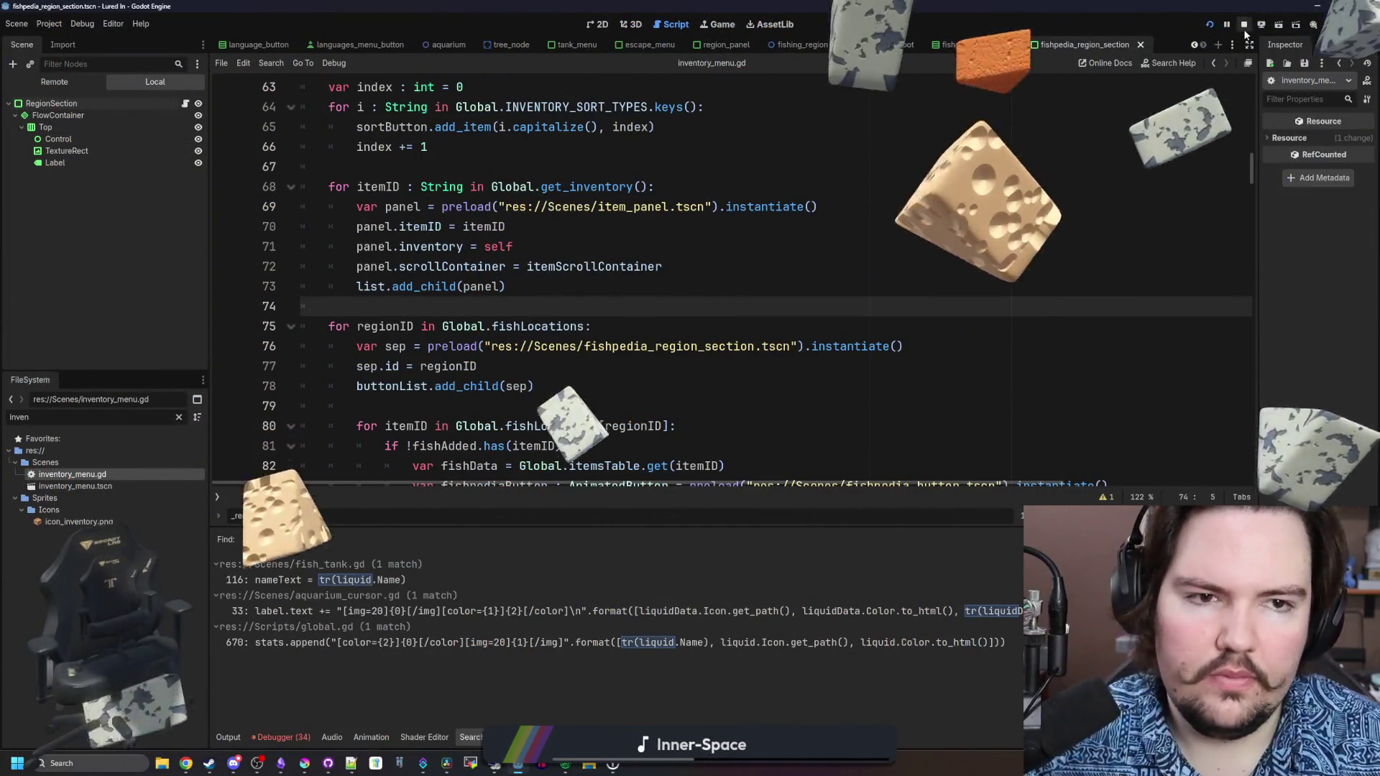
{"action": "left_click", "coordinate": [1207, 26]}
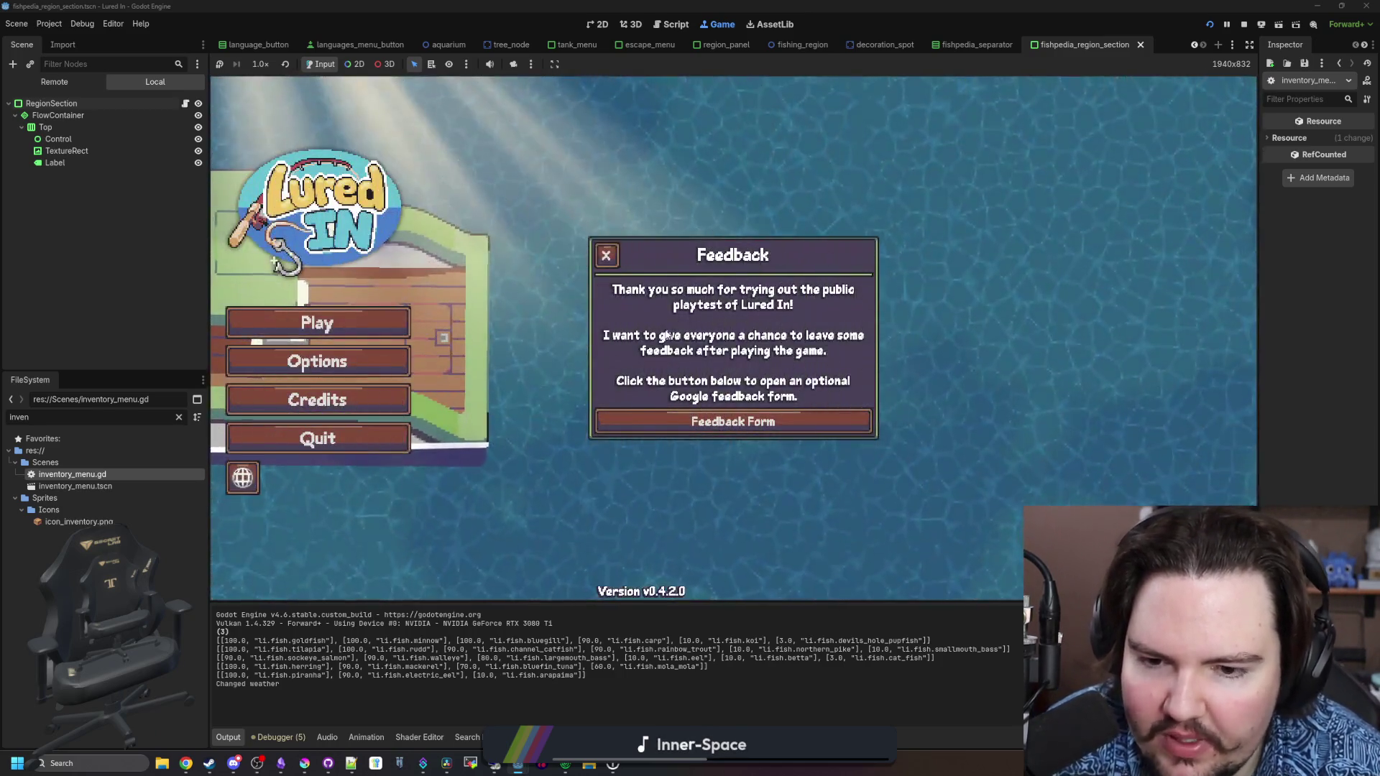
Dismiss the Feedback and Welcome Back popups, start playing, and open the inventory
{"action": "left_click", "coordinate": [603, 256]}
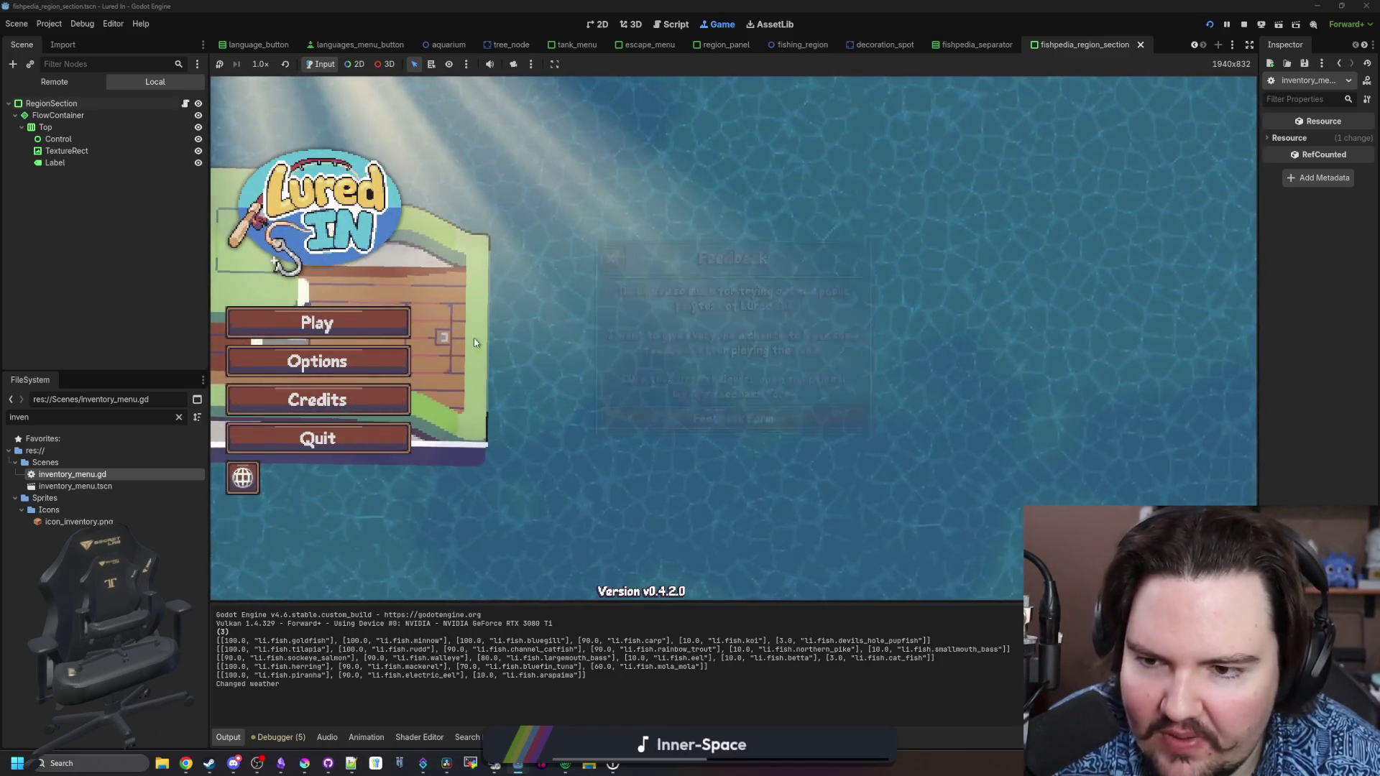
{"action": "left_click", "coordinate": [363, 333]}
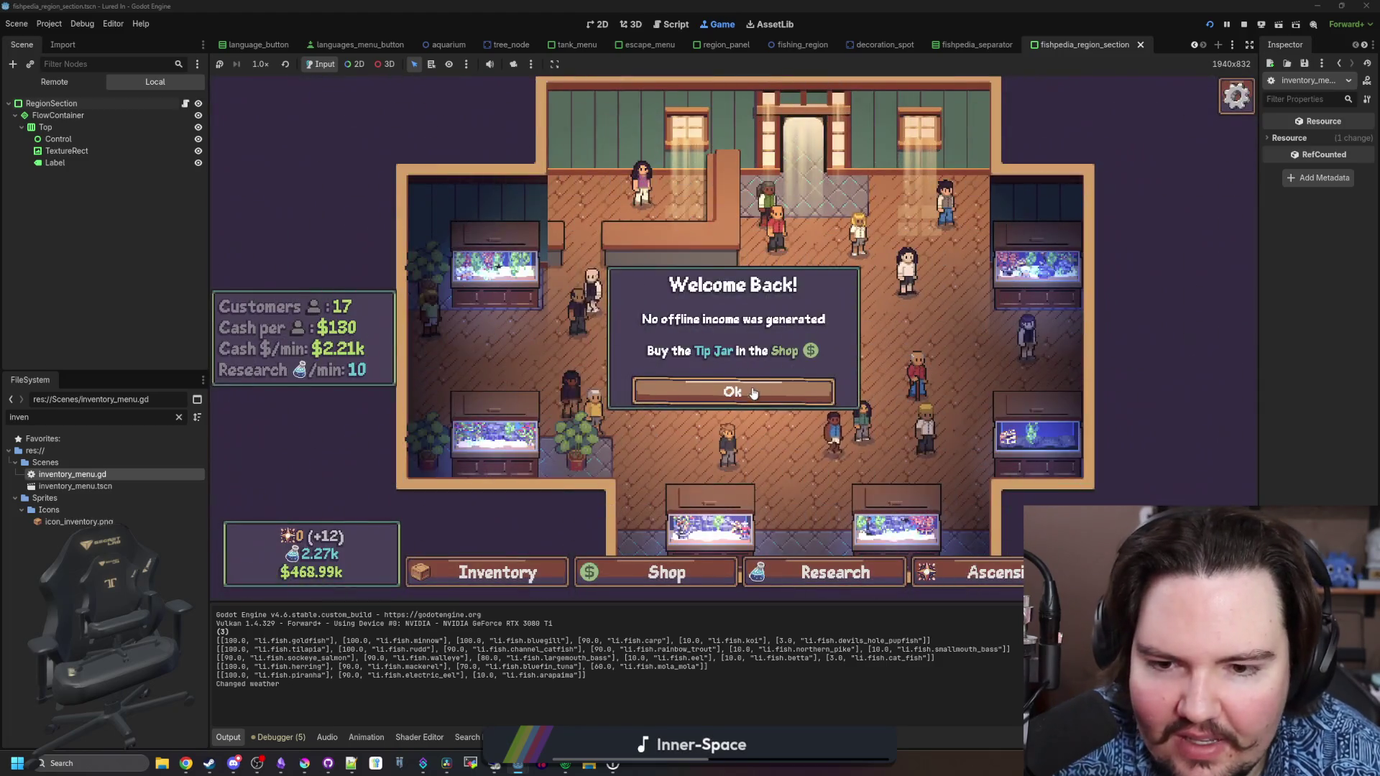
{"action": "left_click", "coordinate": [514, 524]}
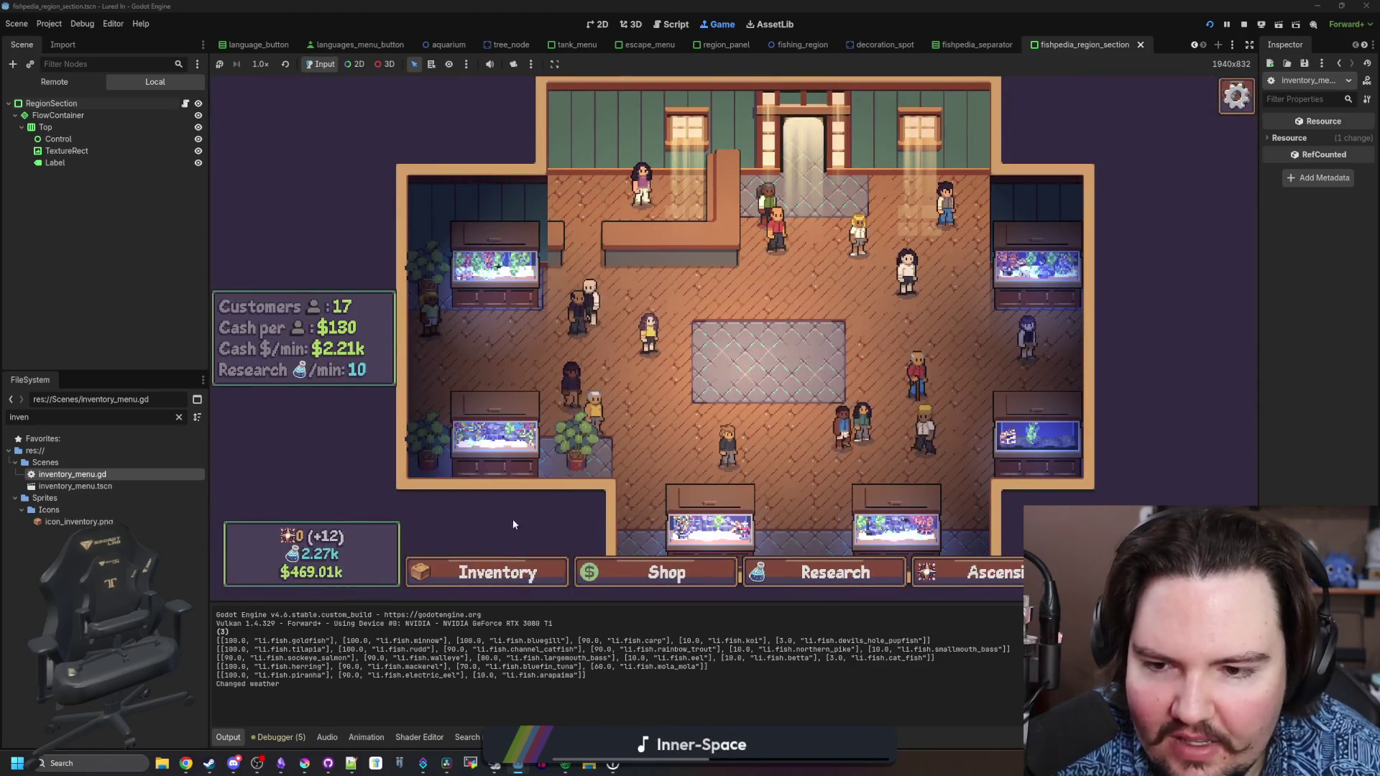
{"action": "left_click", "coordinate": [507, 567]}
Open the Fishpedia listing and select the Freshwater Snail entry to check its Pond and Lake locations
{"action": "left_click", "coordinate": [751, 214]}
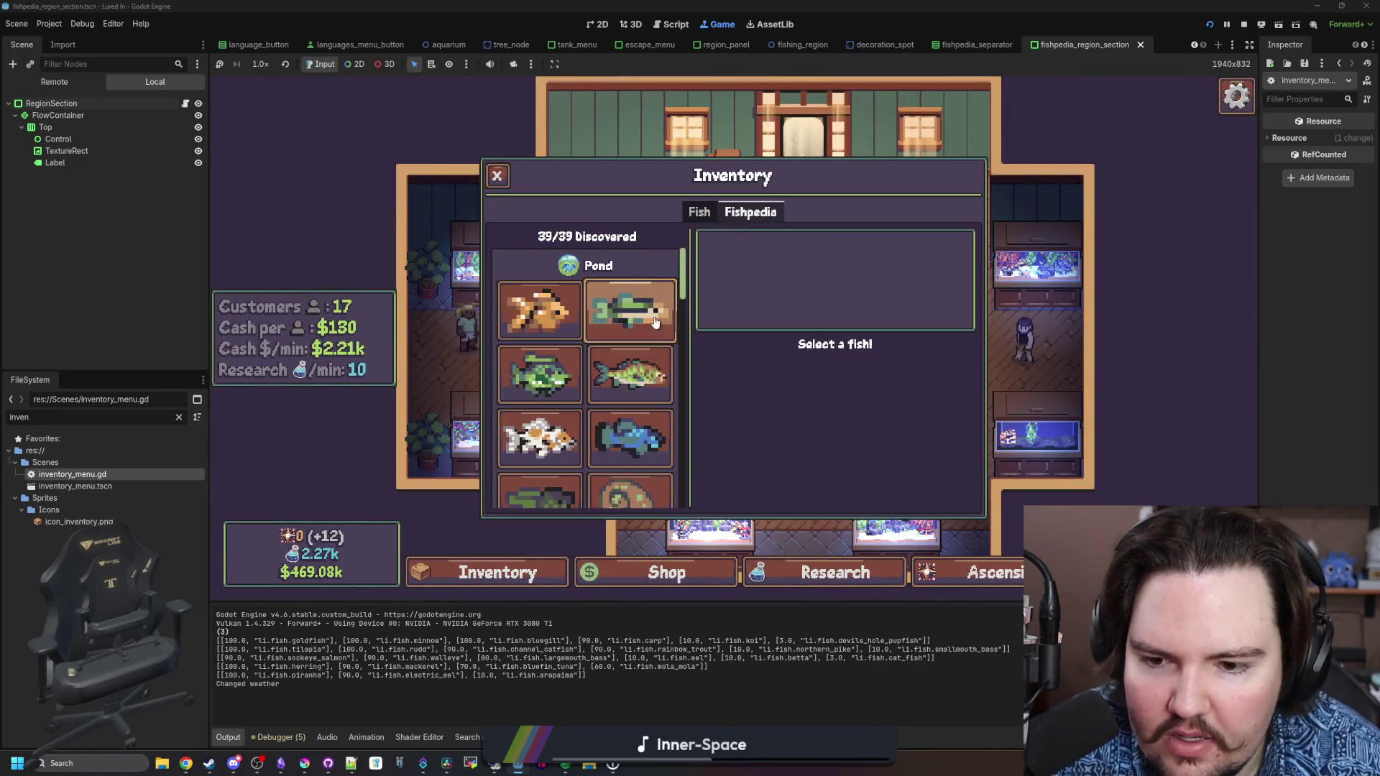
{"action": "scroll", "coordinate": [664, 302], "scroll_direction": "down", "scroll_amount": 10}
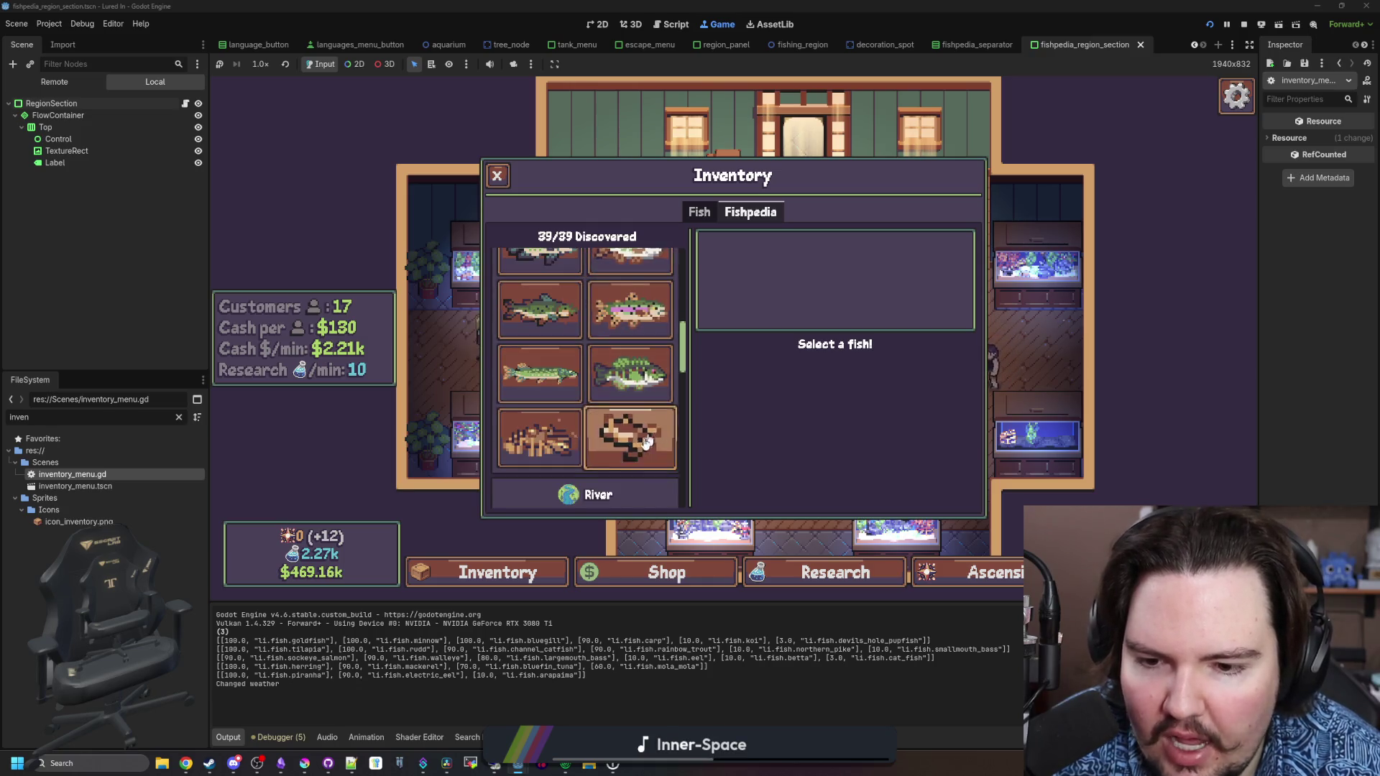
{"action": "scroll", "coordinate": [646, 442], "scroll_direction": "down", "scroll_amount": 10}
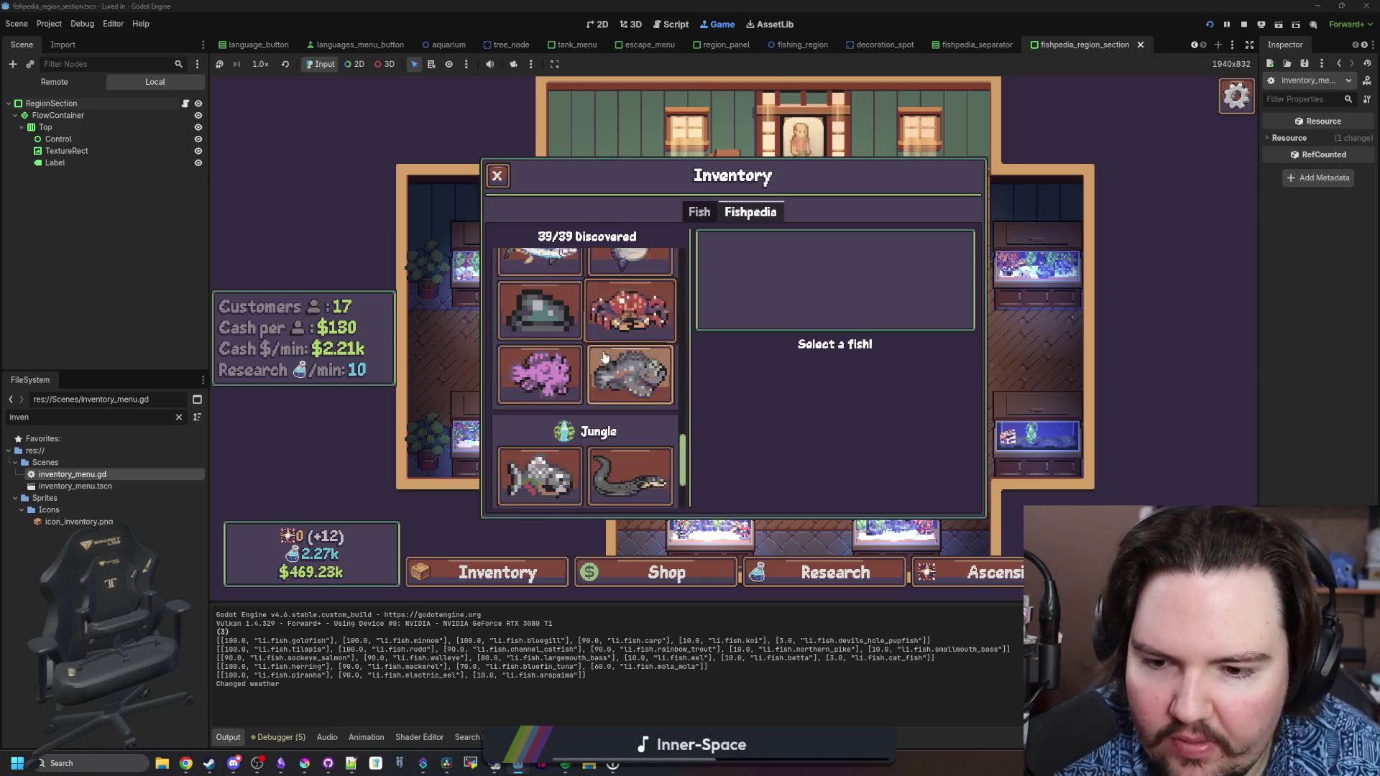
{"action": "scroll", "coordinate": [625, 352], "scroll_direction": "down", "scroll_amount": 2}
{"action": "scroll", "coordinate": [613, 380], "scroll_direction": "up", "scroll_amount": 10}
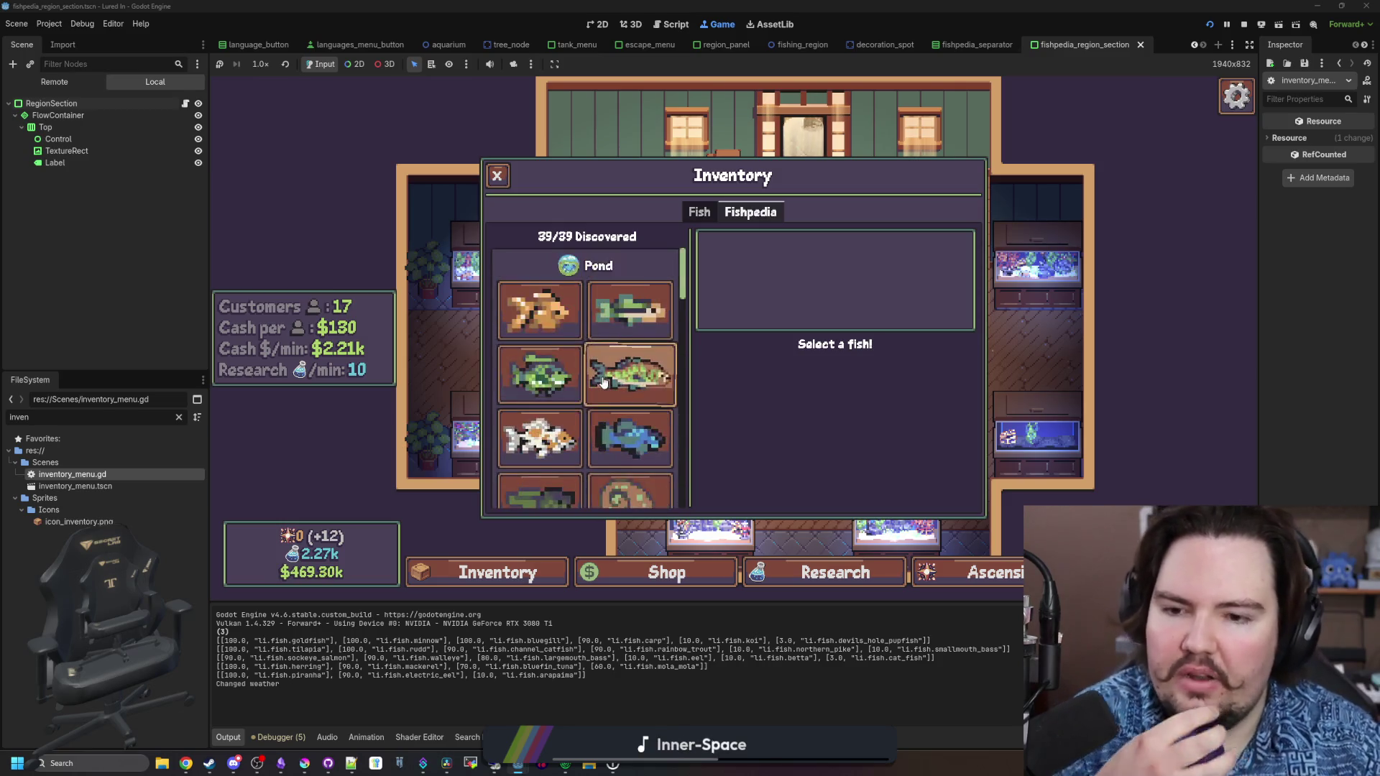
{"action": "scroll", "coordinate": [603, 374], "scroll_direction": "down", "scroll_amount": 2}
{"action": "left_click", "coordinate": [618, 349]}
Scroll down and back up through the Fishpedia's regions to review the other entries
{"action": "scroll", "coordinate": [917, 476], "scroll_direction": "down", "scroll_amount": 2}
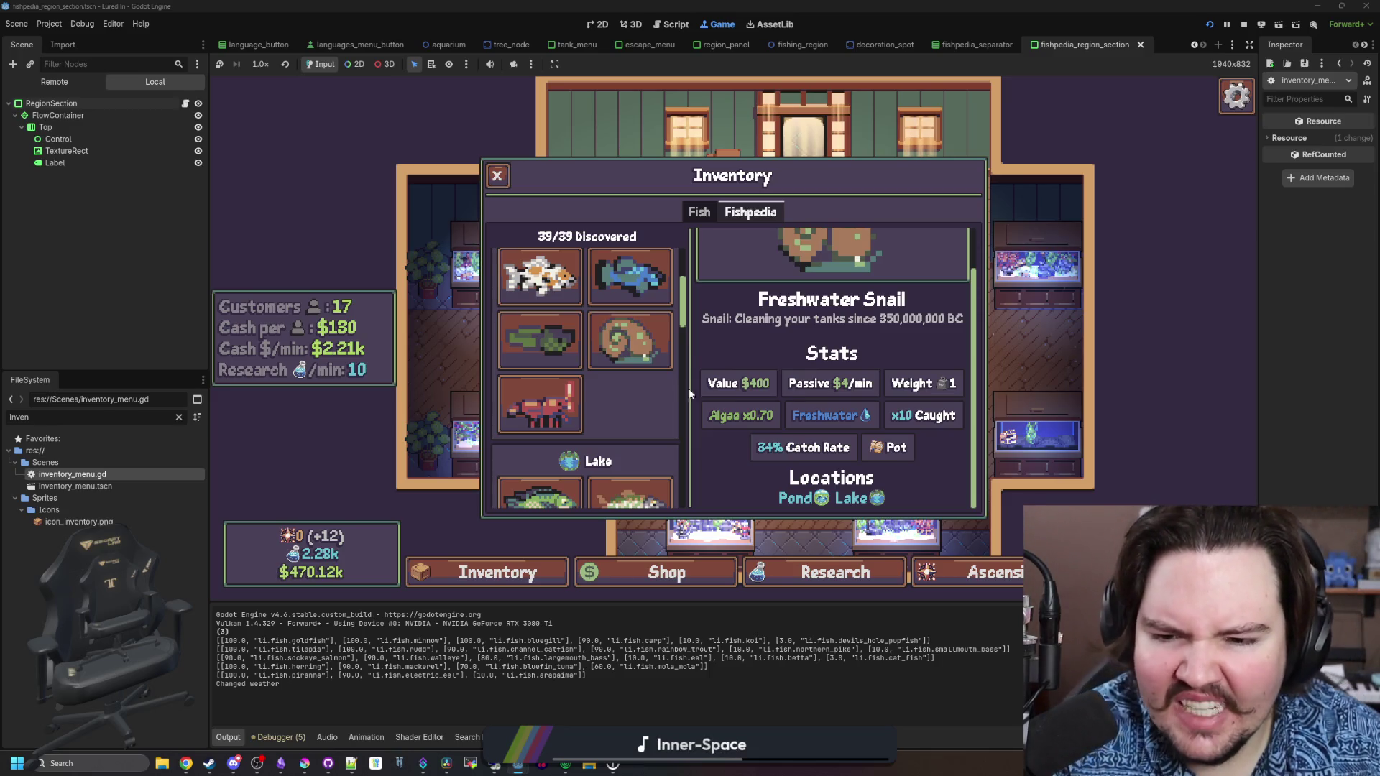
{"action": "scroll", "coordinate": [670, 307], "scroll_direction": "down", "scroll_amount": 5}
{"action": "scroll", "coordinate": [662, 267], "scroll_direction": "down", "scroll_amount": 8}
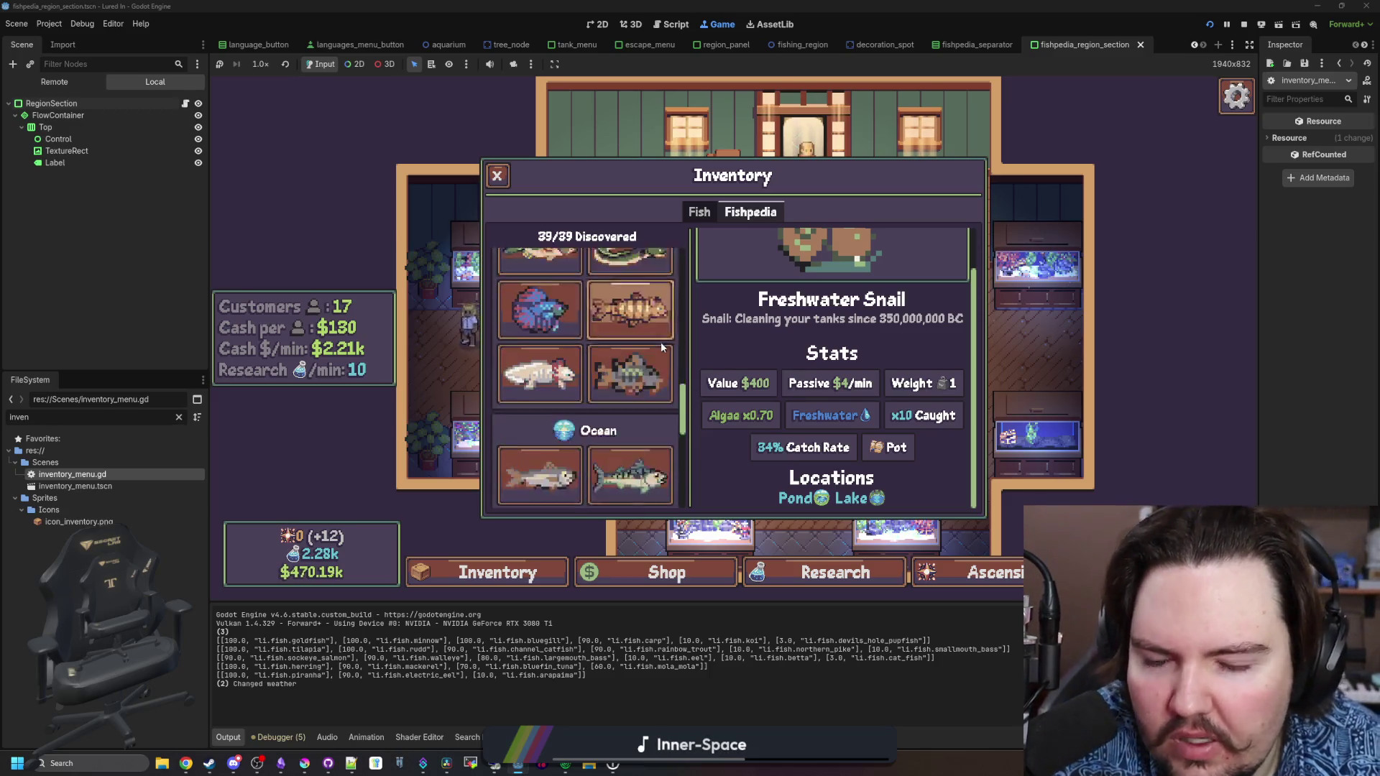
{"action": "scroll", "coordinate": [666, 269], "scroll_direction": "up", "scroll_amount": 10}
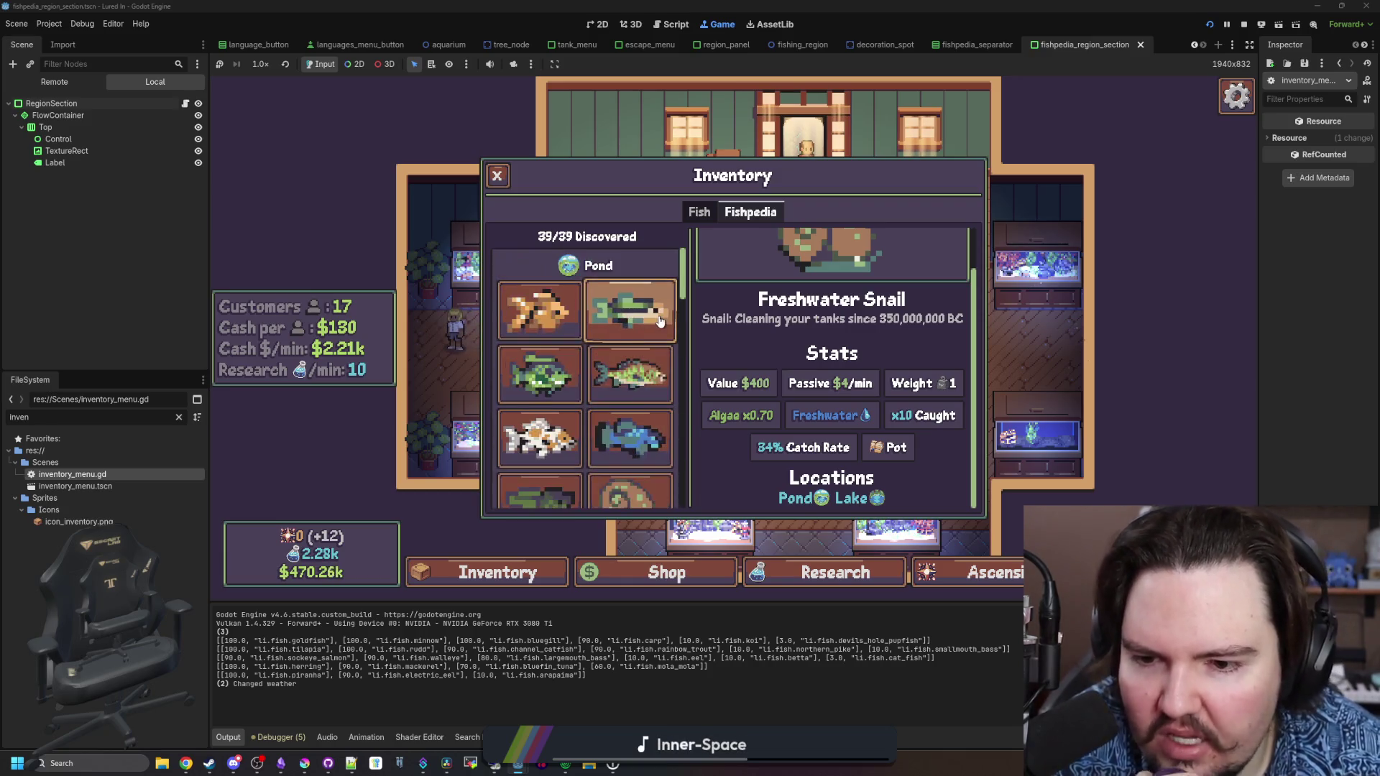
{"action": "scroll", "coordinate": [660, 321], "scroll_direction": "down", "scroll_amount": 2}
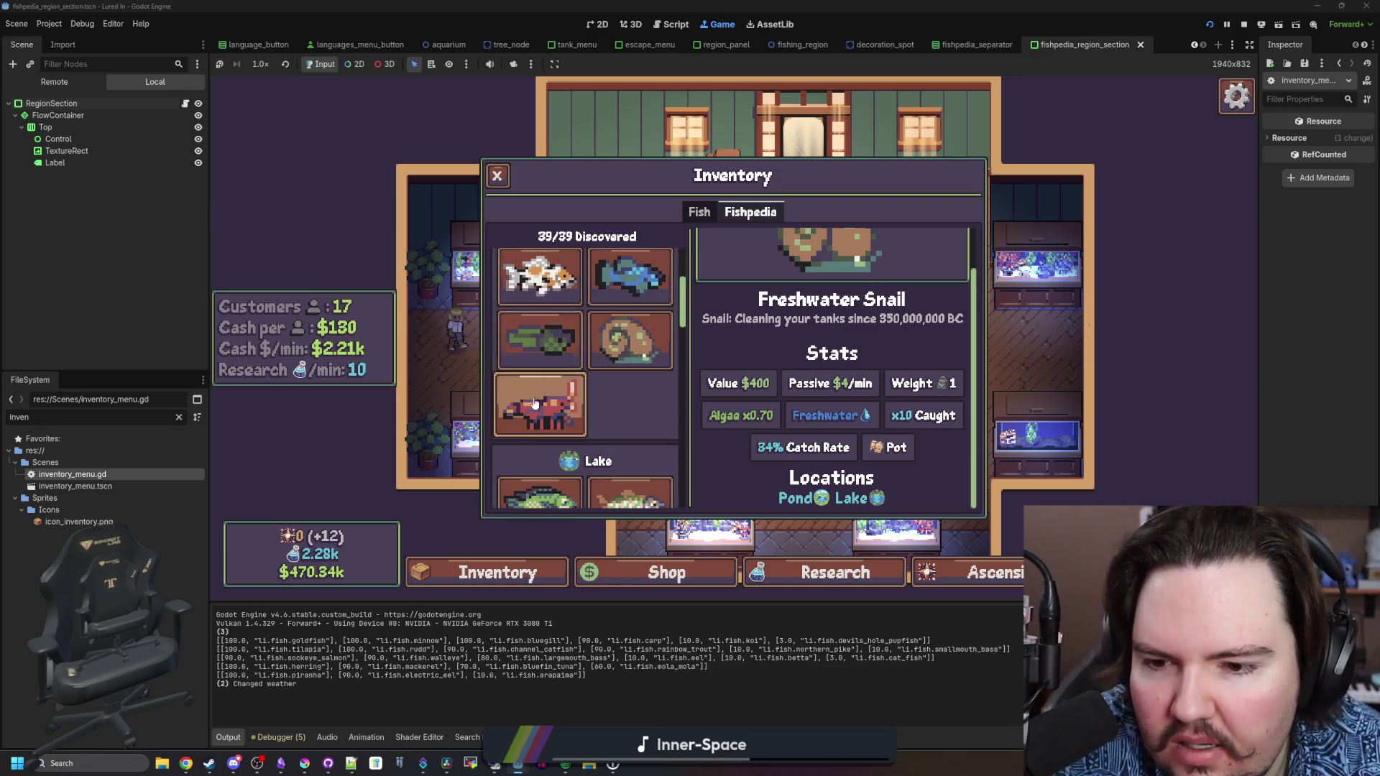
{"action": "scroll", "coordinate": [618, 375], "scroll_direction": "up", "scroll_amount": 2}
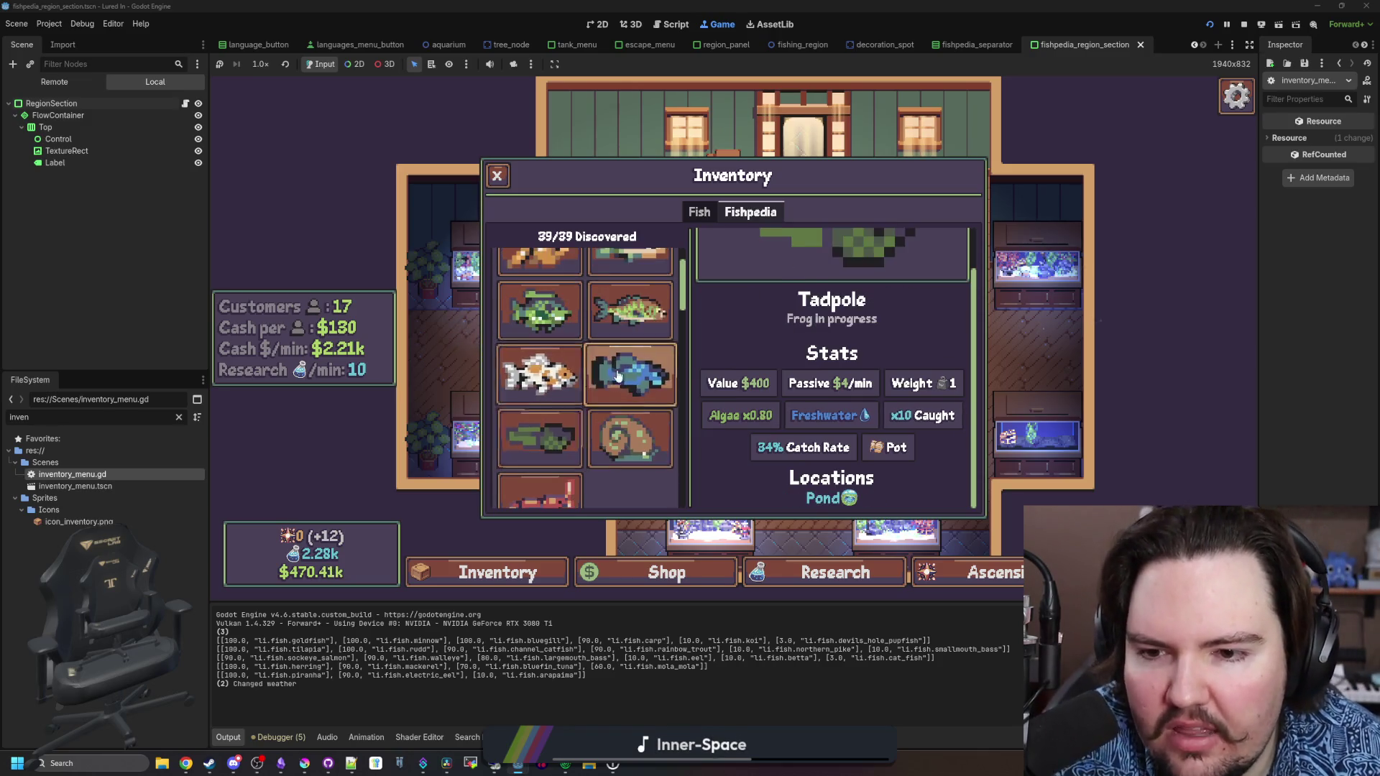
{"action": "scroll", "coordinate": [549, 337], "scroll_direction": "up", "scroll_amount": 2}
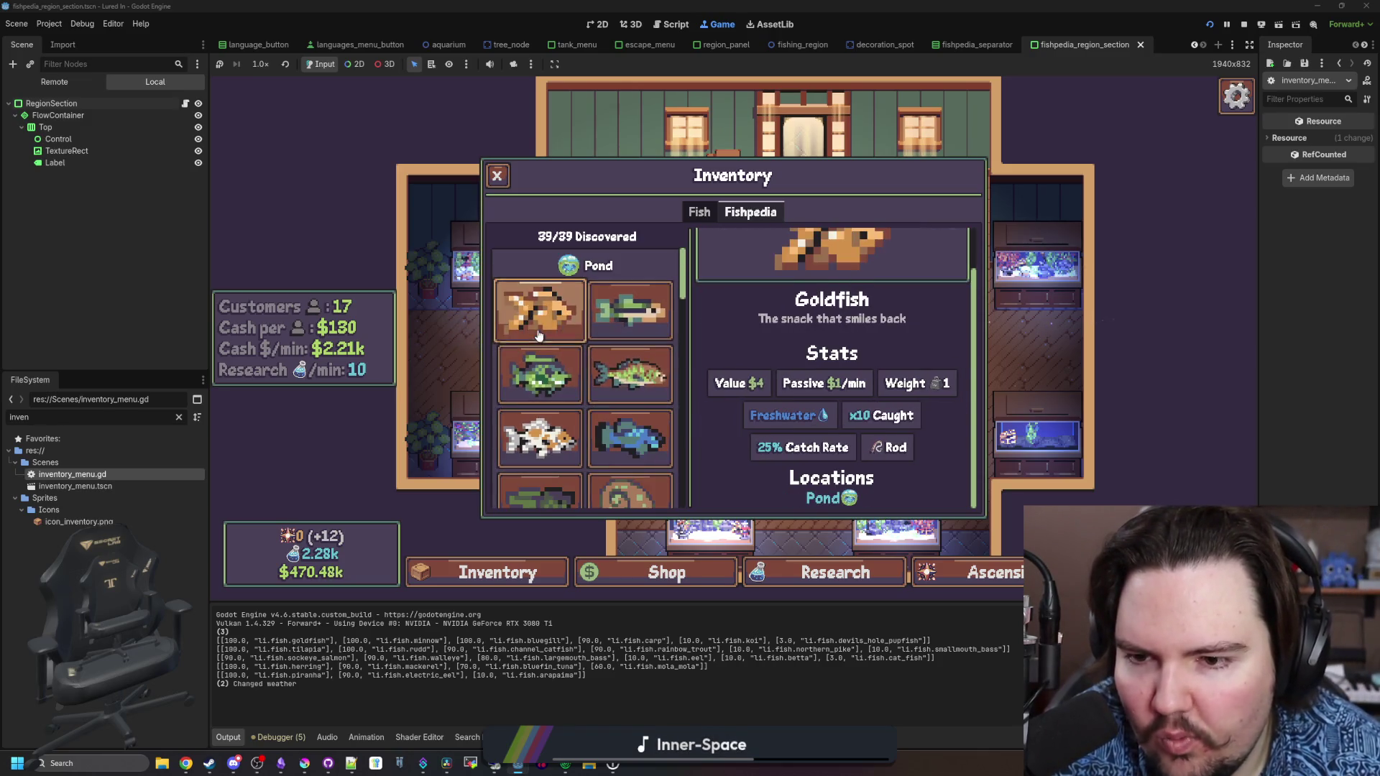
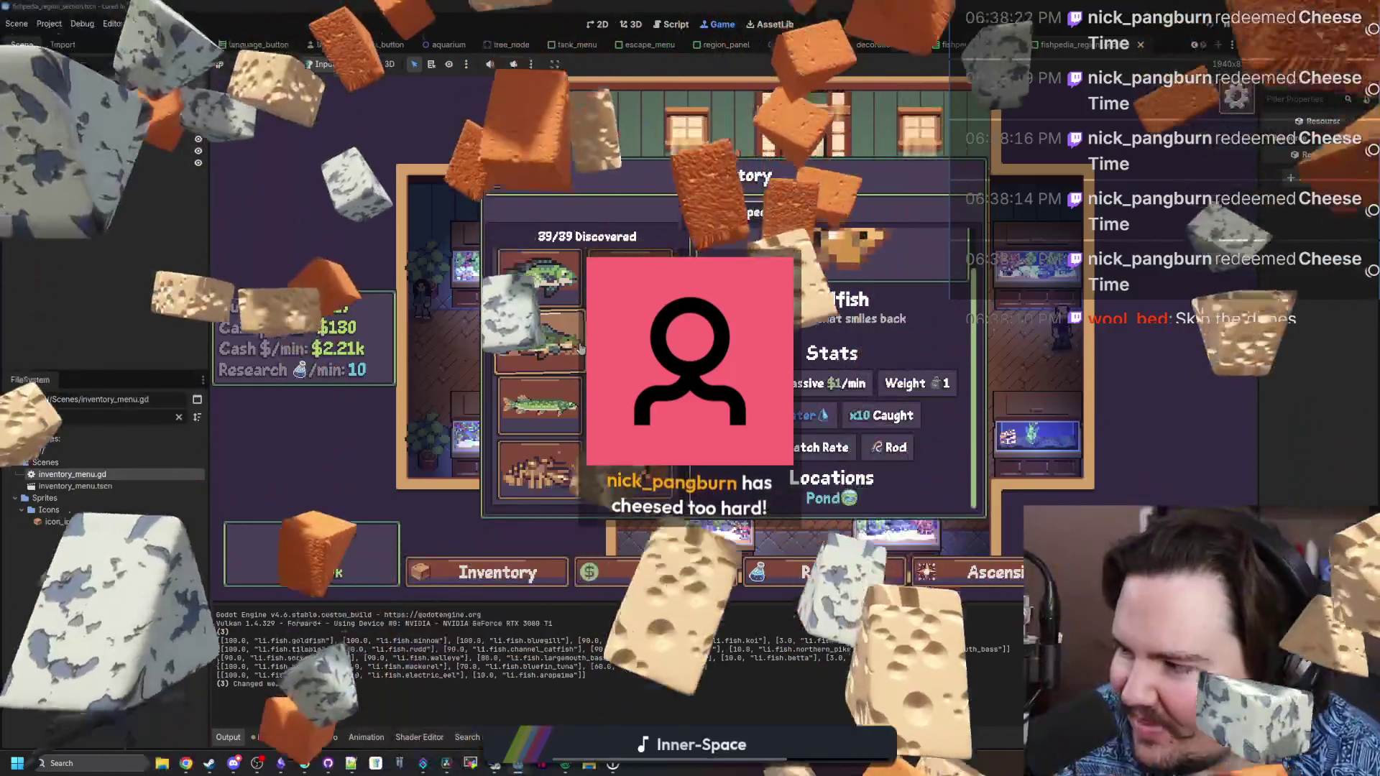
Show the Goldfish entry in the running game's Fishpedia inventory
{"action": "left_click", "coordinate": [574, 343]}
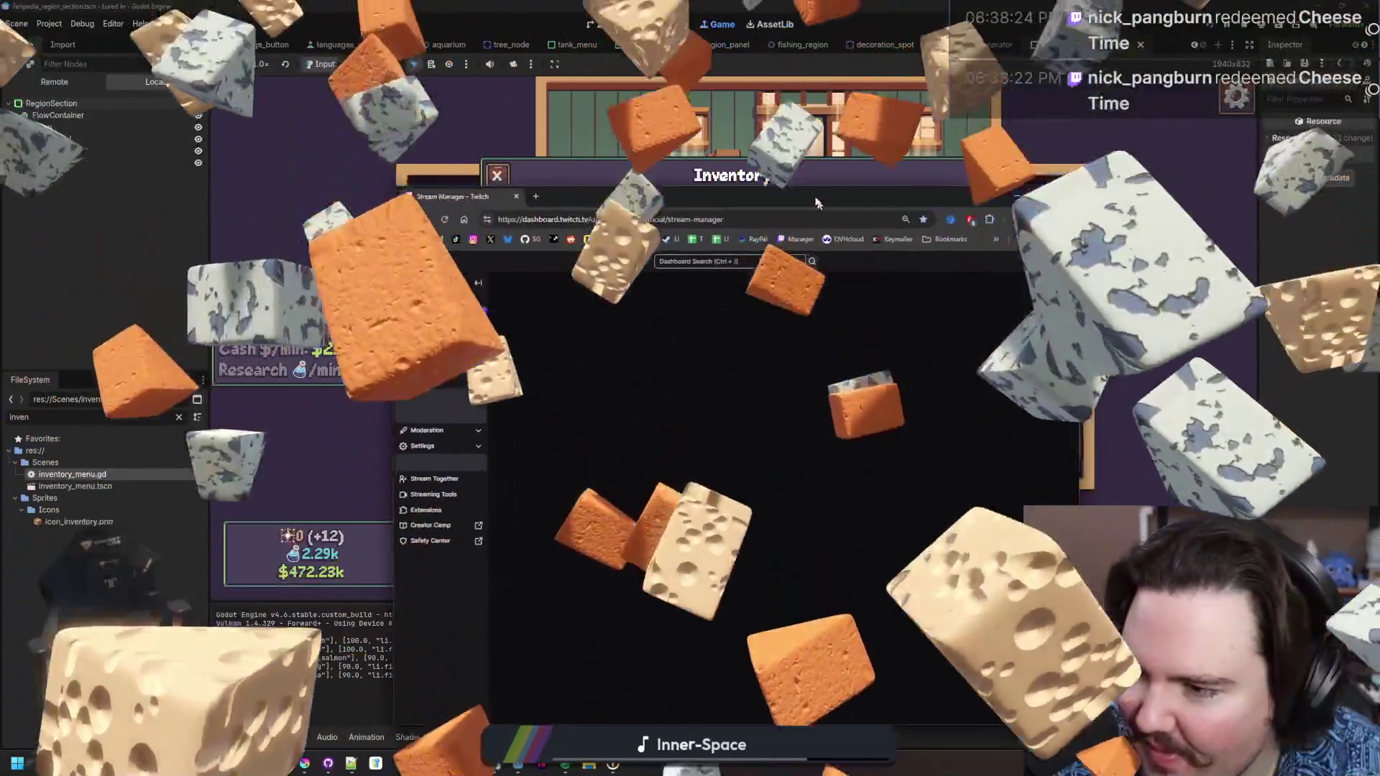
Move the browser aside and pop out the Reward Requests queue into a centred window
{"action": "left_click_drag", "start_coordinate": [856, 284], "coordinate": [741, 138]}
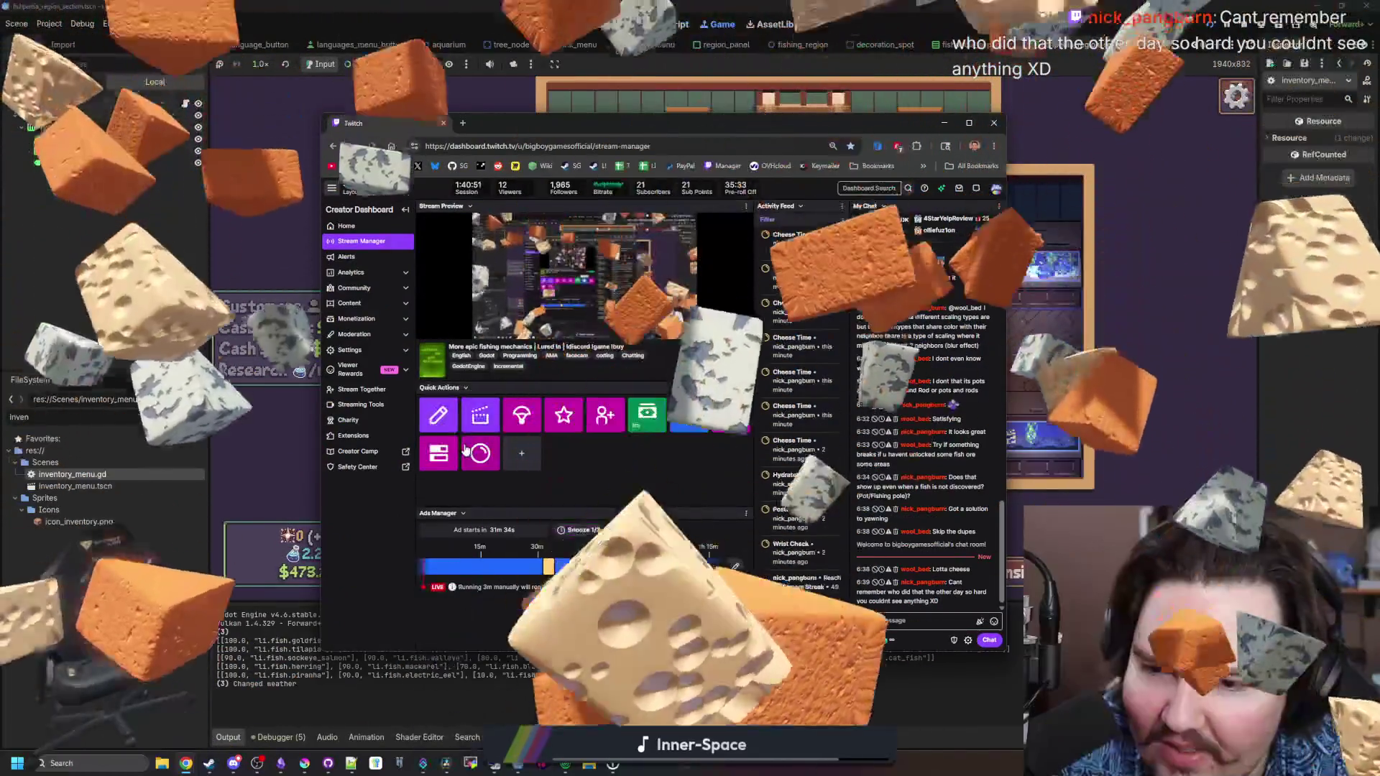
{"action": "left_click", "coordinate": [466, 451]}
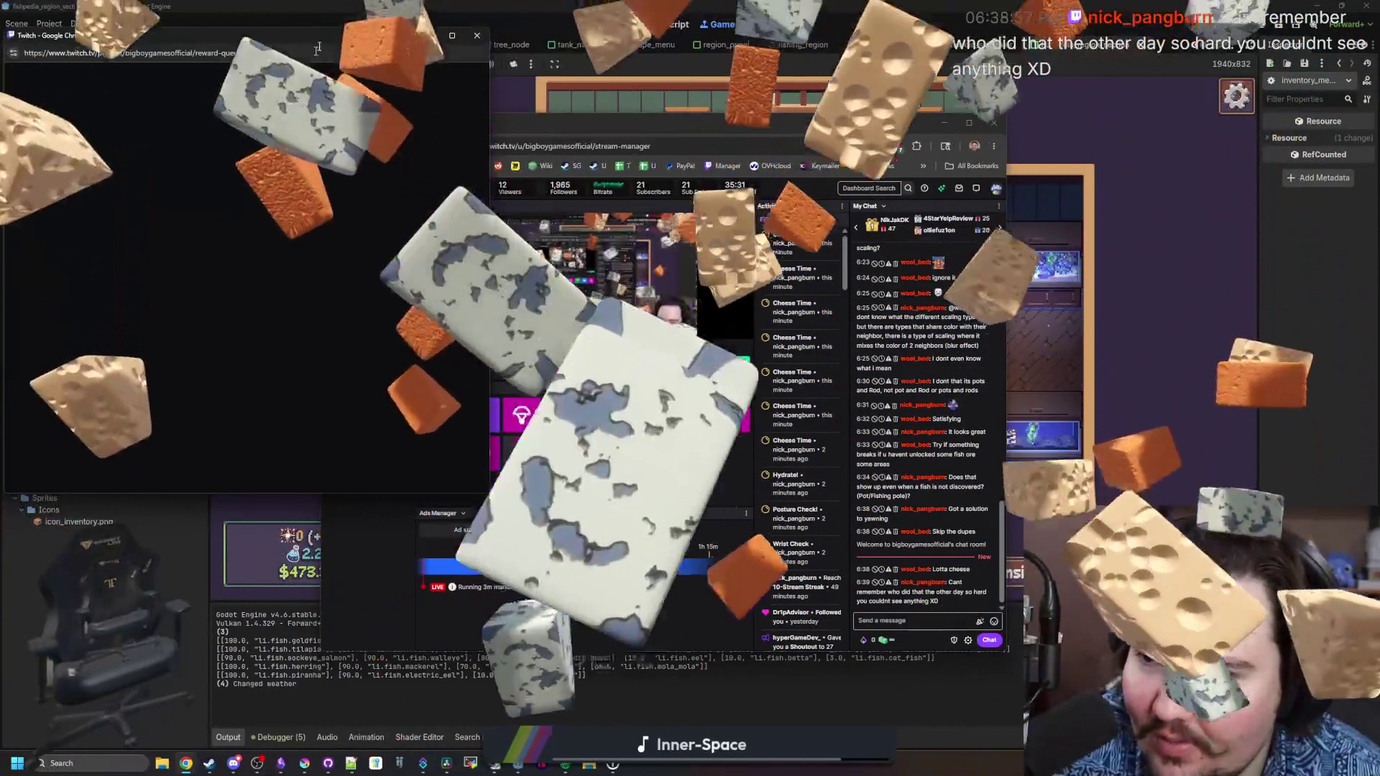
{"action": "left_click_drag", "start_coordinate": [317, 36], "coordinate": [647, 112]}
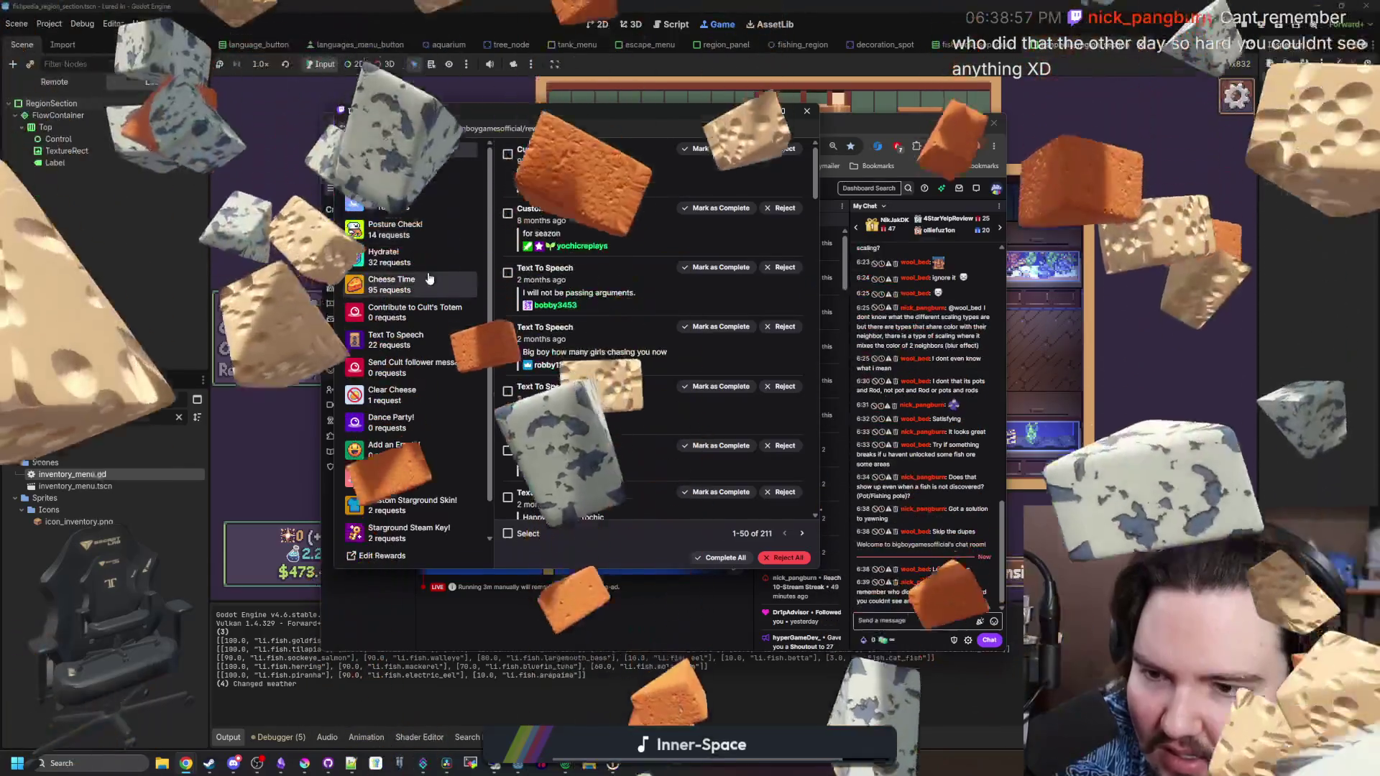
Filter the queue to Cheese Time, reject the two newest requests on the next page, and close it
{"action": "left_click", "coordinate": [429, 278]}
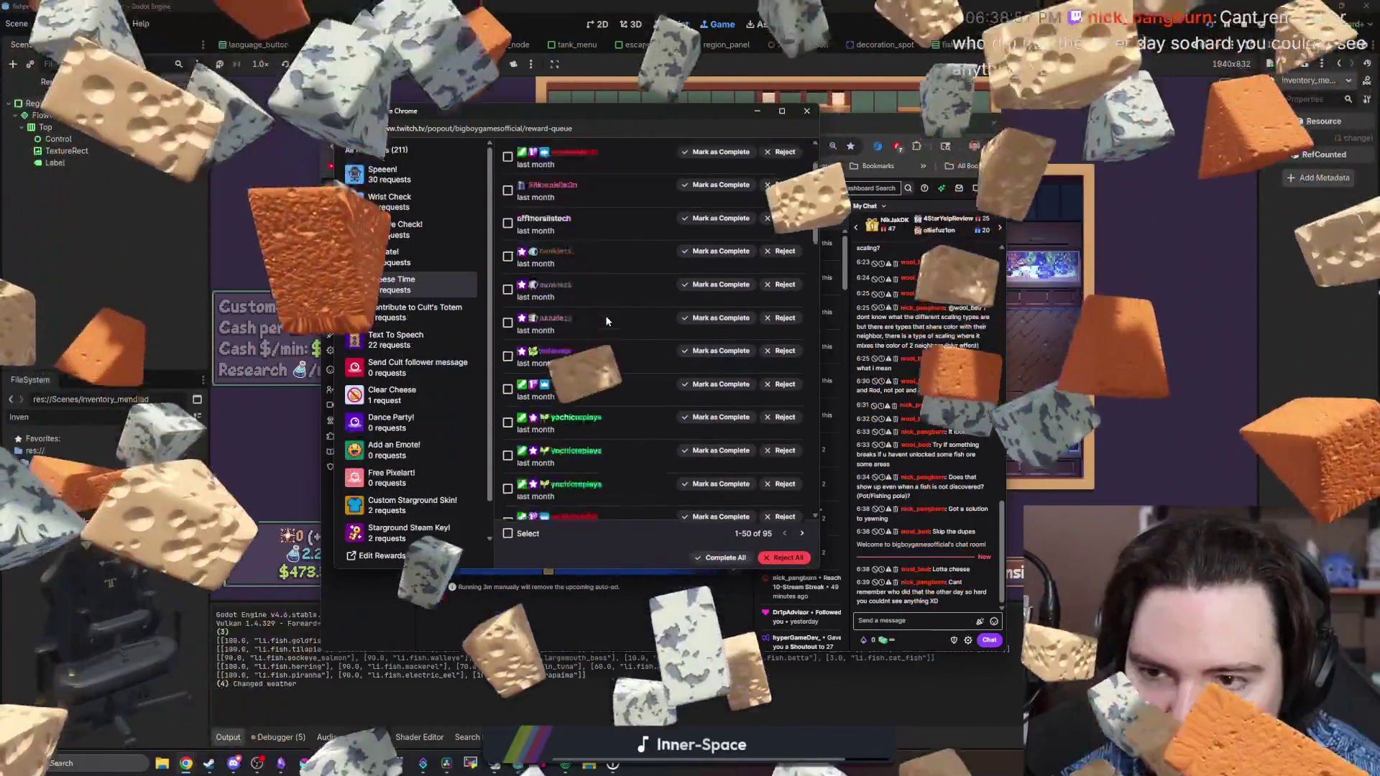
{"action": "scroll", "coordinate": [607, 322], "scroll_direction": "down", "scroll_amount": 15}
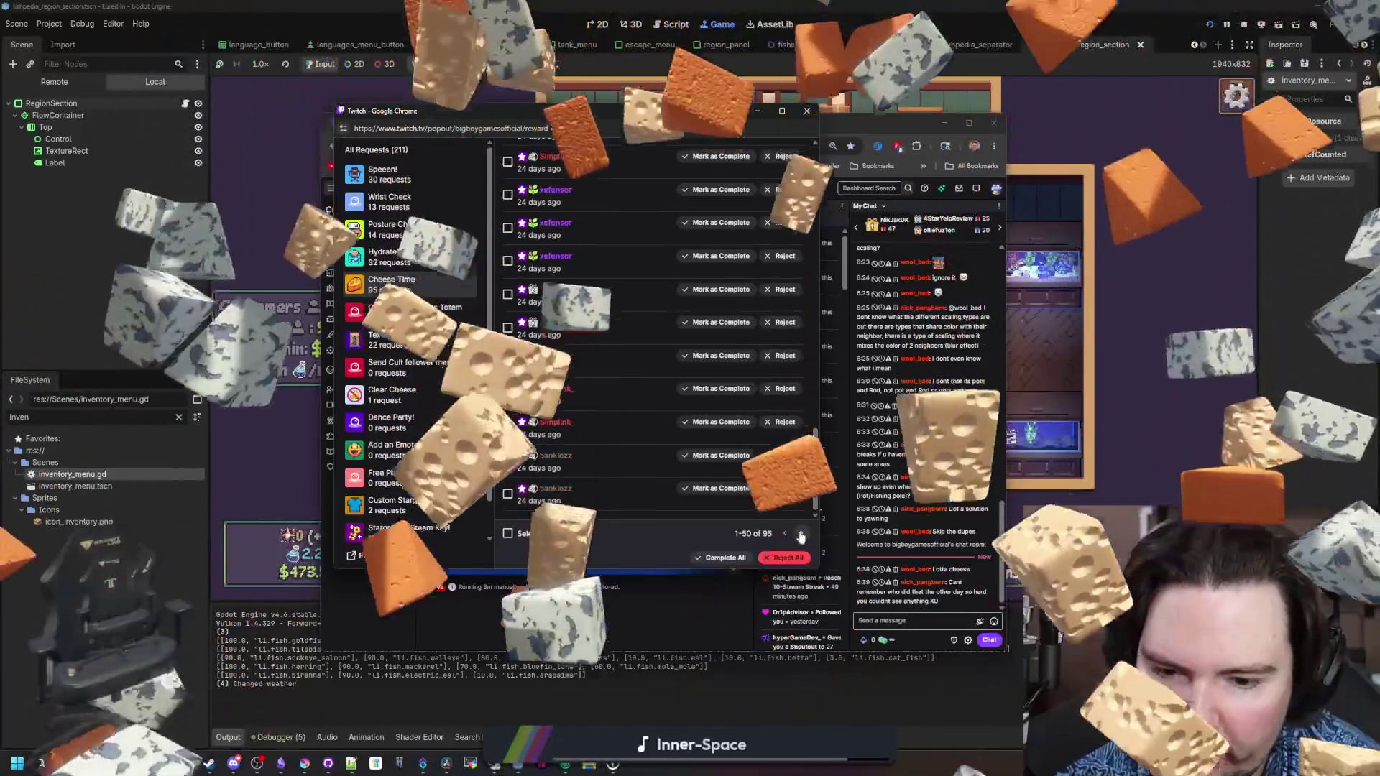
{"action": "left_click", "coordinate": [801, 536]}
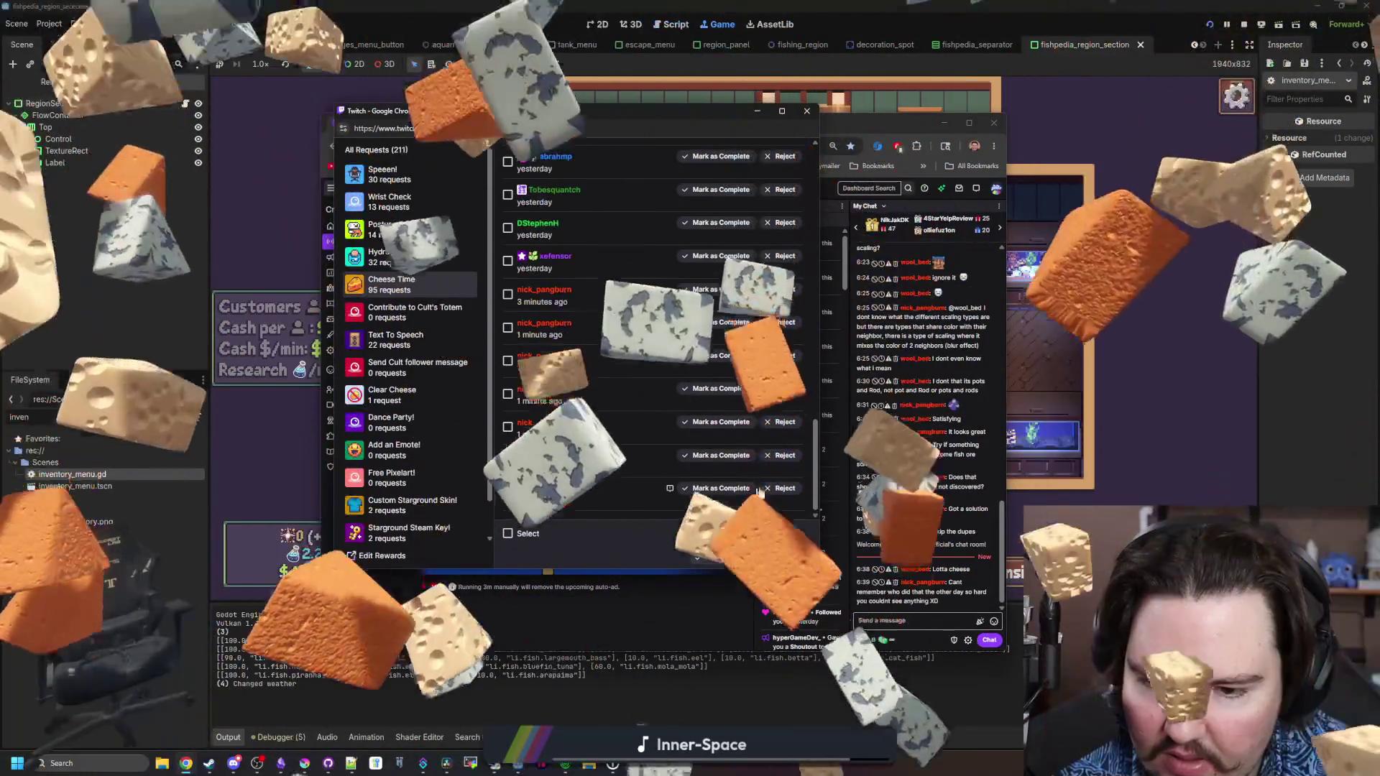
{"action": "left_click", "coordinate": [770, 489]}
{"action": "left_click", "coordinate": [773, 491]}
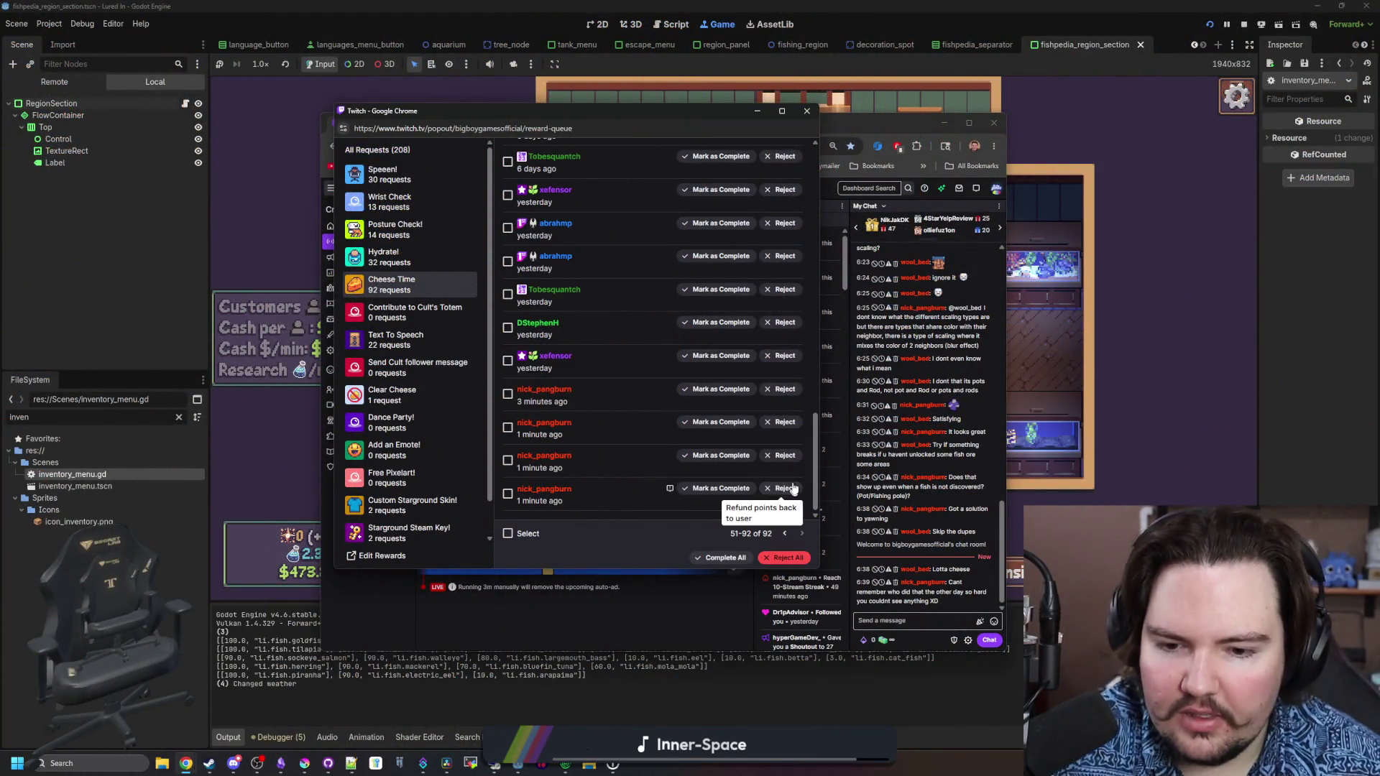
{"action": "left_click", "coordinate": [806, 113]}
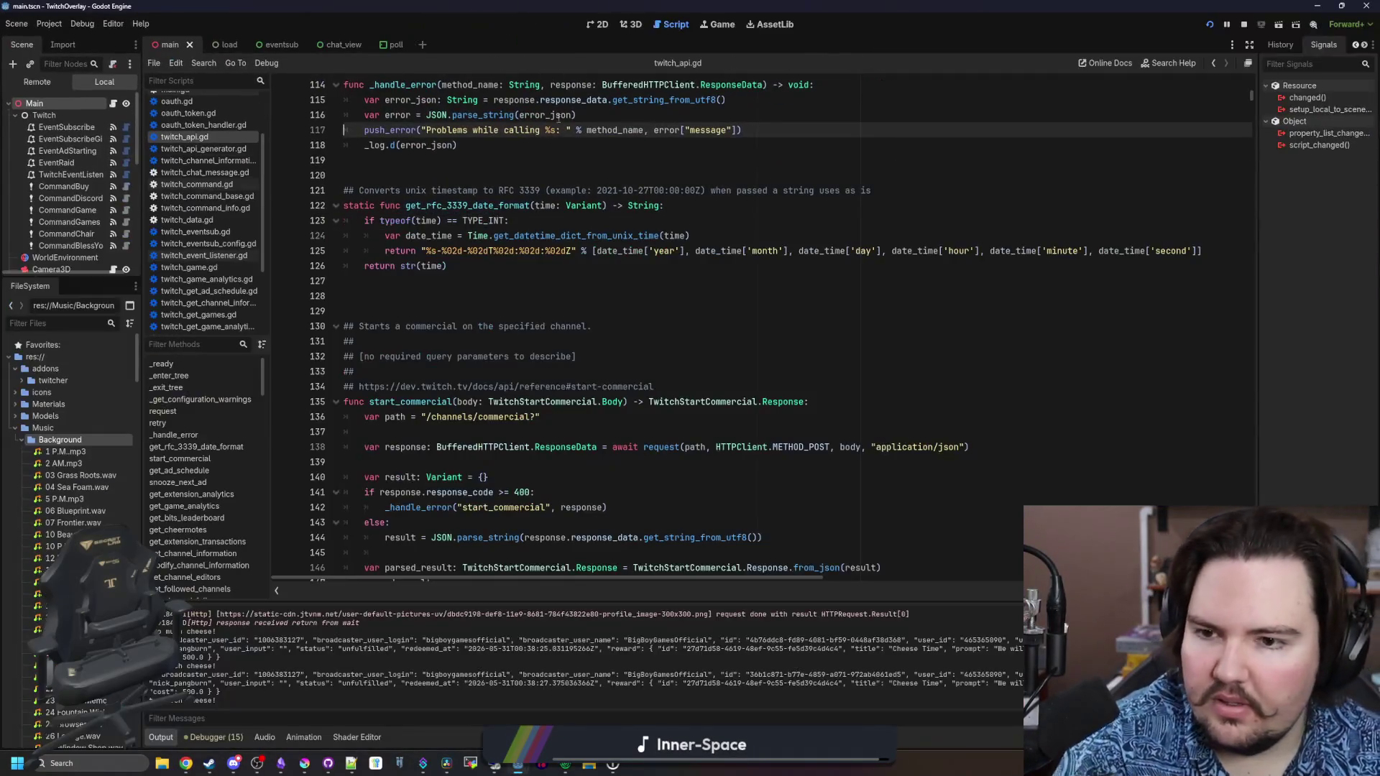
Switch to main.gd and search for 'che' to jump to the Cheese Time reward handler
{"action": "scroll", "coordinate": [452, 293], "scroll_direction": "up", "scroll_amount": 3}
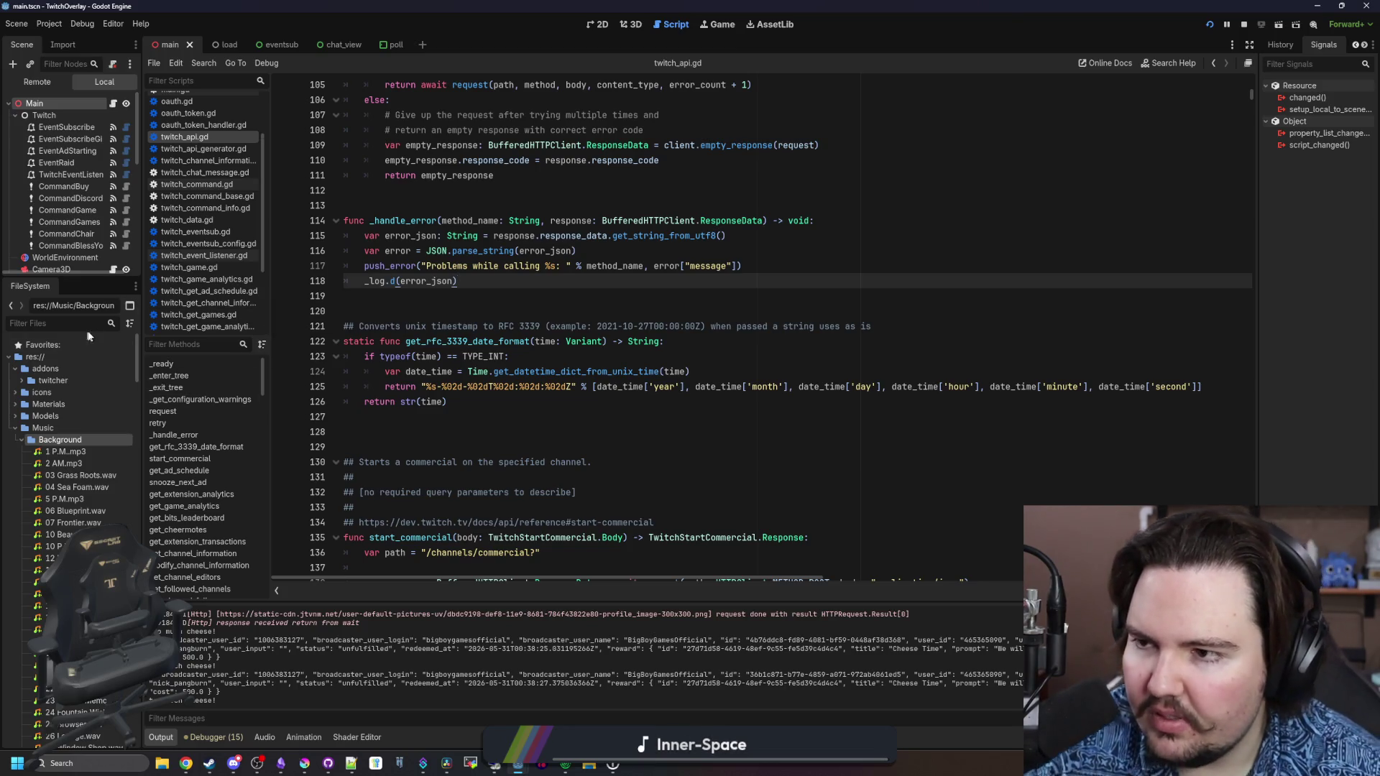
{"action": "left_click", "coordinate": [113, 104]}
{"action": "key", "text": "ctrl+f"}
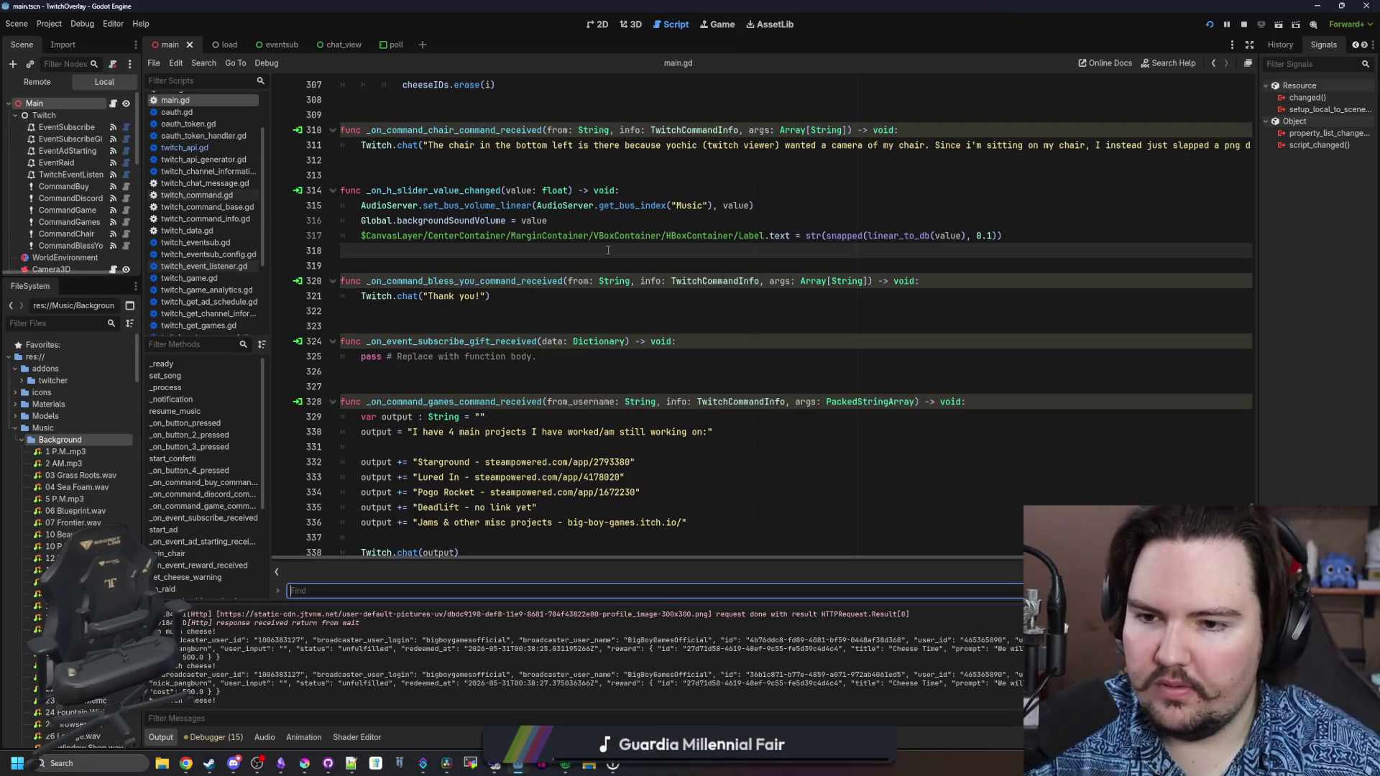
{"action": "type", "text": "che"}
{"action": "key", "text": "Return"}
{"action": "key", "text": "Return"}
{"action": "key", "text": "Return"}
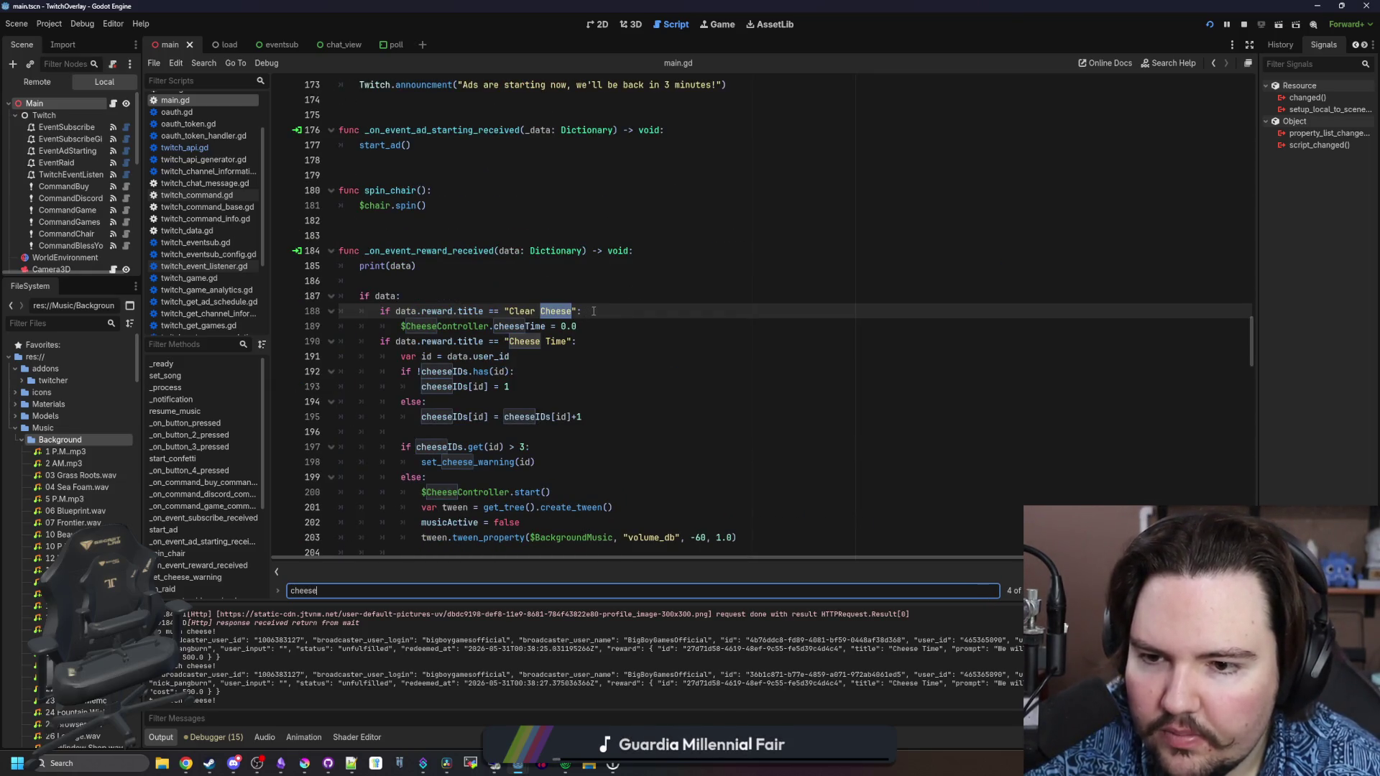
Add an empty line under the Cheese Time check, discarding a draft TwitchAPI call
{"action": "left_click", "coordinate": [600, 336]}
{"action": "scroll", "coordinate": [604, 302], "scroll_direction": "down", "scroll_amount": 2}
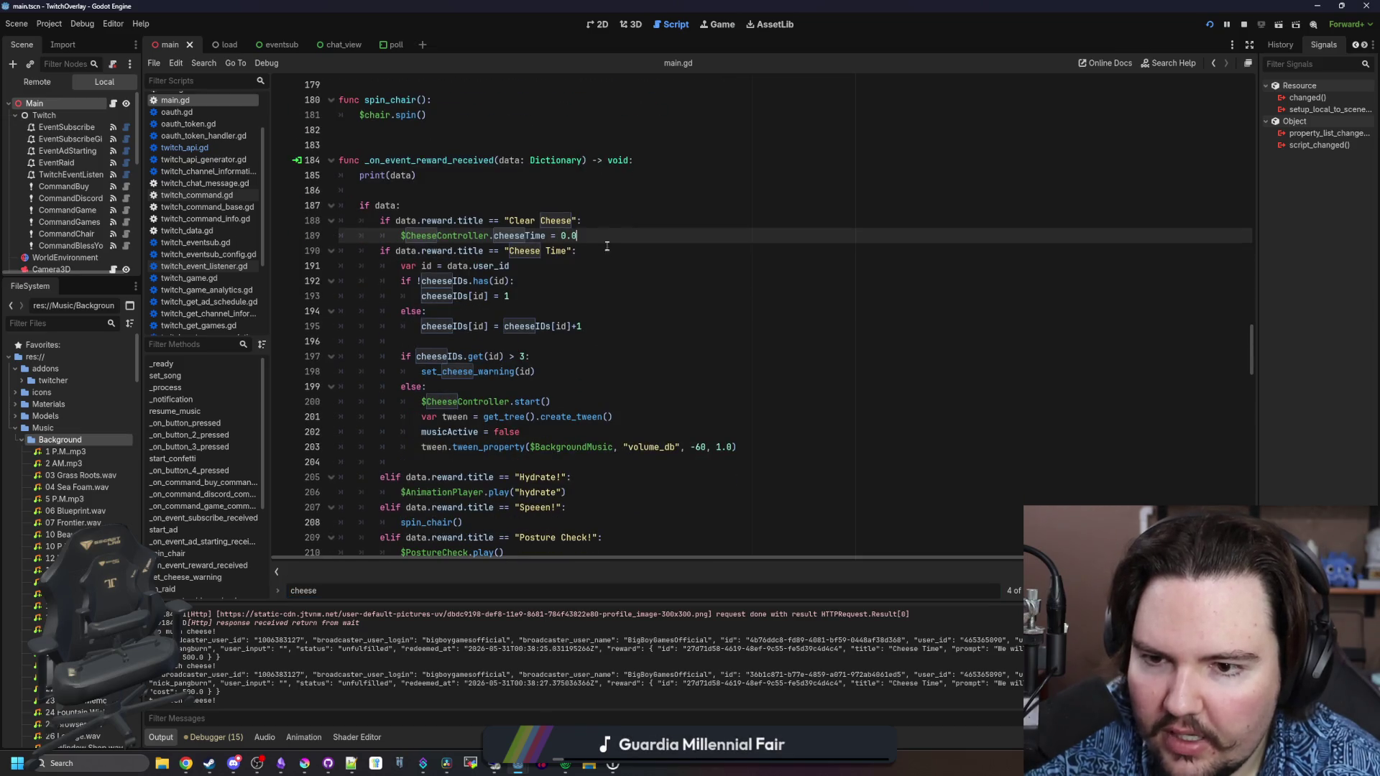
{"action": "key", "text": "Return"}
{"action": "key", "text": "Return"}
{"action": "key", "text": "Up"}
{"action": "type", "text": "T"}
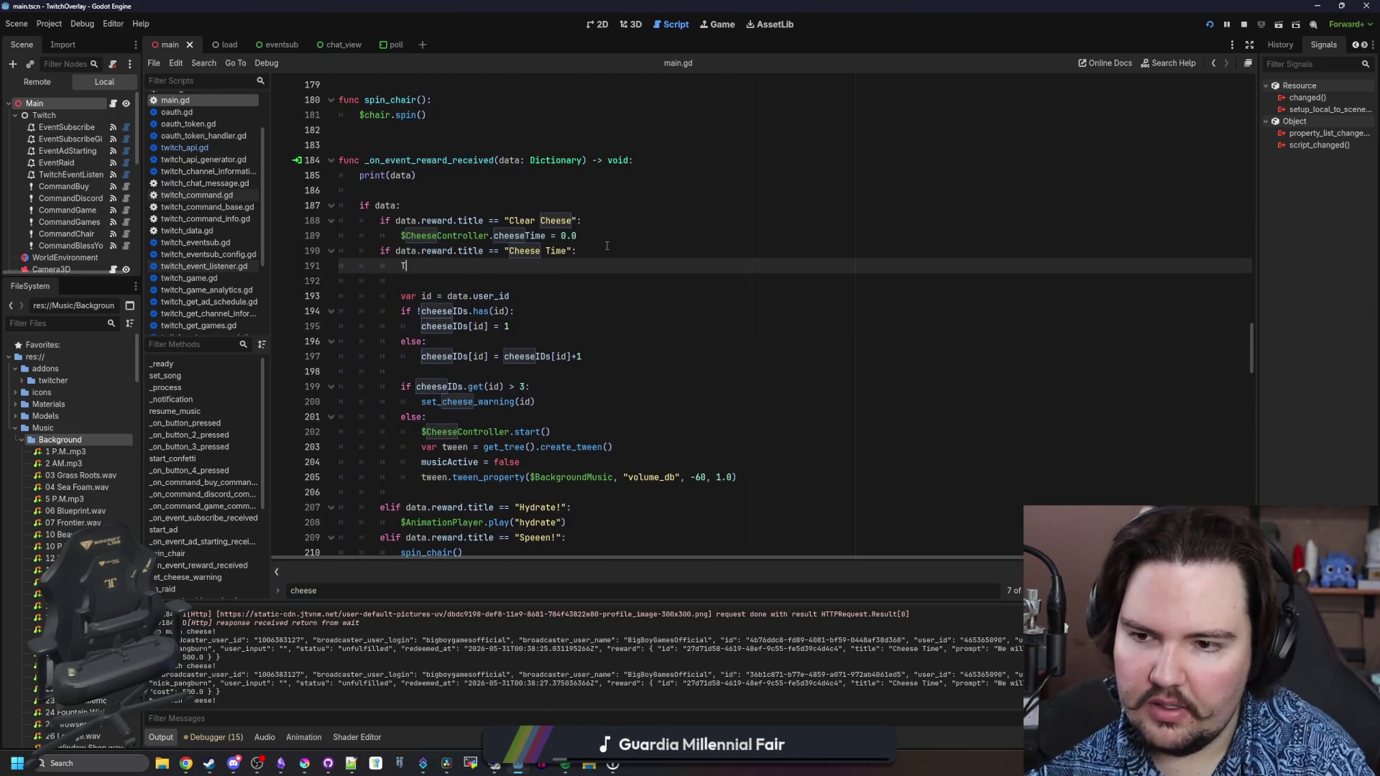
{"action": "type", "text": "witchAPI.rejec"}
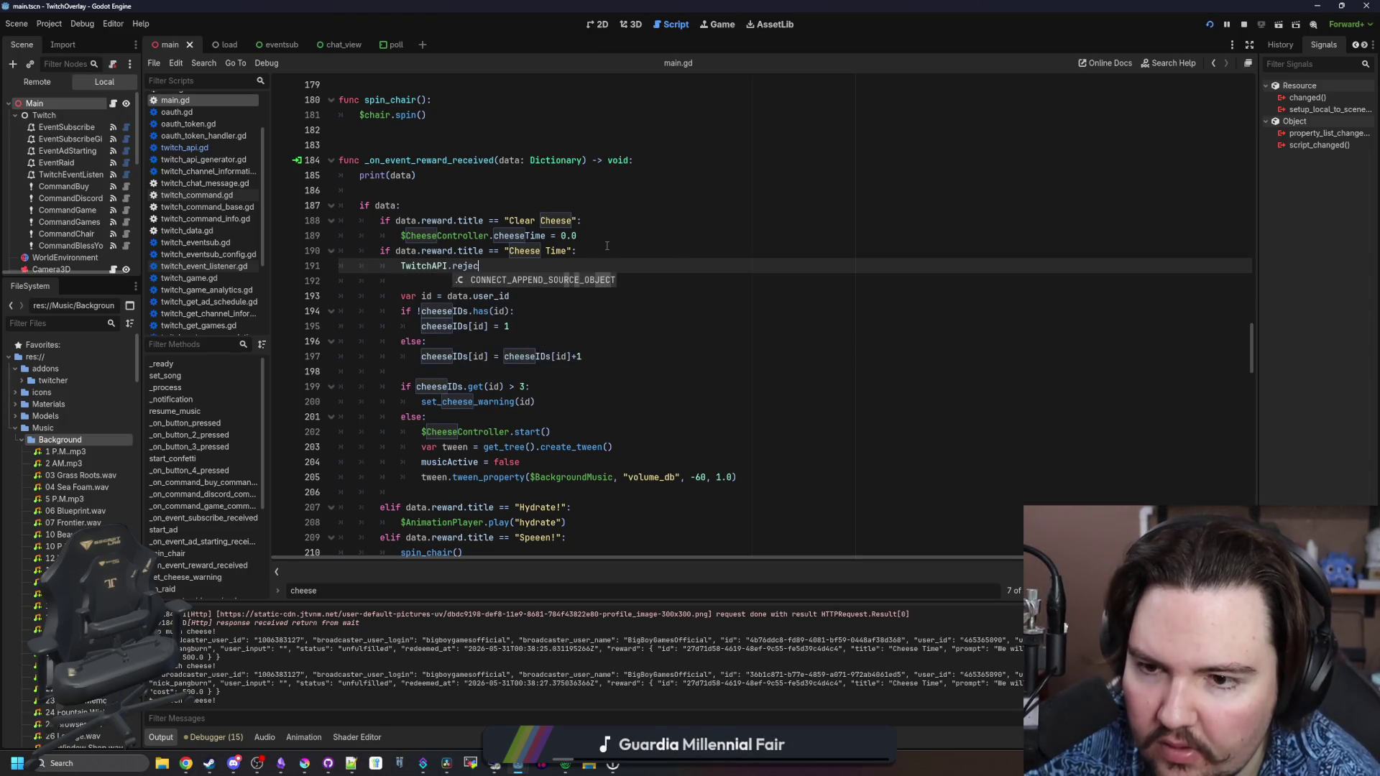
{"action": "key", "text": "BackSpace"}
{"action": "key", "text": "BackSpace"}
{"action": "key", "text": "BackSpace"}
{"action": "key", "text": "BackSpace"}
{"action": "key", "text": "BackSpace"}
{"action": "key", "text": "ctrl+shift+f"}
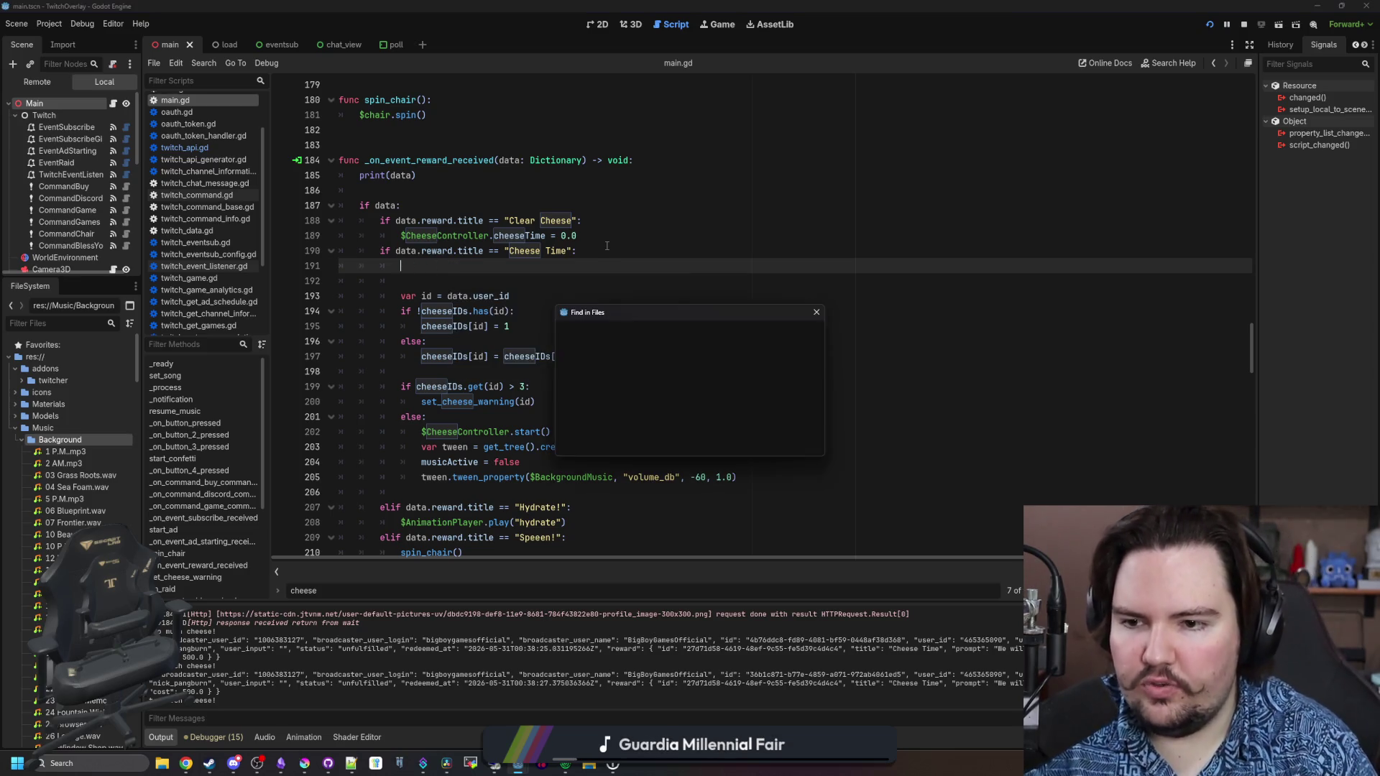
Search all project files for 'reject' and return to empty line 191 in main.gd
{"action": "type", "text": "reject"}
{"action": "key", "text": "Return"}
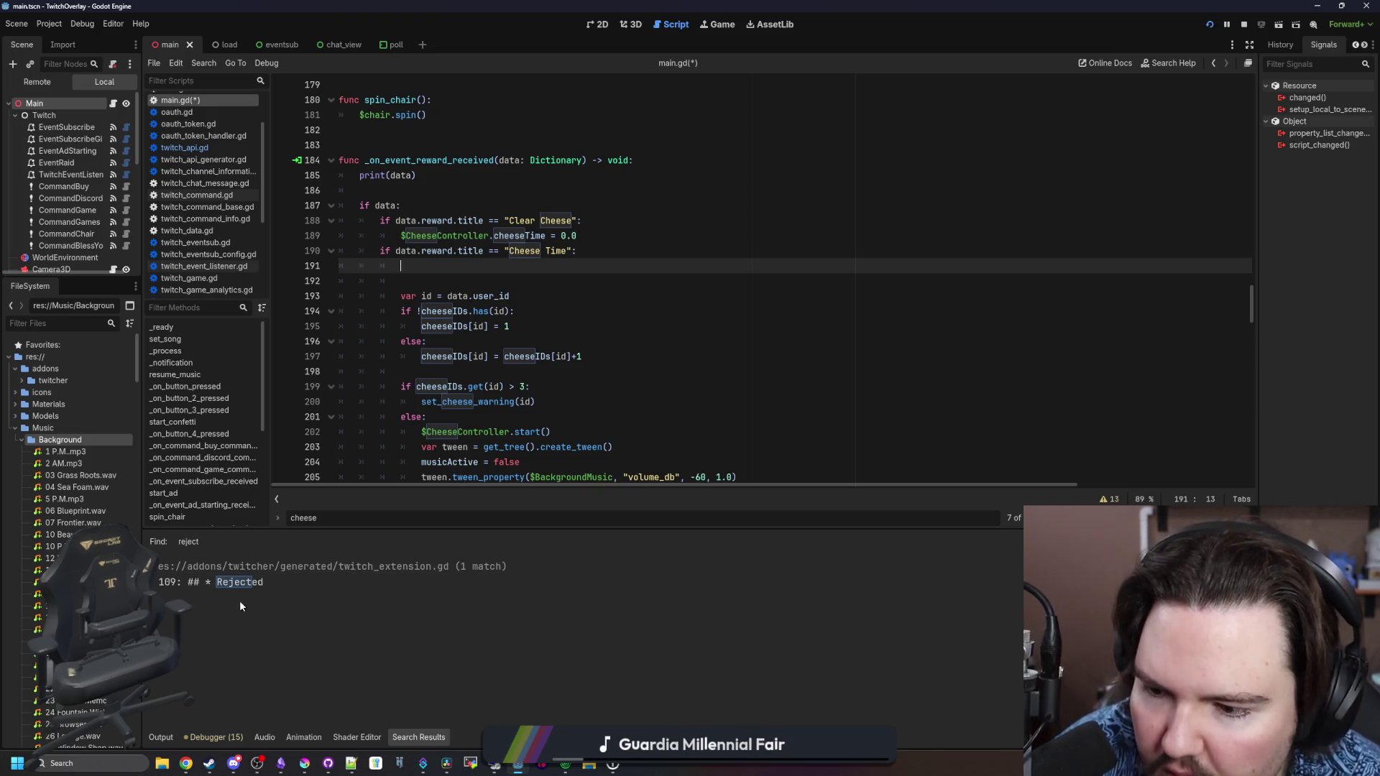
{"action": "left_click", "coordinate": [496, 282]}
{"action": "left_click", "coordinate": [540, 267]}
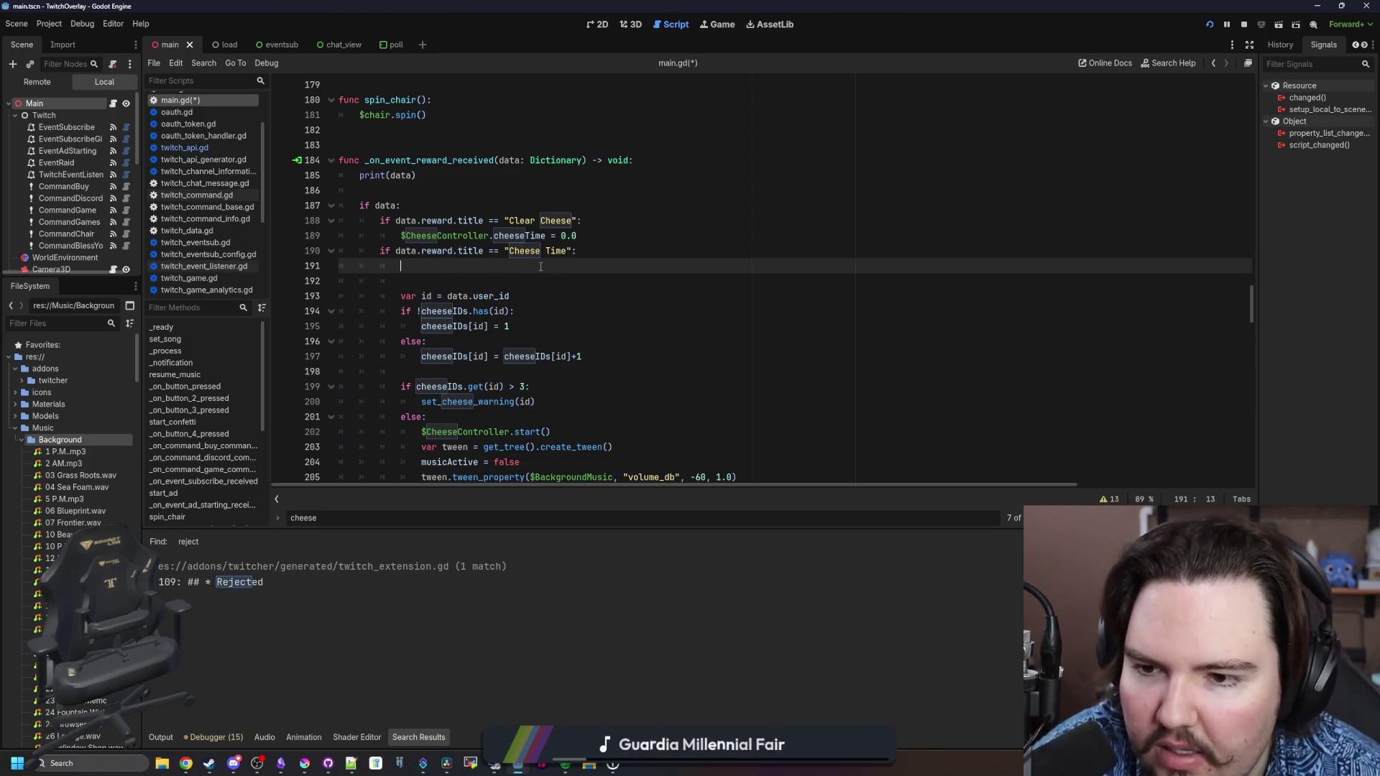
{"action": "scroll", "coordinate": [543, 267], "scroll_direction": "down", "scroll_amount": 3}
{"action": "scroll", "coordinate": [546, 267], "scroll_direction": "up", "scroll_amount": 2}
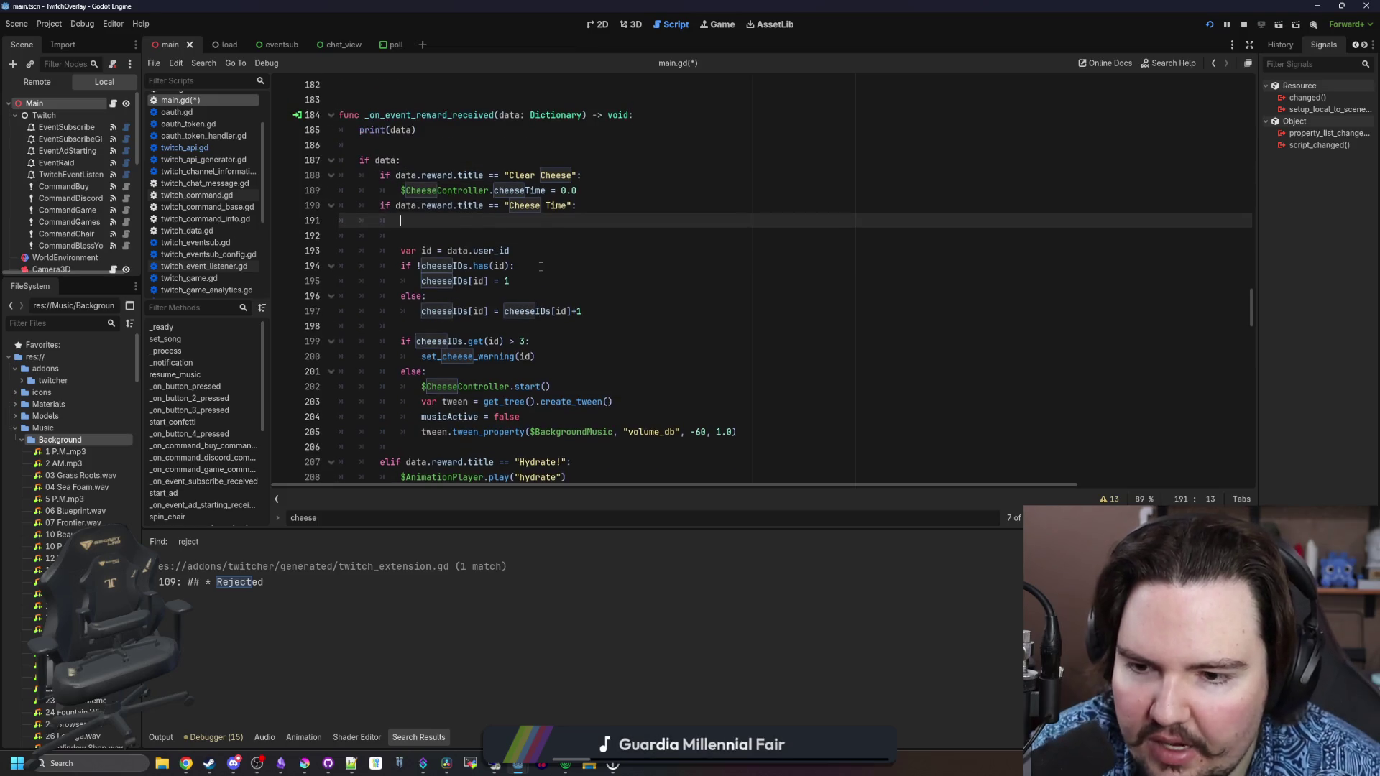
{"action": "scroll", "coordinate": [552, 267], "scroll_direction": "down", "scroll_amount": 3}
{"action": "scroll", "coordinate": [619, 278], "scroll_direction": "up", "scroll_amount": 3}
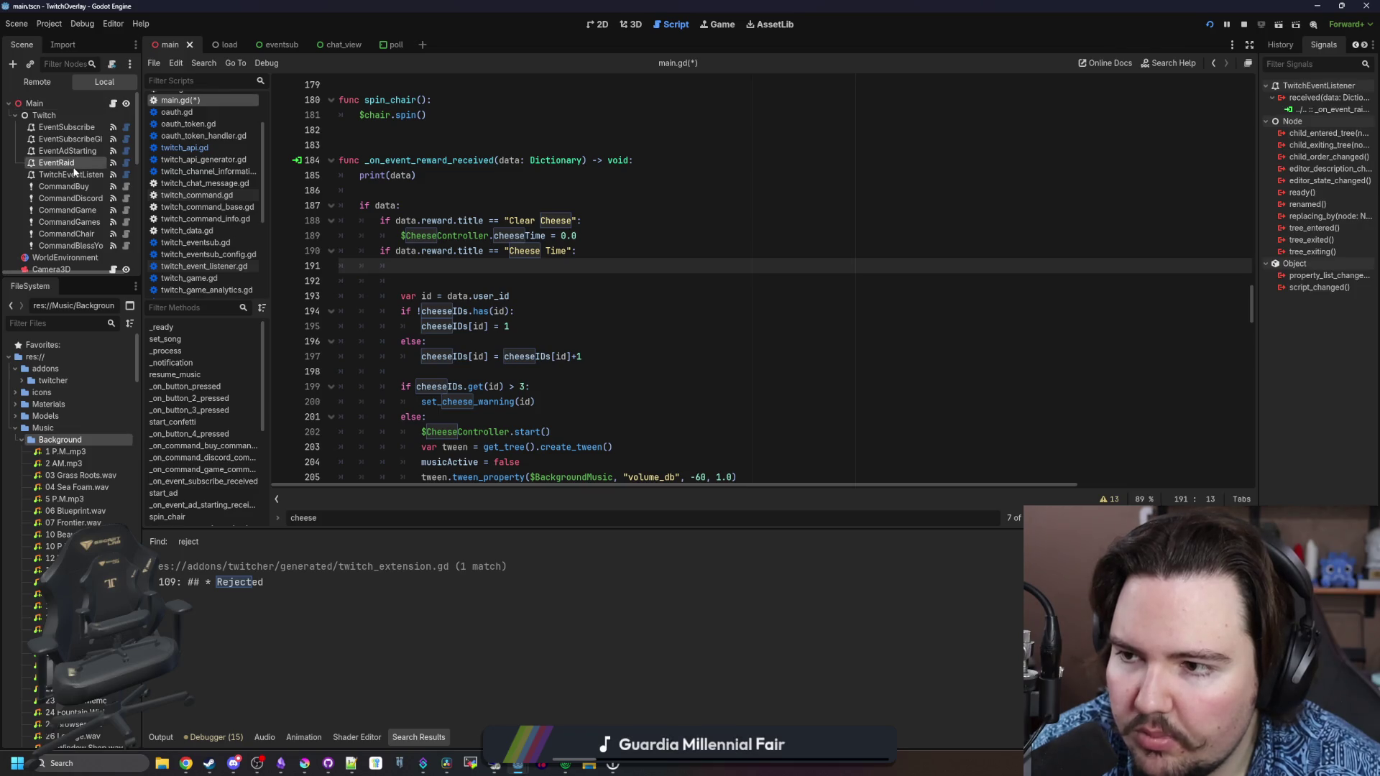
Check signal connections of CommandGame, TwitchEventListener, EventSubscribe, raid and EventSubscribeGift nodes
{"action": "left_click", "coordinate": [71, 210]}
{"action": "scroll", "coordinate": [99, 232], "scroll_direction": "down", "scroll_amount": 2}
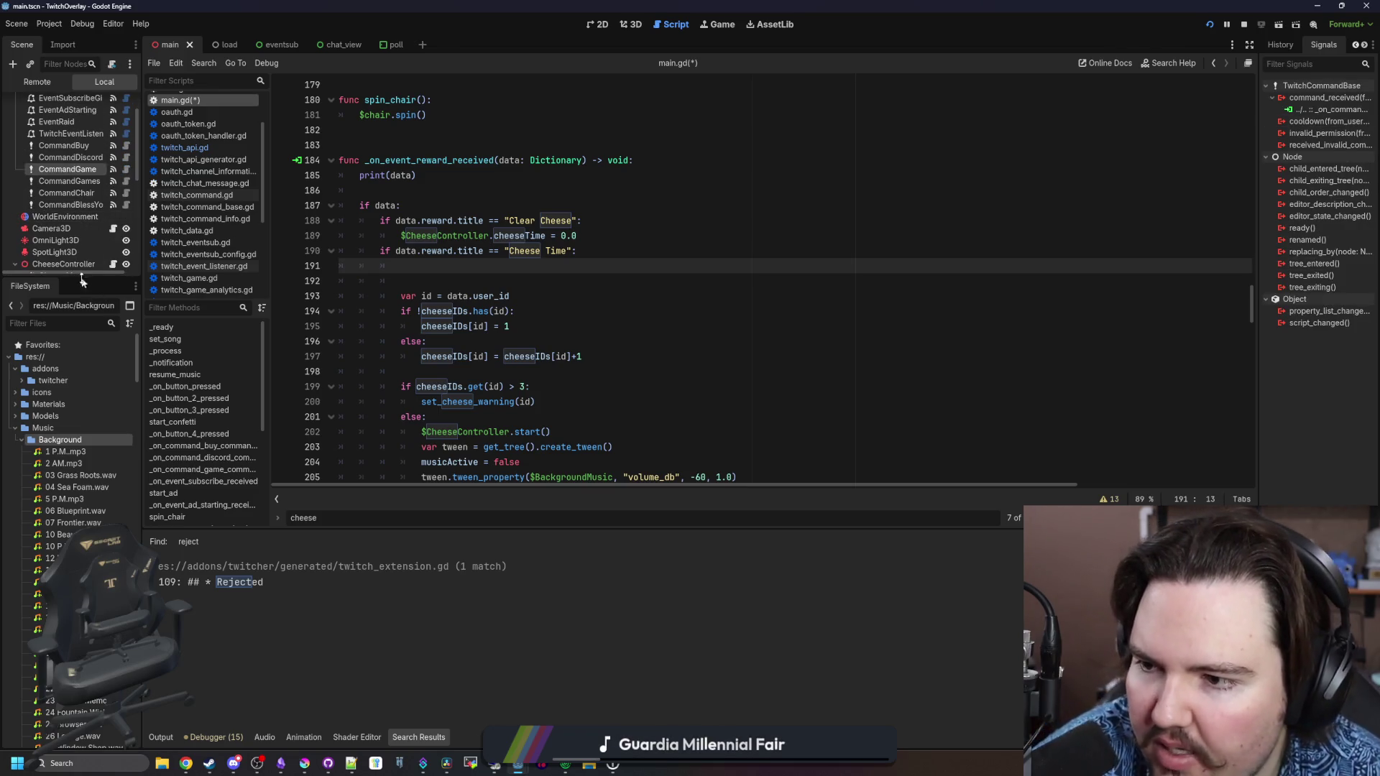
{"action": "left_click_drag", "start_coordinate": [84, 279], "coordinate": [84, 397]}
{"action": "scroll", "coordinate": [34, 174], "scroll_direction": "up", "scroll_amount": 2}
{"action": "left_click", "coordinate": [36, 175]}
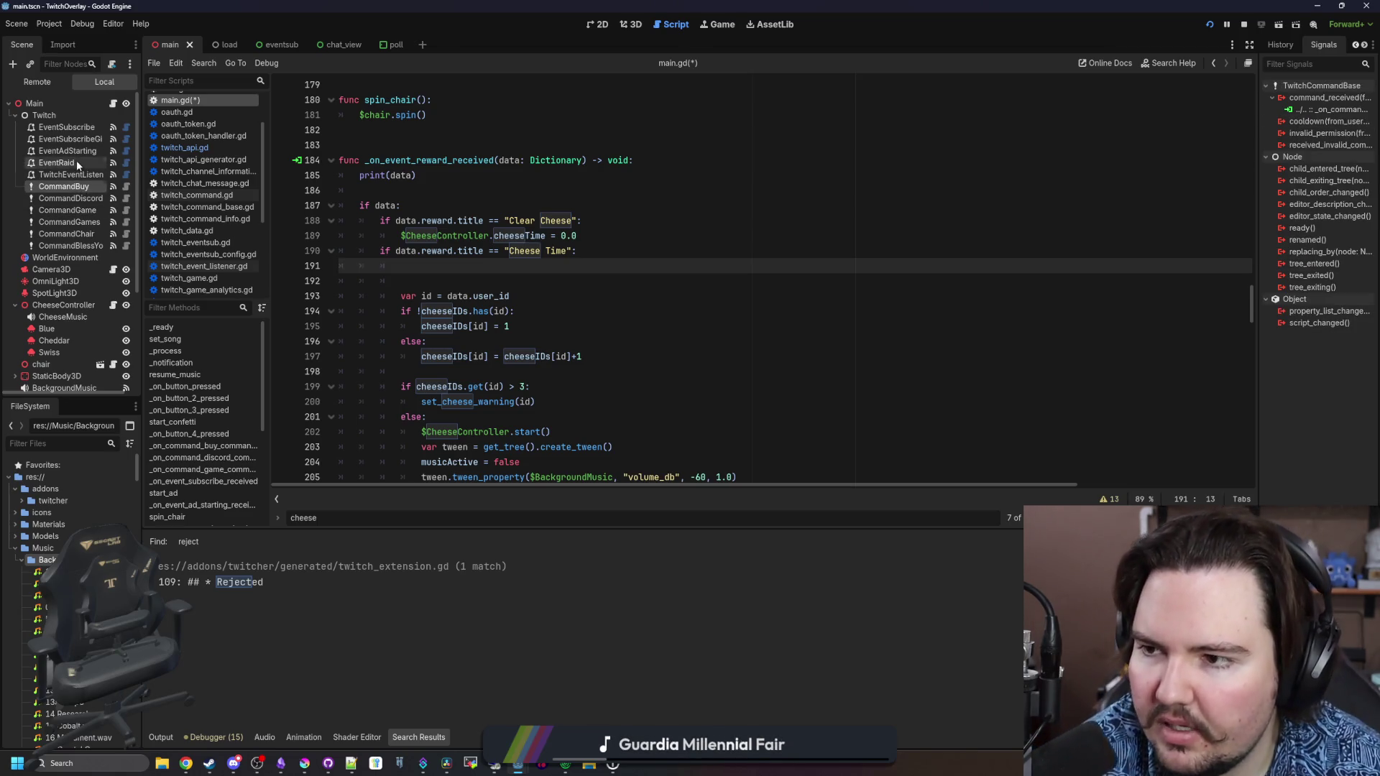
{"action": "left_click", "coordinate": [87, 128]}
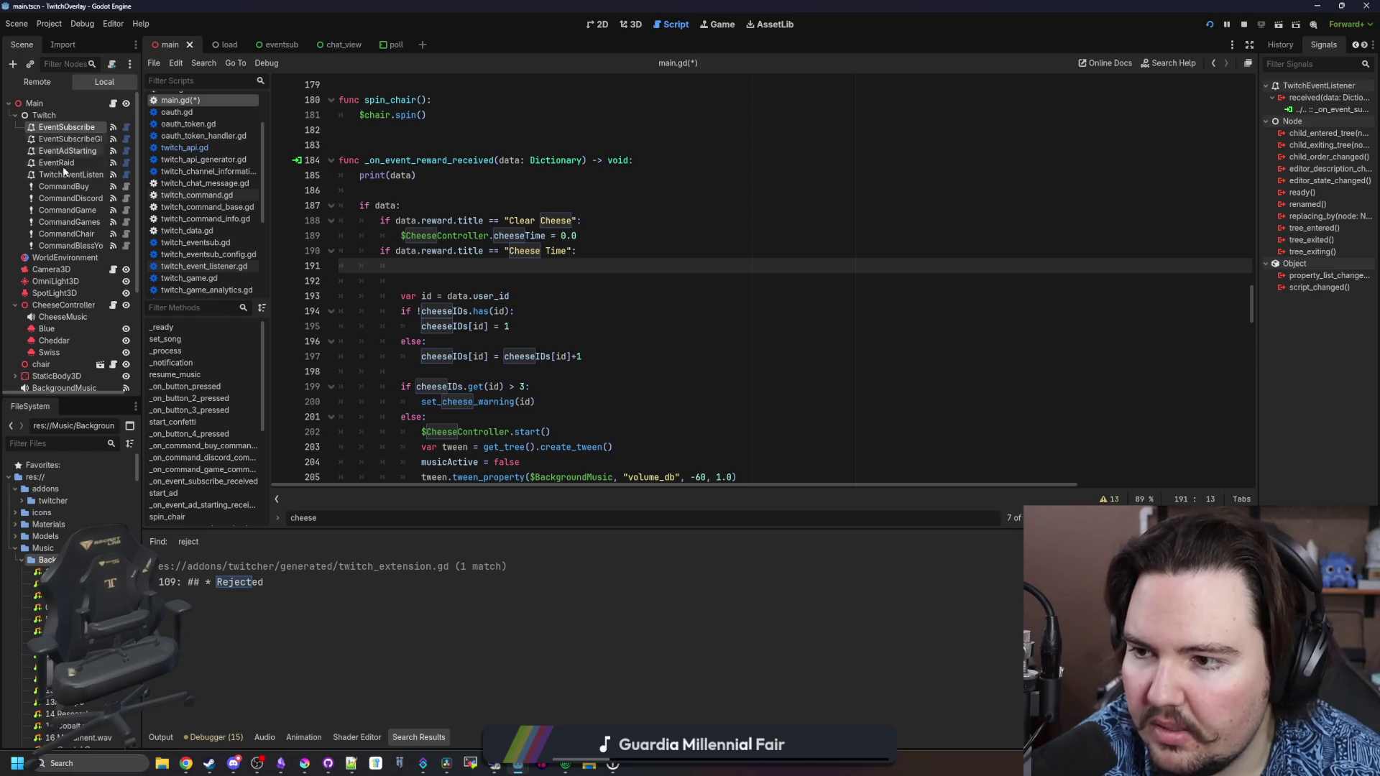
{"action": "scroll", "coordinate": [64, 216], "scroll_direction": "down", "scroll_amount": 4}
{"action": "scroll", "coordinate": [67, 354], "scroll_direction": "up", "scroll_amount": 4}
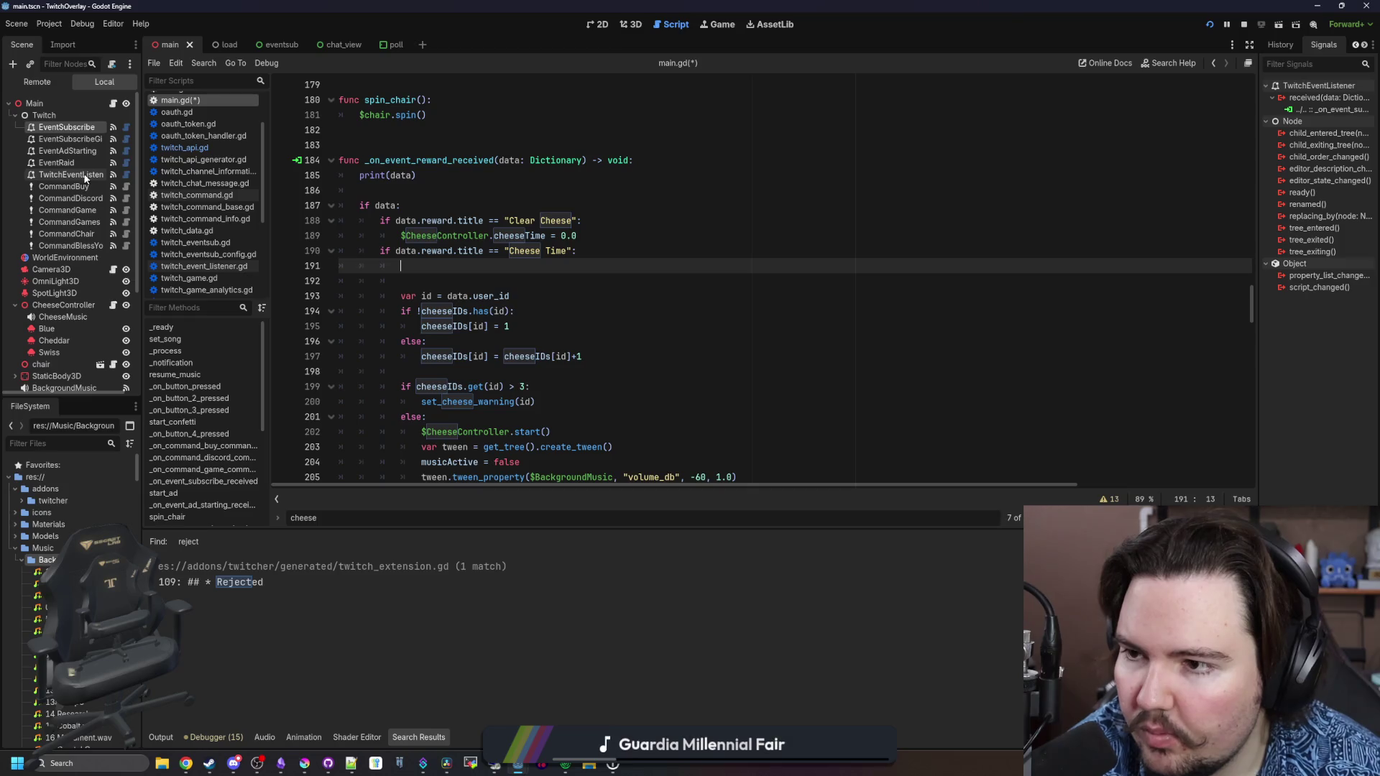
{"action": "left_click", "coordinate": [64, 163]}
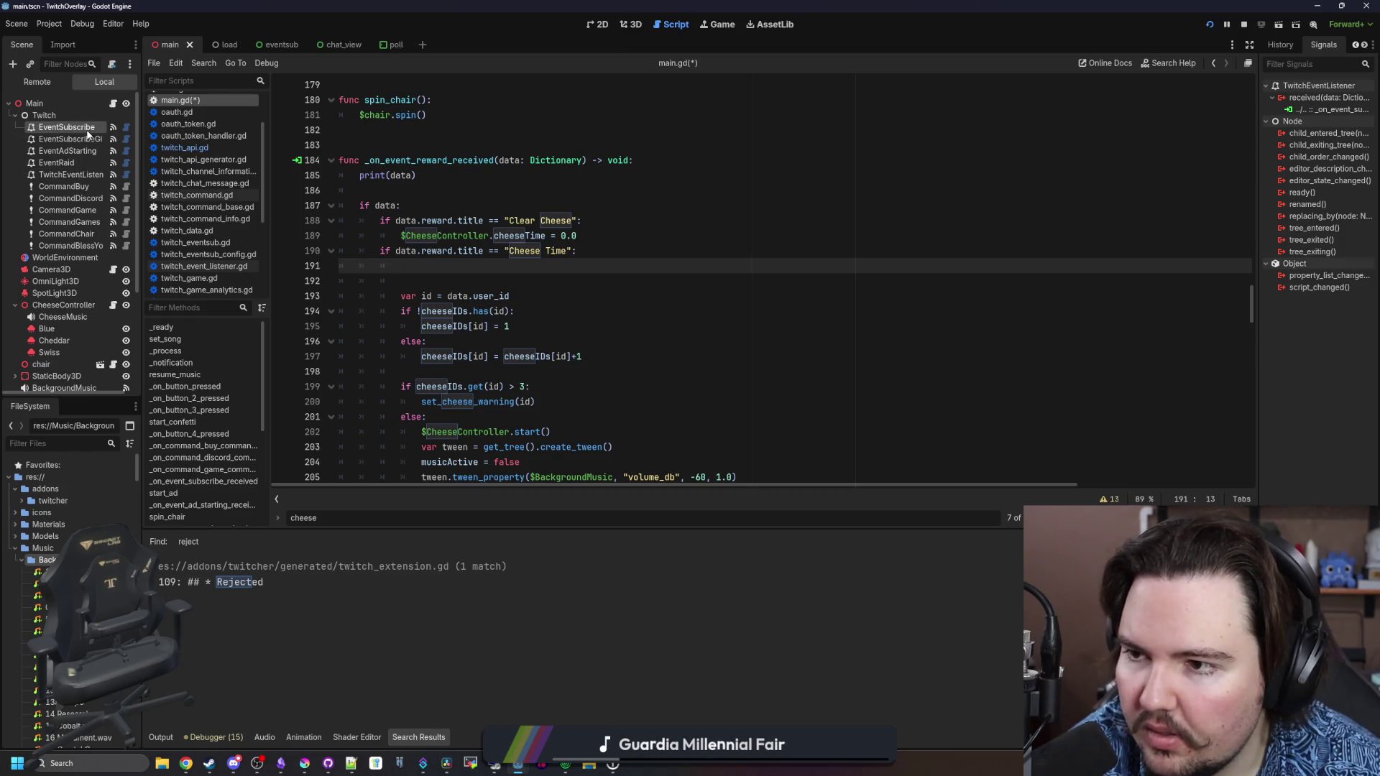
{"action": "left_click", "coordinate": [72, 139]}
Widen the right dock and view EventSubscribeGift's properties in the Inspector
{"action": "left_click", "coordinate": [1286, 48]}
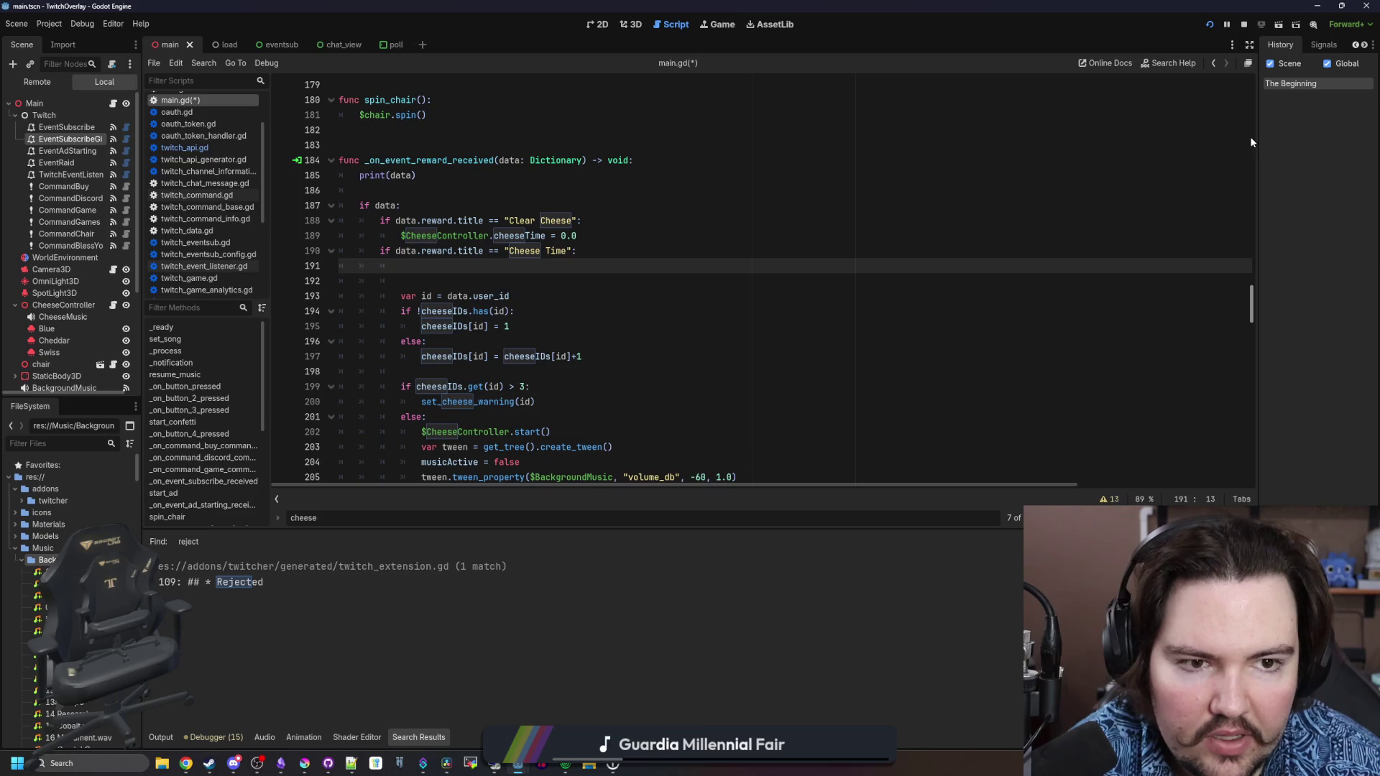
{"action": "left_click_drag", "start_coordinate": [1260, 138], "coordinate": [1115, 122]}
{"action": "left_click", "coordinate": [1147, 44]}
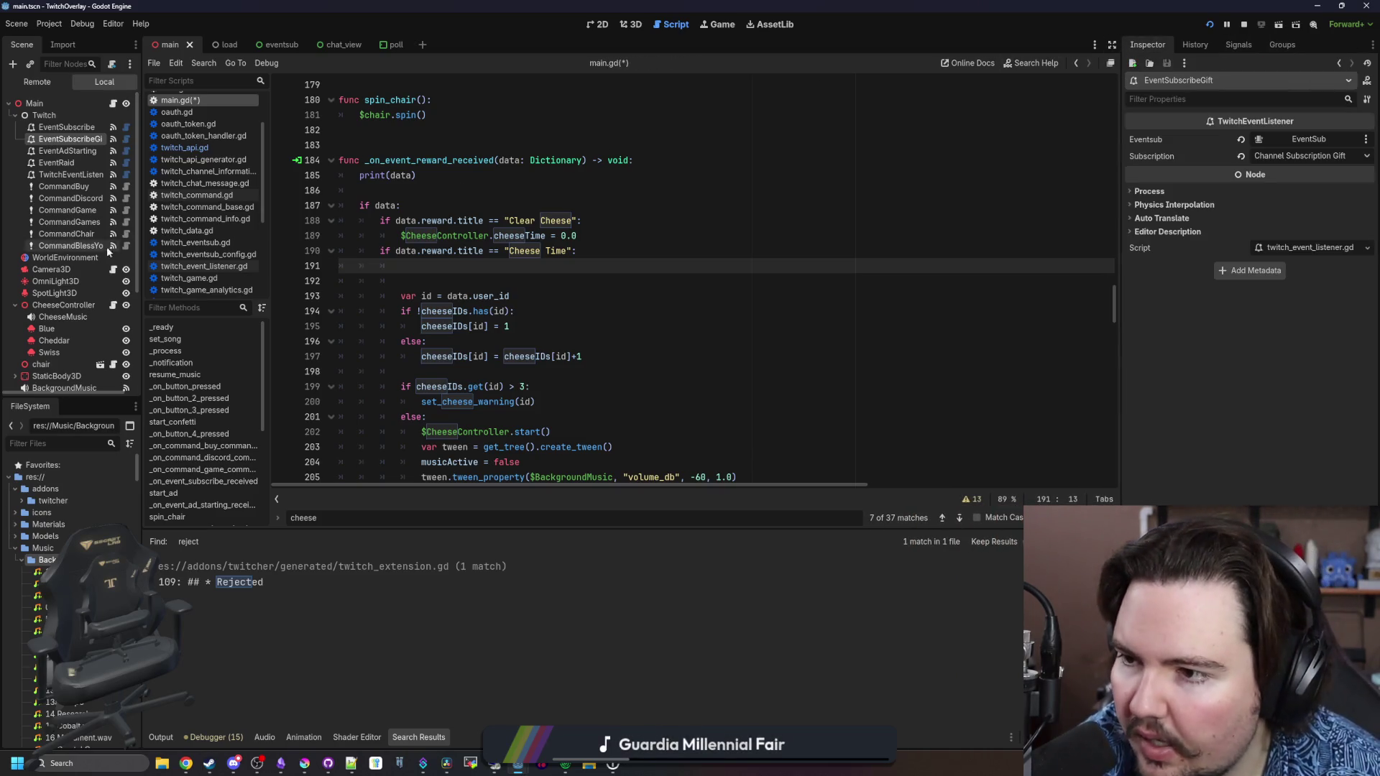
{"action": "scroll", "coordinate": [51, 283], "scroll_direction": "down", "scroll_amount": 3}
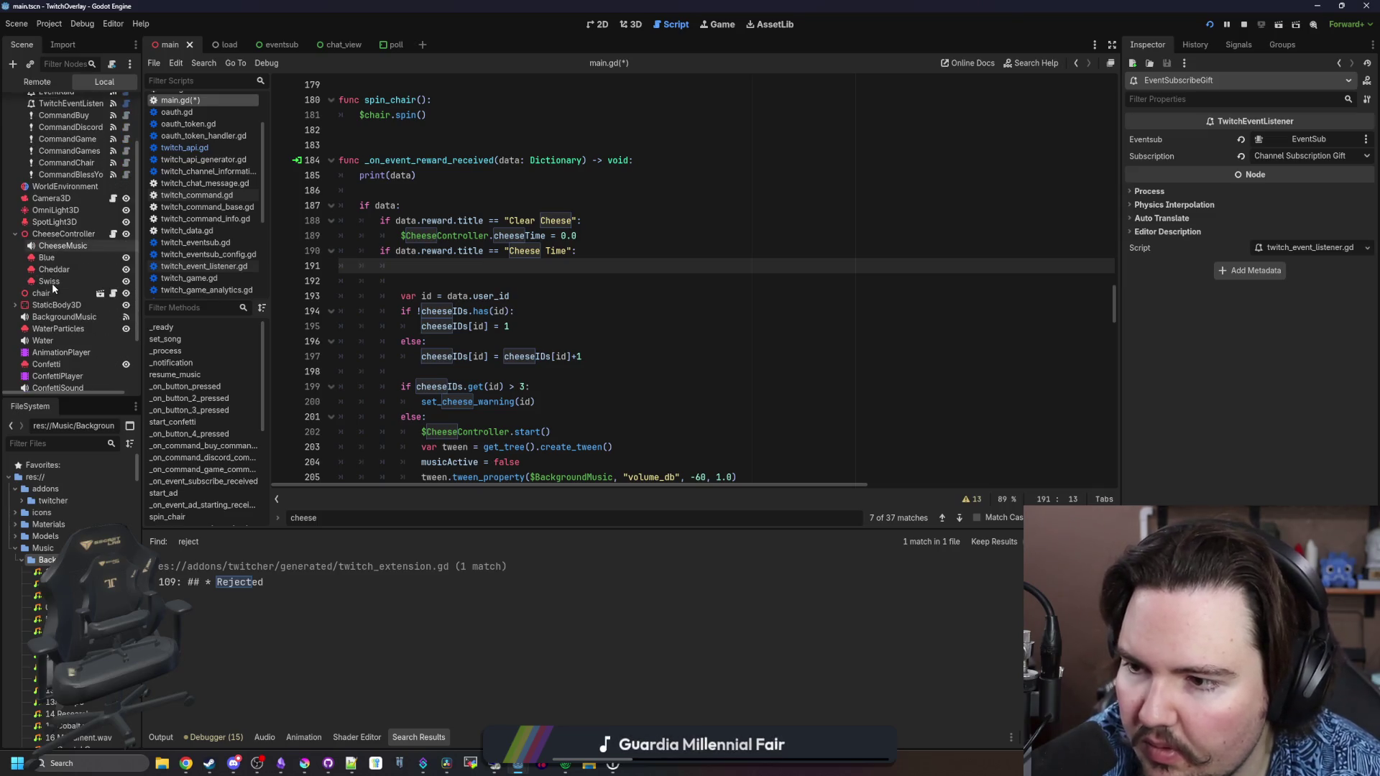
{"action": "scroll", "coordinate": [529, 219], "scroll_direction": "up", "scroll_amount": 3}
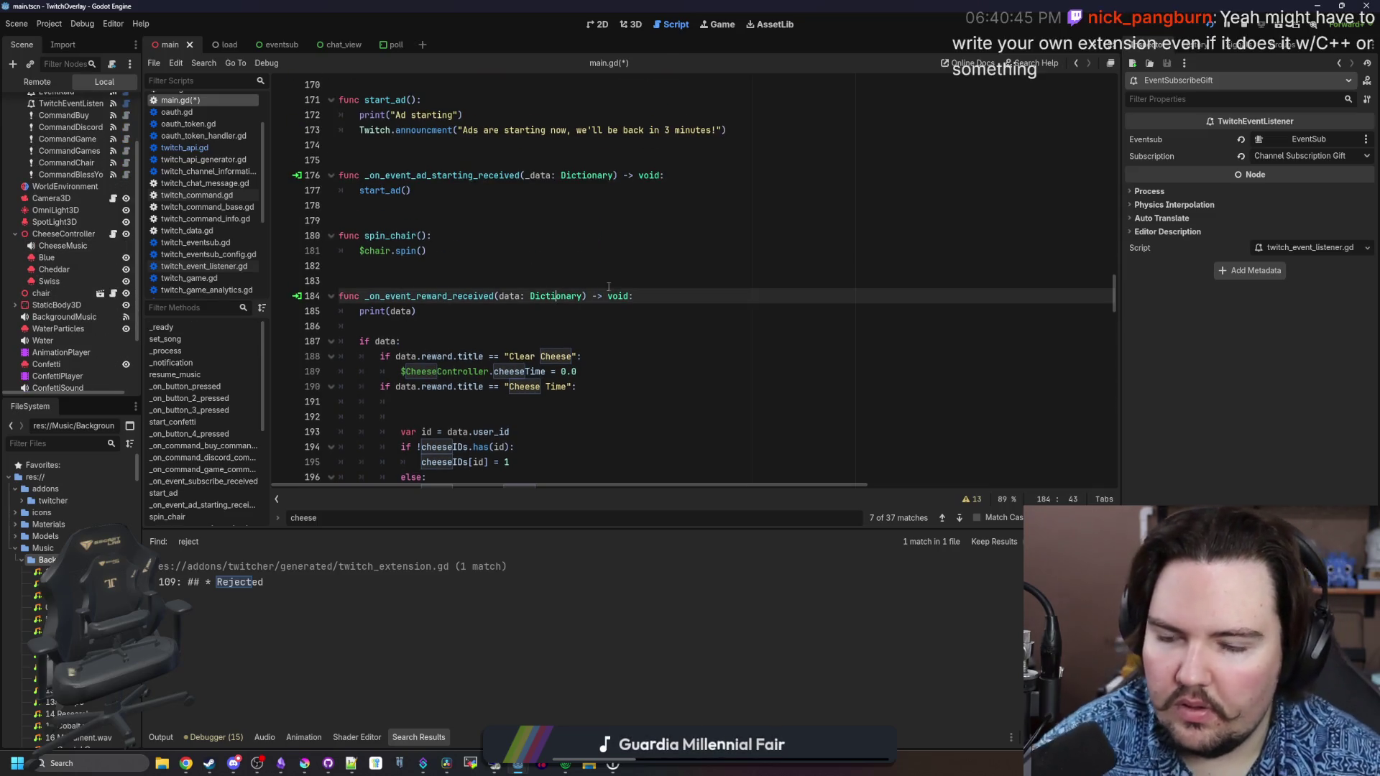
Find 'event_reward' in main.gd and list the reward handler's signal connections
{"action": "key", "text": "ctrl+f"}
{"action": "type", "text": "event_reward"}
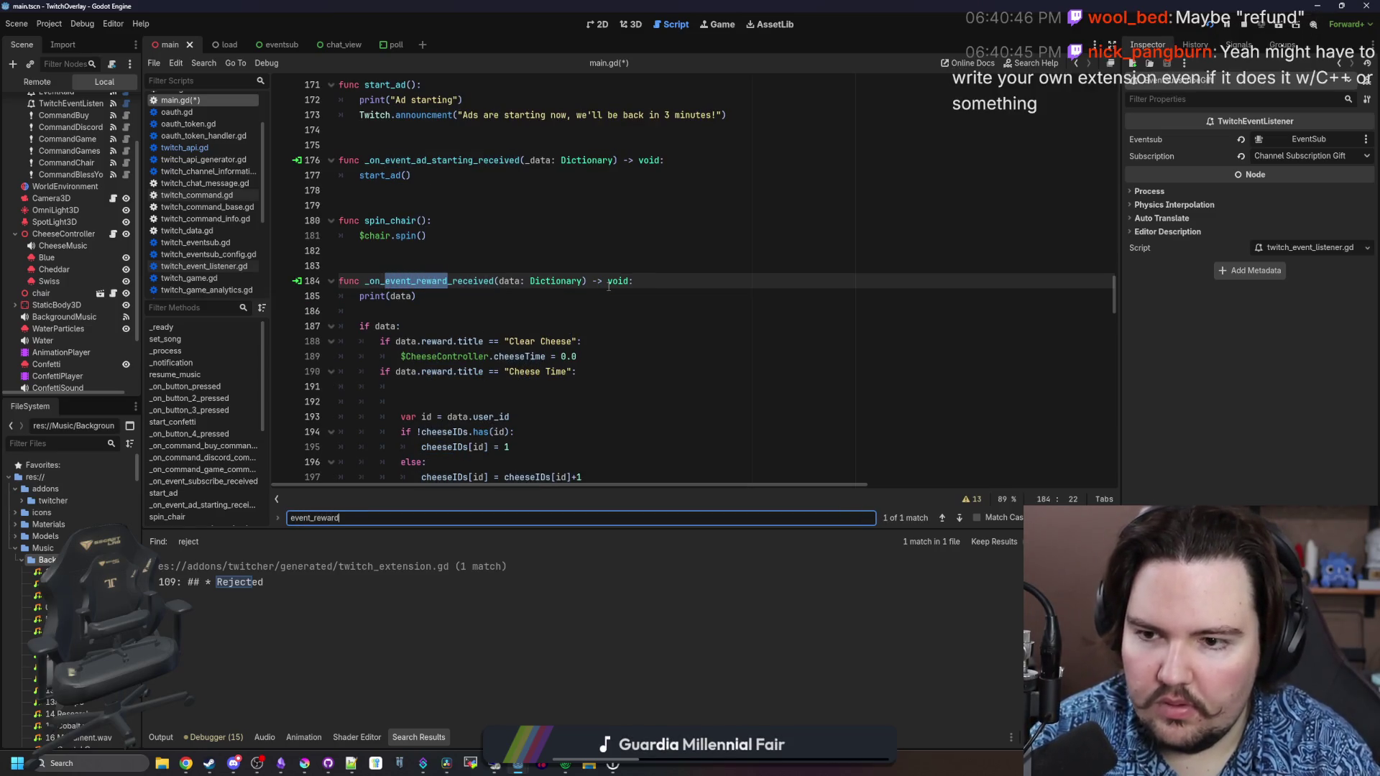
{"action": "left_click", "coordinate": [566, 311]}
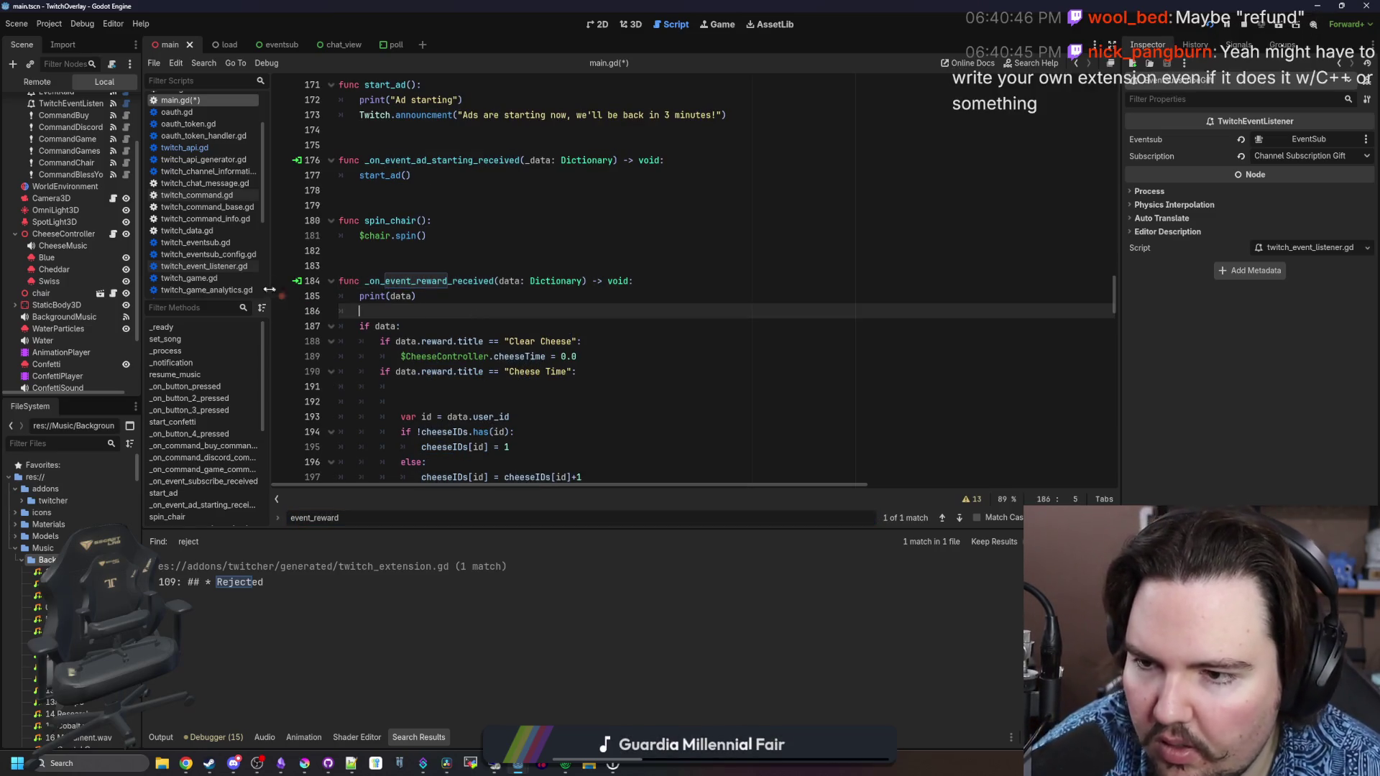
{"action": "left_click", "coordinate": [298, 284]}
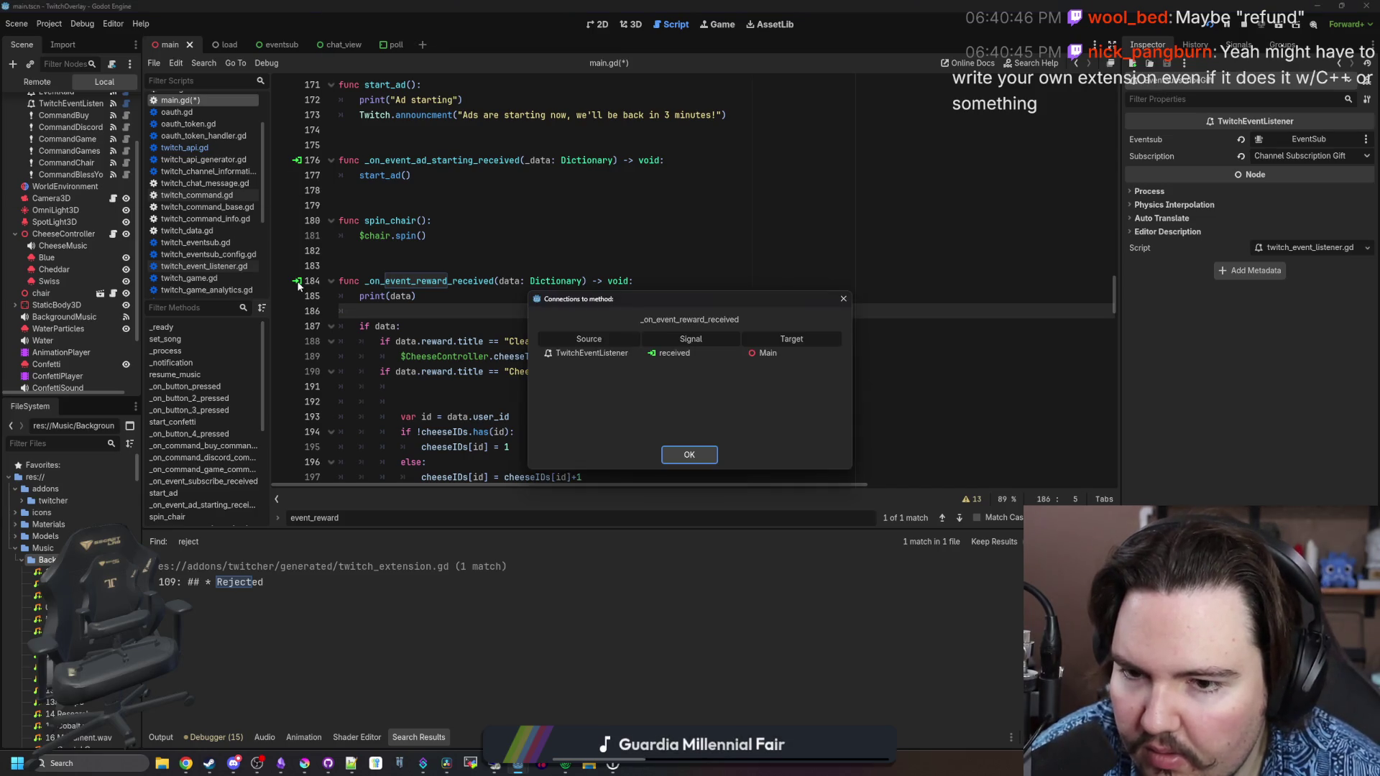
{"action": "left_click", "coordinate": [843, 299]}
Read the TwitchEventListener node's Subscription in a temporarily widened Inspector
{"action": "left_click", "coordinate": [71, 102]}
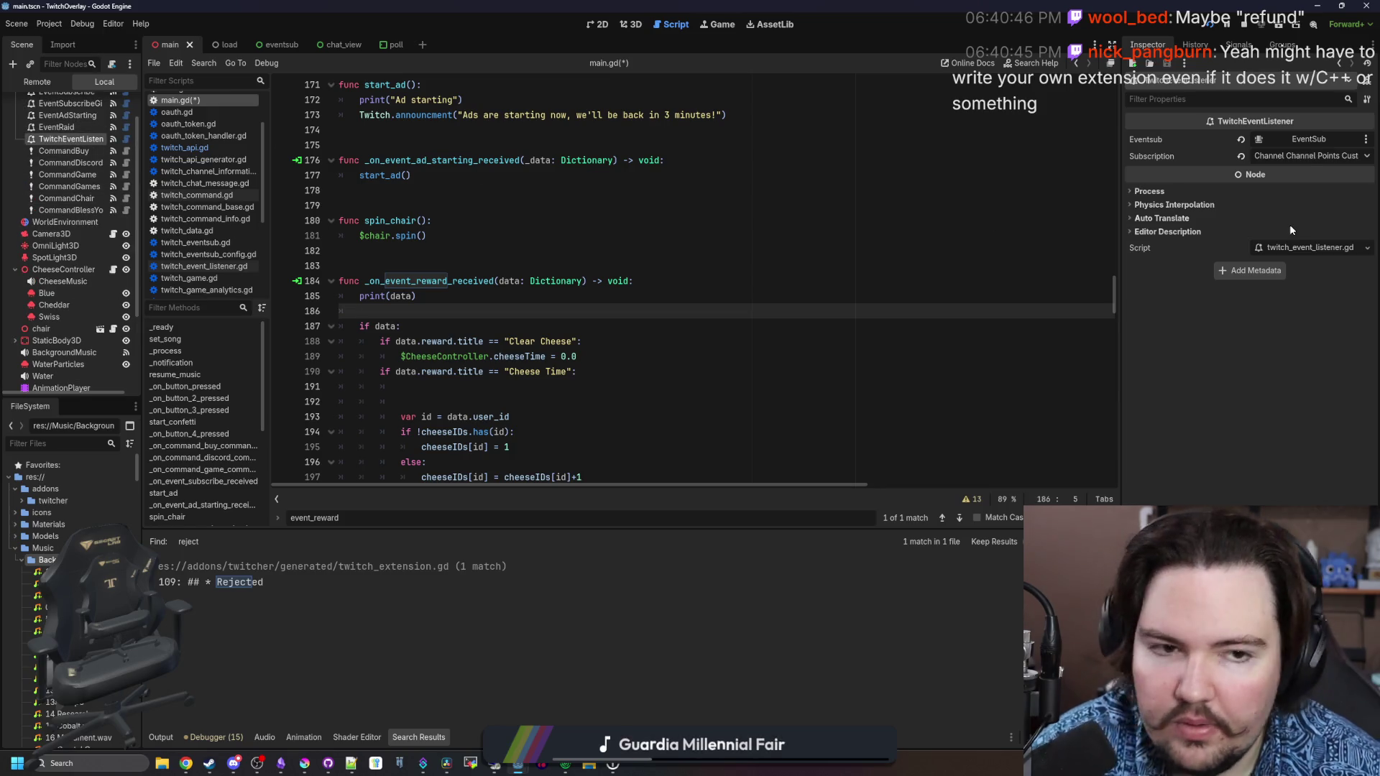
{"action": "left_click_drag", "start_coordinate": [1119, 230], "coordinate": [972, 234]}
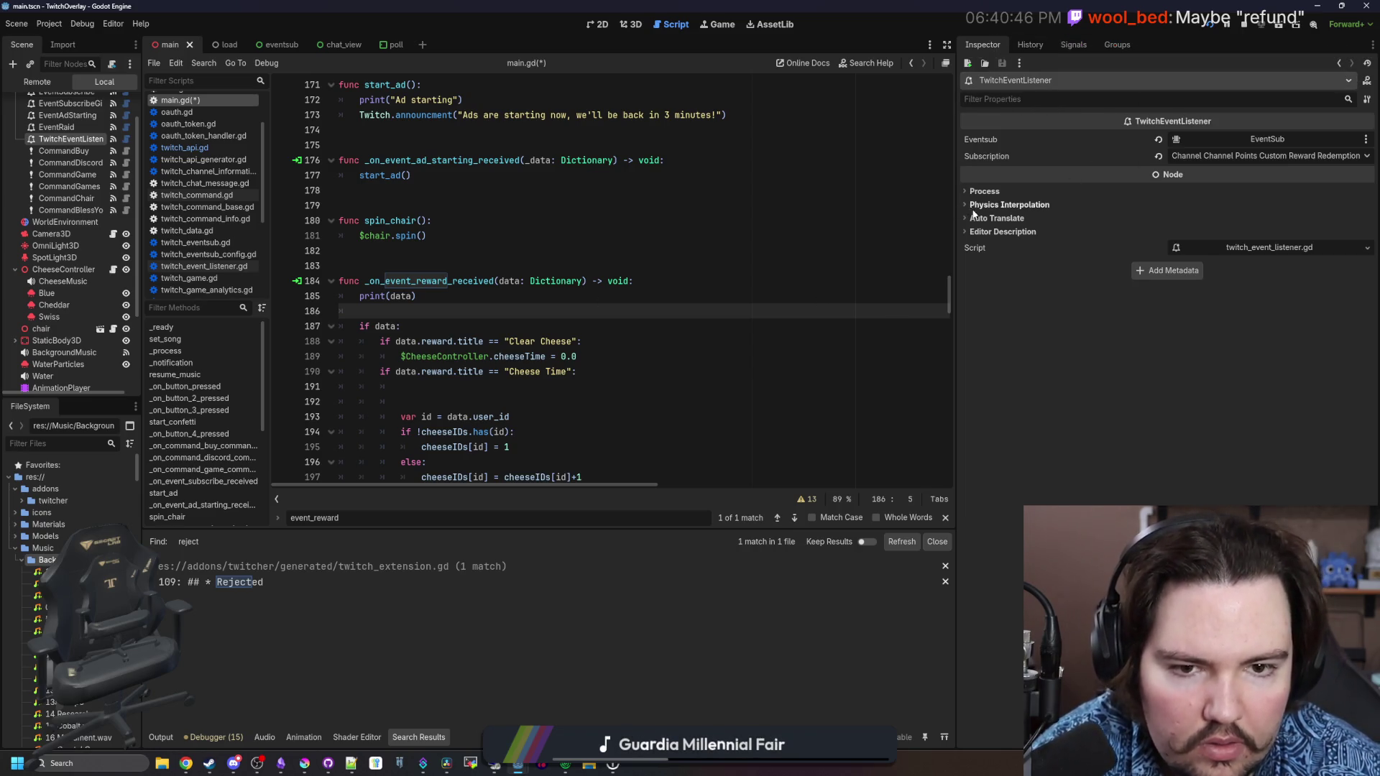
{"action": "left_click_drag", "start_coordinate": [952, 210], "coordinate": [1053, 212]}
{"action": "left_click", "coordinate": [640, 263]}
{"action": "key", "text": "ctrl+shift+f"}
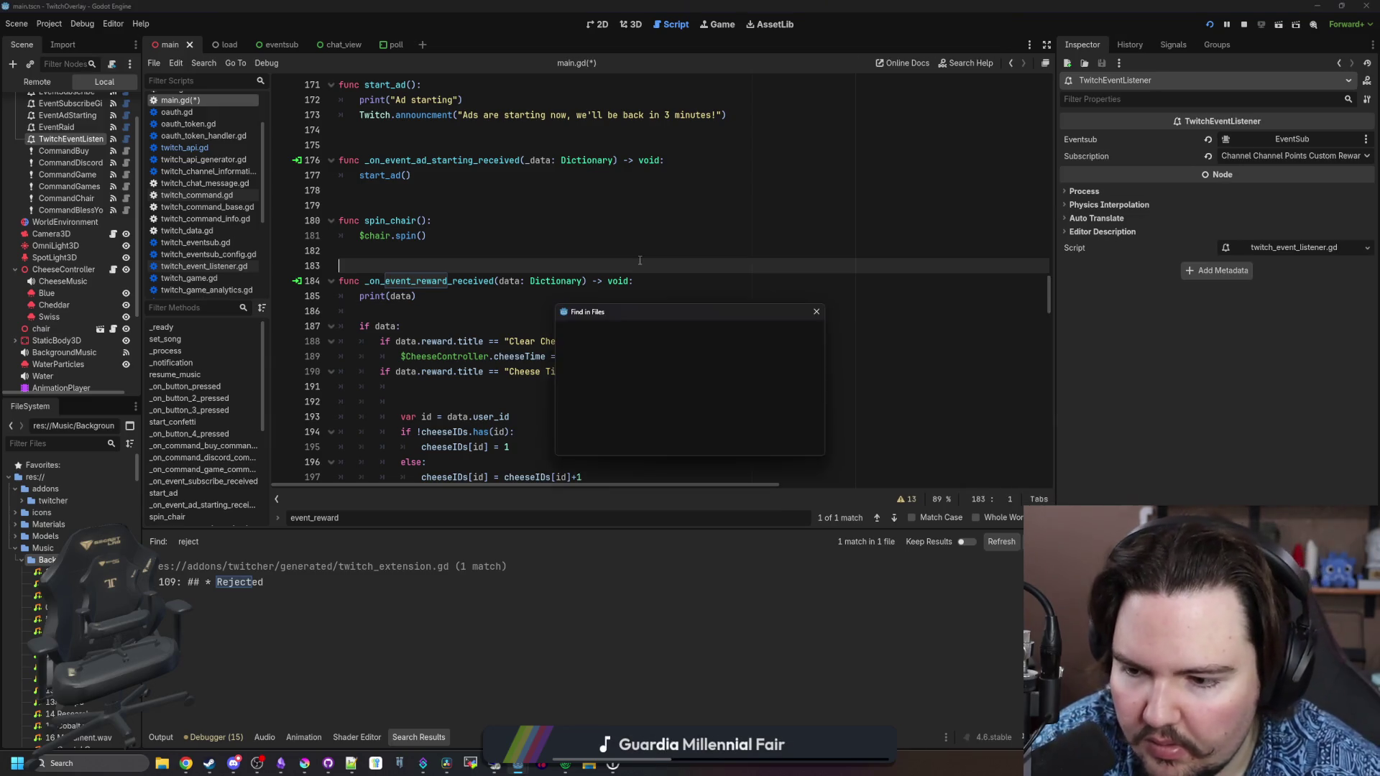
Search the project for 'refund', read the CANCELED-status refund note, and return to main.gd
{"action": "type", "text": "refund"}
{"action": "key", "text": "Return"}
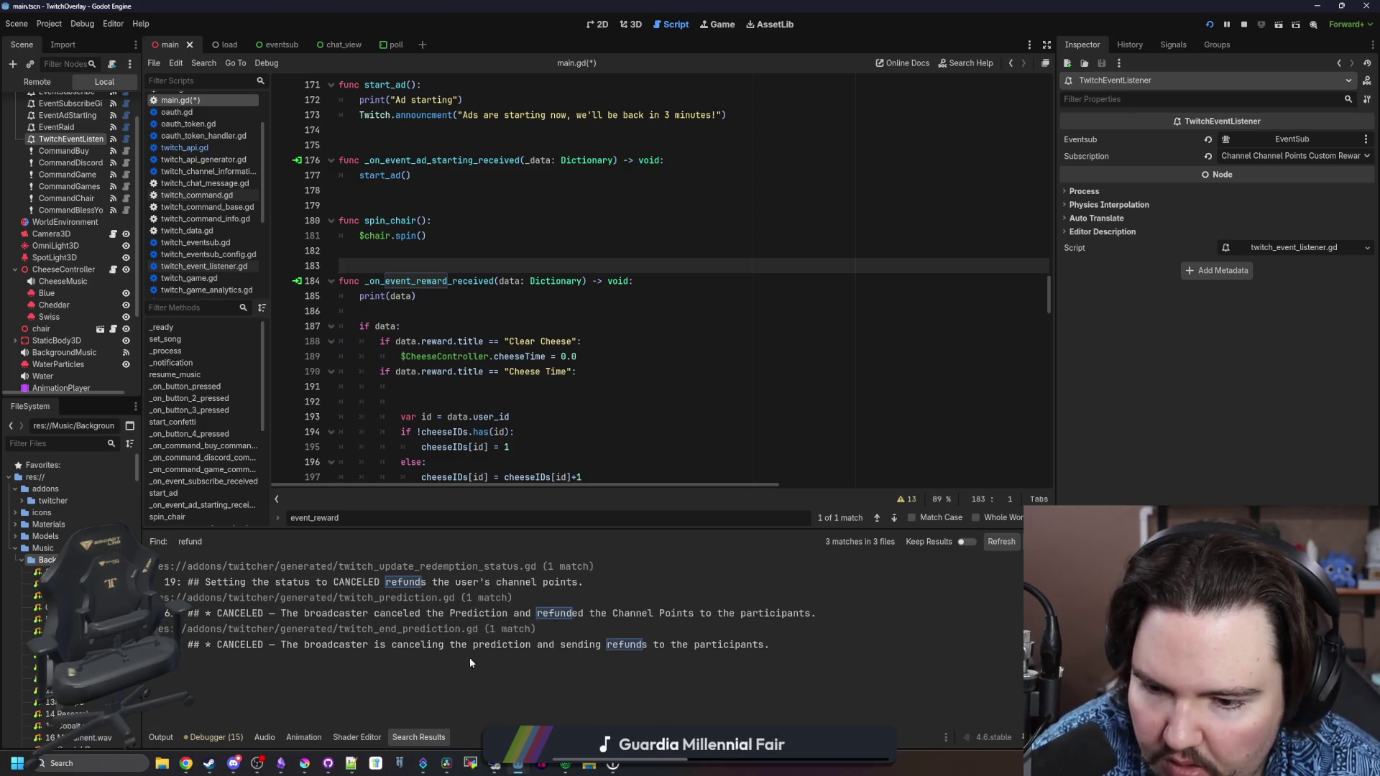
{"action": "left_click", "coordinate": [535, 583]}
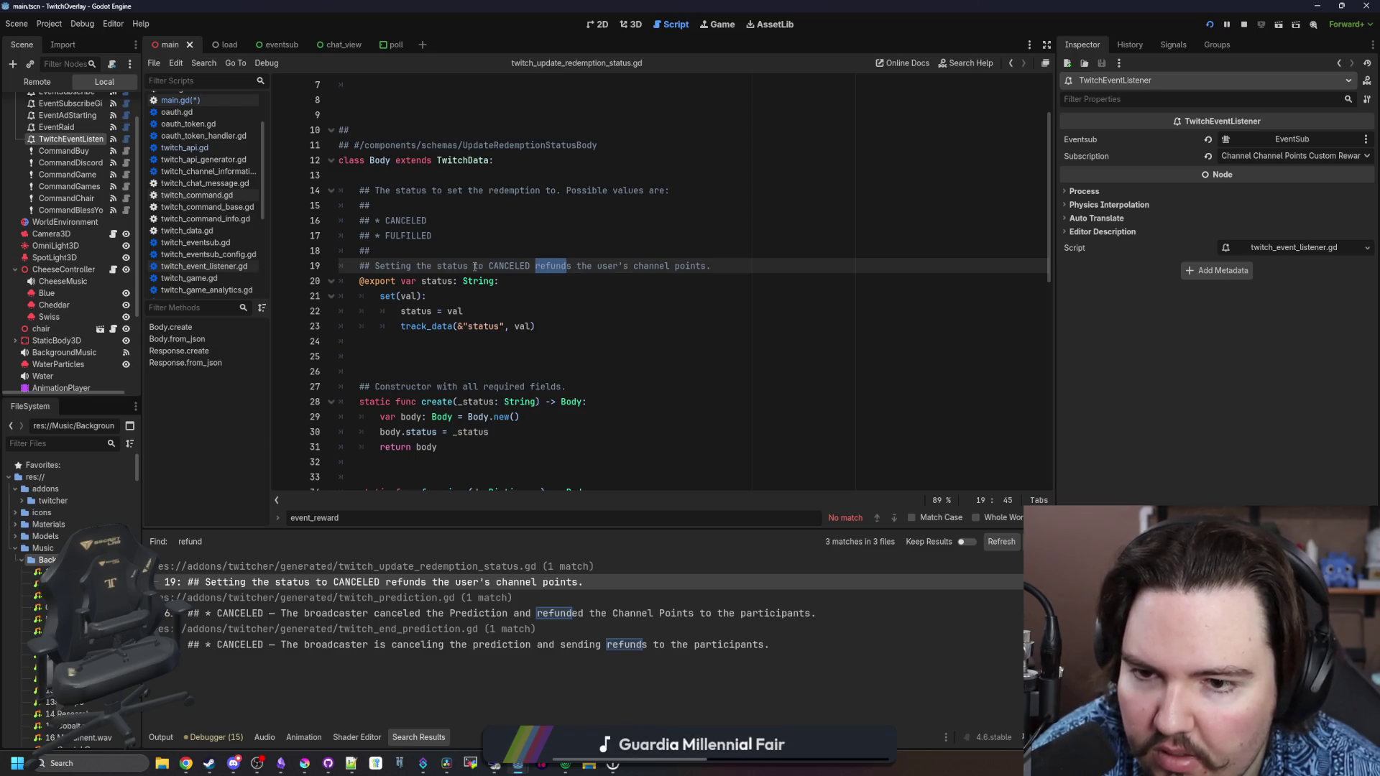
{"action": "left_click", "coordinate": [551, 245]}
{"action": "key", "text": "alt+Left"}
{"action": "key", "text": "alt+Left"}
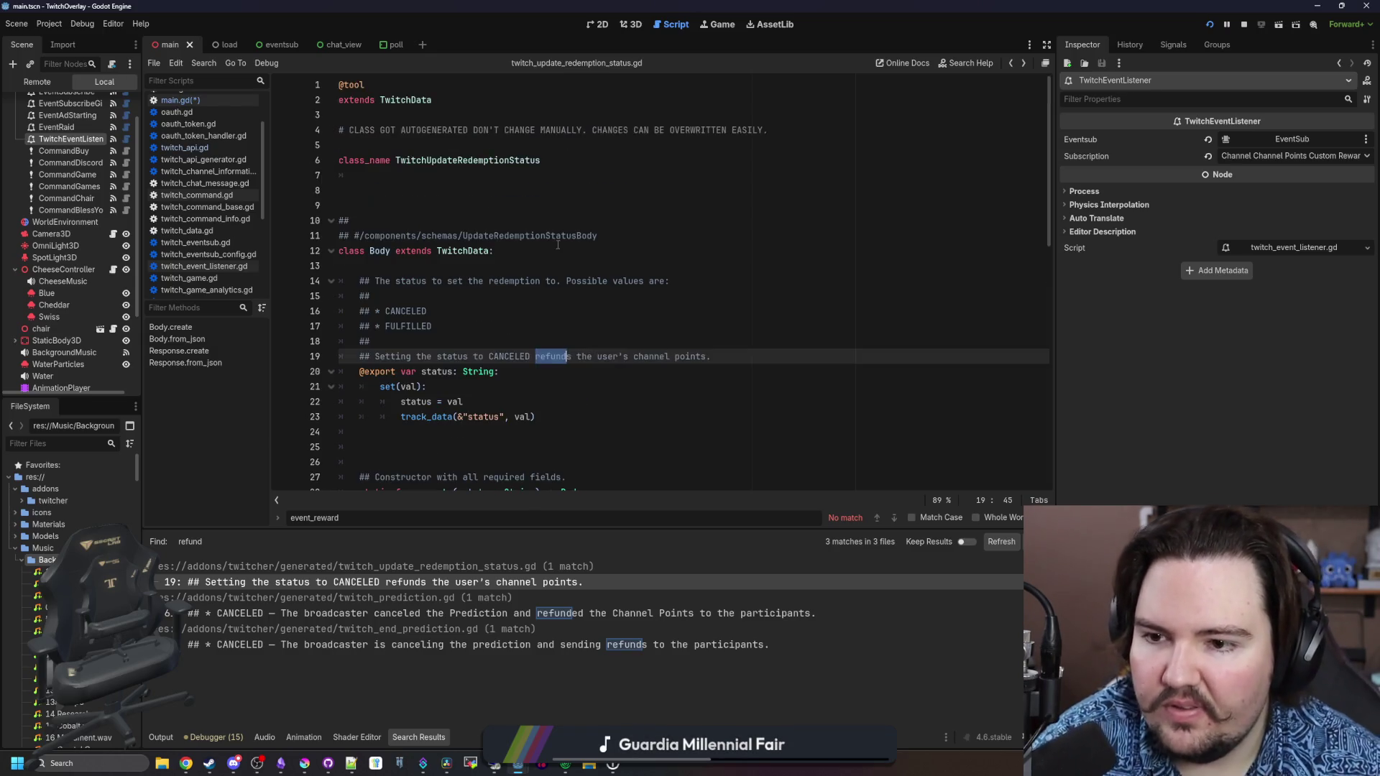
{"action": "left_click", "coordinate": [404, 306]}
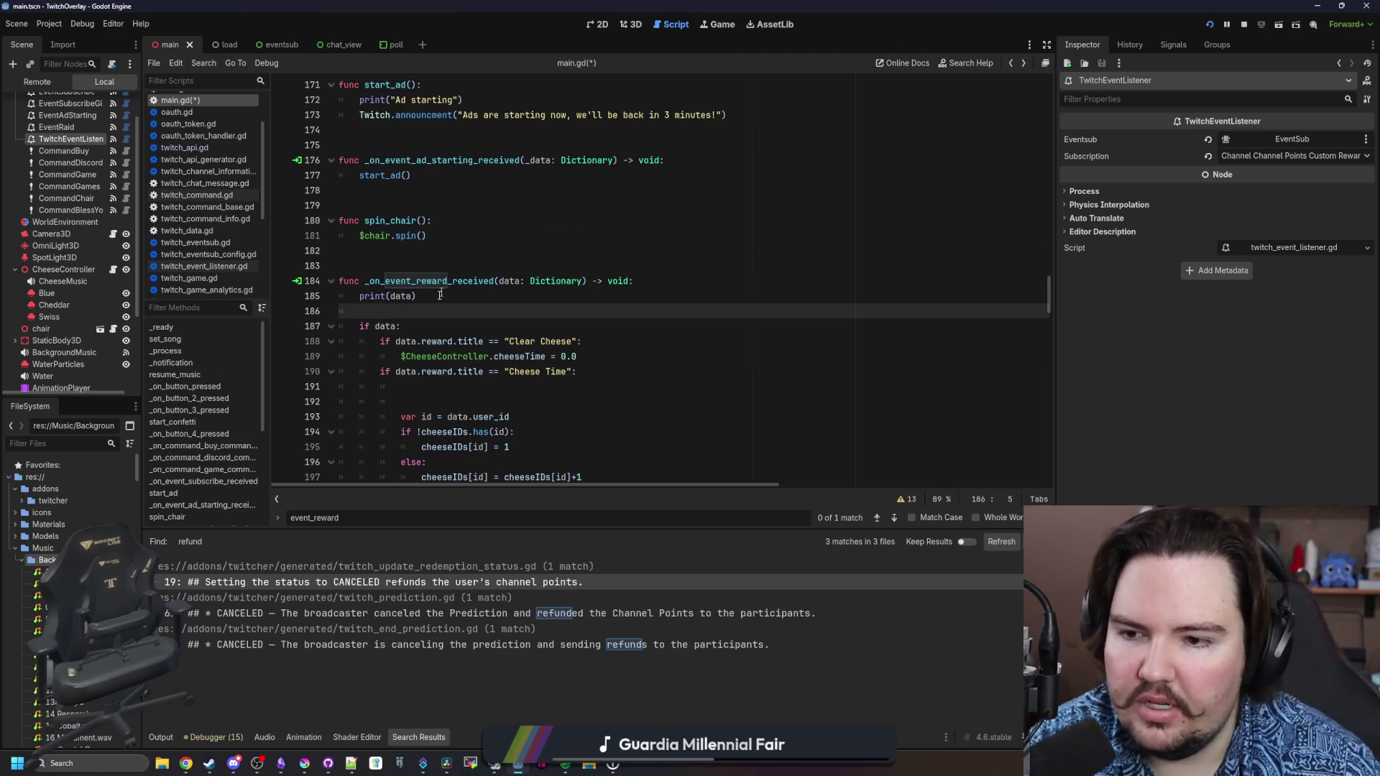
{"action": "left_click", "coordinate": [524, 389]}
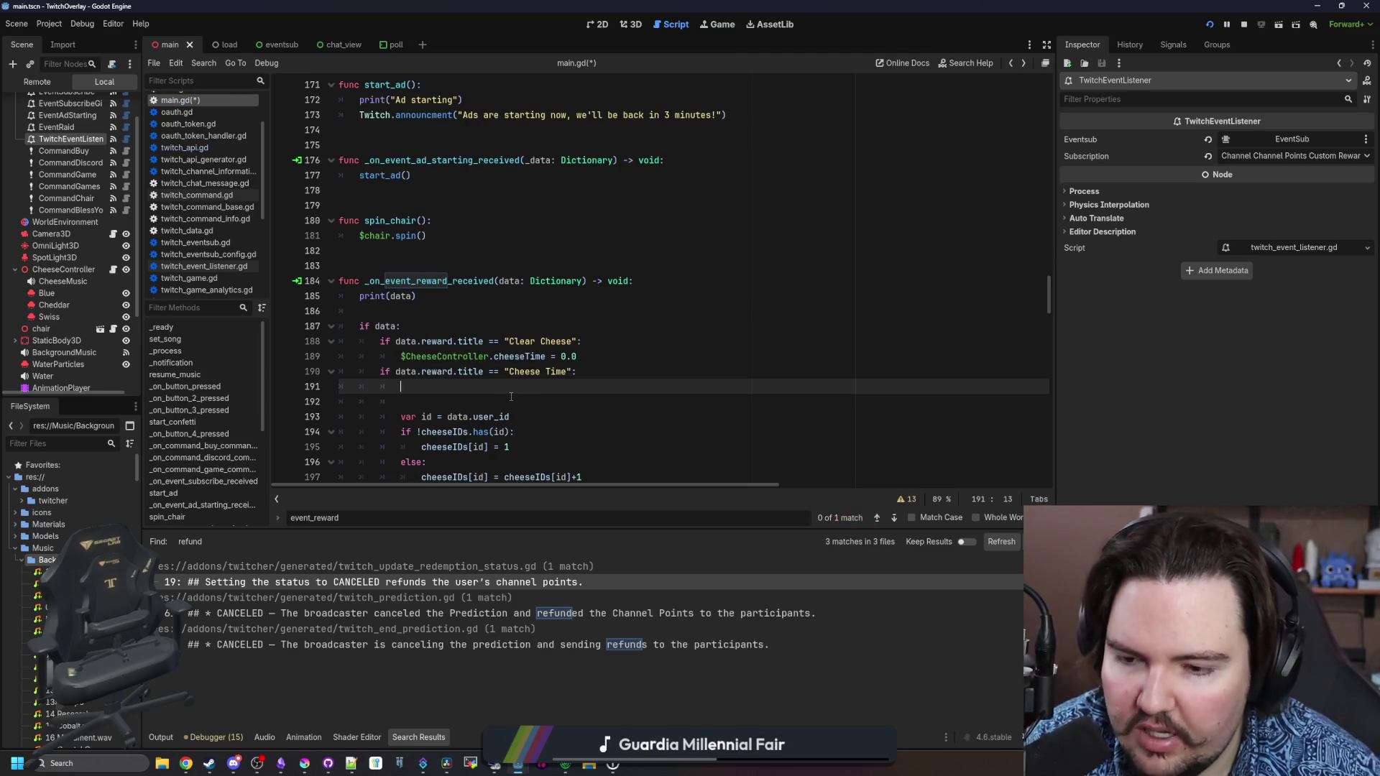
Try a data.set() call on line 191 of main.gd, then remove it
{"action": "type", "text": "data."}
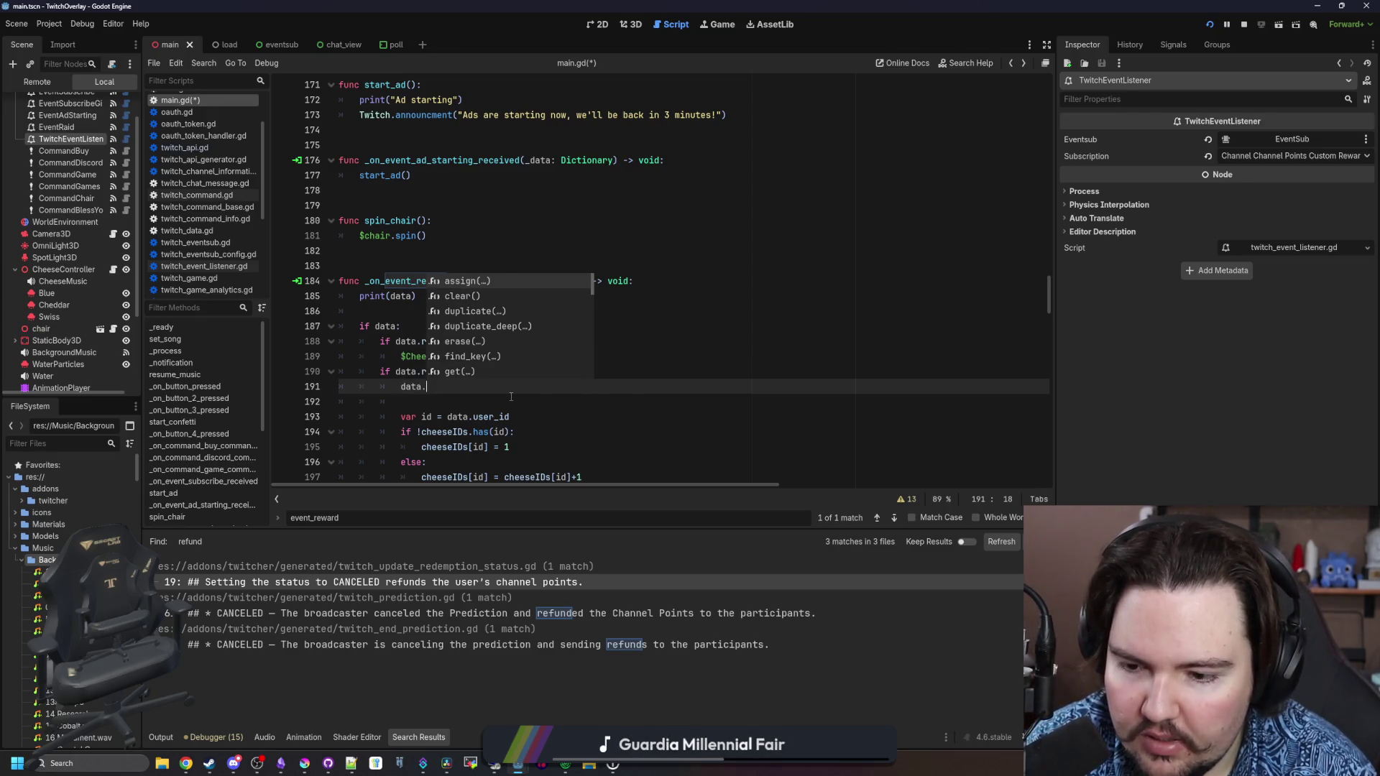
{"action": "type", "text": "set"}
{"action": "key", "text": "Return"}
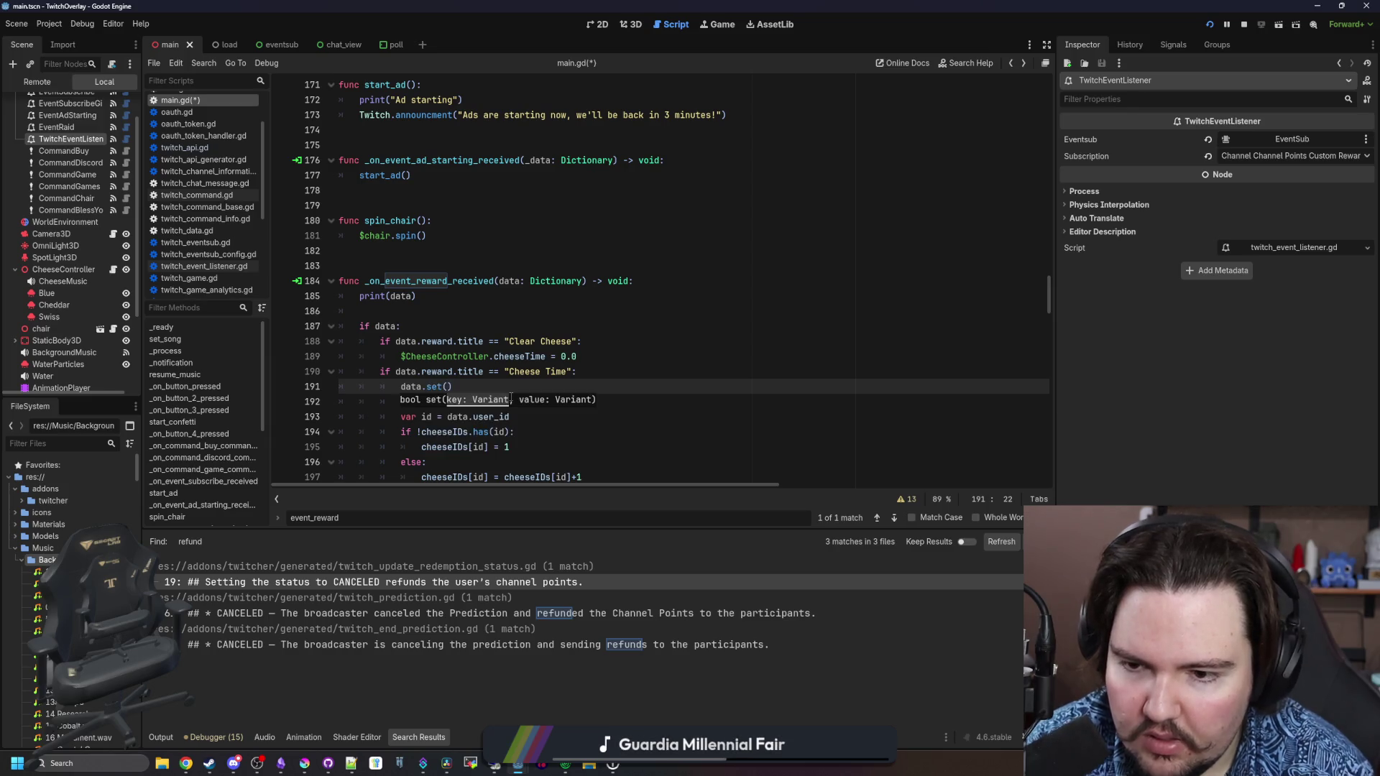
{"action": "key", "text": "BackSpace"}
{"action": "key", "text": "BackSpace"}
{"action": "key", "text": "BackSpace"}
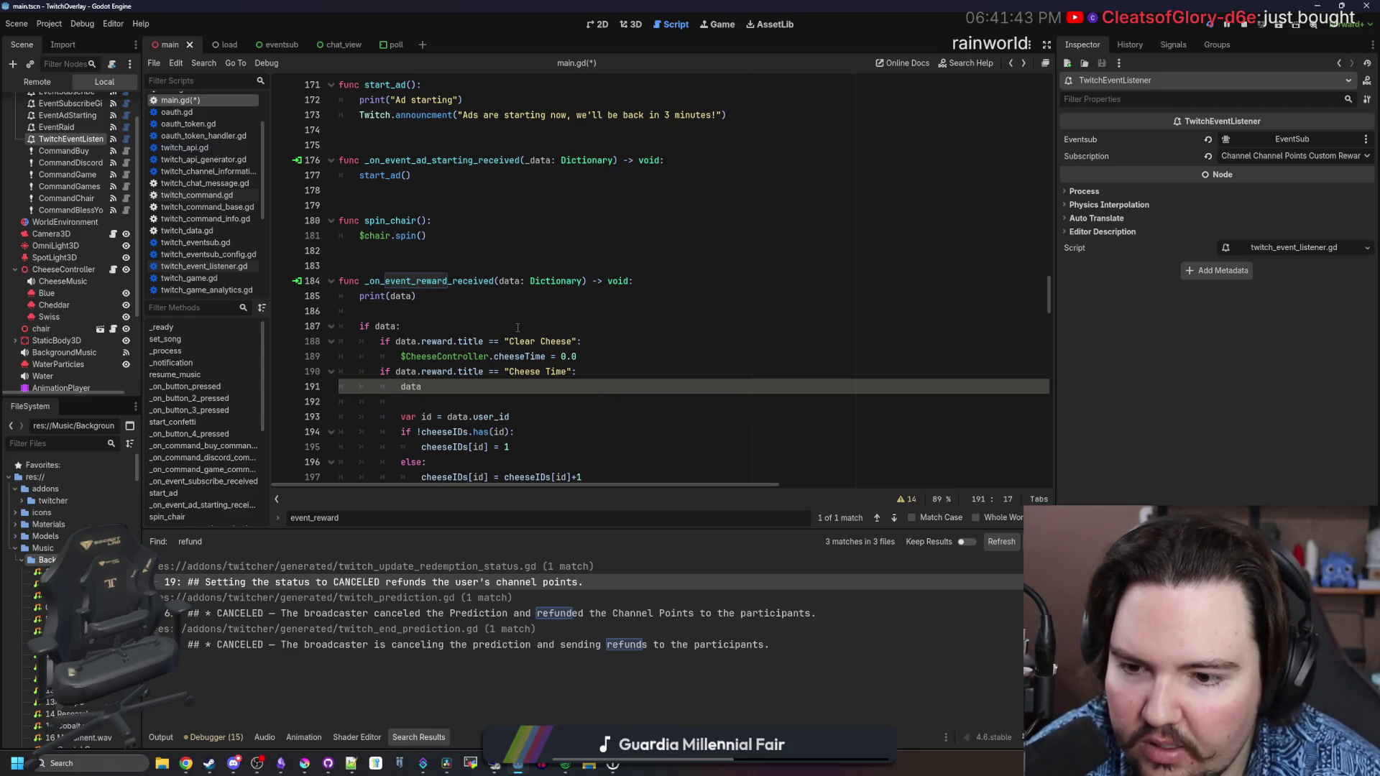
{"action": "scroll", "coordinate": [517, 327], "scroll_direction": "down", "scroll_amount": 4}
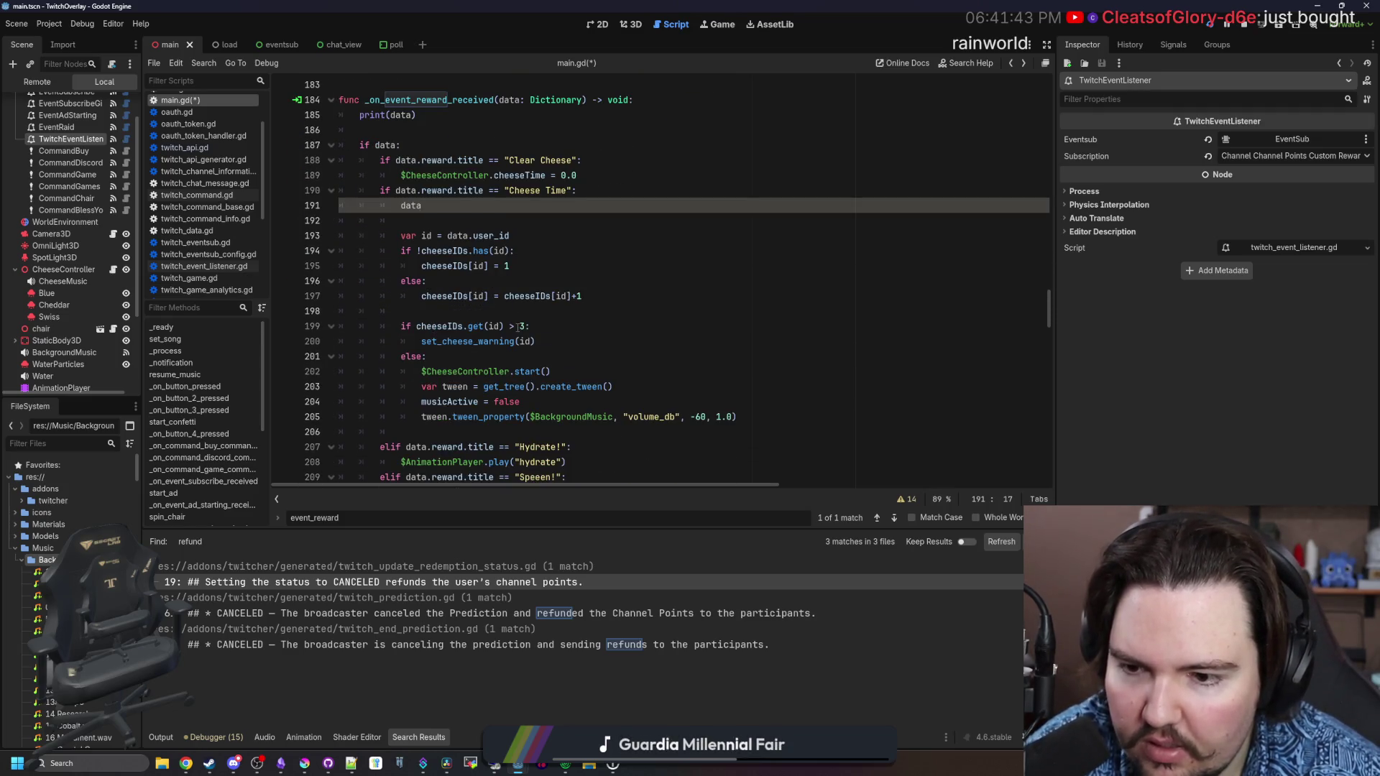
{"action": "scroll", "coordinate": [518, 328], "scroll_direction": "down", "scroll_amount": 3}
{"action": "scroll", "coordinate": [517, 327], "scroll_direction": "up", "scroll_amount": 5}
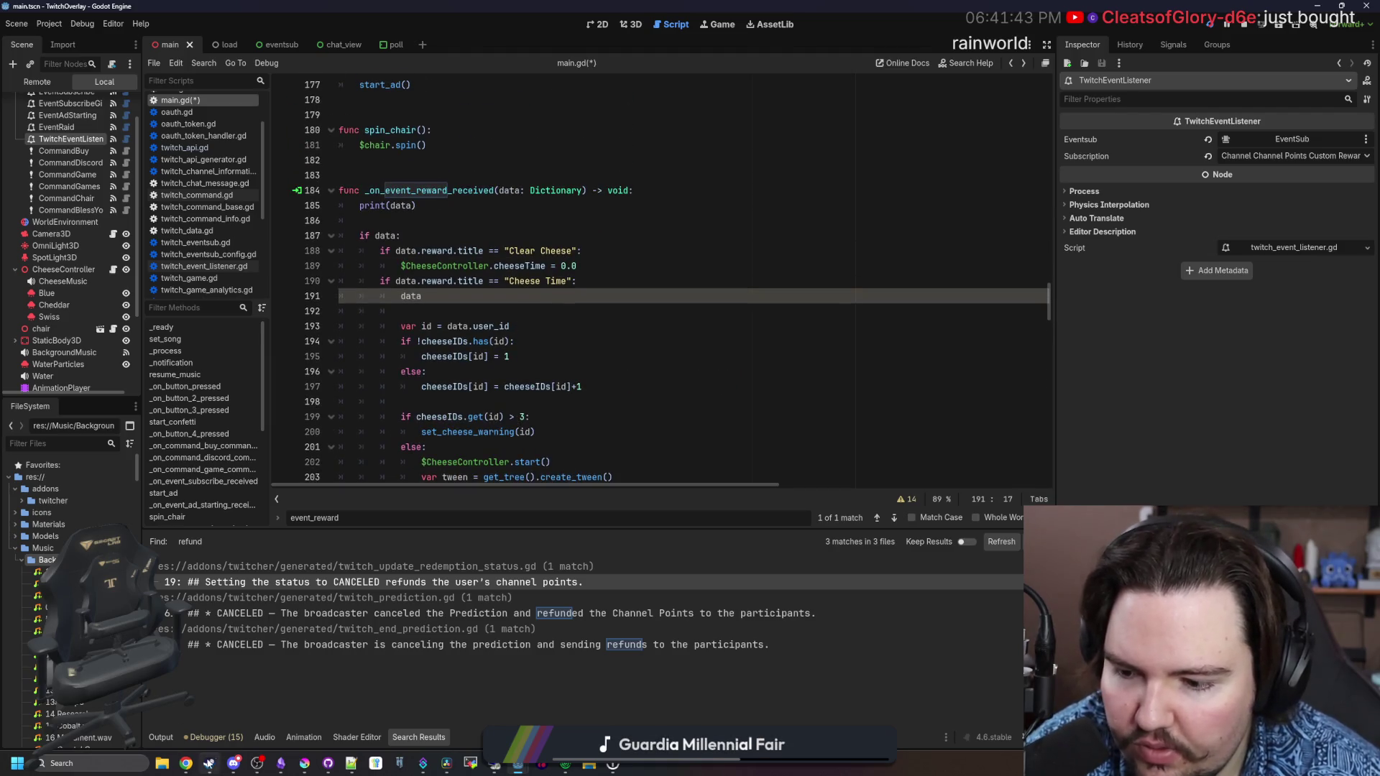
Check the Twitch event log and reread the CANCELED refund documentation before returning to main.gd
{"action": "left_click", "coordinate": [161, 738]}
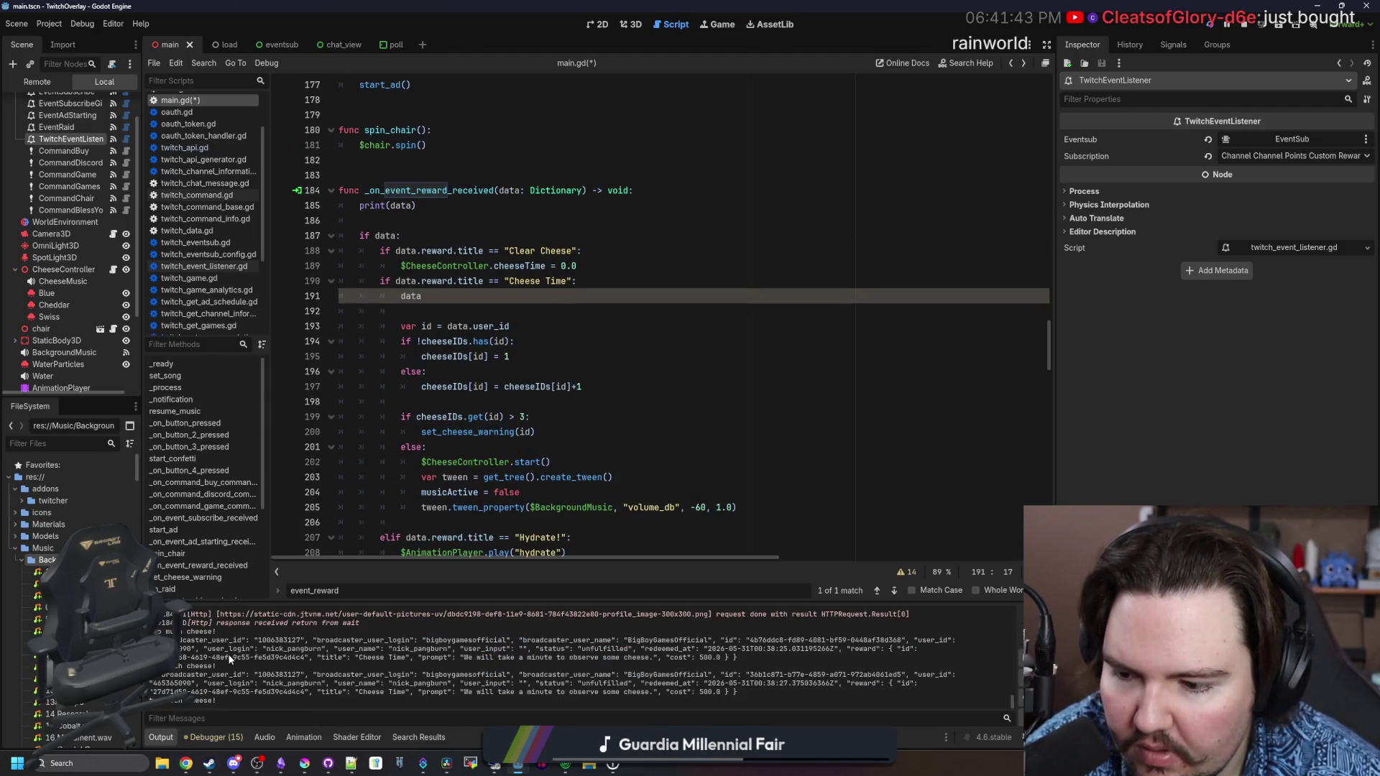
{"action": "left_click", "coordinate": [515, 355]}
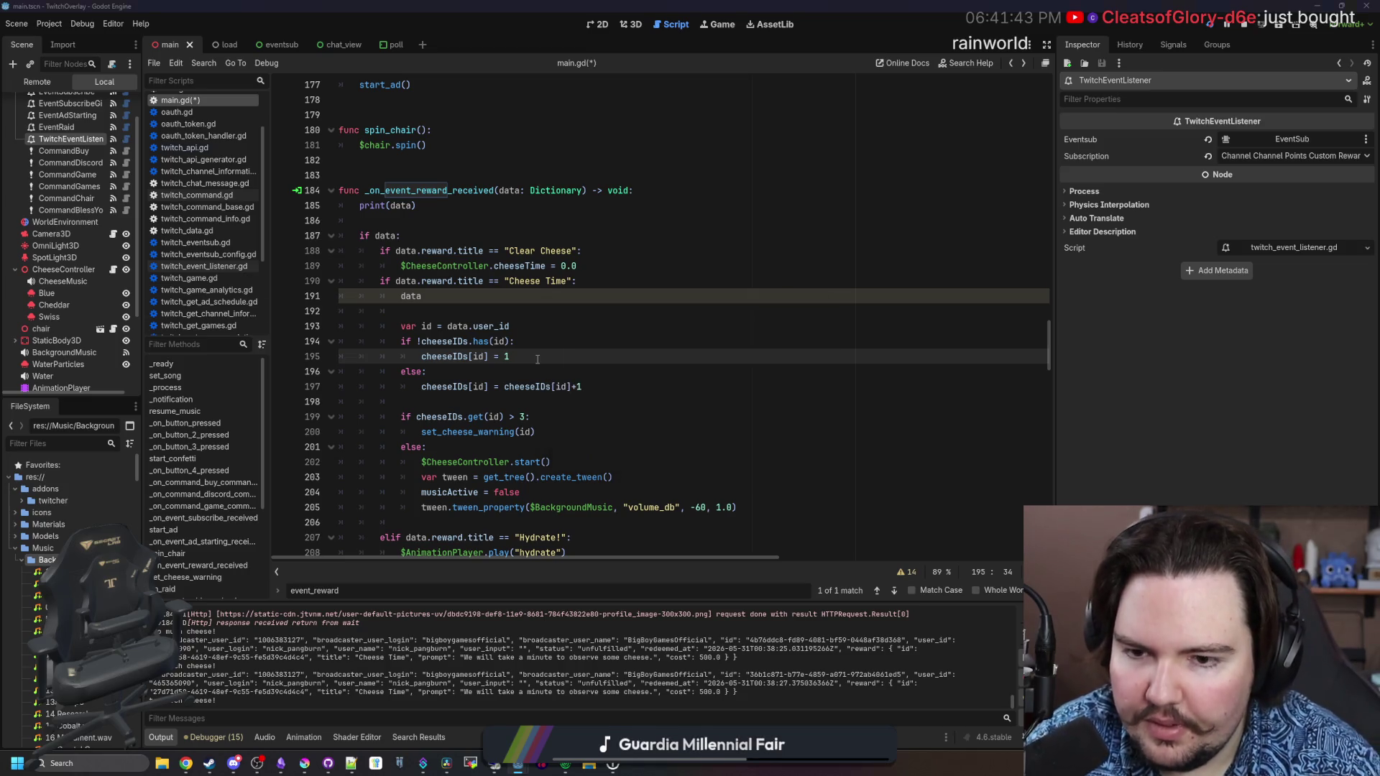
{"action": "left_click", "coordinate": [418, 738]}
{"action": "left_click", "coordinate": [390, 582]}
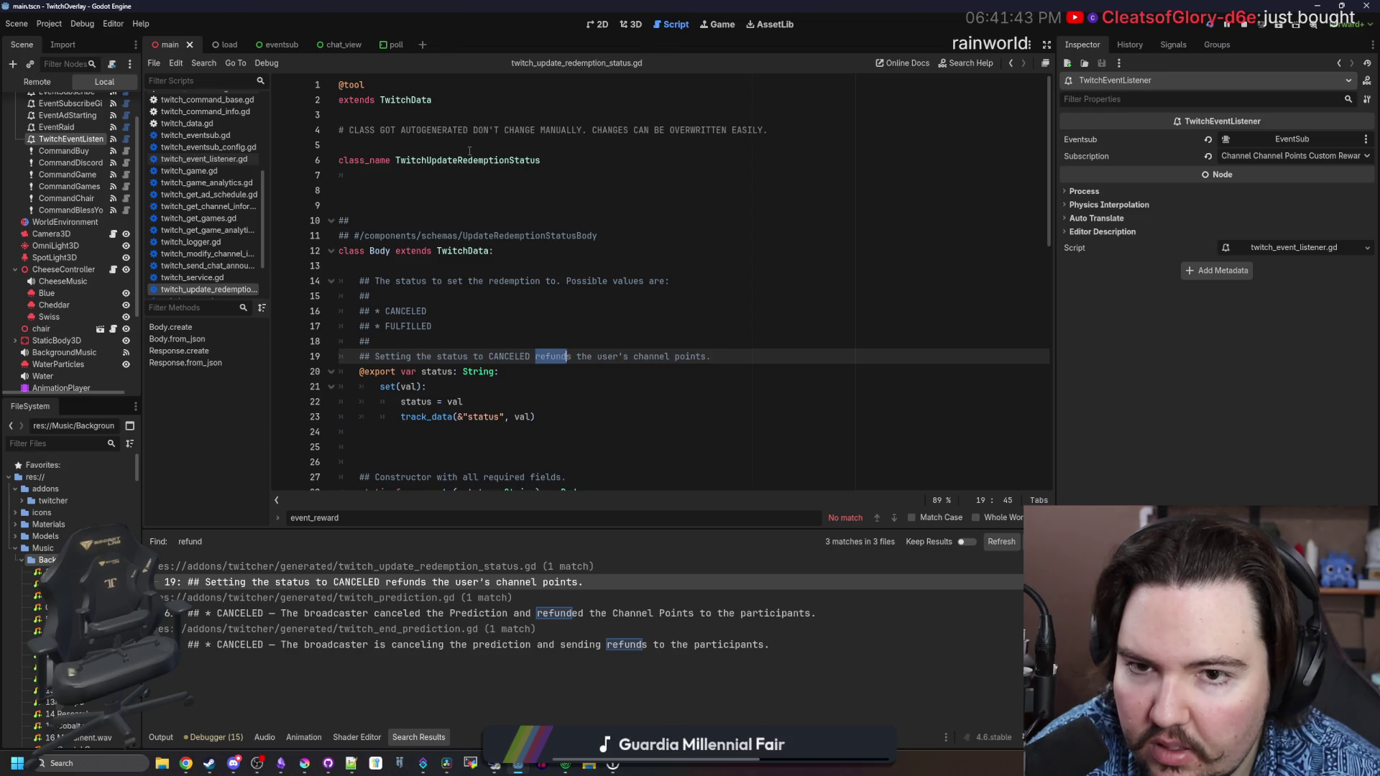
{"action": "key", "text": "alt+Left"}
Replace 'data' with TwitchUpdateRedemptionStatus via autocomplete and open that class's script
{"action": "left_click_drag", "start_coordinate": [444, 296], "coordinate": [400, 296]}
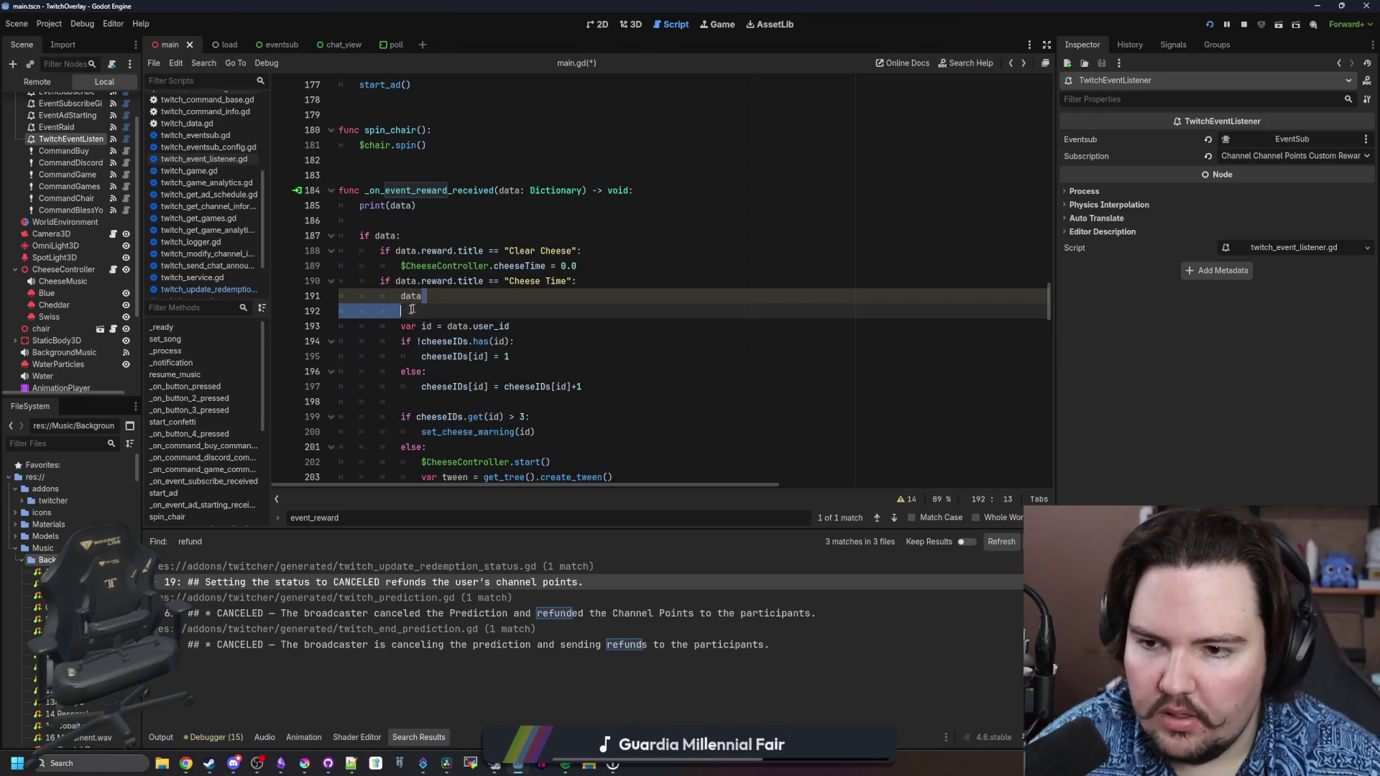
{"action": "type", "text": "Twit"}
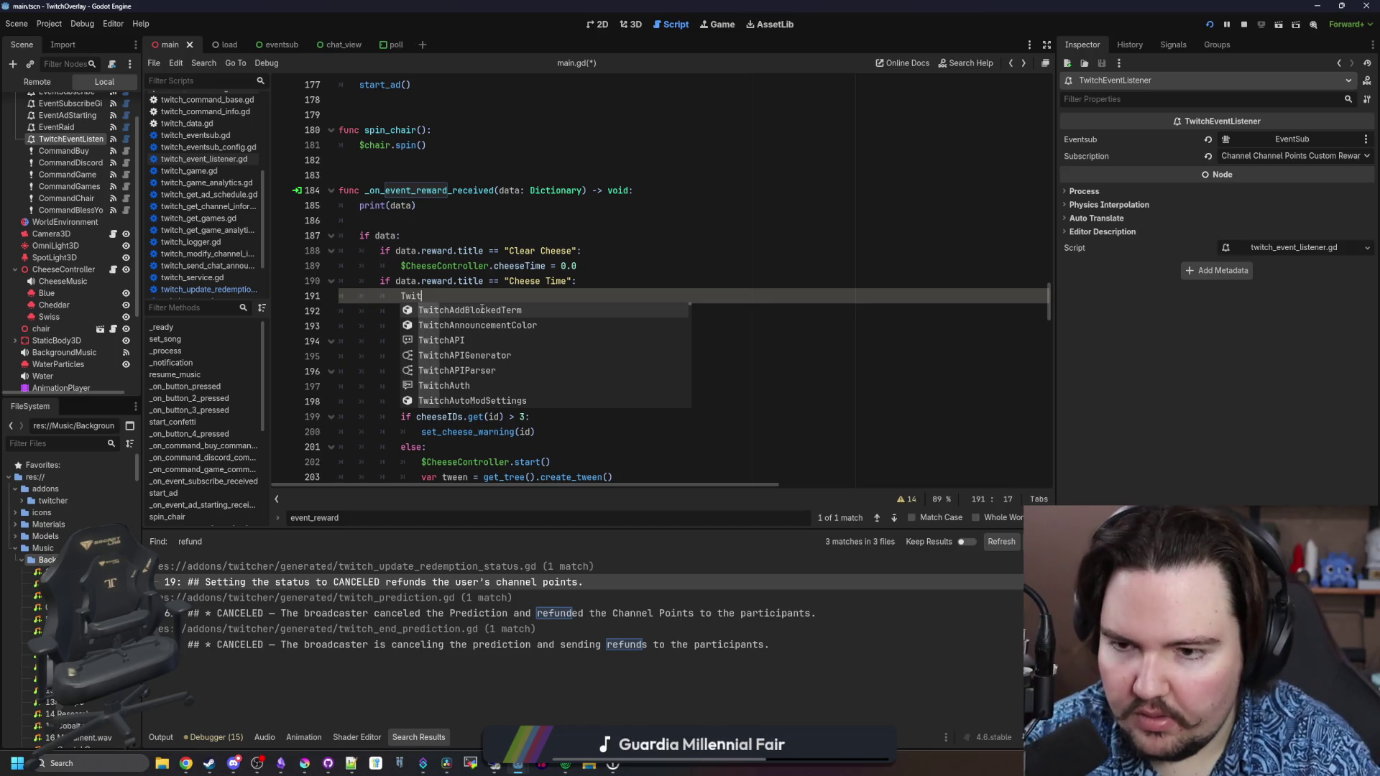
{"action": "type", "text": "chUpdateRe"}
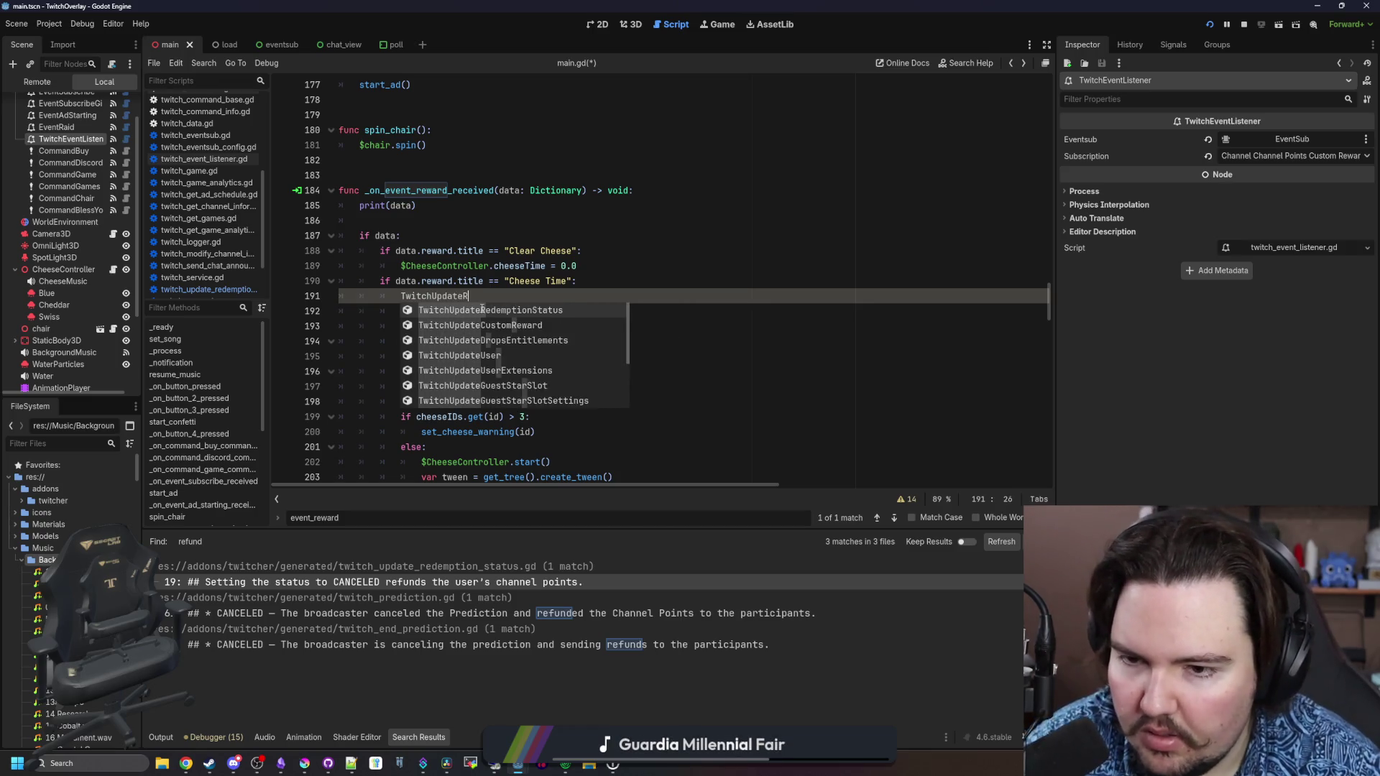
{"action": "key", "text": "Return"}
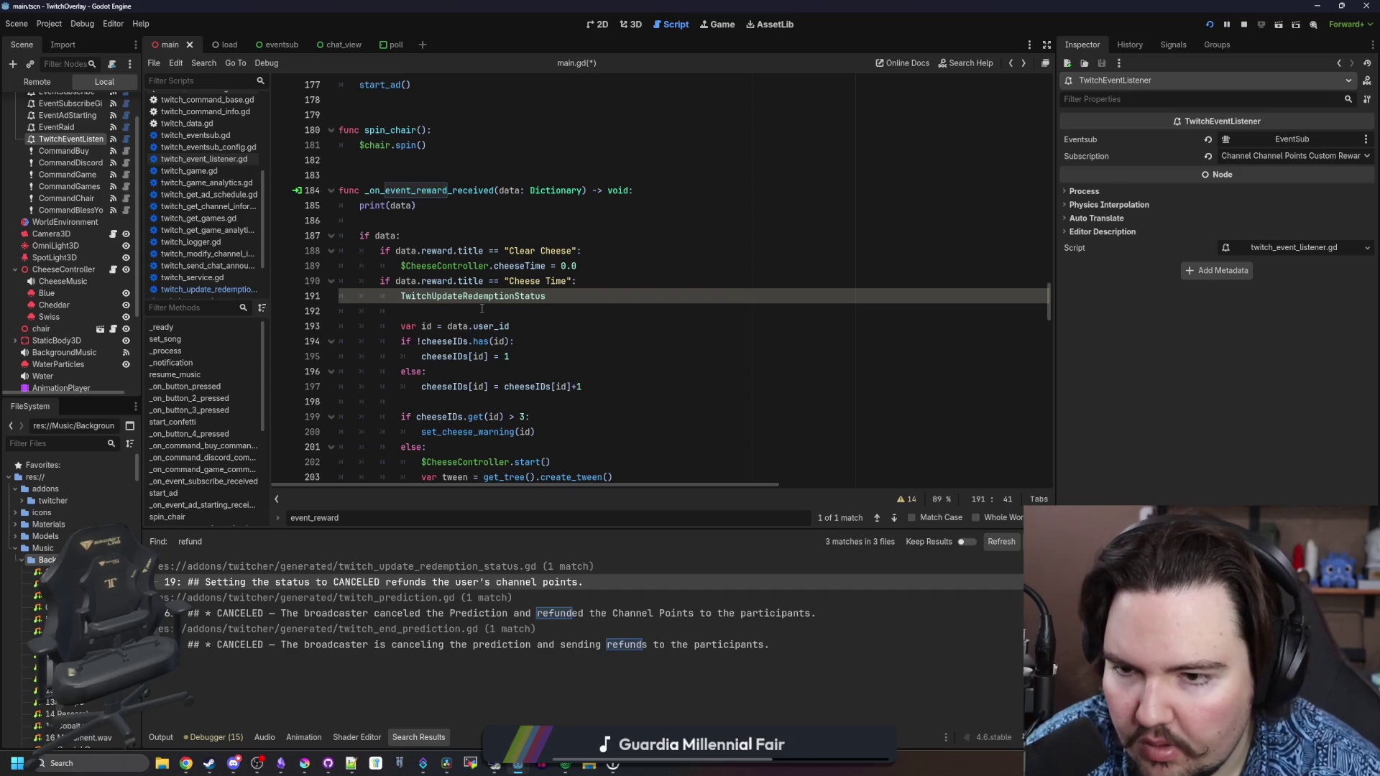
{"action": "left_click", "coordinate": [464, 297], "text": "ctrl"}
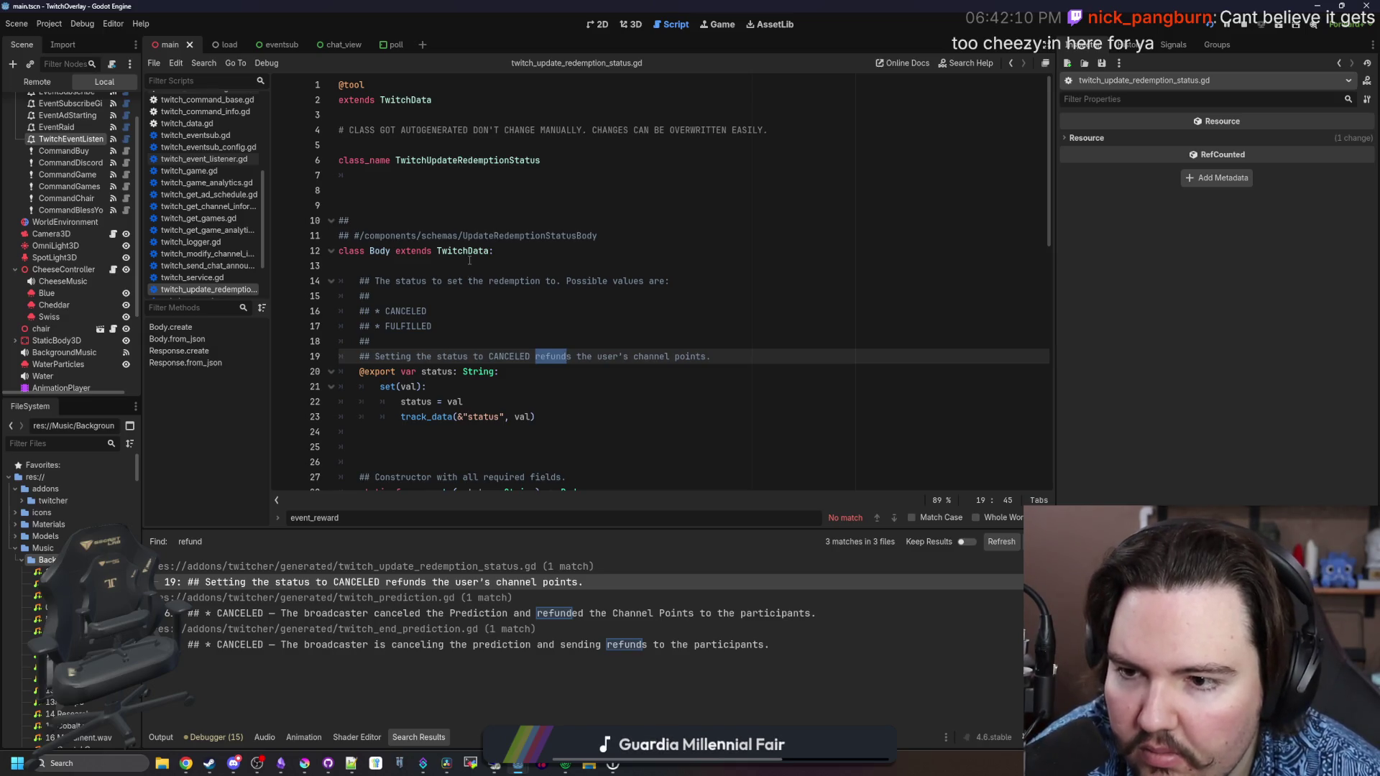
Read the Body and Response classes, then return to blank line 192 in main.gd
{"action": "scroll", "coordinate": [449, 378], "scroll_direction": "down", "scroll_amount": 3}
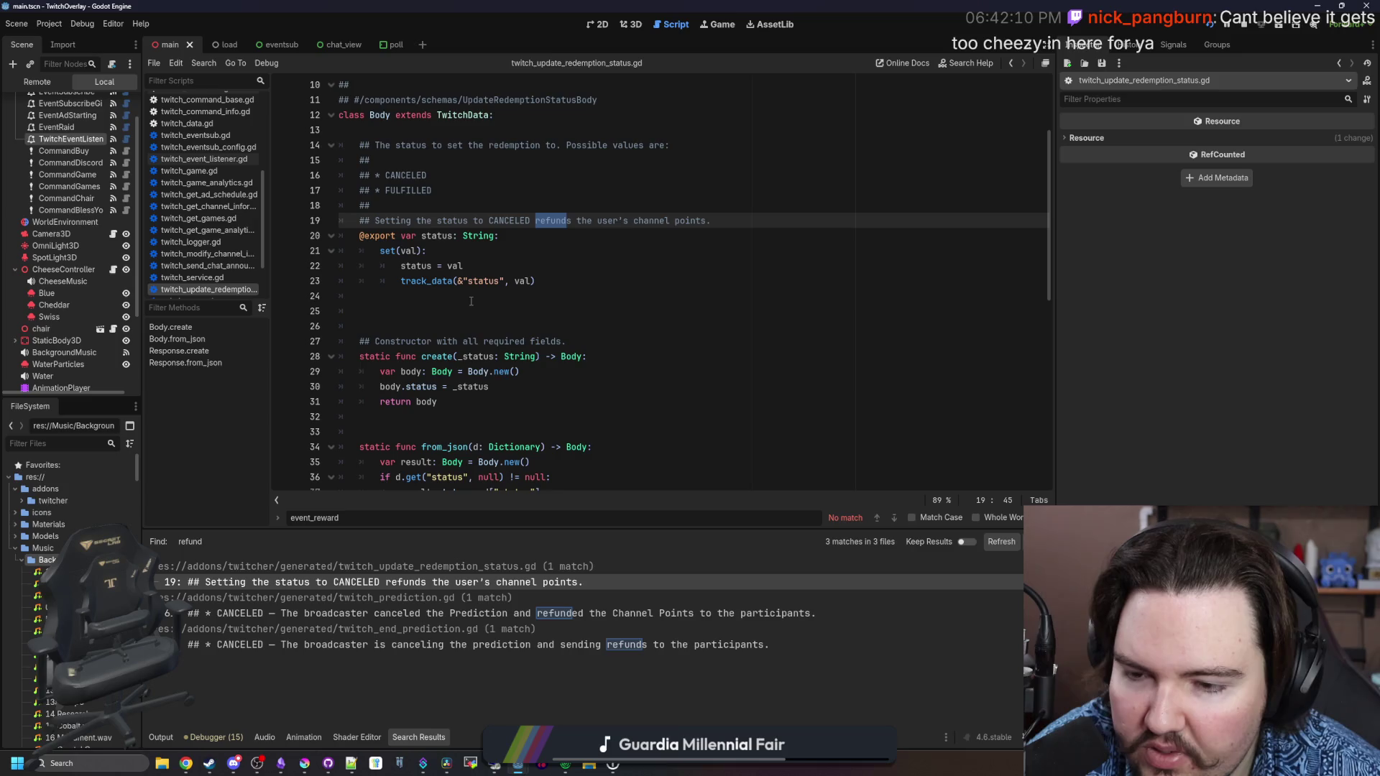
{"action": "scroll", "coordinate": [471, 301], "scroll_direction": "down", "scroll_amount": 6}
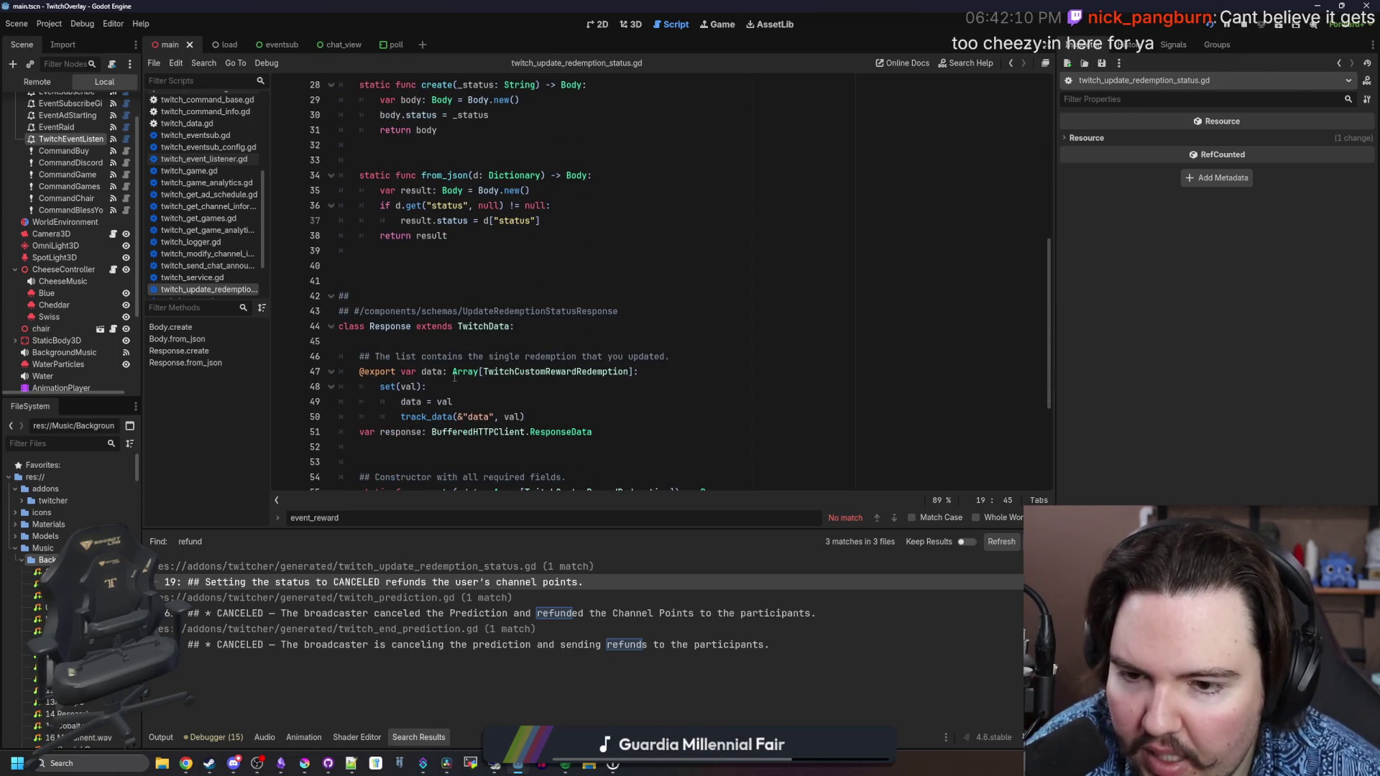
{"action": "scroll", "coordinate": [454, 377], "scroll_direction": "down", "scroll_amount": 3}
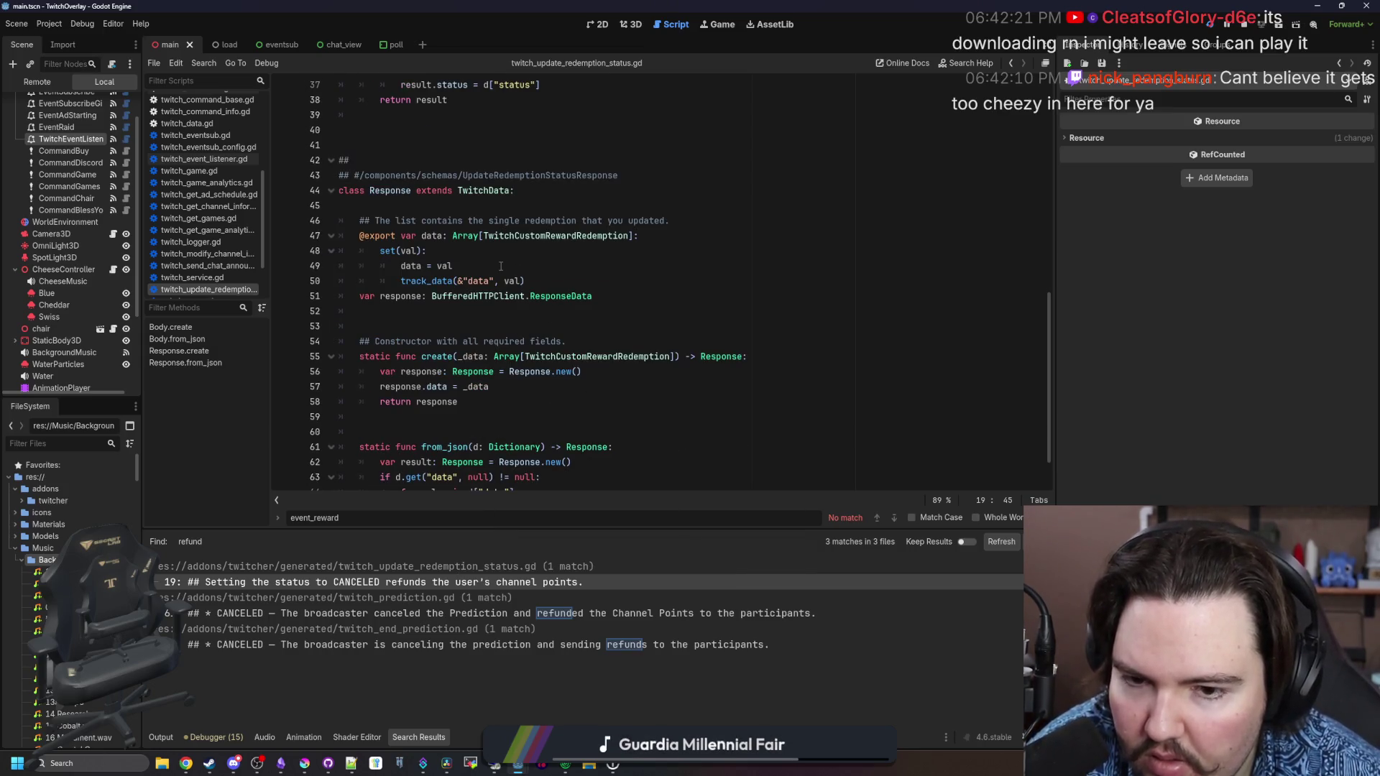
{"action": "scroll", "coordinate": [501, 267], "scroll_direction": "down", "scroll_amount": 2}
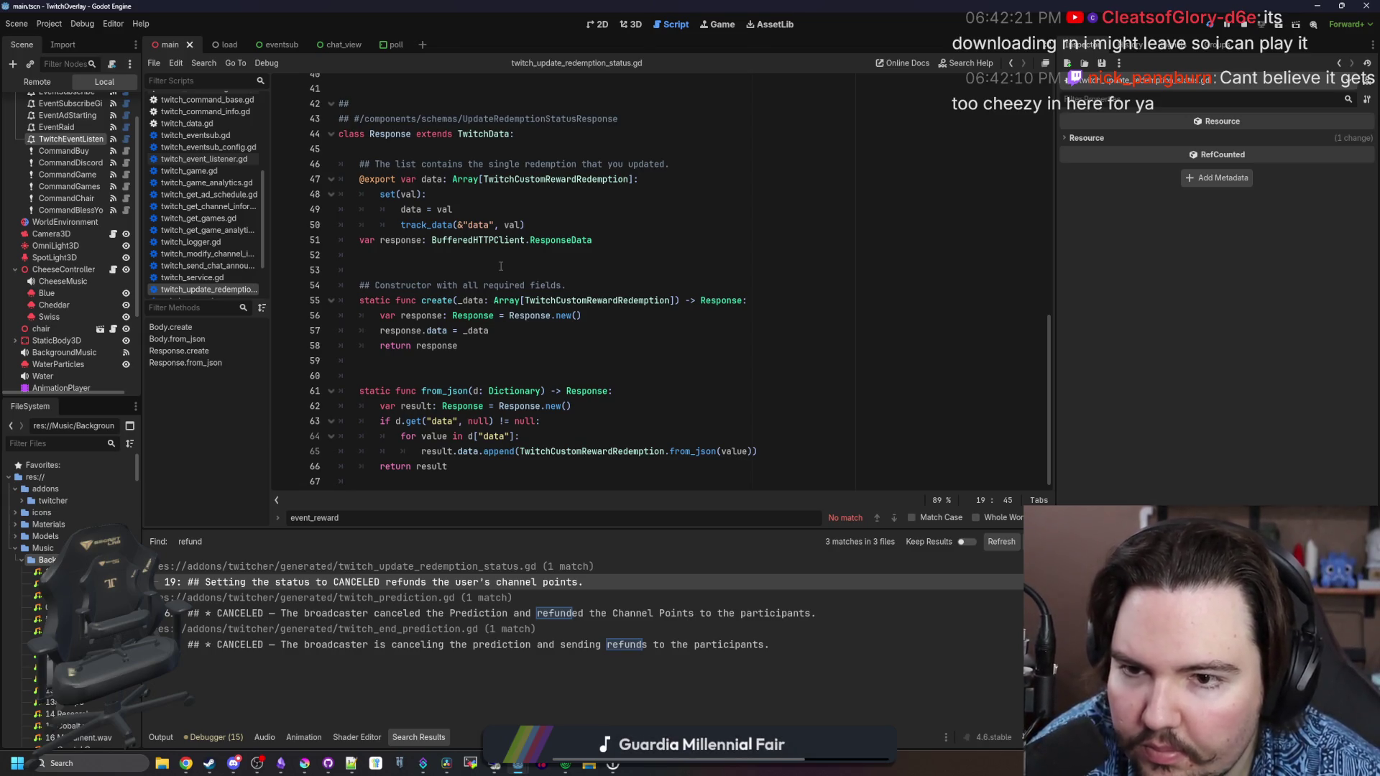
{"action": "key", "text": "alt+Left"}
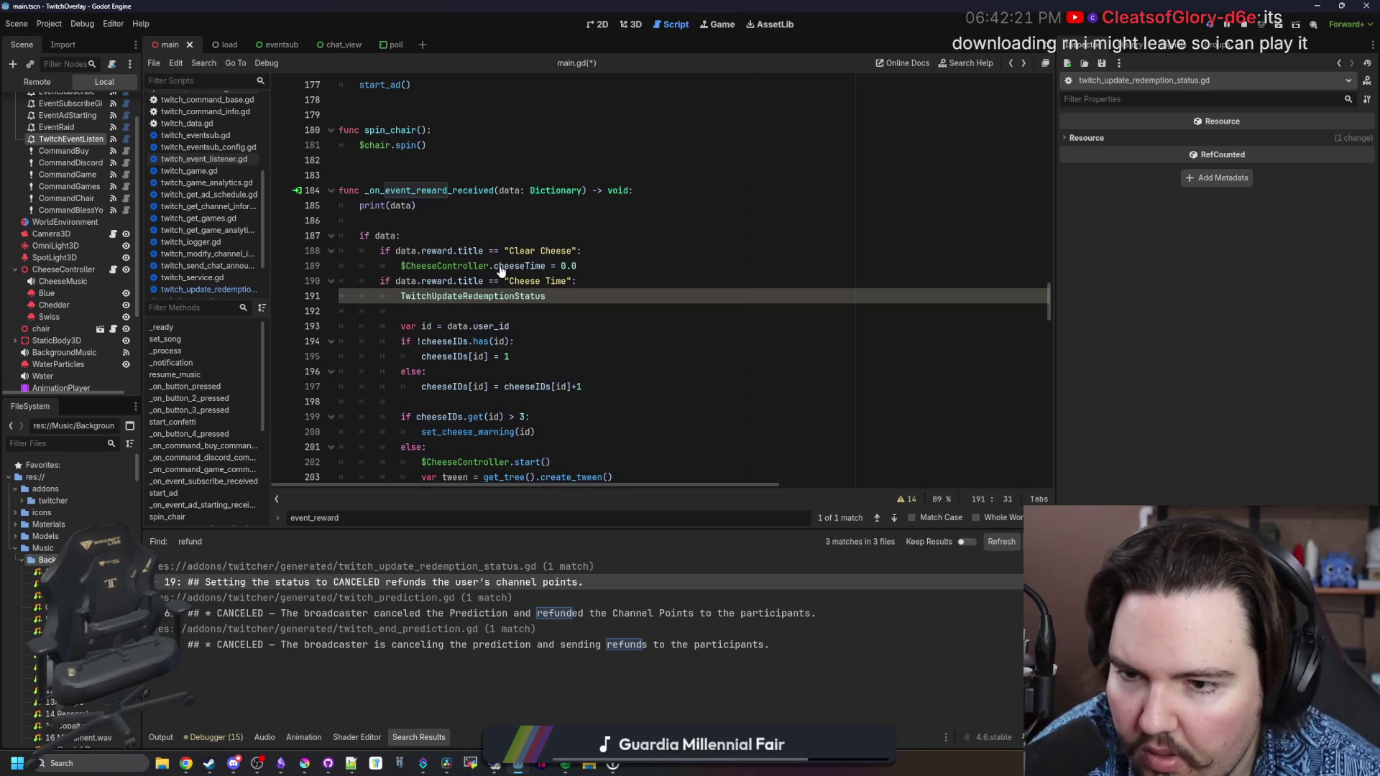
{"action": "left_click", "coordinate": [501, 325]}
{"action": "left_click", "coordinate": [524, 308]}
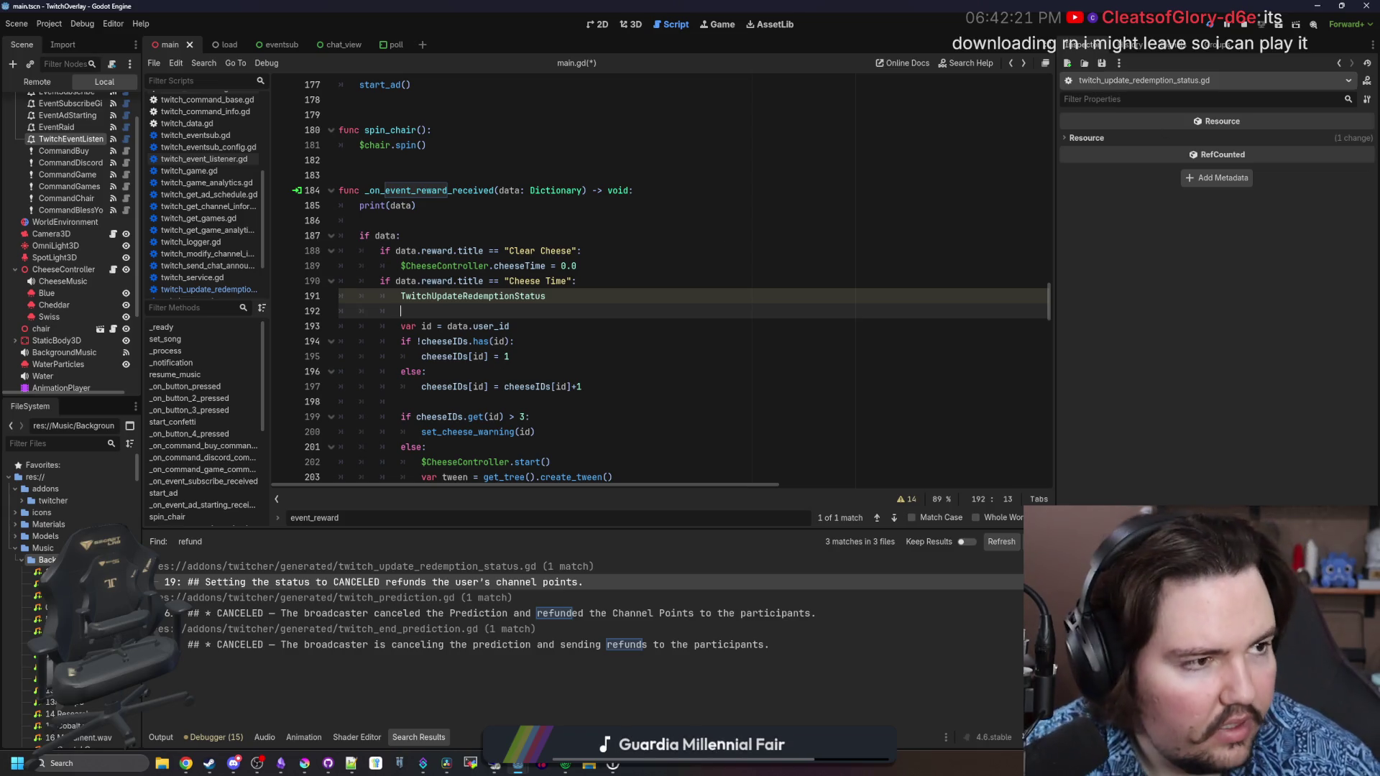
Search the web for 'twitcher docs' and open the GitHub result in a new tab
{"action": "type", "text": "twit"}
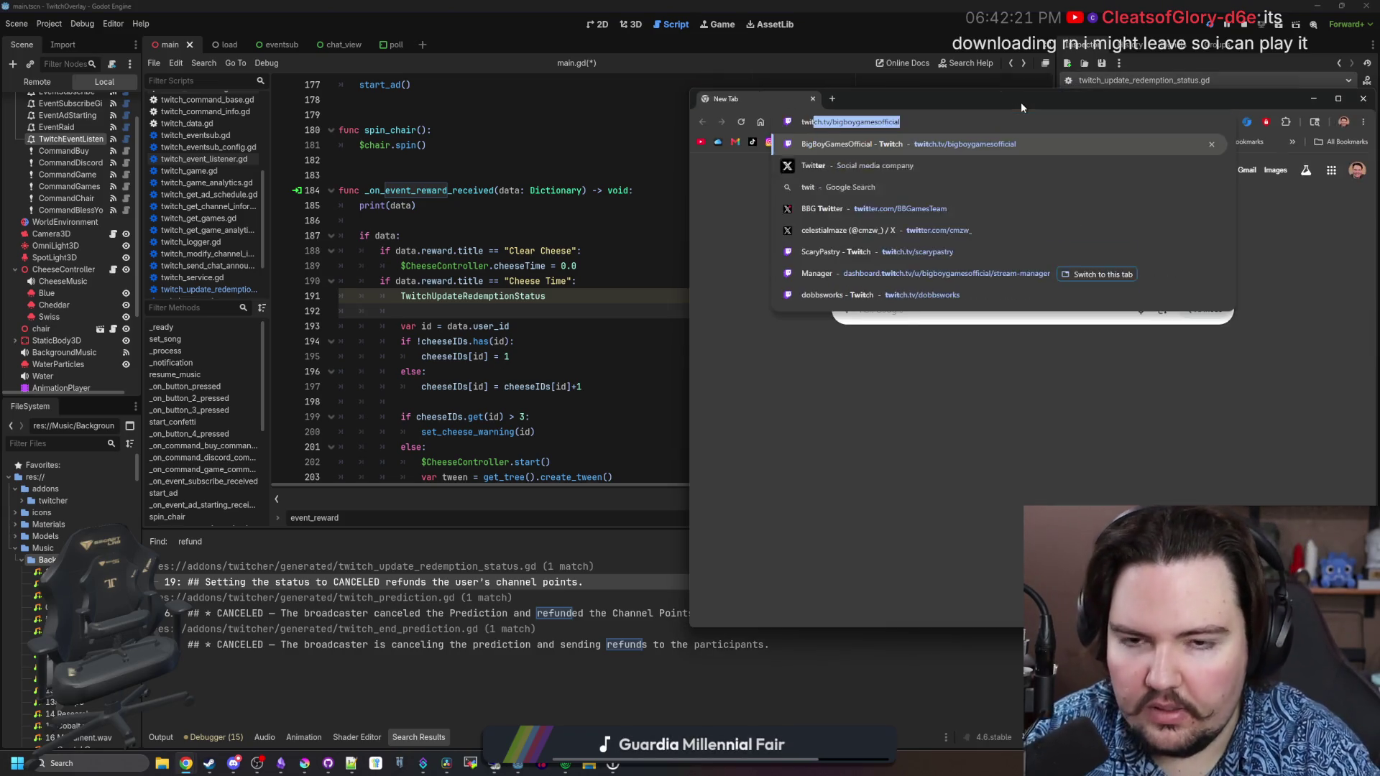
{"action": "type", "text": "cher docs"}
{"action": "key", "text": "Return"}
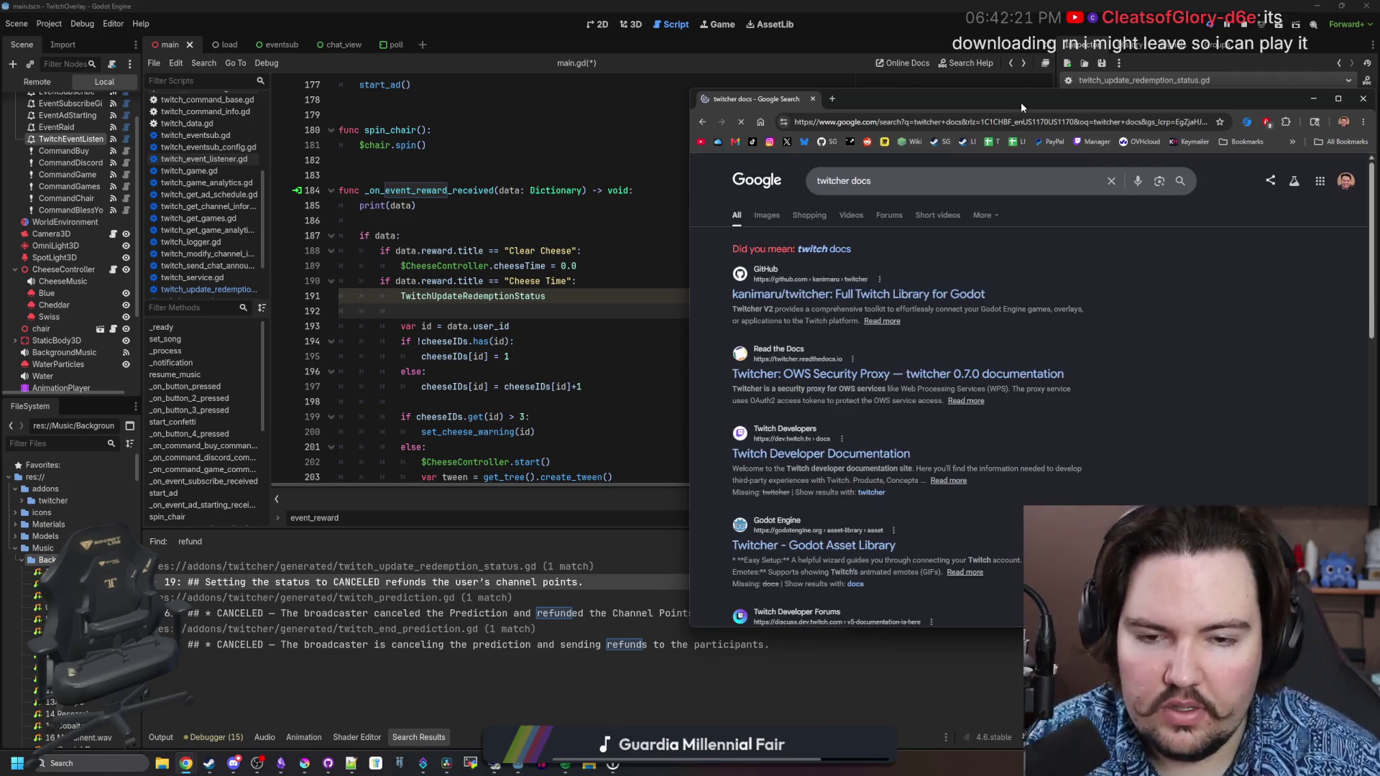
{"action": "middle_click", "coordinate": [836, 291]}
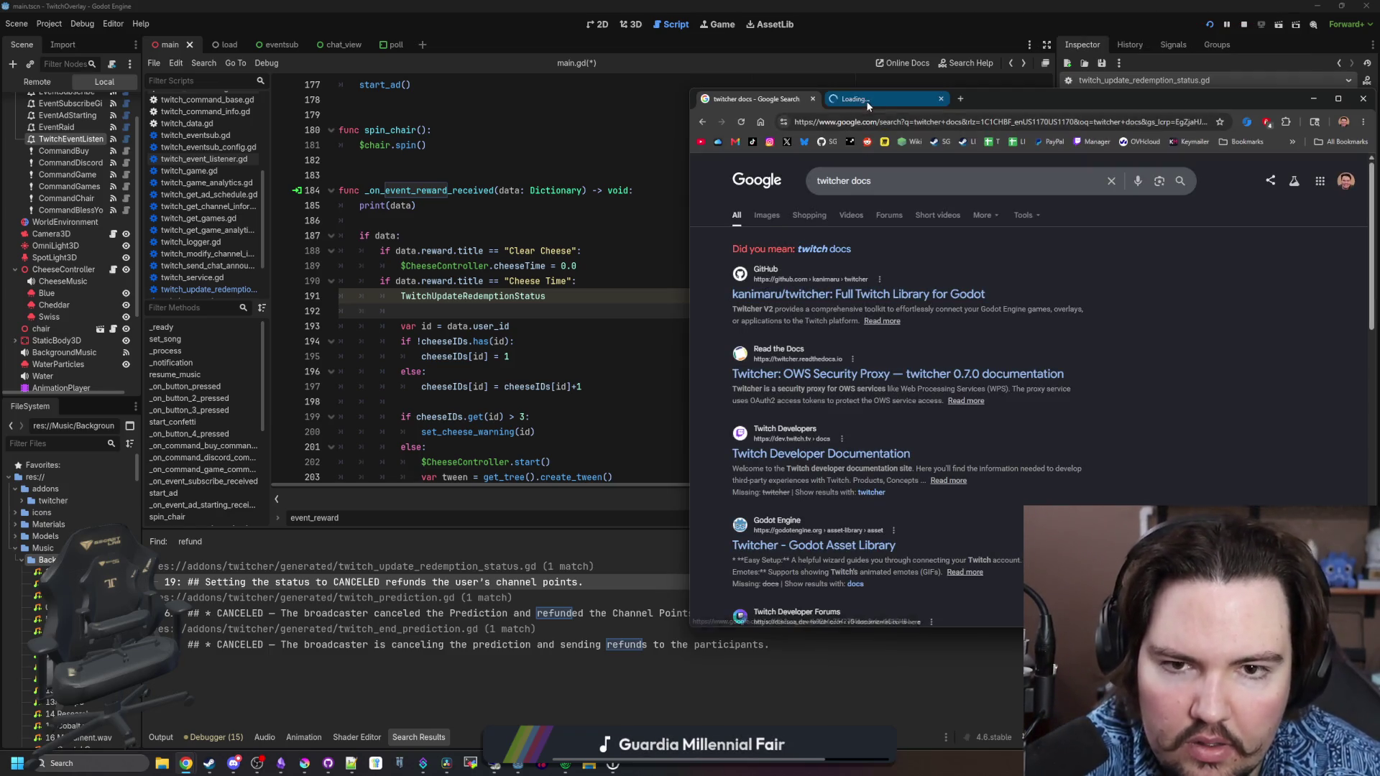
{"action": "left_click", "coordinate": [865, 101]}
{"action": "left_click_drag", "start_coordinate": [989, 98], "coordinate": [664, 118]}
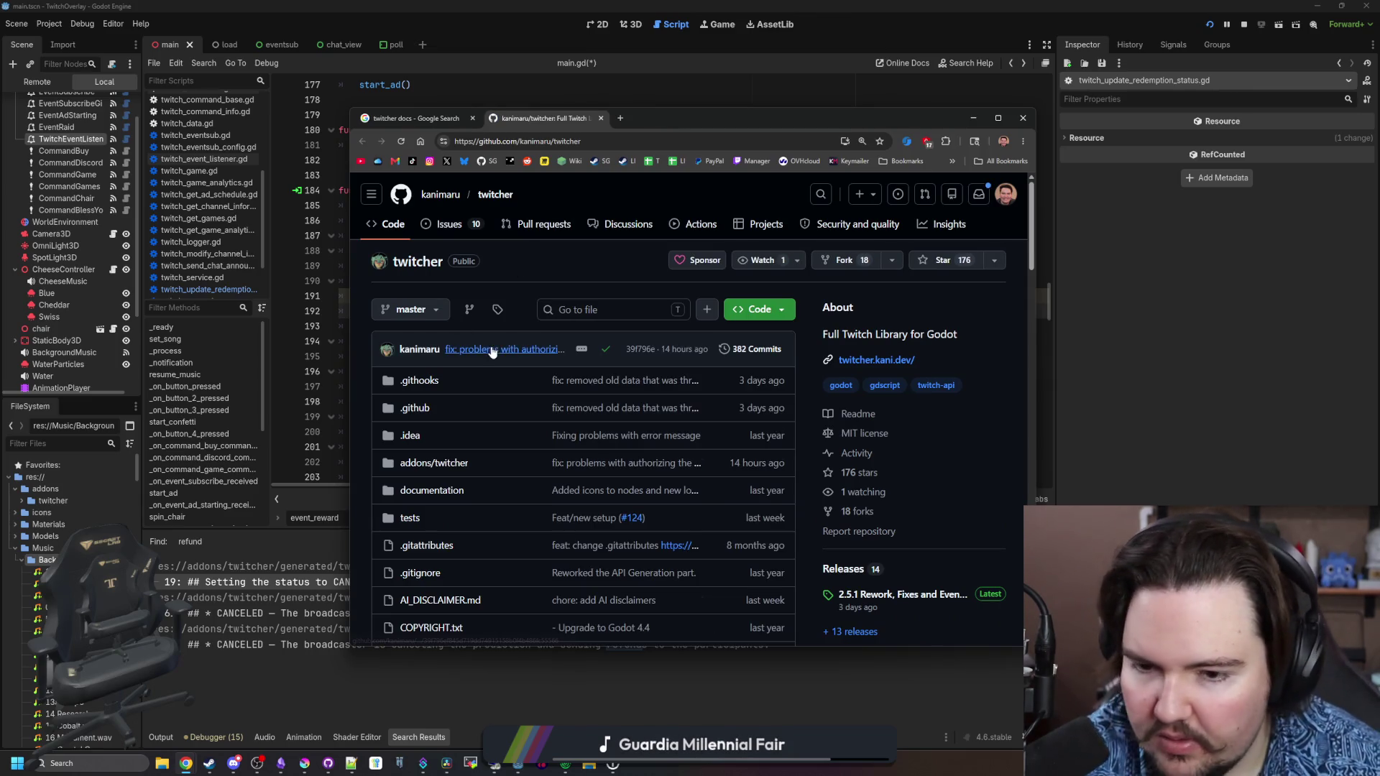
Scroll the Twitcher README and open the Full Twitcher Documentation site at twitcher.kani.dev
{"action": "scroll", "coordinate": [829, 482], "scroll_direction": "down", "scroll_amount": 1}
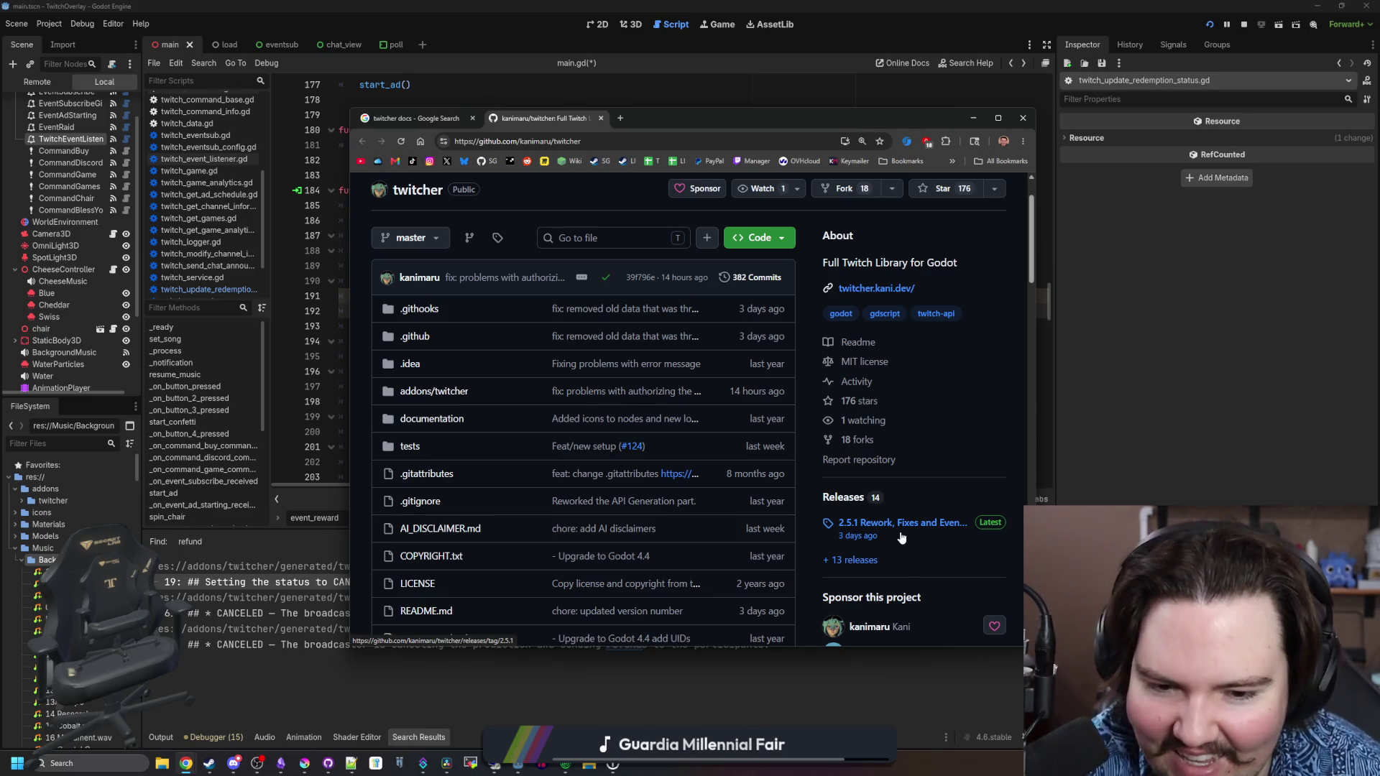
{"action": "scroll", "coordinate": [902, 537], "scroll_direction": "down", "scroll_amount": 3}
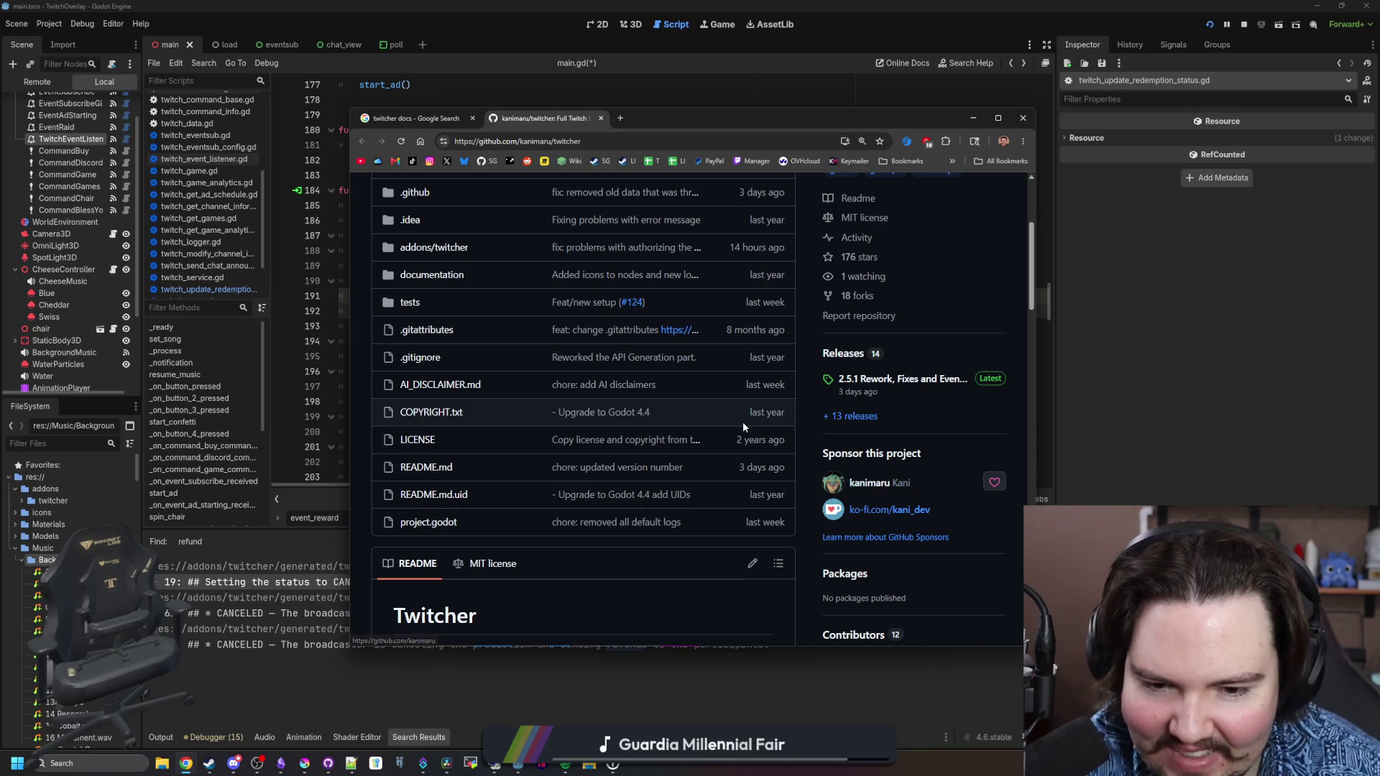
{"action": "scroll", "coordinate": [747, 413], "scroll_direction": "up", "scroll_amount": 4}
{"action": "scroll", "coordinate": [575, 352], "scroll_direction": "down", "scroll_amount": 4}
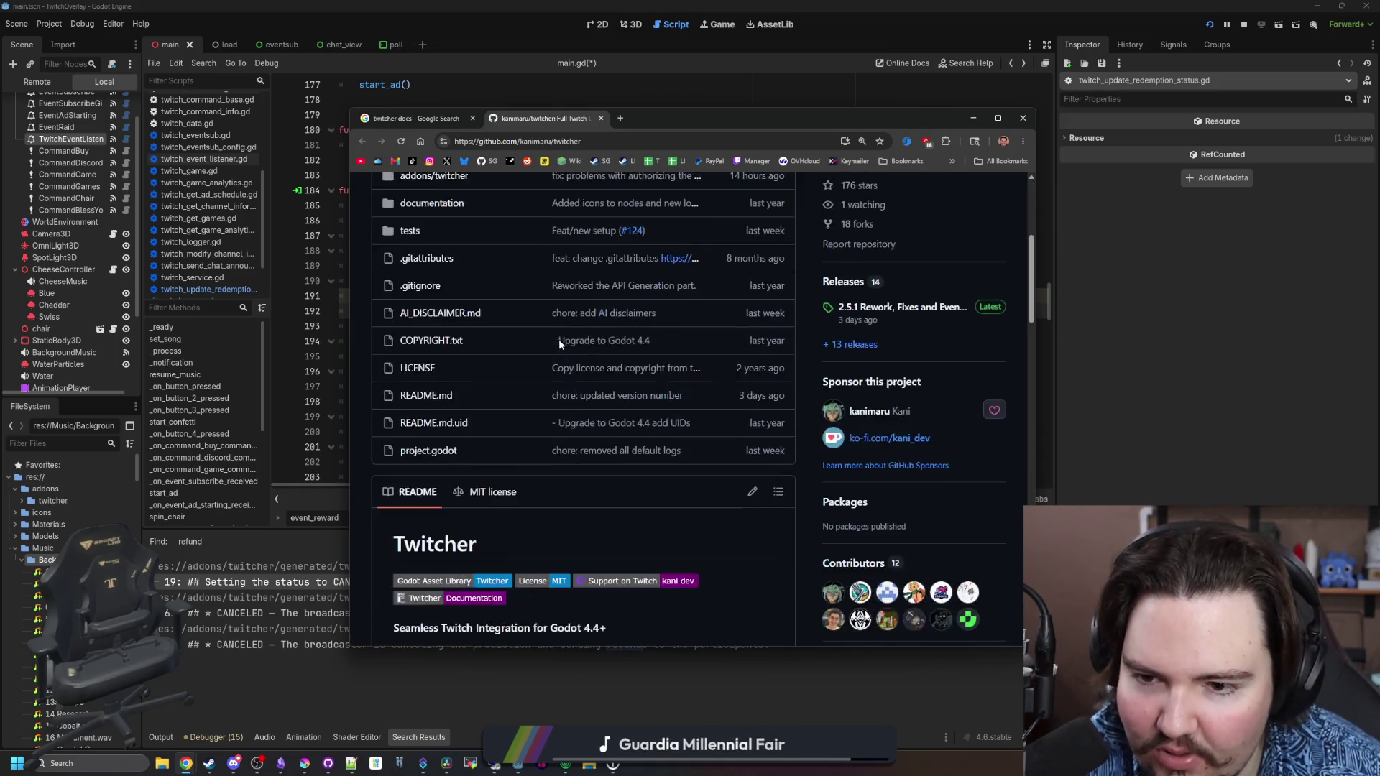
{"action": "scroll", "coordinate": [558, 339], "scroll_direction": "up", "scroll_amount": 4}
{"action": "scroll", "coordinate": [647, 244], "scroll_direction": "down", "scroll_amount": 7}
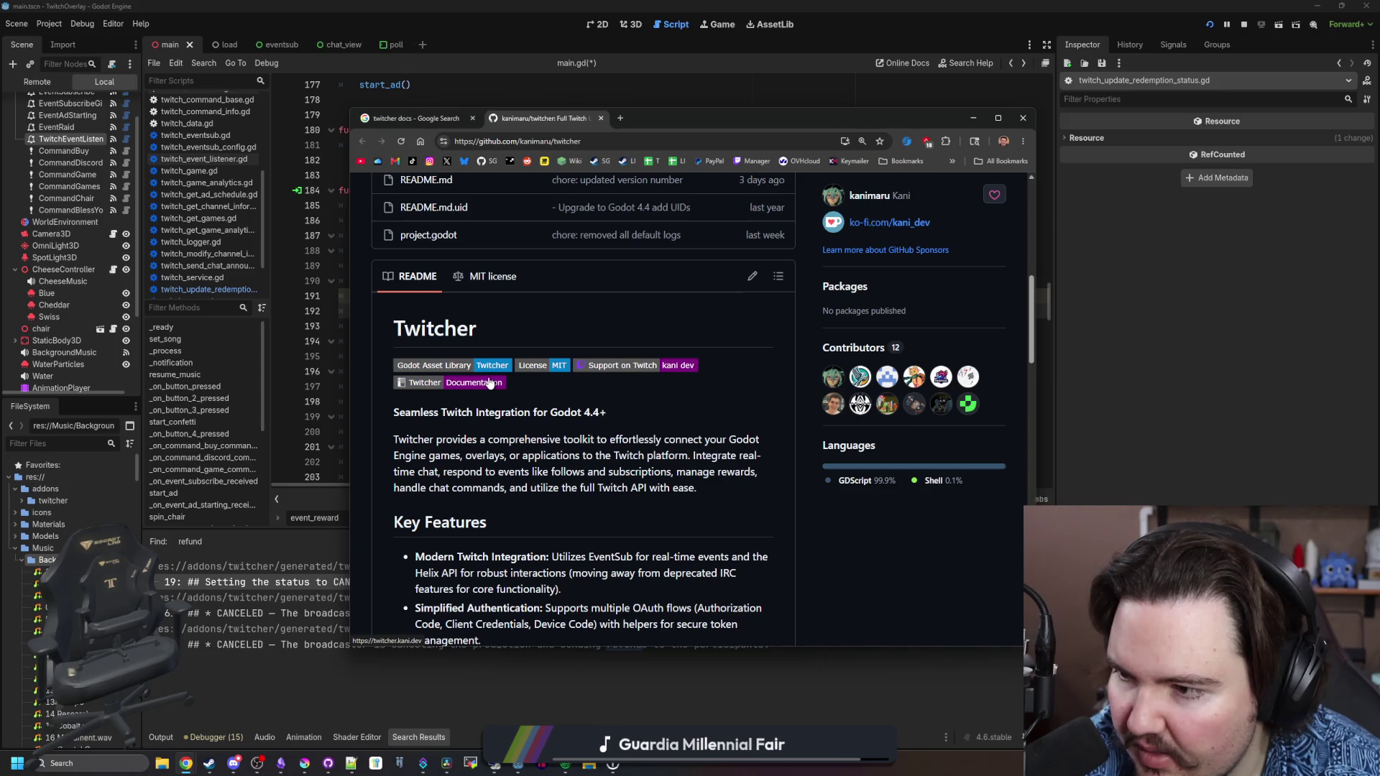
{"action": "scroll", "coordinate": [519, 449], "scroll_direction": "down", "scroll_amount": 2}
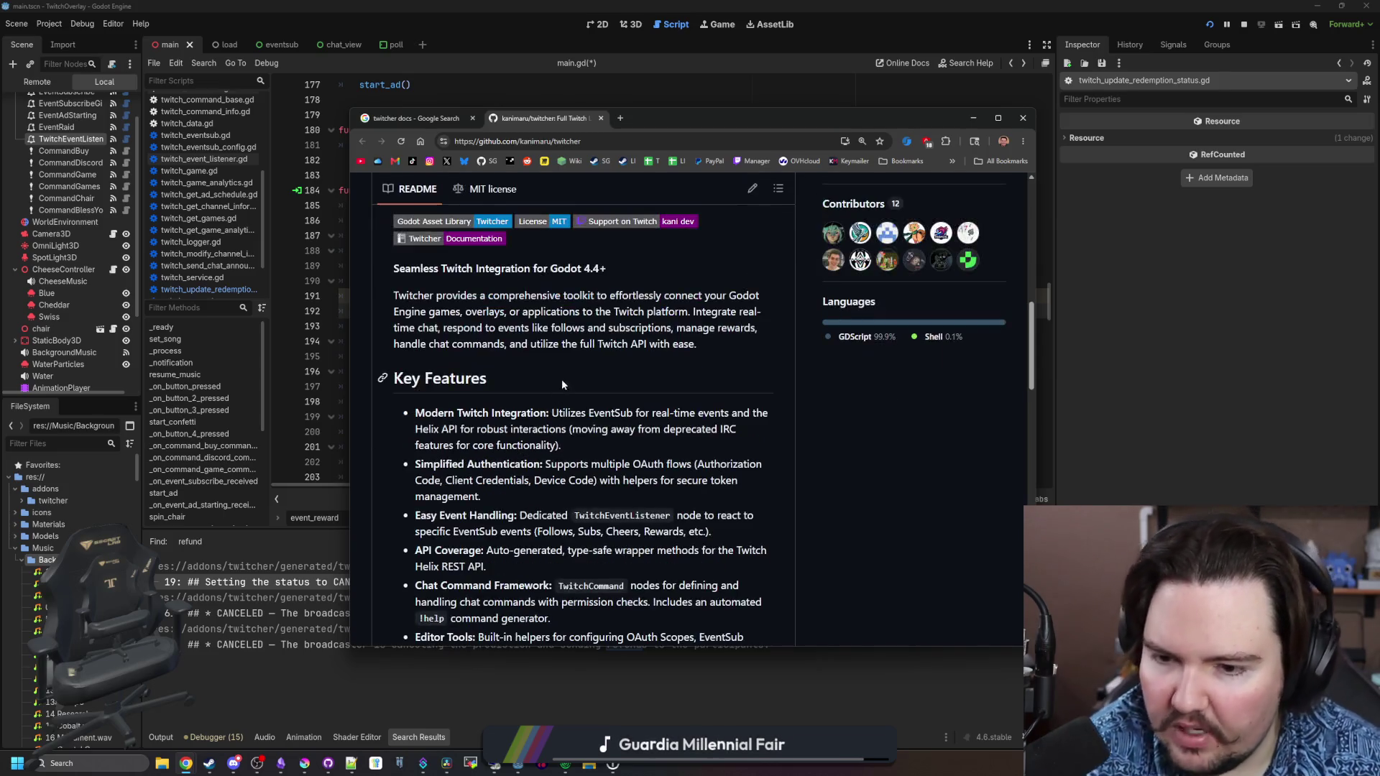
{"action": "scroll", "coordinate": [602, 318], "scroll_direction": "down", "scroll_amount": 2}
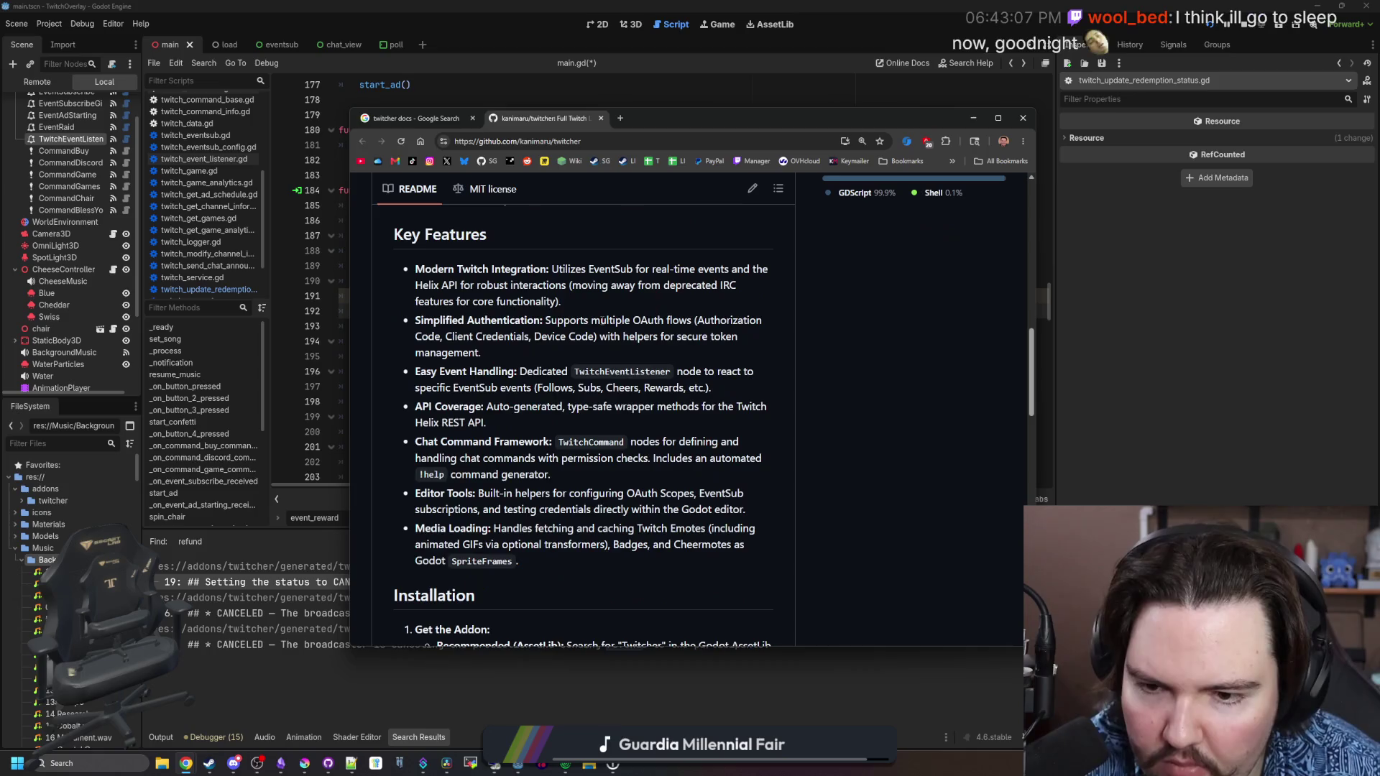
{"action": "scroll", "coordinate": [603, 319], "scroll_direction": "down", "scroll_amount": 12}
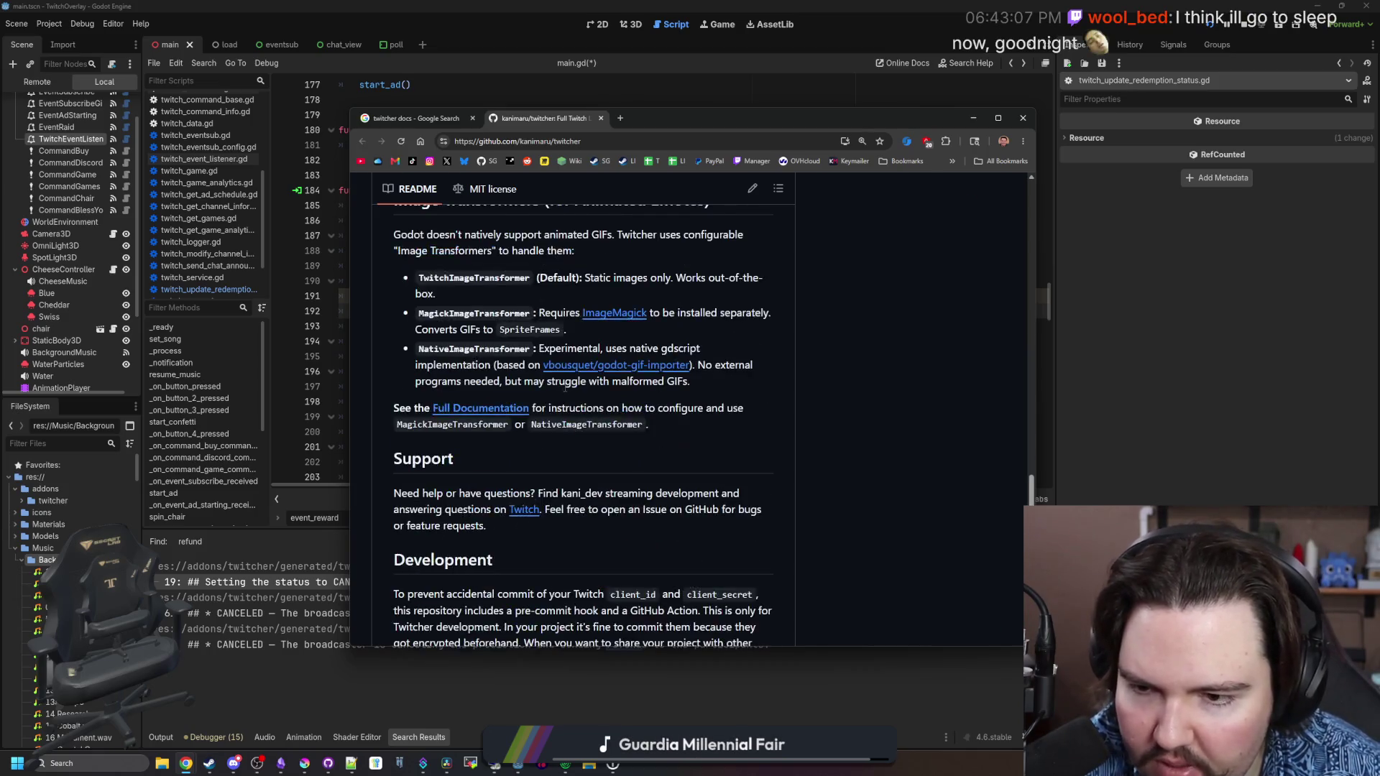
{"action": "scroll", "coordinate": [495, 463], "scroll_direction": "up", "scroll_amount": 3}
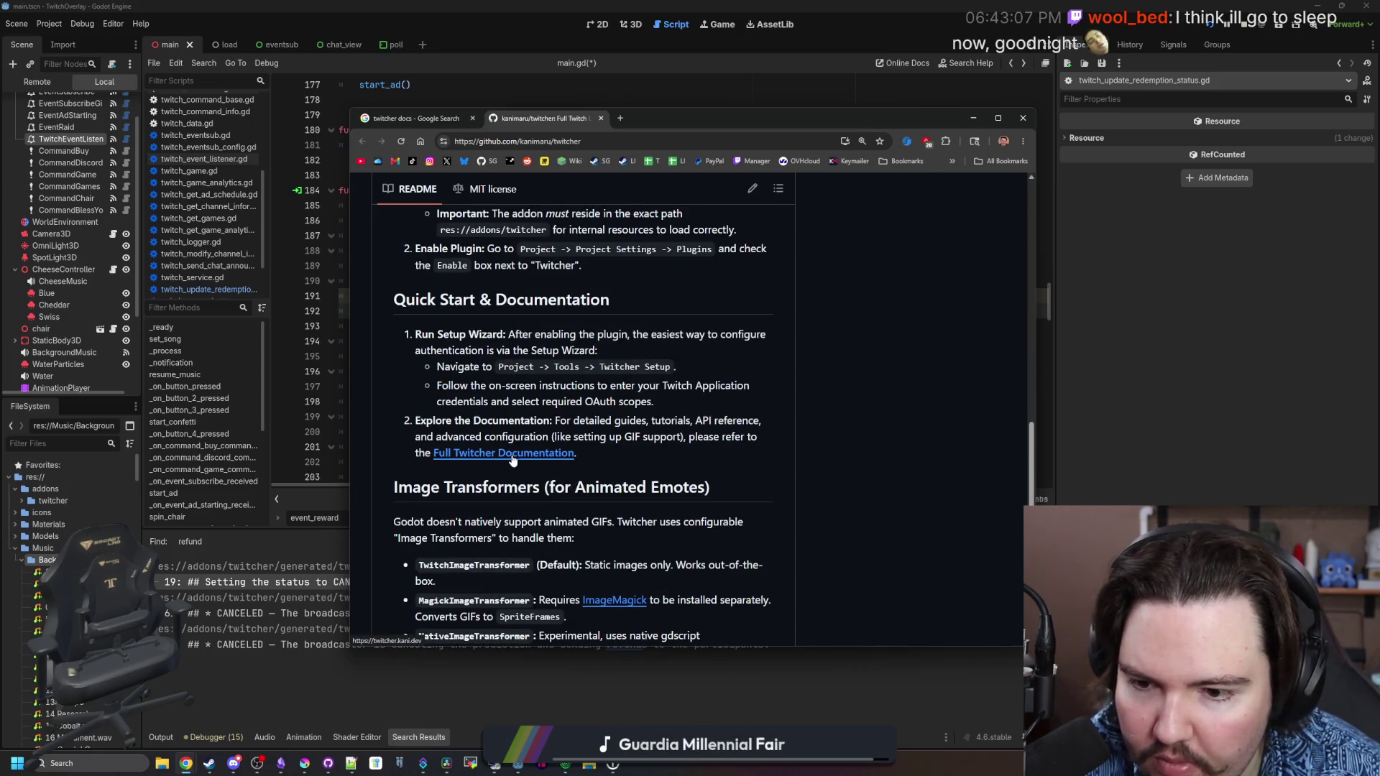
{"action": "middle_click", "coordinate": [512, 454]}
{"action": "left_click", "coordinate": [665, 120]}
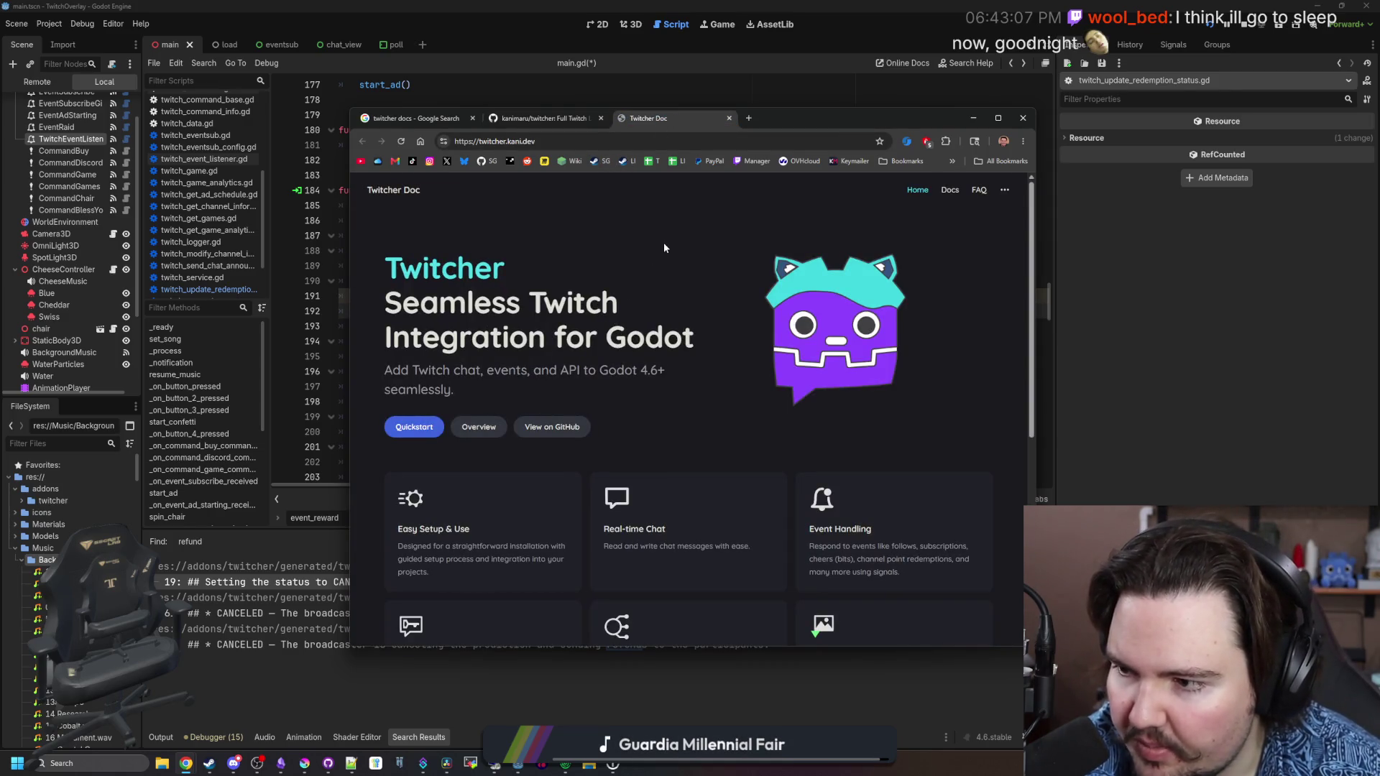
Browse the Twitcher Doc overview and read the page on editing rewards
{"action": "scroll", "coordinate": [658, 372], "scroll_direction": "down", "scroll_amount": 5}
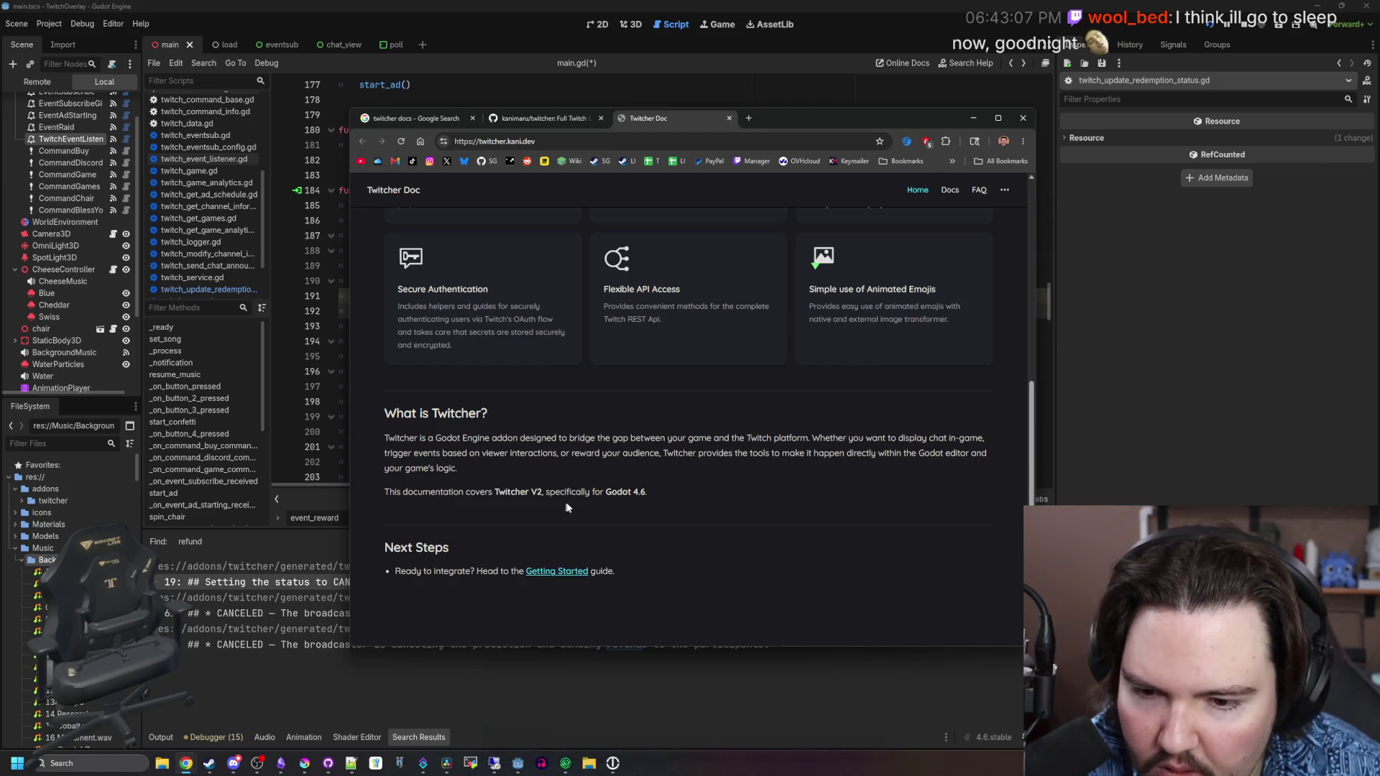
{"action": "scroll", "coordinate": [440, 494], "scroll_direction": "up", "scroll_amount": 4}
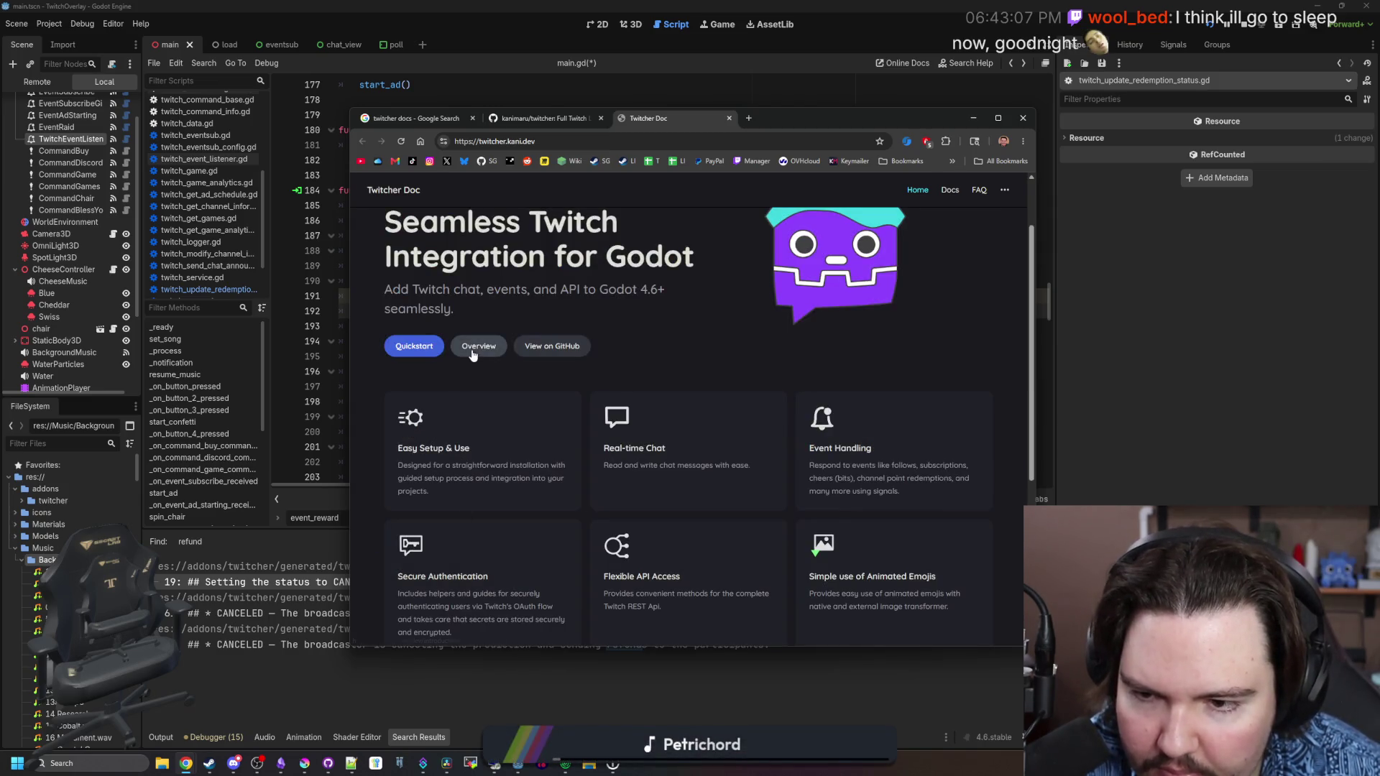
{"action": "left_click", "coordinate": [477, 422]}
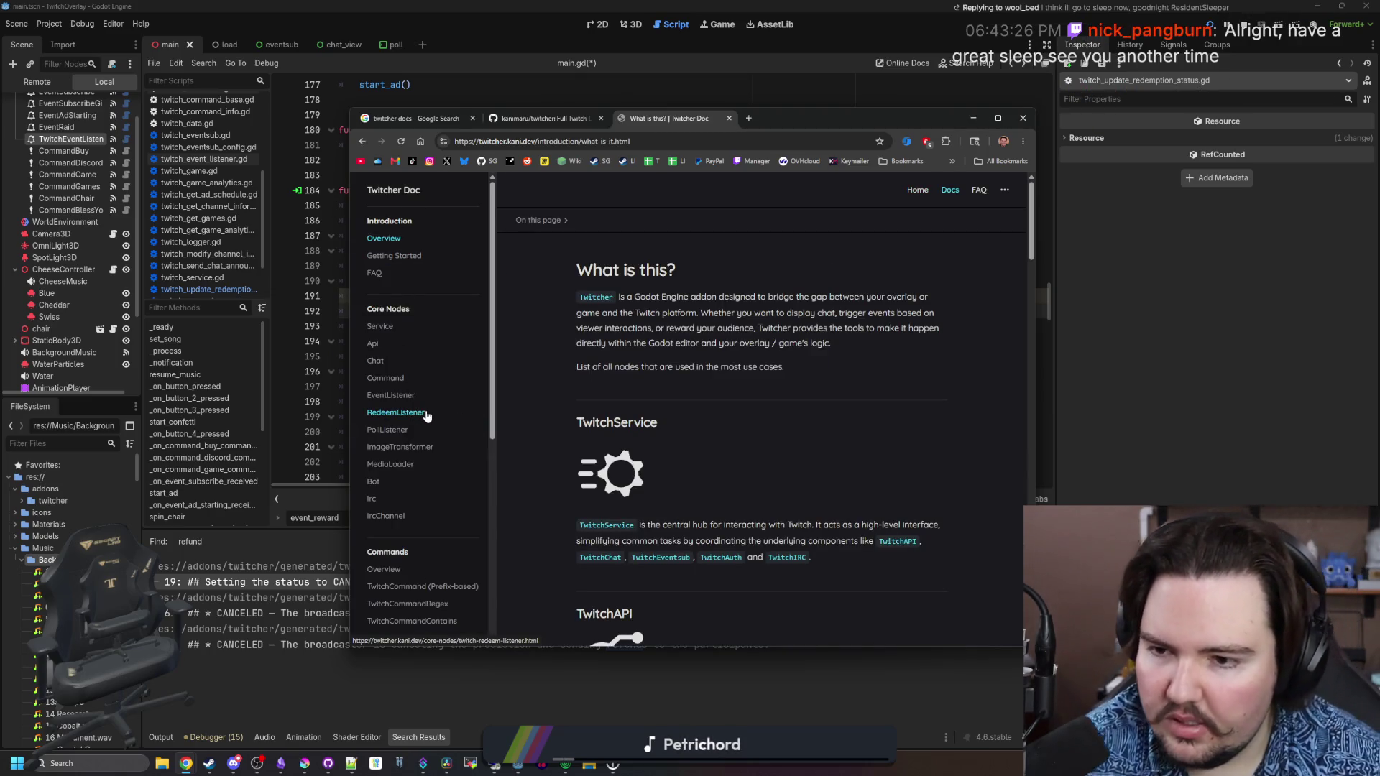
{"action": "scroll", "coordinate": [434, 412], "scroll_direction": "down", "scroll_amount": 3}
{"action": "scroll", "coordinate": [496, 367], "scroll_direction": "down", "scroll_amount": 1}
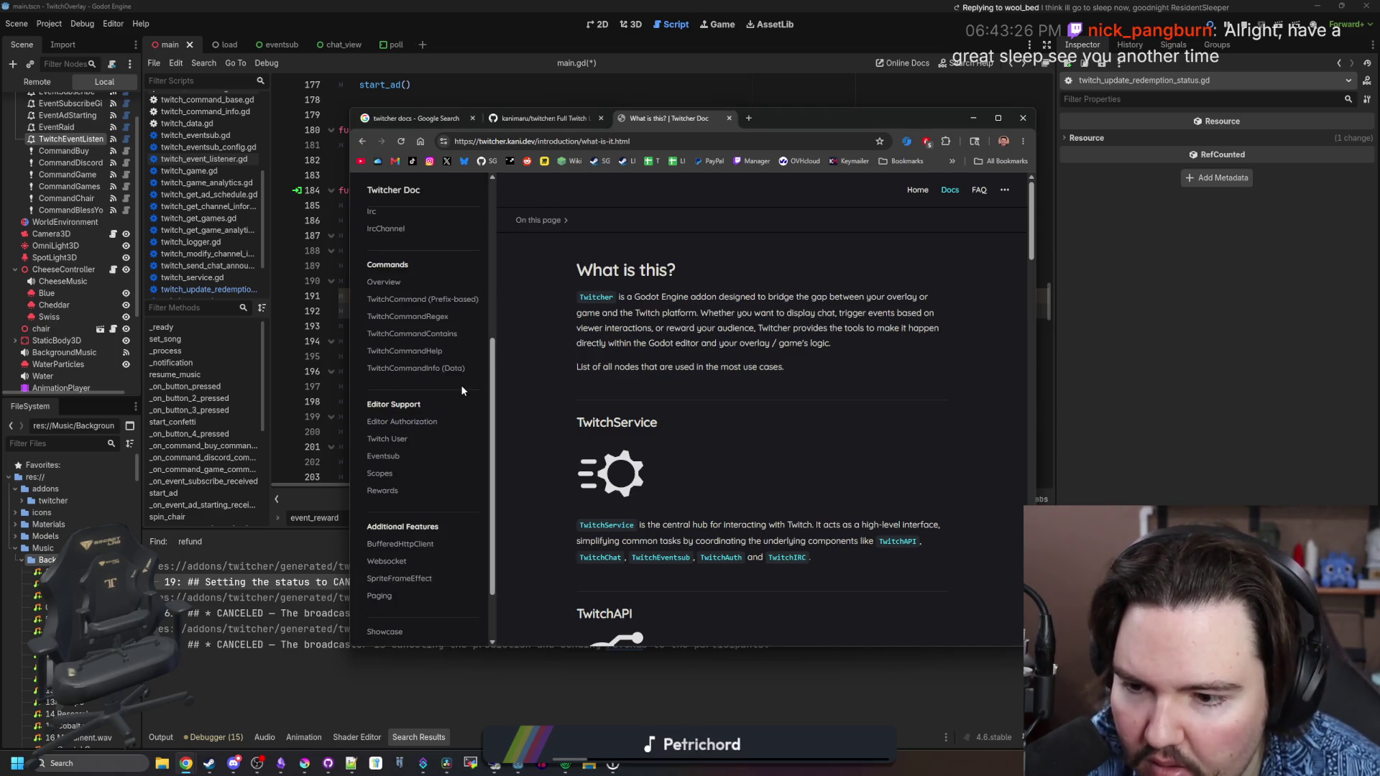
{"action": "left_click", "coordinate": [399, 495]}
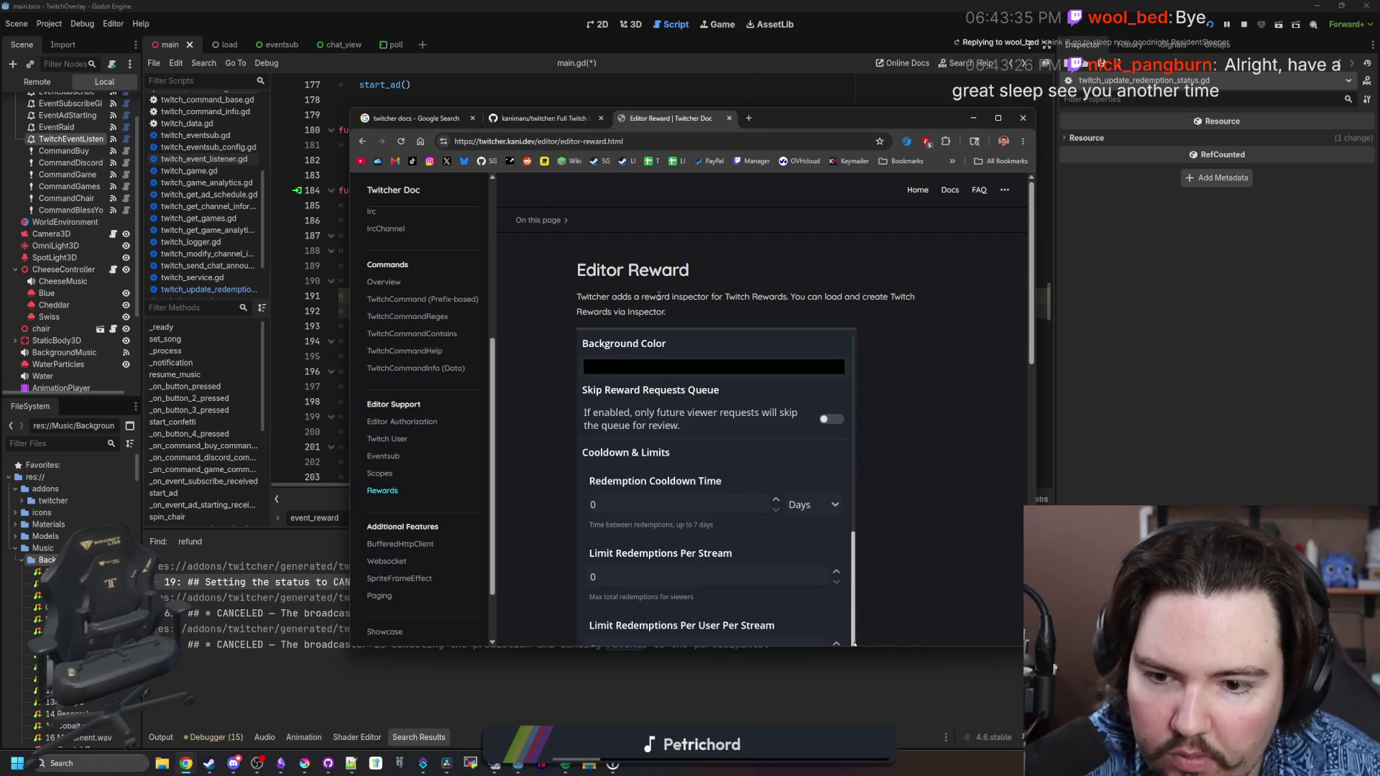
{"action": "scroll", "coordinate": [659, 296], "scroll_direction": "down", "scroll_amount": 4}
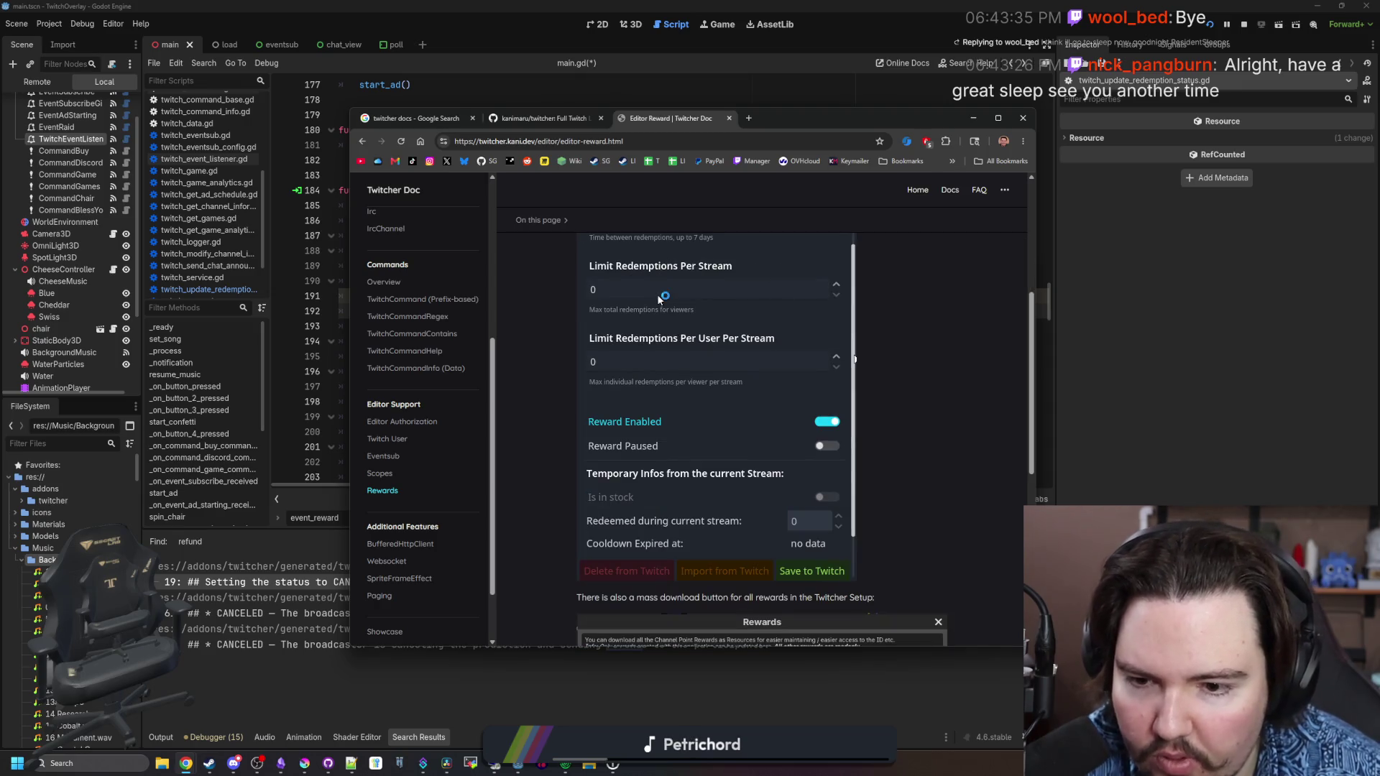
{"action": "scroll", "coordinate": [693, 320], "scroll_direction": "down", "scroll_amount": 5}
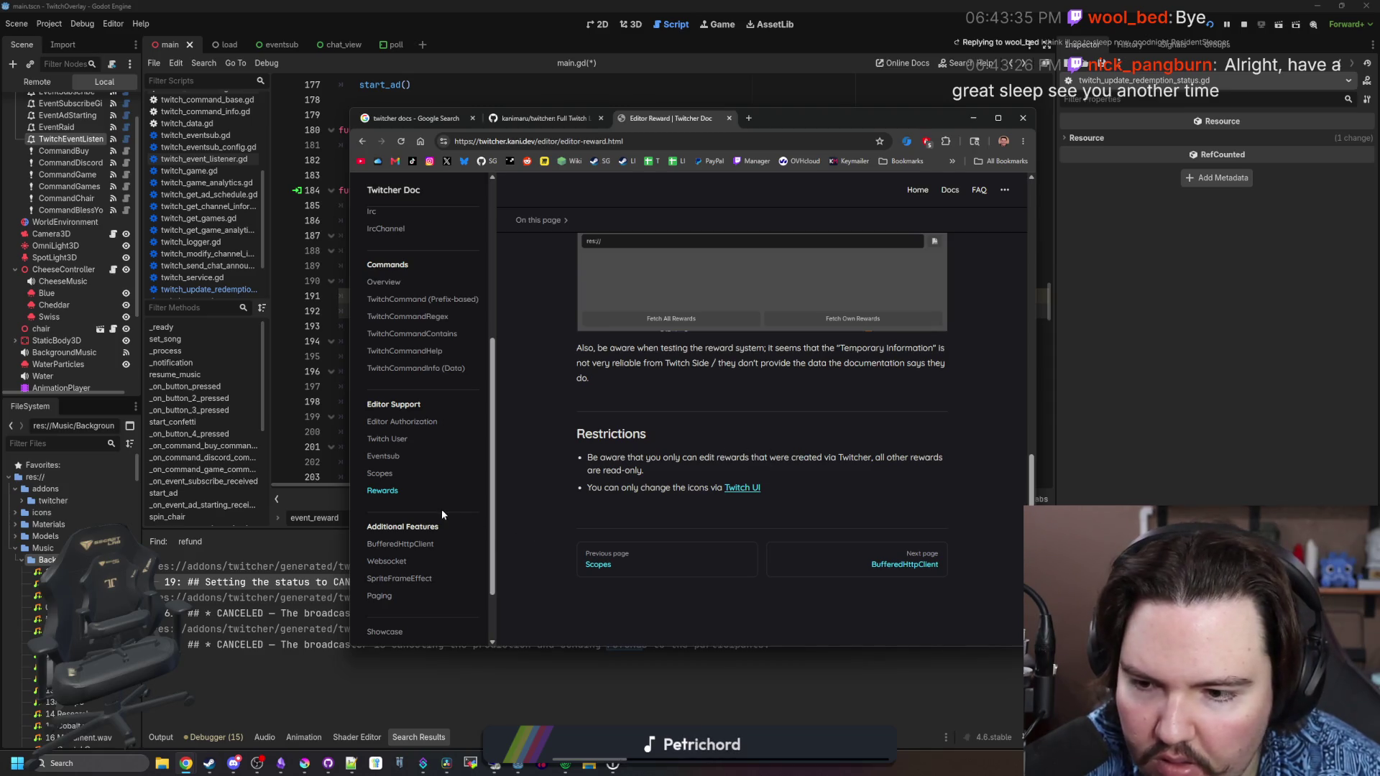
{"action": "scroll", "coordinate": [442, 515], "scroll_direction": "down", "scroll_amount": 1}
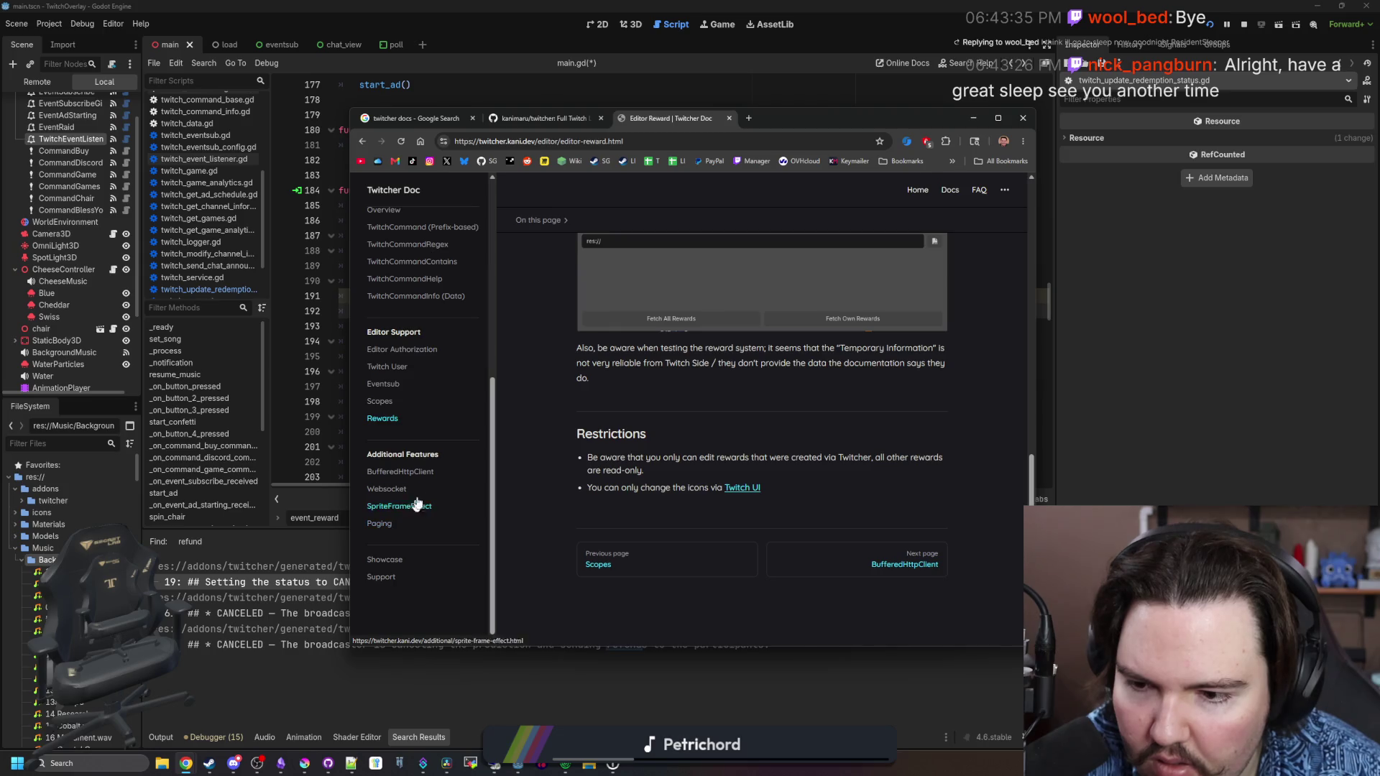
Skim the BufferedHTTPClient, OAuth scopes, EventSub helper and TwitchBot documentation pages
{"action": "left_click", "coordinate": [424, 472]}
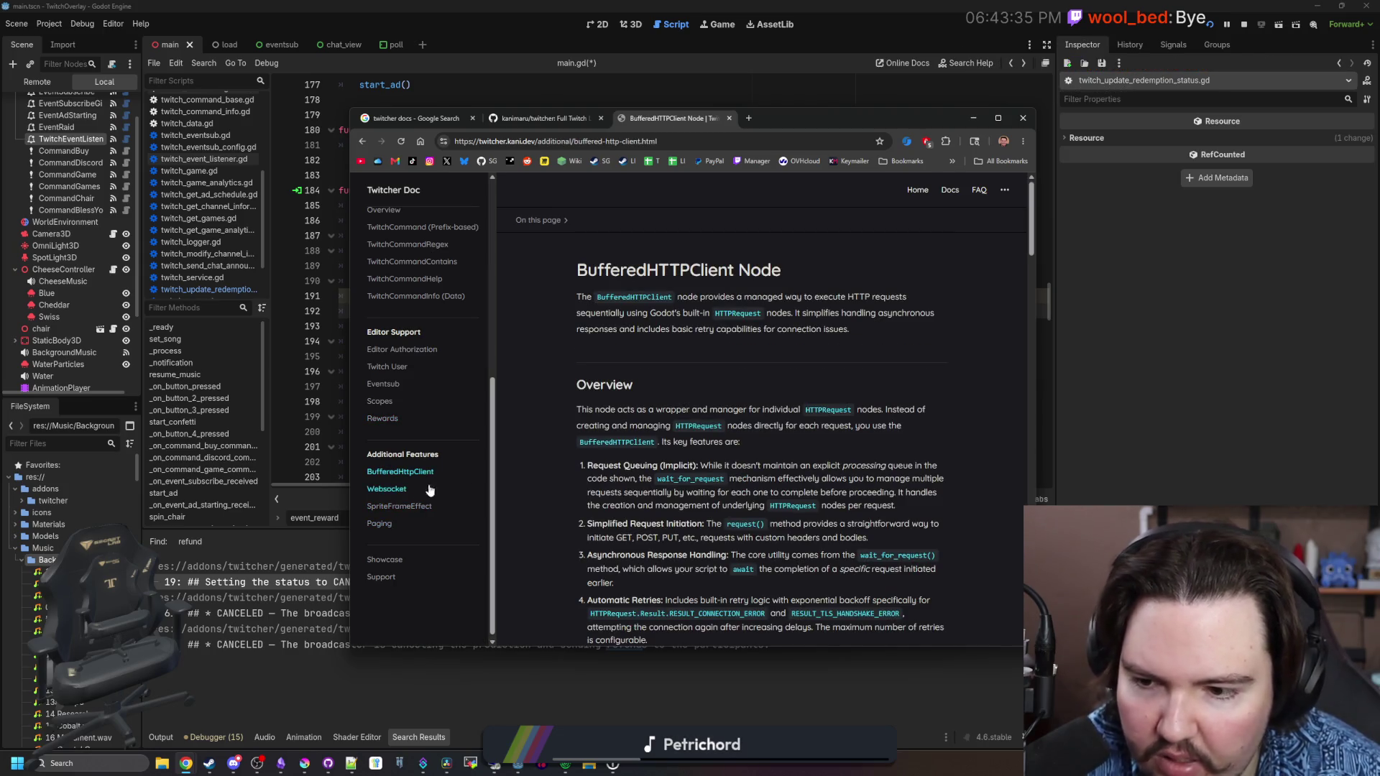
{"action": "left_click", "coordinate": [382, 402]}
{"action": "left_click", "coordinate": [403, 384]}
{"action": "scroll", "coordinate": [694, 413], "scroll_direction": "down", "scroll_amount": 6}
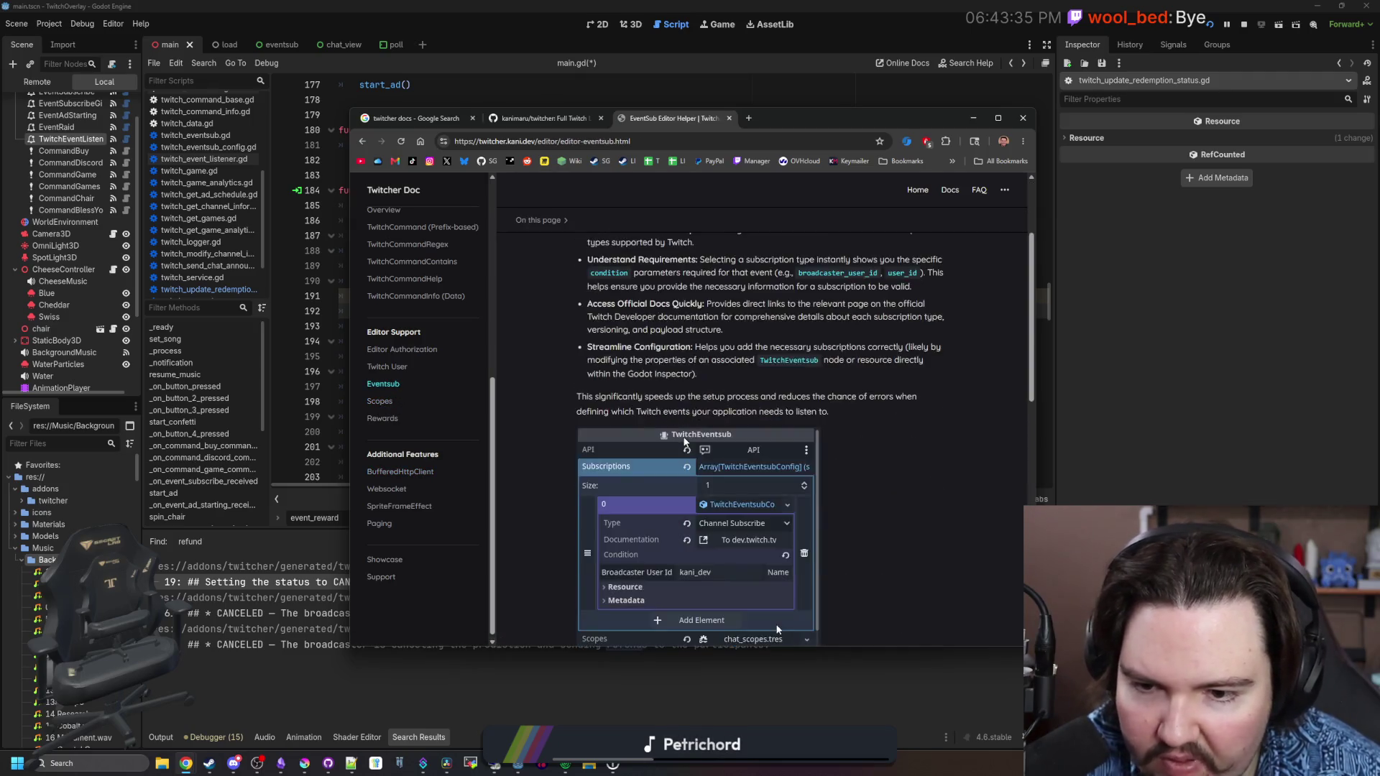
{"action": "scroll", "coordinate": [699, 414], "scroll_direction": "down", "scroll_amount": 3}
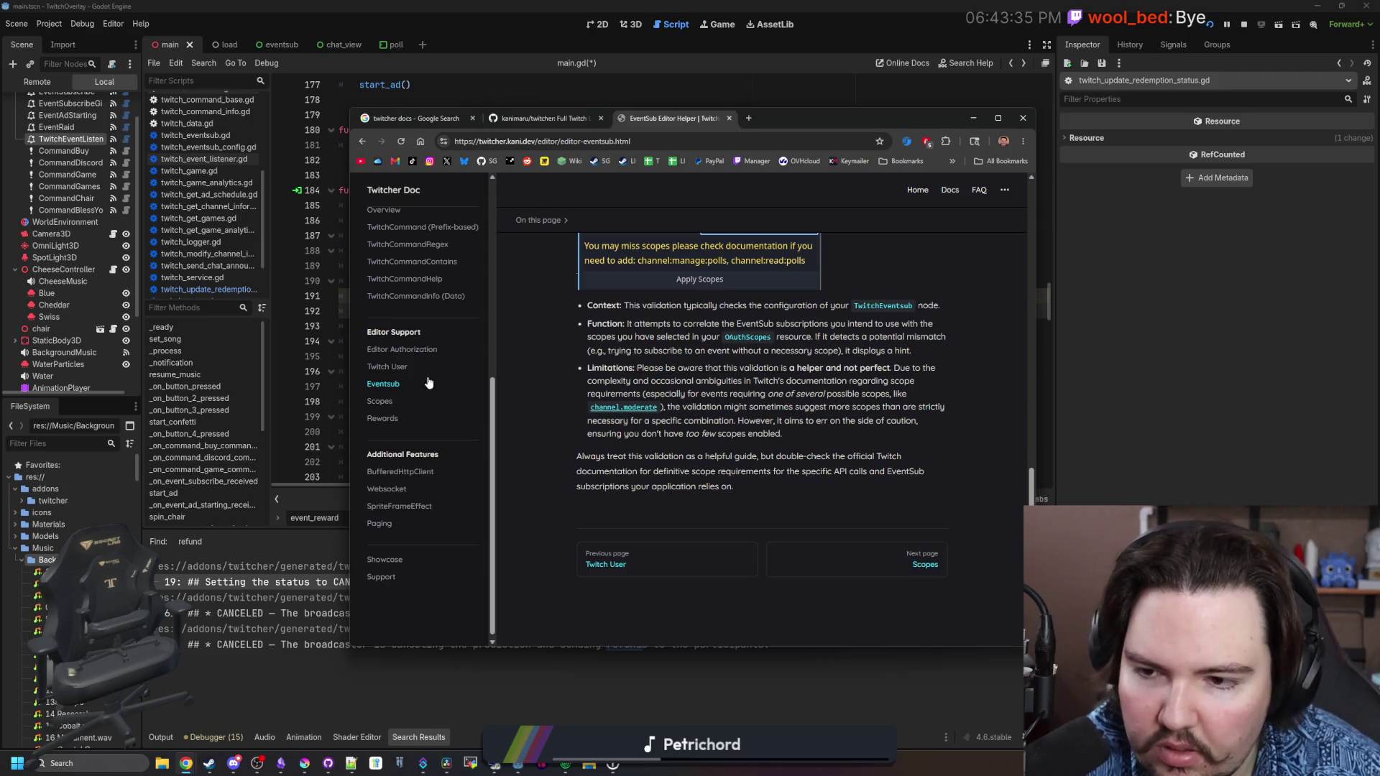
{"action": "scroll", "coordinate": [429, 384], "scroll_direction": "up", "scroll_amount": 4}
{"action": "scroll", "coordinate": [436, 428], "scroll_direction": "up", "scroll_amount": 1}
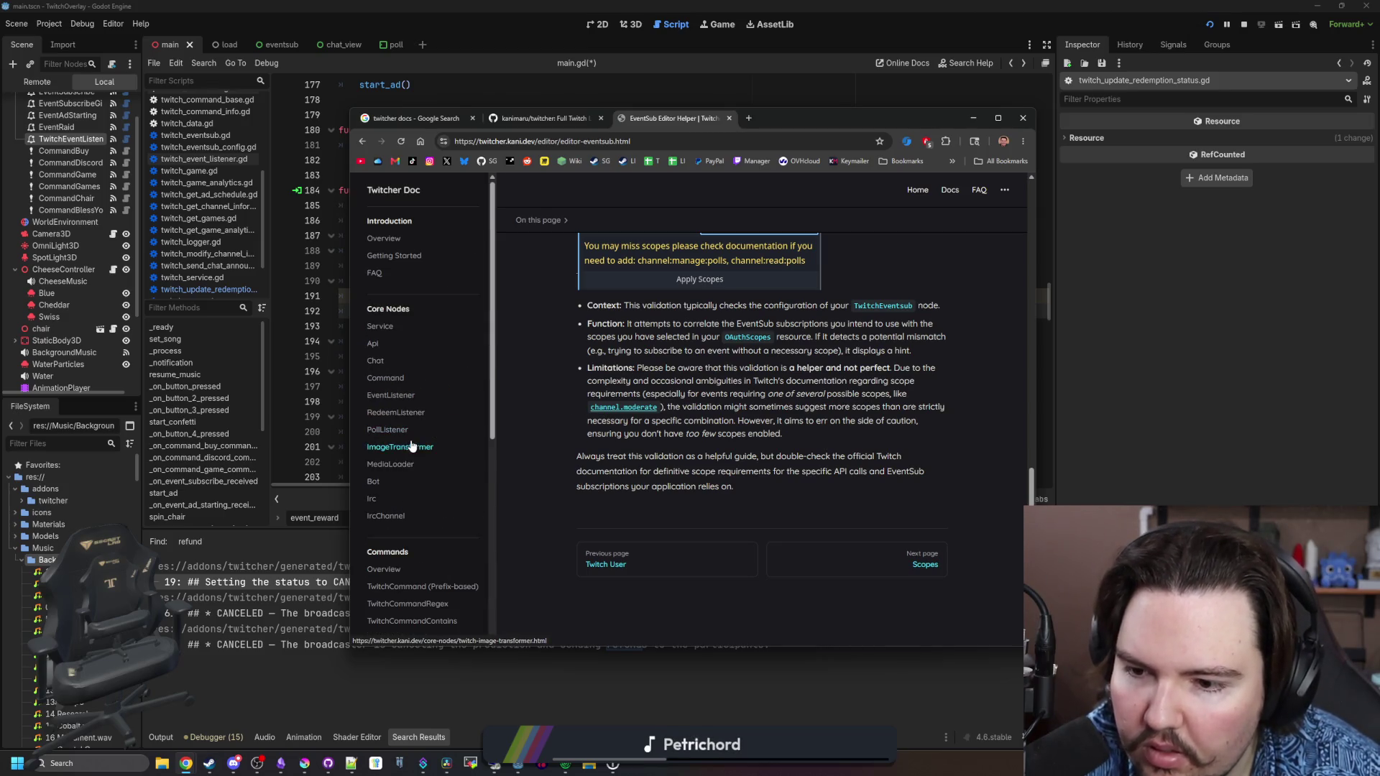
{"action": "left_click", "coordinate": [370, 481]}
{"action": "scroll", "coordinate": [660, 443], "scroll_direction": "down", "scroll_amount": 15}
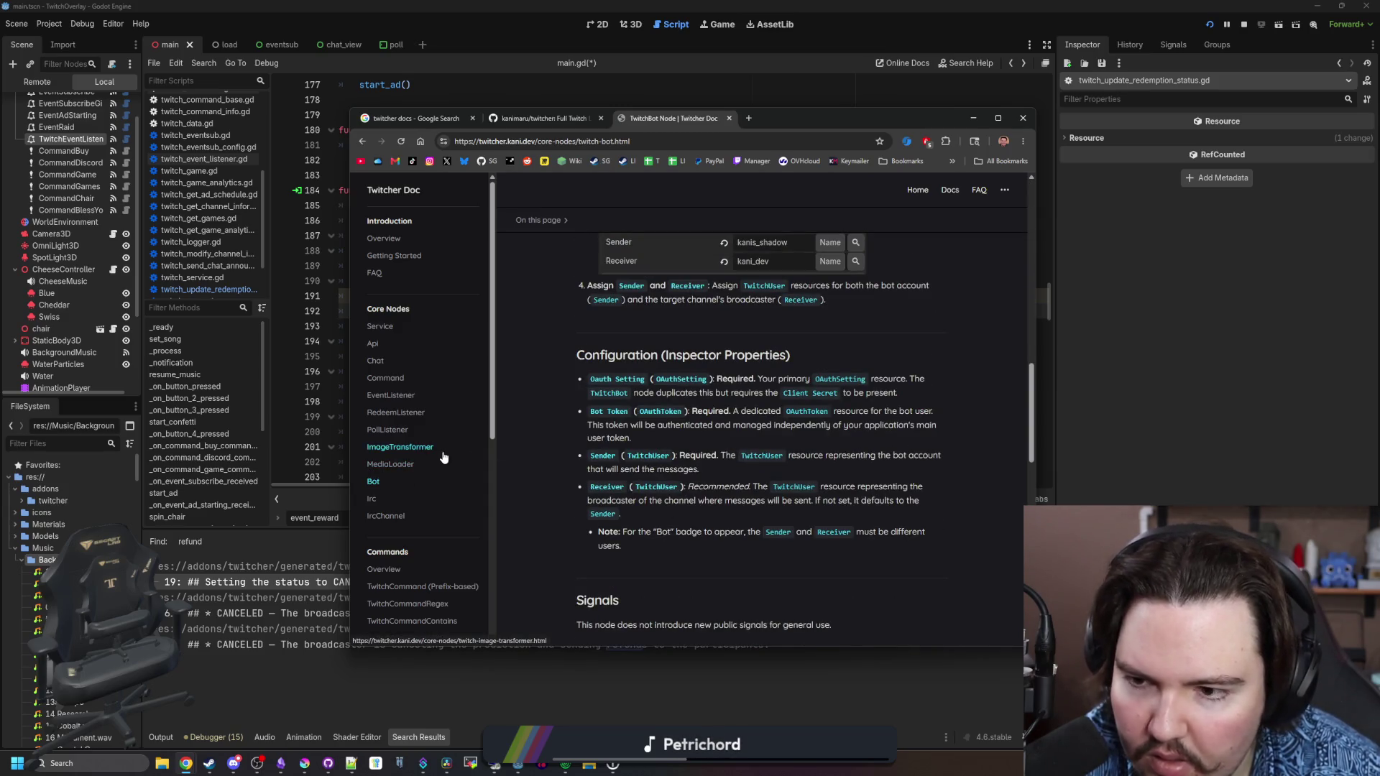
Return to the docs overview and maximize the documentation window to full screen
{"action": "left_click", "coordinate": [409, 193]}
{"action": "left_click", "coordinate": [479, 426]}
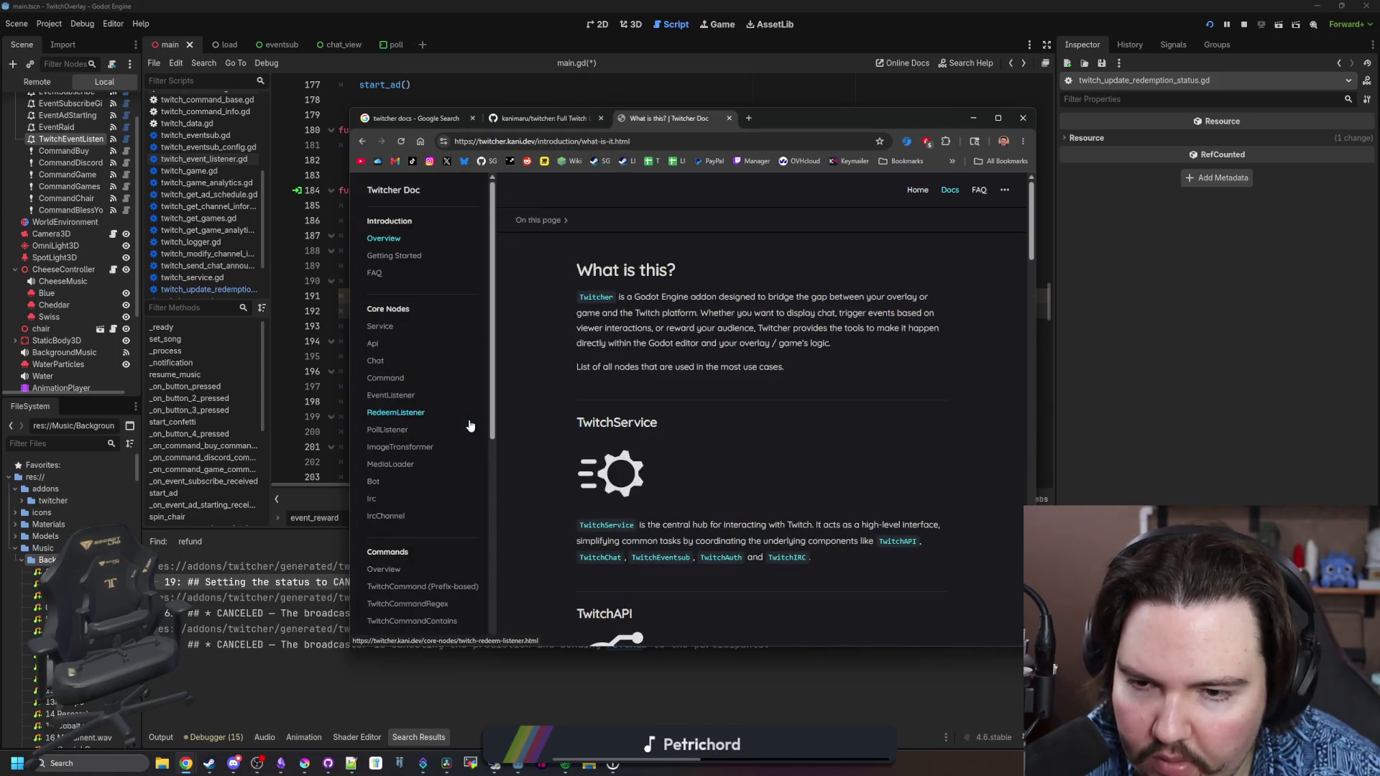
{"action": "scroll", "coordinate": [412, 431], "scroll_direction": "down", "scroll_amount": 5}
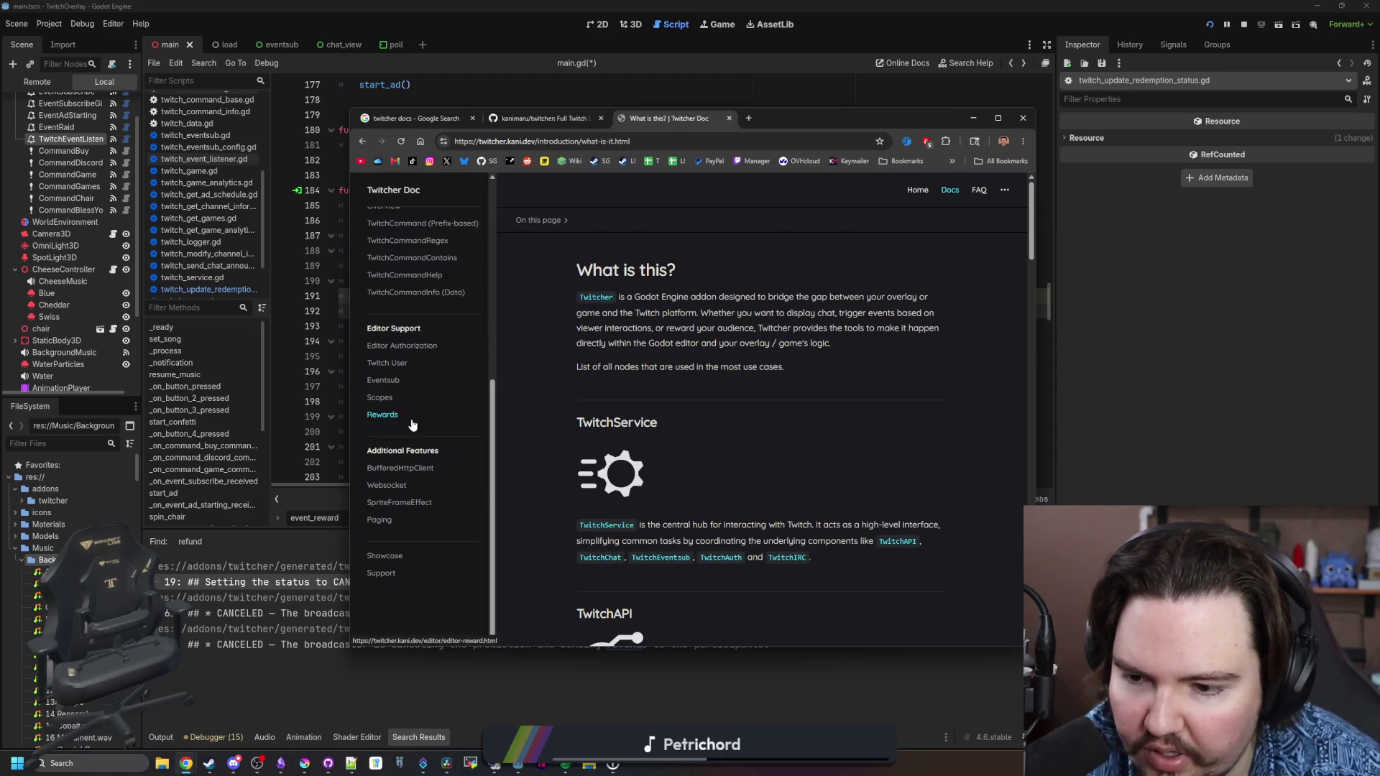
{"action": "scroll", "coordinate": [411, 435], "scroll_direction": "up", "scroll_amount": 5}
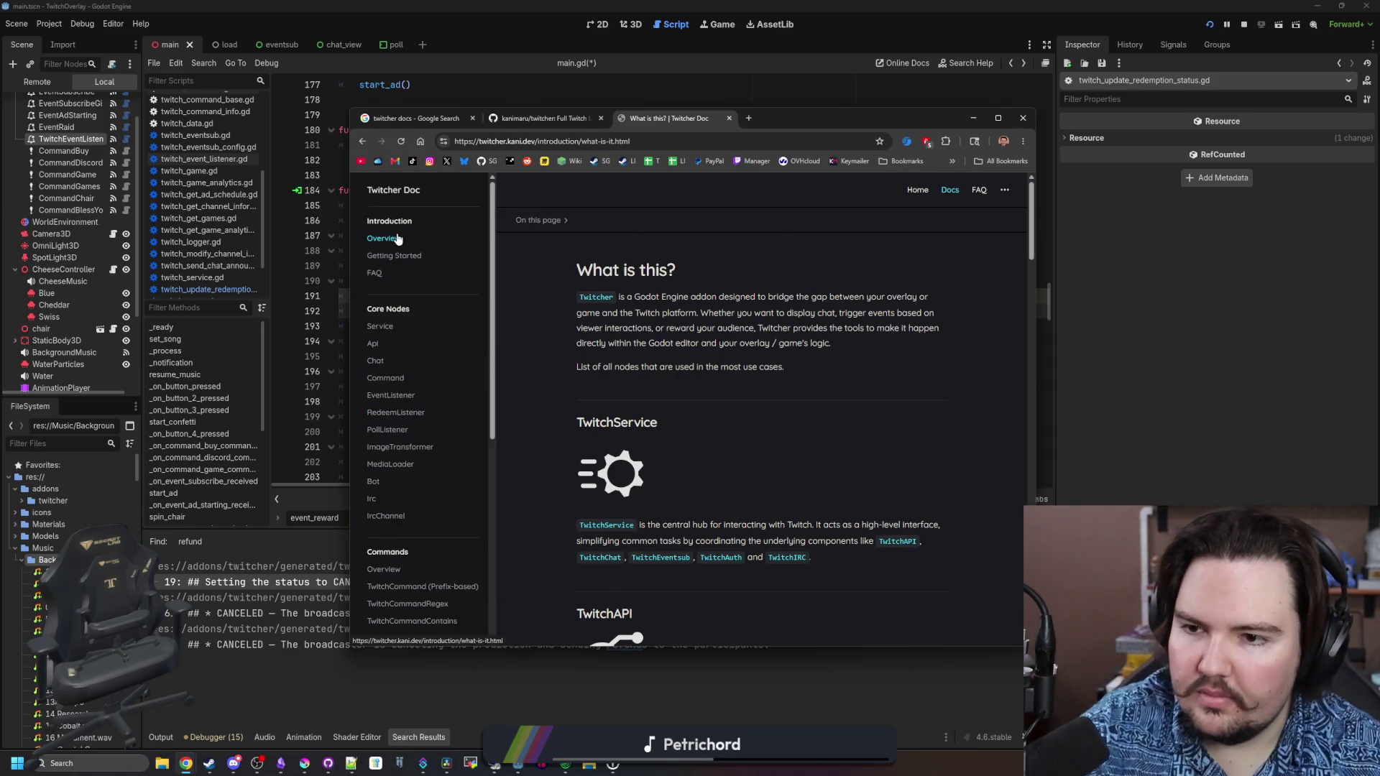
{"action": "mouse_move", "coordinate": [1009, 191]}
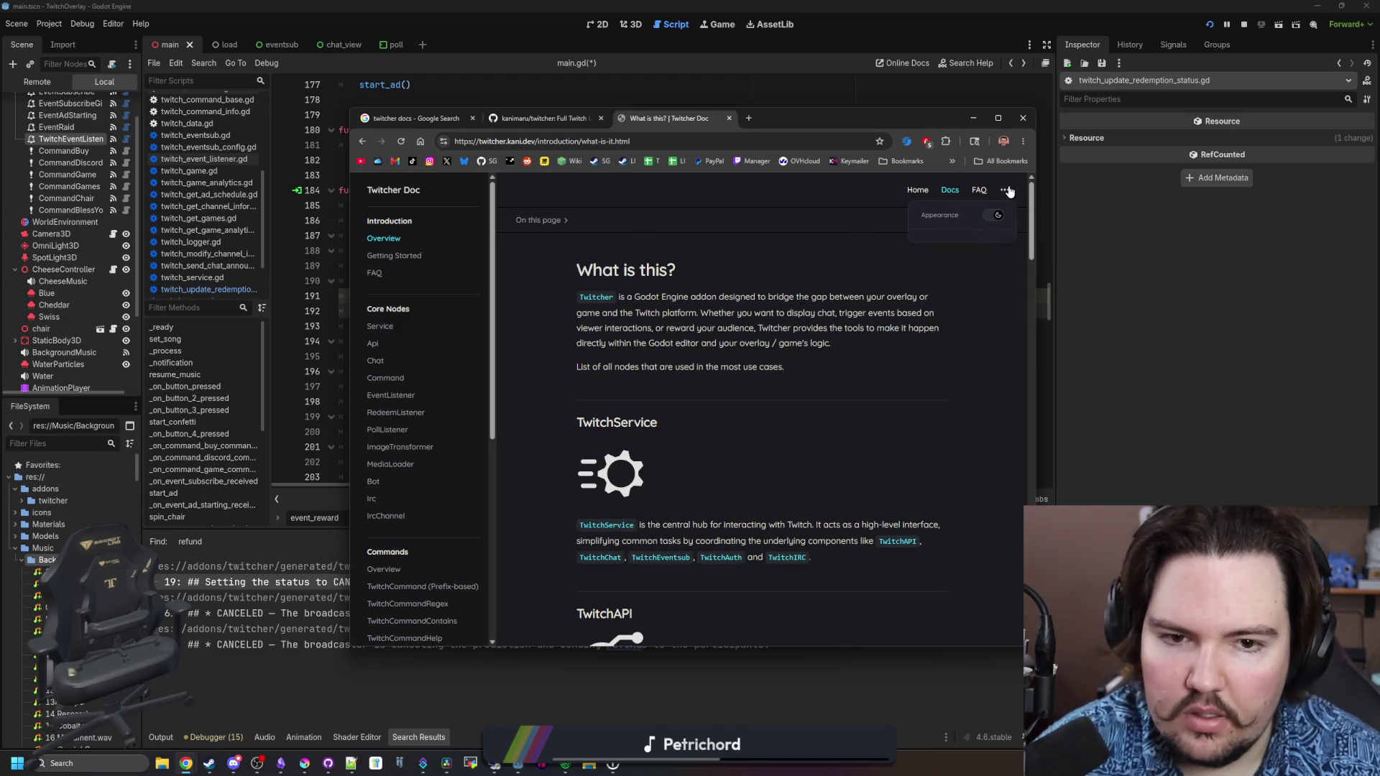
{"action": "left_click_drag", "start_coordinate": [972, 123], "coordinate": [955, 3]}
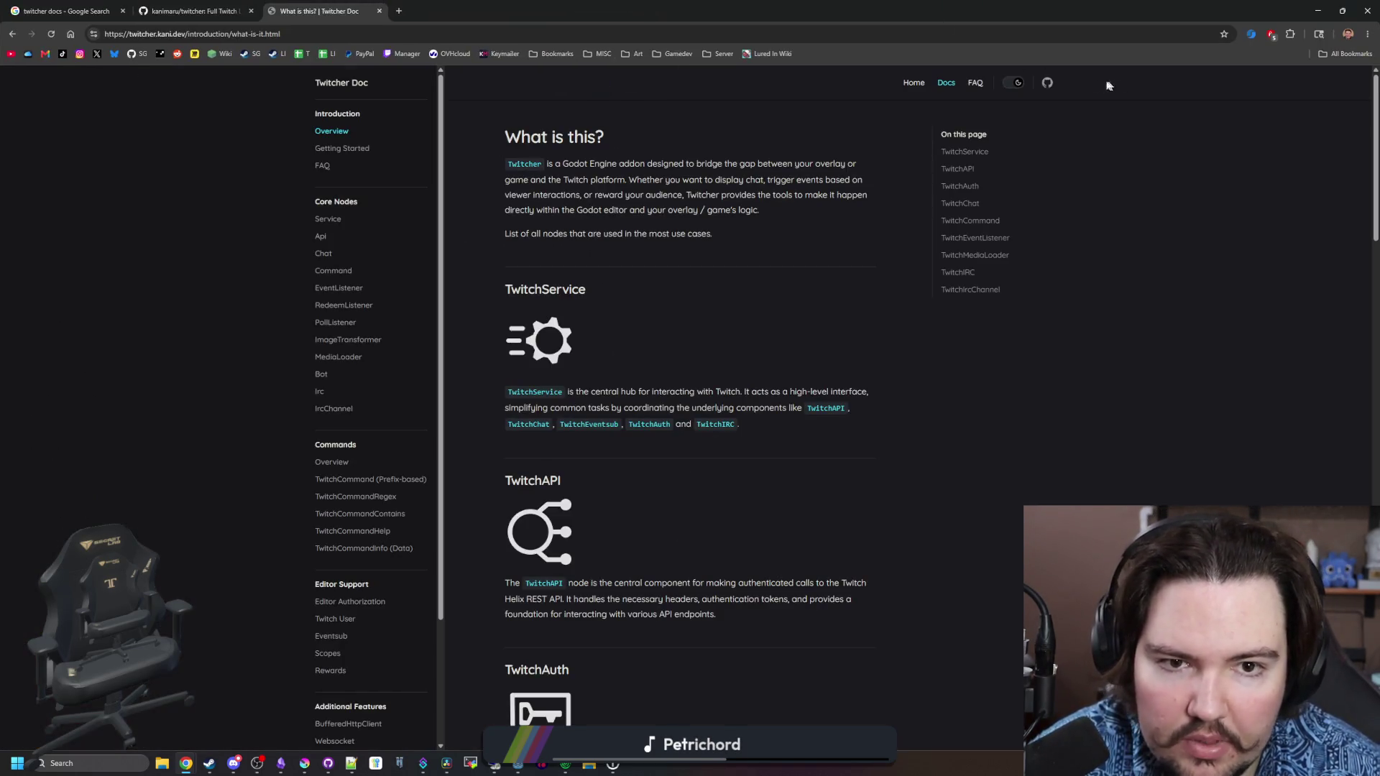
{"action": "left_click", "coordinate": [1024, 87]}
{"action": "left_click", "coordinate": [1024, 87]}
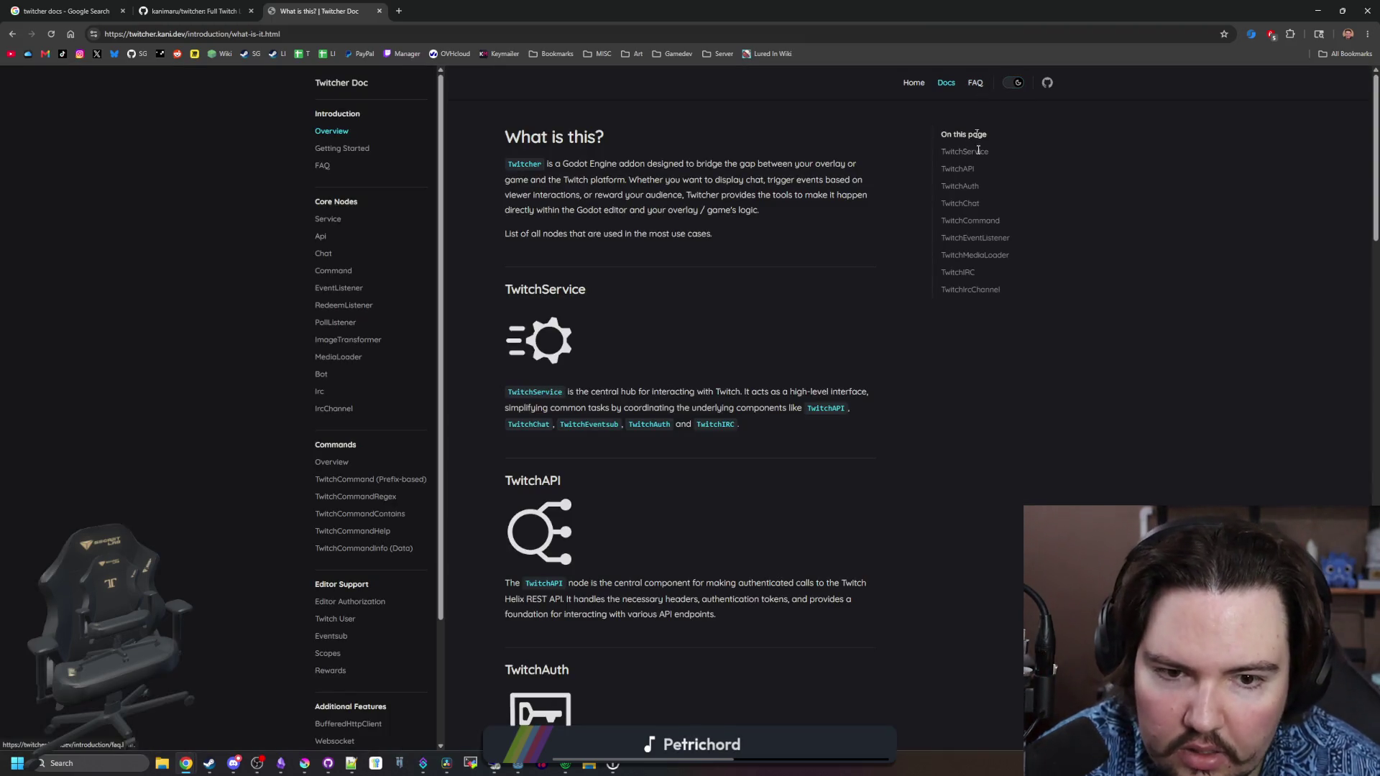
{"action": "scroll", "coordinate": [733, 361], "scroll_direction": "down", "scroll_amount": 20}
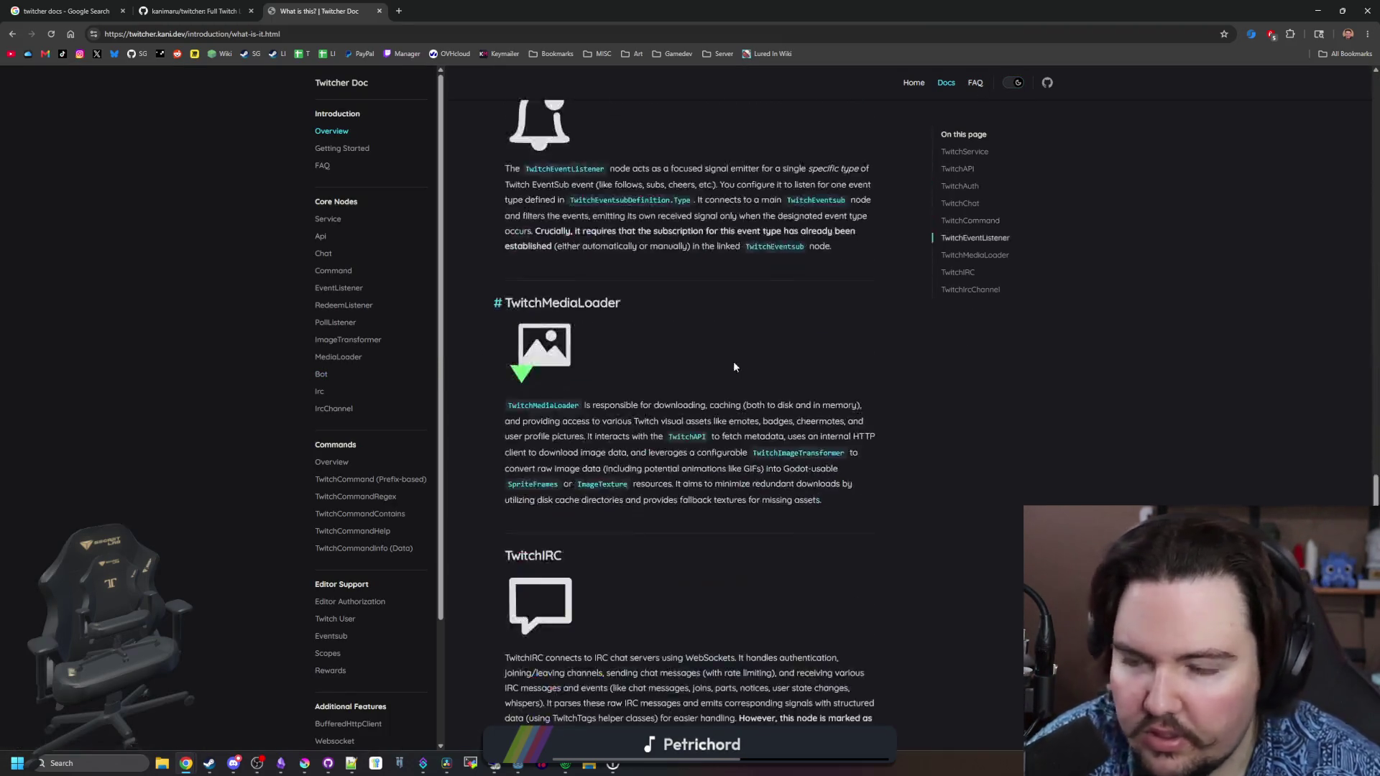
{"action": "scroll", "coordinate": [716, 419], "scroll_direction": "up", "scroll_amount": 20}
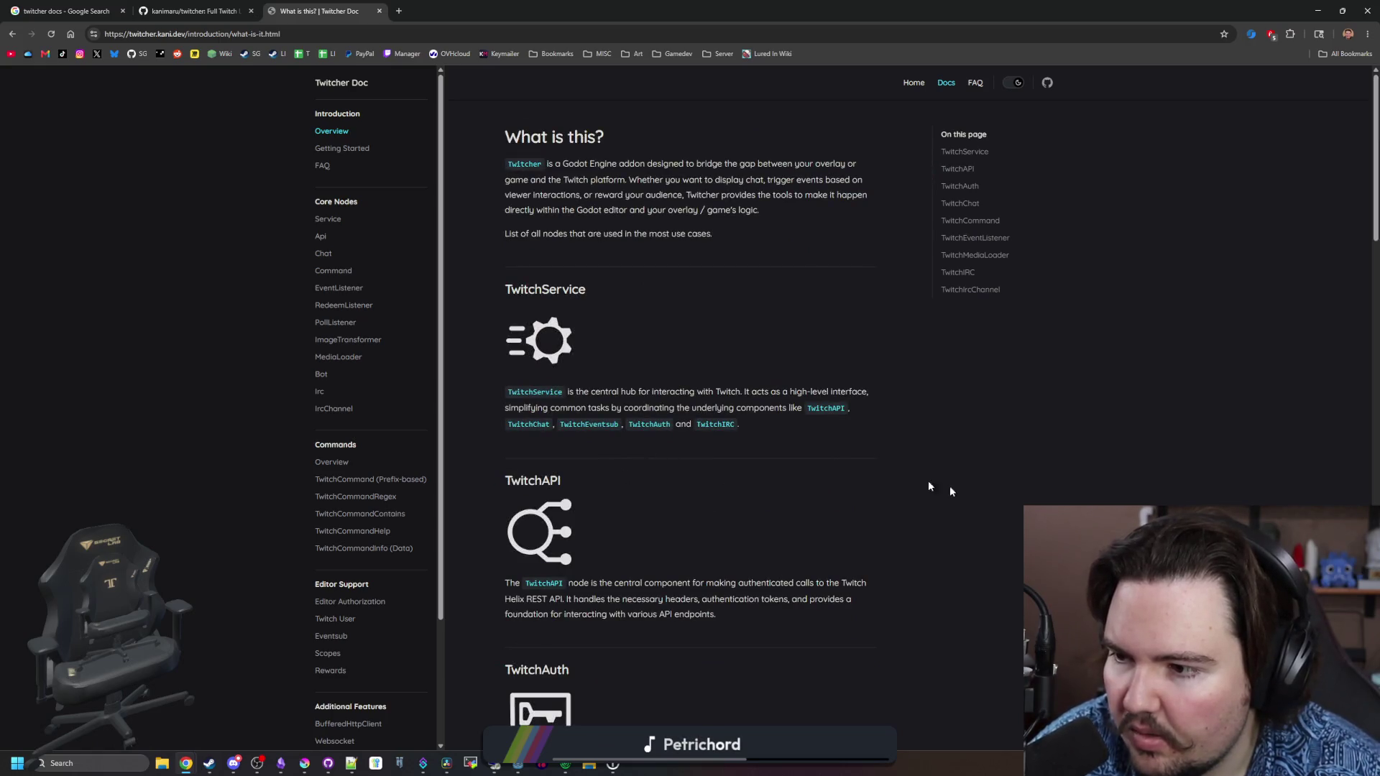
Find 'ward' on the page, read the Editor Reward, OAuth scope selector and EventSub helper pages, then return to Godot
{"action": "key", "text": "ctrl+f"}
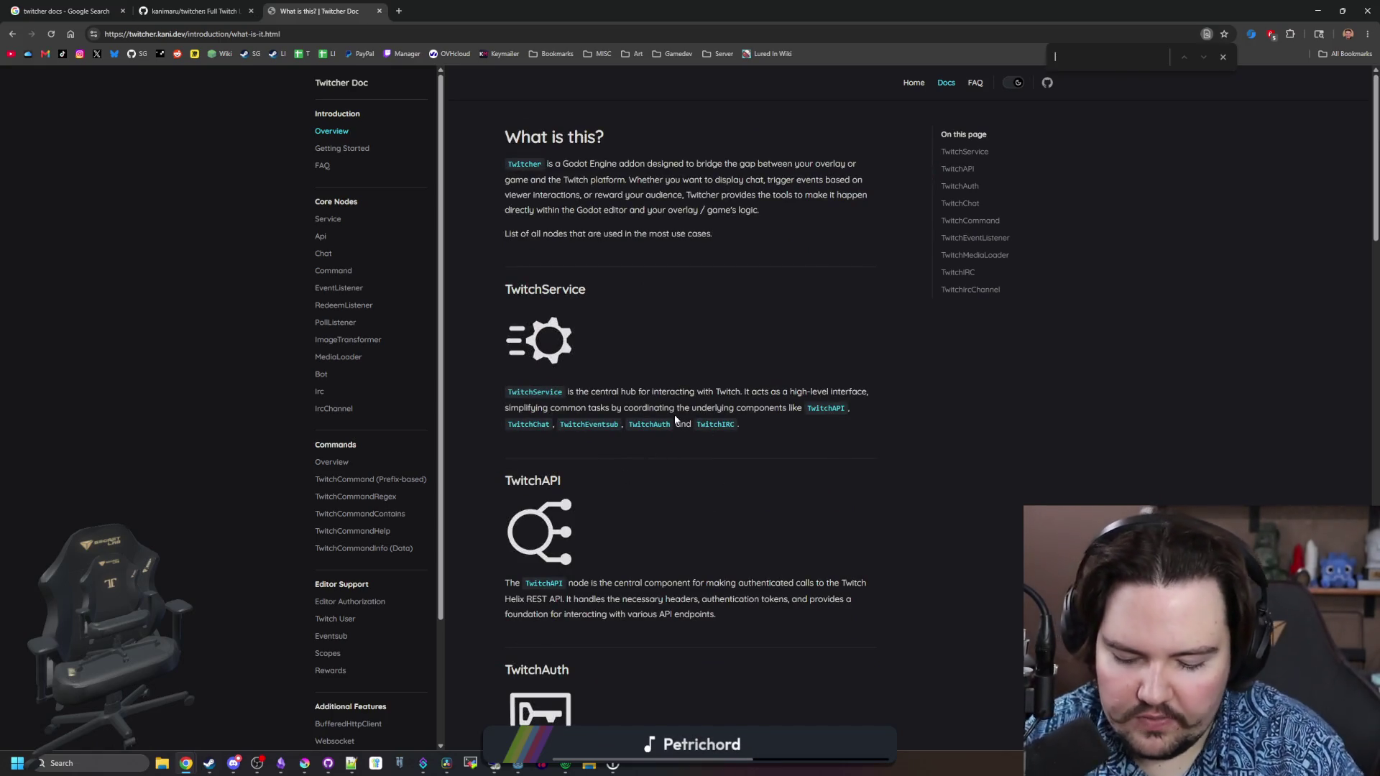
{"action": "type", "text": "reward"}
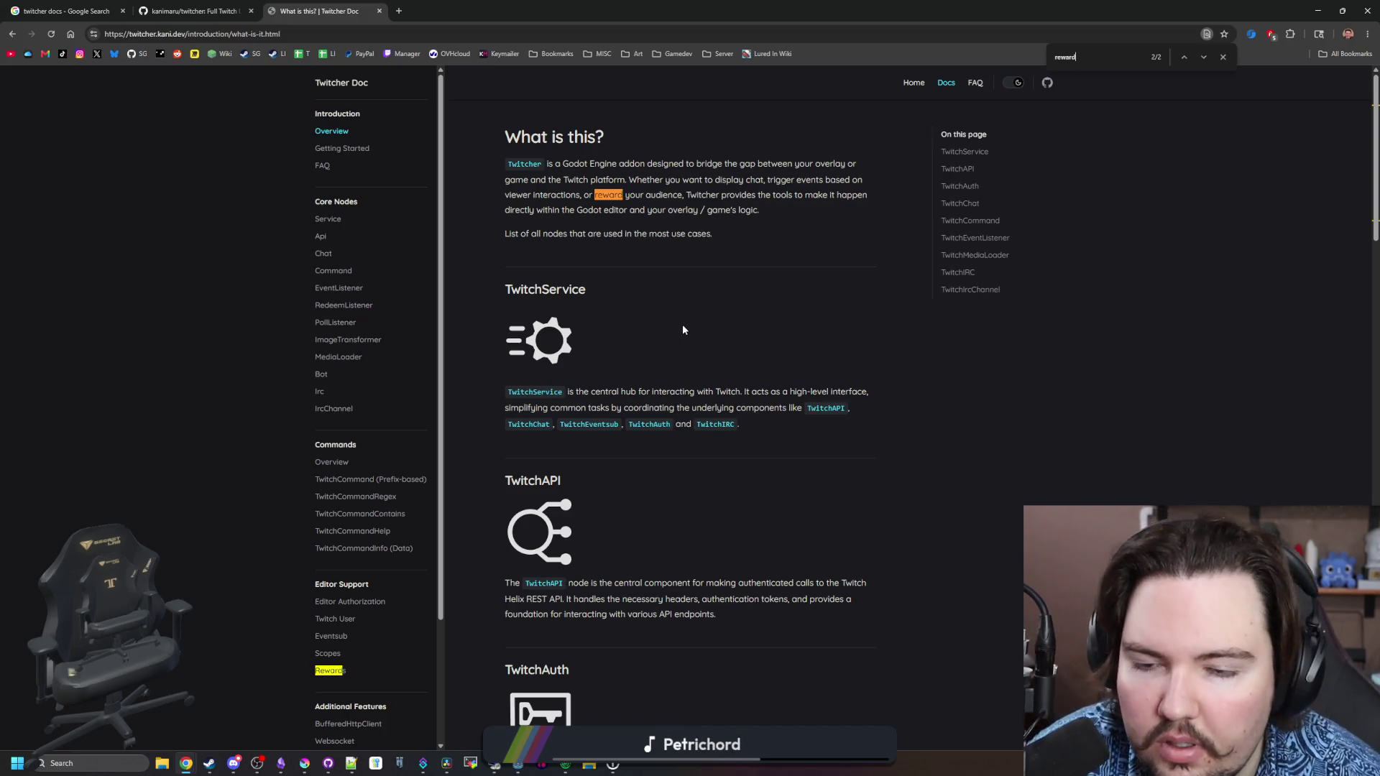
{"action": "scroll", "coordinate": [379, 447], "scroll_direction": "down", "scroll_amount": 2}
{"action": "left_click", "coordinate": [329, 518]}
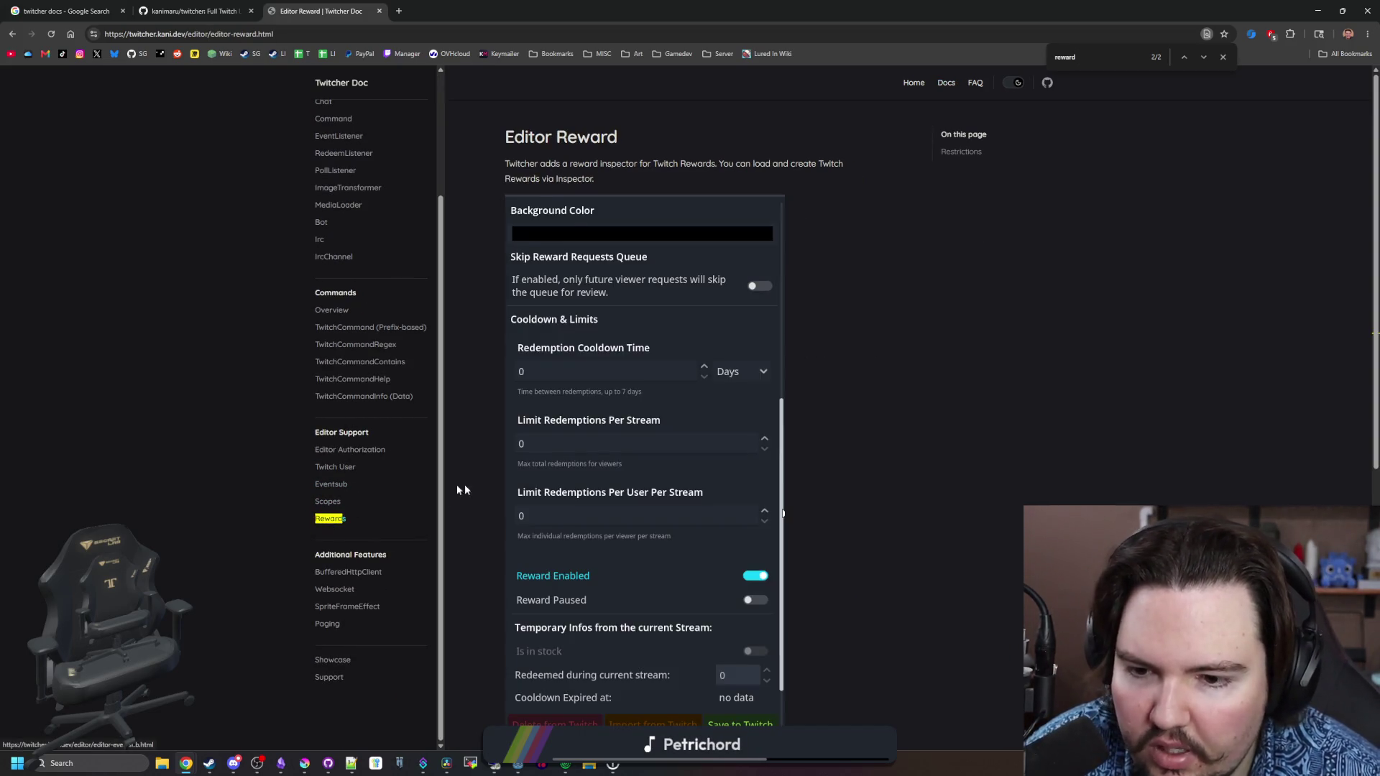
{"action": "scroll", "coordinate": [461, 486], "scroll_direction": "down", "scroll_amount": 6}
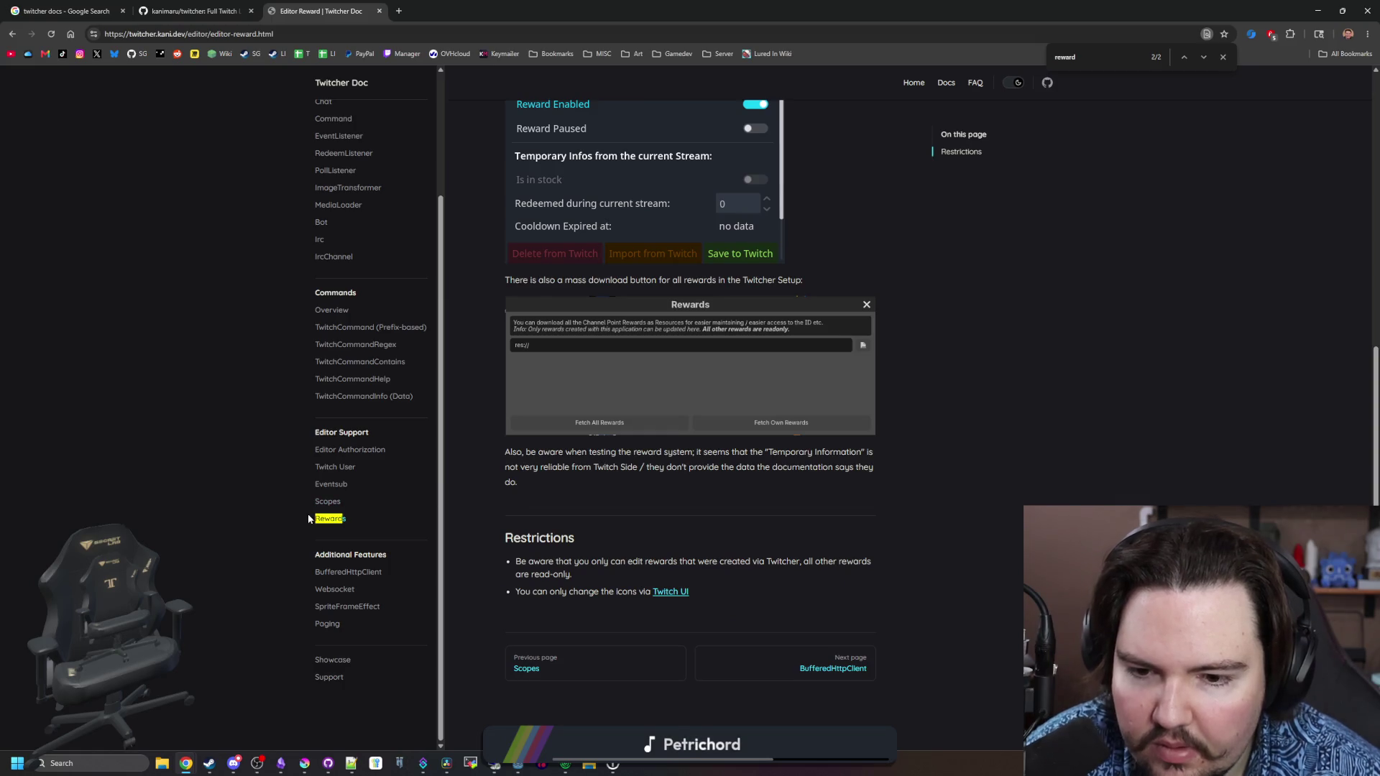
{"action": "left_click", "coordinate": [342, 501]}
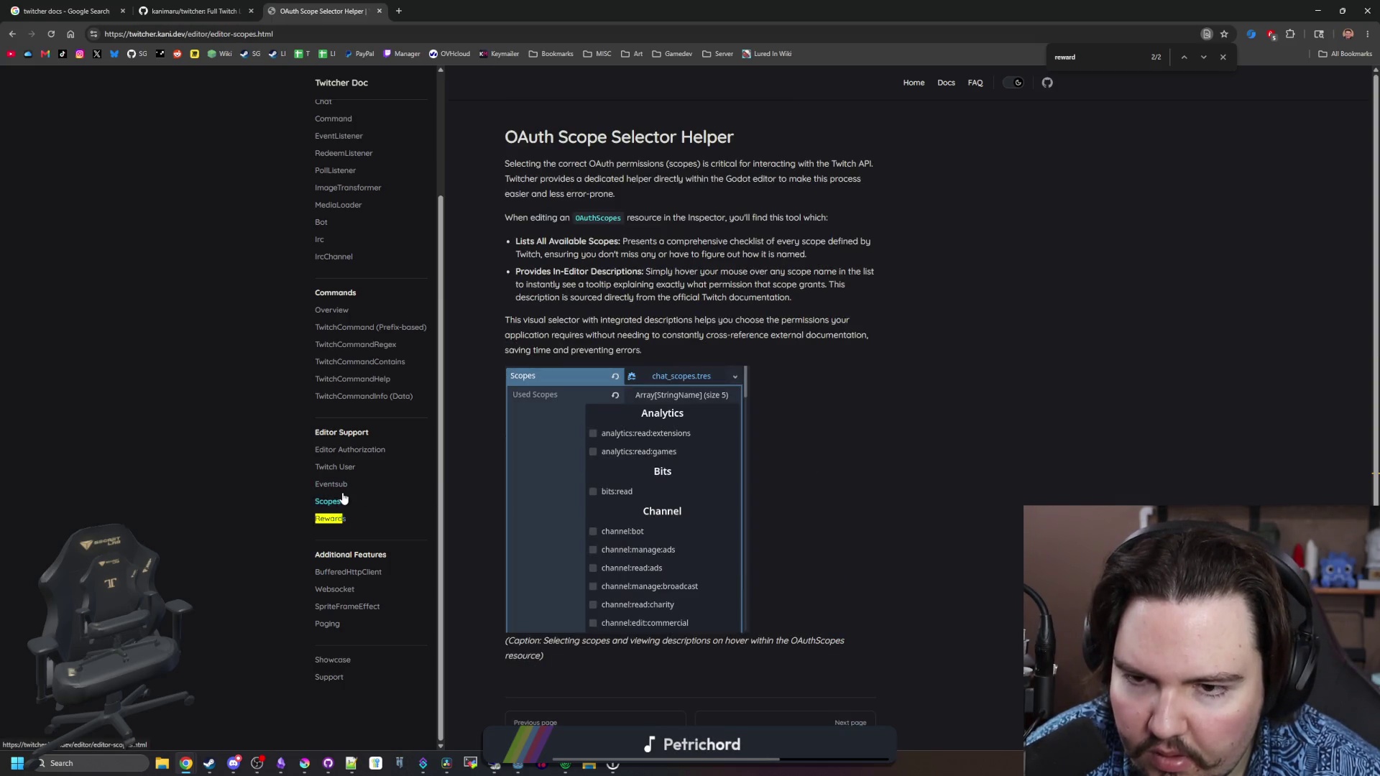
{"action": "scroll", "coordinate": [568, 449], "scroll_direction": "down", "scroll_amount": 1}
{"action": "left_click", "coordinate": [330, 484]}
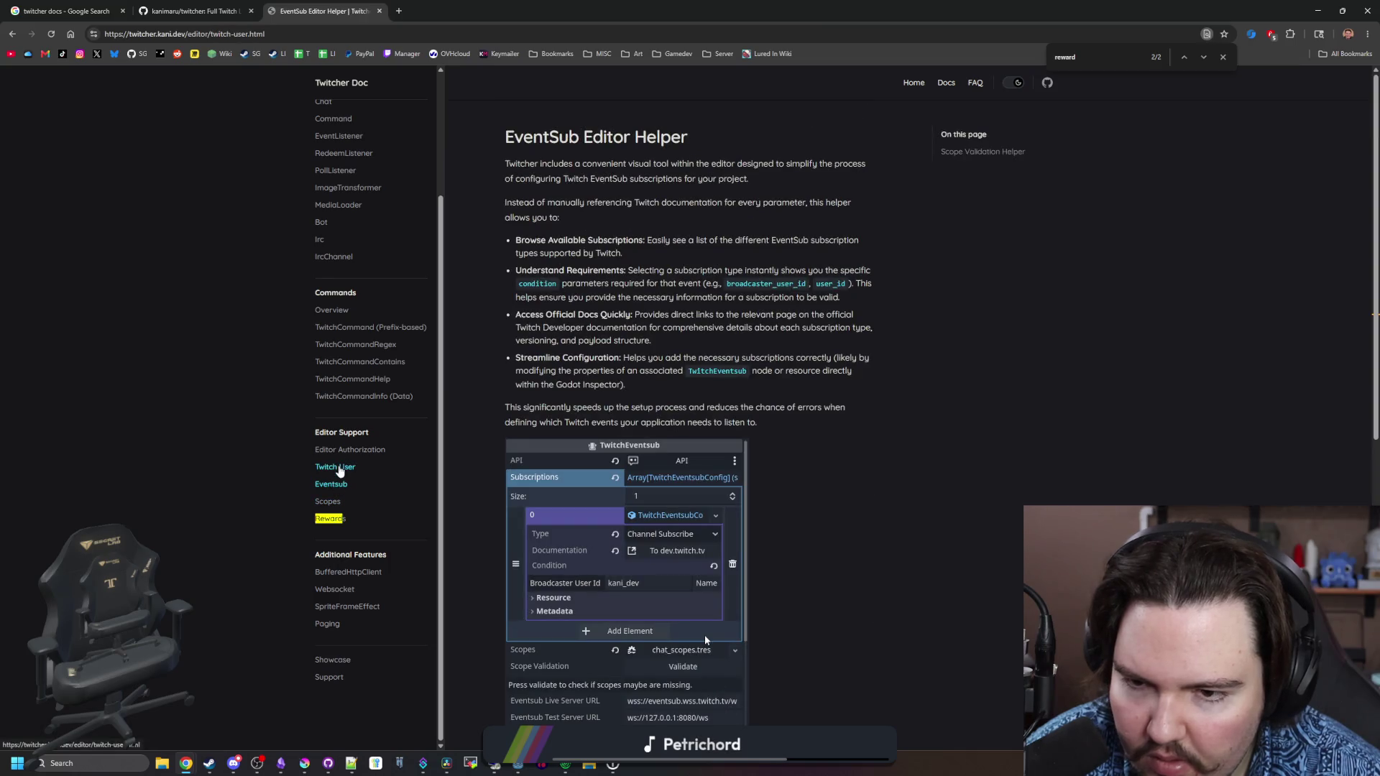
{"action": "scroll", "coordinate": [622, 408], "scroll_direction": "down", "scroll_amount": 2}
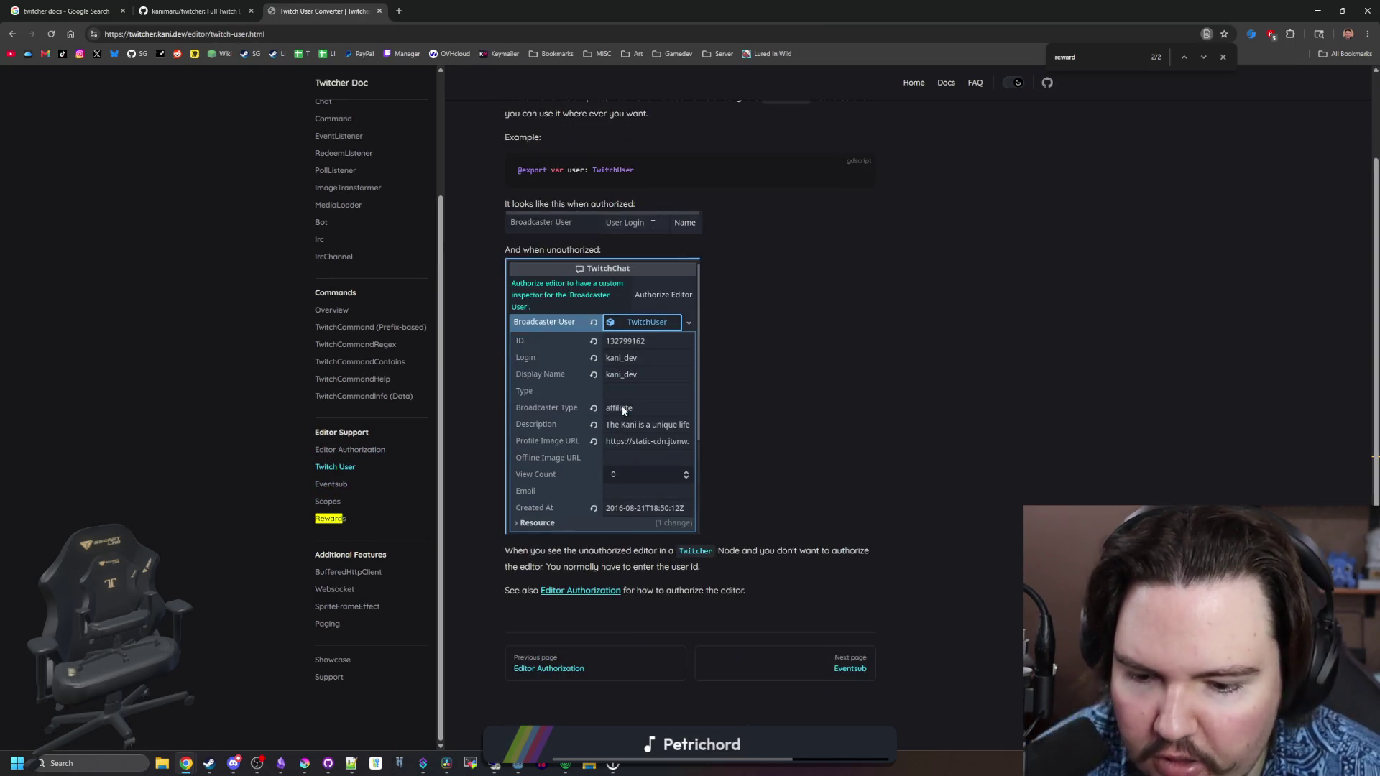
{"action": "key", "text": "alt+Tab"}
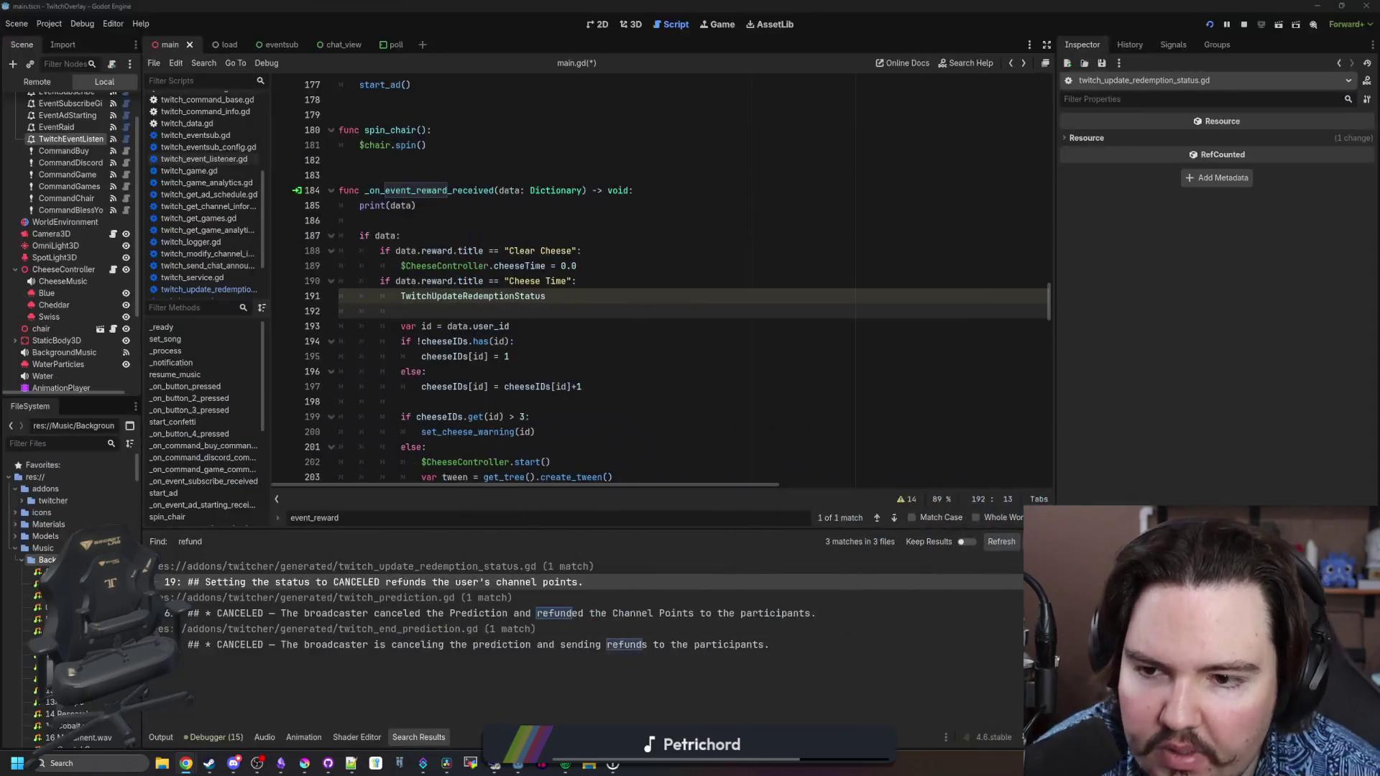
Replace the class name on line 191 of main.gd with TwitchUser
{"action": "left_click", "coordinate": [488, 296]}
{"action": "double_click", "coordinate": [488, 297]}
{"action": "type", "text": "Tw"}
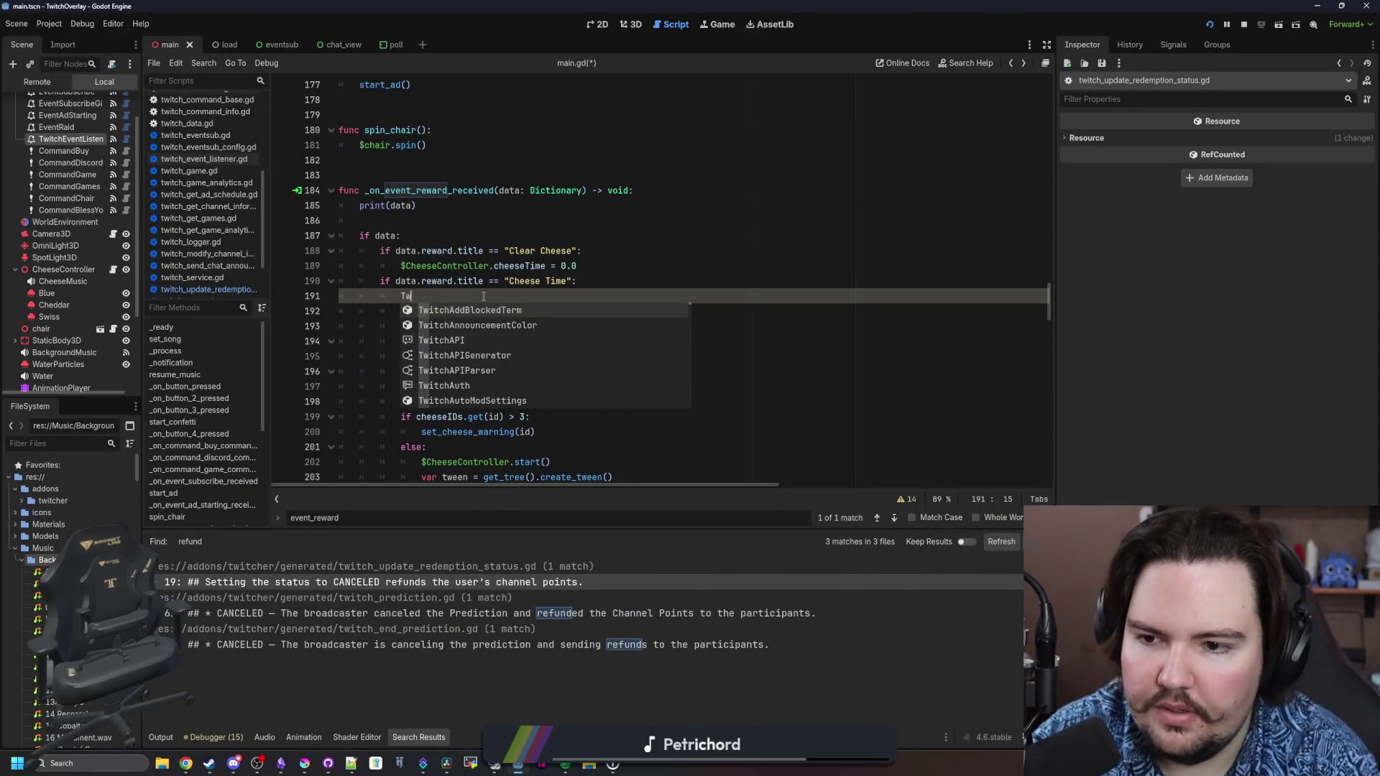
{"action": "type", "text": "itchUser"}
{"action": "key", "text": "Escape"}
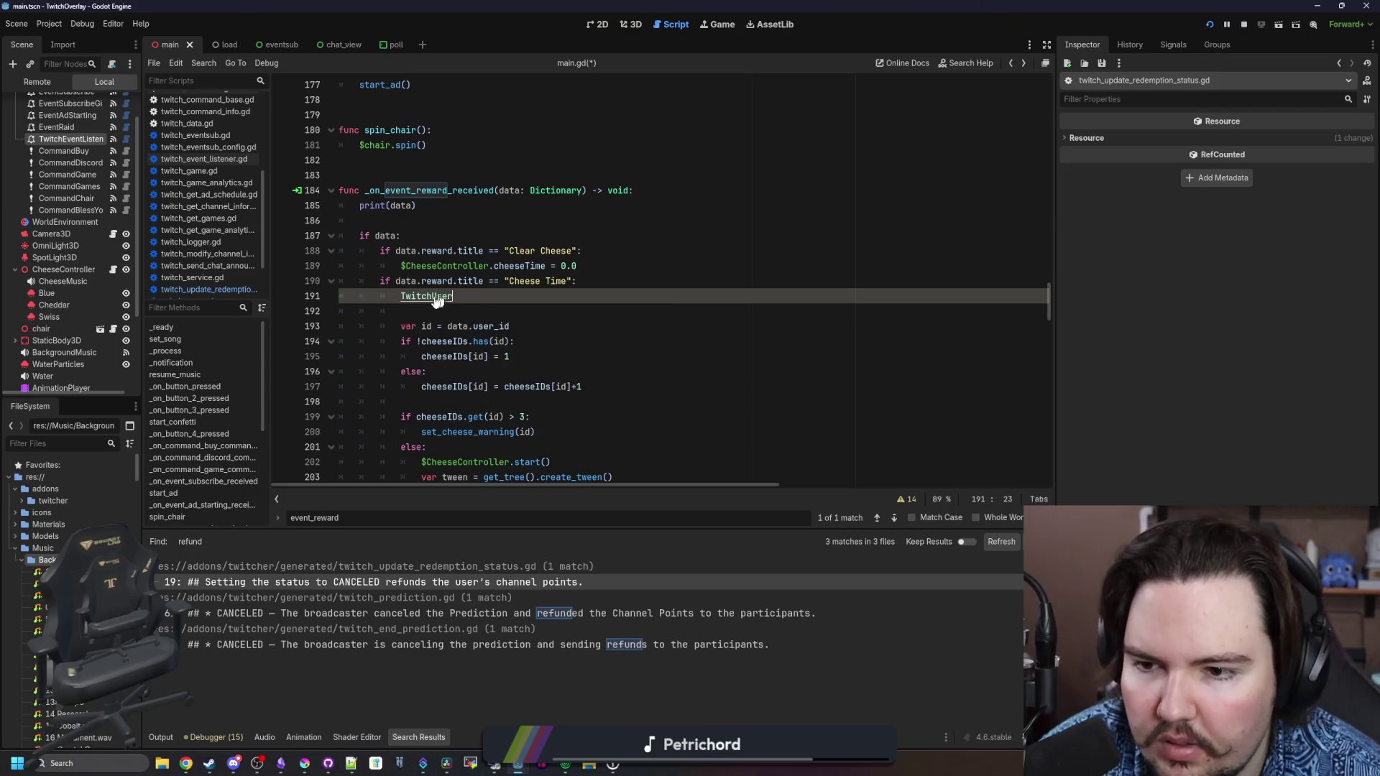
Review twitch_user.gd's fields and from_json, then go back to line 191 of main.gd
{"action": "left_click", "coordinate": [428, 296], "text": "ctrl"}
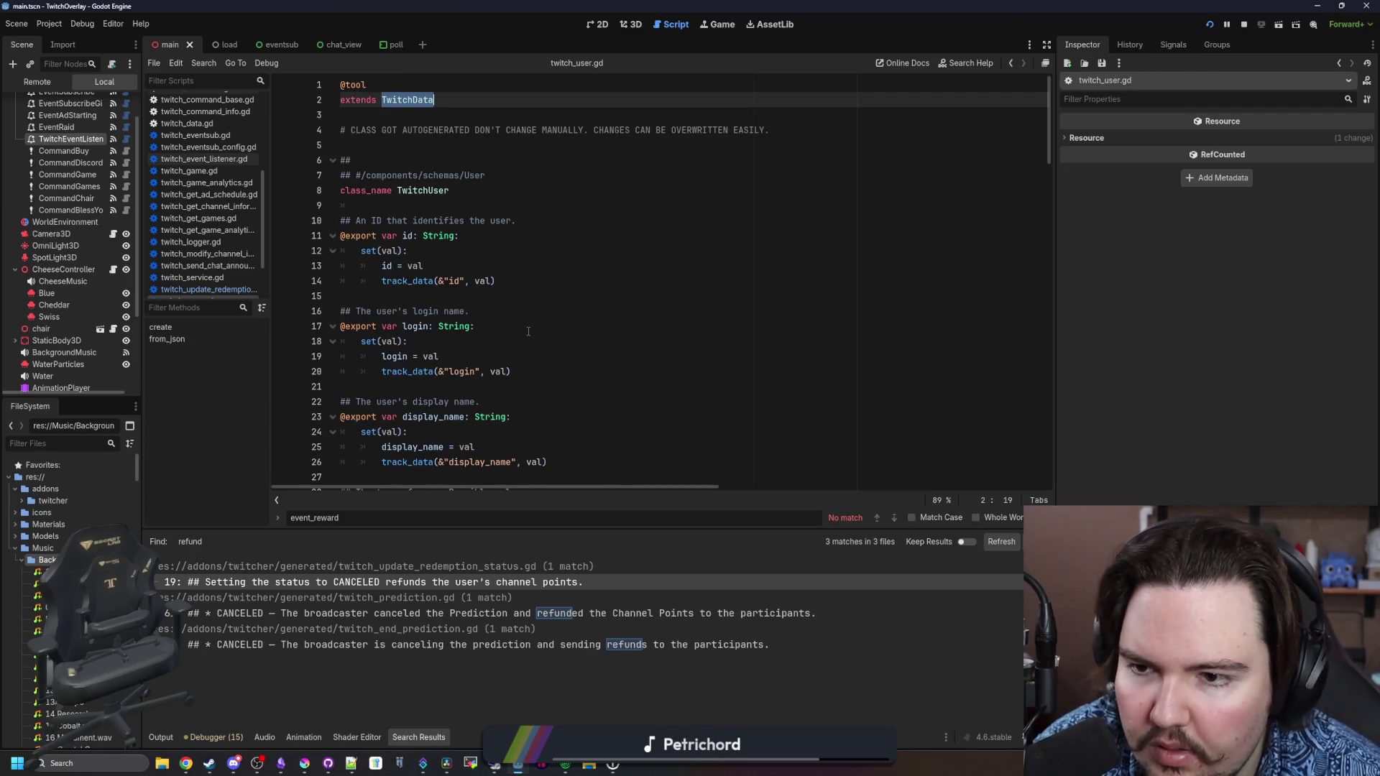
{"action": "scroll", "coordinate": [528, 331], "scroll_direction": "down", "scroll_amount": 2}
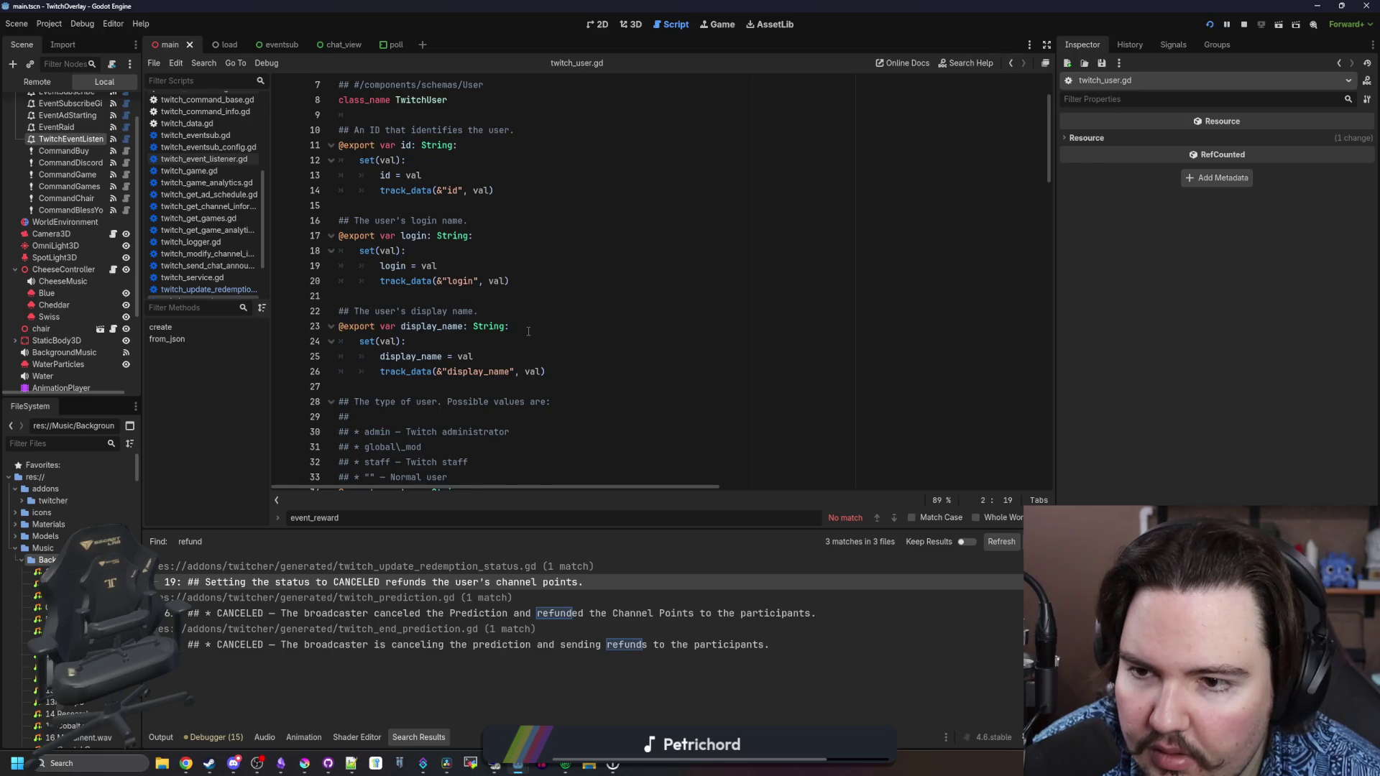
{"action": "scroll", "coordinate": [528, 331], "scroll_direction": "down", "scroll_amount": 5}
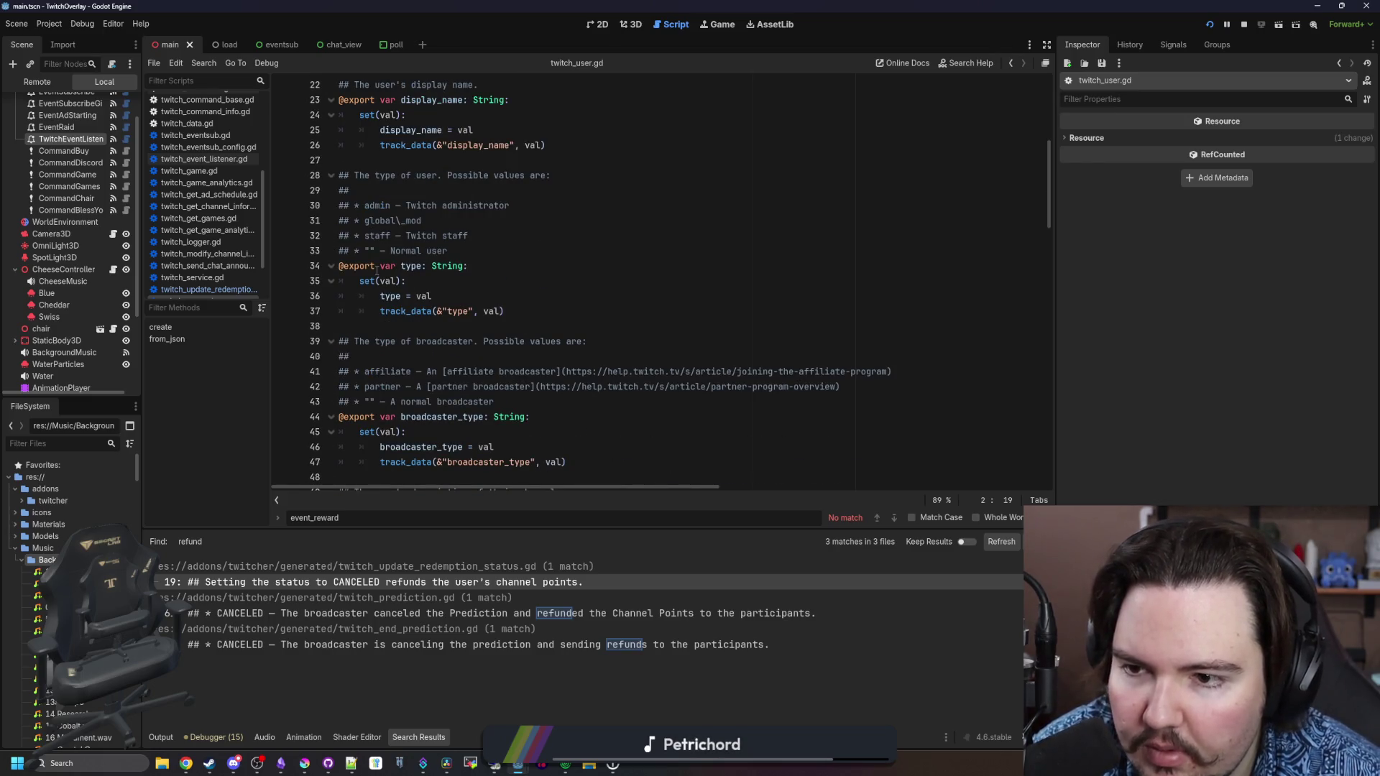
{"action": "scroll", "coordinate": [466, 295], "scroll_direction": "down", "scroll_amount": 5}
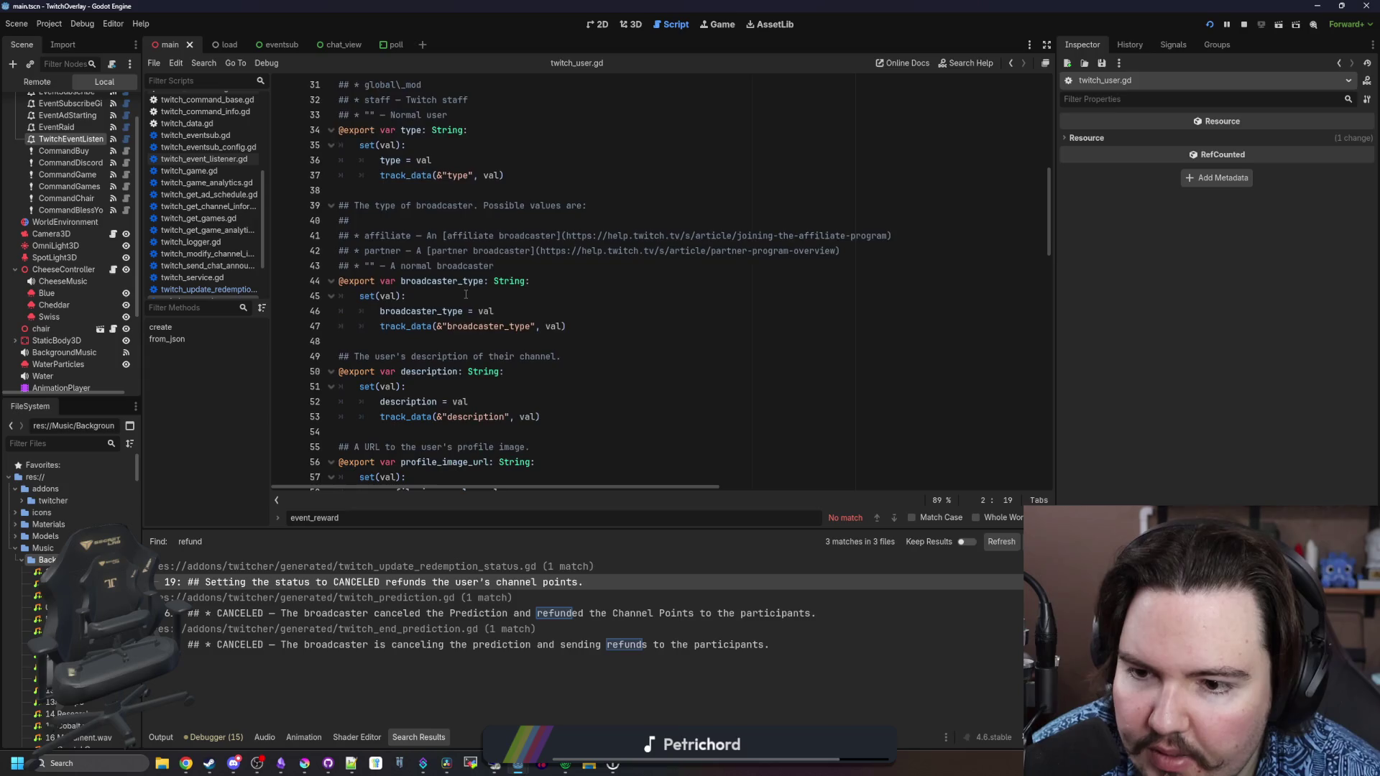
{"action": "scroll", "coordinate": [466, 294], "scroll_direction": "down", "scroll_amount": 8}
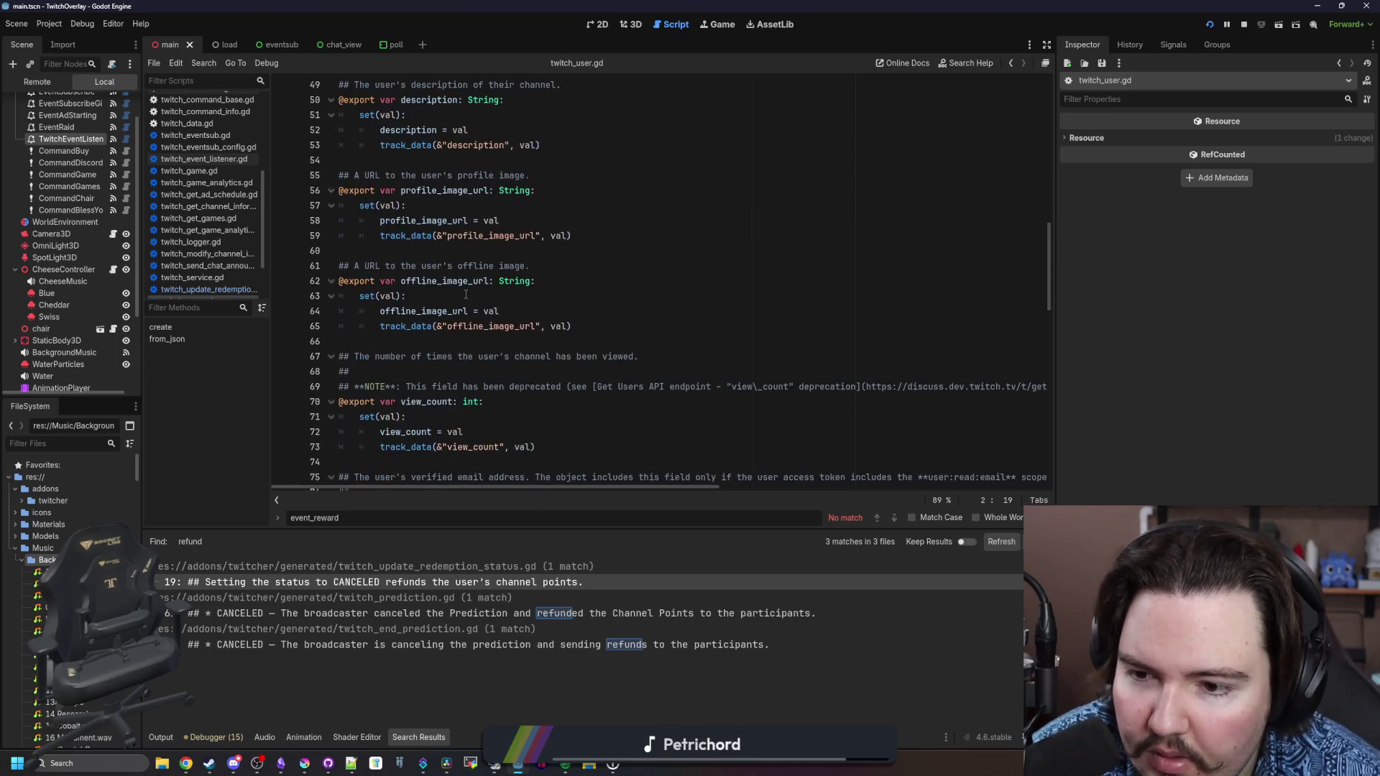
{"action": "scroll", "coordinate": [466, 295], "scroll_direction": "down", "scroll_amount": 2}
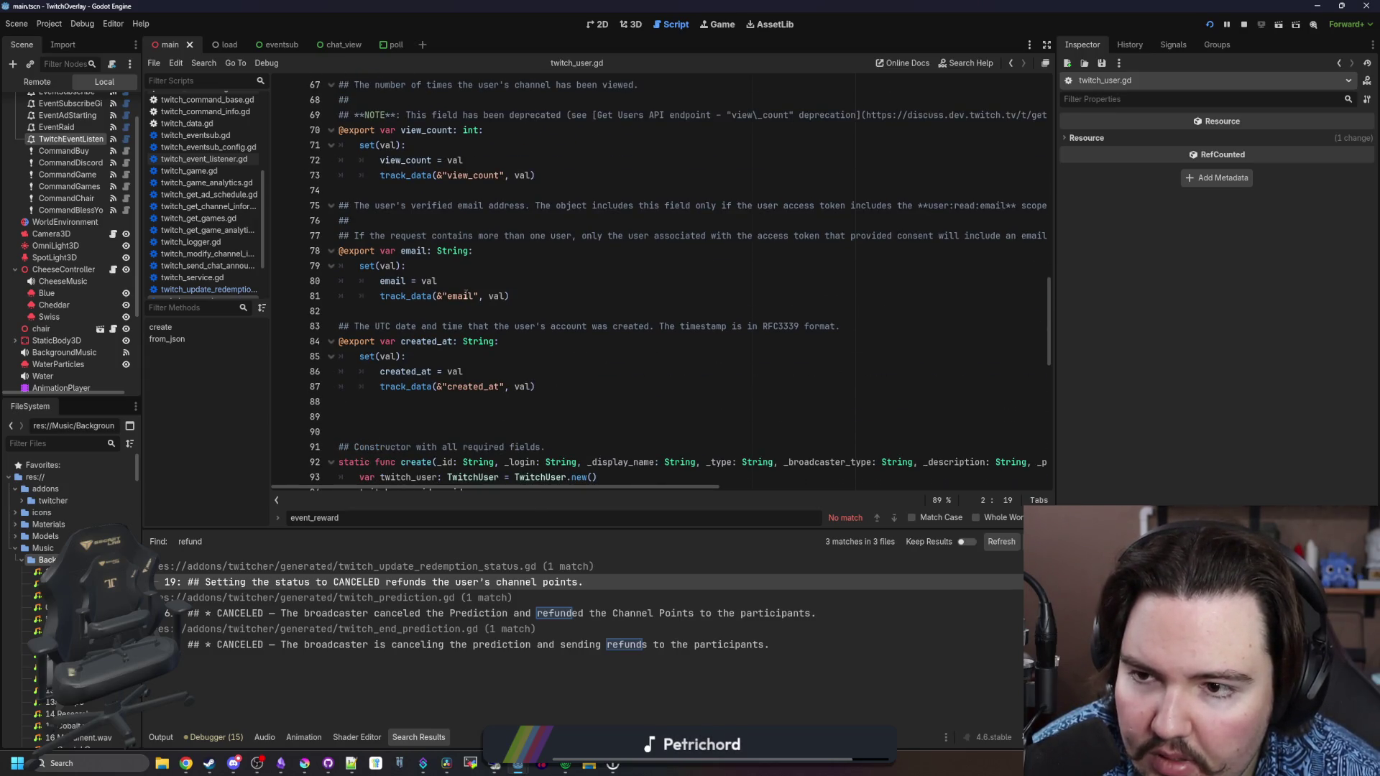
{"action": "mouse_move", "coordinate": [483, 114]}
{"action": "left_mouse_down"}
{"action": "mouse_move", "coordinate": [956, 115]}
{"action": "mouse_move", "coordinate": [601, 130]}
{"action": "left_mouse_up"}
{"action": "scroll", "coordinate": [600, 211], "scroll_direction": "down", "scroll_amount": 3}
{"action": "scroll", "coordinate": [601, 210], "scroll_direction": "down", "scroll_amount": 4}
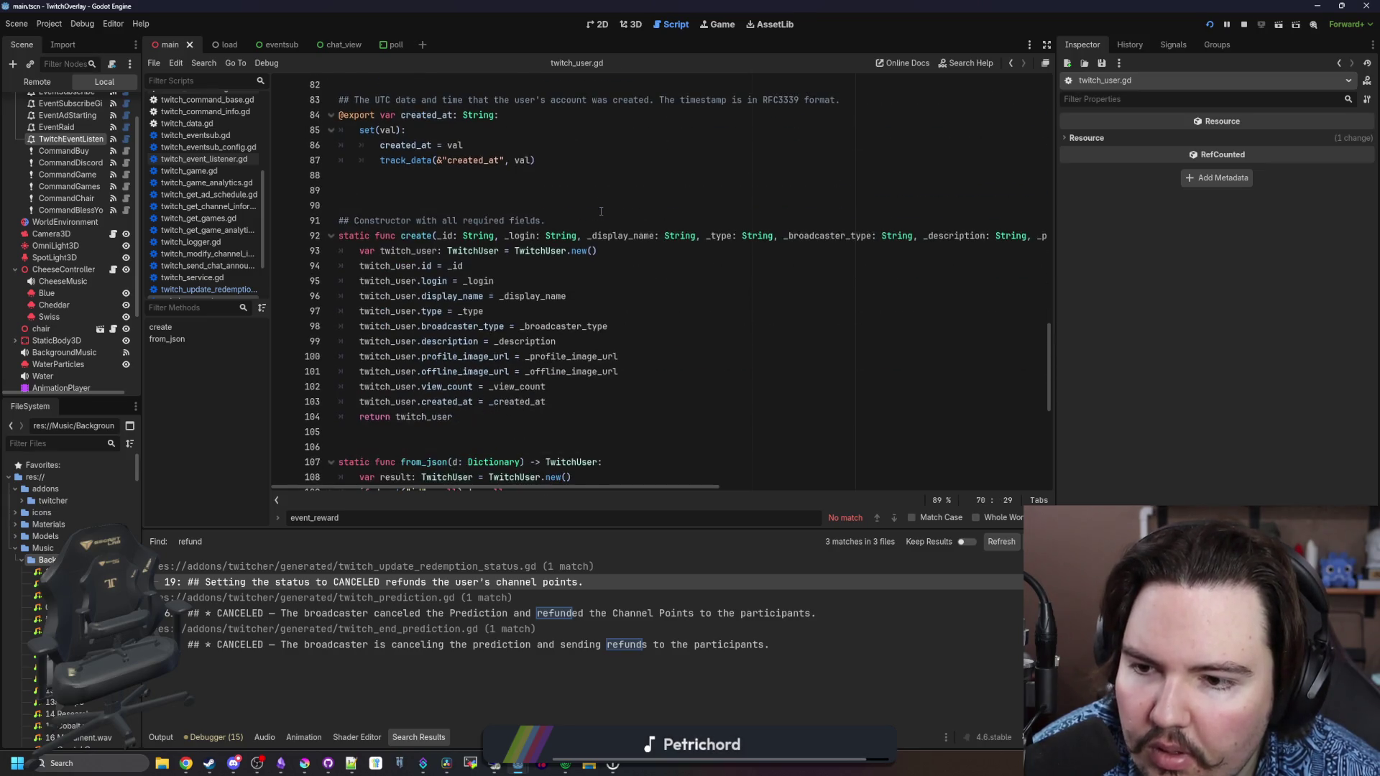
{"action": "scroll", "coordinate": [600, 210], "scroll_direction": "down", "scroll_amount": 6}
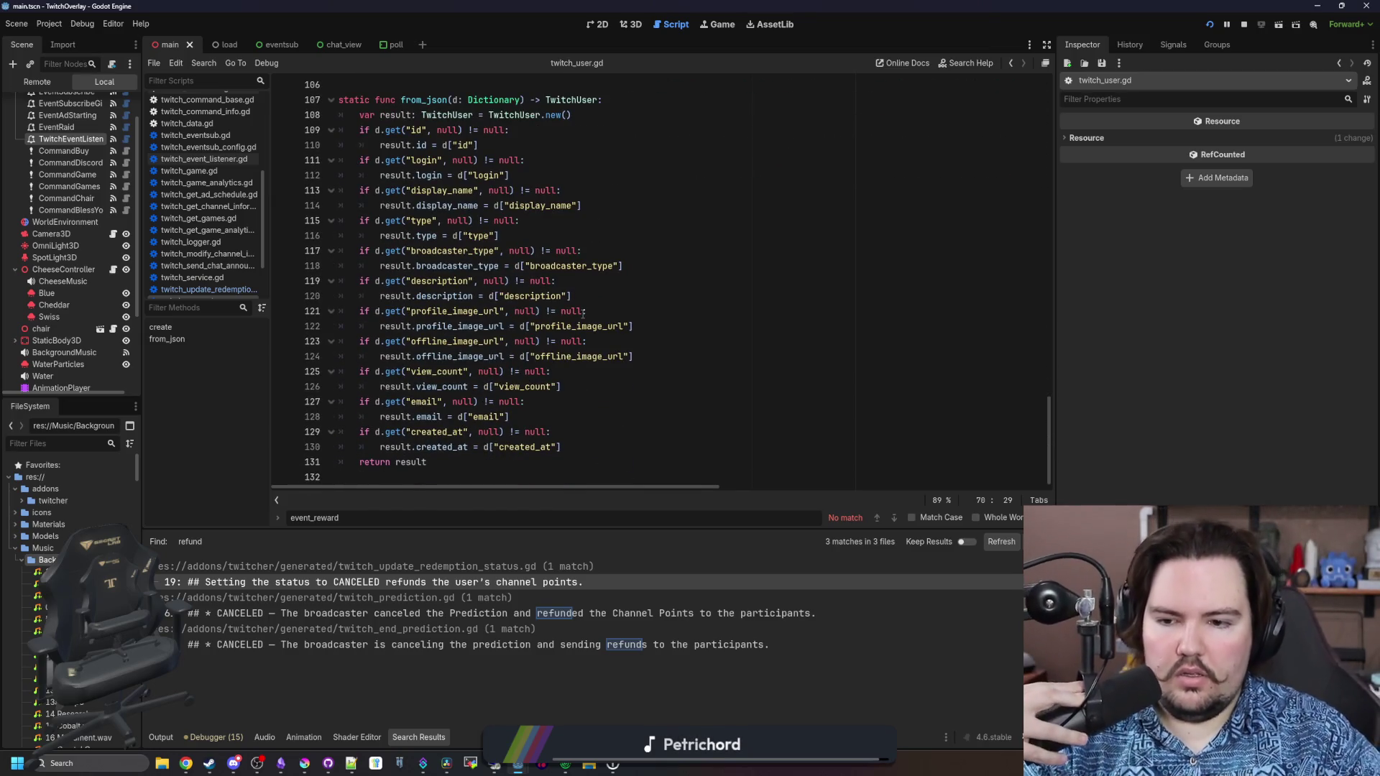
{"action": "key", "text": "ctrl+Home"}
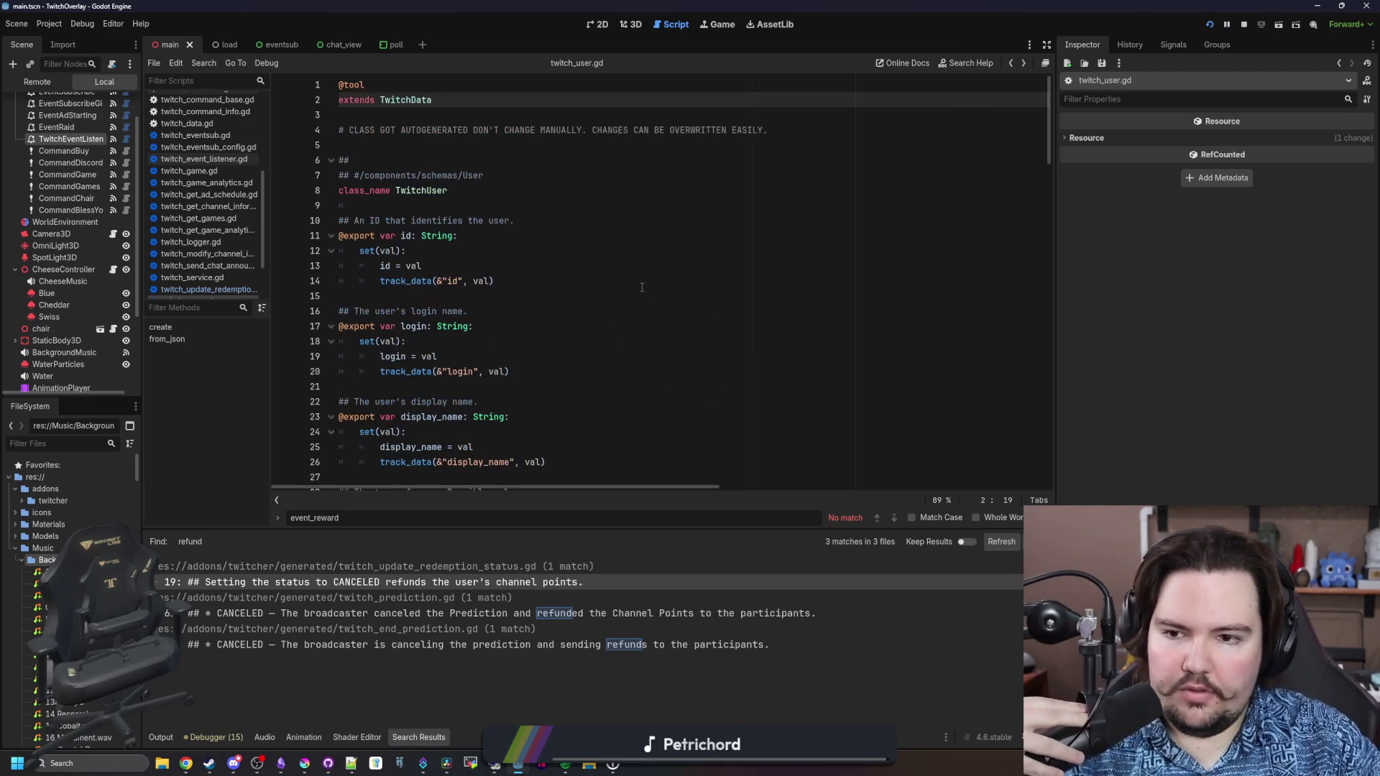
{"action": "left_click", "coordinate": [463, 201]}
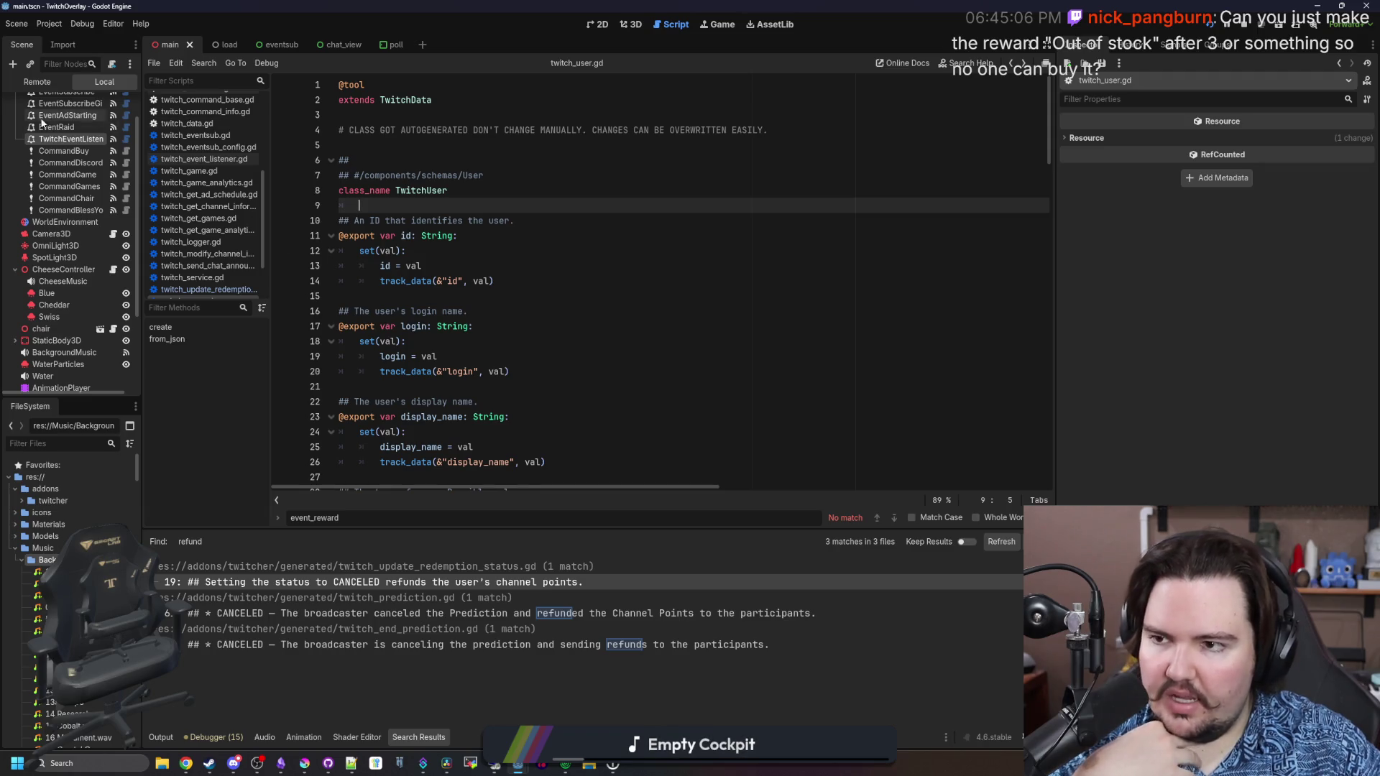
{"action": "key", "text": "alt+Left"}
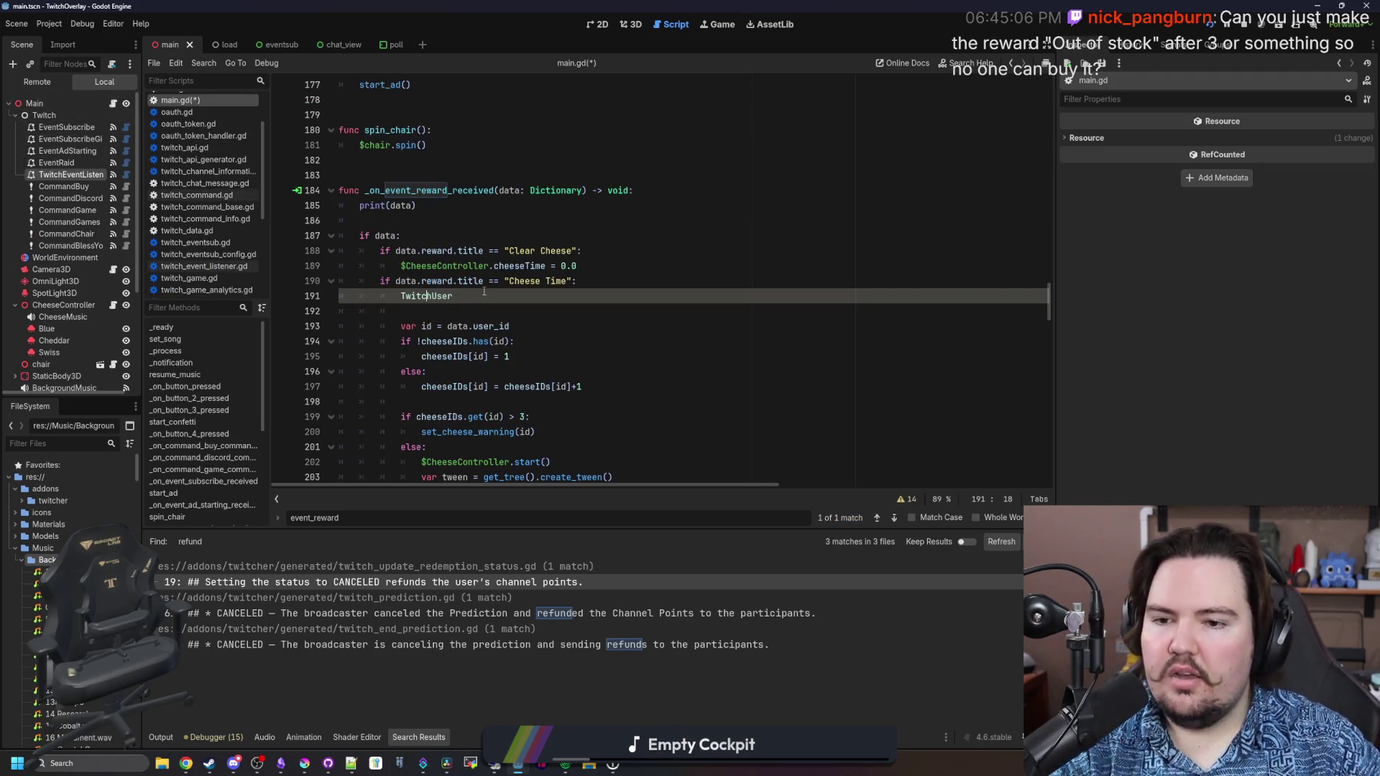
Check TwitchUser's documentation, then open the 'refunds' match in twitch_update_redemption_status.gd
{"action": "left_click", "coordinate": [452, 310]}
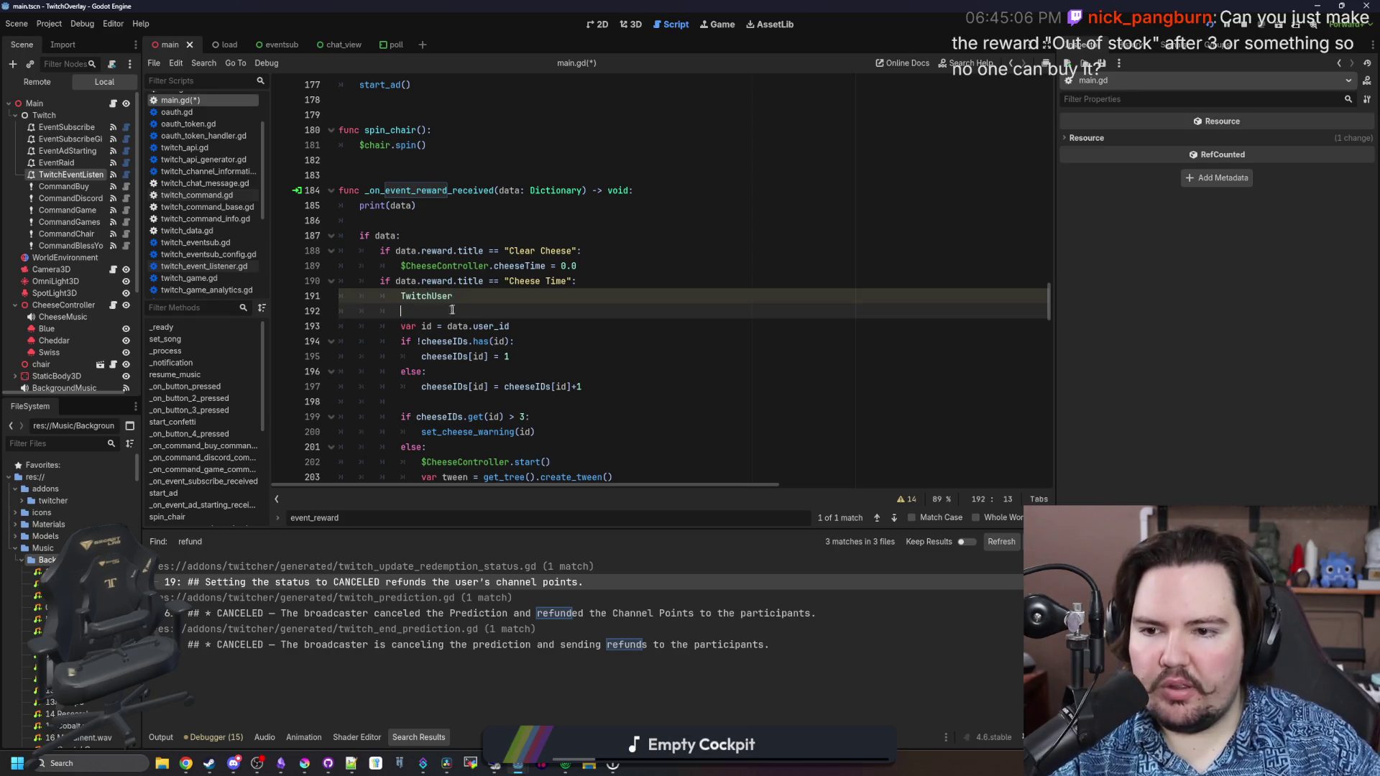
{"action": "left_click_drag", "start_coordinate": [486, 293], "coordinate": [402, 297]}
{"action": "mouse_move", "coordinate": [402, 297]}
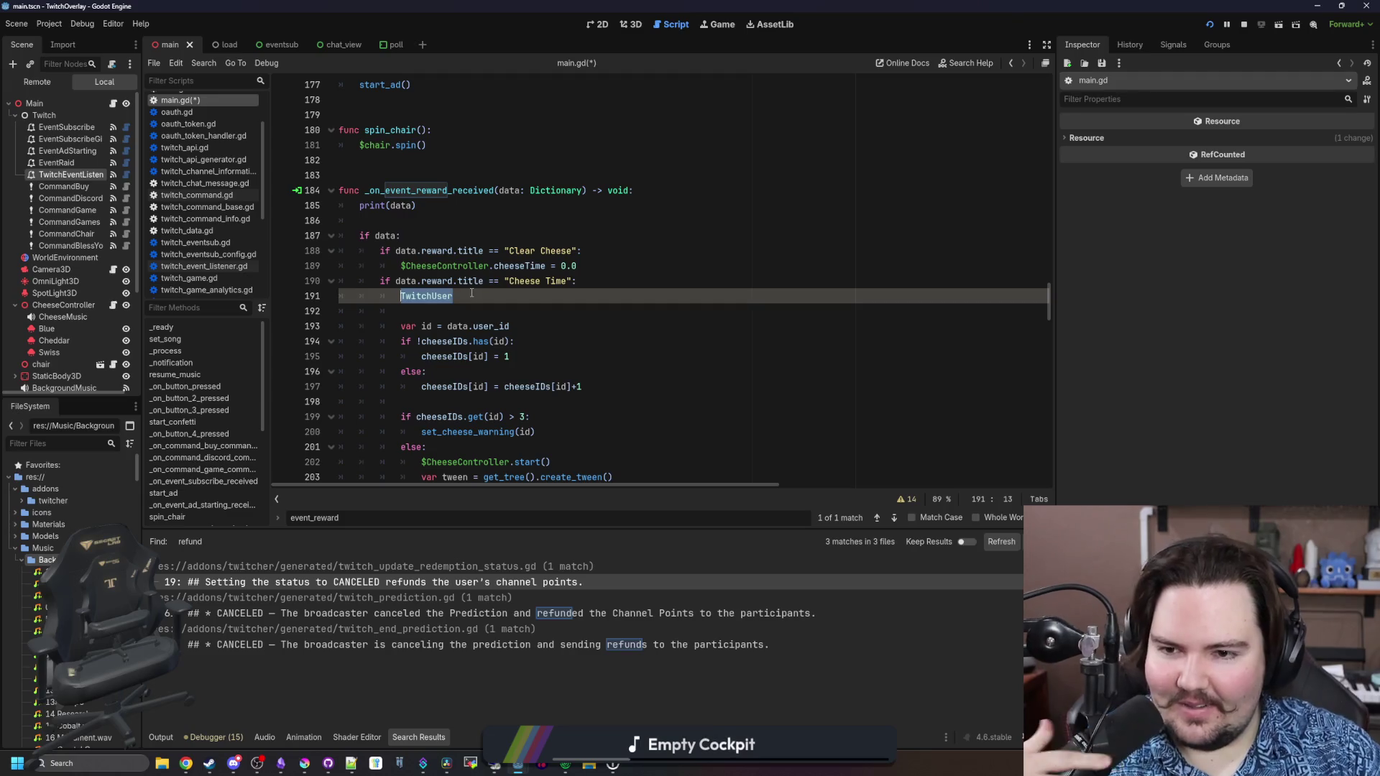
{"action": "key", "text": "End"}
{"action": "left_click", "coordinate": [428, 297], "text": "ctrl"}
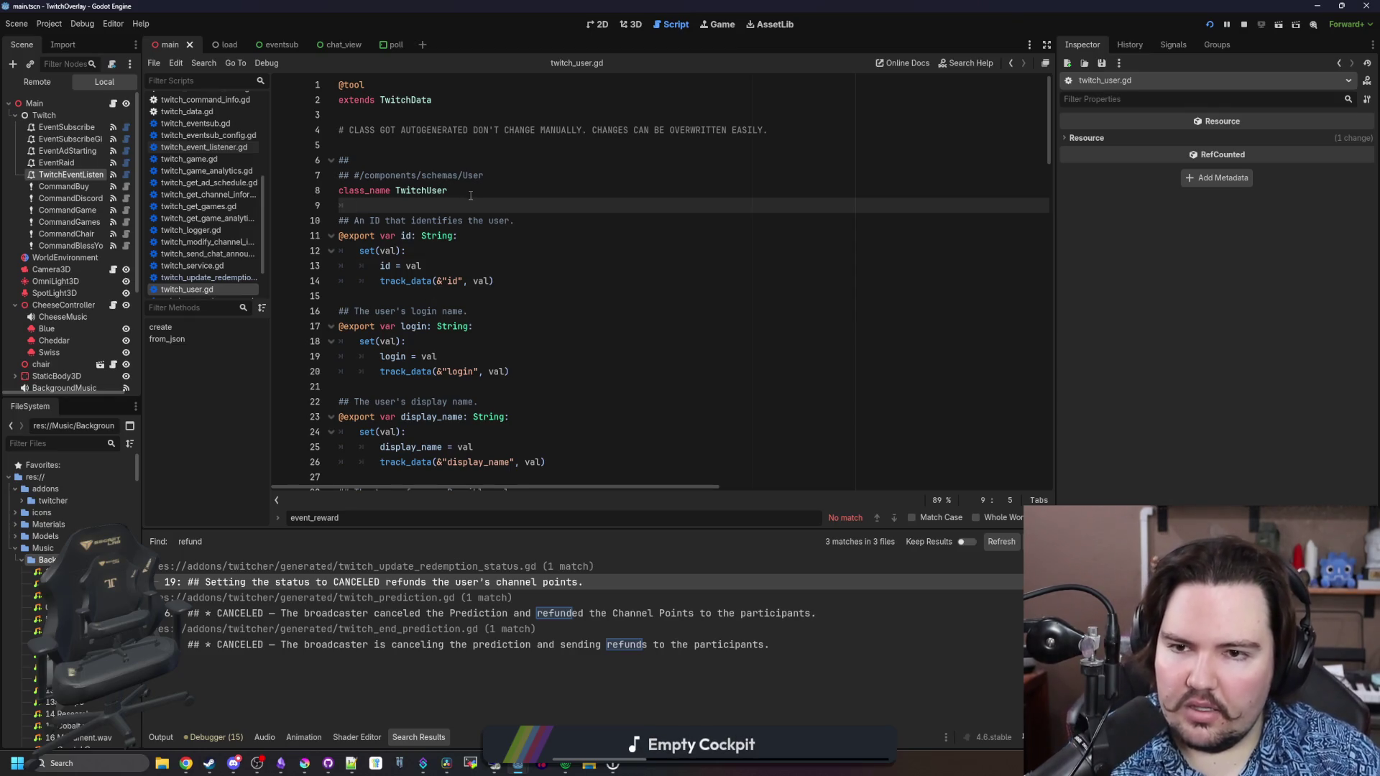
{"action": "key", "text": "alt+Left"}
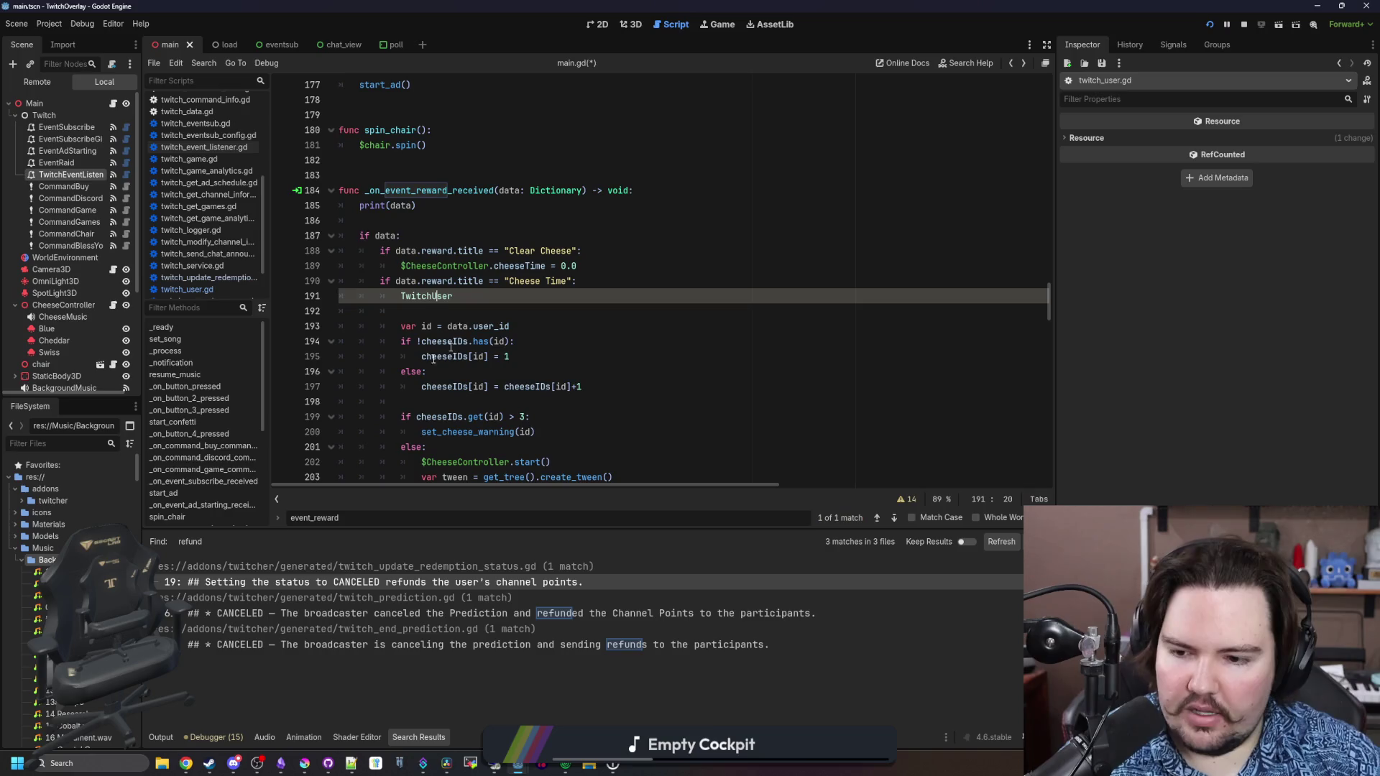
{"action": "left_click", "coordinate": [323, 582]}
{"action": "scroll", "coordinate": [547, 308], "scroll_direction": "up", "scroll_amount": 6}
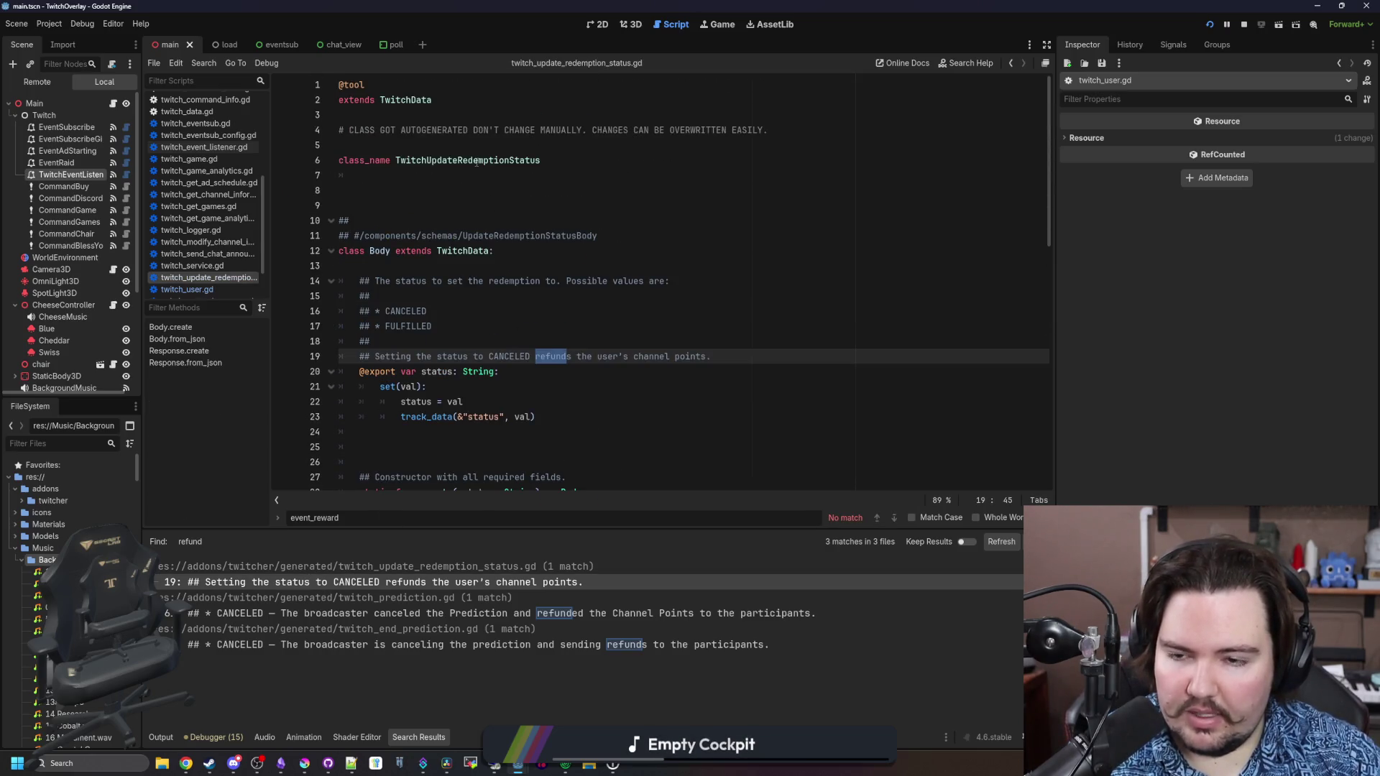
Read the redemption-status script and the TwitchCustomRewardRedemption class's status field
{"action": "left_click", "coordinate": [477, 162]}
{"action": "left_click", "coordinate": [453, 187]}
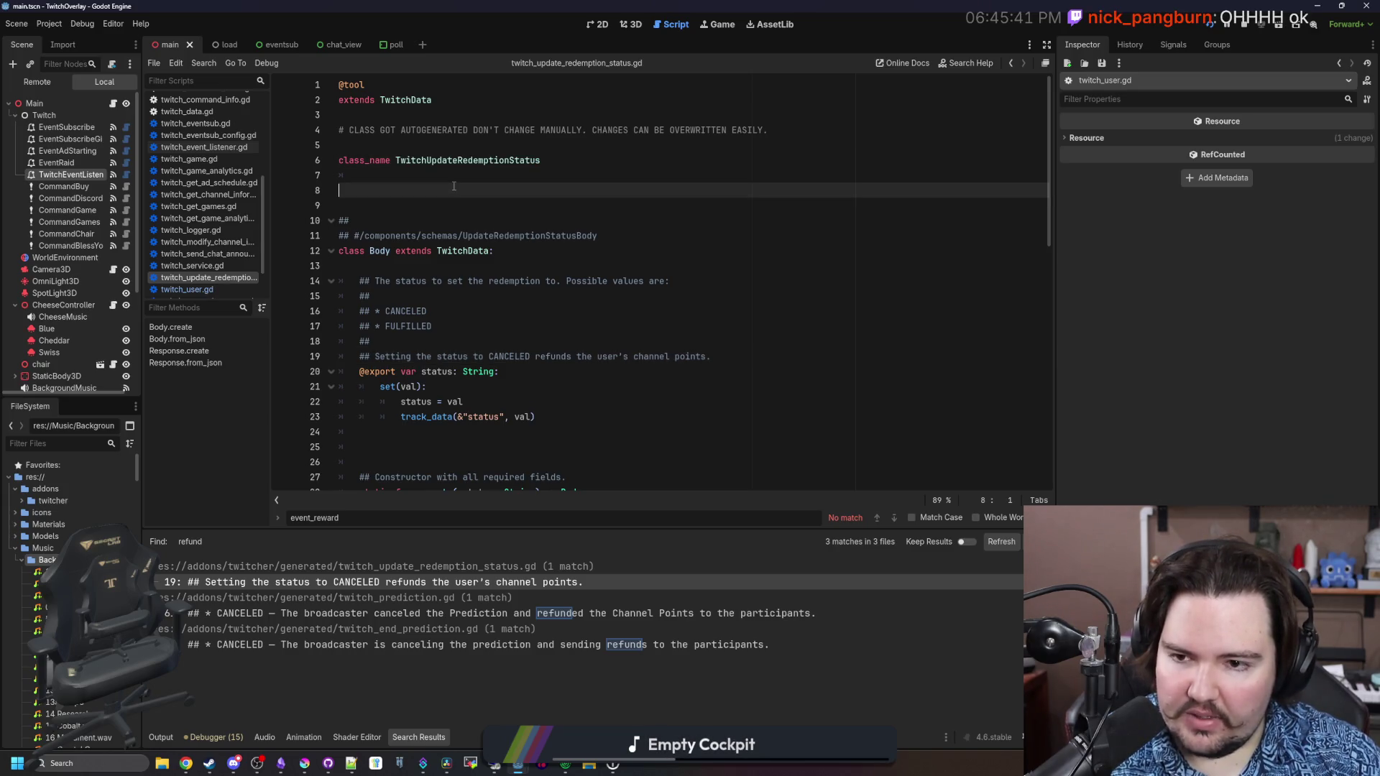
{"action": "scroll", "coordinate": [453, 187], "scroll_direction": "down", "scroll_amount": 2}
{"action": "scroll", "coordinate": [453, 187], "scroll_direction": "down", "scroll_amount": 1}
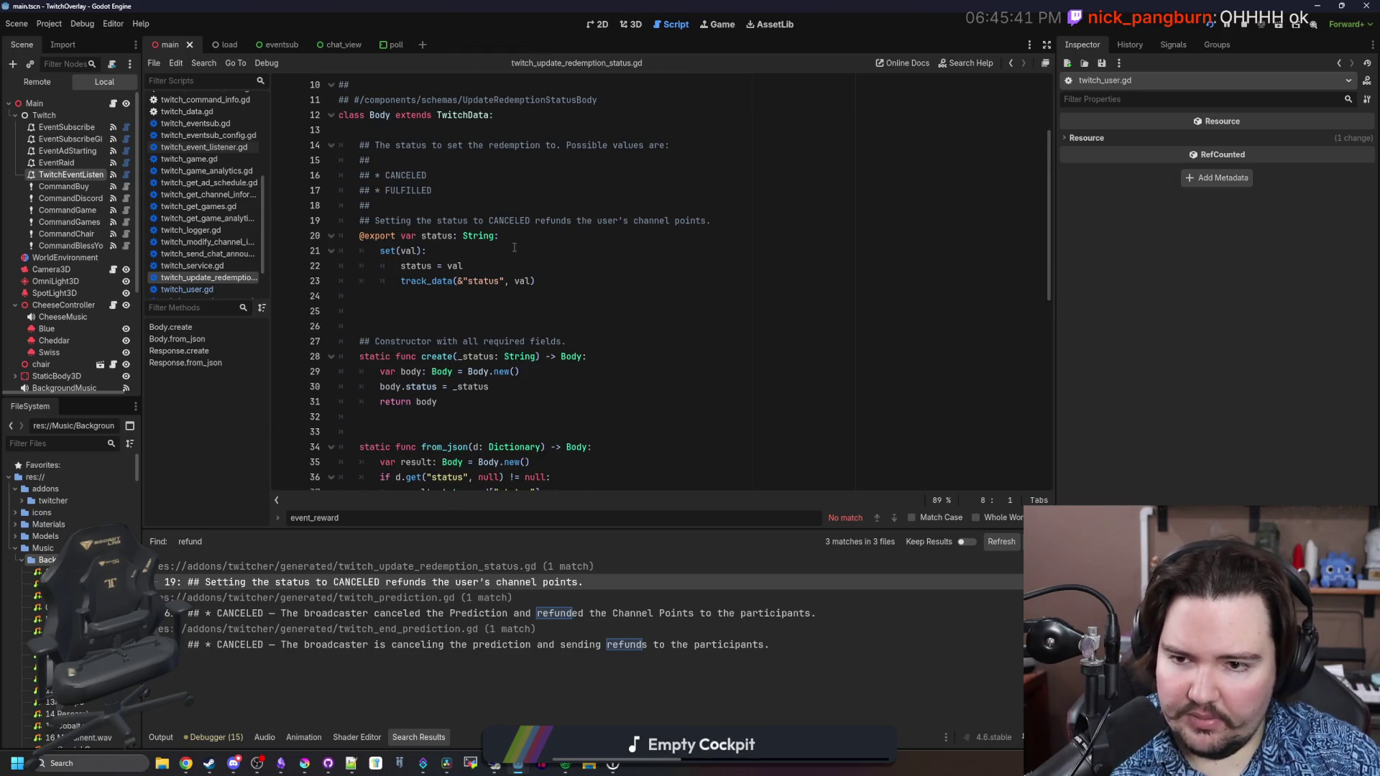
{"action": "scroll", "coordinate": [513, 248], "scroll_direction": "down", "scroll_amount": 2}
{"action": "scroll", "coordinate": [514, 247], "scroll_direction": "down", "scroll_amount": 4}
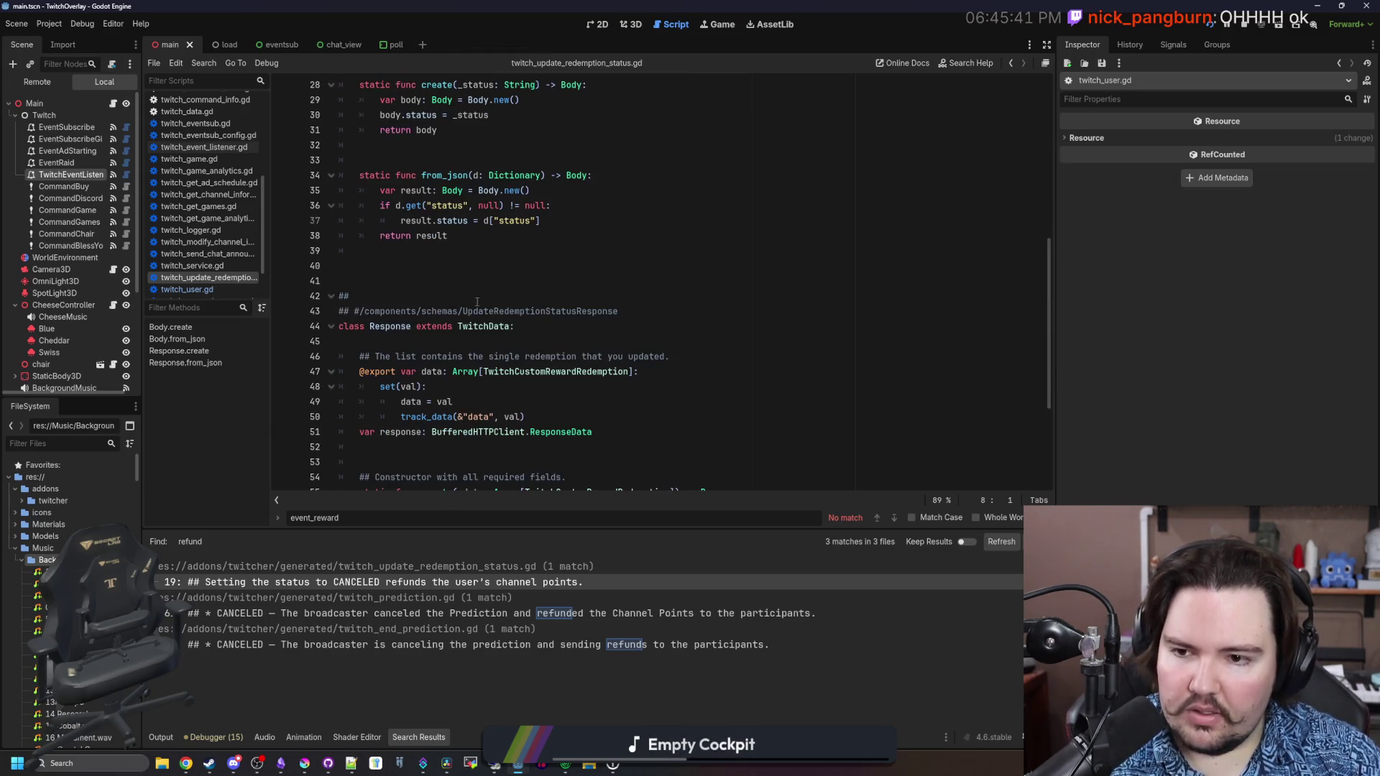
{"action": "scroll", "coordinate": [476, 301], "scroll_direction": "down", "scroll_amount": 4}
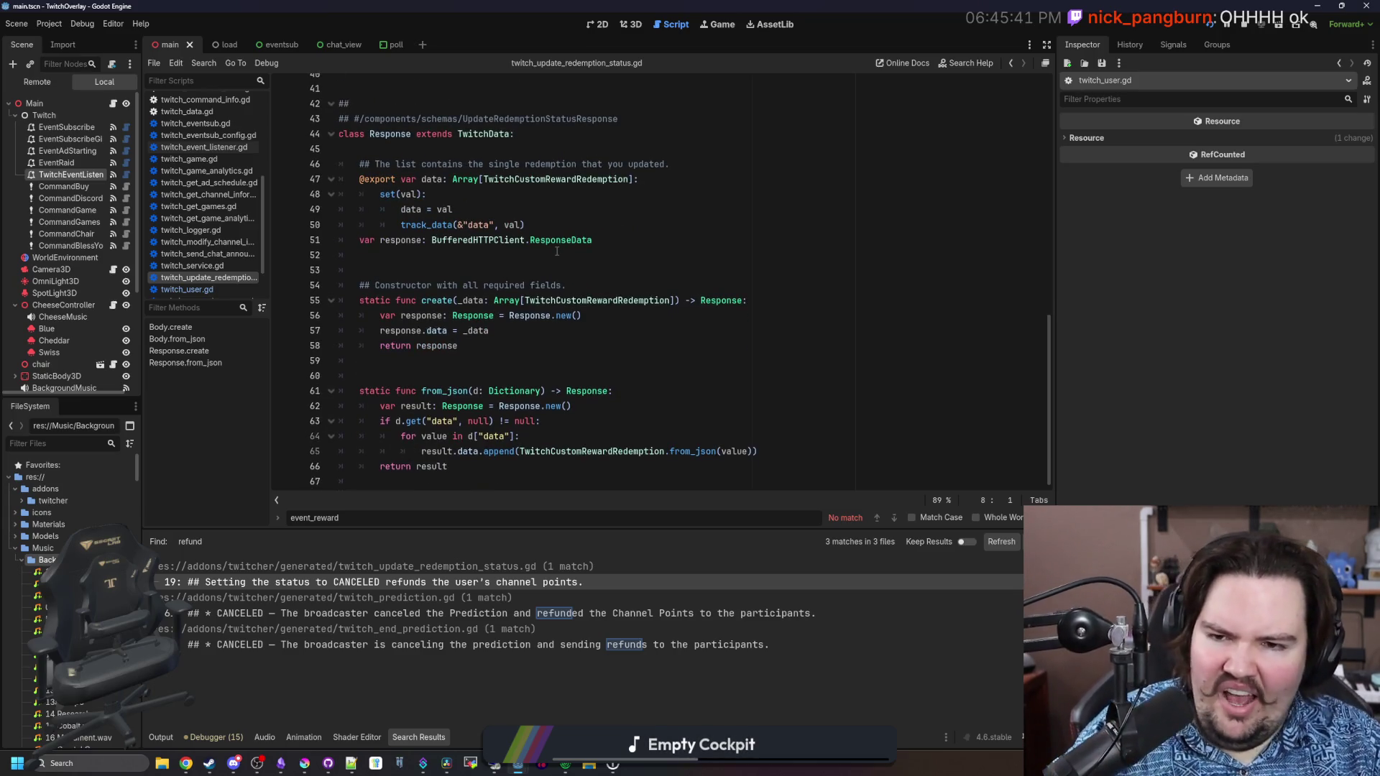
{"action": "left_click", "coordinate": [589, 180], "text": "ctrl"}
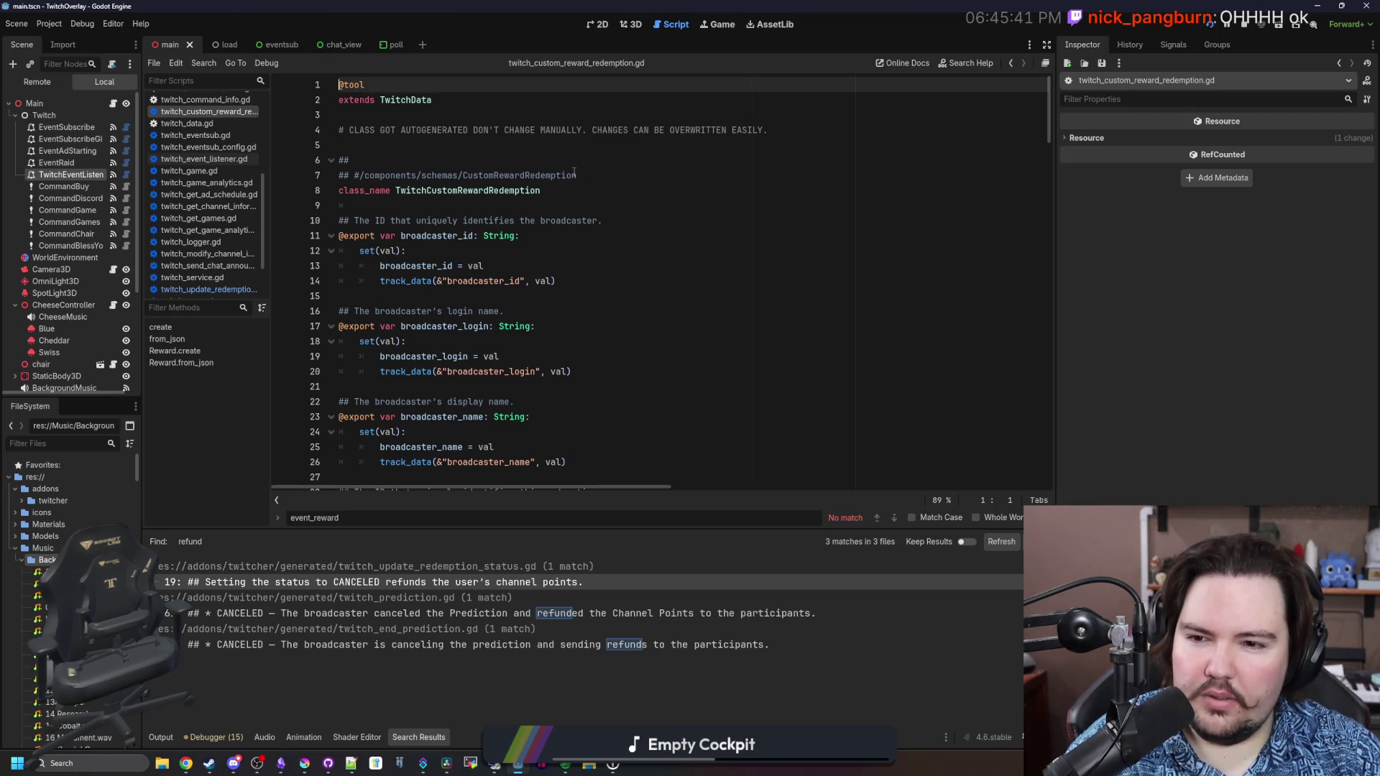
{"action": "scroll", "coordinate": [522, 211], "scroll_direction": "down", "scroll_amount": 2}
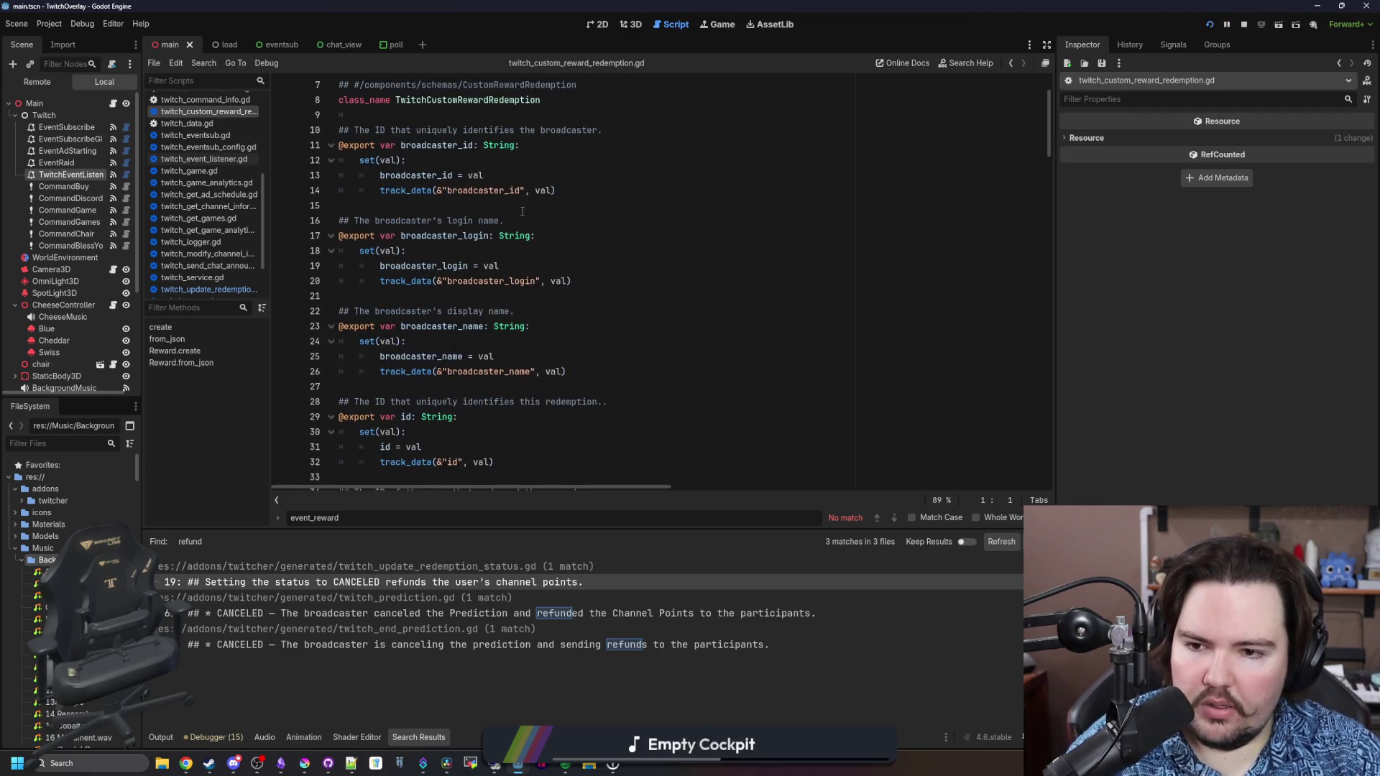
{"action": "scroll", "coordinate": [523, 211], "scroll_direction": "down", "scroll_amount": 10}
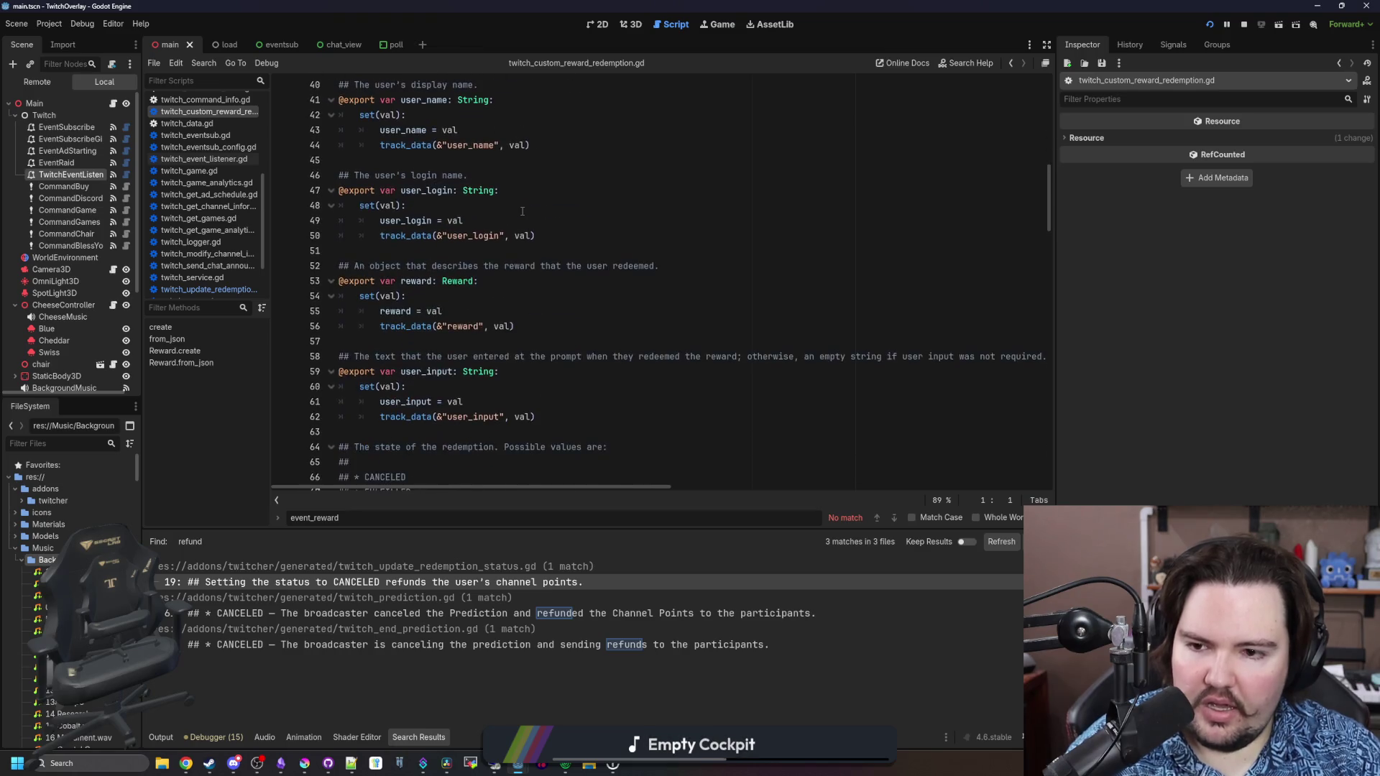
{"action": "scroll", "coordinate": [522, 211], "scroll_direction": "down", "scroll_amount": 6}
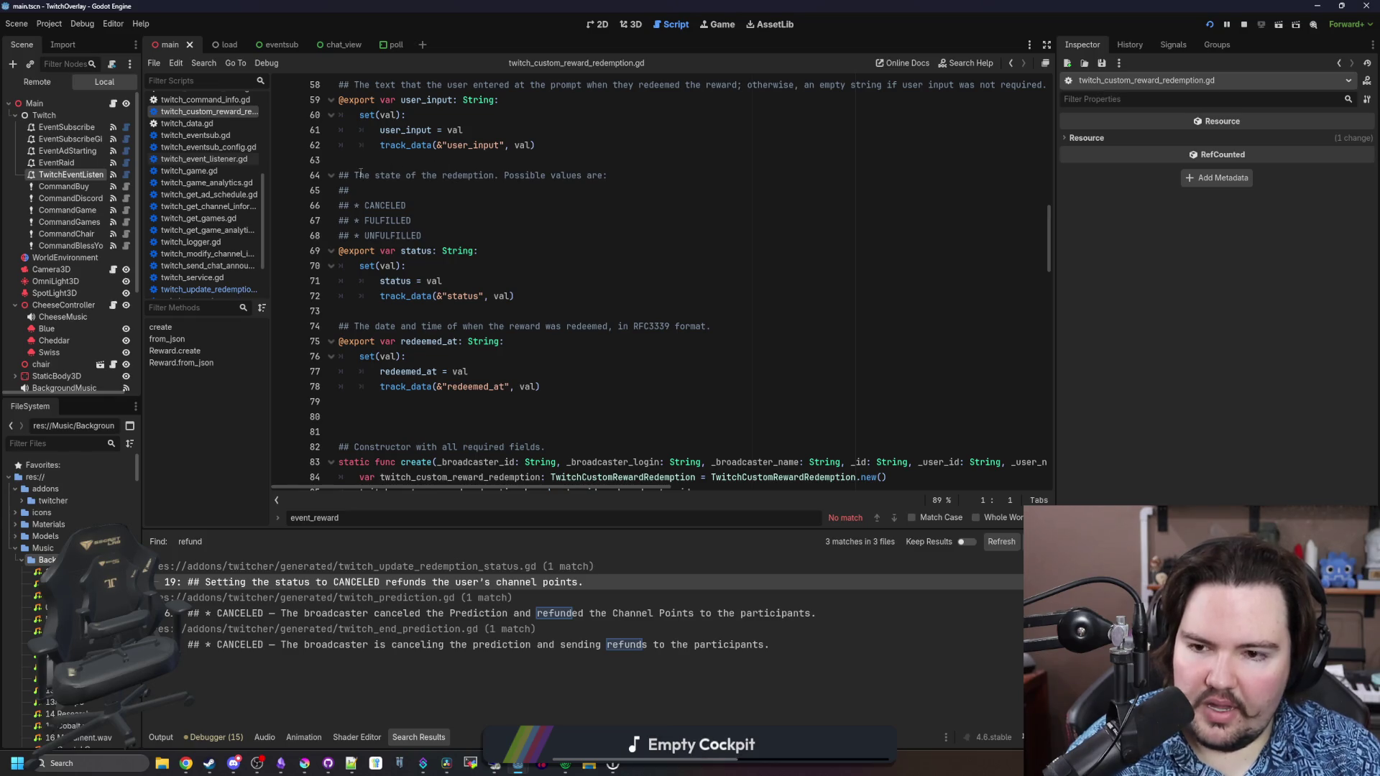
{"action": "scroll", "coordinate": [361, 171], "scroll_direction": "down", "scroll_amount": 5}
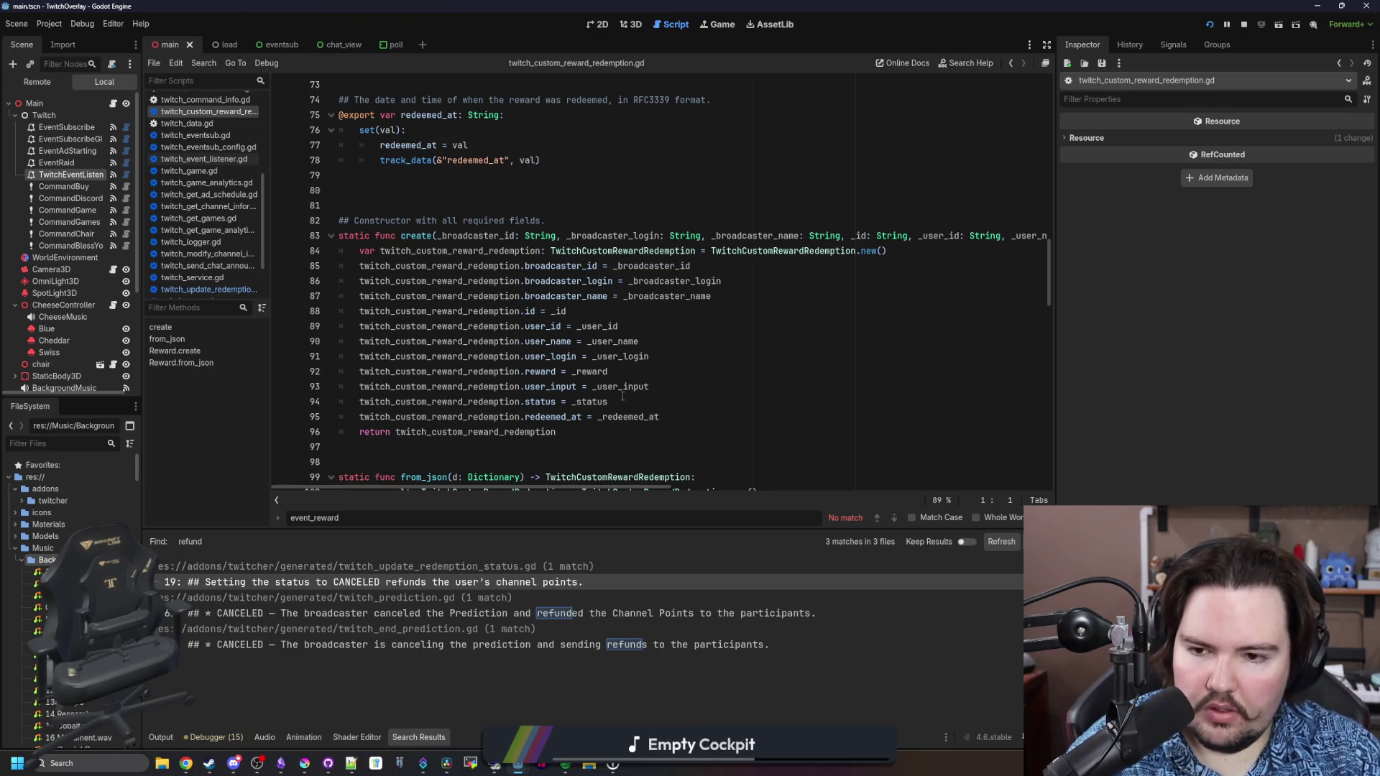
{"action": "left_click", "coordinate": [777, 397]}
Go back to main.gd and delete the TwitchUser text on line 191
{"action": "key", "text": "alt+Left"}
{"action": "key", "text": "alt+Left"}
{"action": "key", "text": "alt+Left"}
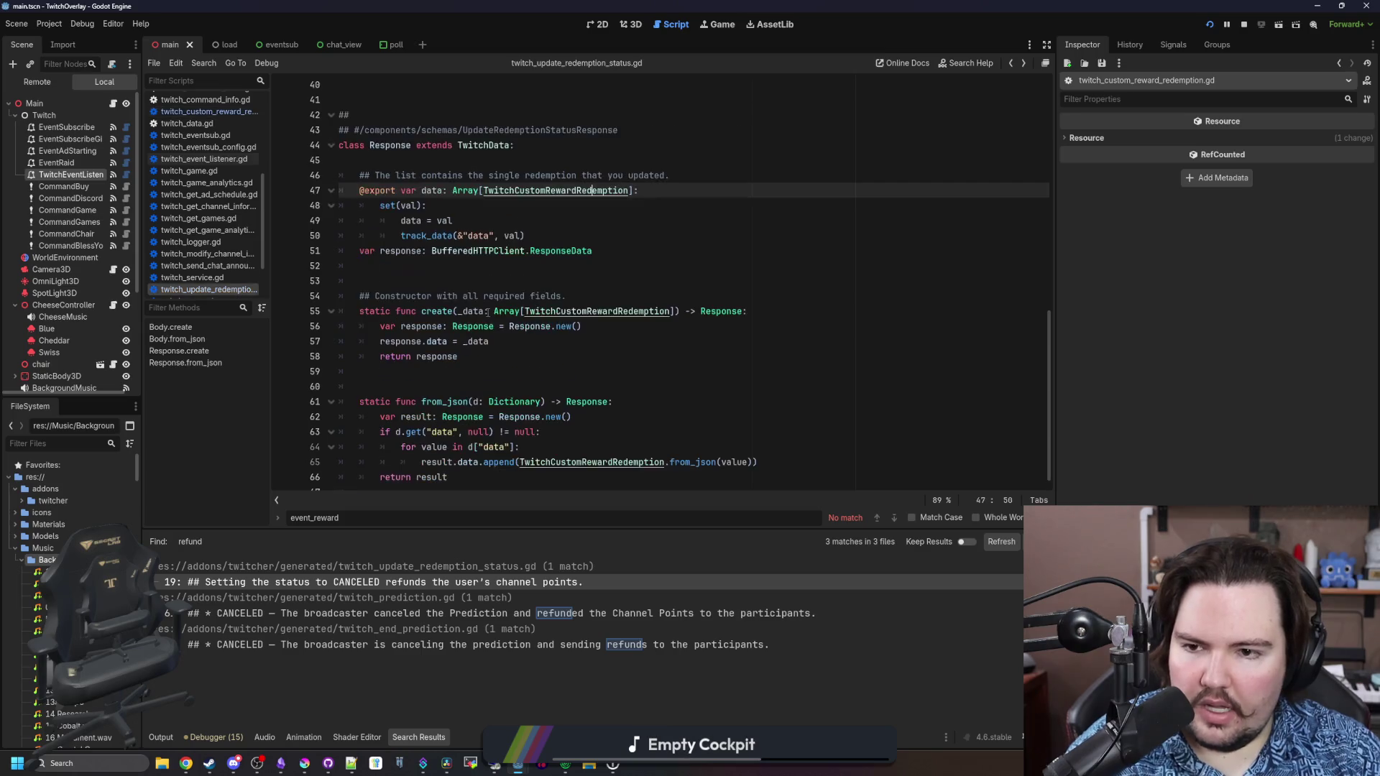
{"action": "key", "text": "alt+Left"}
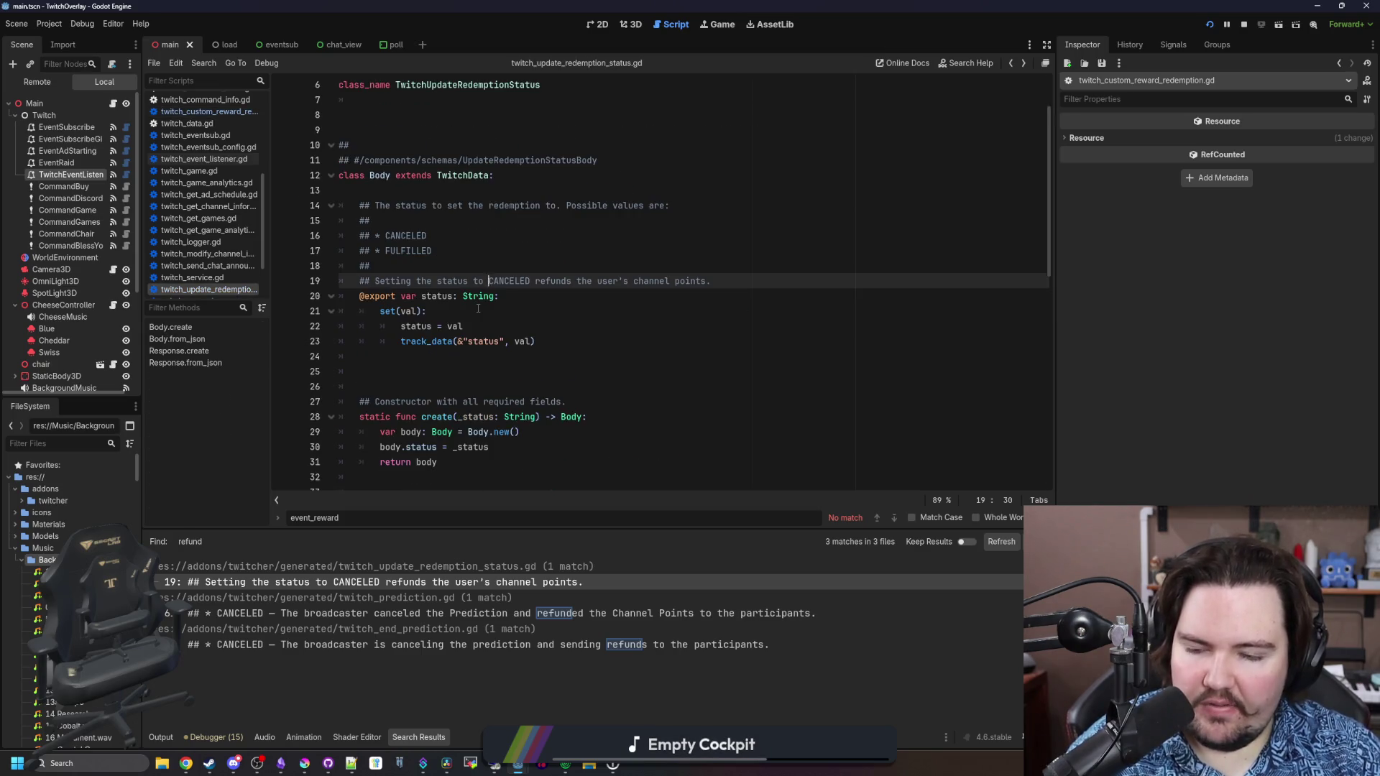
{"action": "key", "text": "alt+Left"}
{"action": "mouse_move", "coordinate": [478, 300]}
{"action": "left_mouse_down"}
{"action": "mouse_move", "coordinate": [388, 296]}
{"action": "mouse_move", "coordinate": [405, 295]}
{"action": "left_mouse_up"}
{"action": "key", "text": "BackSpace"}
{"action": "key", "text": "BackSpace"}
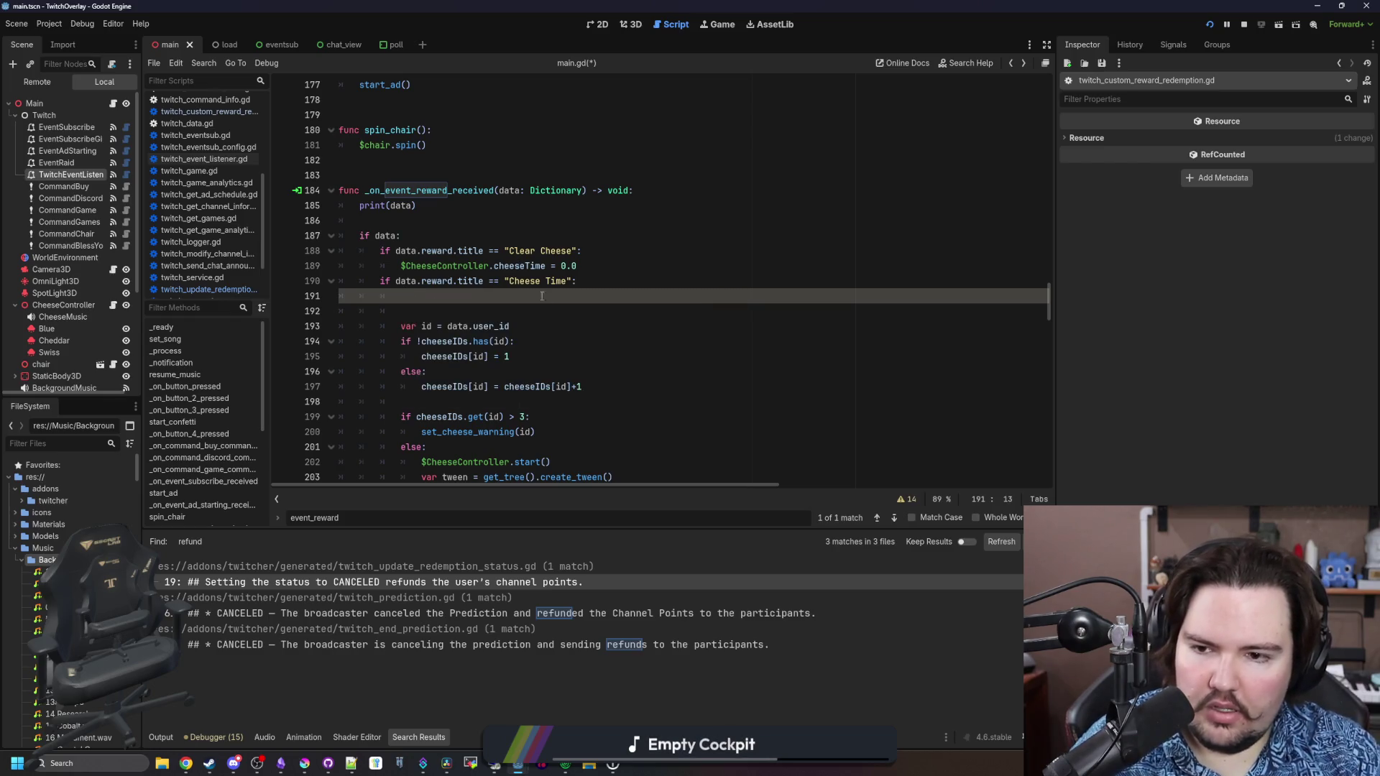
Add print(data) to the Cheese Time branch and save main.gd
{"action": "type", "text": "print"}
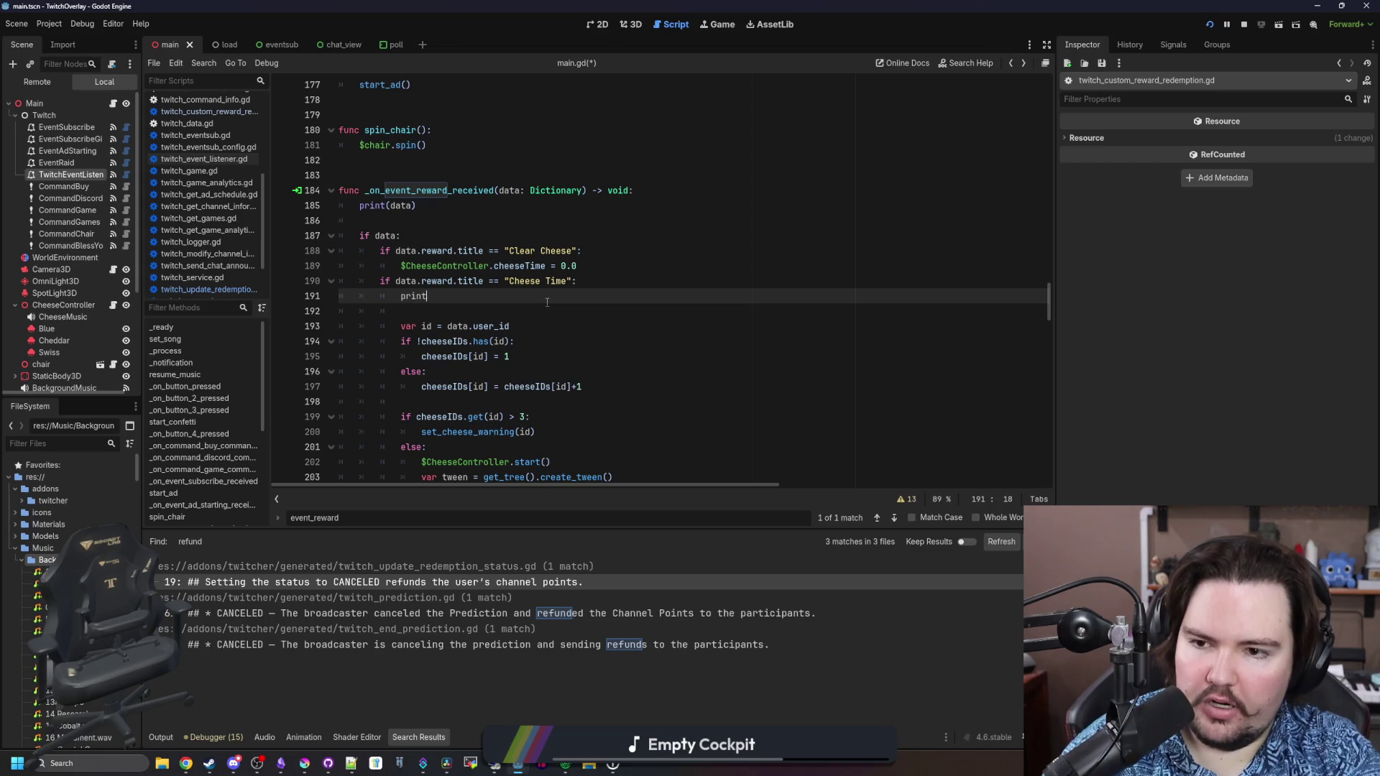
{"action": "type", "text": "(data)"}
{"action": "key", "text": "ctrl+s"}
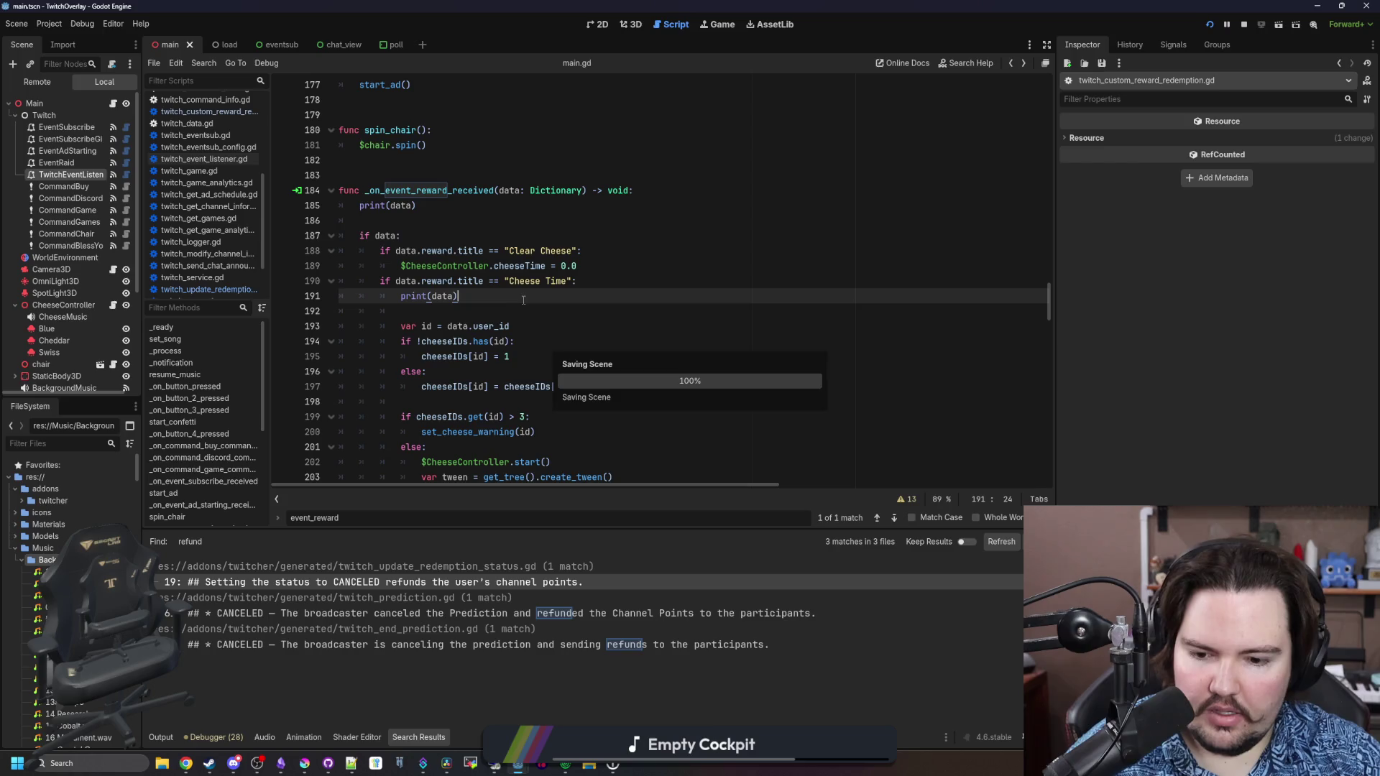
{"action": "left_click", "coordinate": [618, 251]}
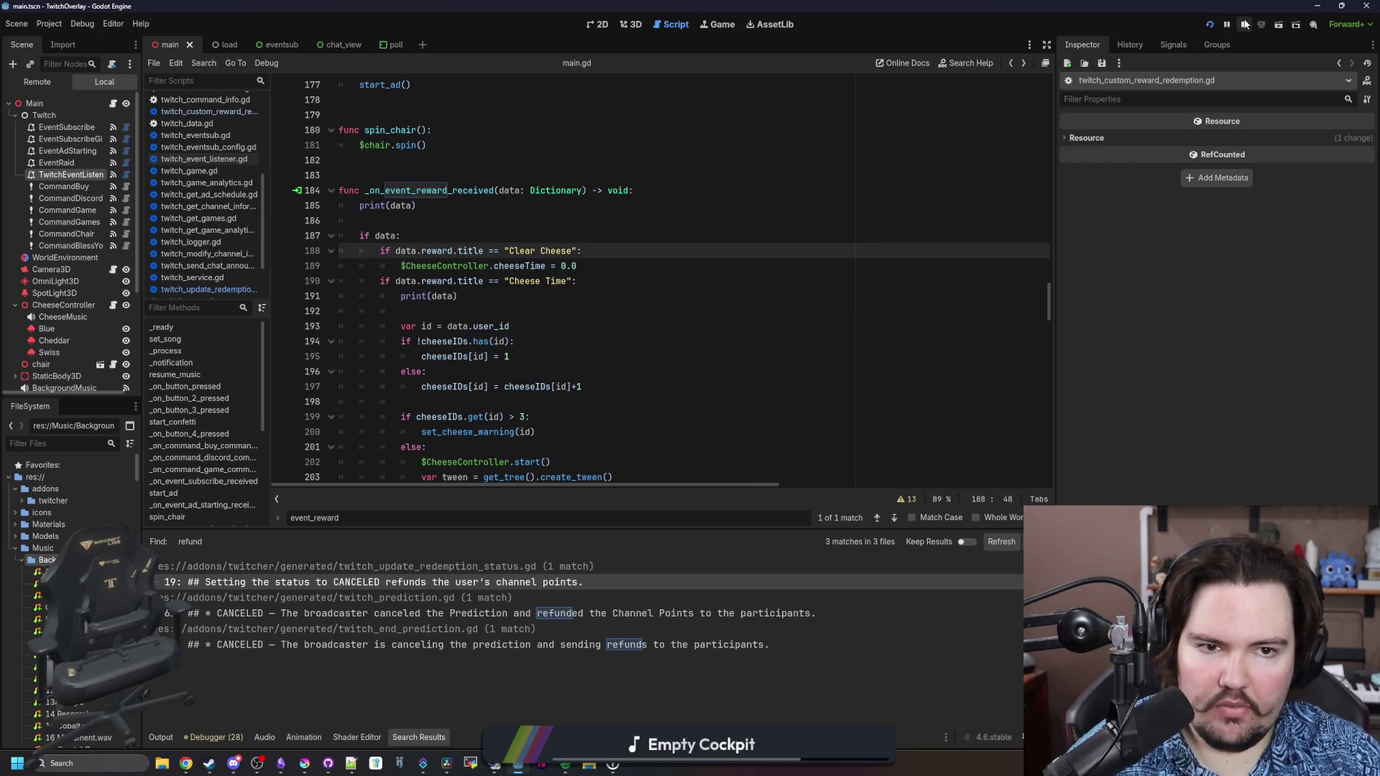
Trigger a test Cheese Time cheese drop, close the overlay menu, and bring up the Twitch dashboard
{"action": "mouse_move", "coordinate": [689, 307]}
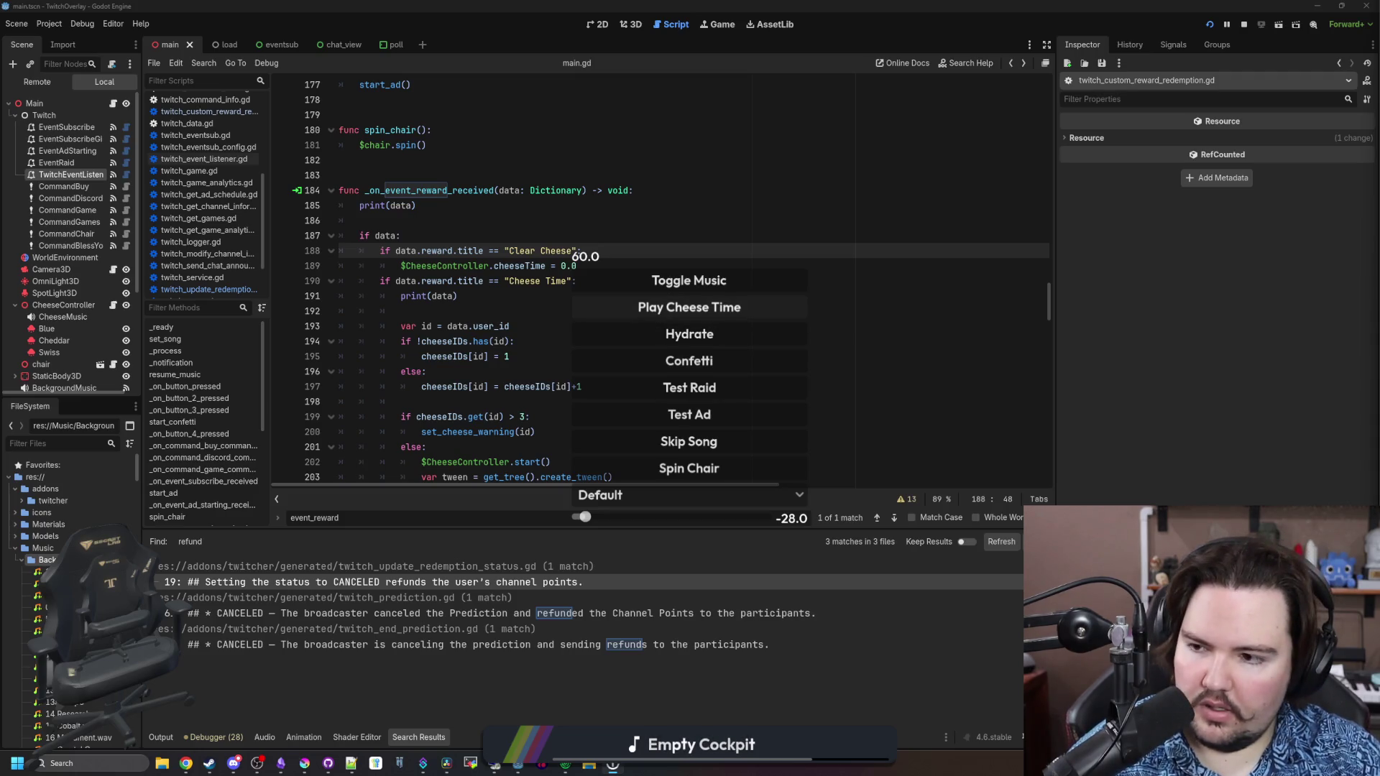
{"action": "left_click", "coordinate": [689, 307]}
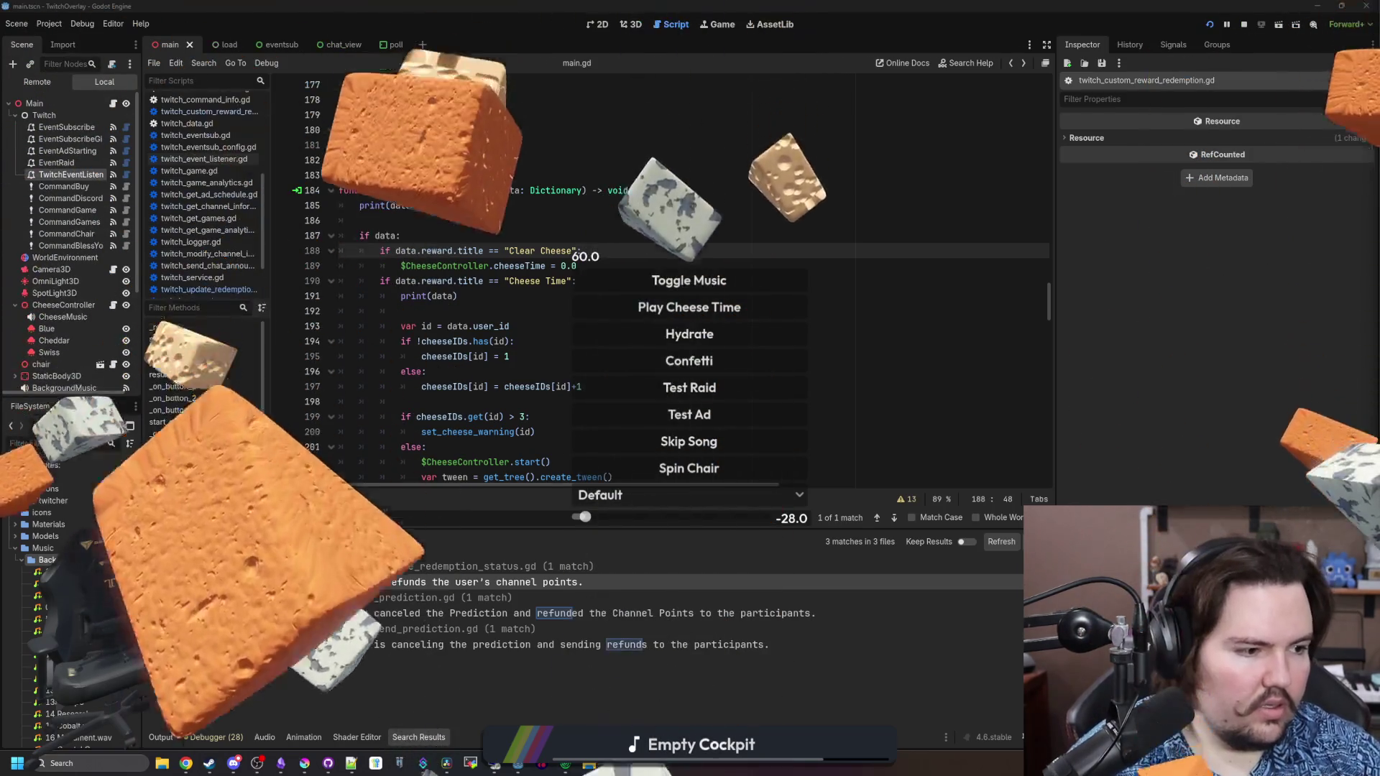
{"action": "left_click", "coordinate": [804, 371]}
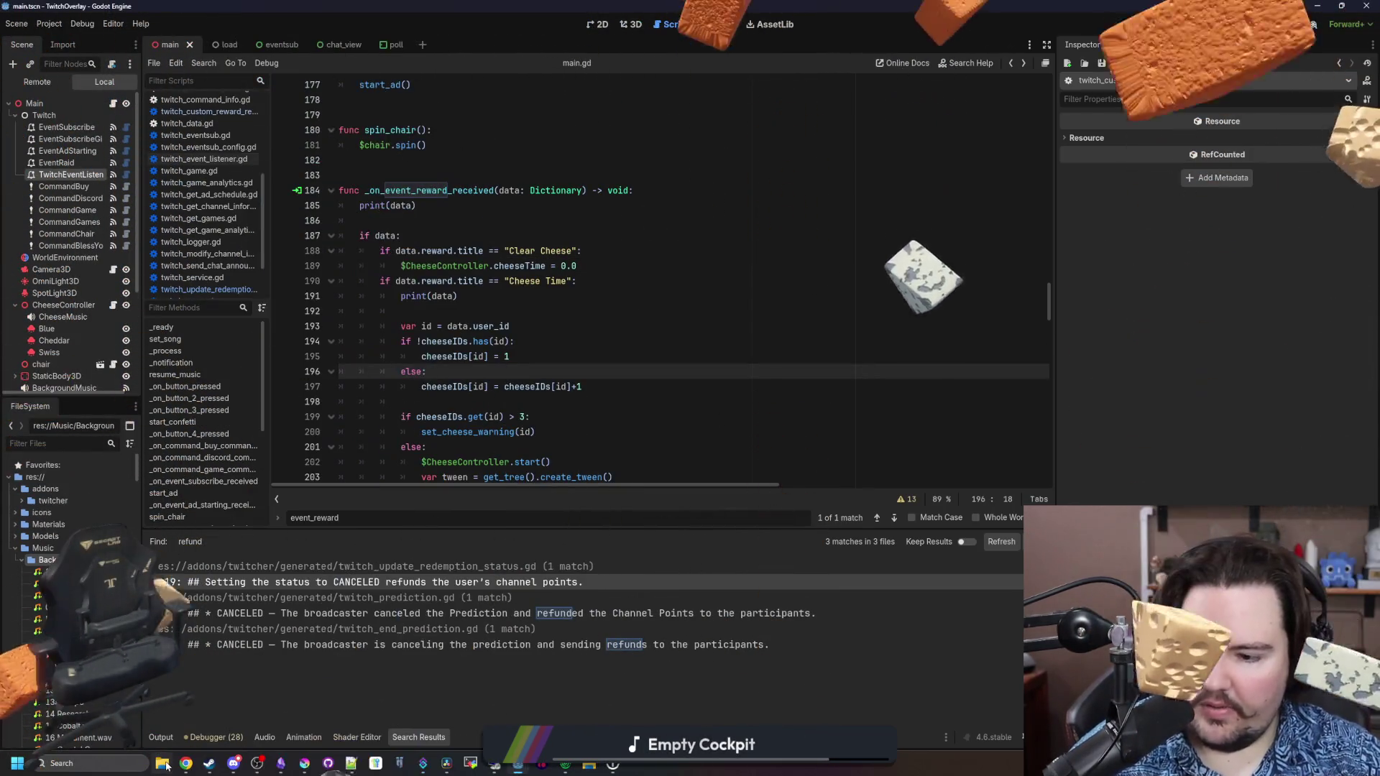
{"action": "mouse_move", "coordinate": [186, 763]}
{"action": "left_click", "coordinate": [577, 708]}
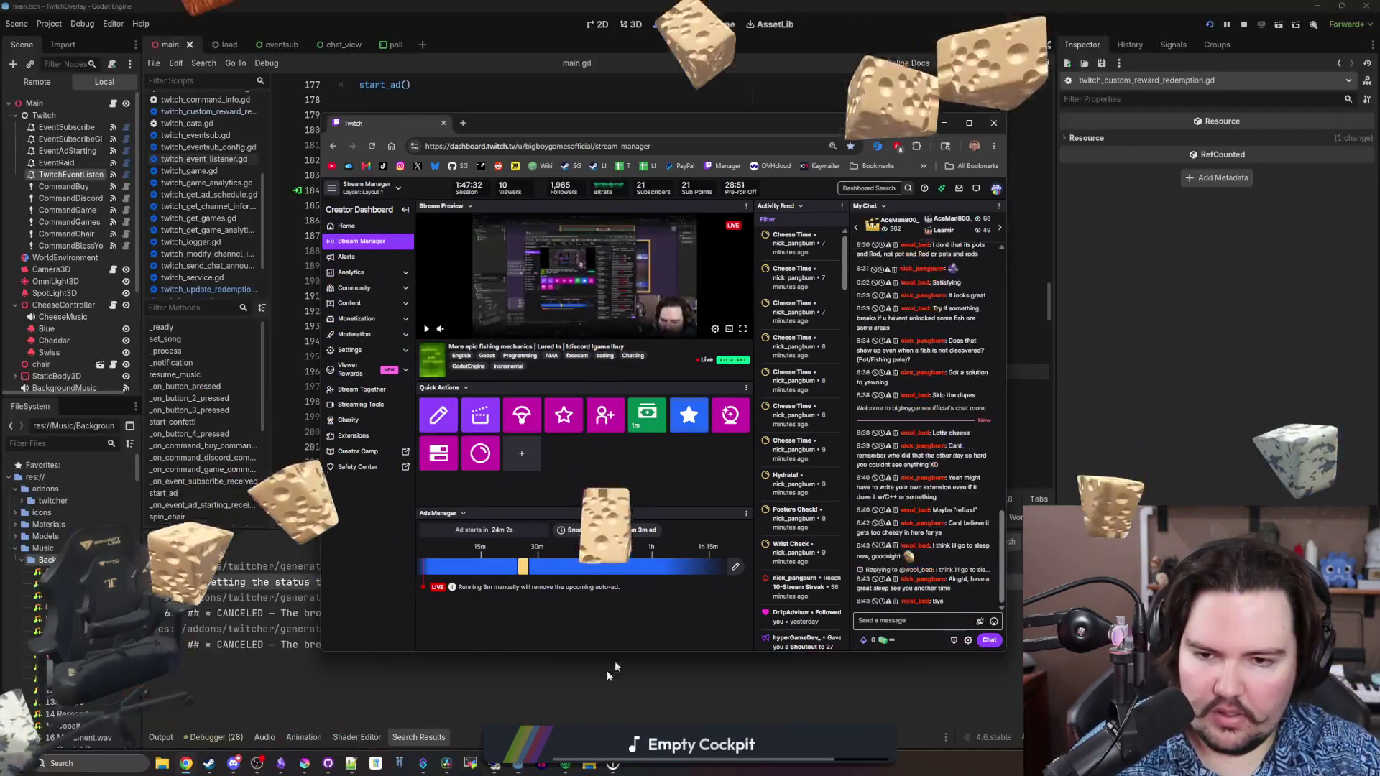
Redeem the Cheese Time reward from chat's Power-ups & Rewards list, then switch back to Godot
{"action": "left_click", "coordinate": [892, 640]}
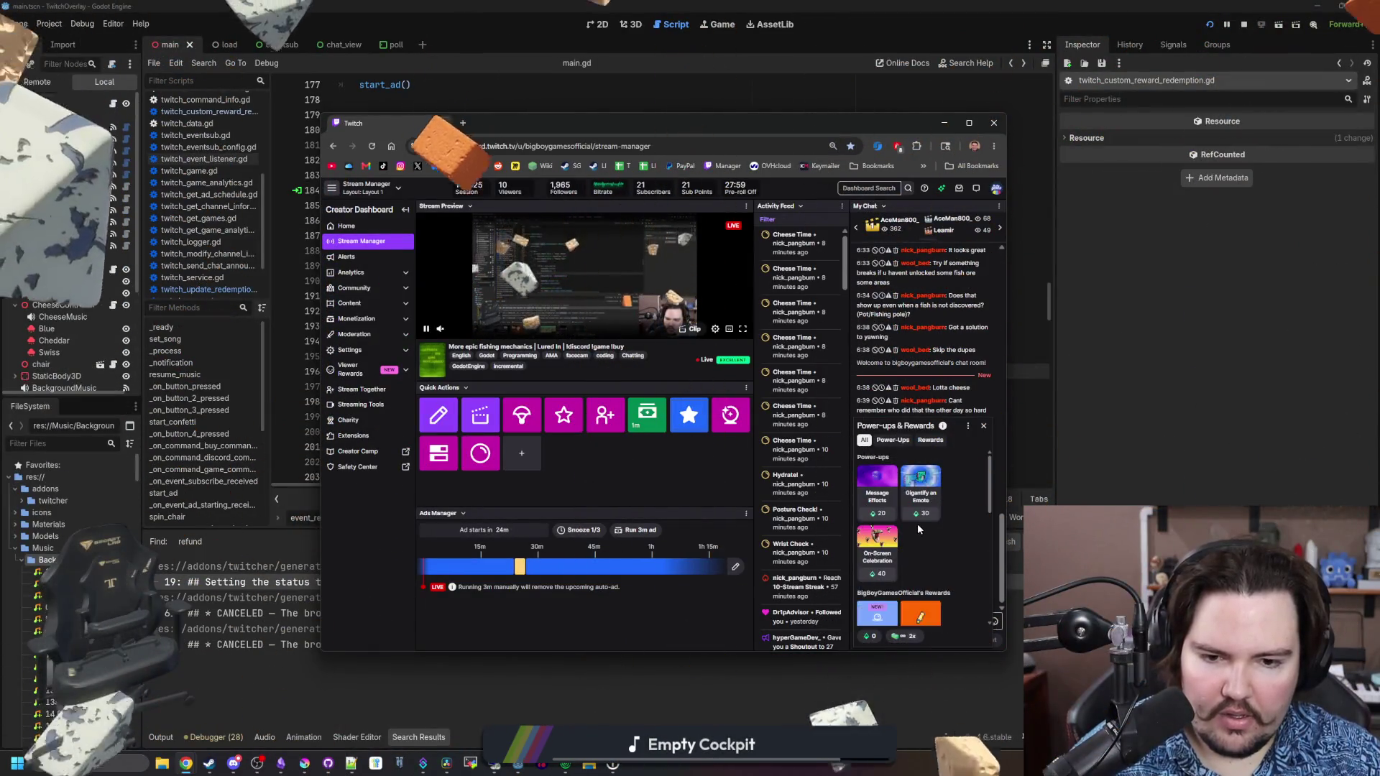
{"action": "scroll", "coordinate": [891, 632], "scroll_direction": "down", "scroll_amount": 3}
{"action": "left_click", "coordinate": [928, 611]}
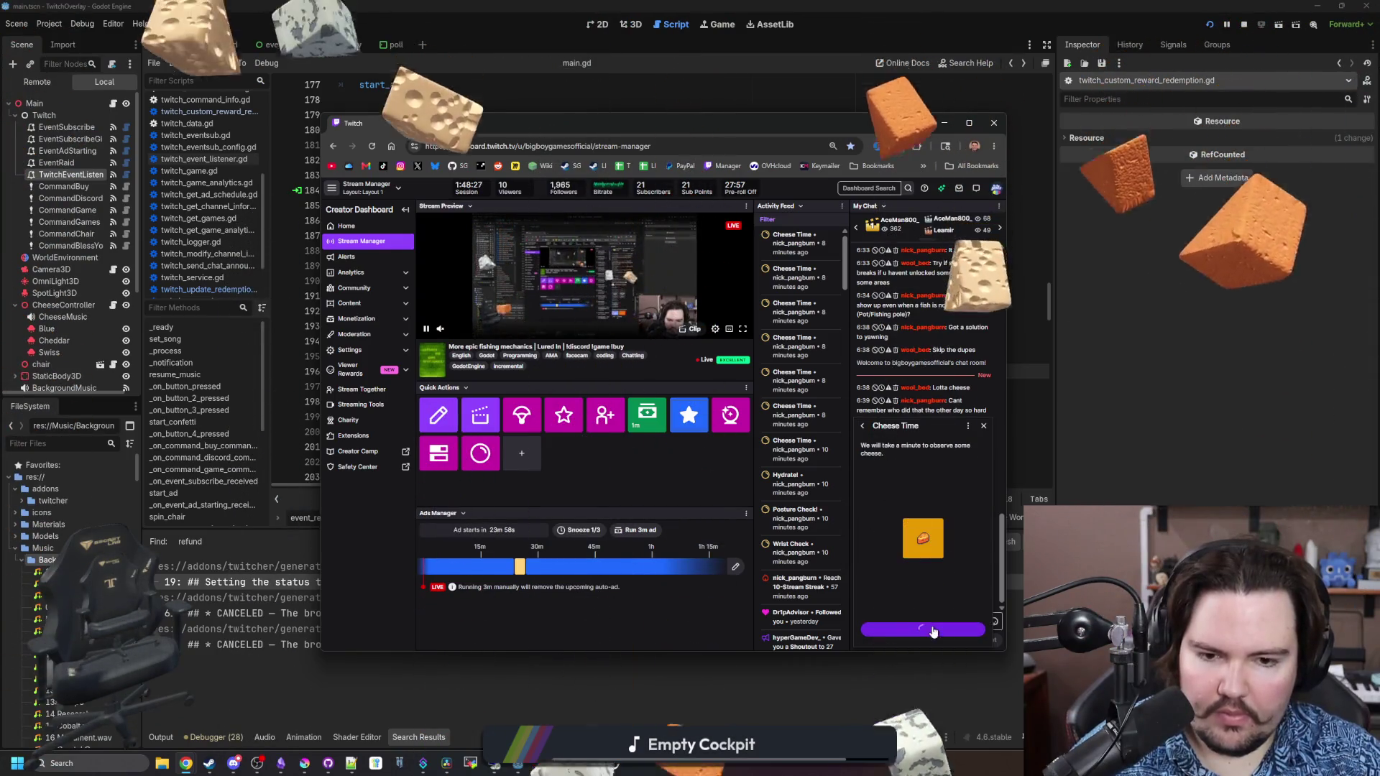
{"action": "left_click", "coordinate": [932, 629]}
{"action": "left_click", "coordinate": [153, 738]}
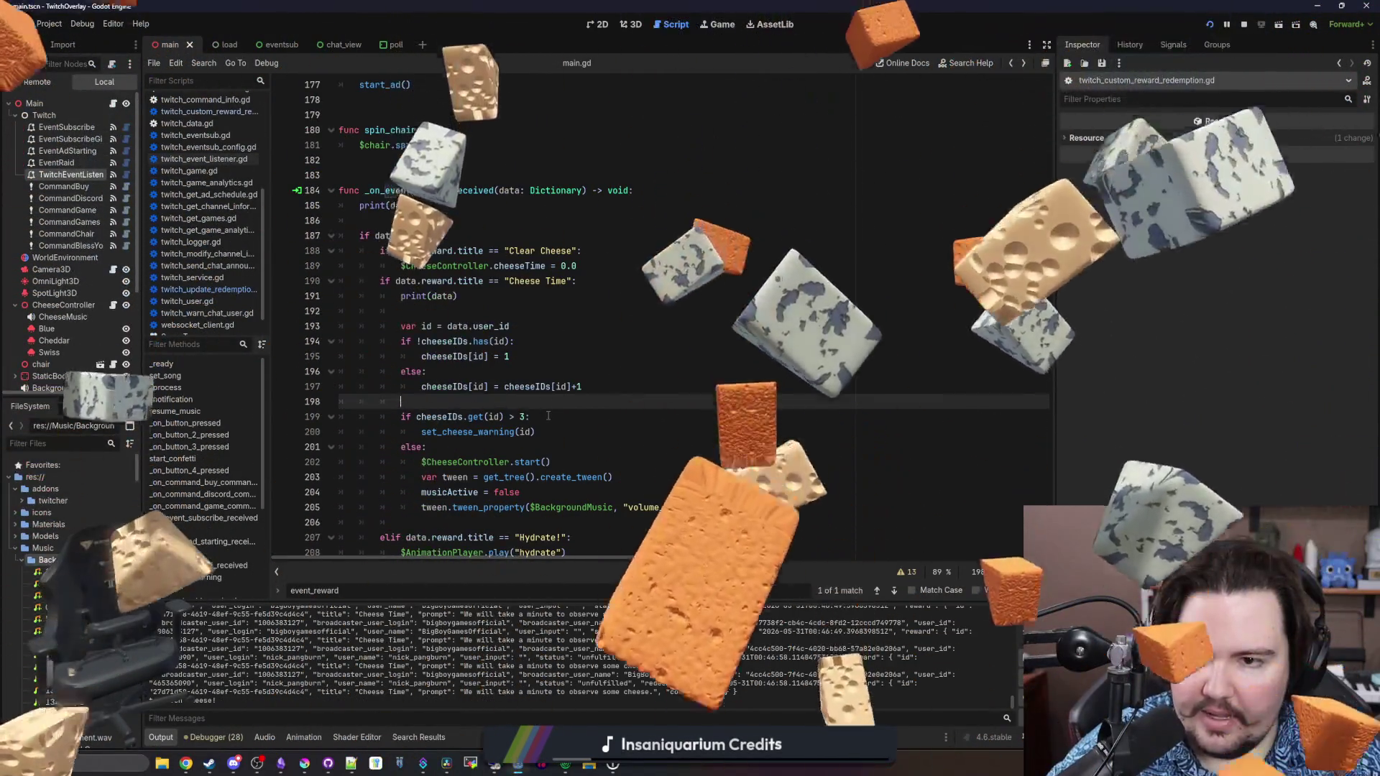
Start typing a print(get_reward...) call on a new line below print(data)
{"action": "scroll", "coordinate": [503, 359], "scroll_direction": "up", "scroll_amount": 1}
{"action": "left_click", "coordinate": [451, 355]}
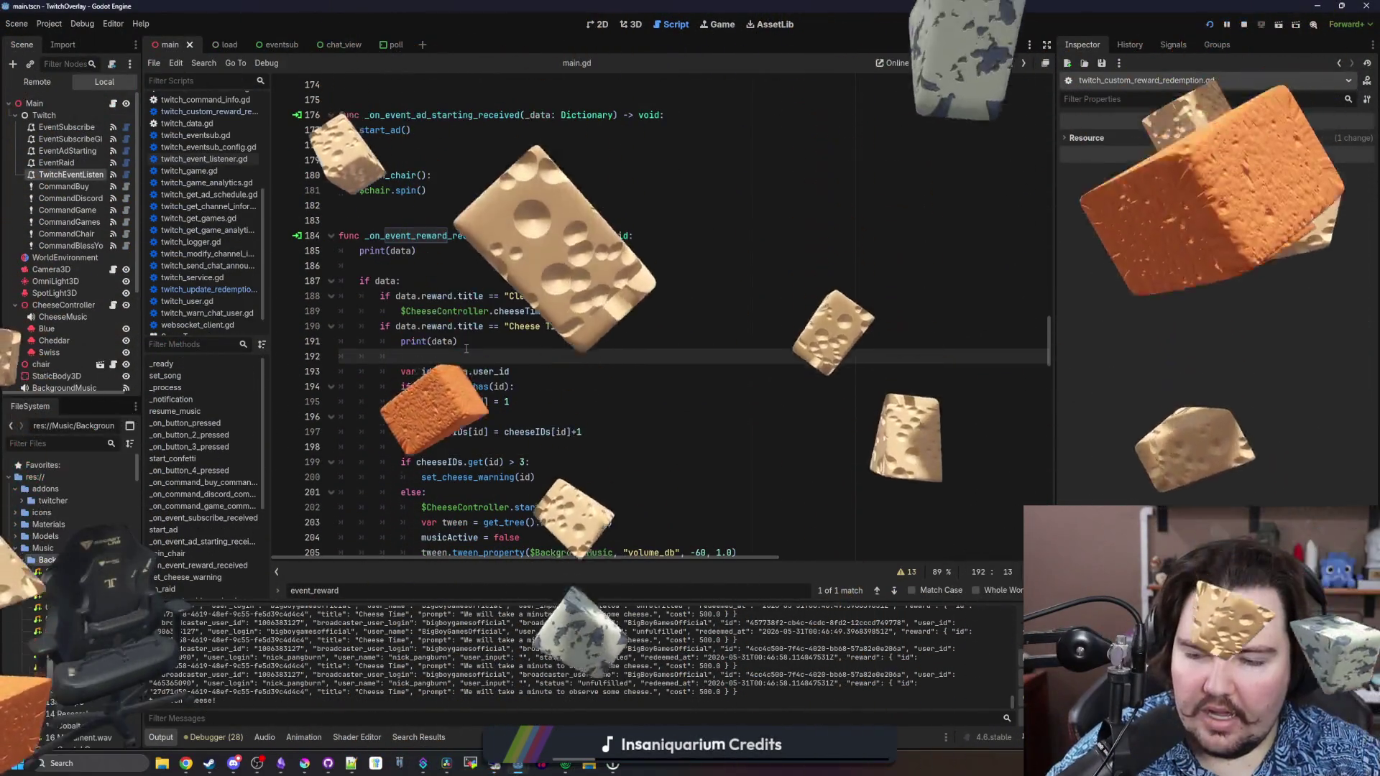
{"action": "key", "text": "Return"}
{"action": "key", "text": "Return"}
{"action": "key", "text": "Up"}
{"action": "type", "text": "T"}
{"action": "key", "text": "BackSpace"}
{"action": "type", "text": "print(i"}
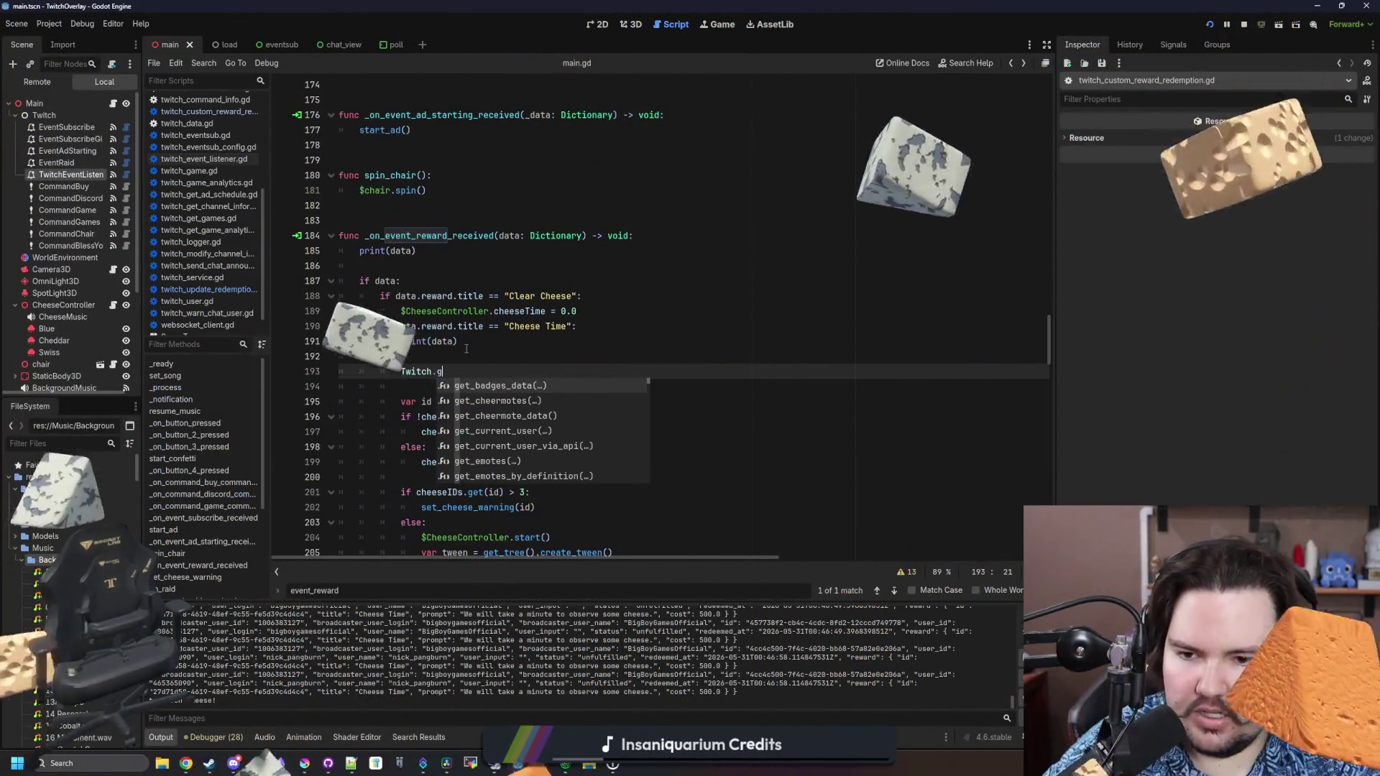
{"action": "type", "text": "get_rewa"}
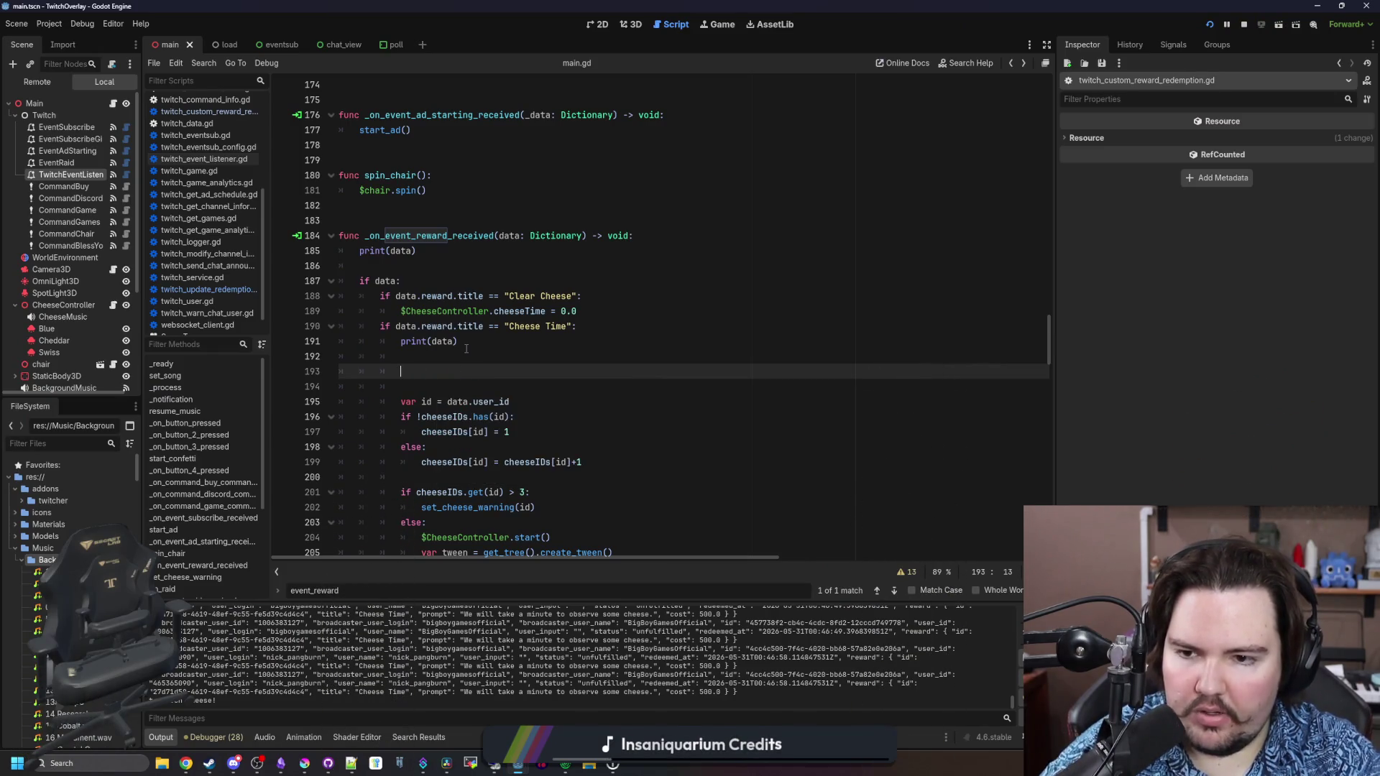
{"action": "left_click", "coordinate": [466, 349]}
Search the whole project for 'reward' with Find in Files
{"action": "key", "text": "ctrl+shift+f"}
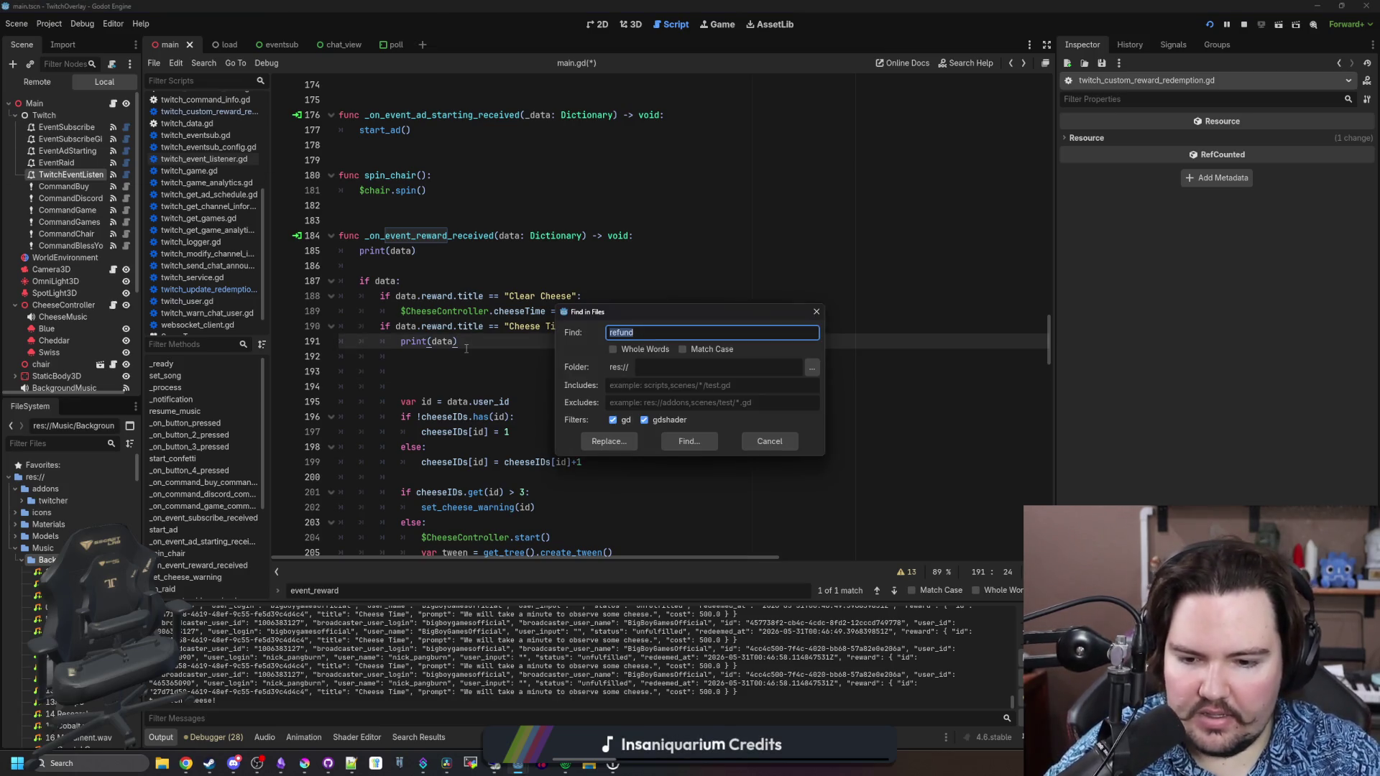
{"action": "type", "text": "ard"}
{"action": "key", "text": "Return"}
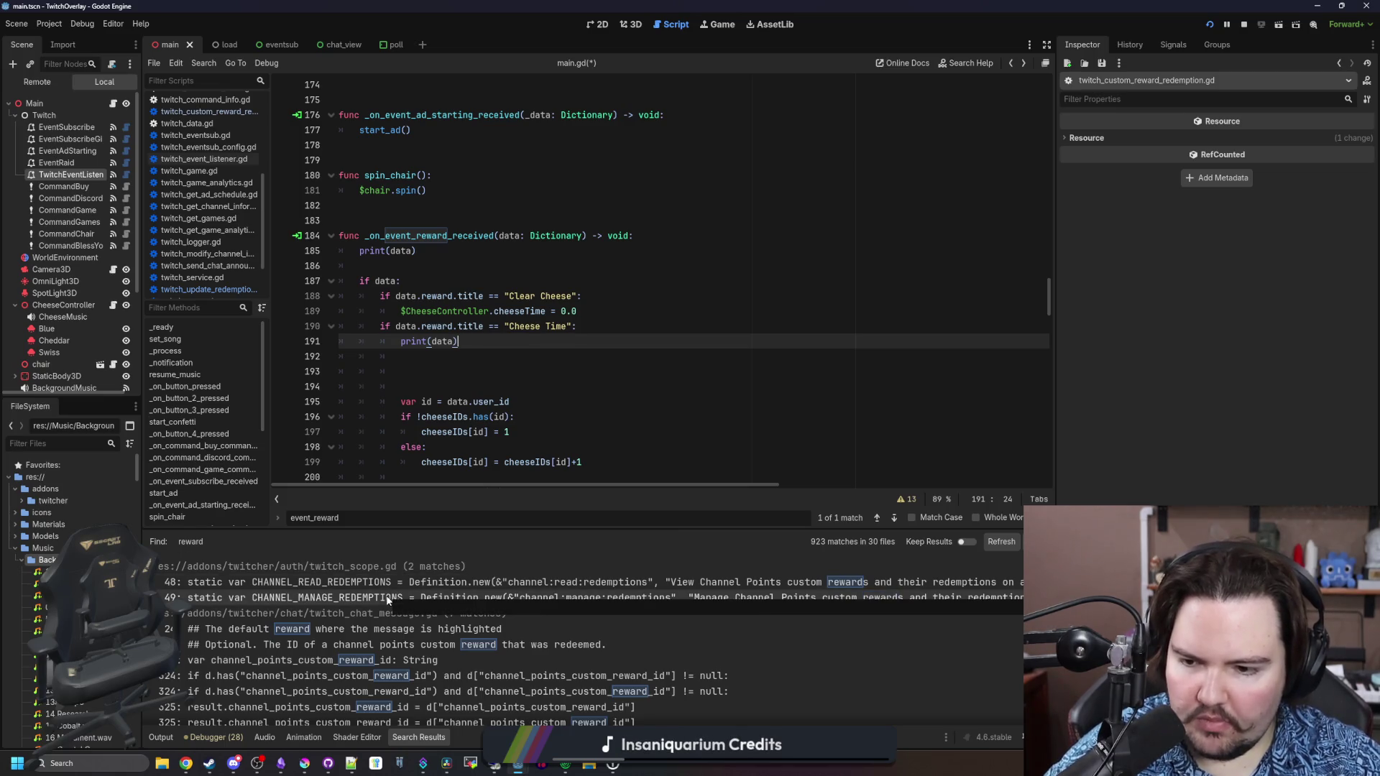
Scroll the 'reward' search results to the cancel_redemption, _update_redemption and update_redemption_status matches
{"action": "scroll", "coordinate": [616, 552], "scroll_direction": "down", "scroll_amount": 2}
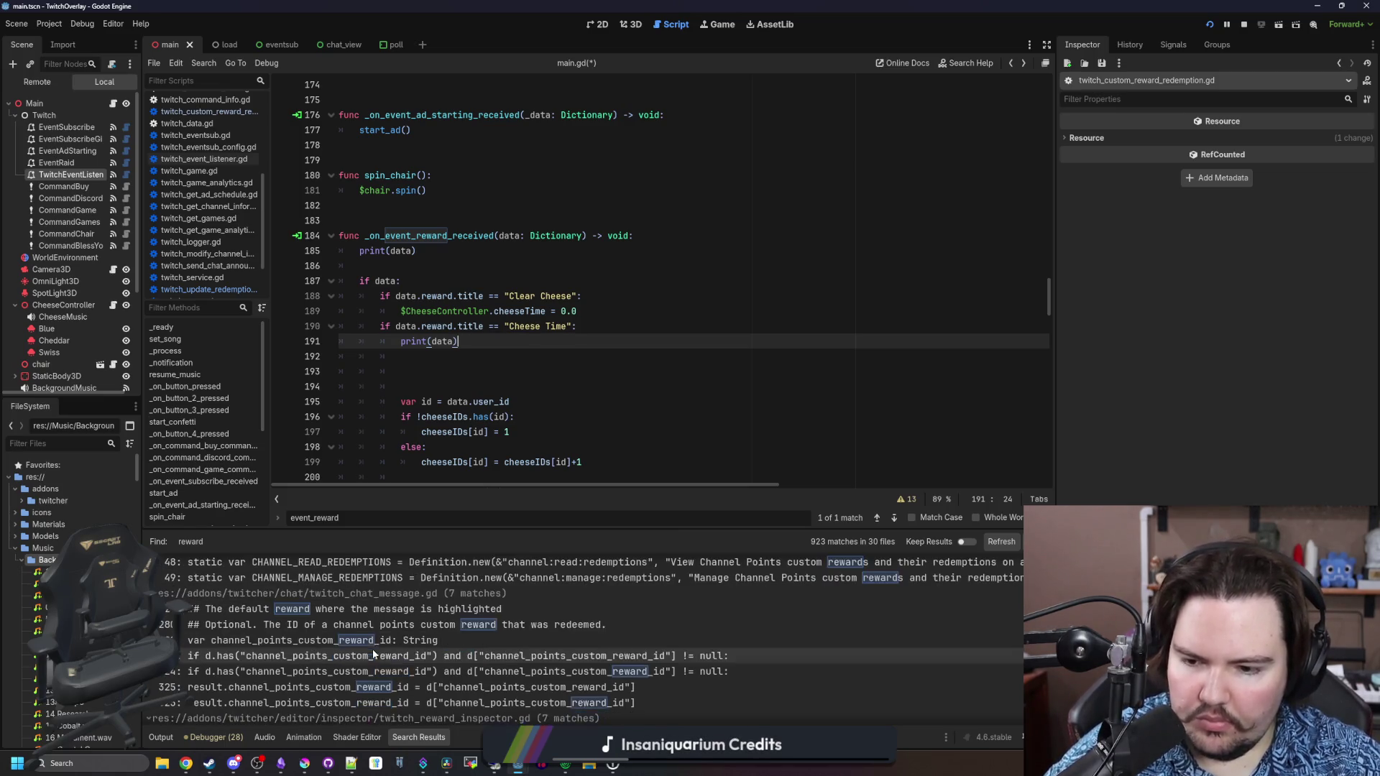
{"action": "scroll", "coordinate": [592, 609], "scroll_direction": "down", "scroll_amount": 6}
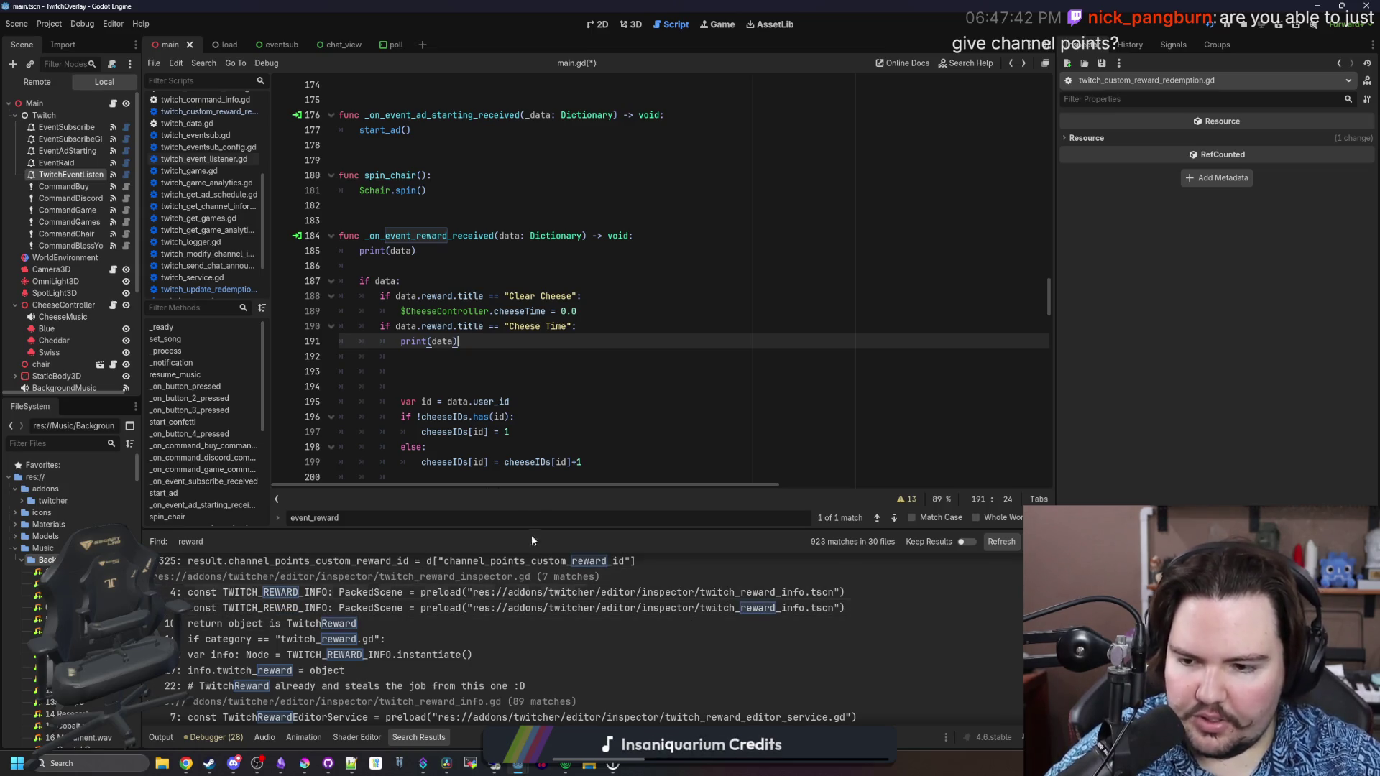
{"action": "scroll", "coordinate": [559, 611], "scroll_direction": "down", "scroll_amount": 2}
{"action": "scroll", "coordinate": [586, 607], "scroll_direction": "down", "scroll_amount": 2}
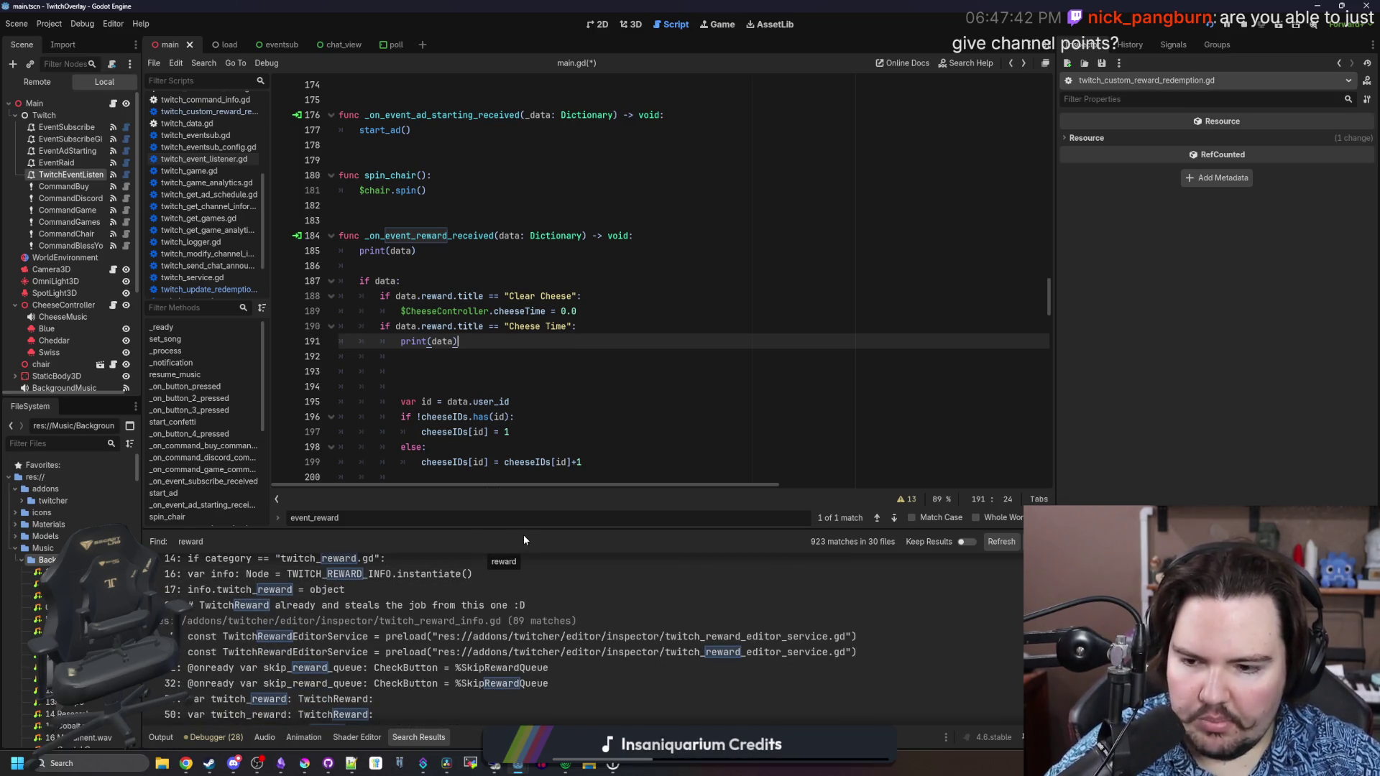
{"action": "scroll", "coordinate": [518, 619], "scroll_direction": "down", "scroll_amount": 3}
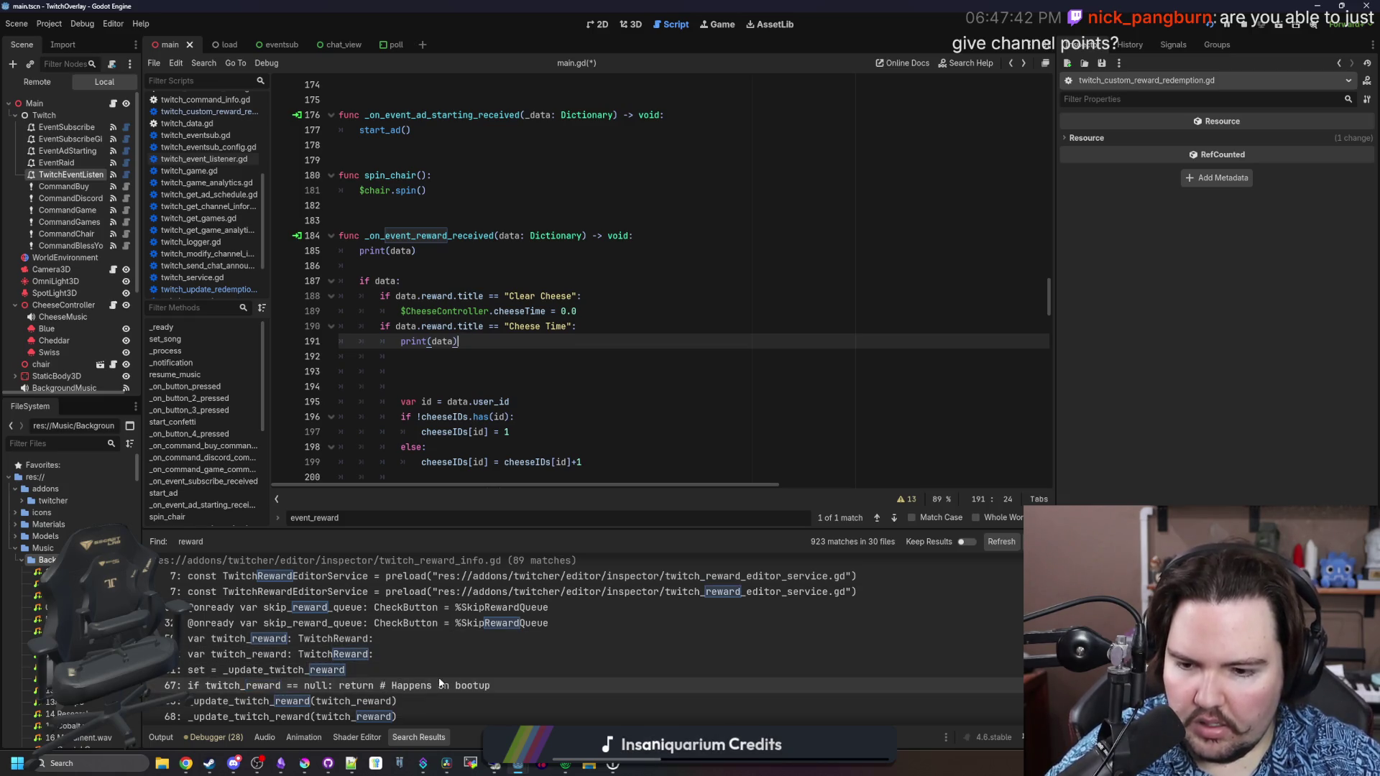
{"action": "scroll", "coordinate": [460, 660], "scroll_direction": "down", "scroll_amount": 2}
{"action": "scroll", "coordinate": [453, 660], "scroll_direction": "down", "scroll_amount": 2}
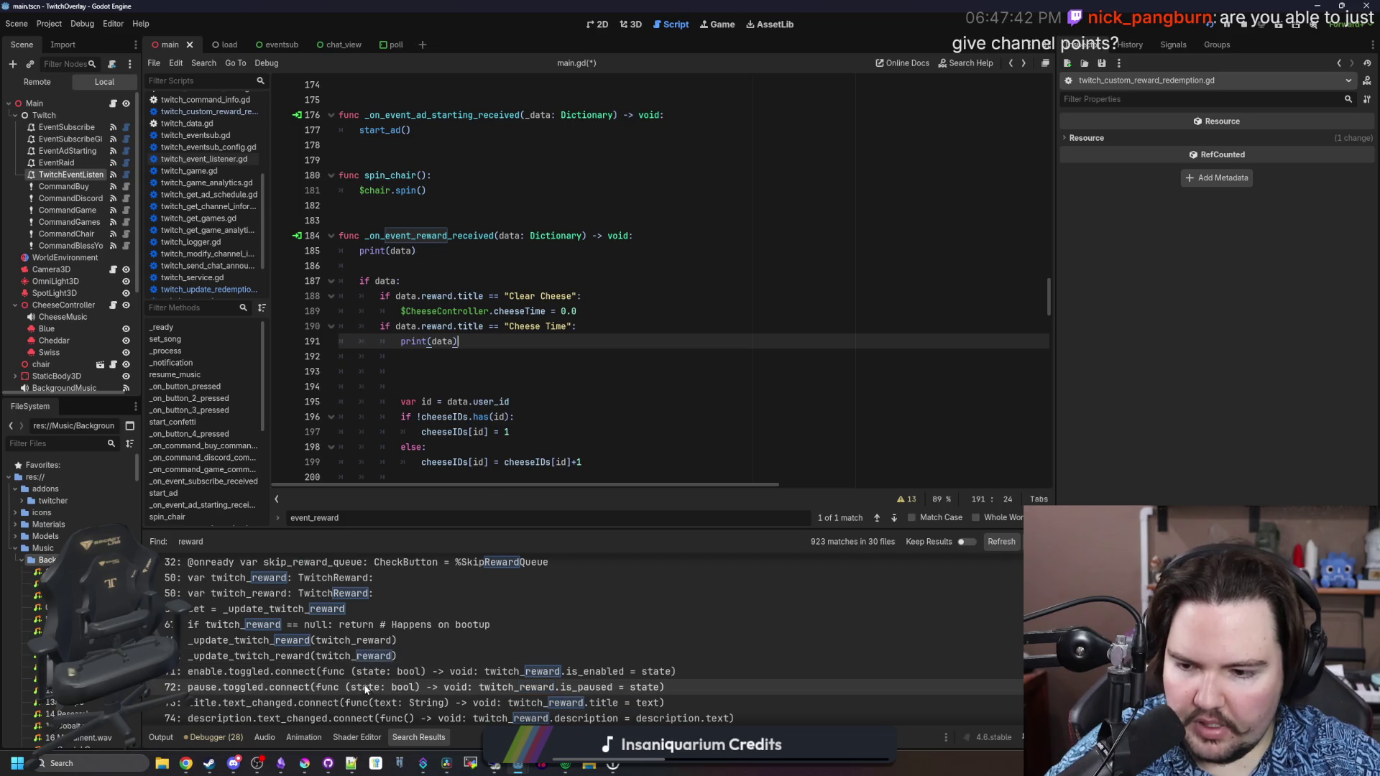
{"action": "scroll", "coordinate": [568, 692], "scroll_direction": "down", "scroll_amount": 3}
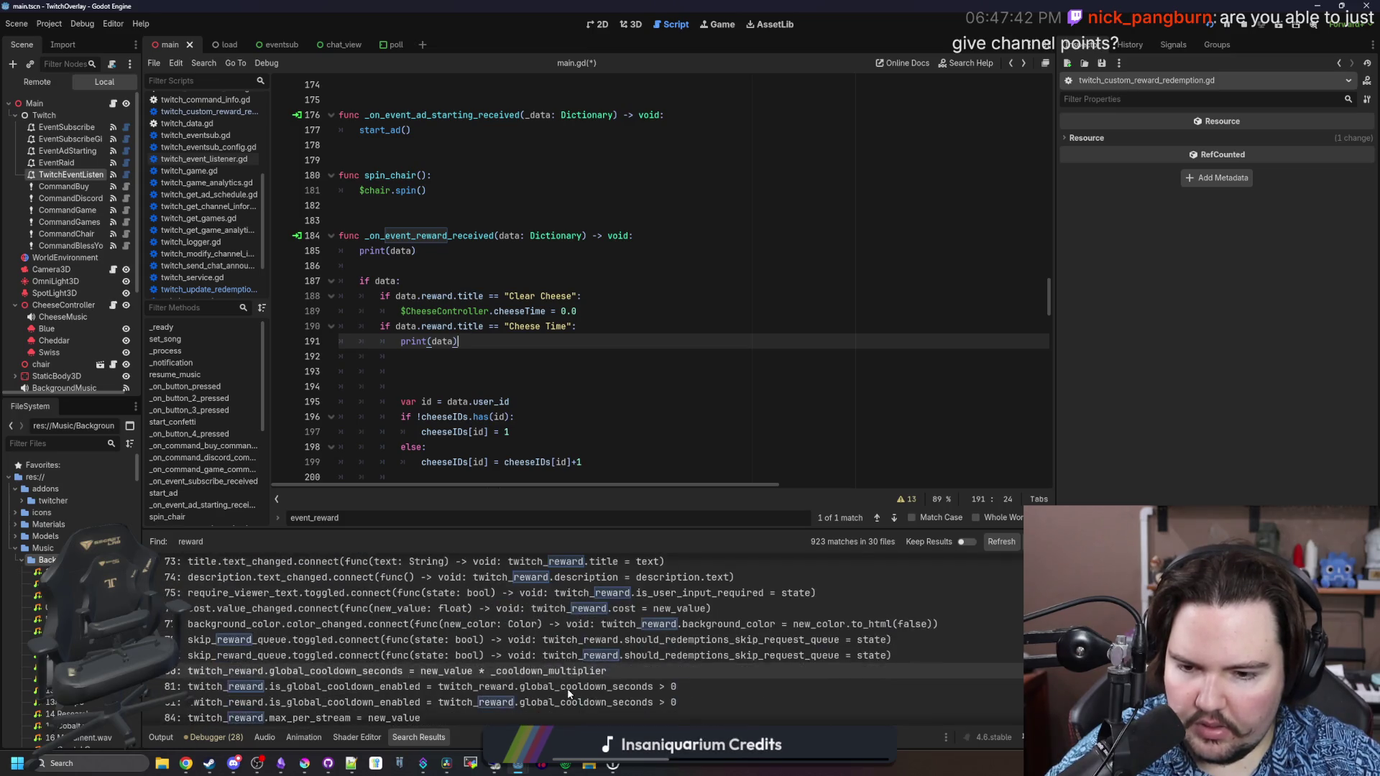
{"action": "scroll", "coordinate": [359, 684], "scroll_direction": "down", "scroll_amount": 3}
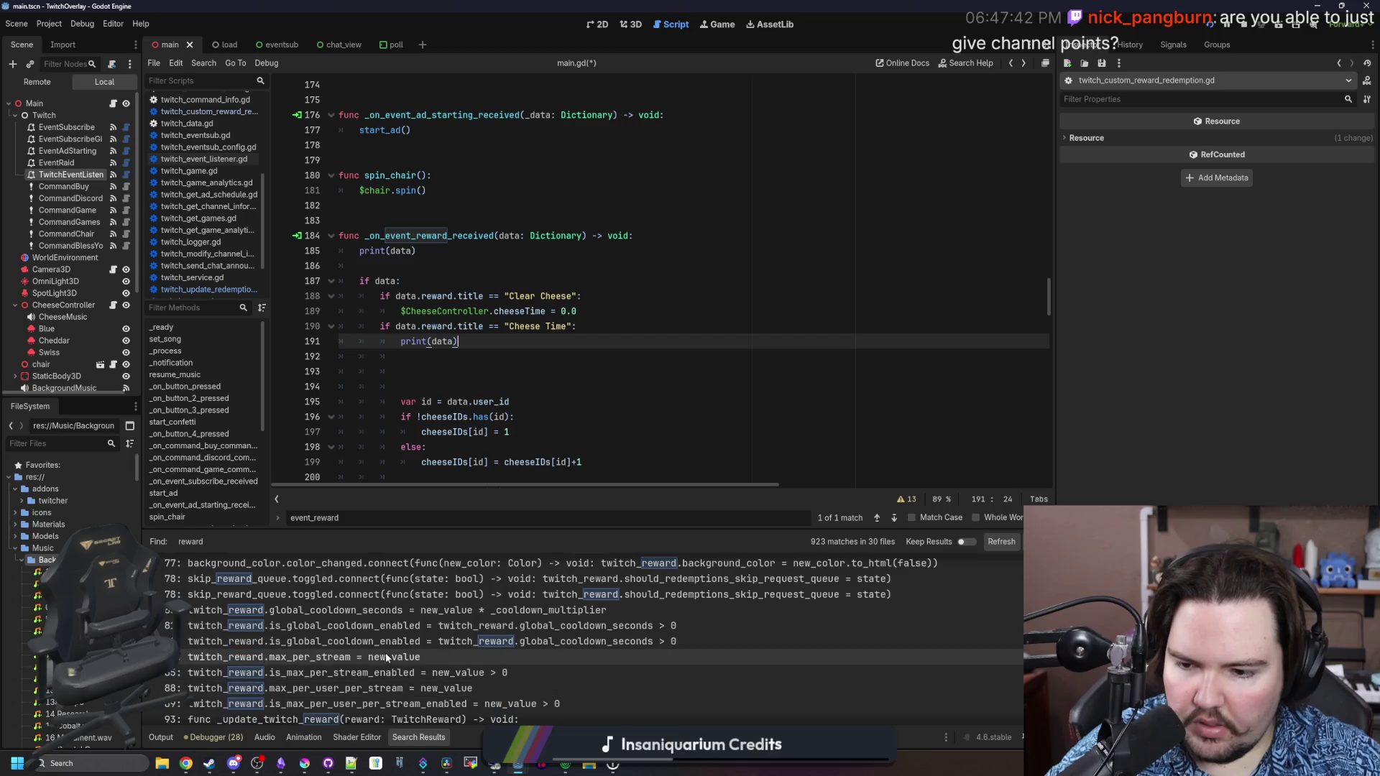
{"action": "scroll", "coordinate": [386, 657], "scroll_direction": "down", "scroll_amount": 2}
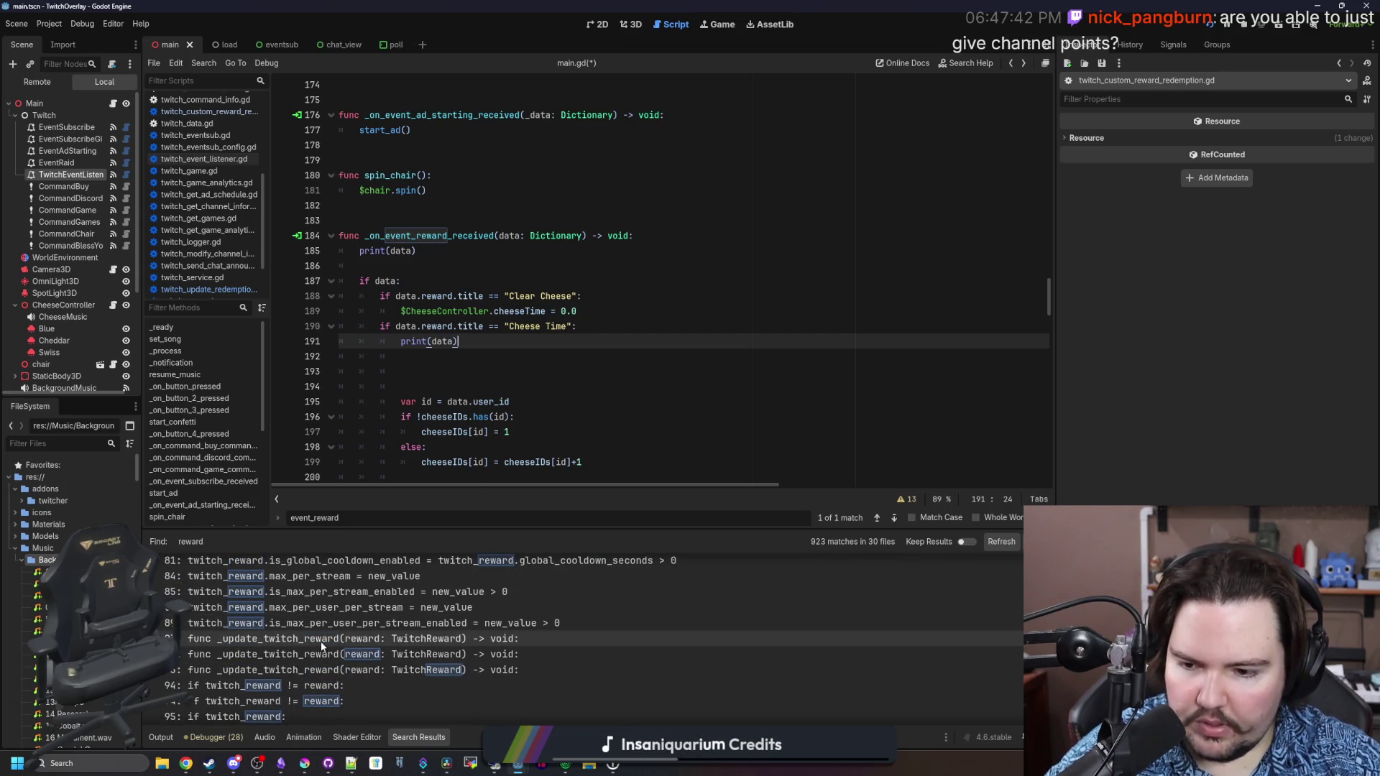
{"action": "scroll", "coordinate": [321, 641], "scroll_direction": "down", "scroll_amount": 1}
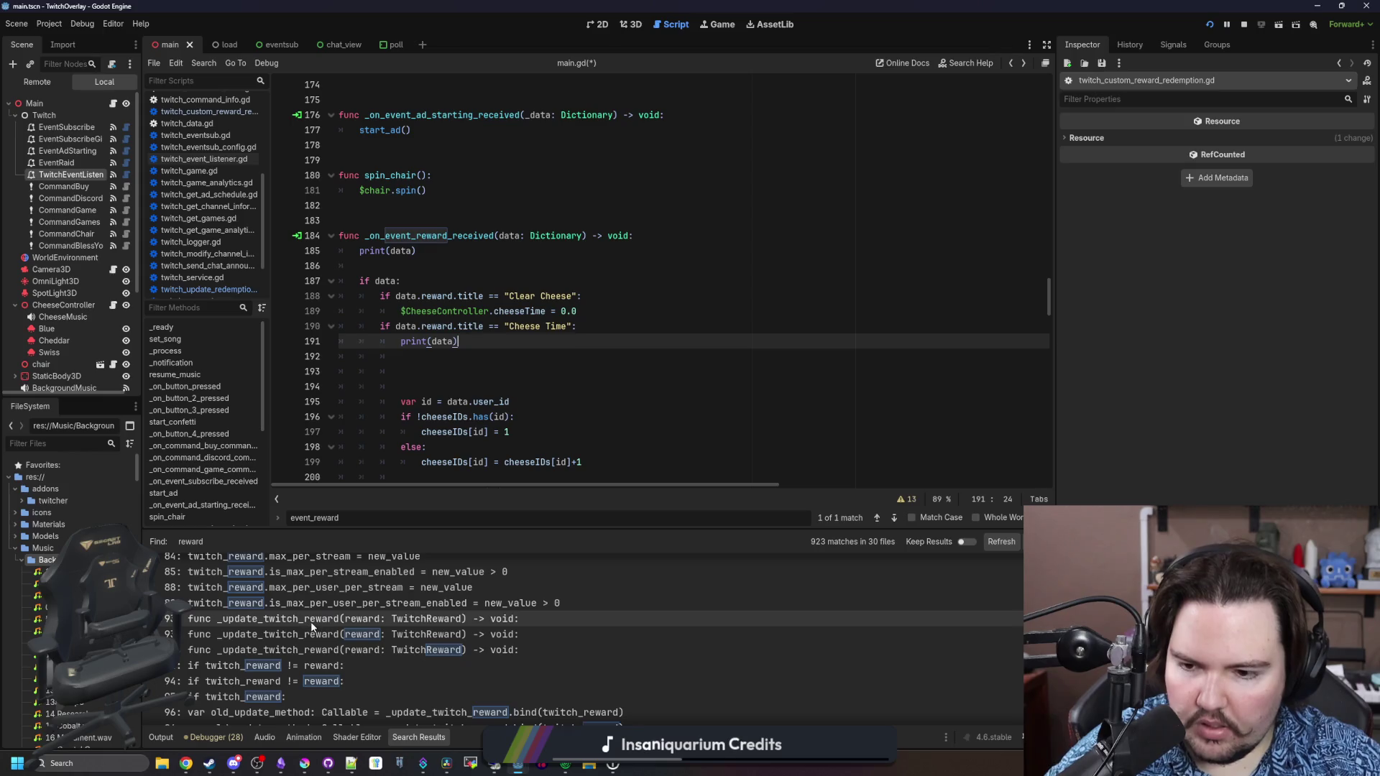
{"action": "scroll", "coordinate": [364, 636], "scroll_direction": "down", "scroll_amount": 1}
{"action": "scroll", "coordinate": [385, 628], "scroll_direction": "down", "scroll_amount": 1}
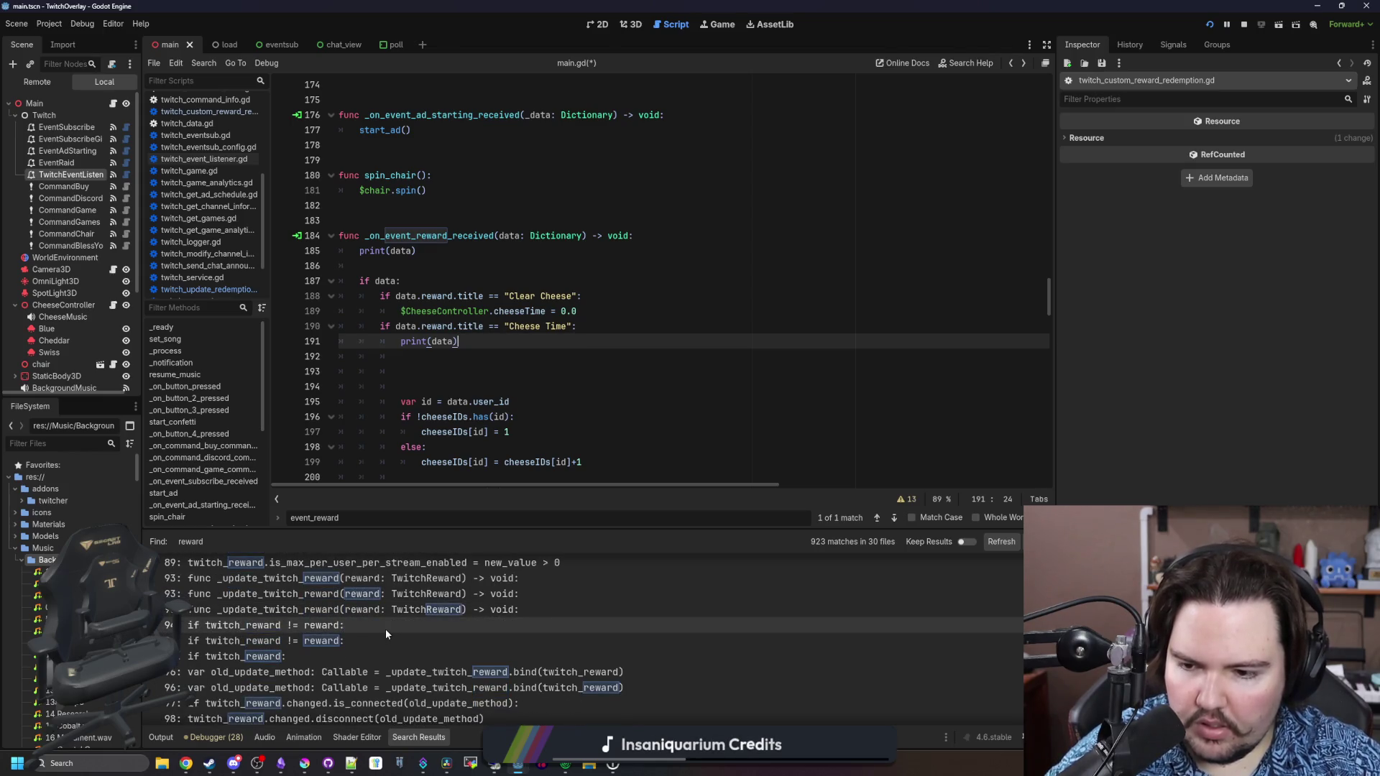
{"action": "scroll", "coordinate": [386, 628], "scroll_direction": "down", "scroll_amount": 1}
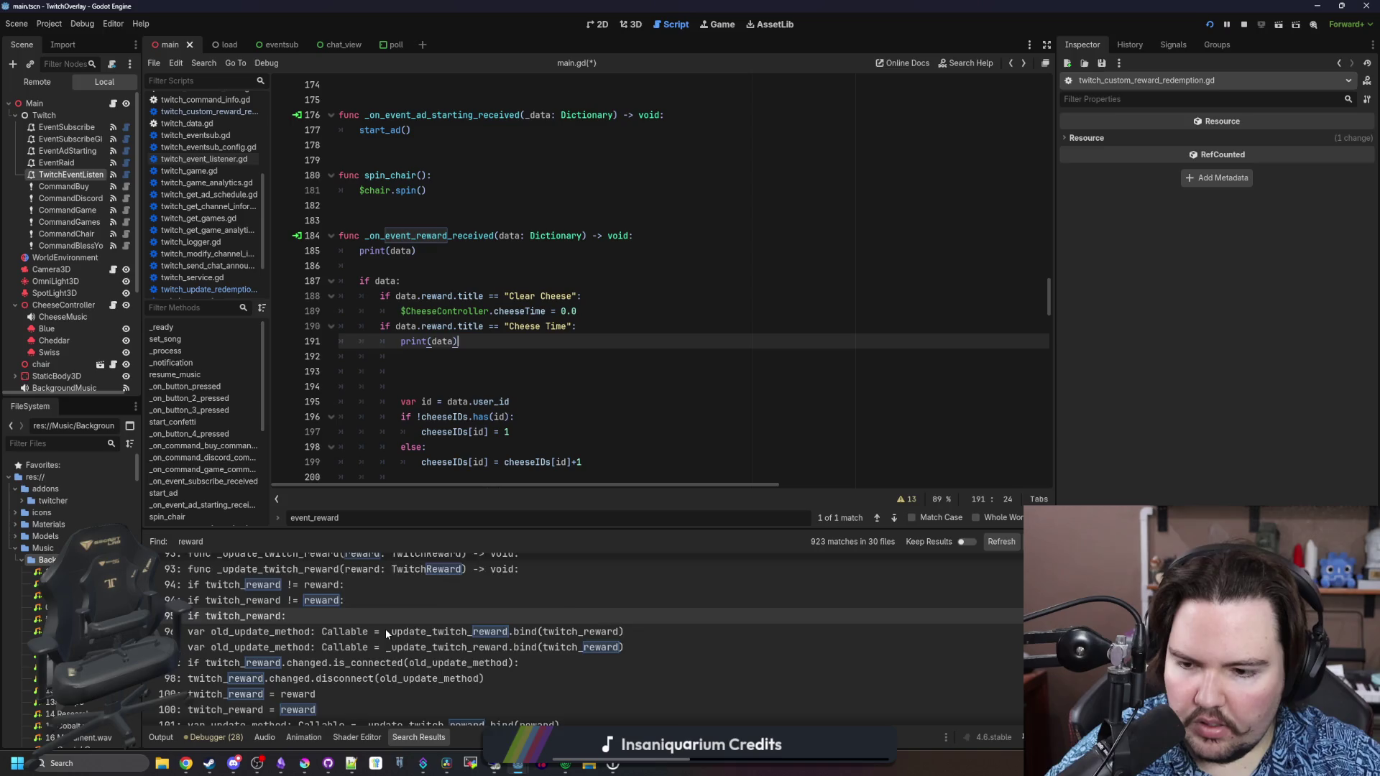
{"action": "scroll", "coordinate": [385, 629], "scroll_direction": "down", "scroll_amount": 2}
{"action": "scroll", "coordinate": [385, 628], "scroll_direction": "down", "scroll_amount": 3}
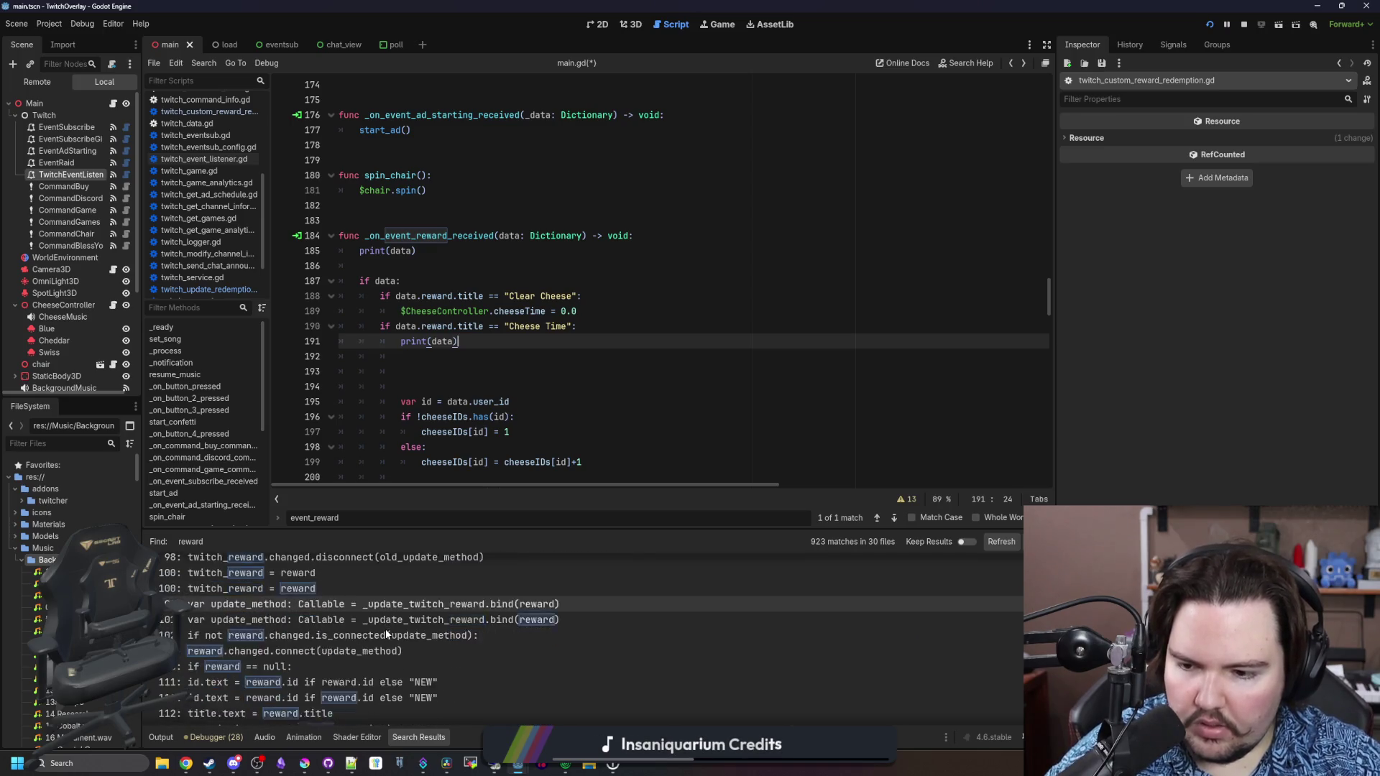
{"action": "scroll", "coordinate": [386, 632], "scroll_direction": "down", "scroll_amount": 3}
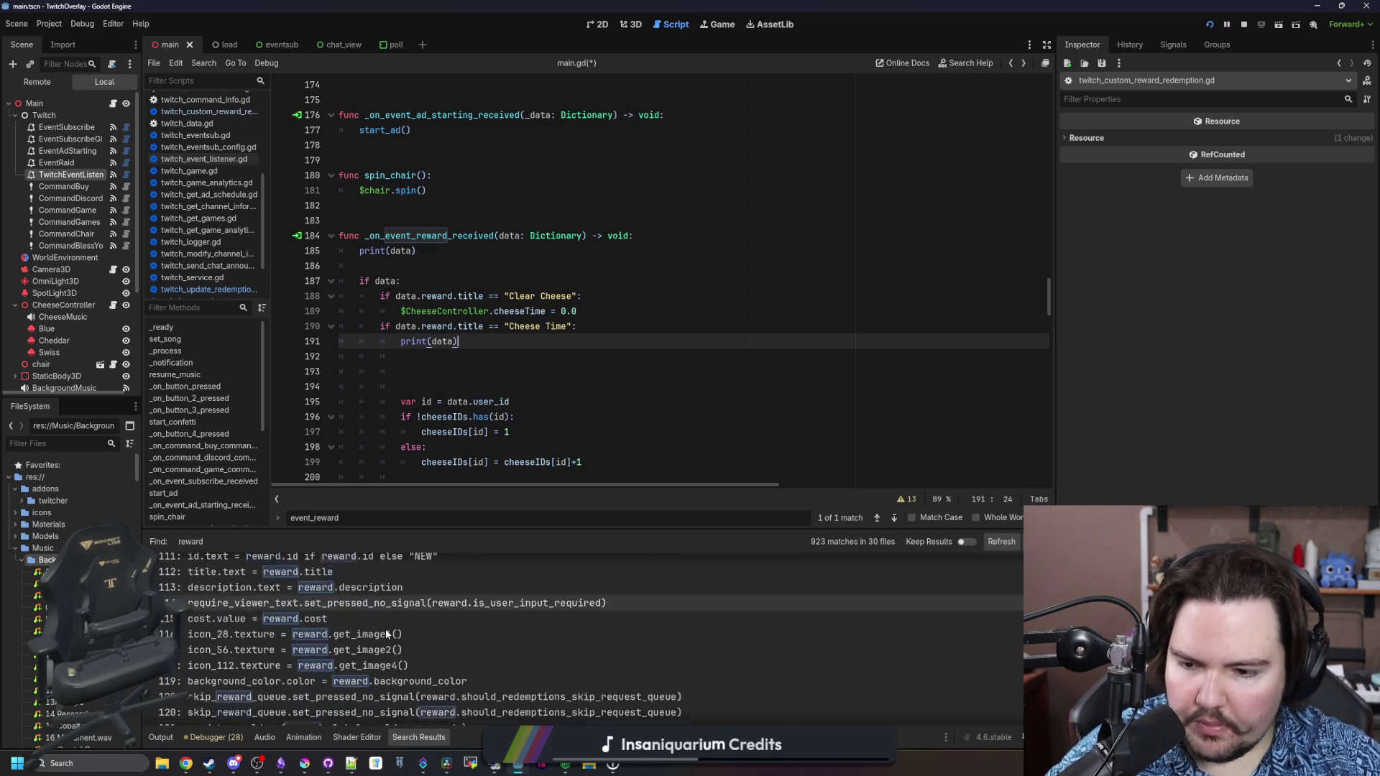
{"action": "scroll", "coordinate": [293, 635], "scroll_direction": "up", "scroll_amount": 1}
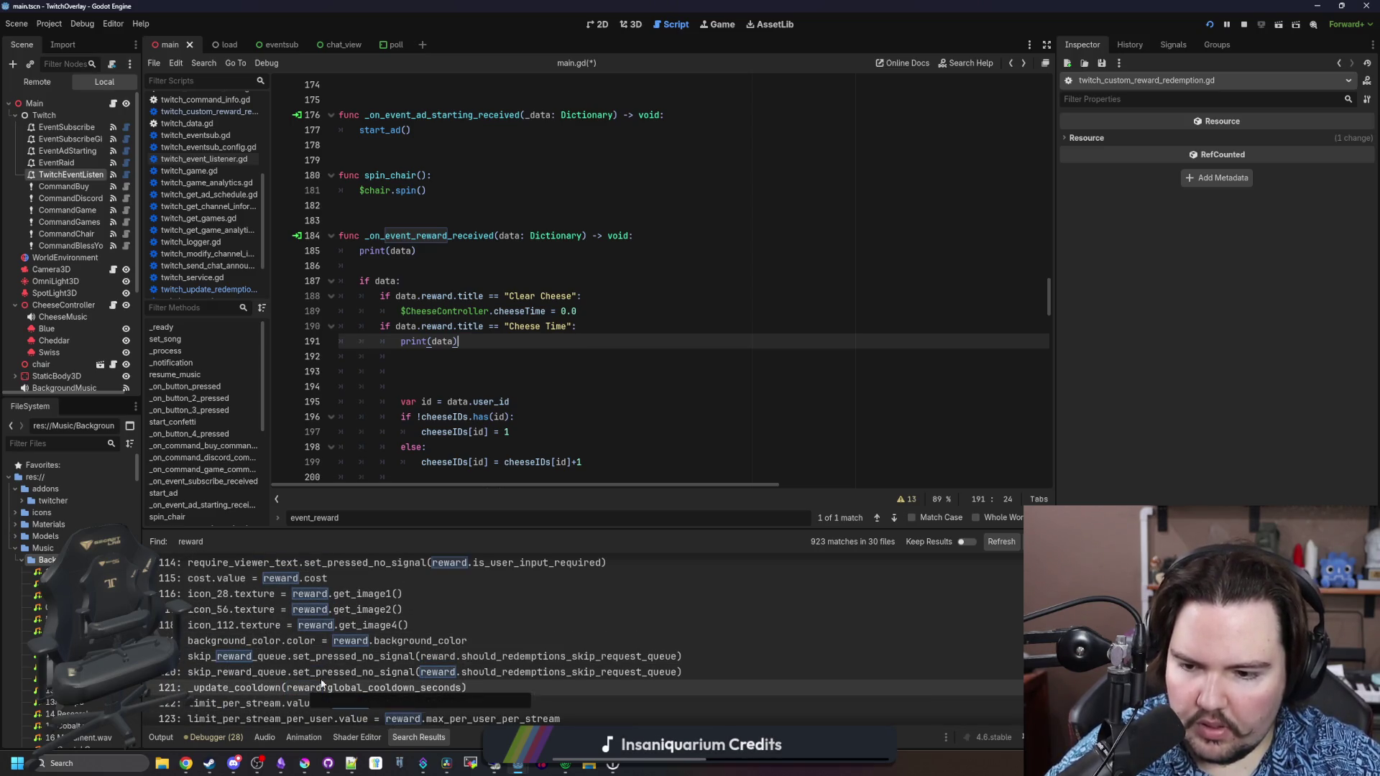
{"action": "scroll", "coordinate": [321, 683], "scroll_direction": "down", "scroll_amount": 3}
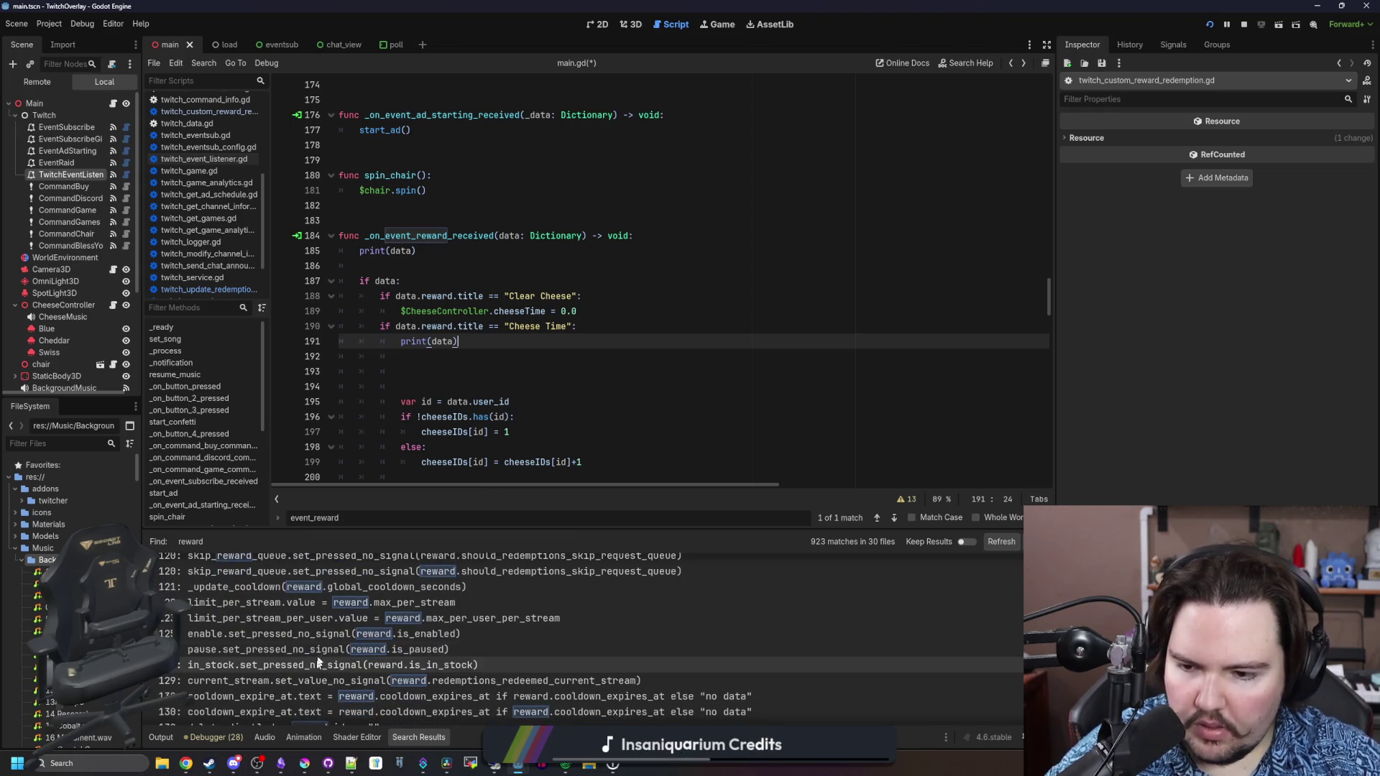
{"action": "scroll", "coordinate": [314, 643], "scroll_direction": "down", "scroll_amount": 1}
{"action": "scroll", "coordinate": [312, 633], "scroll_direction": "up", "scroll_amount": 1}
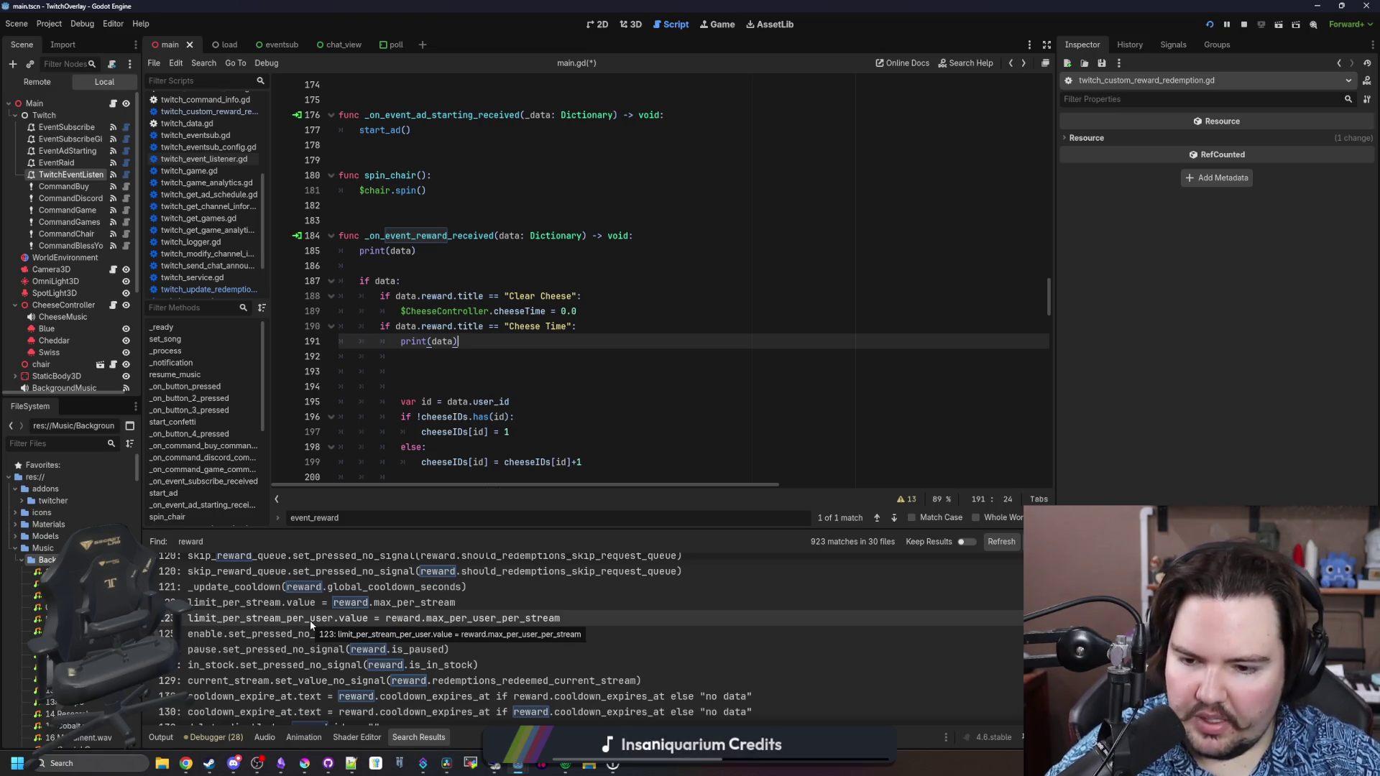
{"action": "scroll", "coordinate": [310, 622], "scroll_direction": "down", "scroll_amount": 2}
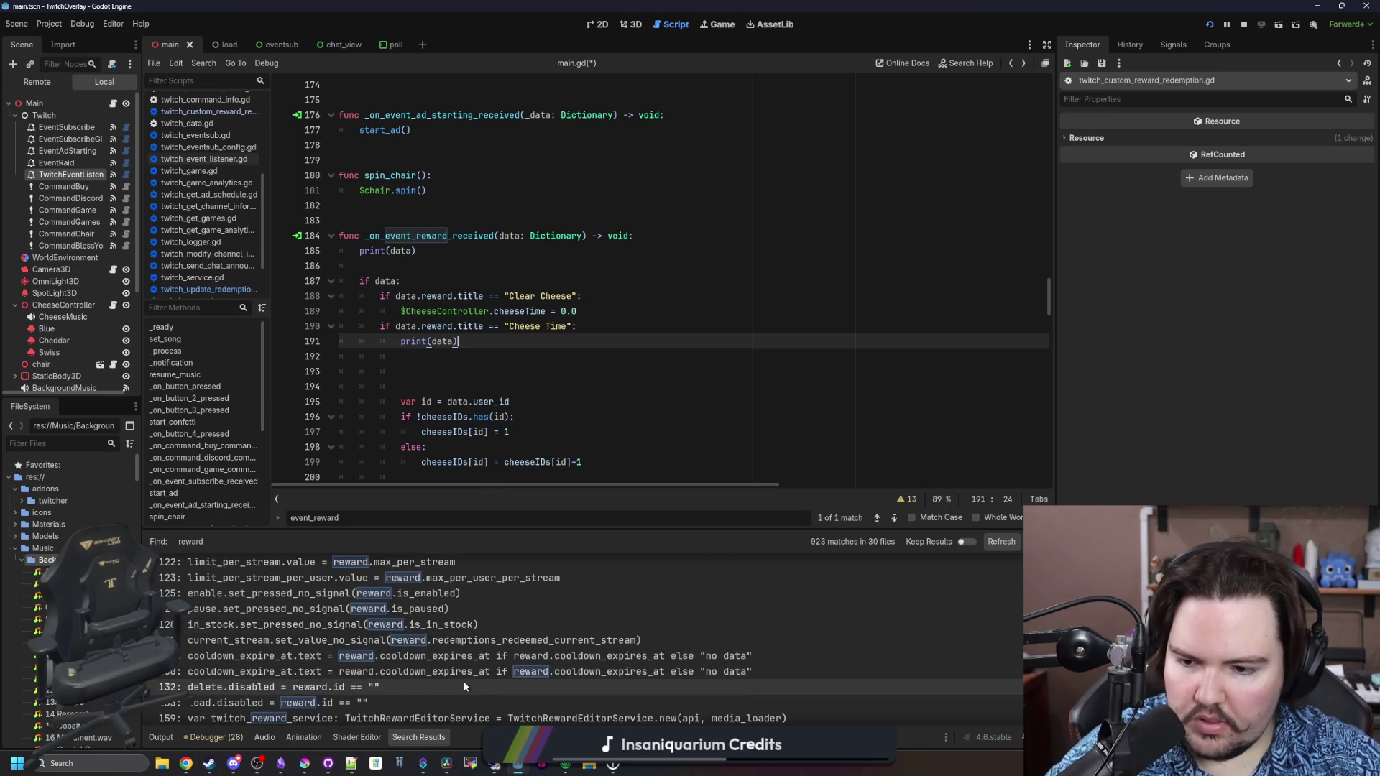
{"action": "scroll", "coordinate": [457, 656], "scroll_direction": "down", "scroll_amount": 2}
{"action": "scroll", "coordinate": [451, 631], "scroll_direction": "down", "scroll_amount": 2}
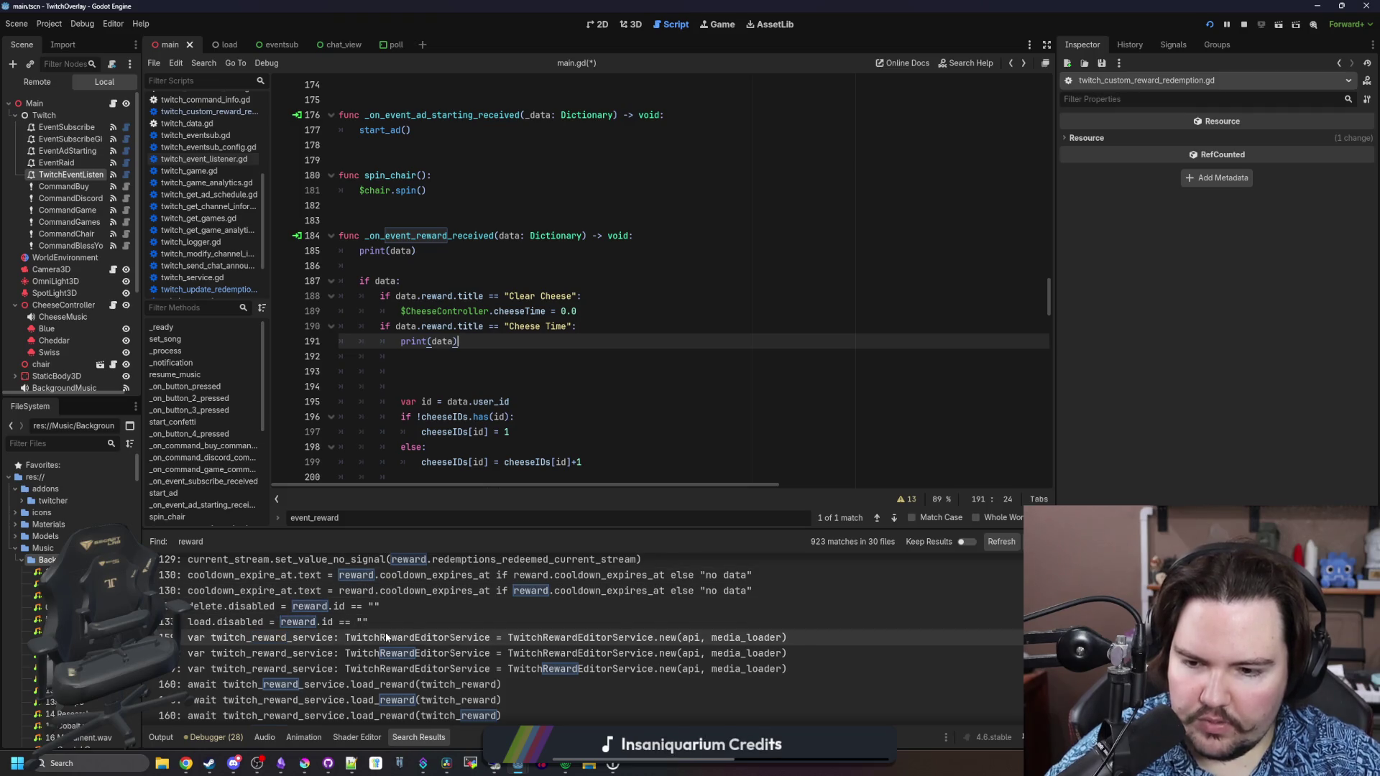
{"action": "scroll", "coordinate": [385, 632], "scroll_direction": "down", "scroll_amount": 1}
{"action": "scroll", "coordinate": [375, 663], "scroll_direction": "down", "scroll_amount": 2}
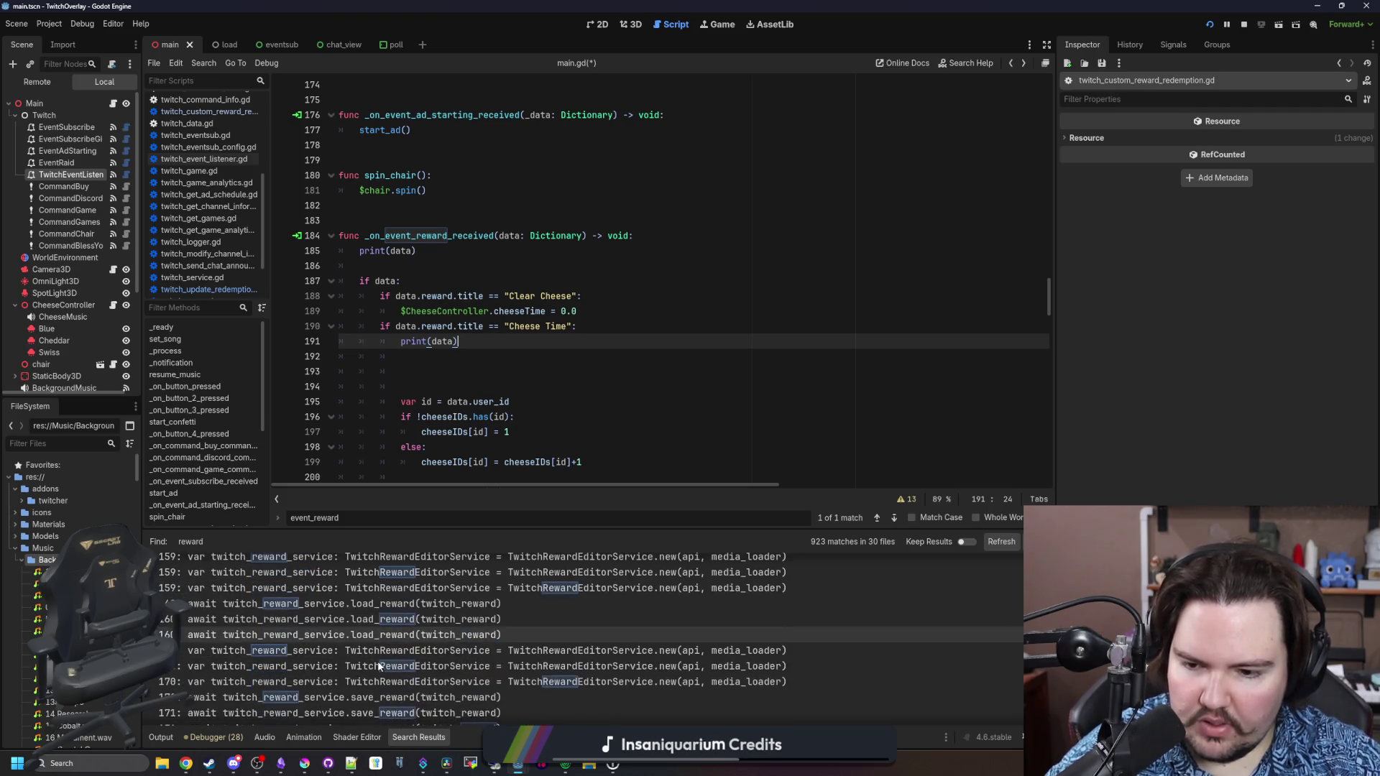
{"action": "scroll", "coordinate": [377, 662], "scroll_direction": "down", "scroll_amount": 1}
{"action": "scroll", "coordinate": [403, 653], "scroll_direction": "down", "scroll_amount": 4}
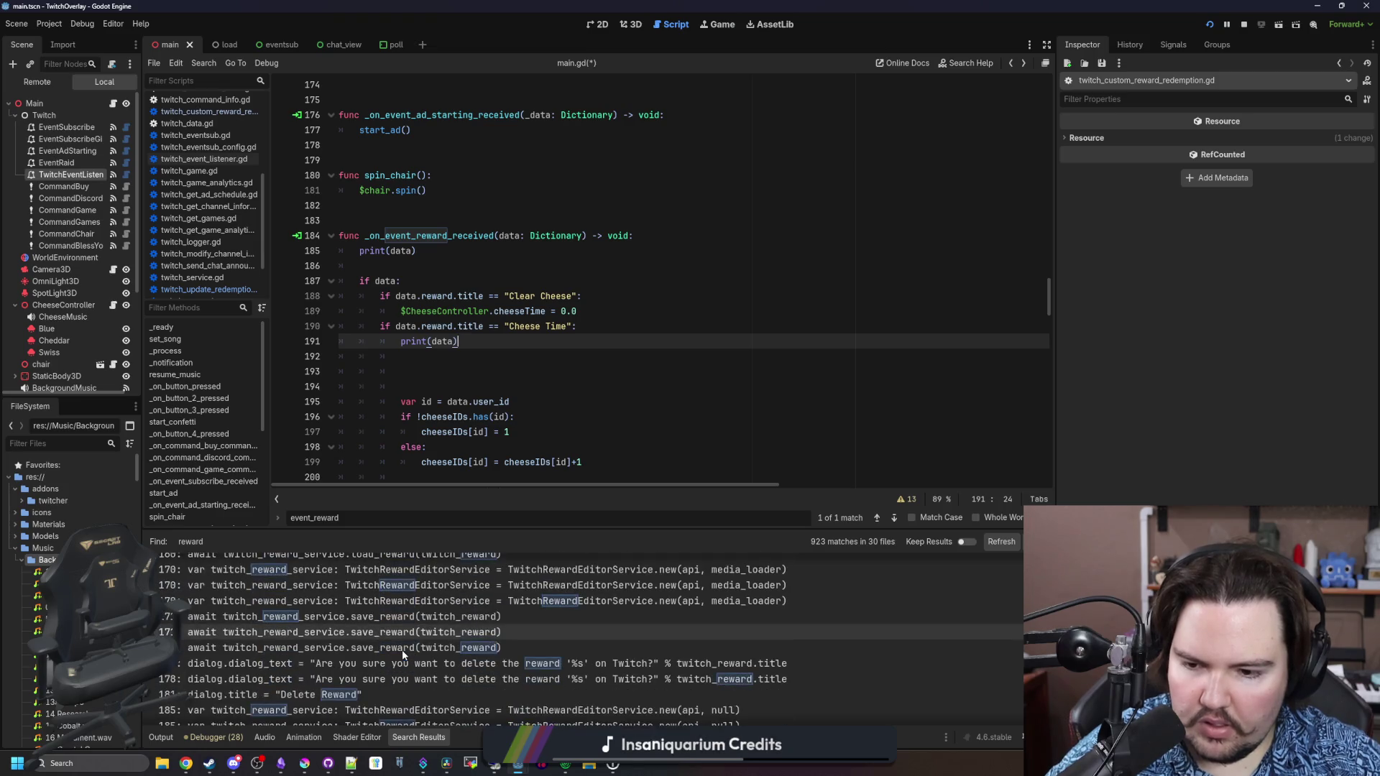
{"action": "scroll", "coordinate": [402, 649], "scroll_direction": "down", "scroll_amount": 6}
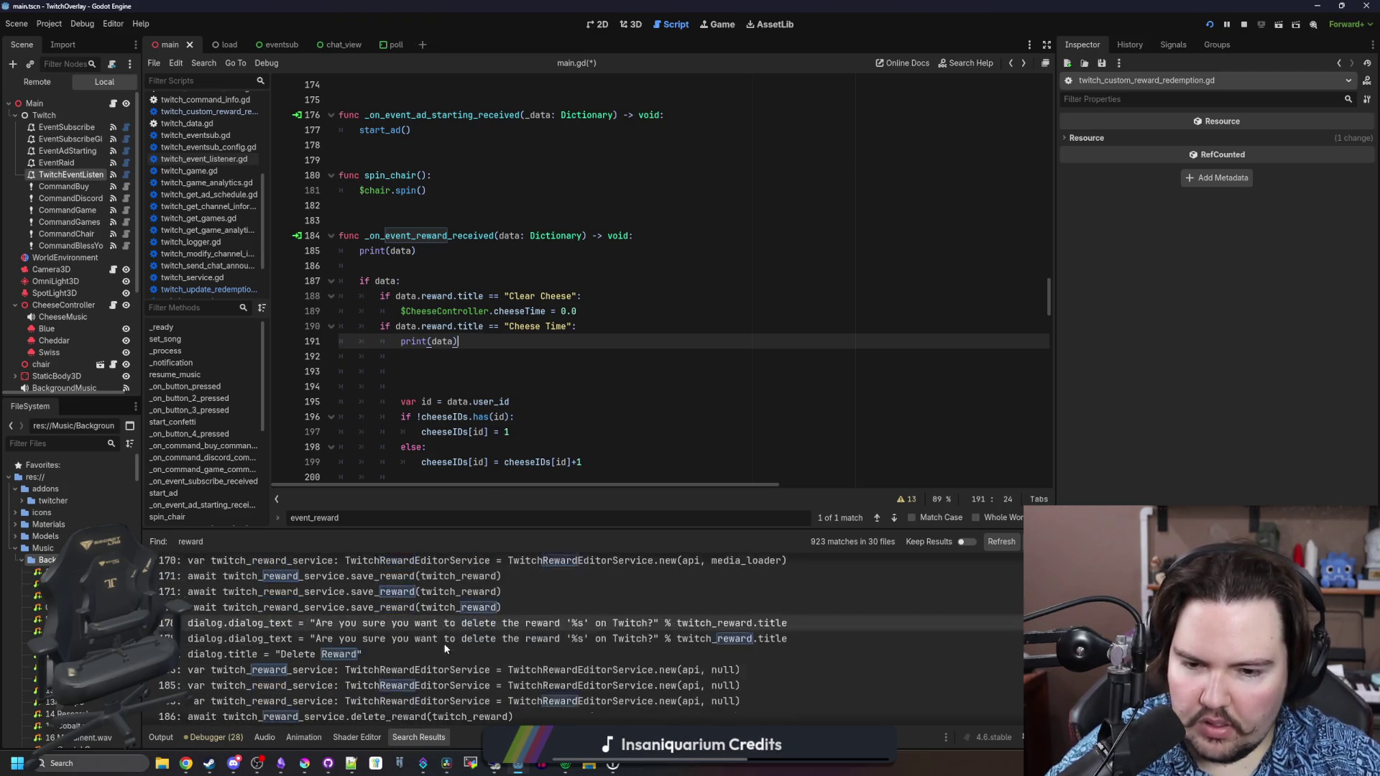
{"action": "scroll", "coordinate": [445, 649], "scroll_direction": "down", "scroll_amount": 10}
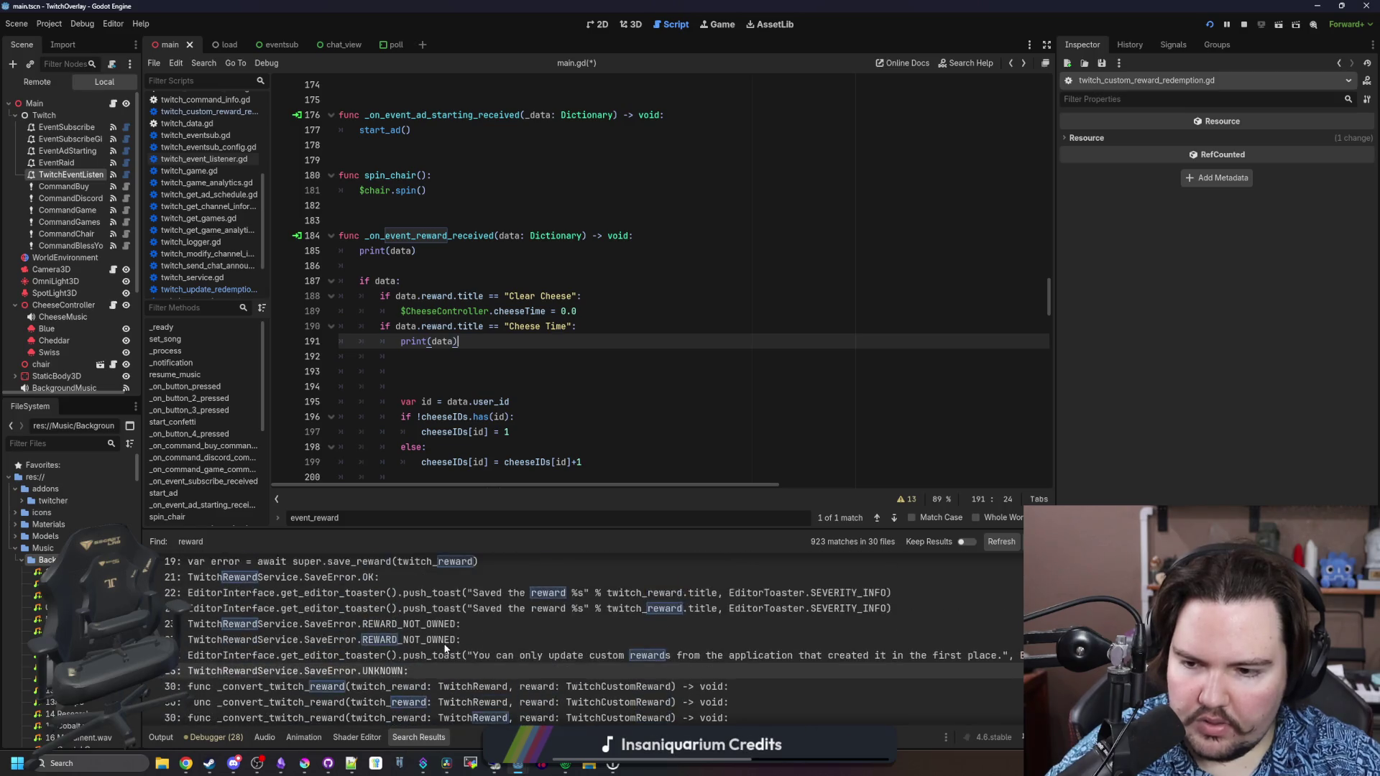
{"action": "scroll", "coordinate": [438, 633], "scroll_direction": "up", "scroll_amount": 5}
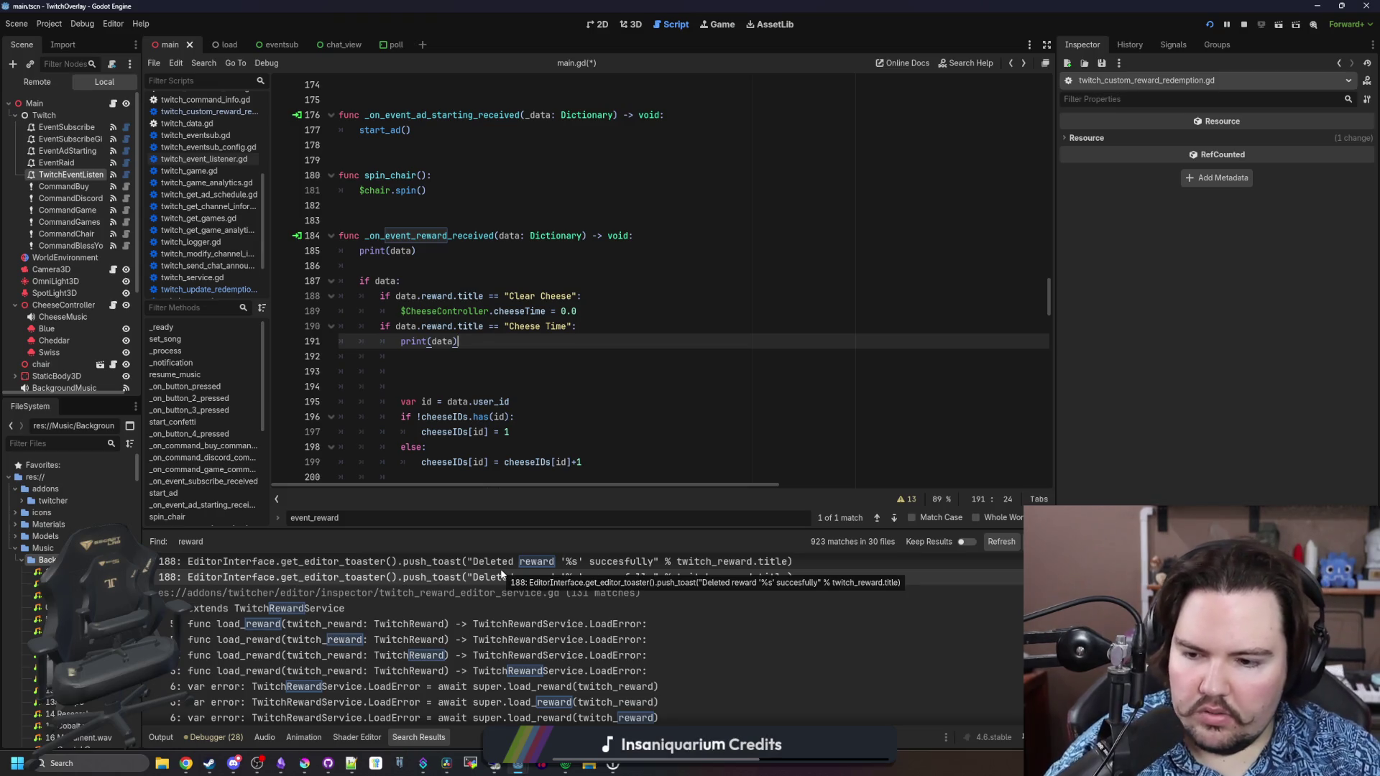
{"action": "scroll", "coordinate": [532, 632], "scroll_direction": "down", "scroll_amount": 10}
{"action": "scroll", "coordinate": [572, 594], "scroll_direction": "down", "scroll_amount": 20}
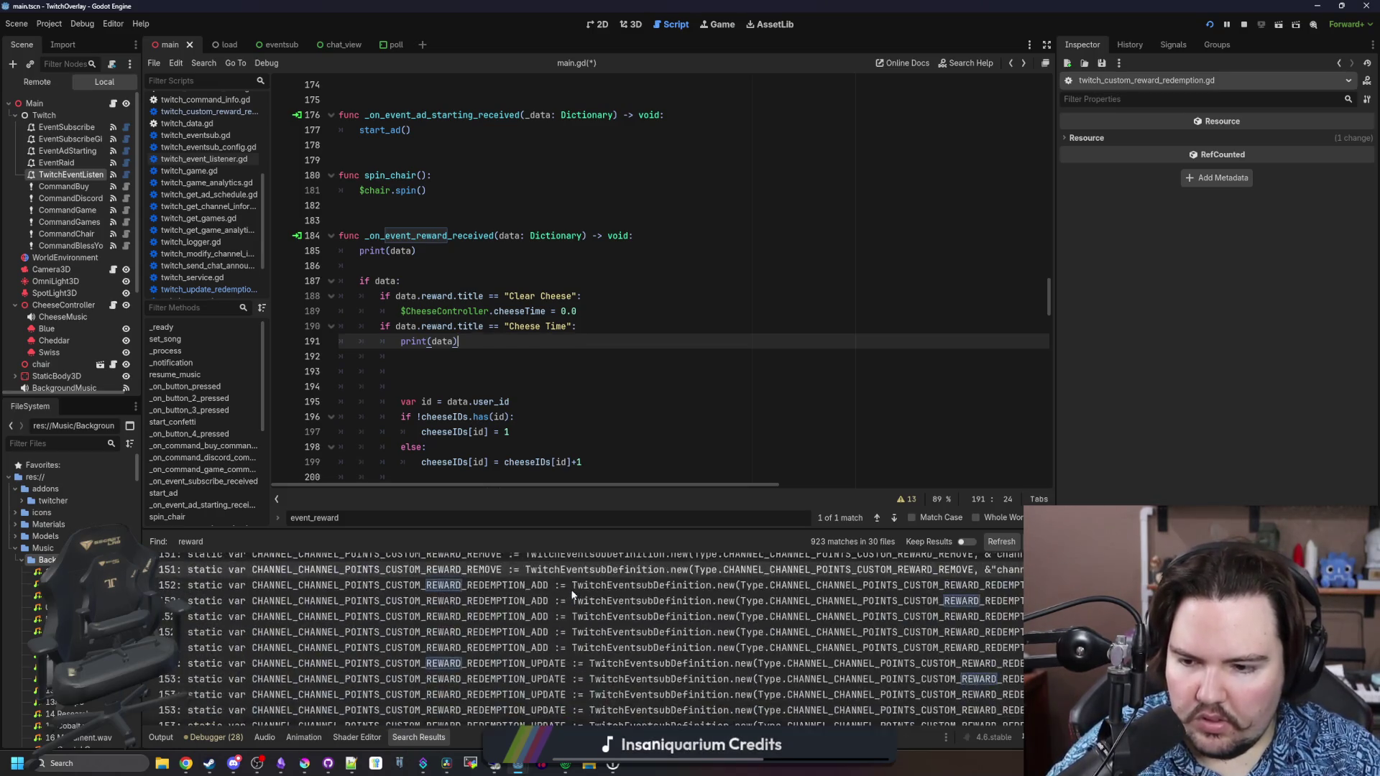
{"action": "scroll", "coordinate": [568, 624], "scroll_direction": "down", "scroll_amount": 10}
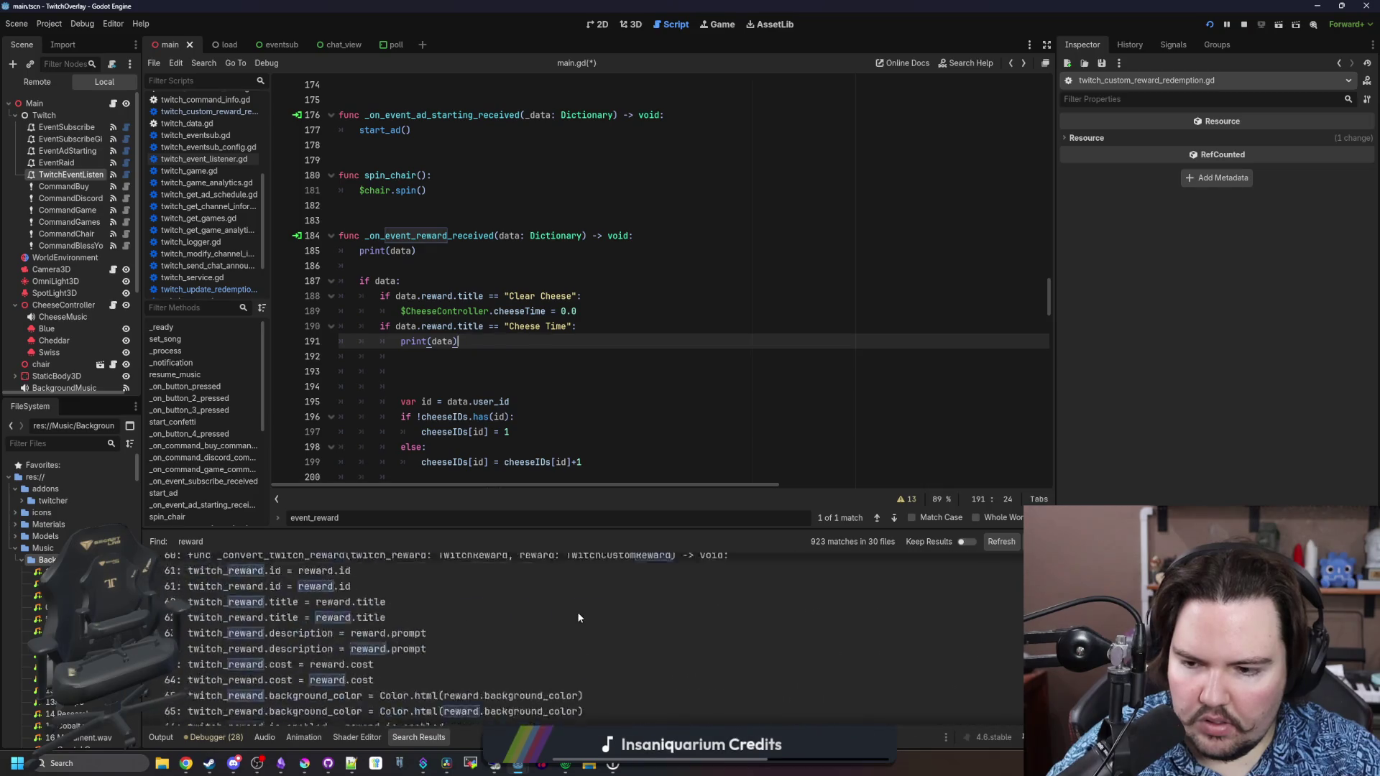
{"action": "scroll", "coordinate": [576, 611], "scroll_direction": "down", "scroll_amount": 10}
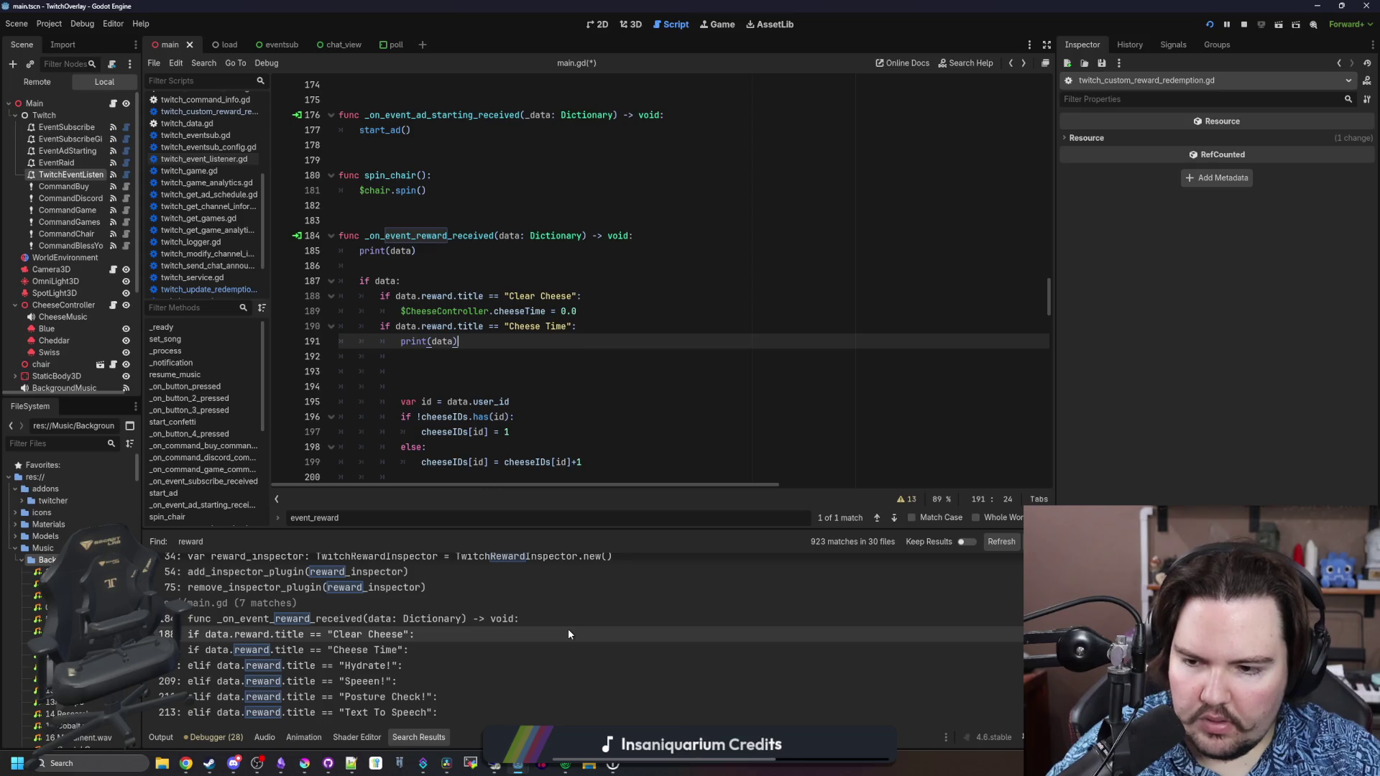
{"action": "scroll", "coordinate": [568, 632], "scroll_direction": "up", "scroll_amount": 2}
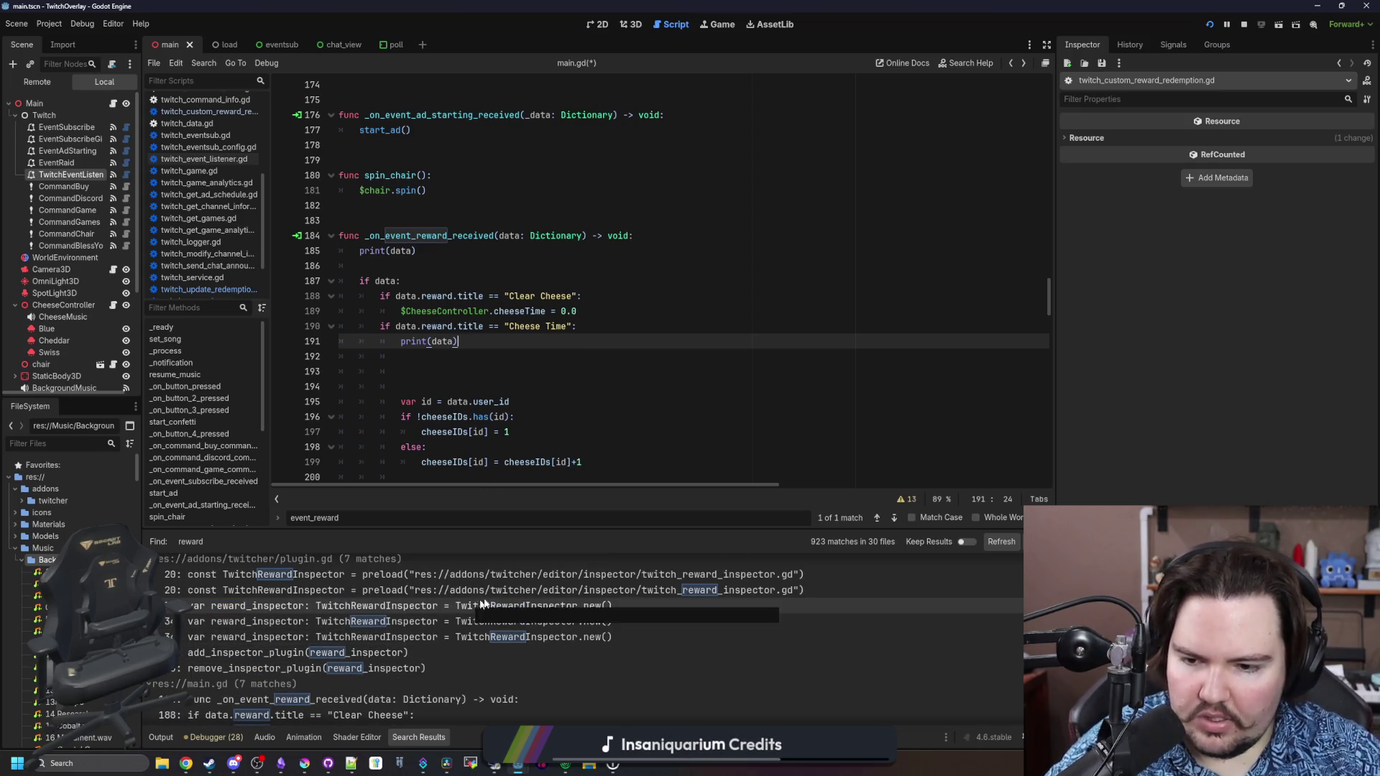
{"action": "scroll", "coordinate": [503, 596], "scroll_direction": "up", "scroll_amount": 3}
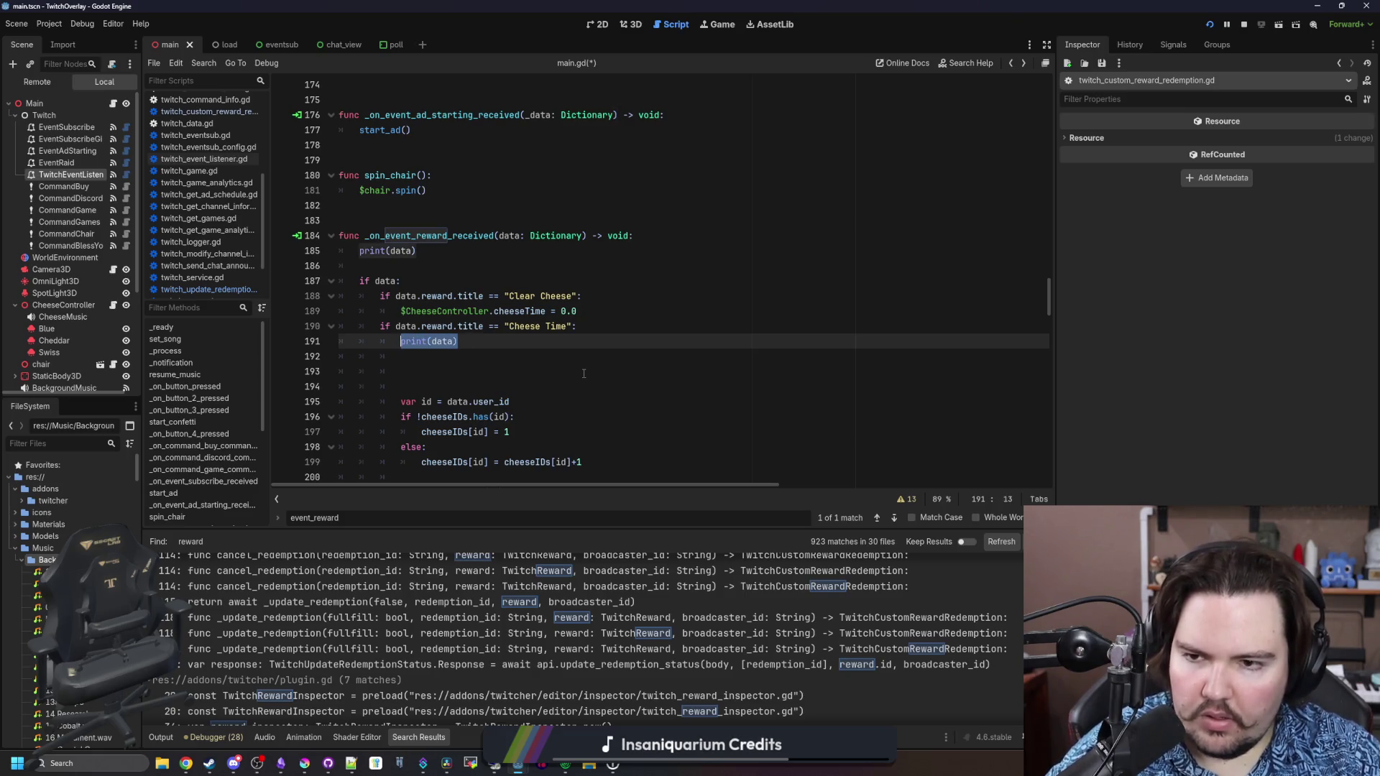
Type 'Twitc' in place of print(data) on line 191 and jump to the Twitch definition in twitch_service.gd
{"action": "type", "text": "Twitch"}
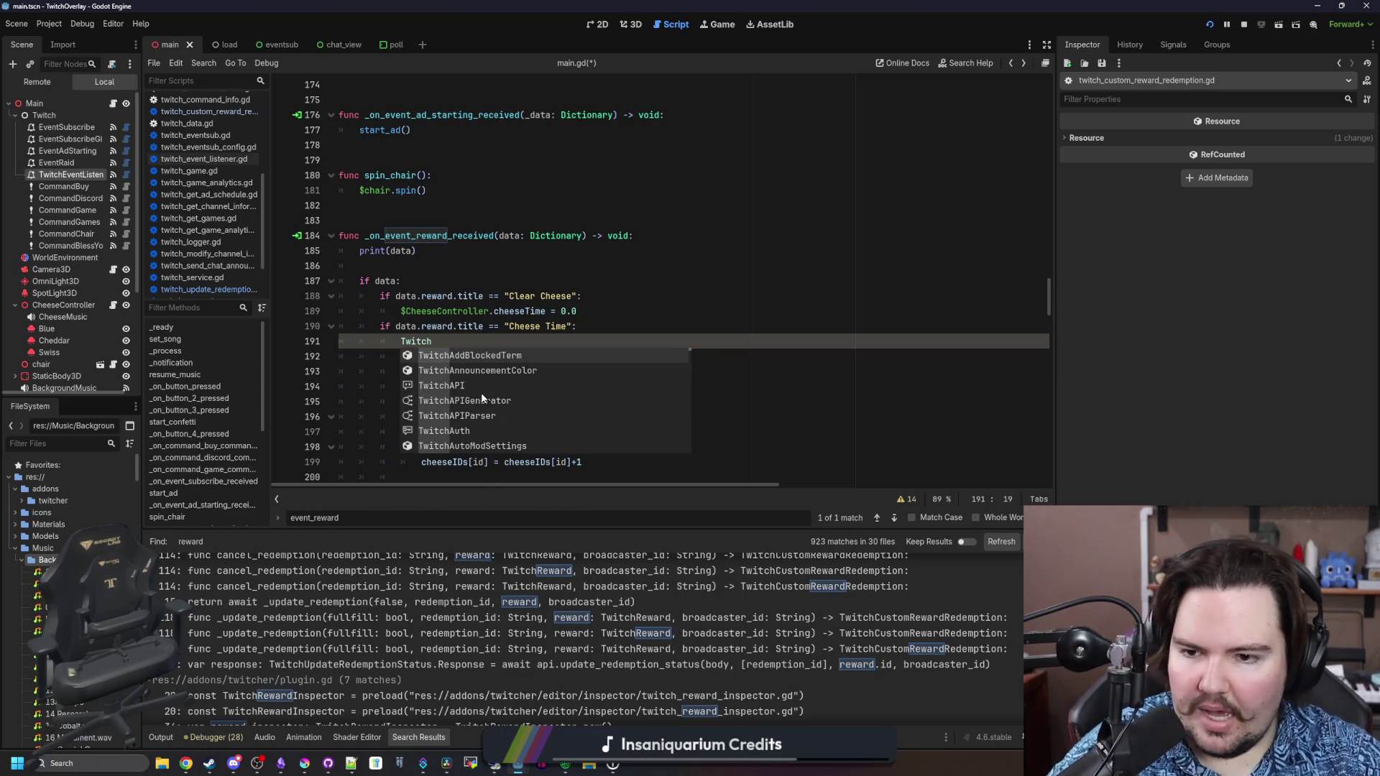
{"action": "left_click", "coordinate": [422, 344]}
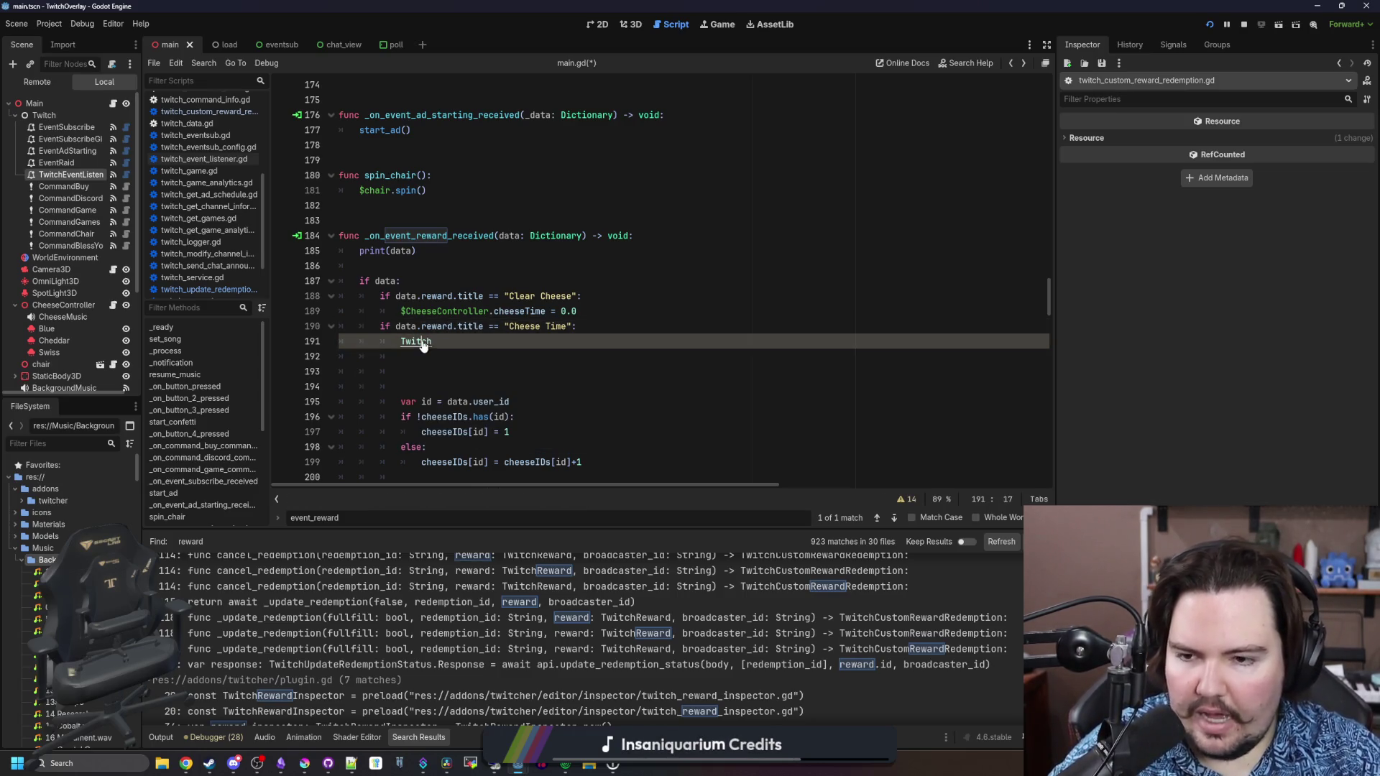
{"action": "left_click", "coordinate": [423, 343], "text": "ctrl"}
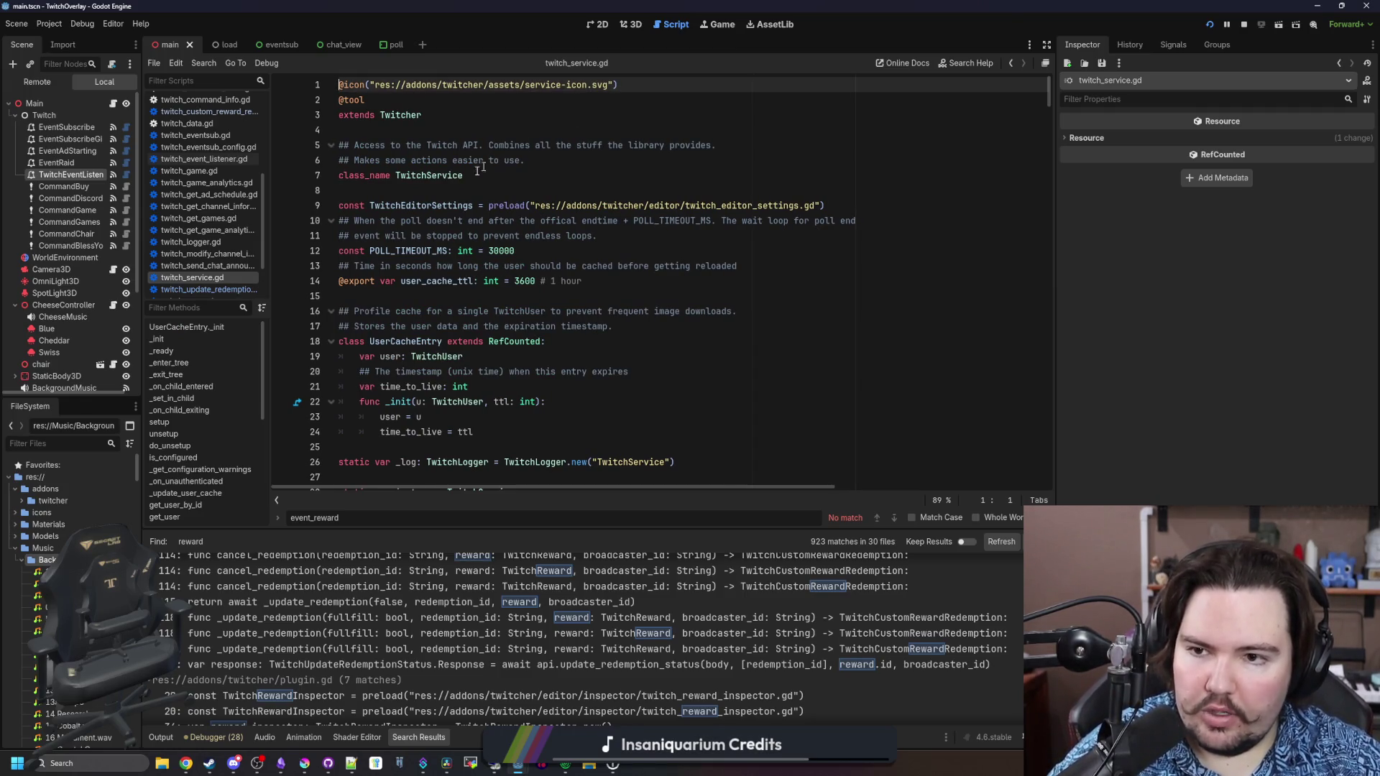
{"action": "scroll", "coordinate": [480, 189], "scroll_direction": "down", "scroll_amount": 3}
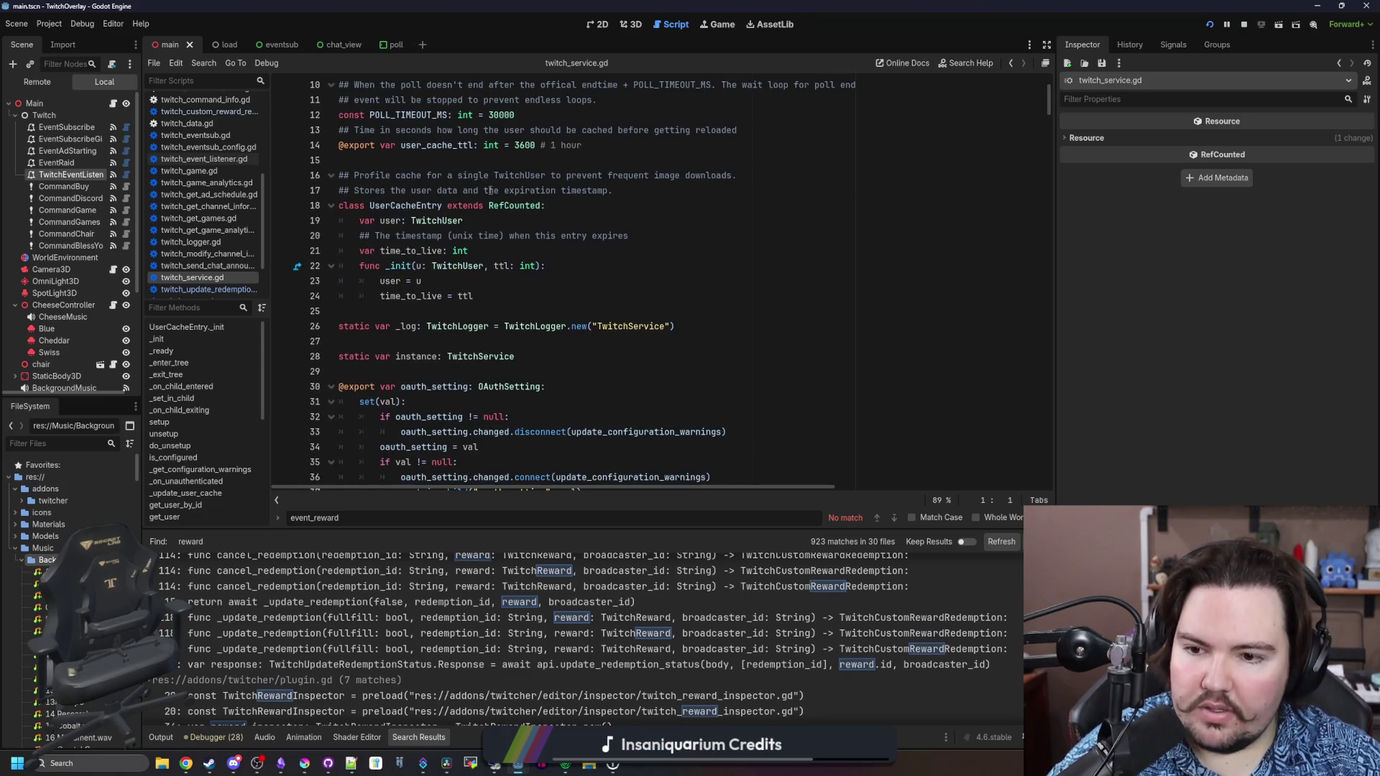
{"action": "scroll", "coordinate": [489, 191], "scroll_direction": "down", "scroll_amount": 3}
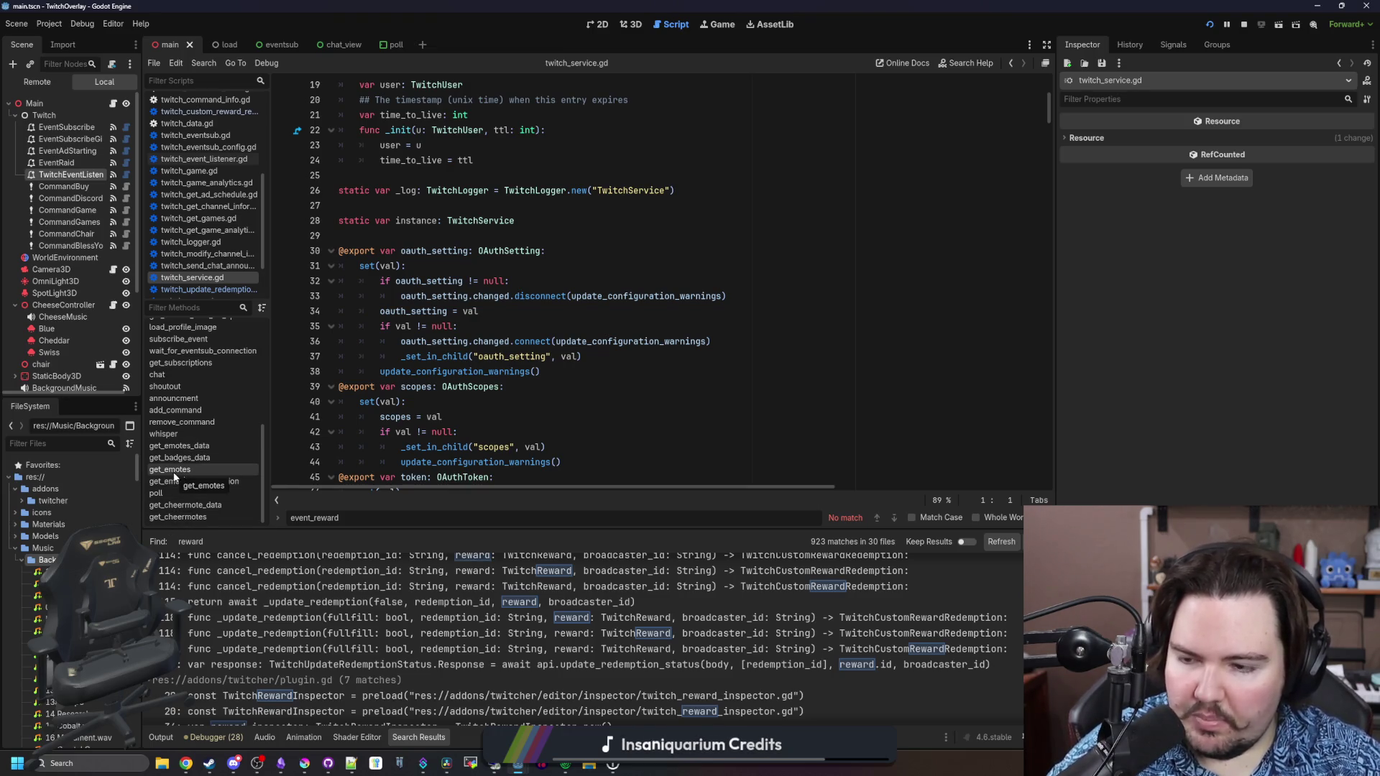
{"action": "scroll", "coordinate": [192, 420], "scroll_direction": "up", "scroll_amount": 1}
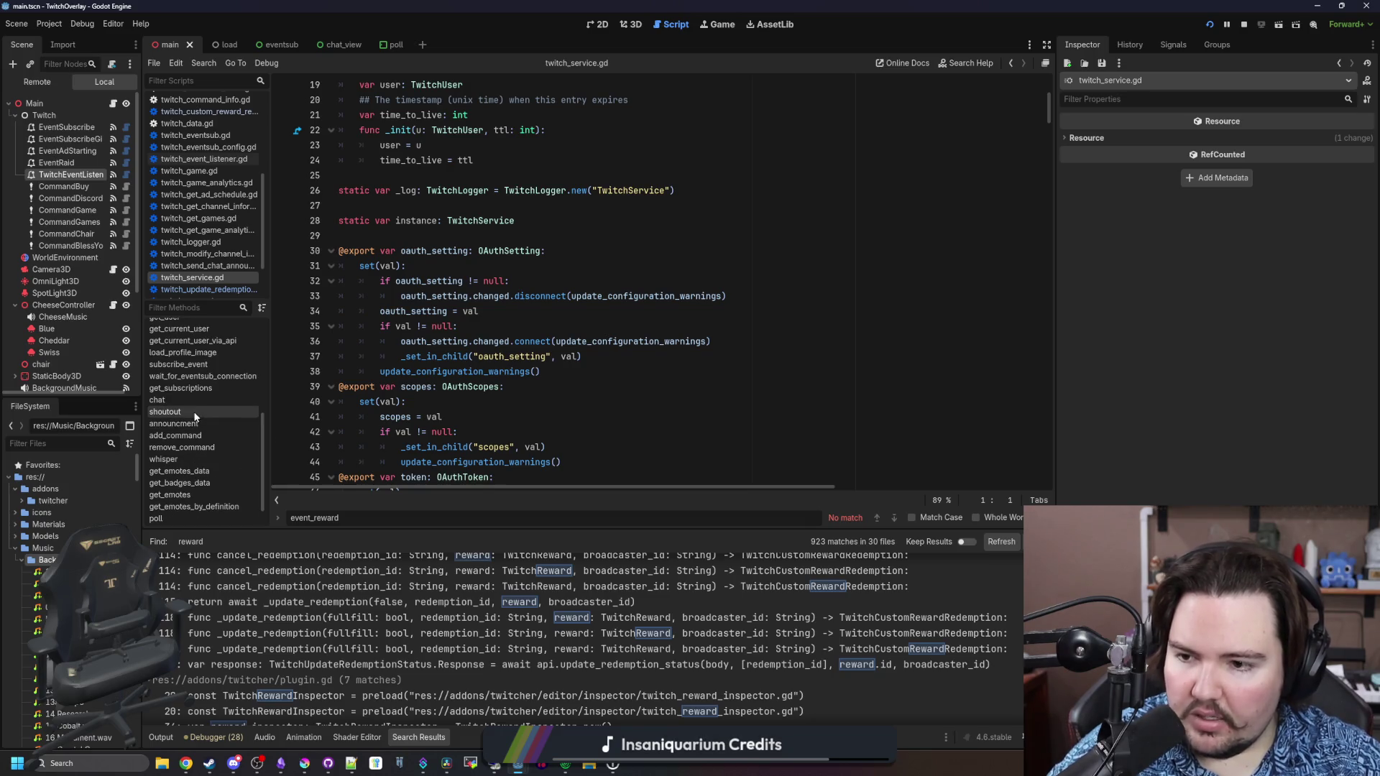
{"action": "scroll", "coordinate": [195, 429], "scroll_direction": "up", "scroll_amount": 3}
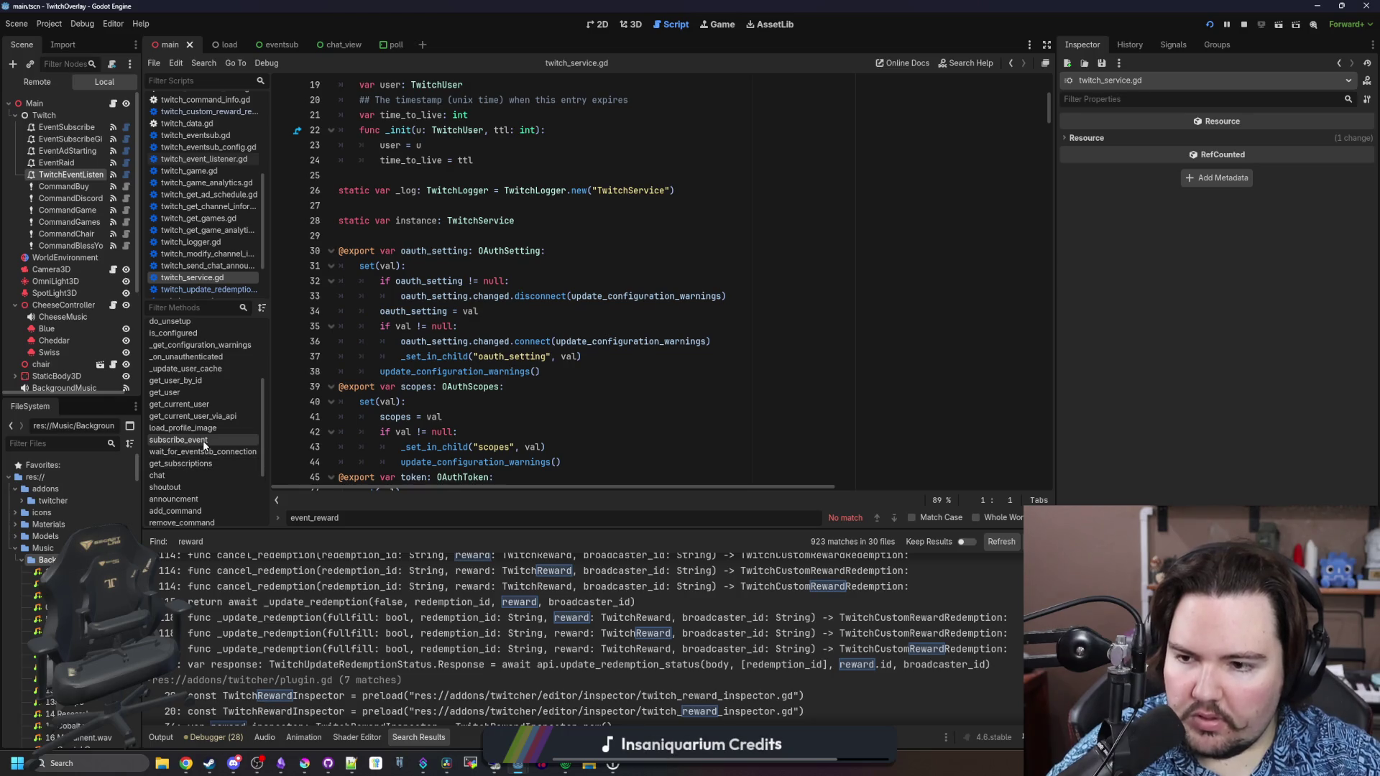
{"action": "scroll", "coordinate": [214, 430], "scroll_direction": "up", "scroll_amount": 1}
{"action": "scroll", "coordinate": [209, 467], "scroll_direction": "up", "scroll_amount": 1}
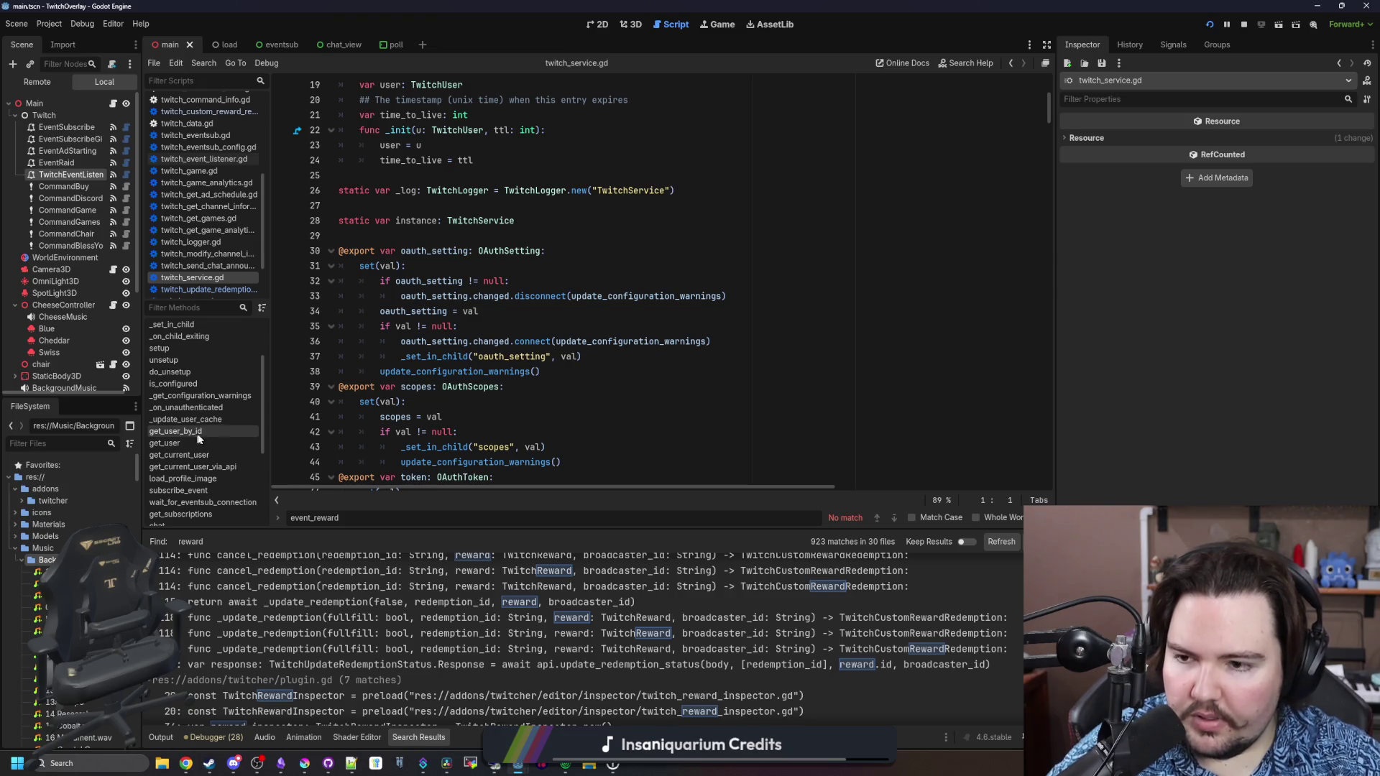
{"action": "scroll", "coordinate": [196, 440], "scroll_direction": "up", "scroll_amount": 1}
{"action": "scroll", "coordinate": [204, 444], "scroll_direction": "up", "scroll_amount": 1}
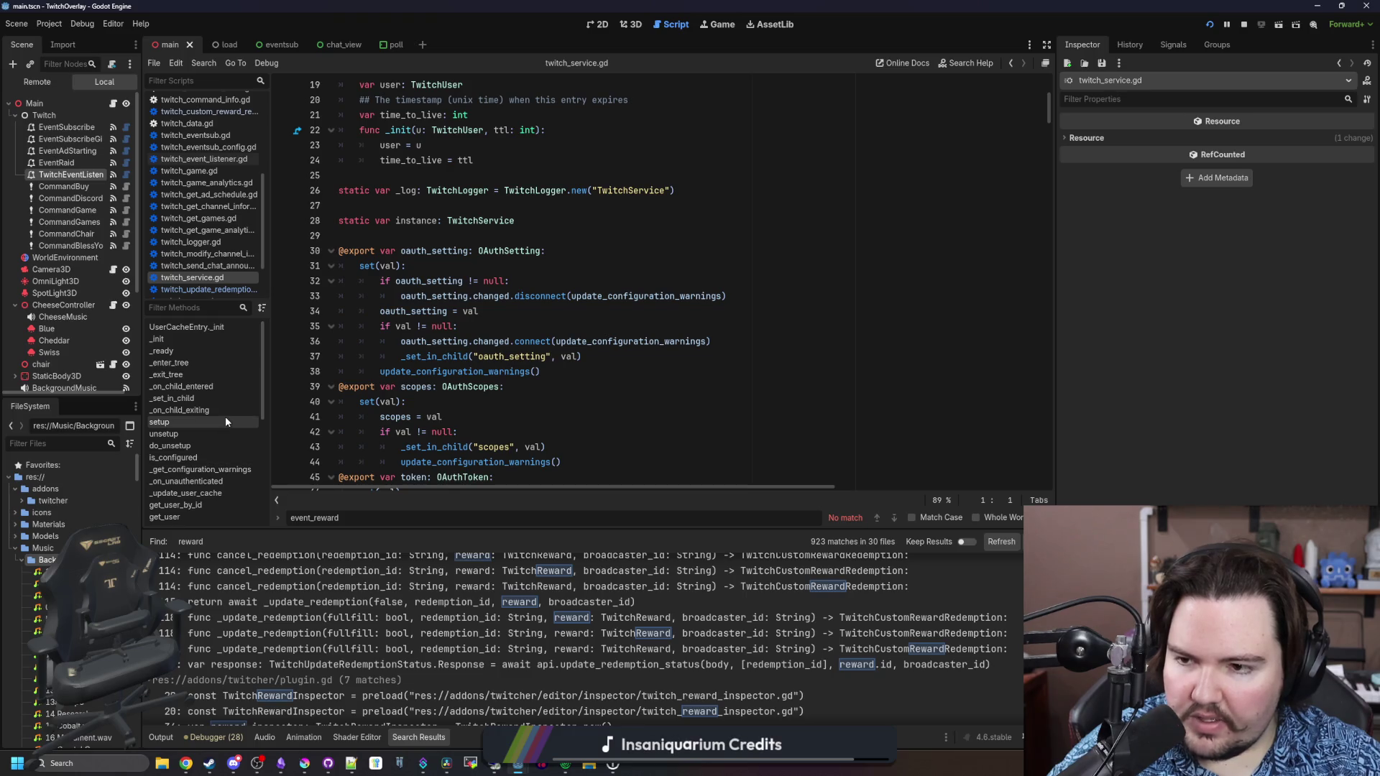
{"action": "scroll", "coordinate": [226, 416], "scroll_direction": "down", "scroll_amount": 8}
{"action": "scroll", "coordinate": [486, 263], "scroll_direction": "up", "scroll_amount": 3}
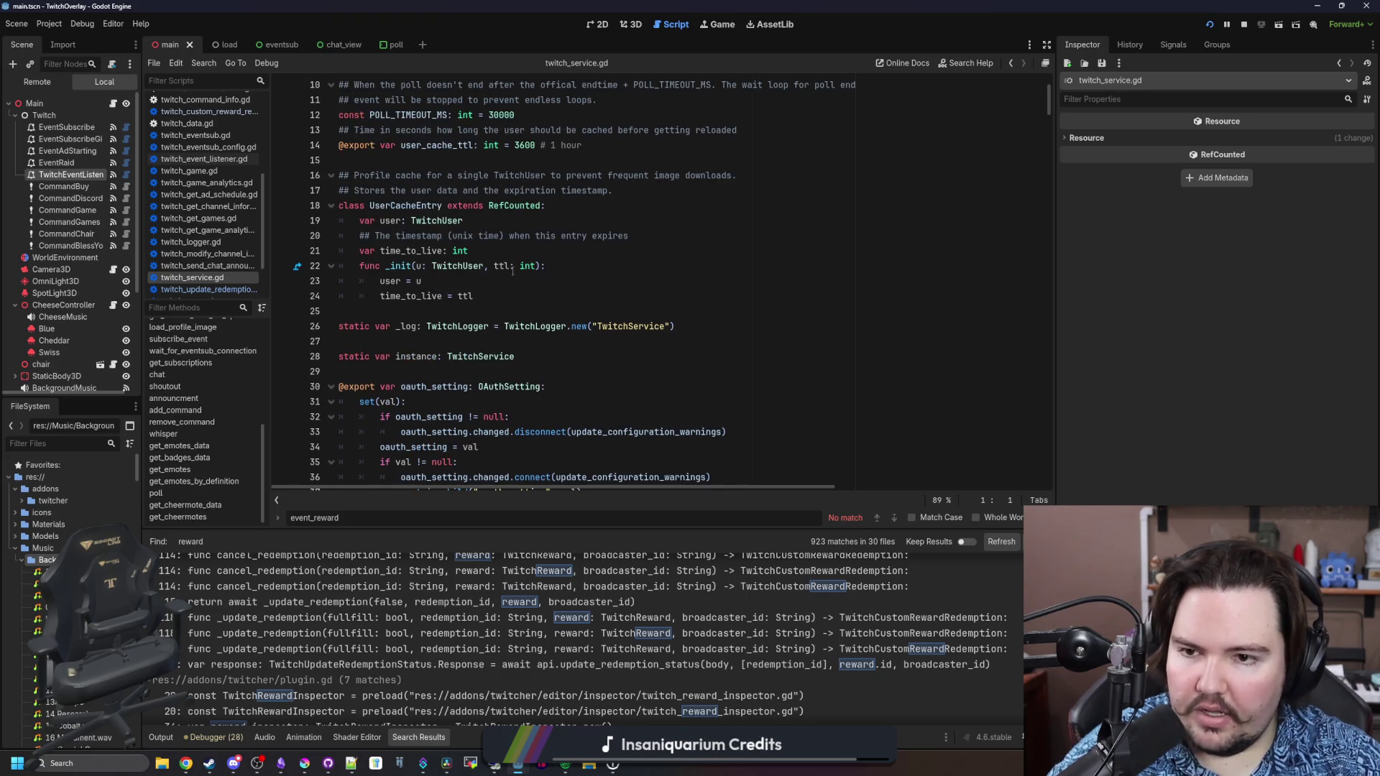
Inspect the TwitchService instance and class_name declarations, then return to main.gd and remove the stray letter
{"action": "left_click", "coordinate": [502, 340]}
{"action": "left_click", "coordinate": [464, 356]}
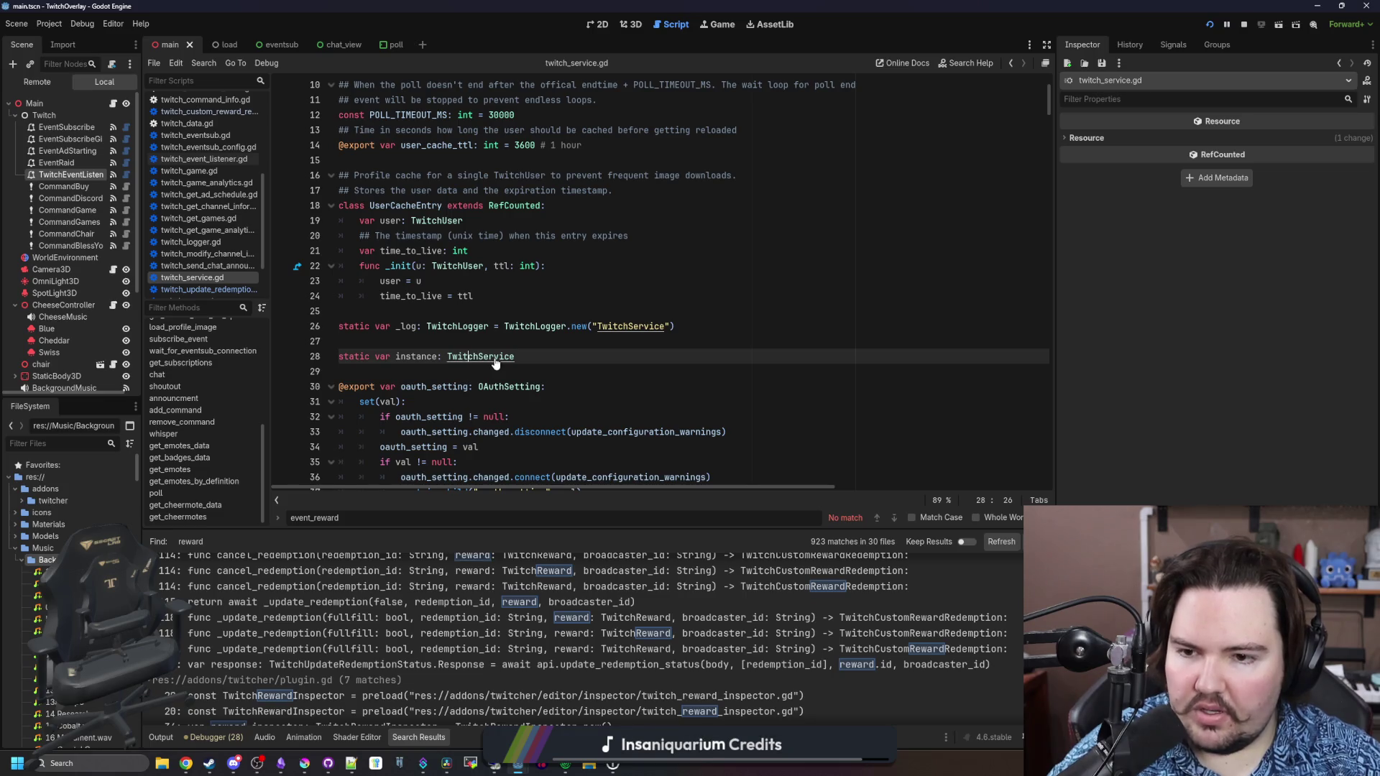
{"action": "left_click", "coordinate": [495, 345]}
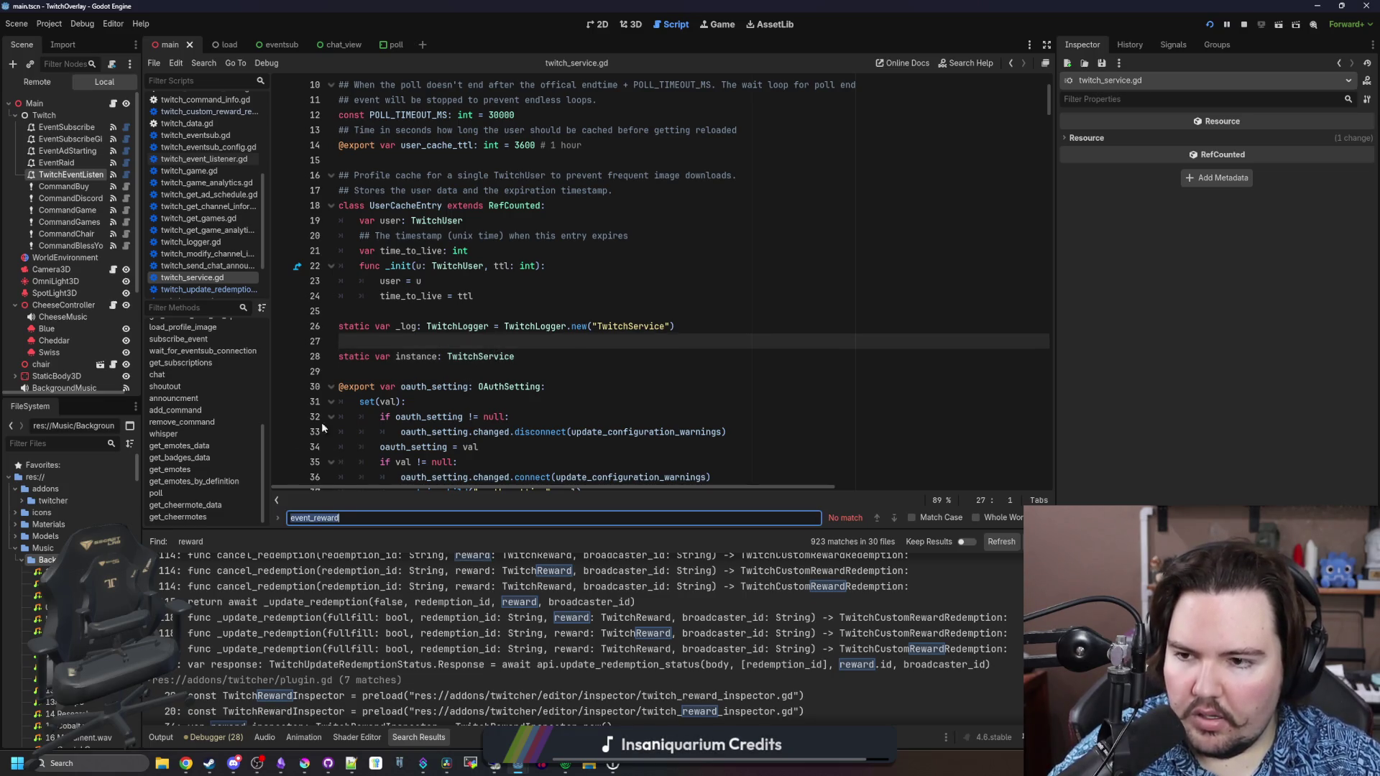
{"action": "left_click", "coordinate": [507, 370]}
{"action": "scroll", "coordinate": [449, 390], "scroll_direction": "up", "scroll_amount": 3}
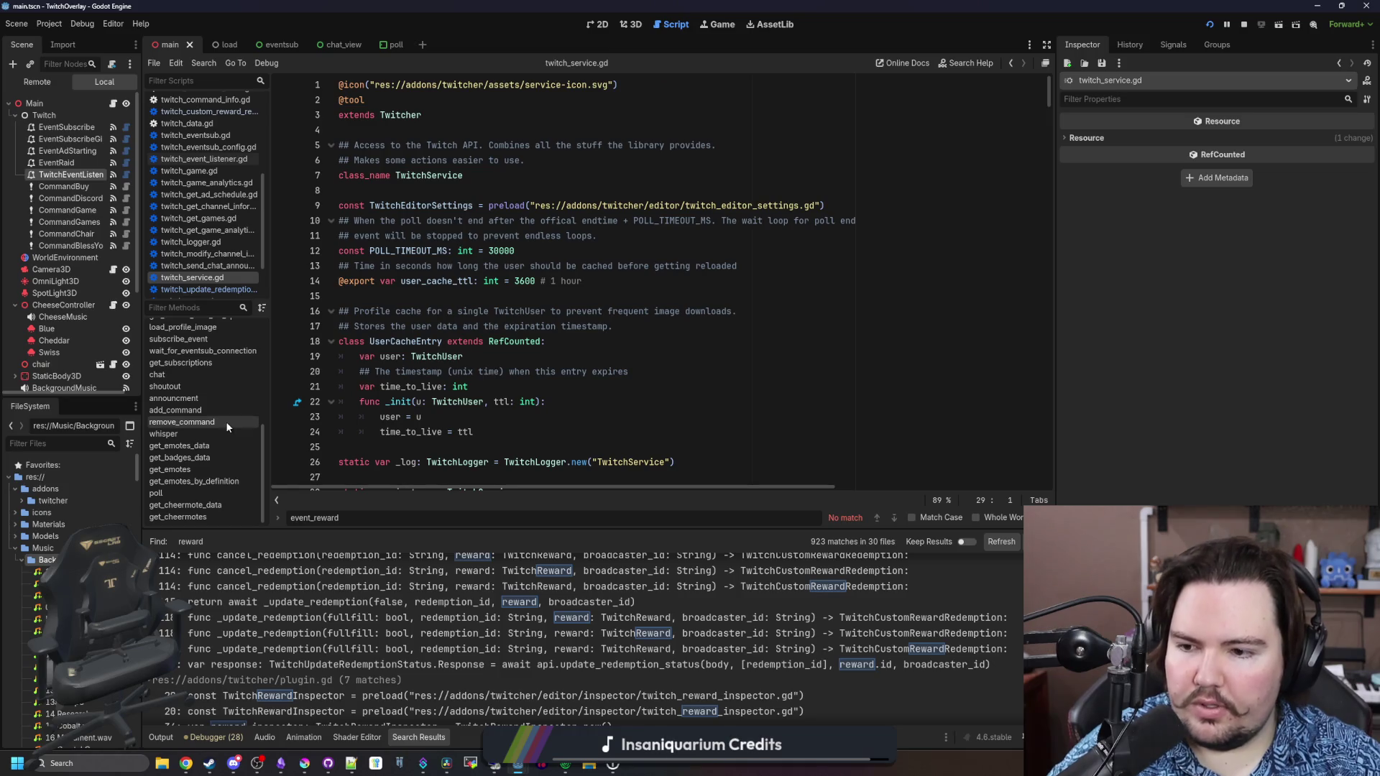
{"action": "left_click", "coordinate": [413, 188]}
{"action": "left_click", "coordinate": [437, 175]}
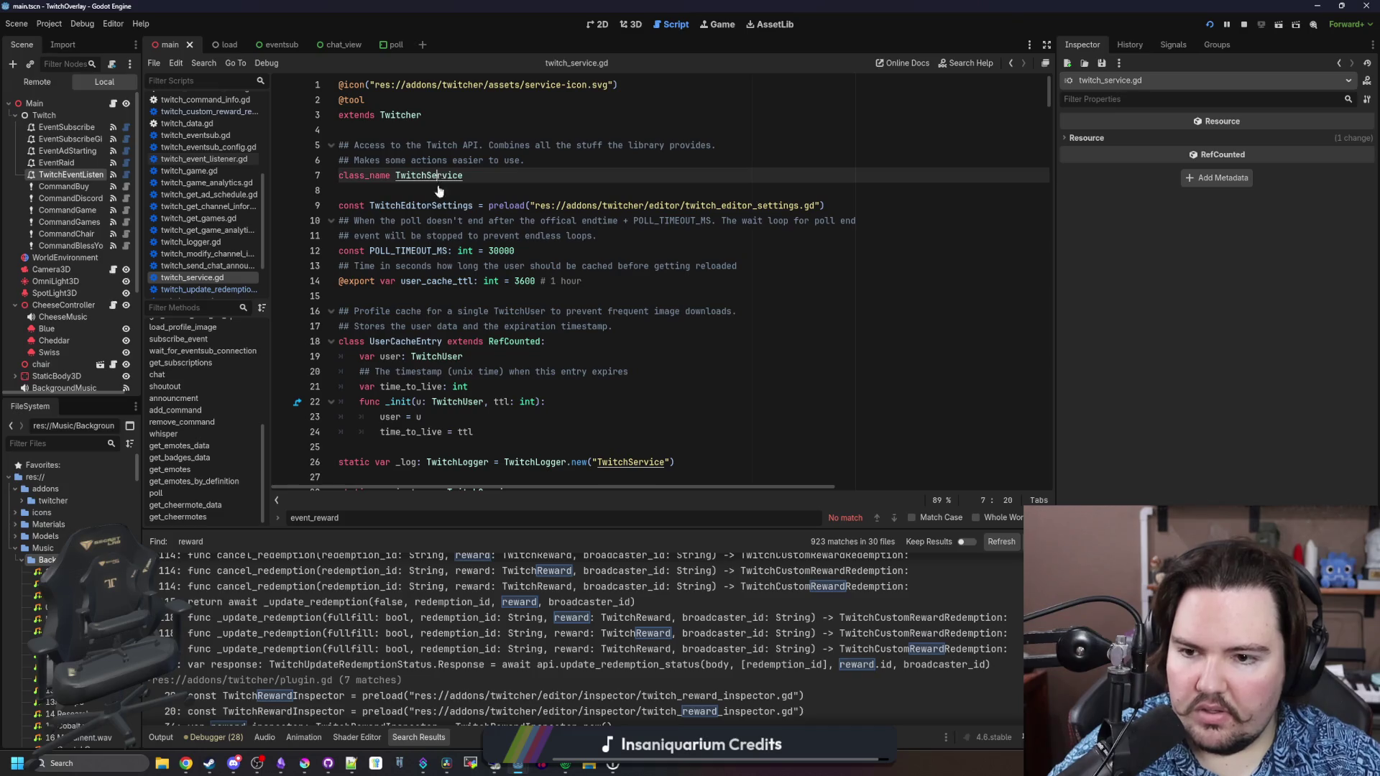
{"action": "scroll", "coordinate": [460, 366], "scroll_direction": "down", "scroll_amount": 4}
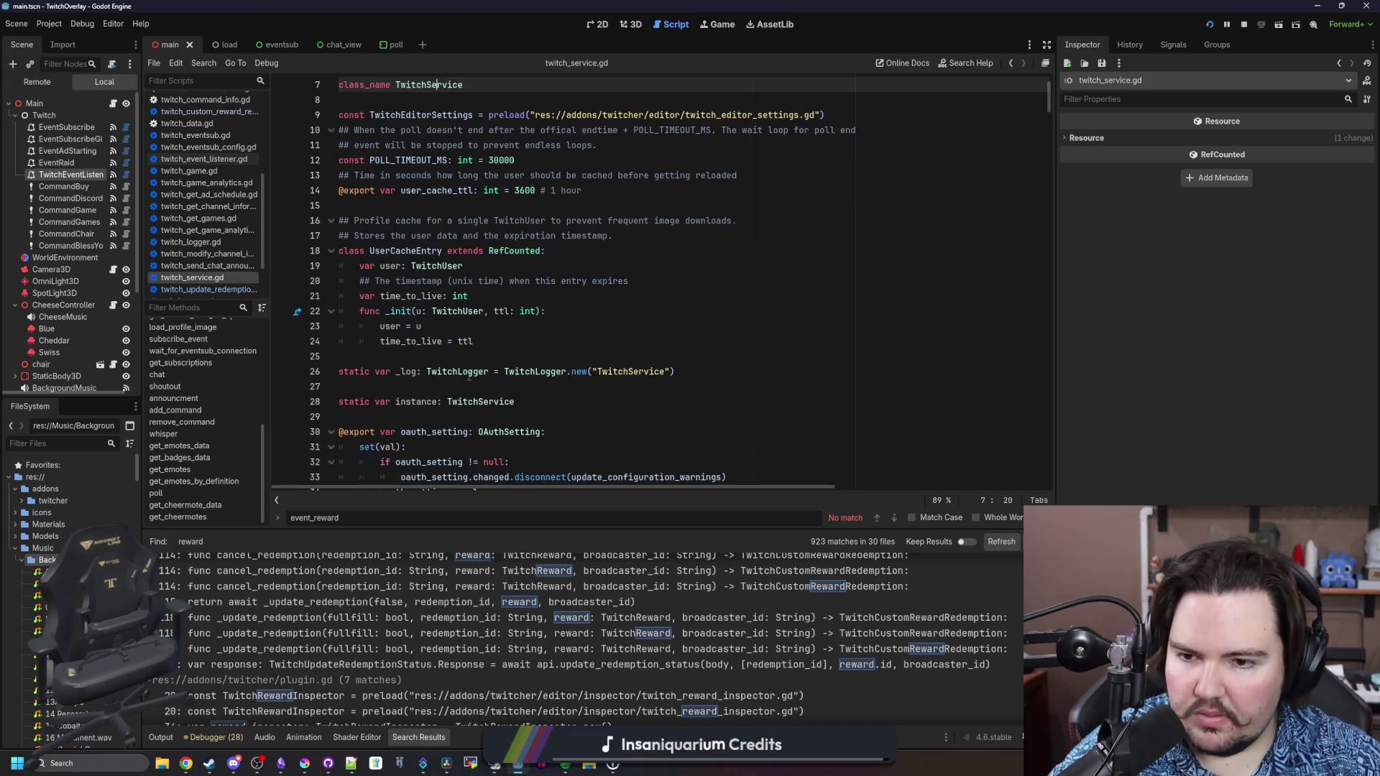
{"action": "scroll", "coordinate": [384, 317], "scroll_direction": "up", "scroll_amount": 5}
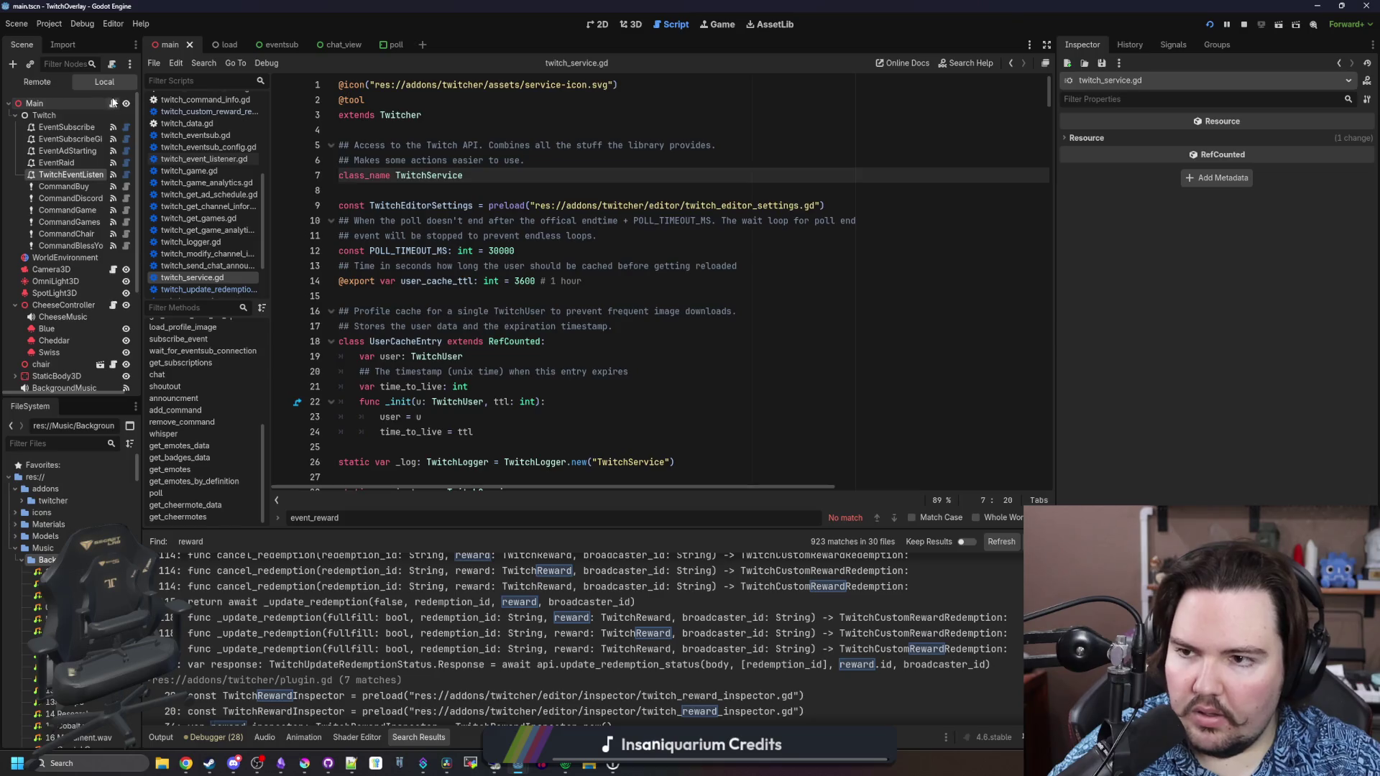
{"action": "left_click", "coordinate": [112, 103]}
{"action": "key", "text": "BackSpace"}
{"action": "key", "text": "BackSpace"}
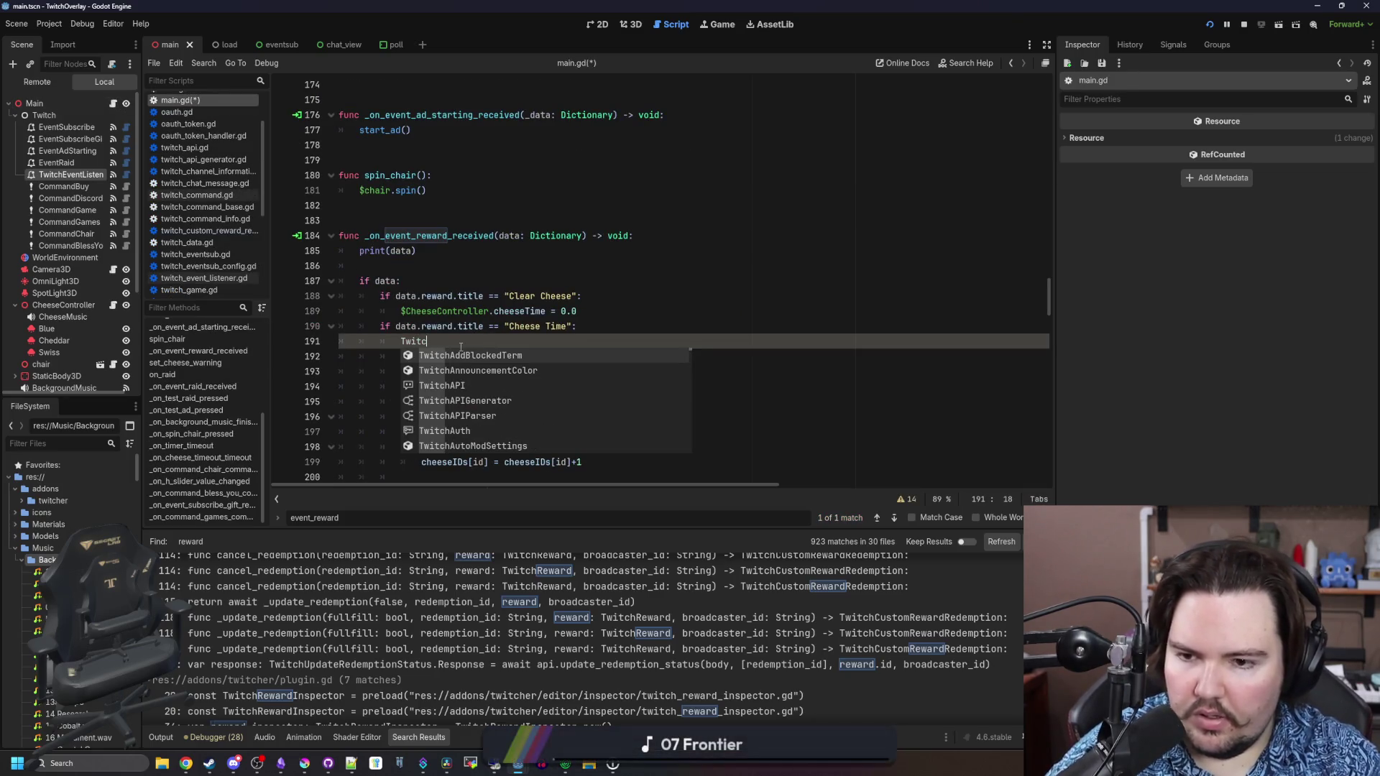
Complete line 191 as TwitchAPI via autocomplete and open twitch_api.gd from that name
{"action": "scroll", "coordinate": [495, 400], "scroll_direction": "down", "scroll_amount": 3}
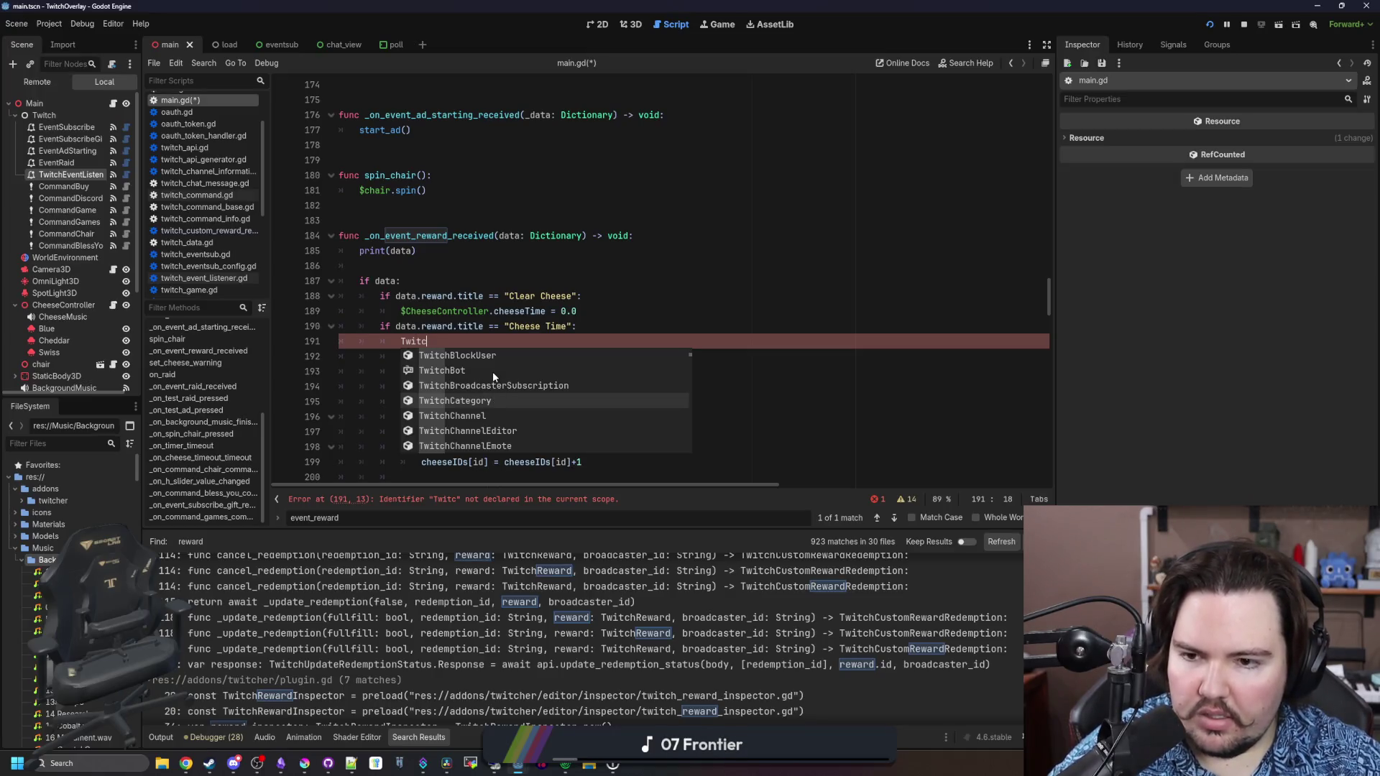
{"action": "scroll", "coordinate": [493, 398], "scroll_direction": "down", "scroll_amount": 2}
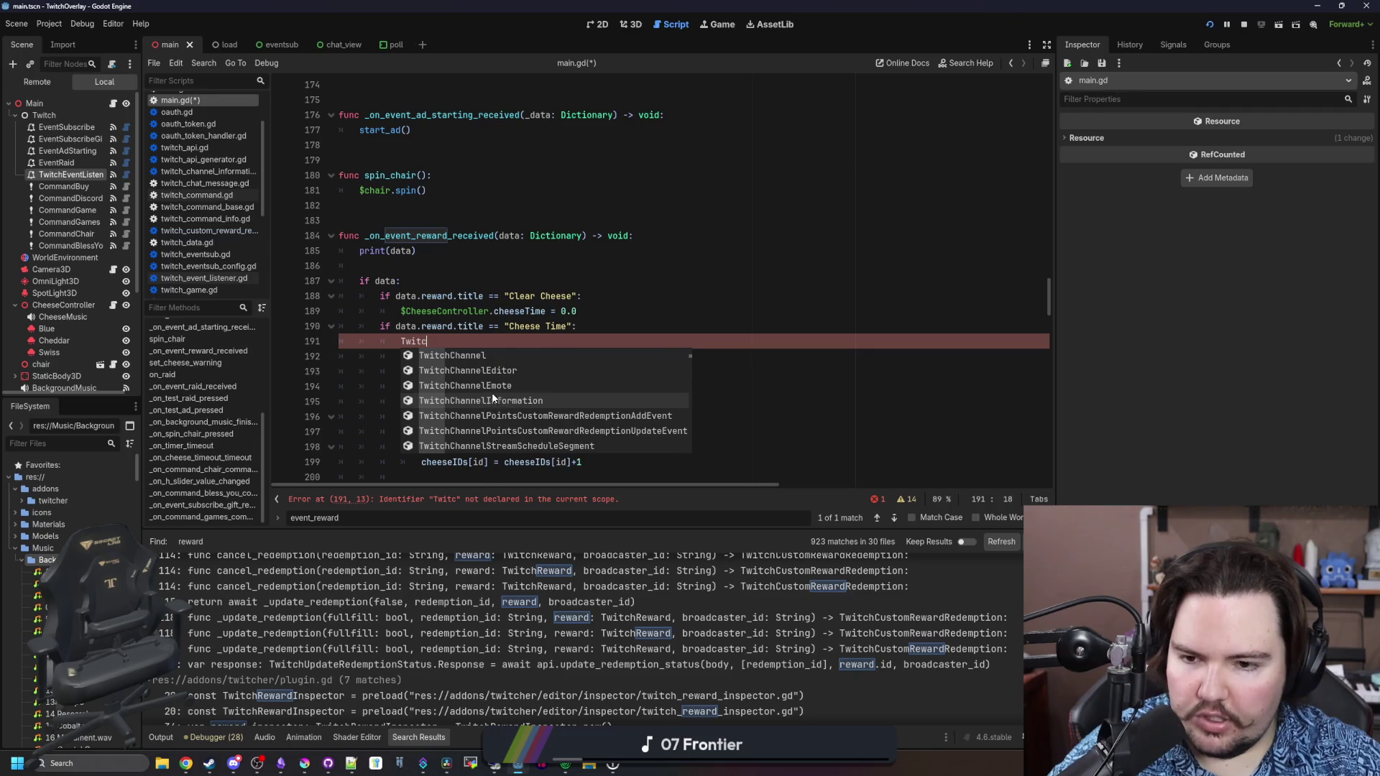
{"action": "scroll", "coordinate": [493, 397], "scroll_direction": "down", "scroll_amount": 4}
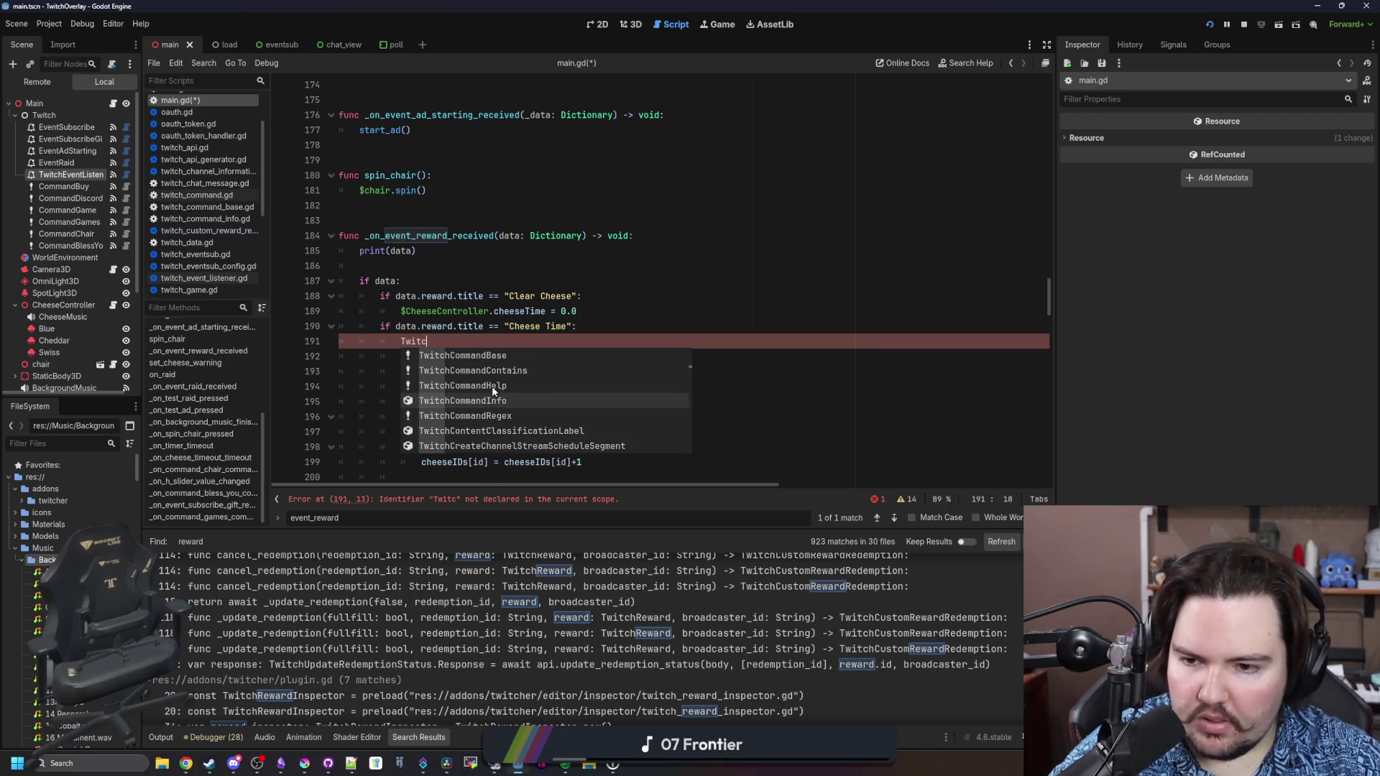
{"action": "scroll", "coordinate": [491, 386], "scroll_direction": "down", "scroll_amount": 5}
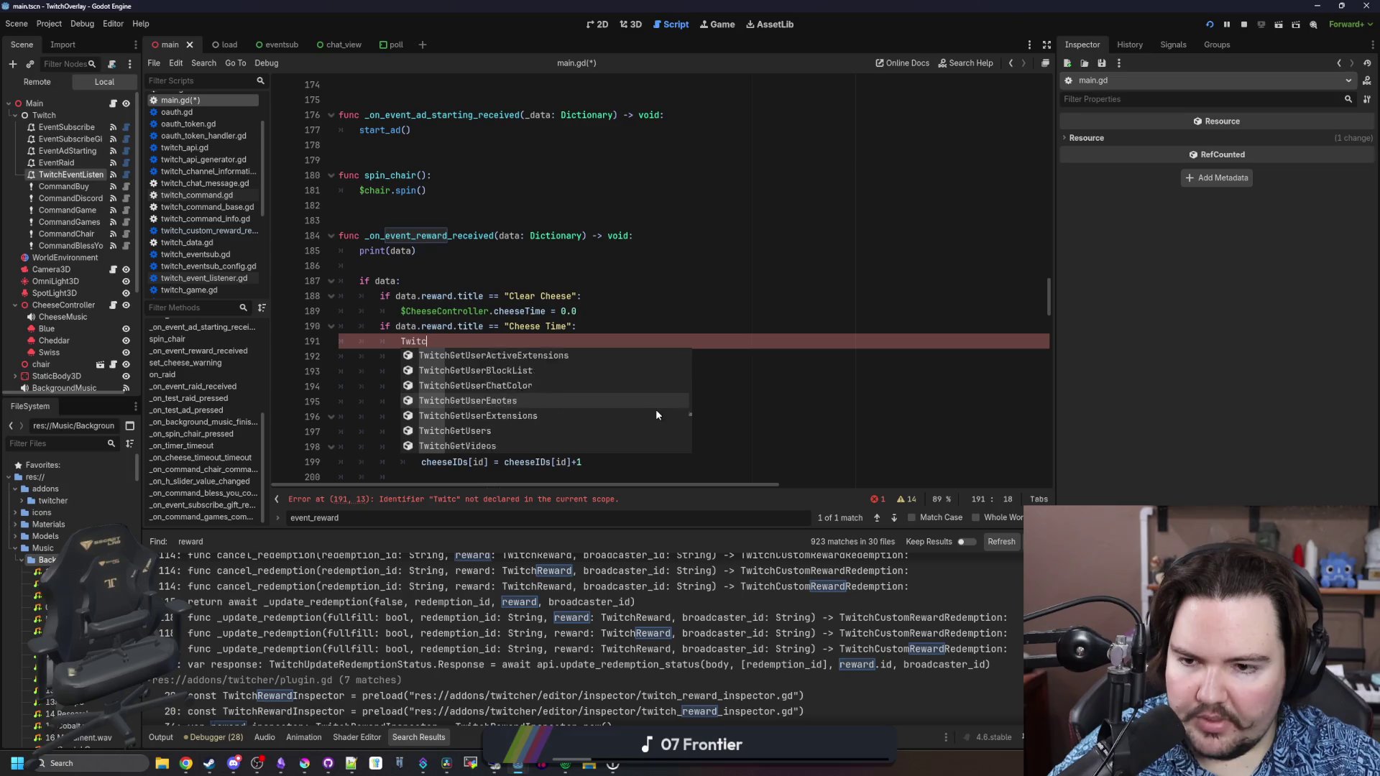
{"action": "scroll", "coordinate": [663, 414], "scroll_direction": "down", "scroll_amount": 3}
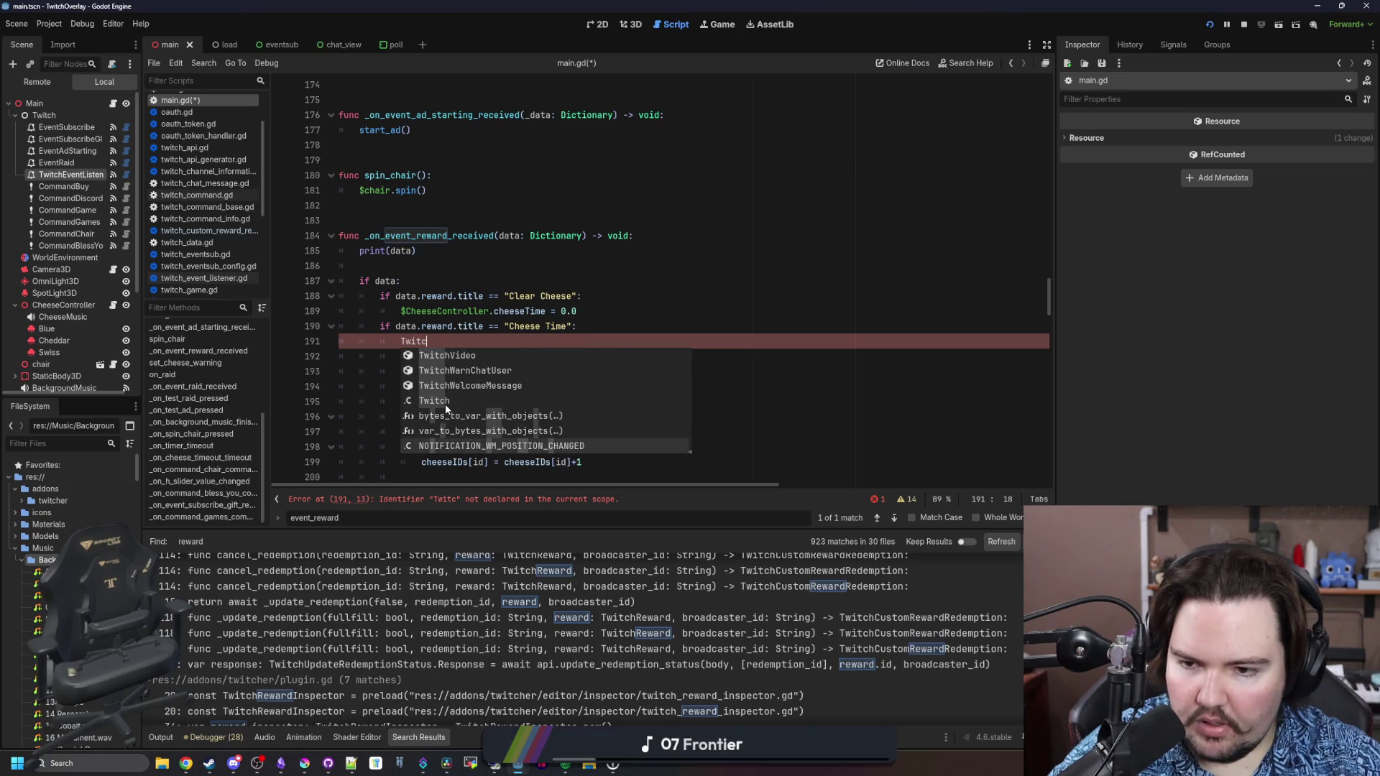
{"action": "key", "text": "Escape"}
{"action": "type", "text": "h."}
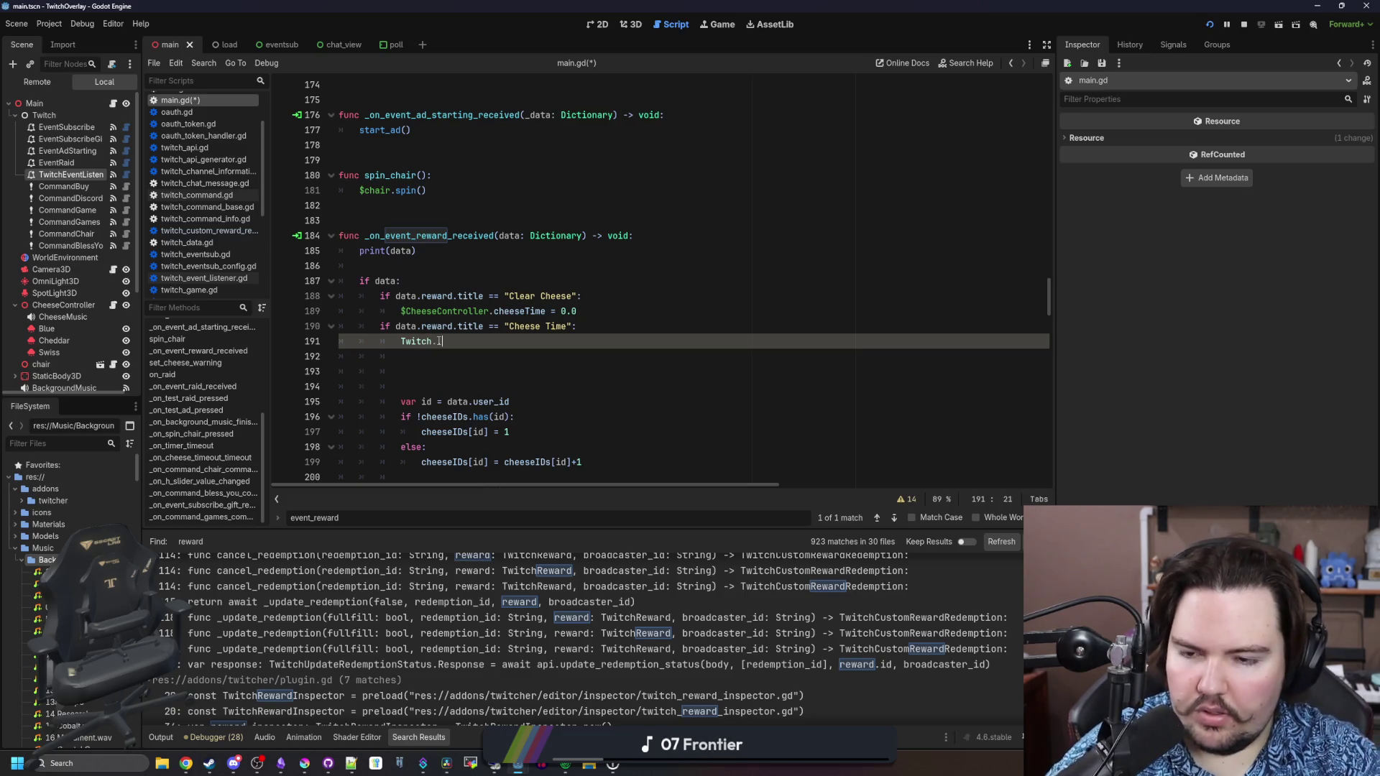
{"action": "key", "text": "BackSpace"}
{"action": "type", "text": "a"}
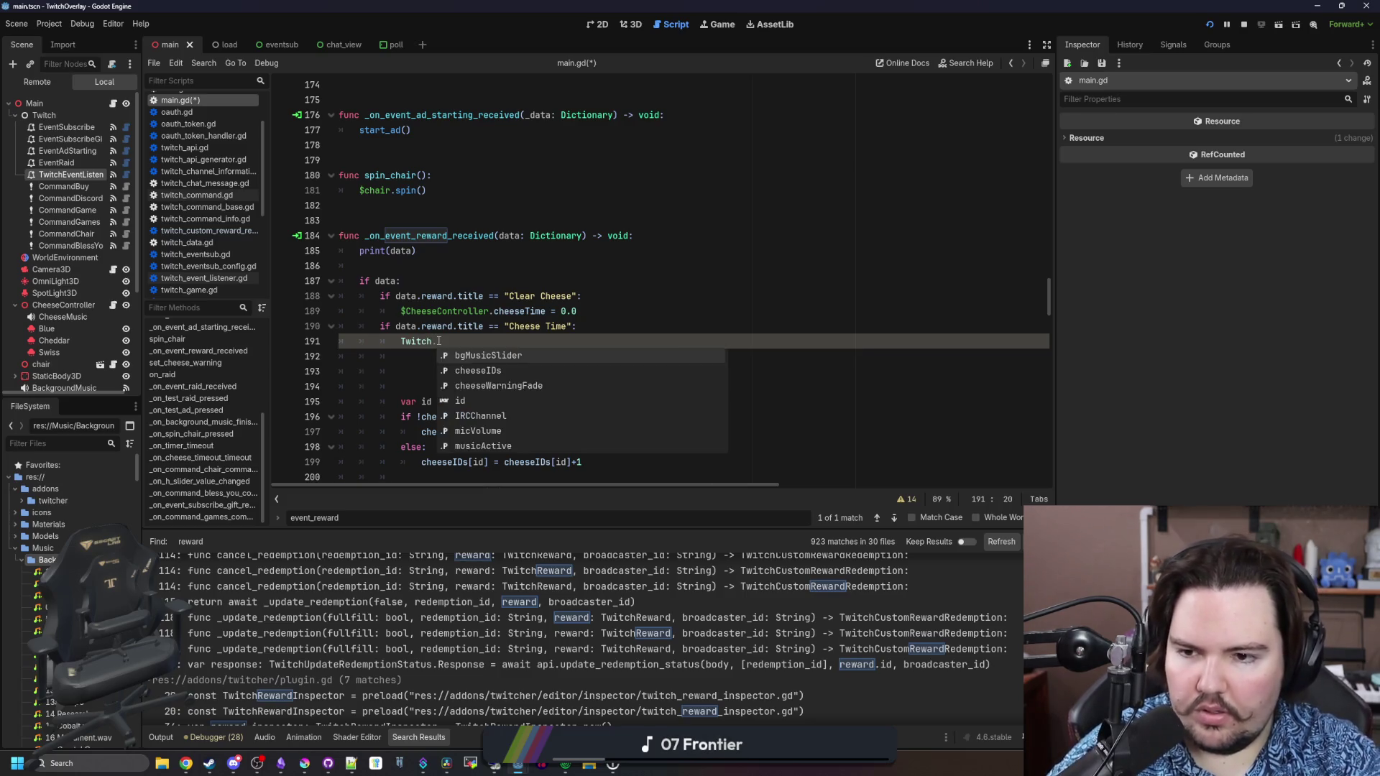
{"action": "type", "text": "pi"}
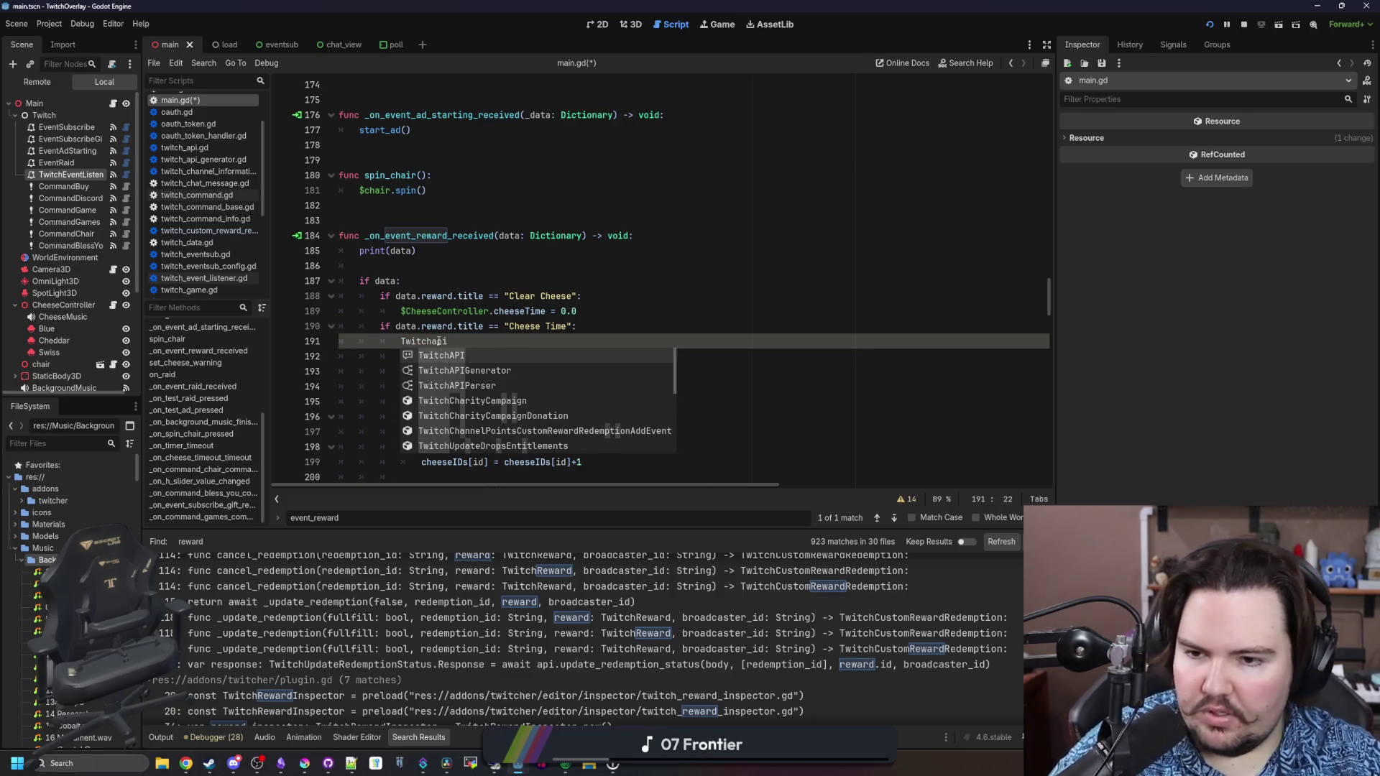
{"action": "key", "text": "Return"}
{"action": "left_click", "coordinate": [425, 344], "text": "ctrl"}
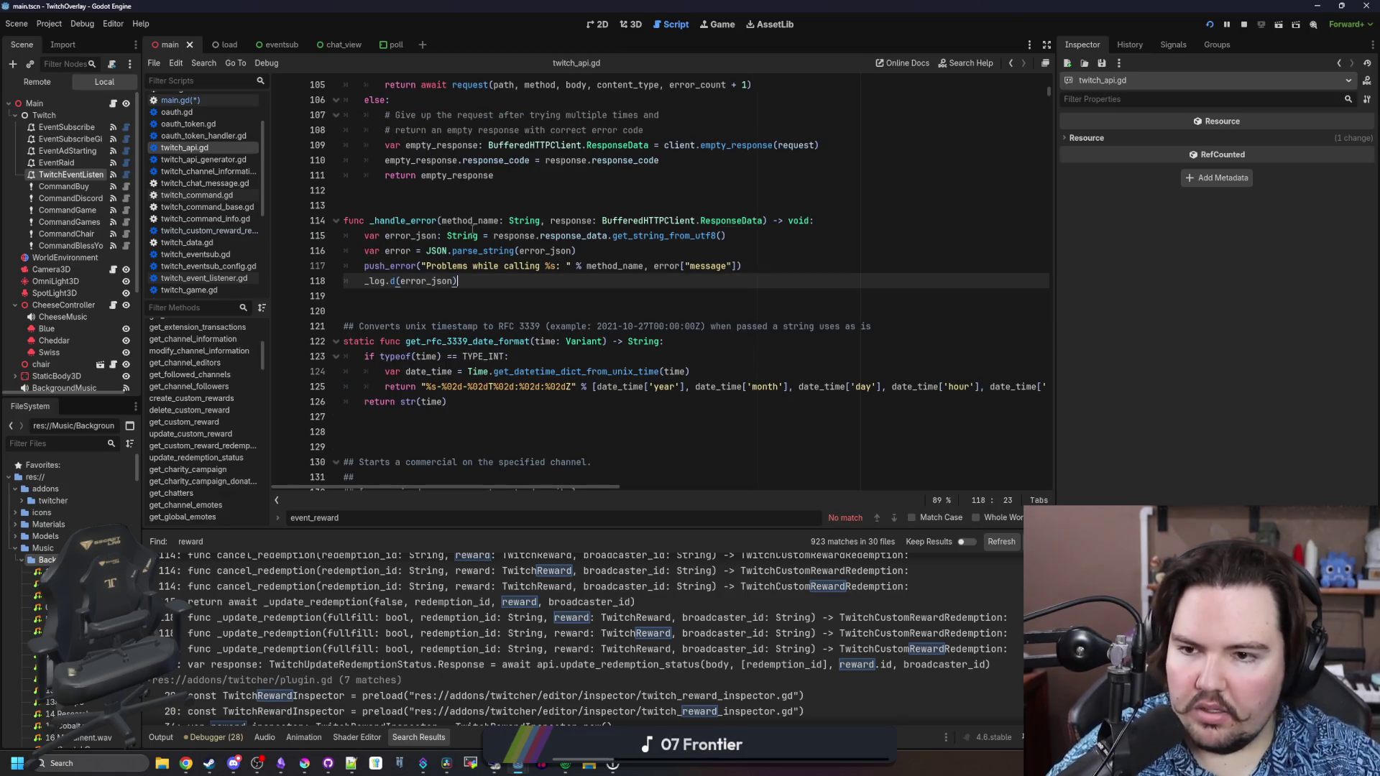
Scroll up the Filter Methods list of twitch_api.gd and jump to get_custom_reward_redemption
{"action": "scroll", "coordinate": [222, 385], "scroll_direction": "down", "scroll_amount": 10}
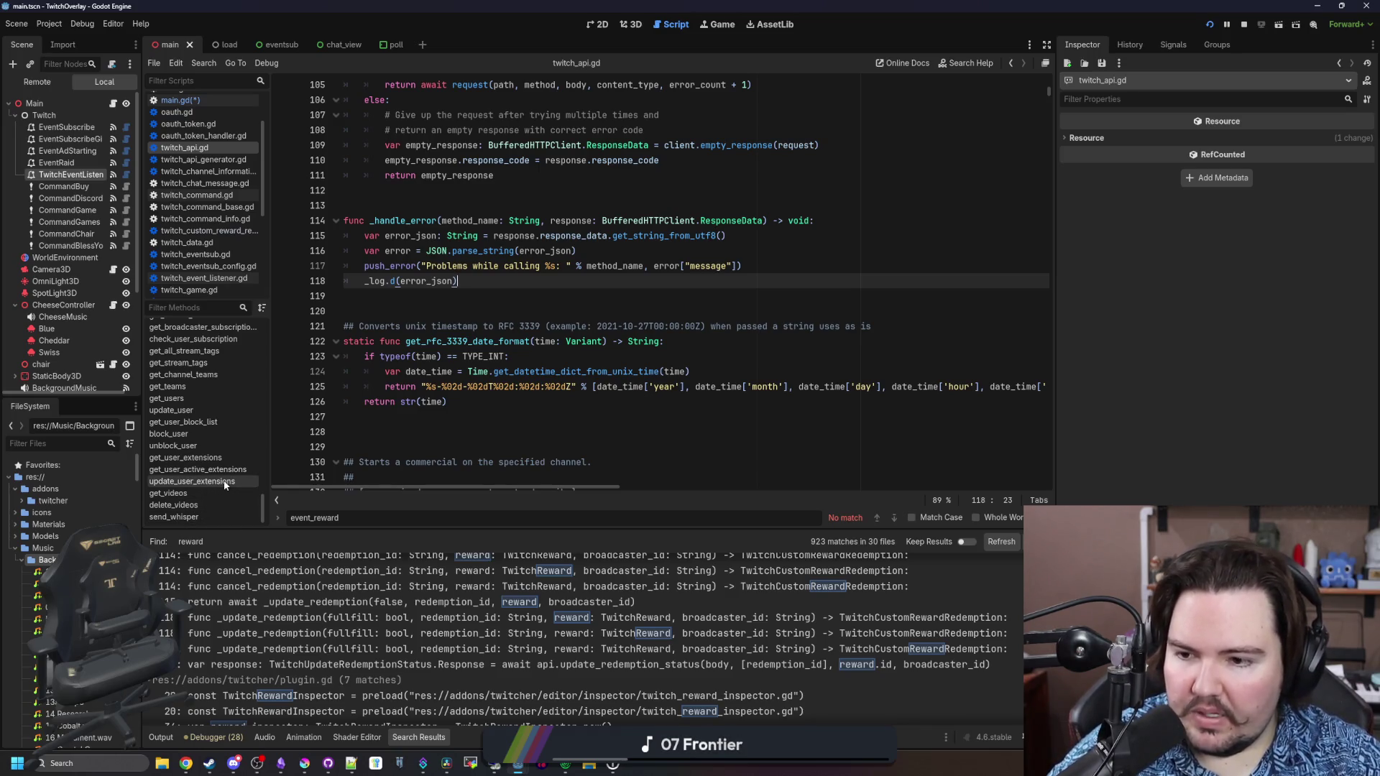
{"action": "scroll", "coordinate": [209, 463], "scroll_direction": "up", "scroll_amount": 2}
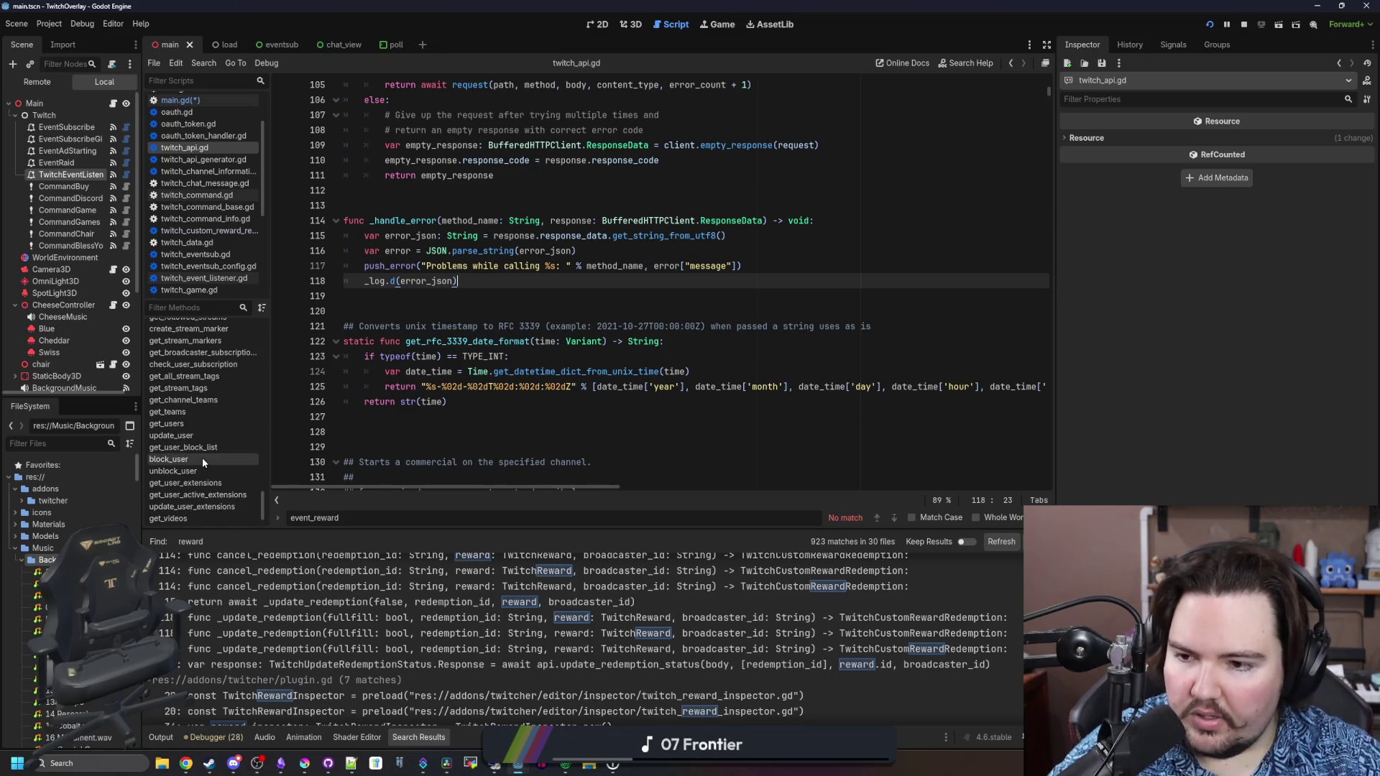
{"action": "scroll", "coordinate": [196, 436], "scroll_direction": "up", "scroll_amount": 2}
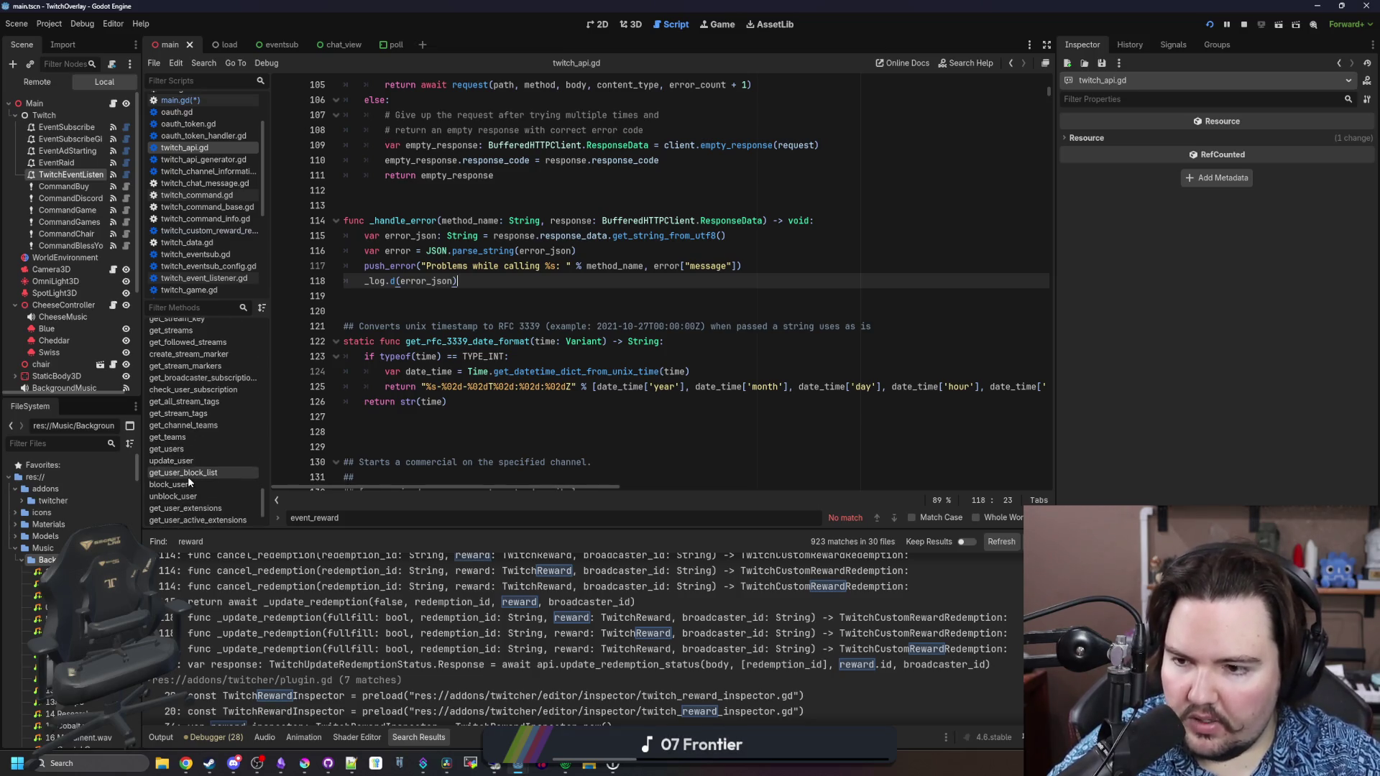
{"action": "scroll", "coordinate": [189, 450], "scroll_direction": "up", "scroll_amount": 3}
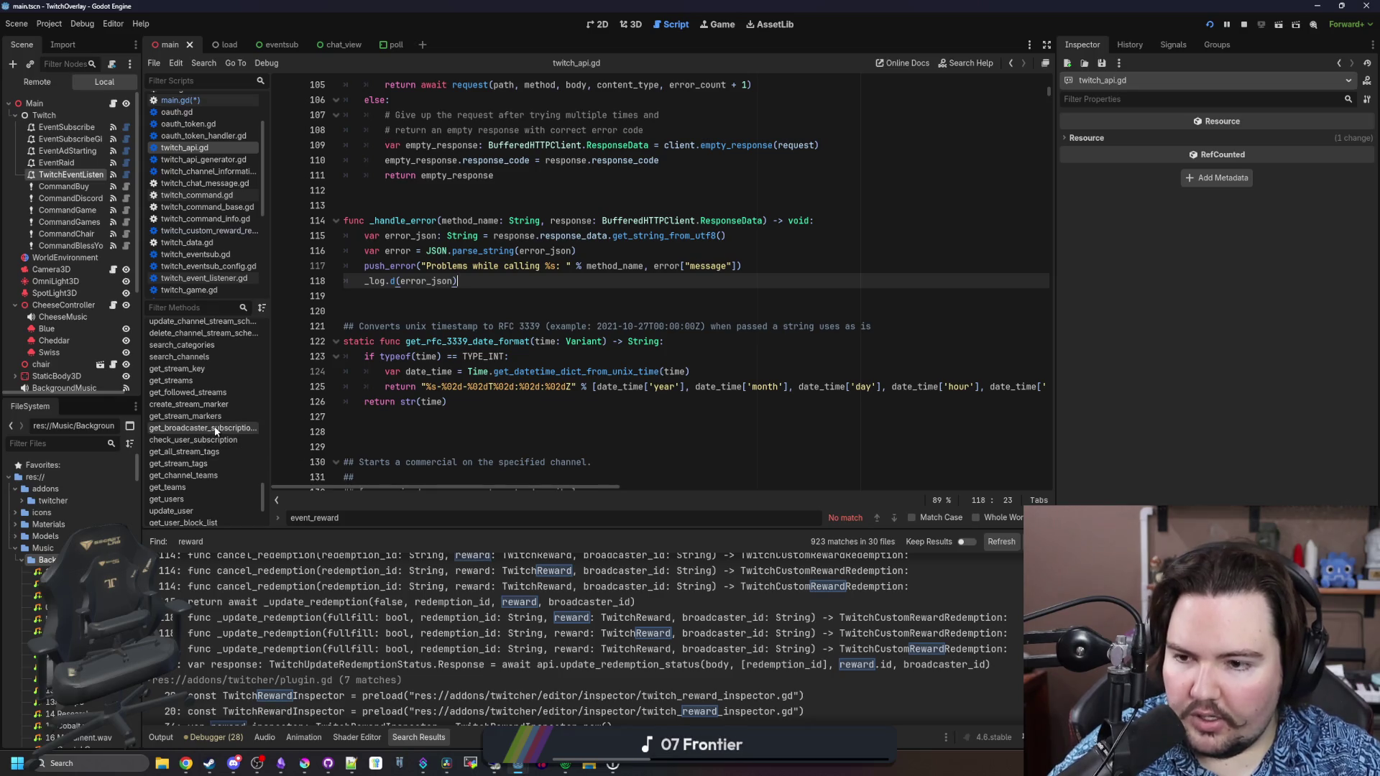
{"action": "scroll", "coordinate": [205, 438], "scroll_direction": "up", "scroll_amount": 1}
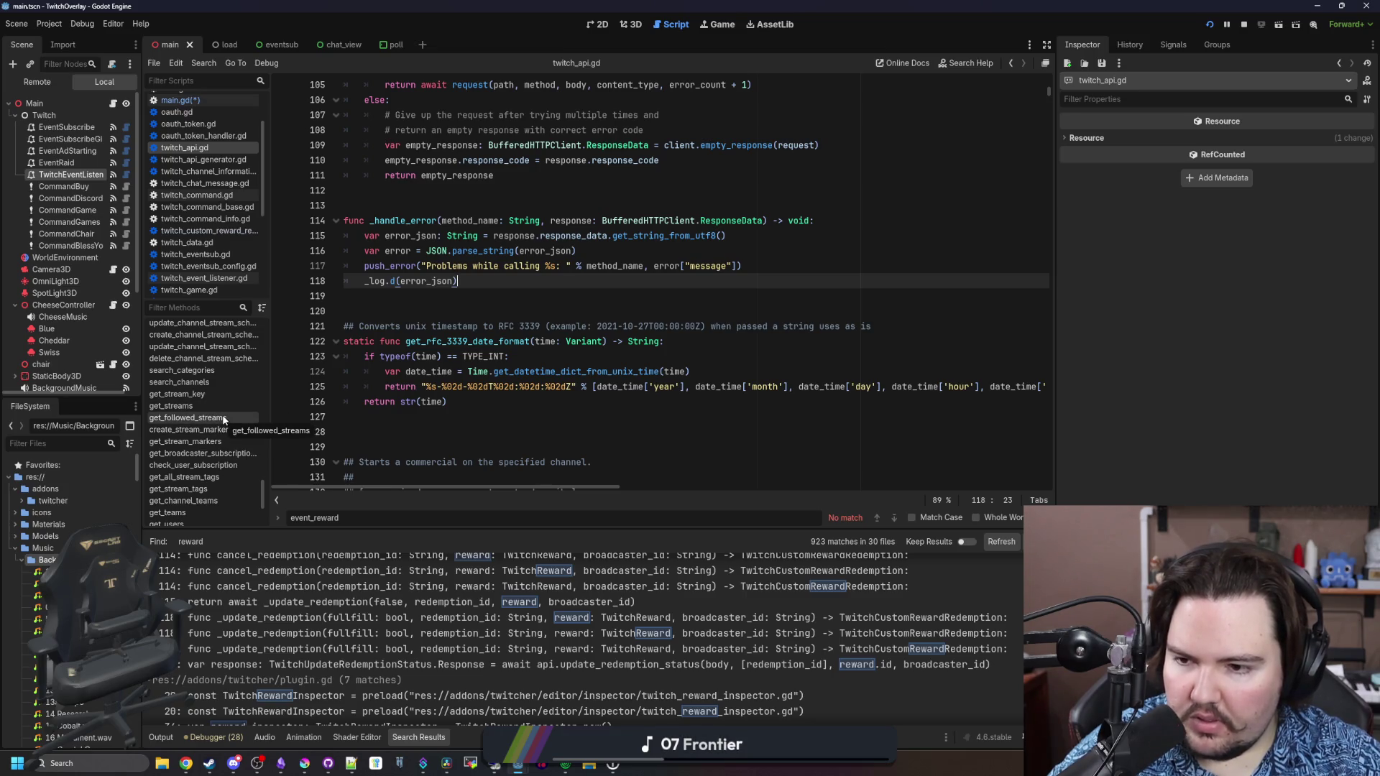
{"action": "scroll", "coordinate": [222, 415], "scroll_direction": "up", "scroll_amount": 1}
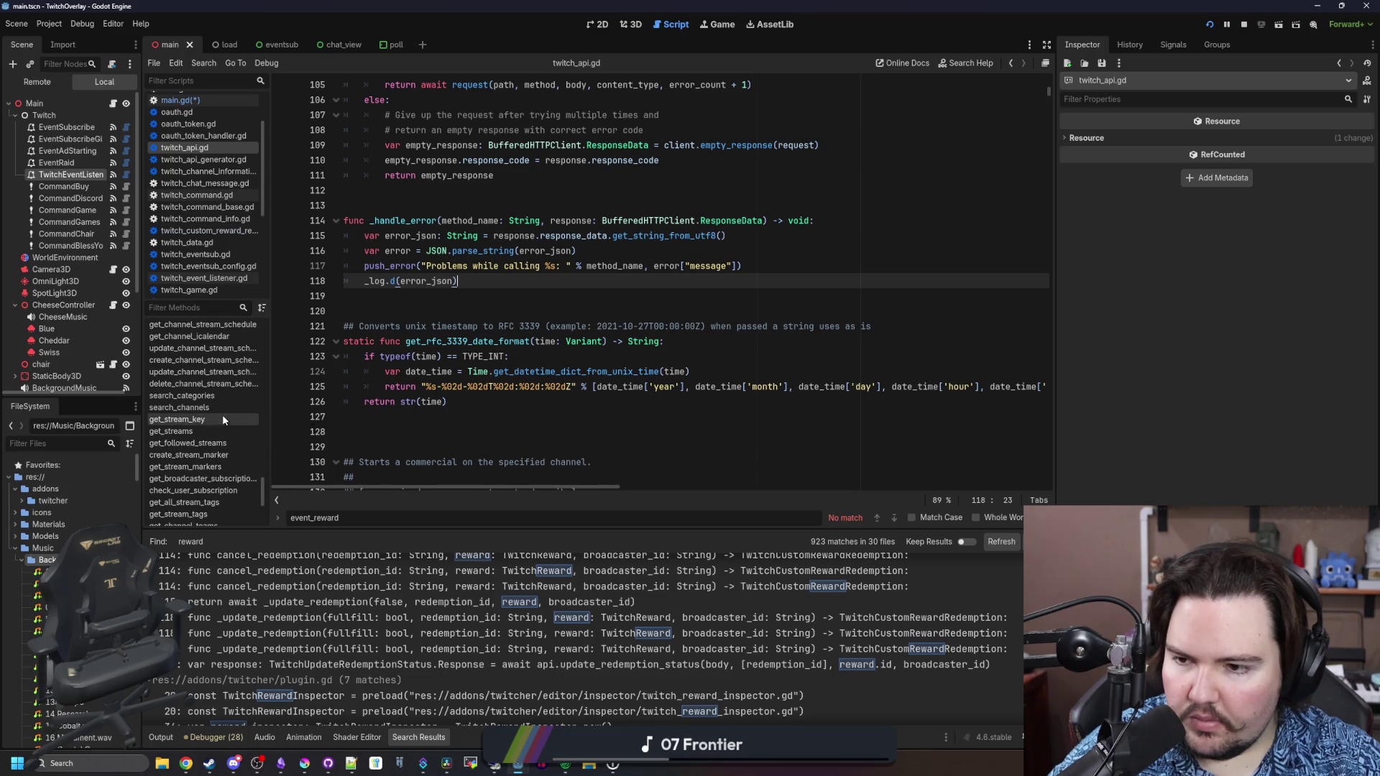
{"action": "scroll", "coordinate": [205, 449], "scroll_direction": "up", "scroll_amount": 1}
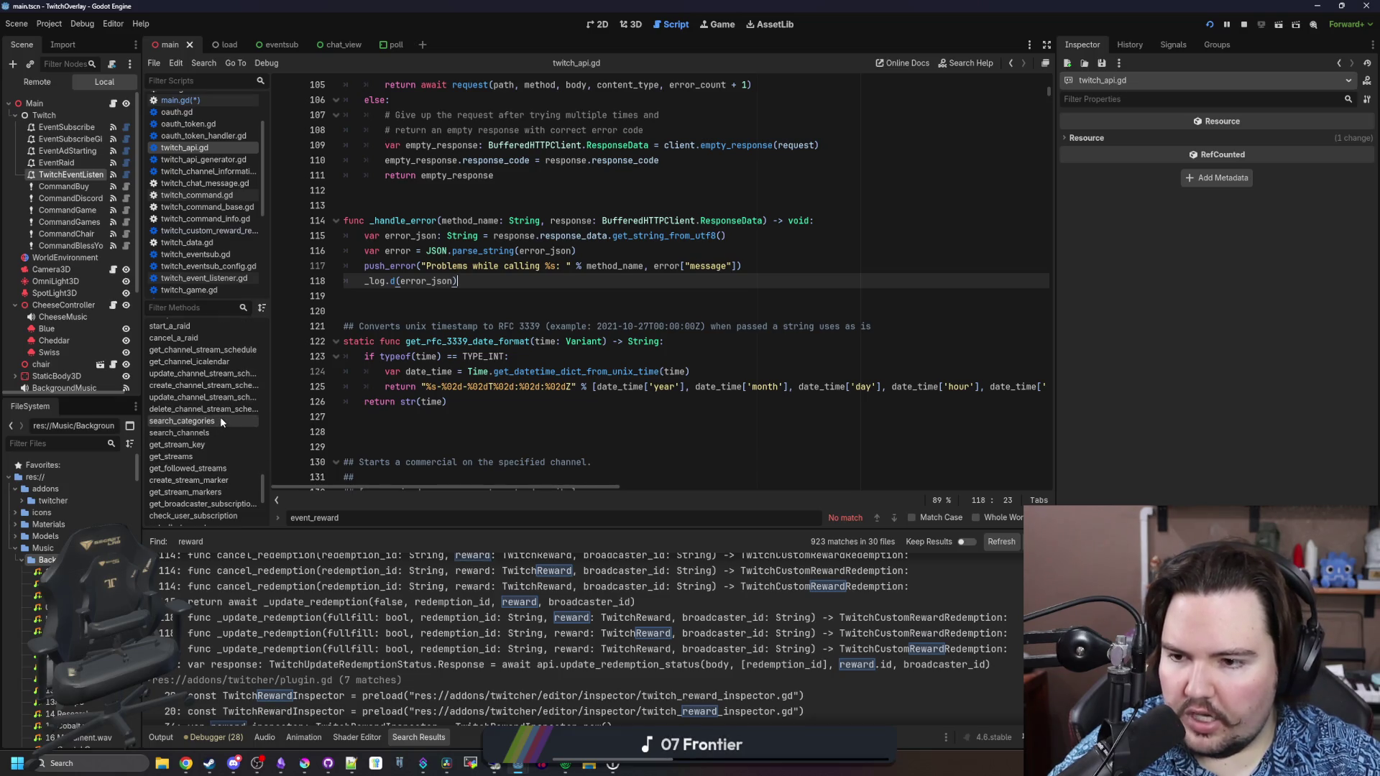
{"action": "scroll", "coordinate": [220, 416], "scroll_direction": "up", "scroll_amount": 1}
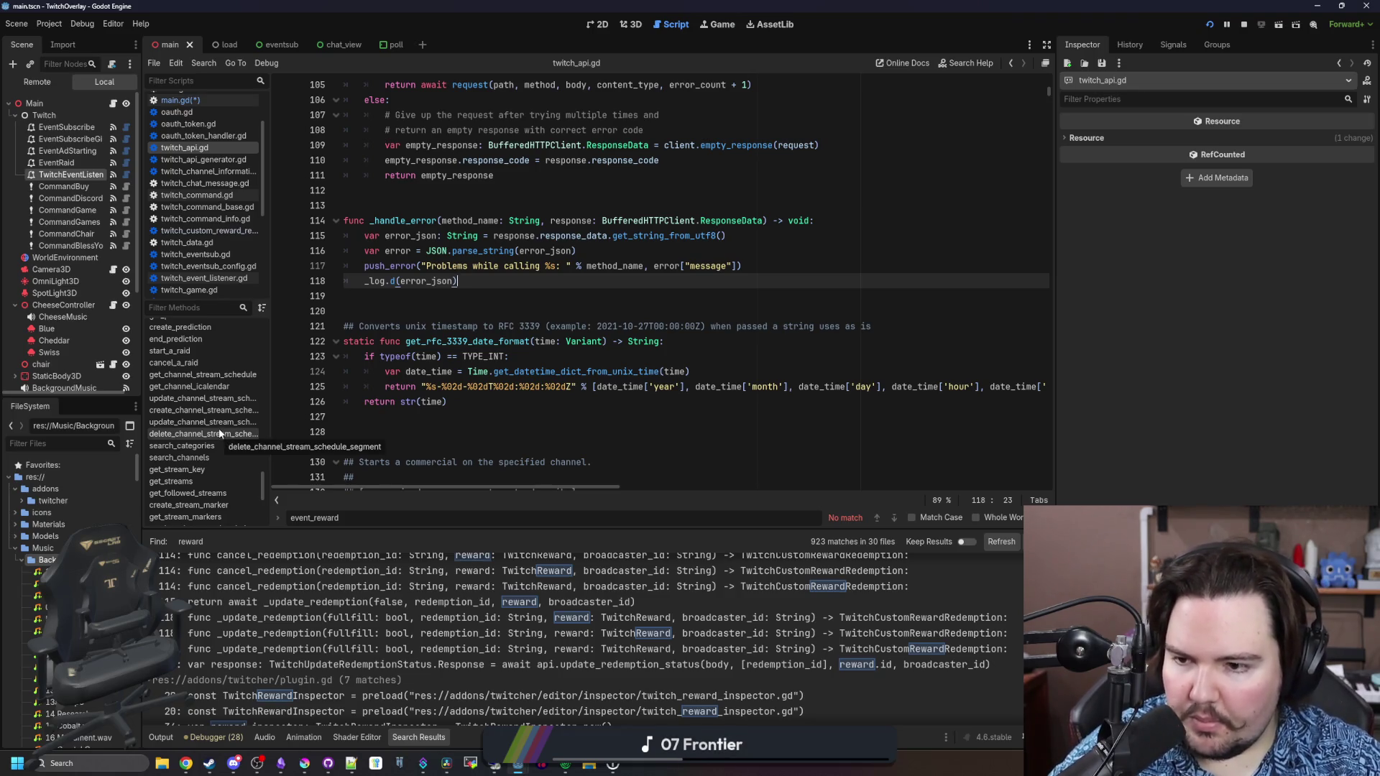
{"action": "scroll", "coordinate": [225, 394], "scroll_direction": "up", "scroll_amount": 2}
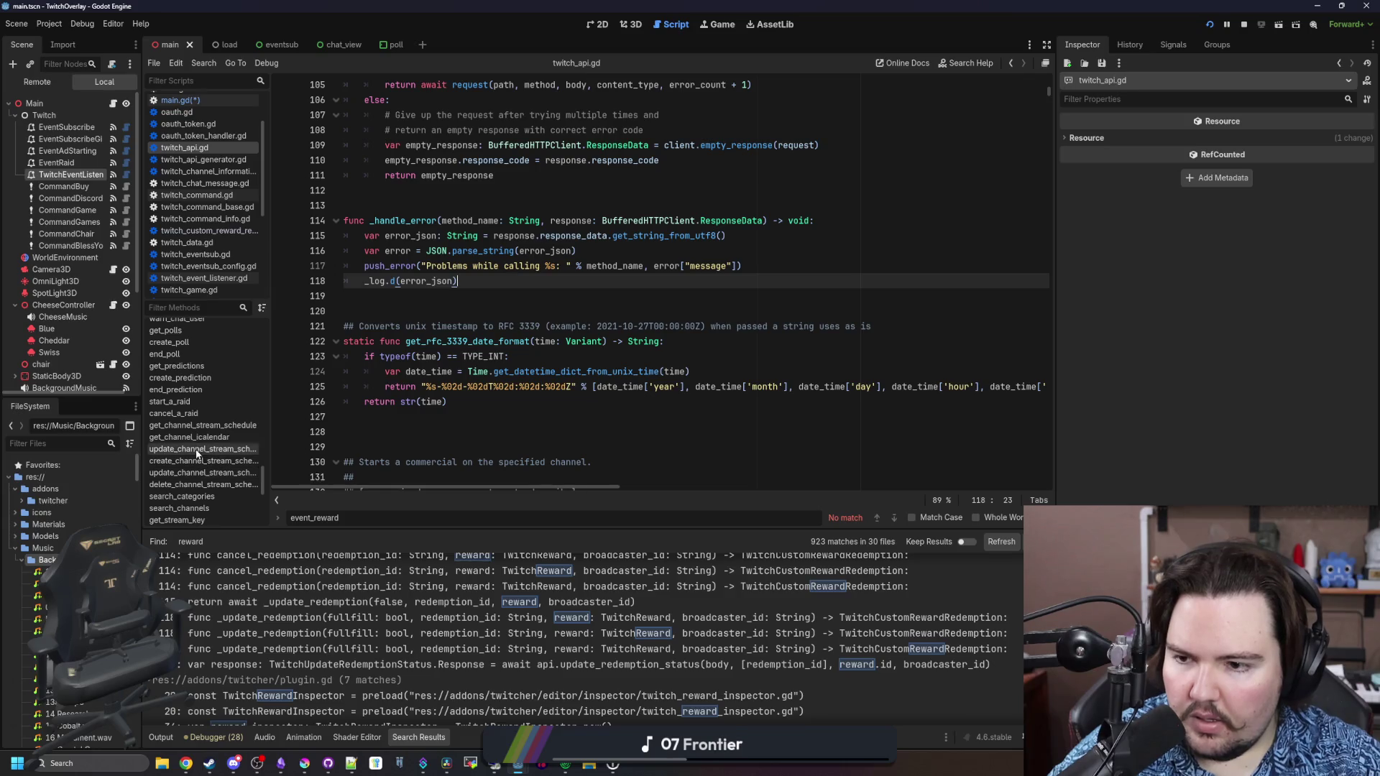
{"action": "scroll", "coordinate": [193, 425], "scroll_direction": "up", "scroll_amount": 1}
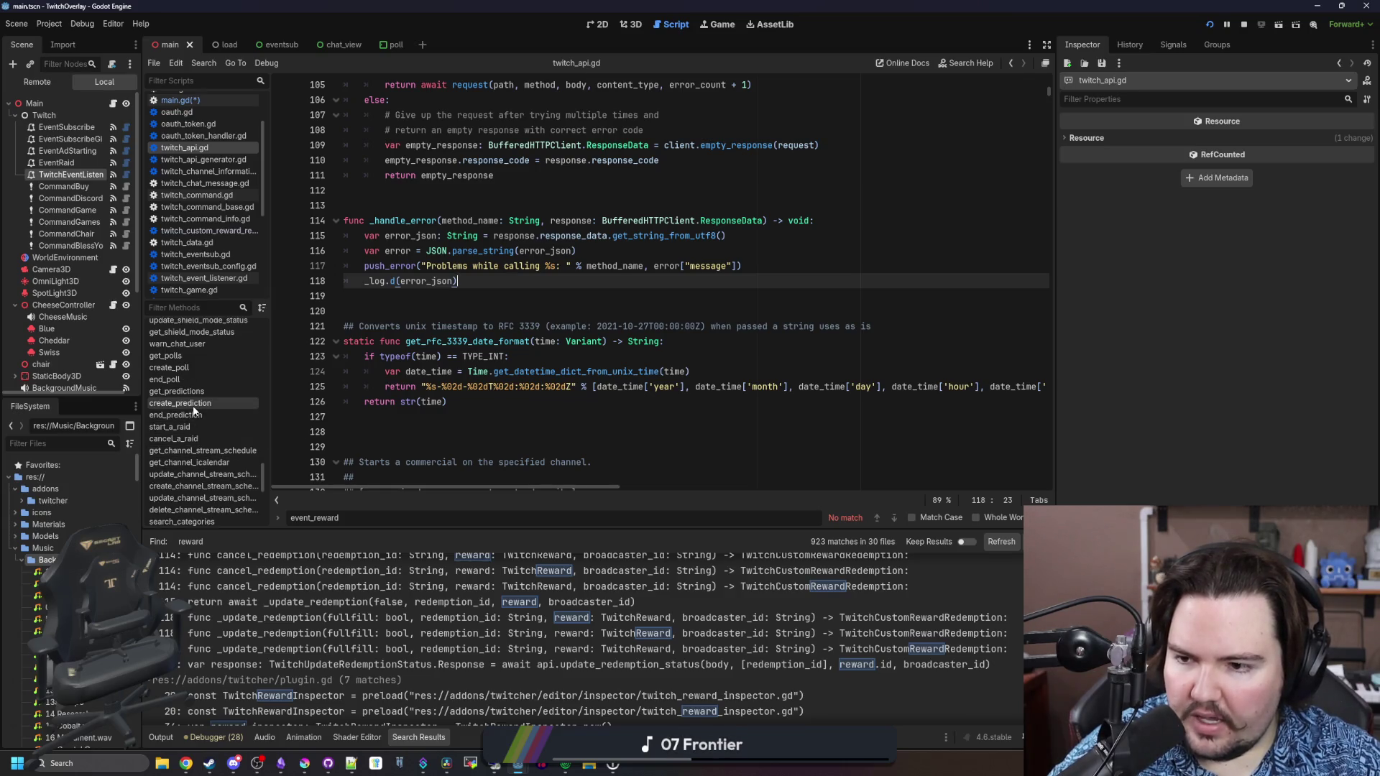
{"action": "scroll", "coordinate": [200, 395], "scroll_direction": "up", "scroll_amount": 1}
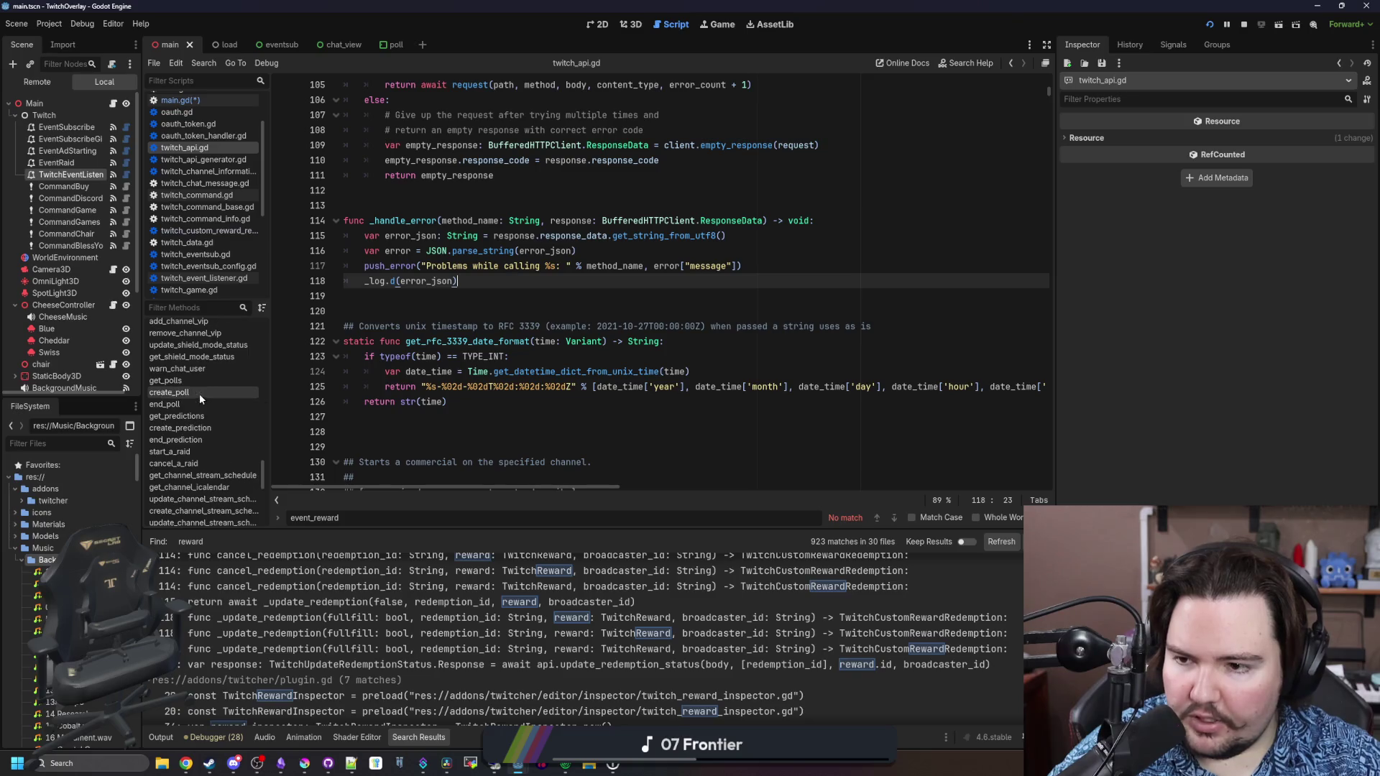
{"action": "scroll", "coordinate": [189, 431], "scroll_direction": "up", "scroll_amount": 2}
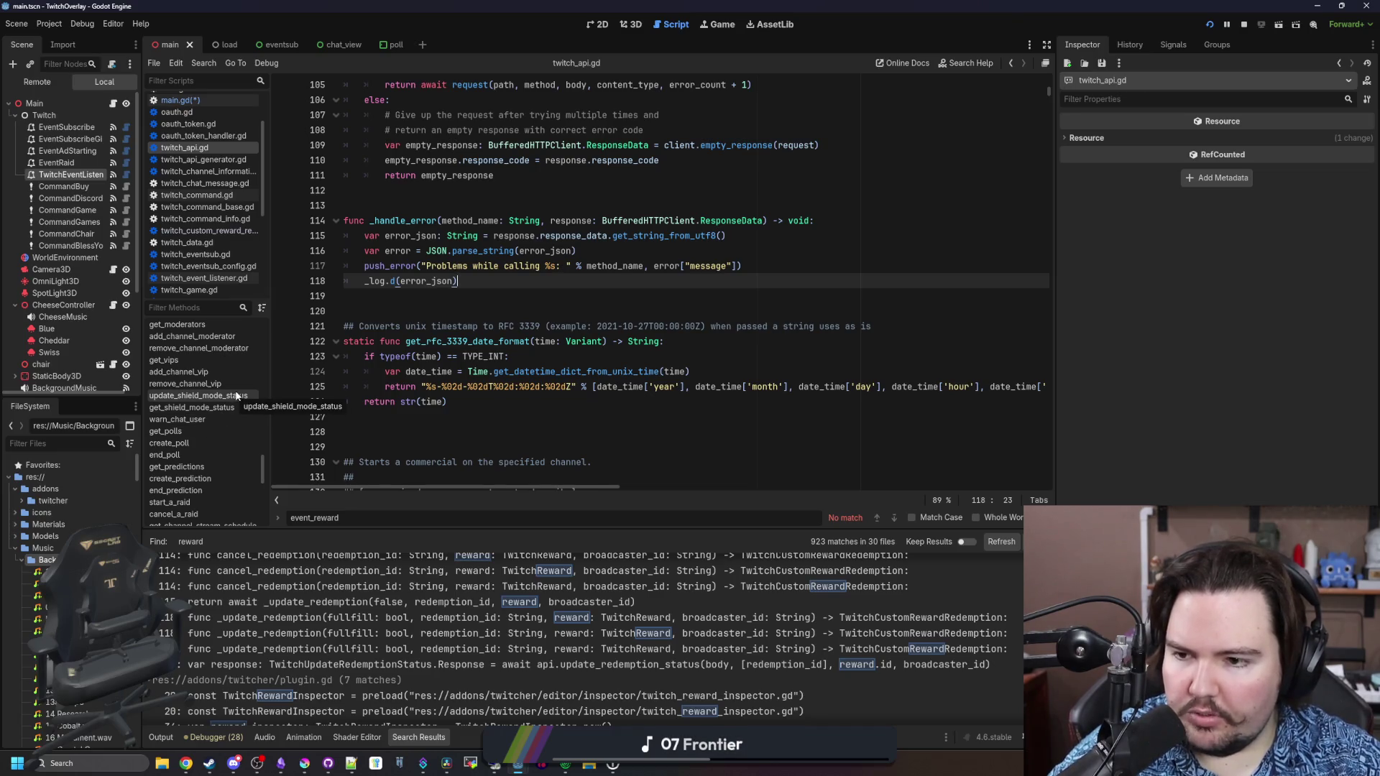
{"action": "scroll", "coordinate": [216, 406], "scroll_direction": "up", "scroll_amount": 3}
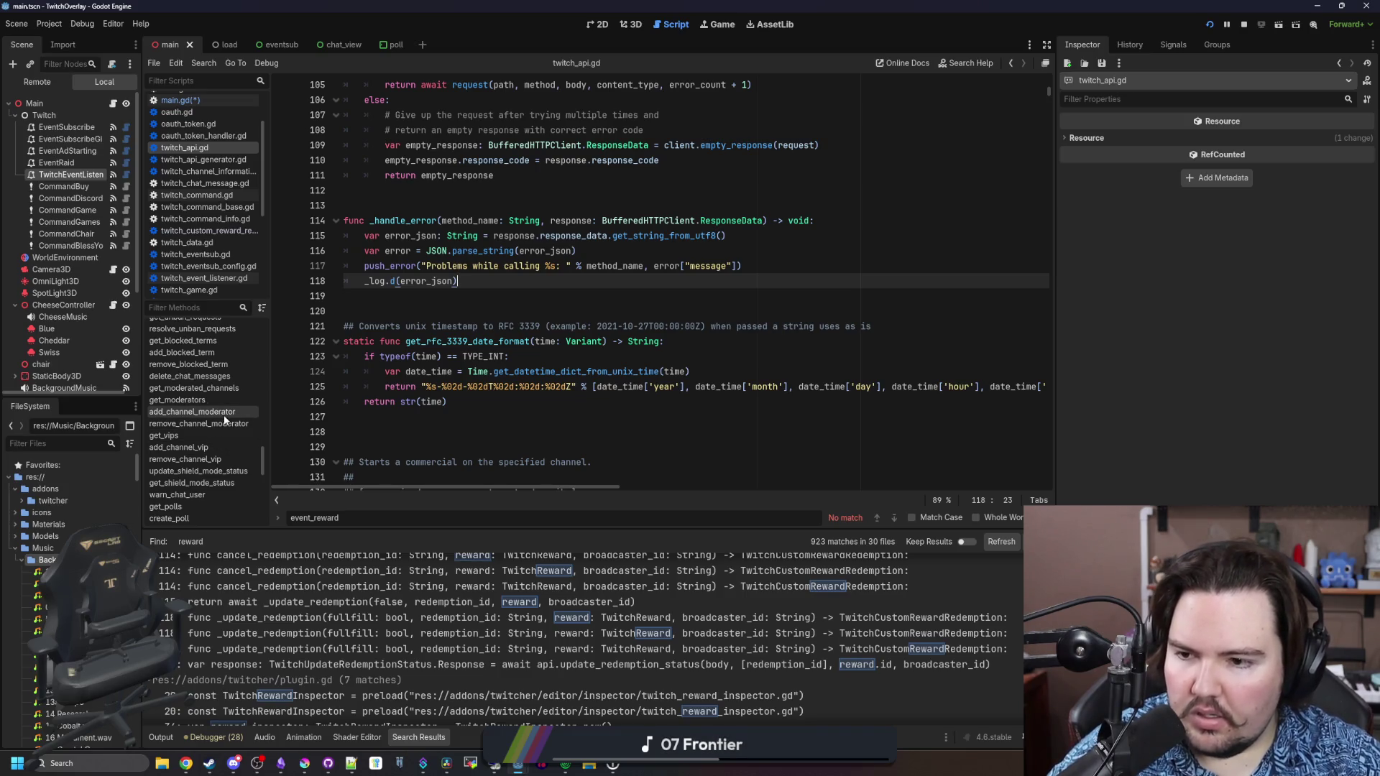
{"action": "scroll", "coordinate": [219, 403], "scroll_direction": "up", "scroll_amount": 2}
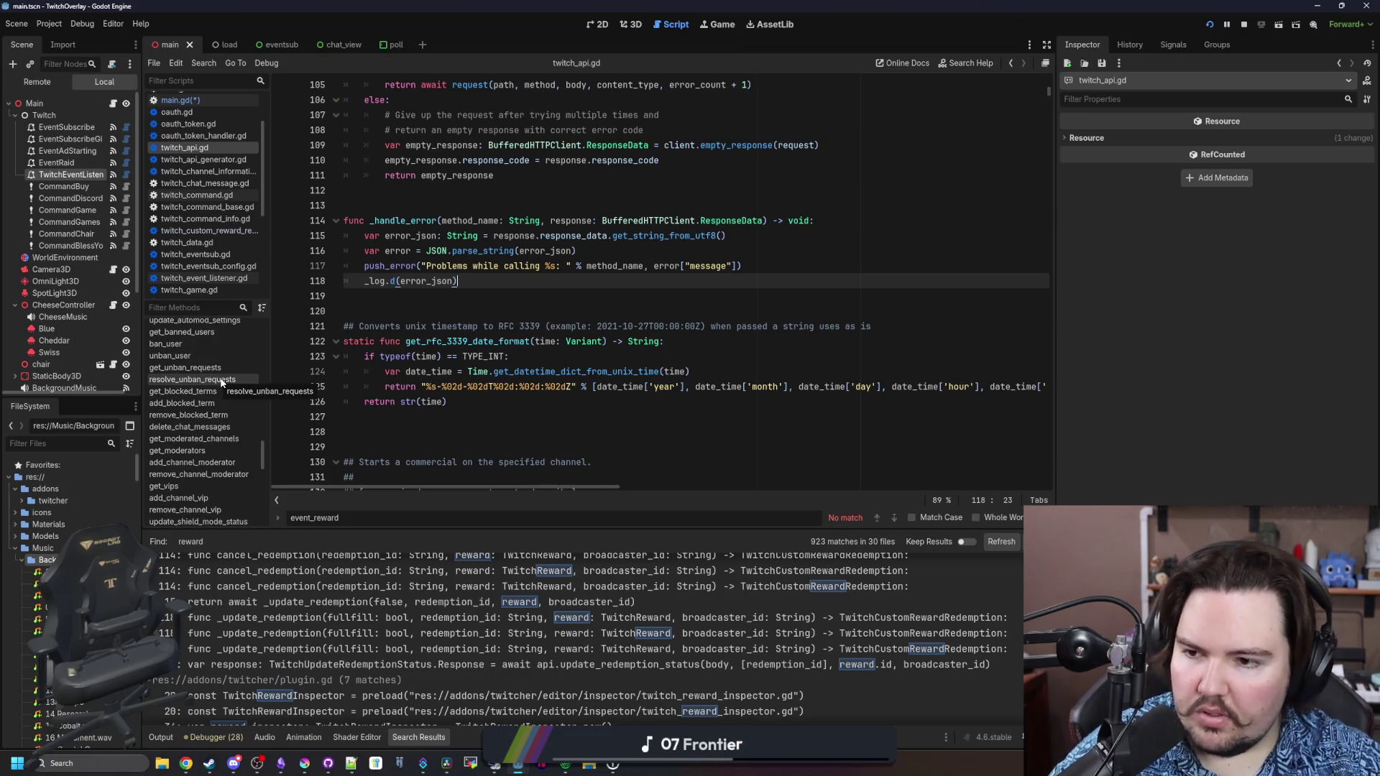
{"action": "scroll", "coordinate": [217, 403], "scroll_direction": "up", "scroll_amount": 3}
{"action": "scroll", "coordinate": [218, 417], "scroll_direction": "up", "scroll_amount": 1}
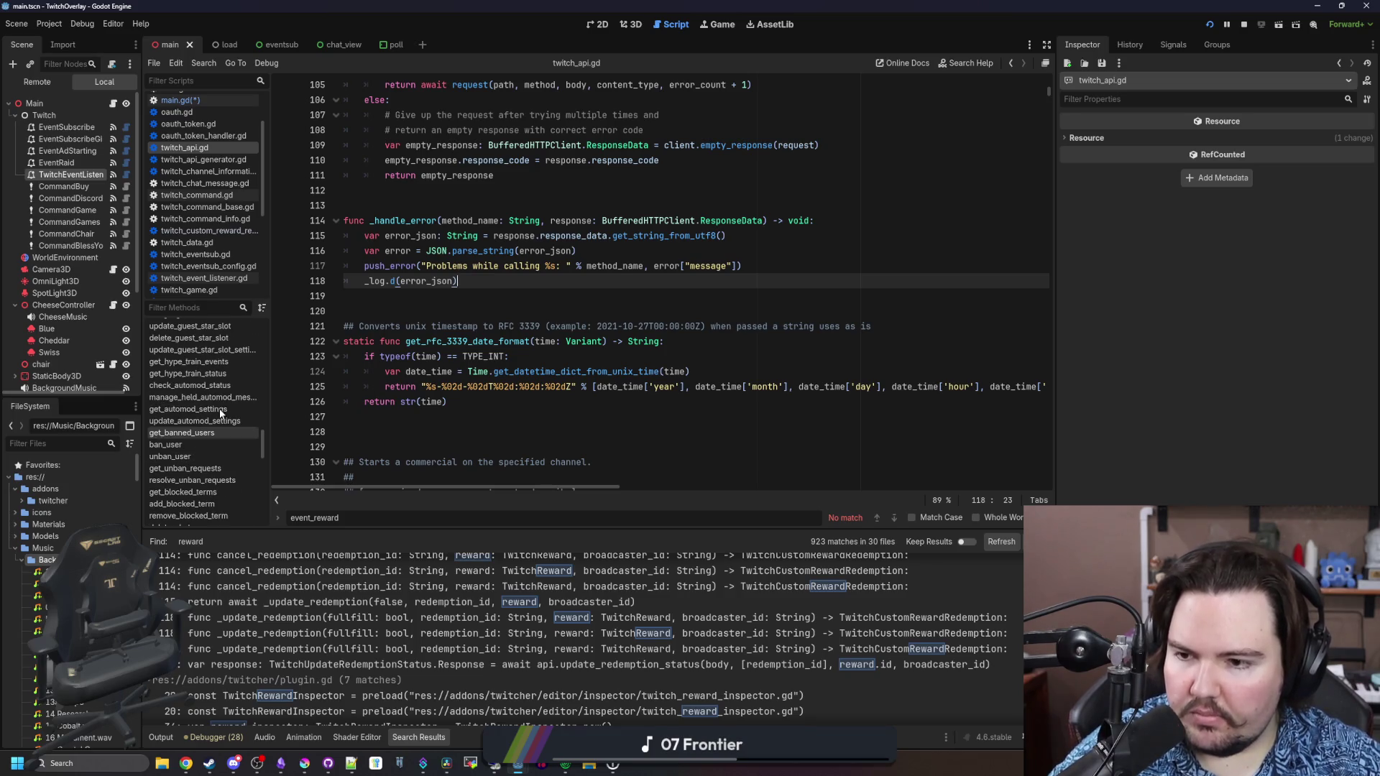
{"action": "scroll", "coordinate": [233, 399], "scroll_direction": "up", "scroll_amount": 2}
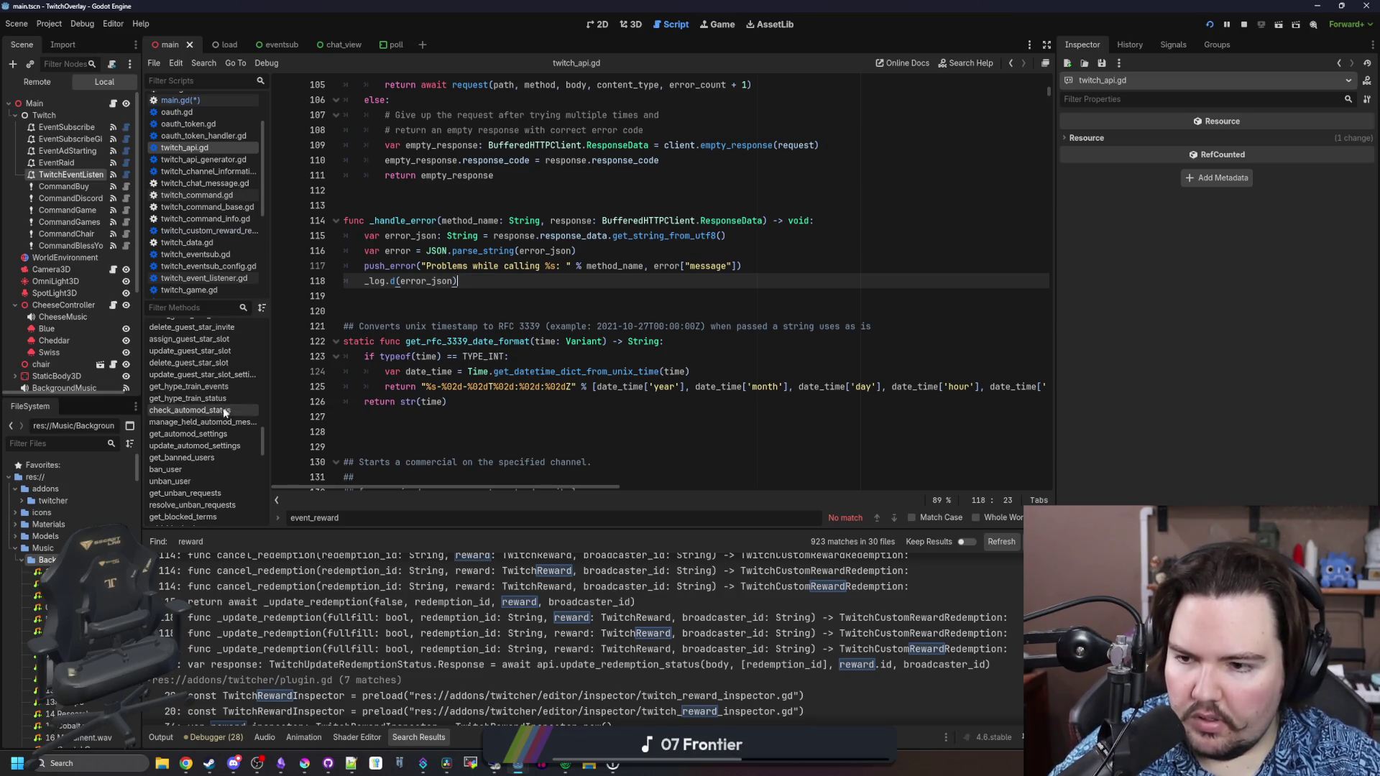
{"action": "scroll", "coordinate": [216, 450], "scroll_direction": "up", "scroll_amount": 3}
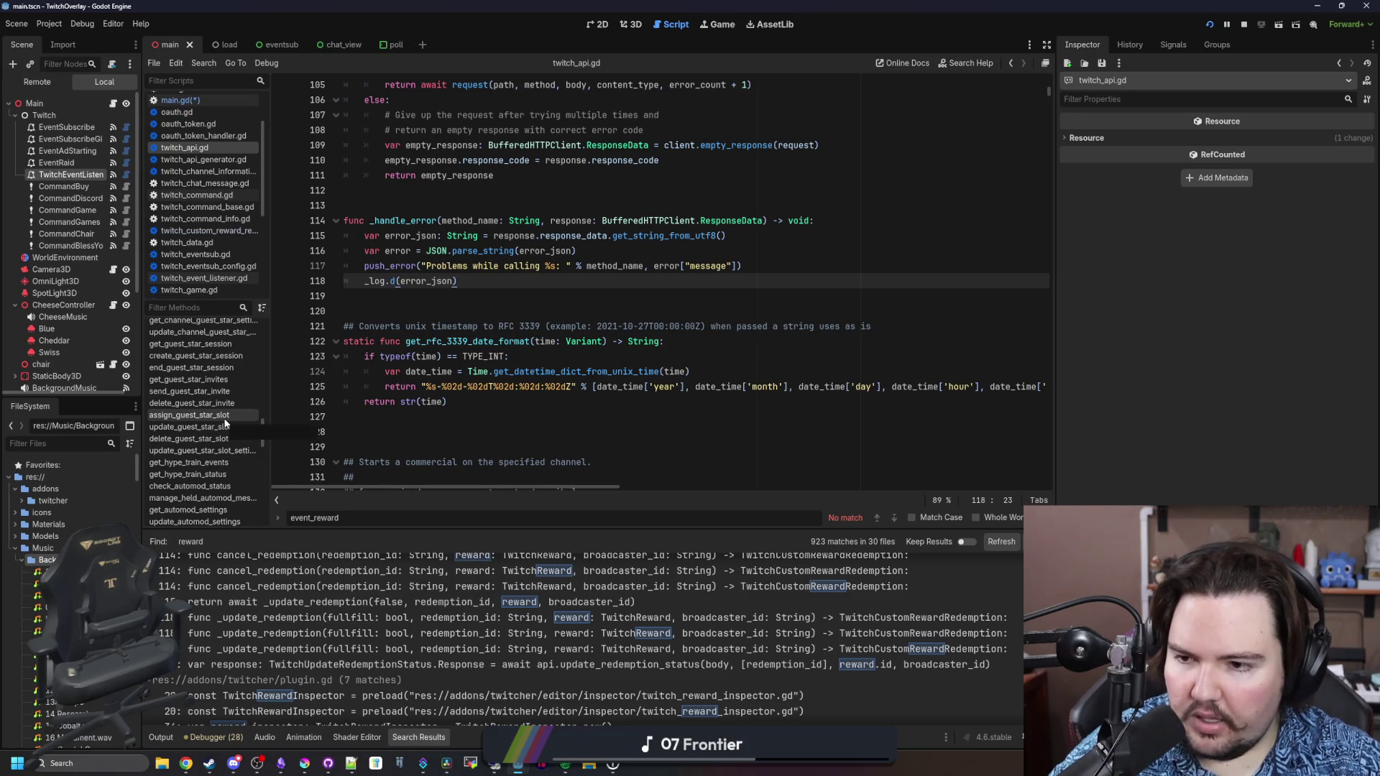
{"action": "scroll", "coordinate": [216, 431], "scroll_direction": "up", "scroll_amount": 2}
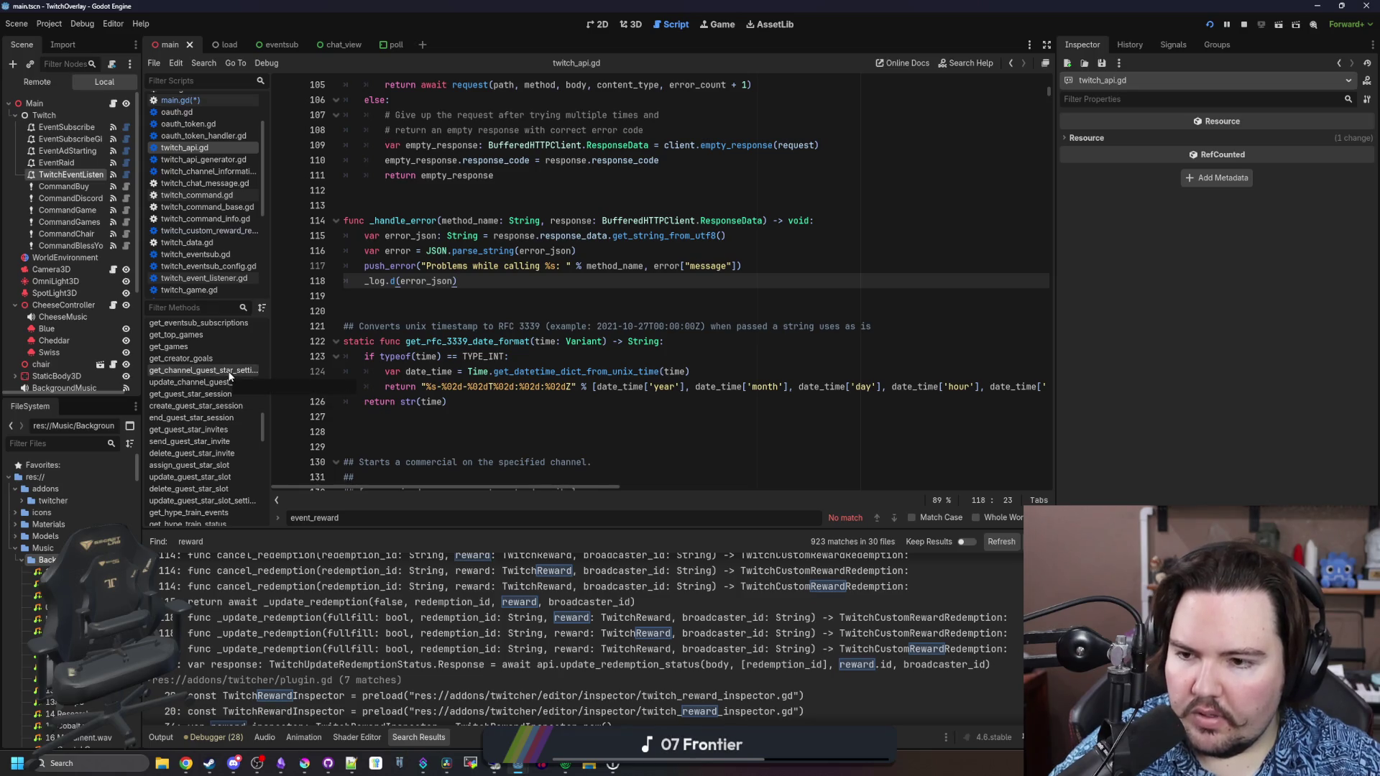
{"action": "scroll", "coordinate": [198, 431], "scroll_direction": "up", "scroll_amount": 1}
{"action": "scroll", "coordinate": [196, 440], "scroll_direction": "up", "scroll_amount": 3}
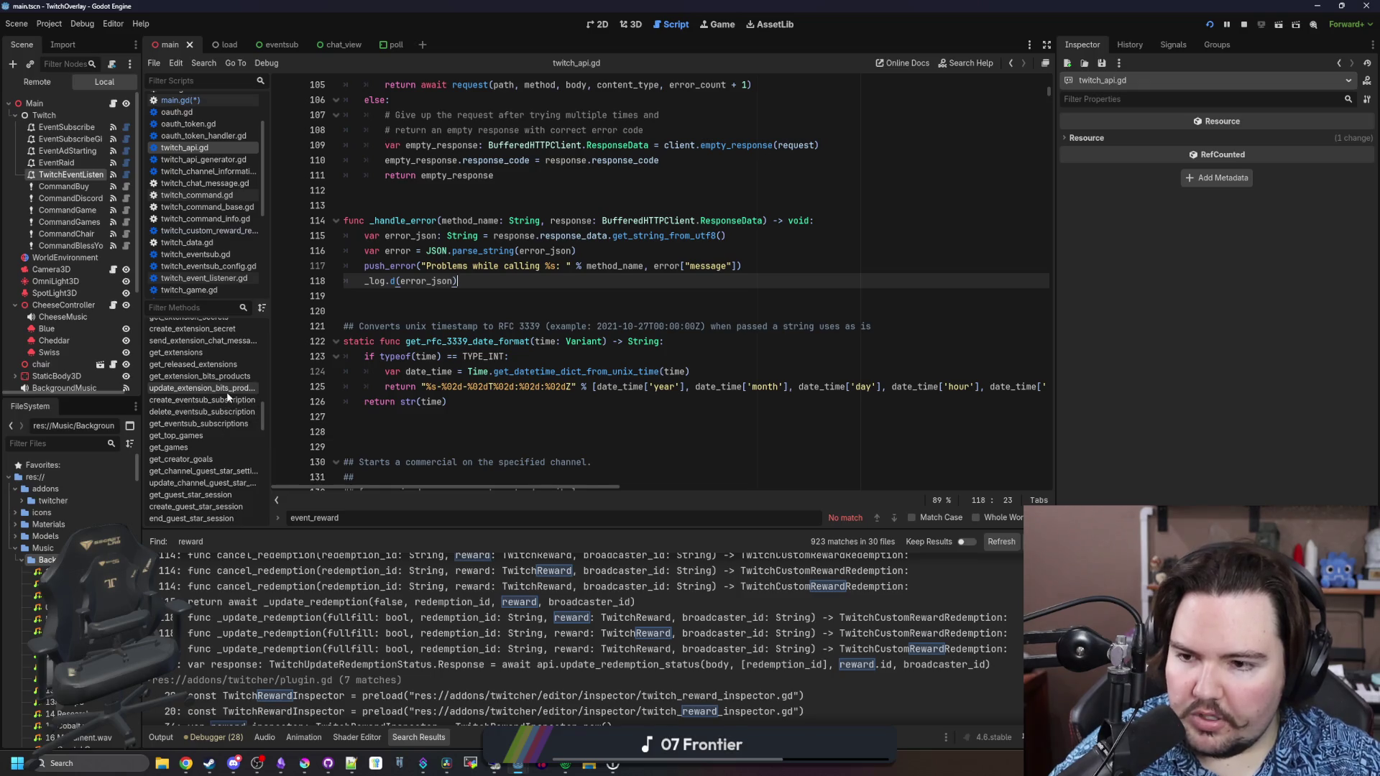
{"action": "scroll", "coordinate": [219, 403], "scroll_direction": "up", "scroll_amount": 1}
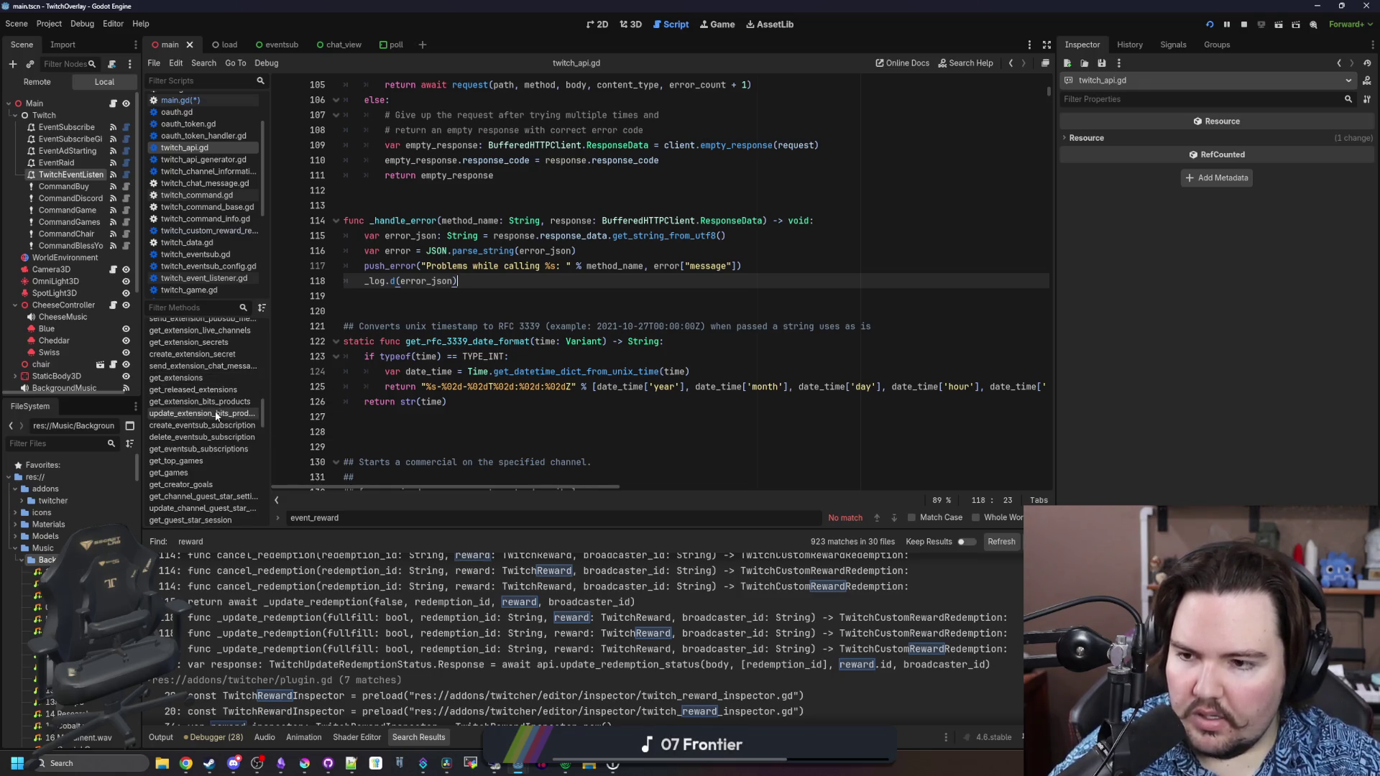
{"action": "scroll", "coordinate": [215, 415], "scroll_direction": "up", "scroll_amount": 3}
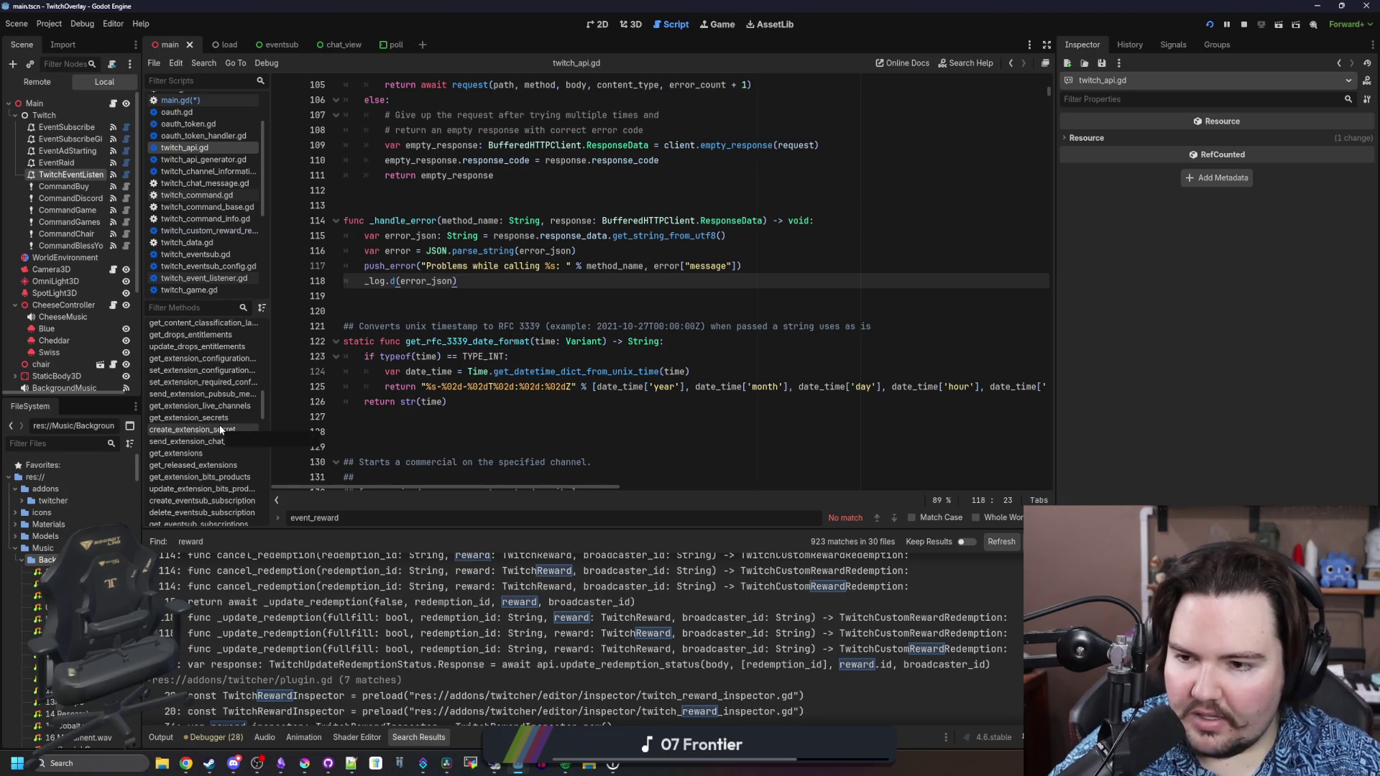
{"action": "scroll", "coordinate": [216, 445], "scroll_direction": "up", "scroll_amount": 2}
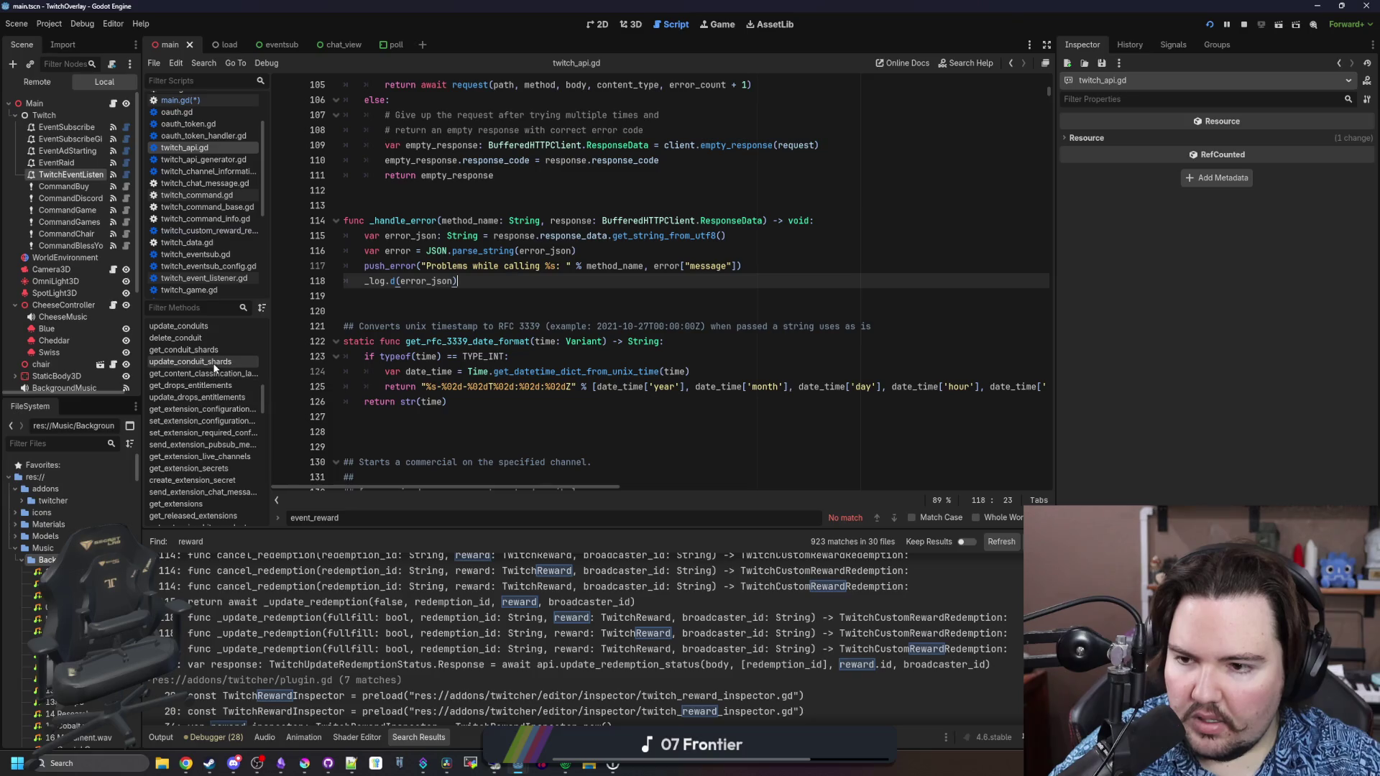
{"action": "scroll", "coordinate": [218, 467], "scroll_direction": "up", "scroll_amount": 5}
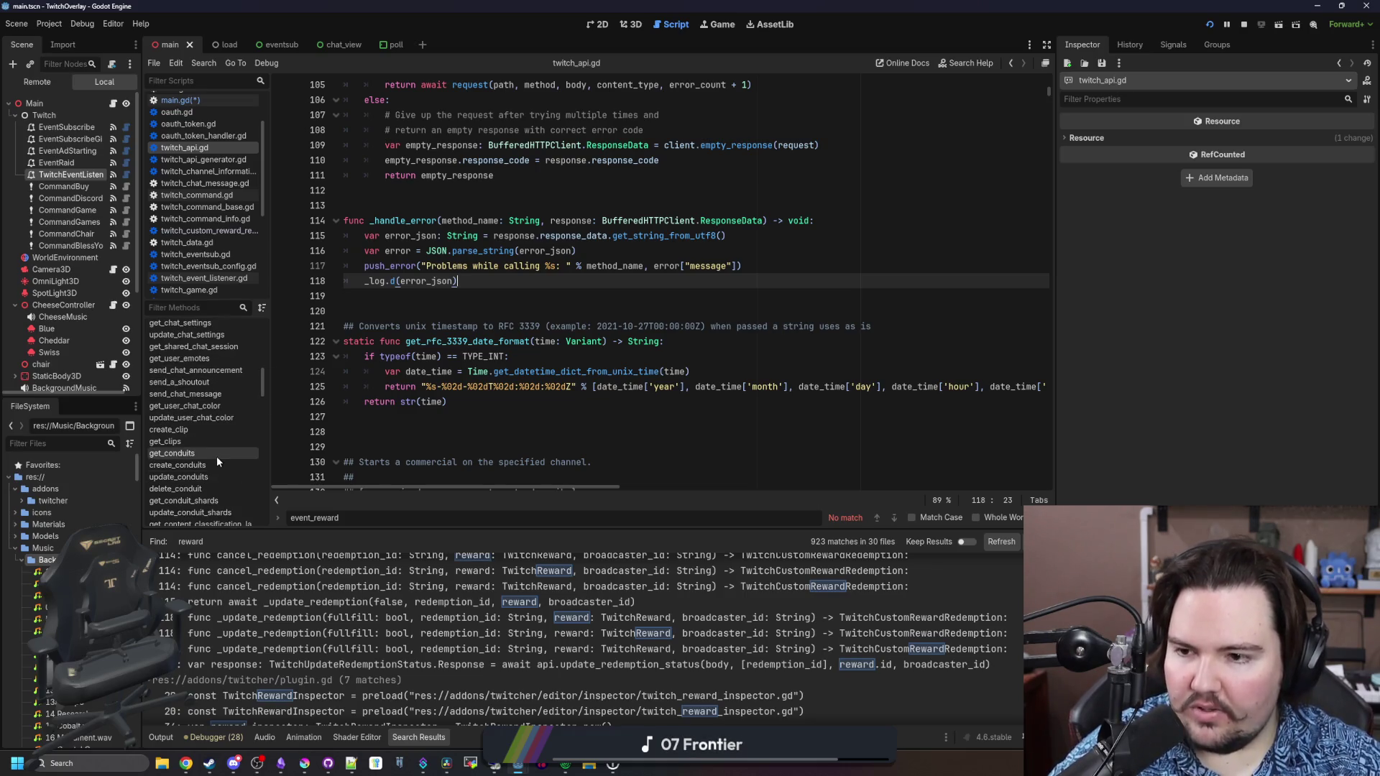
{"action": "scroll", "coordinate": [217, 455], "scroll_direction": "up", "scroll_amount": 2}
{"action": "scroll", "coordinate": [215, 491], "scroll_direction": "up", "scroll_amount": 2}
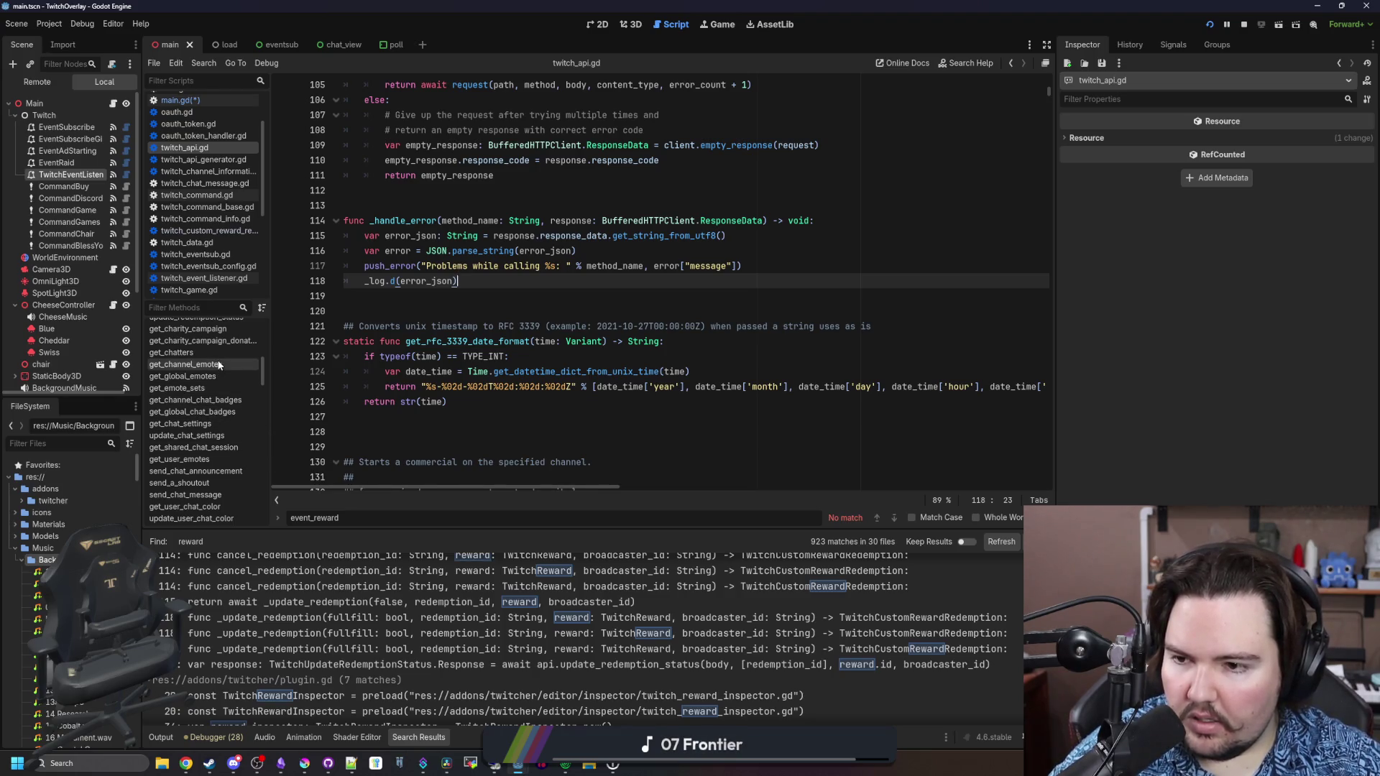
{"action": "scroll", "coordinate": [218, 354], "scroll_direction": "up", "scroll_amount": 2}
{"action": "scroll", "coordinate": [211, 486], "scroll_direction": "up", "scroll_amount": 3}
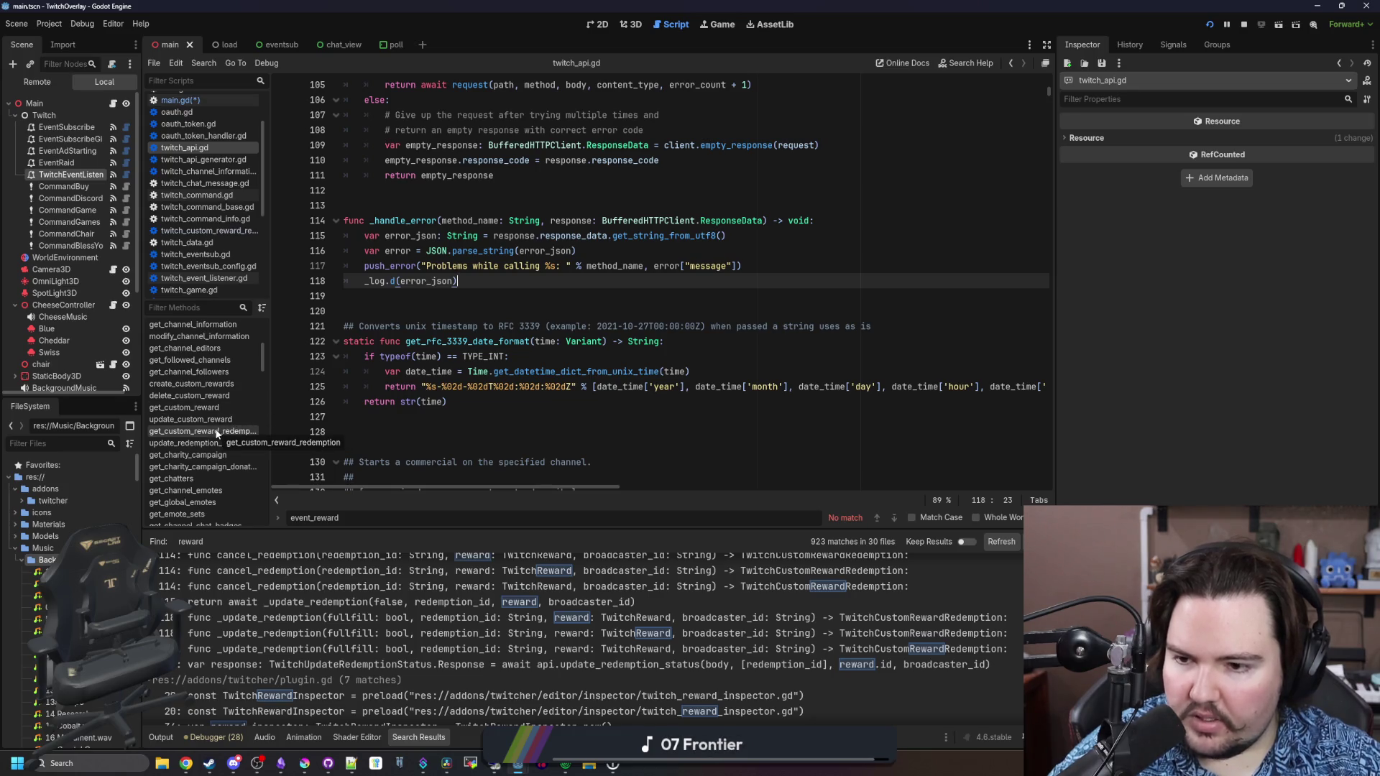
{"action": "left_click", "coordinate": [216, 433]}
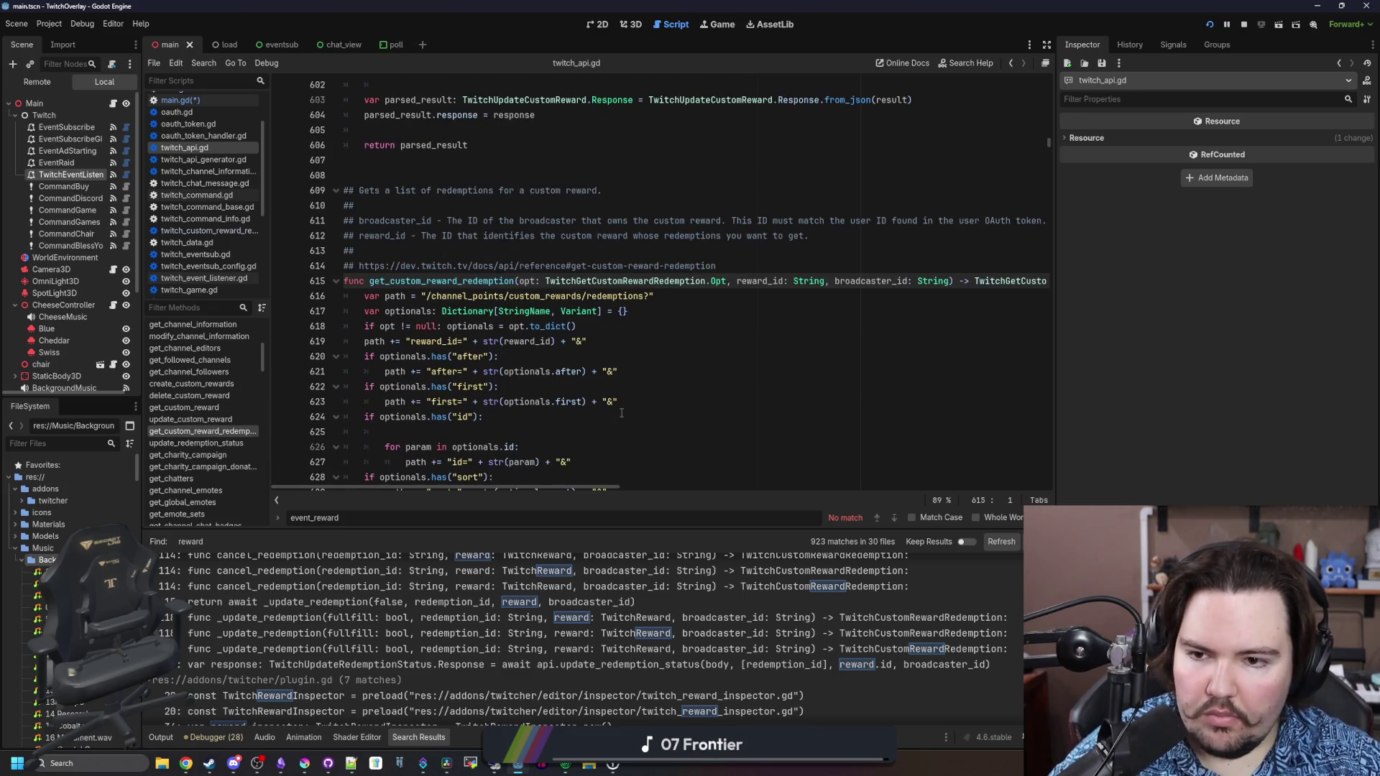
Read the update_custom_reward function, including its id parameter comment
{"action": "mouse_move", "coordinate": [558, 488]}
{"action": "left_mouse_down"}
{"action": "mouse_move", "coordinate": [722, 477]}
{"action": "mouse_move", "coordinate": [520, 482]}
{"action": "left_mouse_up"}
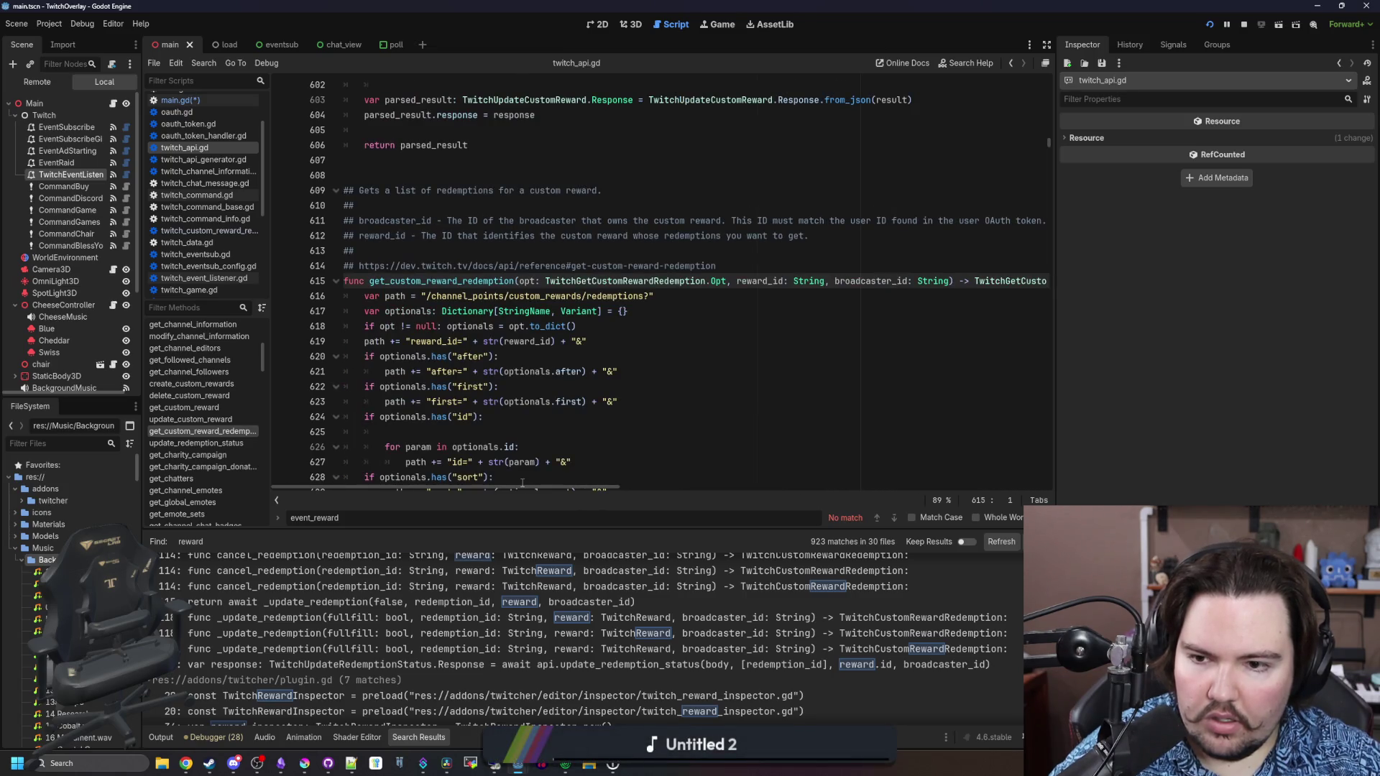
{"action": "scroll", "coordinate": [524, 462], "scroll_direction": "down", "scroll_amount": 3}
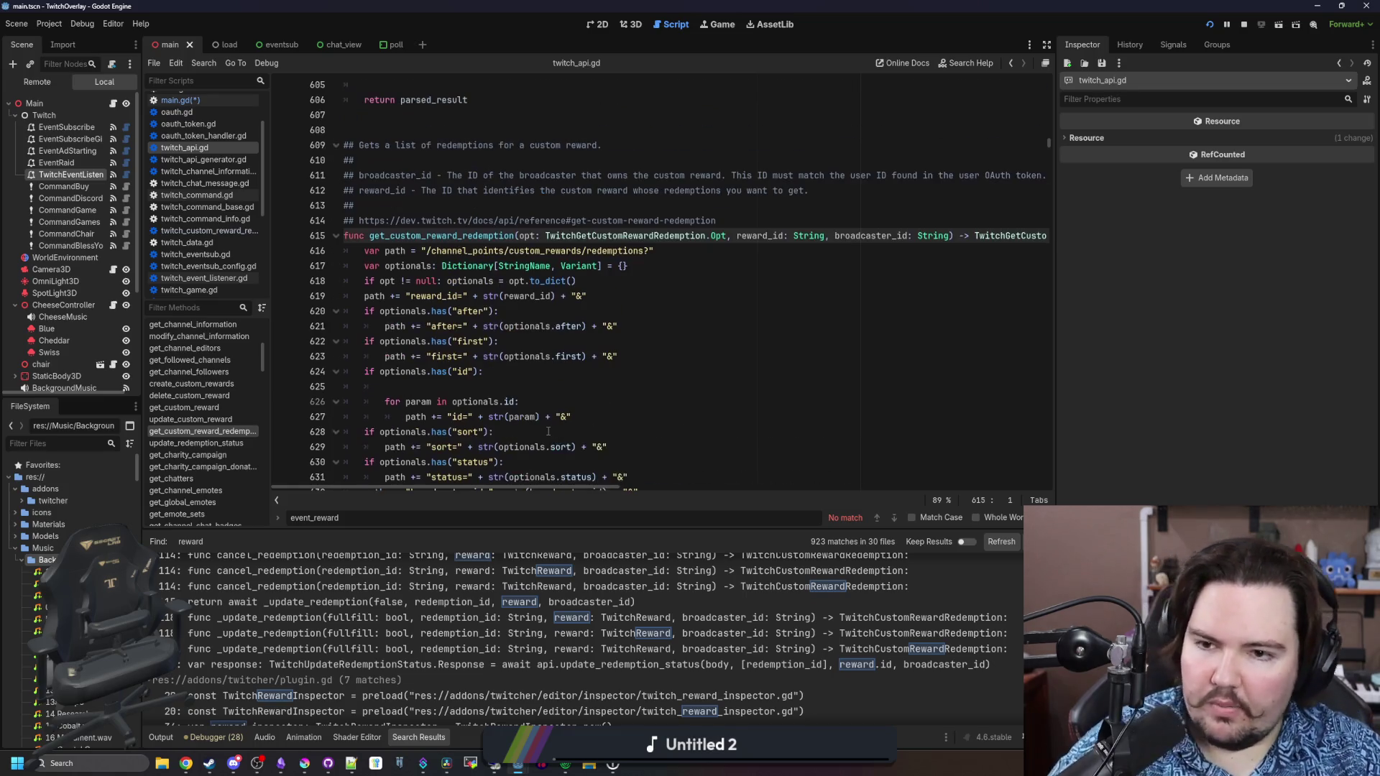
{"action": "scroll", "coordinate": [548, 431], "scroll_direction": "up", "scroll_amount": 2}
{"action": "scroll", "coordinate": [549, 431], "scroll_direction": "up", "scroll_amount": 2}
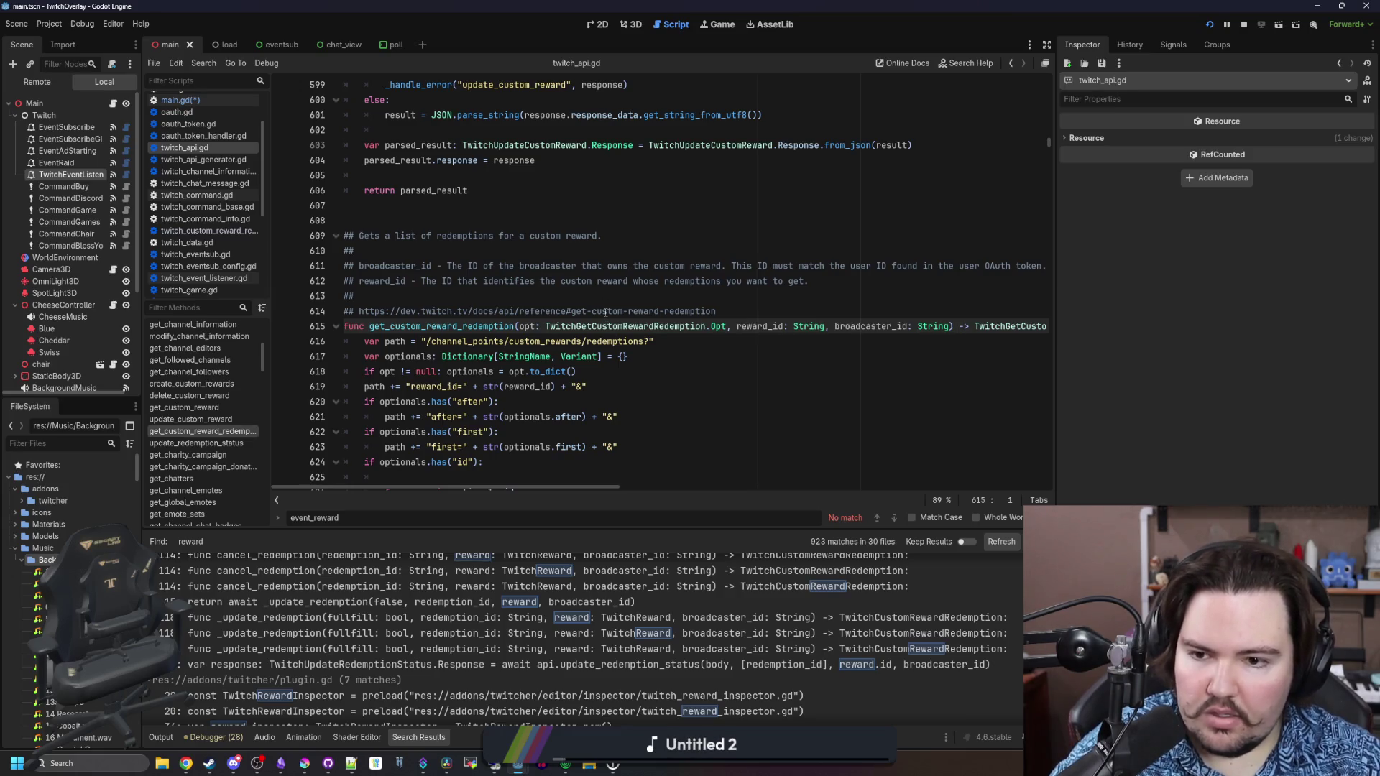
{"action": "scroll", "coordinate": [606, 312], "scroll_direction": "down", "scroll_amount": 8}
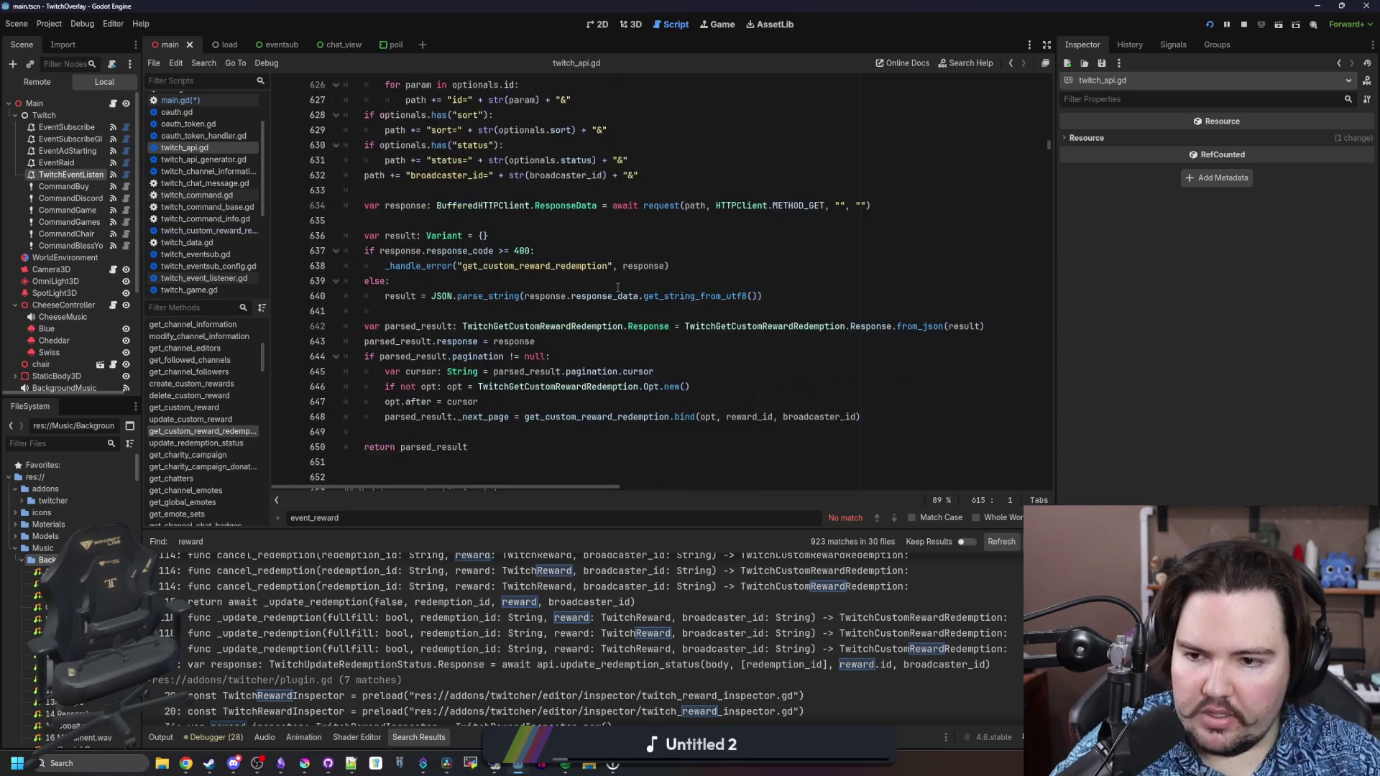
{"action": "scroll", "coordinate": [617, 287], "scroll_direction": "up", "scroll_amount": 5}
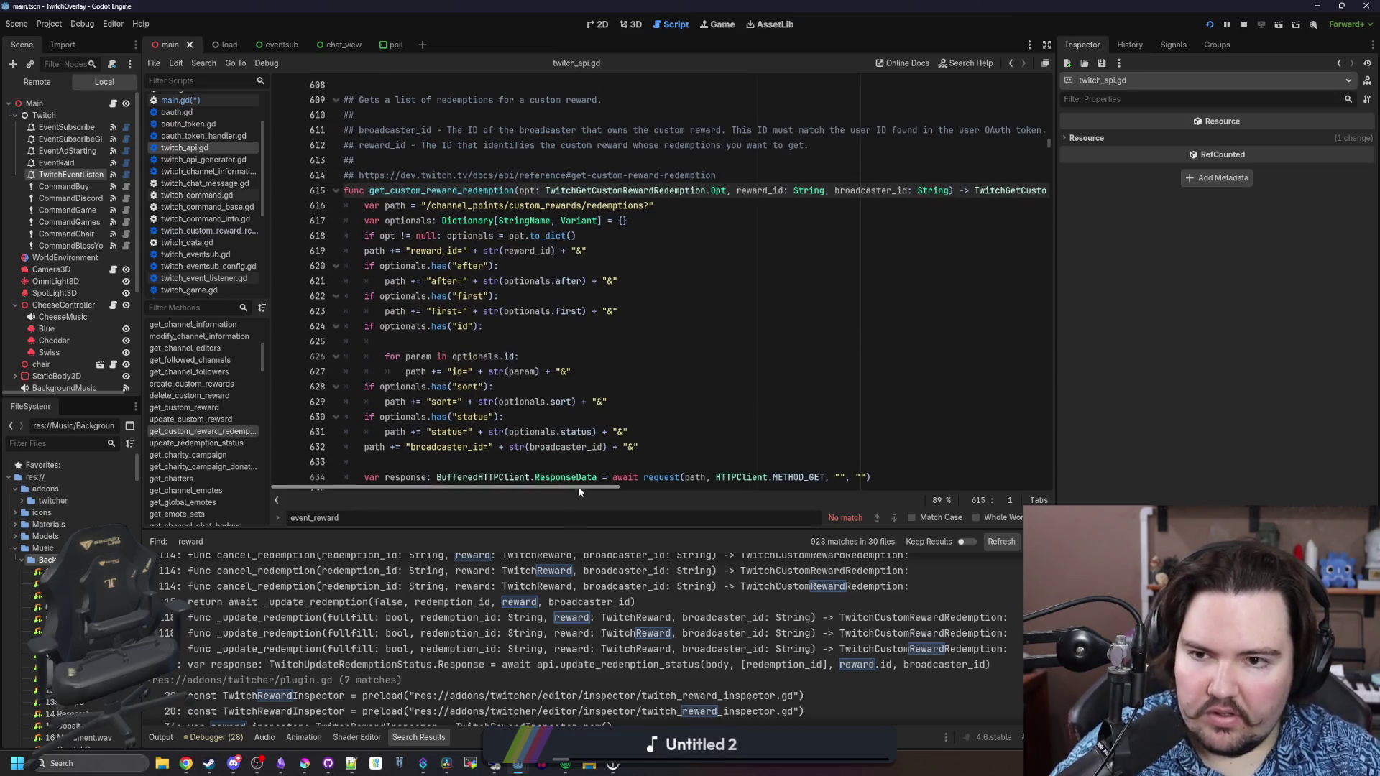
{"action": "mouse_move", "coordinate": [578, 485]}
{"action": "left_mouse_down"}
{"action": "mouse_move", "coordinate": [841, 481]}
{"action": "mouse_move", "coordinate": [579, 486]}
{"action": "left_mouse_up"}
{"action": "scroll", "coordinate": [312, 386], "scroll_direction": "up", "scroll_amount": 3}
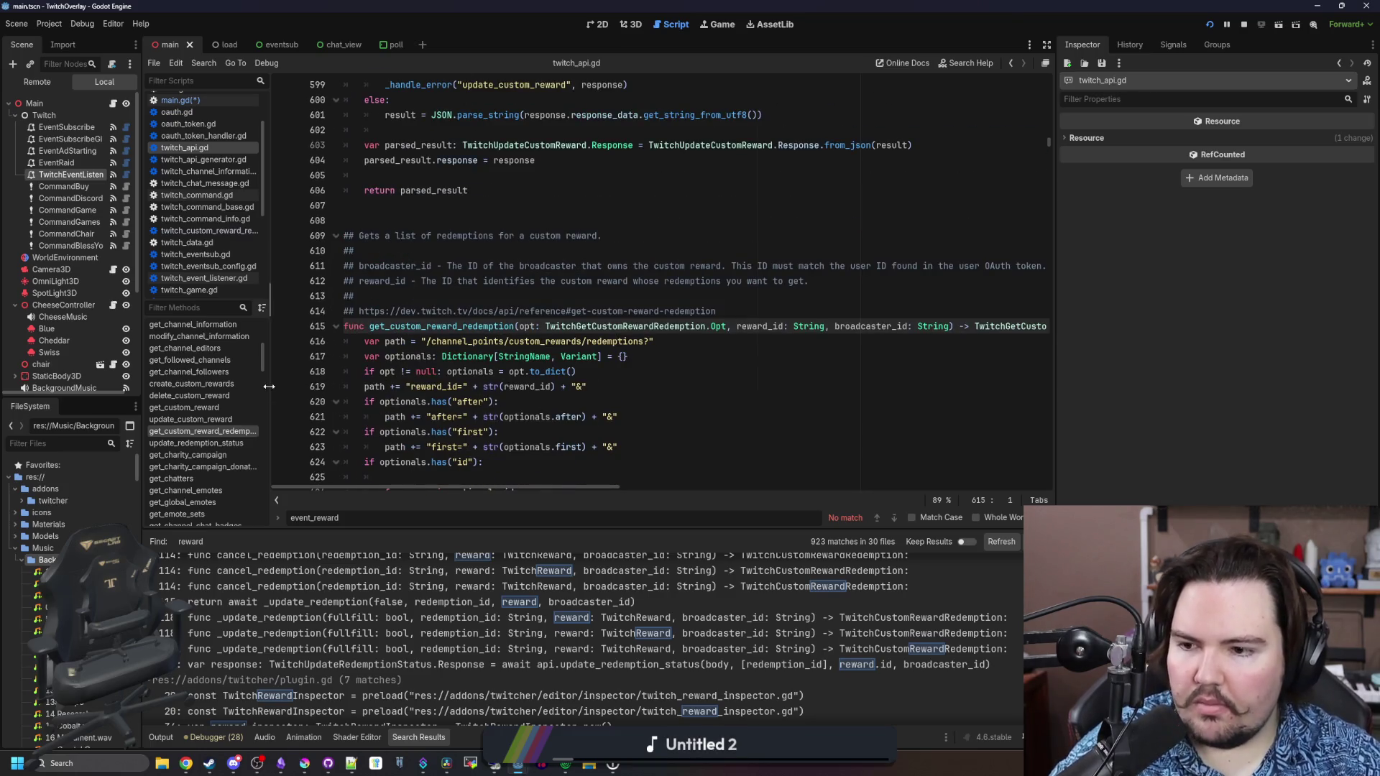
{"action": "left_click", "coordinate": [204, 423]}
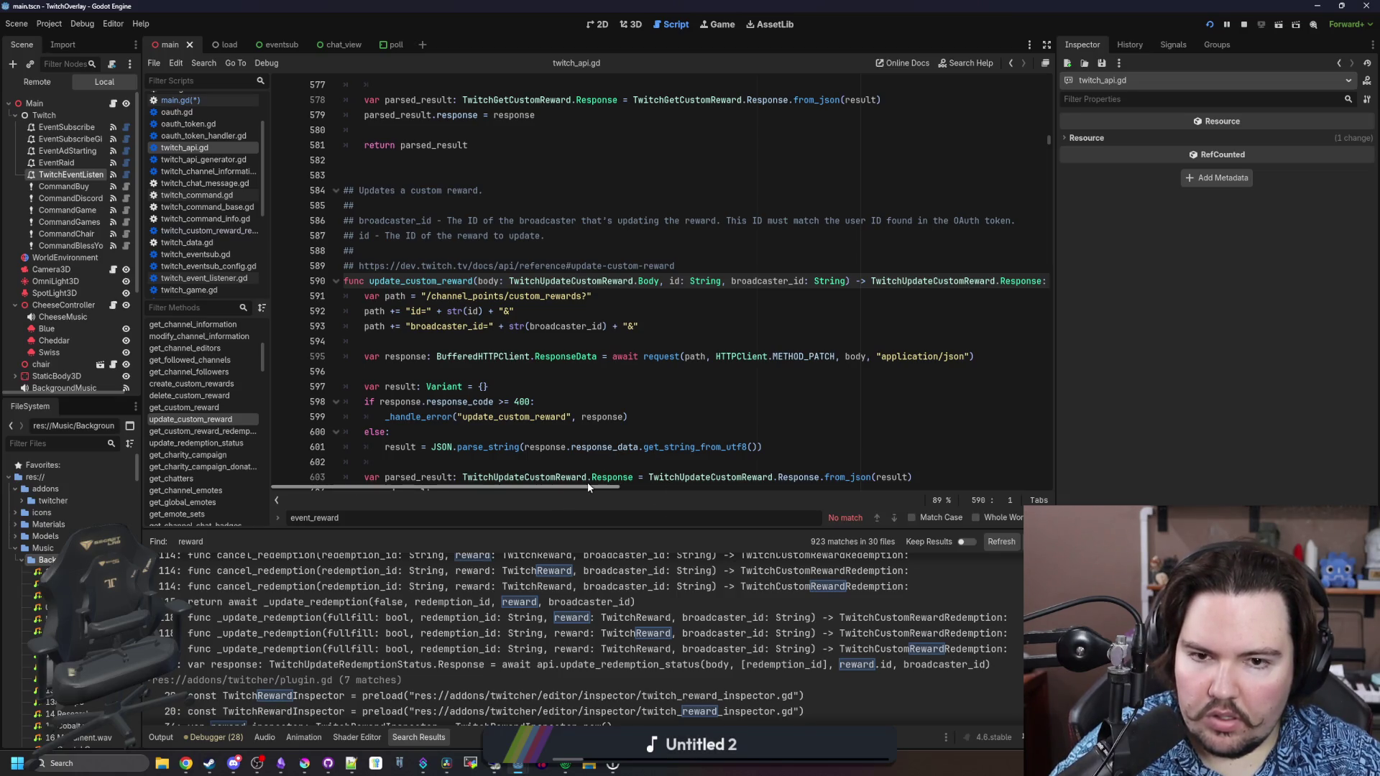
{"action": "mouse_move", "coordinate": [798, 221]}
{"action": "left_mouse_down"}
{"action": "mouse_move", "coordinate": [1035, 223]}
{"action": "mouse_move", "coordinate": [539, 236]}
{"action": "left_mouse_up"}
{"action": "left_click", "coordinate": [611, 231]}
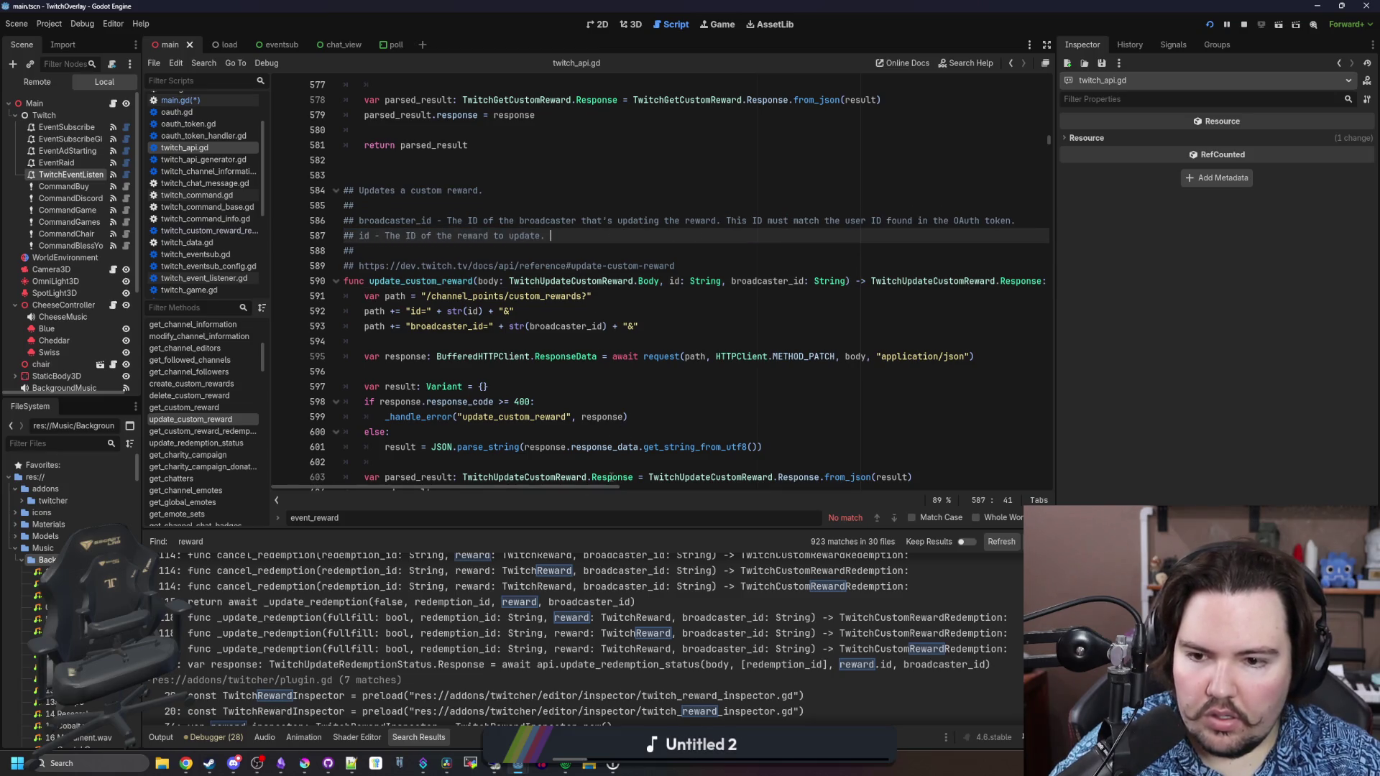
{"action": "scroll", "coordinate": [545, 451], "scroll_direction": "down", "scroll_amount": 4}
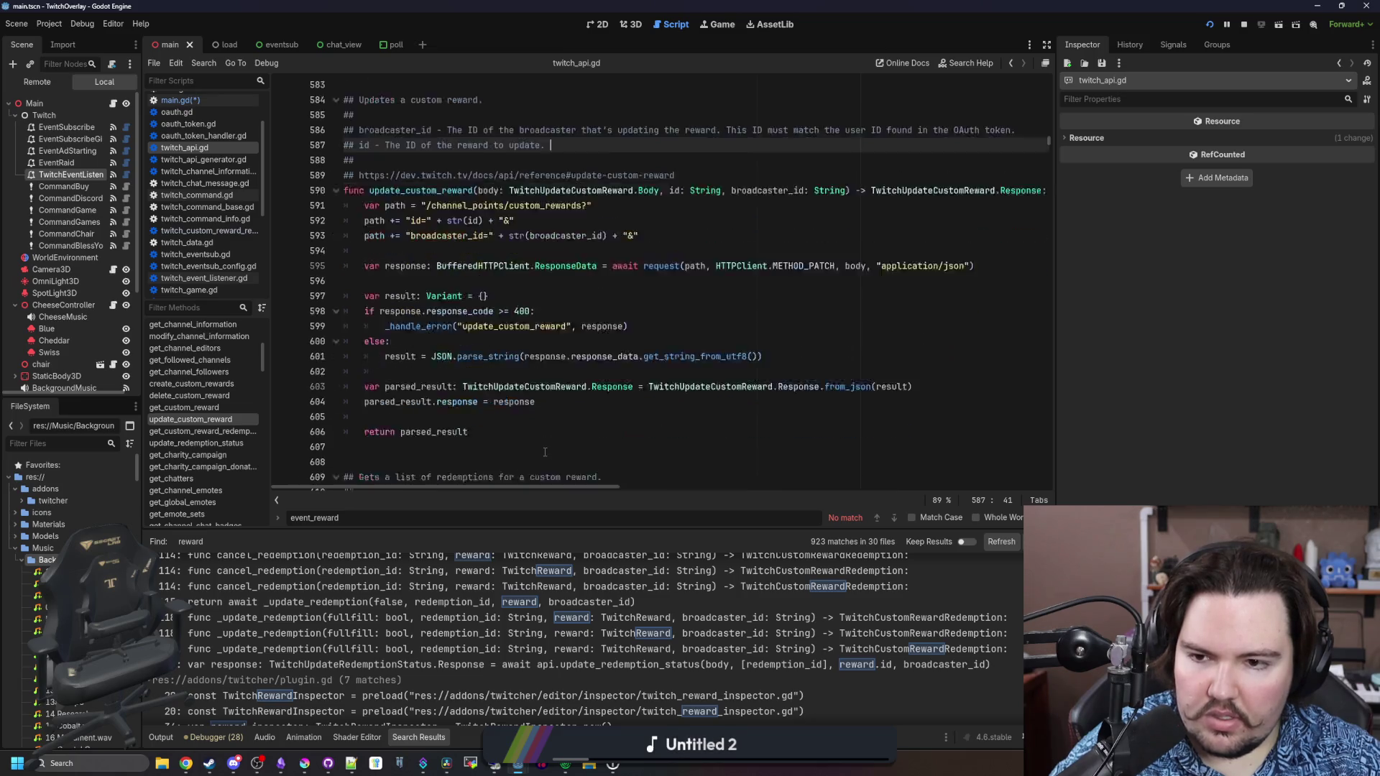
{"action": "scroll", "coordinate": [545, 451], "scroll_direction": "up", "scroll_amount": 2}
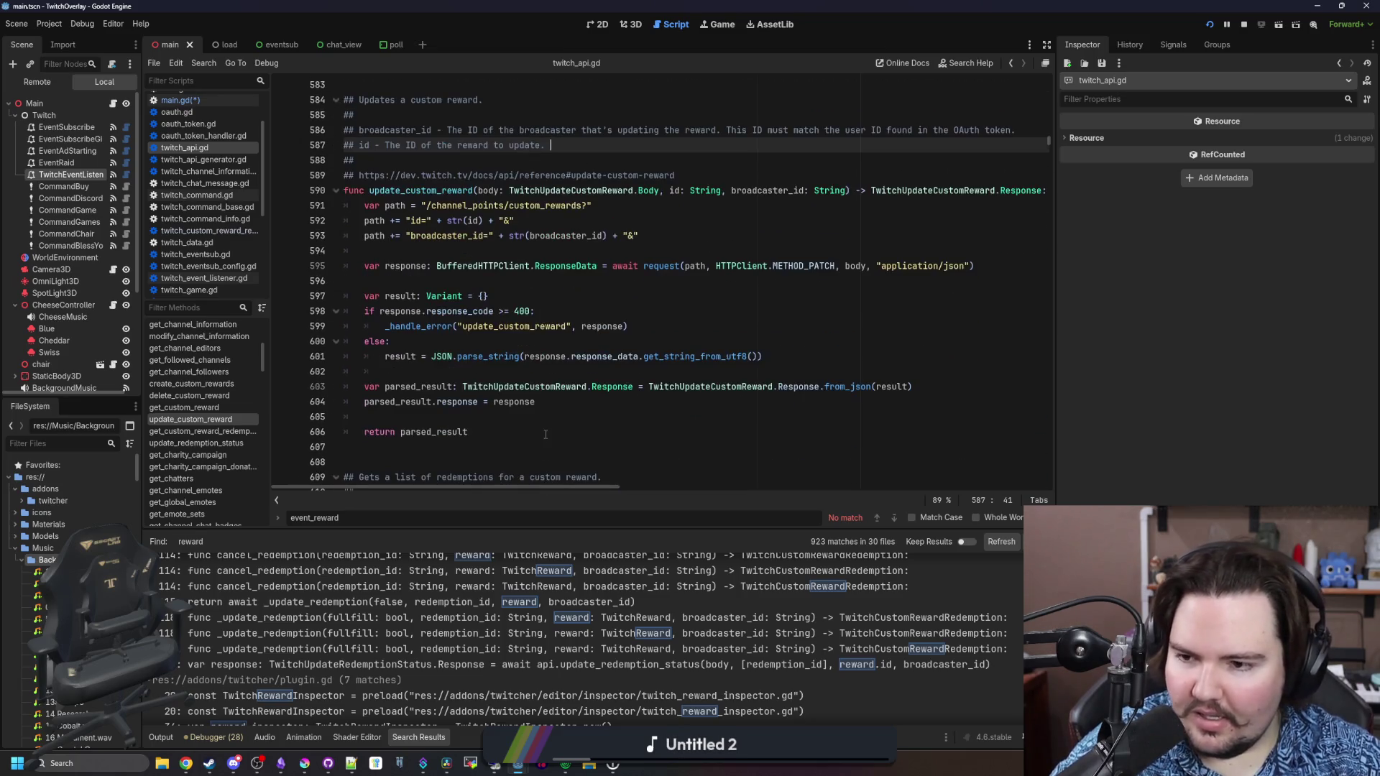
Review get_custom_reward and get_custom_reward_redemption, ending on the update_redemption_status function
{"action": "left_click", "coordinate": [226, 407]}
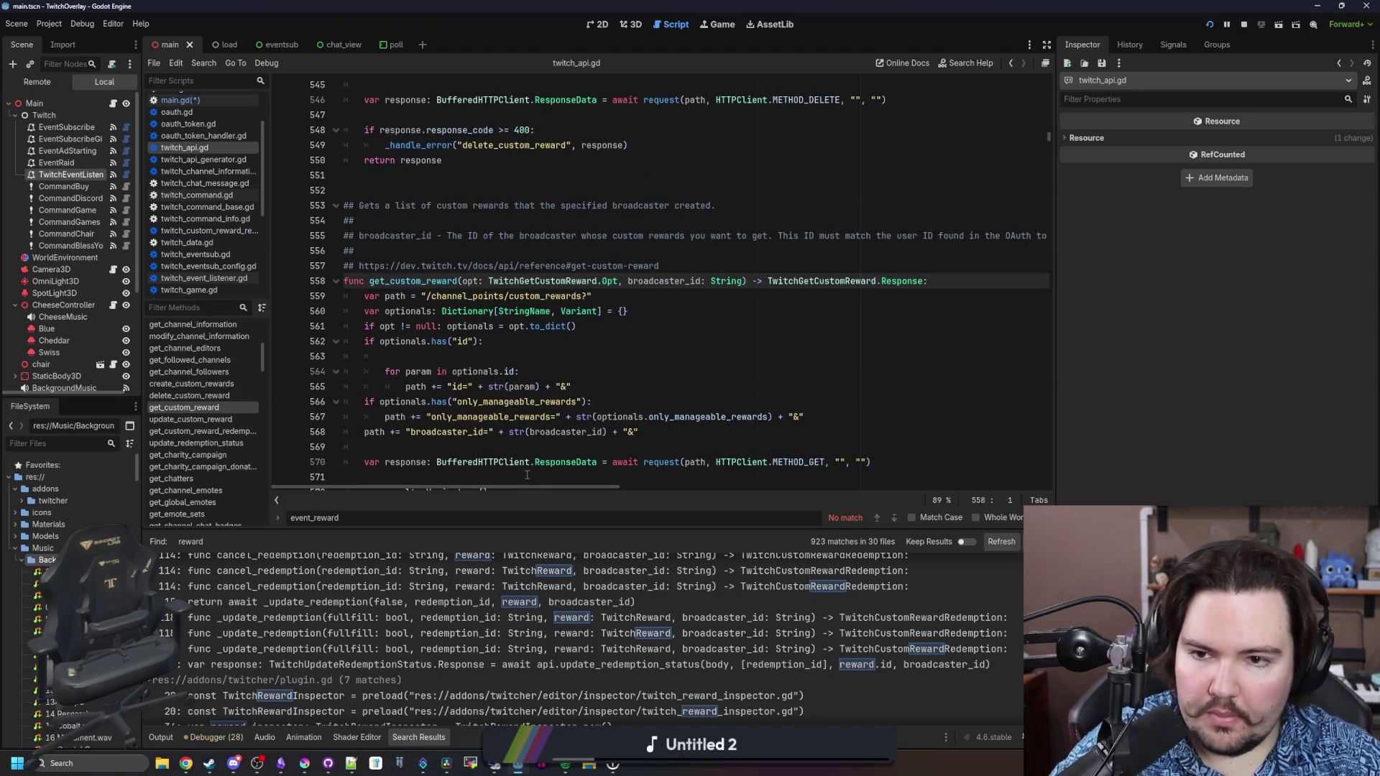
{"action": "mouse_move", "coordinate": [532, 487]}
{"action": "left_mouse_down"}
{"action": "mouse_move", "coordinate": [597, 493]}
{"action": "mouse_move", "coordinate": [510, 481]}
{"action": "left_mouse_up"}
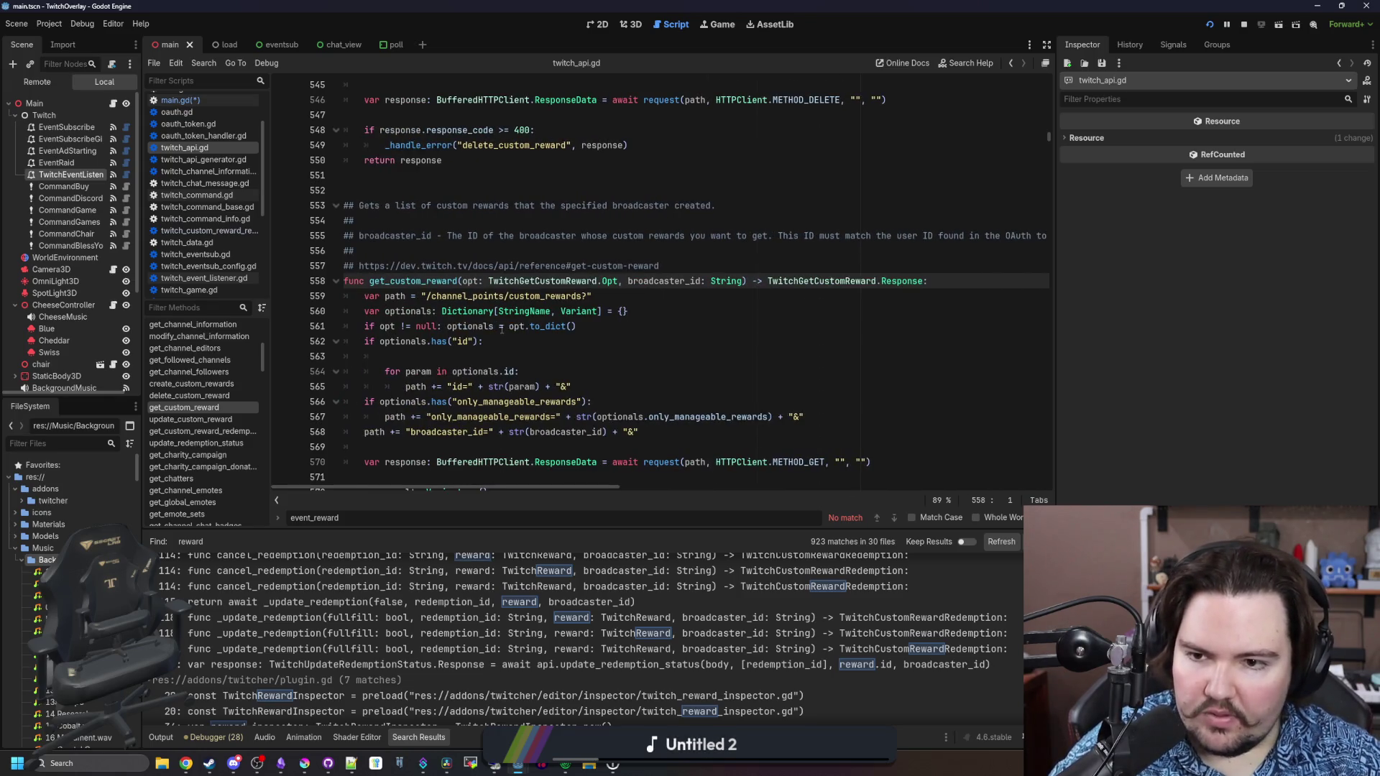
{"action": "scroll", "coordinate": [484, 338], "scroll_direction": "down", "scroll_amount": 4}
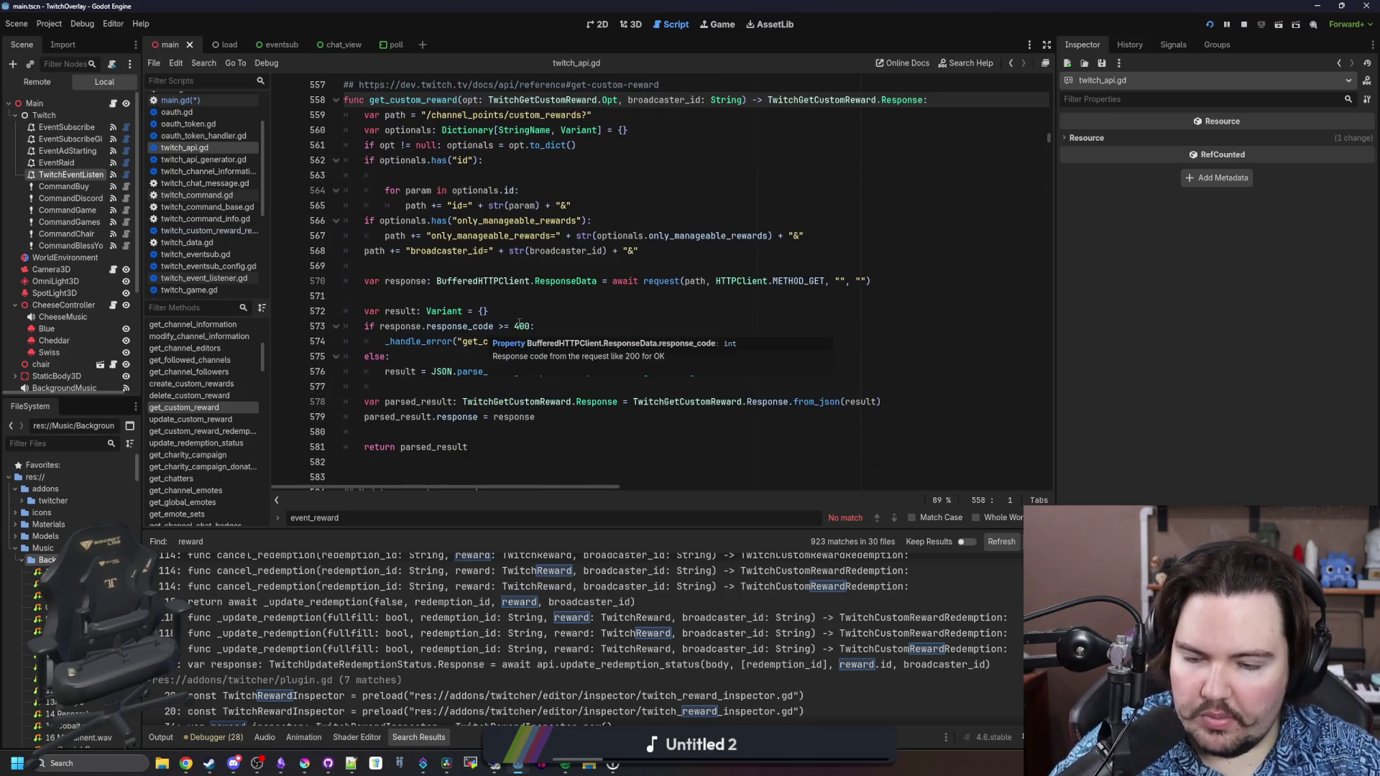
{"action": "scroll", "coordinate": [484, 332], "scroll_direction": "up", "scroll_amount": 3}
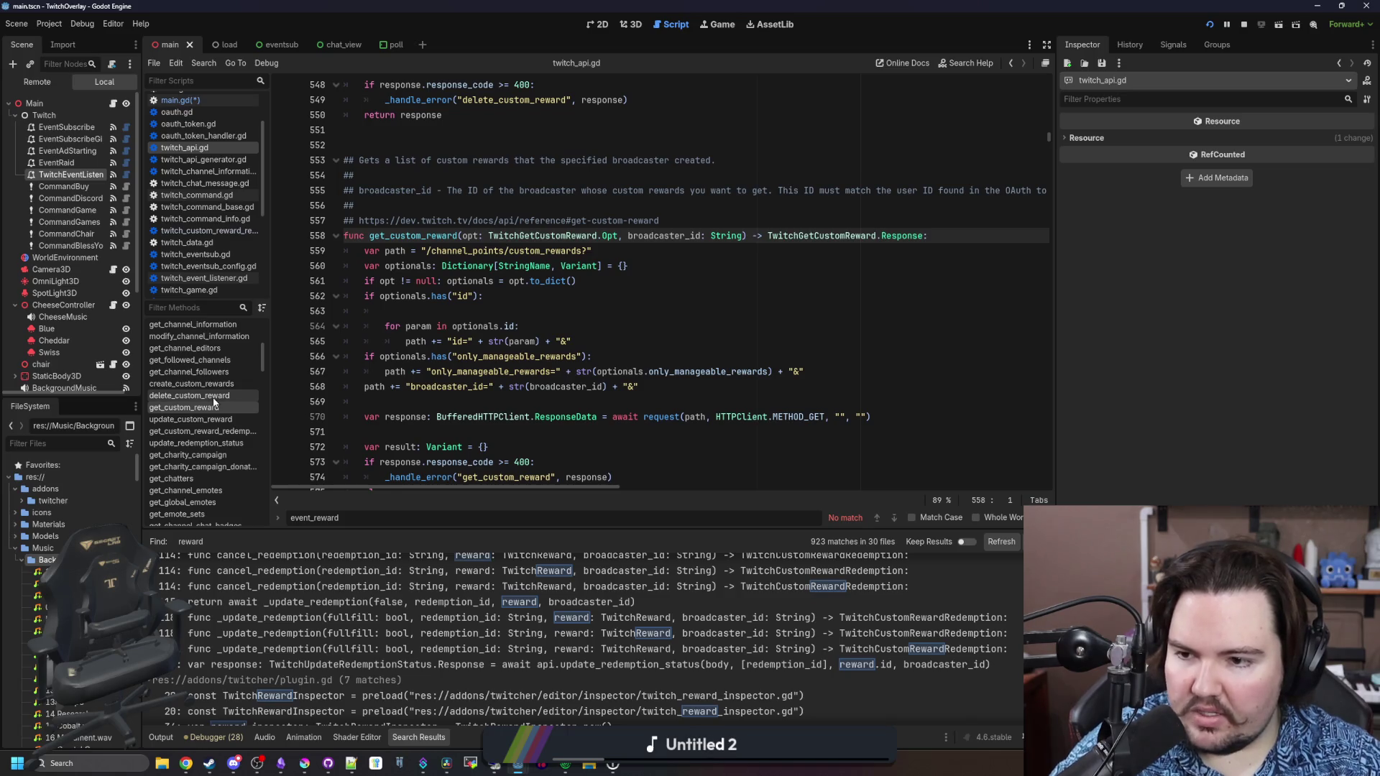
{"action": "left_click", "coordinate": [229, 432]}
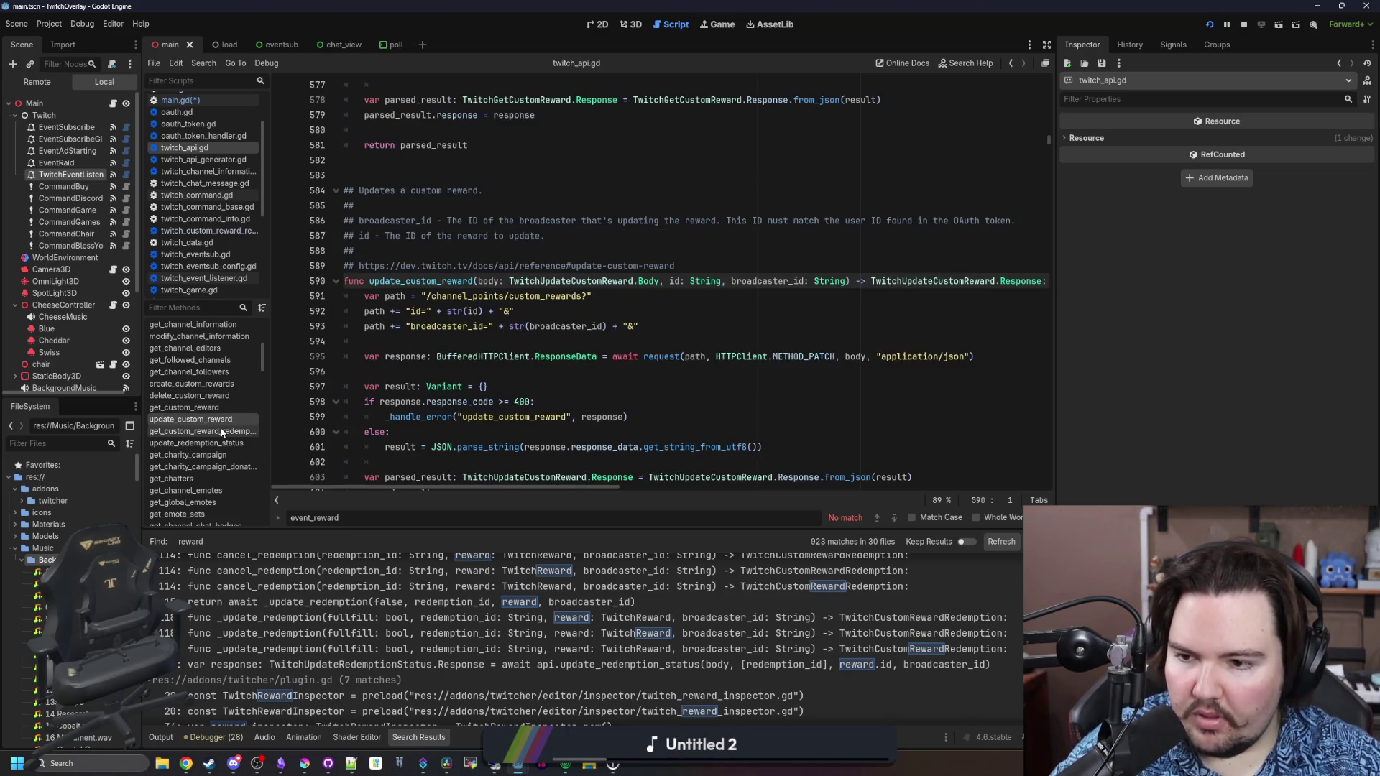
{"action": "left_click", "coordinate": [210, 443]}
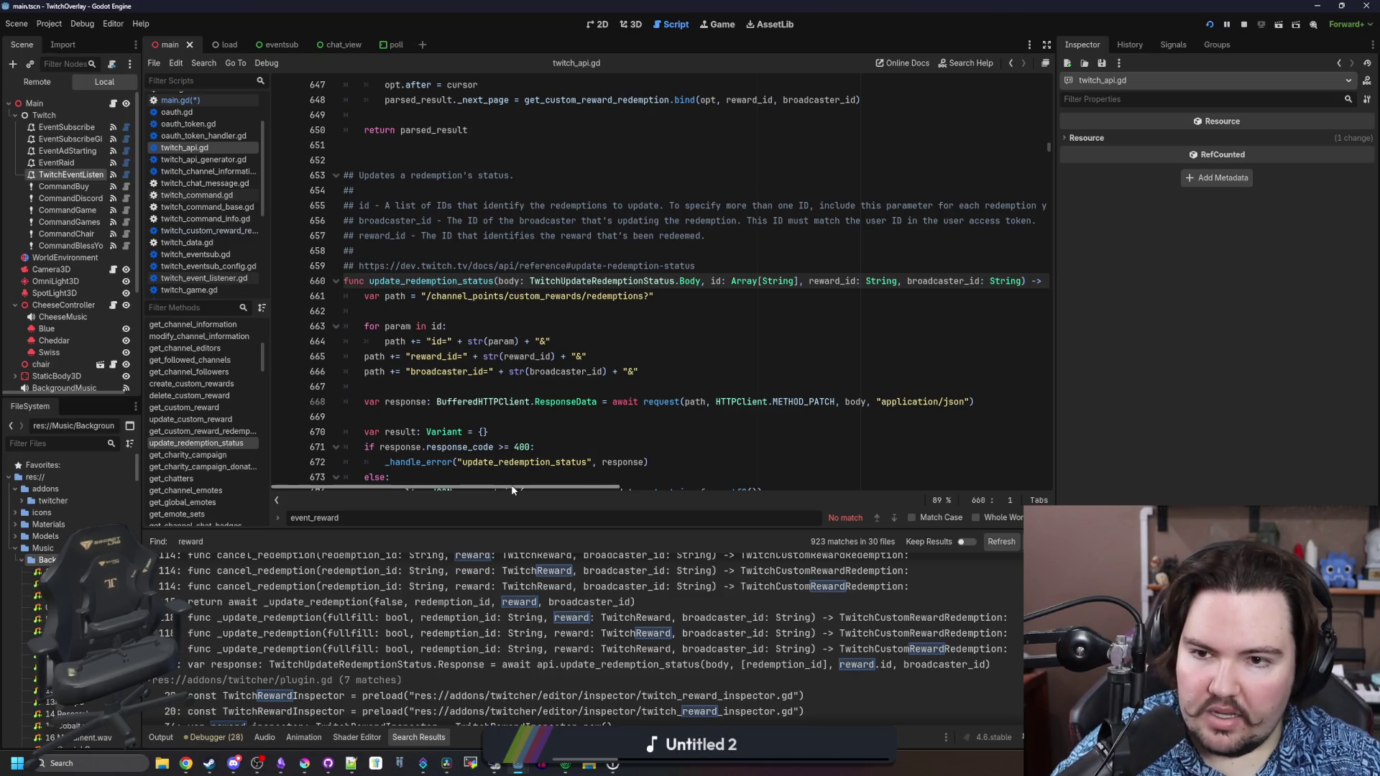
{"action": "left_click_drag", "start_coordinate": [511, 485], "coordinate": [646, 478]}
{"action": "mouse_move", "coordinate": [680, 481]}
{"action": "left_mouse_down"}
{"action": "mouse_move", "coordinate": [742, 480]}
{"action": "mouse_move", "coordinate": [440, 460]}
{"action": "left_mouse_up"}
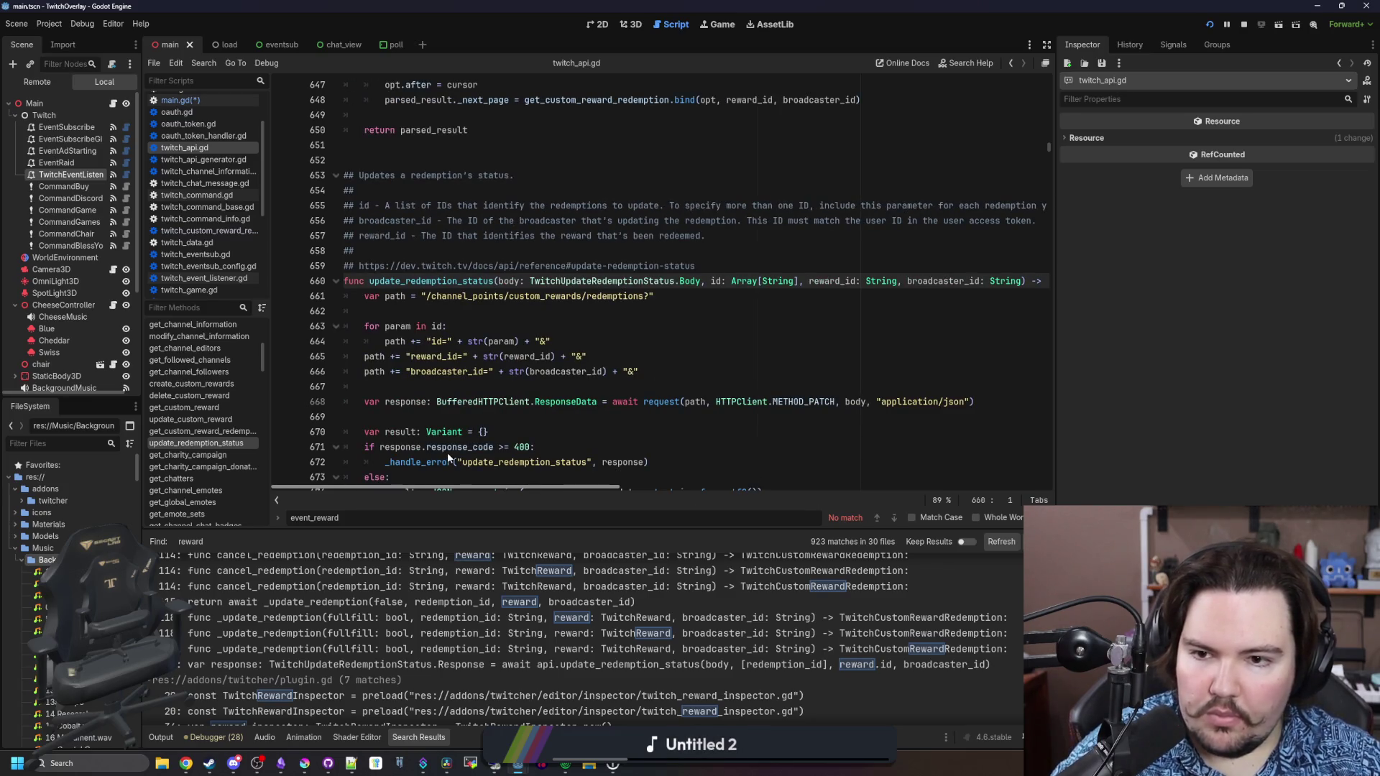
{"action": "mouse_move", "coordinate": [514, 486]}
{"action": "left_mouse_down"}
{"action": "mouse_move", "coordinate": [730, 478]}
{"action": "mouse_move", "coordinate": [474, 457]}
{"action": "left_mouse_up"}
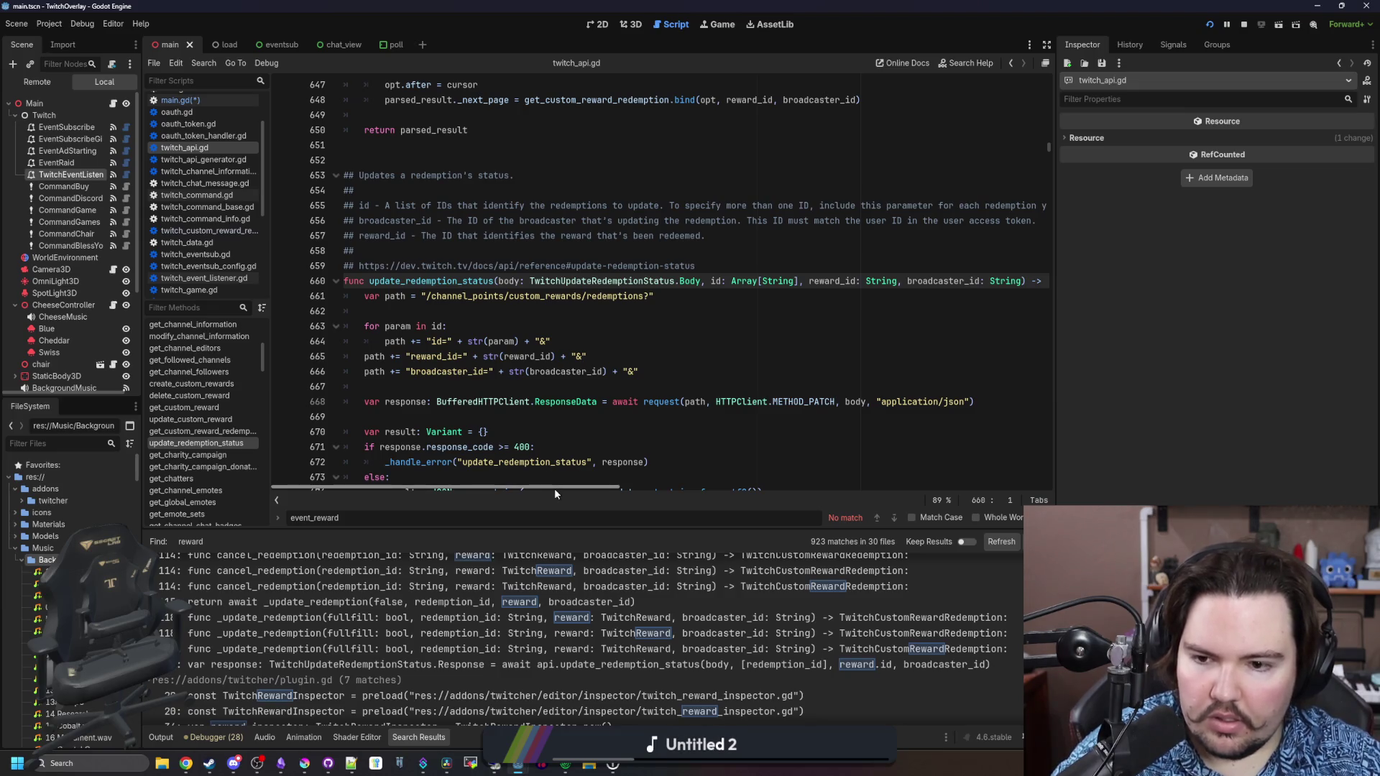
{"action": "mouse_move", "coordinate": [555, 489]}
{"action": "left_mouse_down"}
{"action": "mouse_move", "coordinate": [654, 491]}
{"action": "mouse_move", "coordinate": [557, 486]}
{"action": "left_mouse_up"}
{"action": "scroll", "coordinate": [532, 404], "scroll_direction": "down", "scroll_amount": 3}
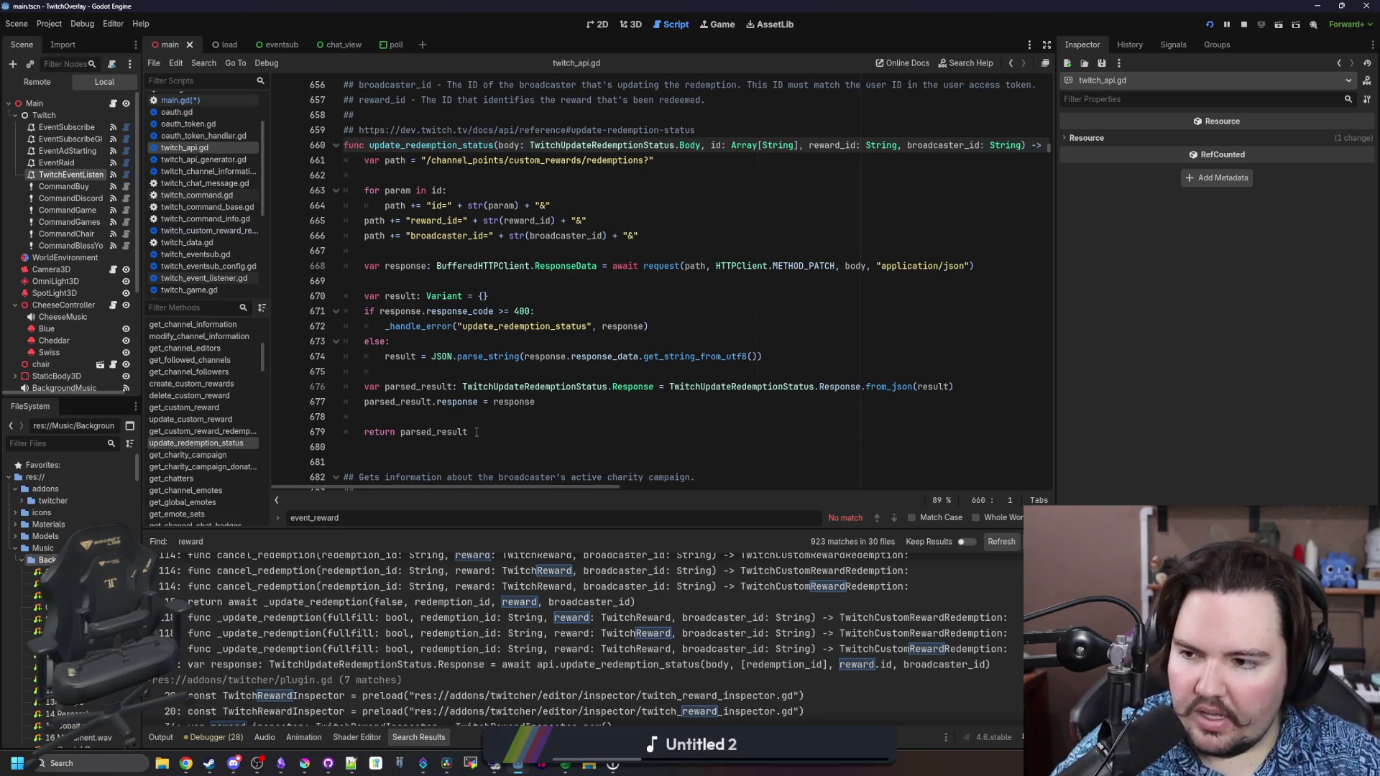
{"action": "scroll", "coordinate": [477, 432], "scroll_direction": "up", "scroll_amount": 2}
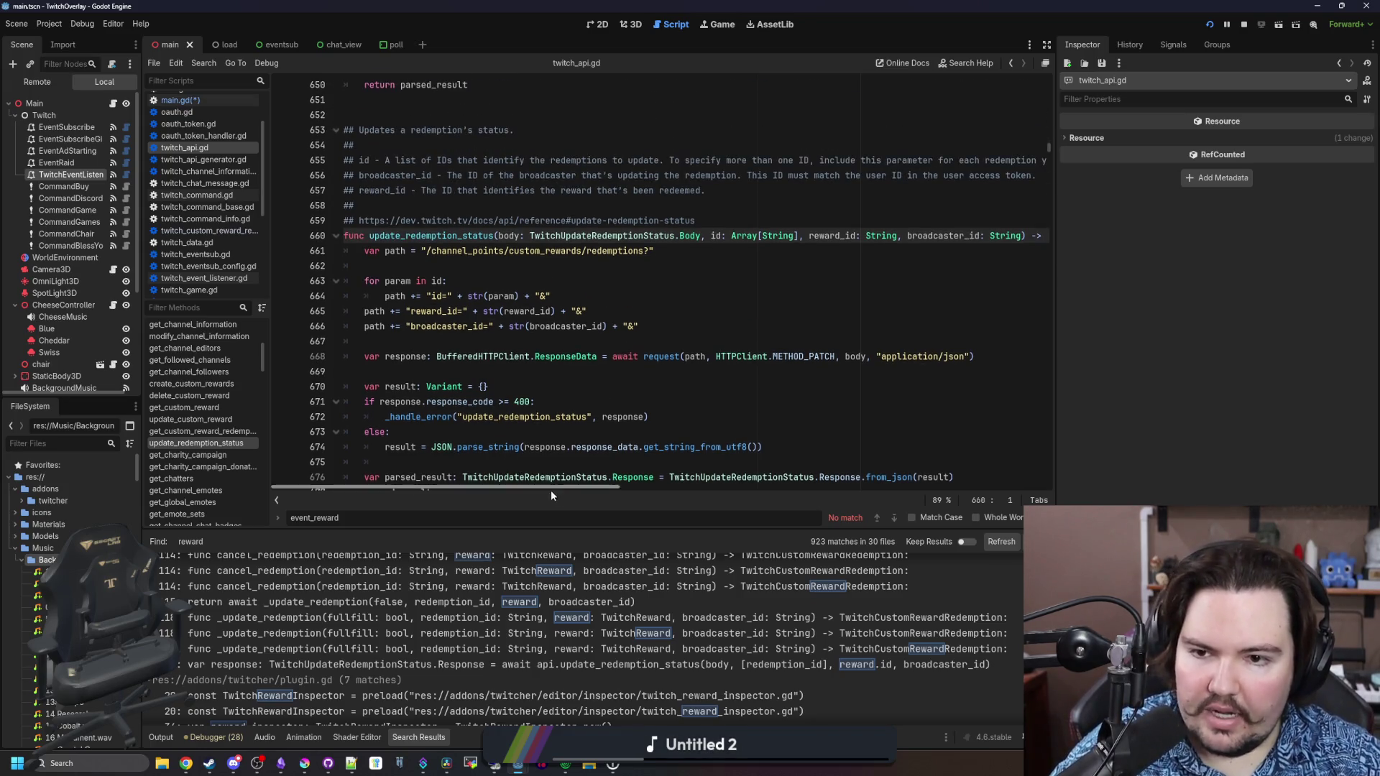
{"action": "left_click_drag", "start_coordinate": [573, 486], "coordinate": [572, 487]}
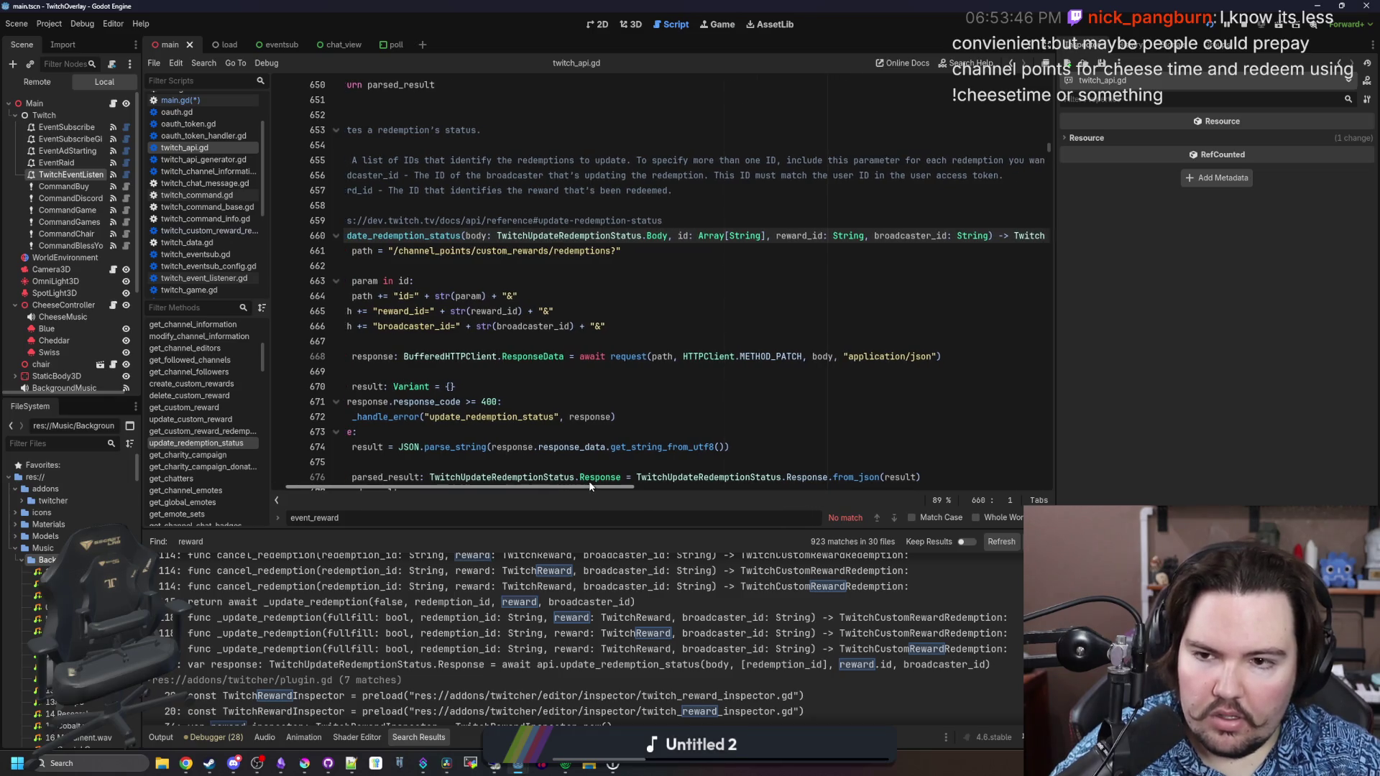
{"action": "left_click_drag", "start_coordinate": [500, 236], "coordinate": [701, 235]}
{"action": "key", "text": "Right"}
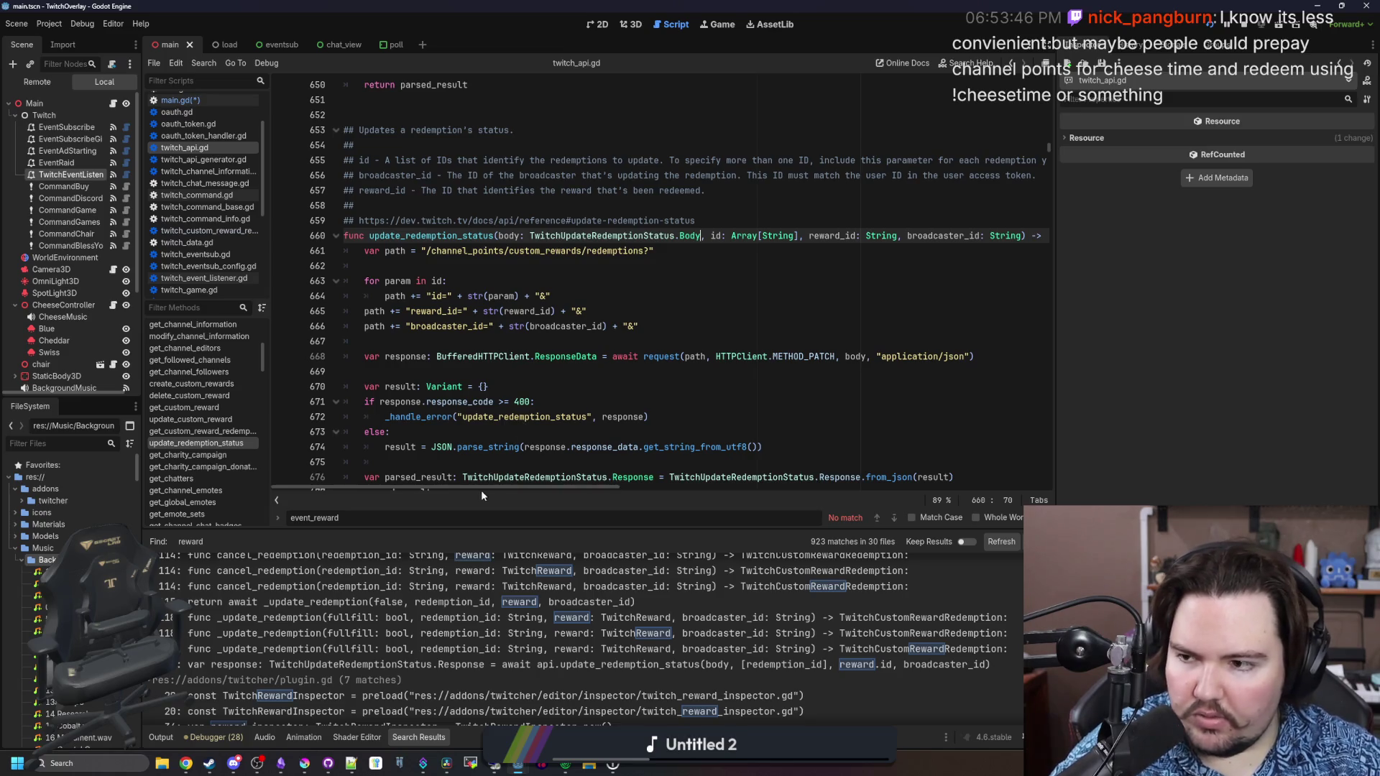
{"action": "mouse_move", "coordinate": [512, 486]}
{"action": "left_mouse_down"}
{"action": "mouse_move", "coordinate": [779, 472]}
{"action": "mouse_move", "coordinate": [441, 495]}
{"action": "left_mouse_up"}
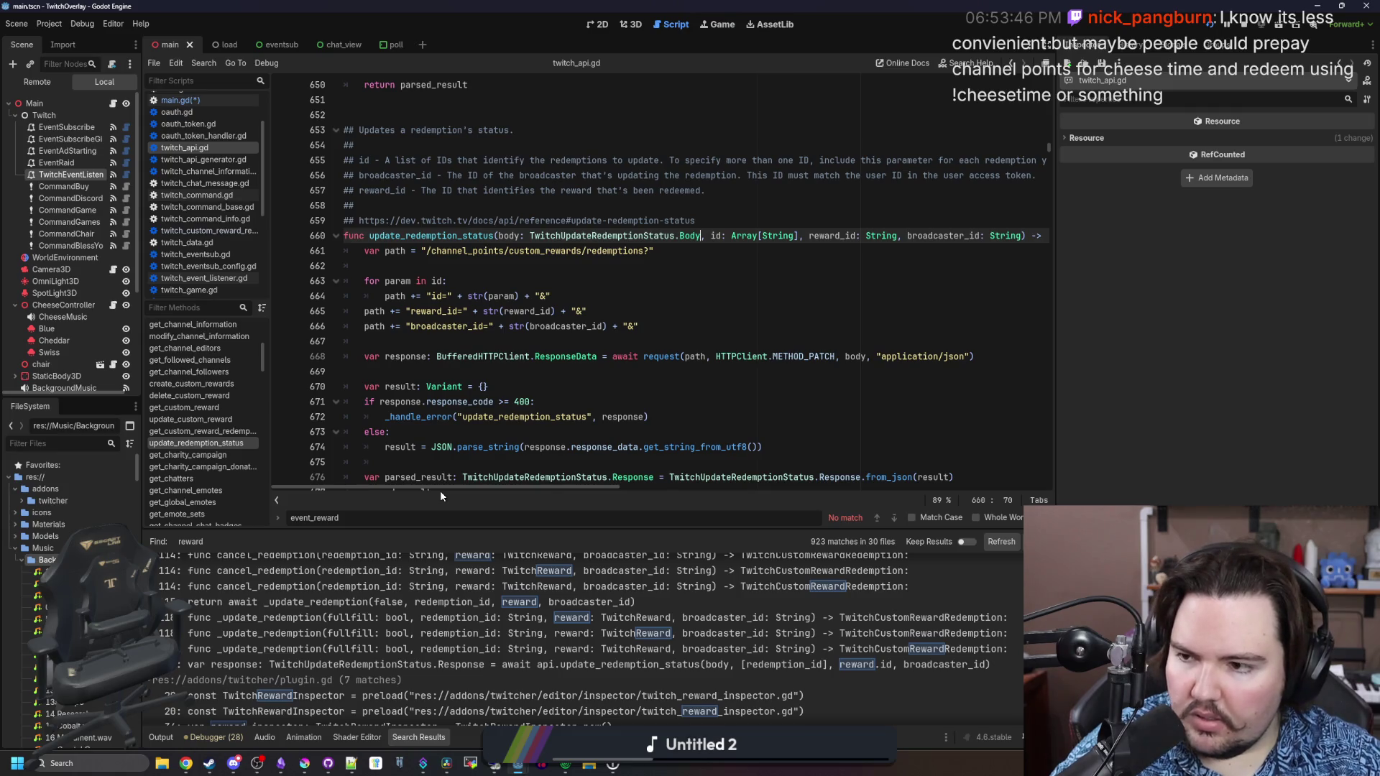
{"action": "mouse_move", "coordinate": [494, 425]}
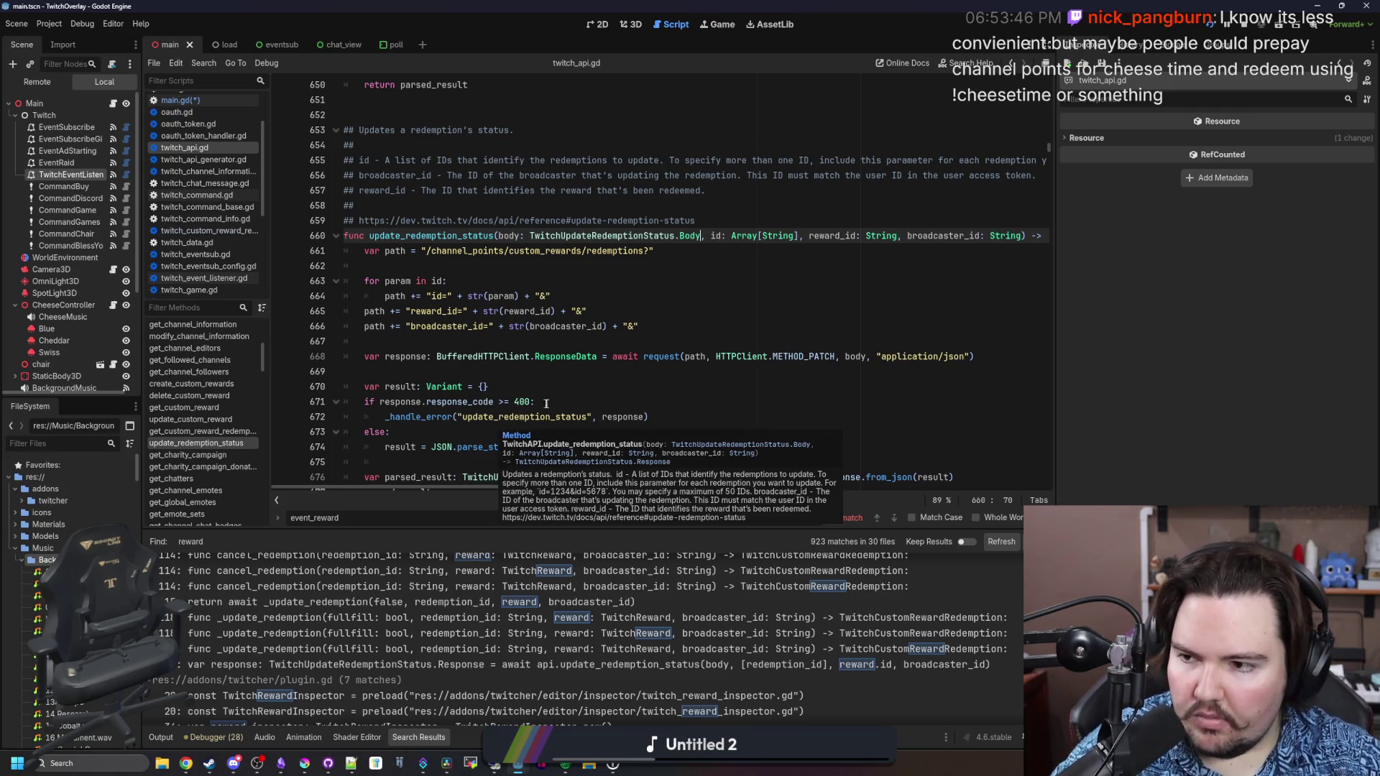
{"action": "left_click", "coordinate": [545, 373]}
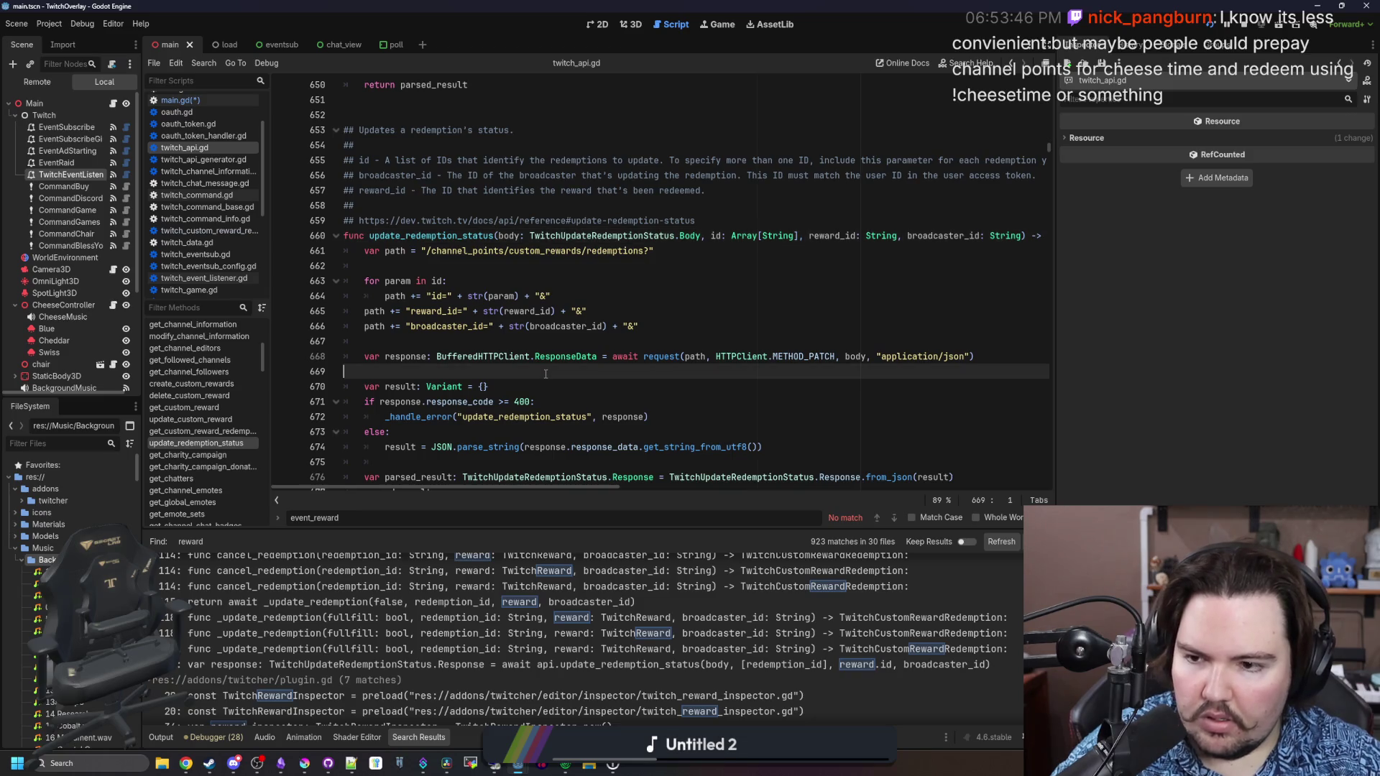
{"action": "left_click", "coordinate": [248, 432]}
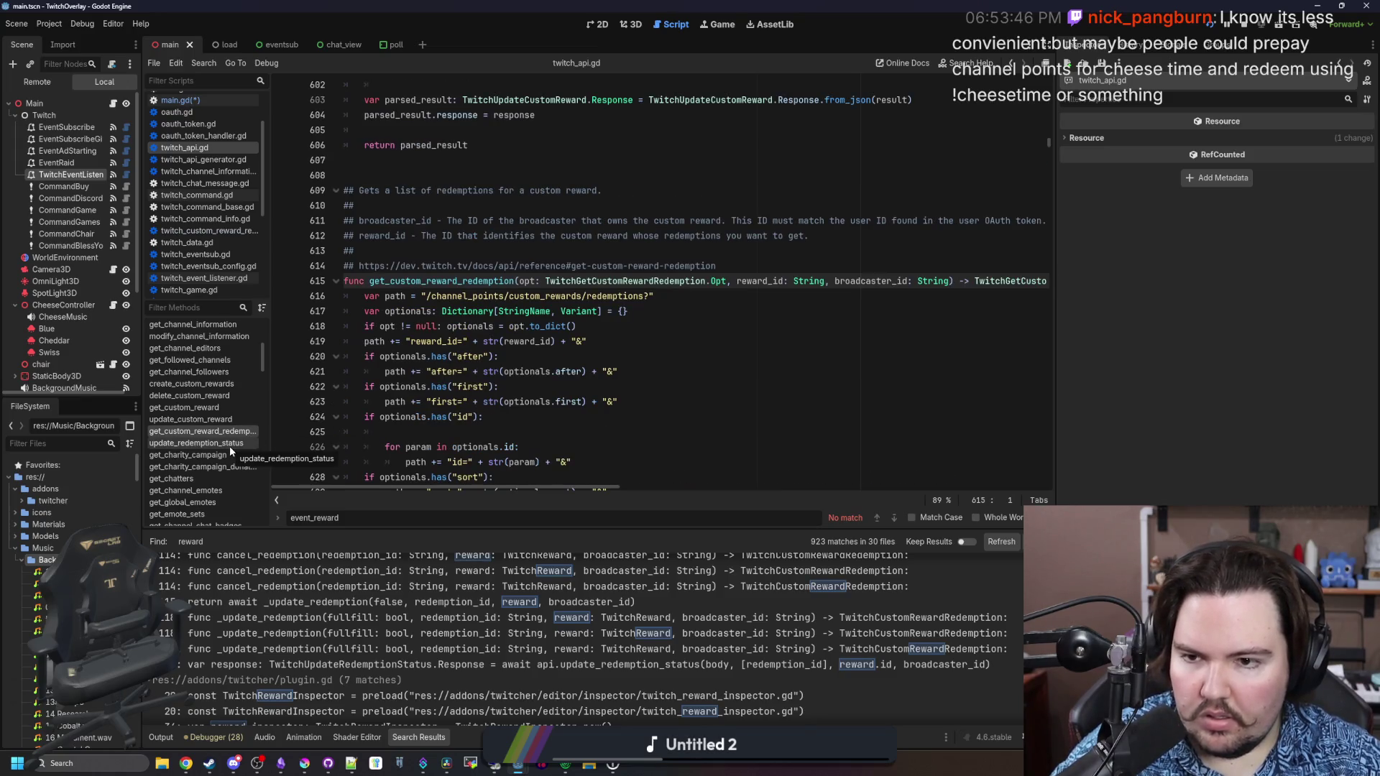
{"action": "left_click", "coordinate": [230, 446]}
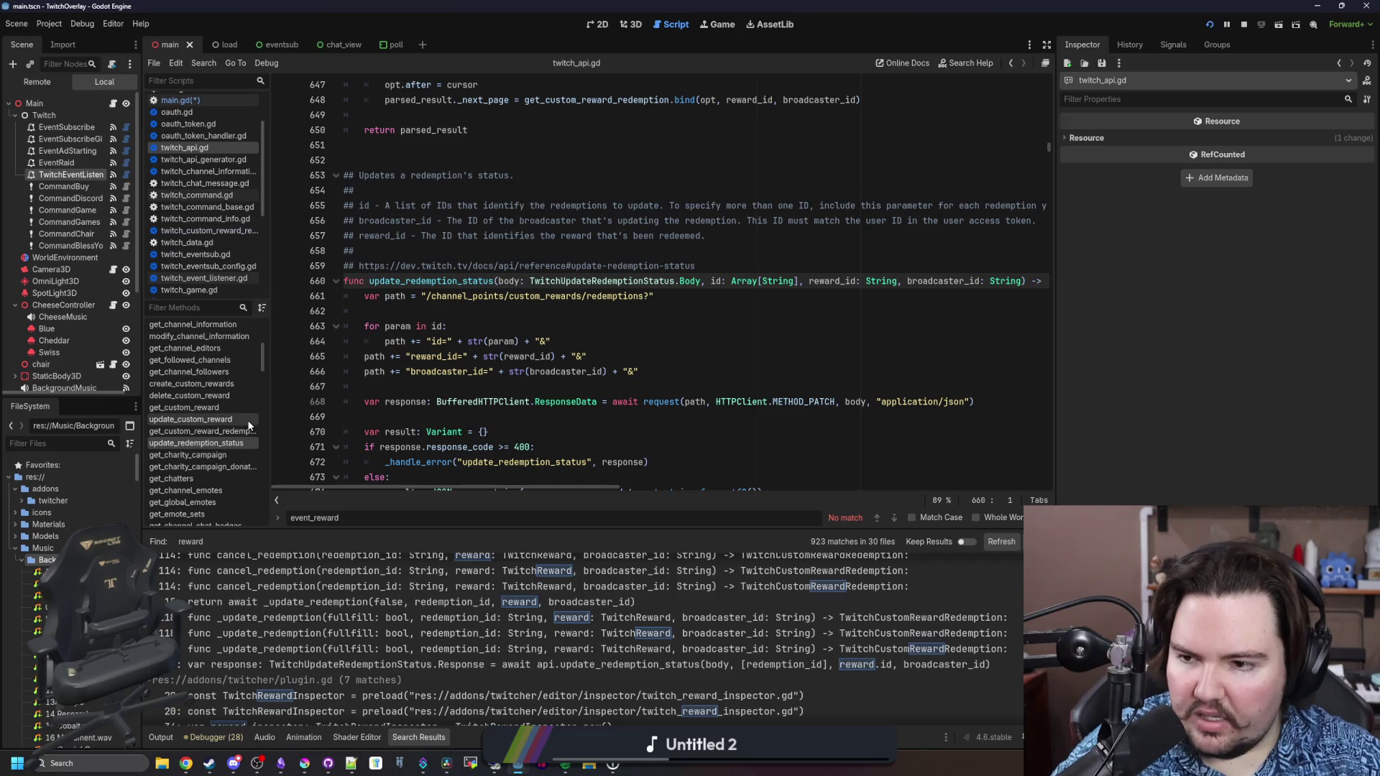
{"action": "scroll", "coordinate": [248, 424], "scroll_direction": "up", "scroll_amount": 2}
{"action": "scroll", "coordinate": [248, 423], "scroll_direction": "up", "scroll_amount": 3}
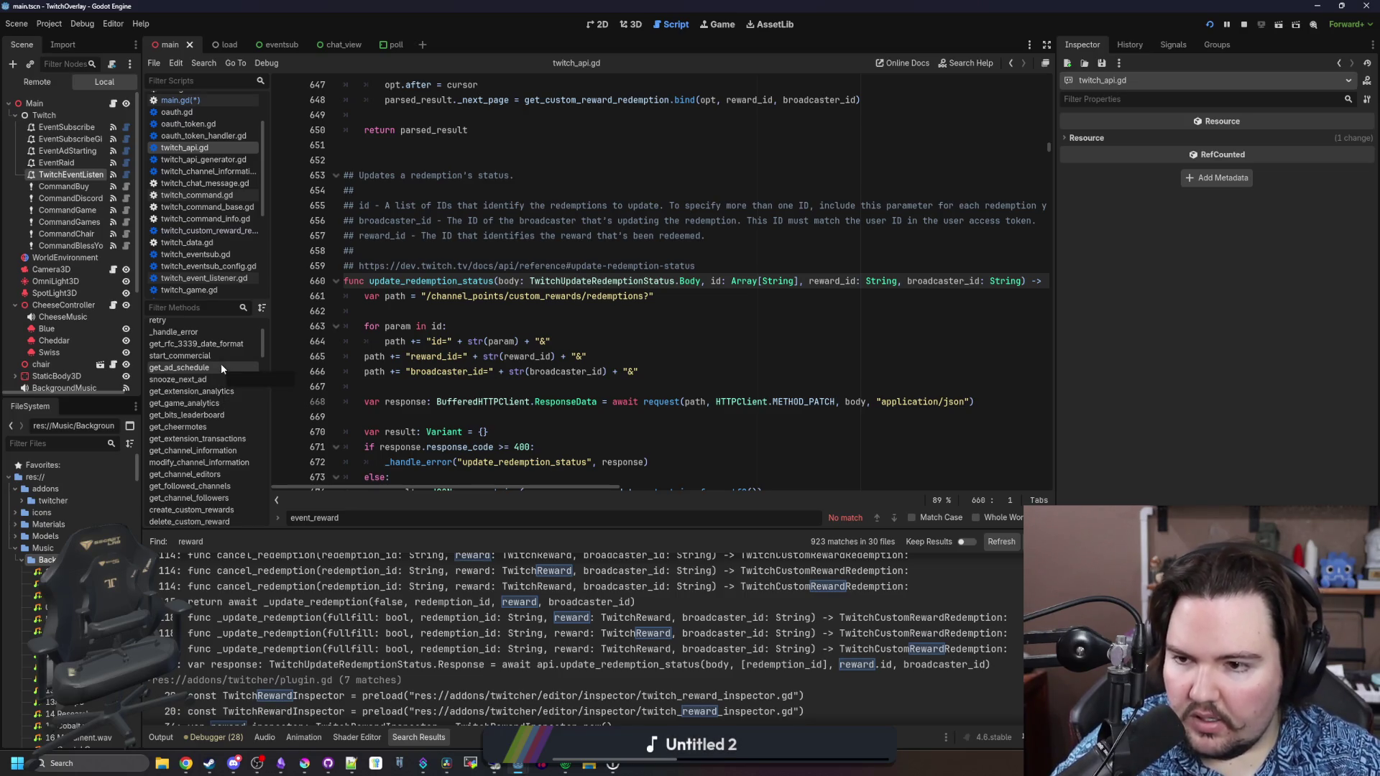
{"action": "left_click", "coordinate": [221, 367]}
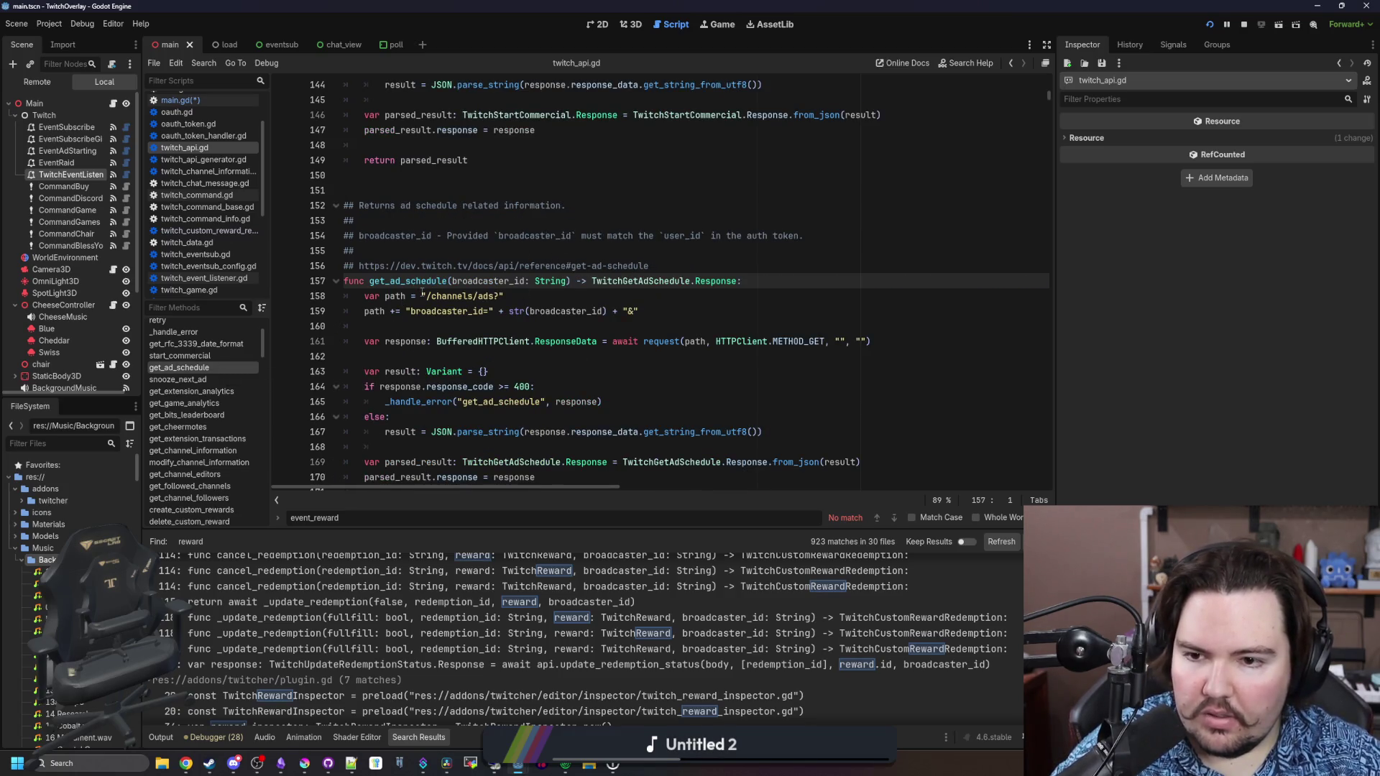
Inspect the start_commercial function and its request path in twitch_api.gd
{"action": "scroll", "coordinate": [497, 383], "scroll_direction": "down", "scroll_amount": 2}
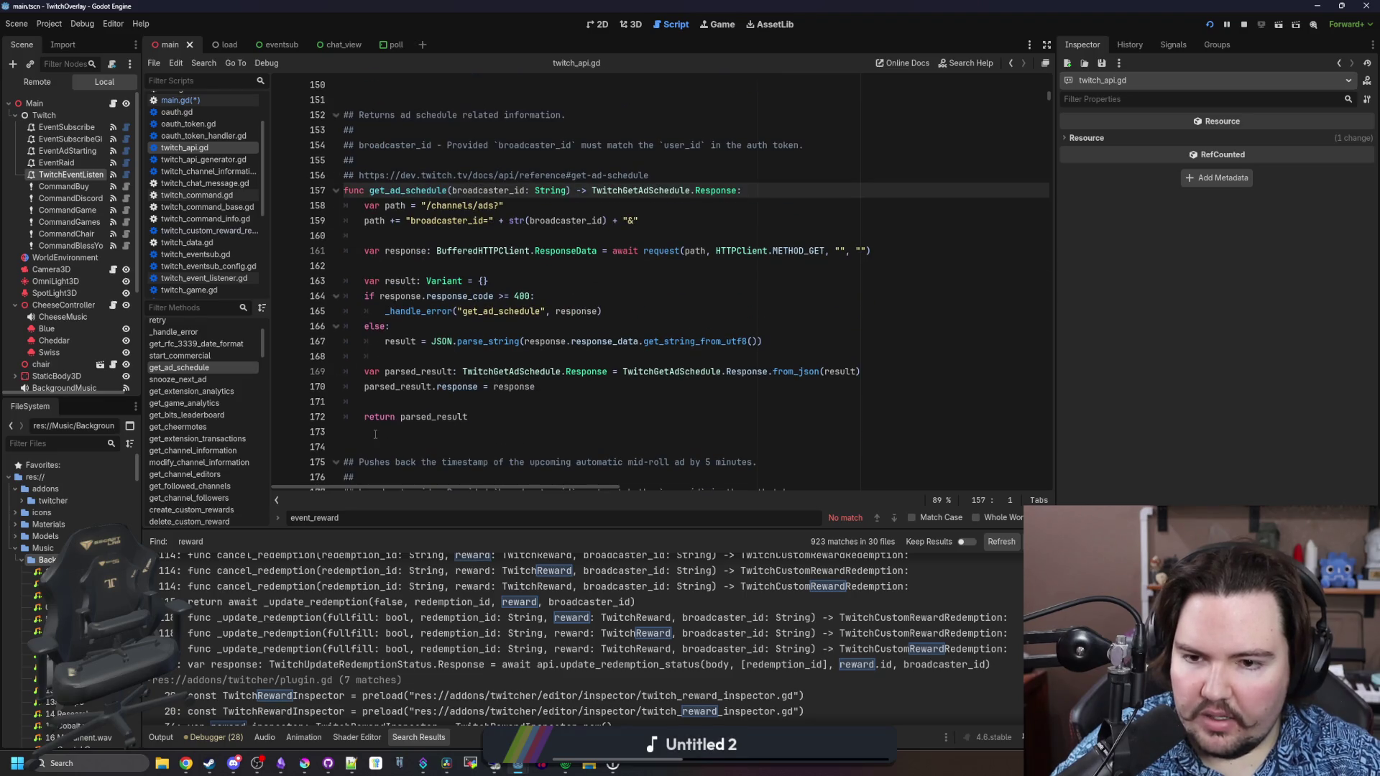
{"action": "scroll", "coordinate": [421, 391], "scroll_direction": "up", "scroll_amount": 1}
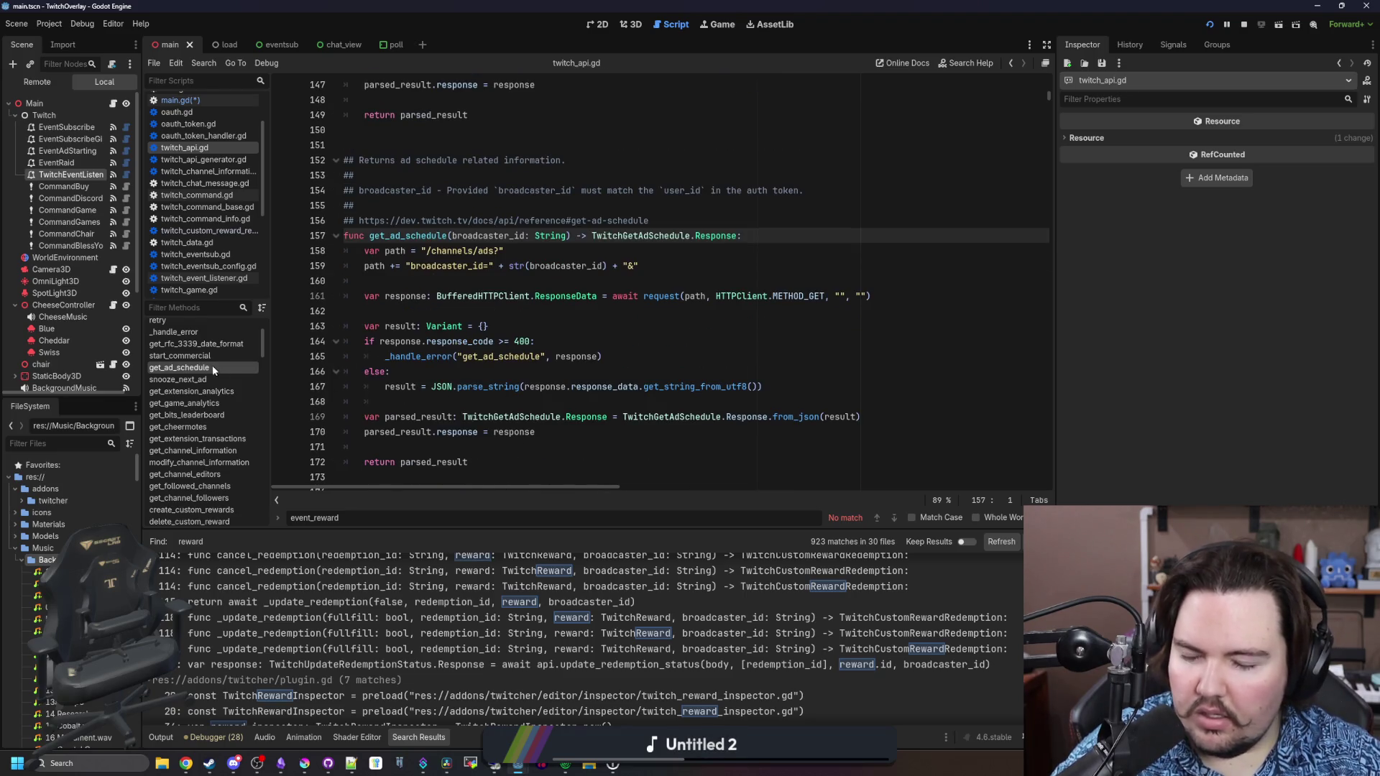
{"action": "scroll", "coordinate": [194, 379], "scroll_direction": "up", "scroll_amount": 1}
{"action": "scroll", "coordinate": [193, 385], "scroll_direction": "up", "scroll_amount": 2}
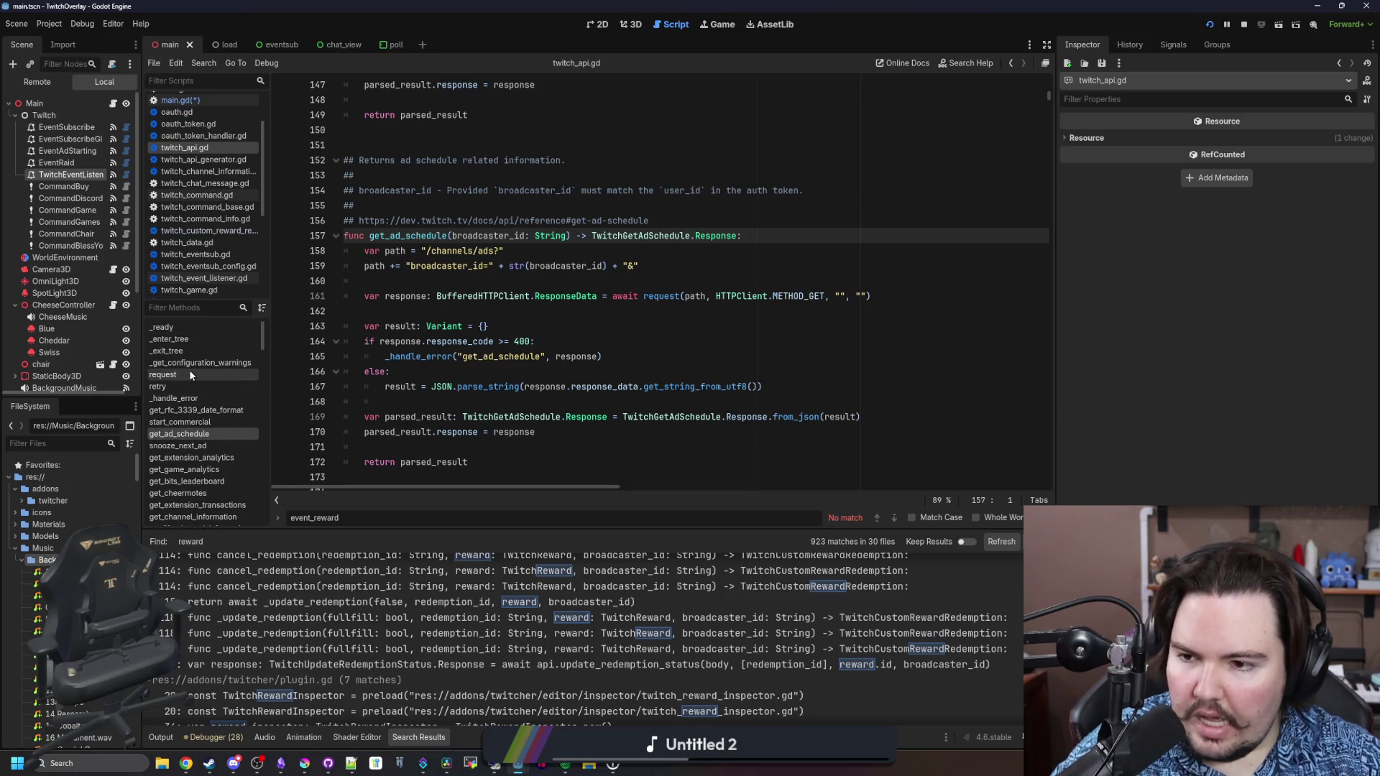
{"action": "left_click", "coordinate": [191, 422]}
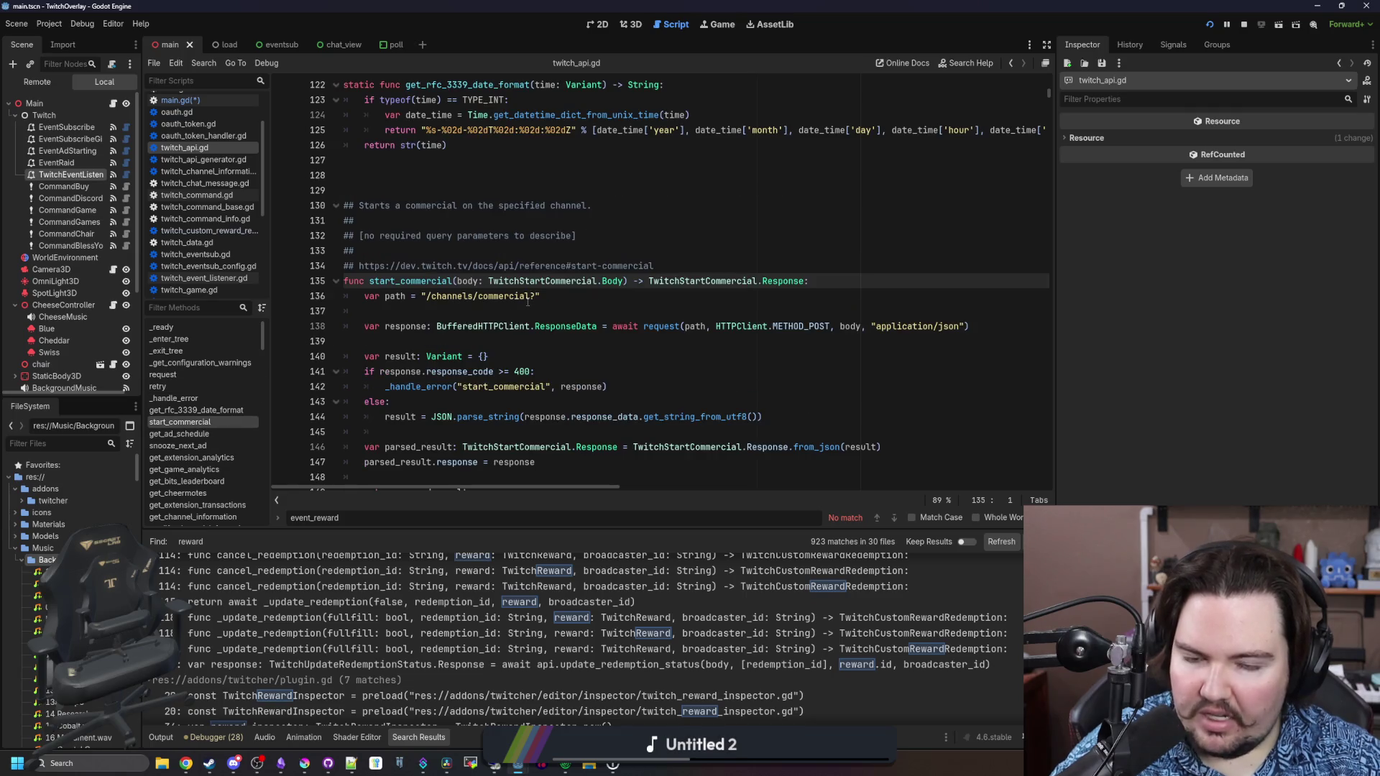
{"action": "left_click", "coordinate": [527, 297]}
{"action": "scroll", "coordinate": [527, 302], "scroll_direction": "down", "scroll_amount": 2}
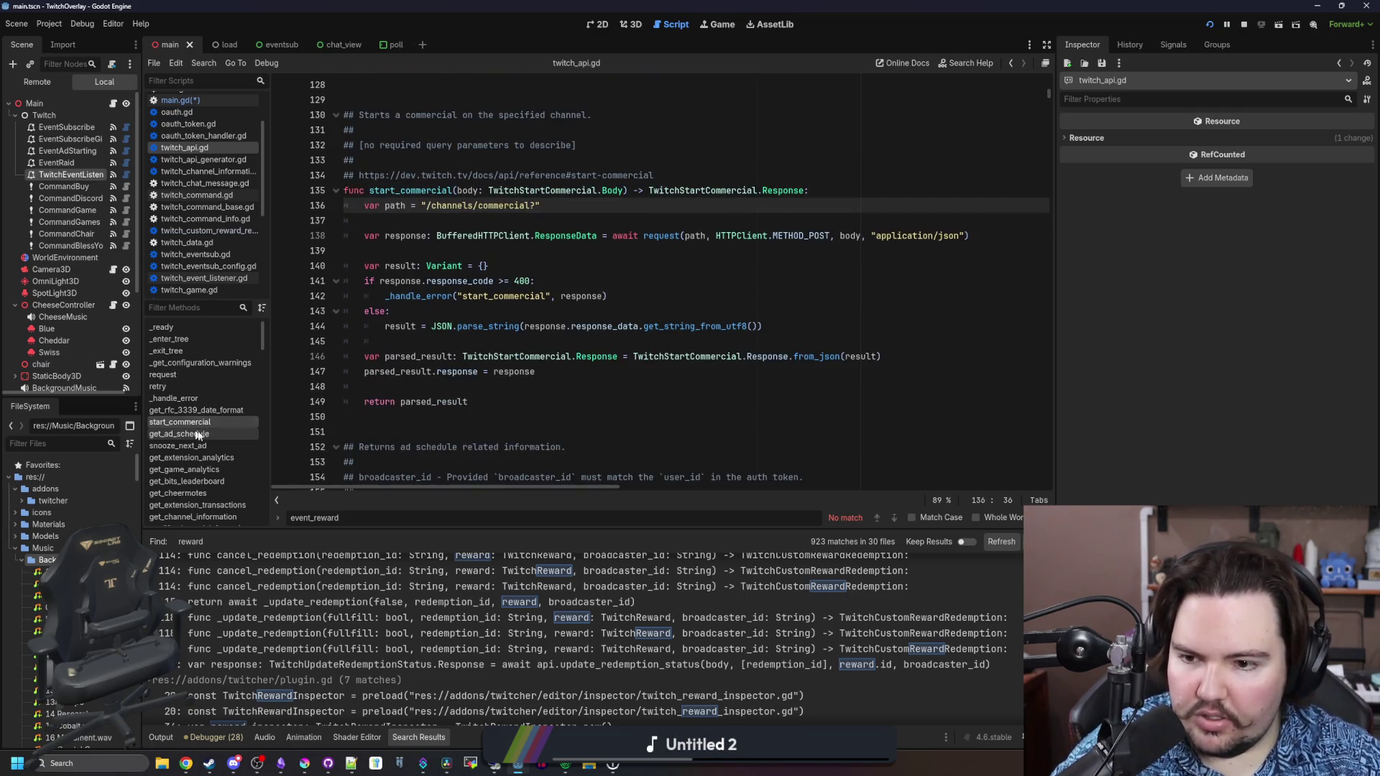
{"action": "scroll", "coordinate": [225, 434], "scroll_direction": "down", "scroll_amount": 1}
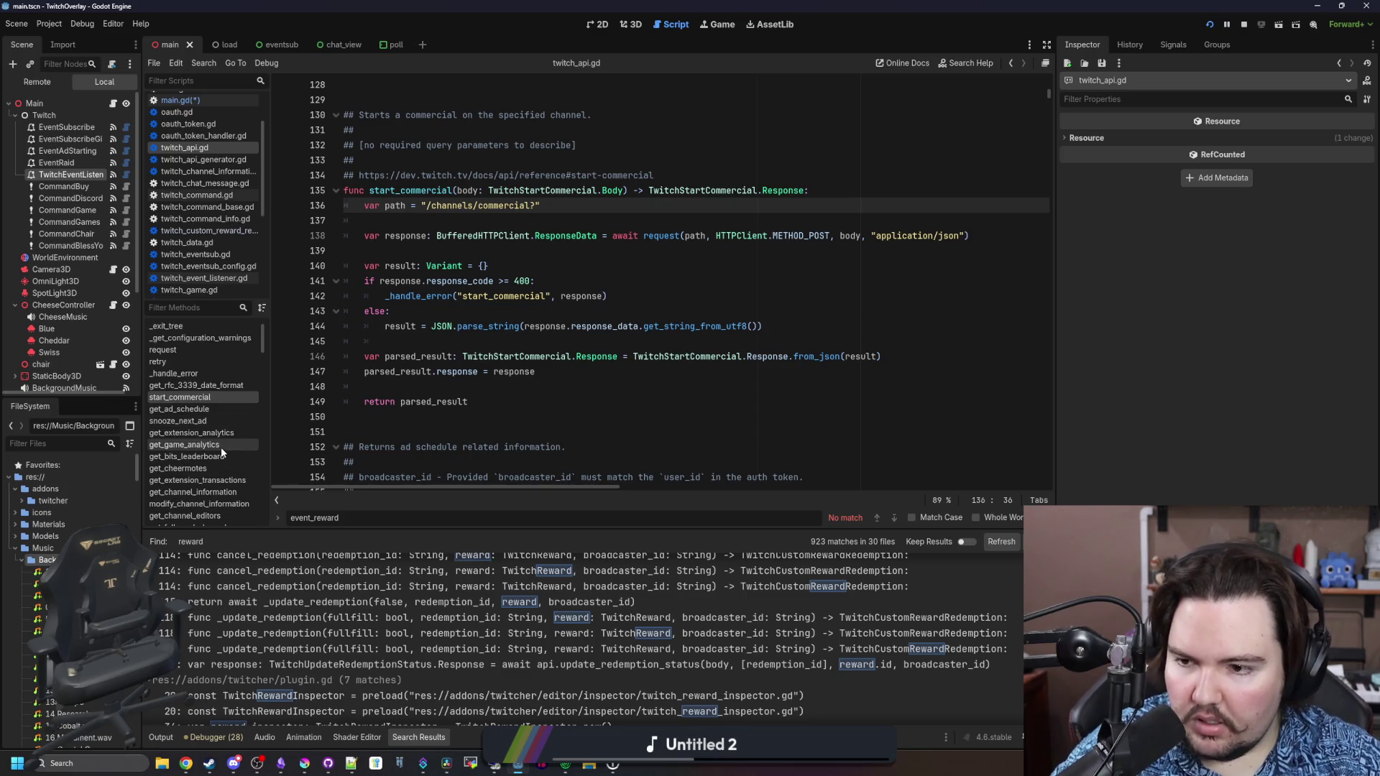
{"action": "scroll", "coordinate": [220, 447], "scroll_direction": "down", "scroll_amount": 1}
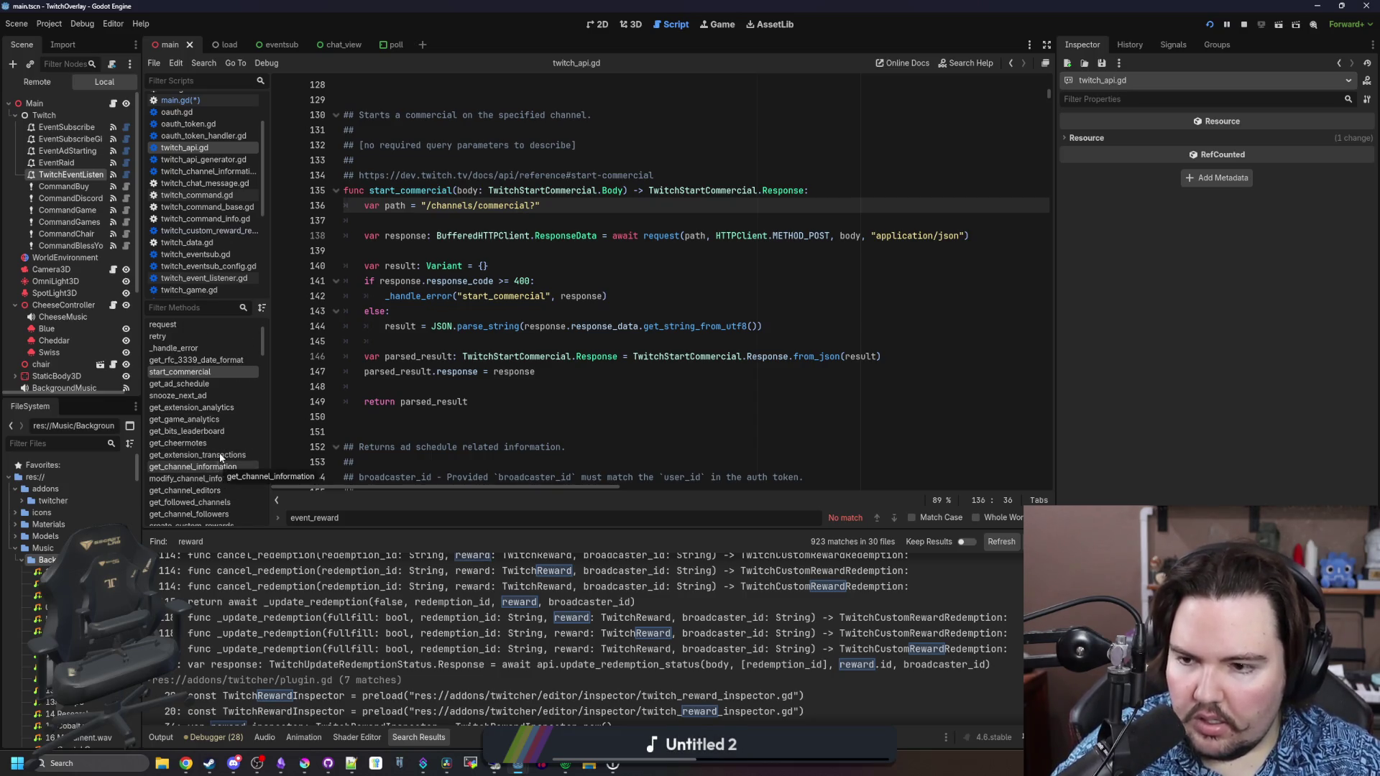
{"action": "scroll", "coordinate": [224, 435], "scroll_direction": "down", "scroll_amount": 2}
Select the update_redemption_status name, then clear the leftover TwitchAPI text on main.gd line 191
{"action": "left_click", "coordinate": [223, 487]}
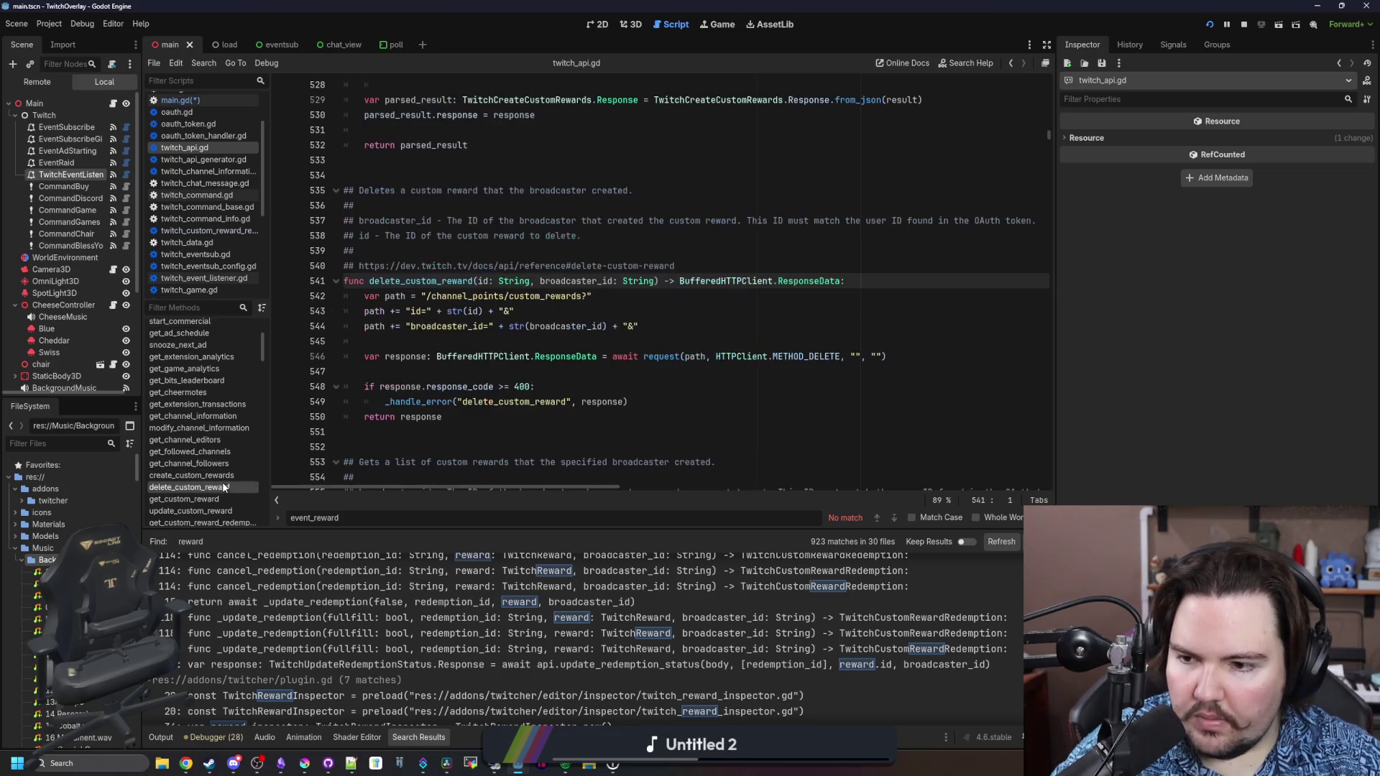
{"action": "left_click", "coordinate": [227, 474]}
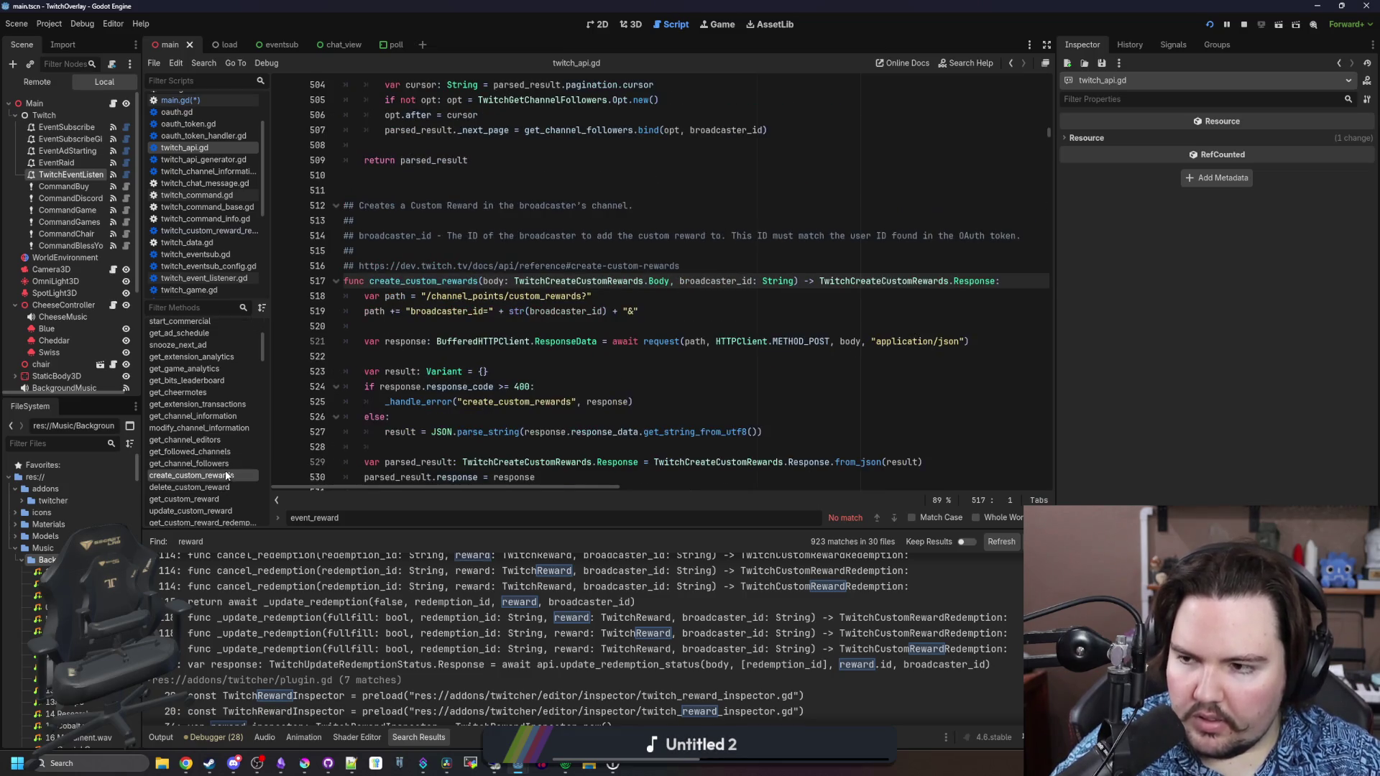
{"action": "scroll", "coordinate": [226, 470], "scroll_direction": "down", "scroll_amount": 1}
{"action": "scroll", "coordinate": [208, 460], "scroll_direction": "down", "scroll_amount": 1}
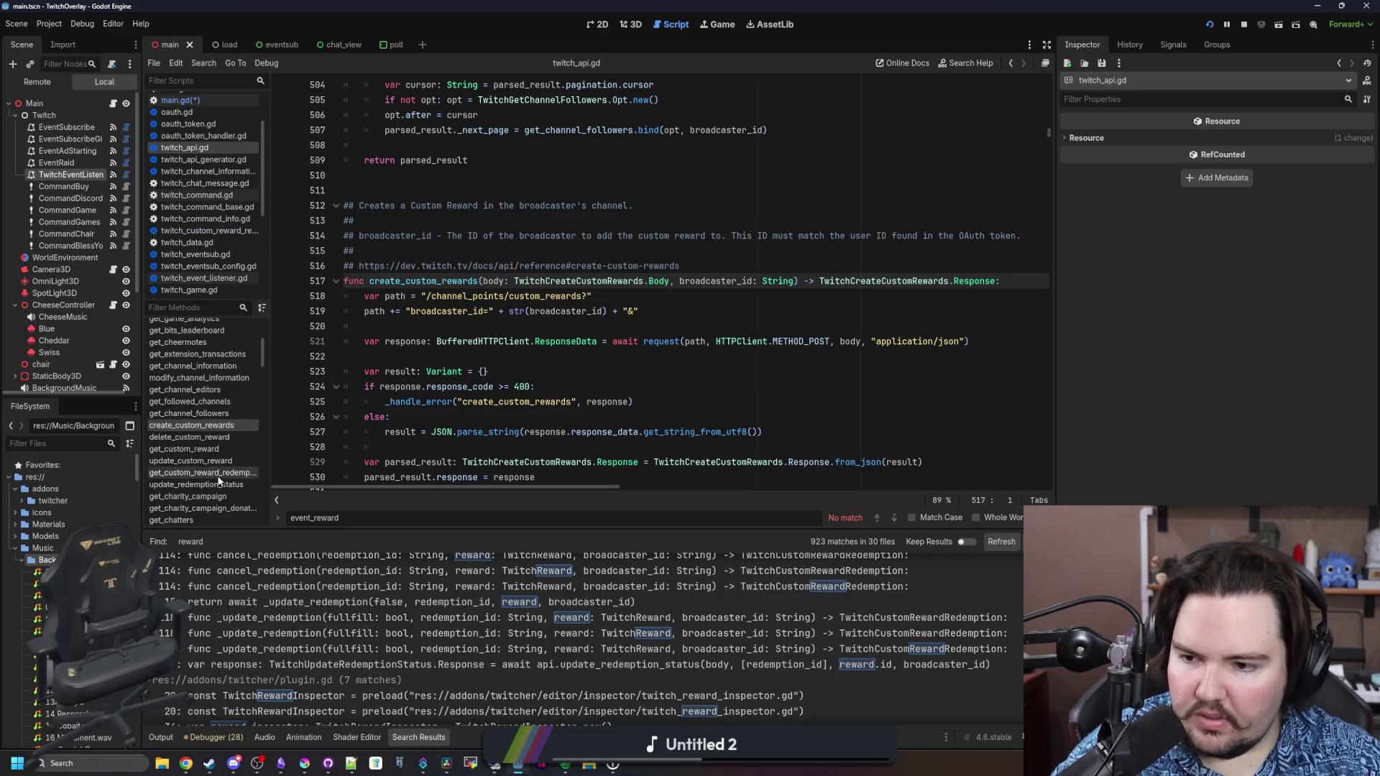
{"action": "left_click", "coordinate": [219, 486]}
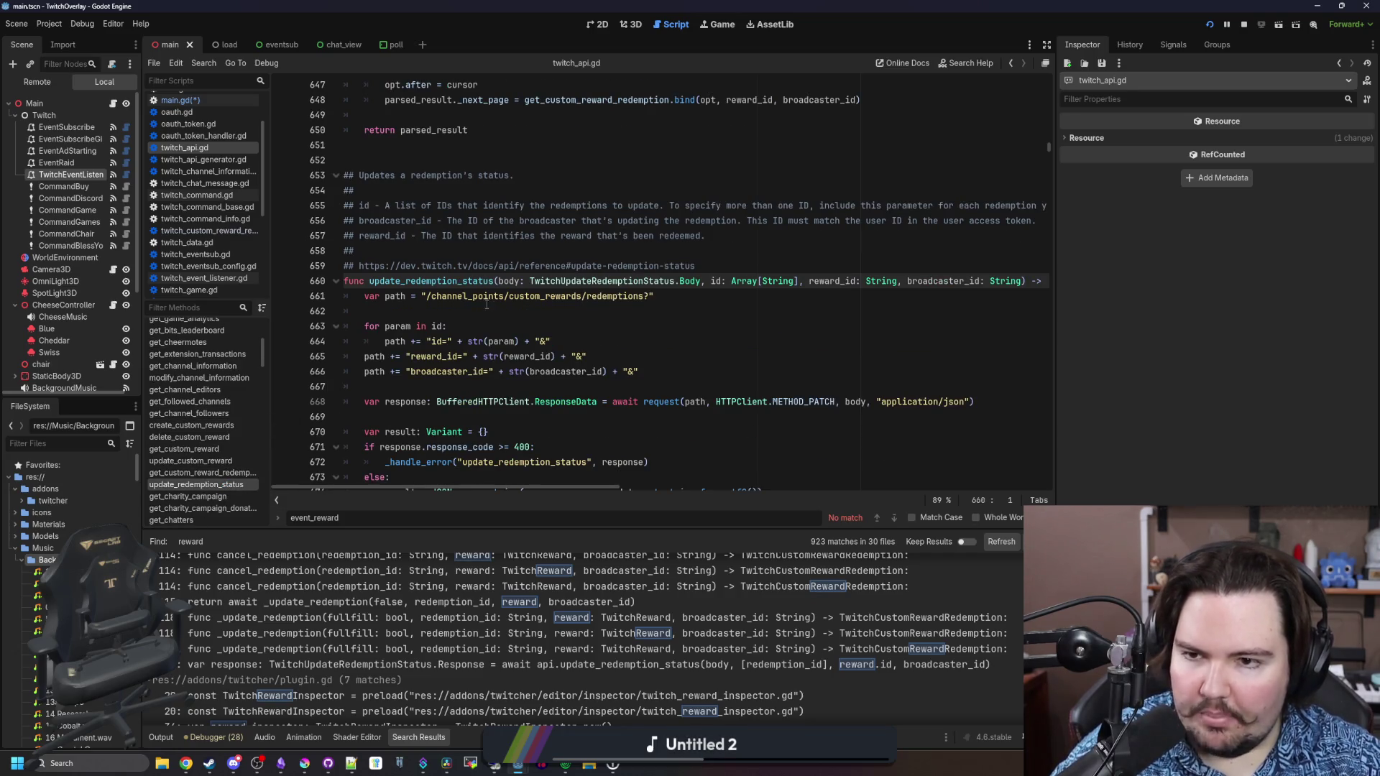
{"action": "double_click", "coordinate": [398, 280]}
{"action": "left_click", "coordinate": [227, 102]}
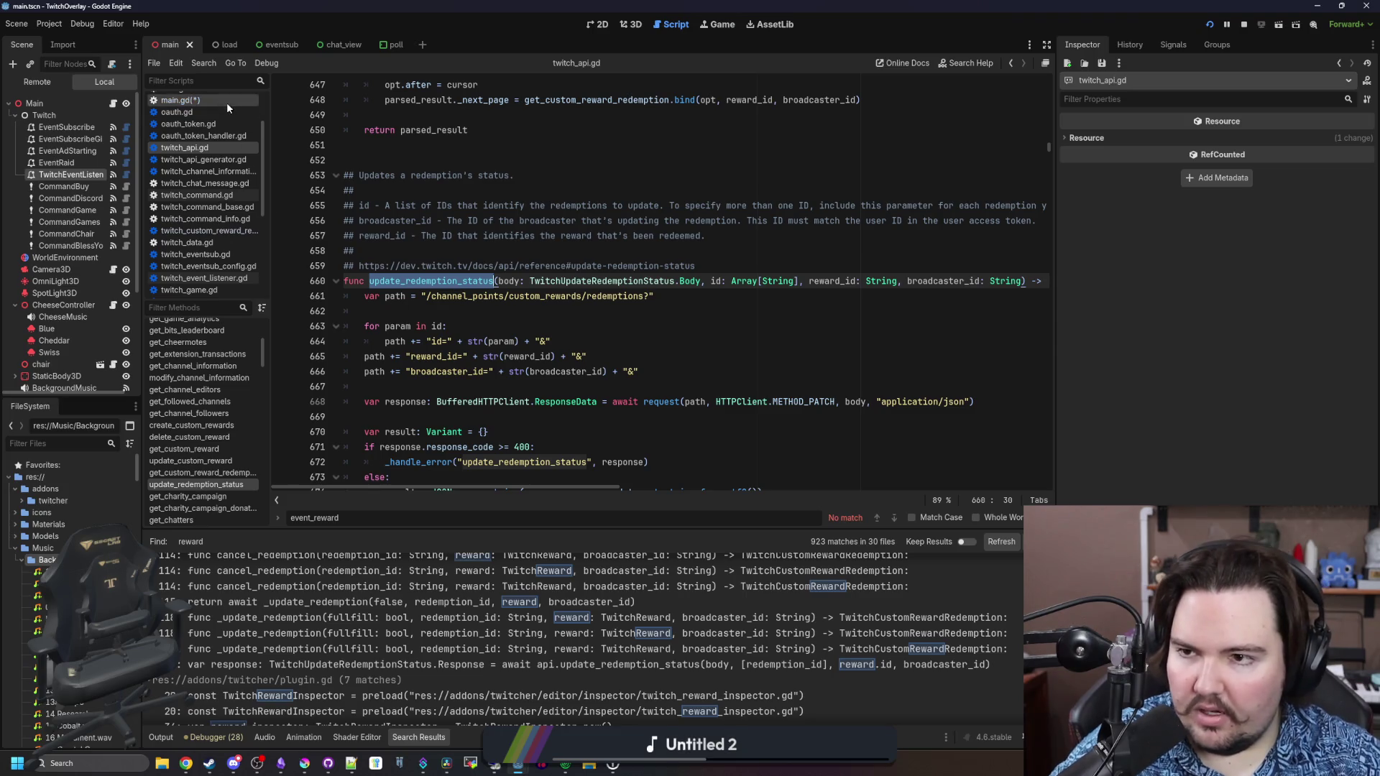
{"action": "key", "text": "ctrl+BackSpace"}
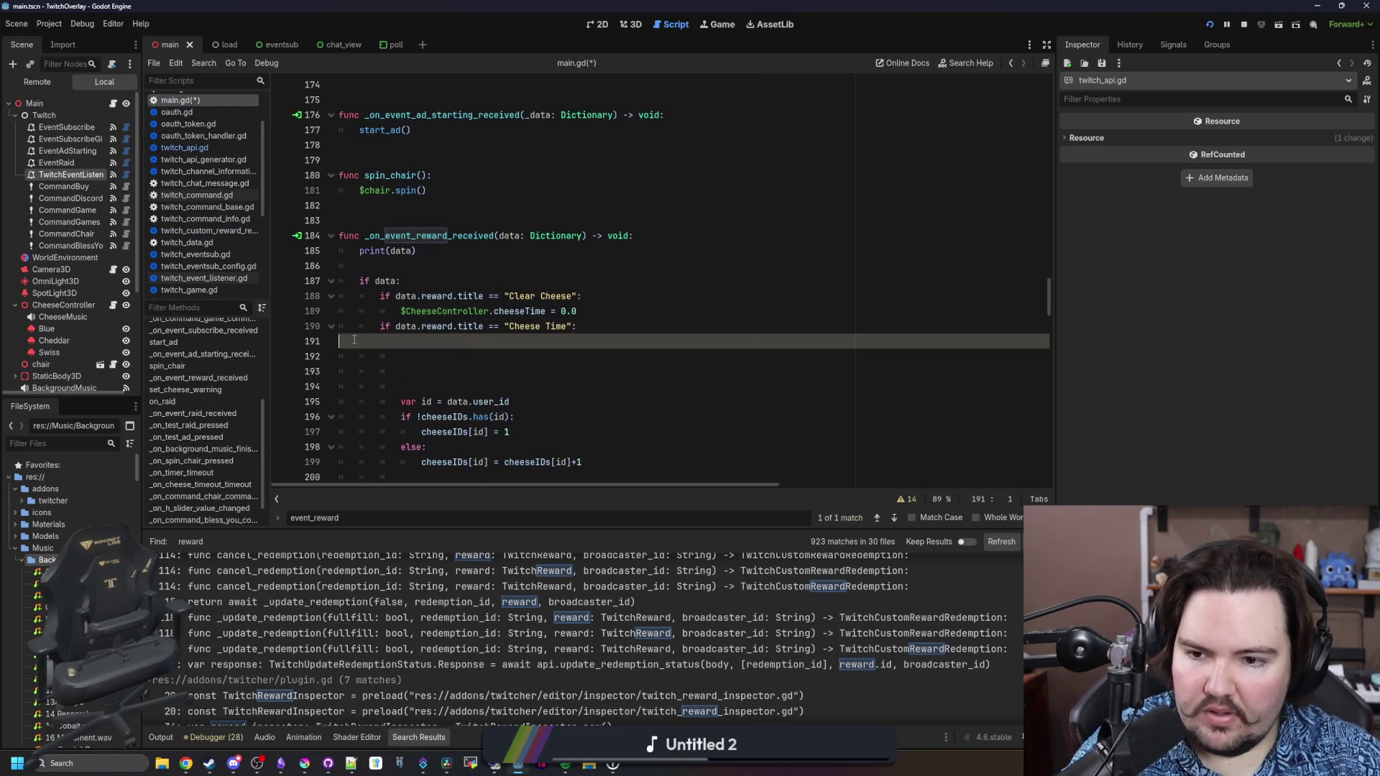
Delete the leftover TwitchAPI text and the stray blank lines in main.gd
{"action": "left_click_drag", "start_coordinate": [401, 355], "coordinate": [340, 329]}
{"action": "key", "text": "BackSpace"}
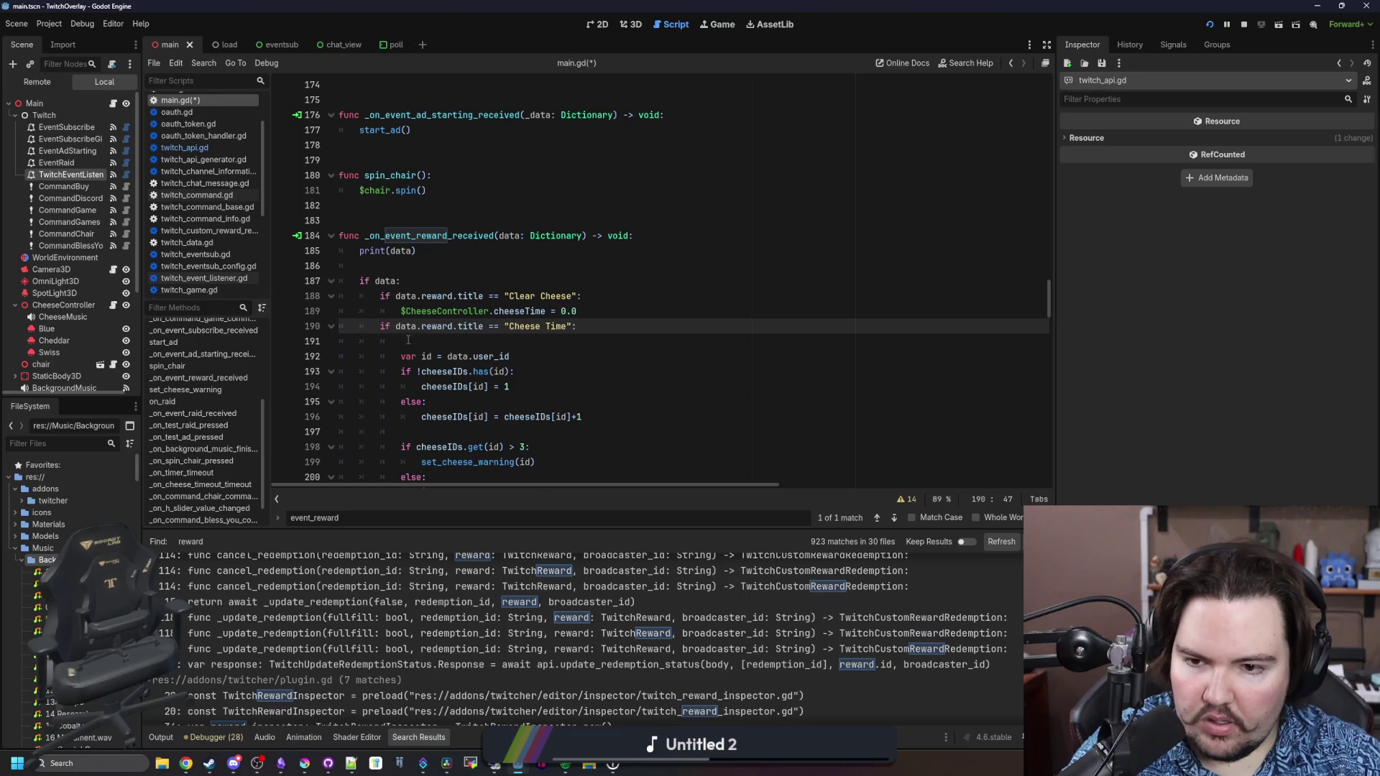
{"action": "left_click", "coordinate": [408, 340]}
{"action": "key", "text": "BackSpace"}
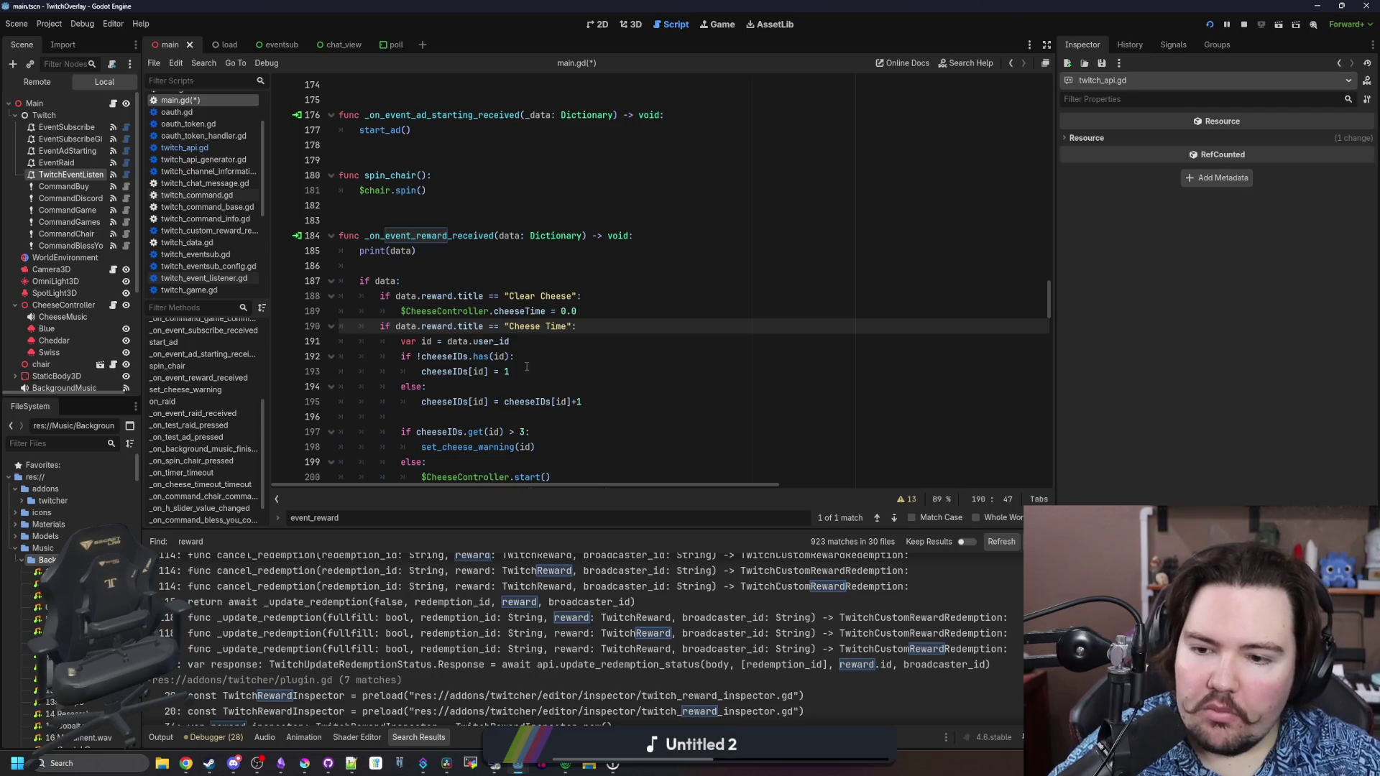
Add TwitchAPI.update_redemption_status() on a new line below set_cheese_warning(id)
{"action": "scroll", "coordinate": [526, 366], "scroll_direction": "down", "scroll_amount": 2}
{"action": "left_click", "coordinate": [560, 356]}
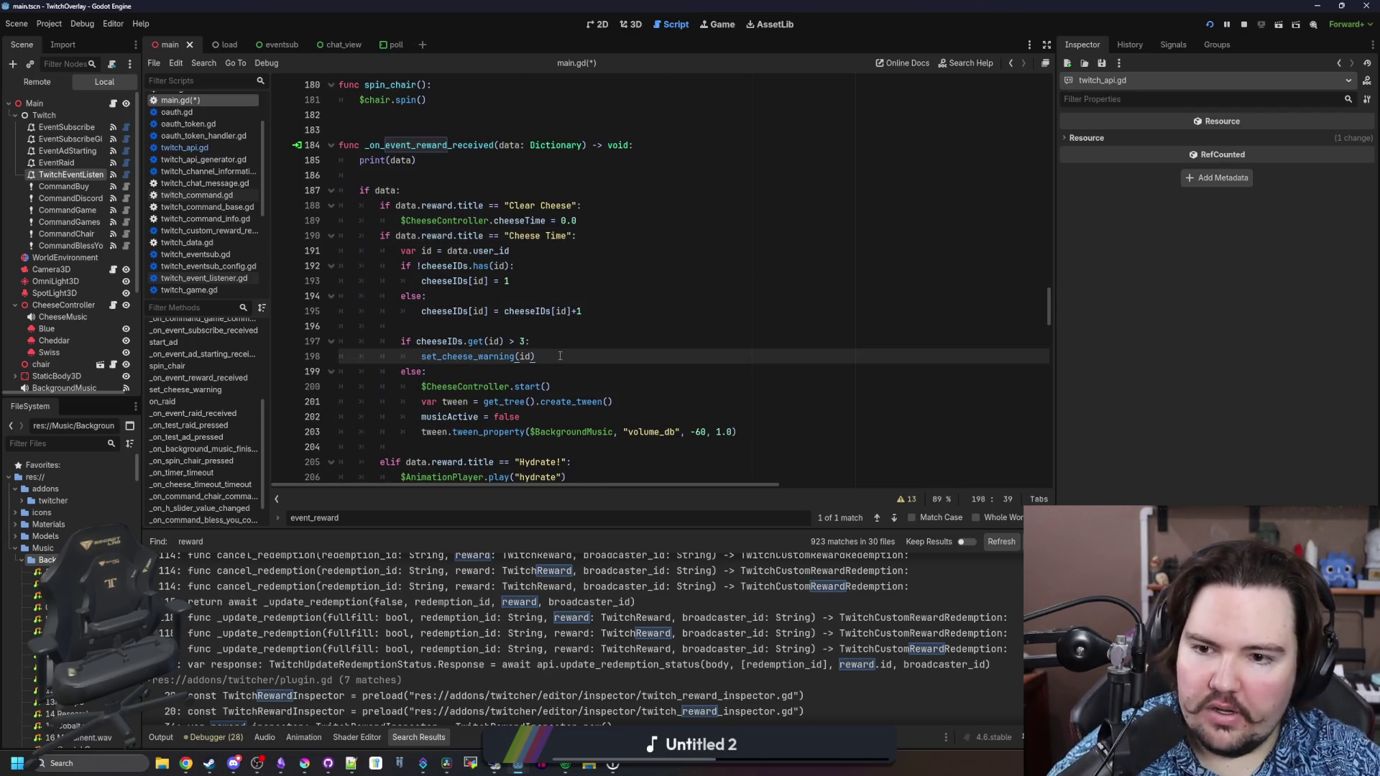
{"action": "key", "text": "Return"}
{"action": "type", "text": "update_redemption_status"}
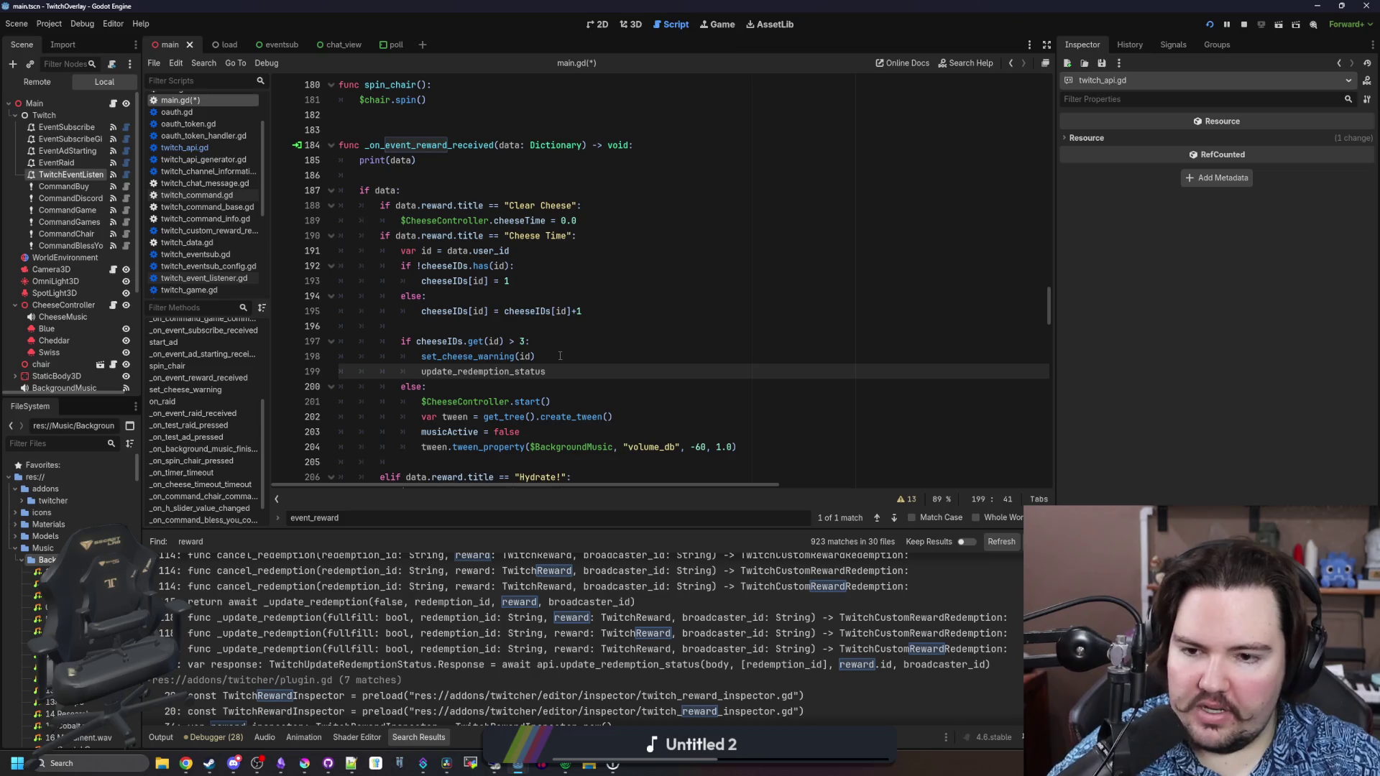
{"action": "left_click", "coordinate": [418, 375]}
{"action": "type", "text": "tWITCH"}
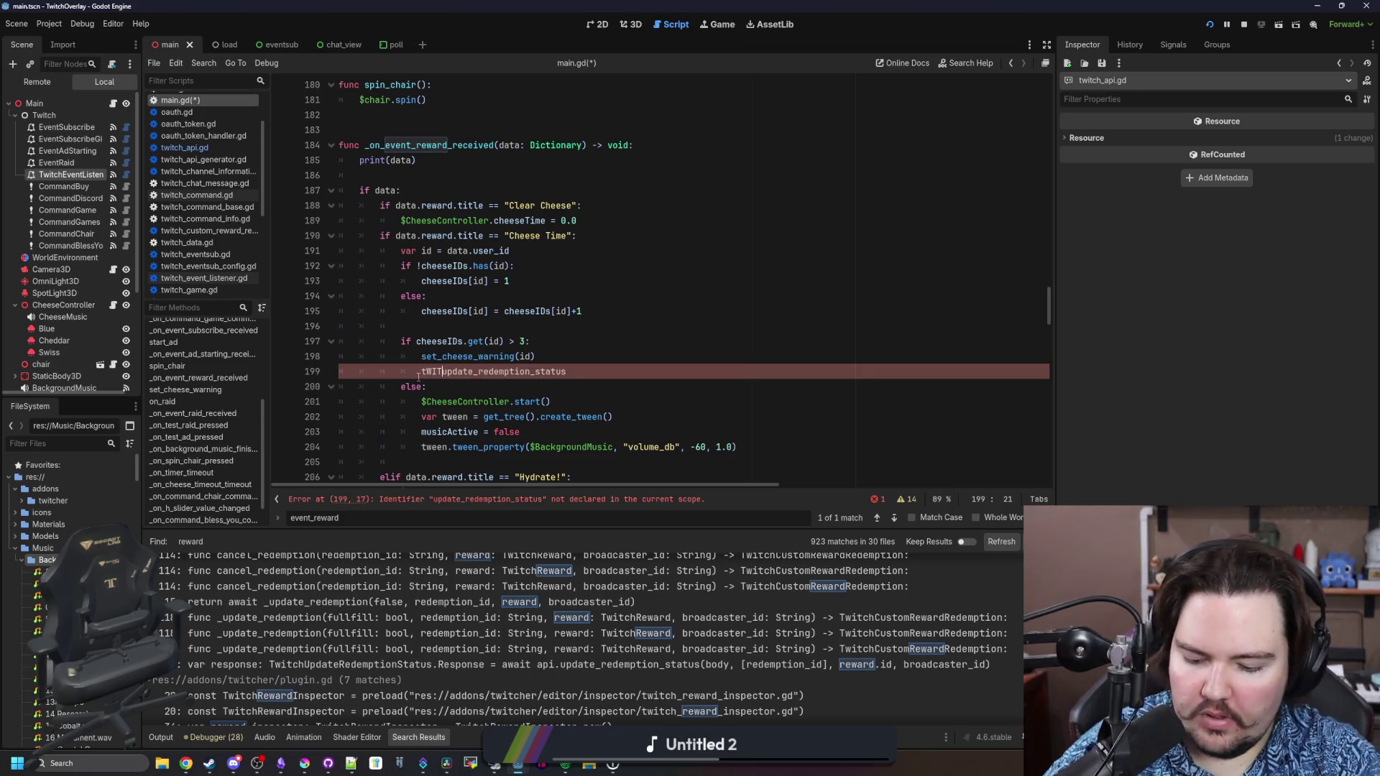
{"action": "key", "text": "BackSpace"}
{"action": "key", "text": "BackSpace"}
{"action": "key", "text": "BackSpace"}
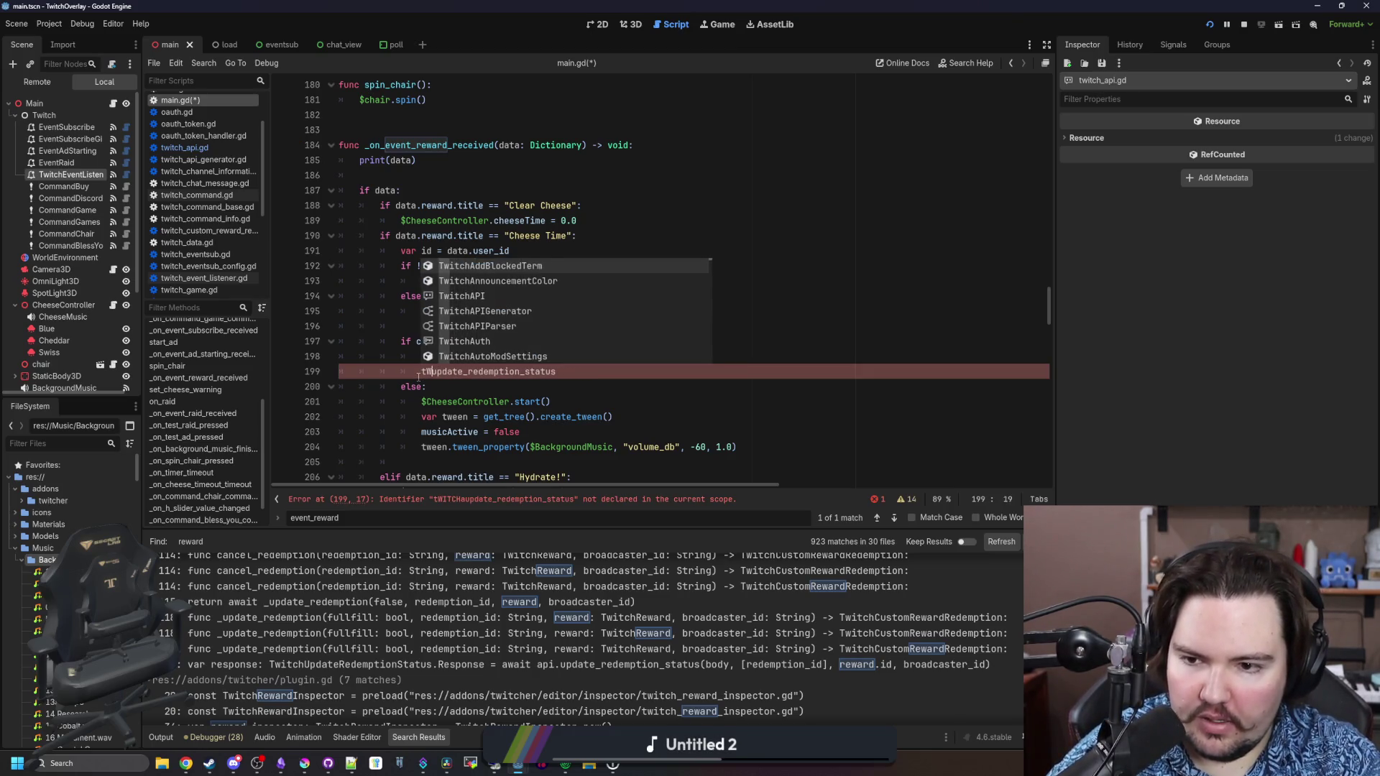
{"action": "key", "text": "BackSpace"}
{"action": "type", "text": "Twitch"}
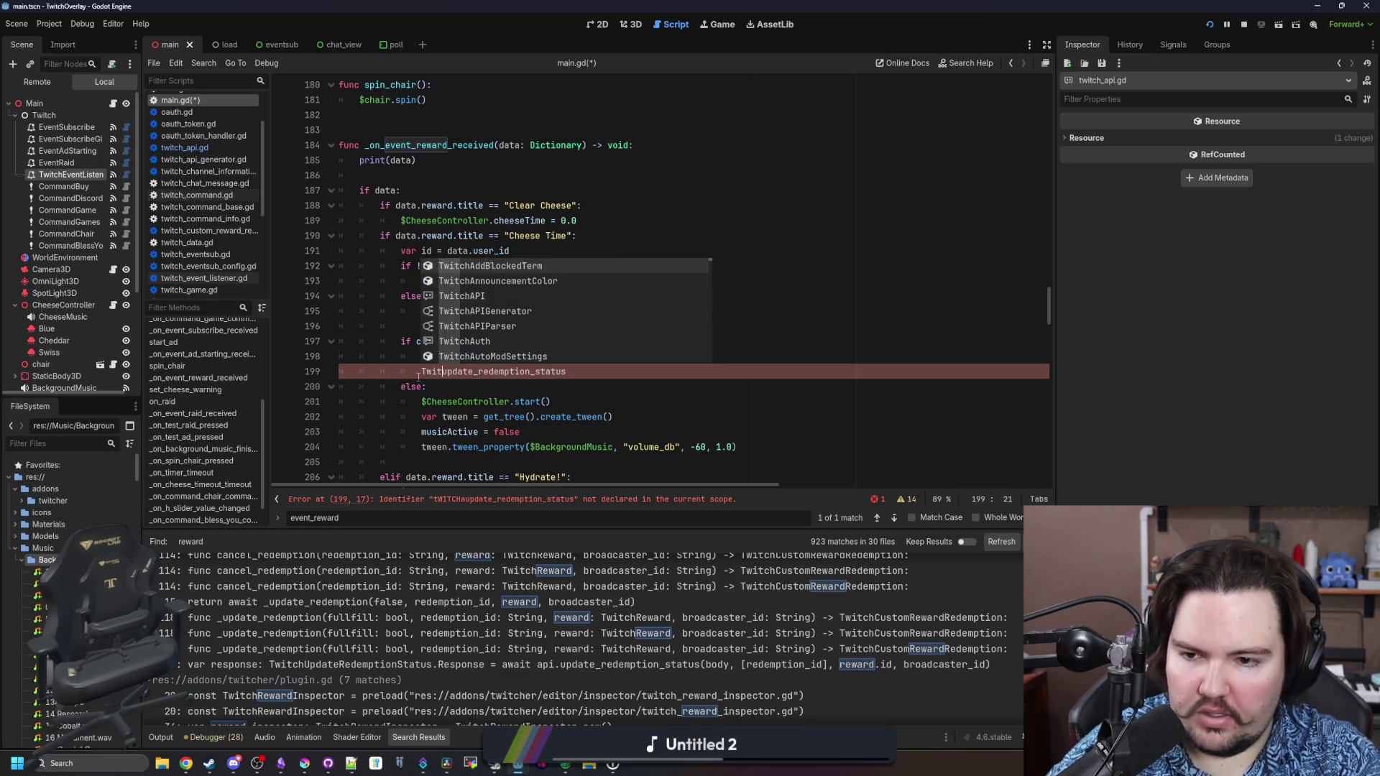
{"action": "type", "text": "API."}
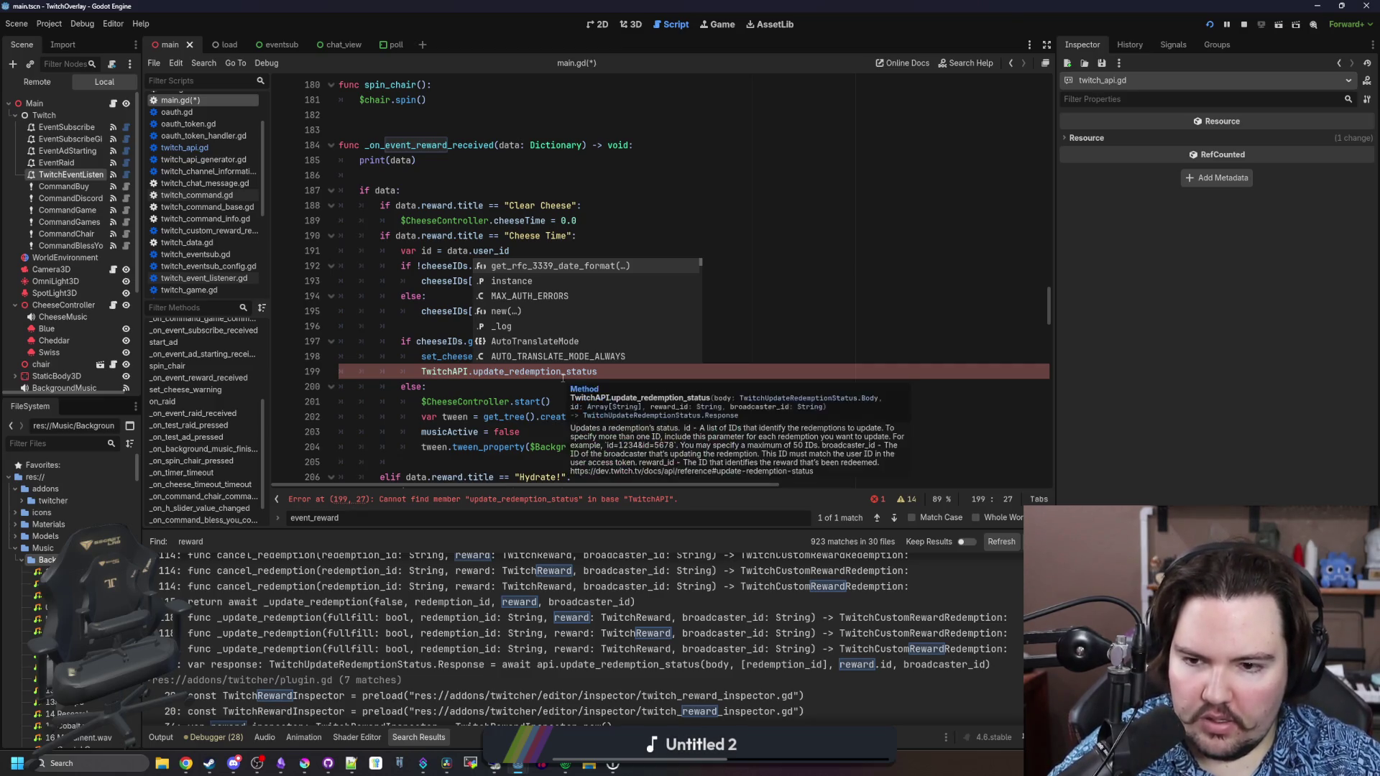
{"action": "left_click", "coordinate": [613, 370]}
{"action": "type", "text": "()"}
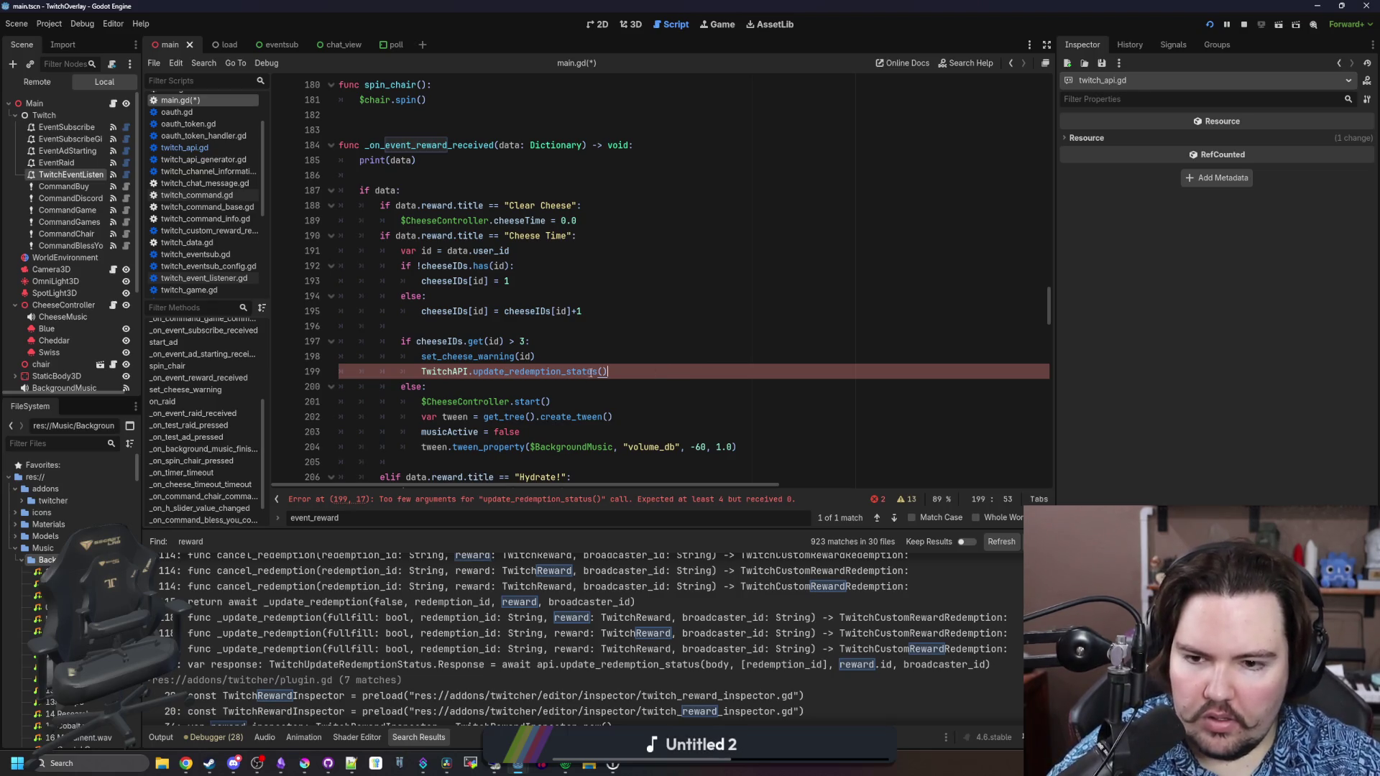
{"action": "key", "text": "Left"}
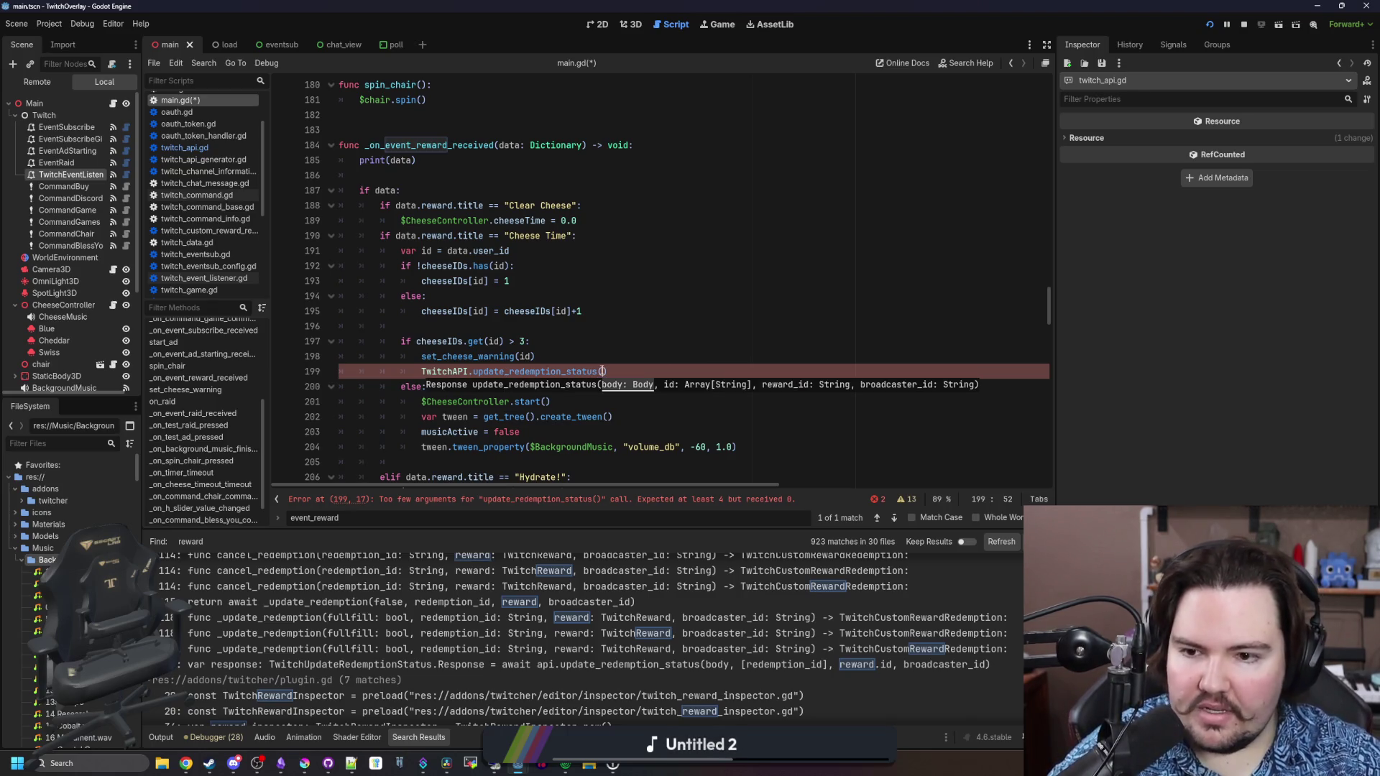
Show the running overlay's log in the Output panel, with the caret inside the call's parentheses
{"action": "left_click", "coordinate": [592, 327]}
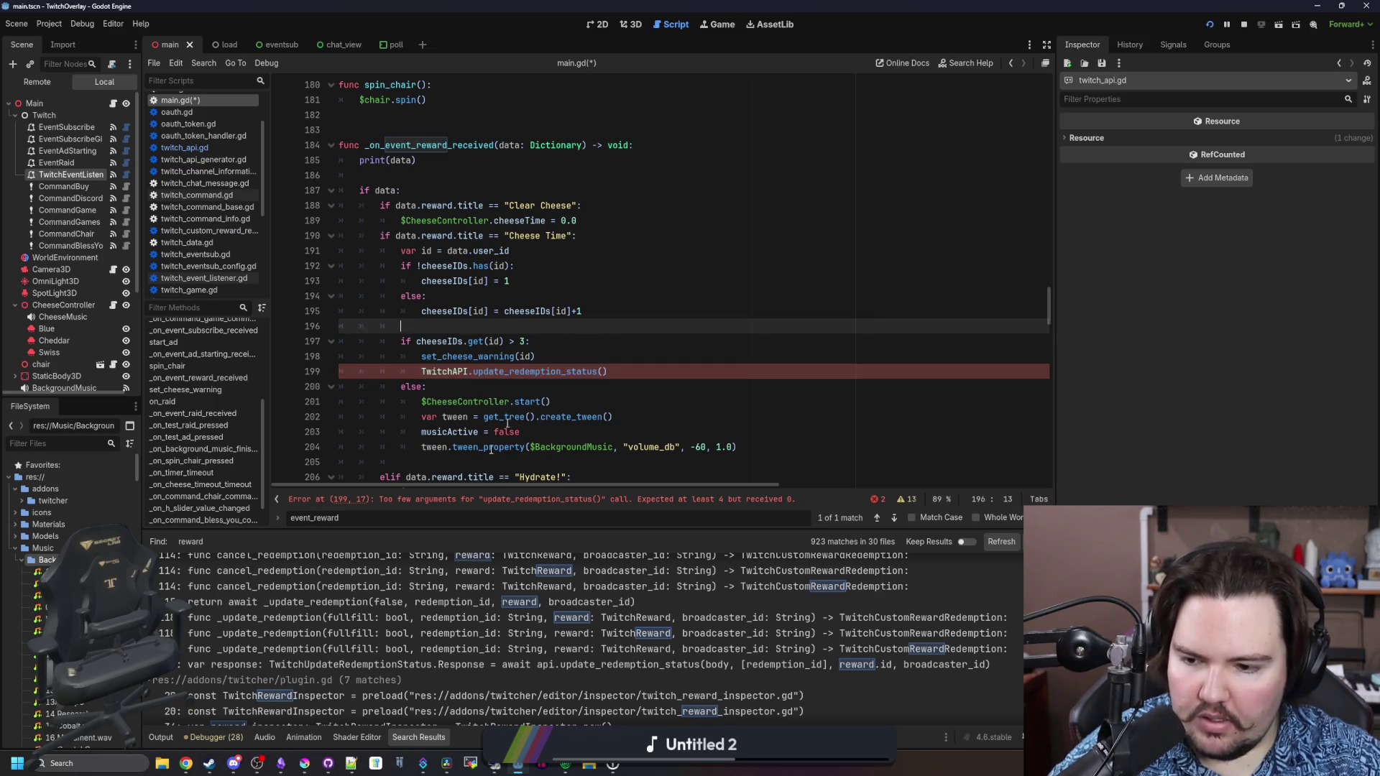
{"action": "left_click", "coordinate": [163, 737]}
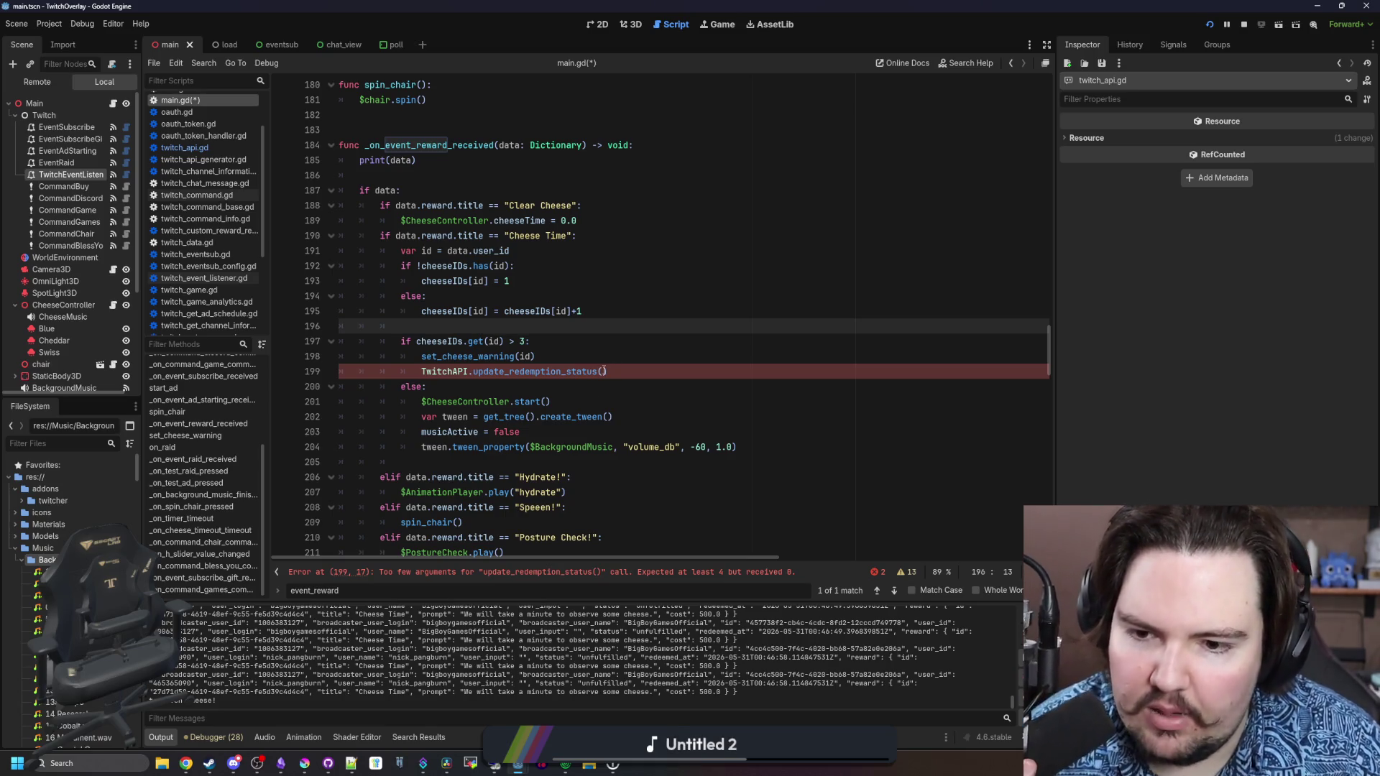
{"action": "left_click", "coordinate": [603, 370]}
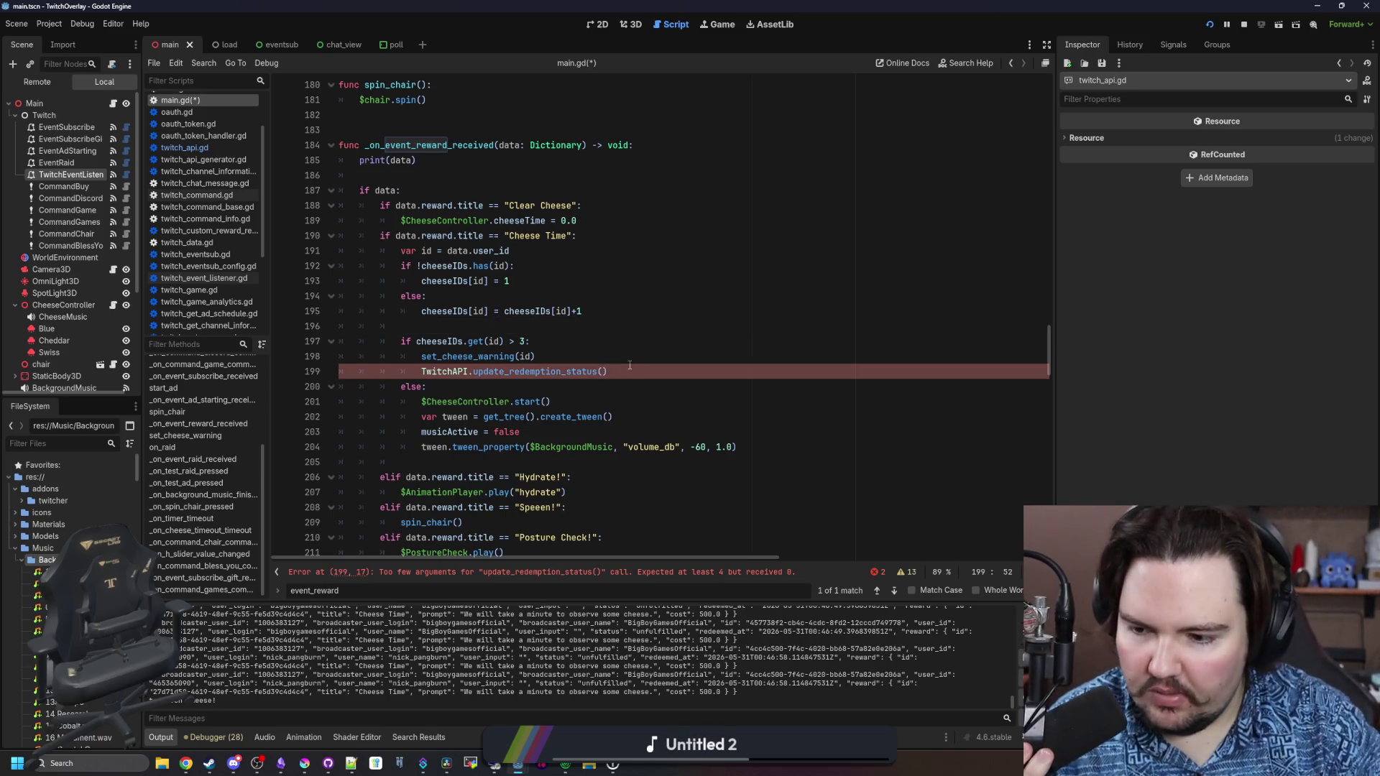
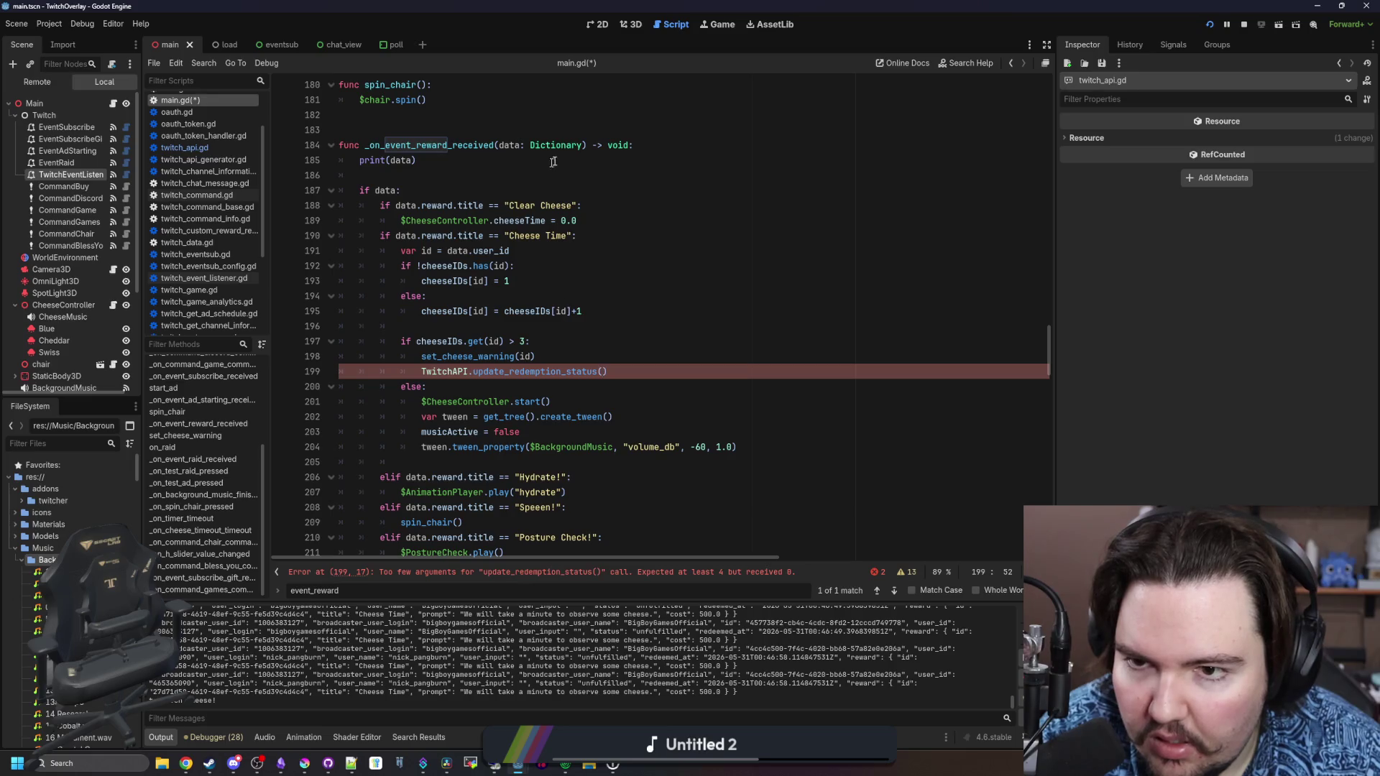
Inspect the update_redemption_status definition and its Body class, then return to main.gd
{"action": "left_click", "coordinate": [550, 371], "text": "ctrl"}
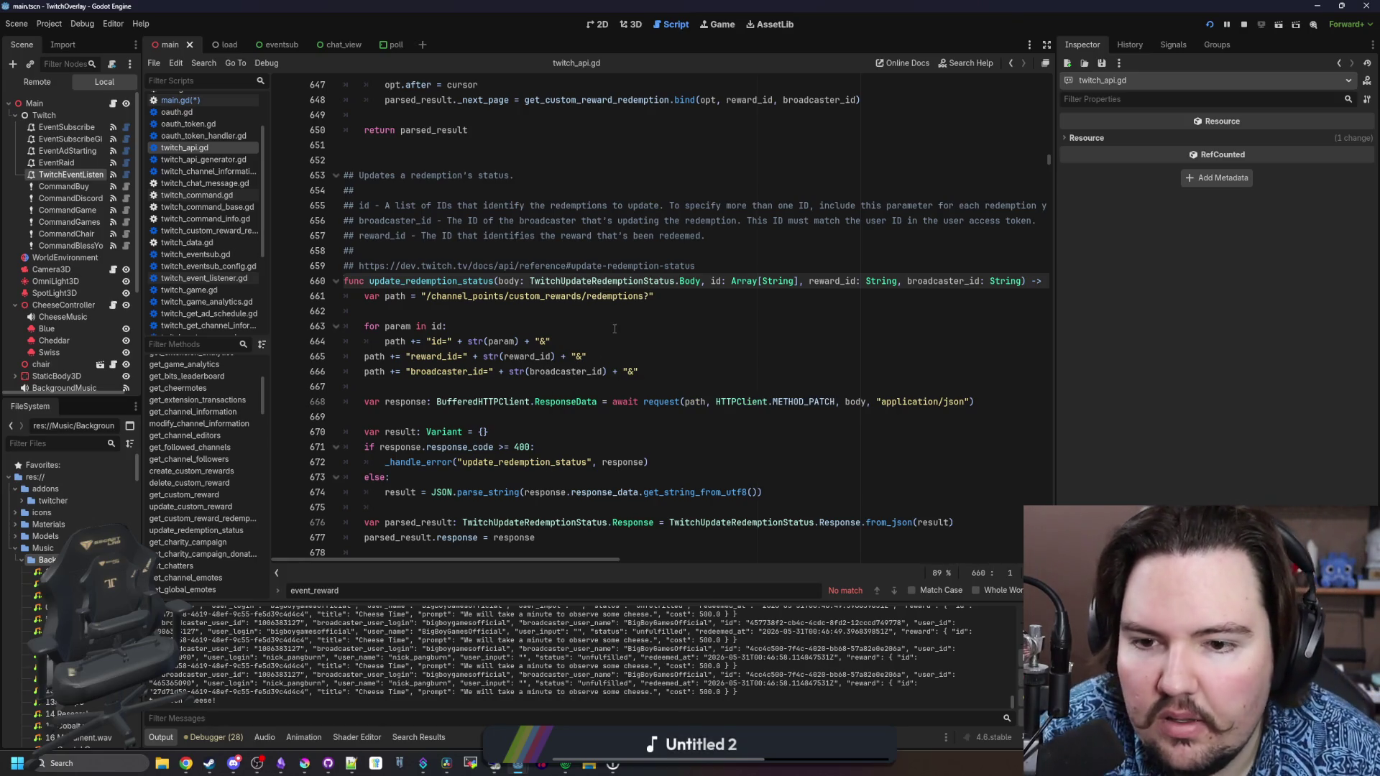
{"action": "left_click", "coordinate": [684, 281], "text": "ctrl"}
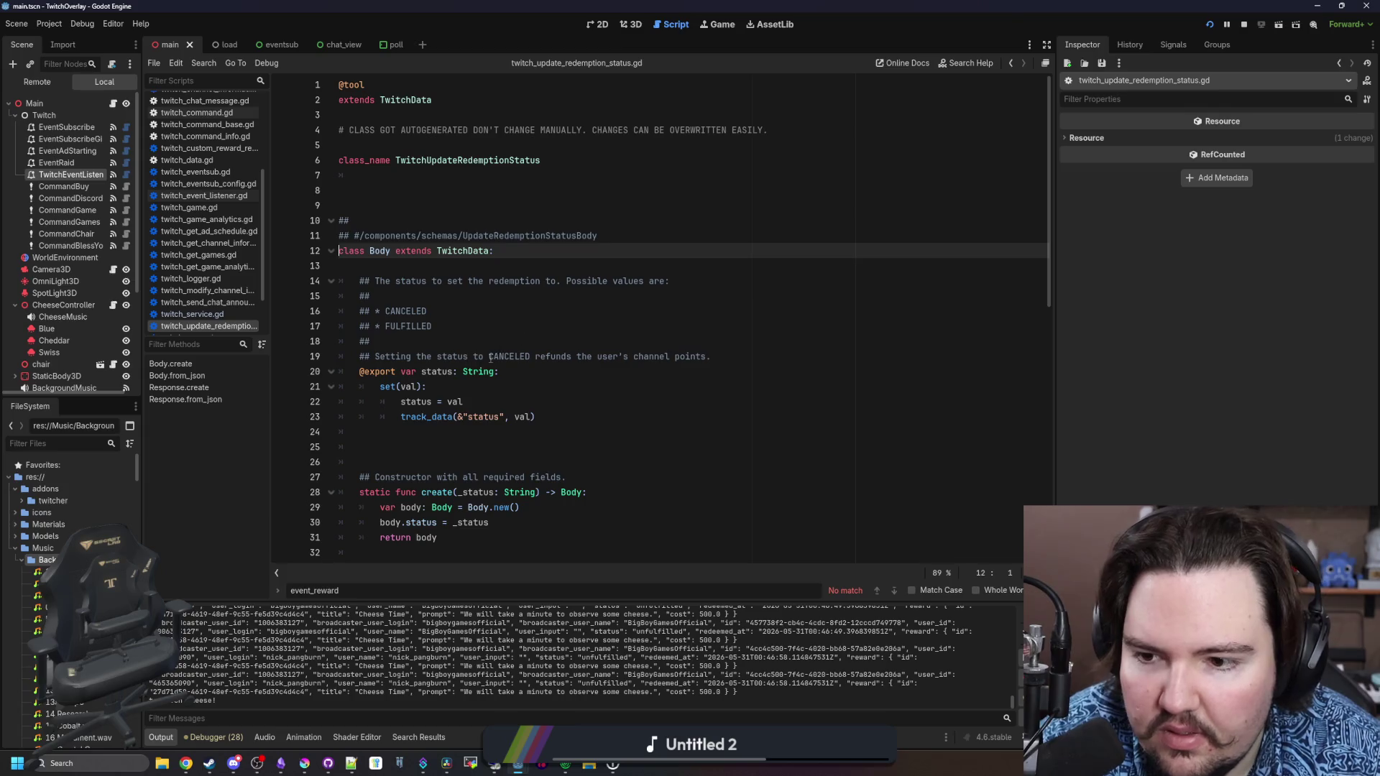
{"action": "scroll", "coordinate": [500, 345], "scroll_direction": "down", "scroll_amount": 6}
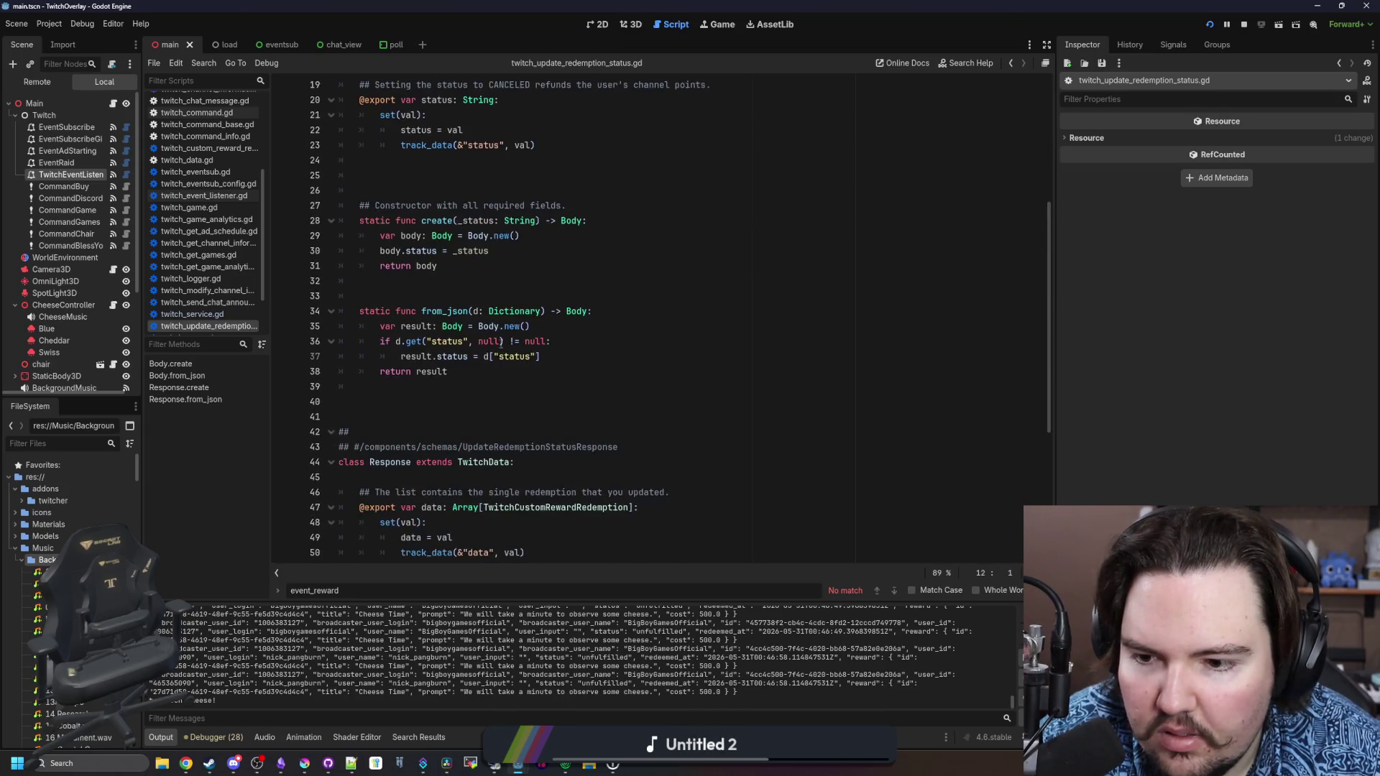
{"action": "scroll", "coordinate": [496, 345], "scroll_direction": "up", "scroll_amount": 6}
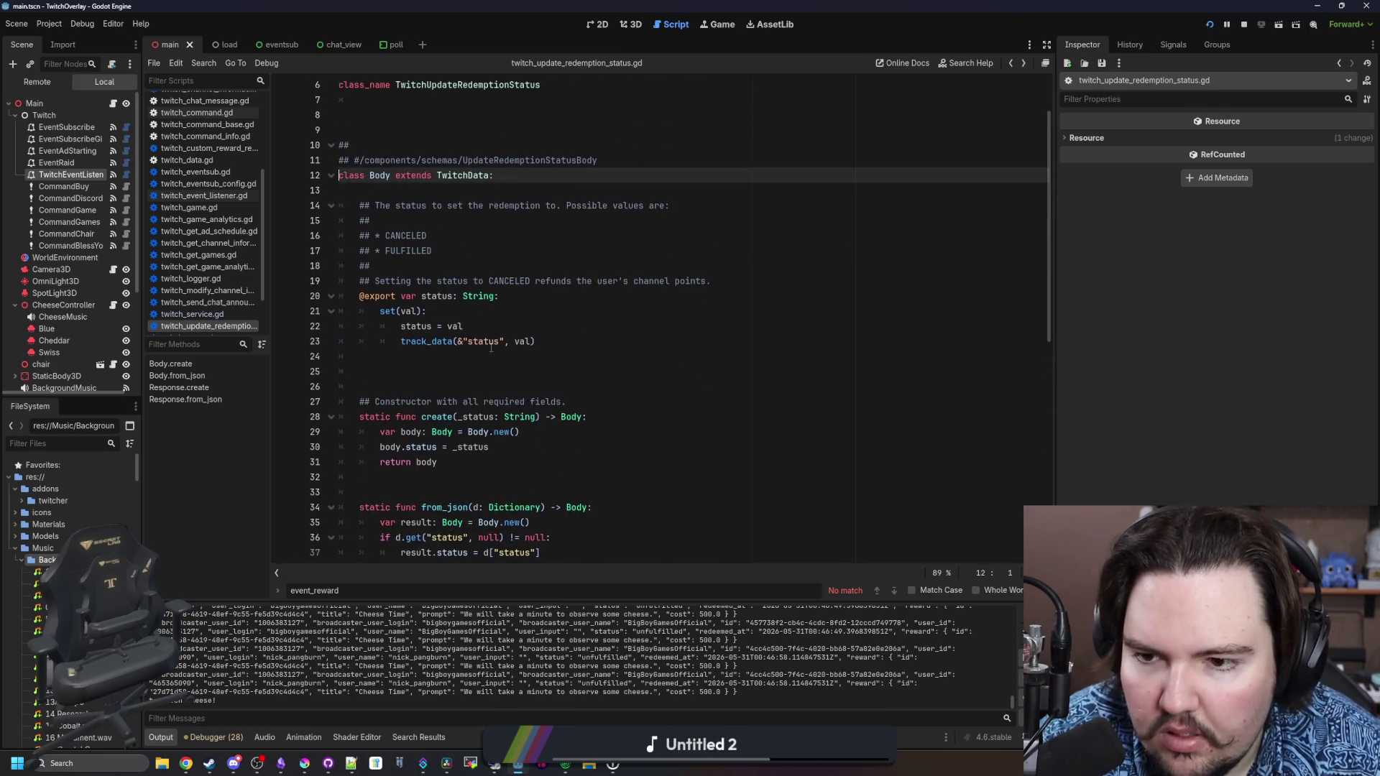
{"action": "key", "text": "alt+Left"}
{"action": "key", "text": "alt+Left"}
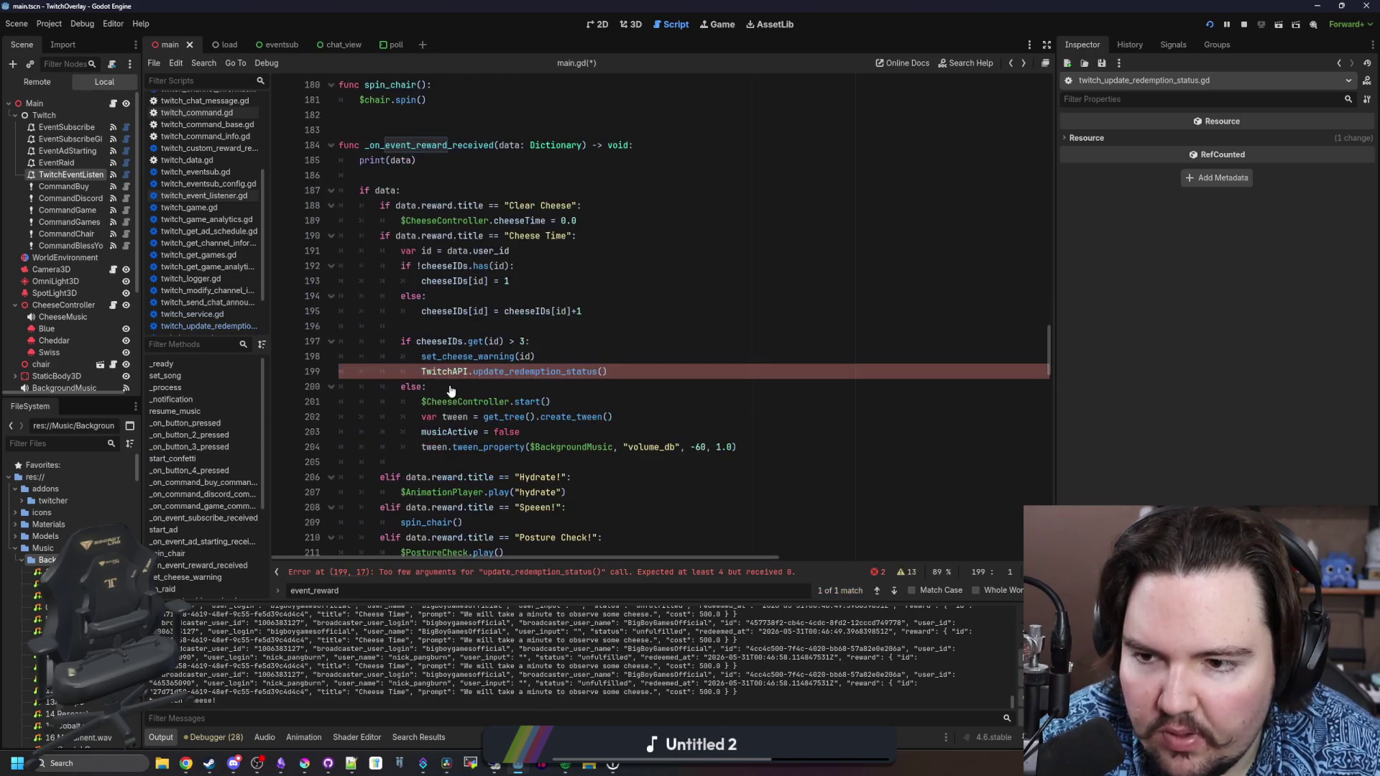
{"action": "left_click", "coordinate": [545, 355]}
Add a TwitchAPI.get_redemption line after set_cheese_warning(id) in the Cheese Time branch
{"action": "key", "text": "Return"}
{"action": "key", "text": "Return"}
{"action": "key", "text": "Up"}
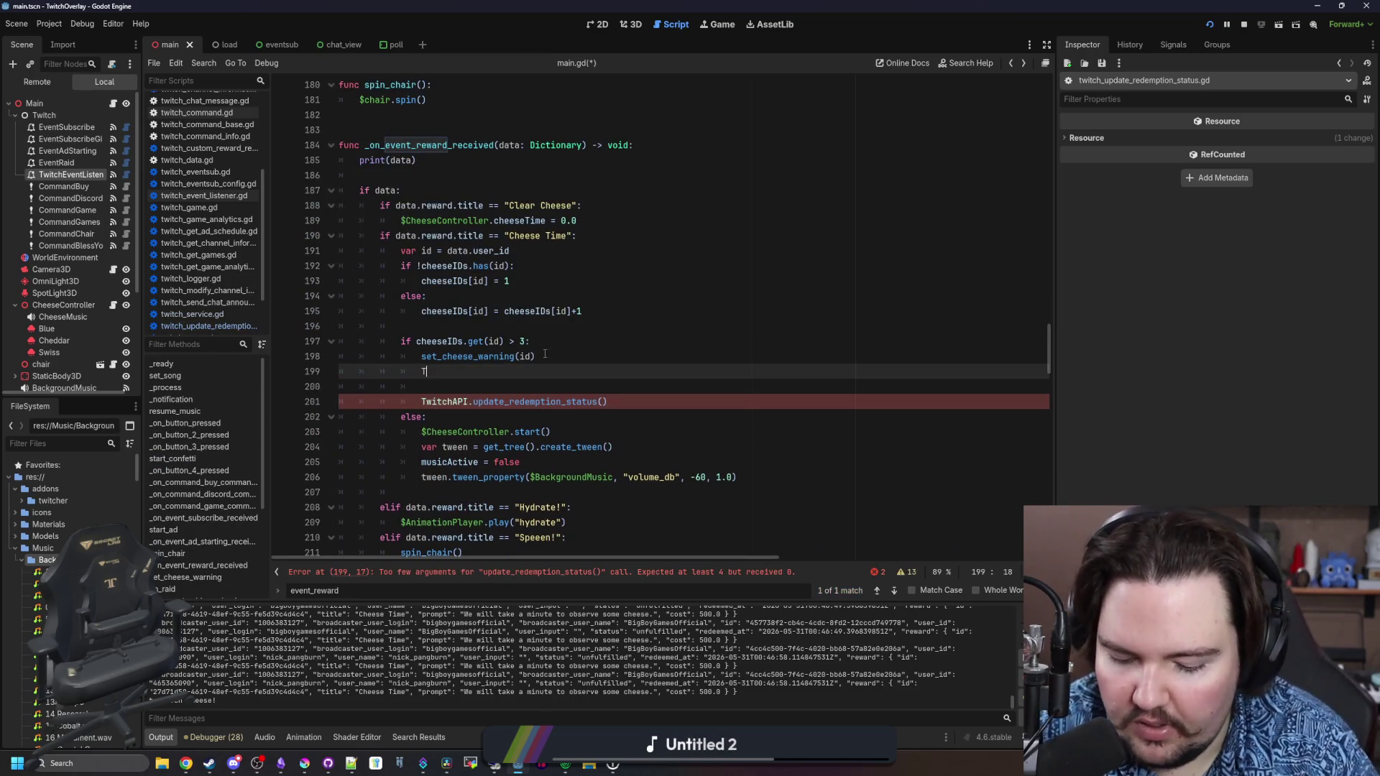
{"action": "type", "text": "witchAPI.get_"}
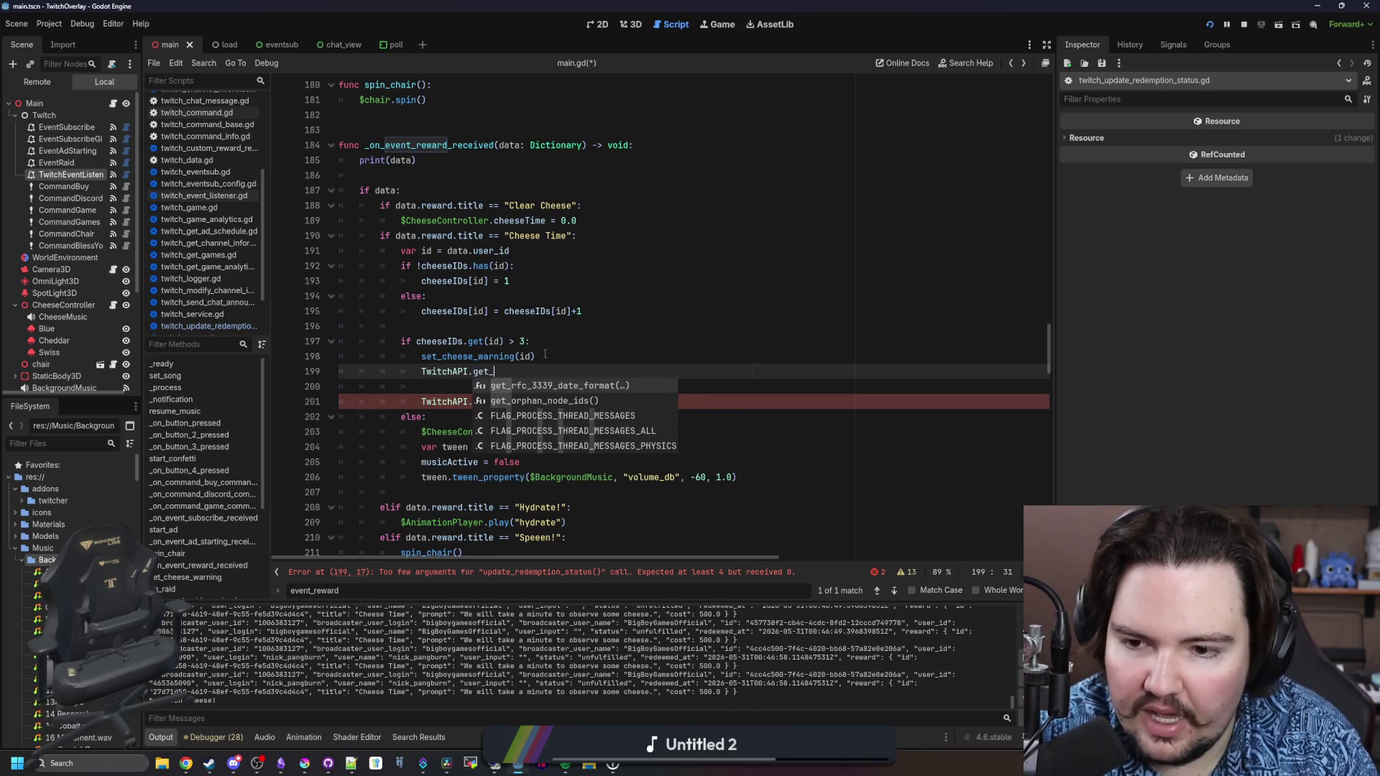
{"action": "key", "text": "BackSpace"}
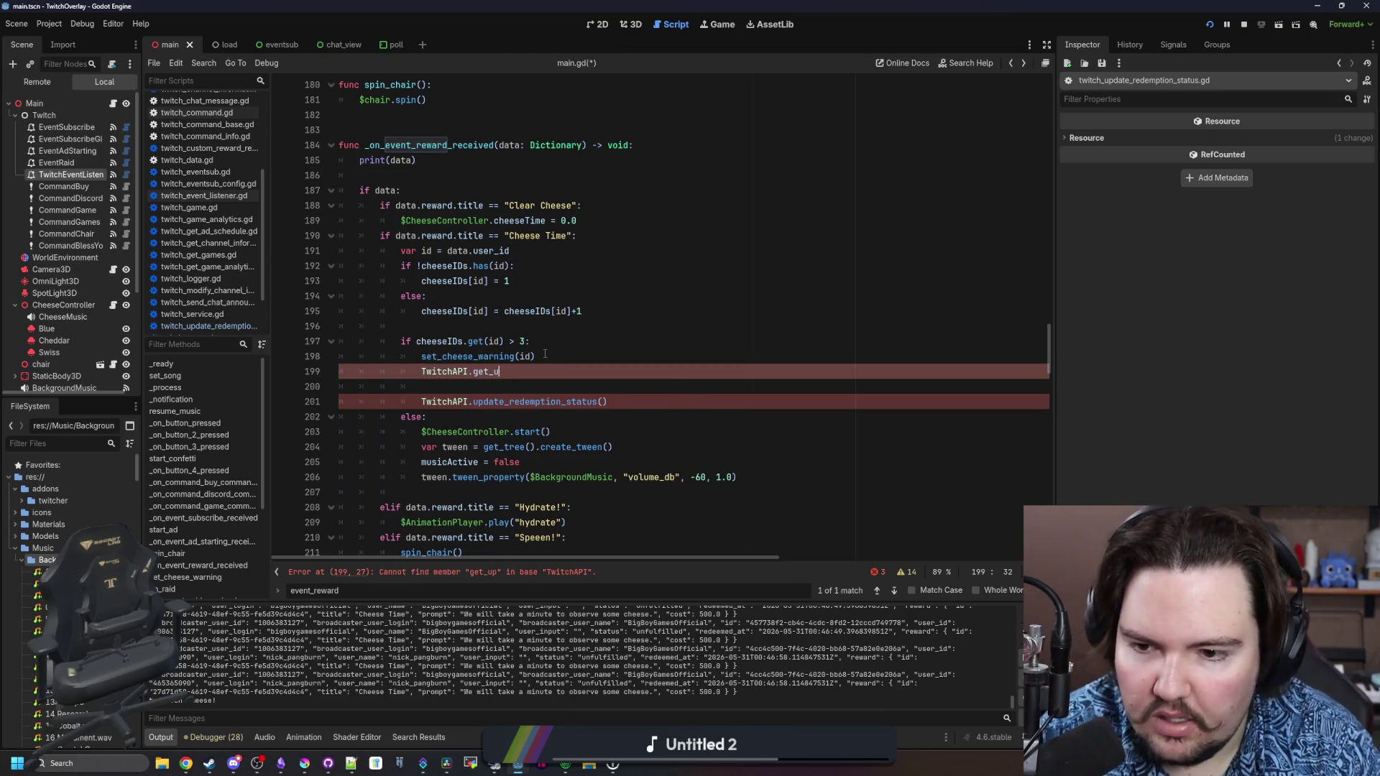
{"action": "type", "text": "_re"}
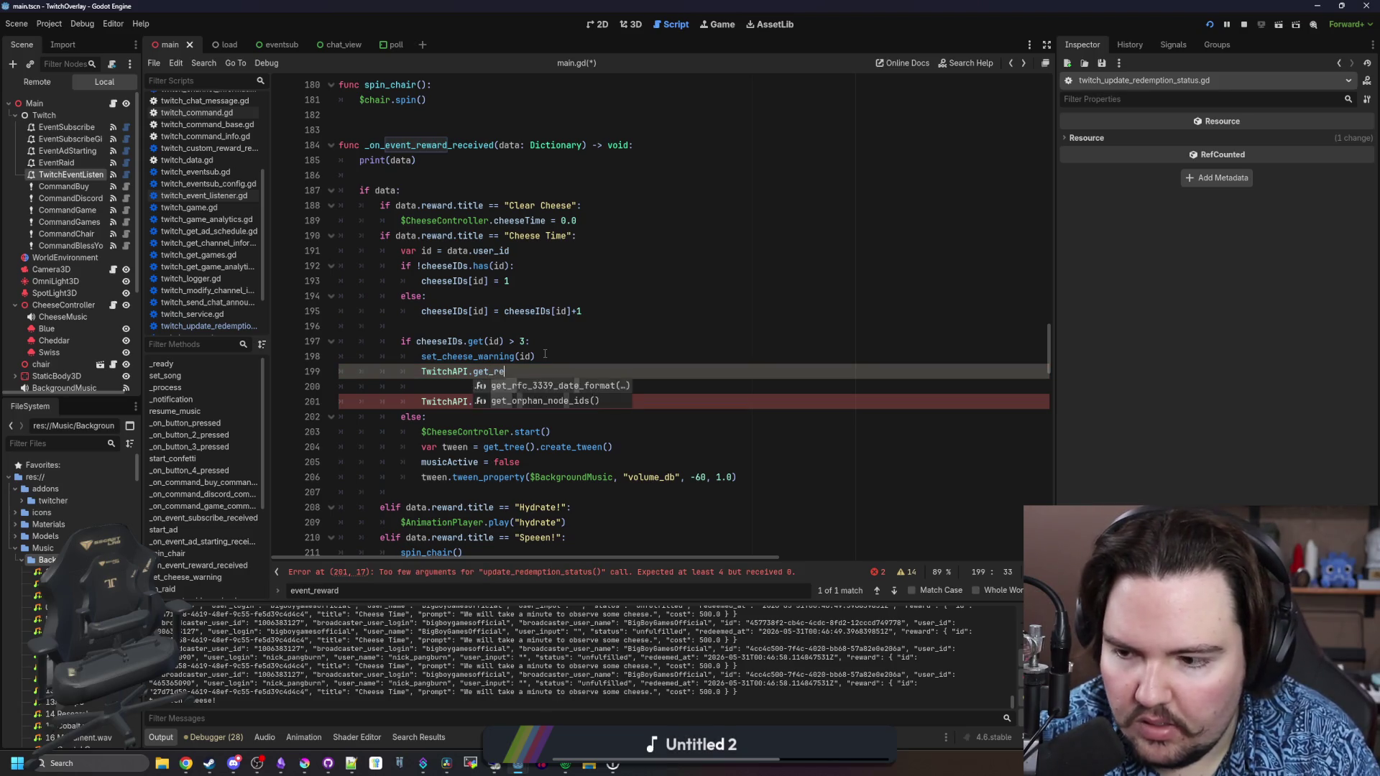
{"action": "type", "text": "pemption"}
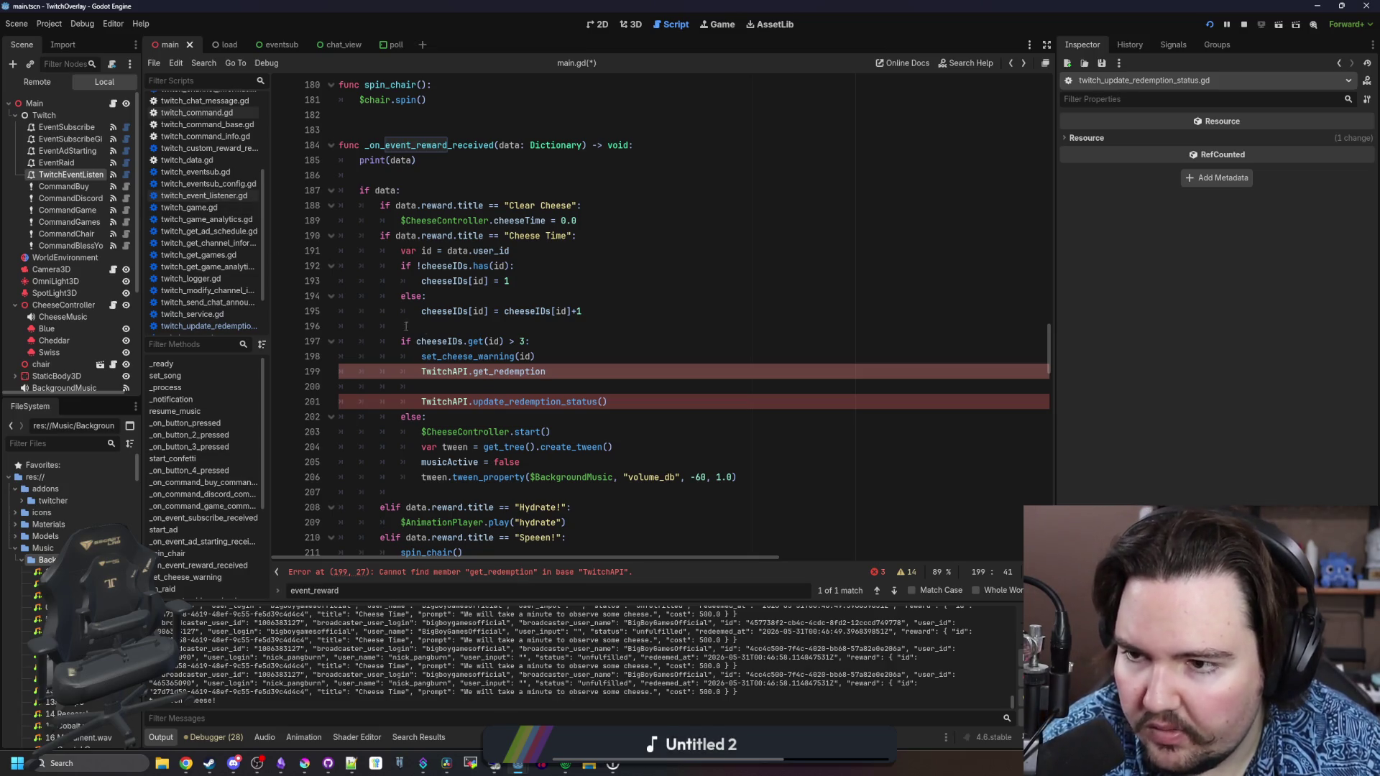
{"action": "left_click", "coordinate": [457, 403], "text": "ctrl"}
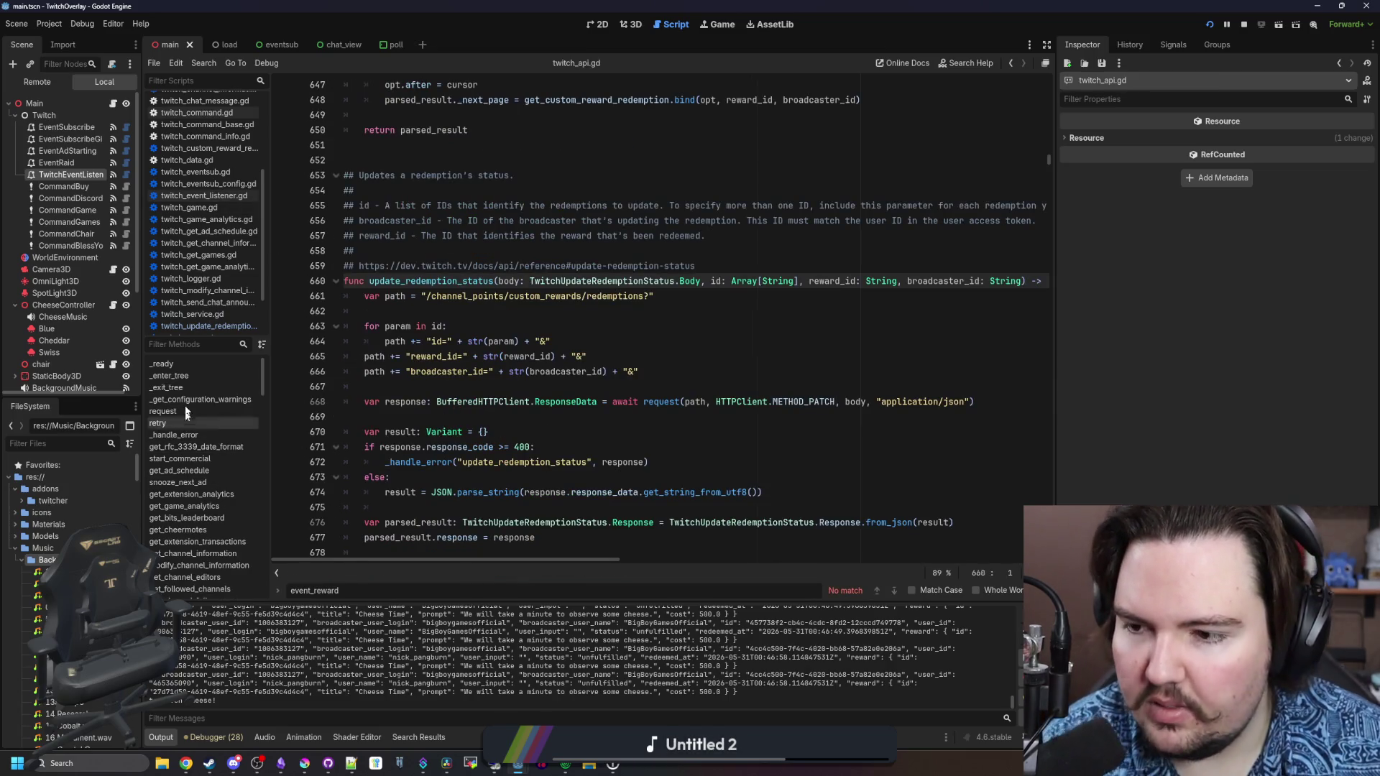
{"action": "type", "text": "get_"}
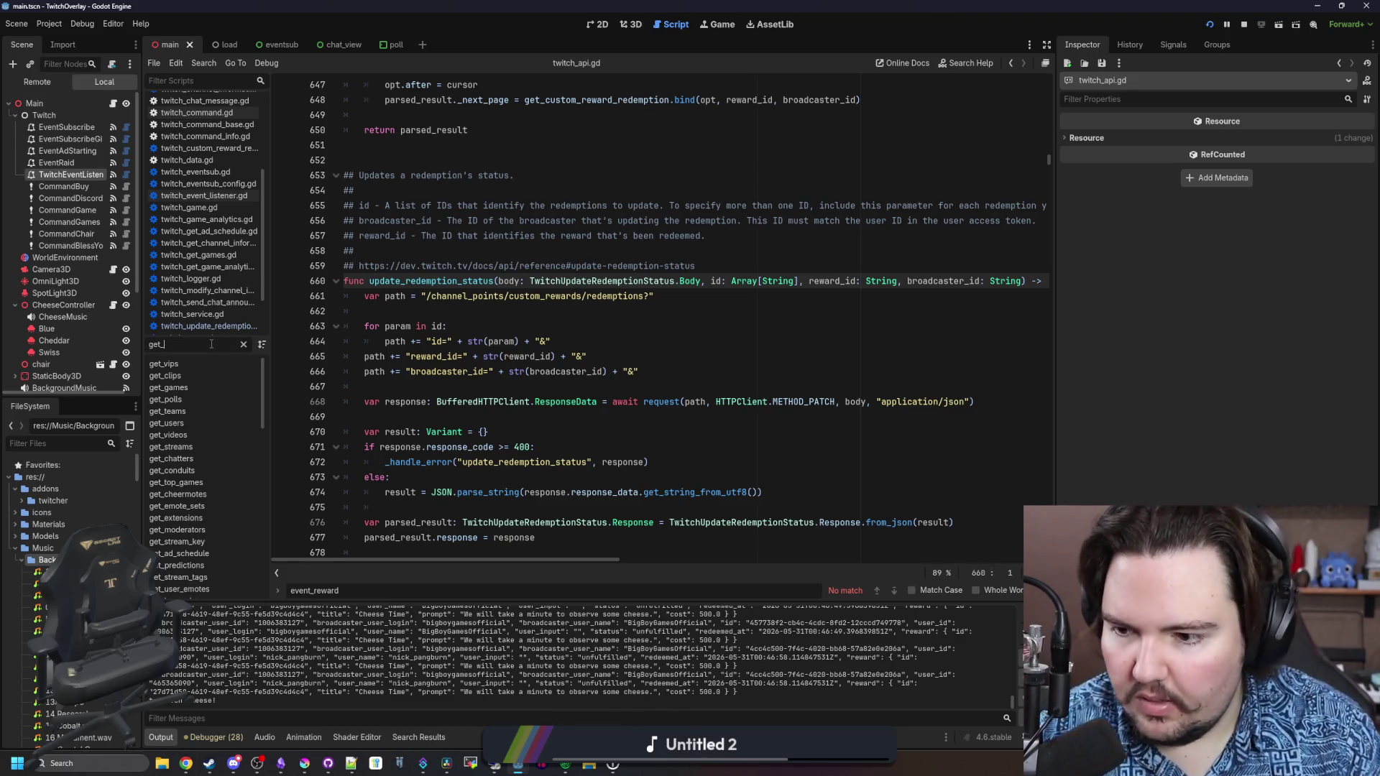
{"action": "scroll", "coordinate": [214, 460], "scroll_direction": "down", "scroll_amount": 5}
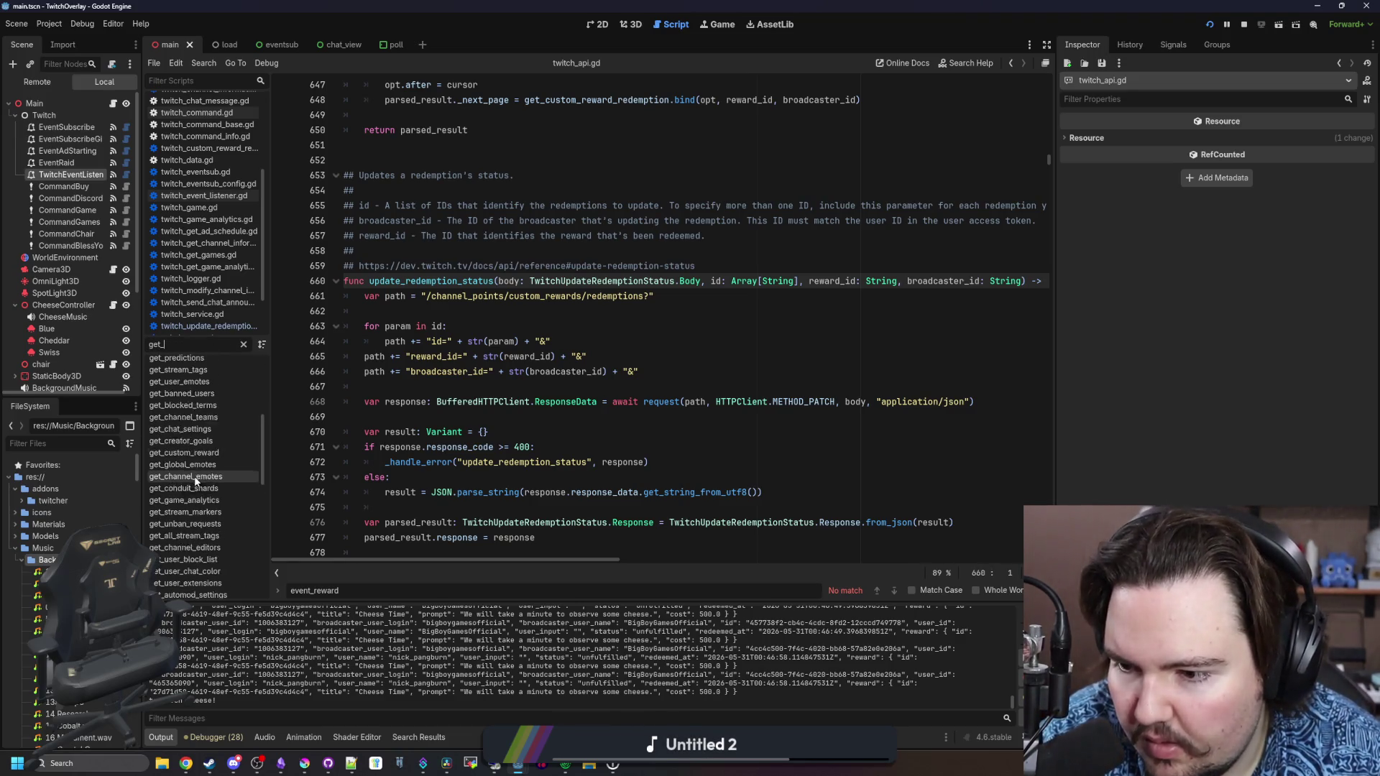
{"action": "scroll", "coordinate": [194, 476], "scroll_direction": "down", "scroll_amount": 5}
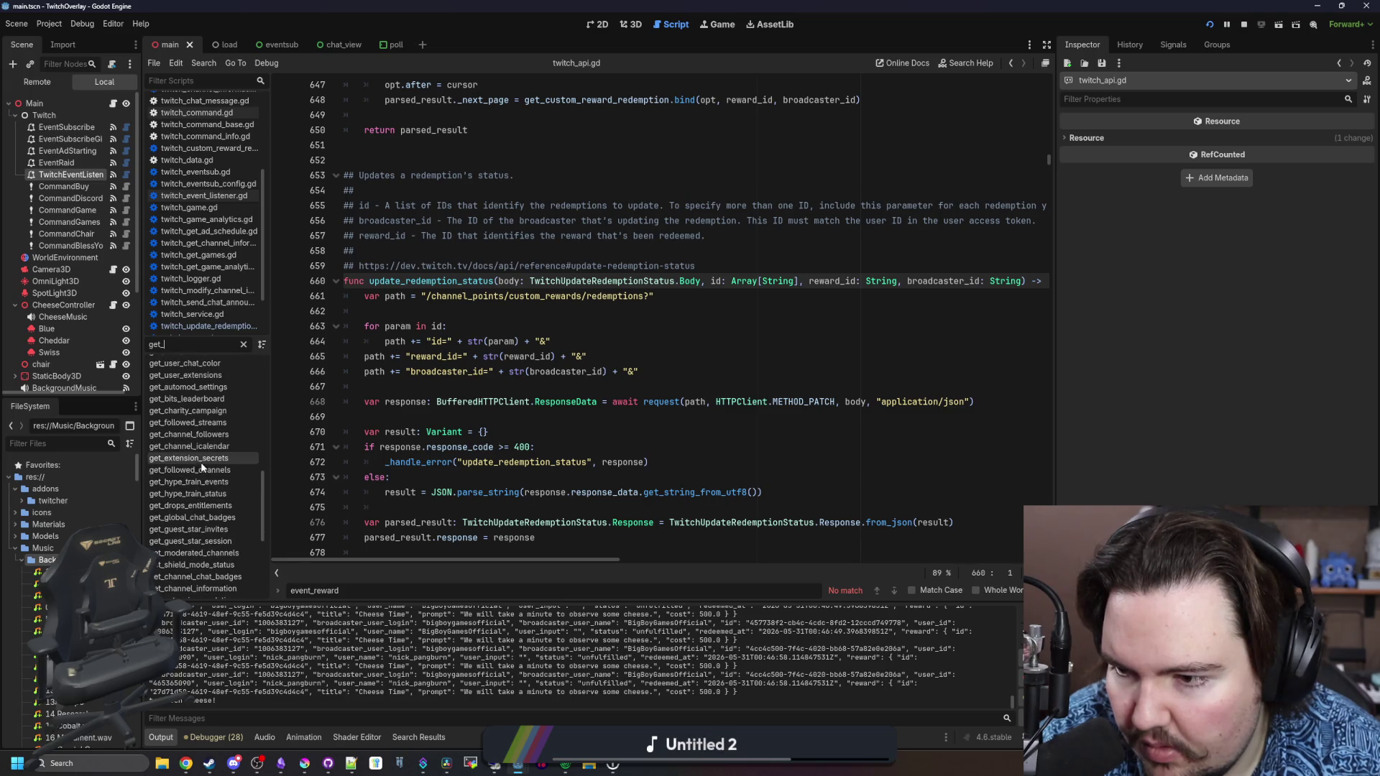
{"action": "scroll", "coordinate": [201, 463], "scroll_direction": "down", "scroll_amount": 3}
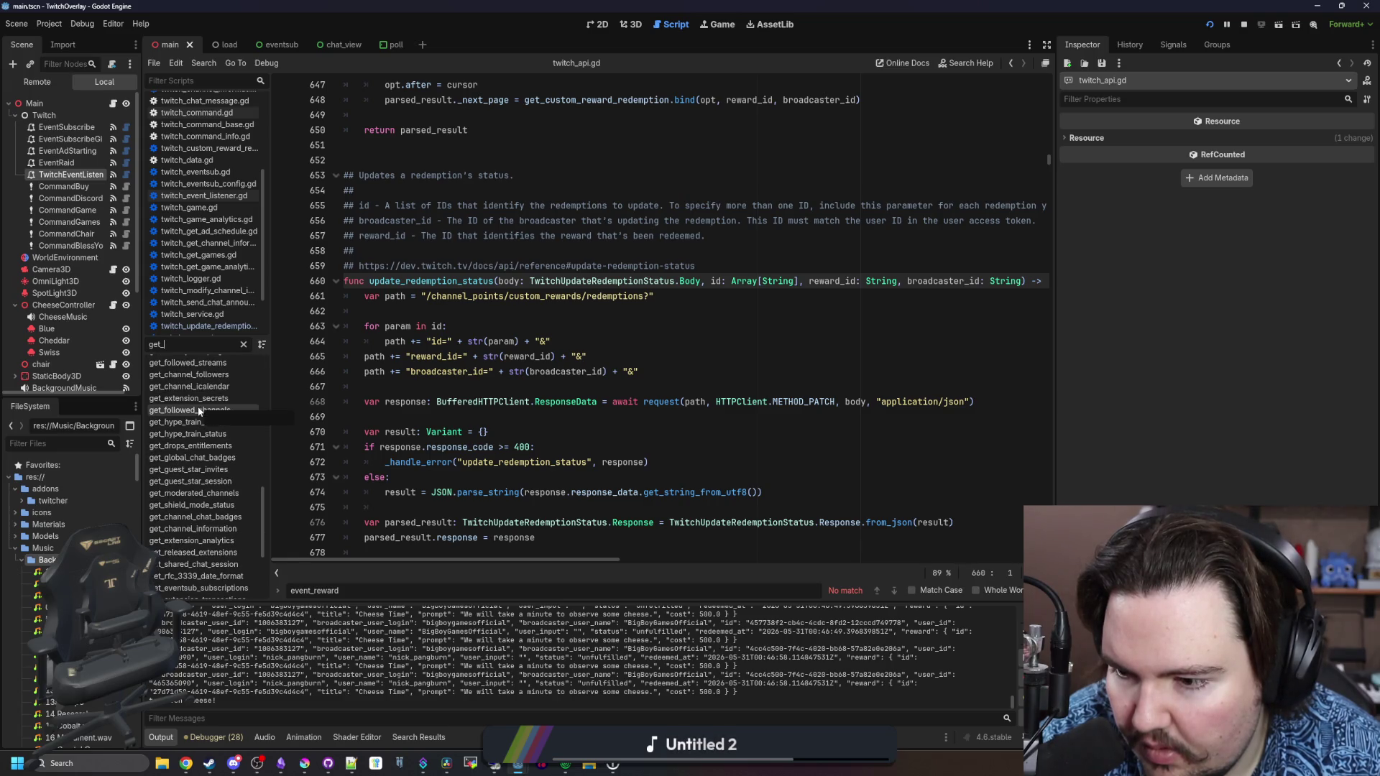
{"action": "scroll", "coordinate": [197, 407], "scroll_direction": "down", "scroll_amount": 4}
{"action": "left_click", "coordinate": [594, 370]}
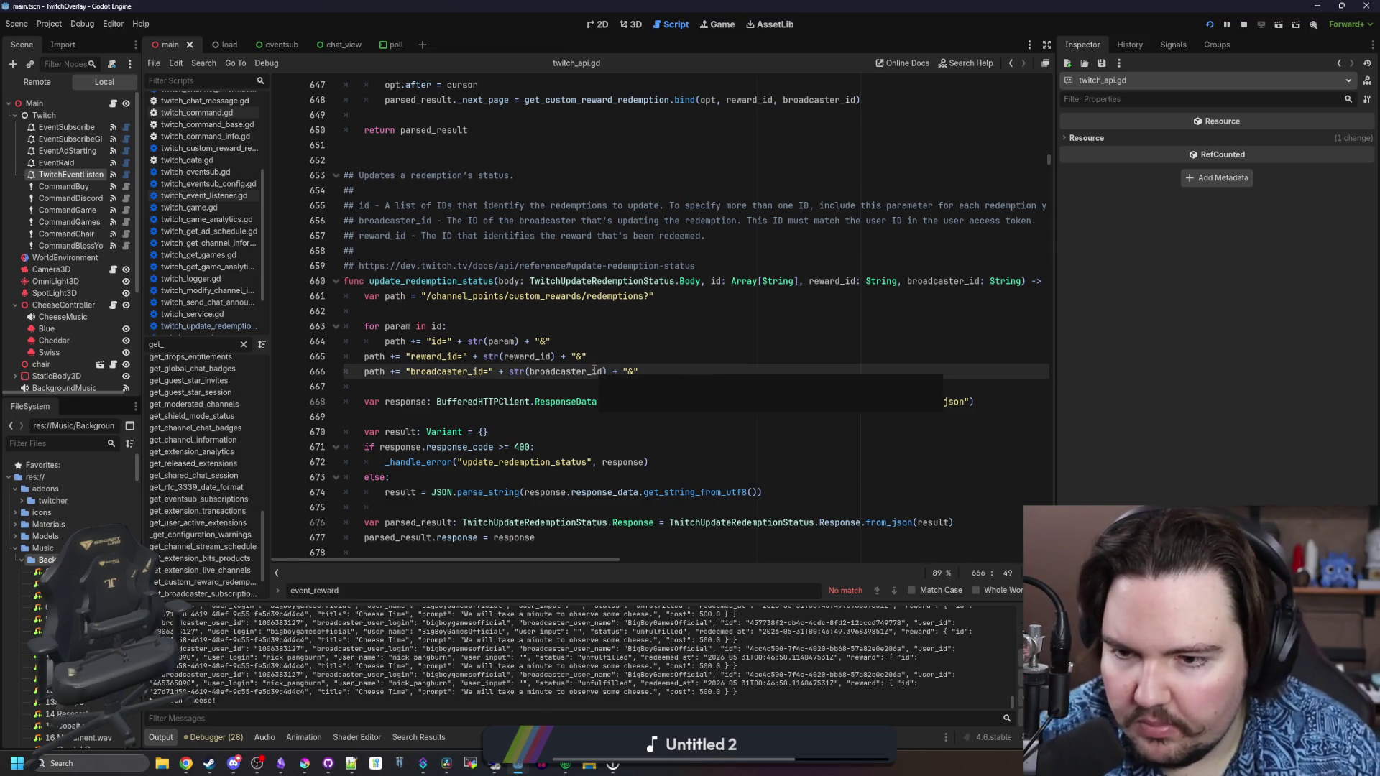
{"action": "key", "text": "Up"}
{"action": "key", "text": "Up"}
{"action": "key", "text": "Up"}
{"action": "scroll", "coordinate": [512, 351], "scroll_direction": "up", "scroll_amount": 8}
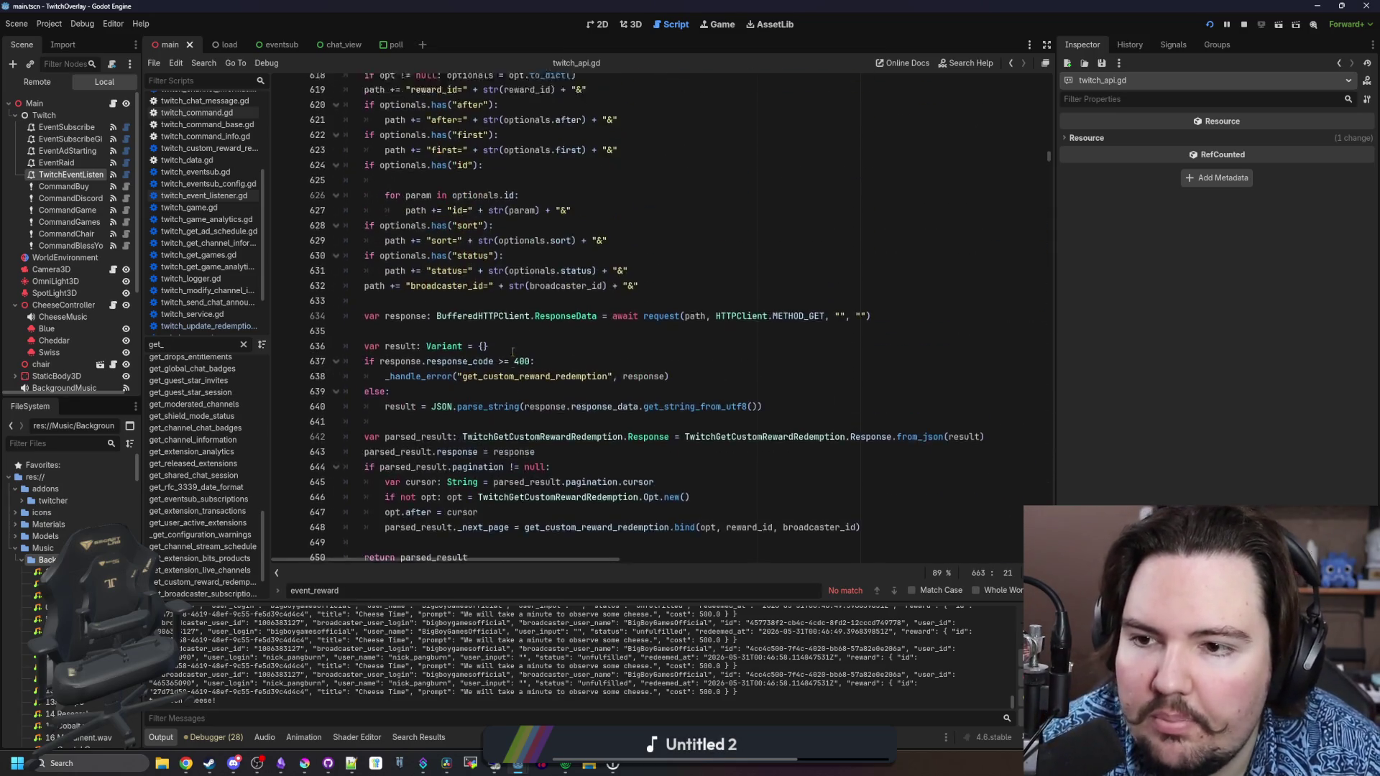
{"action": "scroll", "coordinate": [512, 351], "scroll_direction": "up", "scroll_amount": 3}
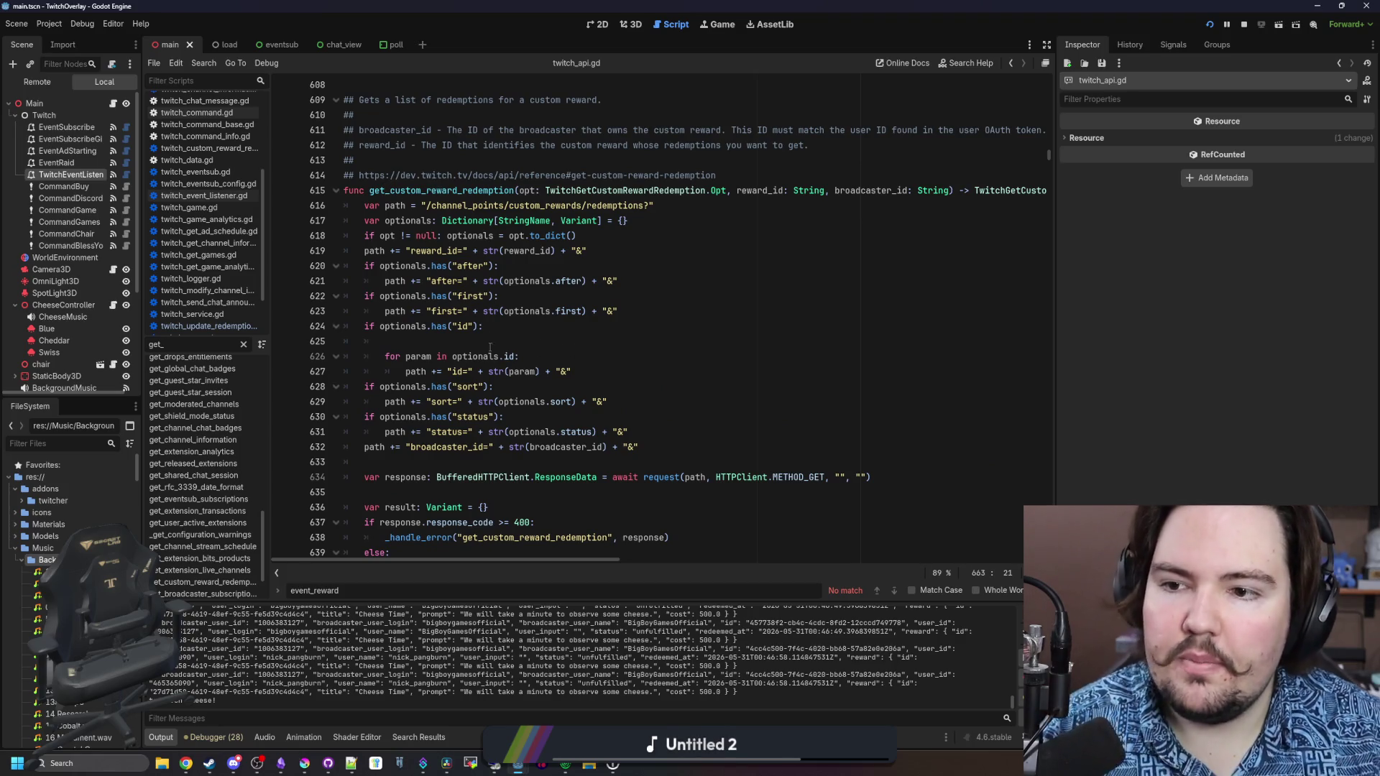
{"action": "scroll", "coordinate": [490, 348], "scroll_direction": "down", "scroll_amount": 10}
{"action": "scroll", "coordinate": [505, 432], "scroll_direction": "down", "scroll_amount": 12}
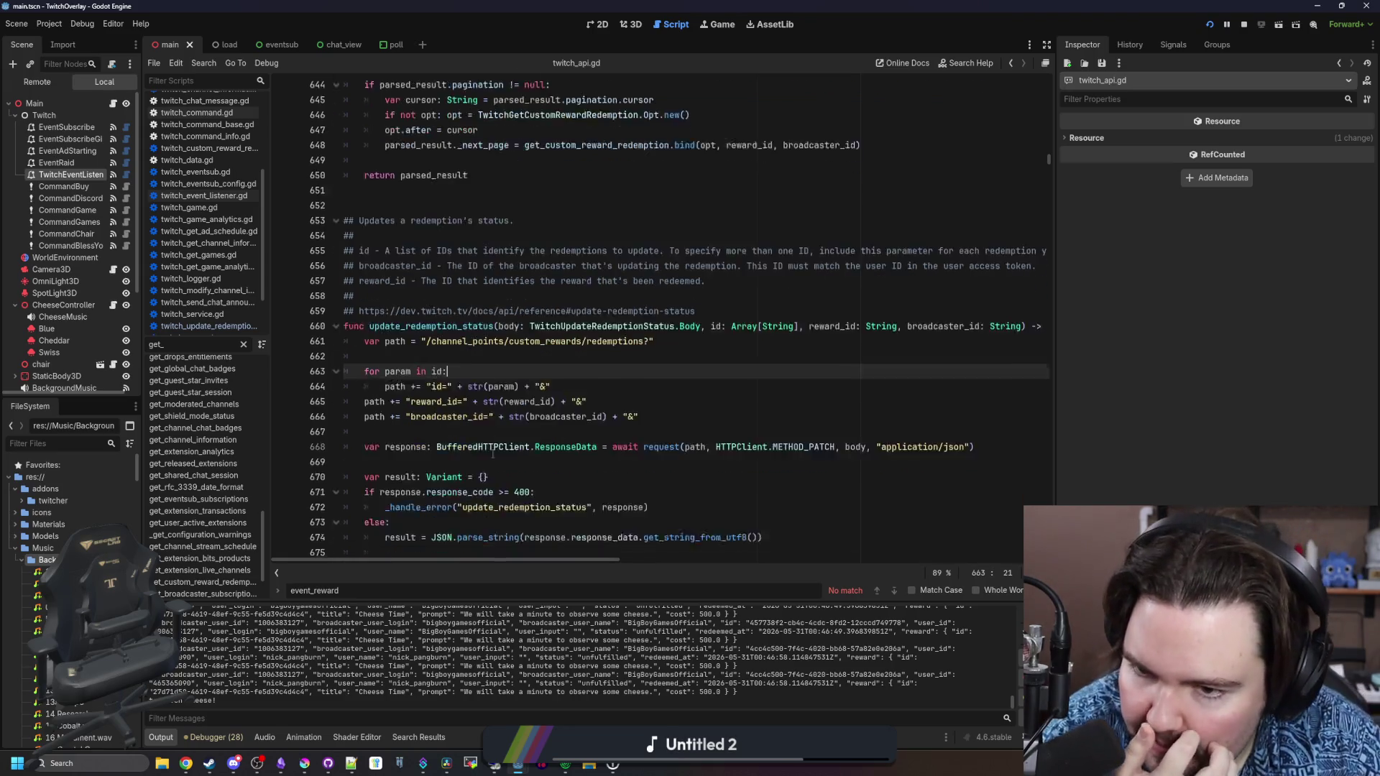
{"action": "scroll", "coordinate": [412, 374], "scroll_direction": "up", "scroll_amount": 12}
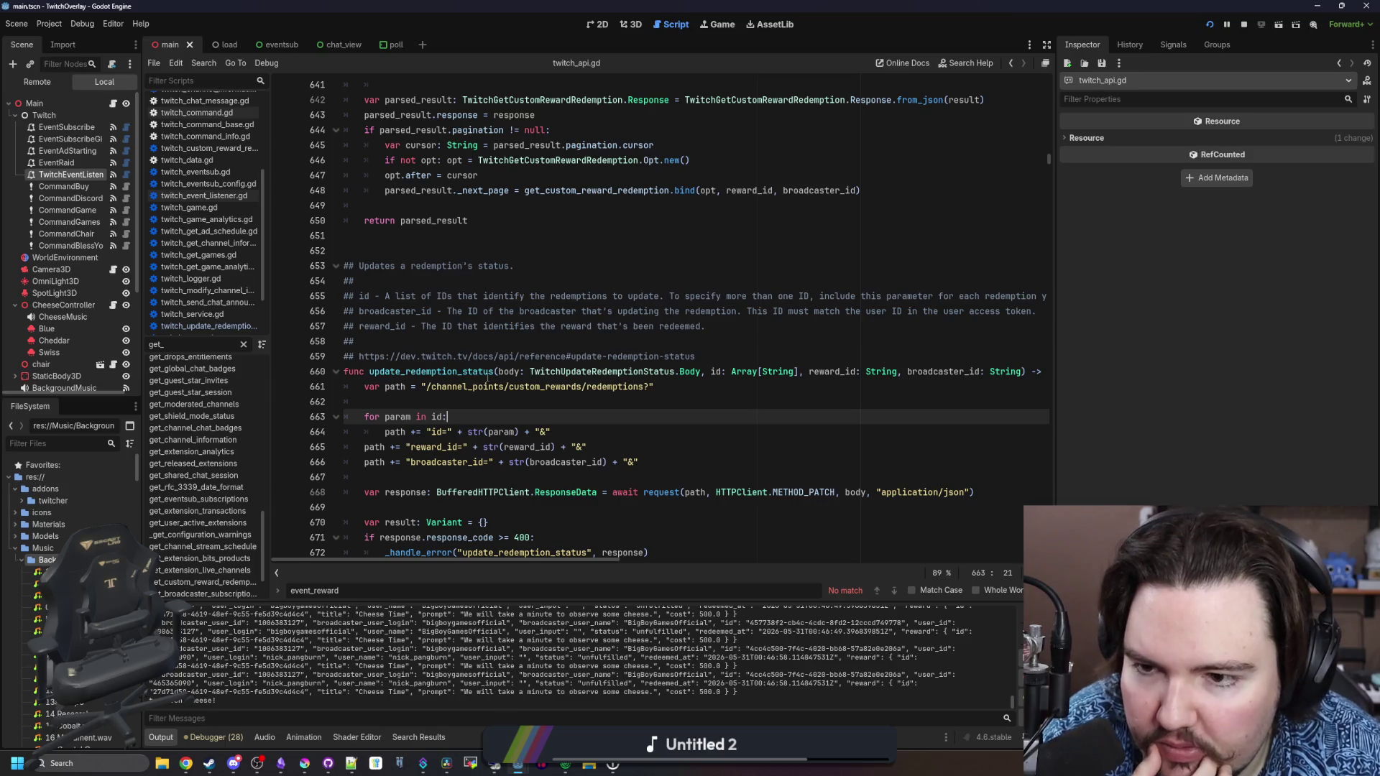
{"action": "scroll", "coordinate": [542, 273], "scroll_direction": "up", "scroll_amount": 7}
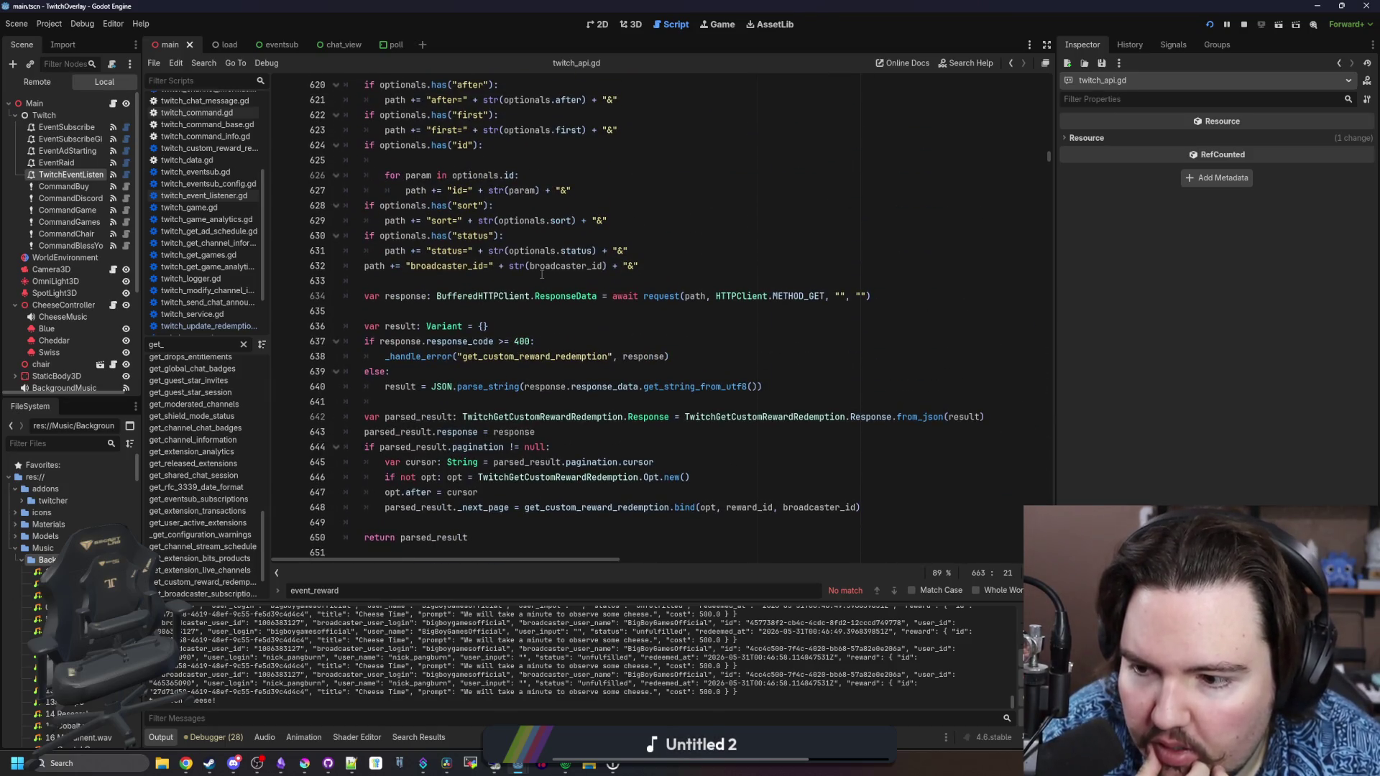
{"action": "scroll", "coordinate": [542, 274], "scroll_direction": "up", "scroll_amount": 13}
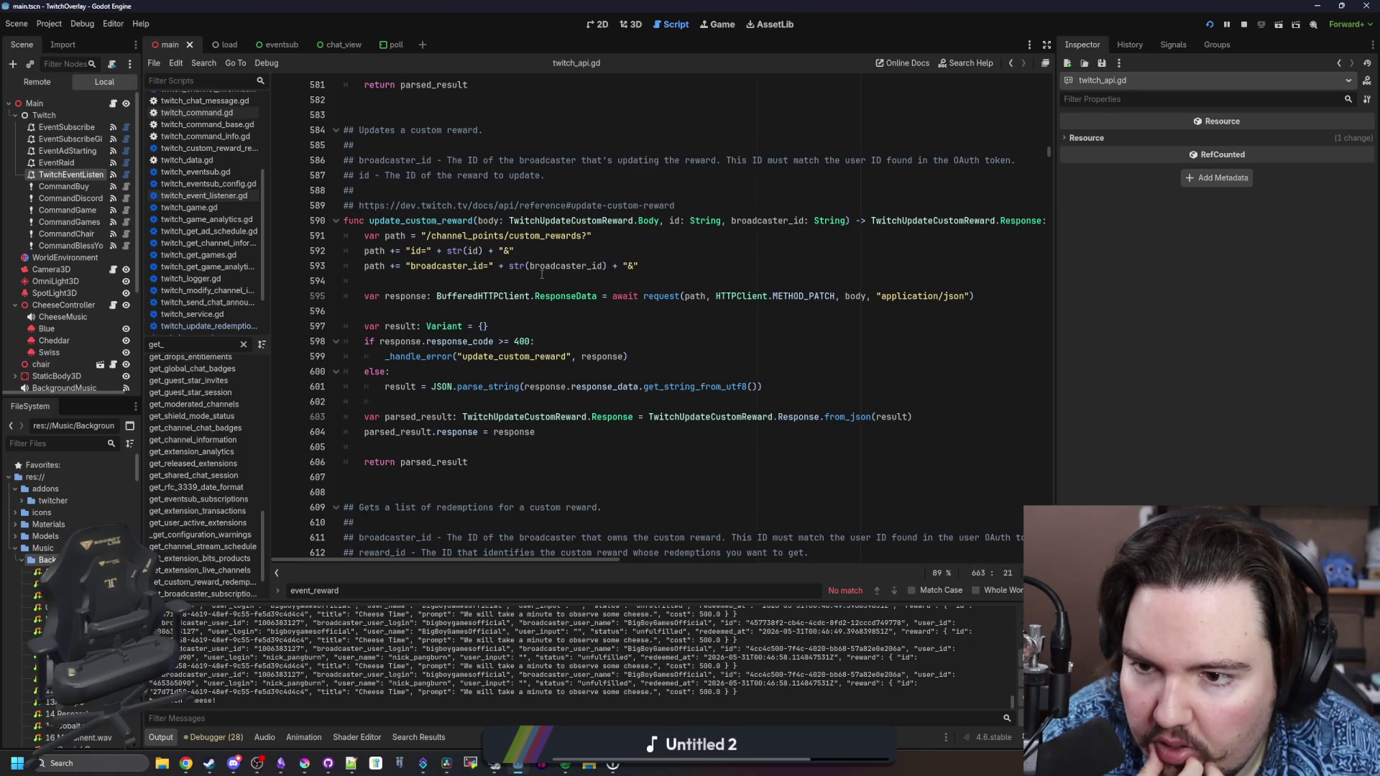
{"action": "scroll", "coordinate": [542, 274], "scroll_direction": "up", "scroll_amount": 12}
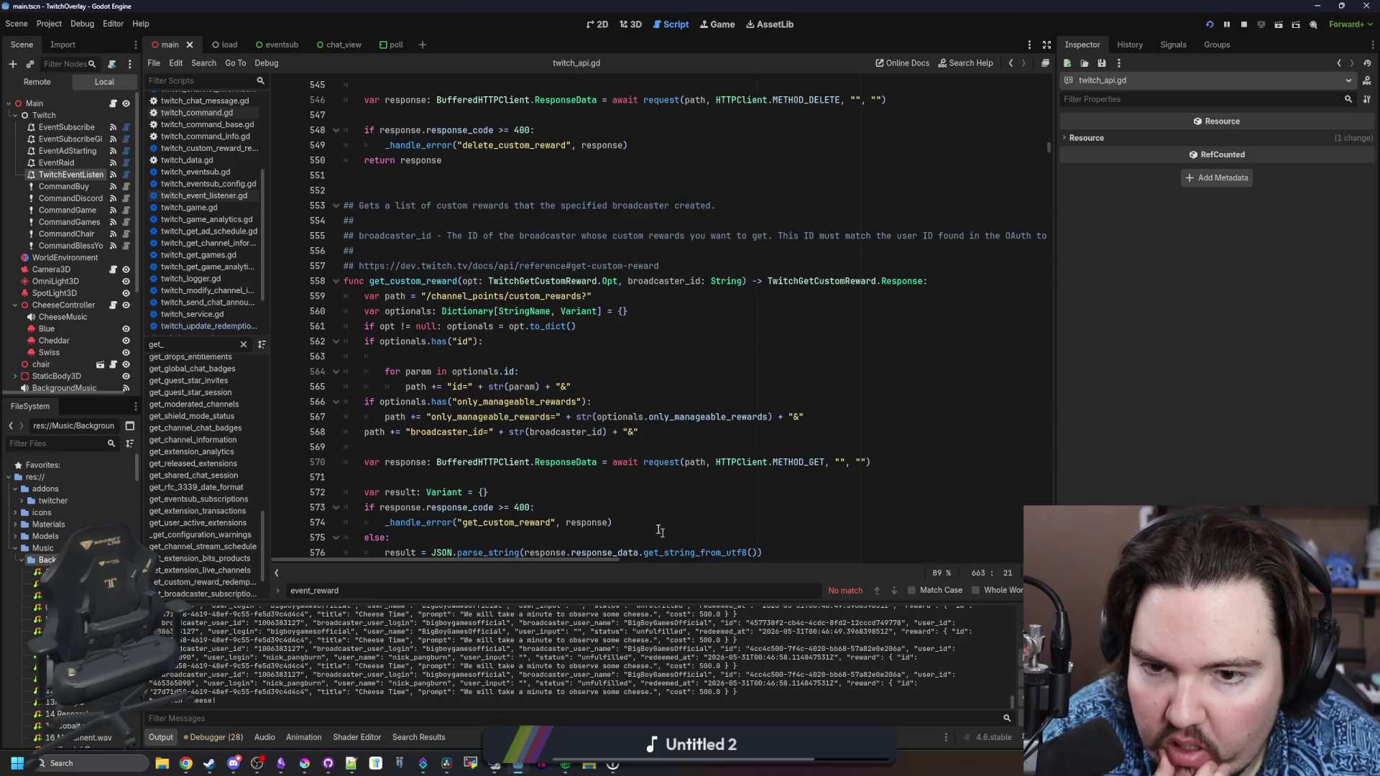
{"action": "scroll", "coordinate": [467, 410], "scroll_direction": "up", "scroll_amount": 5}
{"action": "scroll", "coordinate": [466, 410], "scroll_direction": "up", "scroll_amount": 7}
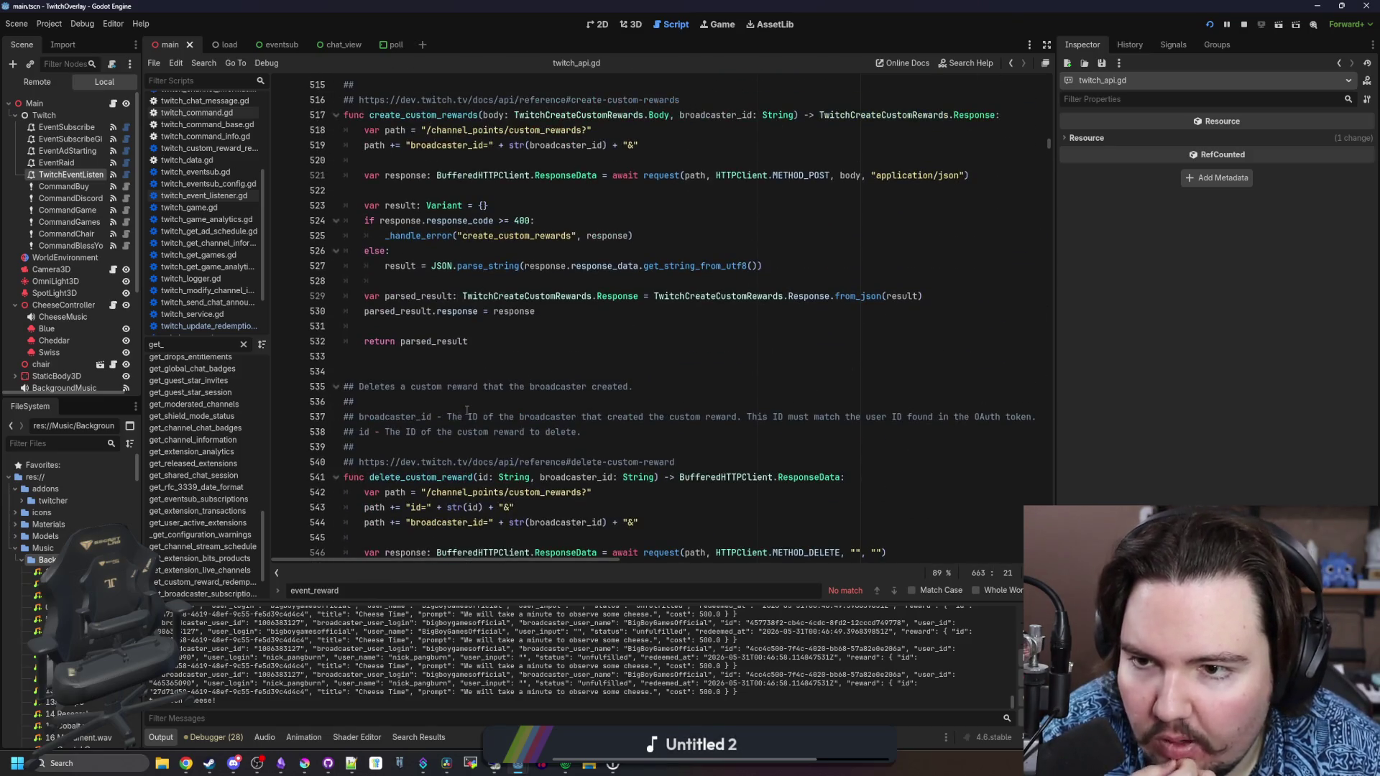
{"action": "scroll", "coordinate": [466, 410], "scroll_direction": "up", "scroll_amount": 15}
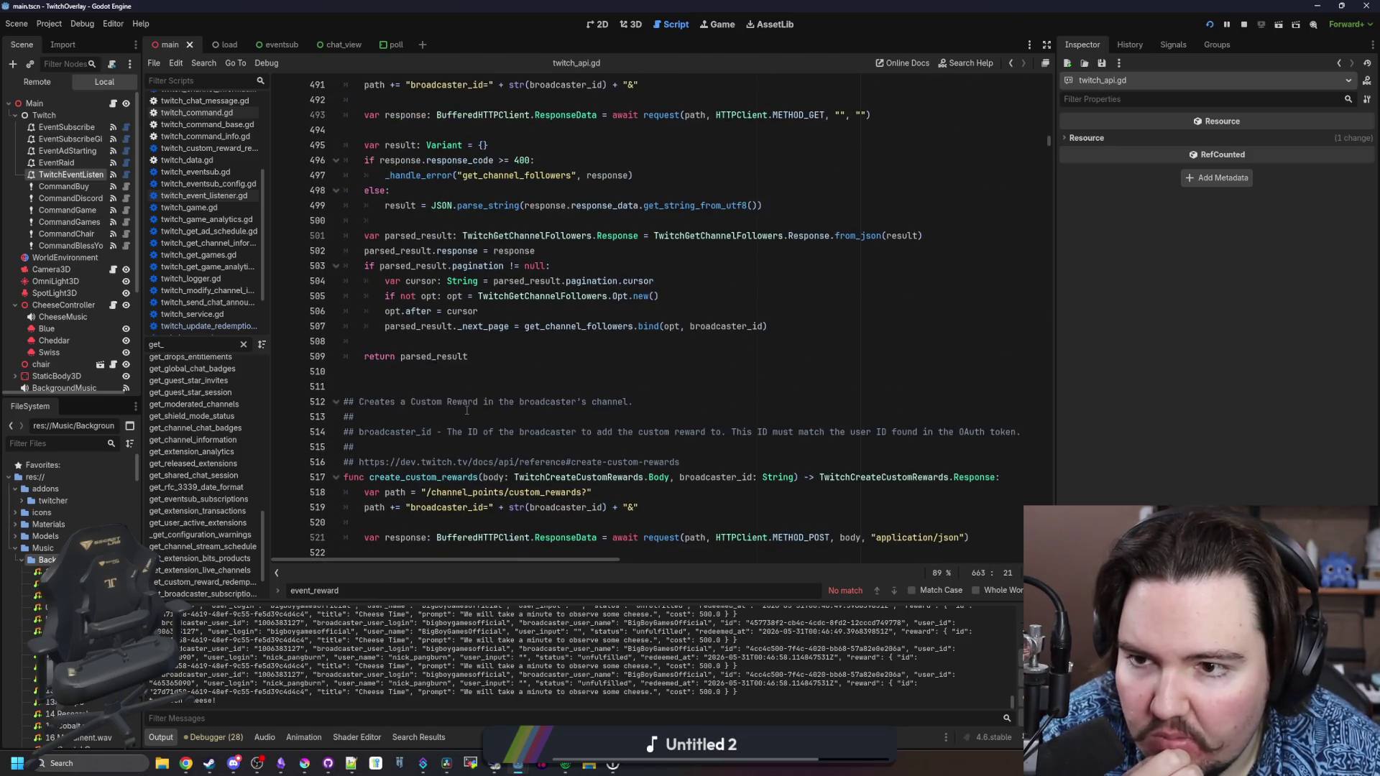
{"action": "scroll", "coordinate": [466, 410], "scroll_direction": "up", "scroll_amount": 3}
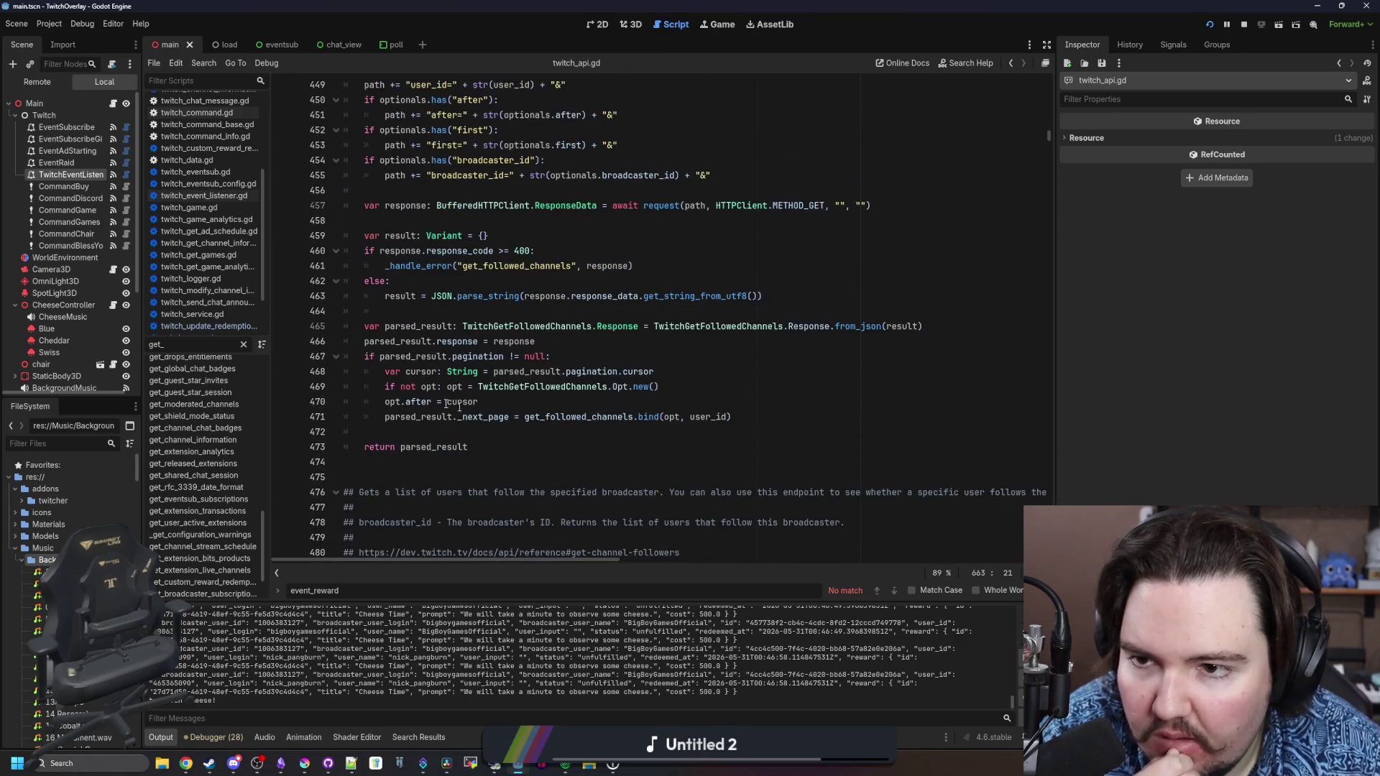
{"action": "scroll", "coordinate": [192, 115], "scroll_direction": "up", "scroll_amount": 4}
{"action": "left_click", "coordinate": [194, 158]}
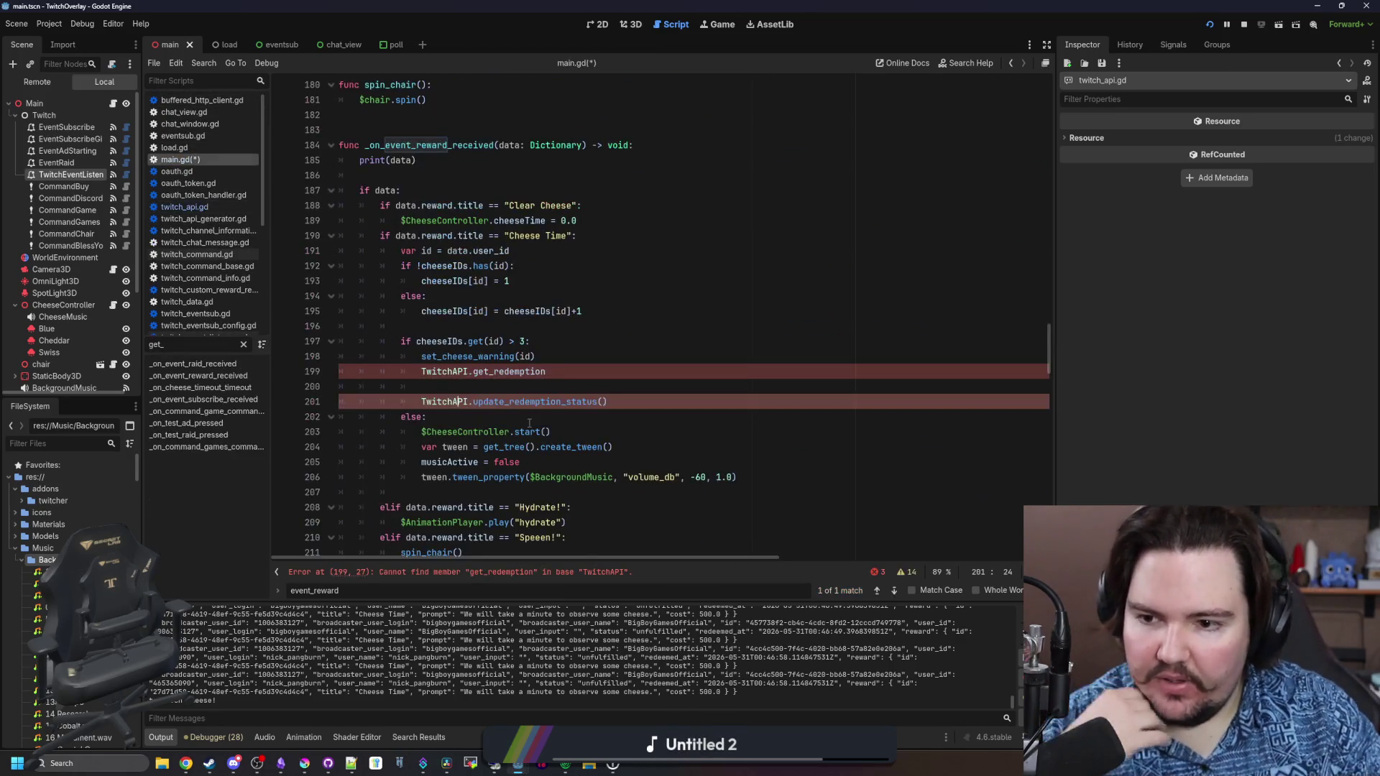
Delete get_redemption from line 199 and select the leftover TwitchAPI. text
{"action": "left_click", "coordinate": [533, 387]}
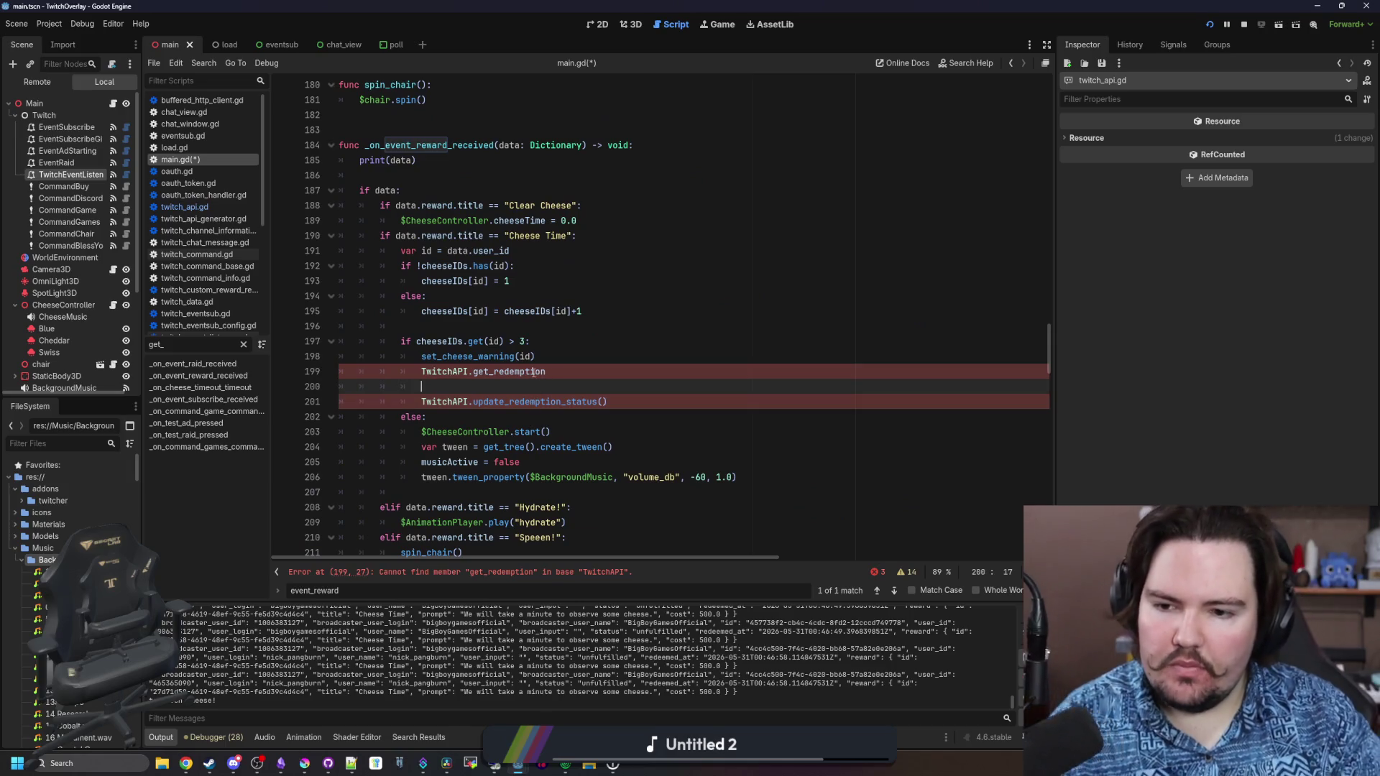
{"action": "left_click", "coordinate": [556, 371]}
{"action": "key", "text": "ctrl+BackSpace"}
{"action": "left_click_drag", "start_coordinate": [556, 372], "coordinate": [318, 378]}
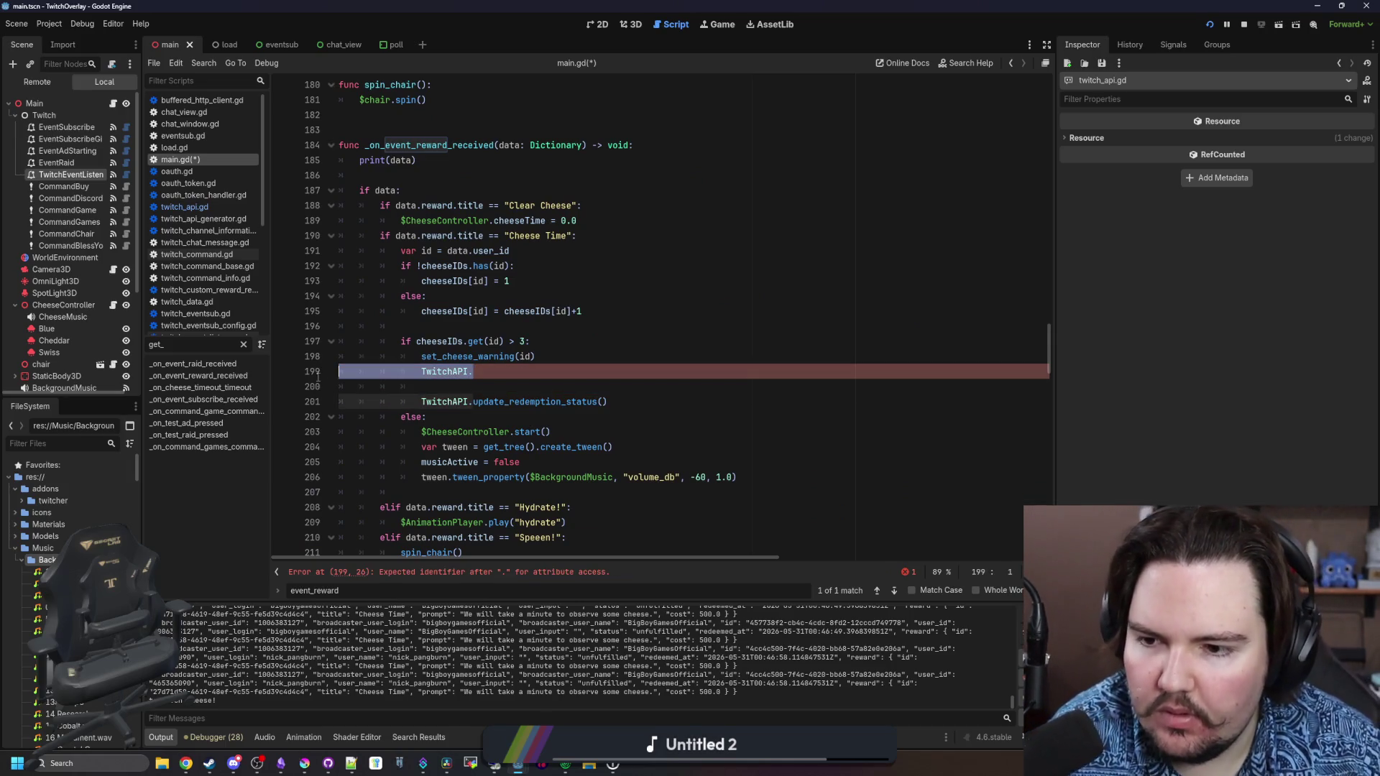
Review update_redemption_status and the Body class in twitch_update_redemption_status.gd, then return to main.gd
{"action": "left_click", "coordinate": [550, 402], "text": "ctrl"}
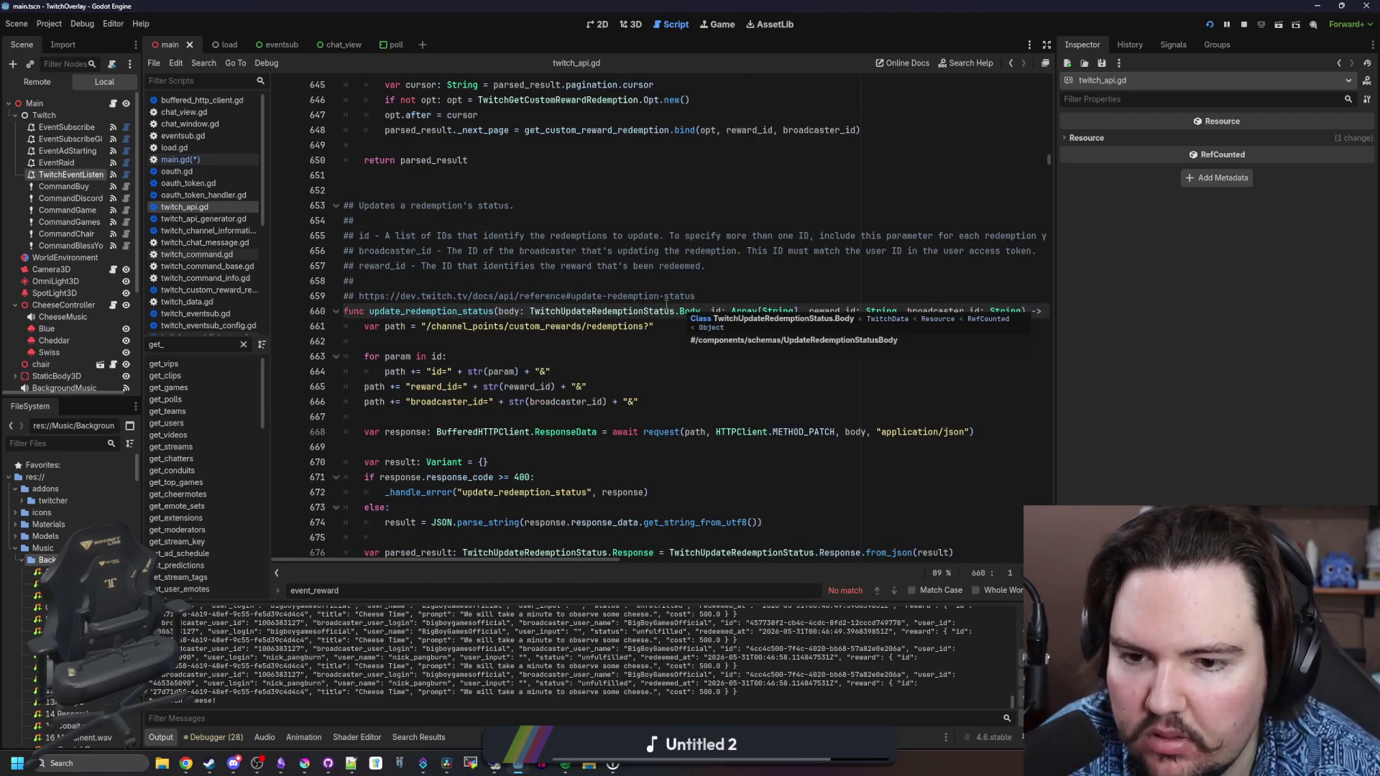
{"action": "mouse_move", "coordinate": [692, 316]}
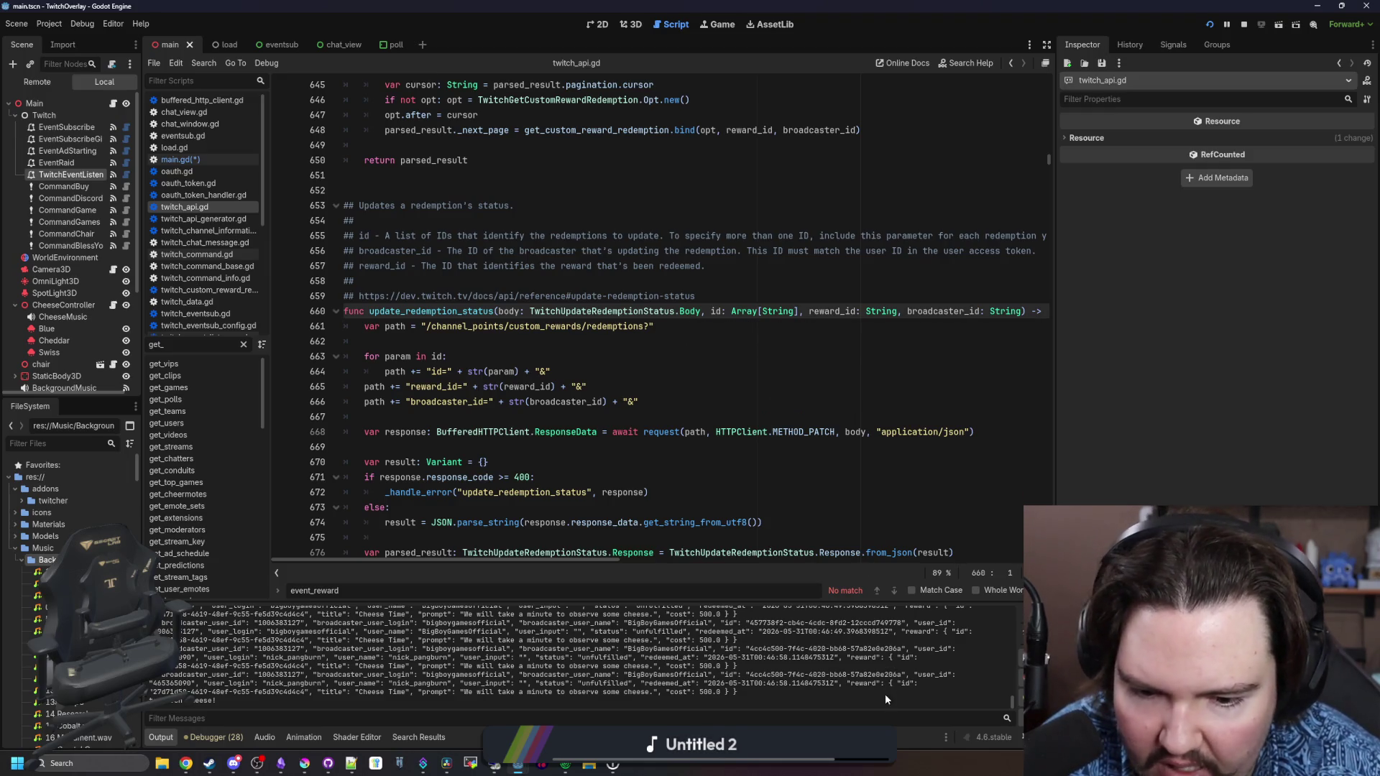
{"action": "left_click", "coordinate": [696, 311], "text": "ctrl"}
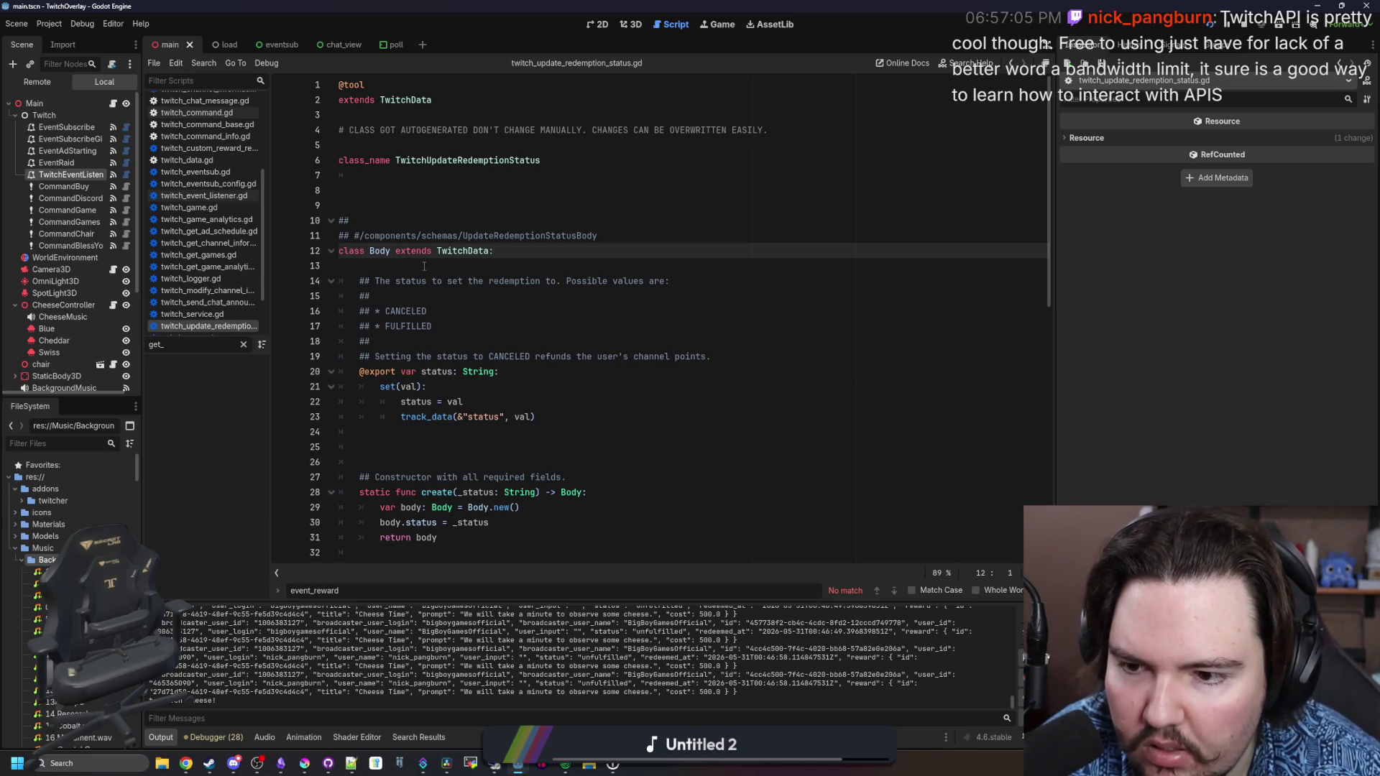
{"action": "scroll", "coordinate": [453, 356], "scroll_direction": "down", "scroll_amount": 2}
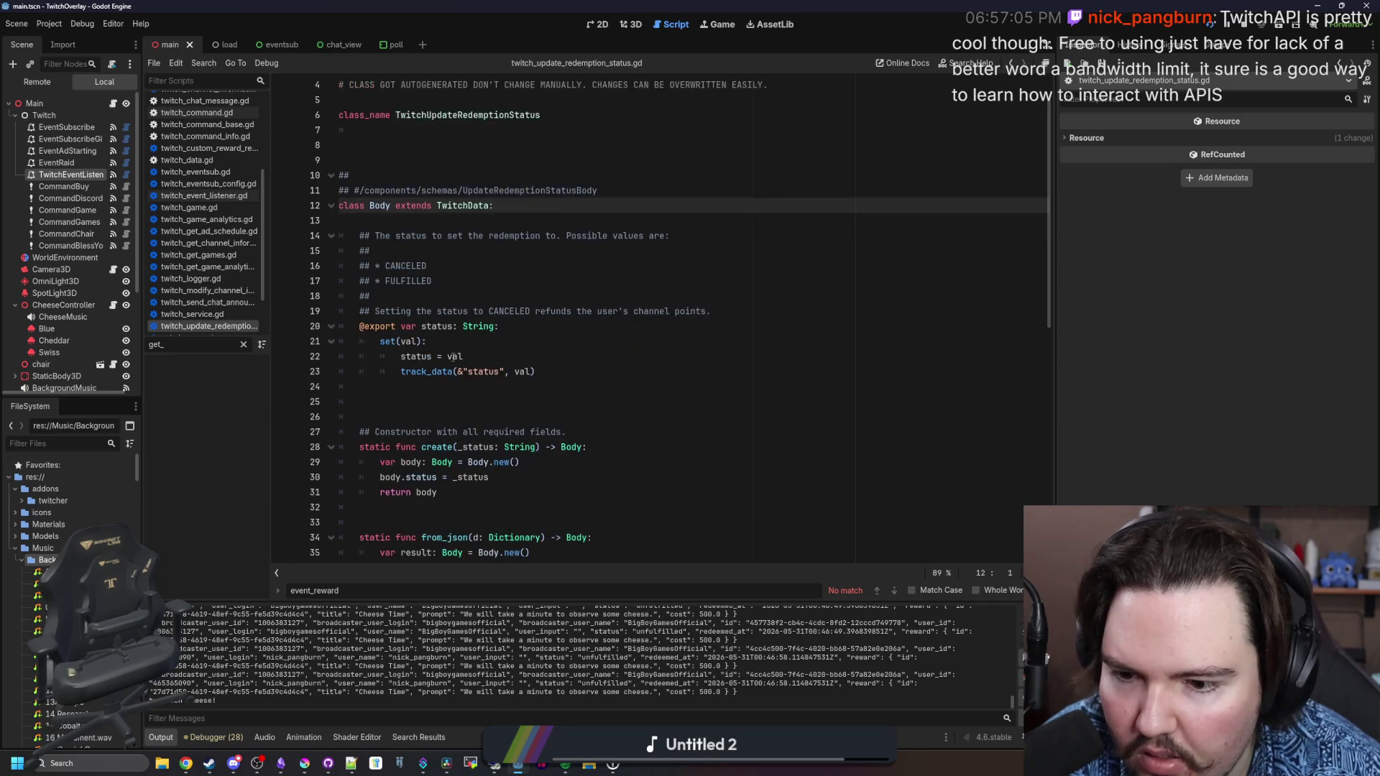
{"action": "key", "text": "alt+Left"}
{"action": "key", "text": "alt+Left"}
{"action": "key", "text": "alt+Left"}
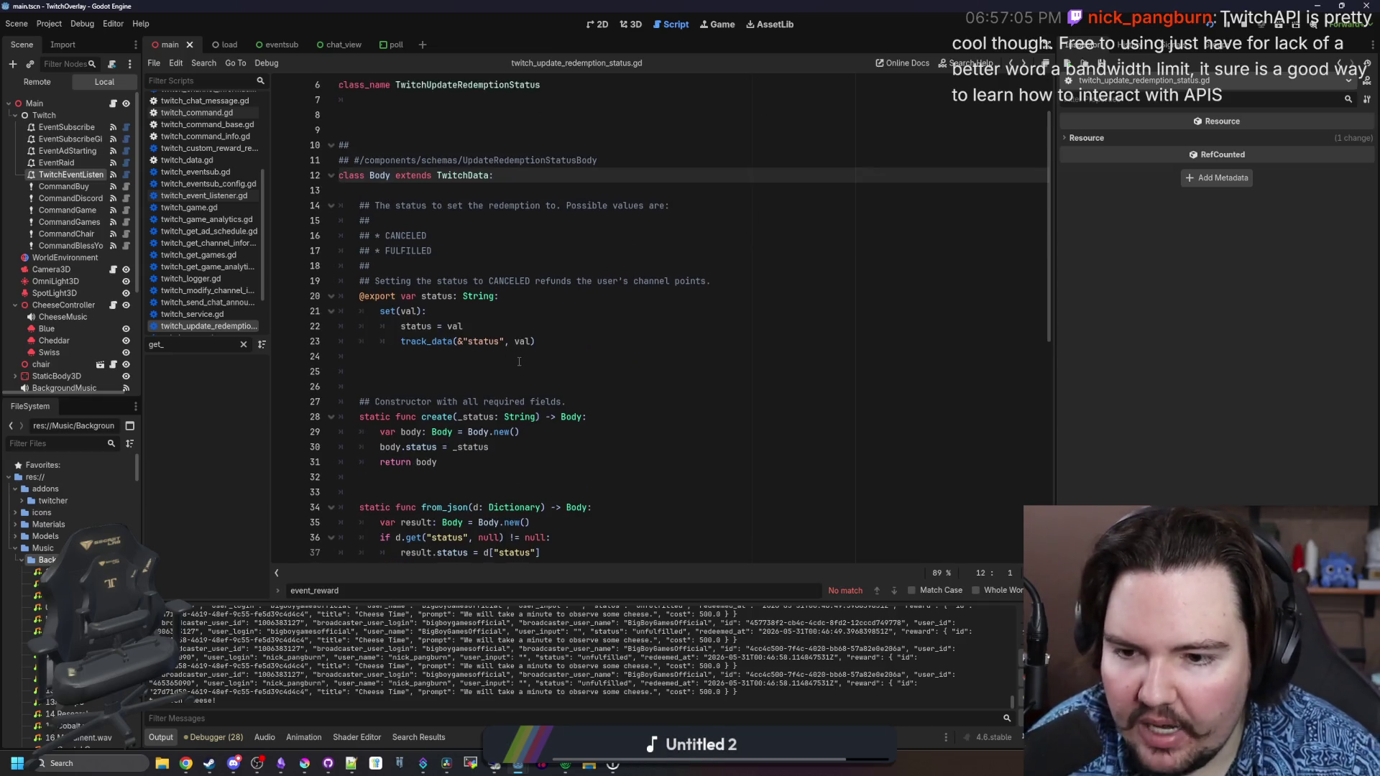
{"action": "left_click", "coordinate": [506, 386]}
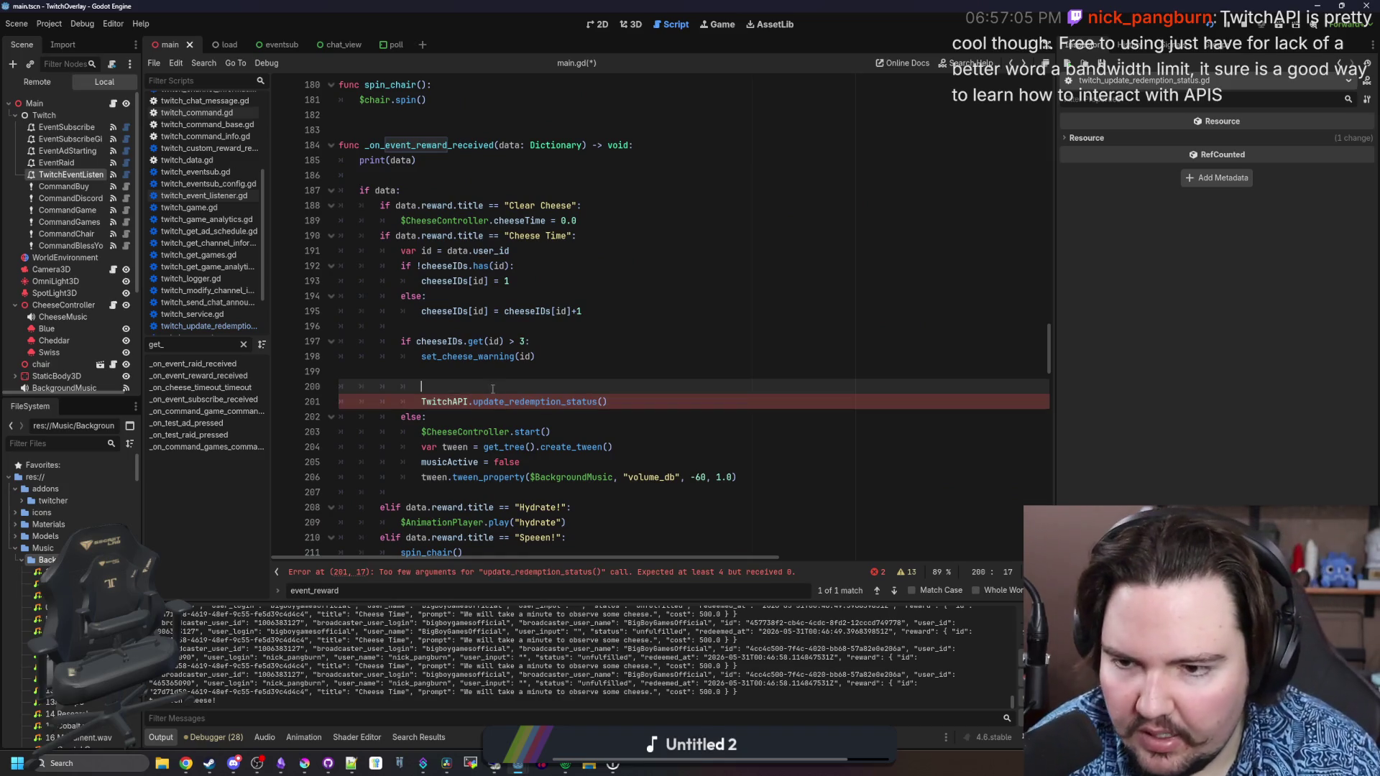
Start line 199 as var newBody = TwitchUpdateRedemptionStatus.Body.create, copying the type name from twitch_api.gd
{"action": "type", "text": "var newBody = "}
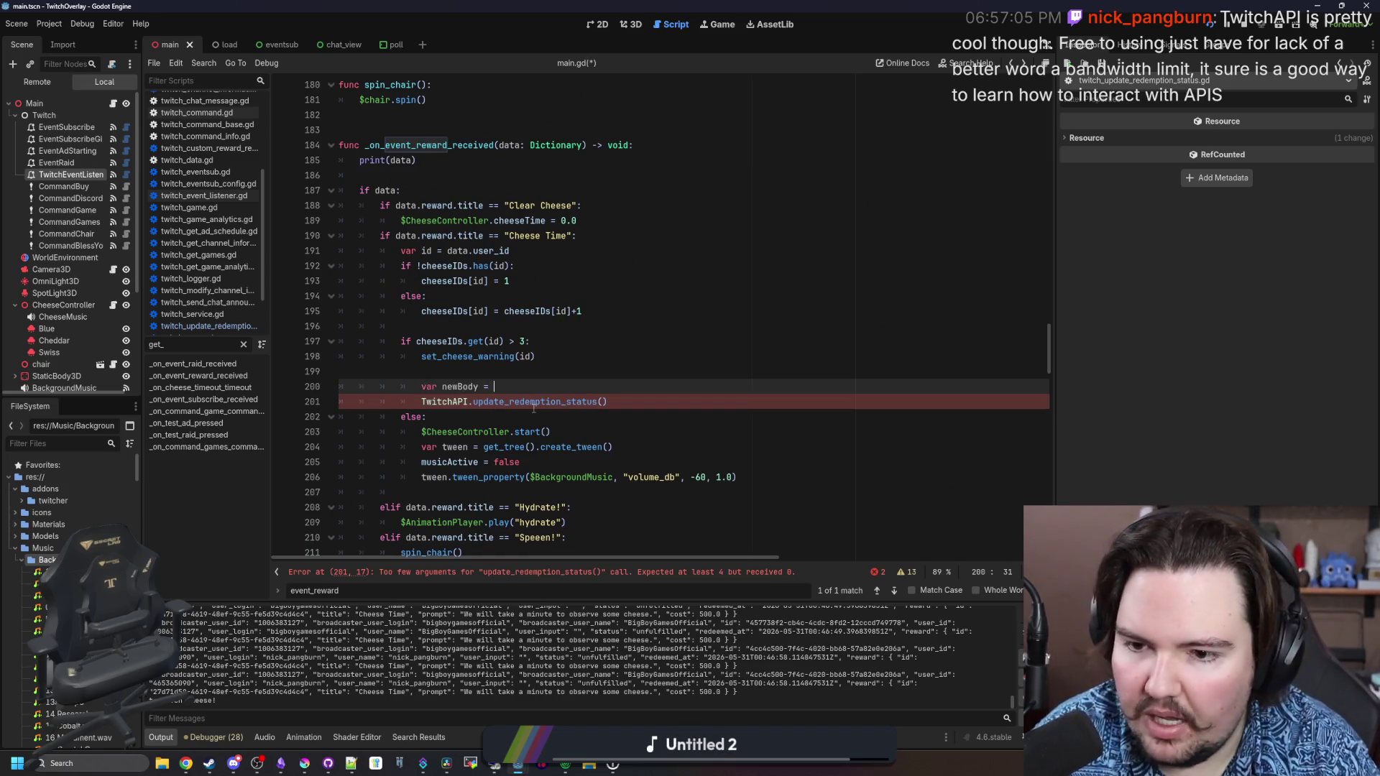
{"action": "type", "text": "TwitchAPI"}
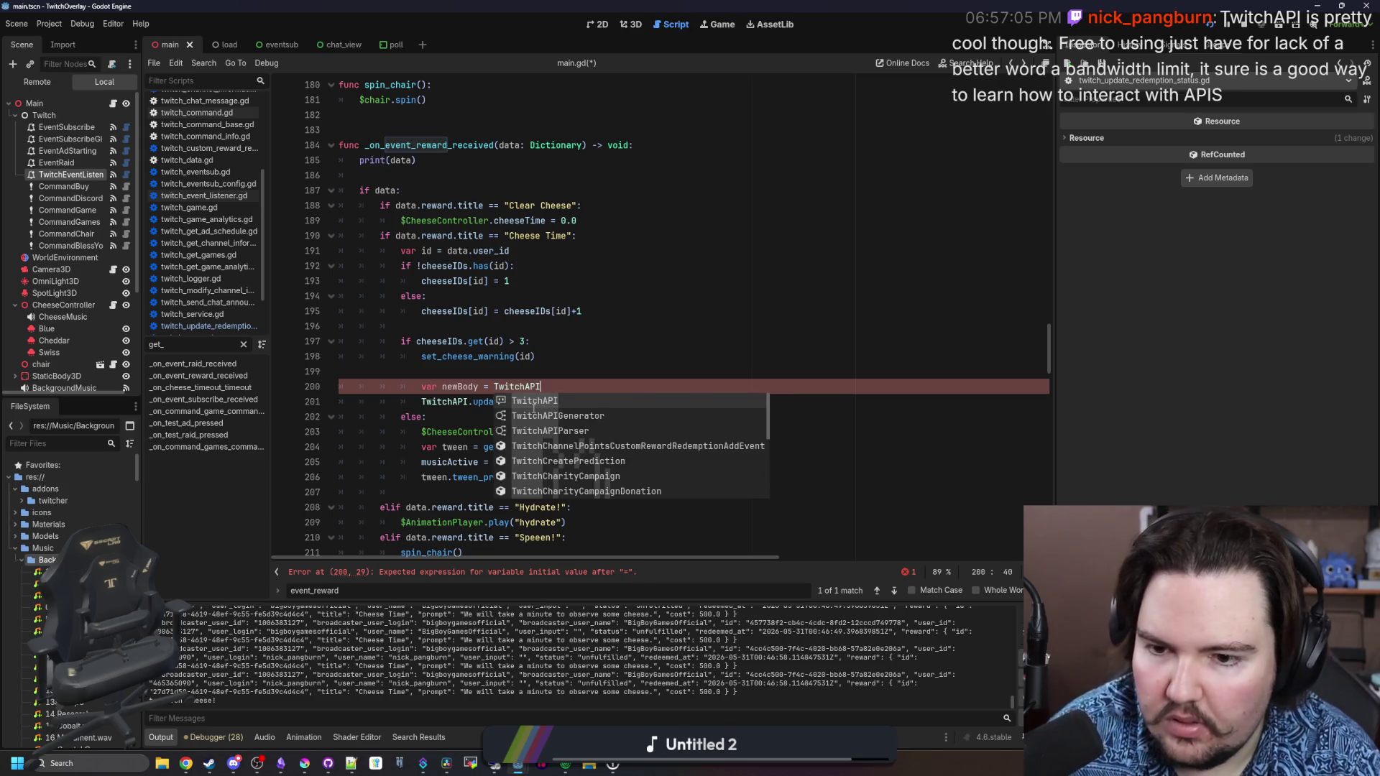
{"action": "type", "text": ".creat"}
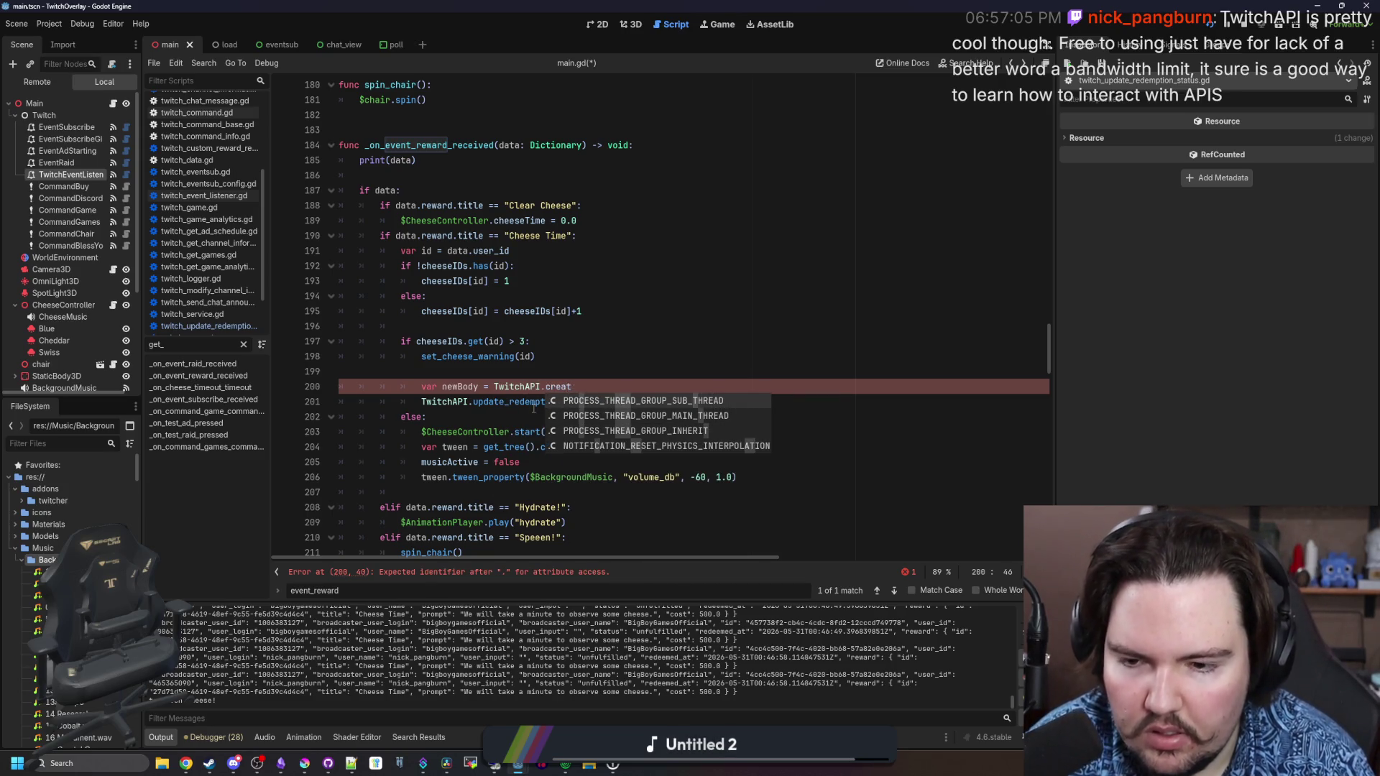
{"action": "key", "text": "BackSpace"}
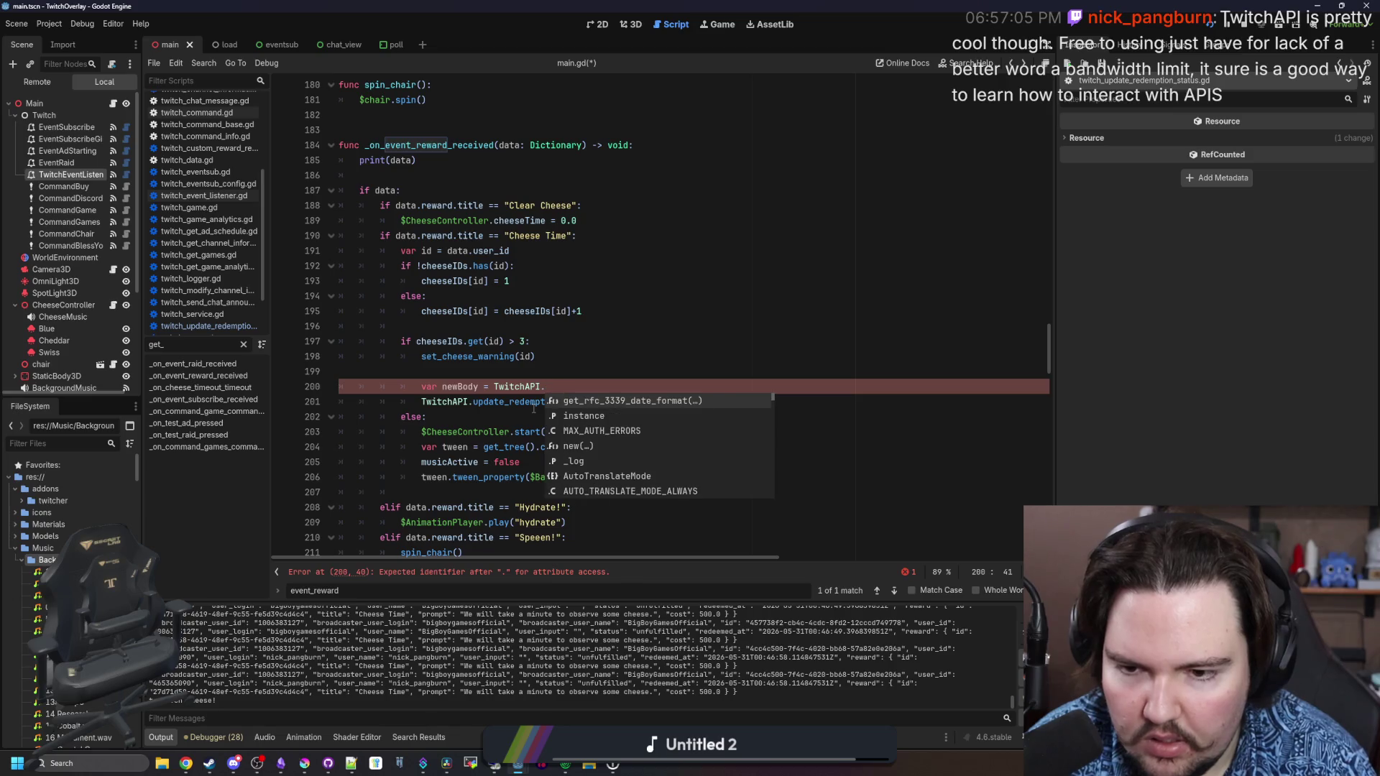
{"action": "key", "text": "BackSpace"}
{"action": "key", "text": "BackSpace"}
{"action": "key", "text": "BackSpace"}
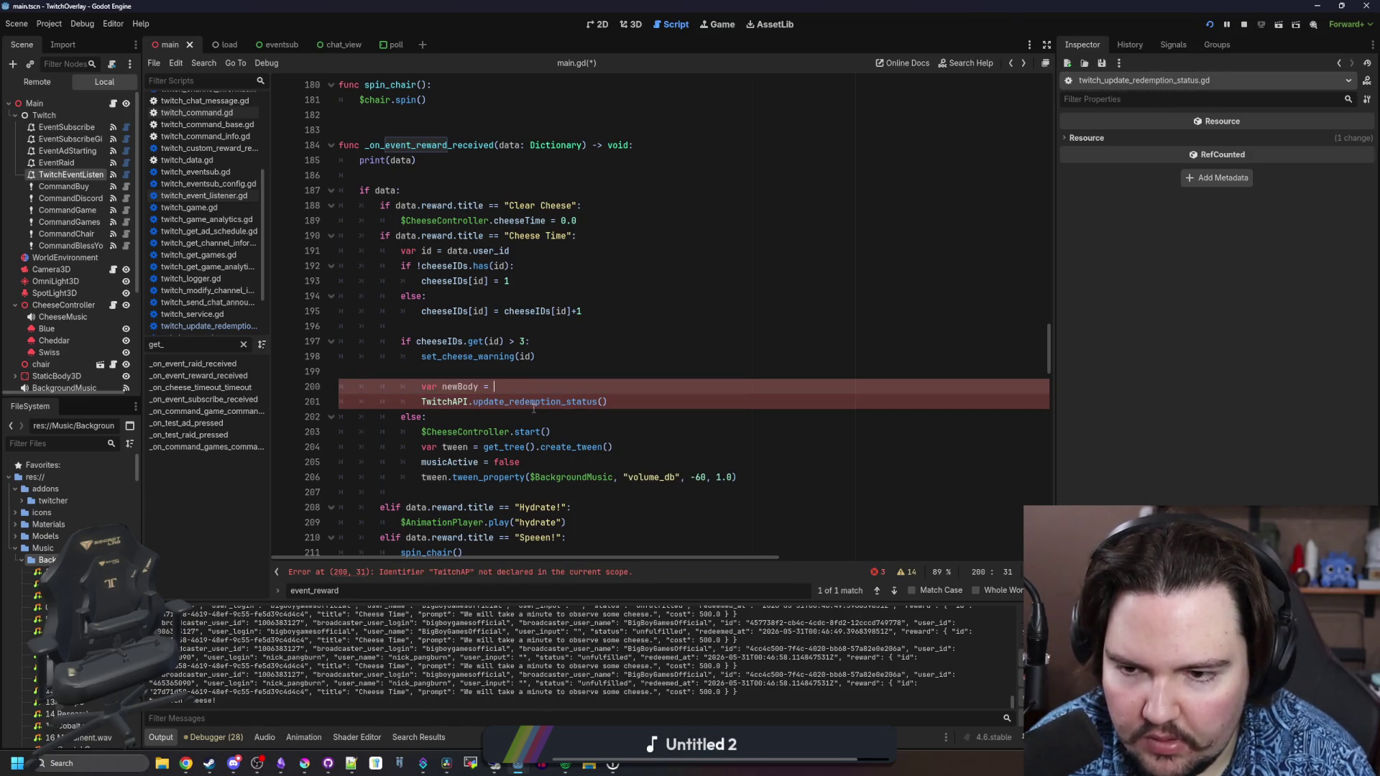
{"action": "left_click", "coordinate": [534, 403], "text": "ctrl"}
{"action": "left_click", "coordinate": [725, 357]}
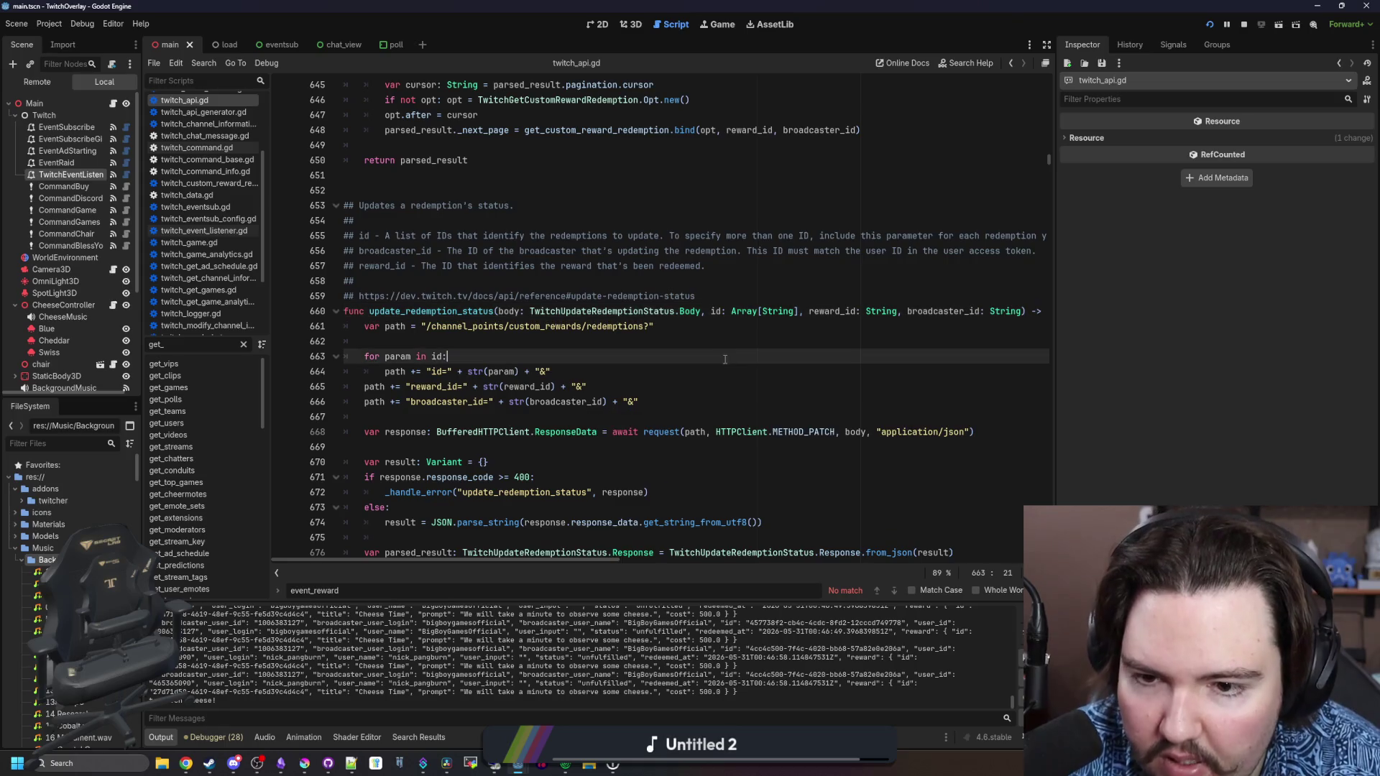
{"action": "left_click_drag", "start_coordinate": [701, 310], "coordinate": [529, 310]}
{"action": "key", "text": "ctrl+c"}
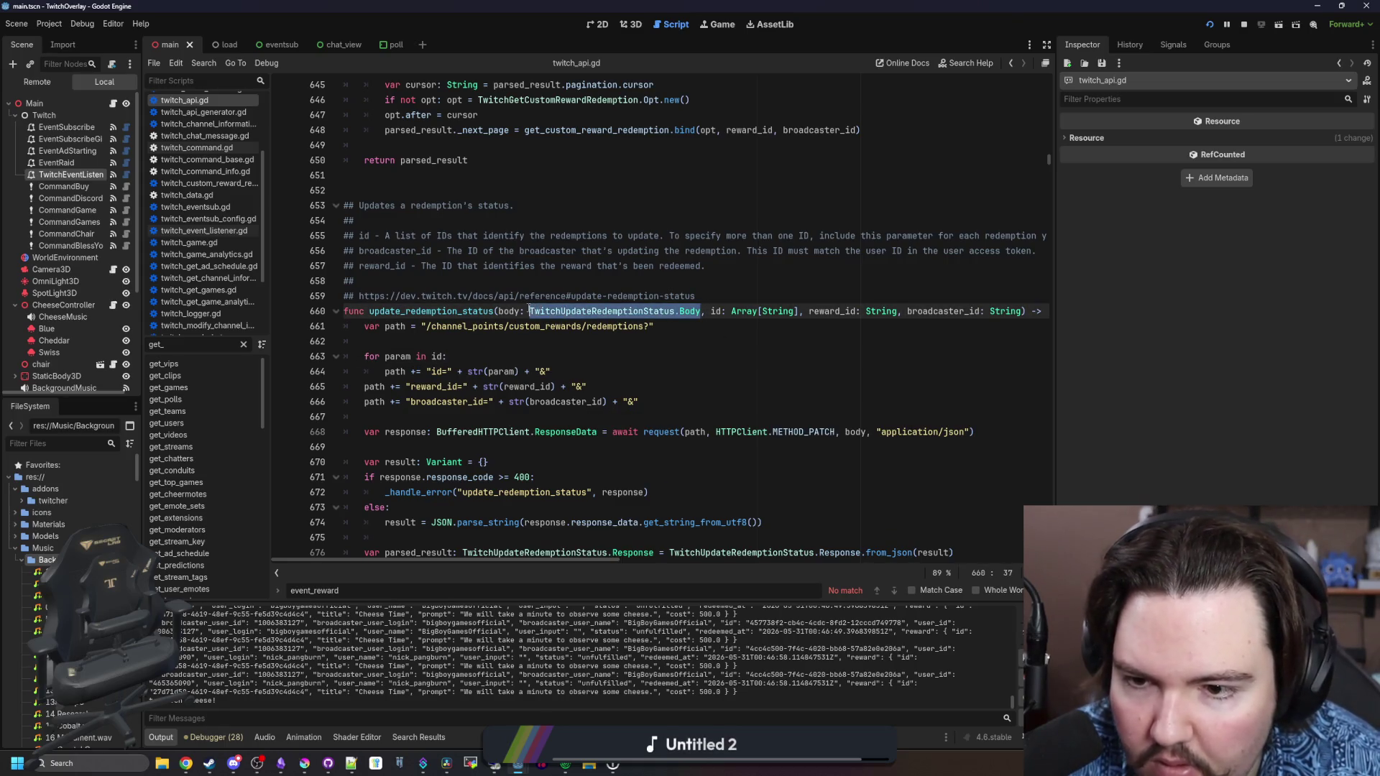
{"action": "key", "text": "alt+Left"}
{"action": "key", "text": "ctrl+v"}
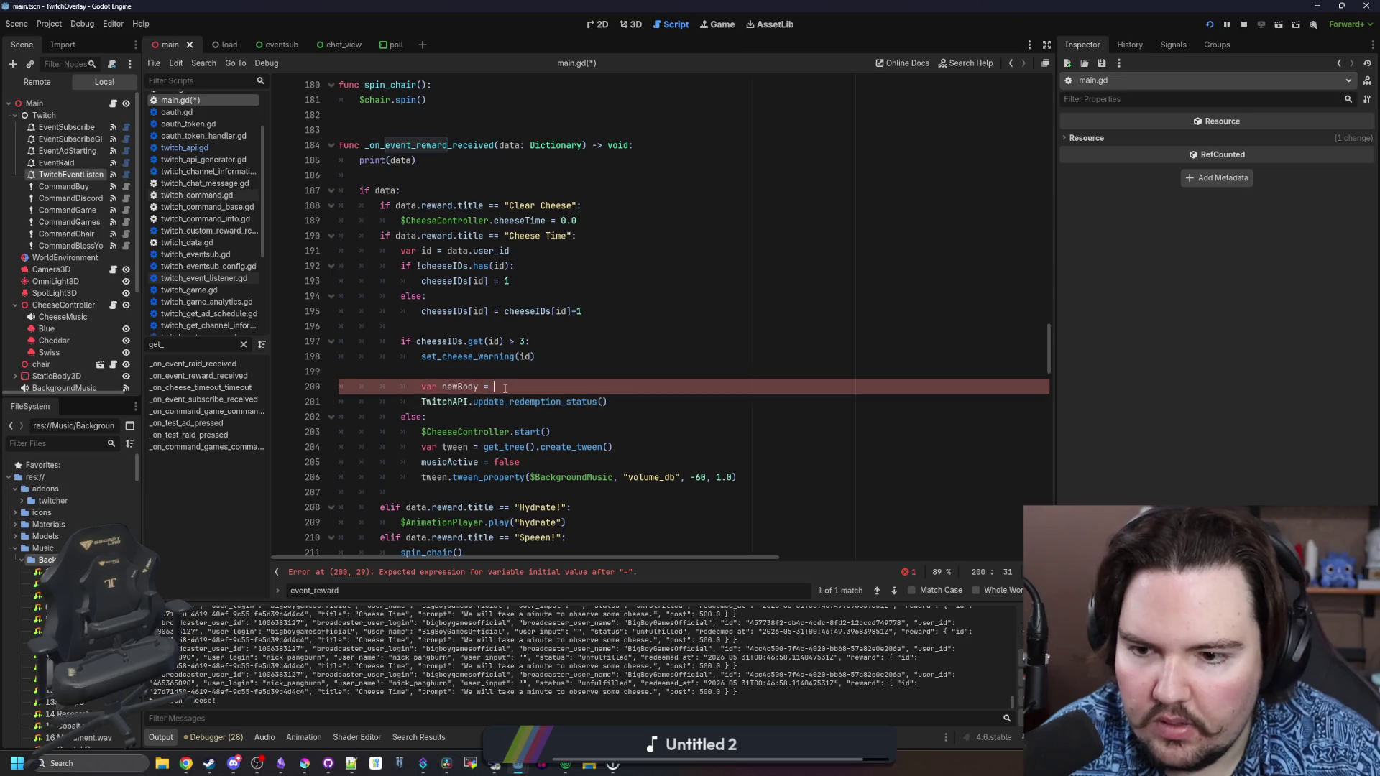
{"action": "key", "text": "Return"}
Look up create()'s allowed statuses and pass "CANCELED" as its argument
{"action": "left_click", "coordinate": [690, 387], "text": "ctrl"}
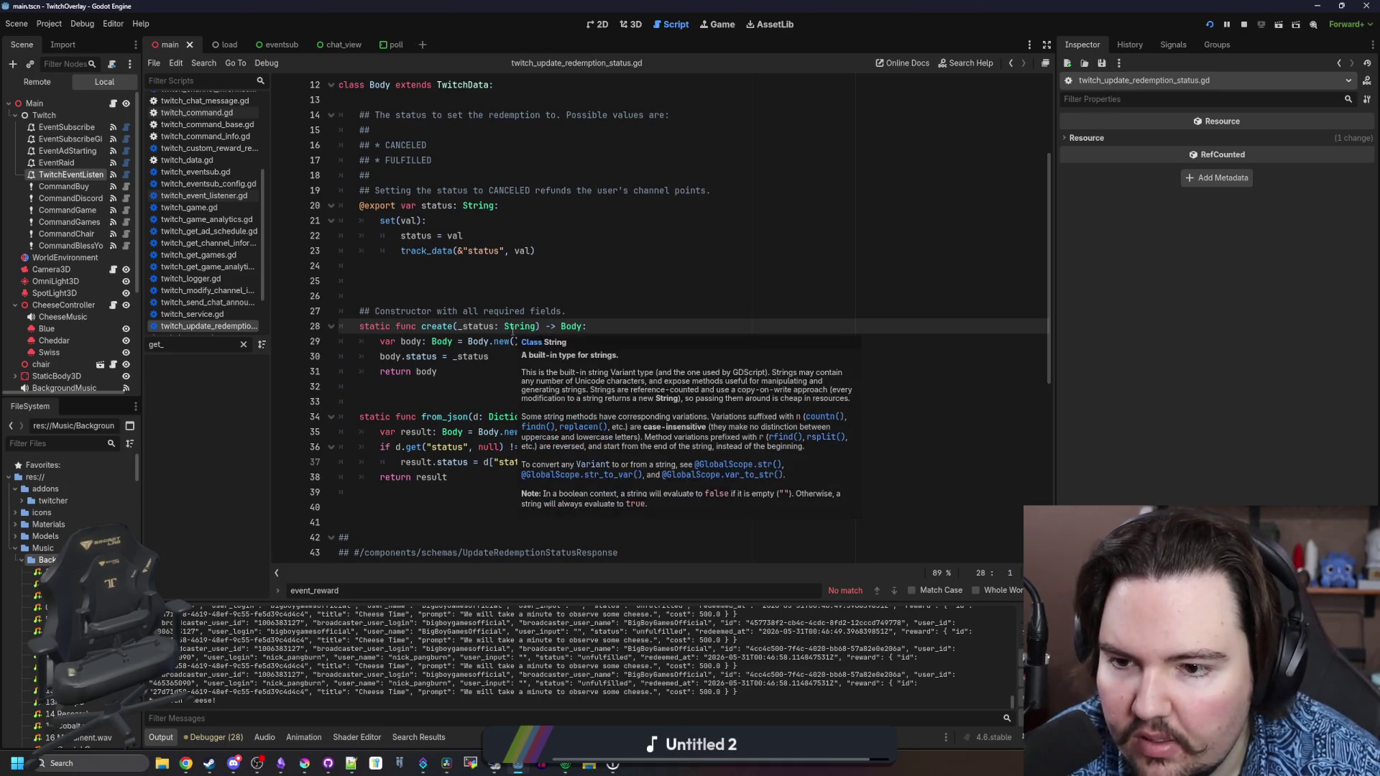
{"action": "scroll", "coordinate": [535, 285], "scroll_direction": "up", "scroll_amount": 2}
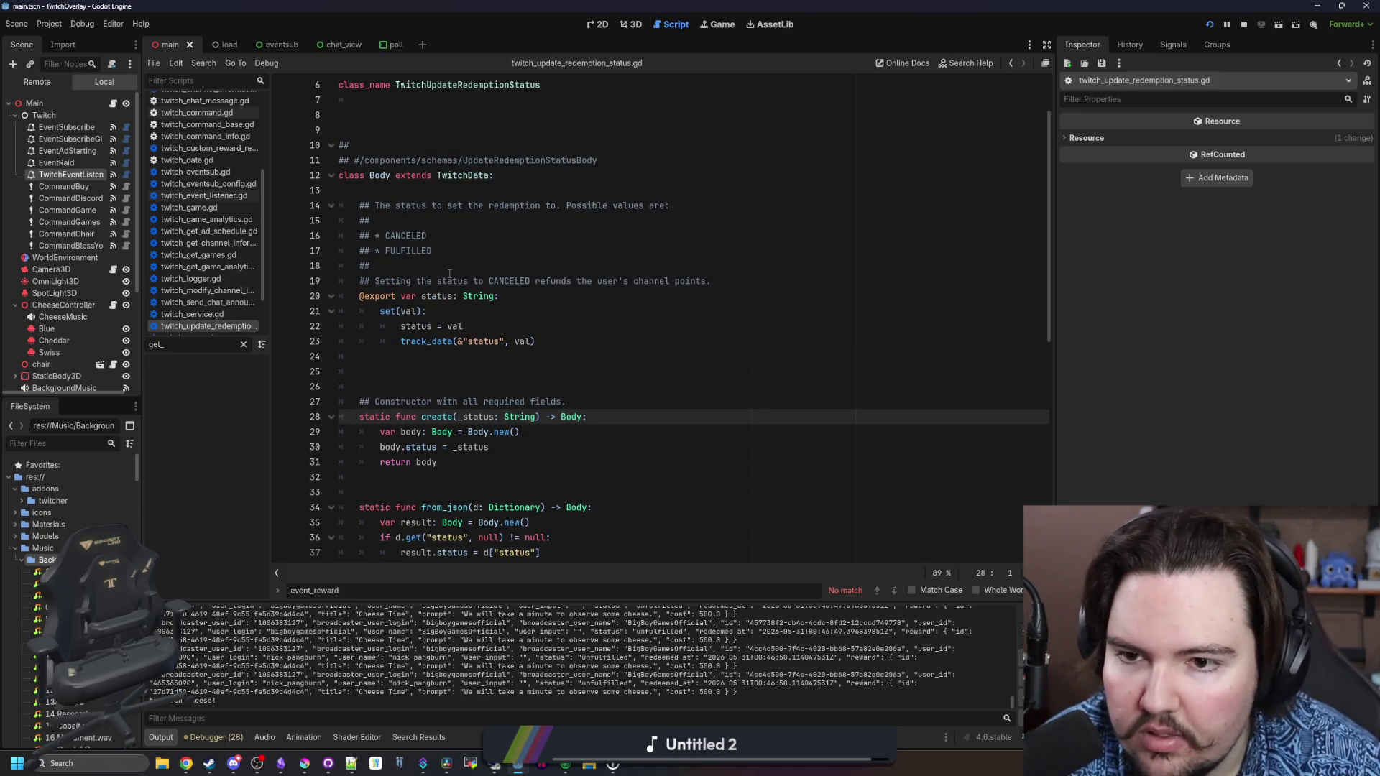
{"action": "double_click", "coordinate": [511, 281]}
{"action": "key", "text": "alt+Left"}
{"action": "key", "text": "alt+Left"}
{"action": "key", "text": "alt+Left"}
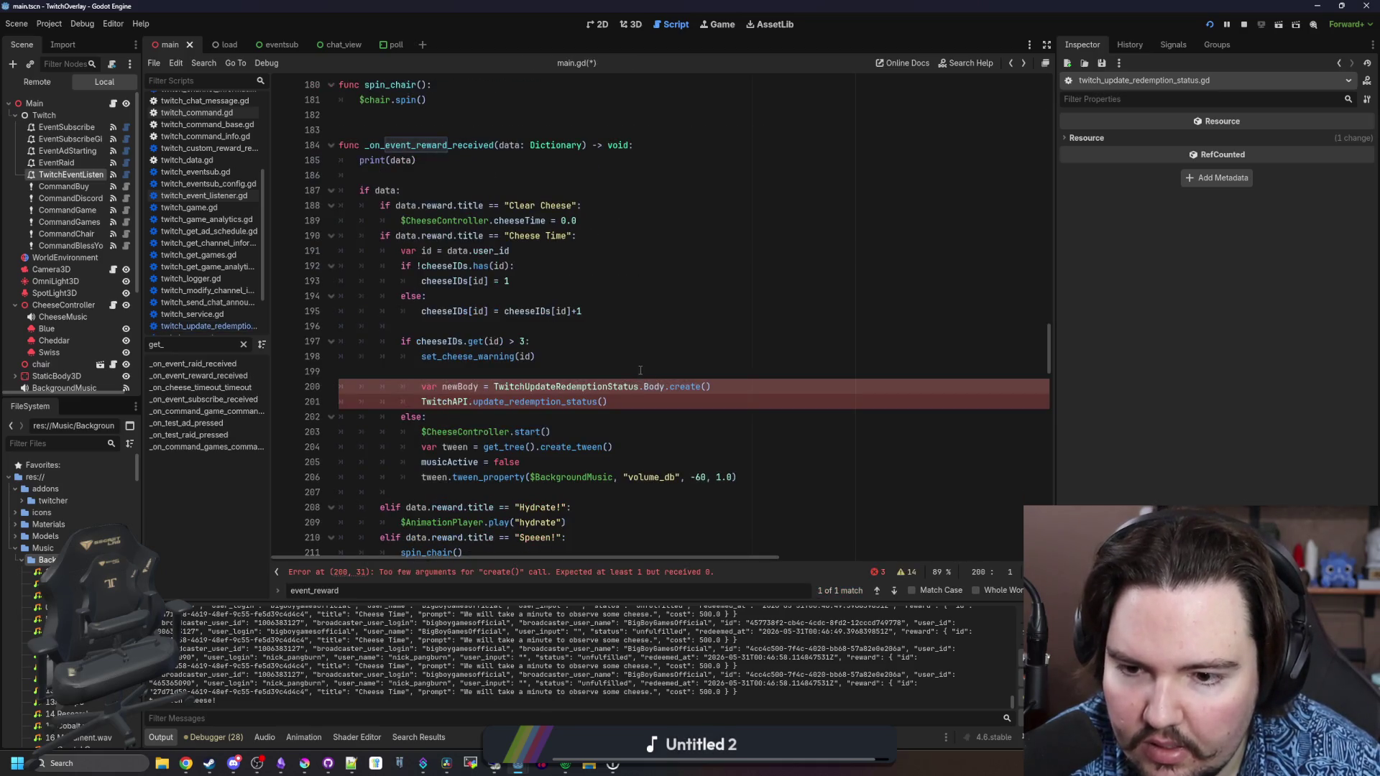
{"action": "type", "text": "\"CANCELED\""}
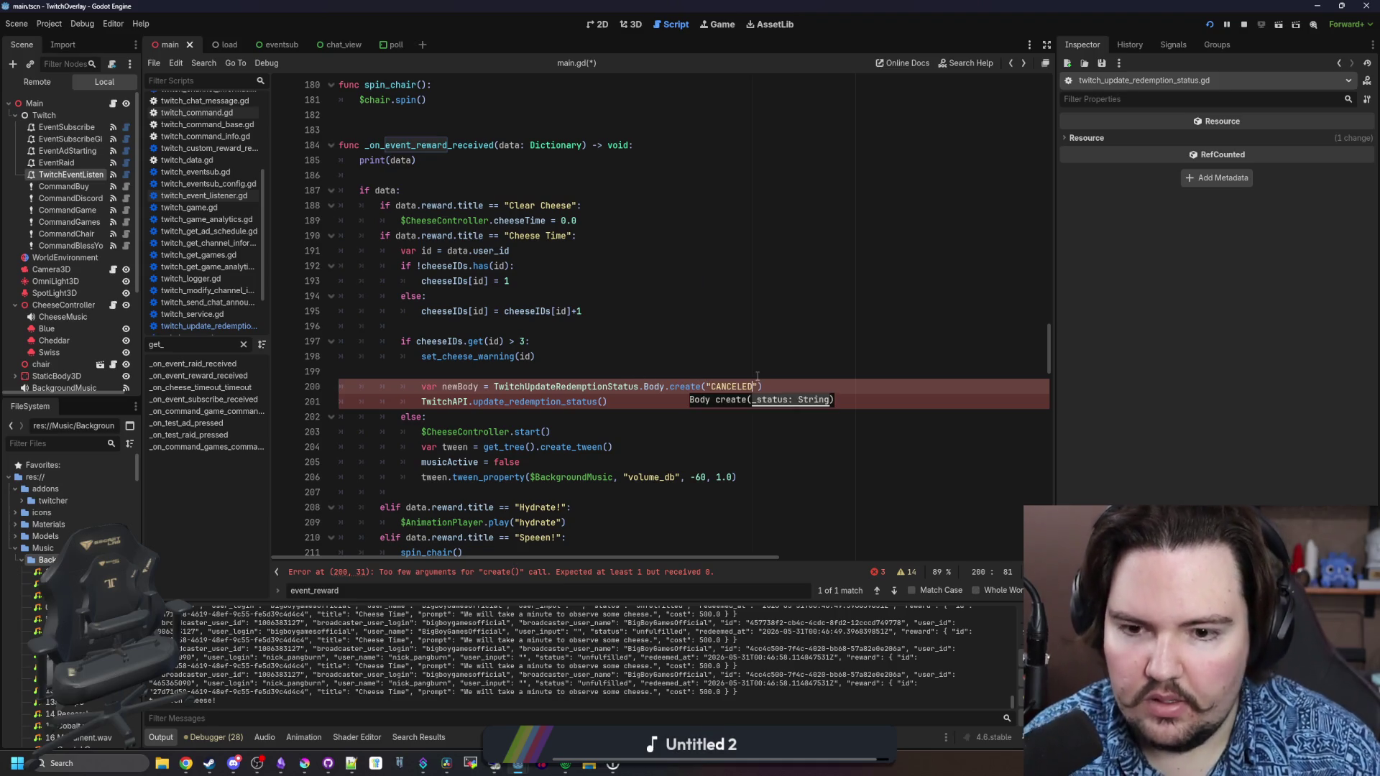
Pass newBody into the update_redemption_status call and remove the extra blank line
{"action": "left_click", "coordinate": [745, 361]}
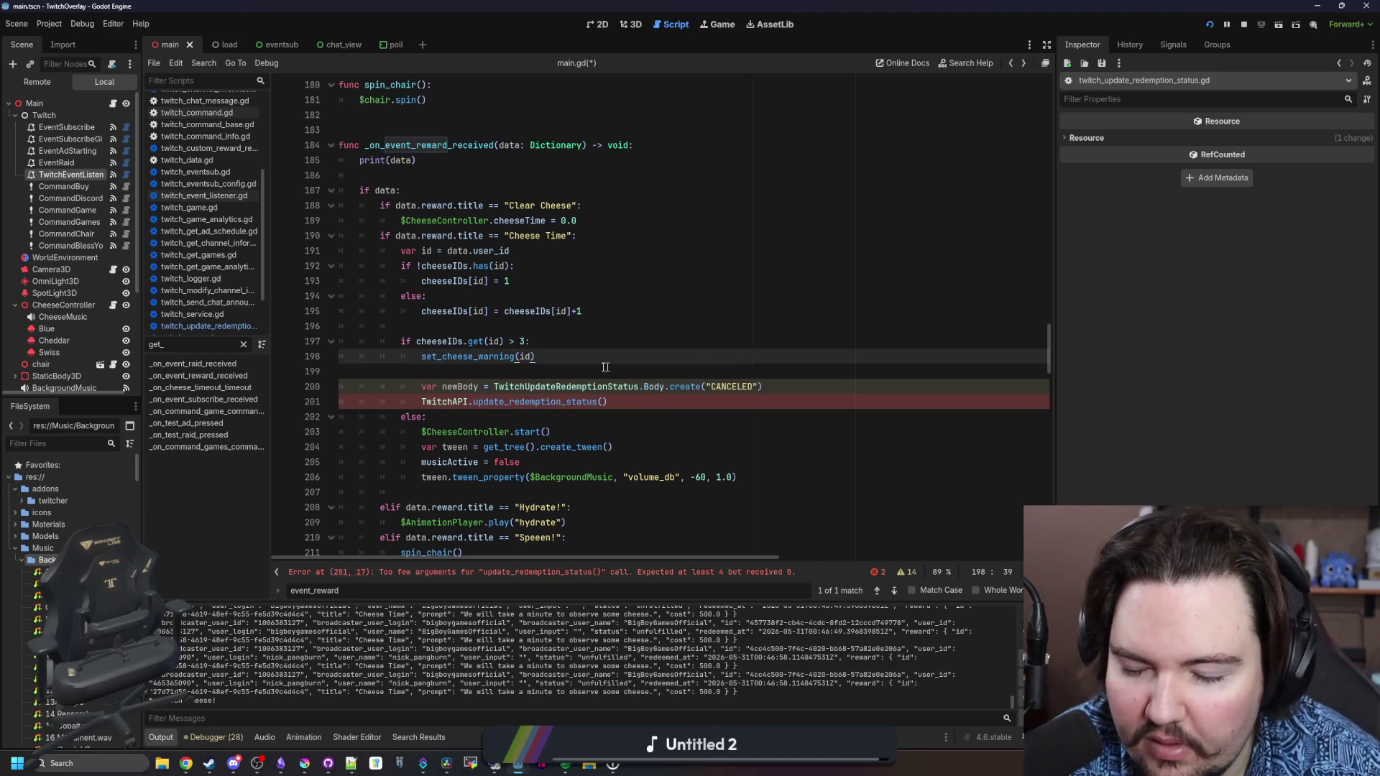
{"action": "left_click", "coordinate": [604, 402]}
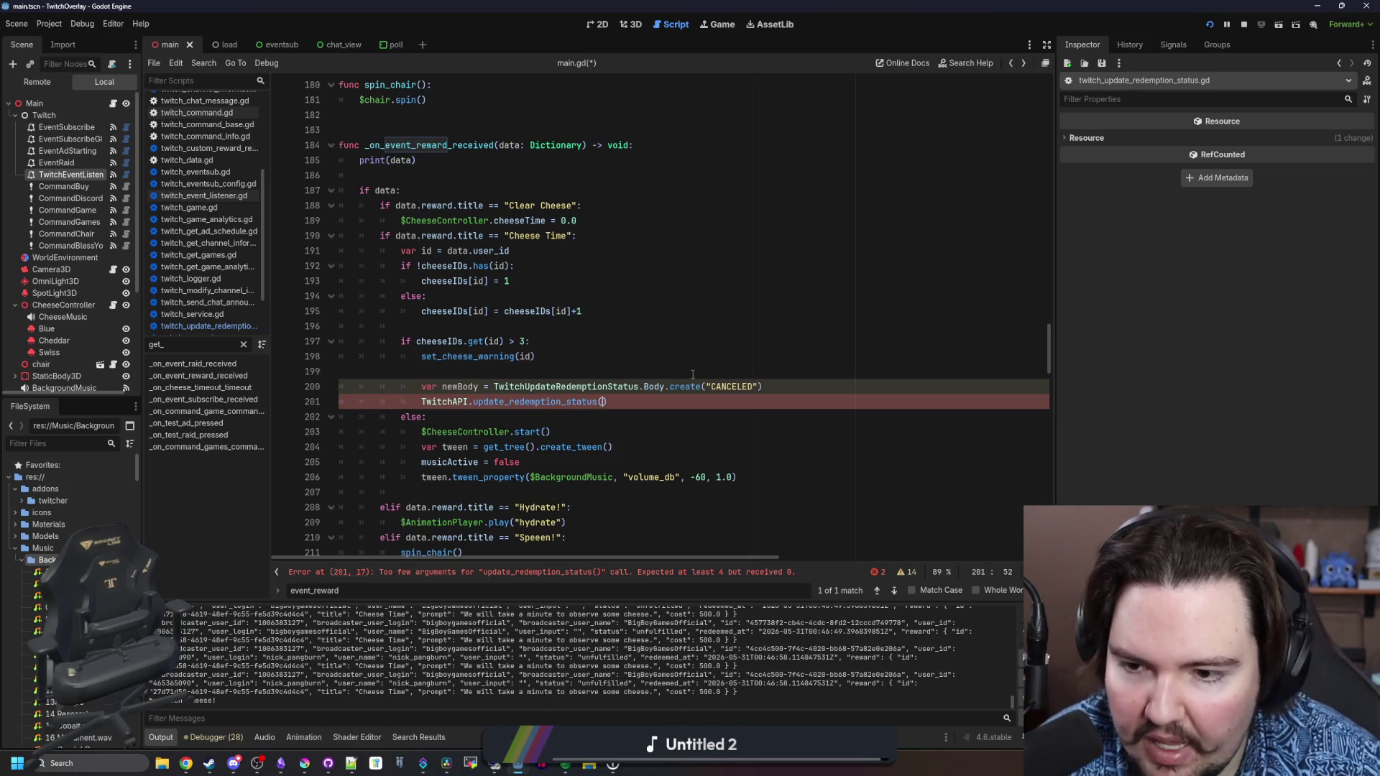
{"action": "type", "text": "newBody"}
{"action": "left_click", "coordinate": [696, 375]}
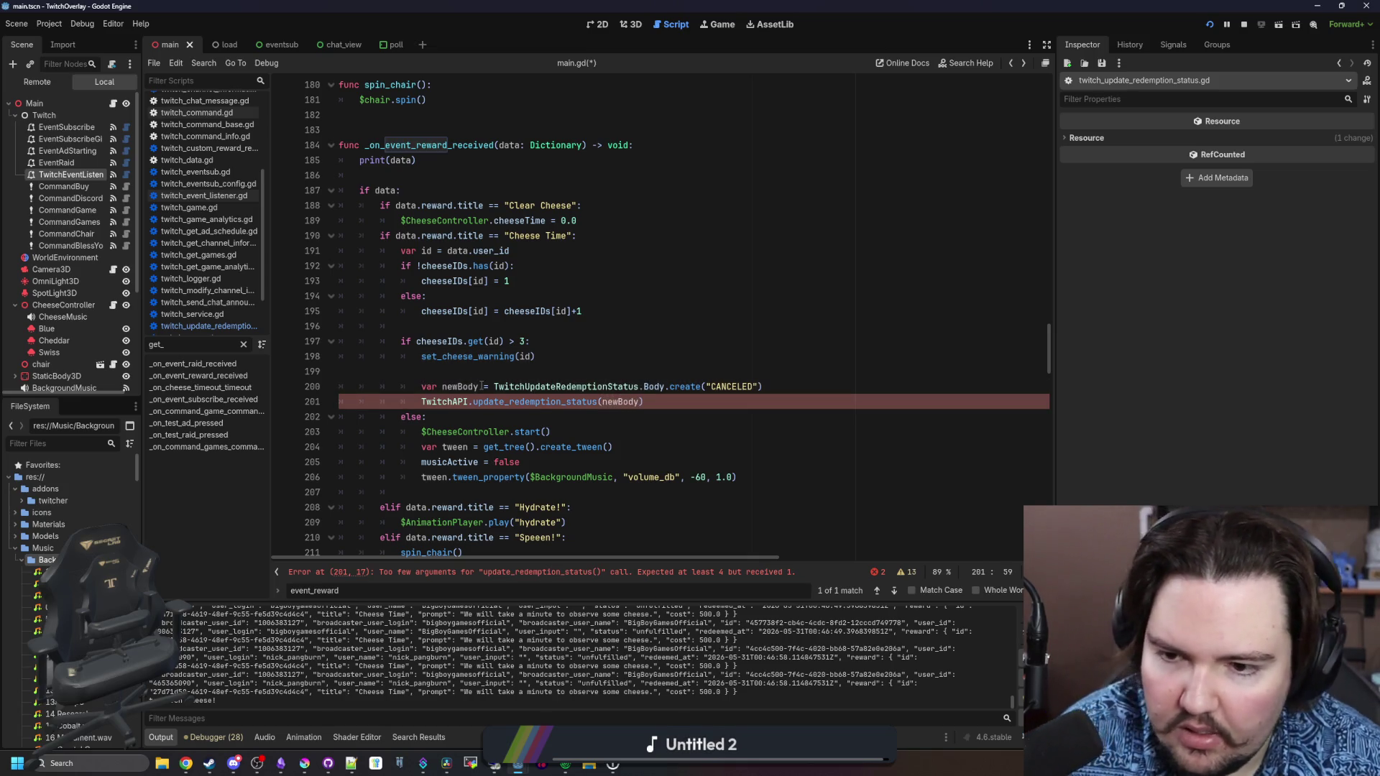
{"action": "key", "text": "BackSpace"}
{"action": "key", "text": "BackSpace"}
{"action": "type", "text": ")"}
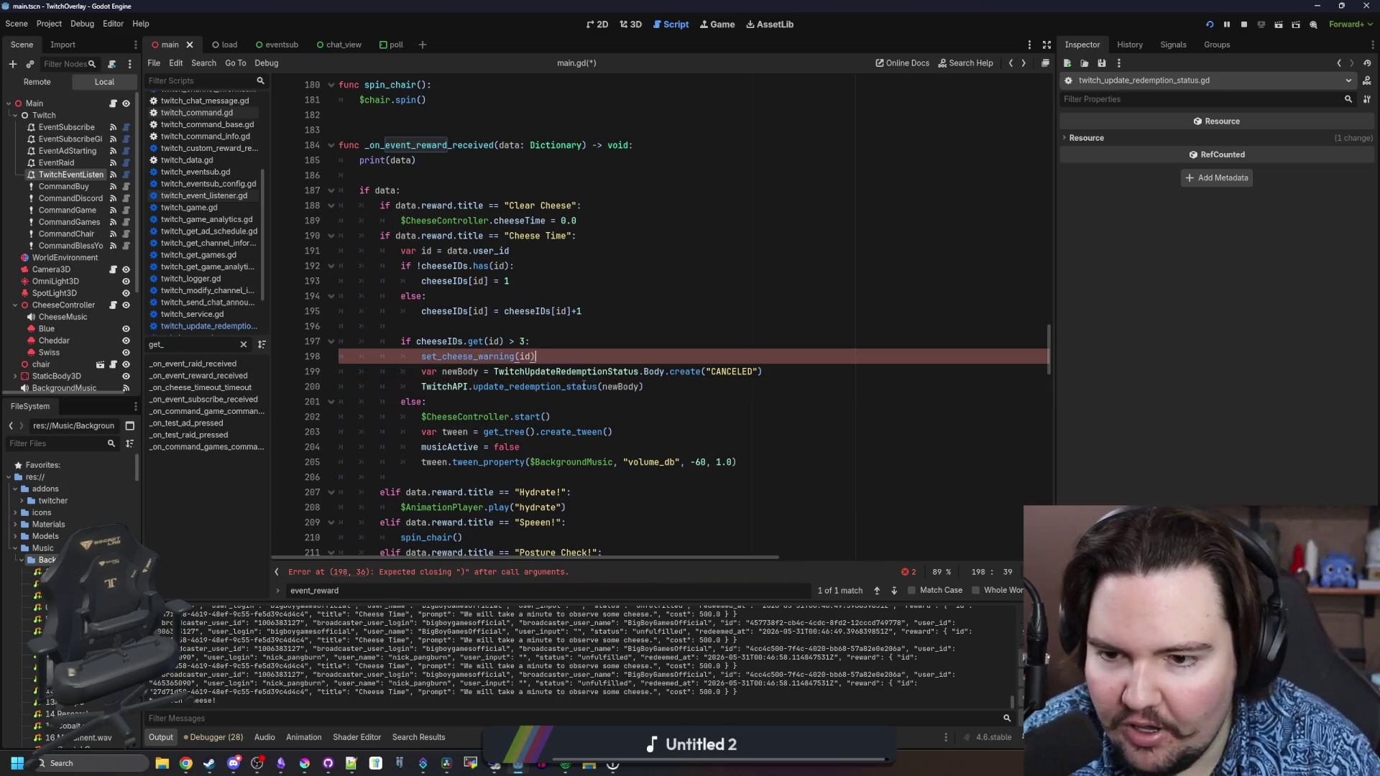
{"action": "left_click", "coordinate": [557, 386]}
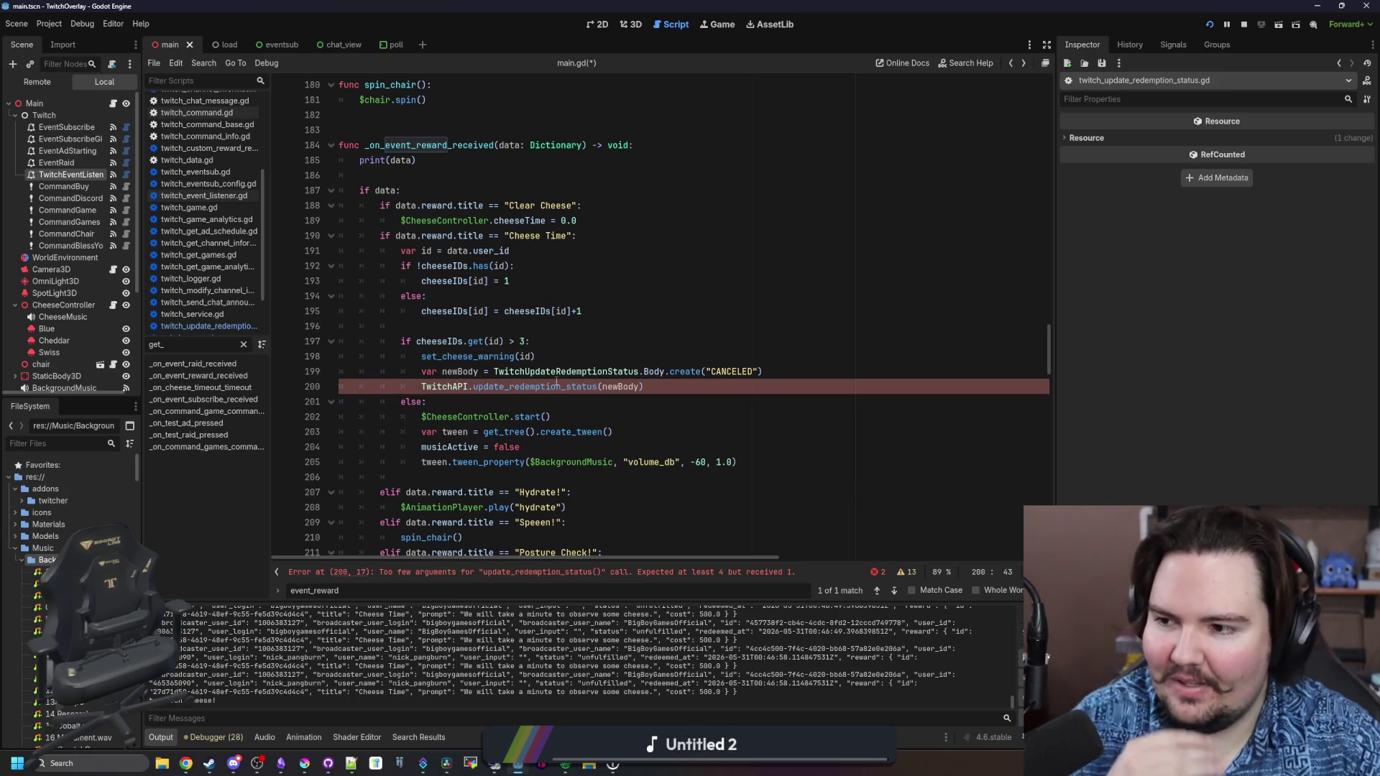
{"action": "mouse_move", "coordinate": [557, 383]}
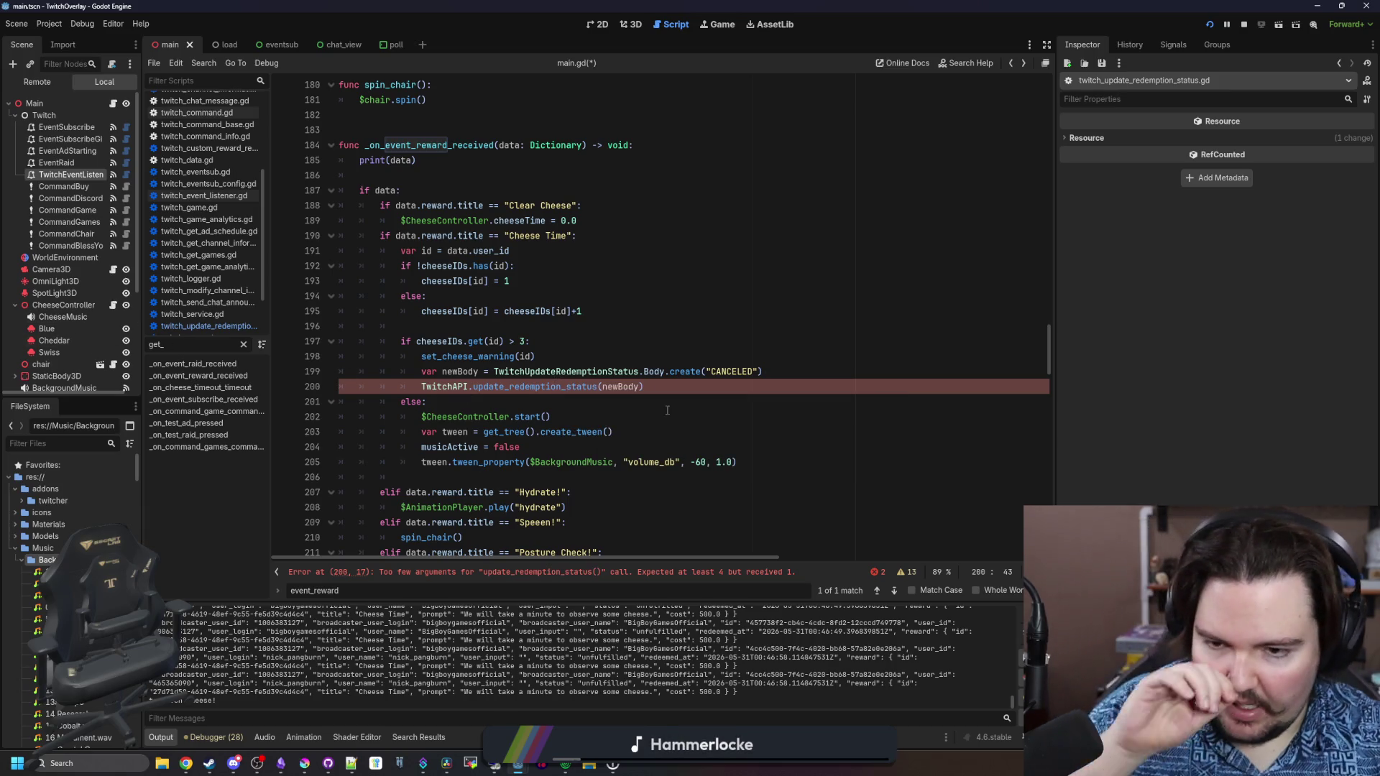
{"action": "left_click", "coordinate": [648, 398]}
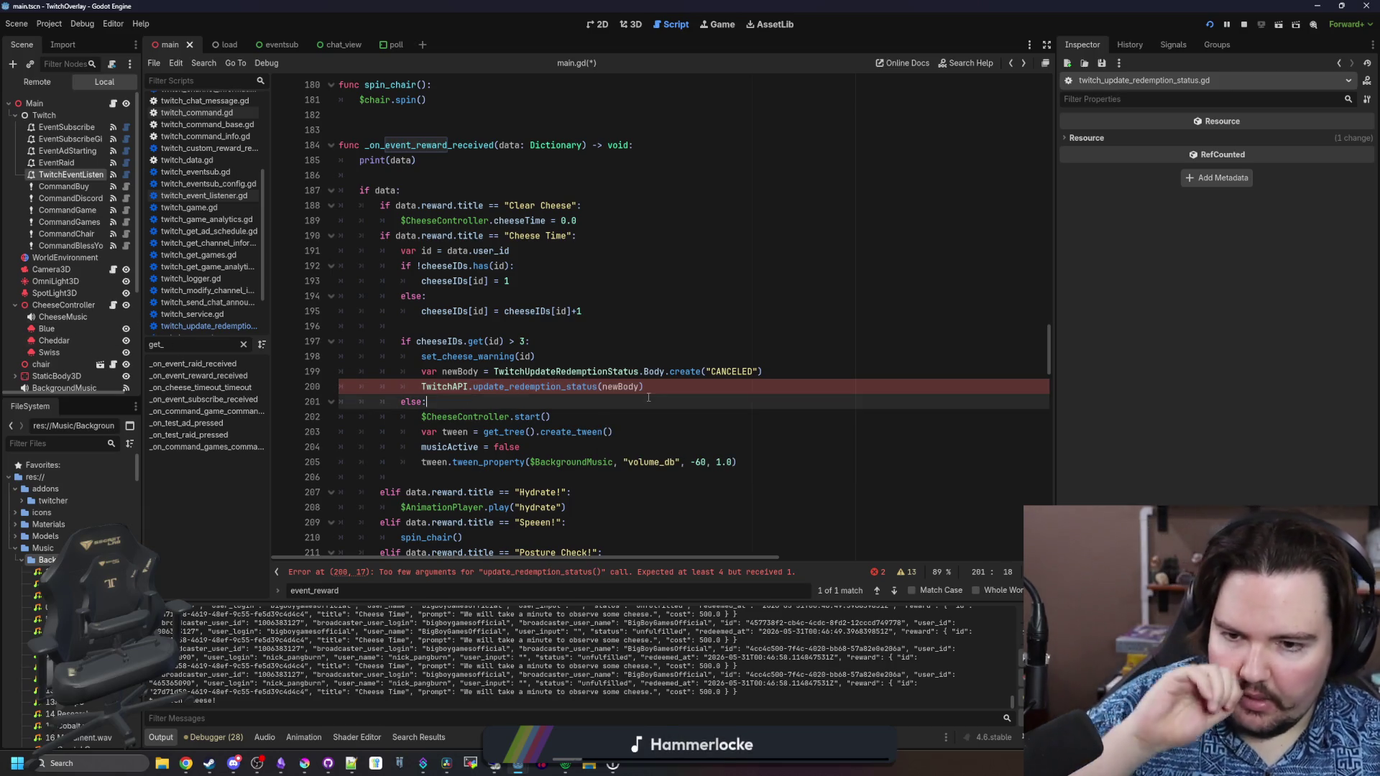
Read update_redemption_status's body, id, reward_id and broadcaster_id parameters, then go back to main.gd
{"action": "left_click", "coordinate": [575, 387], "text": "ctrl"}
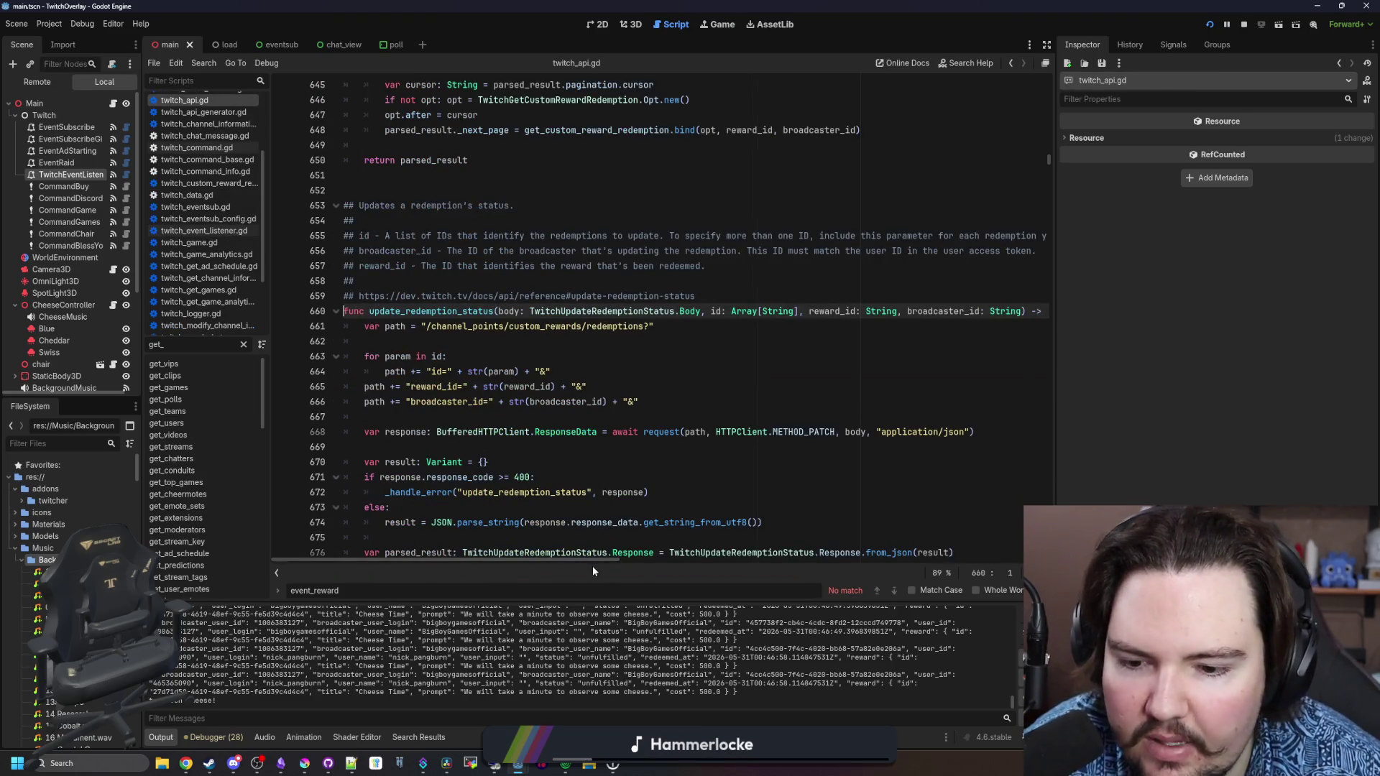
{"action": "left_click_drag", "start_coordinate": [592, 562], "coordinate": [736, 567]}
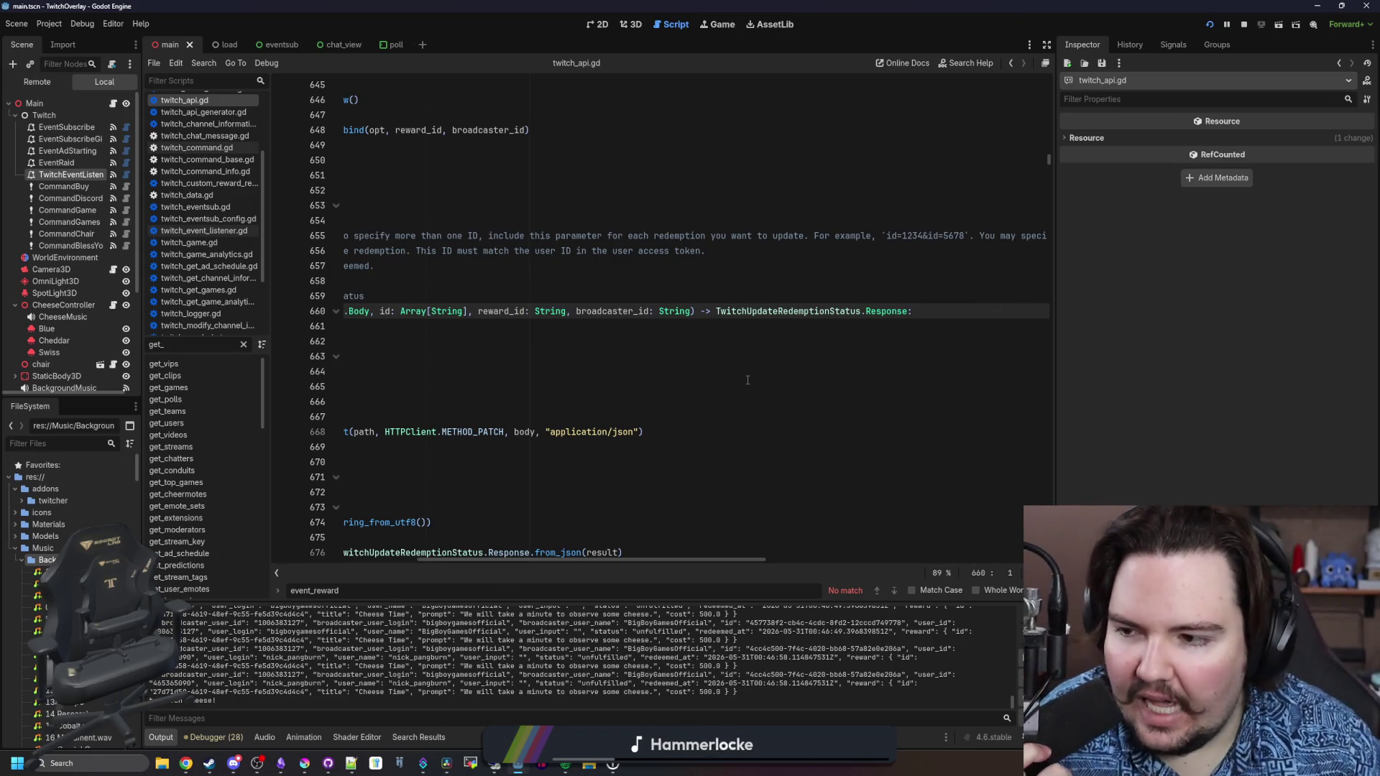
{"action": "left_click", "coordinate": [641, 335]}
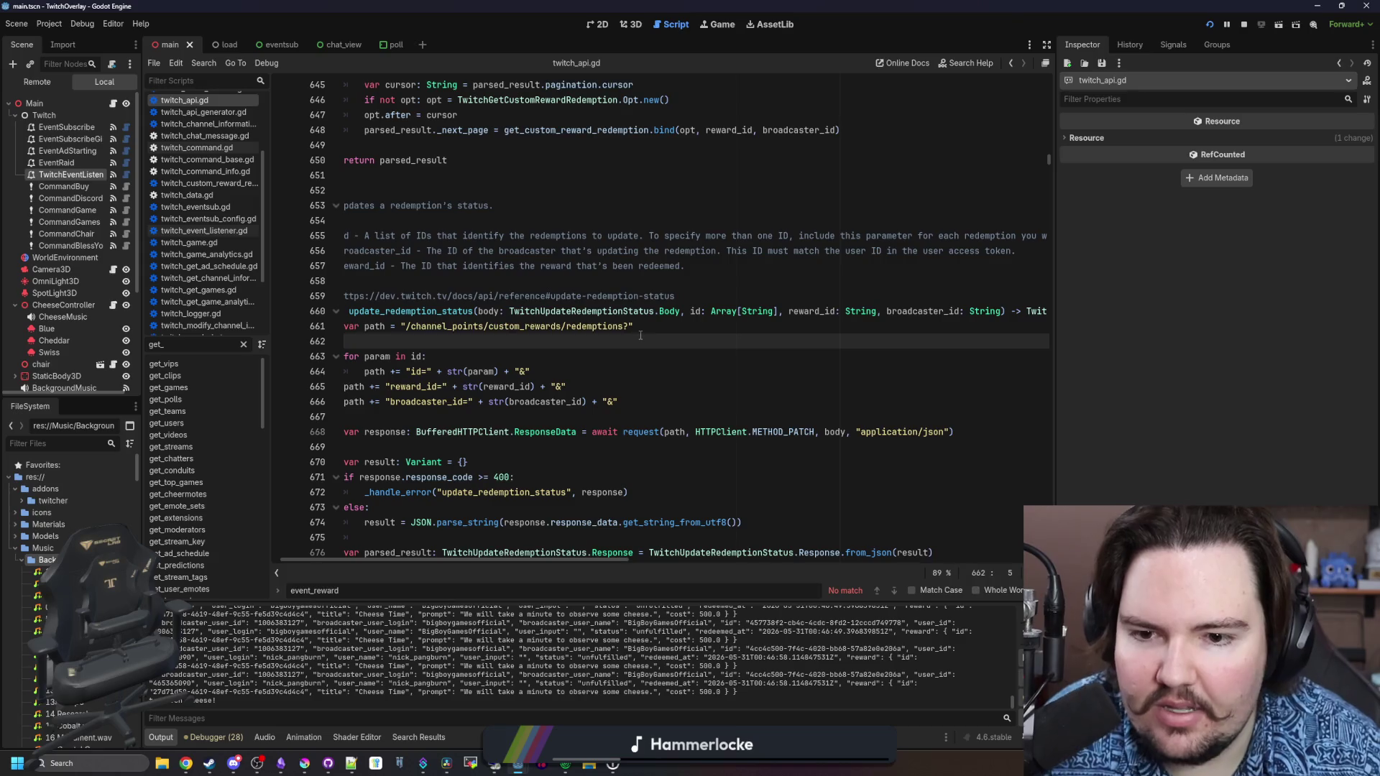
{"action": "scroll", "coordinate": [640, 335], "scroll_direction": "right", "scroll_amount": 5}
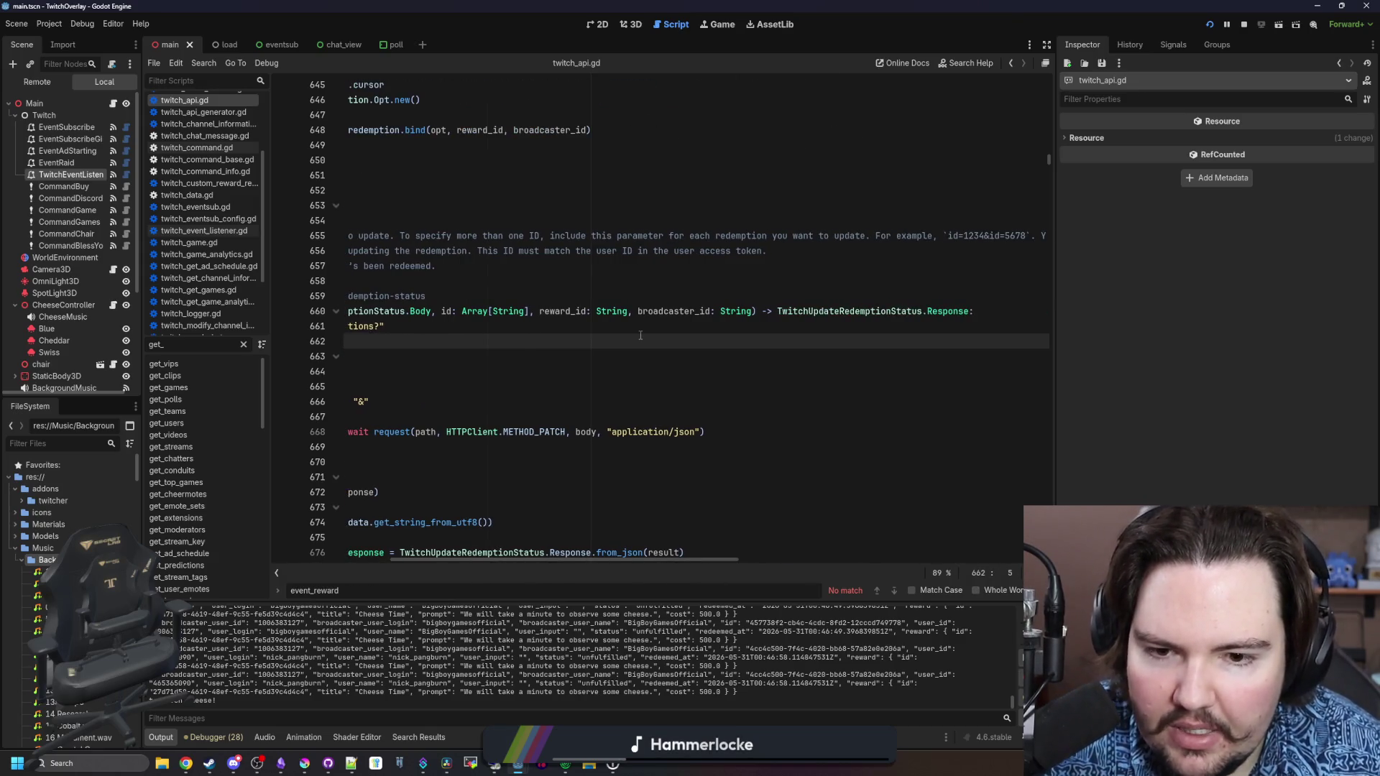
{"action": "scroll", "coordinate": [662, 339], "scroll_direction": "right", "scroll_amount": 3}
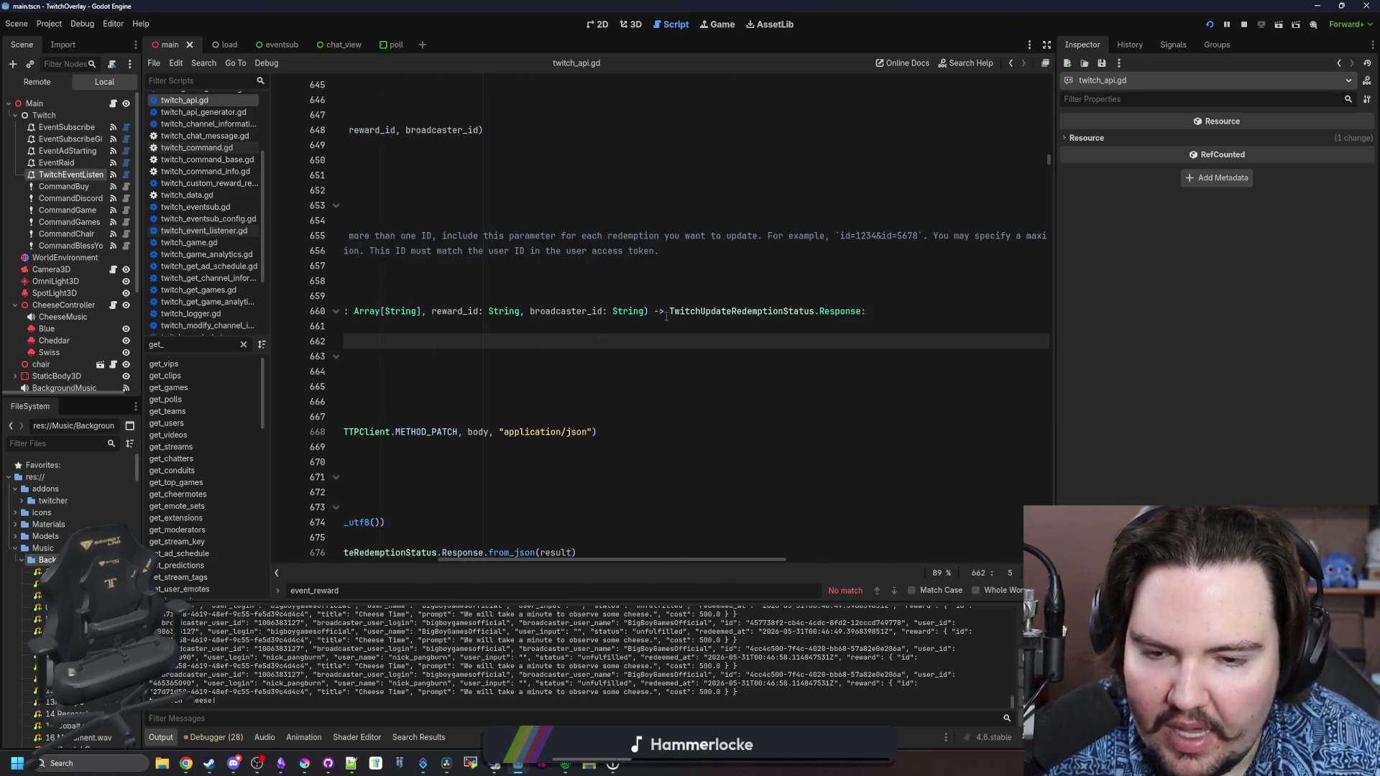
{"action": "key", "text": "Up"}
{"action": "key", "text": "Up"}
{"action": "key", "text": "Home"}
{"action": "scroll", "coordinate": [748, 360], "scroll_direction": "right", "scroll_amount": 2}
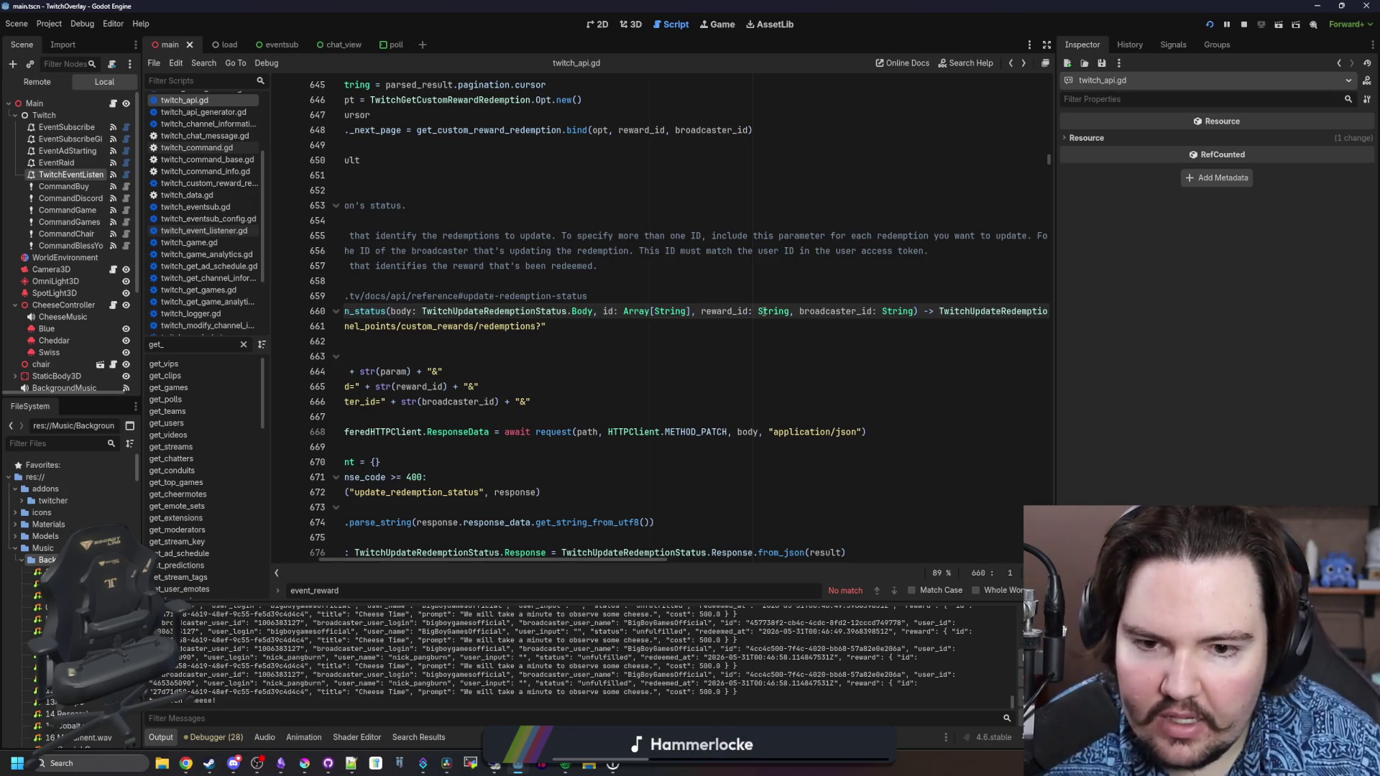
{"action": "mouse_move", "coordinate": [763, 311]}
{"action": "key", "text": "alt+Left"}
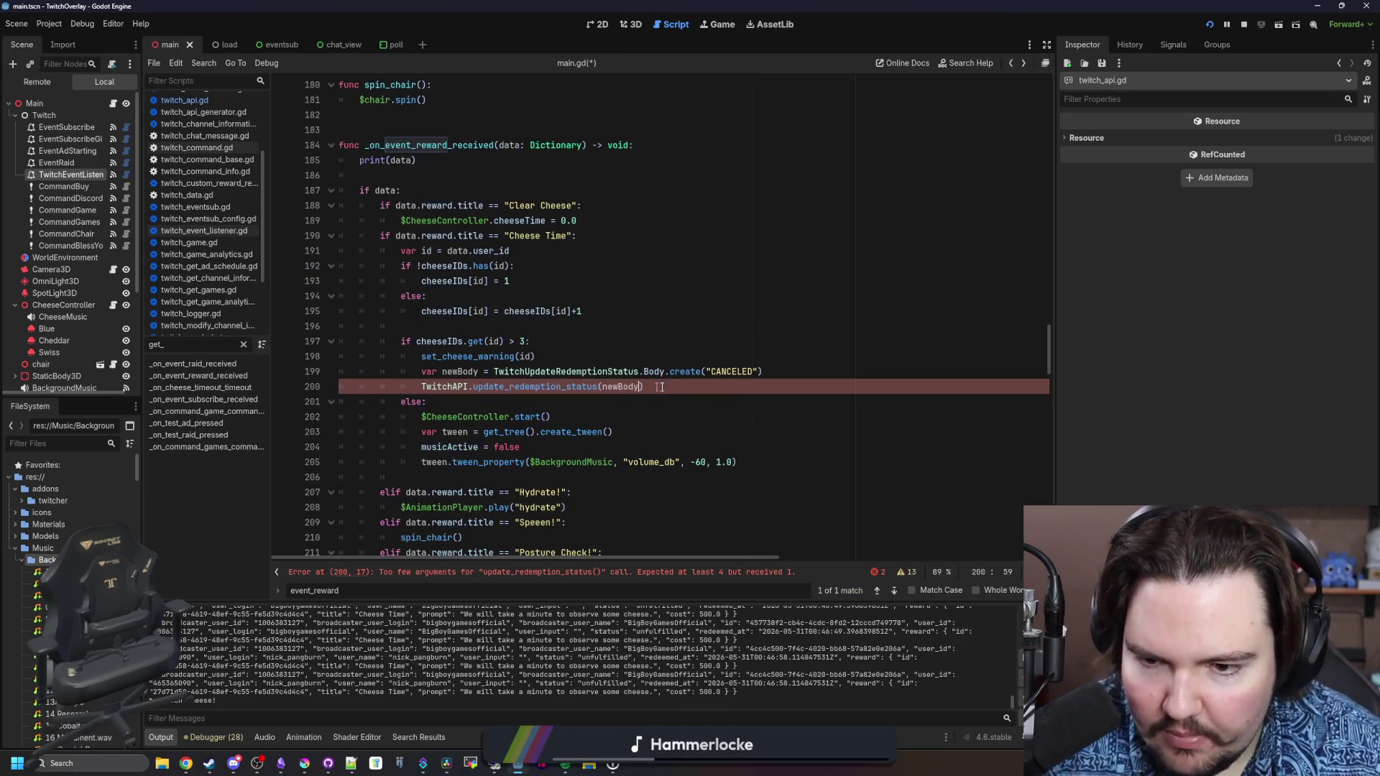
Add [data.id] as the second argument after newBody in update_redemption_status
{"action": "type", "text": ","}
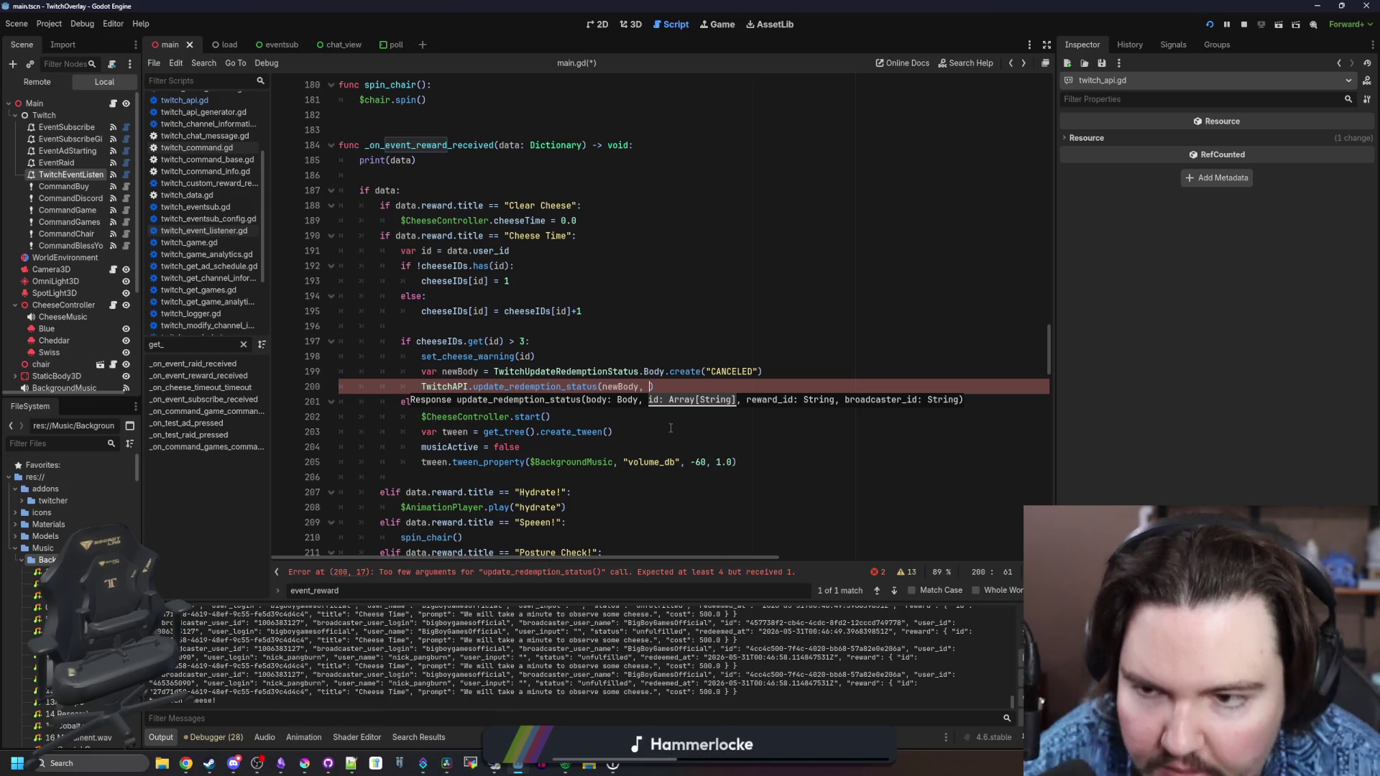
{"action": "type", "text": "data.id"}
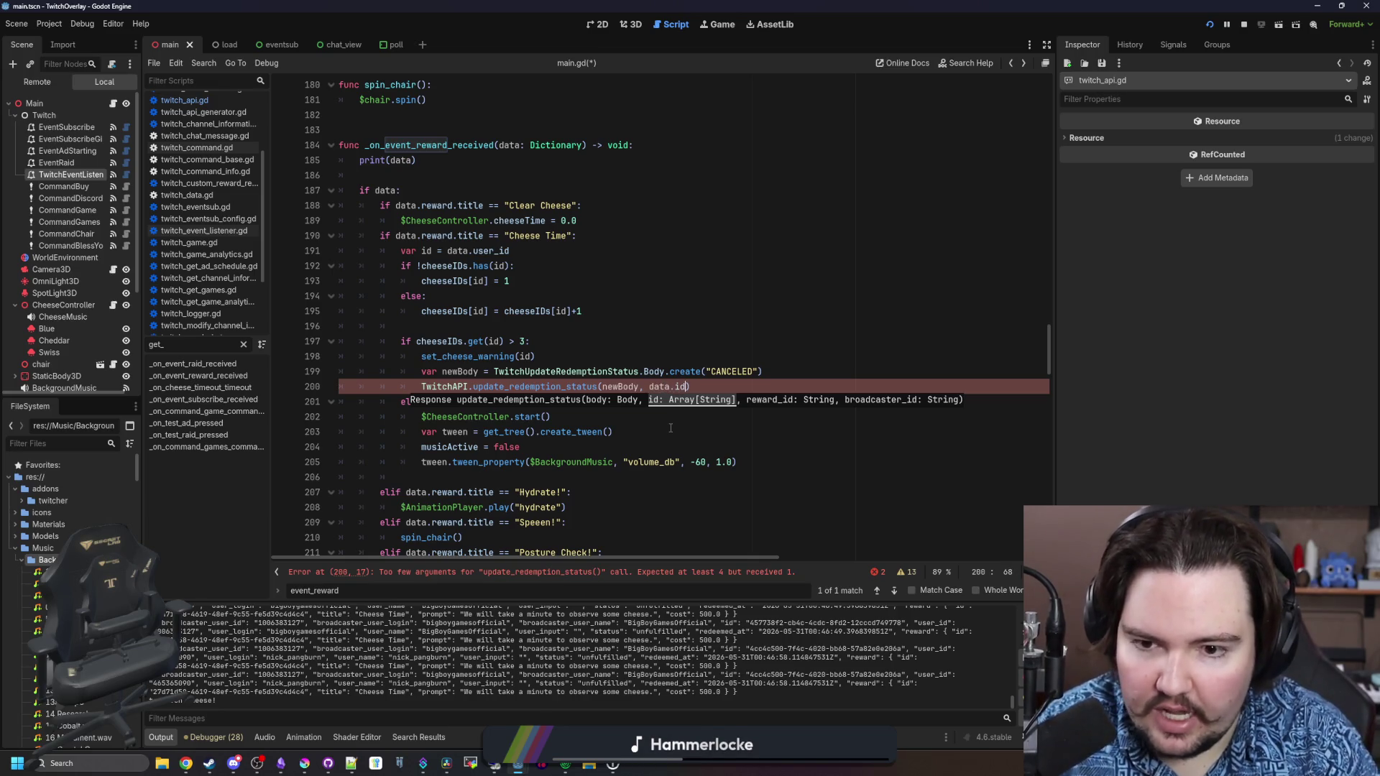
{"action": "type", "text": ","}
{"action": "key", "text": "Left"}
{"action": "key", "text": "Left"}
{"action": "key", "text": "Left"}
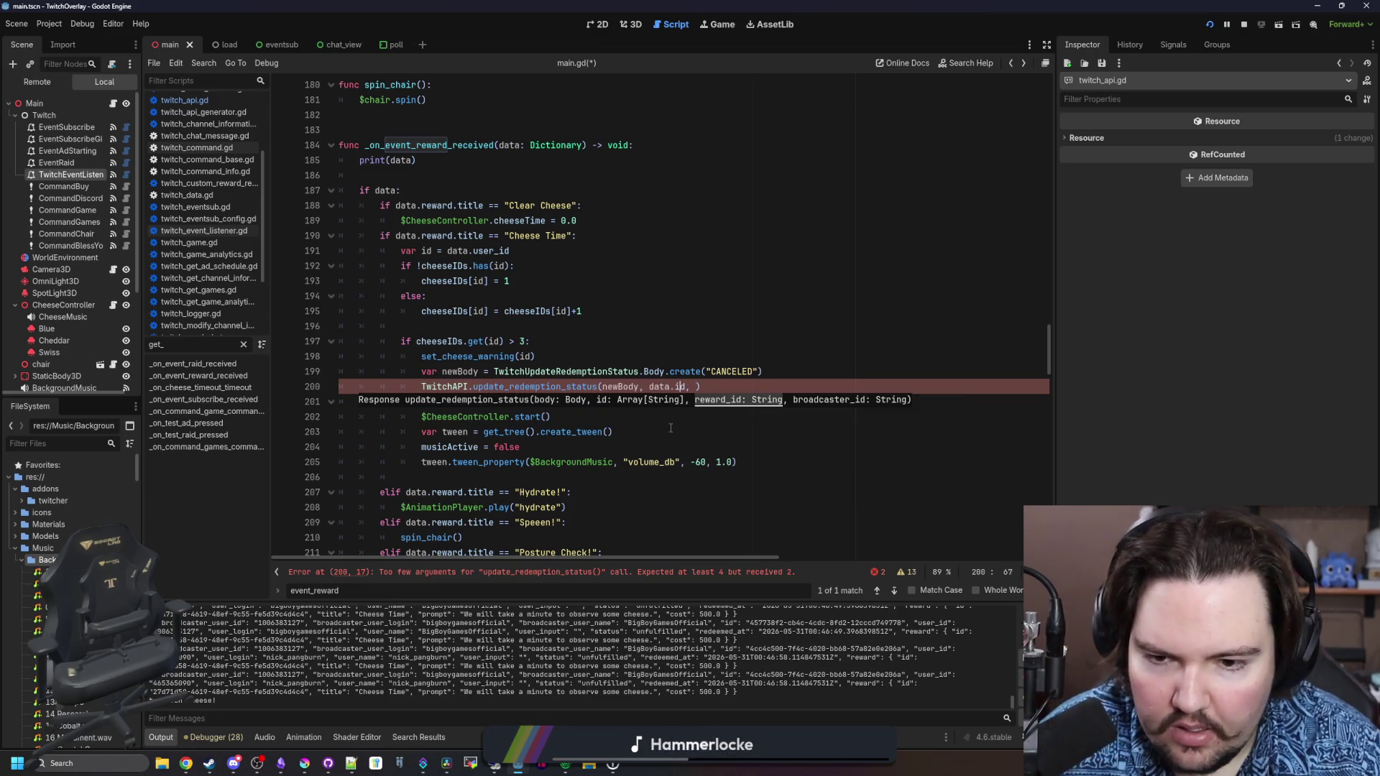
{"action": "key", "text": "Left"}
{"action": "key", "text": "Left"}
{"action": "type", "text": "["}
{"action": "key", "text": "Right"}
{"action": "key", "text": "Right"}
{"action": "key", "text": "Right"}
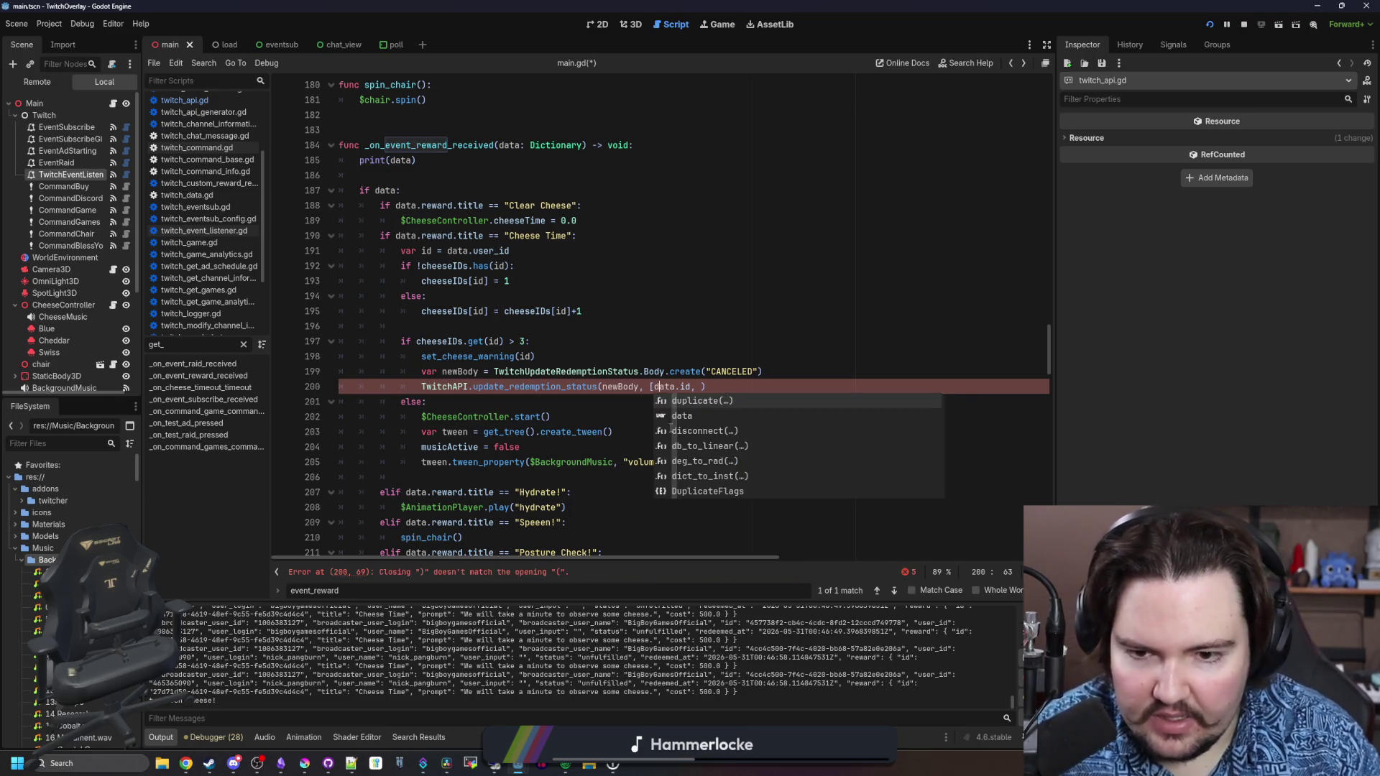
{"action": "type", "text": "]"}
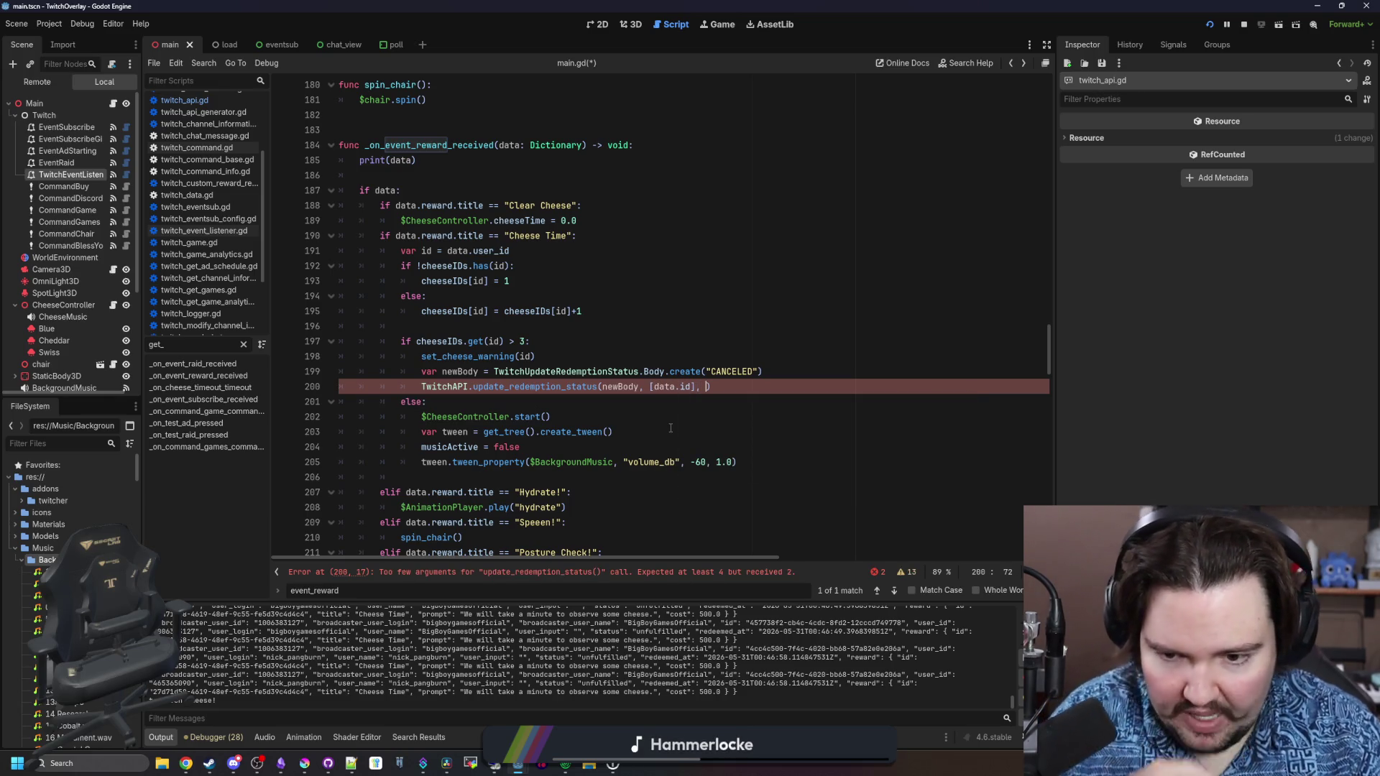
{"action": "key", "text": "Right"}
{"action": "key", "text": "Right"}
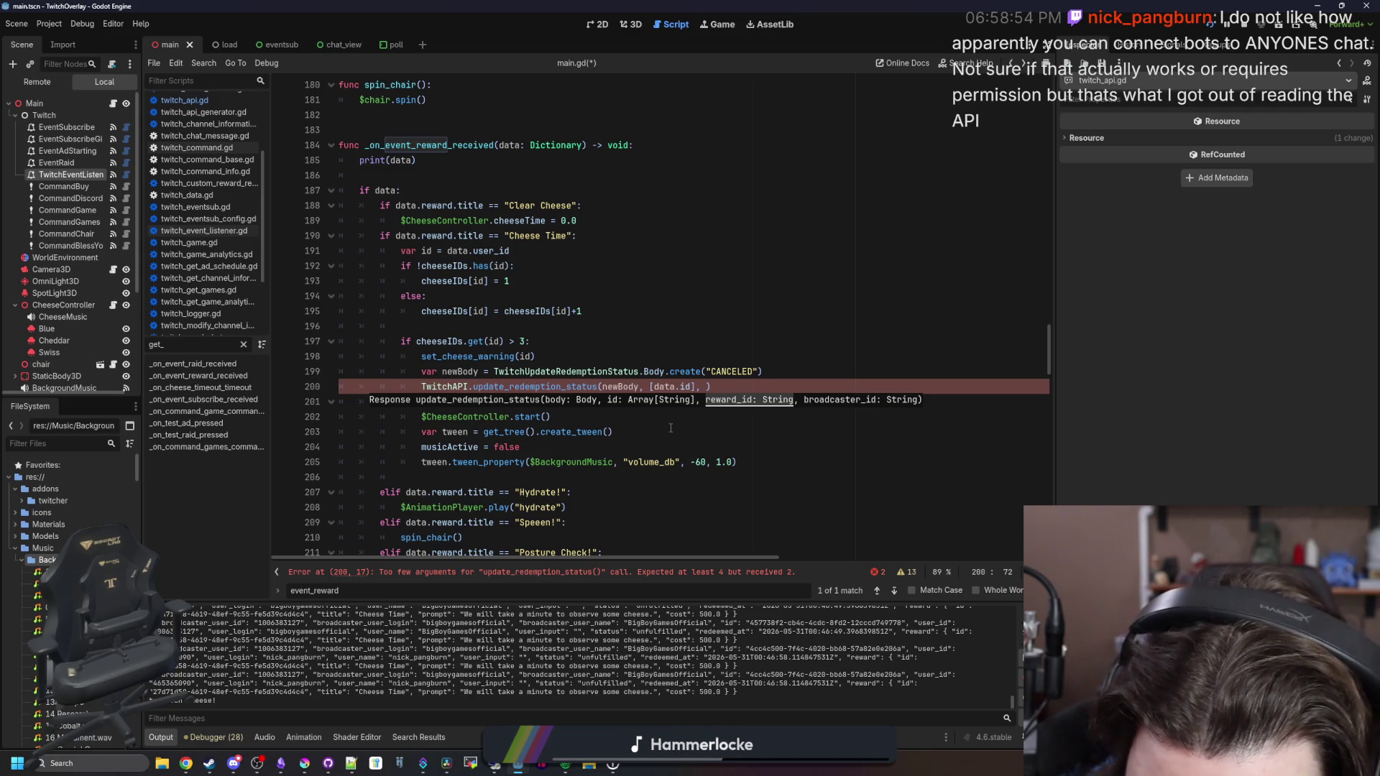
Append data.reward.id and data.broadcaster_user_id as the remaining arguments
{"action": "type", "text": "reward.id, "}
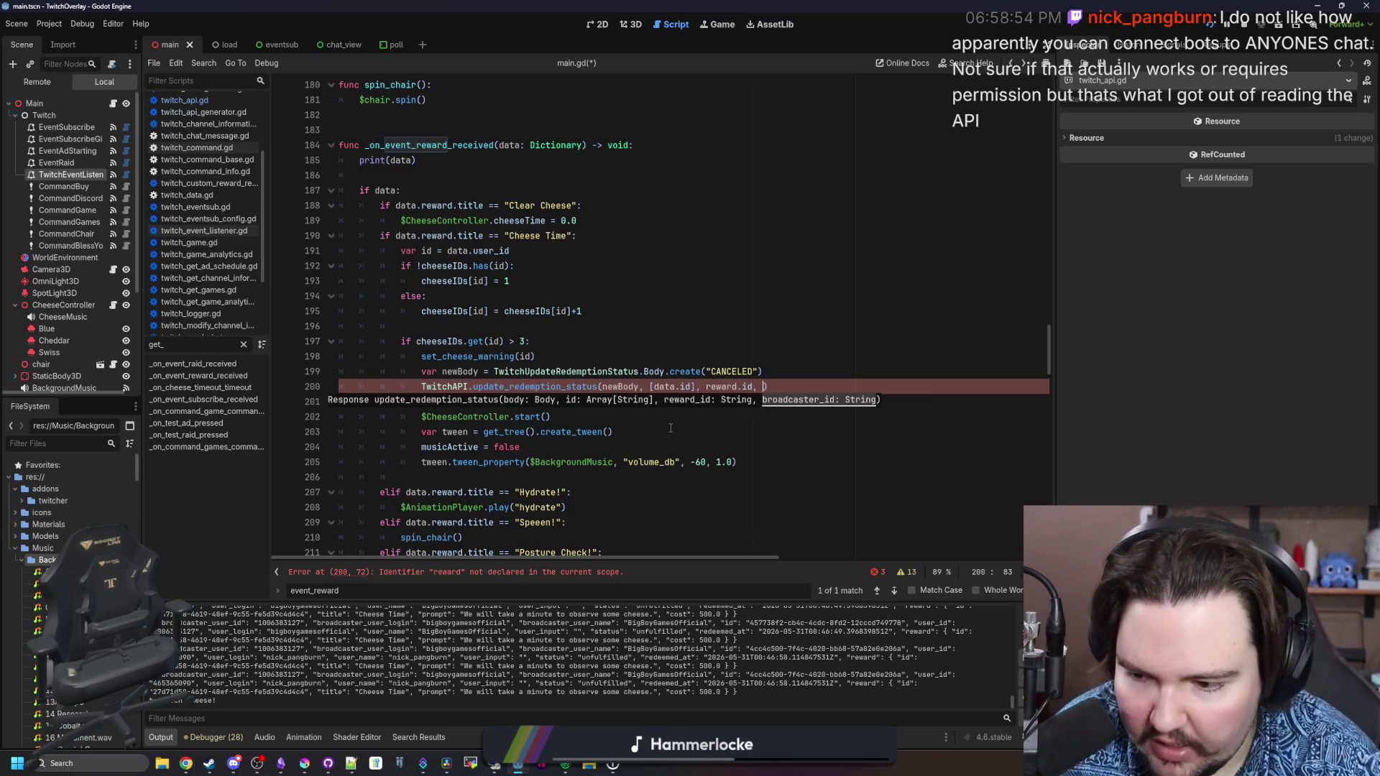
{"action": "type", "text": "broadcaster"}
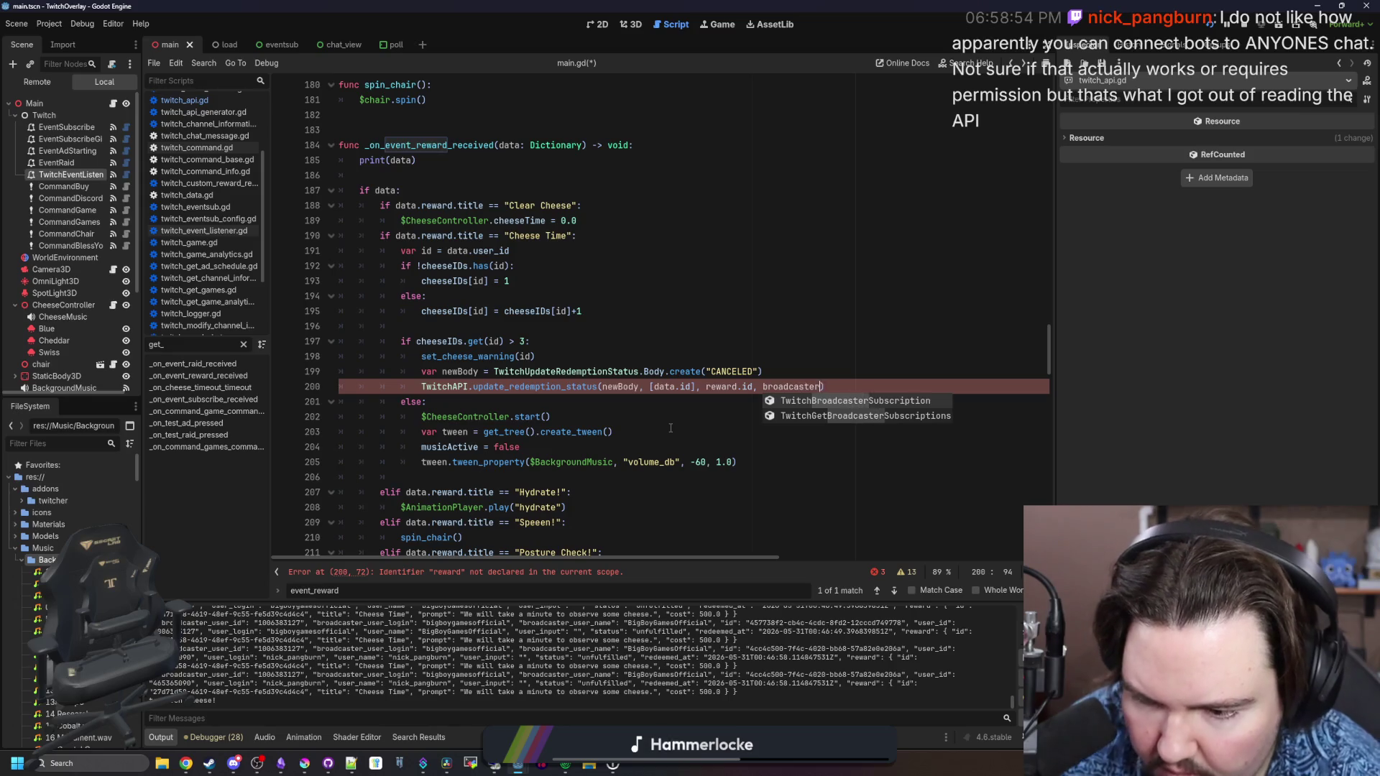
{"action": "type", "text": "_user_id"}
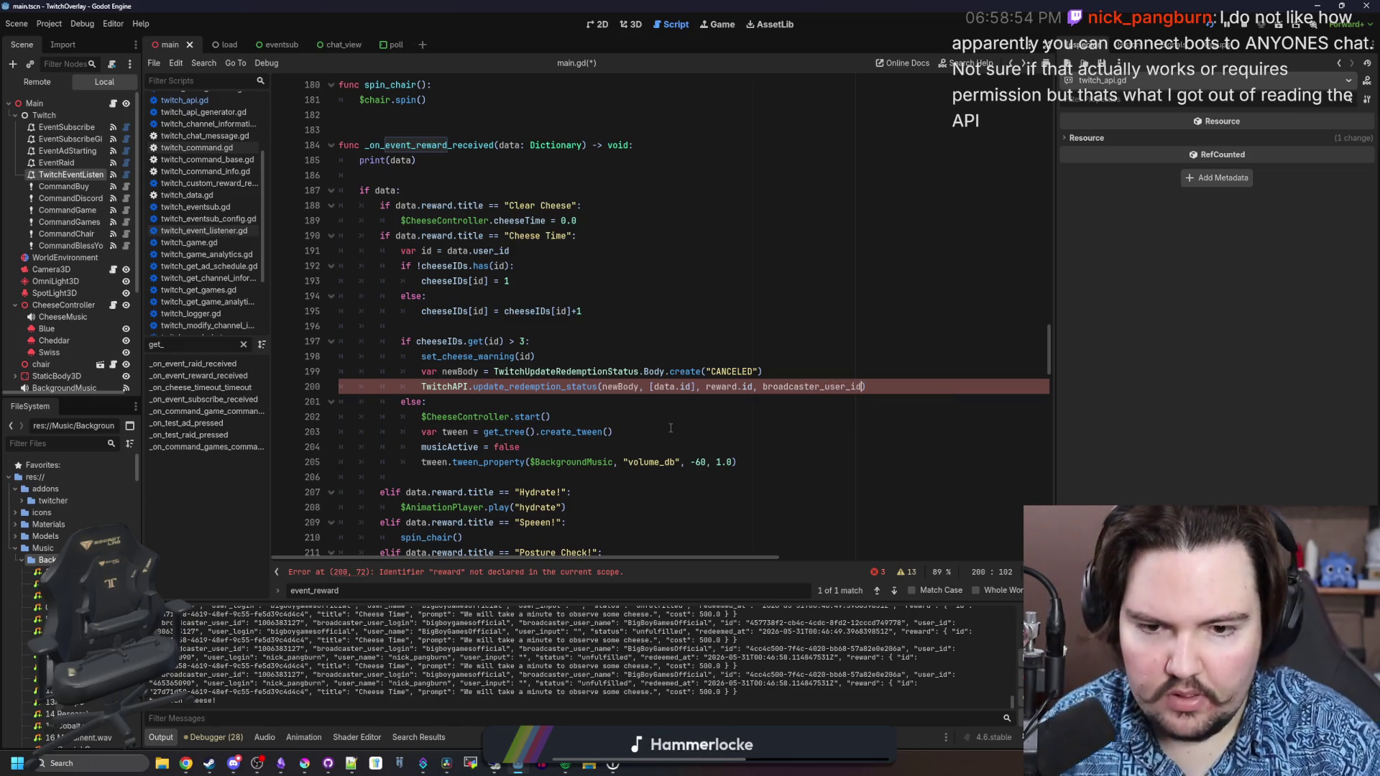
{"action": "key", "text": "Left"}
{"action": "key", "text": "Left"}
{"action": "key", "text": "Left"}
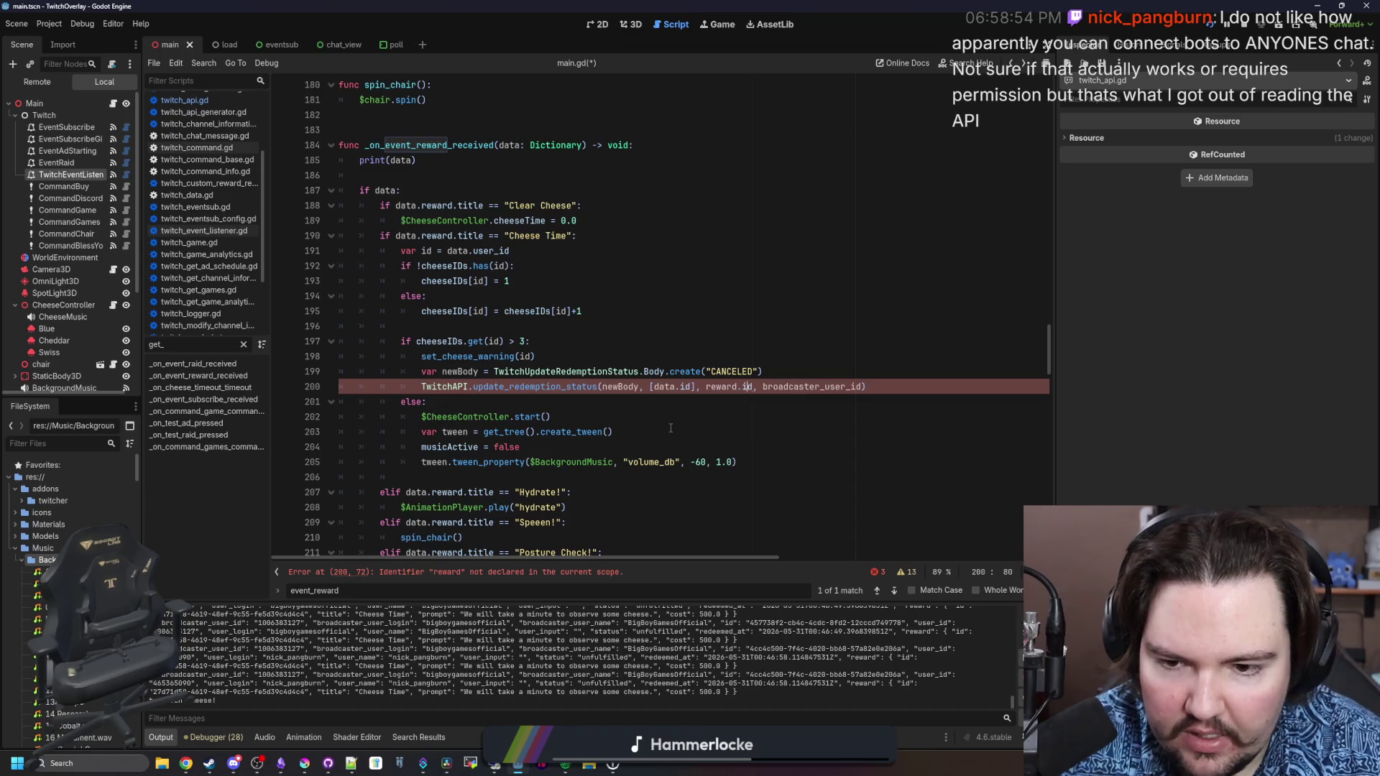
{"action": "type", "text": "data."}
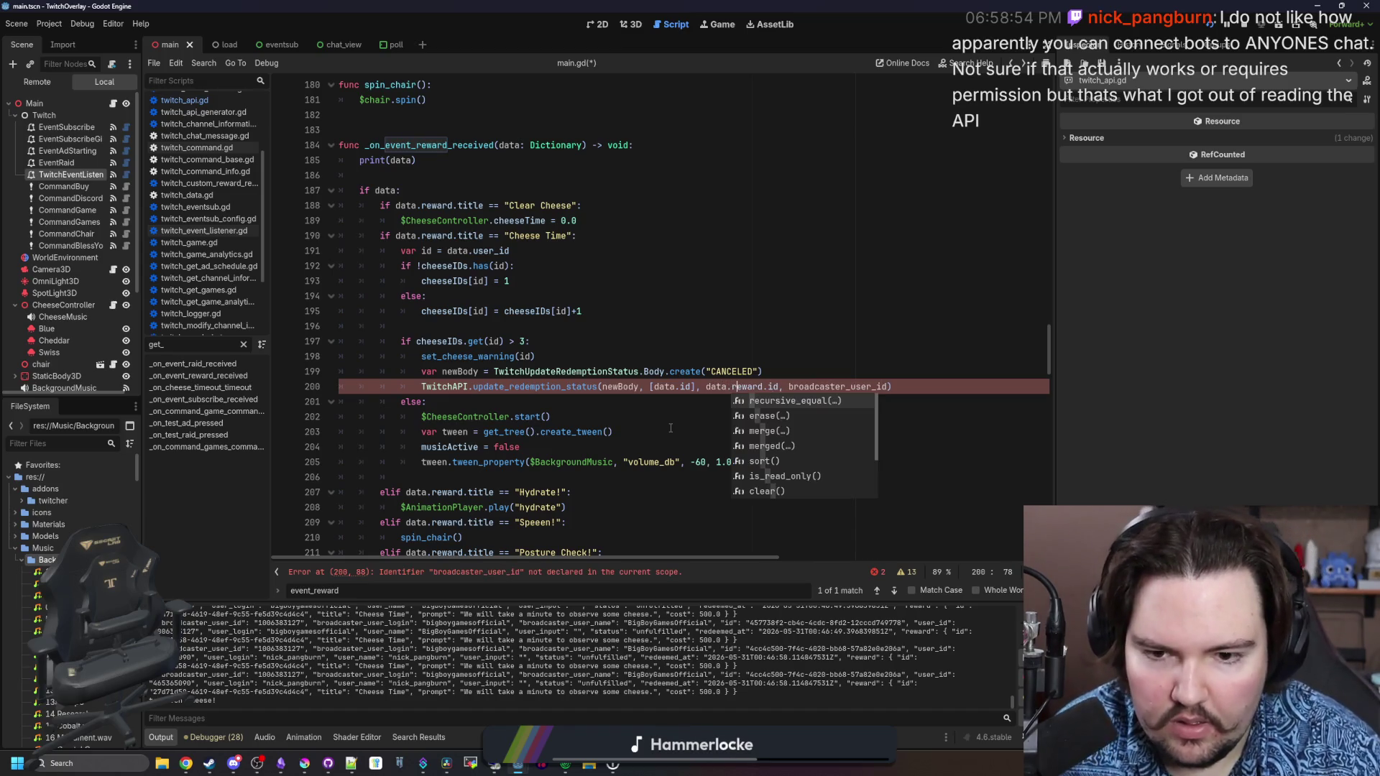
{"action": "key", "text": "Right"}
{"action": "key", "text": "Right"}
{"action": "key", "text": "Right"}
{"action": "type", "text": "ata."}
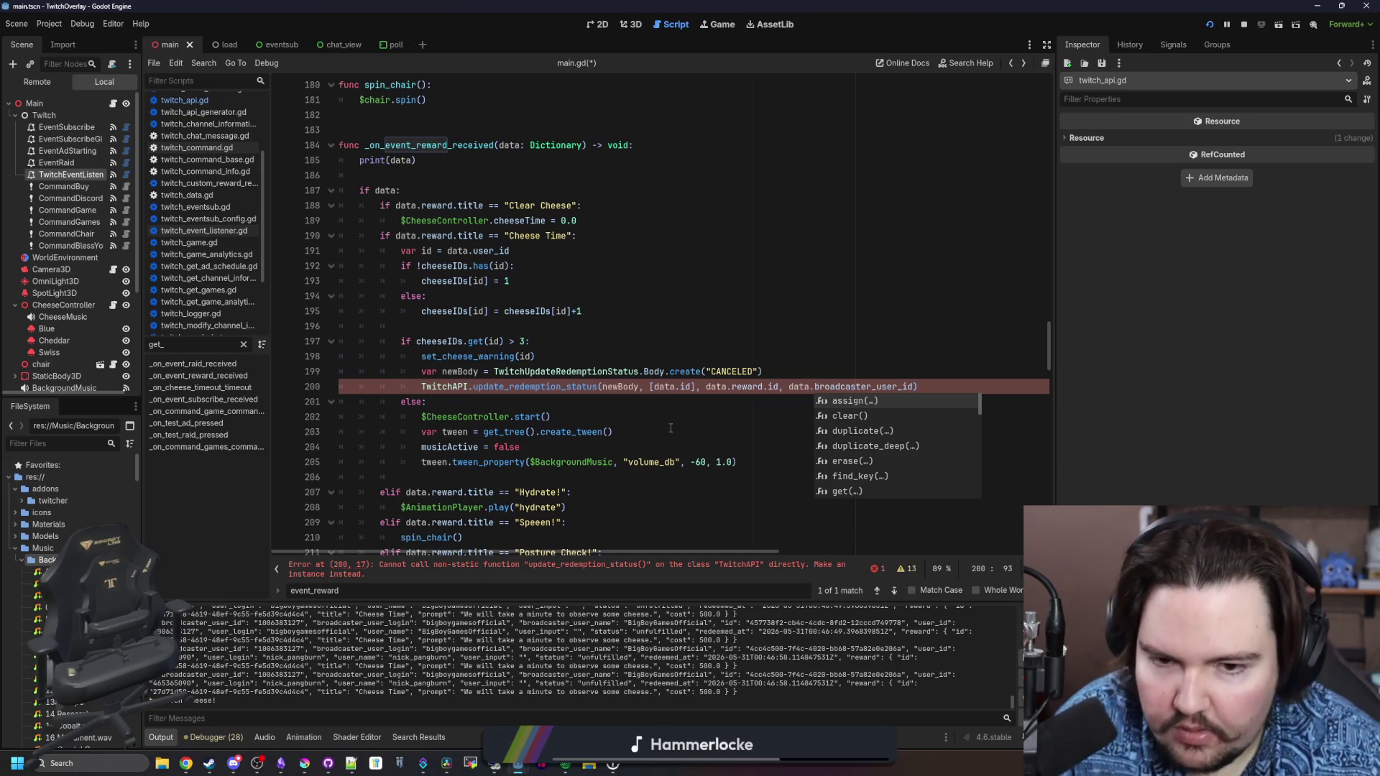
{"action": "left_click", "coordinate": [650, 447]}
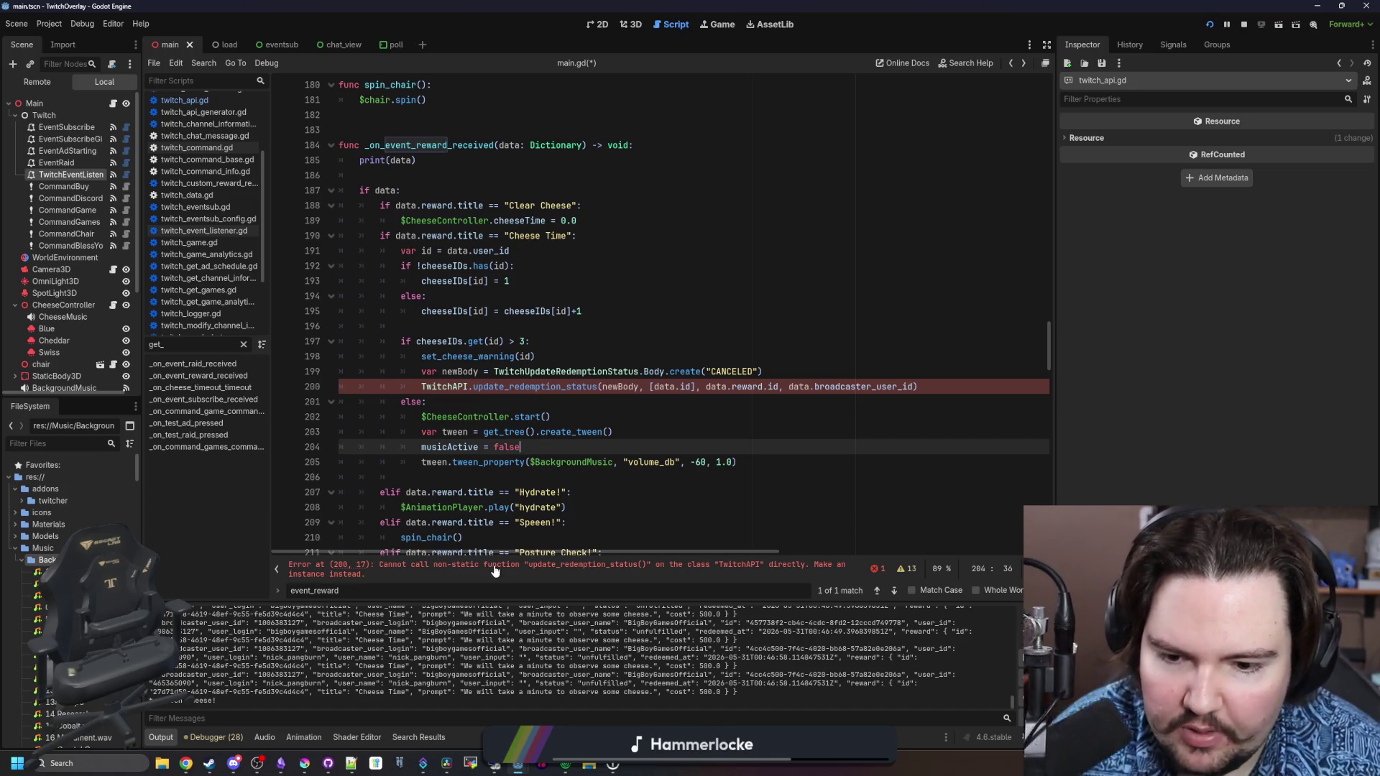
Replace TwitchAPI with Twitch.api on line 200 and save main.gd with Ctrl+S
{"action": "double_click", "coordinate": [450, 387]}
{"action": "type", "text": "Twitch."}
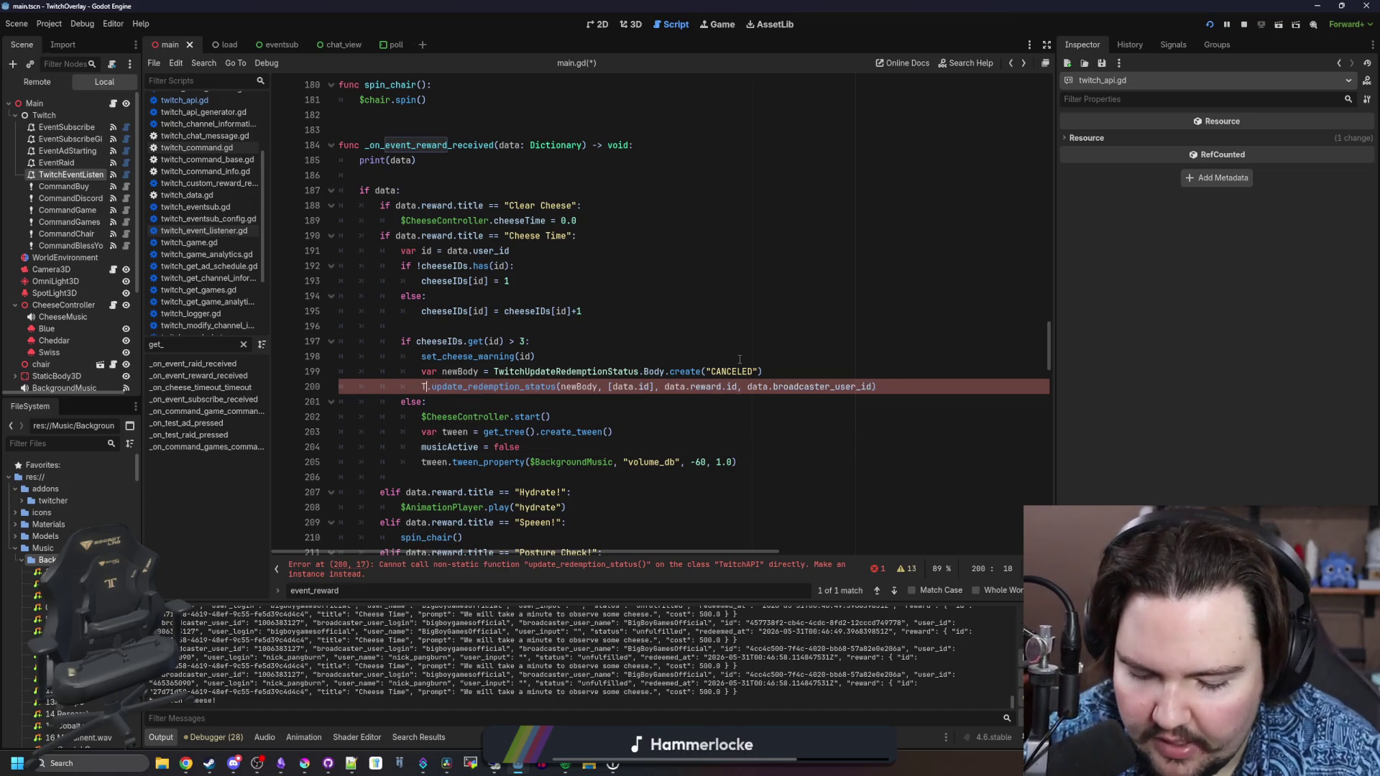
{"action": "type", "text": "api"}
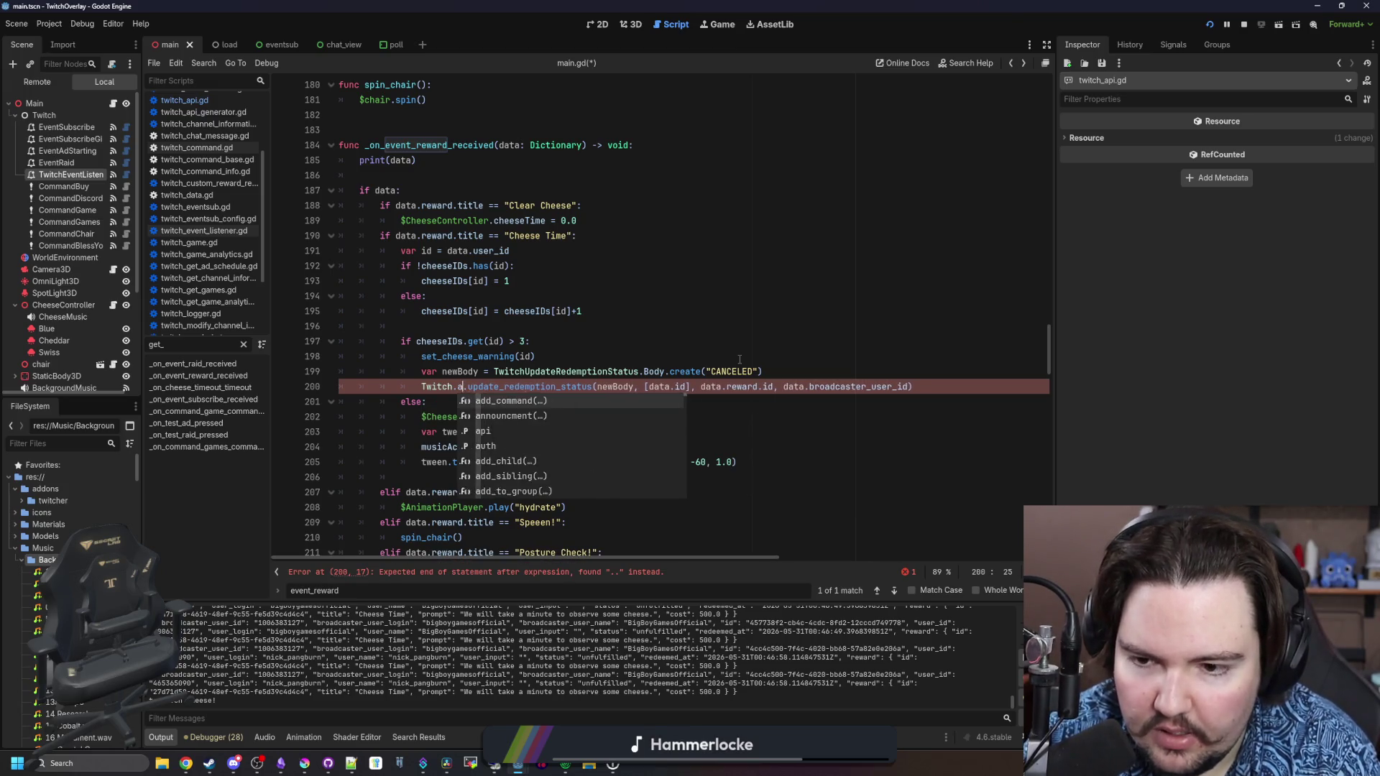
{"action": "left_click", "coordinate": [675, 356]}
{"action": "left_click", "coordinate": [614, 342]}
{"action": "key", "text": "ctrl+s"}
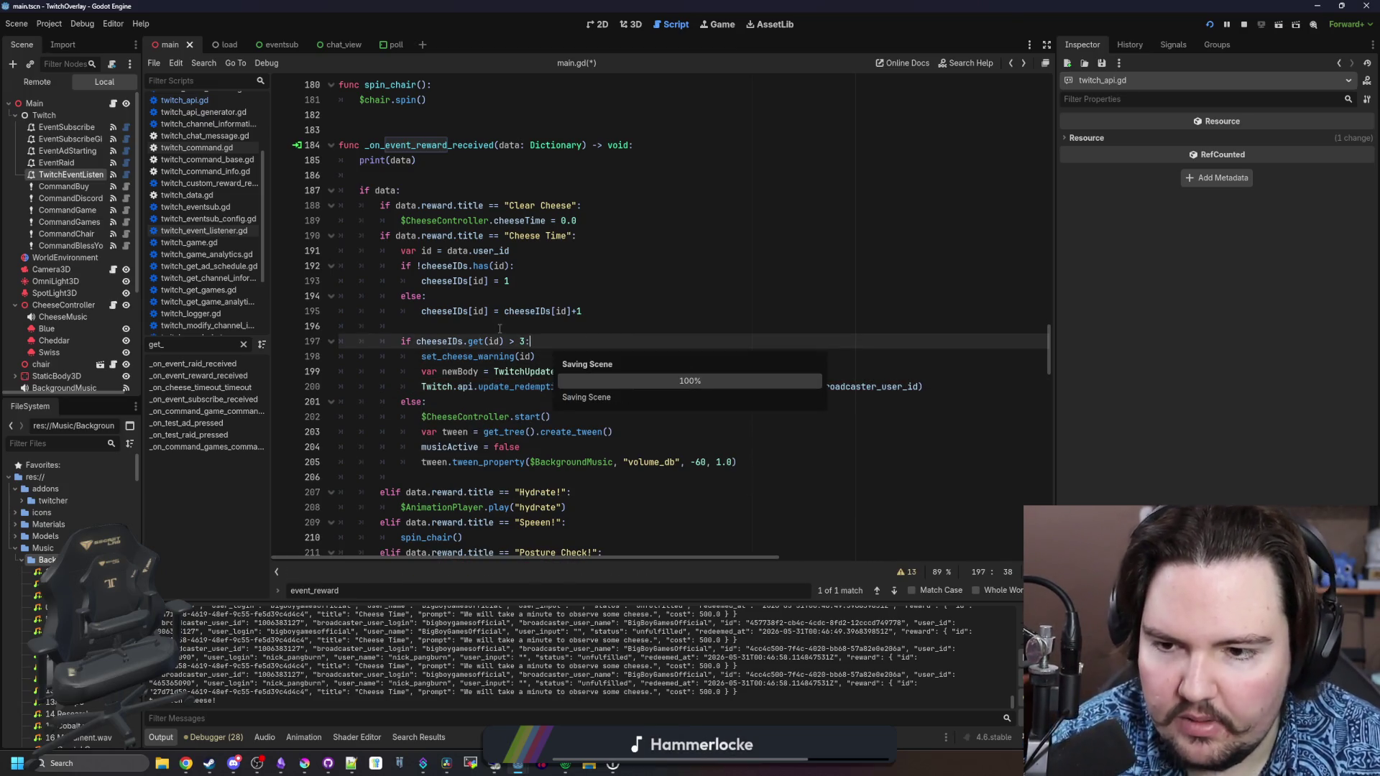
{"action": "left_click", "coordinate": [500, 327]}
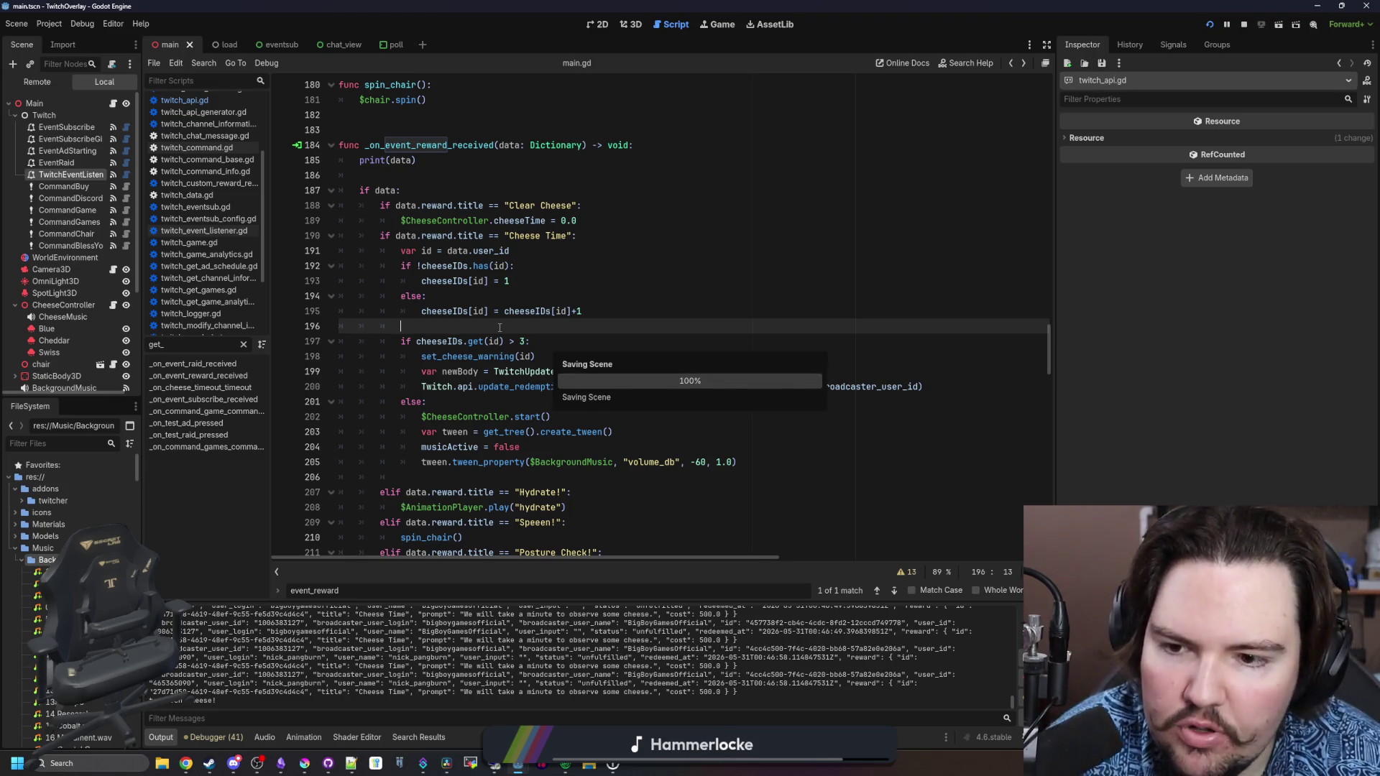
{"action": "left_click", "coordinate": [960, 374]}
{"action": "left_click", "coordinate": [956, 386]}
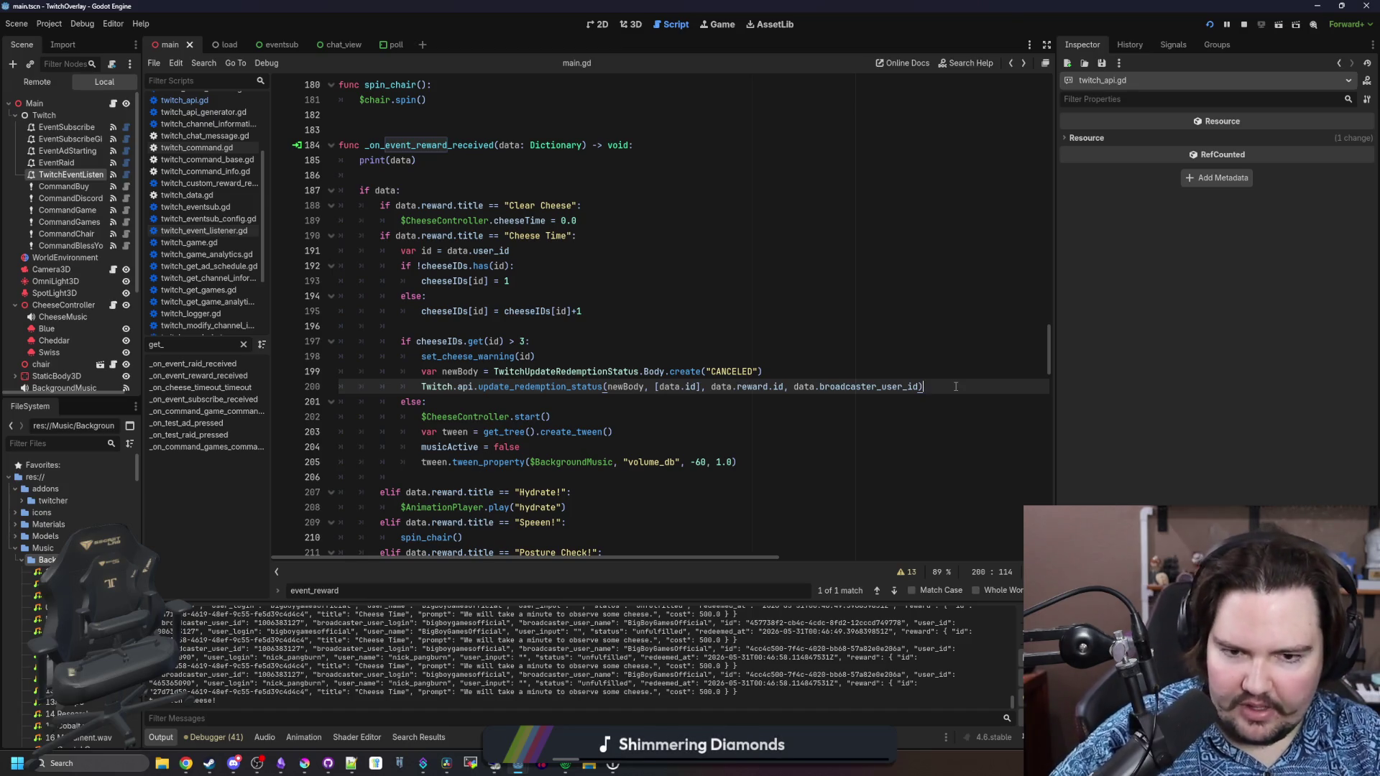
{"action": "left_click", "coordinate": [878, 375]}
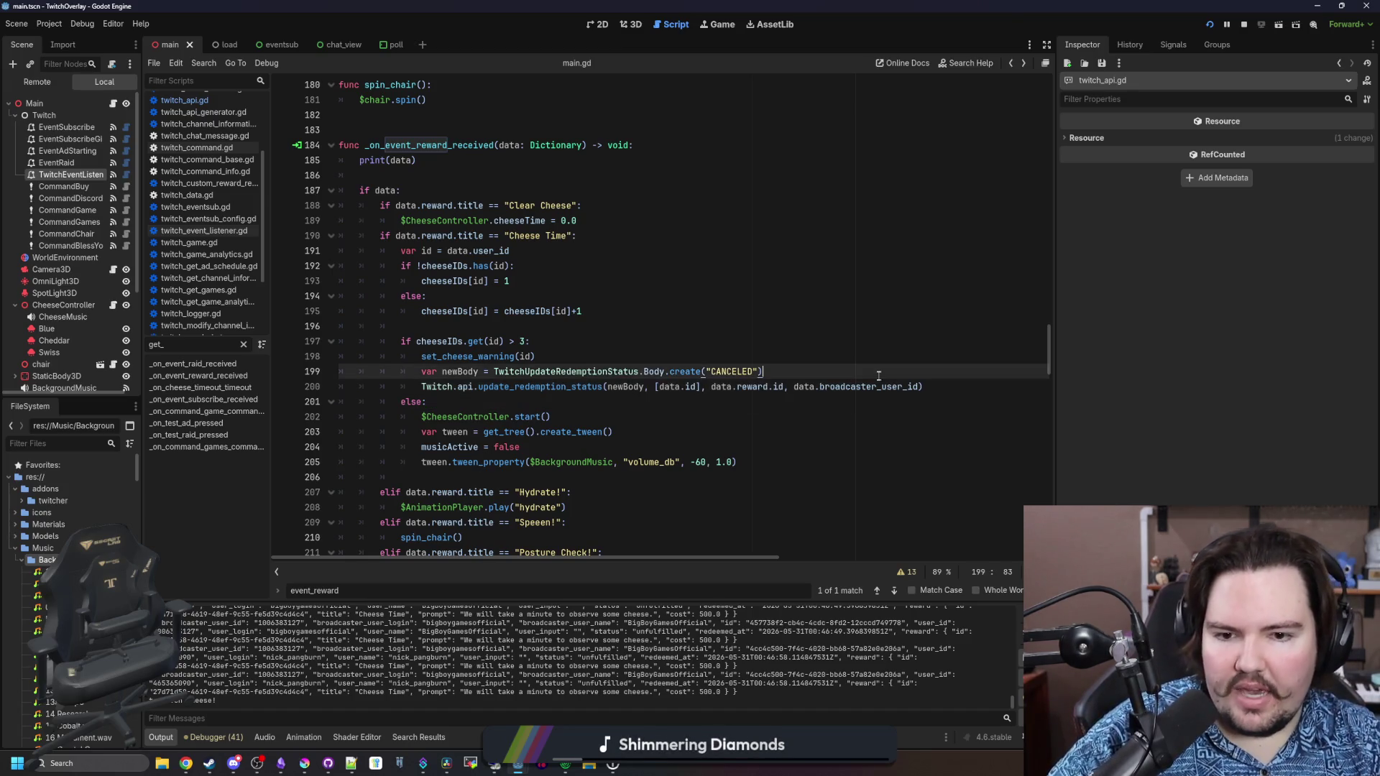
{"action": "left_click", "coordinate": [948, 389]}
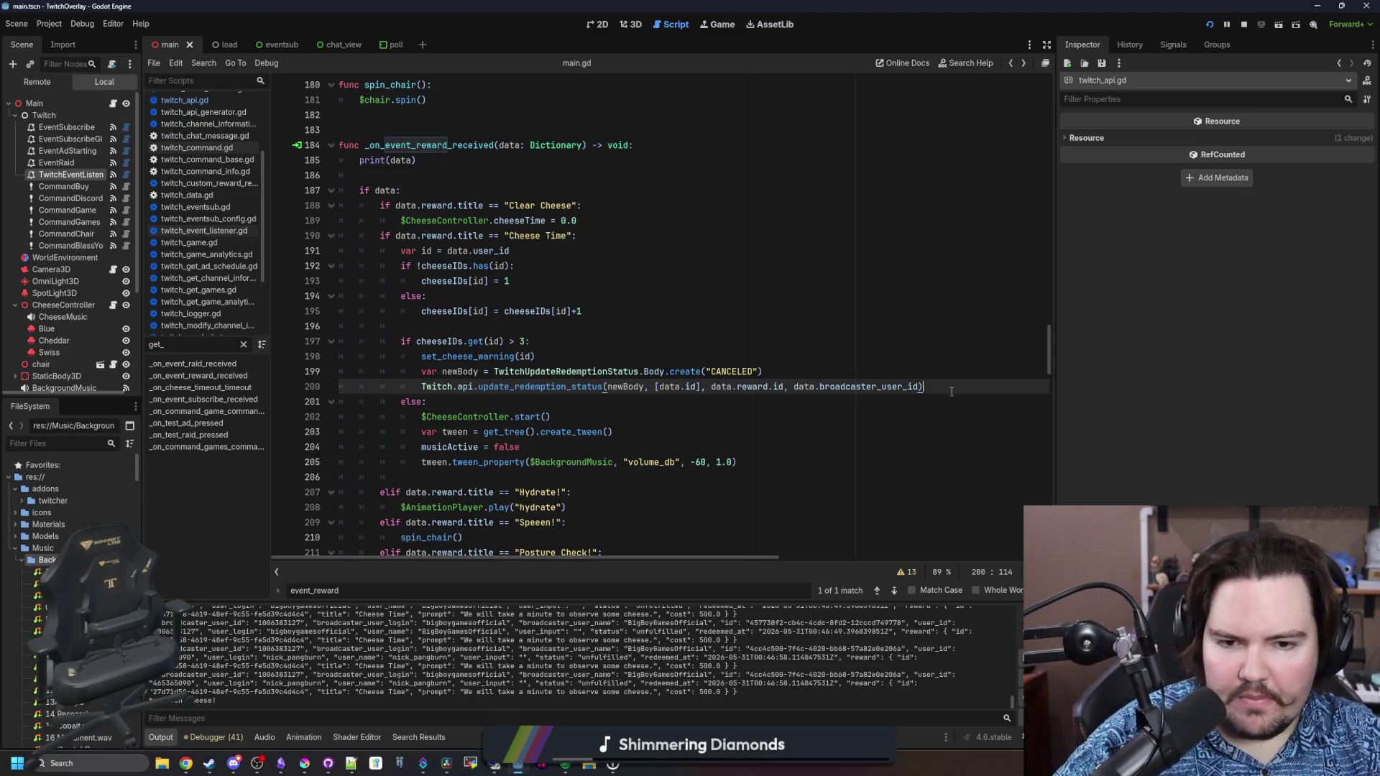
{"action": "left_click", "coordinate": [823, 368]}
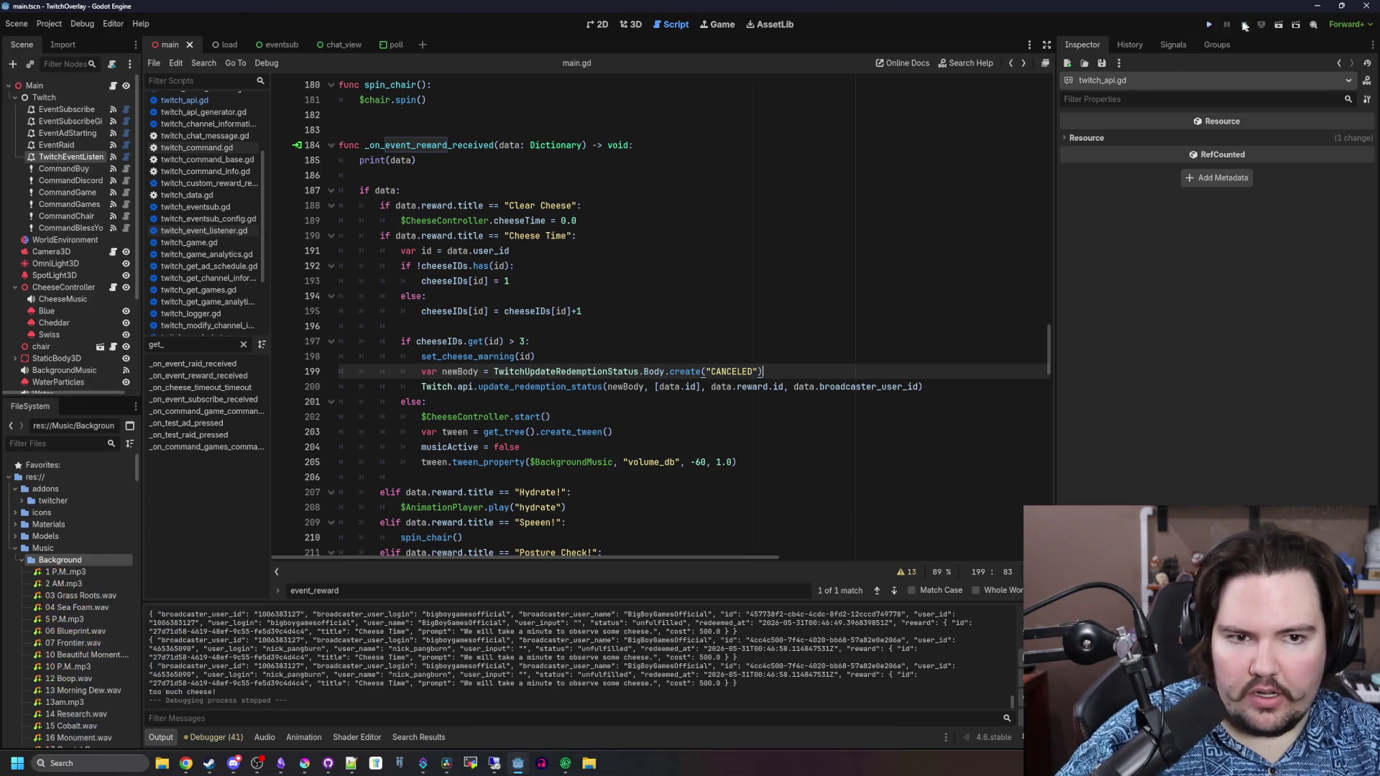
Switch to the Twitch Creator Dashboard in Chrome to watch incoming Cheese Time redemptions
{"action": "key", "text": "alt+Tab"}
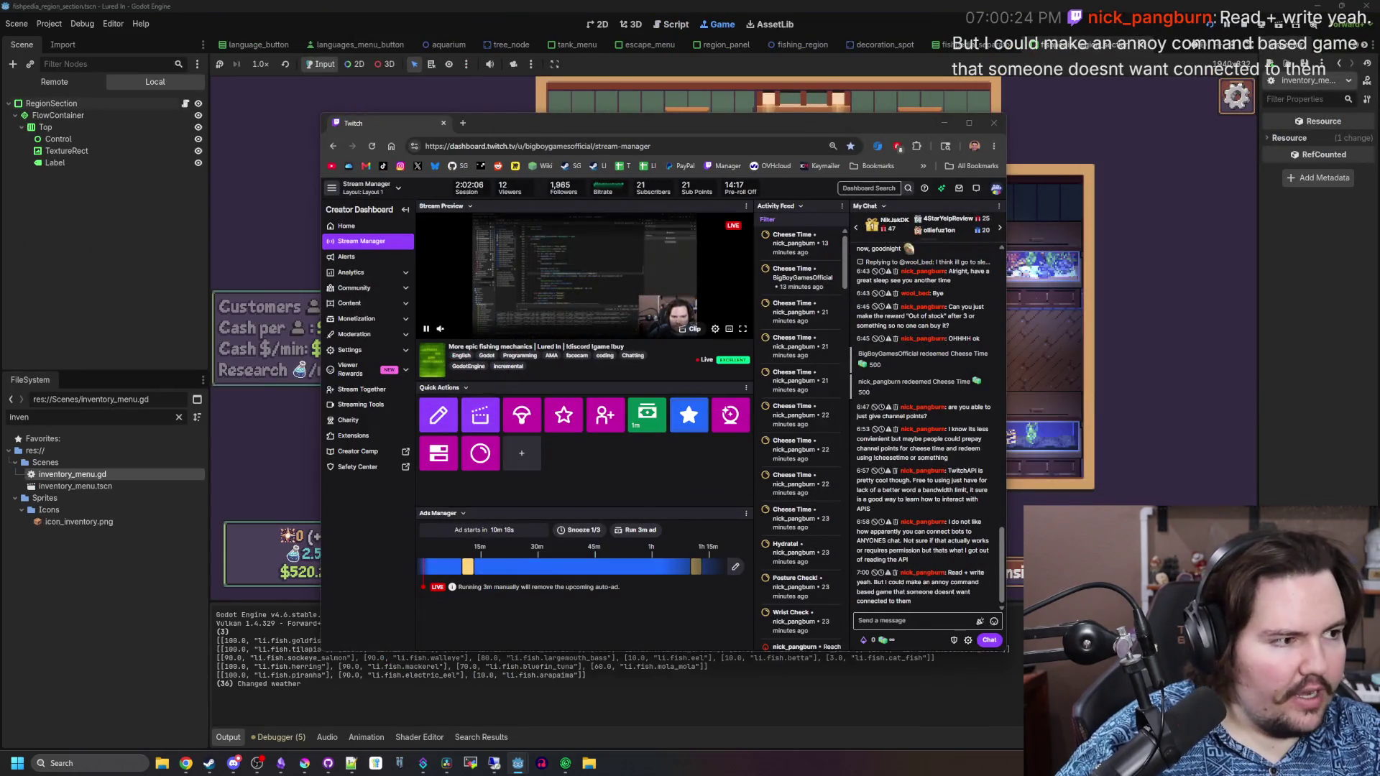
{"action": "left_click", "coordinate": [928, 593]}
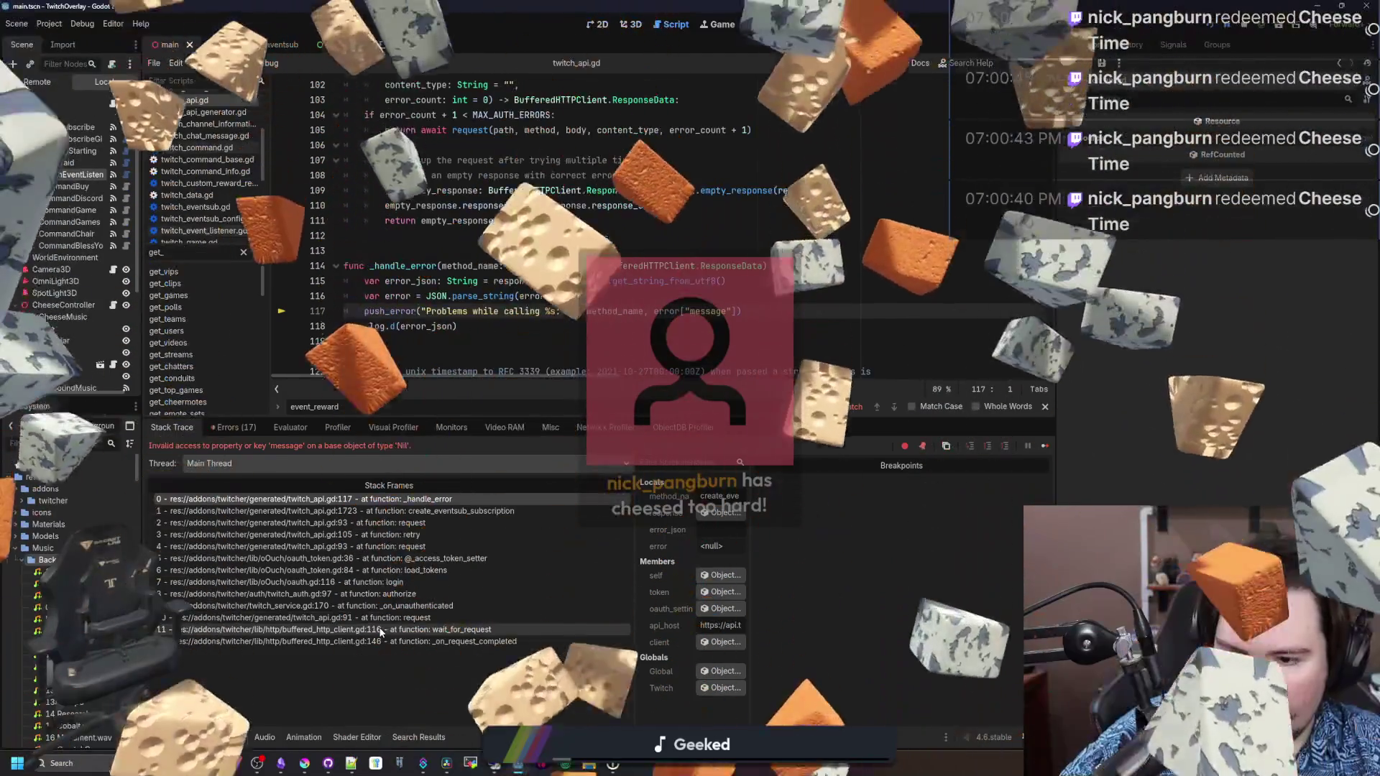
Inspect the twitch_api.gd, login and buffered_http_client.gd frames in the Stack Trace
{"action": "left_click", "coordinate": [439, 502]}
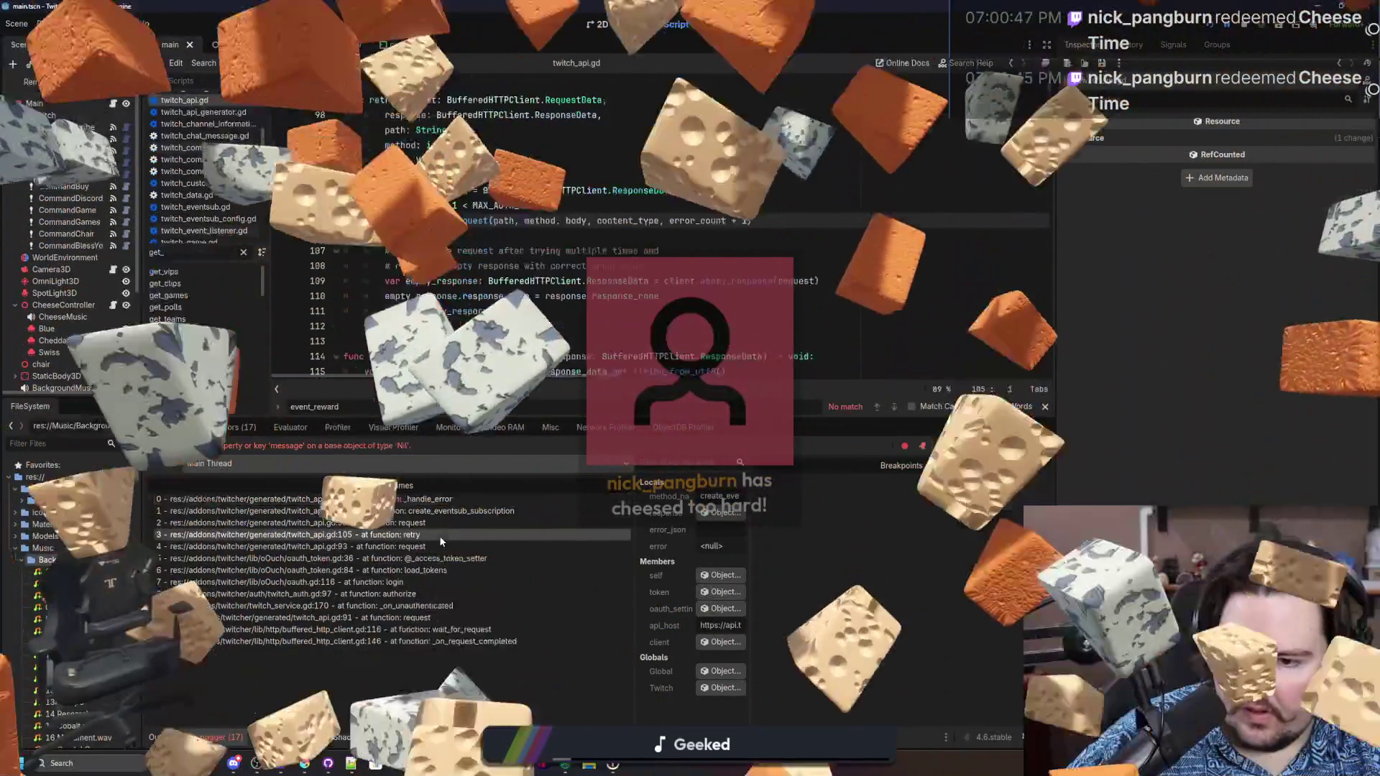
{"action": "left_click", "coordinate": [427, 583]}
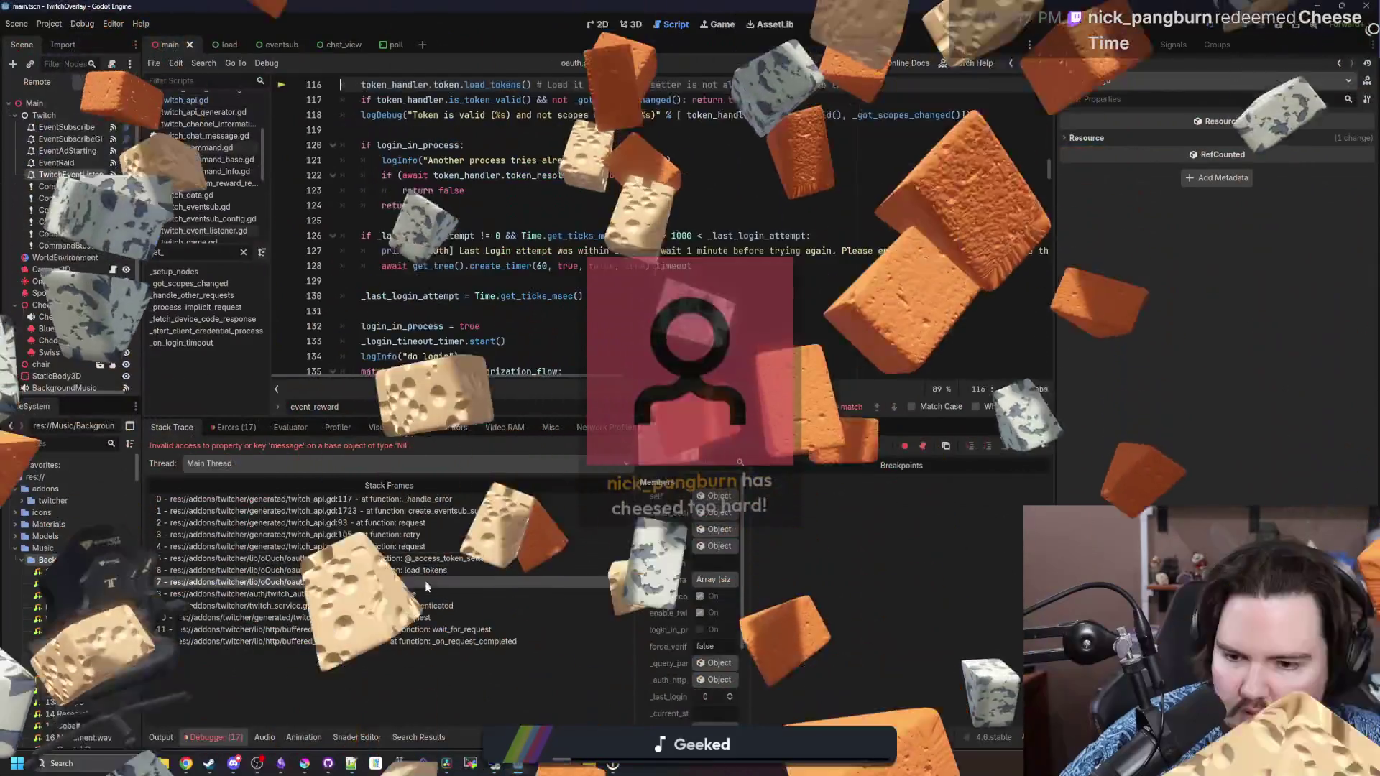
{"action": "left_click", "coordinate": [434, 606]}
{"action": "left_click", "coordinate": [441, 617]}
{"action": "left_click", "coordinate": [447, 629]}
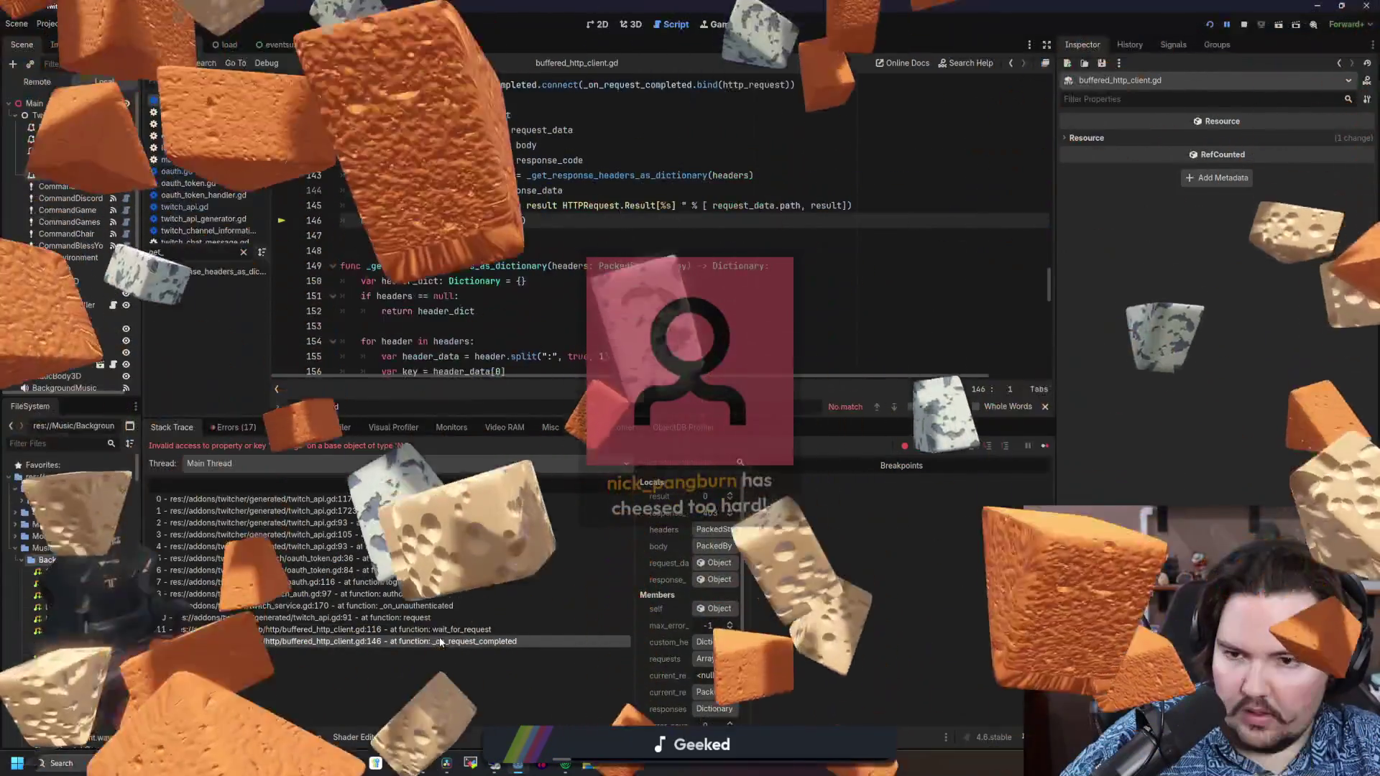
{"action": "left_click", "coordinate": [454, 642]}
{"action": "left_click", "coordinate": [454, 629]}
{"action": "left_click", "coordinate": [445, 618]}
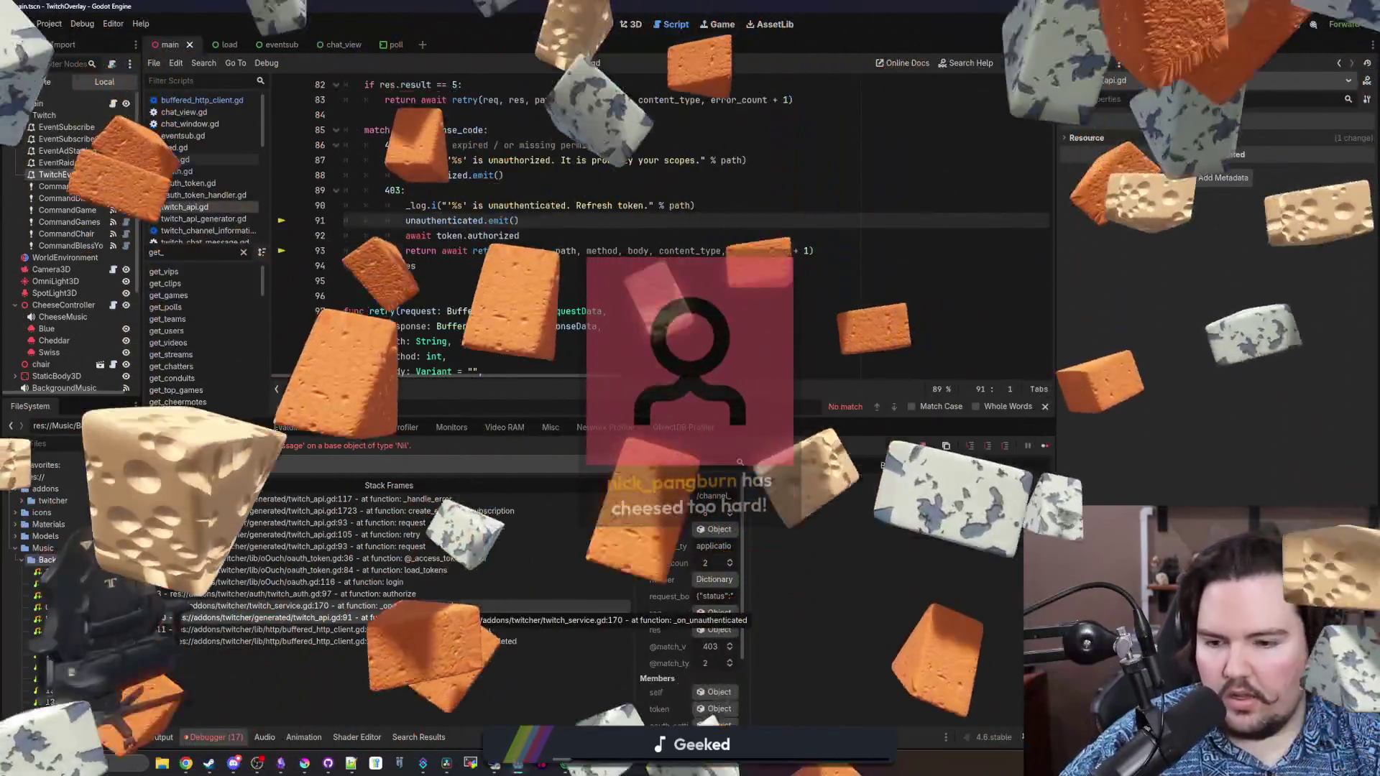
Inspect the authorize, load_tokens, token-setter and retry frames, then reopen main.gd's reward handler
{"action": "left_click", "coordinate": [424, 583]}
{"action": "left_click", "coordinate": [415, 594]}
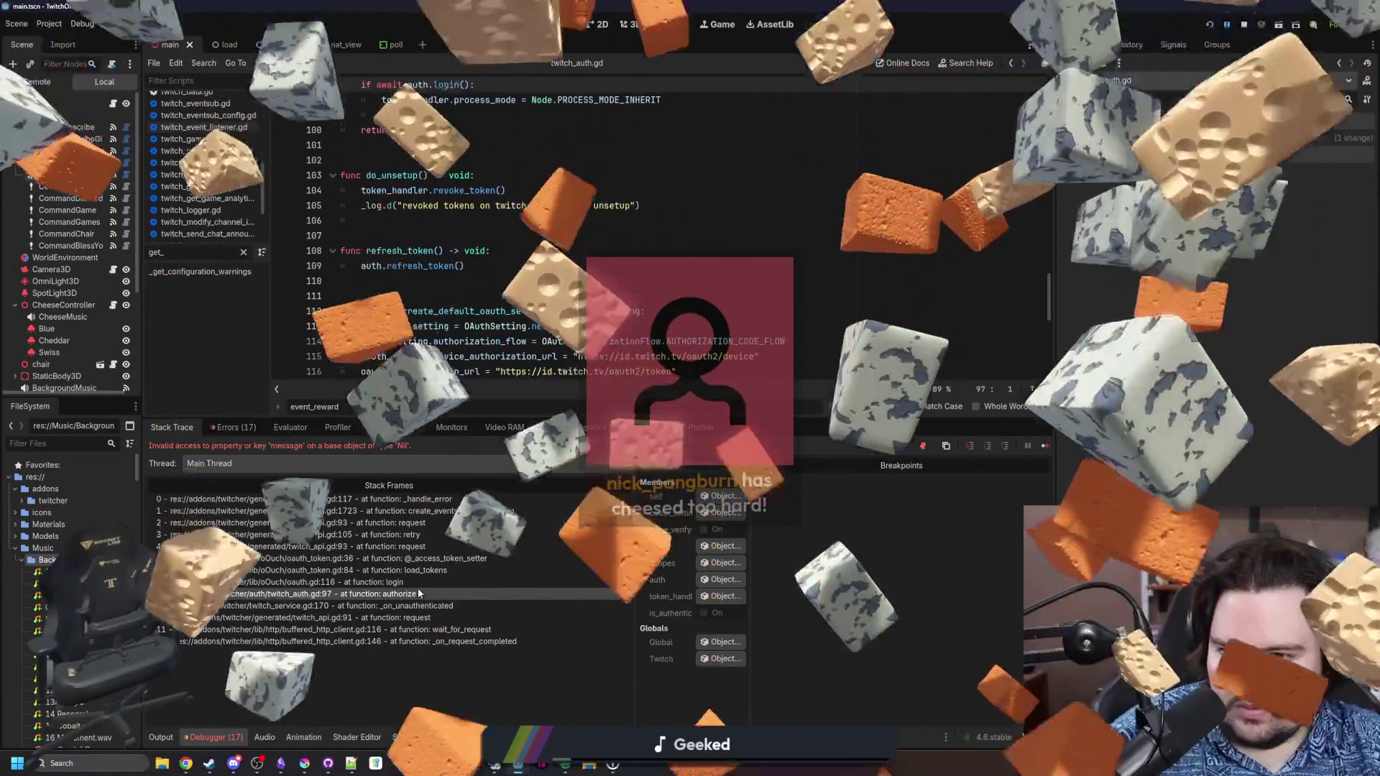
{"action": "left_click", "coordinate": [429, 581]}
{"action": "left_click", "coordinate": [447, 570]}
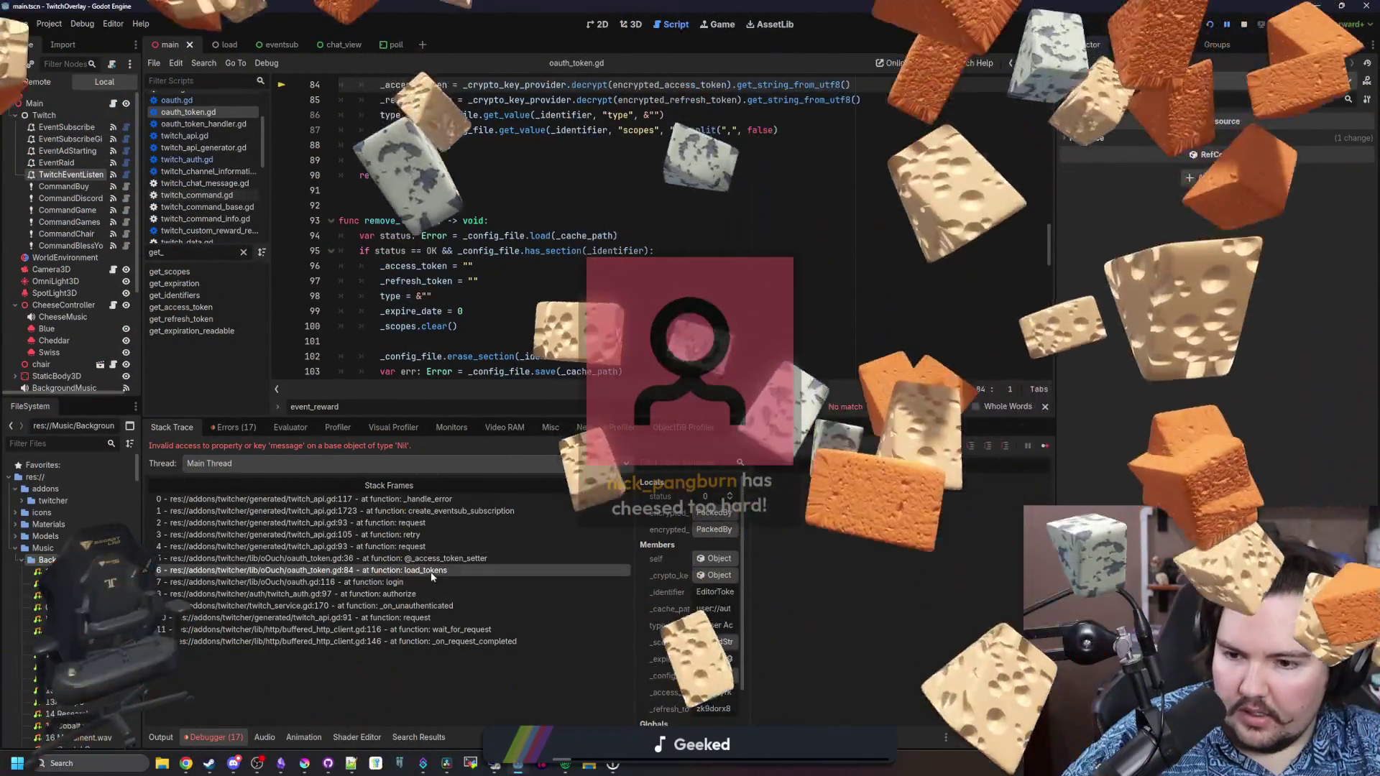
{"action": "left_click", "coordinate": [438, 558]}
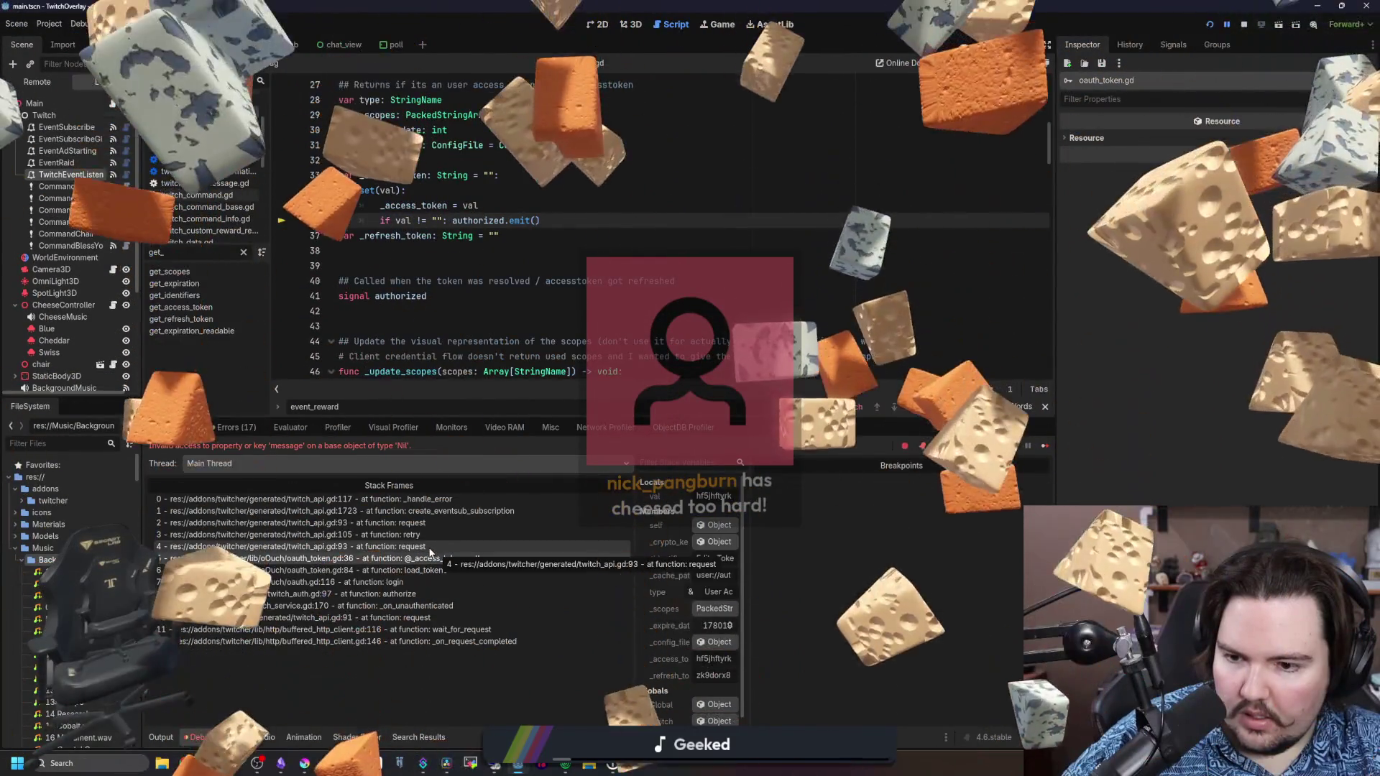
{"action": "left_click", "coordinate": [424, 546]}
{"action": "left_click", "coordinate": [422, 535]}
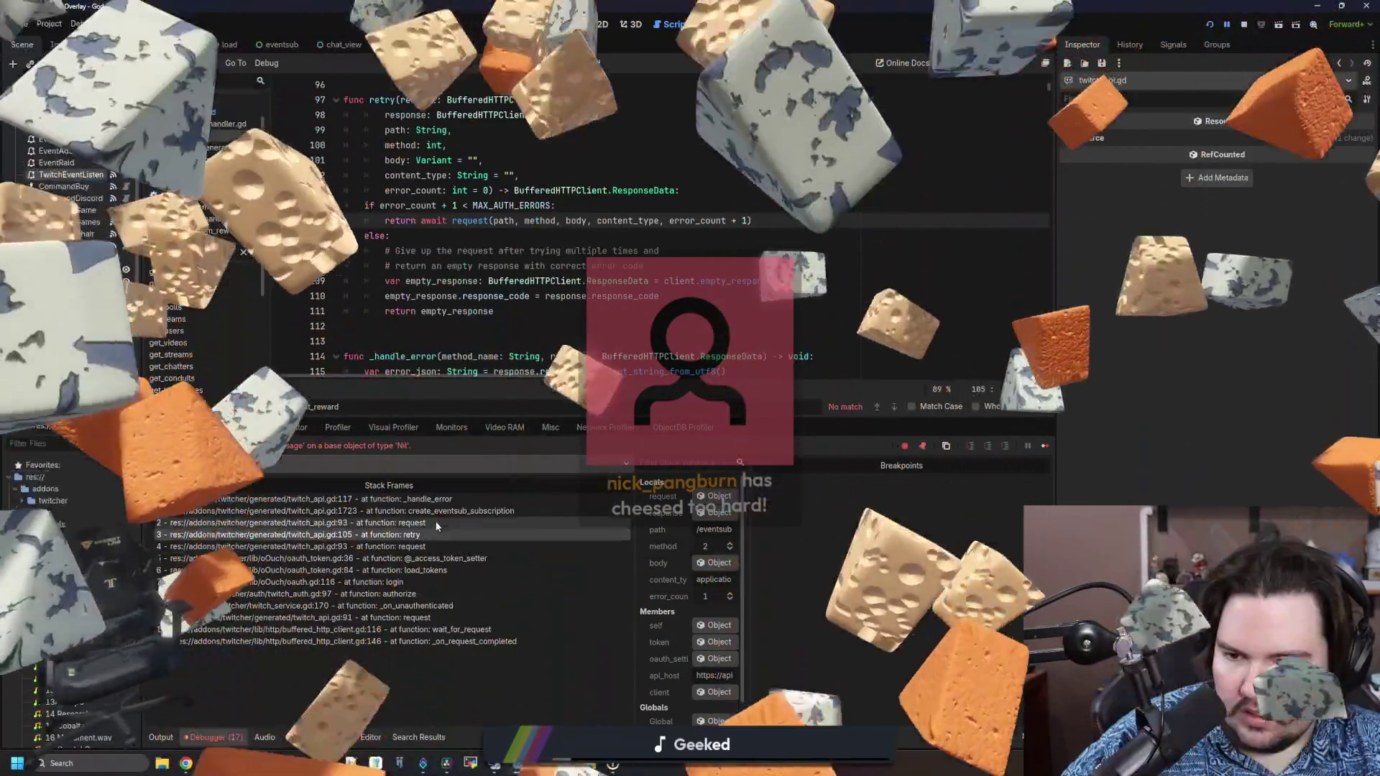
{"action": "left_click", "coordinate": [431, 522]}
{"action": "left_click", "coordinate": [113, 103]}
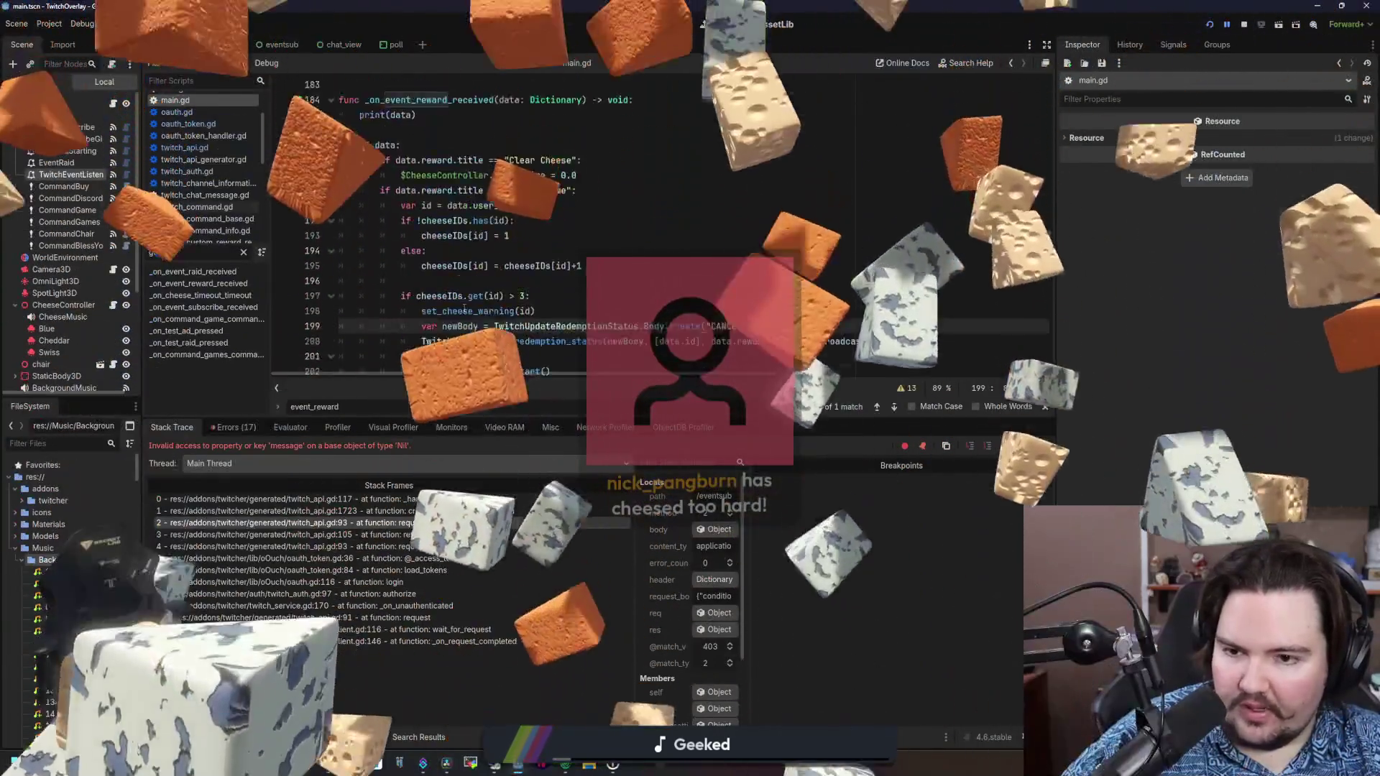
{"action": "scroll", "coordinate": [647, 215], "scroll_direction": "down", "scroll_amount": 2}
{"action": "left_click", "coordinate": [707, 267]}
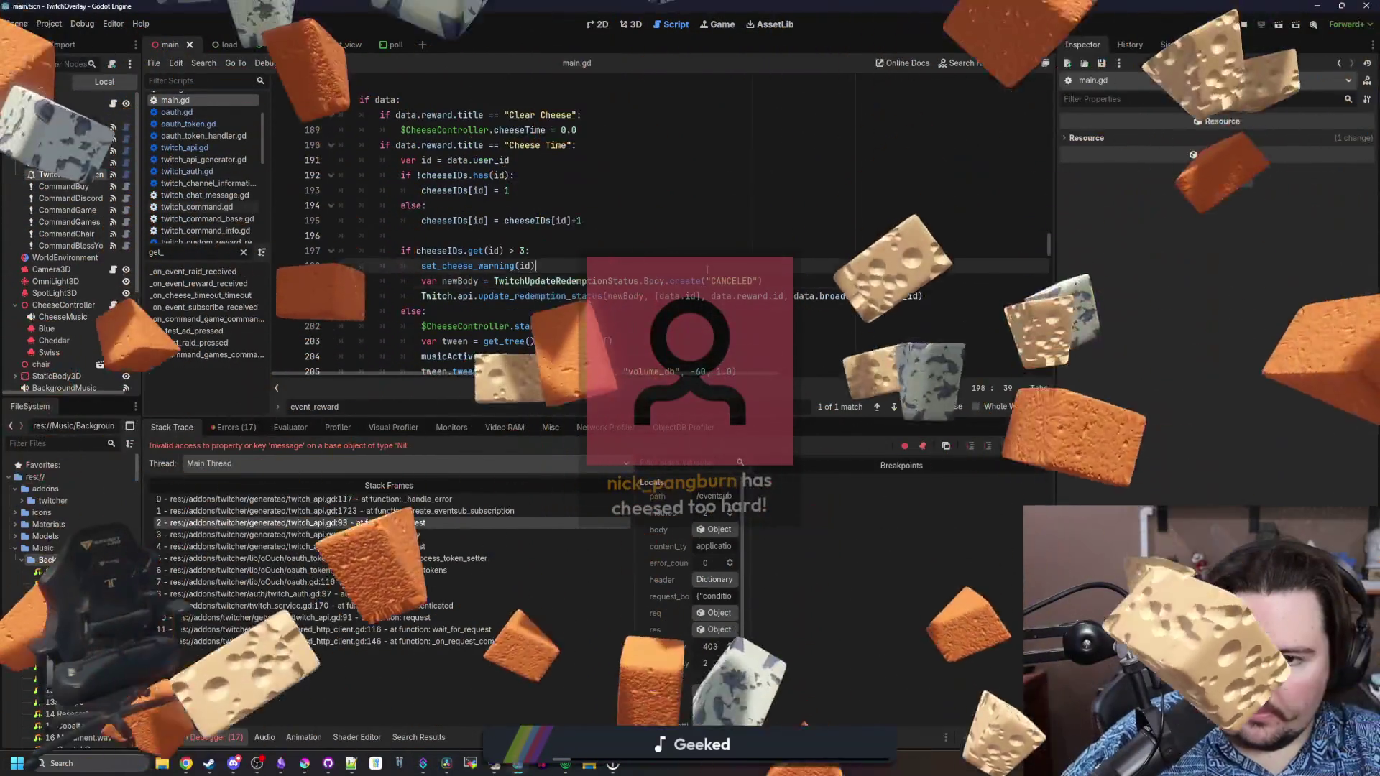
Resume the halted game with F12 and select the unauthenticated error in the Output log
{"action": "scroll", "coordinate": [708, 267], "scroll_direction": "down", "scroll_amount": 1}
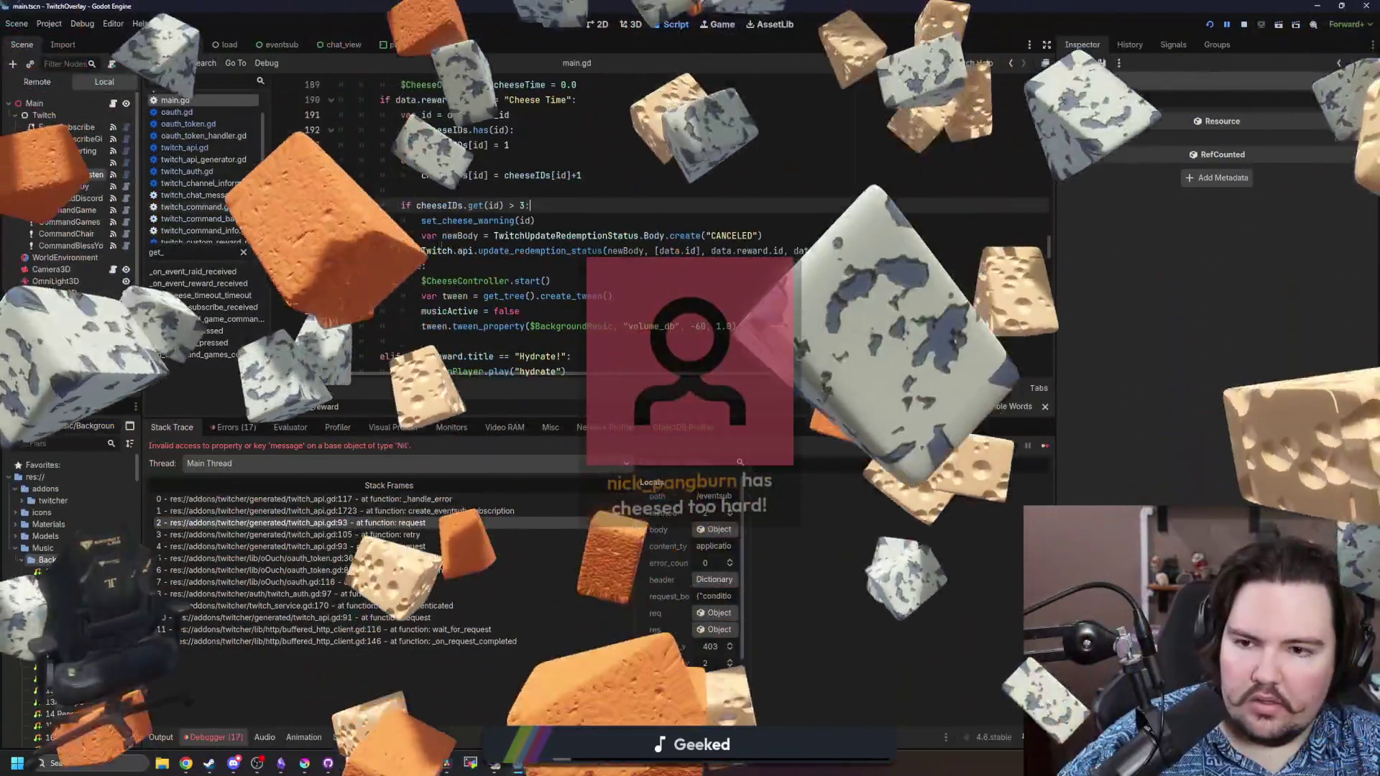
{"action": "left_click", "coordinate": [527, 251]}
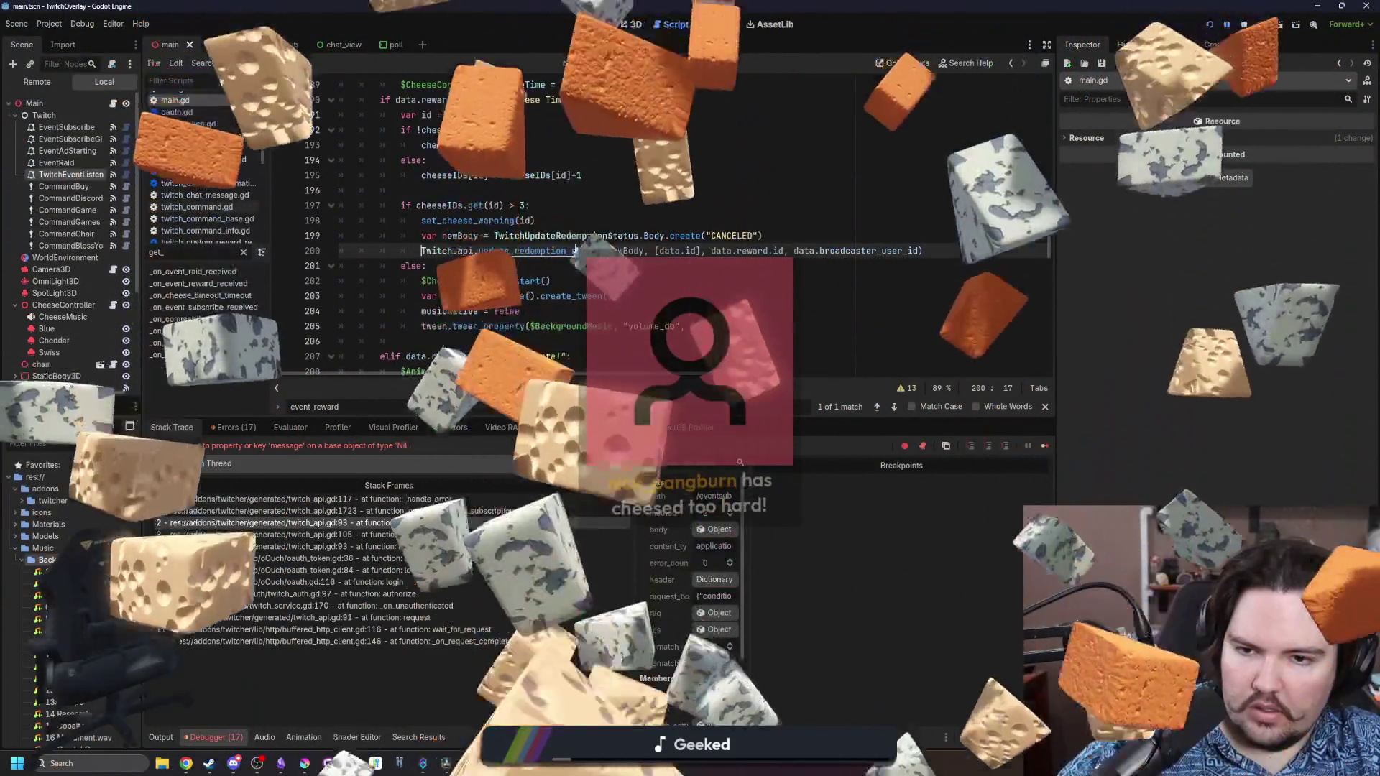
{"action": "key", "text": "F12"}
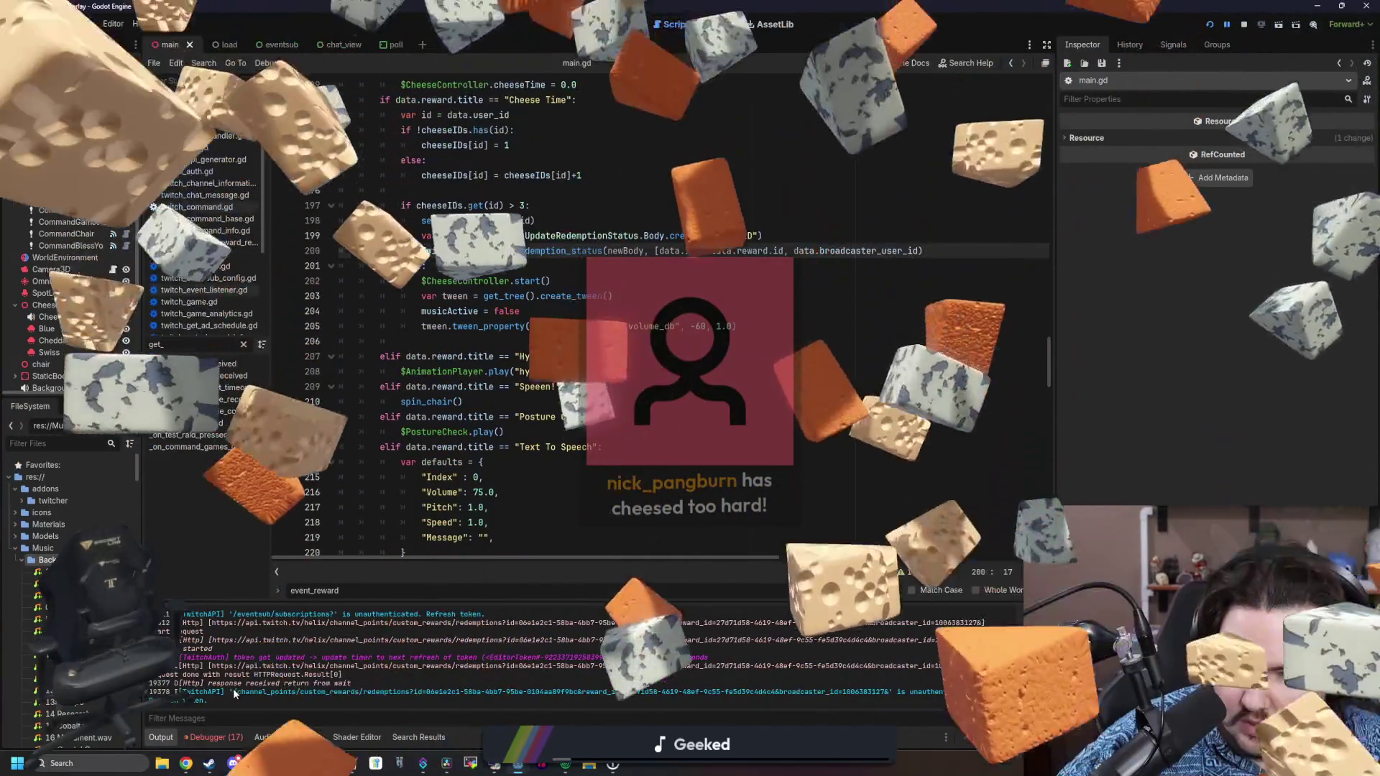
{"action": "left_click_drag", "start_coordinate": [233, 688], "coordinate": [925, 695]}
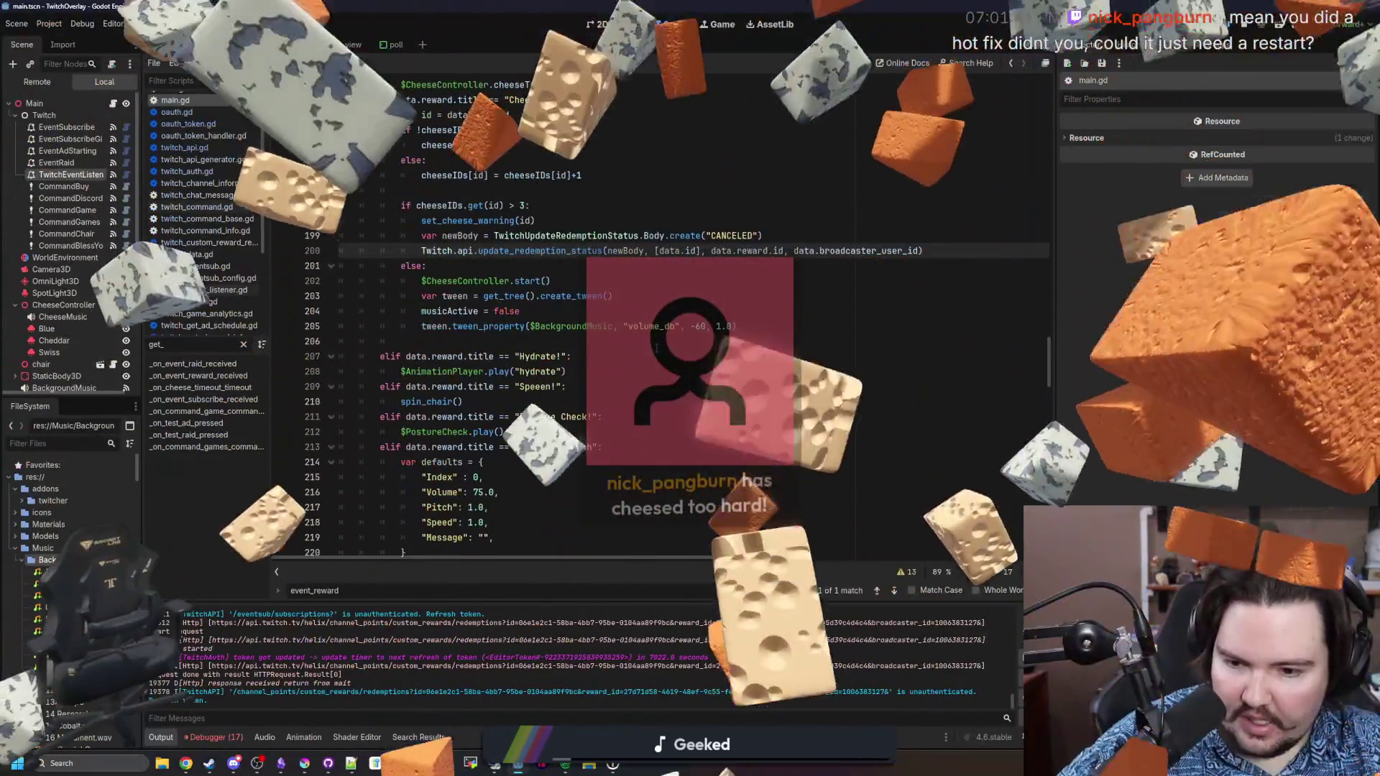
{"action": "left_click", "coordinate": [656, 346]}
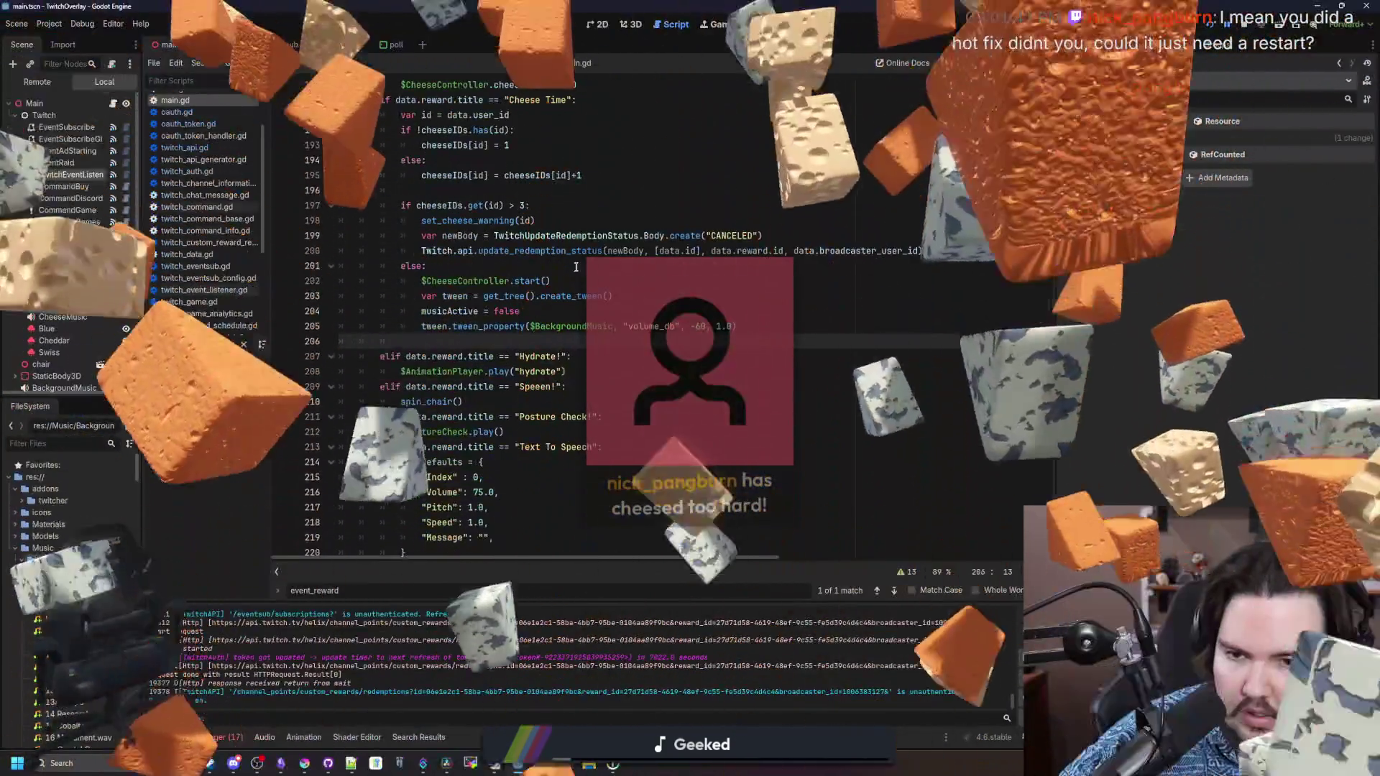
Insert blank lines after set_cheese_warning(id) in main.gd
{"action": "left_click", "coordinate": [573, 266]}
{"action": "scroll", "coordinate": [574, 327], "scroll_direction": "up", "scroll_amount": 2}
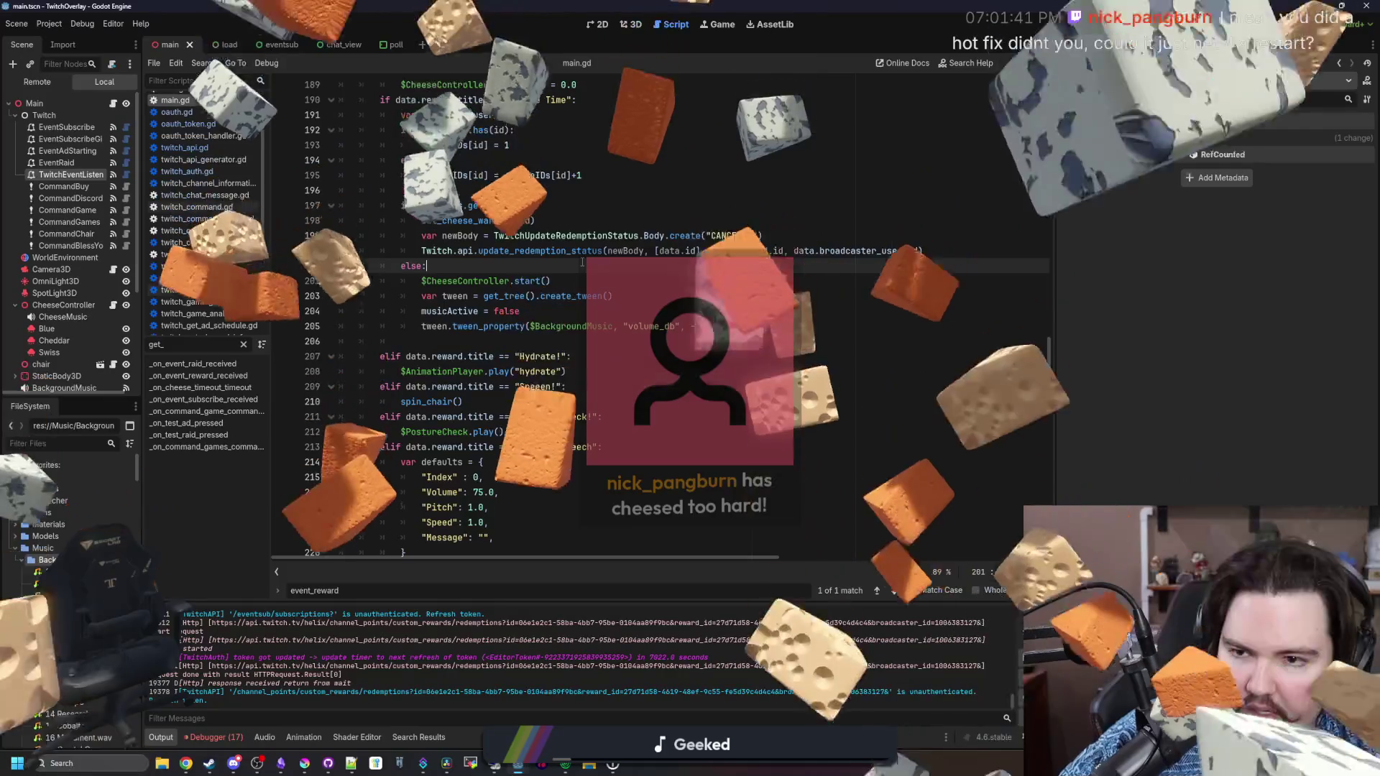
{"action": "scroll", "coordinate": [573, 327], "scroll_direction": "up", "scroll_amount": 2}
{"action": "left_click", "coordinate": [563, 357]}
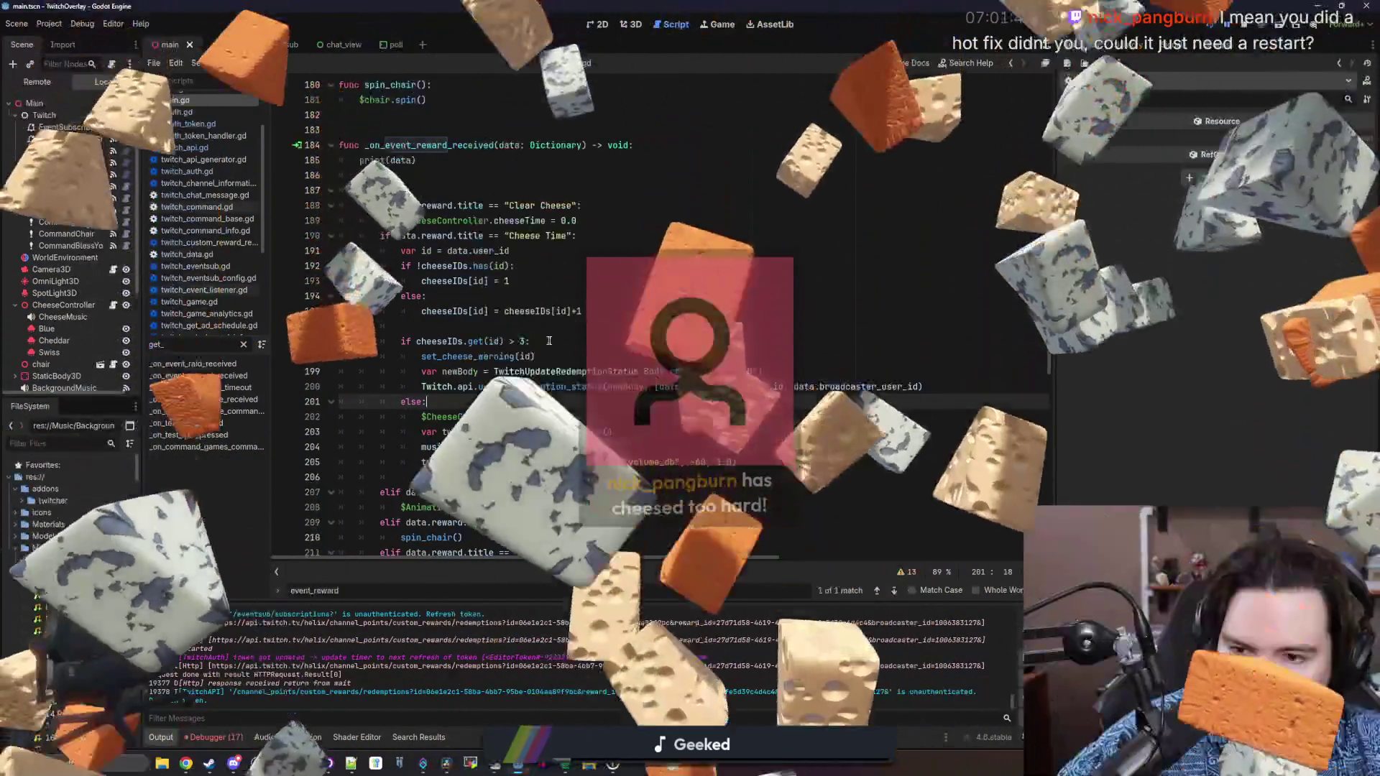
{"action": "key", "text": "Return"}
{"action": "key", "text": "Return"}
{"action": "key", "text": "Return"}
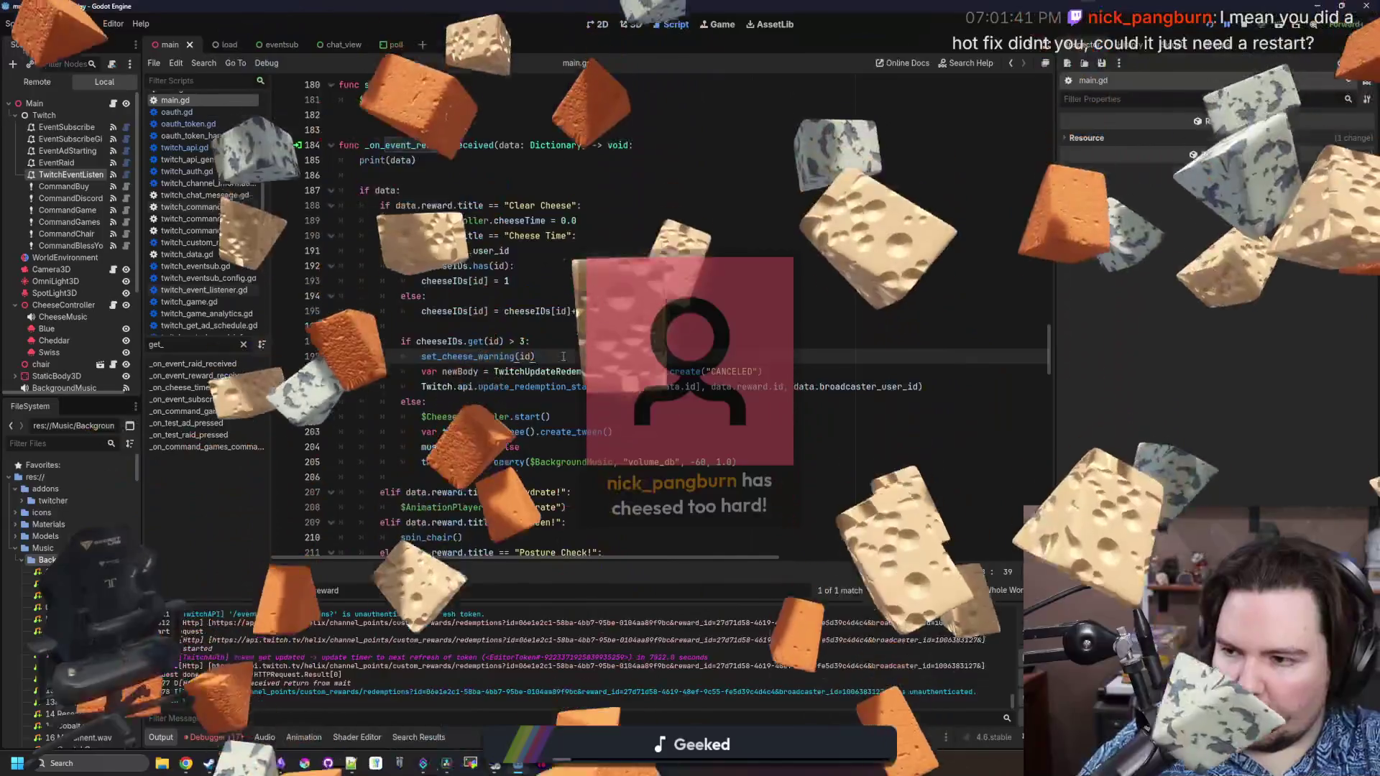
{"action": "key", "text": "Up"}
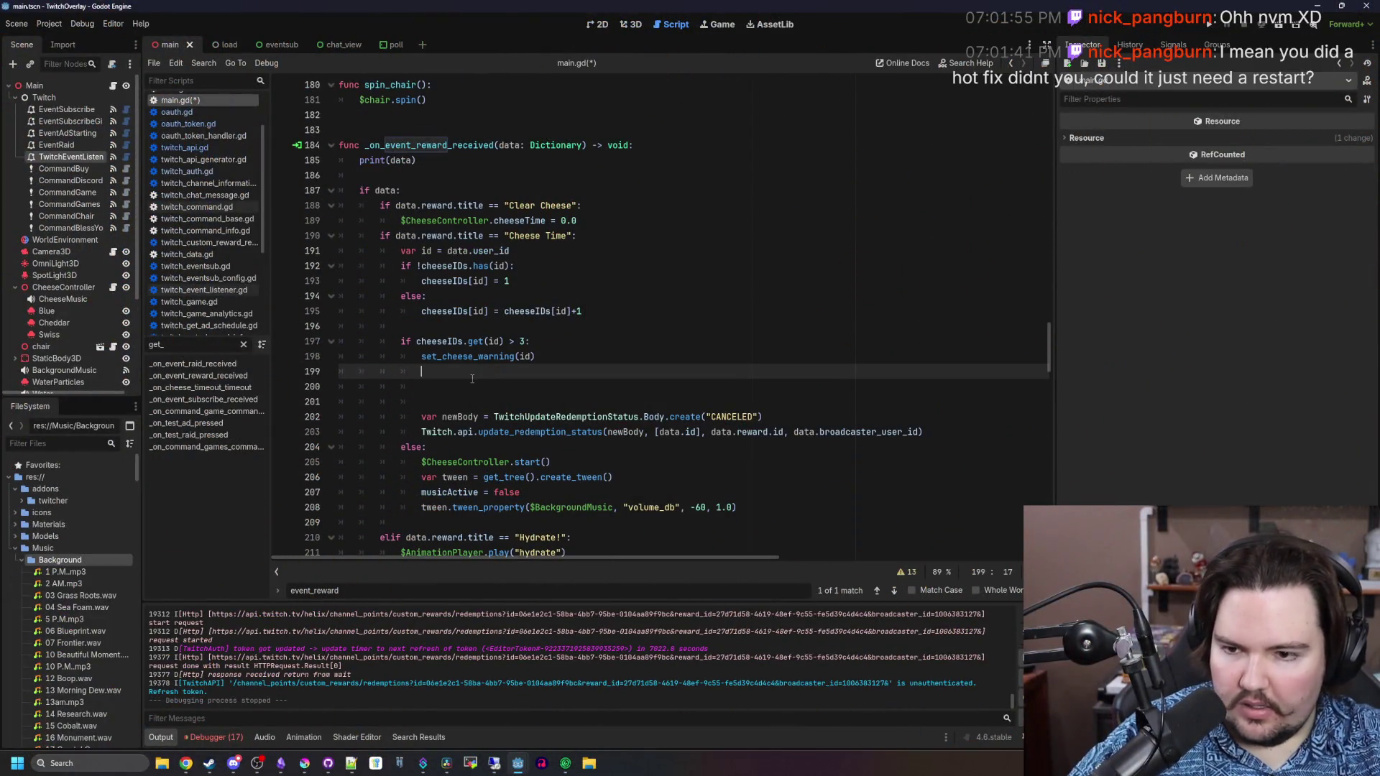
Add await get_tree().create_timer(5.0).timeout before the CANCELED call, save, and run the project
{"action": "key", "text": "ctrl+s"}
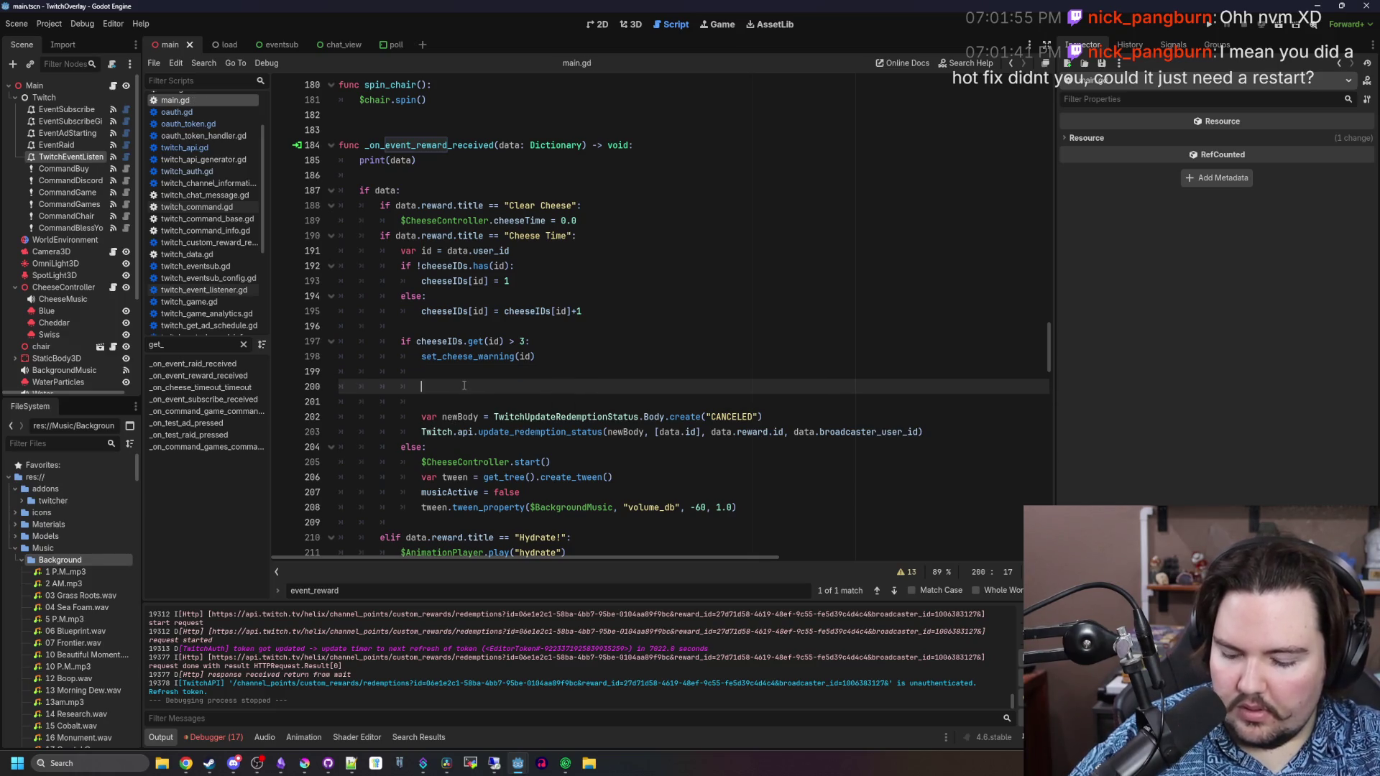
{"action": "type", "text": "ge"}
{"action": "key", "text": "BackSpace"}
{"action": "key", "text": "BackSpace"}
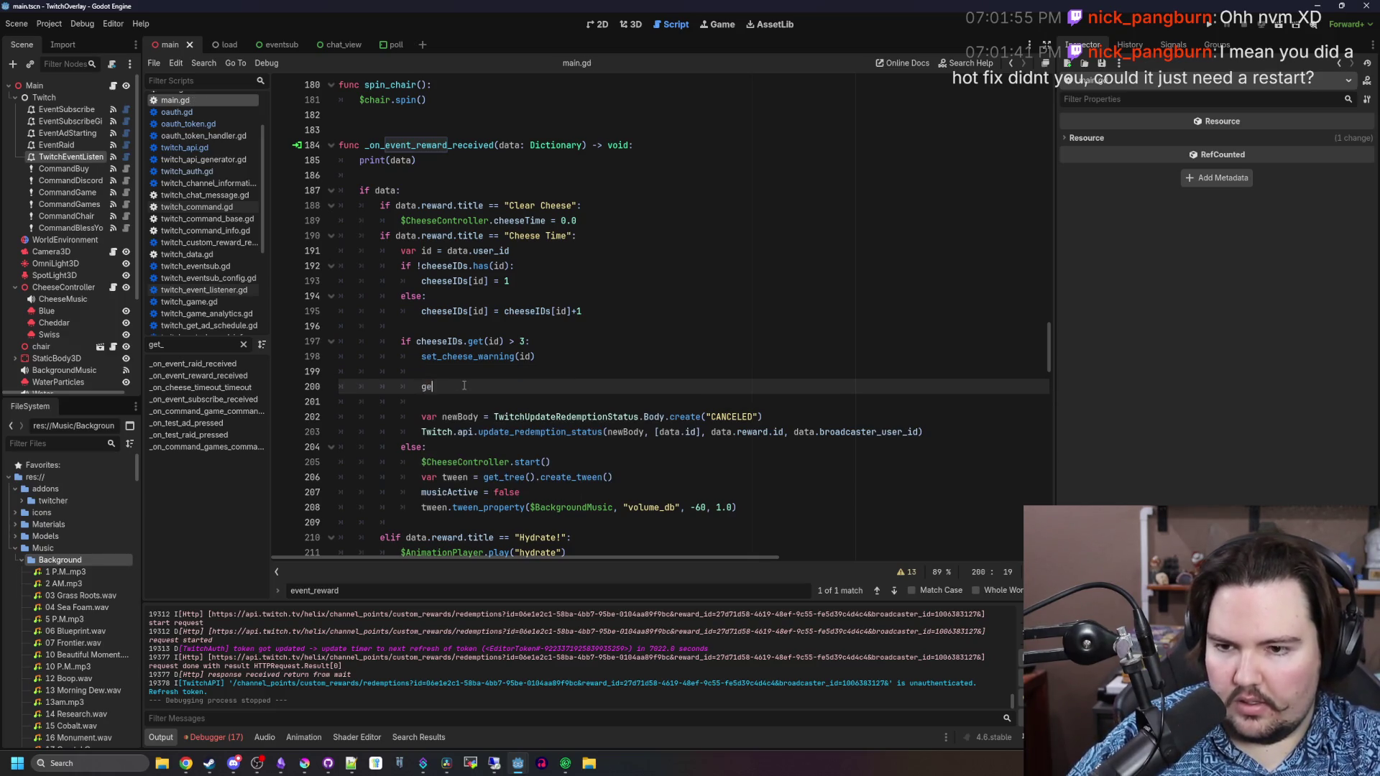
{"action": "type", "text": "create_timer(5.0).timeout"}
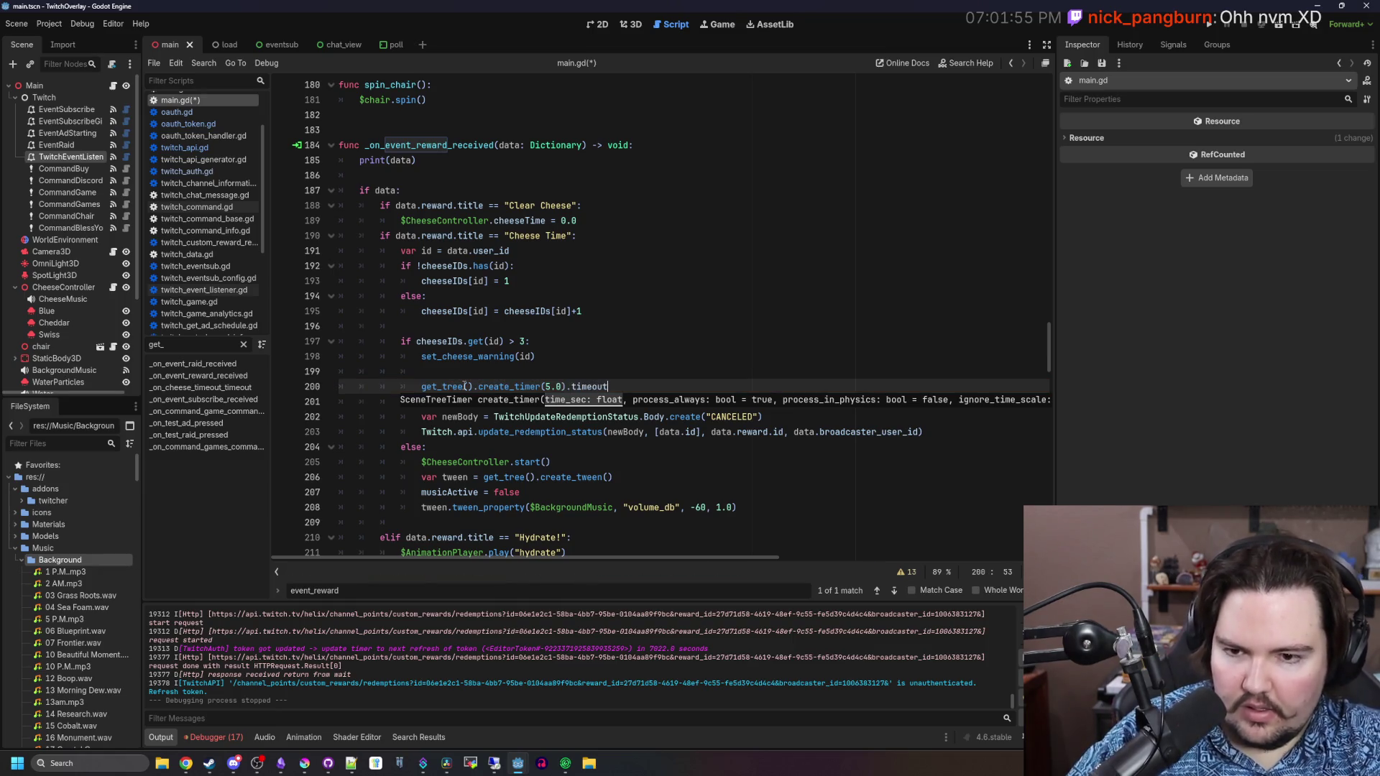
{"action": "key", "text": "Escape"}
{"action": "left_click", "coordinate": [421, 393]}
{"action": "type", "text": "await"}
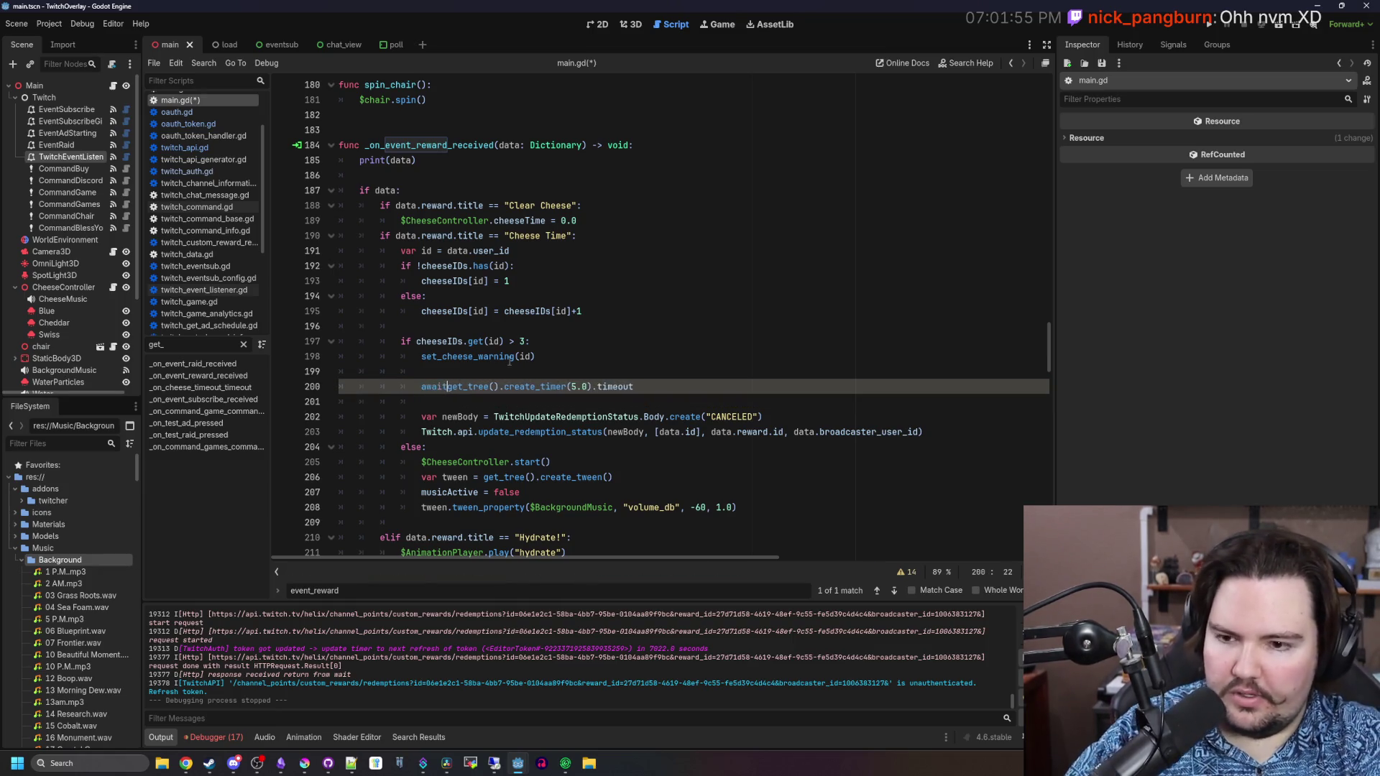
{"action": "left_click", "coordinate": [470, 371]}
{"action": "key", "text": "ctrl+s"}
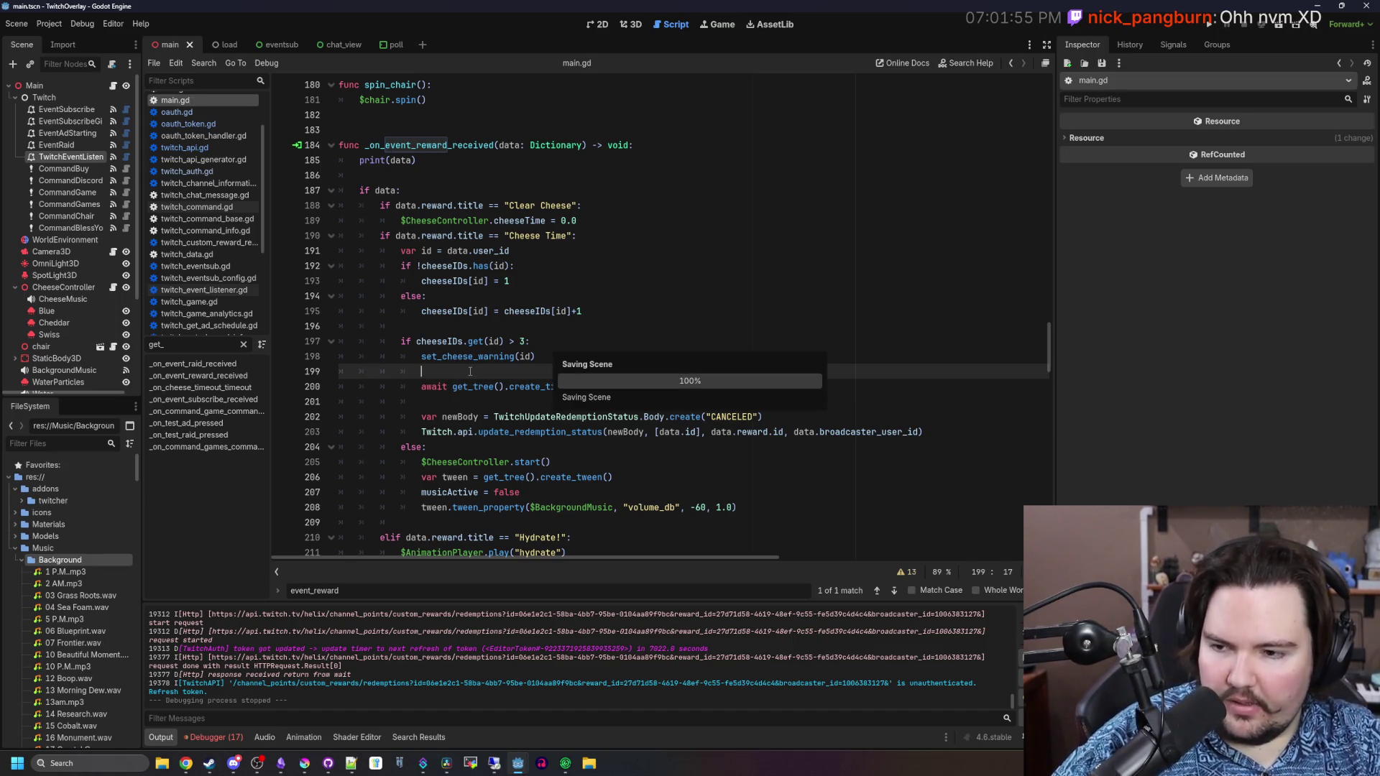
{"action": "left_click", "coordinate": [1209, 25]}
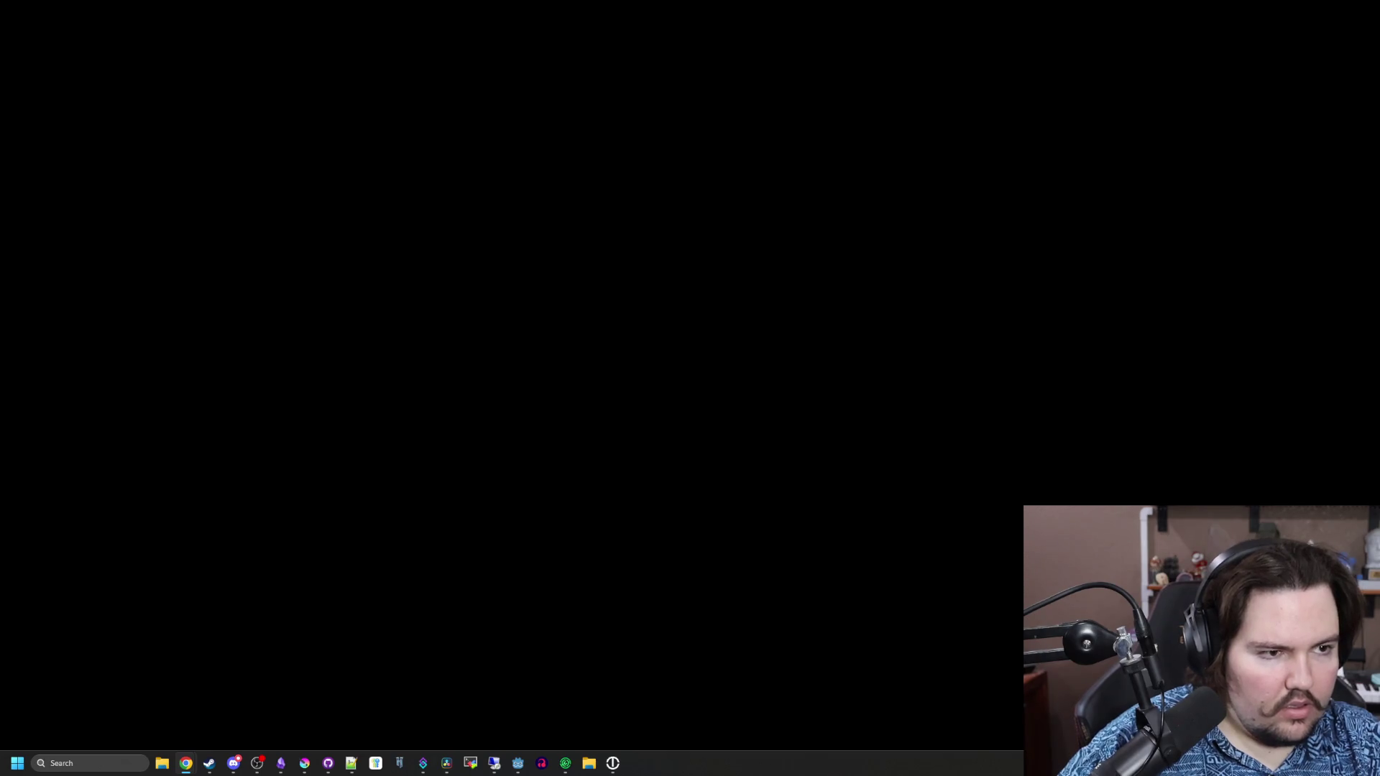
Move the Chrome Stream Manager window aside and bring the Godot editor back from the taskbar
{"action": "key", "text": "alt+Tab"}
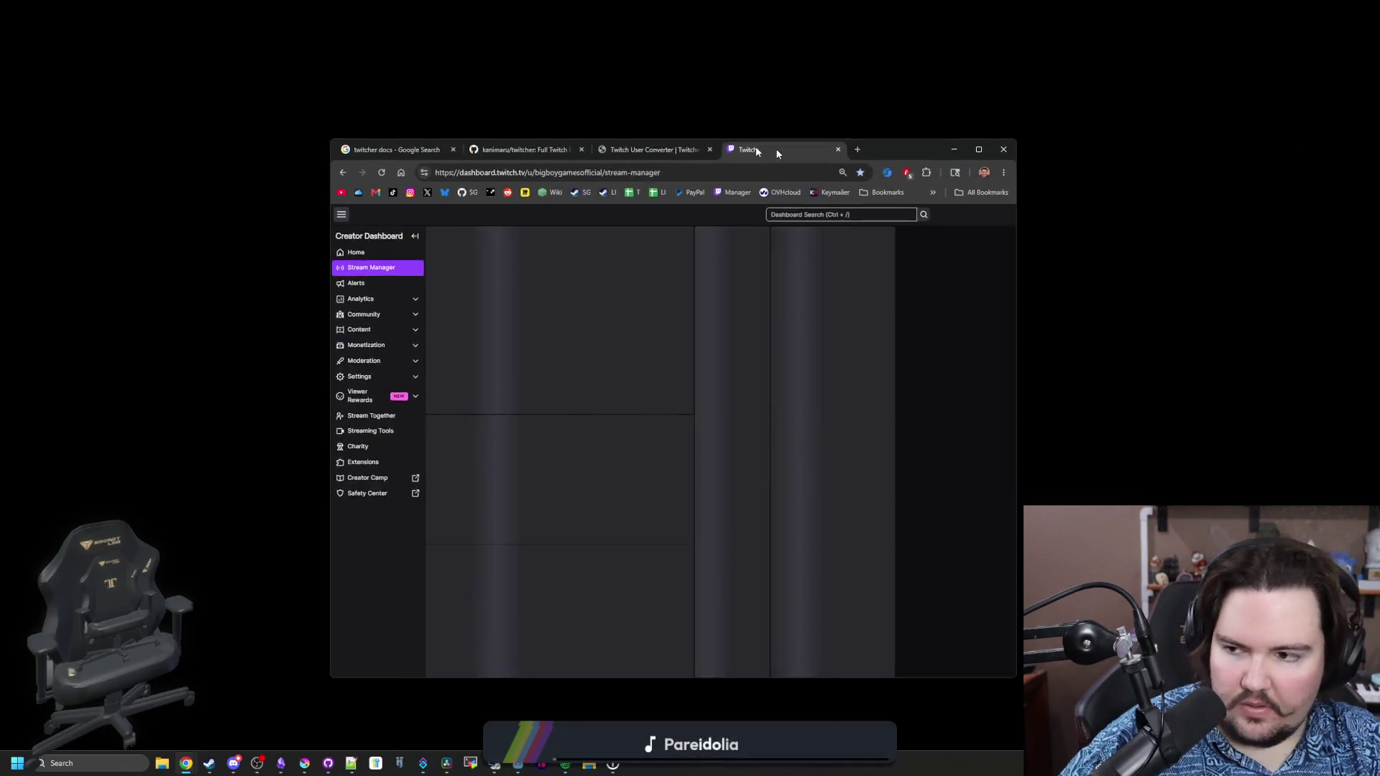
{"action": "left_click_drag", "start_coordinate": [787, 154], "coordinate": [600, 3]}
{"action": "key", "text": "alt+Tab"}
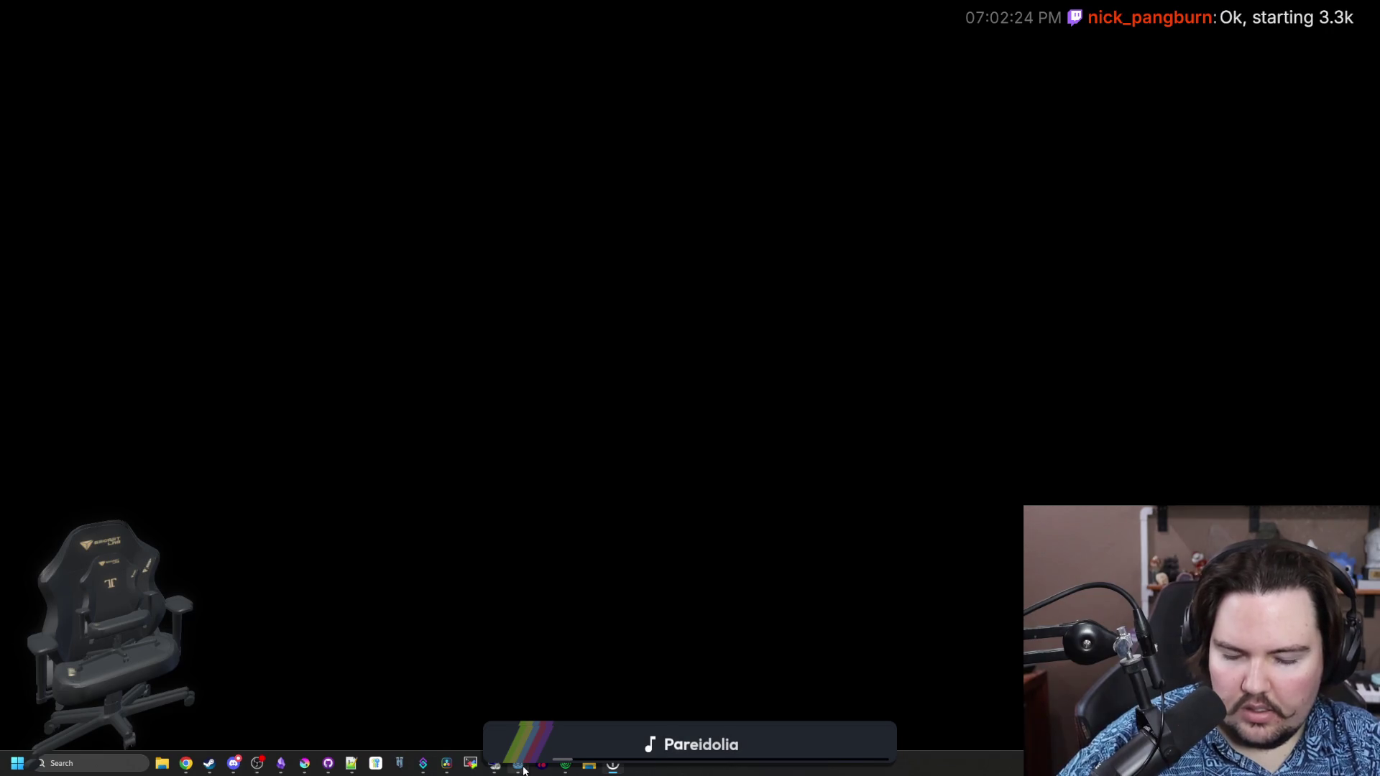
{"action": "mouse_move", "coordinate": [524, 770]}
{"action": "left_click", "coordinate": [602, 706]}
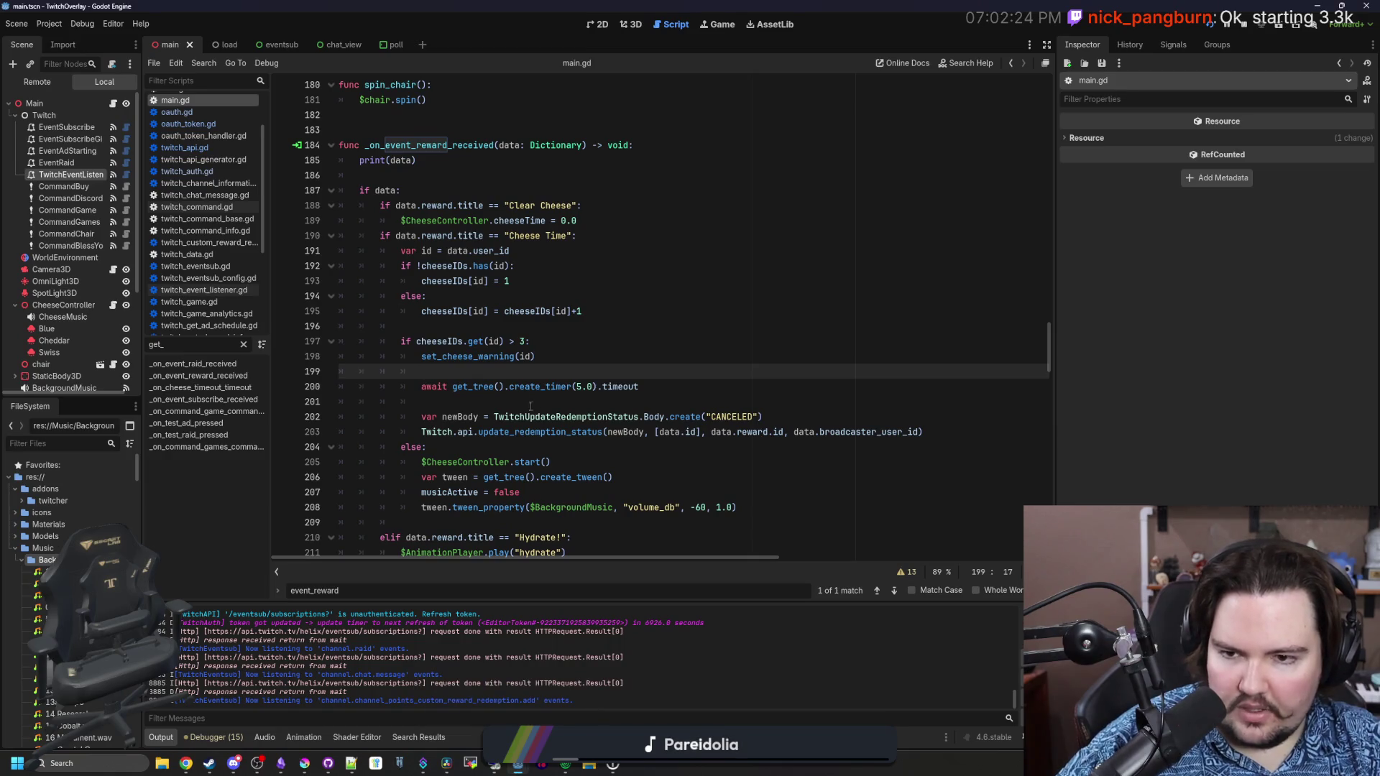
Lower the Cheese Time warning threshold on main.gd line 197 from > 3 to > 0 and save
{"action": "left_click", "coordinate": [525, 343]}
{"action": "type", "text": "0"}
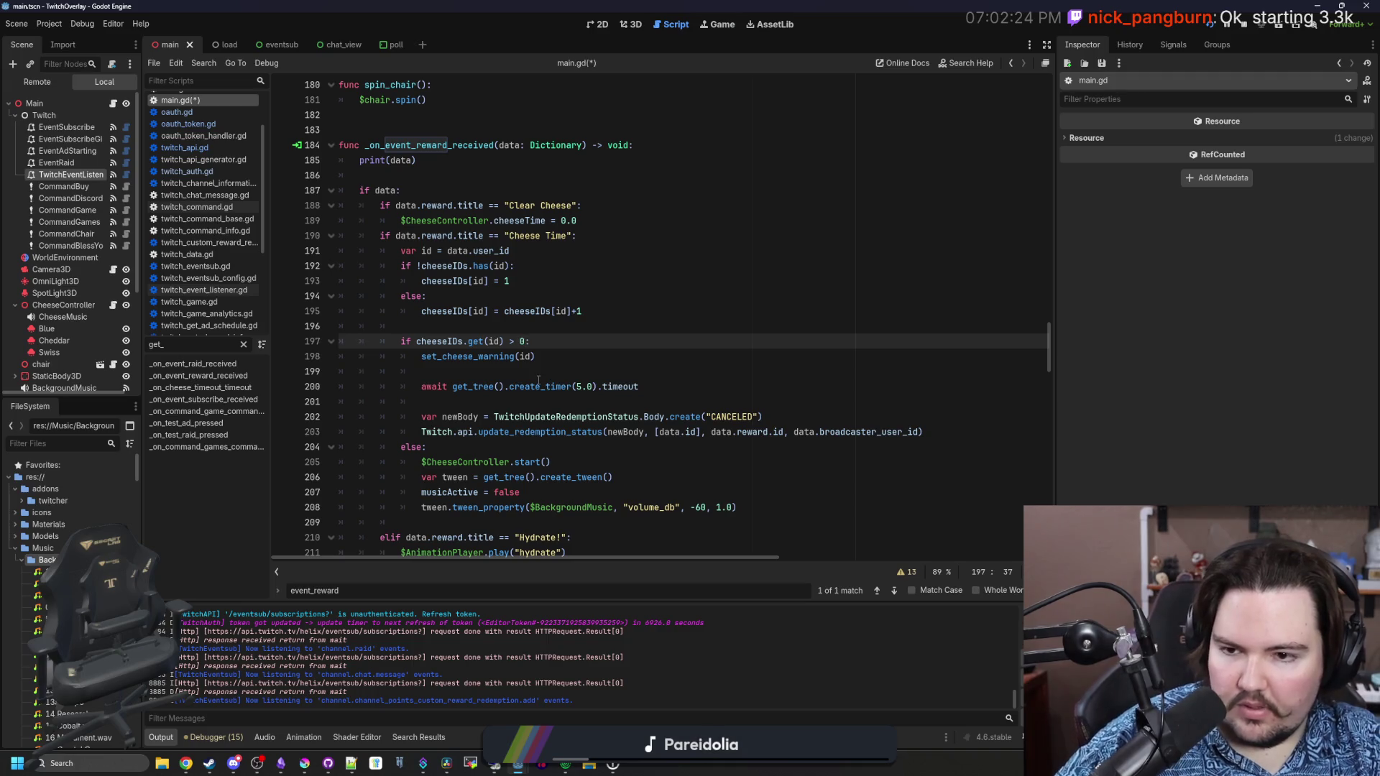
{"action": "mouse_move", "coordinate": [539, 381]}
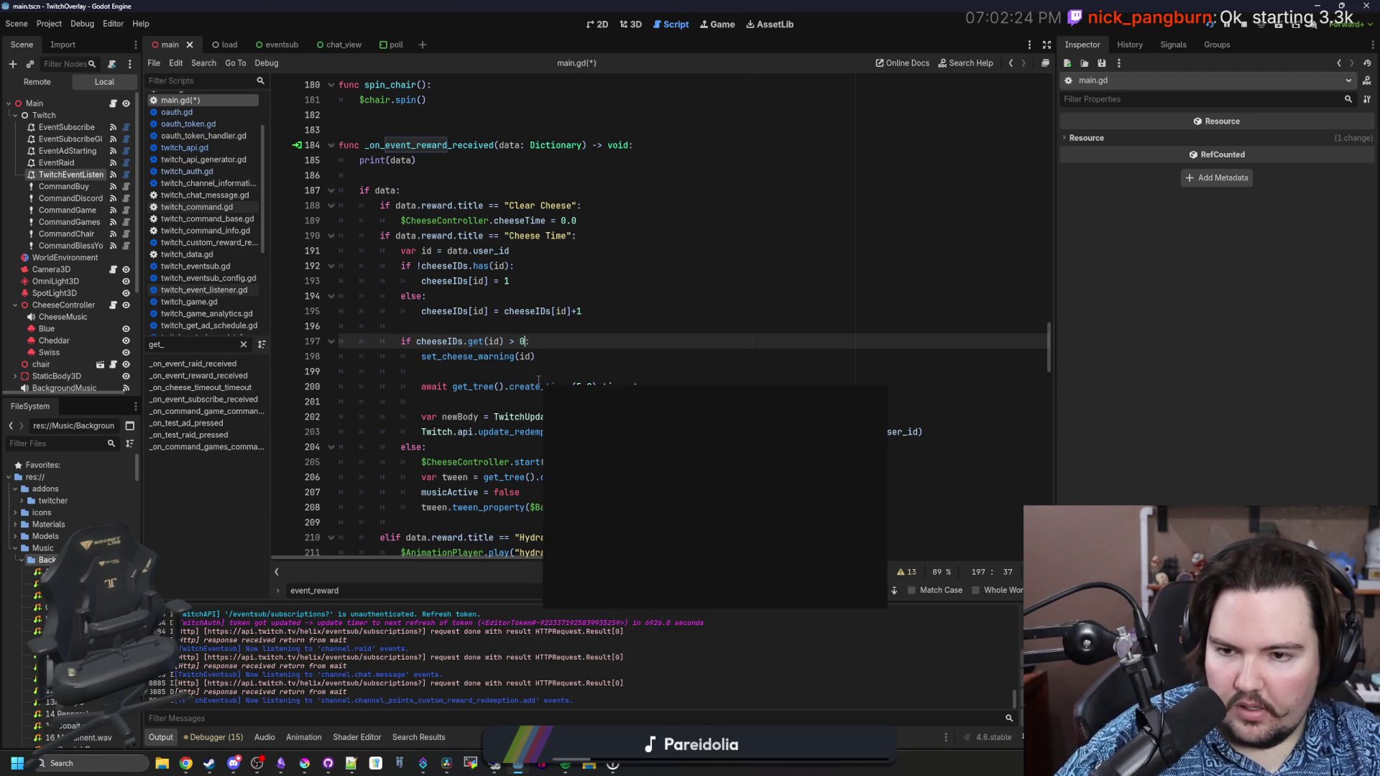
{"action": "left_click", "coordinate": [488, 371]}
{"action": "key", "text": "ctrl+s"}
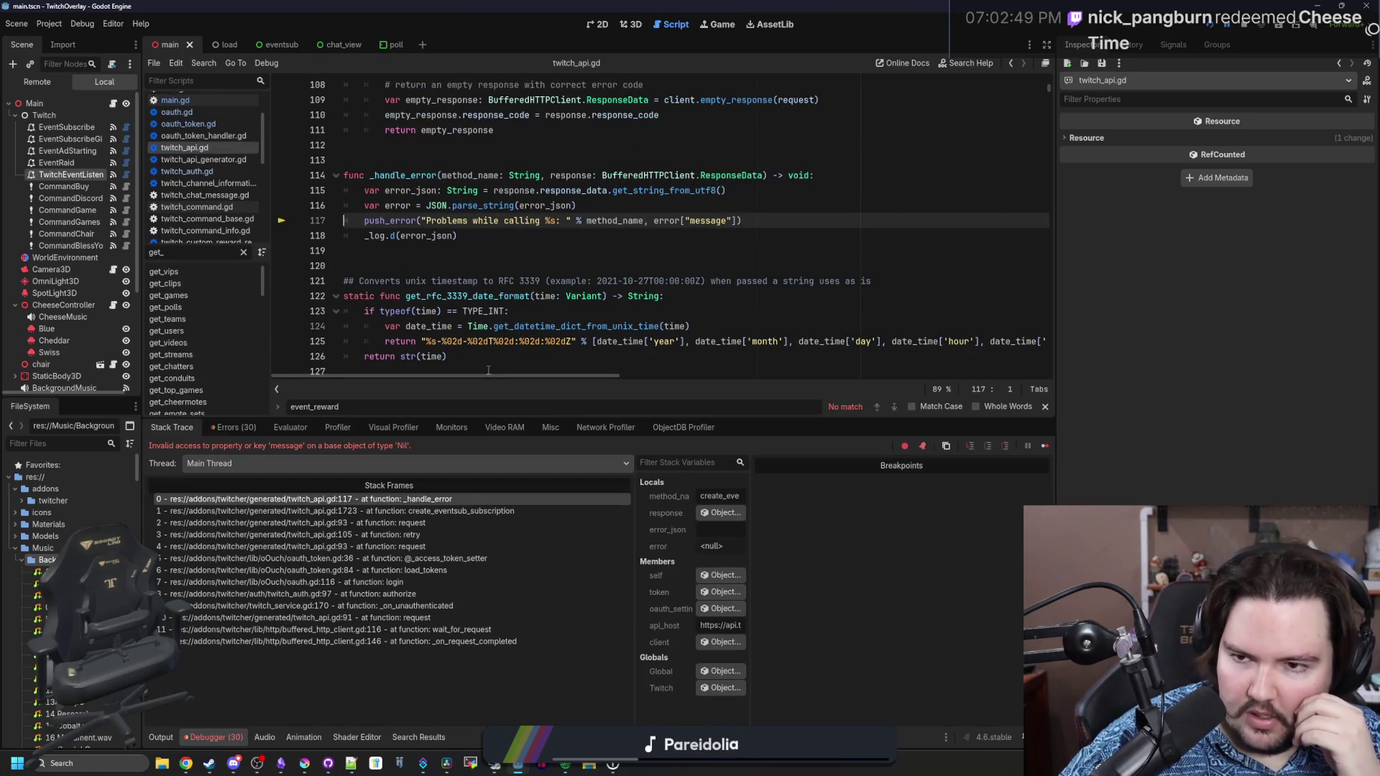
Inspect the buffered_http_client.gd stack frames at line 117, then return to main.gd's else line 204
{"action": "left_click", "coordinate": [501, 642]}
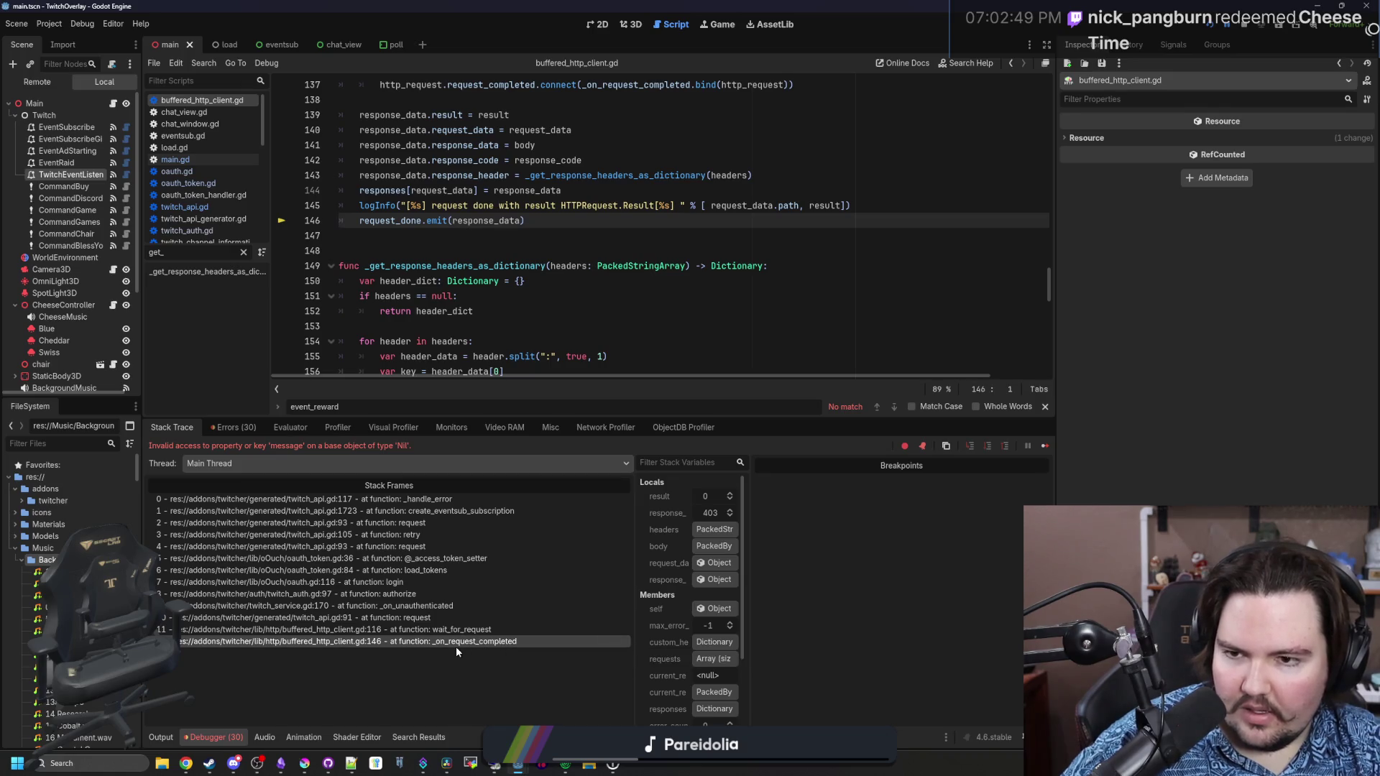
{"action": "left_click", "coordinate": [483, 633]}
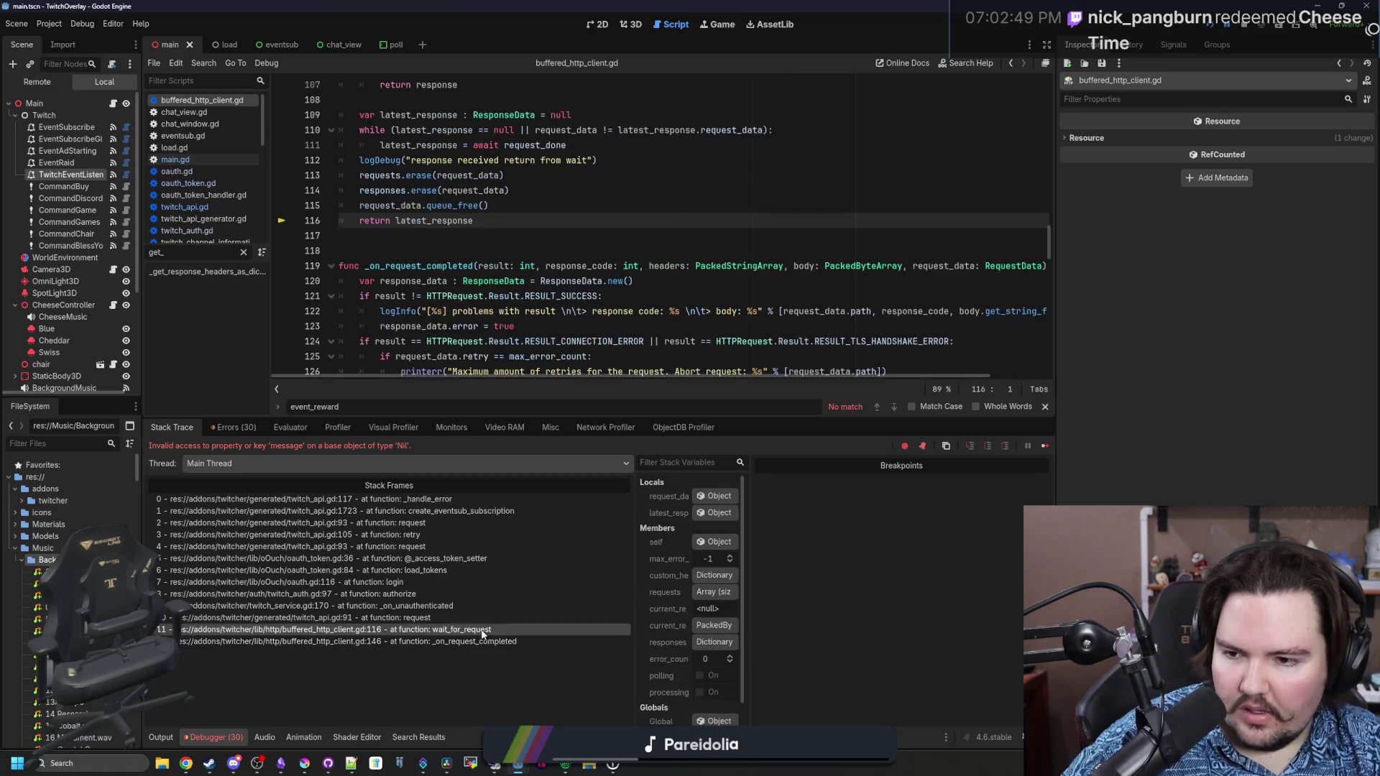
{"action": "left_click", "coordinate": [373, 235]}
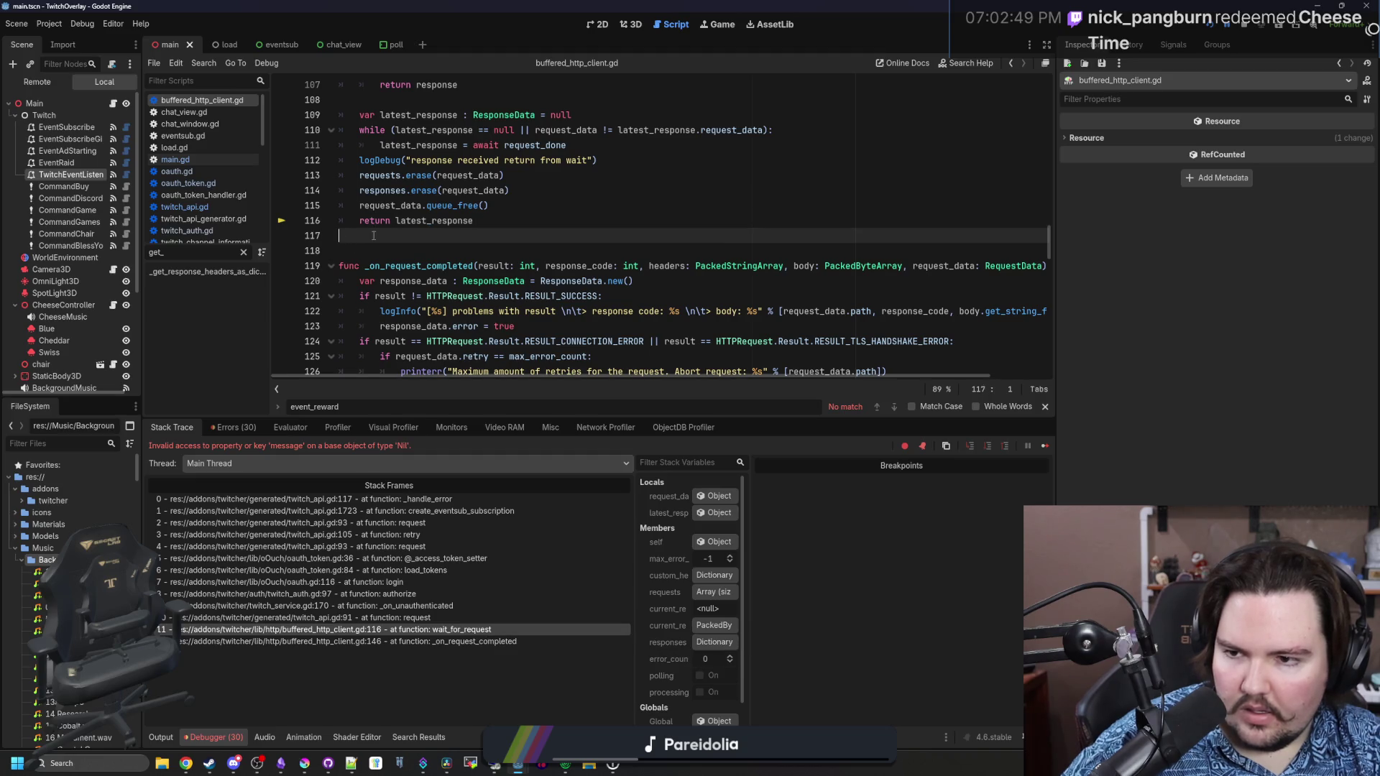
{"action": "left_click", "coordinate": [111, 106]}
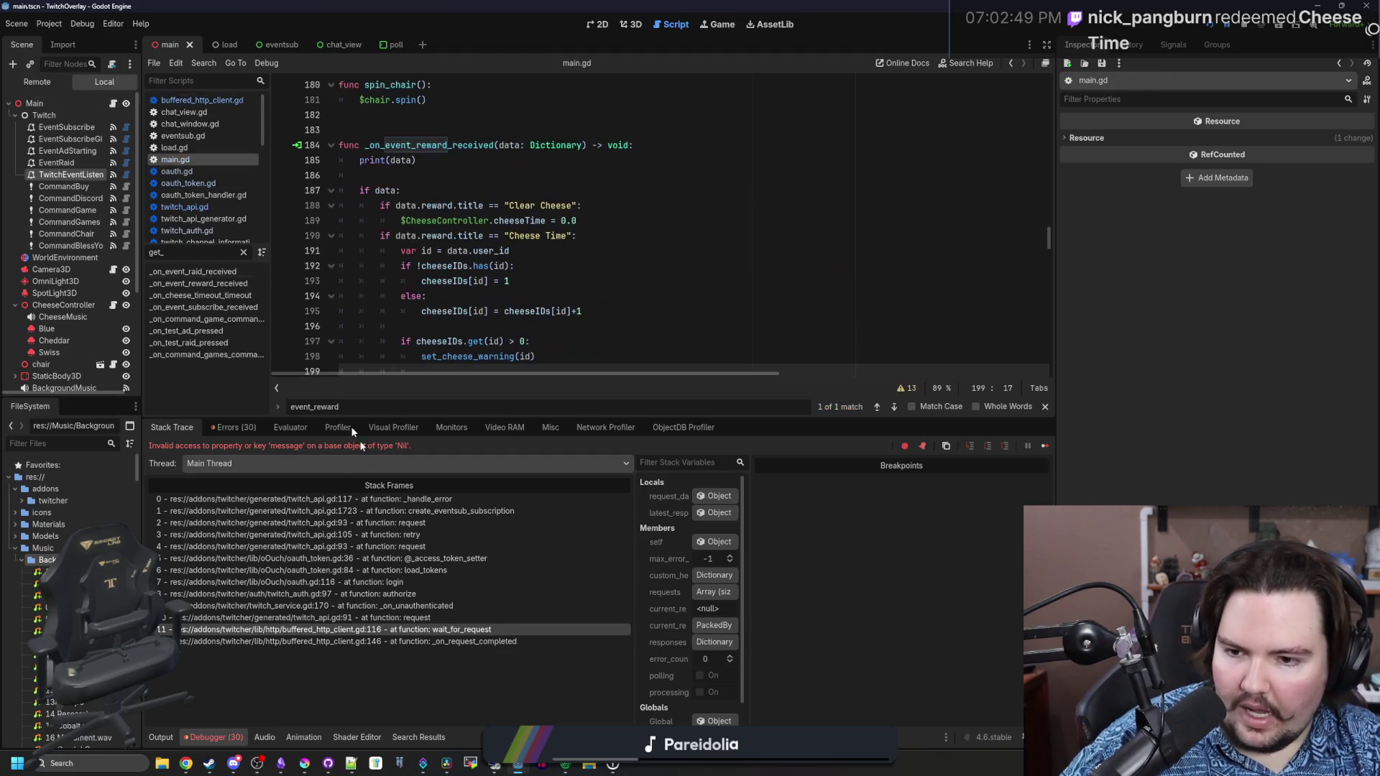
{"action": "scroll", "coordinate": [484, 350], "scroll_direction": "down", "scroll_amount": 2}
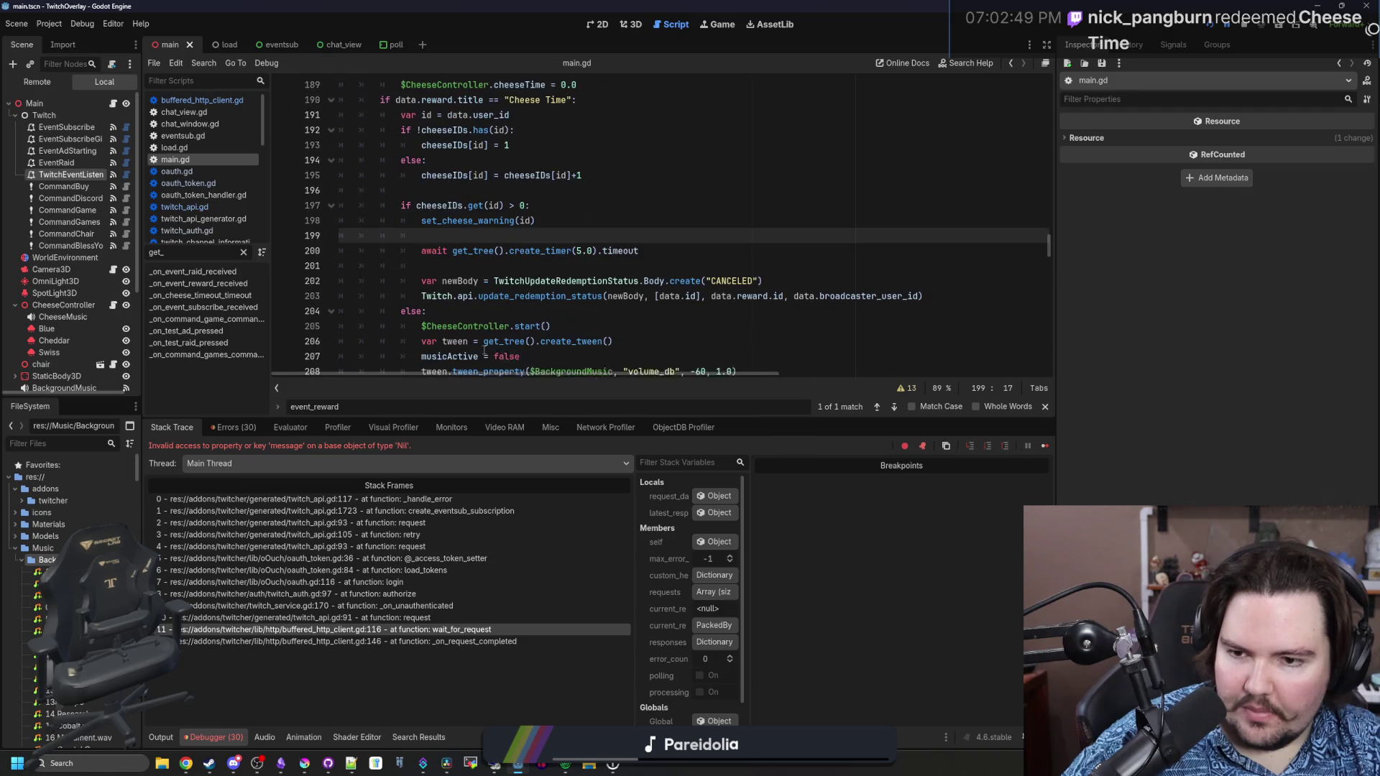
{"action": "left_click", "coordinate": [567, 311]}
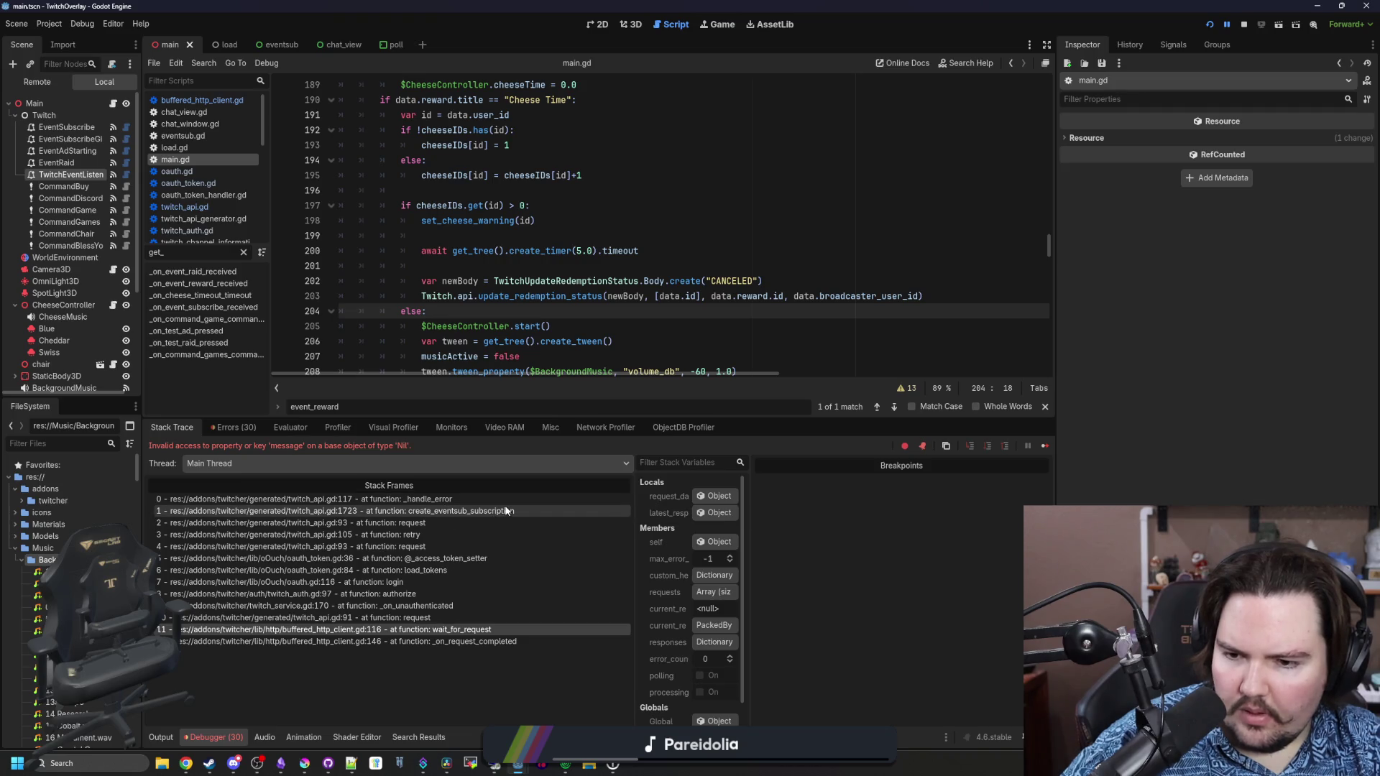
Step through stack frames in twitch_api.gd, oauth_token.gd, oauth.gd, twitch_auth.gd and twitch_service.gd
{"action": "left_click", "coordinate": [477, 521]}
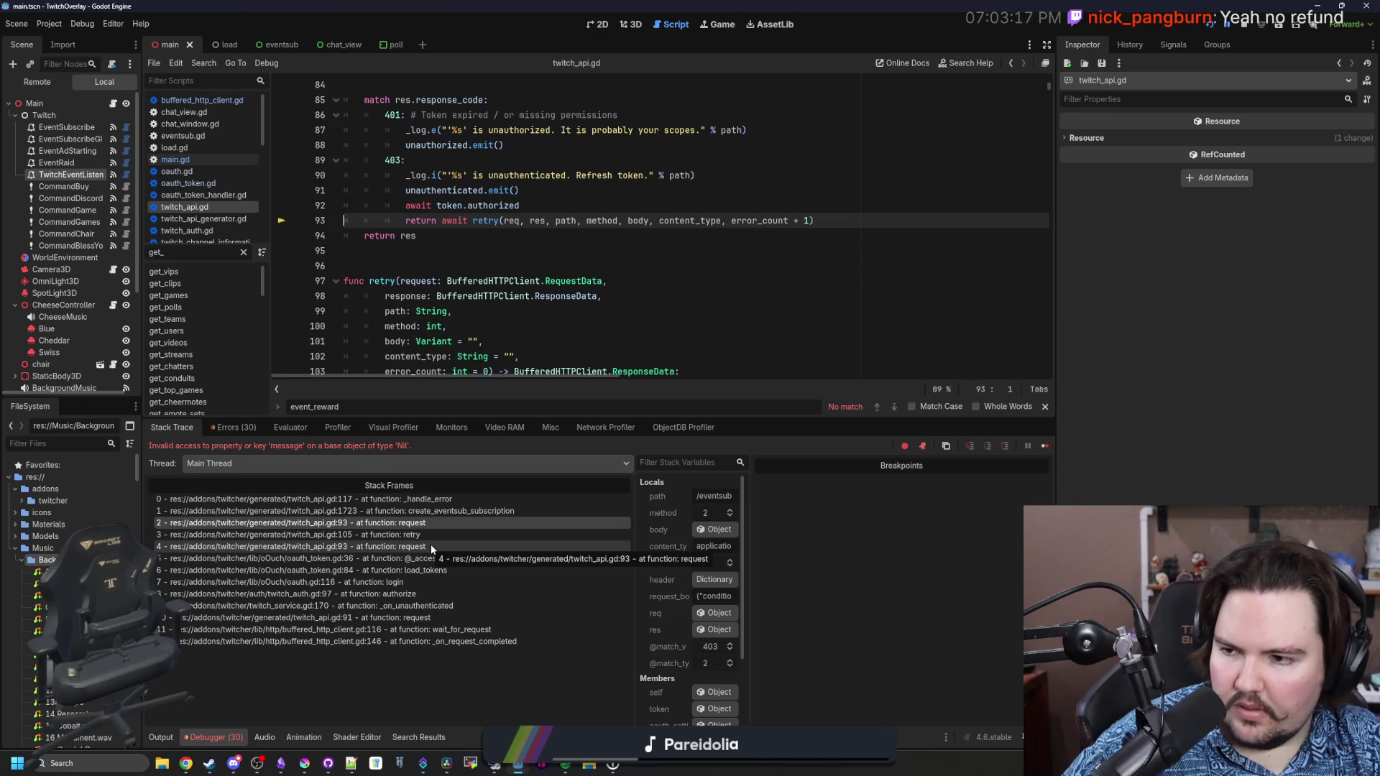
{"action": "left_click", "coordinate": [474, 534]}
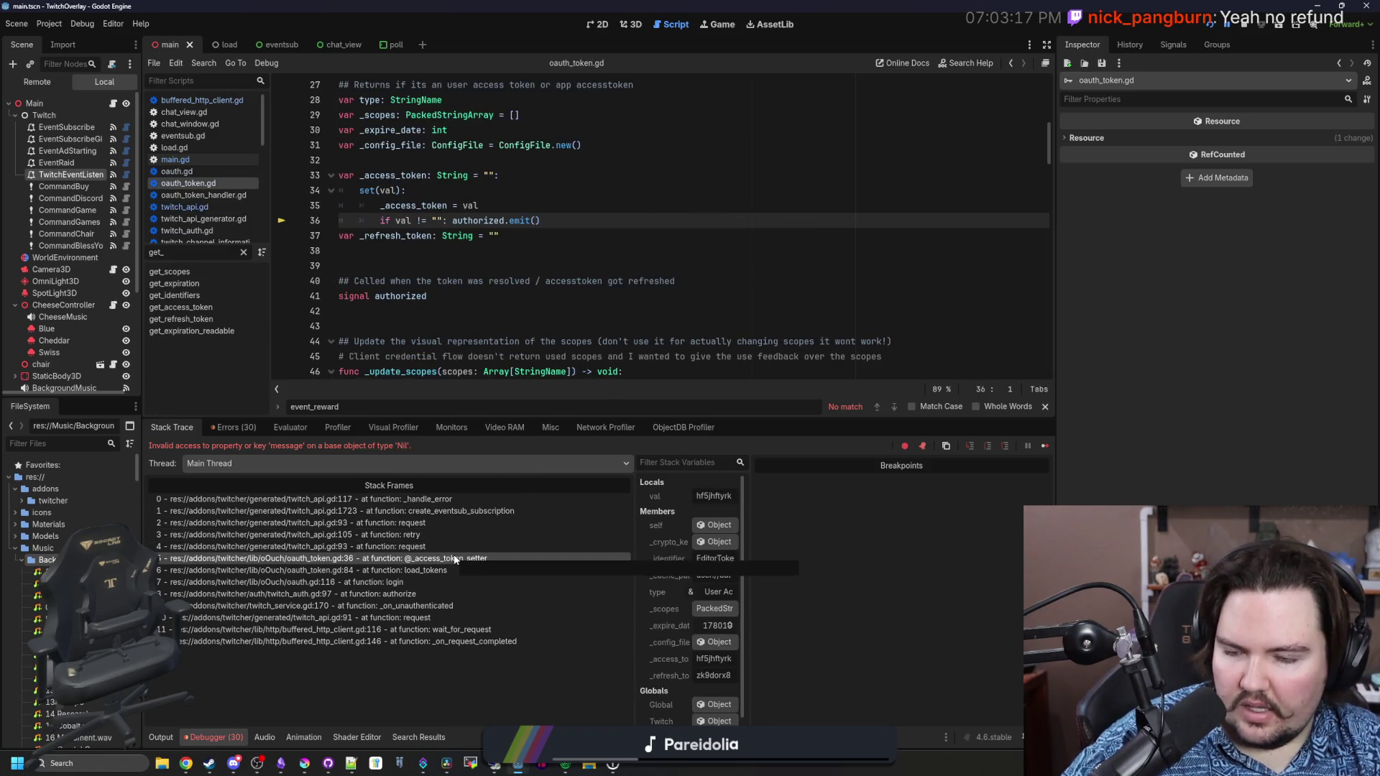
{"action": "left_click", "coordinate": [436, 570]}
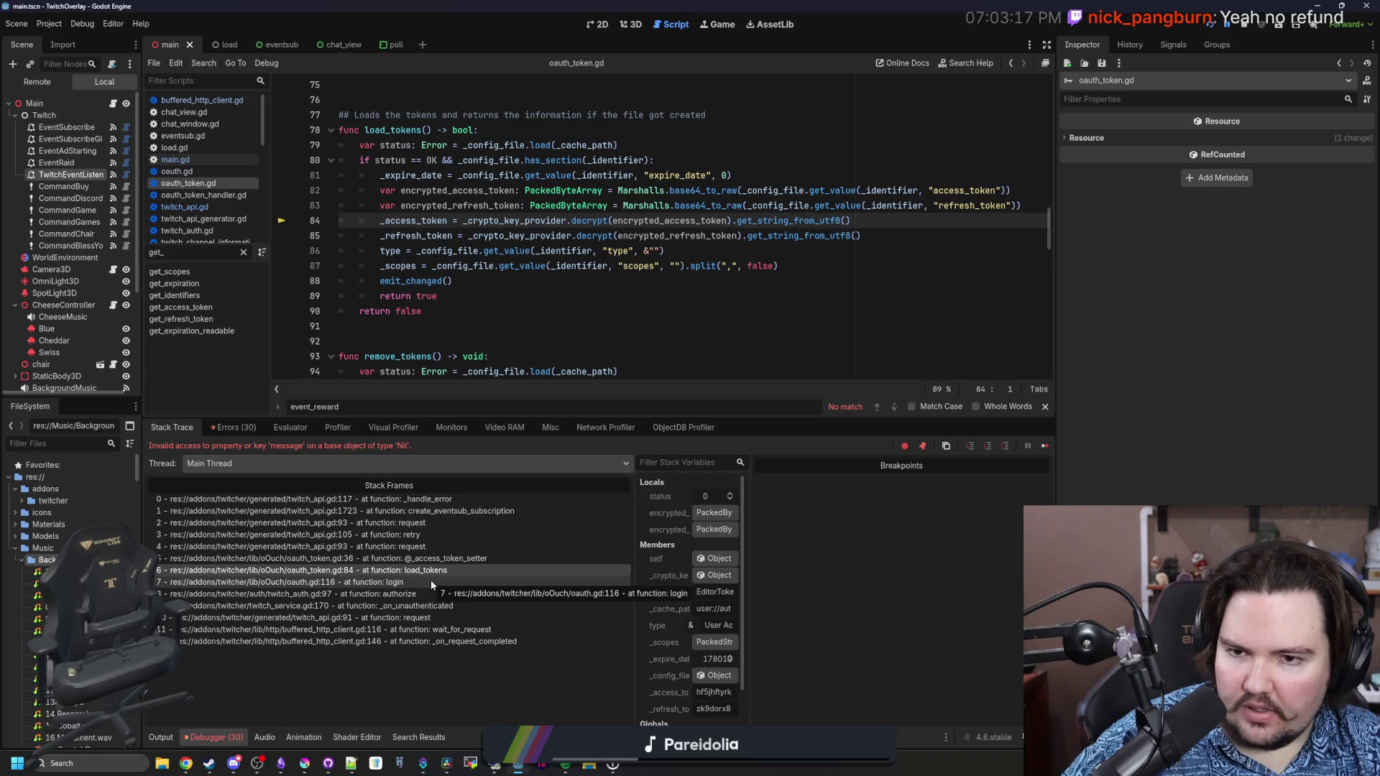
{"action": "left_click", "coordinate": [430, 580]}
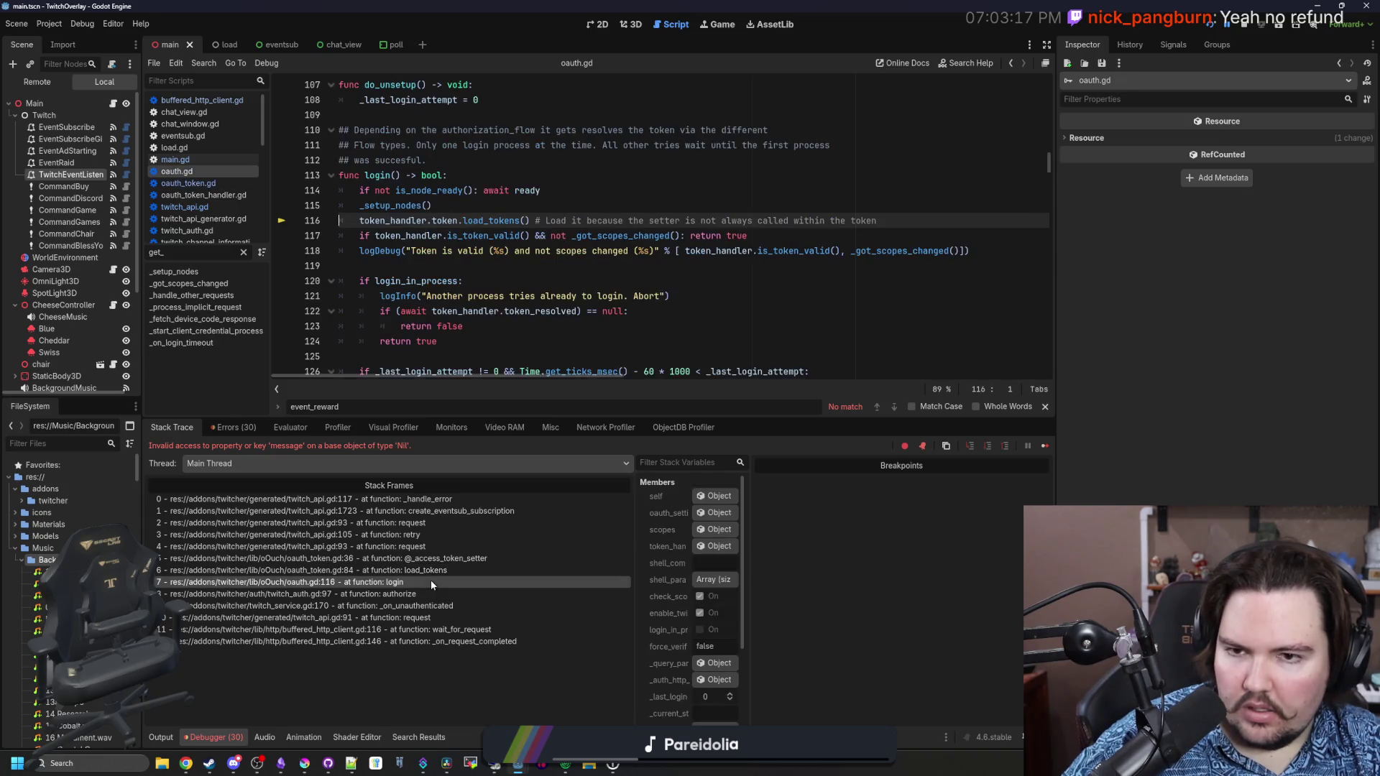
{"action": "left_click", "coordinate": [439, 595]}
{"action": "left_click", "coordinate": [440, 605]}
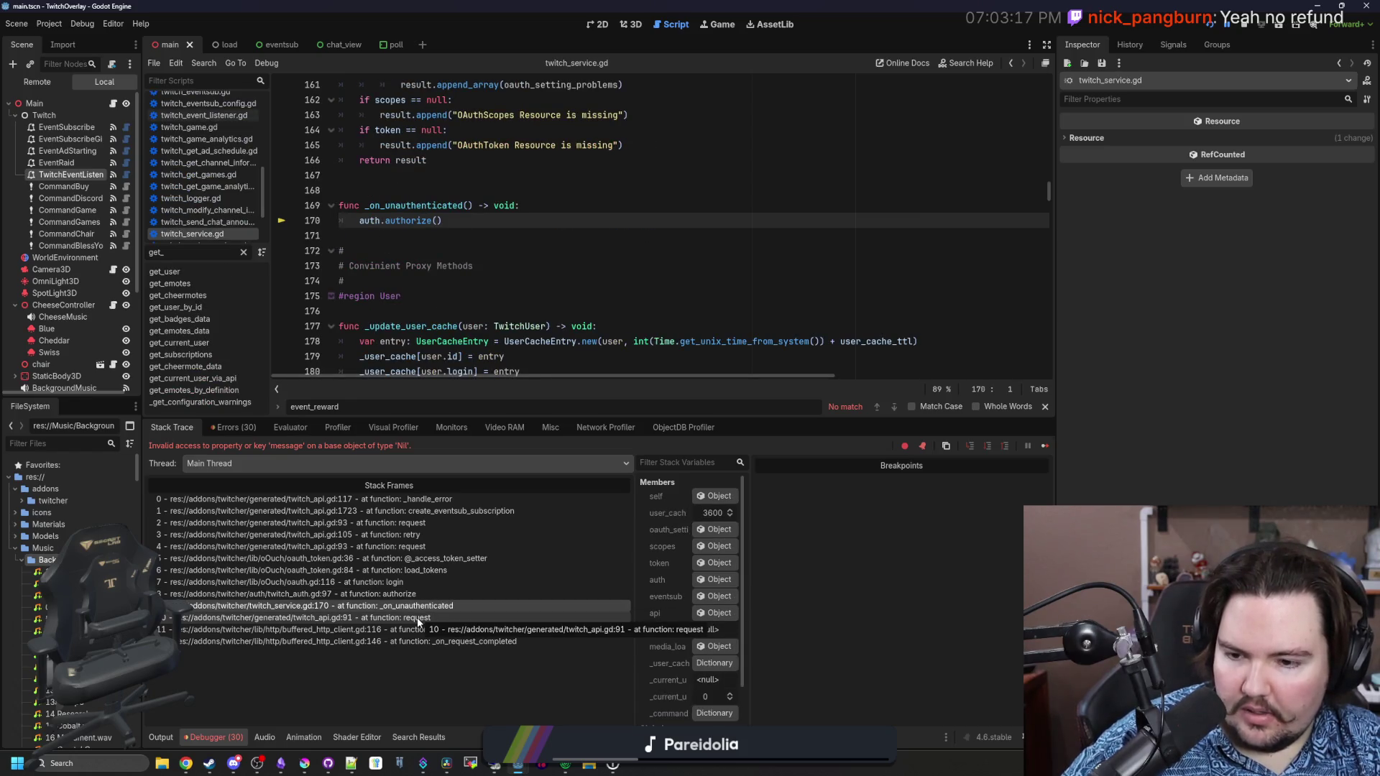
Inspect the remaining request and buffered_http_client.gd frames, then go back to main.gd line 201
{"action": "left_click", "coordinate": [416, 618]}
{"action": "left_click", "coordinate": [415, 629]}
{"action": "left_click", "coordinate": [413, 640]}
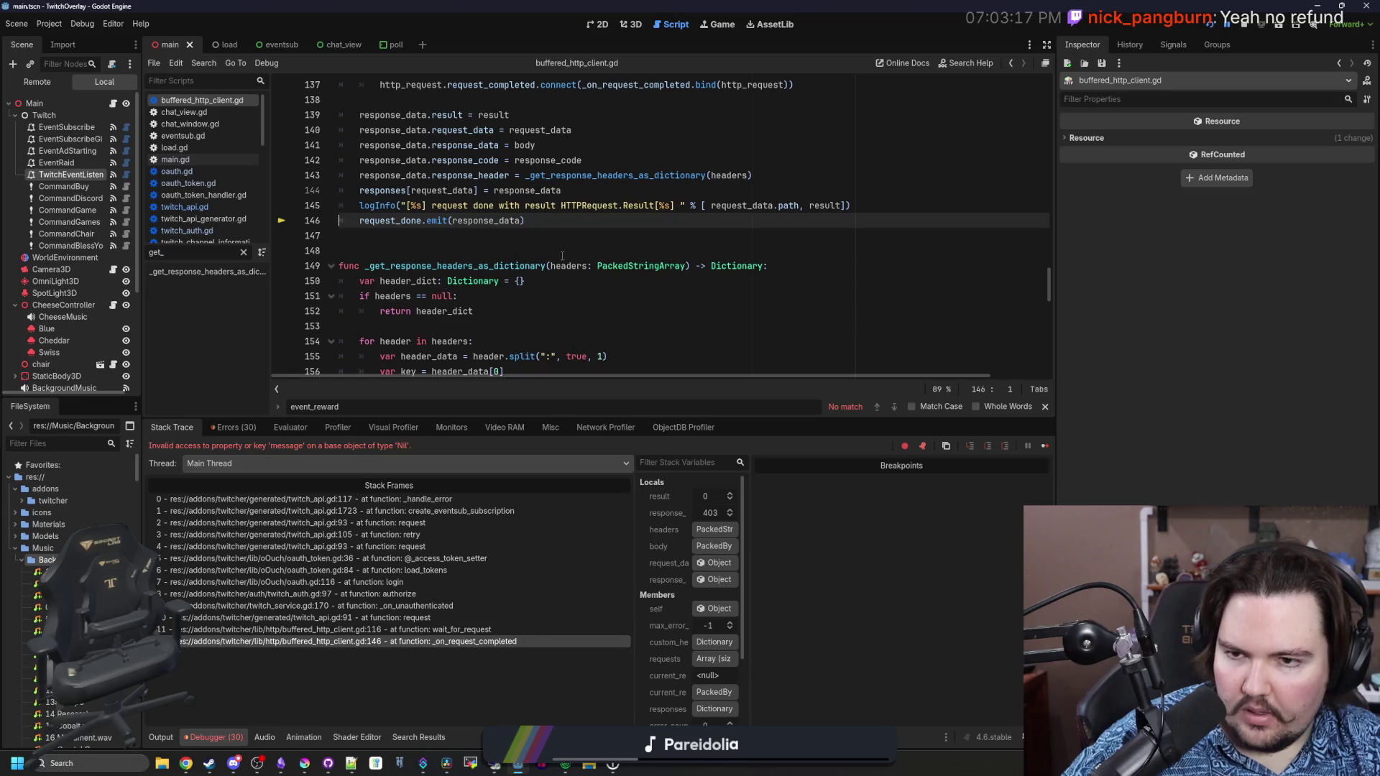
{"action": "left_click", "coordinate": [115, 103]}
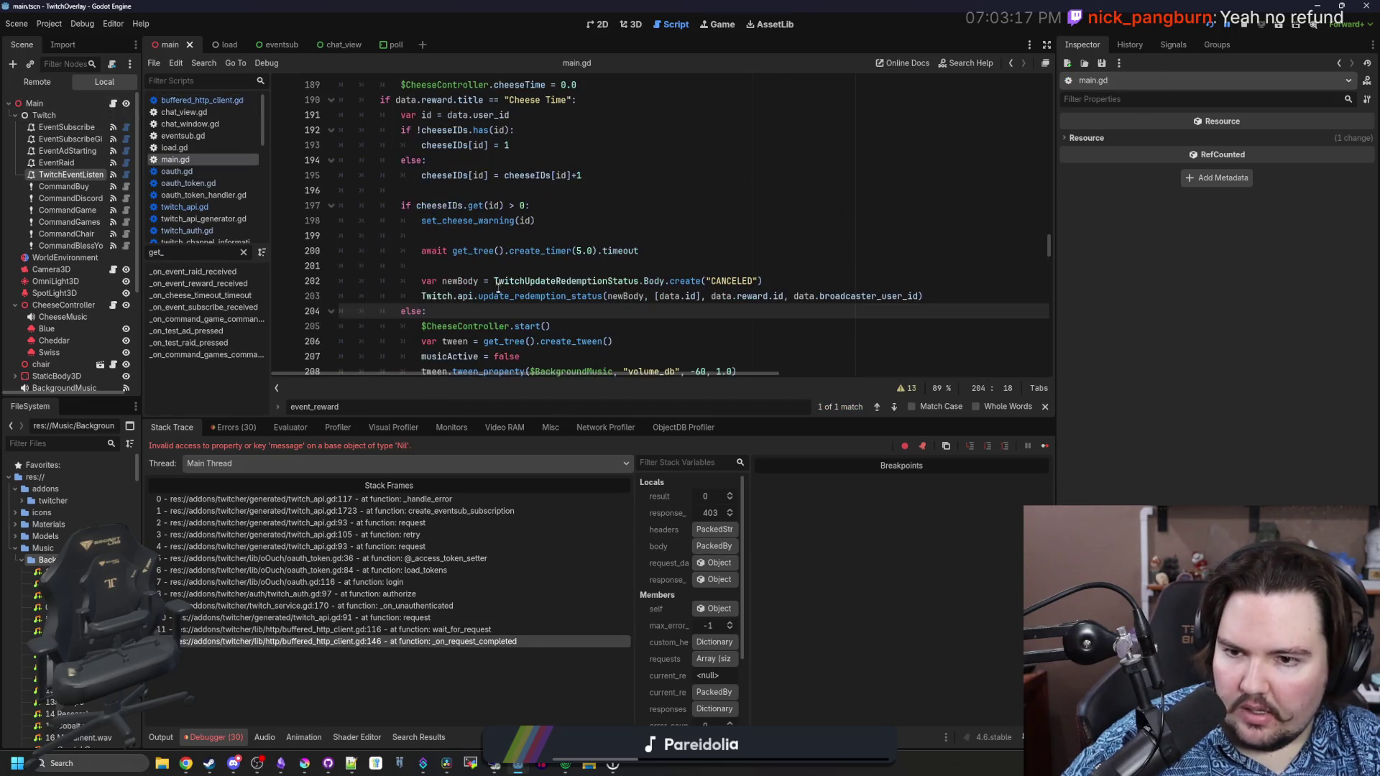
{"action": "left_click", "coordinate": [532, 267]}
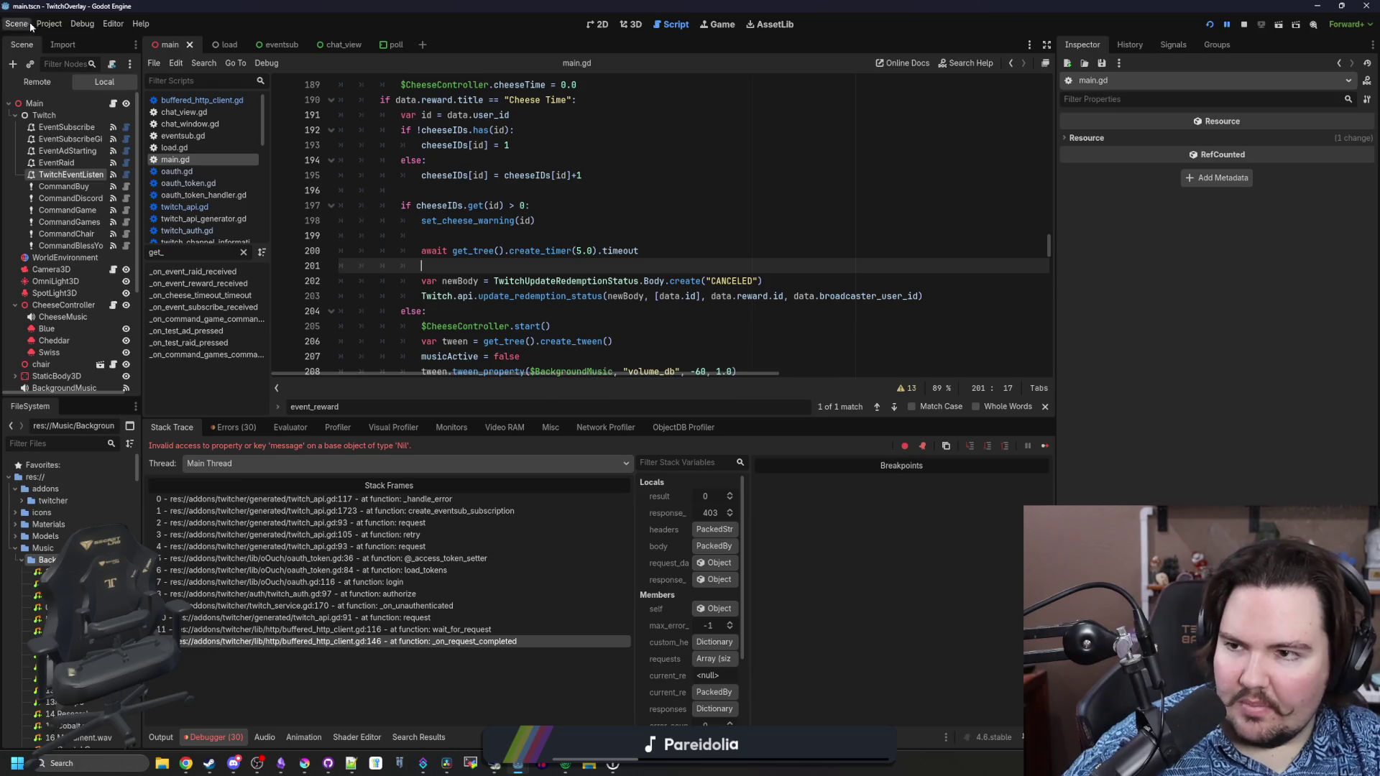
Open Project Settings from the Project menu and move its window aside
{"action": "left_click", "coordinate": [49, 23]}
{"action": "left_click", "coordinate": [64, 40]}
{"action": "left_click_drag", "start_coordinate": [500, 169], "coordinate": [1379, 167]}
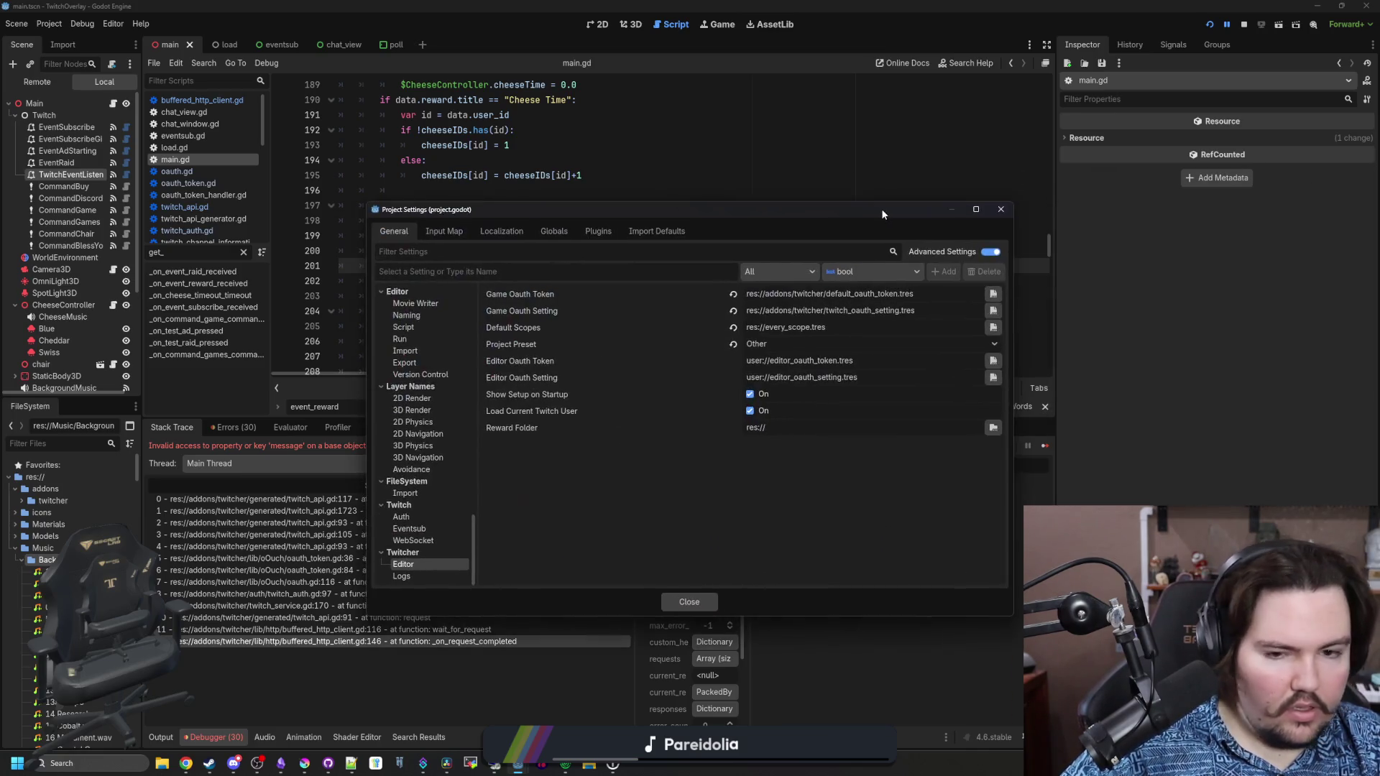
{"action": "left_click", "coordinate": [770, 344]}
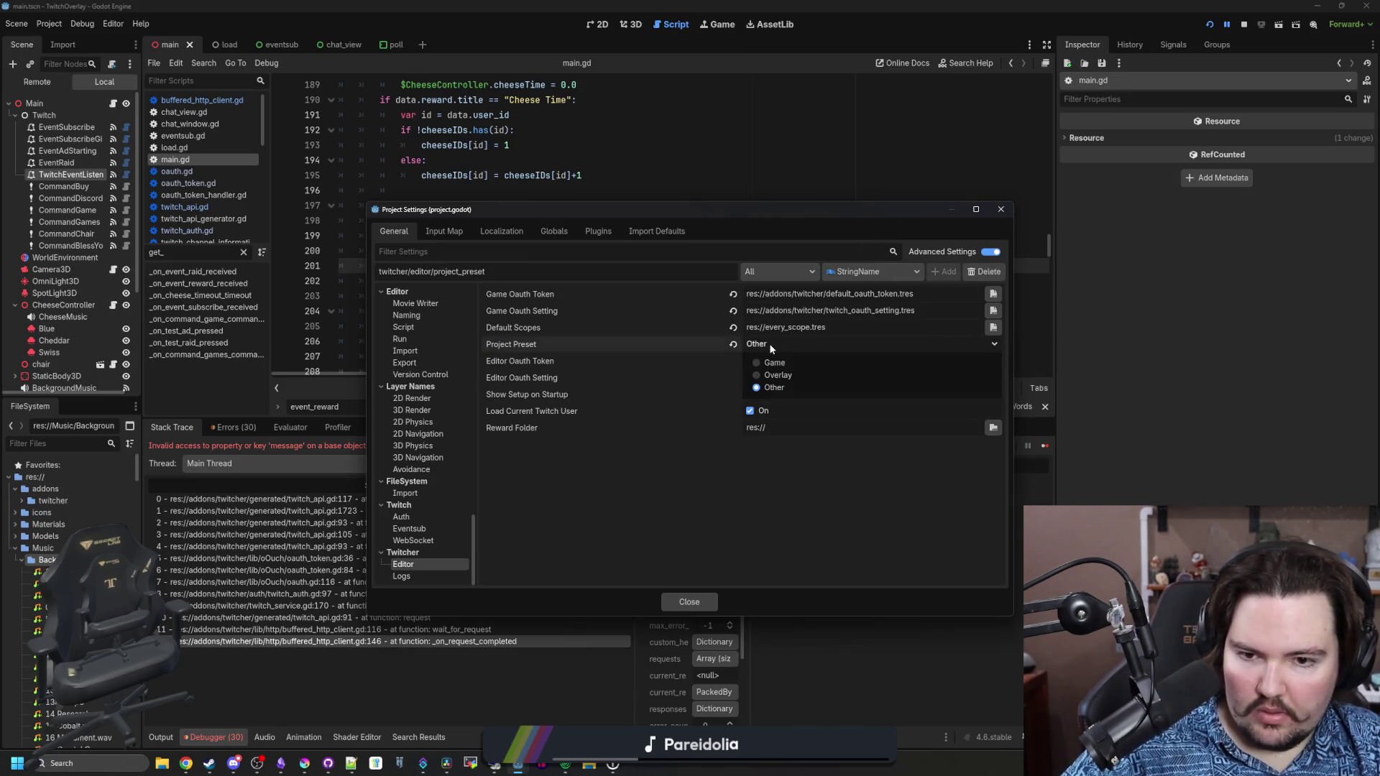
{"action": "left_click", "coordinate": [770, 347]}
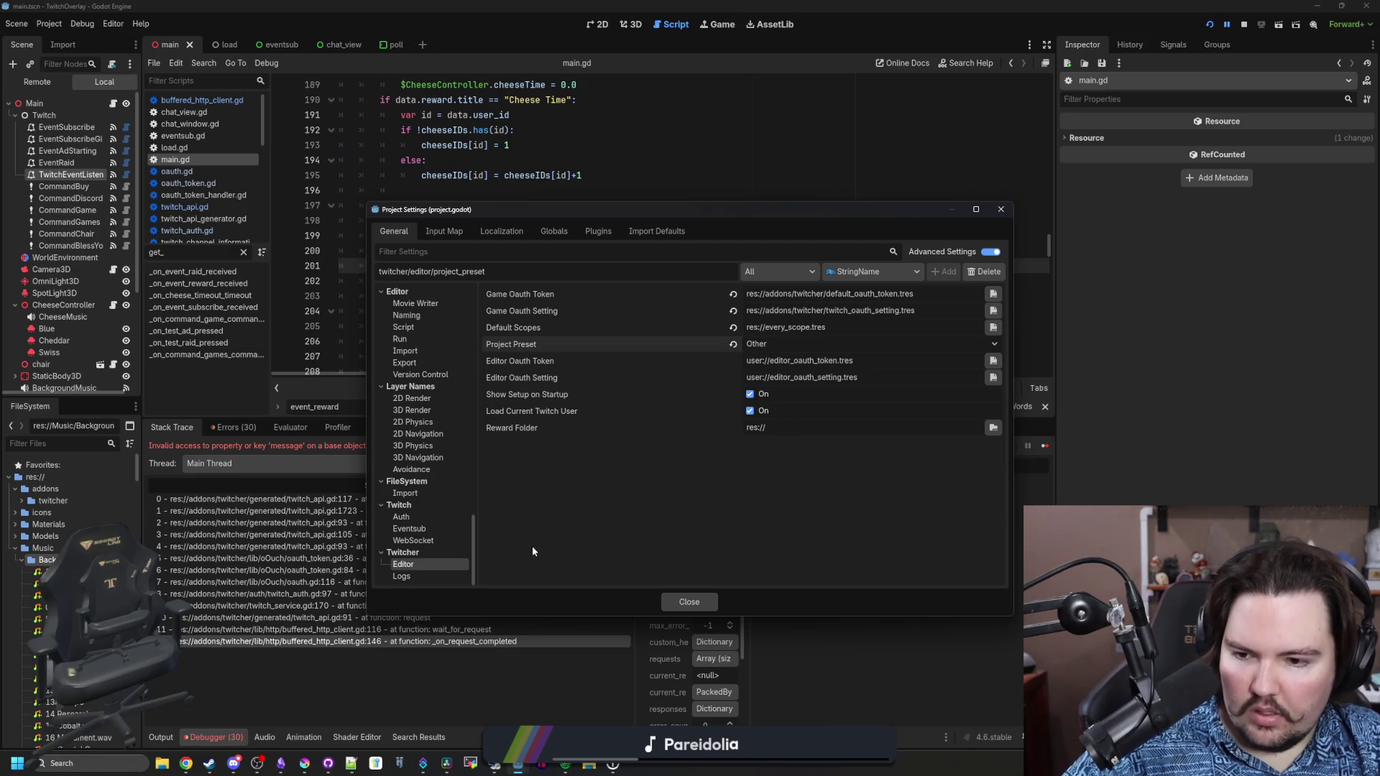
{"action": "left_click", "coordinate": [419, 576]}
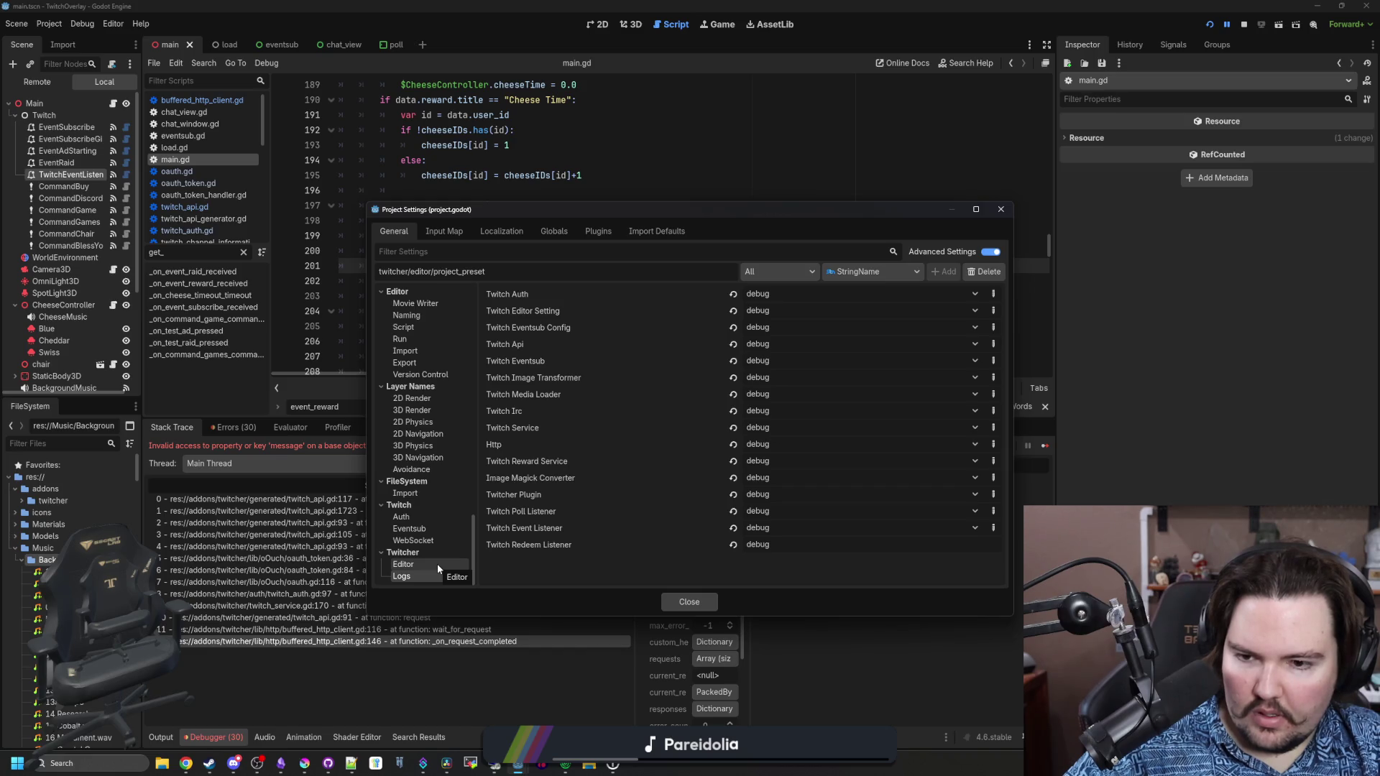
{"action": "left_click", "coordinate": [437, 563]}
{"action": "left_click", "coordinate": [429, 540]}
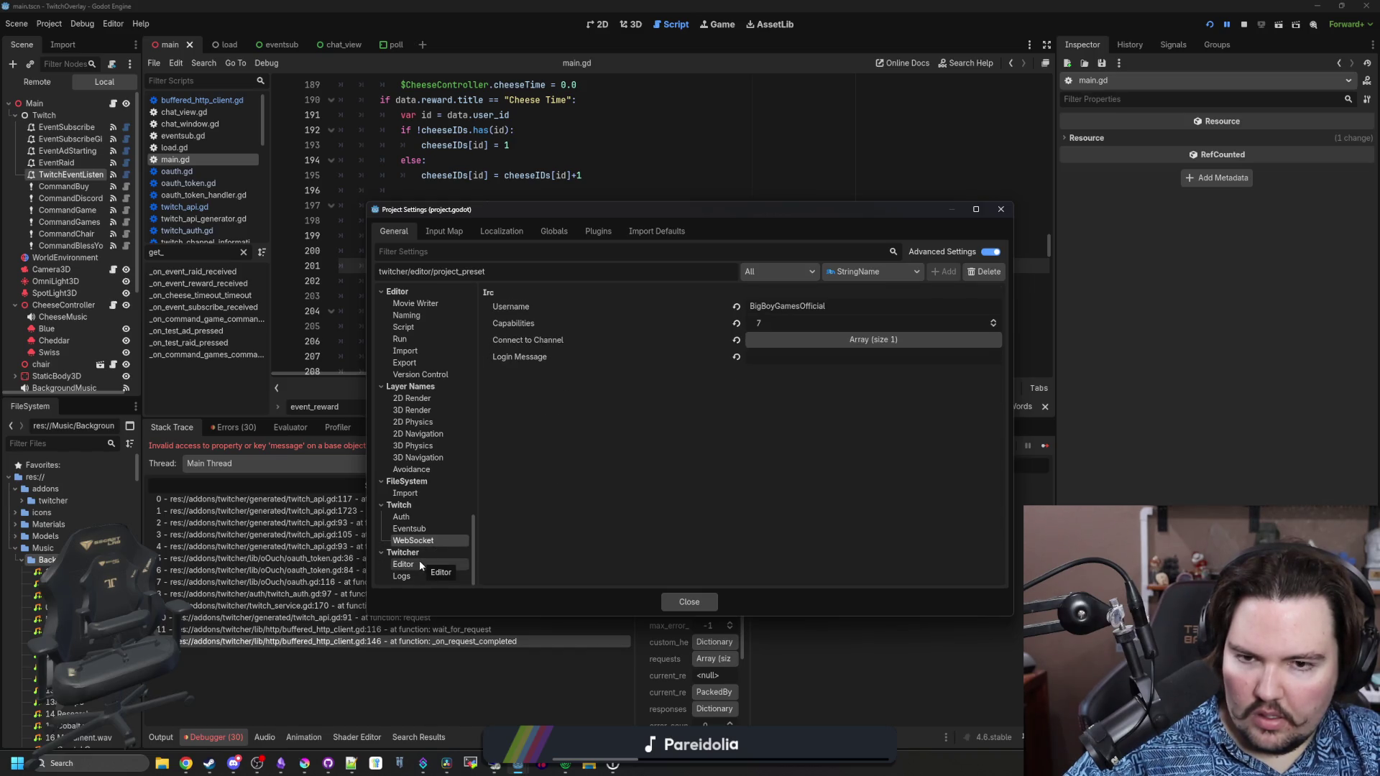
{"action": "left_click", "coordinate": [588, 324]}
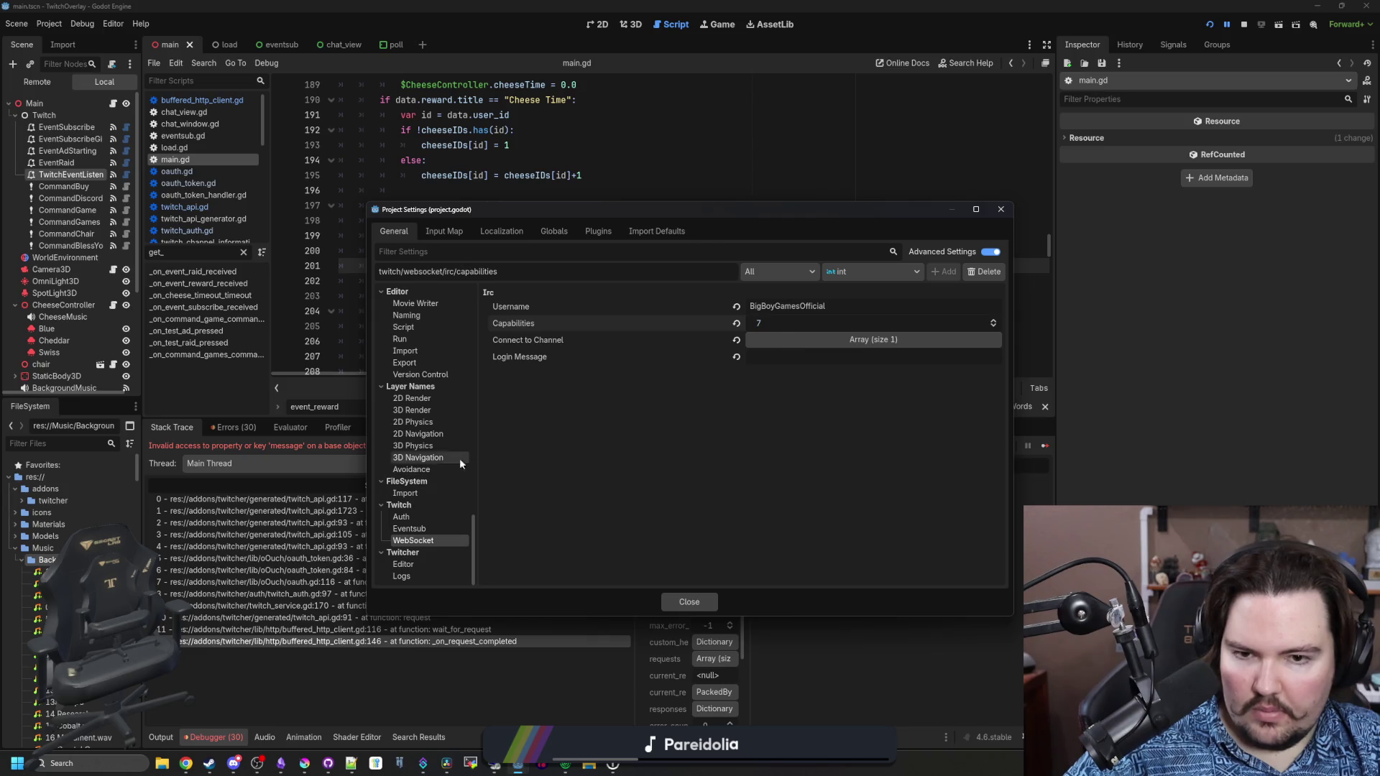
{"action": "left_click", "coordinate": [425, 516]}
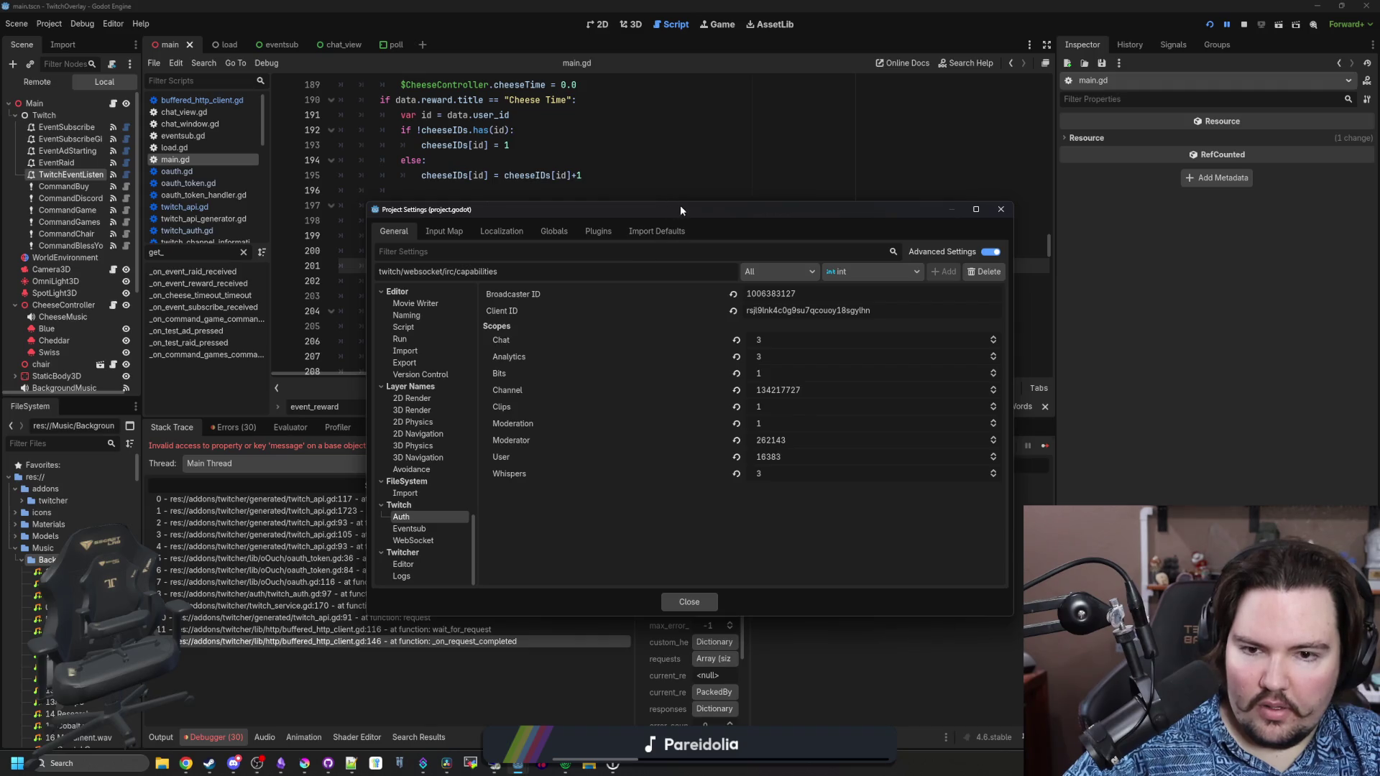
{"action": "left_click", "coordinate": [1000, 209]}
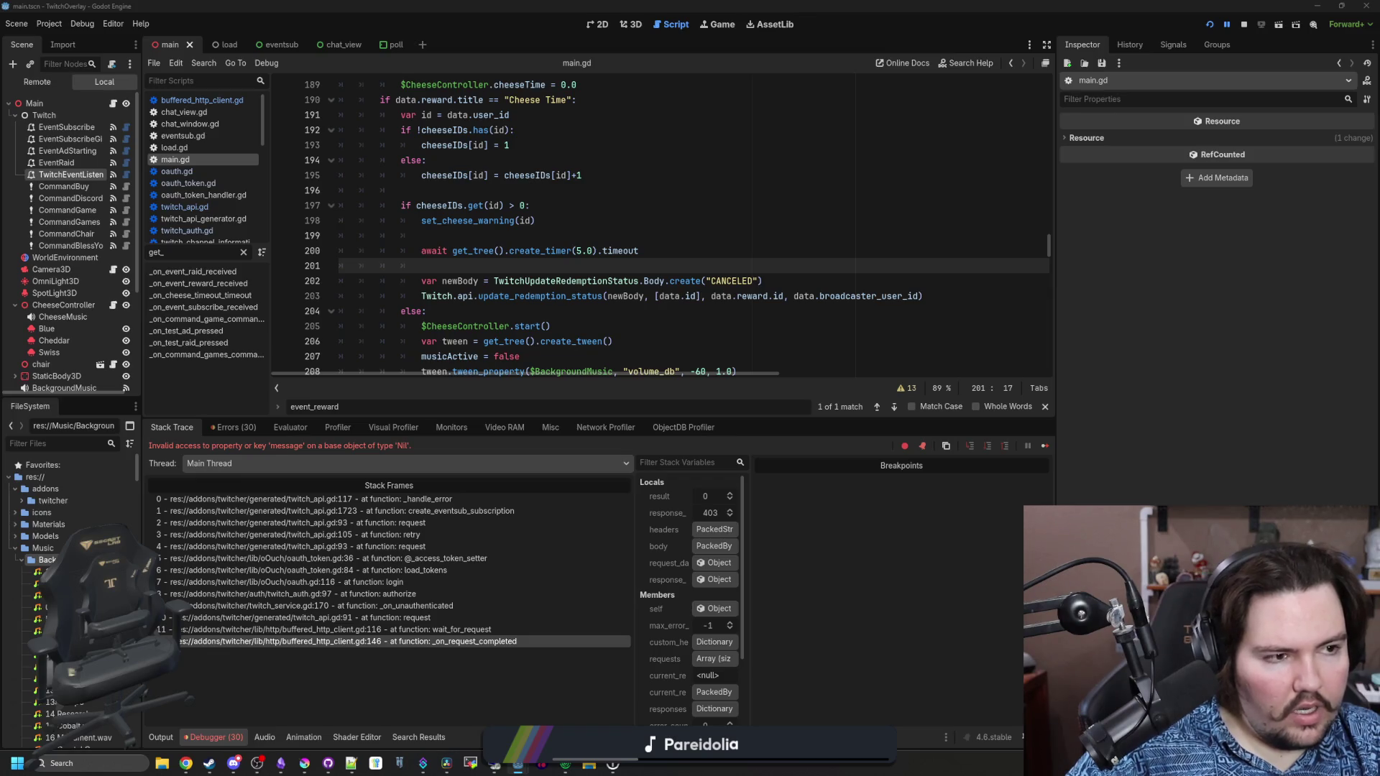
{"action": "key", "text": "alt+Tab"}
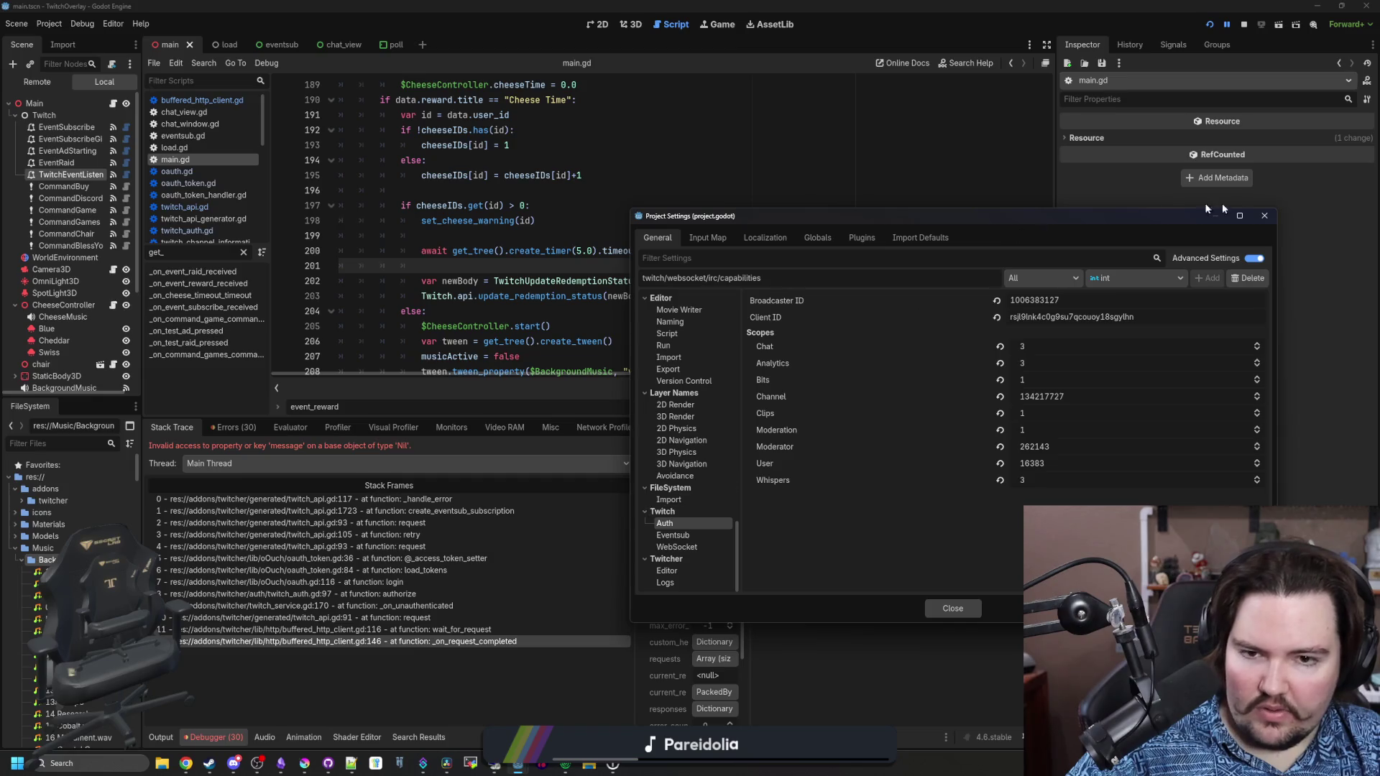
Close Project Settings, browse the Editor and Scene menus, and launch Twitcher Setup from Project > Tools
{"action": "left_click", "coordinate": [1265, 216]}
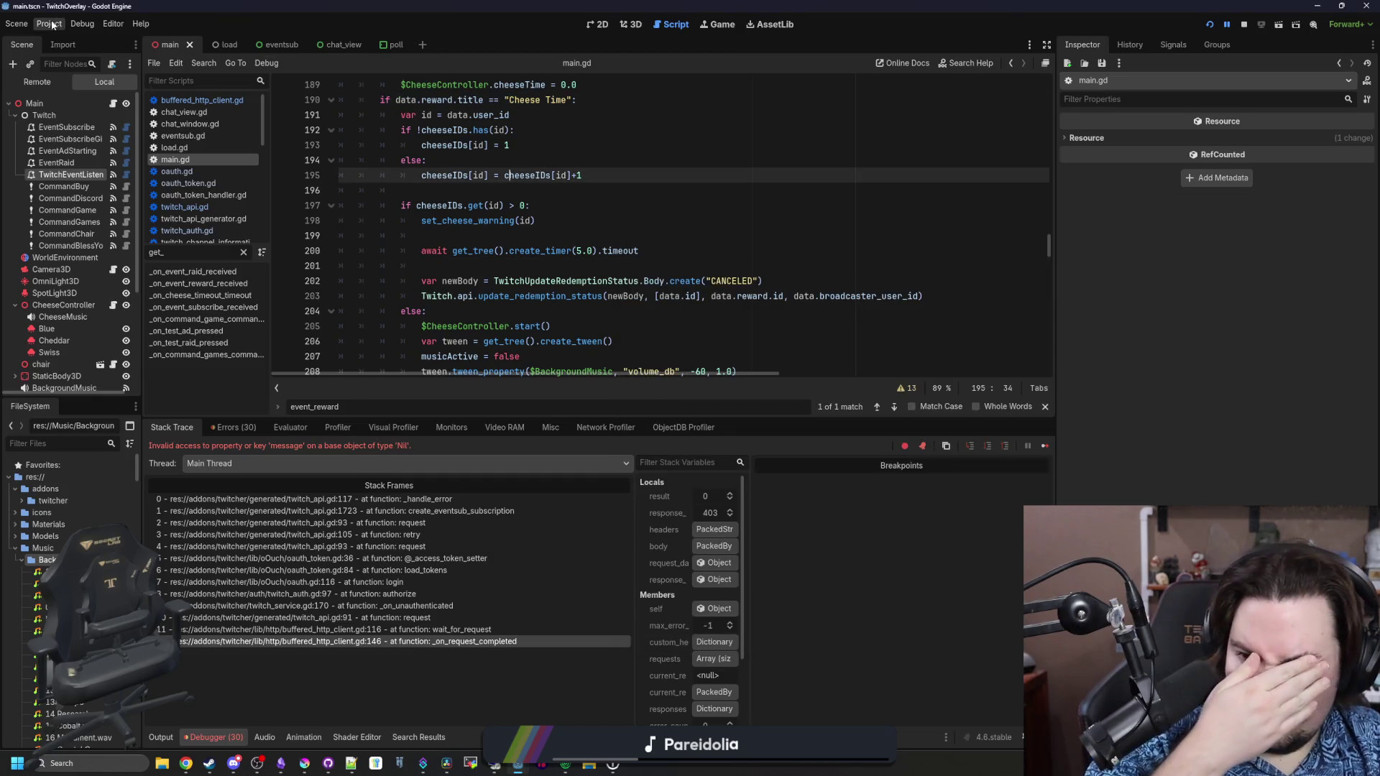
{"action": "left_click", "coordinate": [114, 26]}
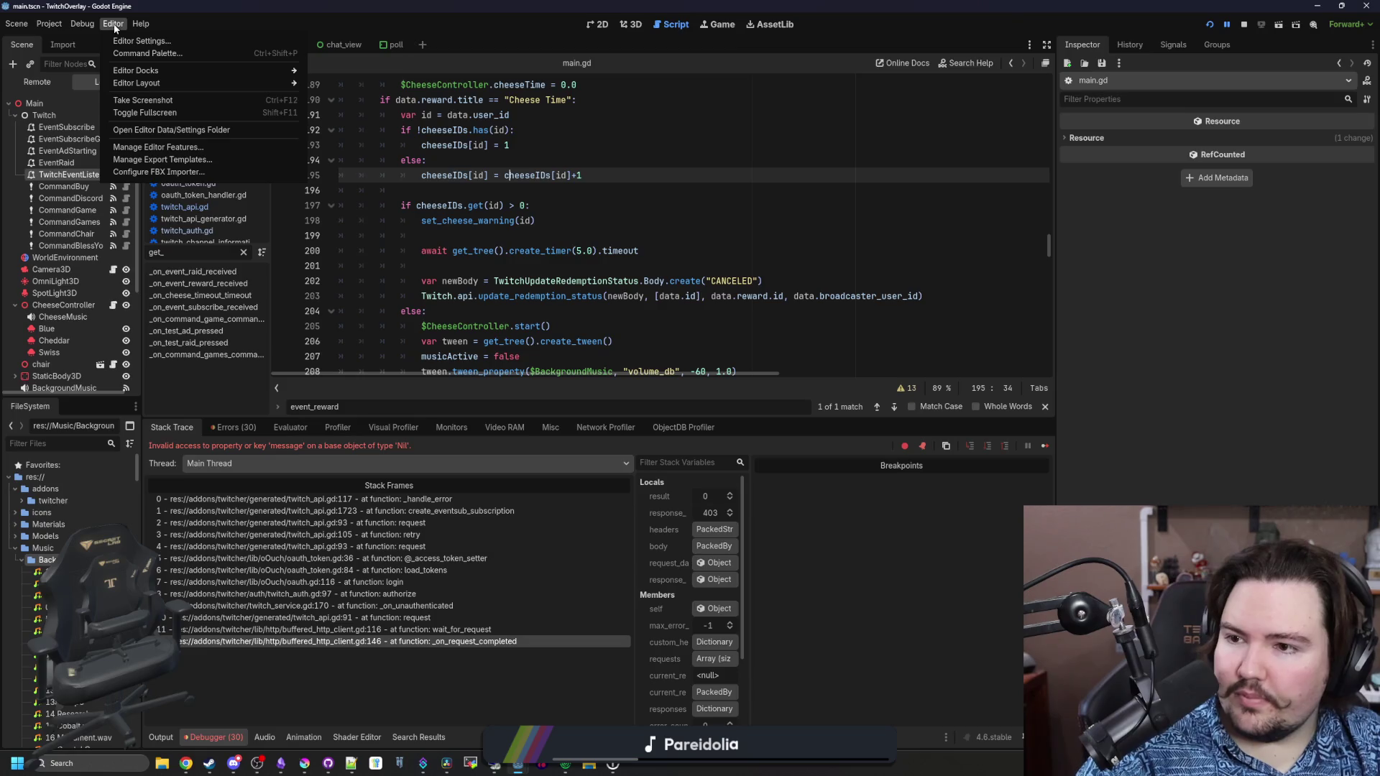
{"action": "mouse_move", "coordinate": [198, 70]}
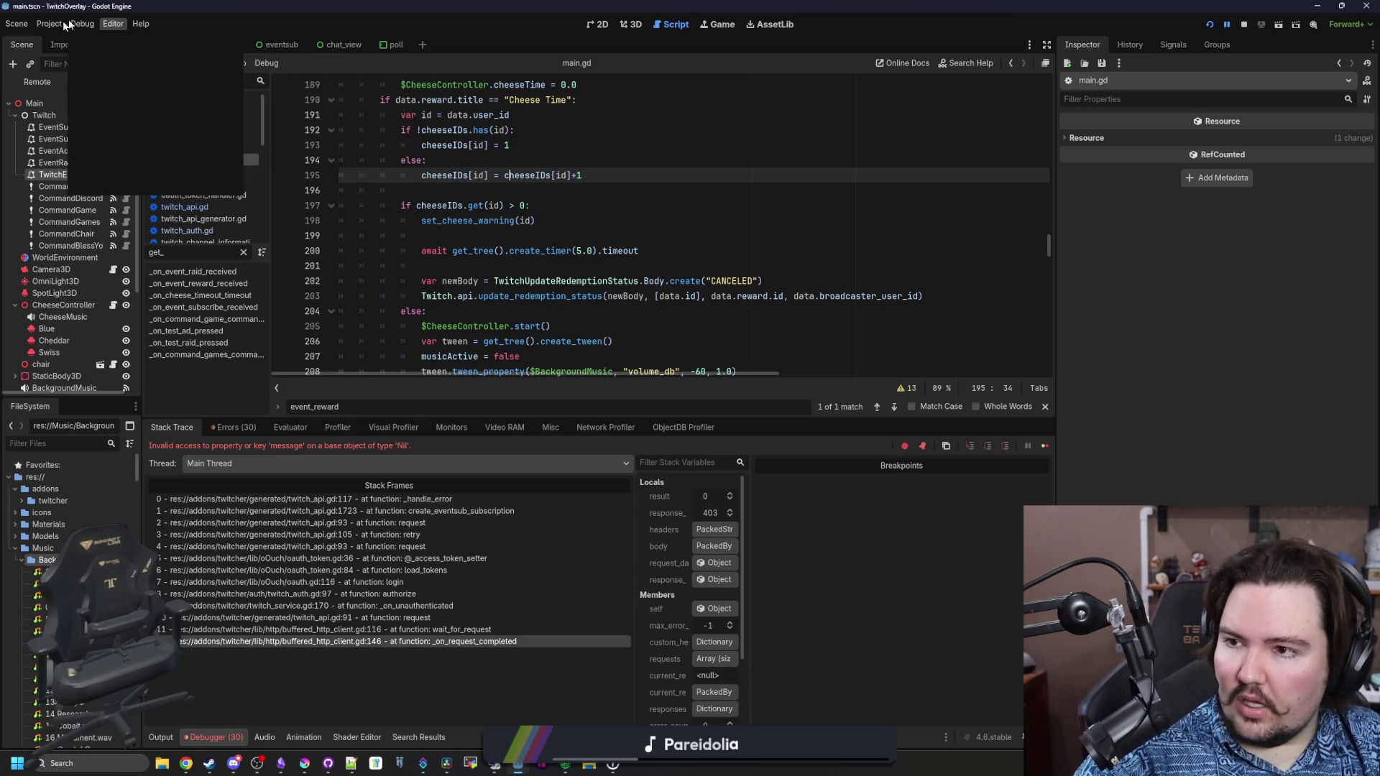
{"action": "left_click", "coordinate": [17, 24]}
{"action": "left_click", "coordinate": [49, 24]}
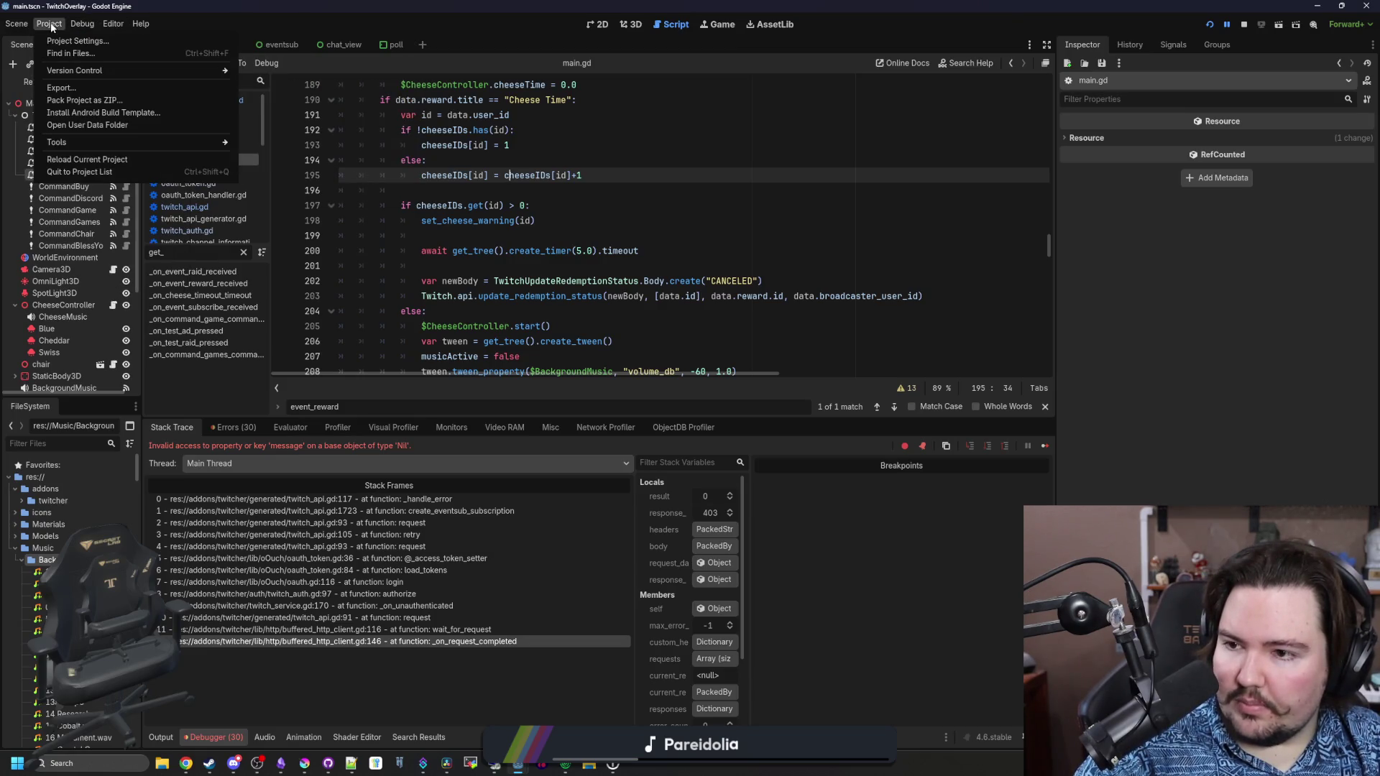
{"action": "mouse_move", "coordinate": [99, 142]}
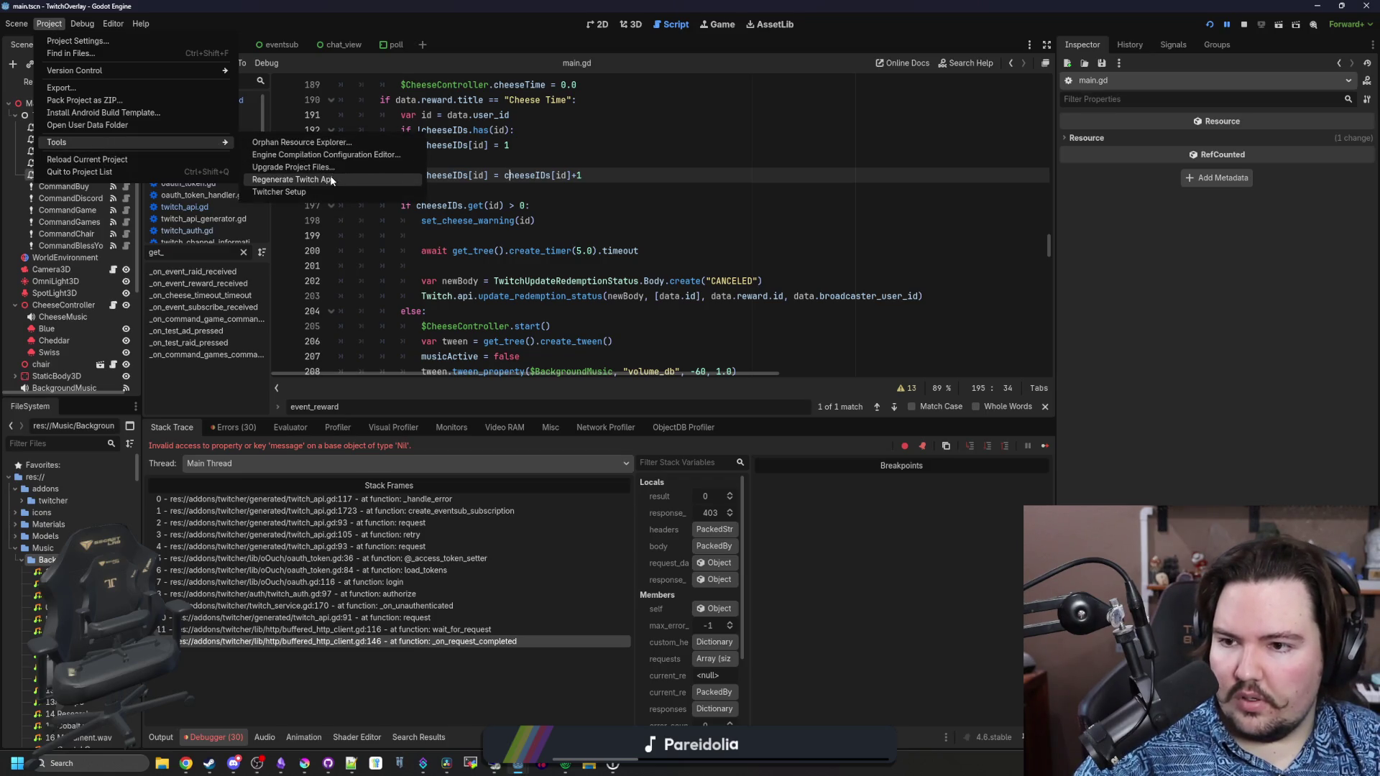
{"action": "left_click", "coordinate": [320, 192]}
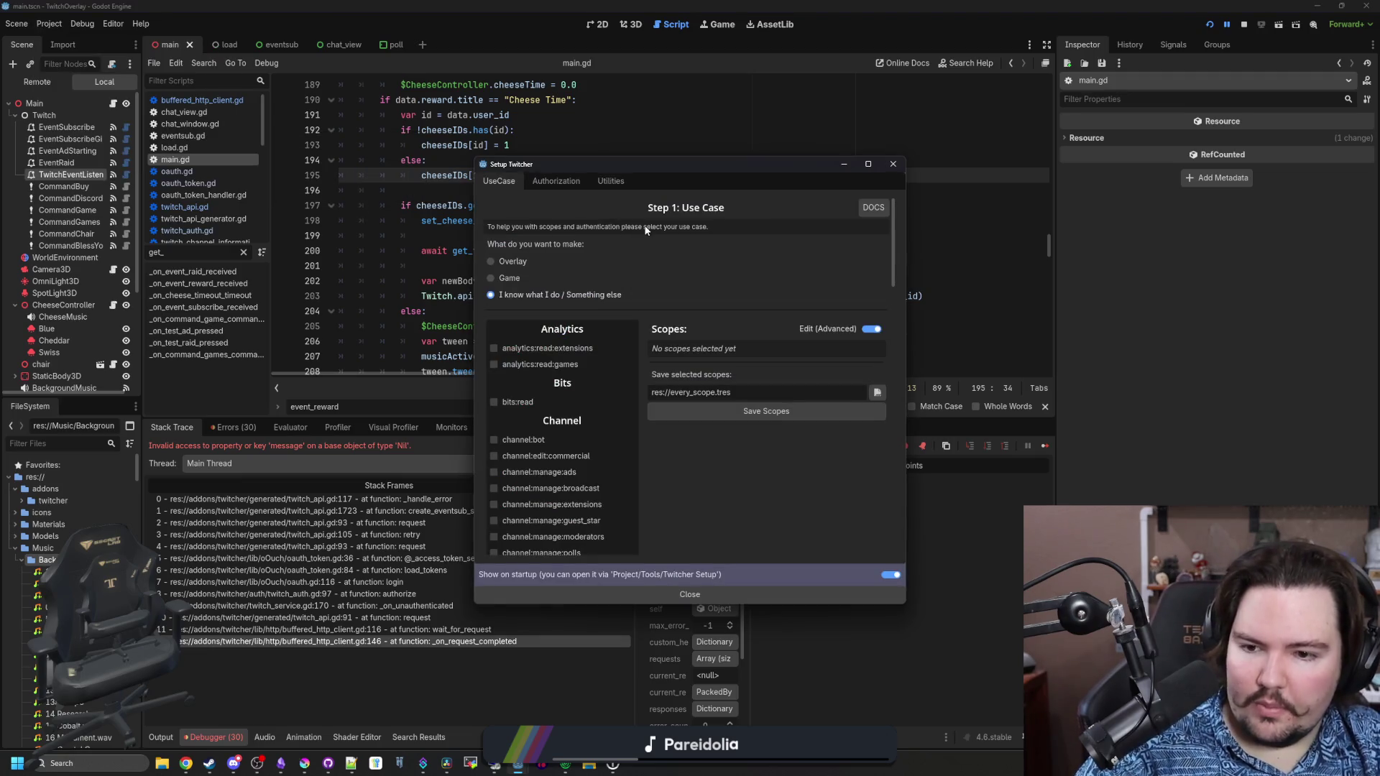
View the Twitcher authorization step, then return to Use Case and scroll through the scopes list
{"action": "left_click", "coordinate": [555, 181]}
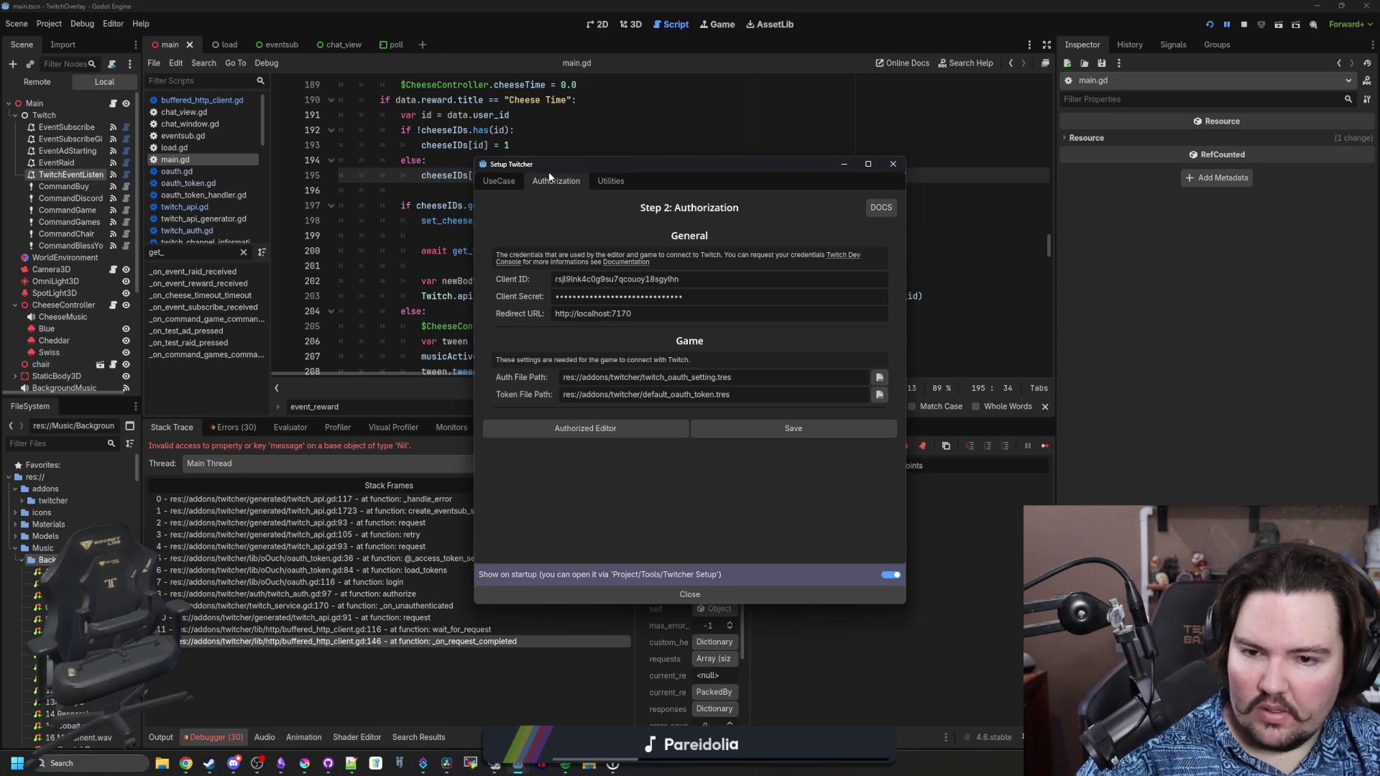
{"action": "left_click", "coordinate": [513, 184]}
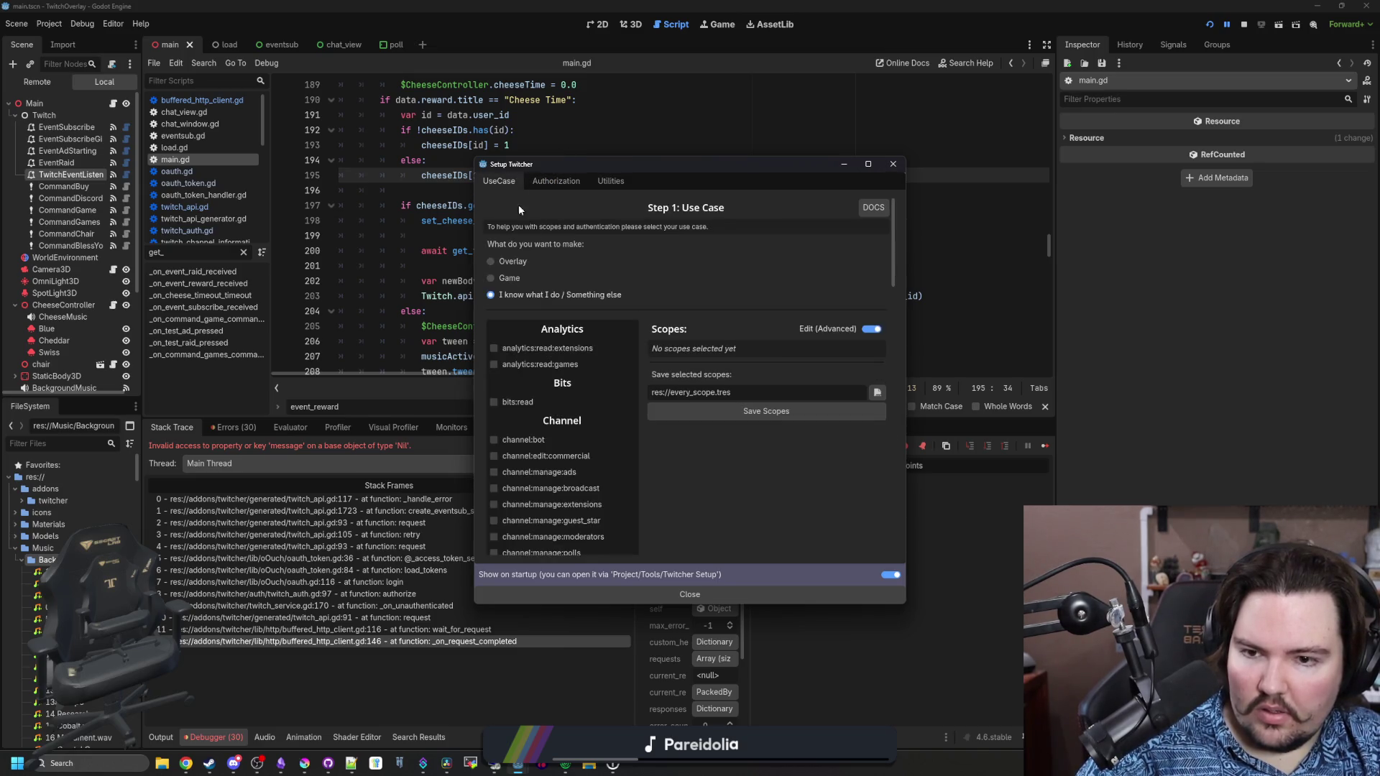
{"action": "left_click_drag", "start_coordinate": [731, 392], "coordinate": [699, 392]}
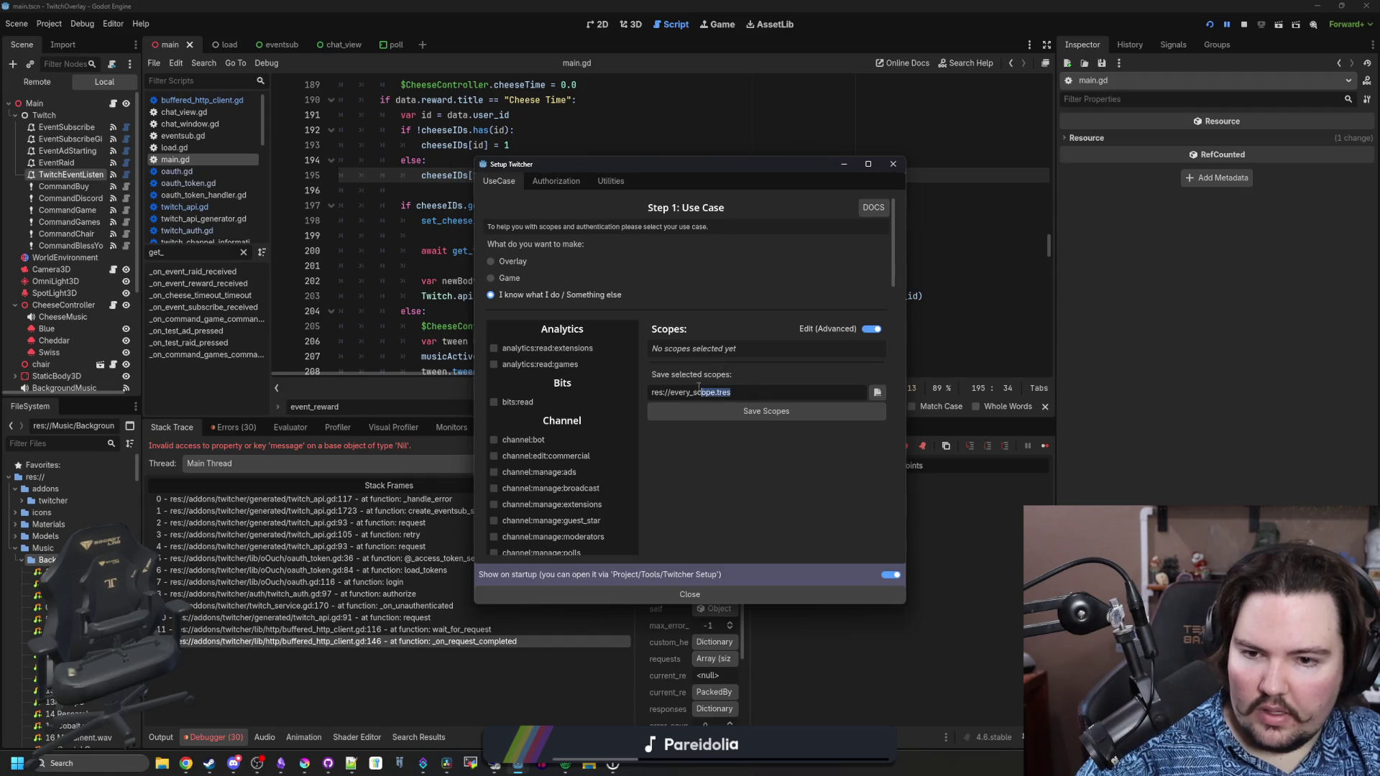
{"action": "scroll", "coordinate": [641, 395], "scroll_direction": "down", "scroll_amount": 15}
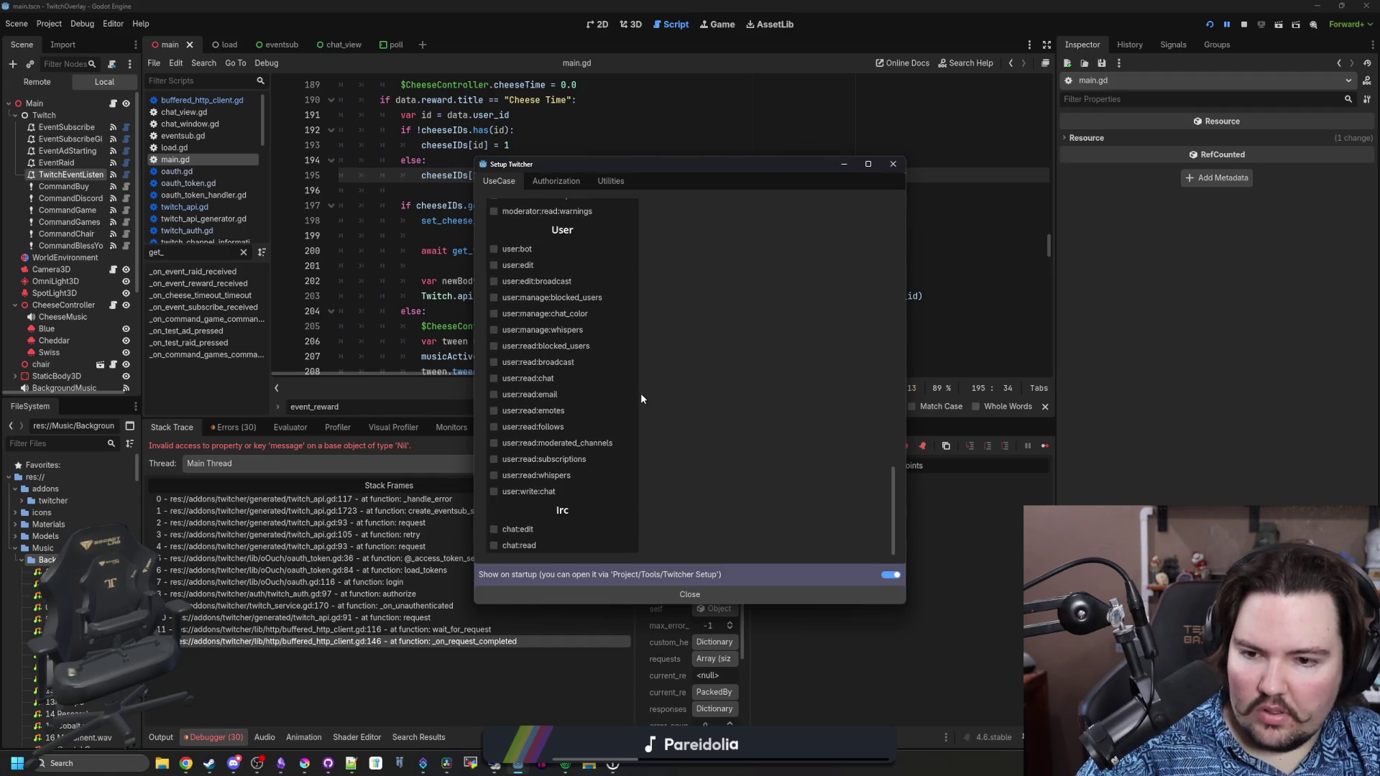
{"action": "scroll", "coordinate": [641, 394], "scroll_direction": "up", "scroll_amount": 15}
{"action": "scroll", "coordinate": [641, 394], "scroll_direction": "down", "scroll_amount": 15}
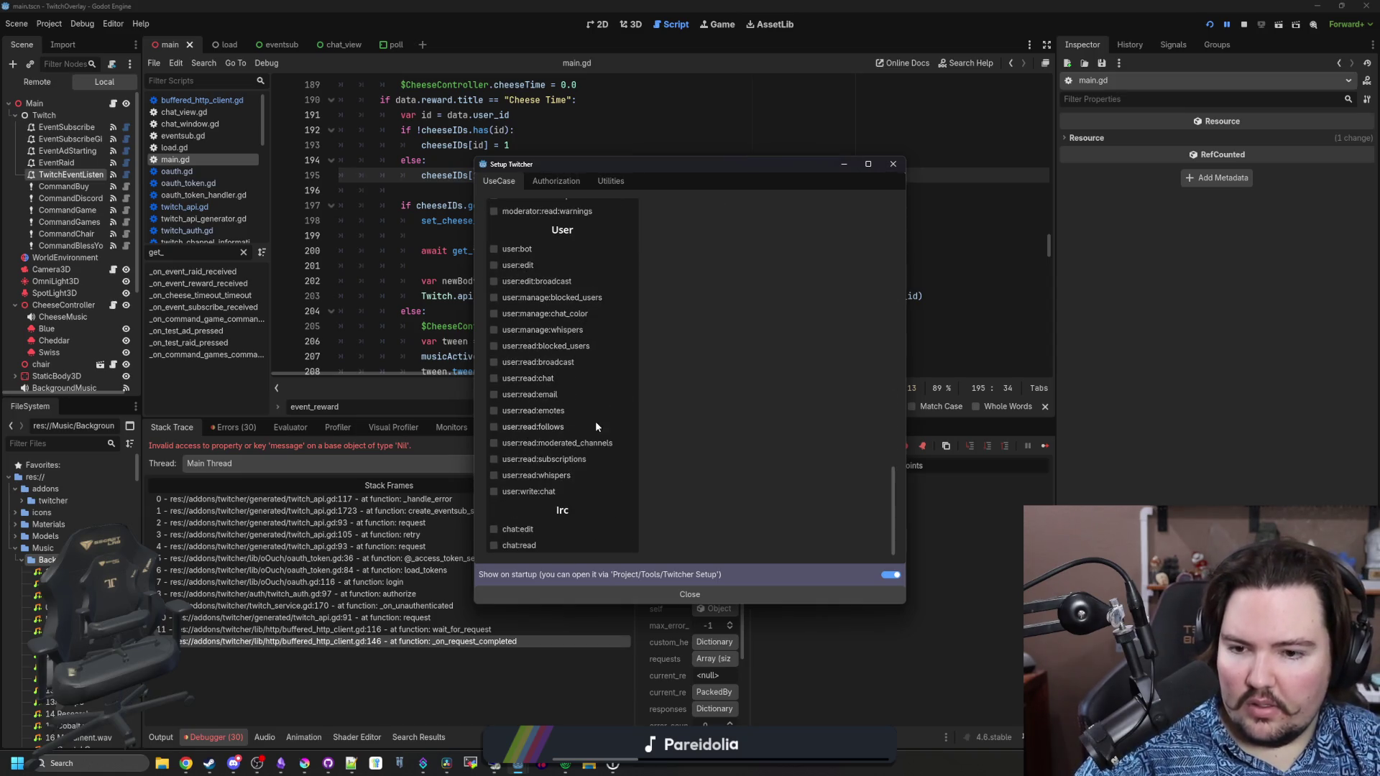
{"action": "scroll", "coordinate": [590, 451], "scroll_direction": "up", "scroll_amount": 5}
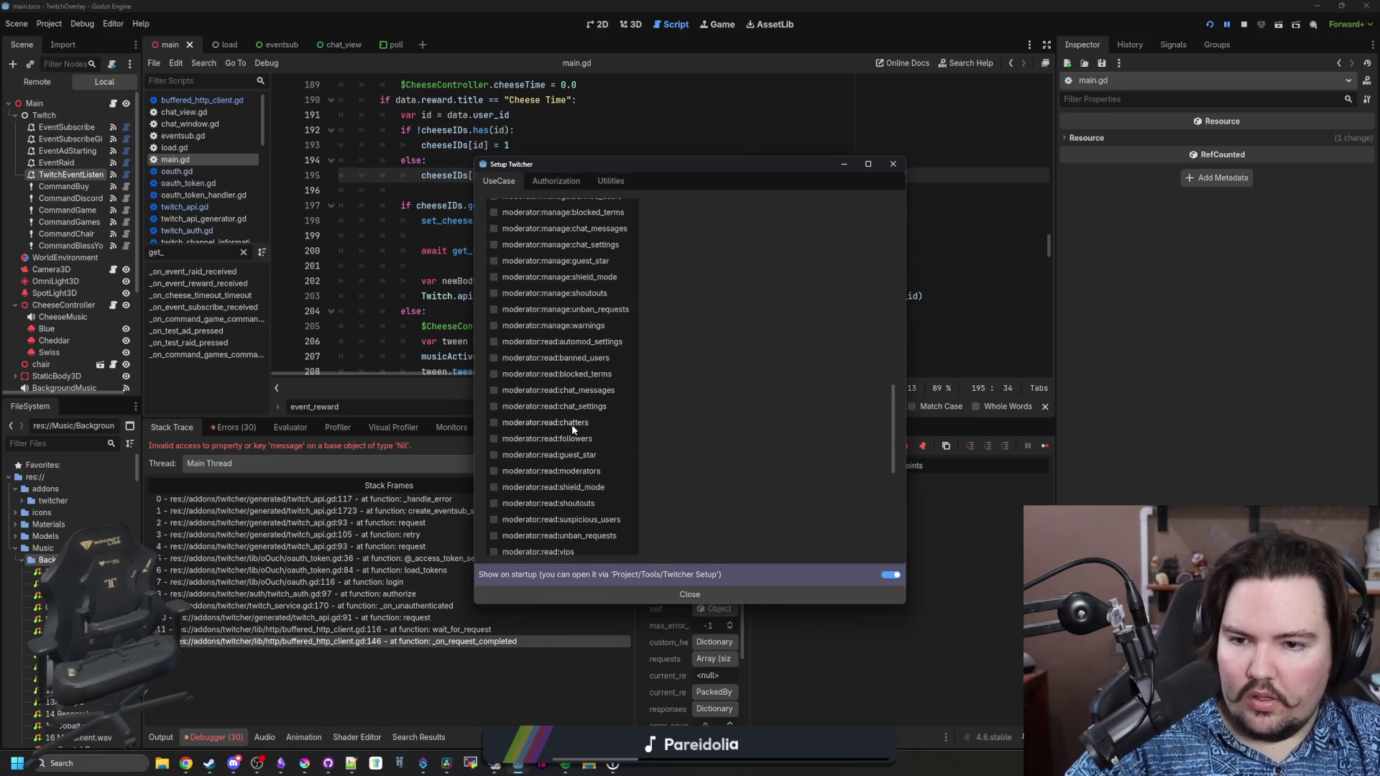
{"action": "scroll", "coordinate": [573, 429], "scroll_direction": "up", "scroll_amount": 3}
{"action": "scroll", "coordinate": [594, 423], "scroll_direction": "up", "scroll_amount": 2}
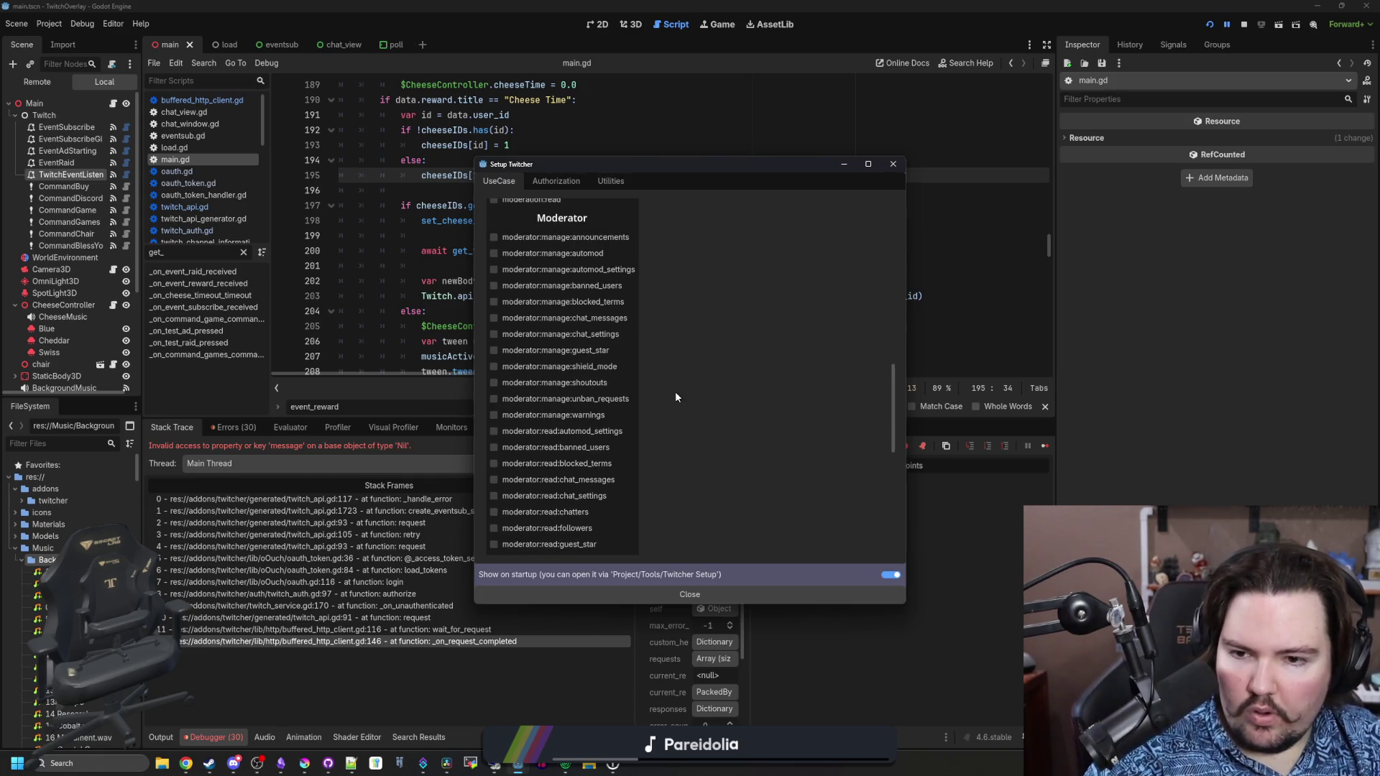
{"action": "scroll", "coordinate": [675, 396], "scroll_direction": "up", "scroll_amount": 6}
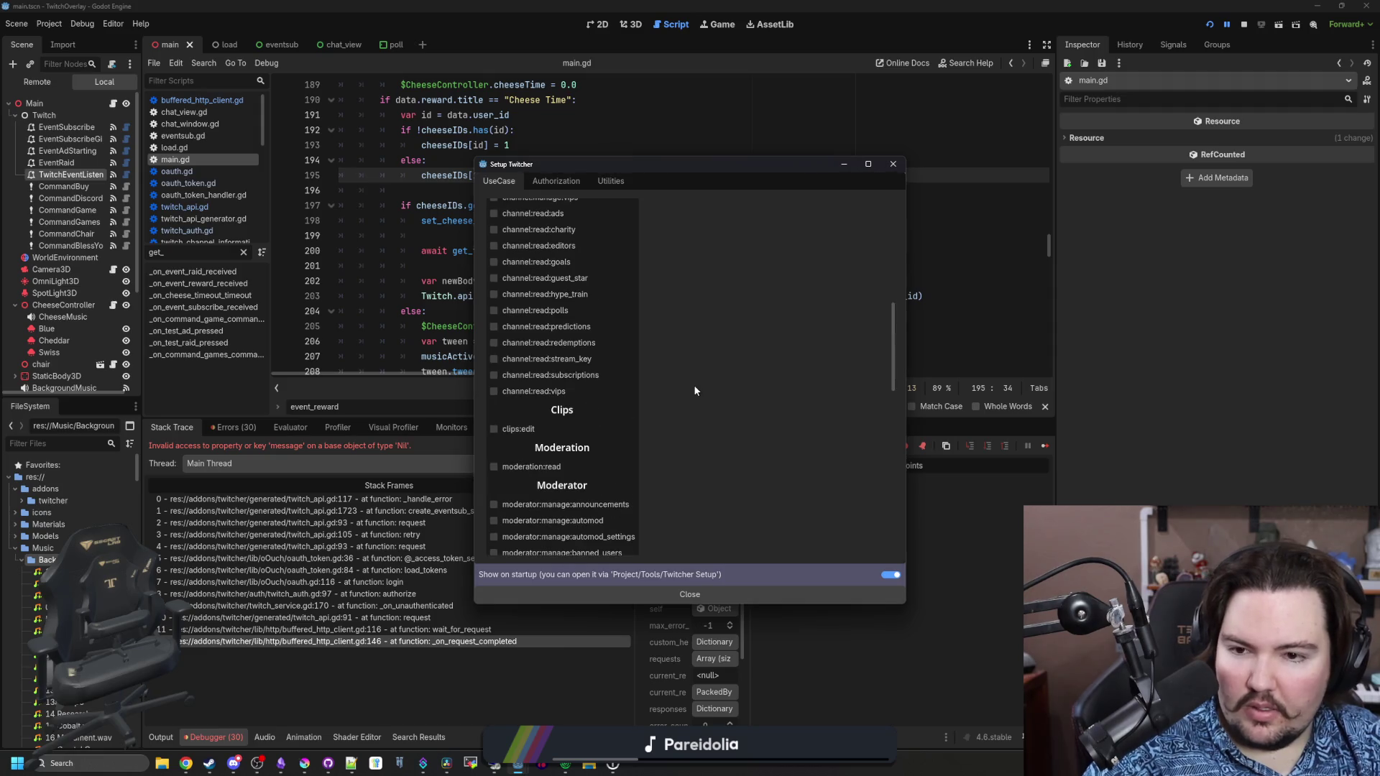
{"action": "scroll", "coordinate": [693, 388], "scroll_direction": "up", "scroll_amount": 3}
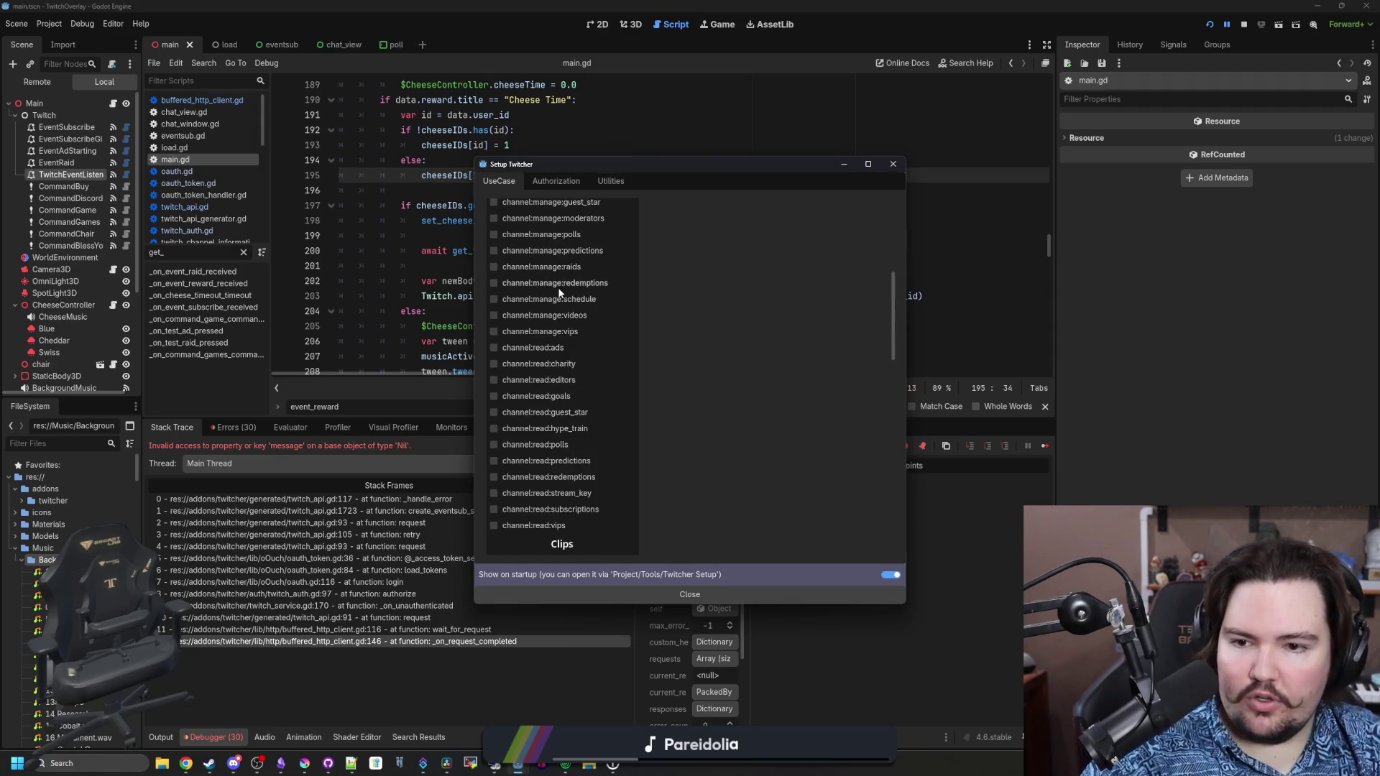
{"action": "scroll", "coordinate": [683, 317], "scroll_direction": "up", "scroll_amount": 6}
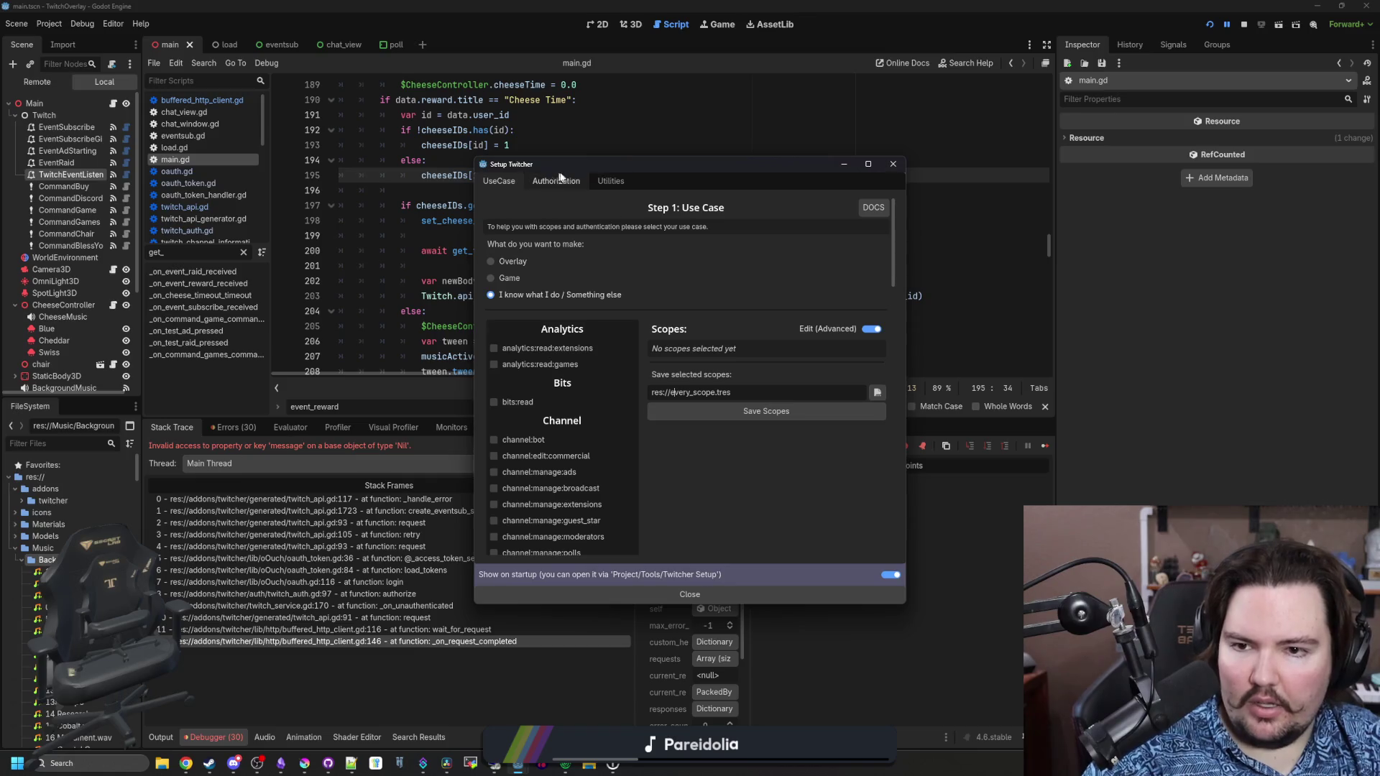
Check the Utilities page, close the setup, and place the caret at the end of line 204
{"action": "left_click", "coordinate": [605, 181]}
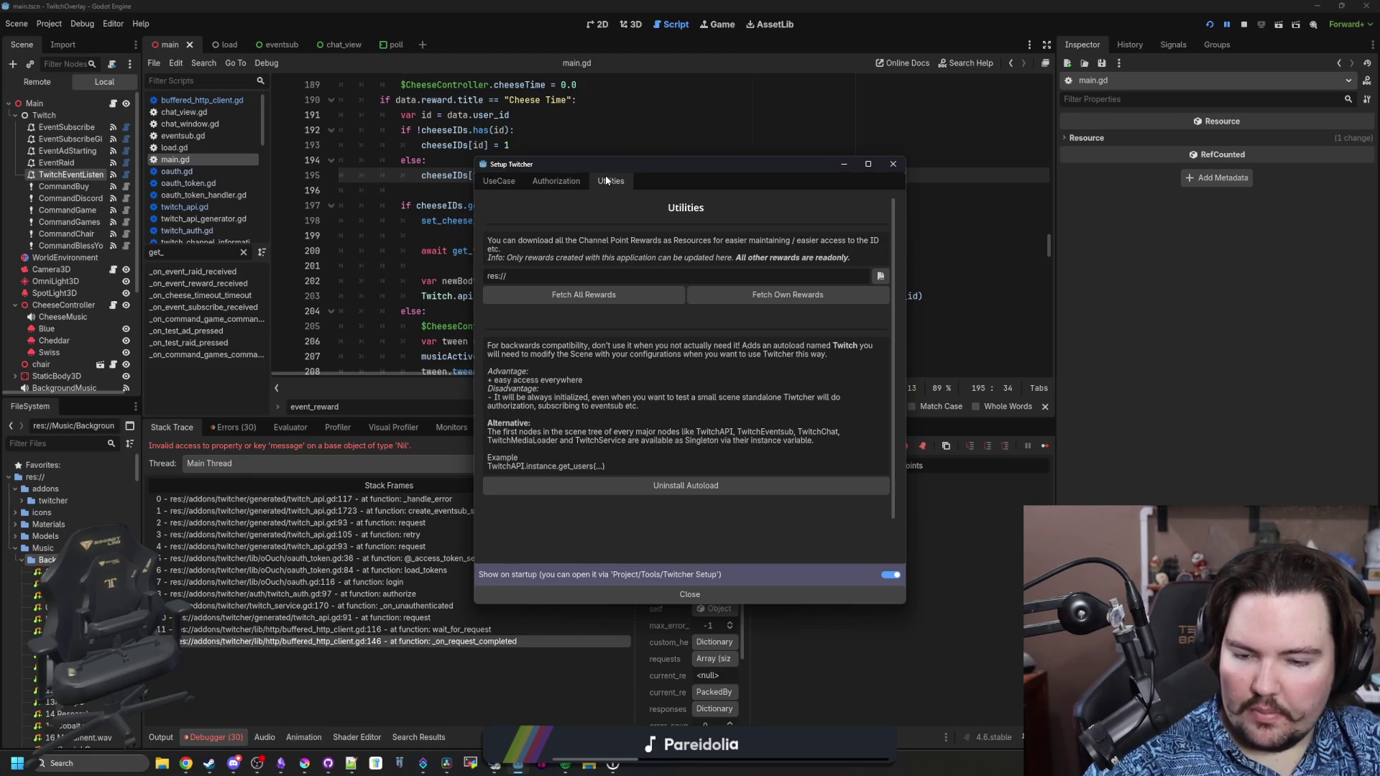
{"action": "left_click", "coordinate": [706, 601]}
{"action": "left_click", "coordinate": [682, 310]}
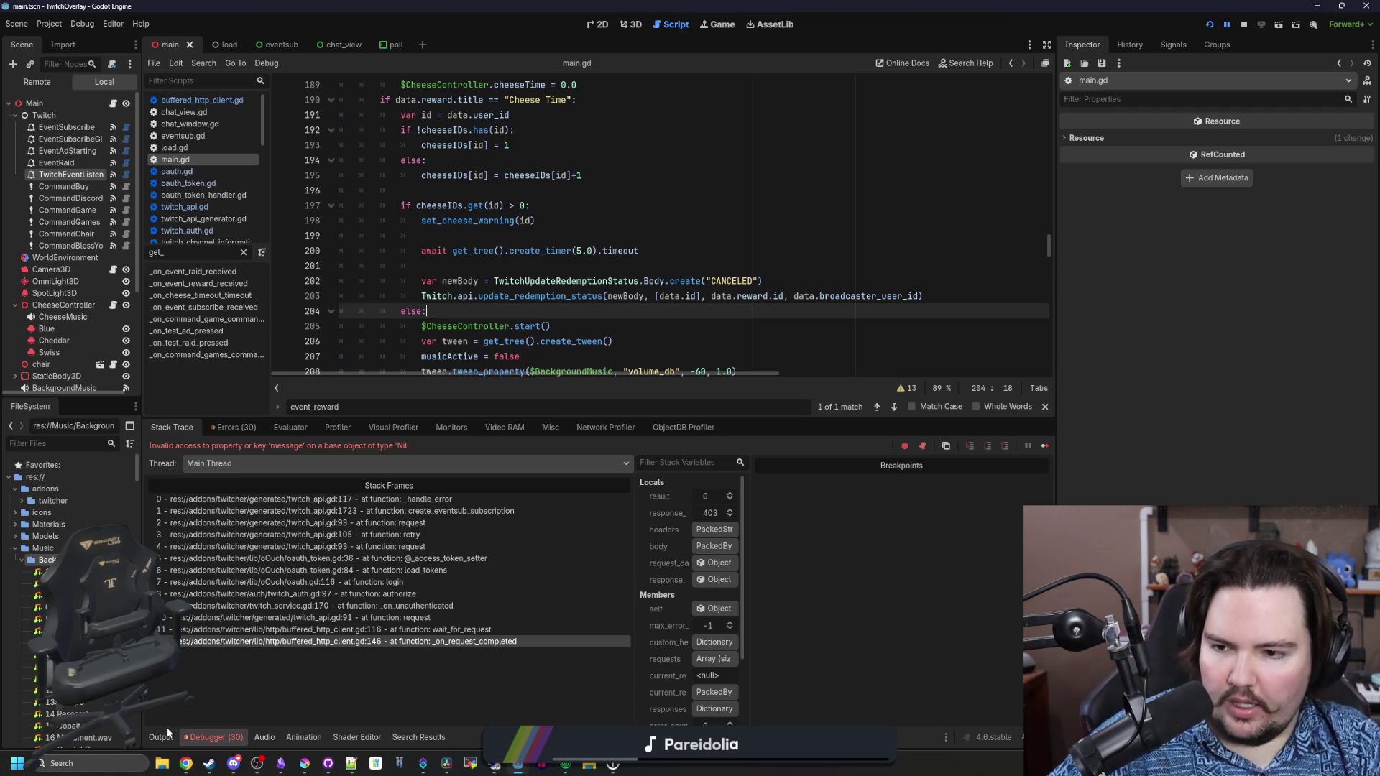
Jump through stack frames 12 to 9 to twitch_service.gd's _on_unauthenticated, then show the Output log
{"action": "left_click", "coordinate": [474, 641]}
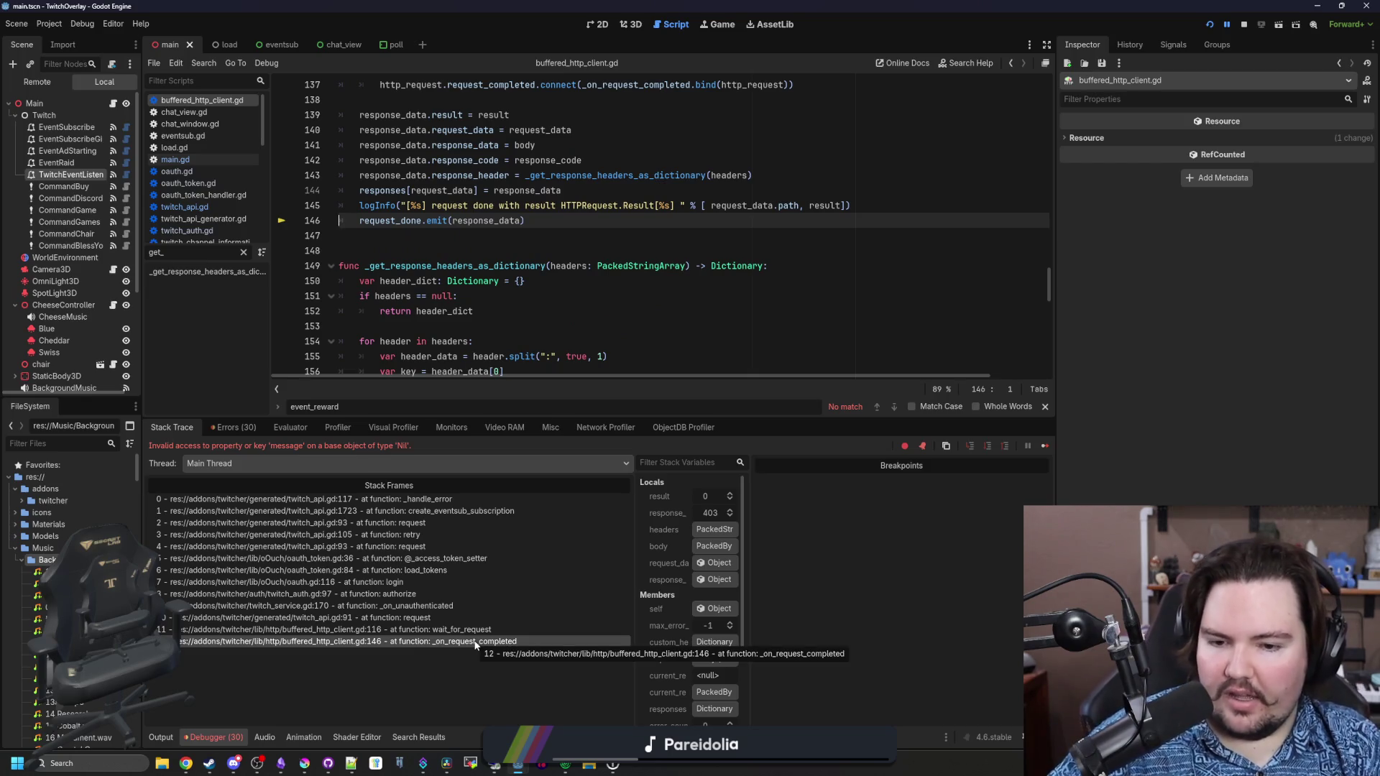
{"action": "left_click", "coordinate": [471, 630]}
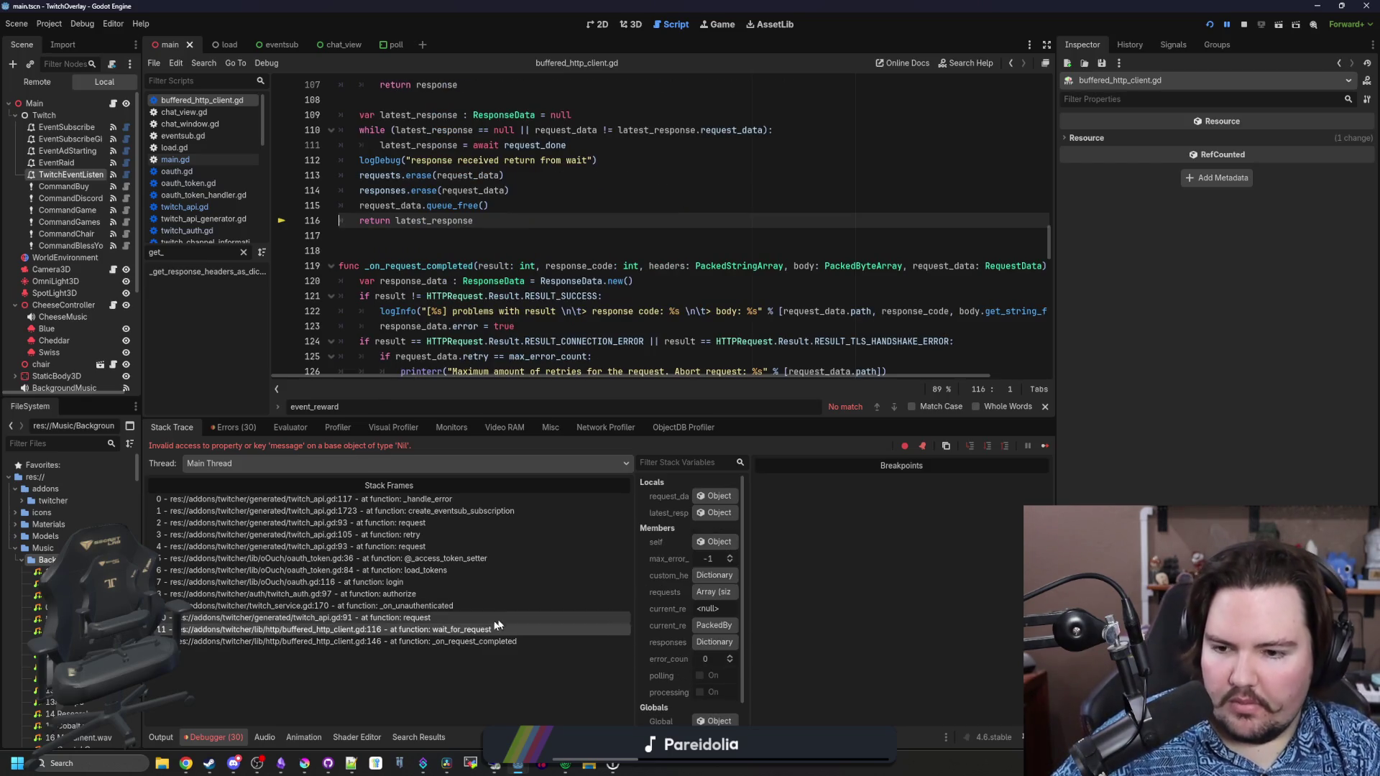
{"action": "left_click", "coordinate": [454, 619]}
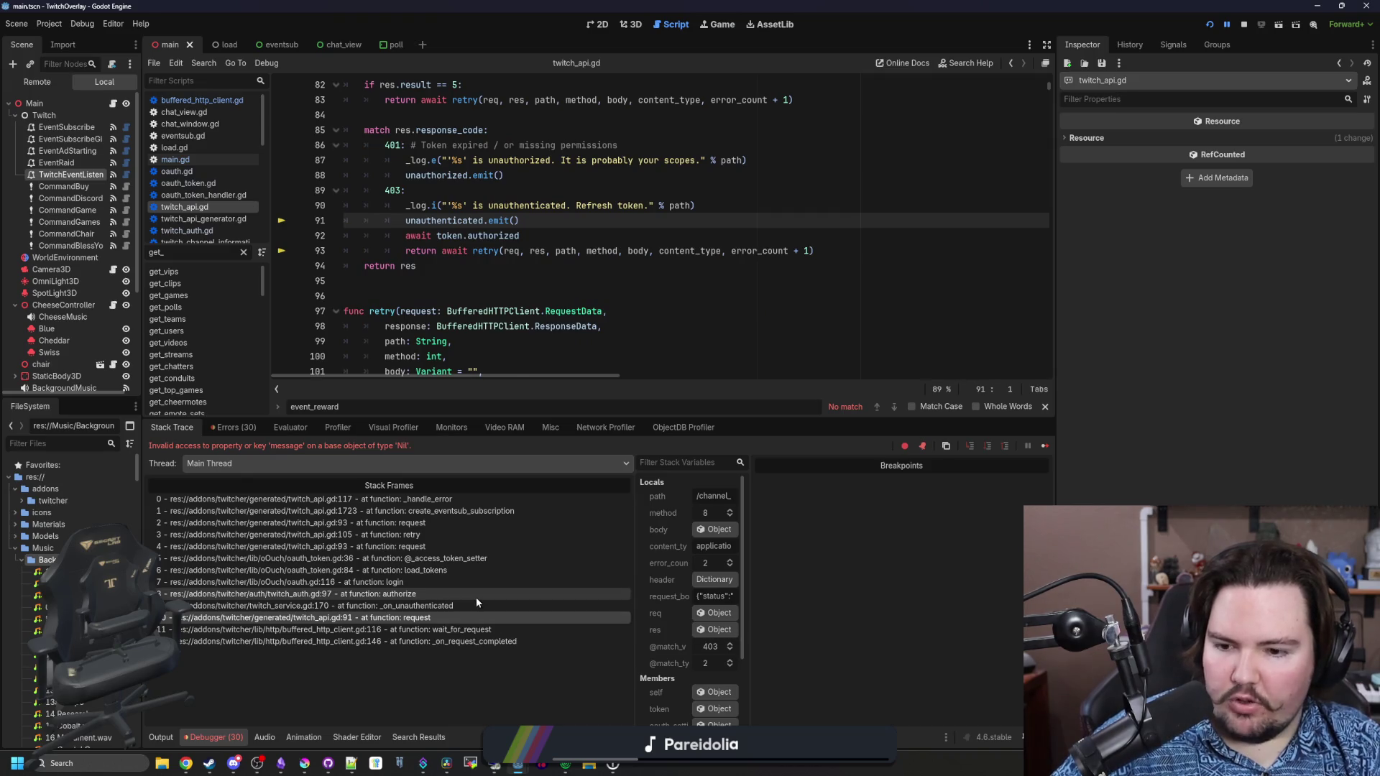
{"action": "left_click", "coordinate": [473, 606]}
{"action": "left_click", "coordinate": [159, 737]}
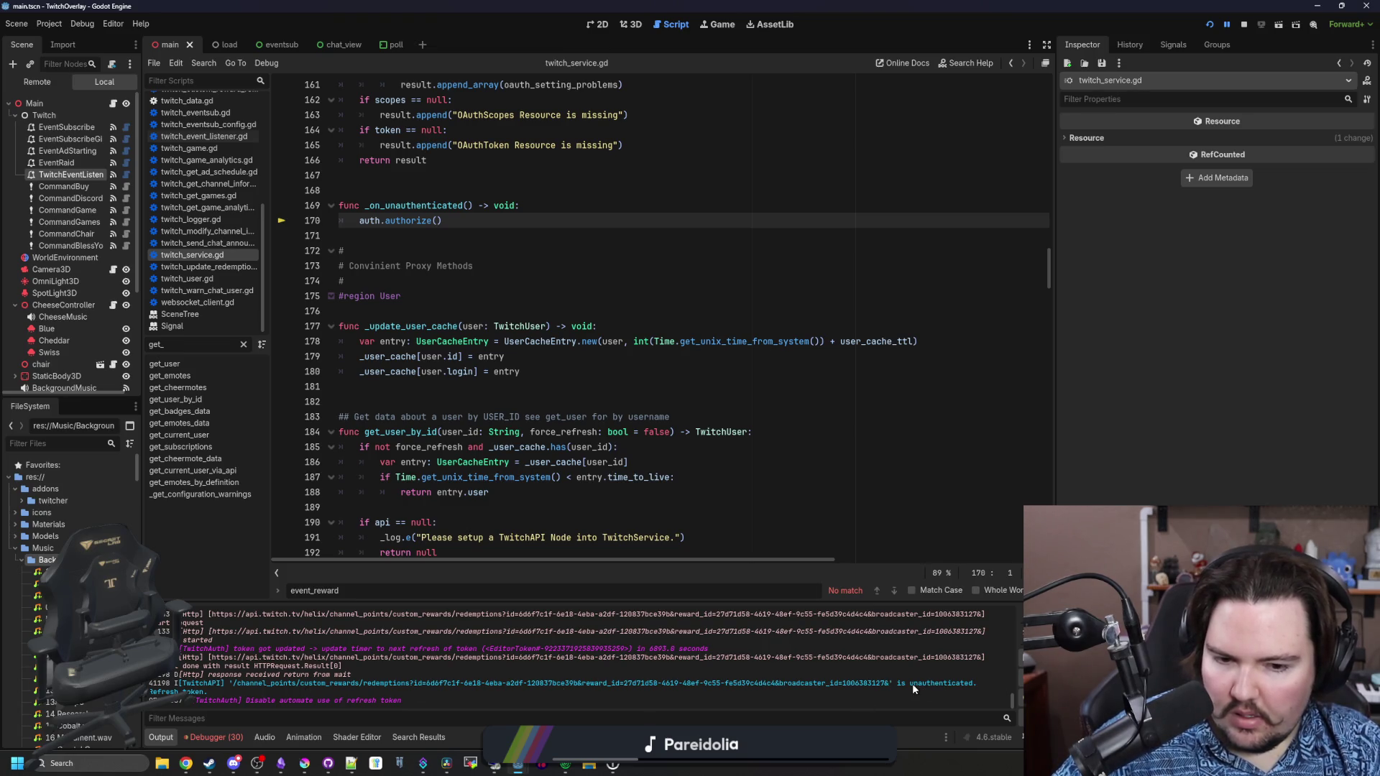
Highlight 'unauthenticated' in the output log, then switch back to main.gd
{"action": "left_click_drag", "start_coordinate": [911, 683], "coordinate": [977, 688]}
{"action": "left_click", "coordinate": [974, 688]}
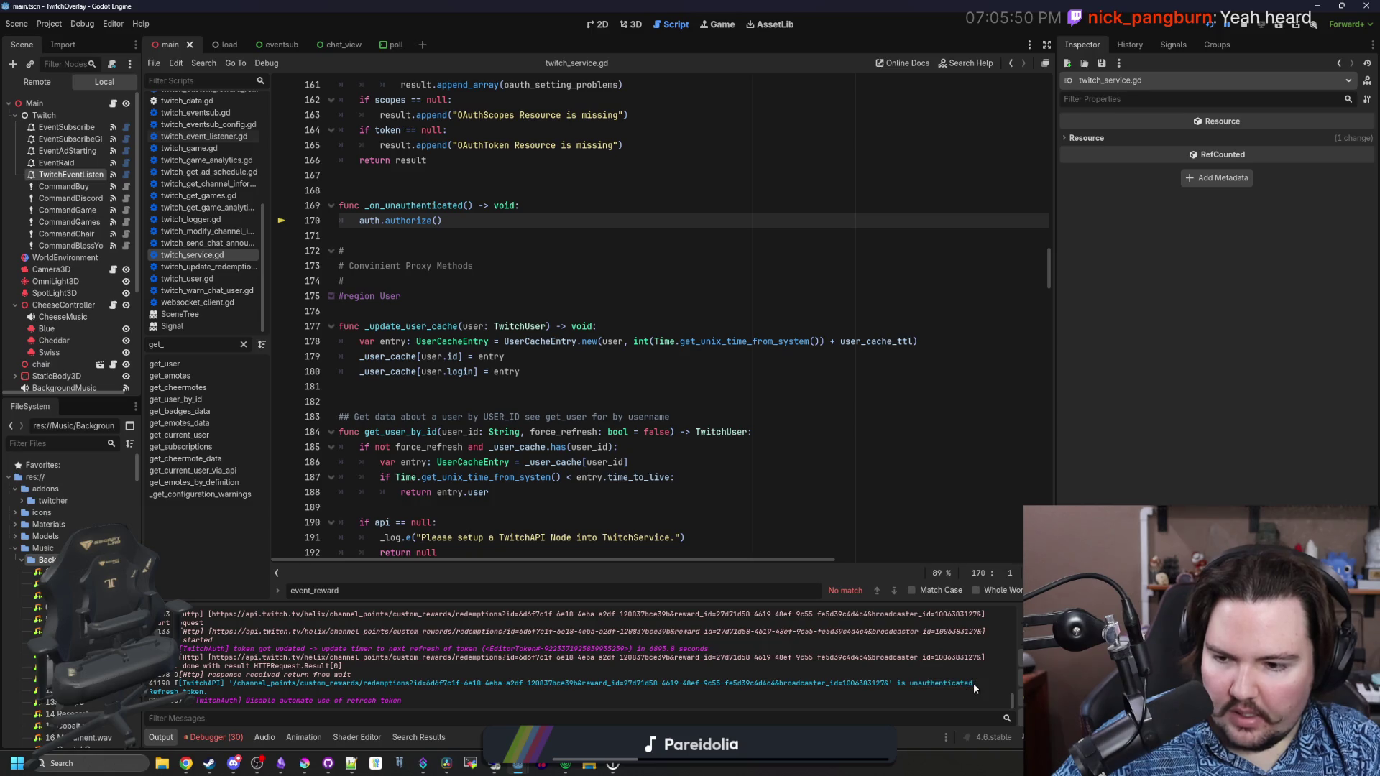
{"action": "left_click", "coordinate": [495, 463]}
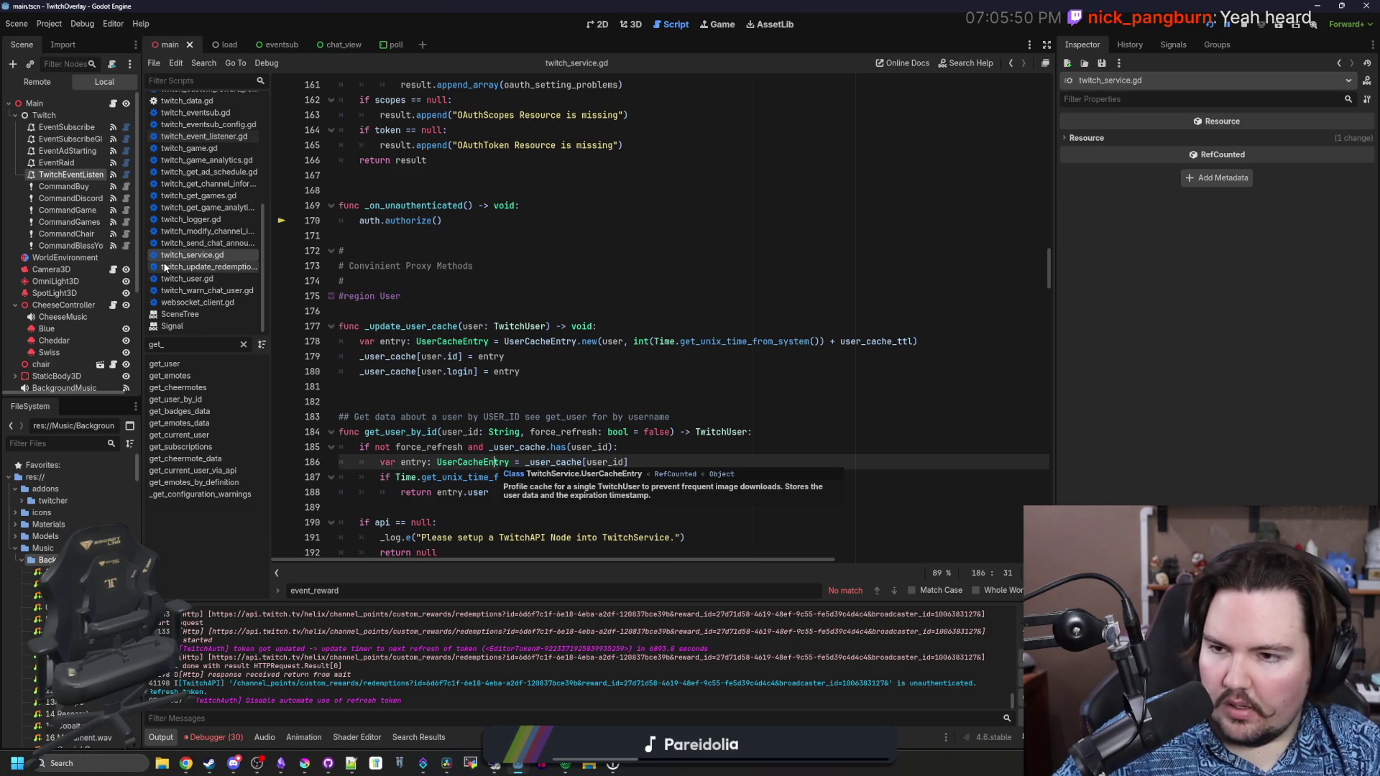
{"action": "left_click", "coordinate": [113, 103]}
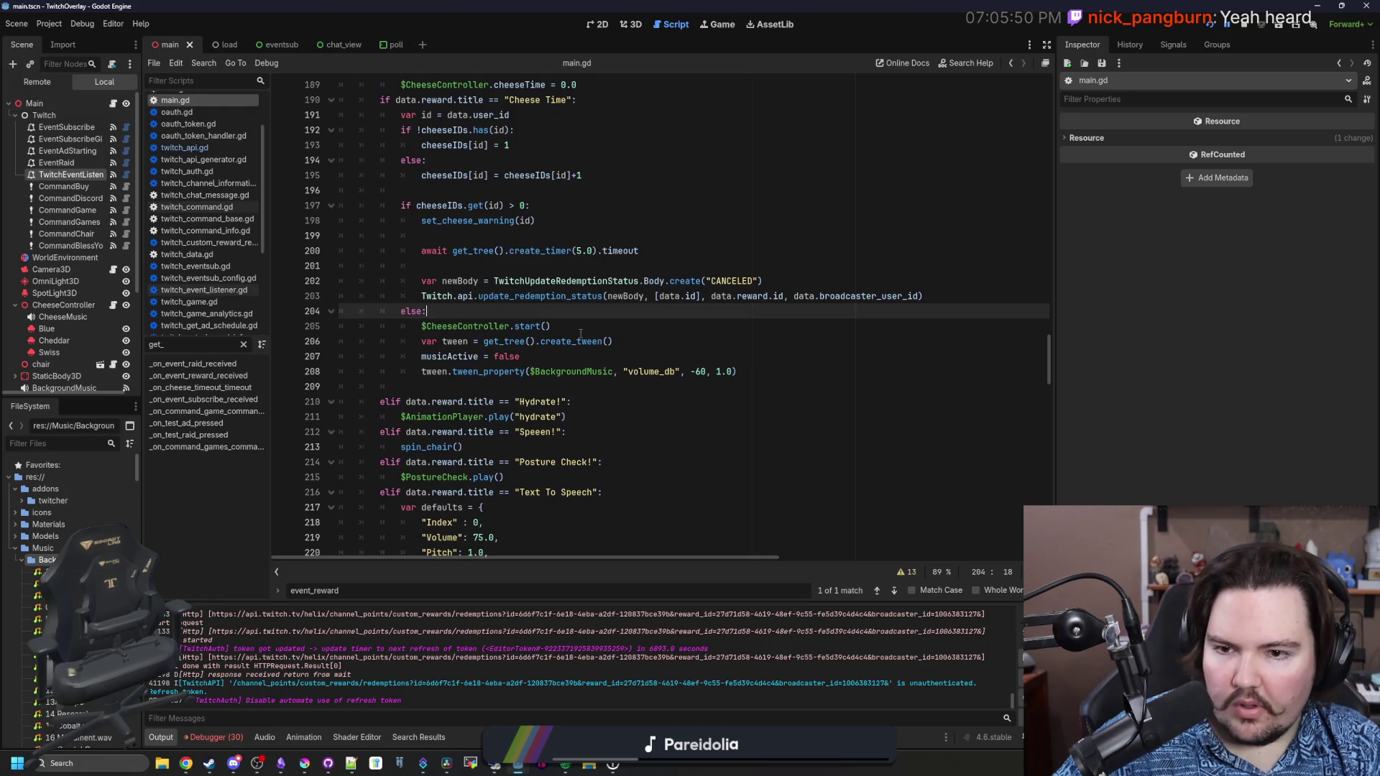
{"action": "scroll", "coordinate": [580, 333], "scroll_direction": "up", "scroll_amount": 2}
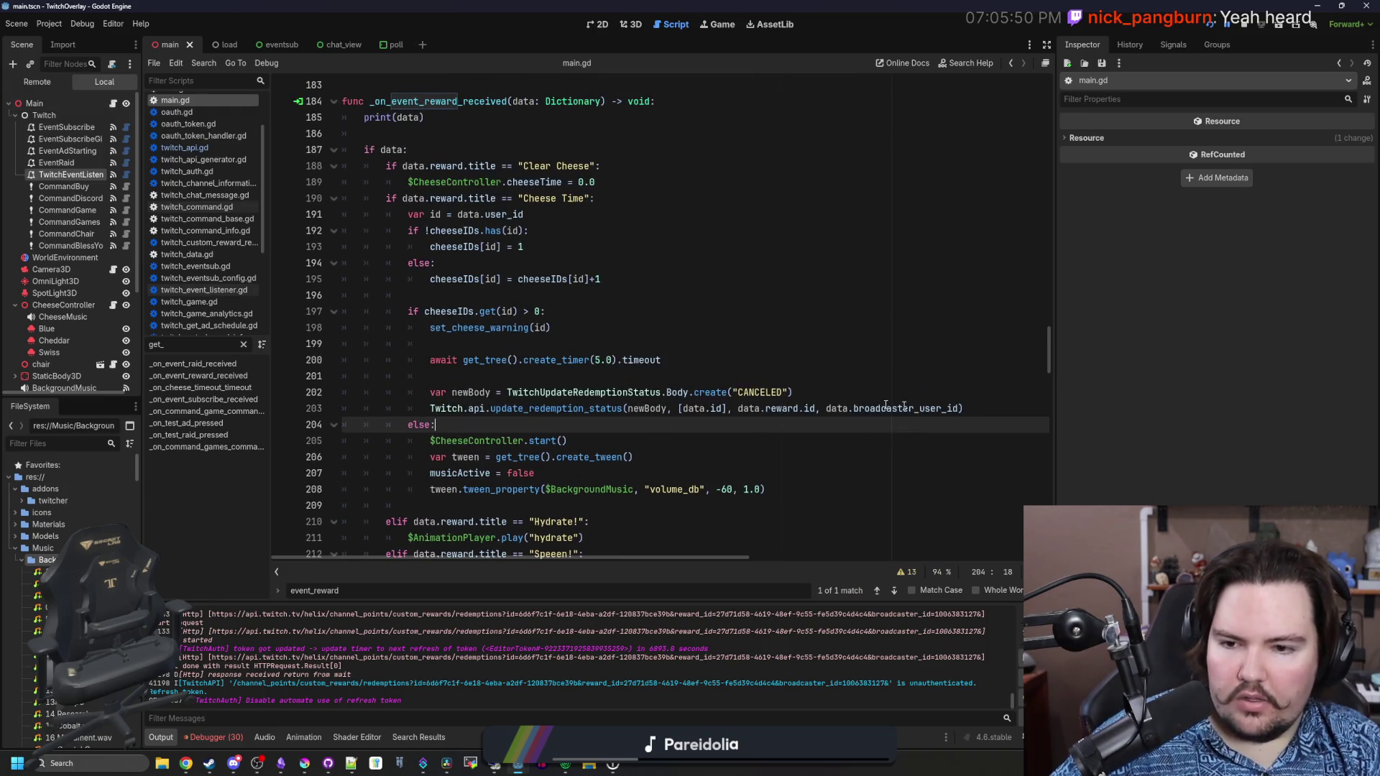
Open the redemption status Body definition, compare it with main.gd, and return to line 202
{"action": "left_click", "coordinate": [638, 393]}
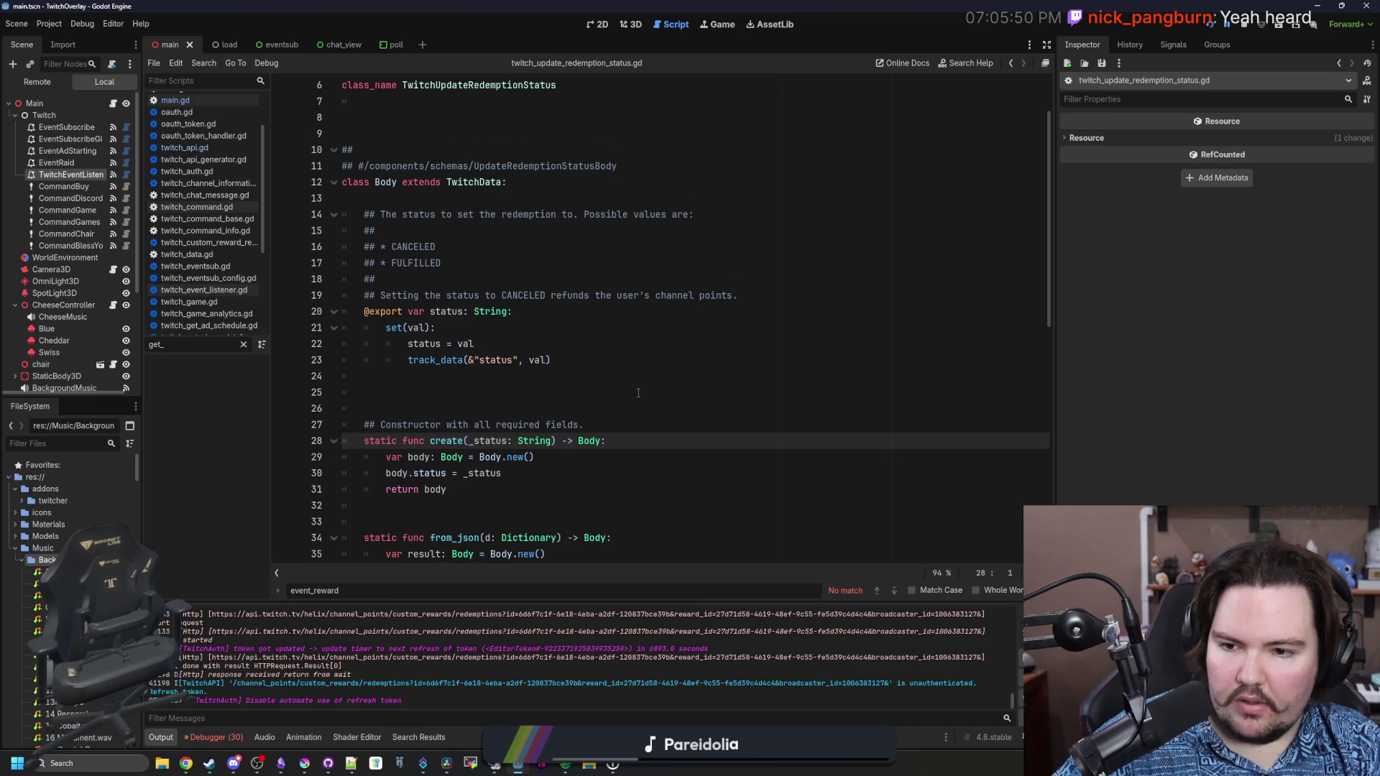
{"action": "scroll", "coordinate": [638, 393], "scroll_direction": "down", "scroll_amount": 7}
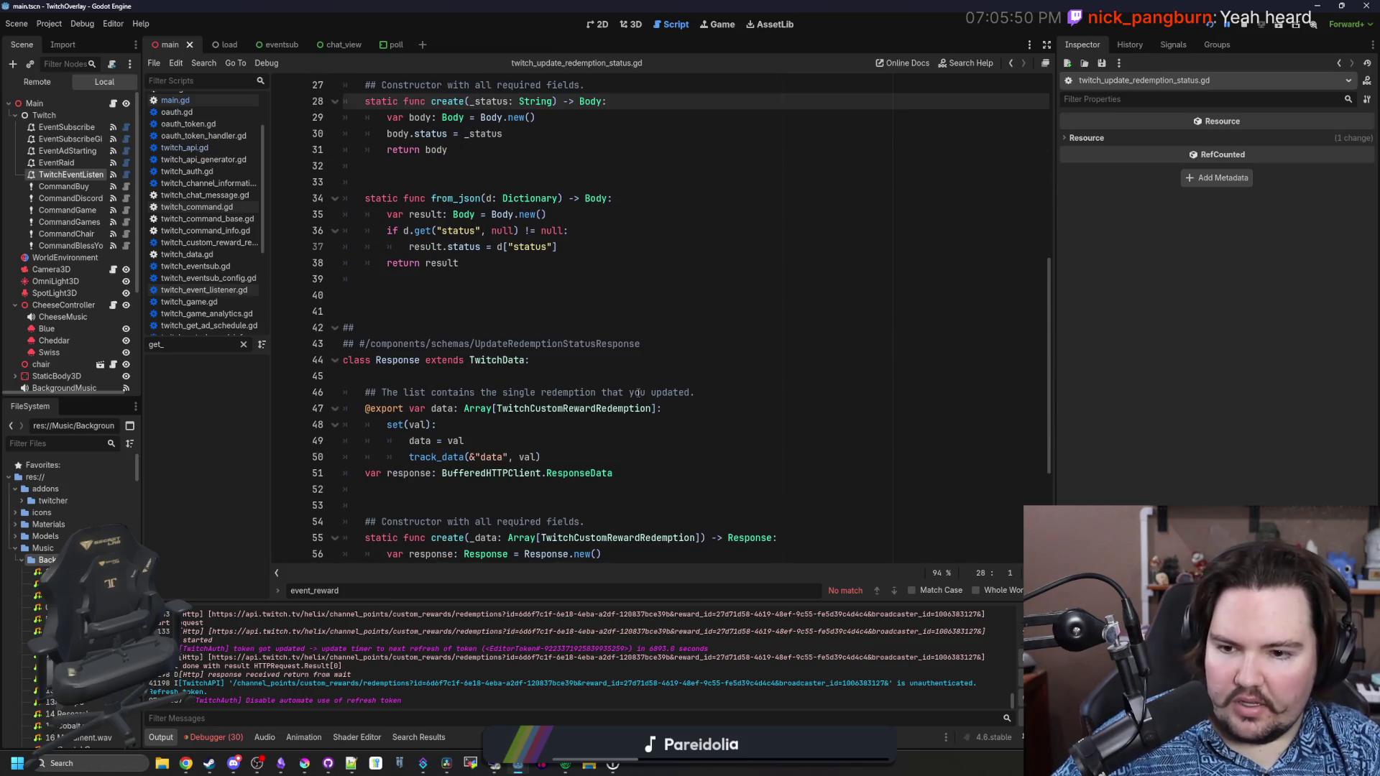
{"action": "scroll", "coordinate": [637, 393], "scroll_direction": "down", "scroll_amount": 5}
{"action": "scroll", "coordinate": [618, 370], "scroll_direction": "up", "scroll_amount": 5}
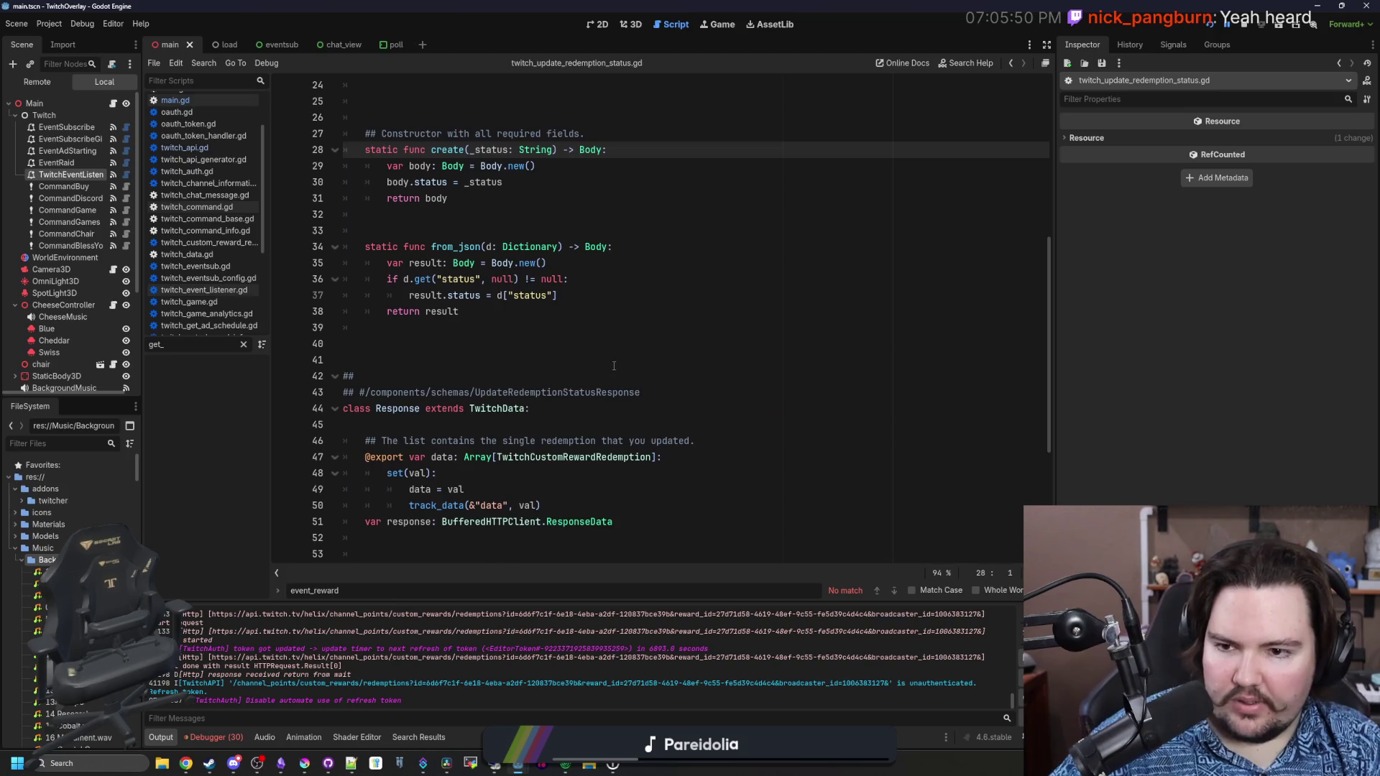
{"action": "key", "text": "alt+Left"}
{"action": "key", "text": "alt+Right"}
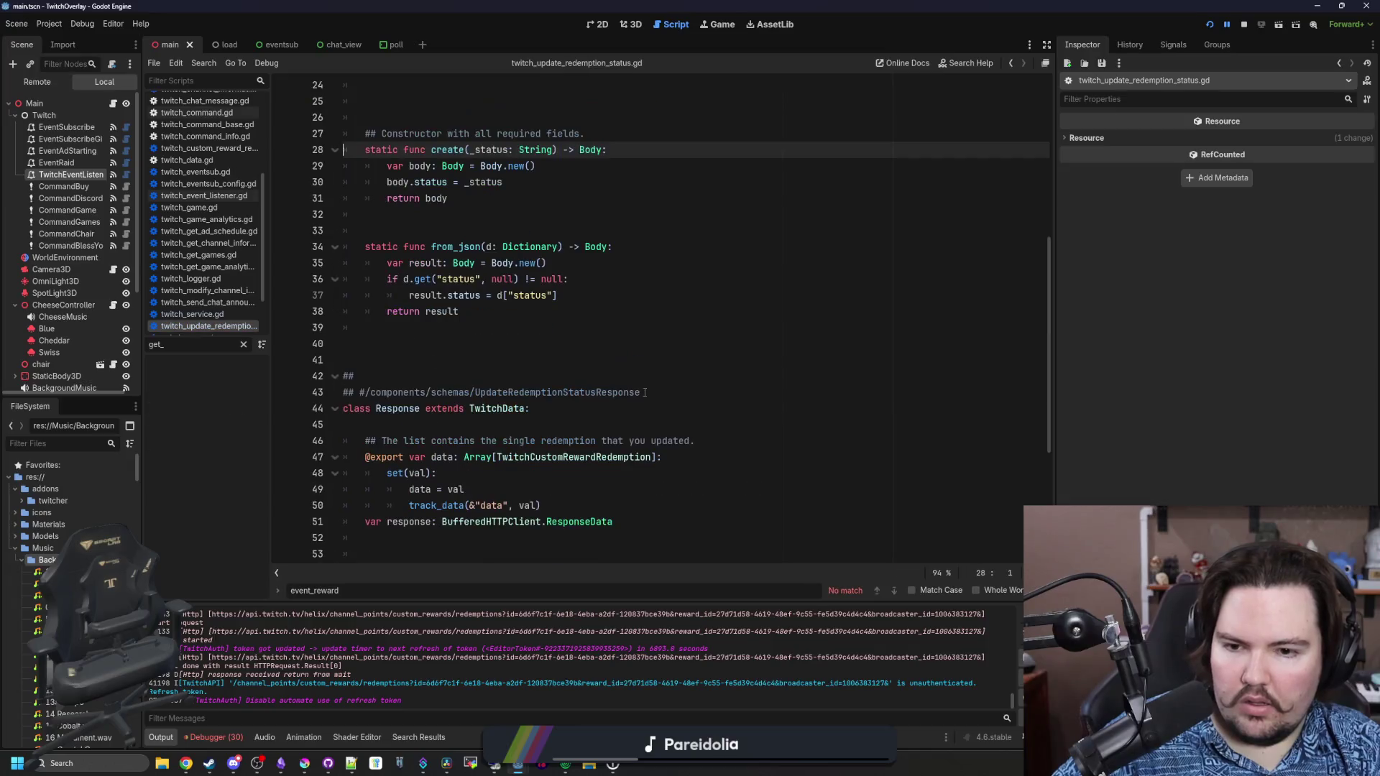
{"action": "scroll", "coordinate": [644, 392], "scroll_direction": "up", "scroll_amount": 5}
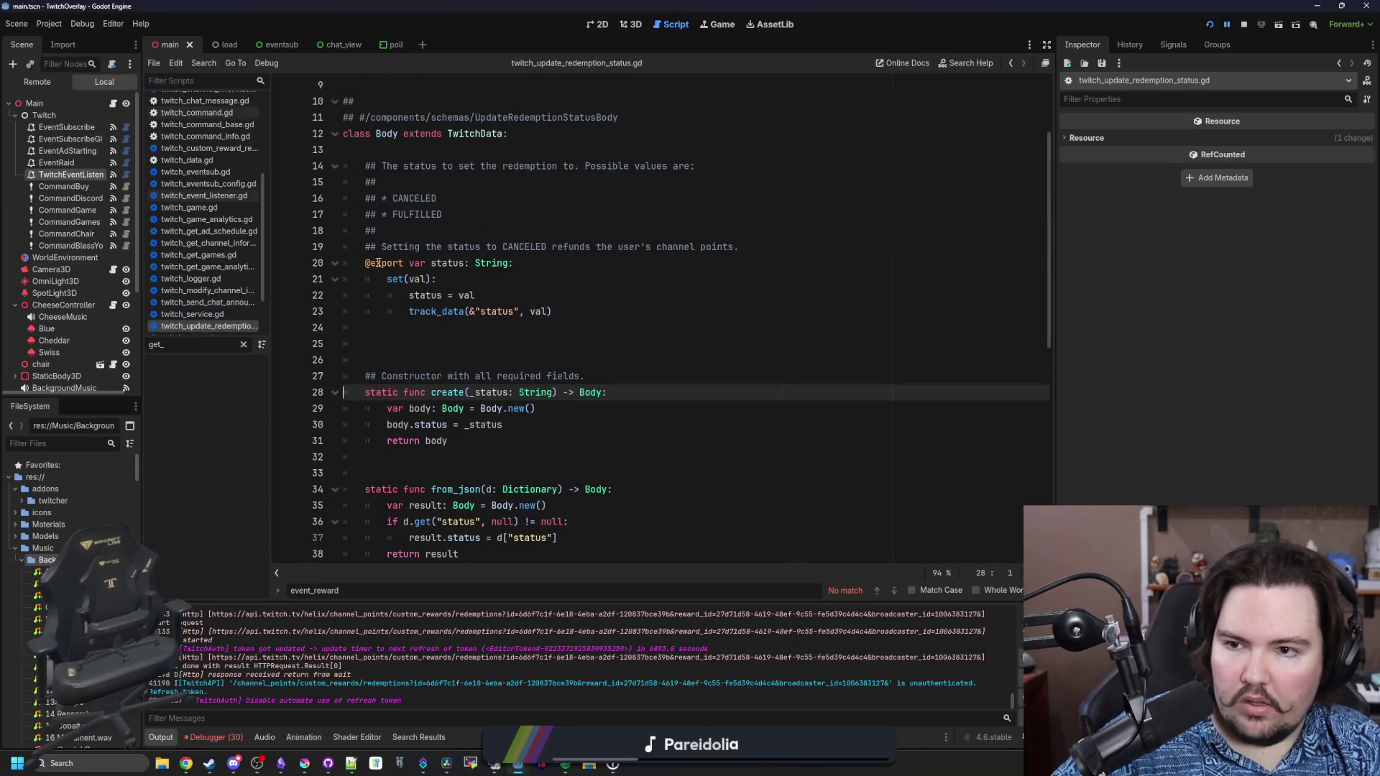
{"action": "scroll", "coordinate": [501, 275], "scroll_direction": "up", "scroll_amount": 3}
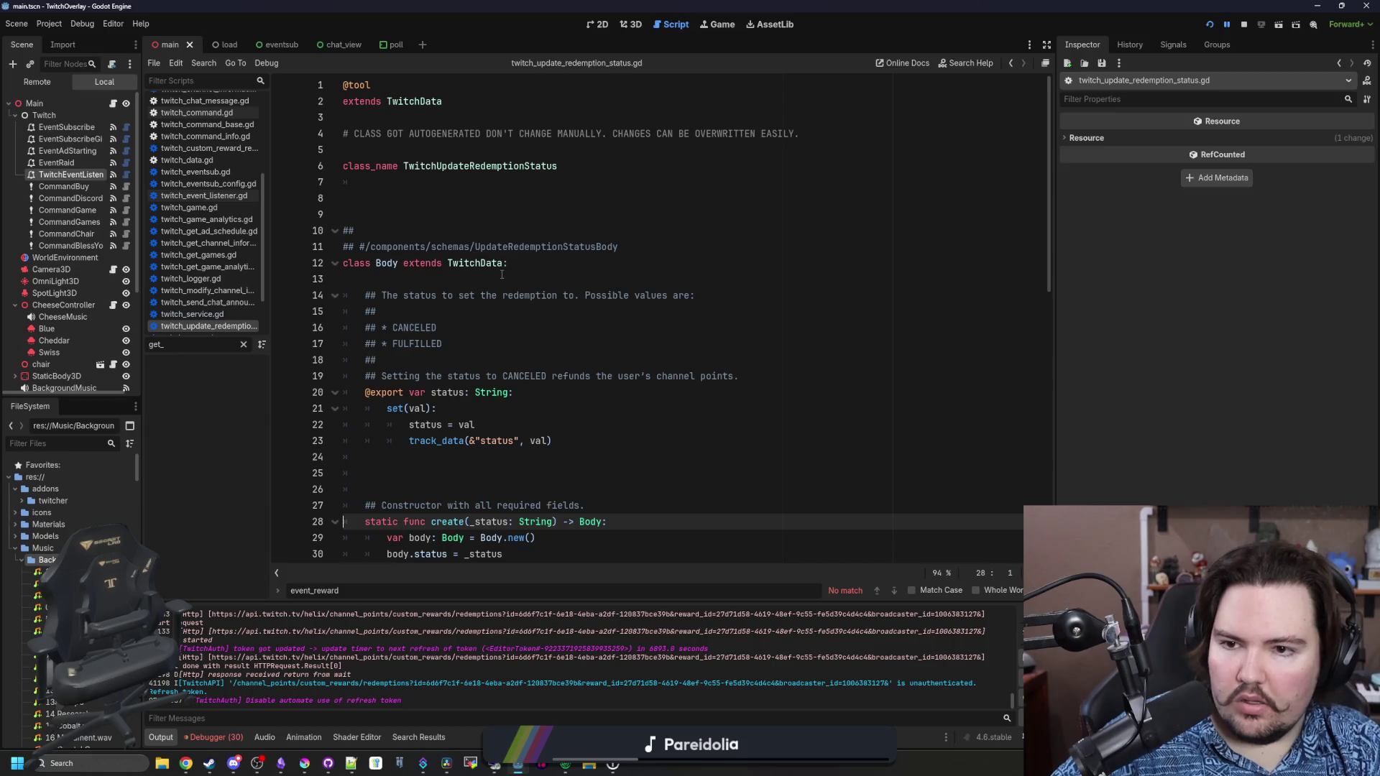
{"action": "key", "text": "alt+Left"}
{"action": "left_click", "coordinate": [846, 394]}
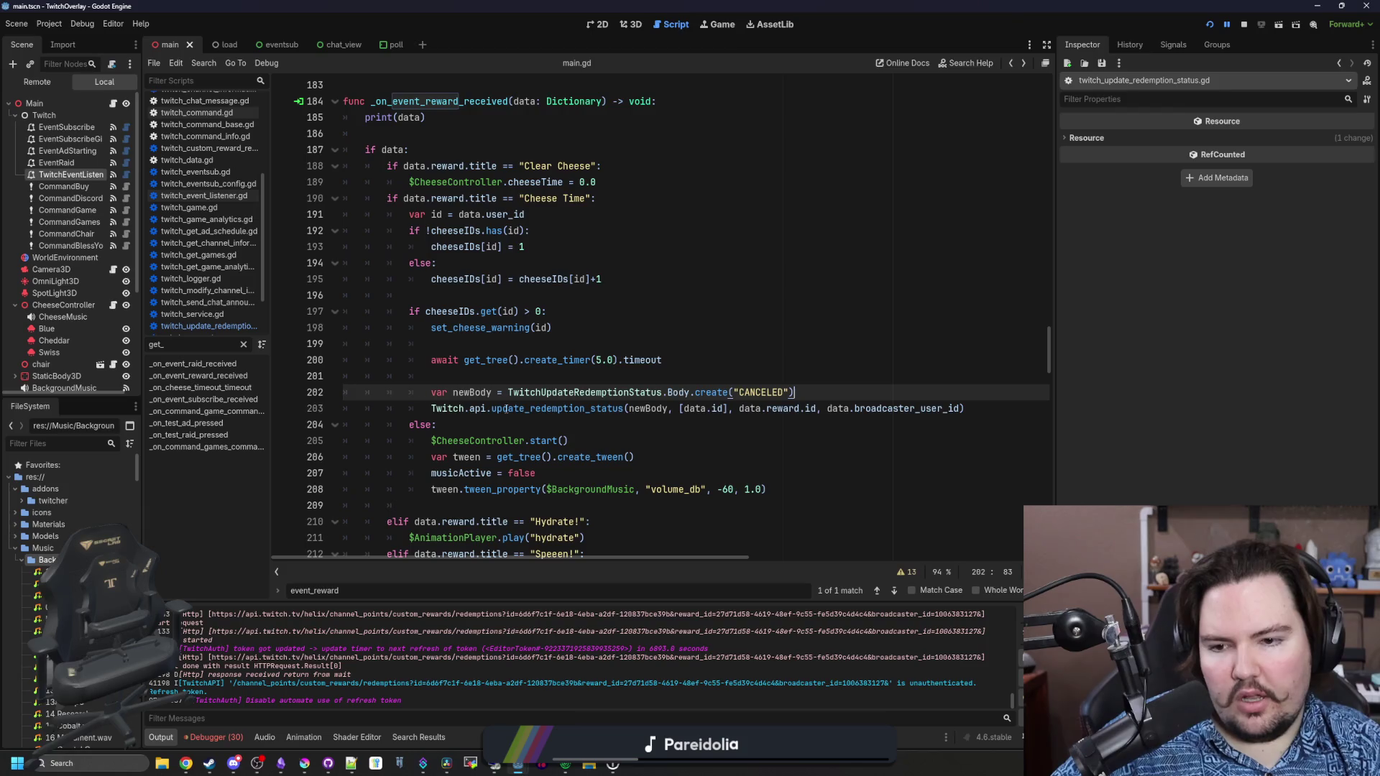
Open the update_redemption_status definition in twitch_api.gd and read through its request code
{"action": "left_click", "coordinate": [508, 410], "text": "ctrl"}
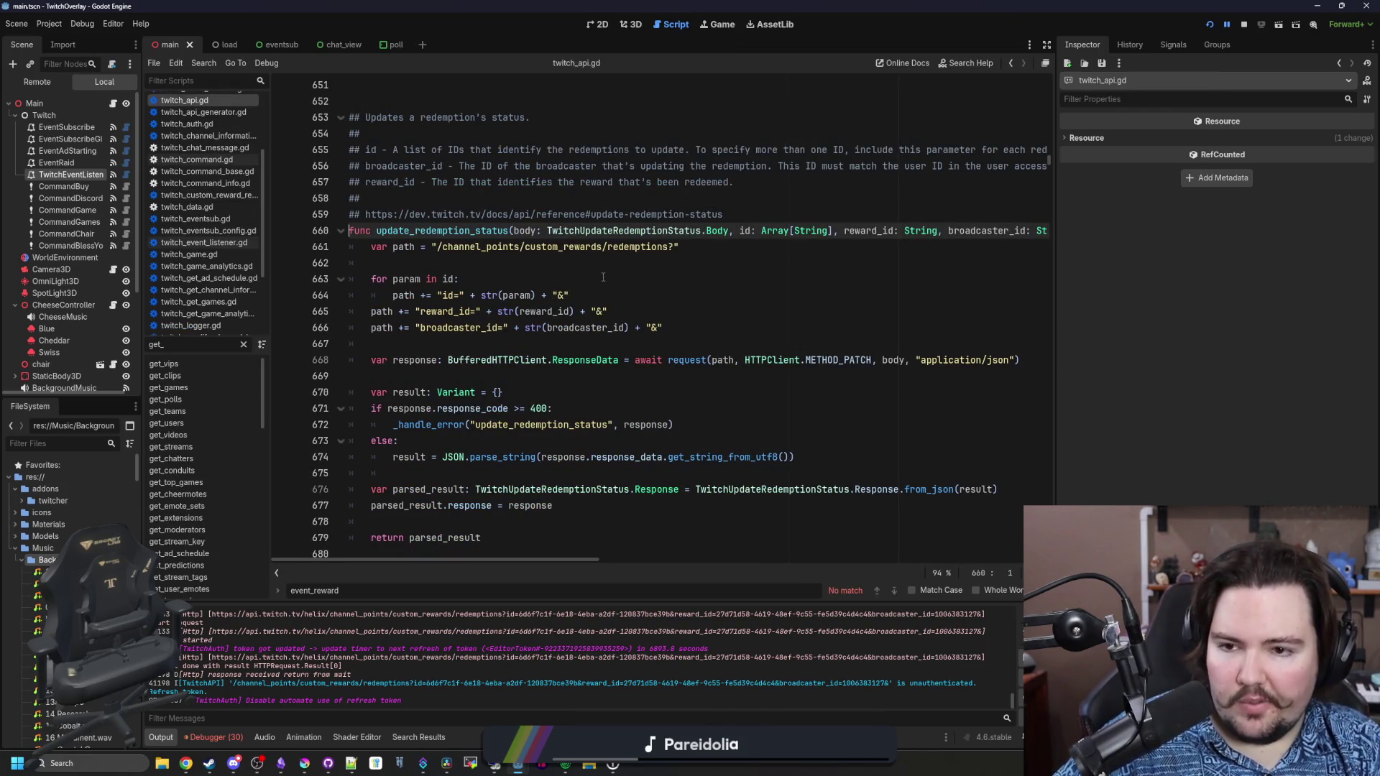
{"action": "scroll", "coordinate": [603, 276], "scroll_direction": "up", "scroll_amount": 1}
{"action": "scroll", "coordinate": [603, 276], "scroll_direction": "right", "scroll_amount": 2}
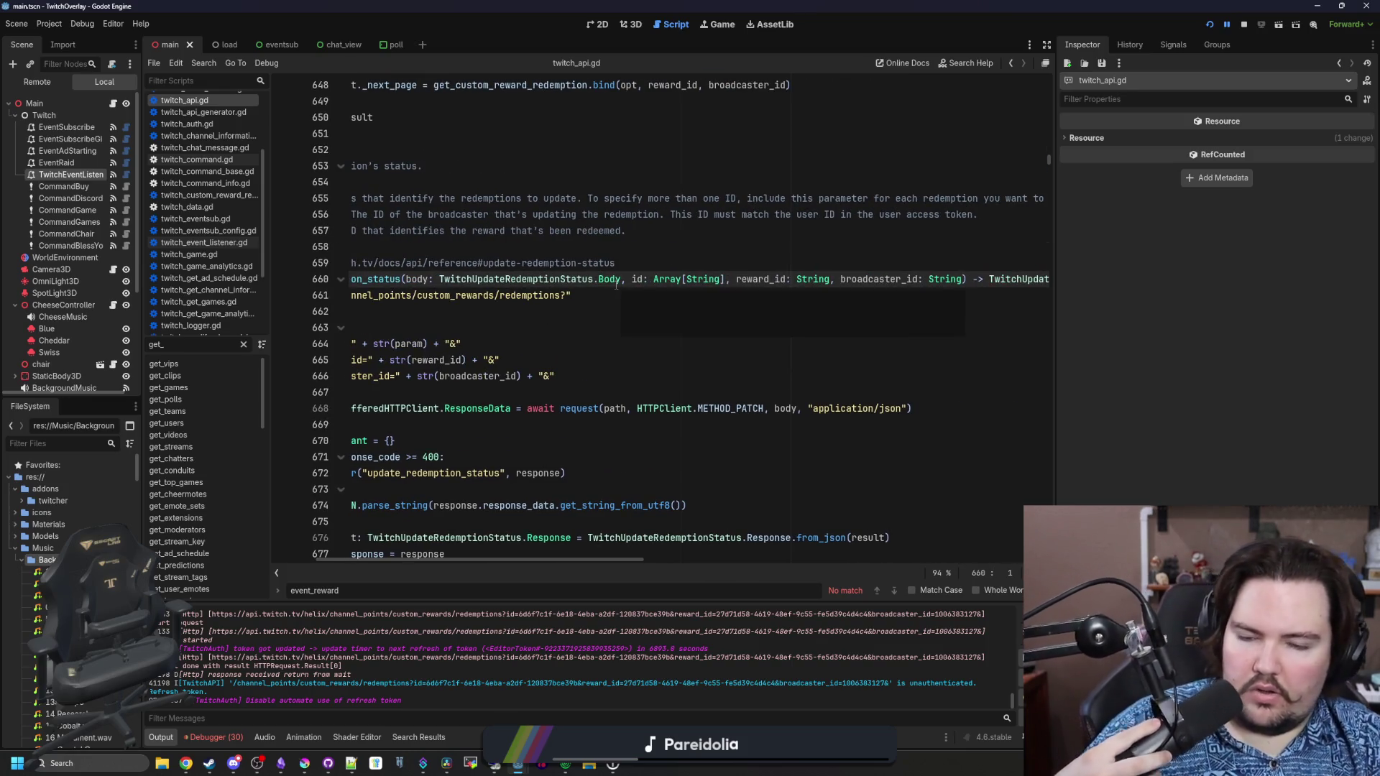
{"action": "mouse_move", "coordinate": [616, 286]}
{"action": "scroll", "coordinate": [575, 315], "scroll_direction": "right", "scroll_amount": 1}
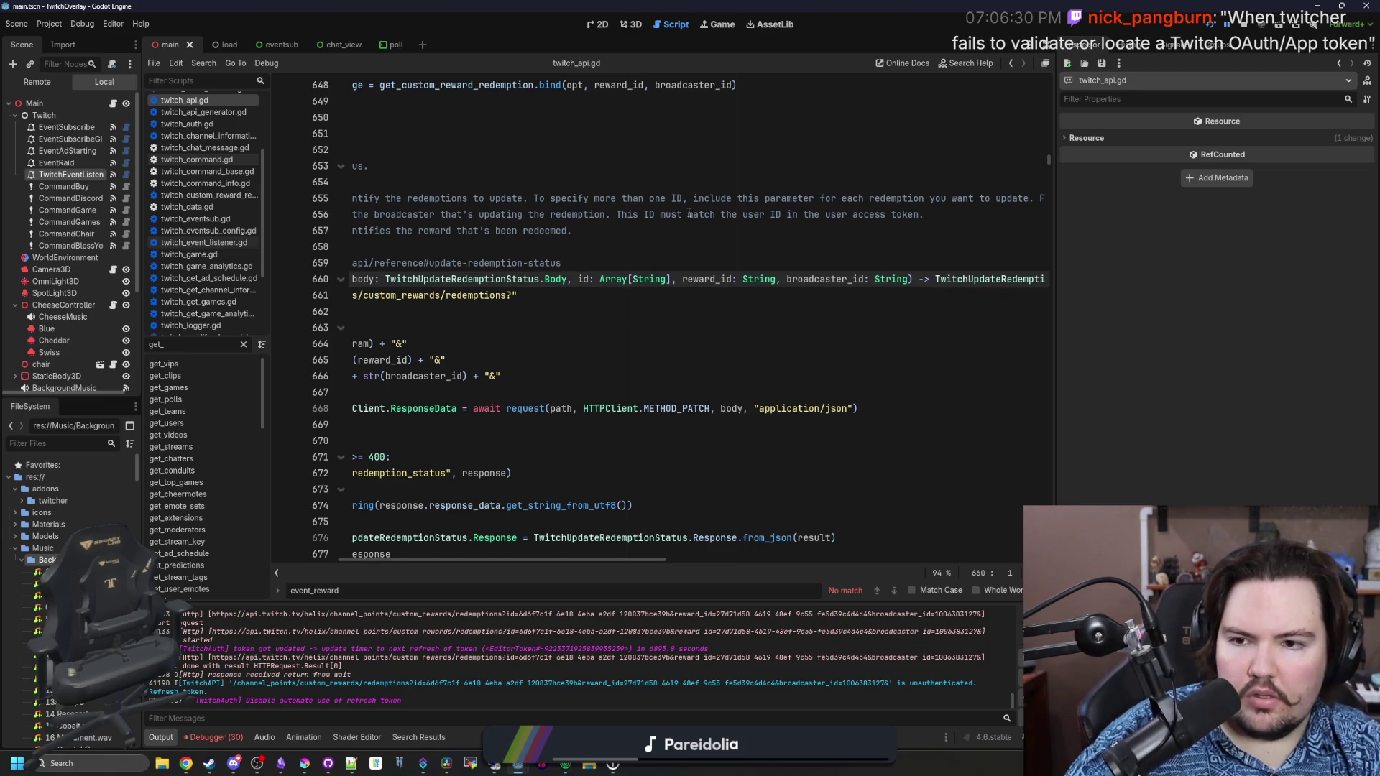
{"action": "scroll", "coordinate": [689, 213], "scroll_direction": "left", "scroll_amount": 3}
{"action": "scroll", "coordinate": [579, 217], "scroll_direction": "down", "scroll_amount": 1}
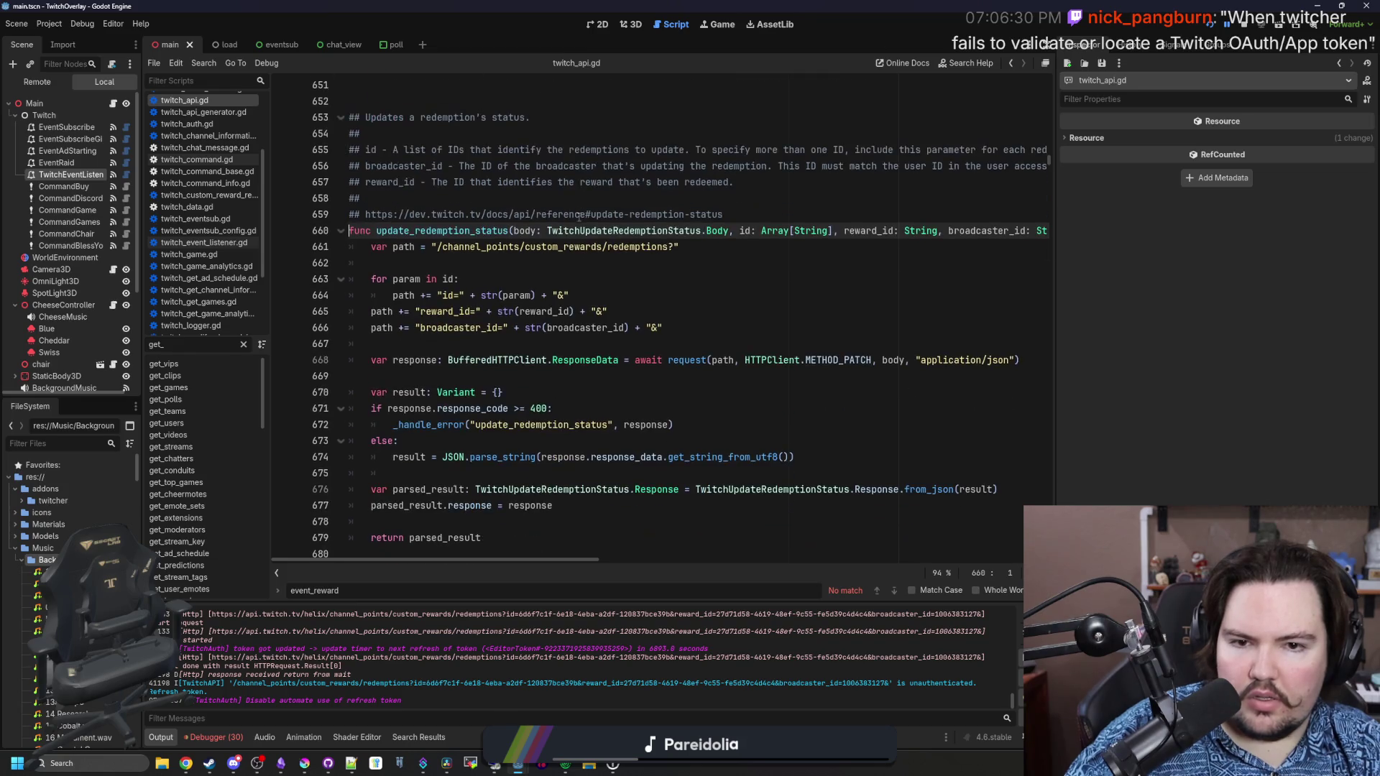
{"action": "scroll", "coordinate": [579, 217], "scroll_direction": "right", "scroll_amount": 2}
{"action": "left_click_drag", "start_coordinate": [770, 166], "coordinate": [943, 166]}
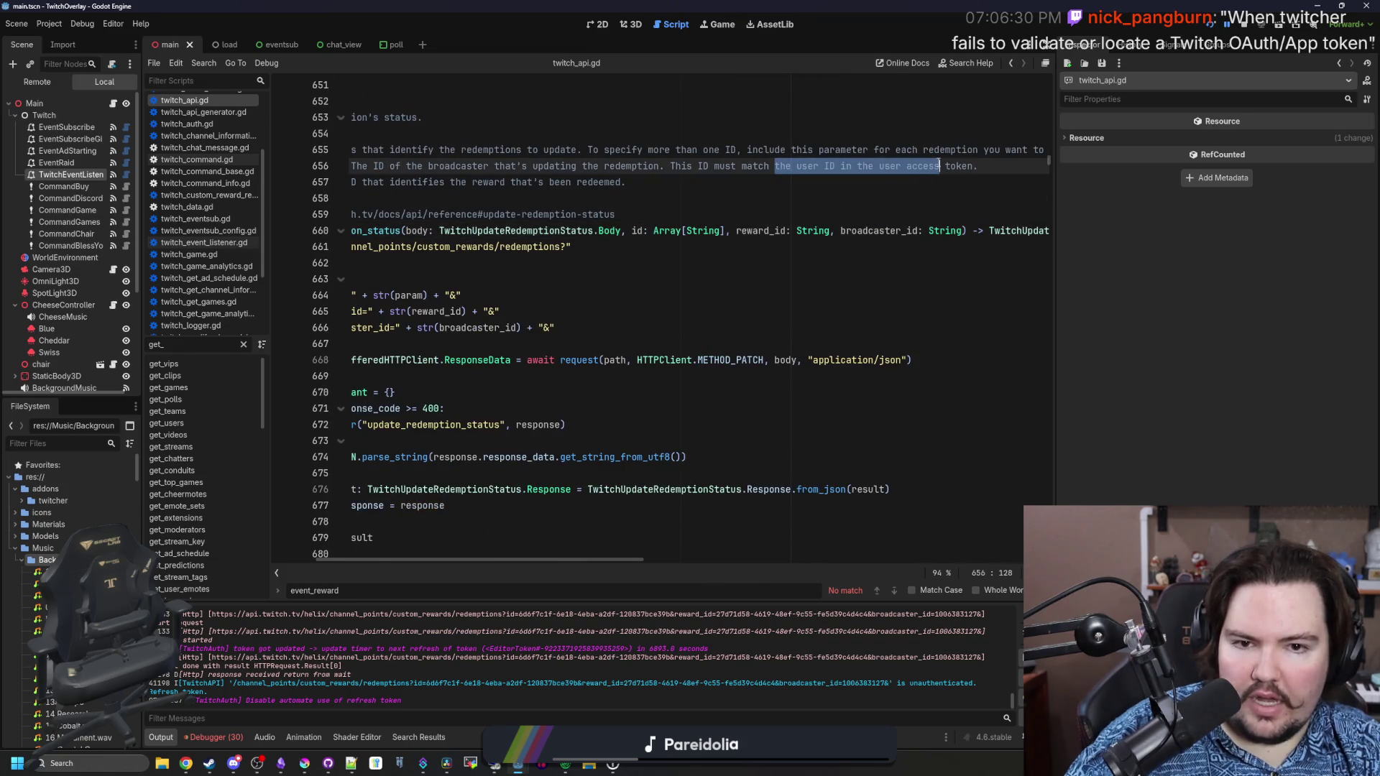
{"action": "left_click", "coordinate": [940, 166]}
{"action": "scroll", "coordinate": [735, 352], "scroll_direction": "up", "scroll_amount": 2}
{"action": "scroll", "coordinate": [734, 351], "scroll_direction": "right", "scroll_amount": 2}
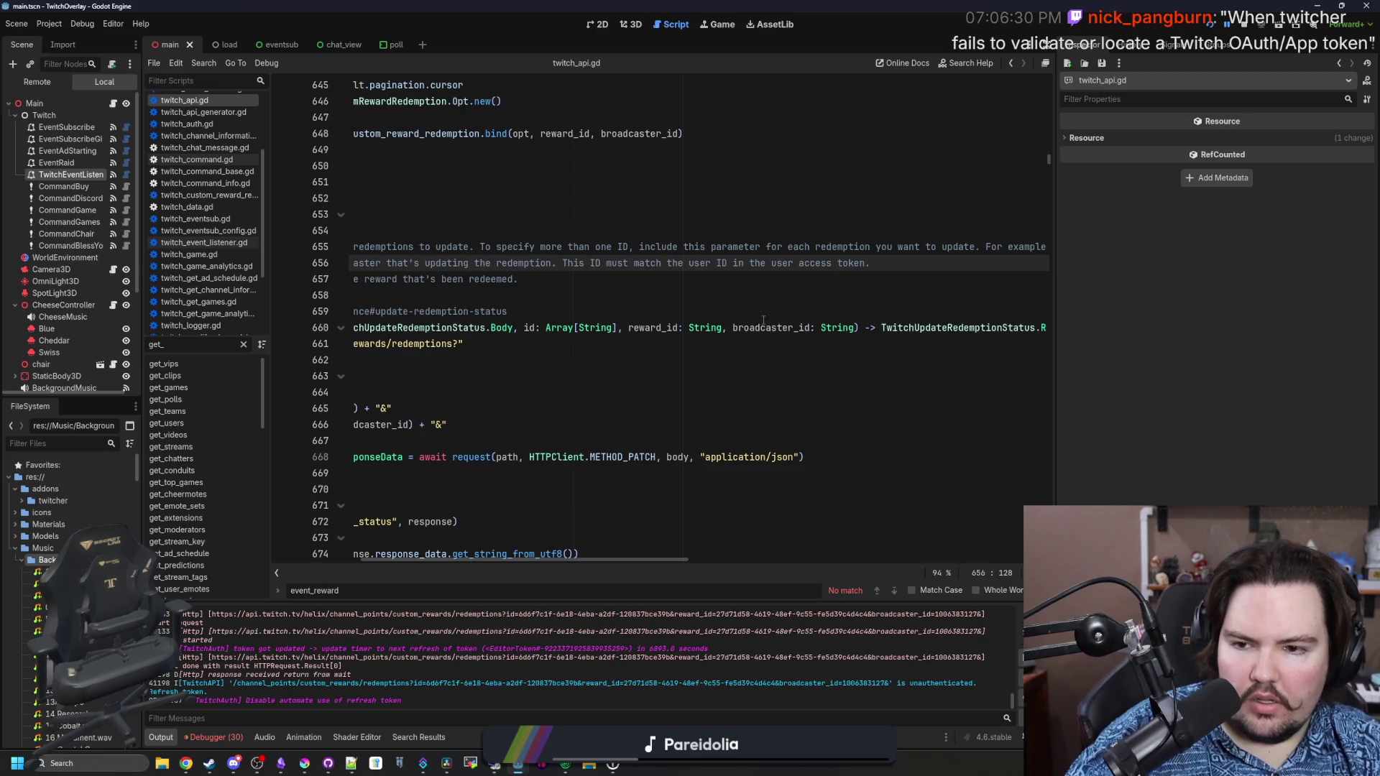
{"action": "scroll", "coordinate": [763, 320], "scroll_direction": "left", "scroll_amount": 5}
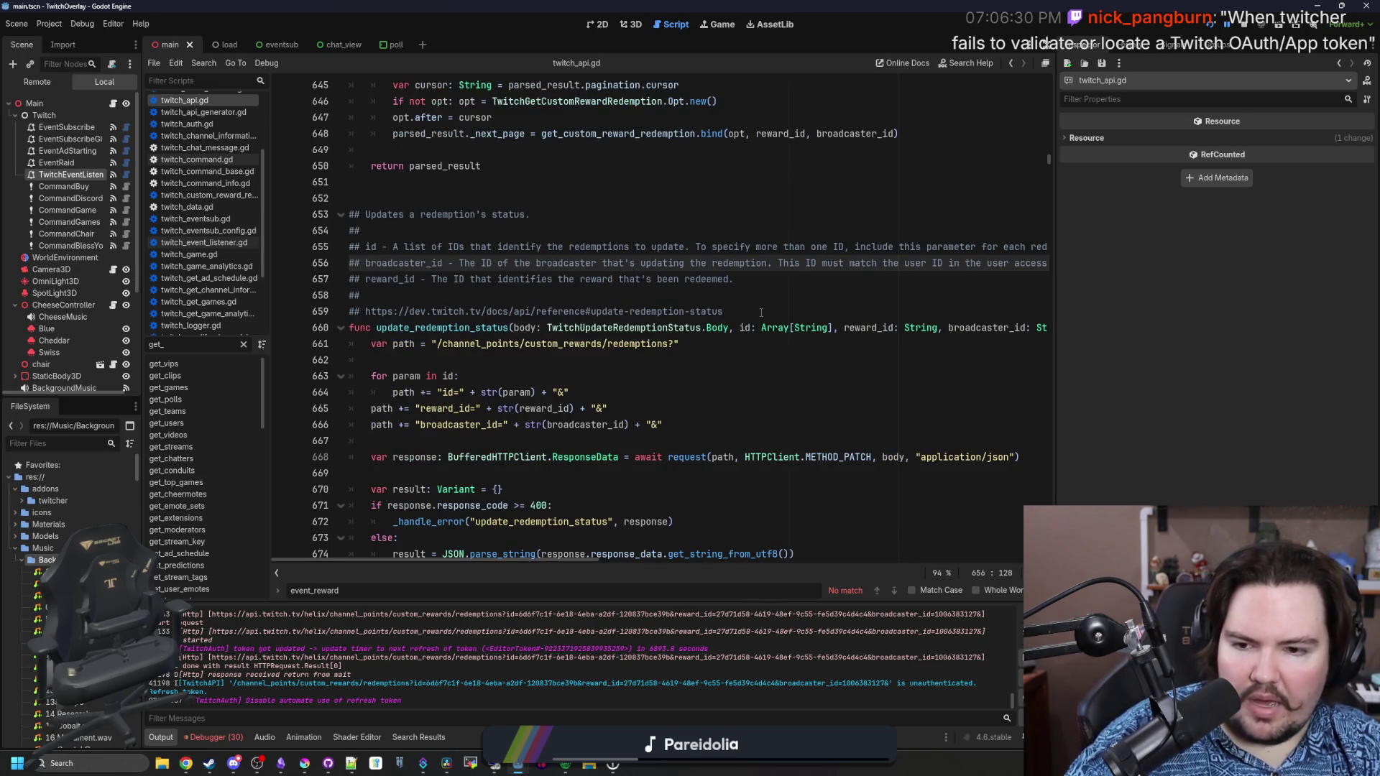
{"action": "scroll", "coordinate": [761, 312], "scroll_direction": "right", "scroll_amount": 1}
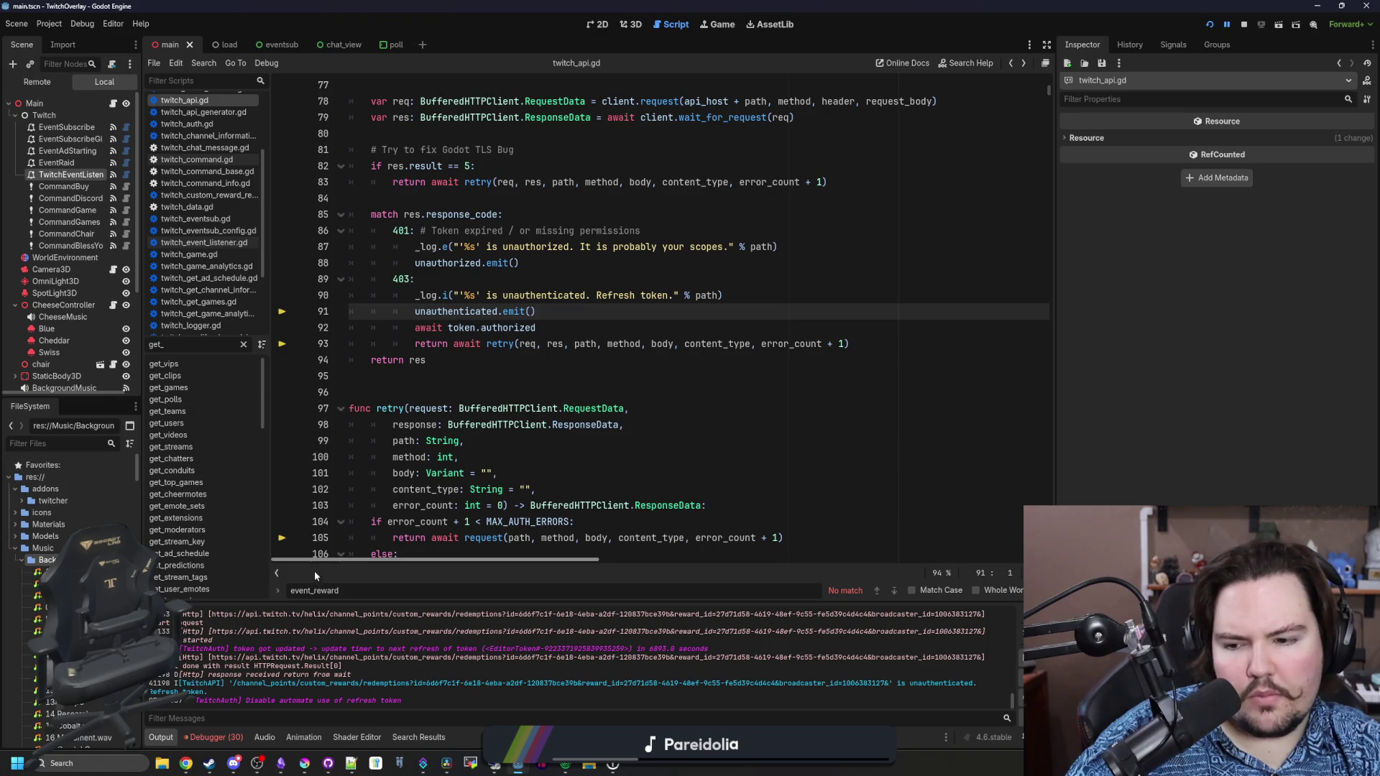
Review twitch_api.gd around 'return res', then go back to main.gd's blank line 201
{"action": "scroll", "coordinate": [359, 659], "scroll_direction": "up", "scroll_amount": 5}
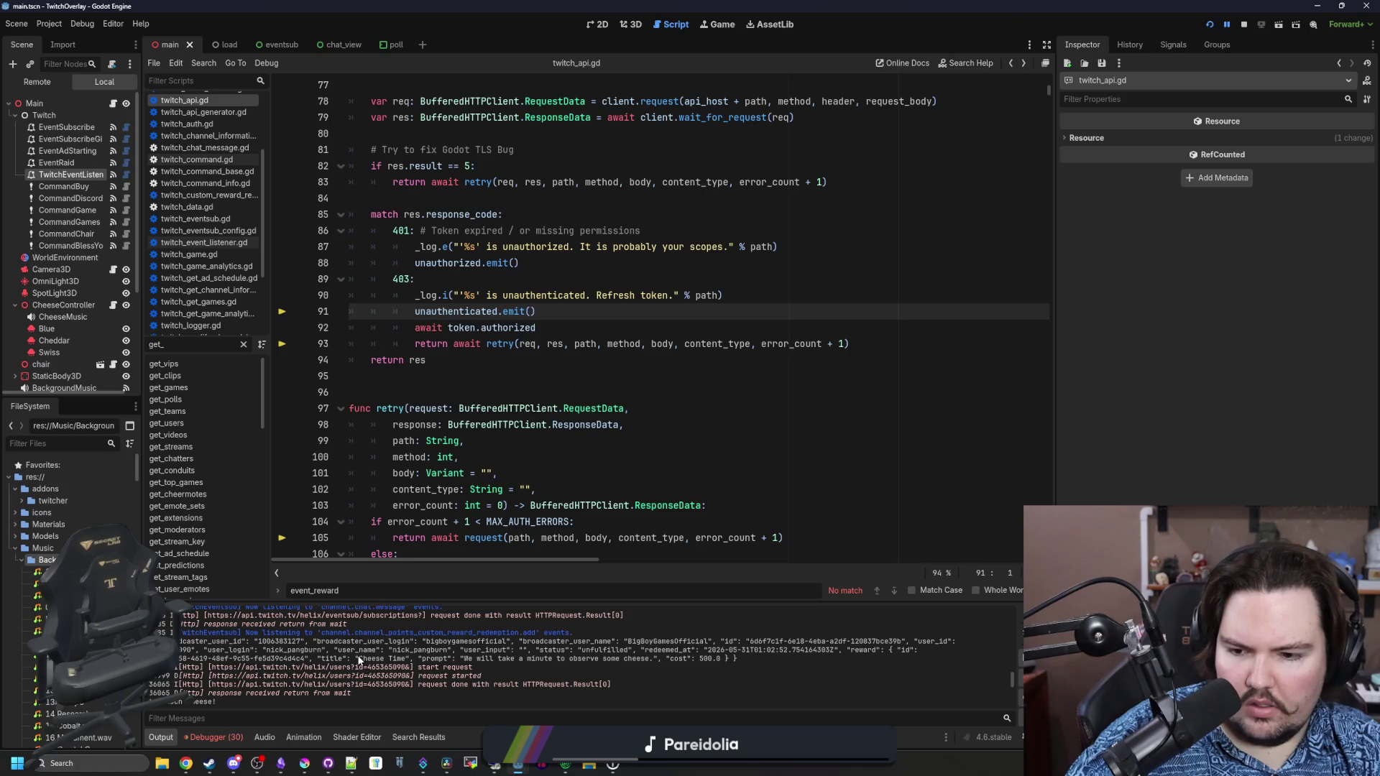
{"action": "scroll", "coordinate": [303, 686], "scroll_direction": "up", "scroll_amount": 1}
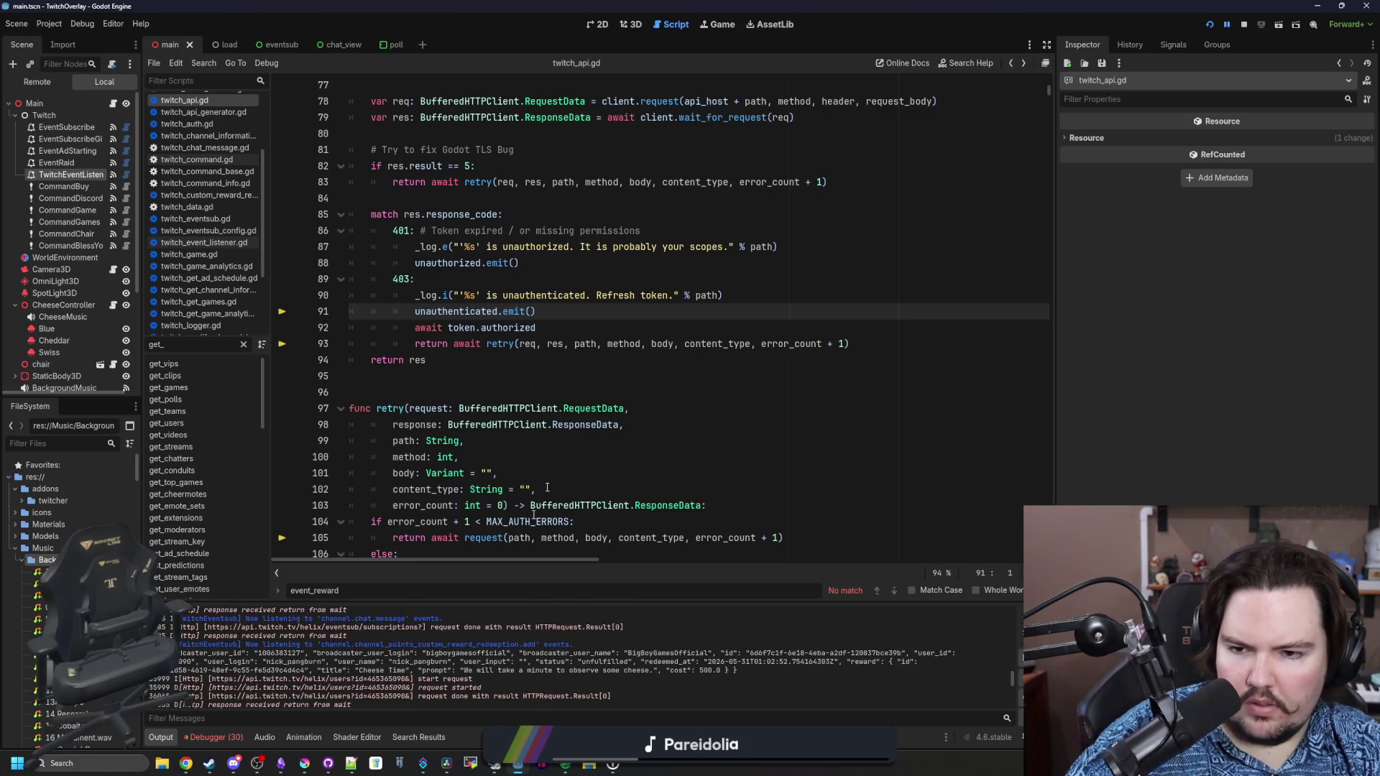
{"action": "left_click", "coordinate": [564, 381]}
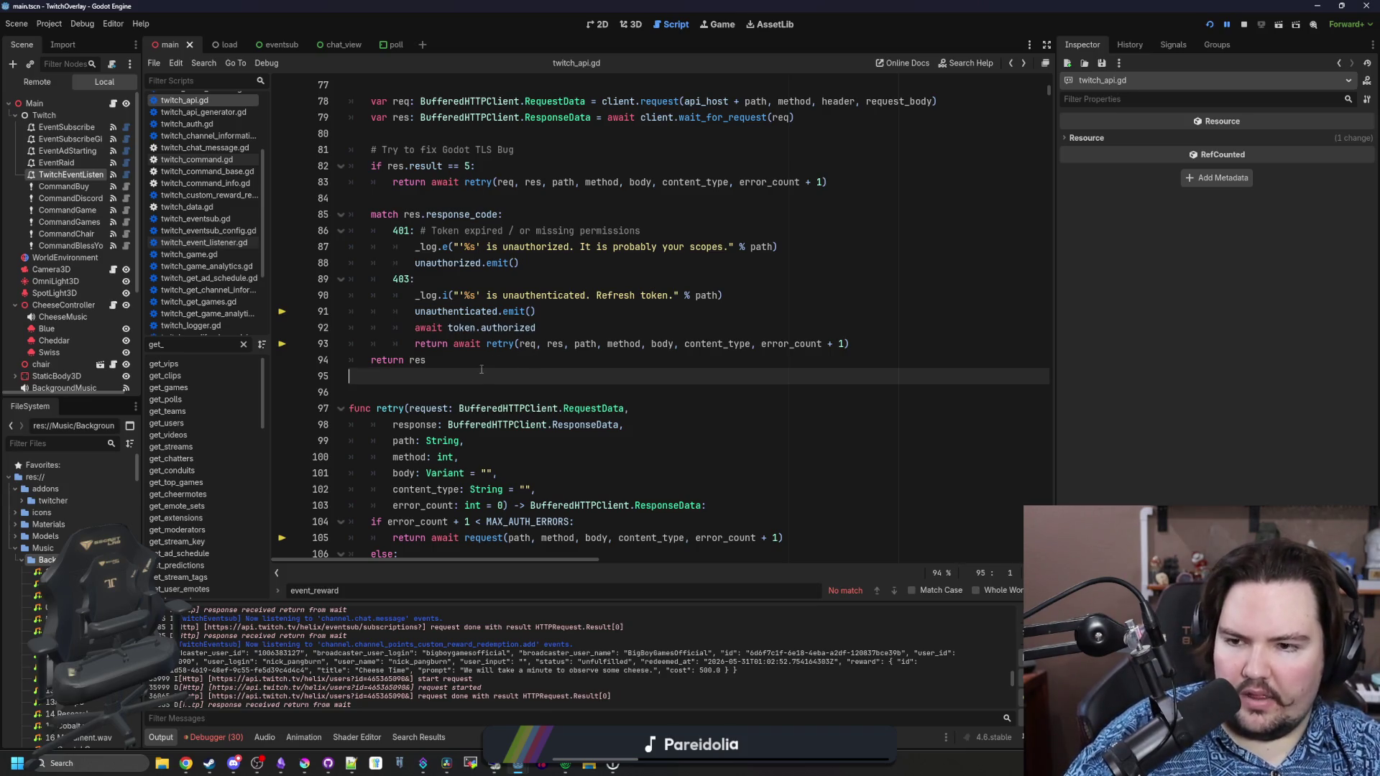
{"action": "left_click", "coordinate": [113, 104]}
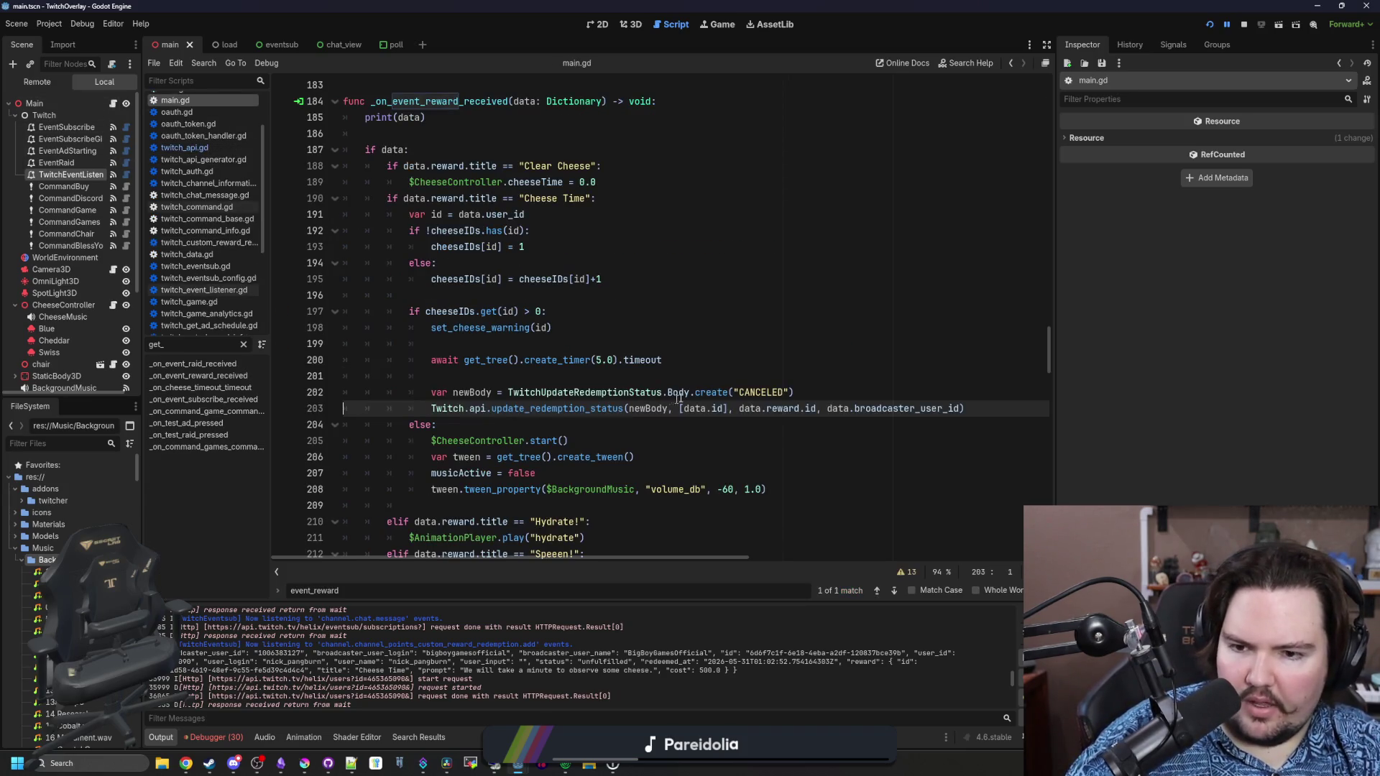
{"action": "left_click", "coordinate": [734, 377]}
{"action": "scroll", "coordinate": [735, 376], "scroll_direction": "down", "scroll_amount": 1}
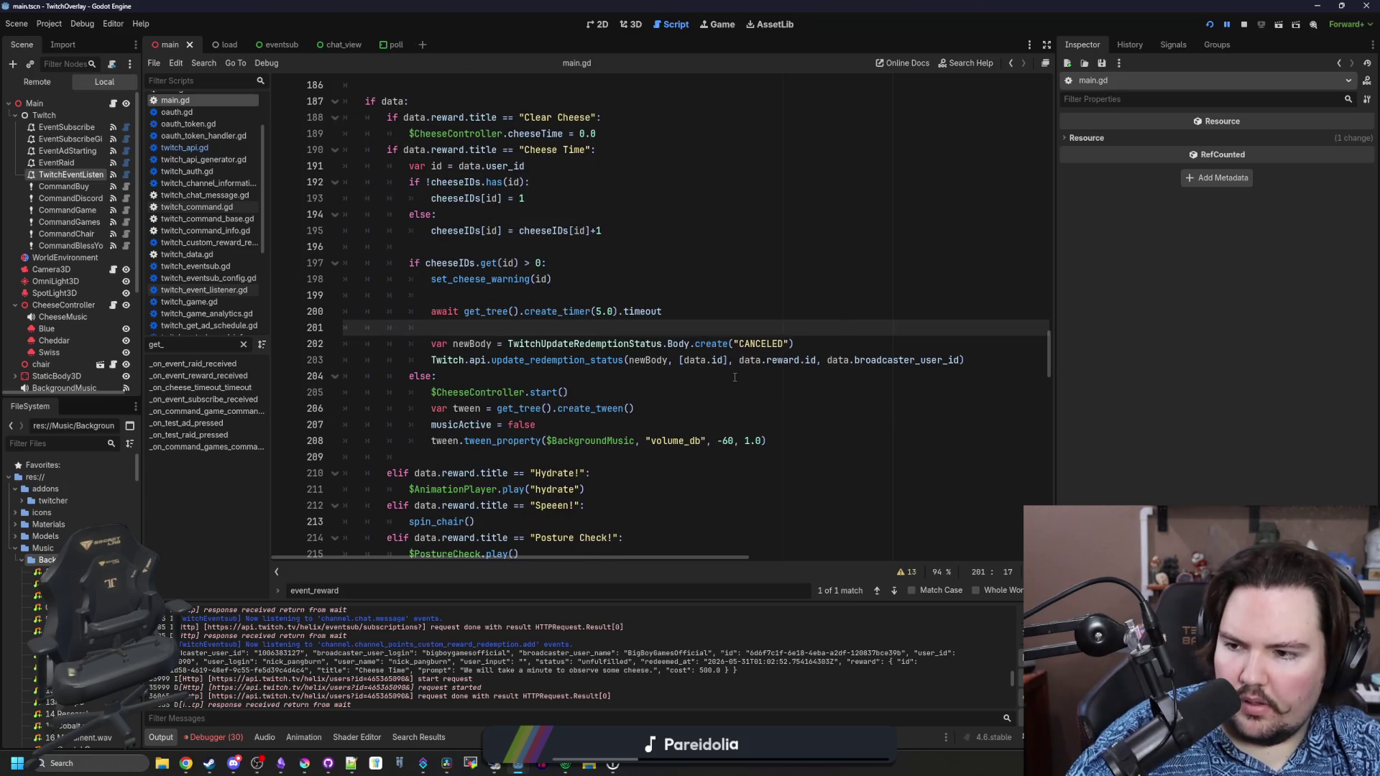
{"action": "scroll", "coordinate": [735, 377], "scroll_direction": "right", "scroll_amount": 2}
{"action": "scroll", "coordinate": [734, 377], "scroll_direction": "left", "scroll_amount": 2}
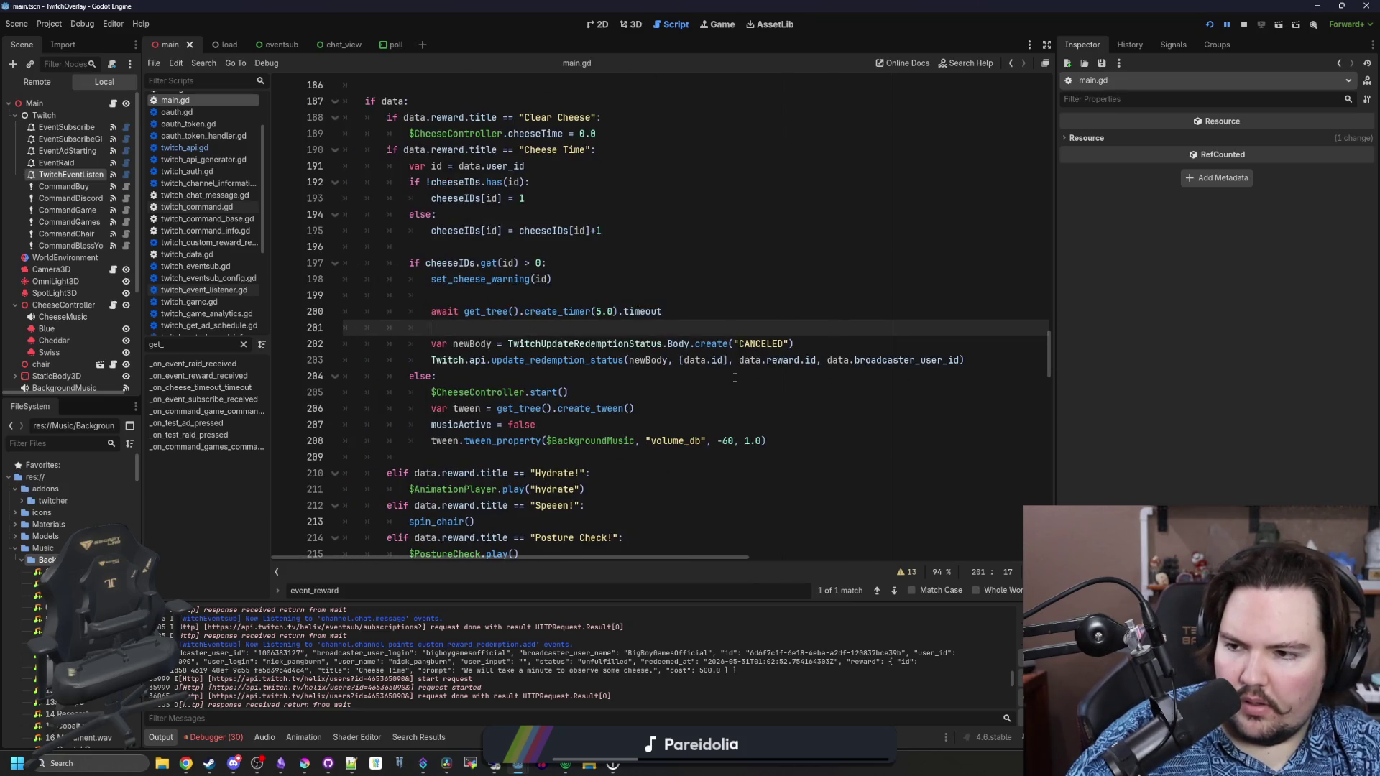
Check the Body.create(), update_redemption_status and request() definitions, ending on main.gd's else line
{"action": "left_click", "coordinate": [212, 147]}
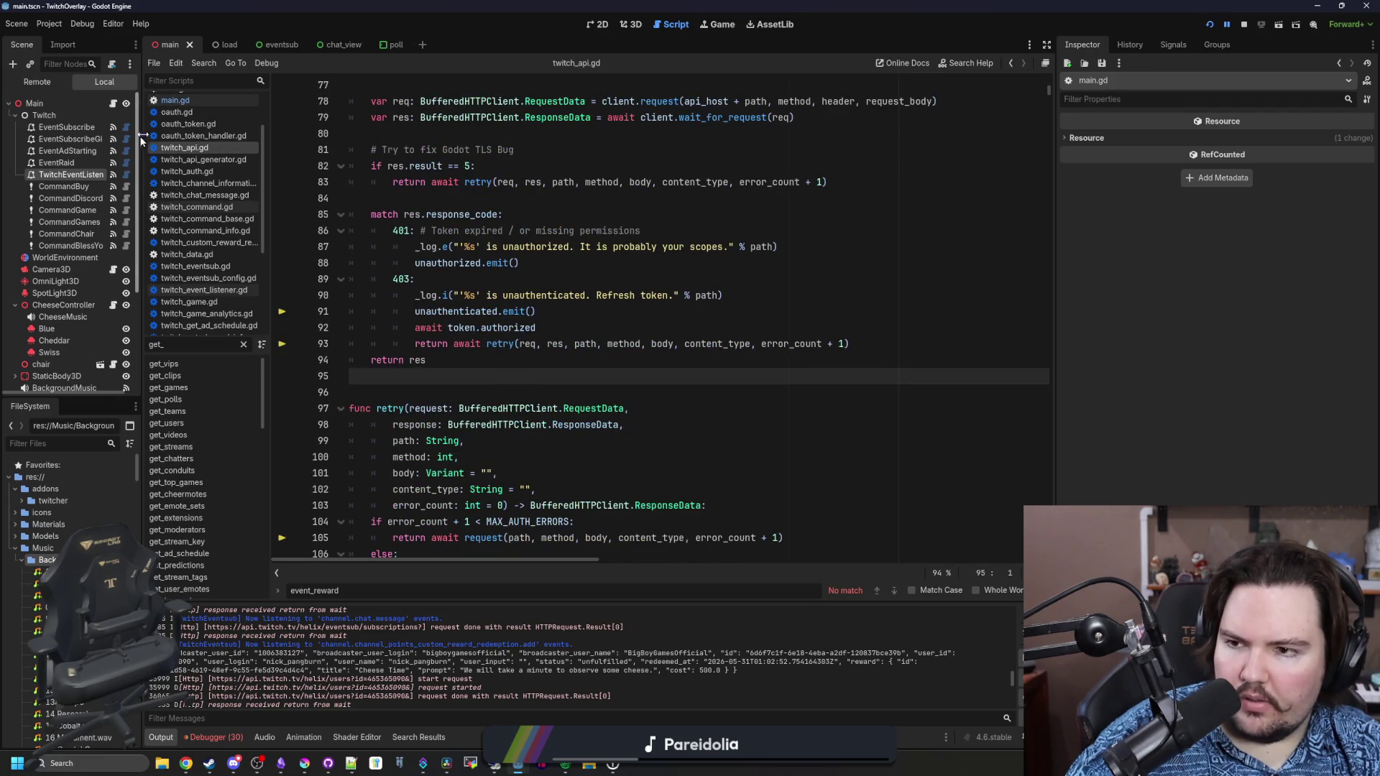
{"action": "key", "text": "alt+Left"}
{"action": "left_click", "coordinate": [597, 344], "text": "ctrl"}
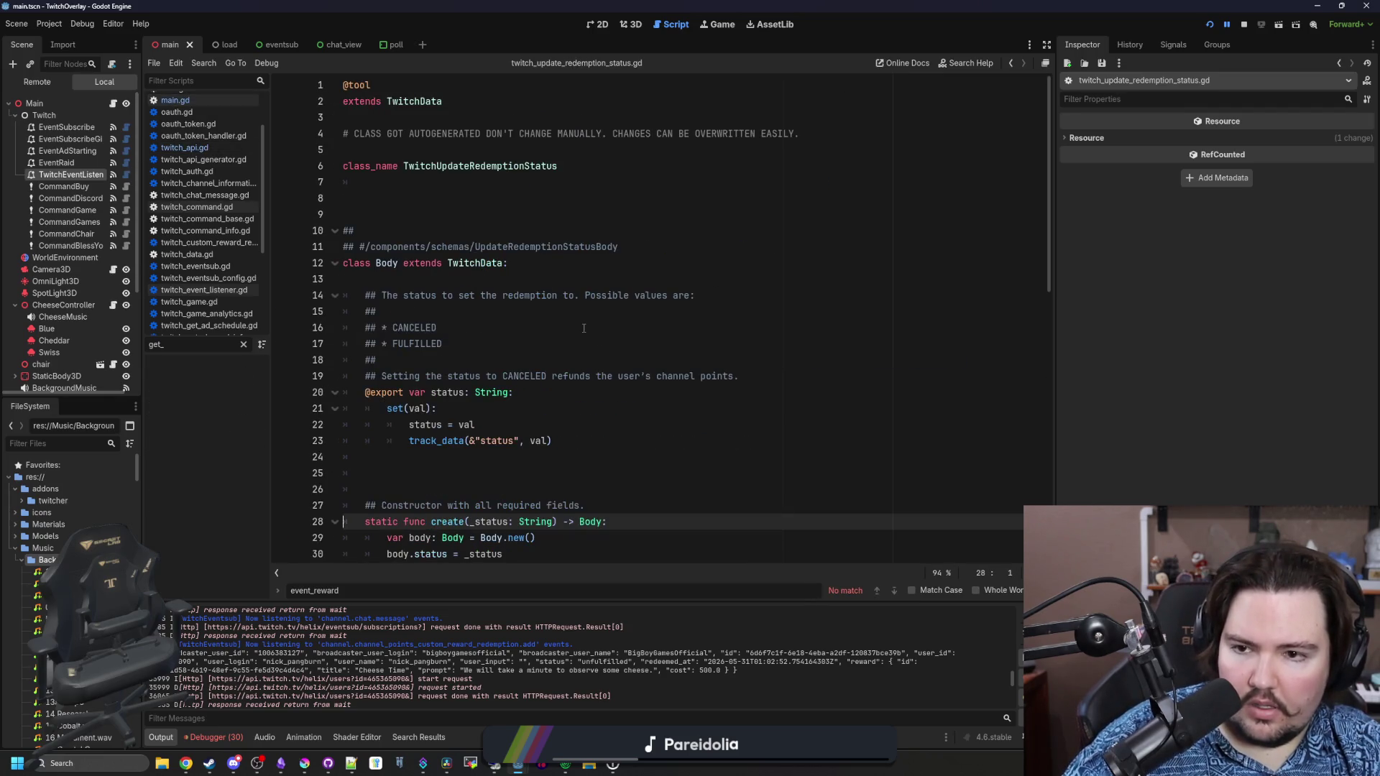
{"action": "left_click", "coordinate": [175, 99]}
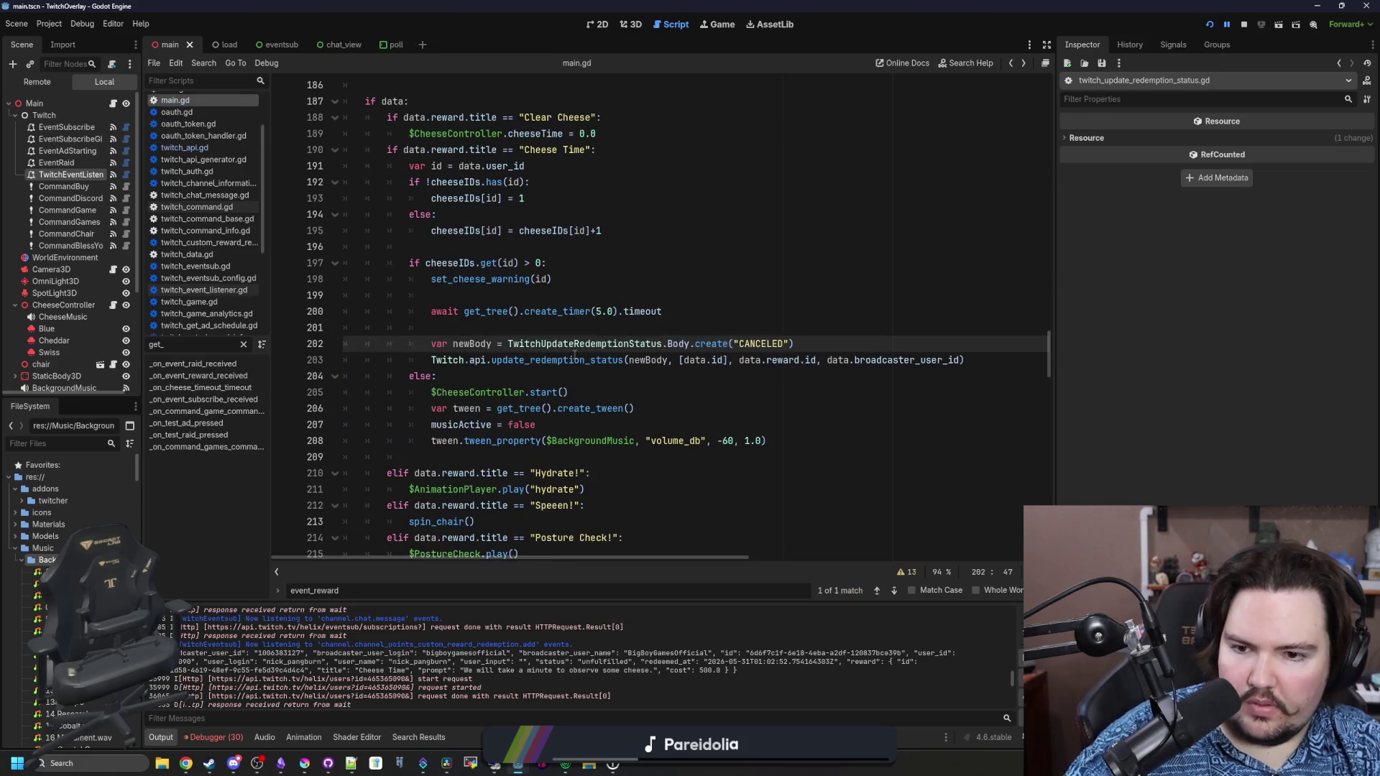
{"action": "left_click", "coordinate": [555, 362], "text": "ctrl"}
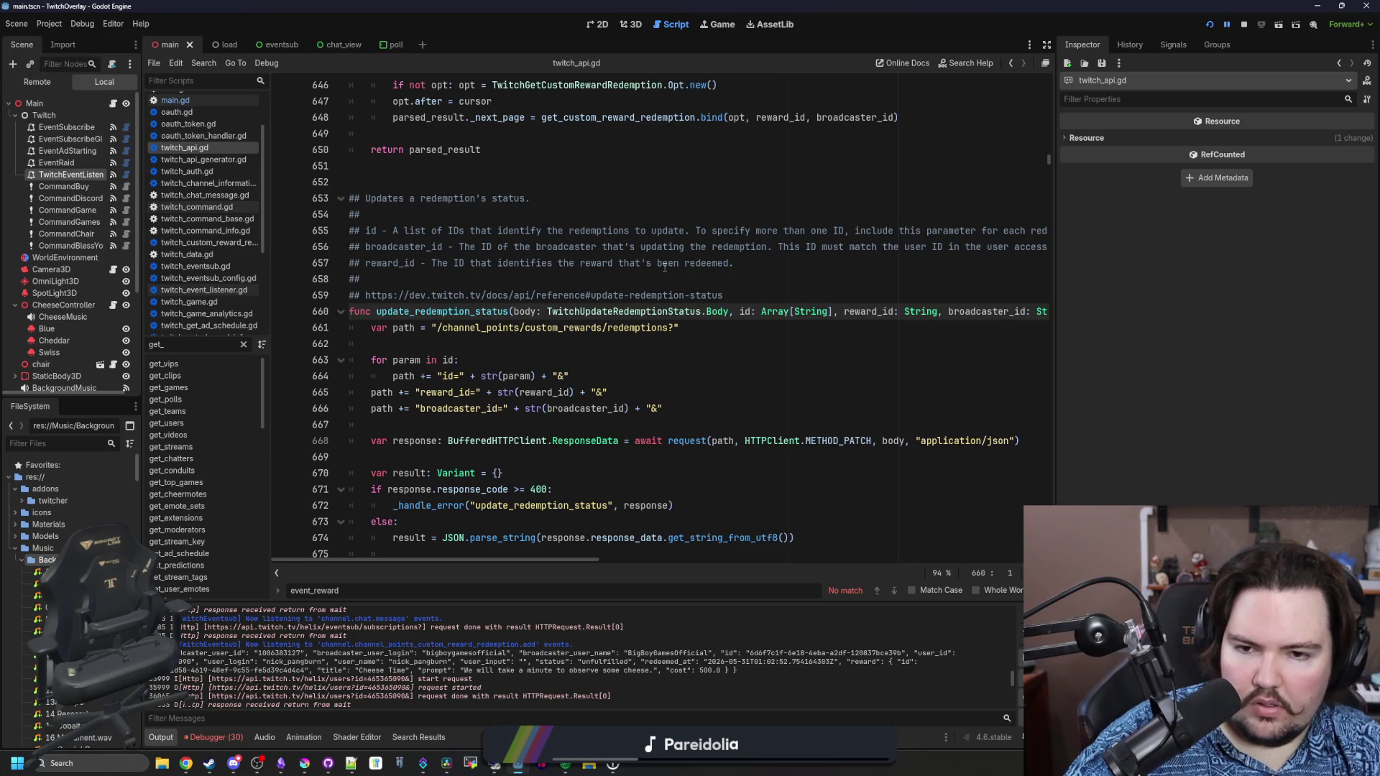
{"action": "left_click", "coordinate": [686, 441], "text": "ctrl"}
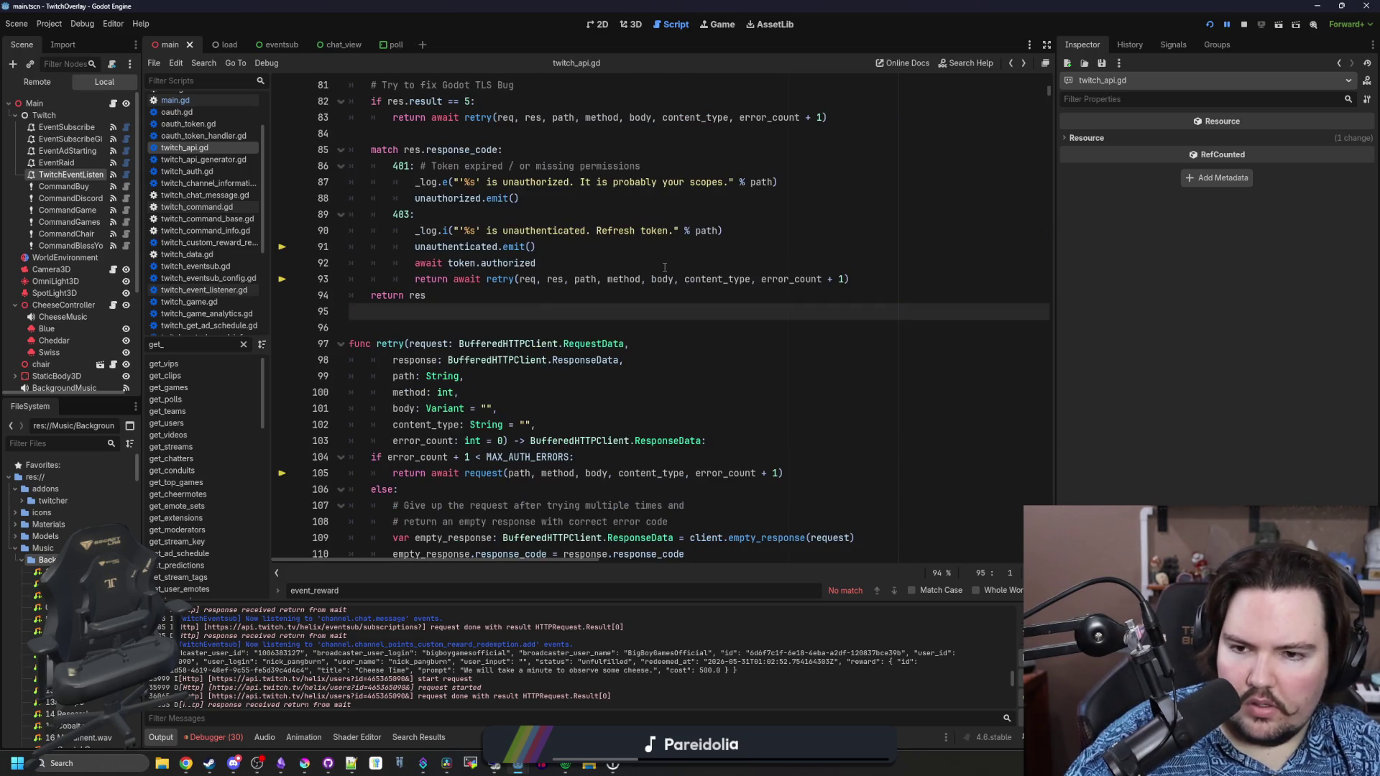
{"action": "left_click", "coordinate": [184, 101]}
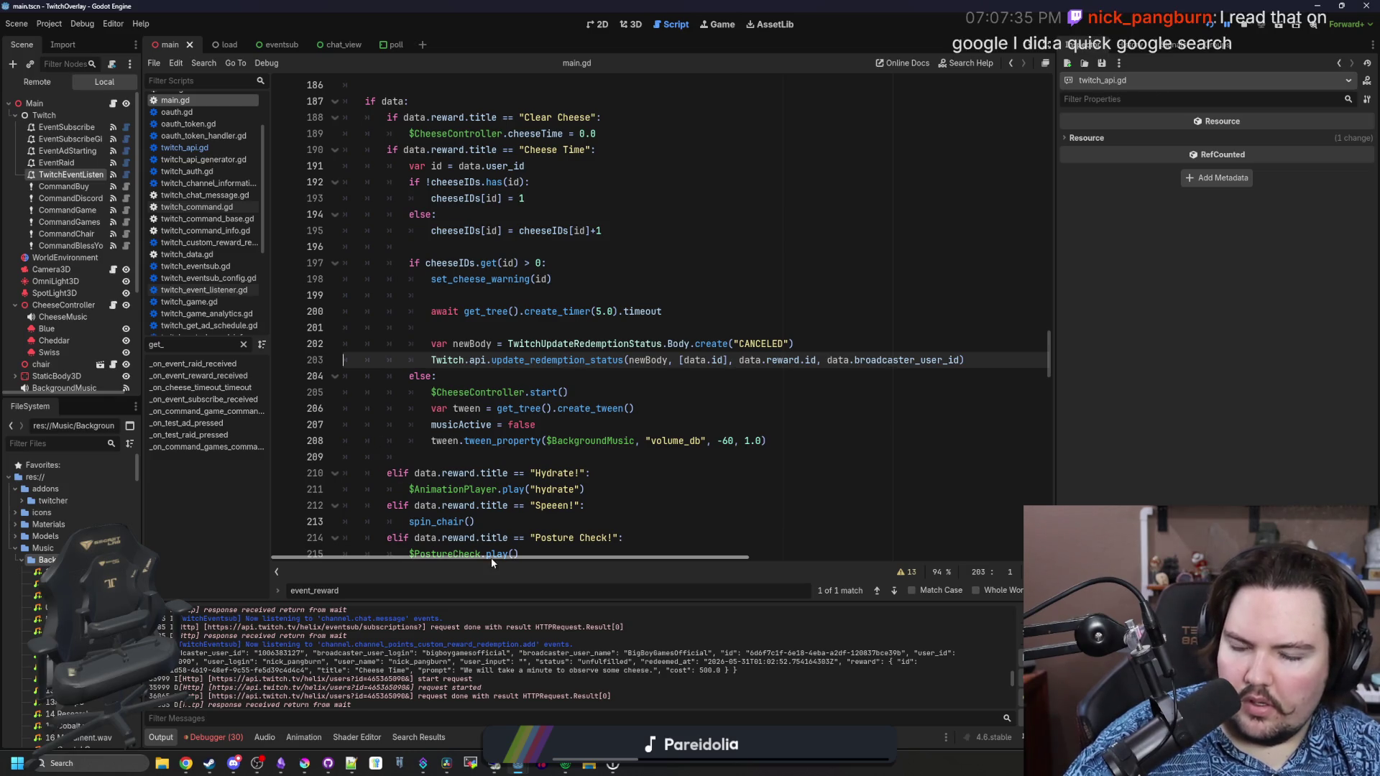
{"action": "left_click", "coordinate": [789, 379]}
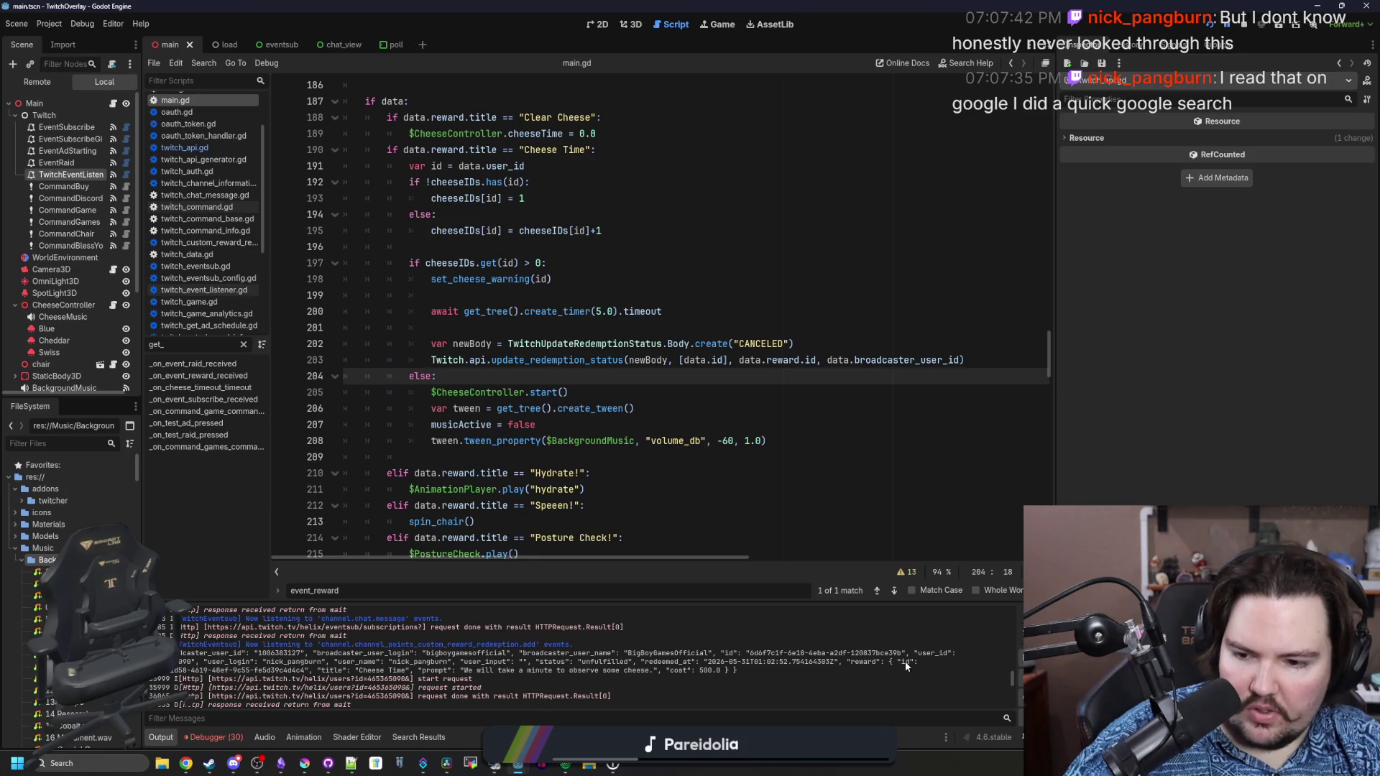
Replace broadcaster_user_id with user_id on main.gd line 203 and save
{"action": "double_click", "coordinate": [912, 362]}
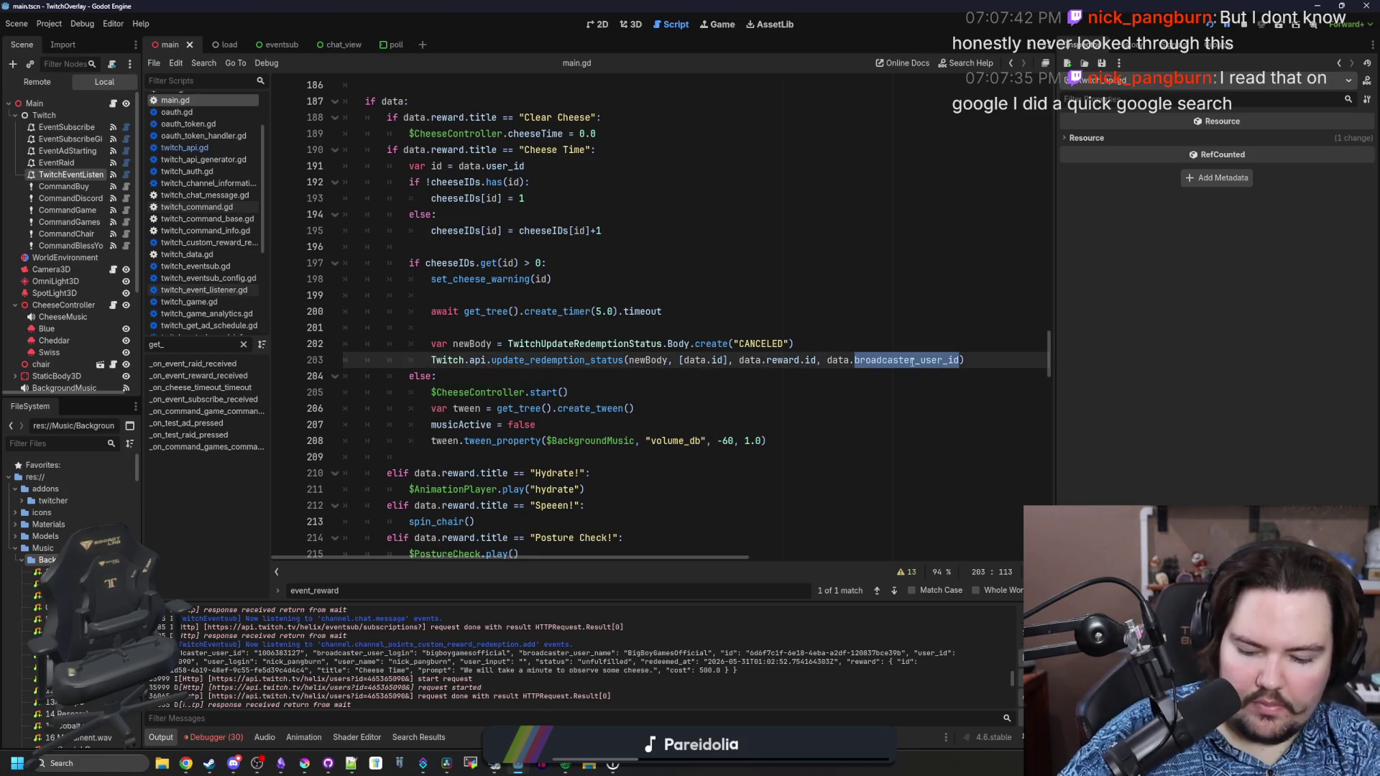
{"action": "type", "text": "user_id"}
{"action": "left_click", "coordinate": [908, 308]}
{"action": "key", "text": "ctrl+s"}
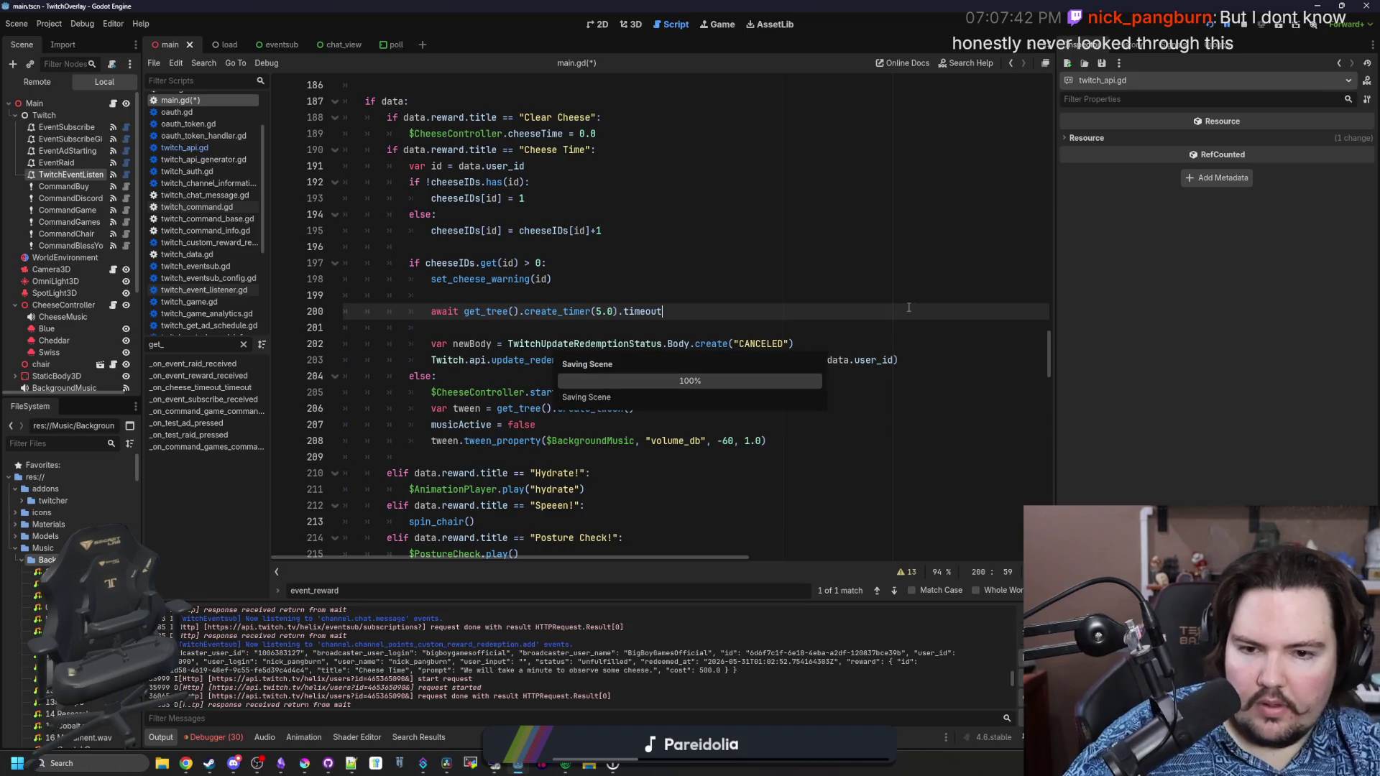
{"action": "left_click", "coordinate": [641, 322]}
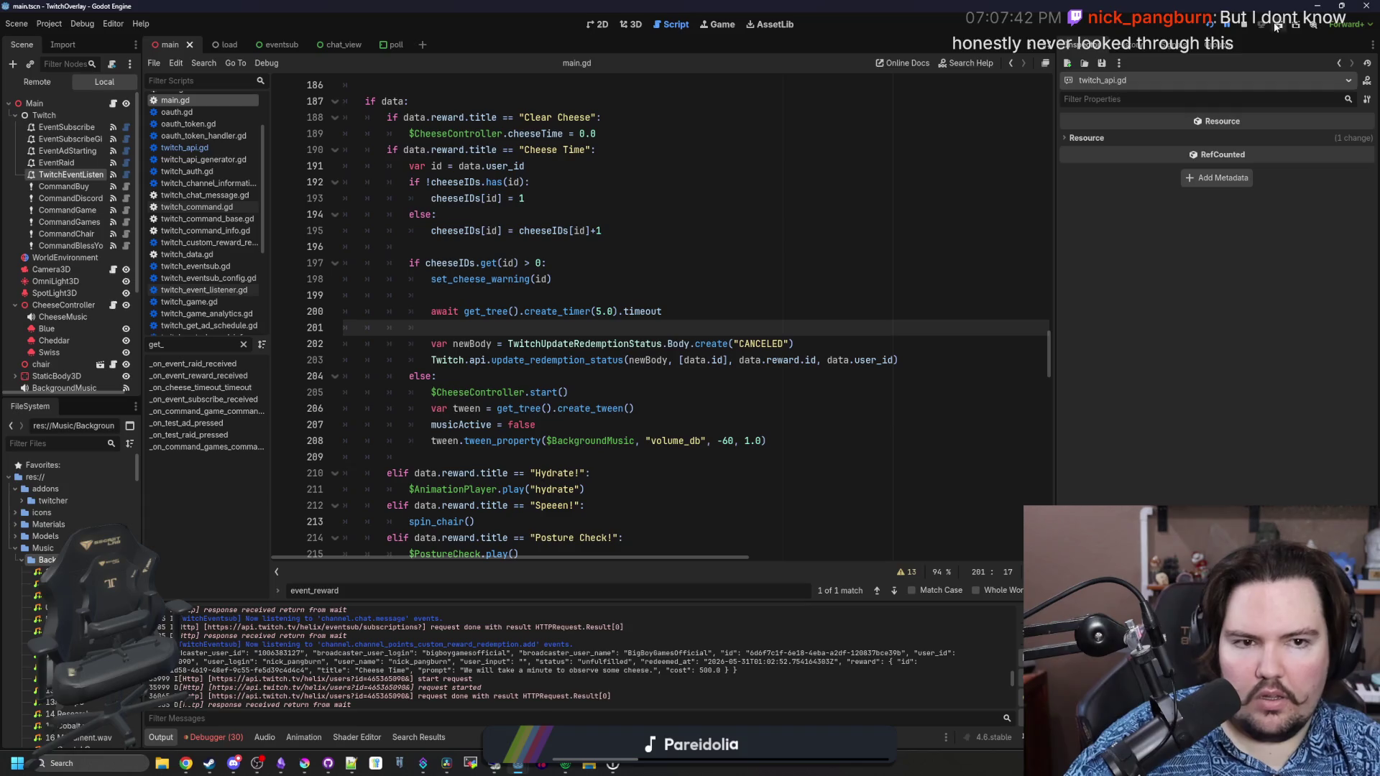
Run the project to test the change, then return to the Godot editor
{"action": "left_click", "coordinate": [1209, 26]}
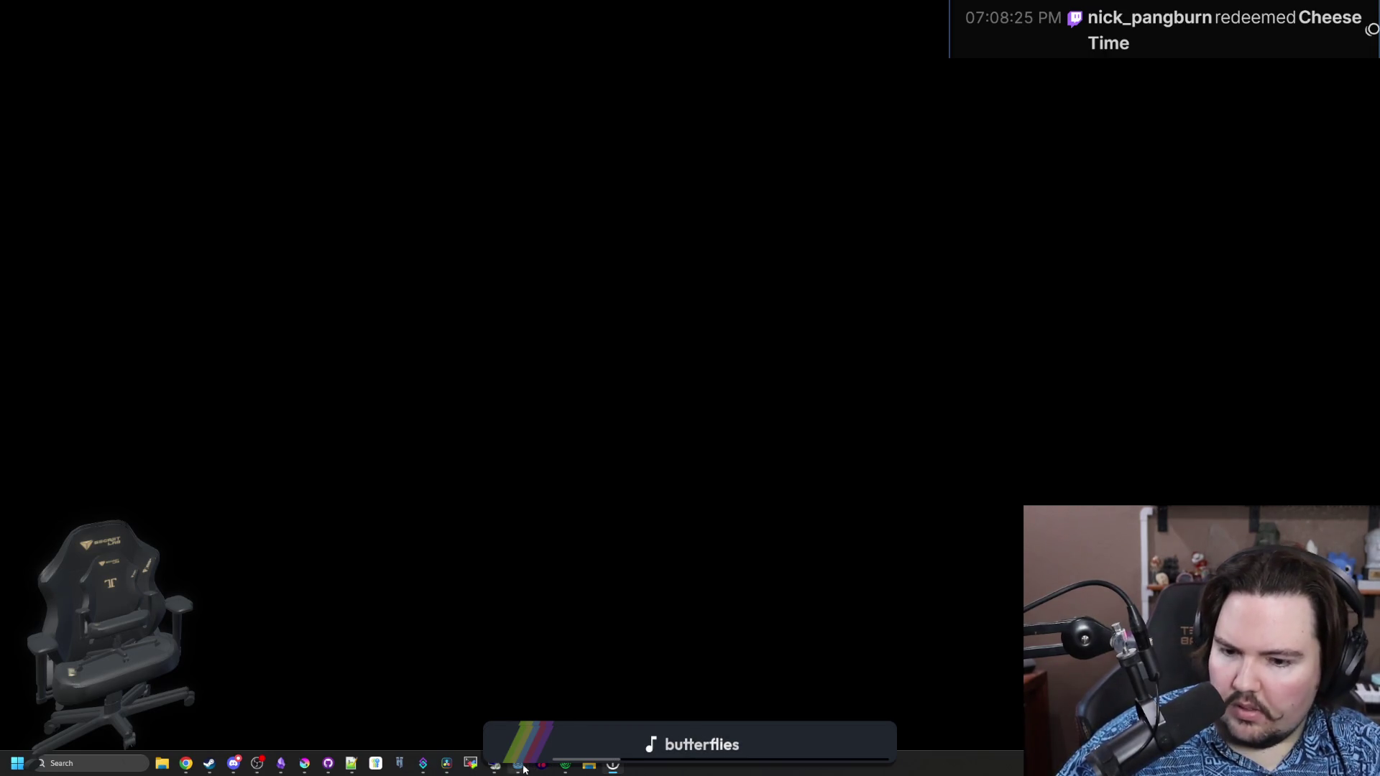
{"action": "mouse_move", "coordinate": [517, 765]}
{"action": "left_click", "coordinate": [565, 724]}
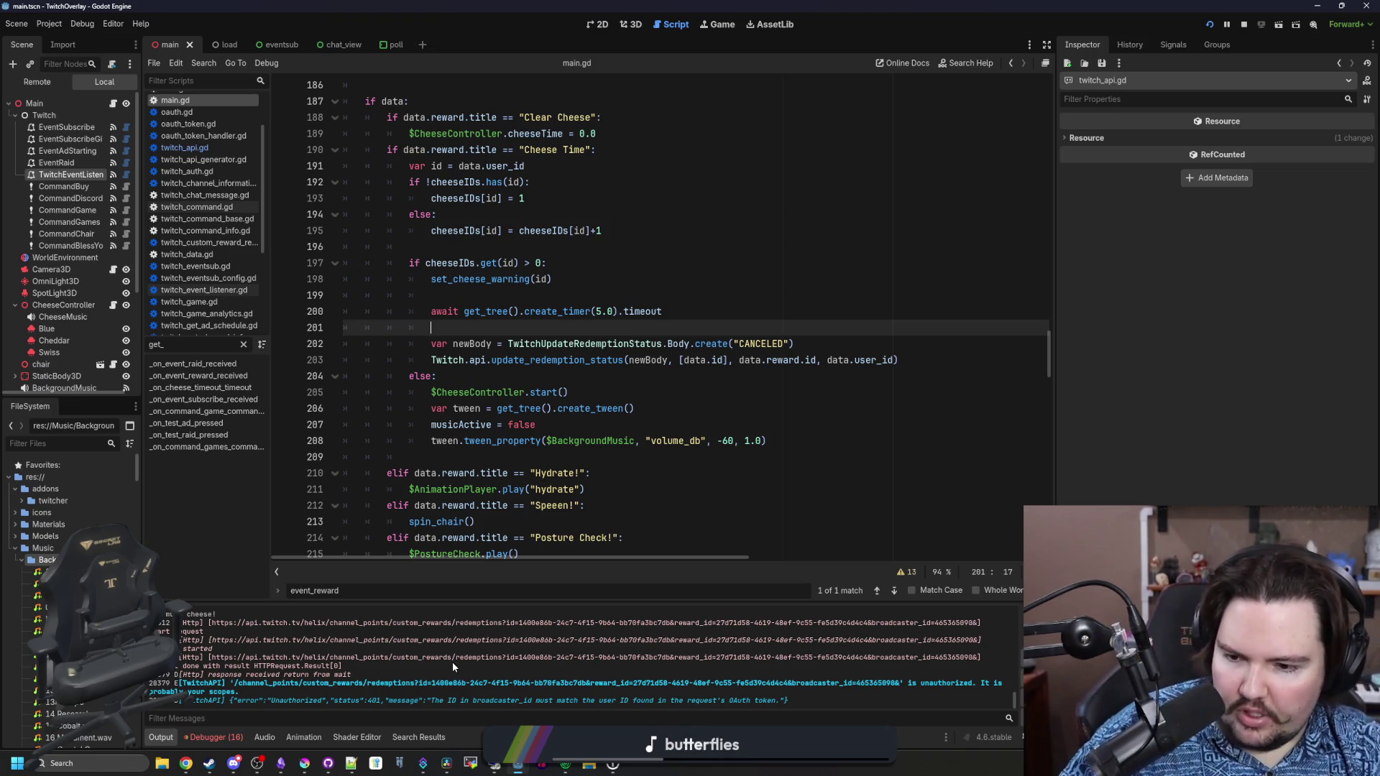
{"action": "left_click", "coordinate": [221, 740]}
{"action": "left_click", "coordinate": [243, 428]}
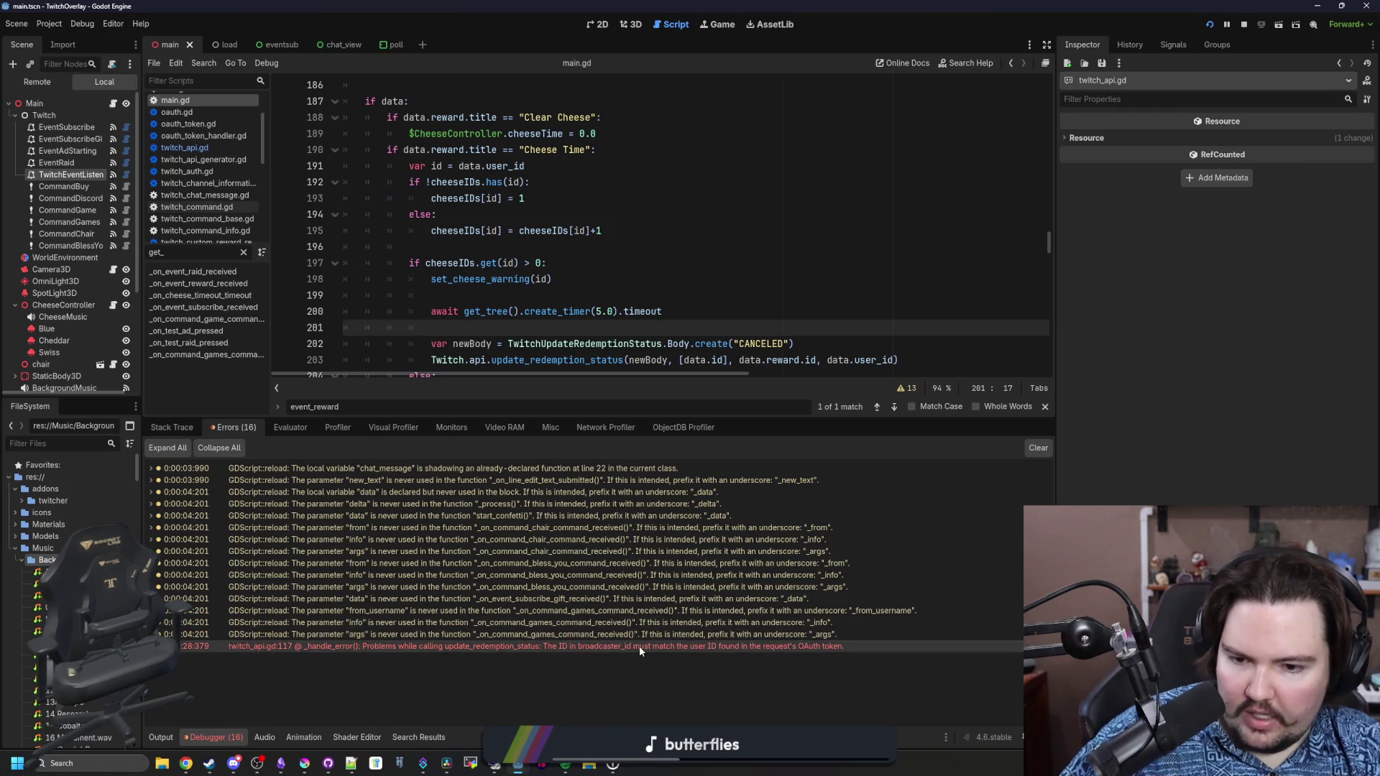
{"action": "mouse_move", "coordinate": [640, 645]}
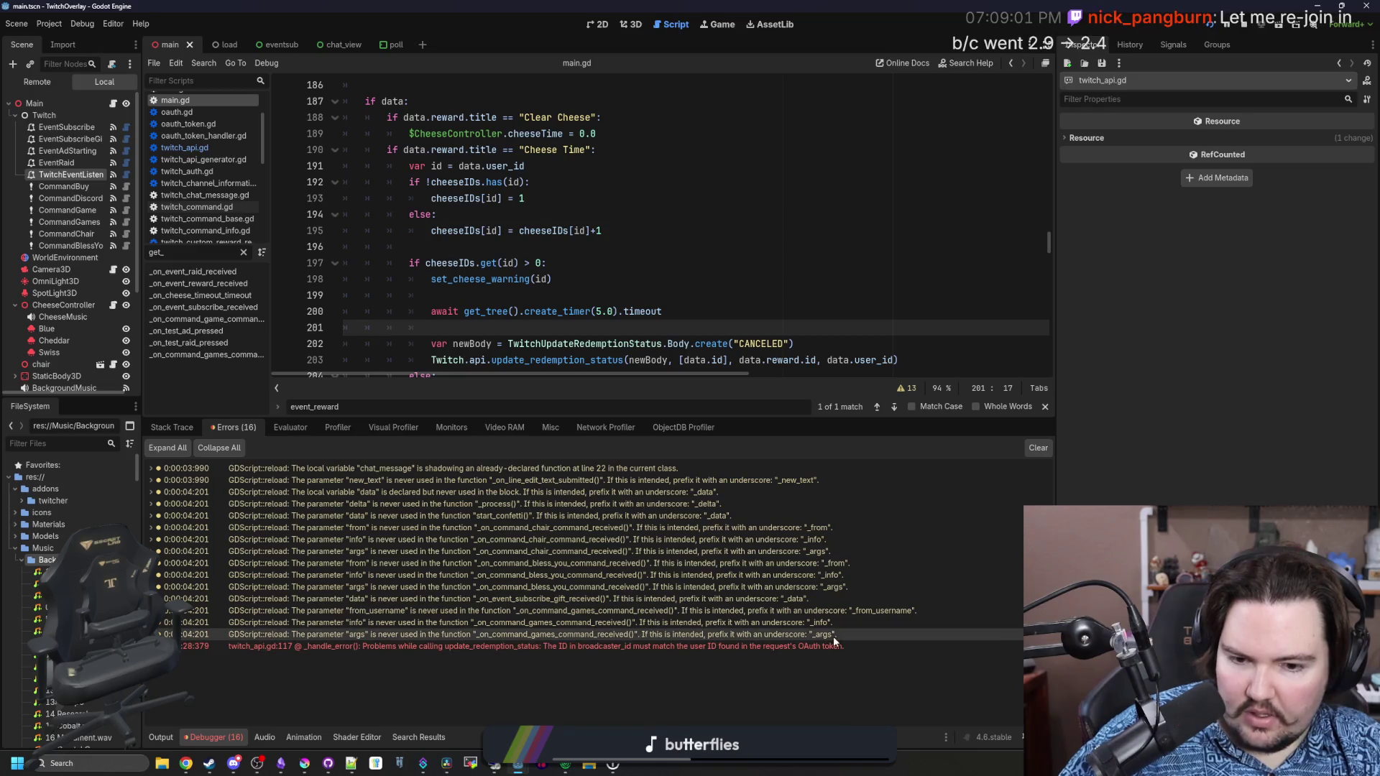
{"action": "mouse_move", "coordinate": [940, 502]}
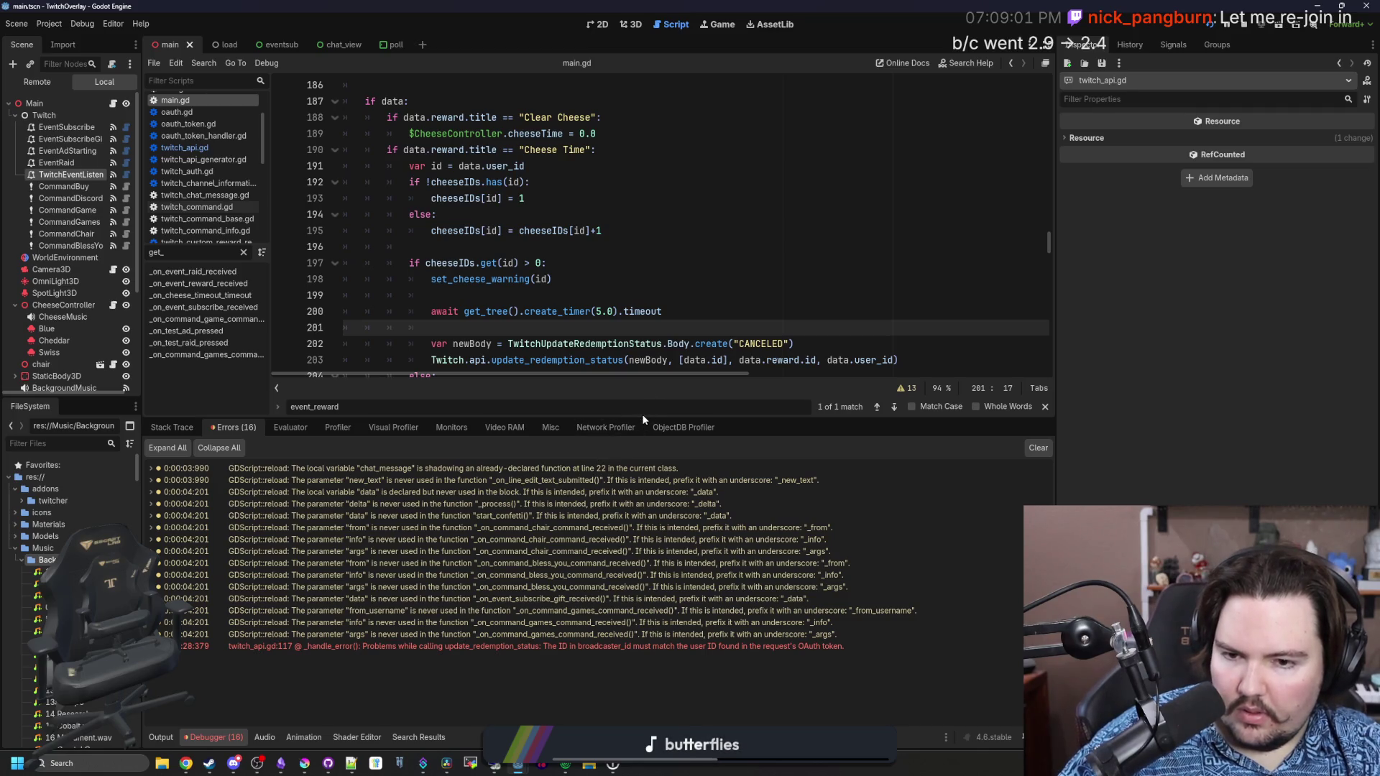
{"action": "left_click", "coordinate": [160, 736]}
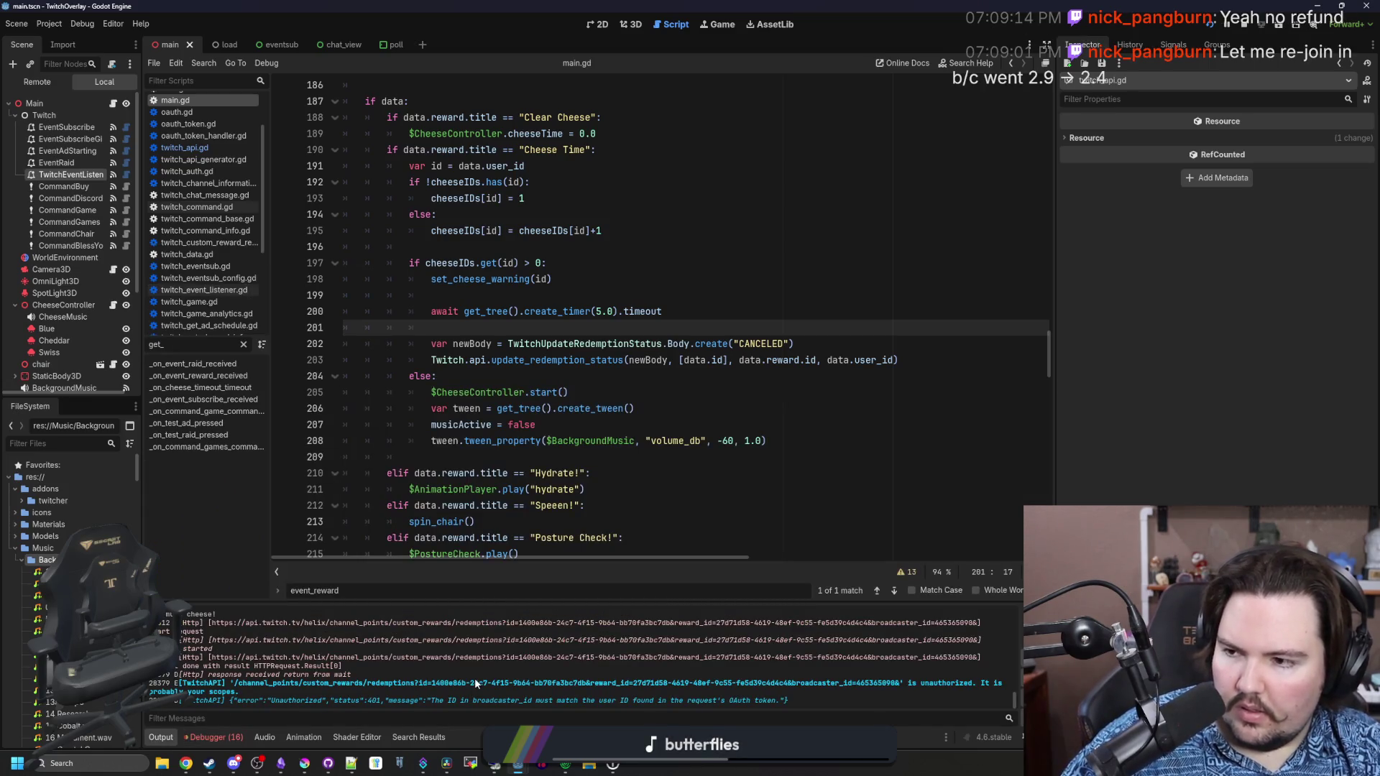
Change user_id back to broadcaster_user_id on main.gd line 203
{"action": "left_click", "coordinate": [731, 473]}
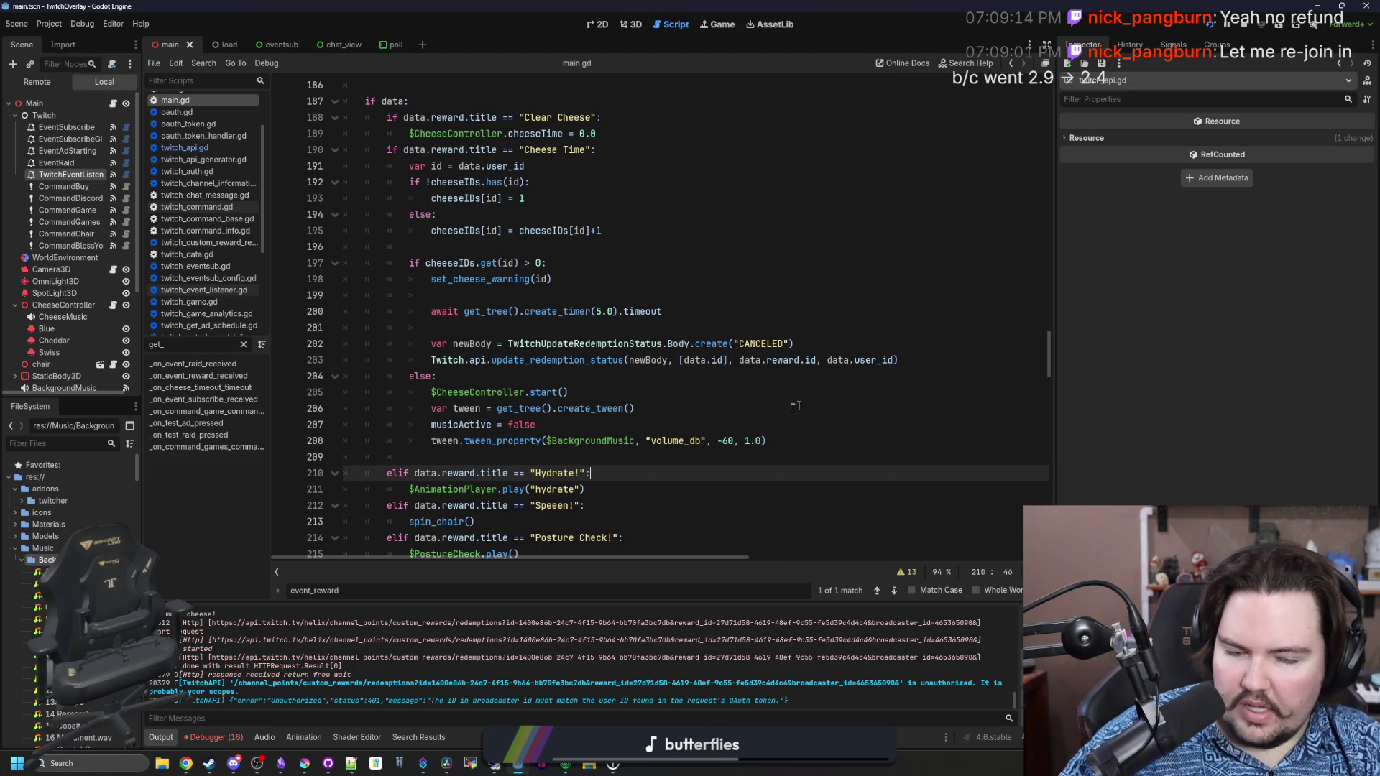
{"action": "double_click", "coordinate": [883, 360]}
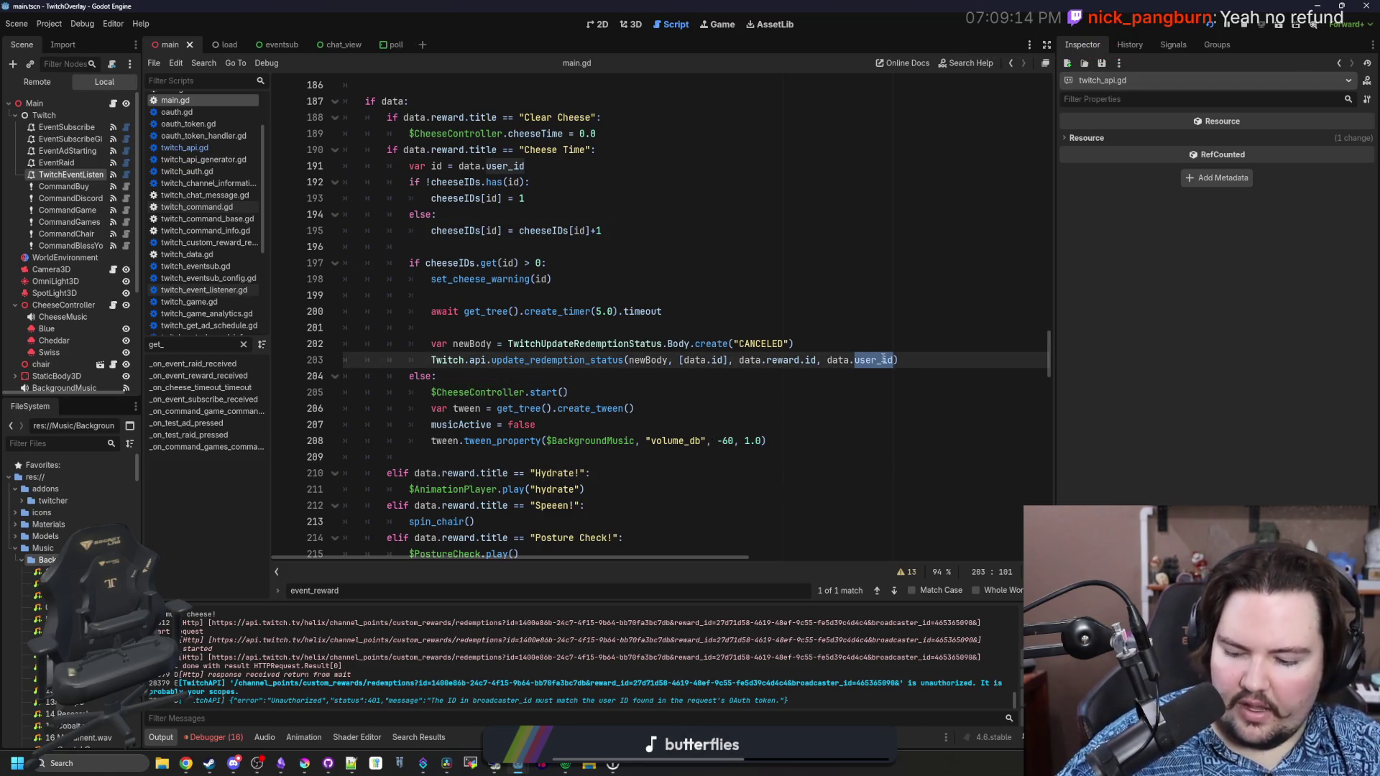
{"action": "type", "text": "br"}
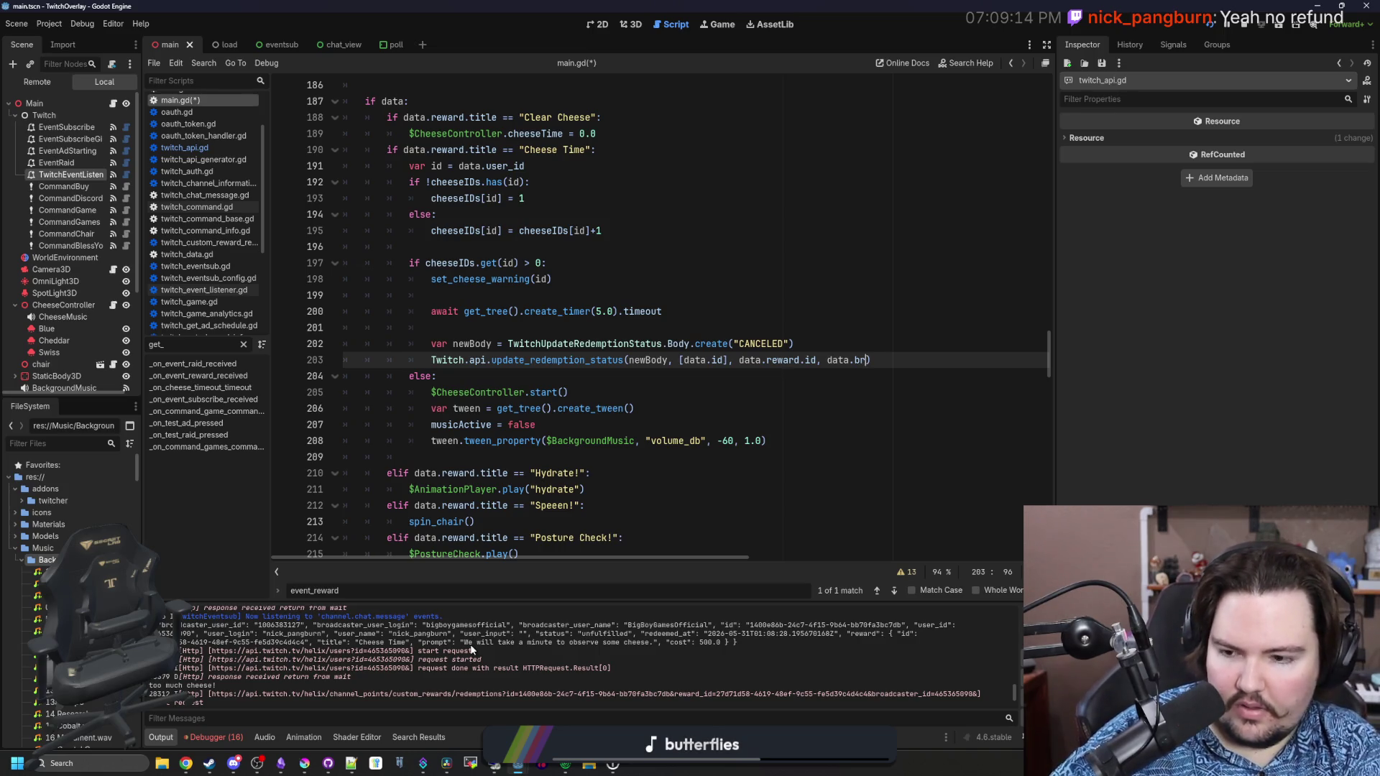
{"action": "type", "text": "oadcaster_user_i"}
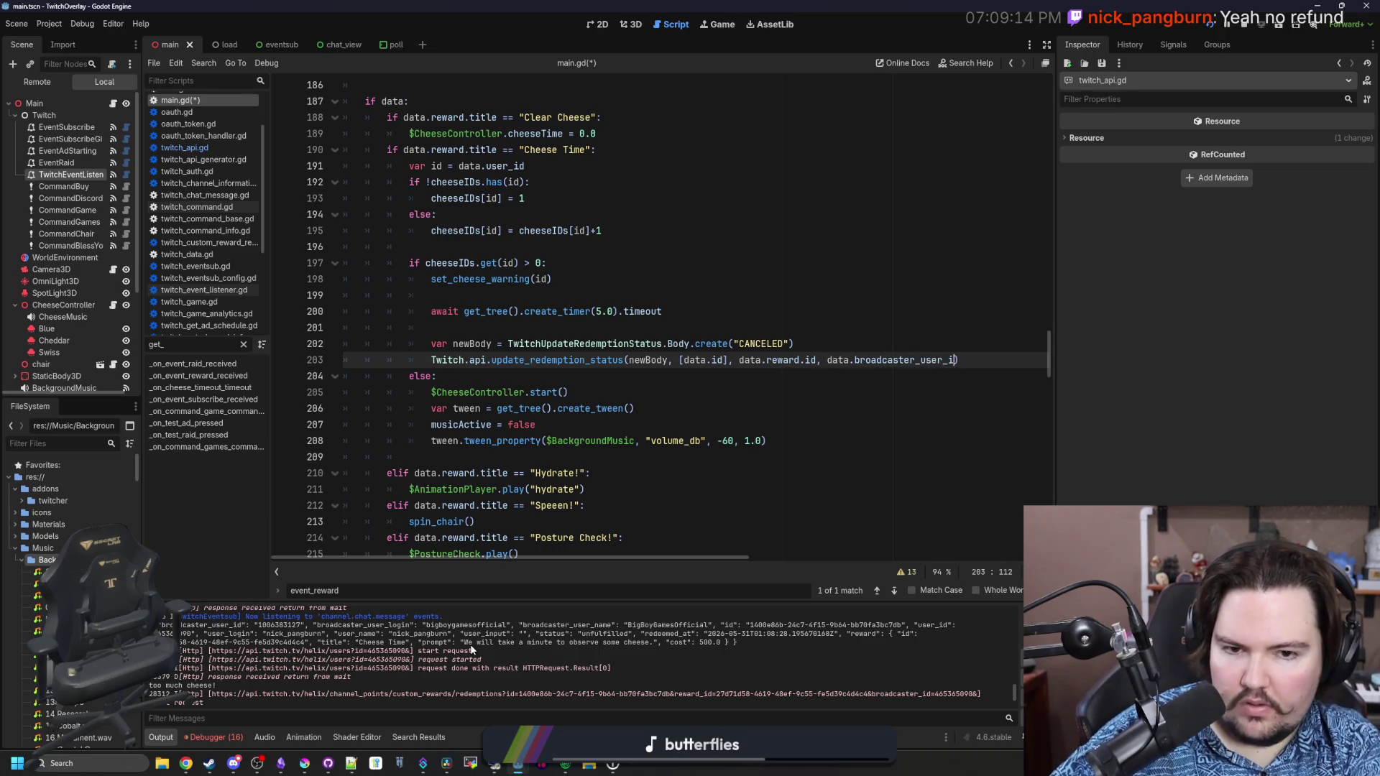
{"action": "type", "text": "d"}
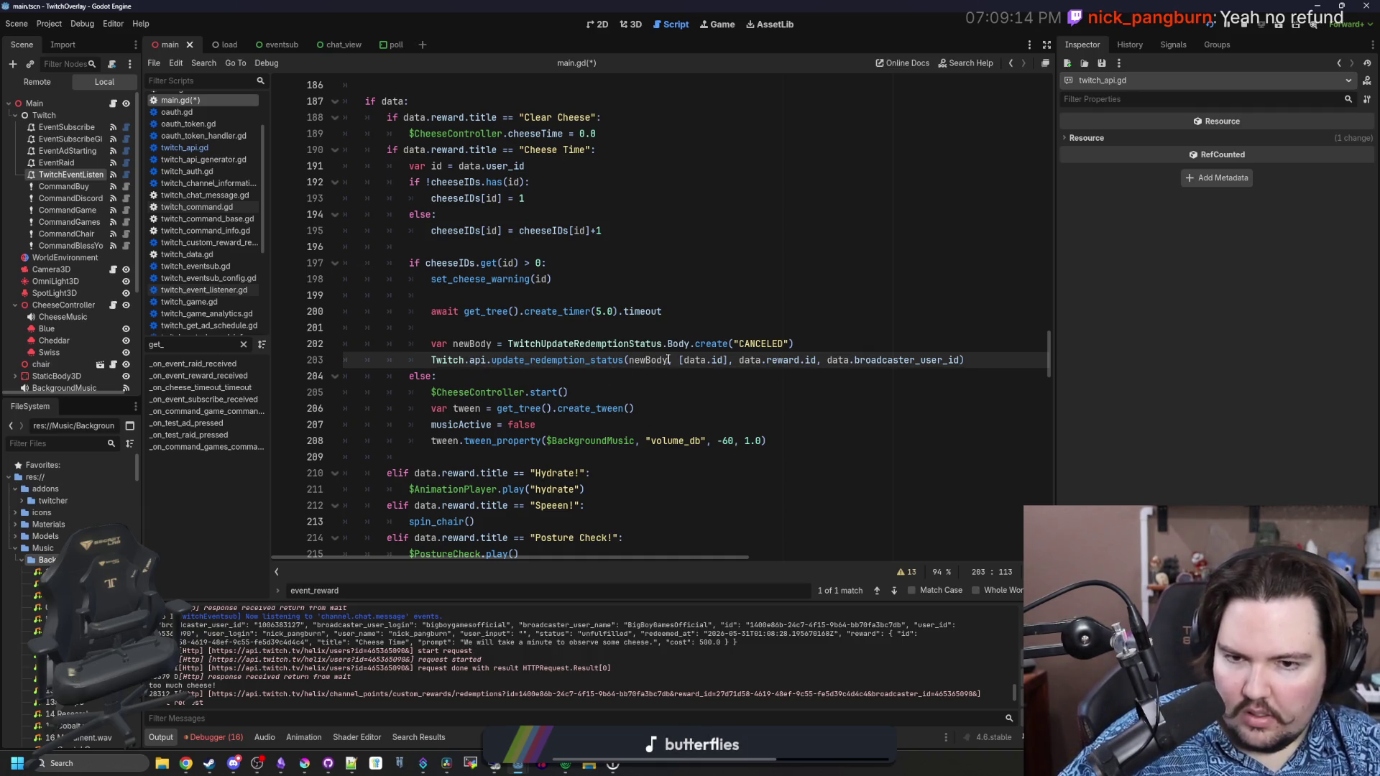
Save main.gd and open the TwitchUpdateRedemptionStatus Body class definition
{"action": "left_click", "coordinate": [605, 343], "text": "ctrl"}
{"action": "key", "text": "alt+Left"}
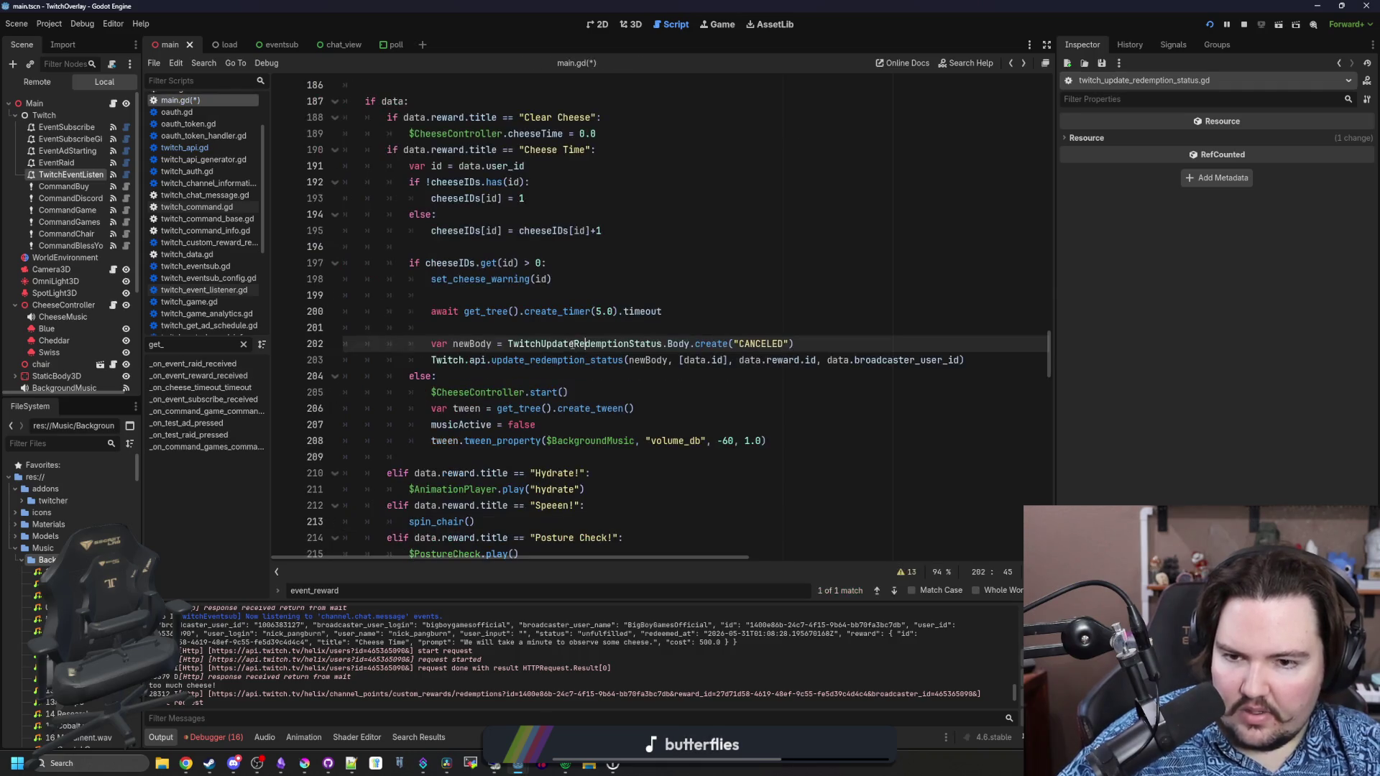
{"action": "left_click", "coordinate": [614, 375]}
{"action": "key", "text": "ctrl+s"}
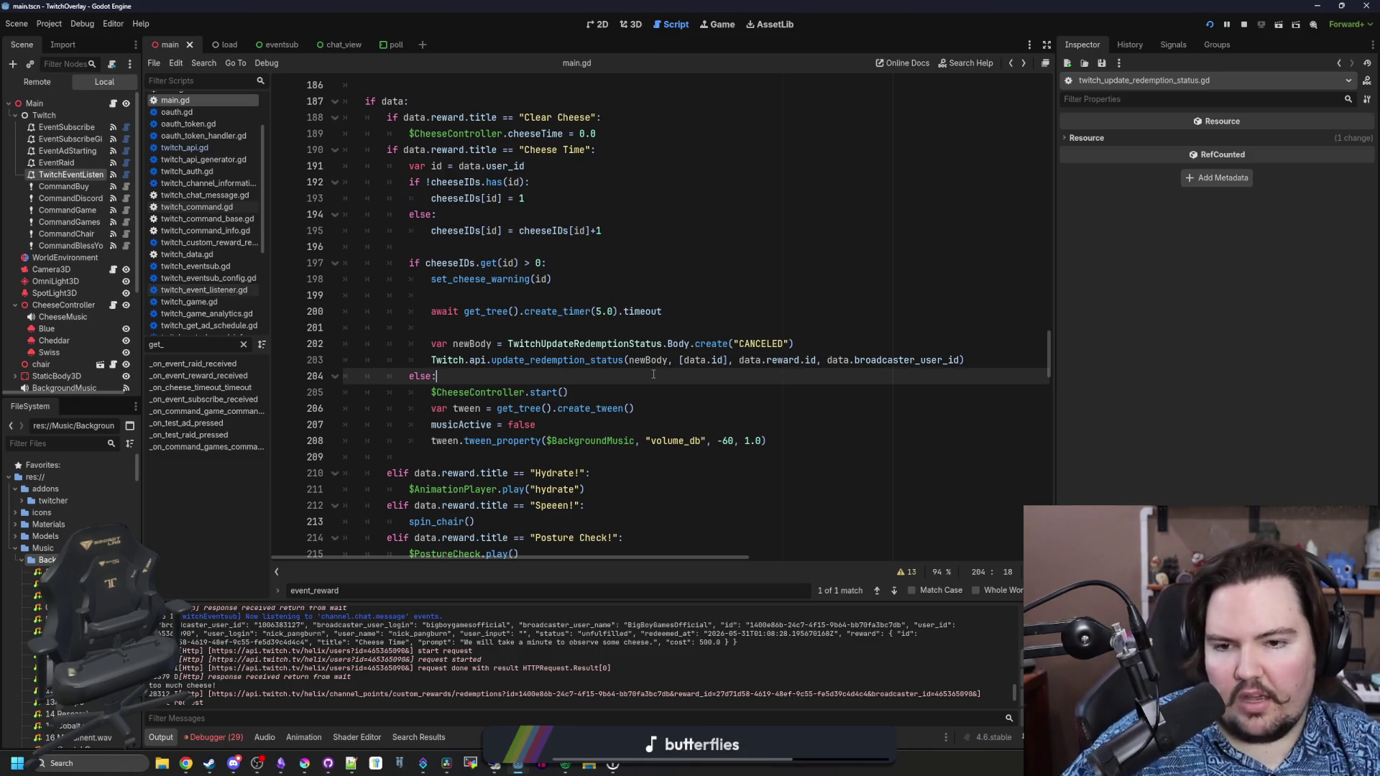
{"action": "left_click", "coordinate": [681, 344], "text": "ctrl"}
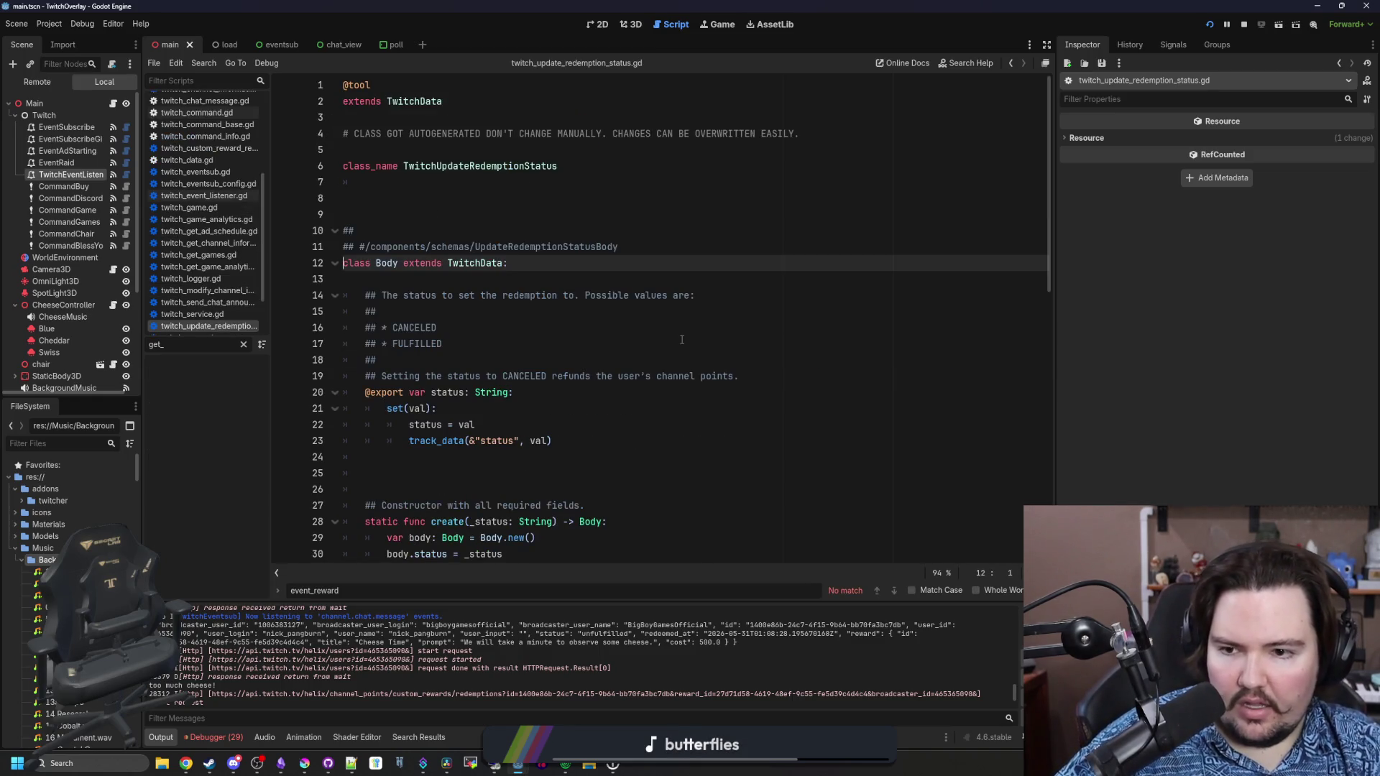
Select the CANCELED status value in the docs, then return to main.gd's await timer line
{"action": "double_click", "coordinate": [415, 328]}
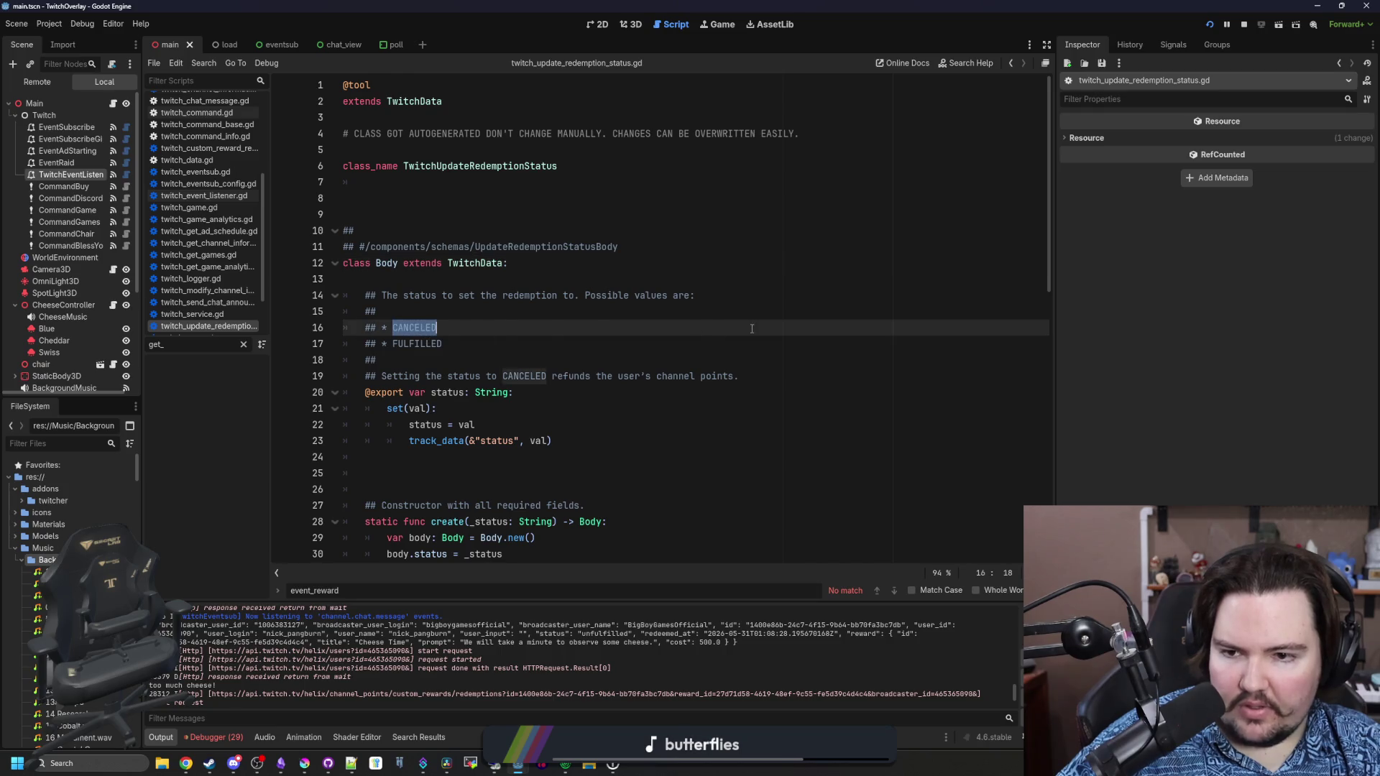
{"action": "scroll", "coordinate": [749, 328], "scroll_direction": "down", "scroll_amount": 4}
{"action": "key", "text": "alt+Left"}
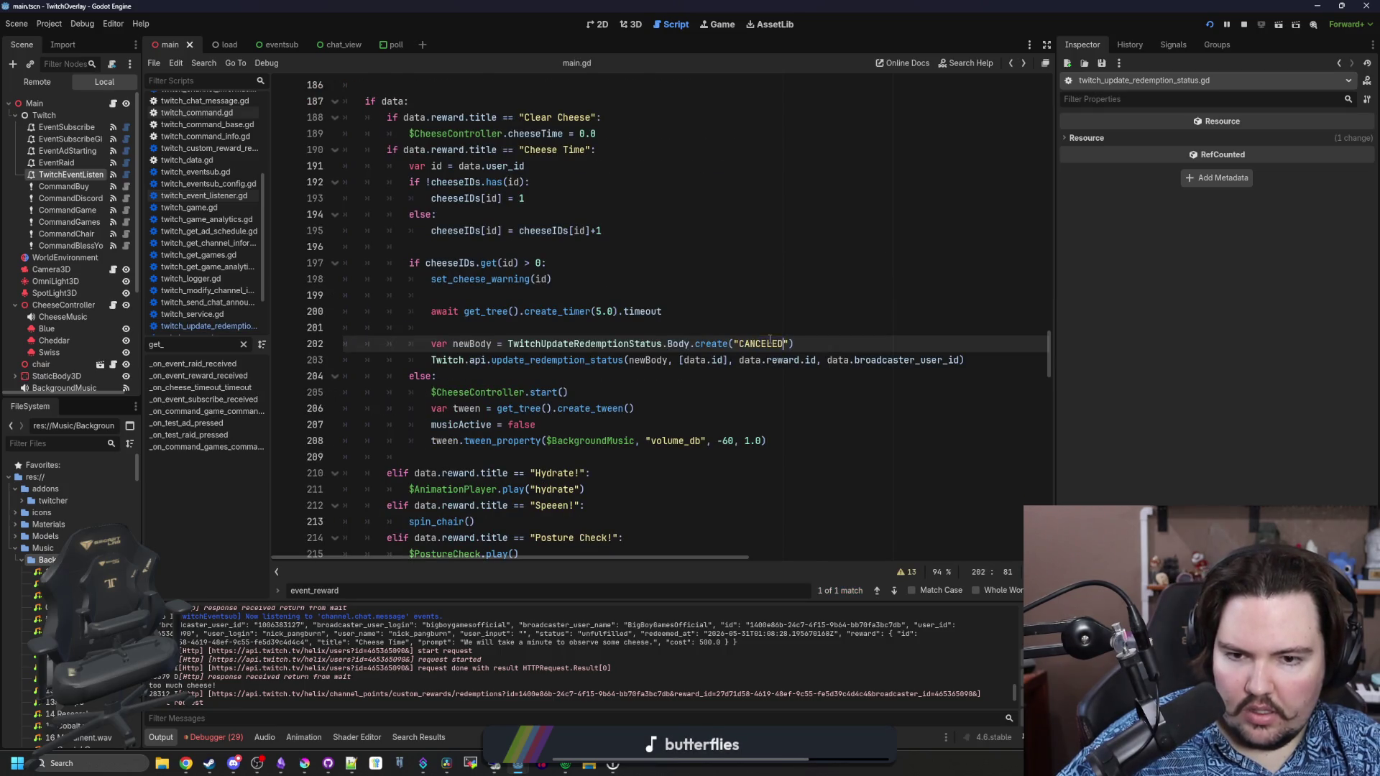
{"action": "left_click", "coordinate": [764, 315]}
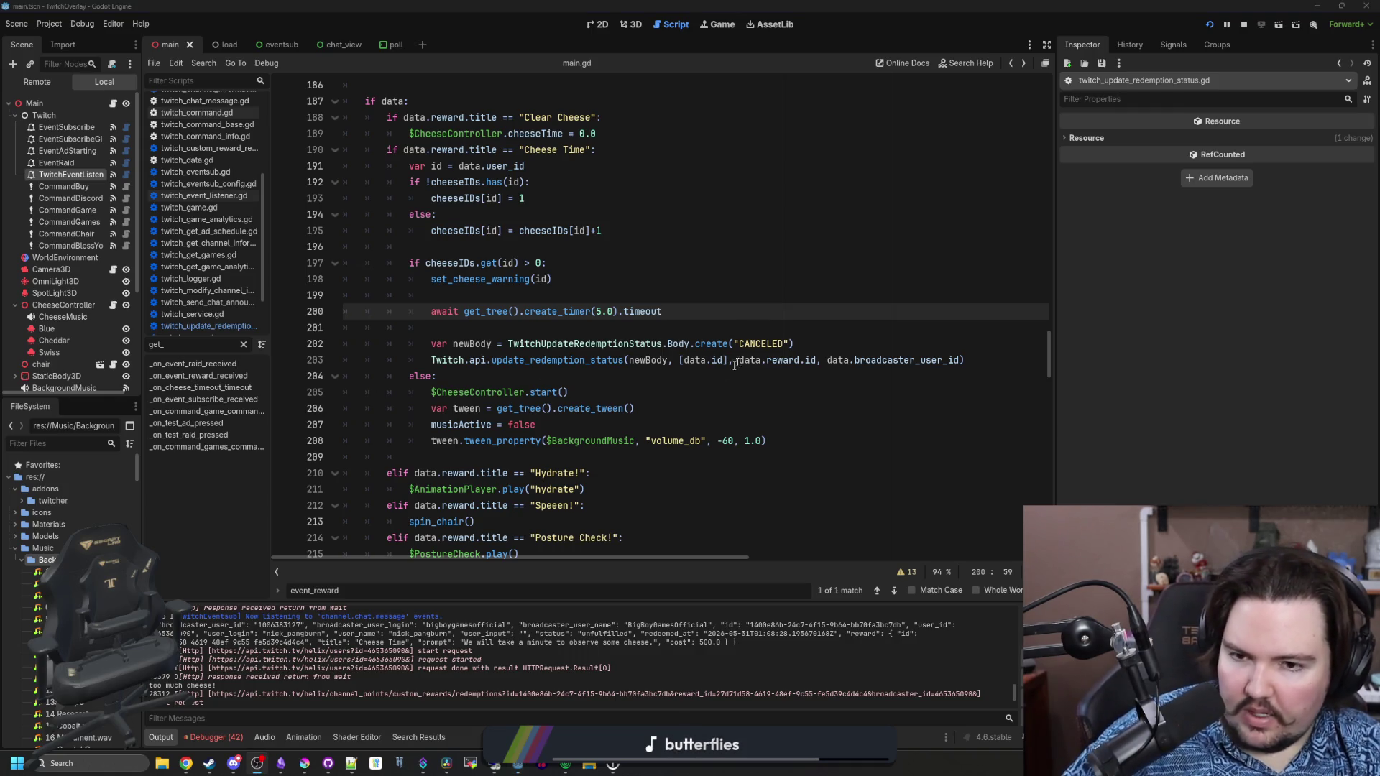
{"action": "left_click", "coordinate": [761, 323]}
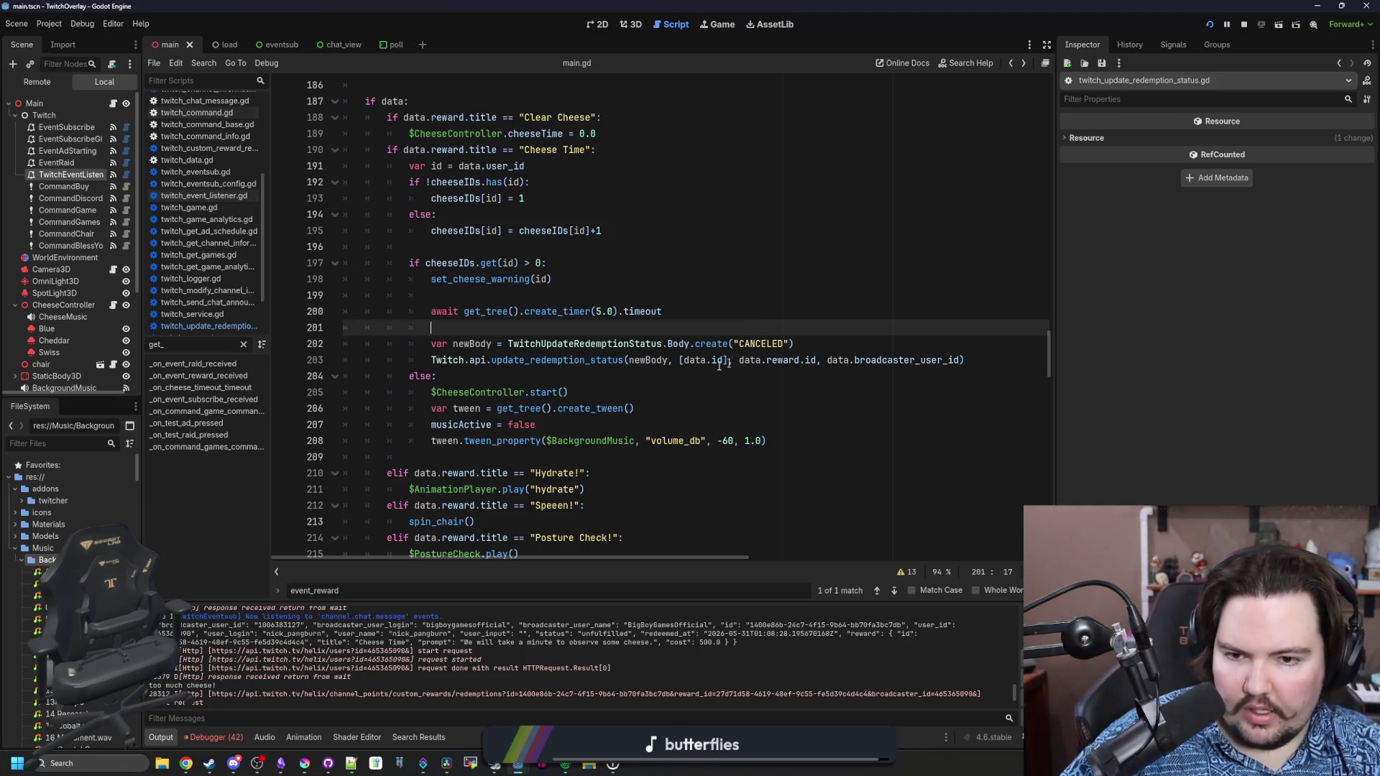
Jump to update_redemption_status in twitch_api.gd and on to its request retry code
{"action": "left_click", "coordinate": [576, 359], "text": "ctrl"}
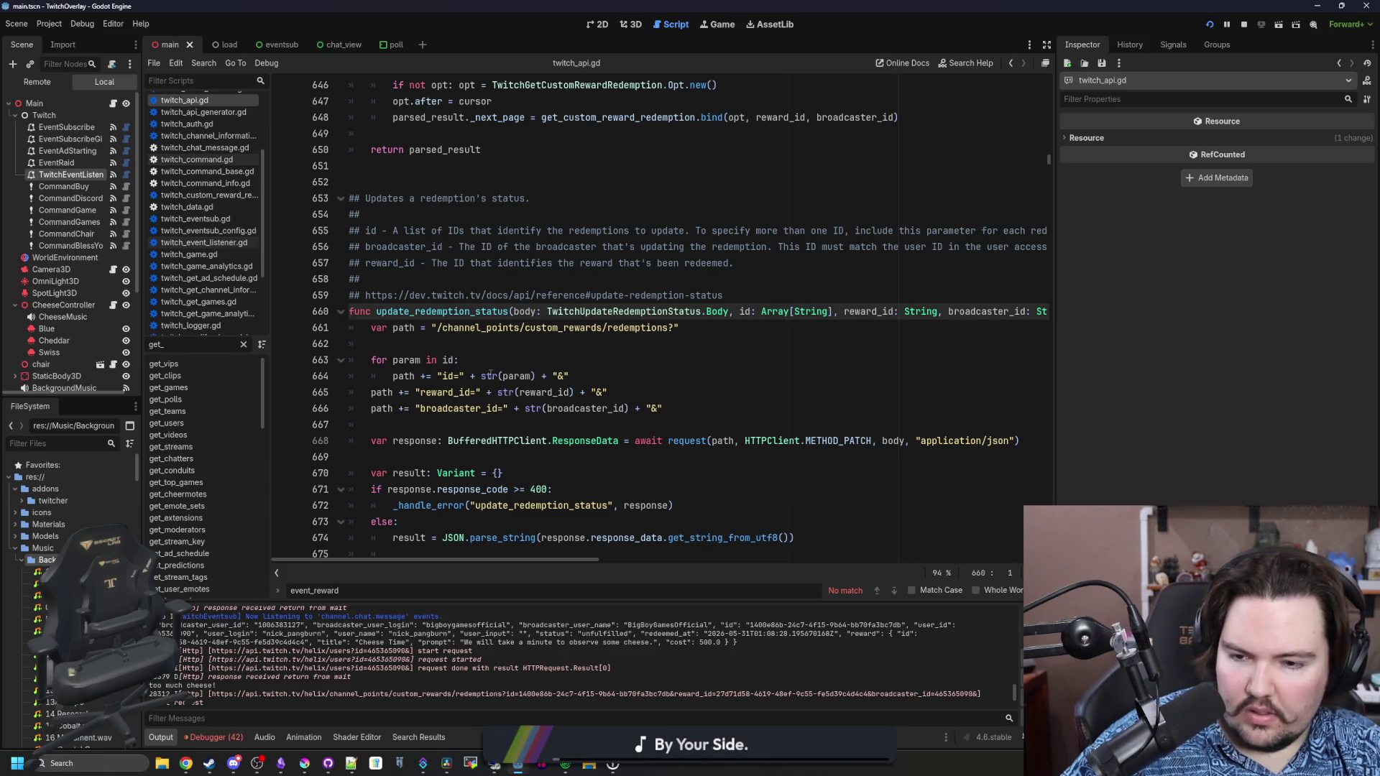
{"action": "scroll", "coordinate": [490, 373], "scroll_direction": "down", "scroll_amount": 3}
{"action": "scroll", "coordinate": [490, 373], "scroll_direction": "down", "scroll_amount": 1}
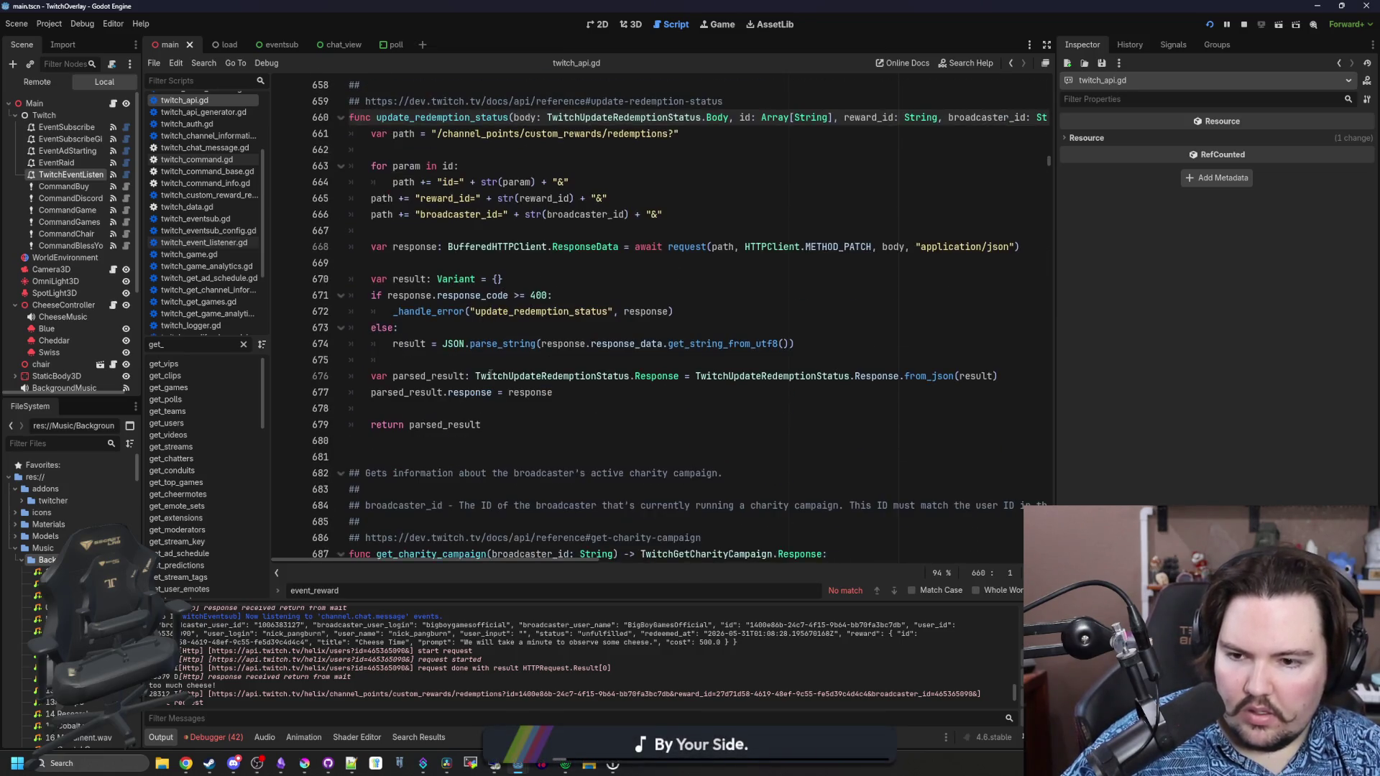
{"action": "left_click", "coordinate": [539, 328]}
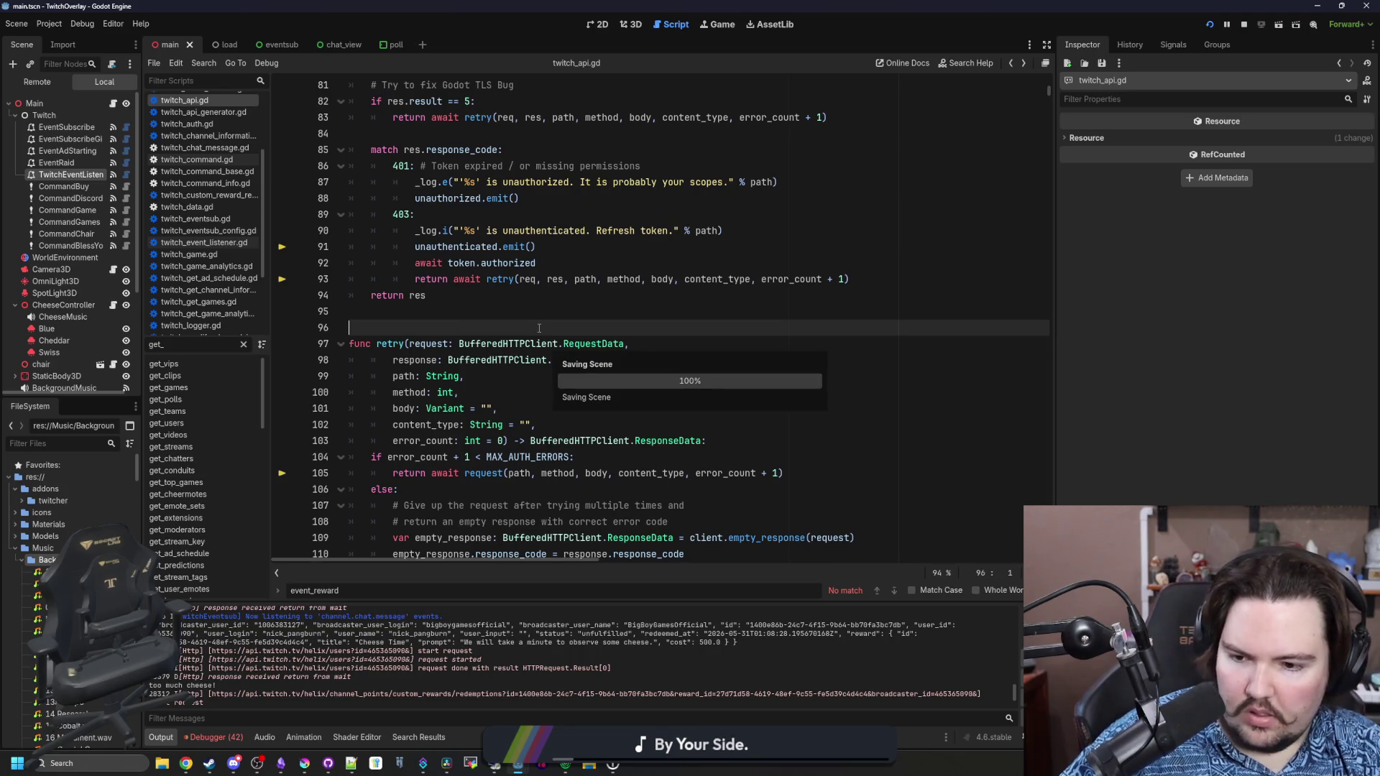
Run the overlay and trace its Nil 'message' error through stack frames to buffered_http_client.gd, showing the output log
{"action": "left_click", "coordinate": [1248, 28]}
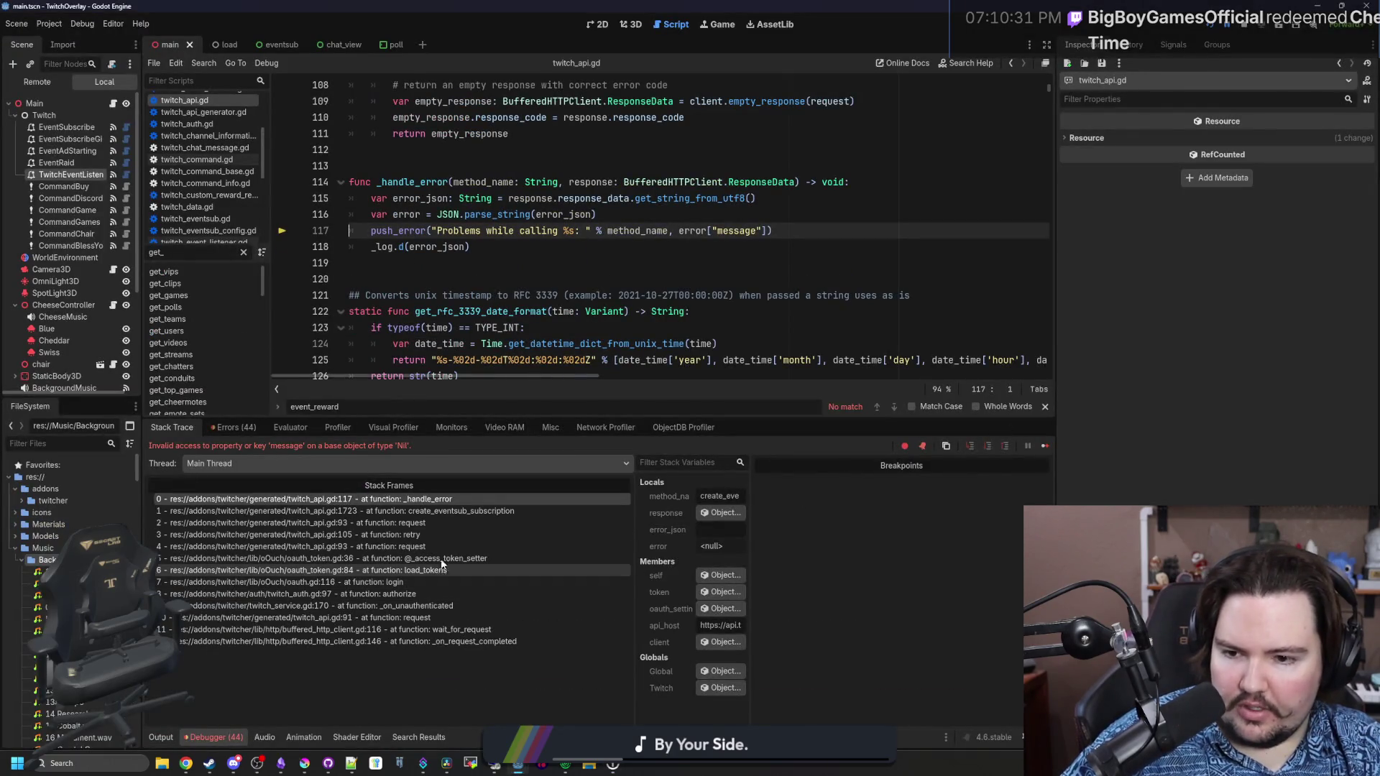
{"action": "left_click", "coordinate": [434, 511]}
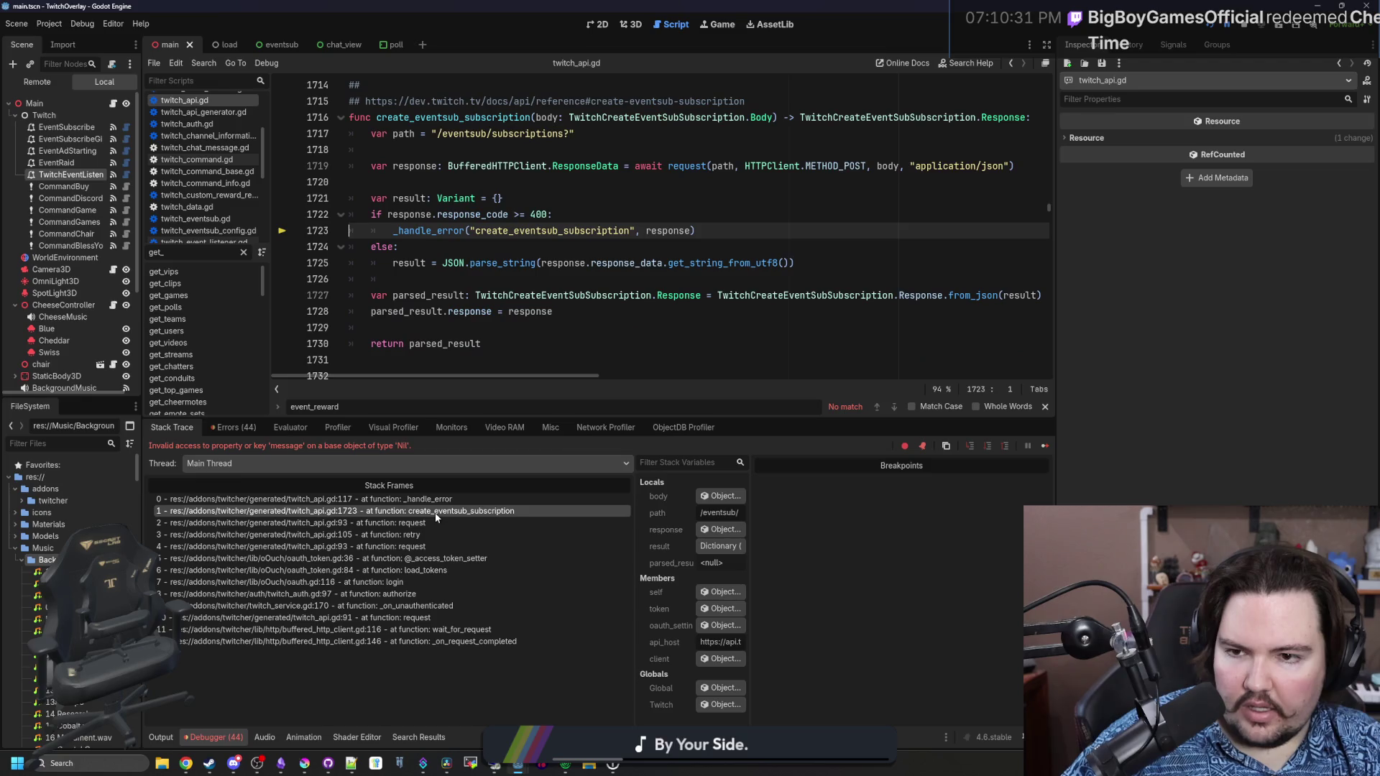
{"action": "left_click", "coordinate": [485, 642]}
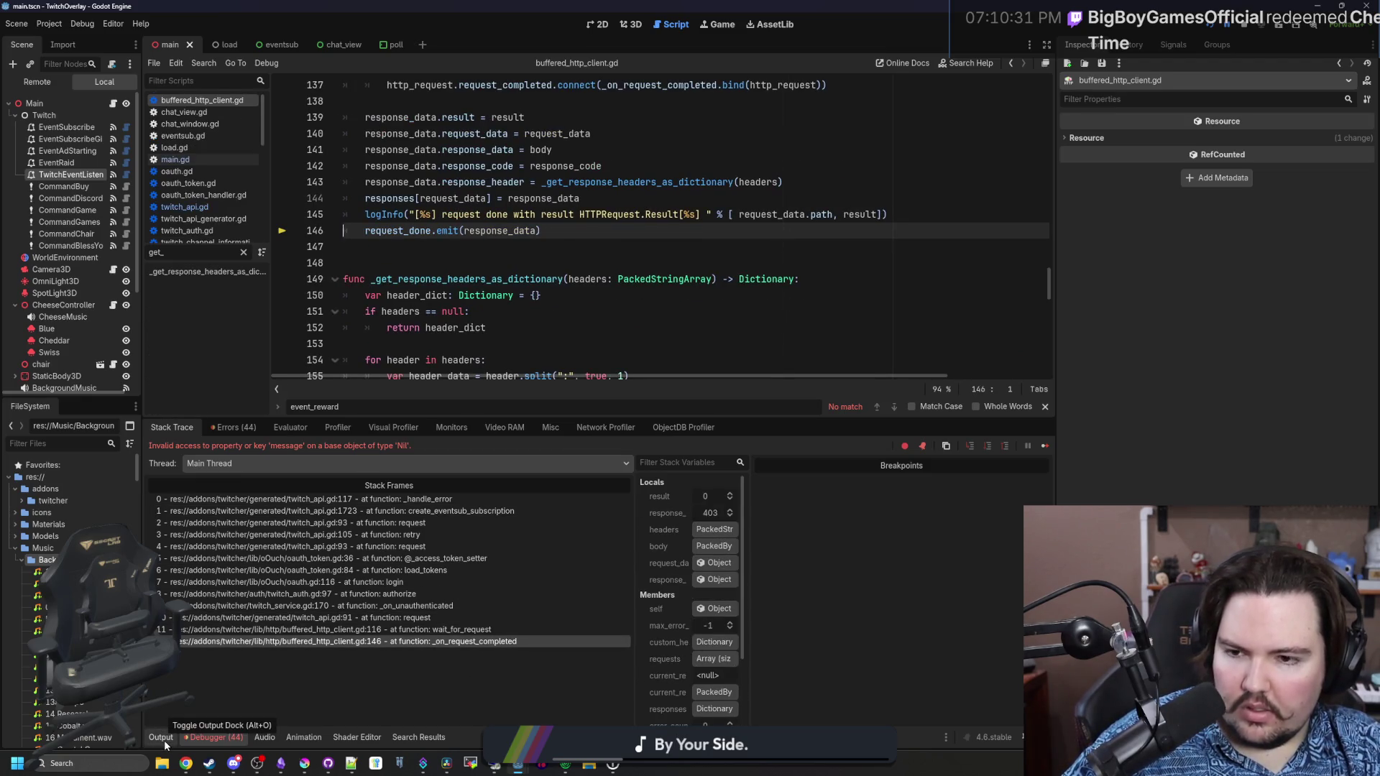
{"action": "left_click", "coordinate": [160, 738]}
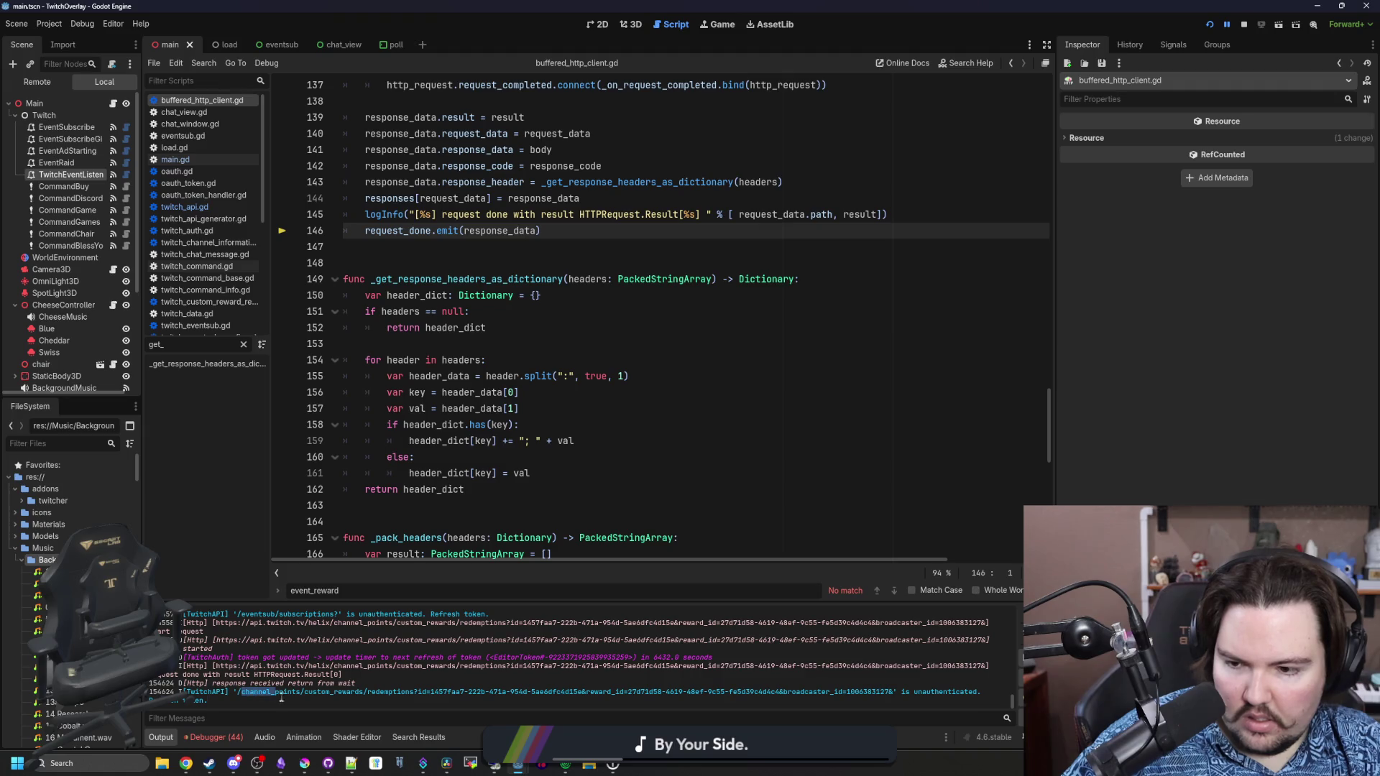
Inspect the header-splitting code near line 153, then return to main.gd's Cheese Time code
{"action": "left_click", "coordinate": [644, 371]}
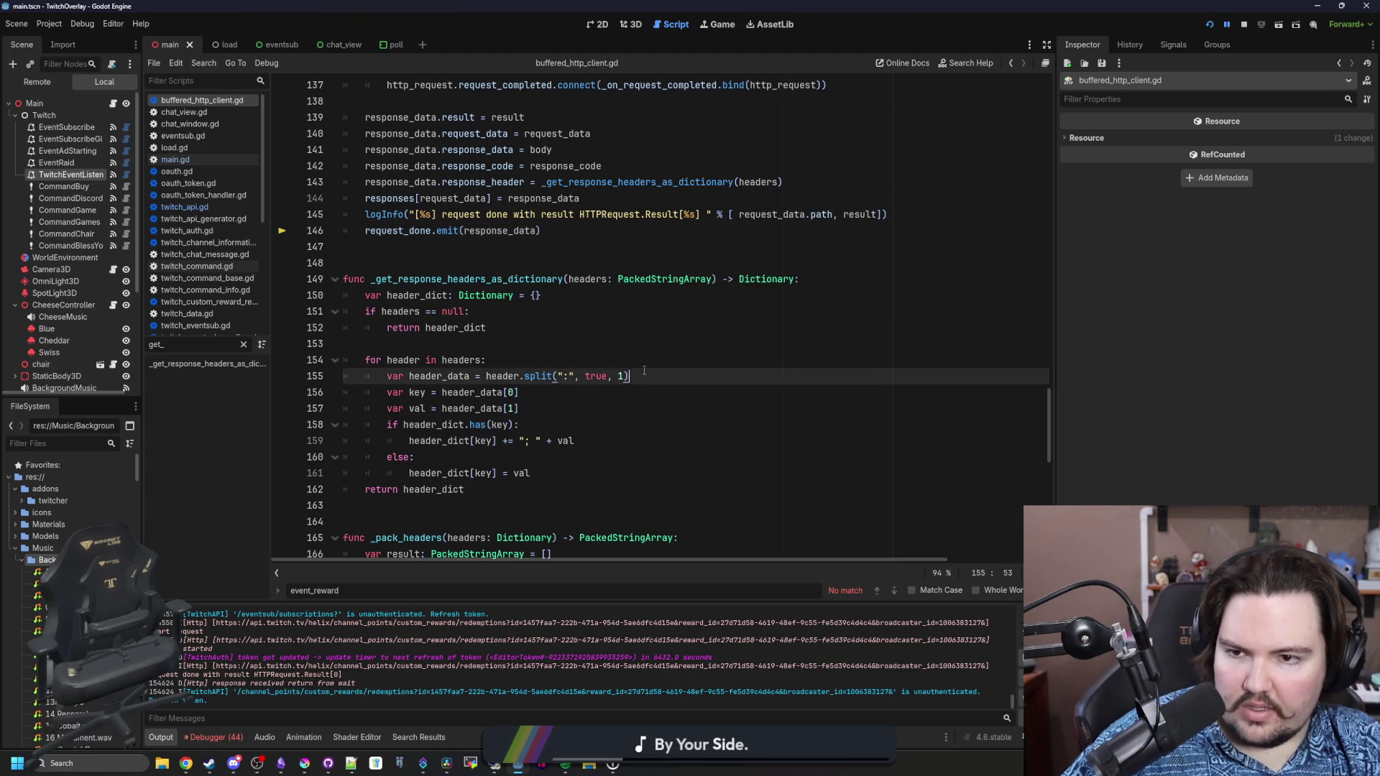
{"action": "left_click", "coordinate": [565, 344]}
{"action": "left_click", "coordinate": [115, 104]}
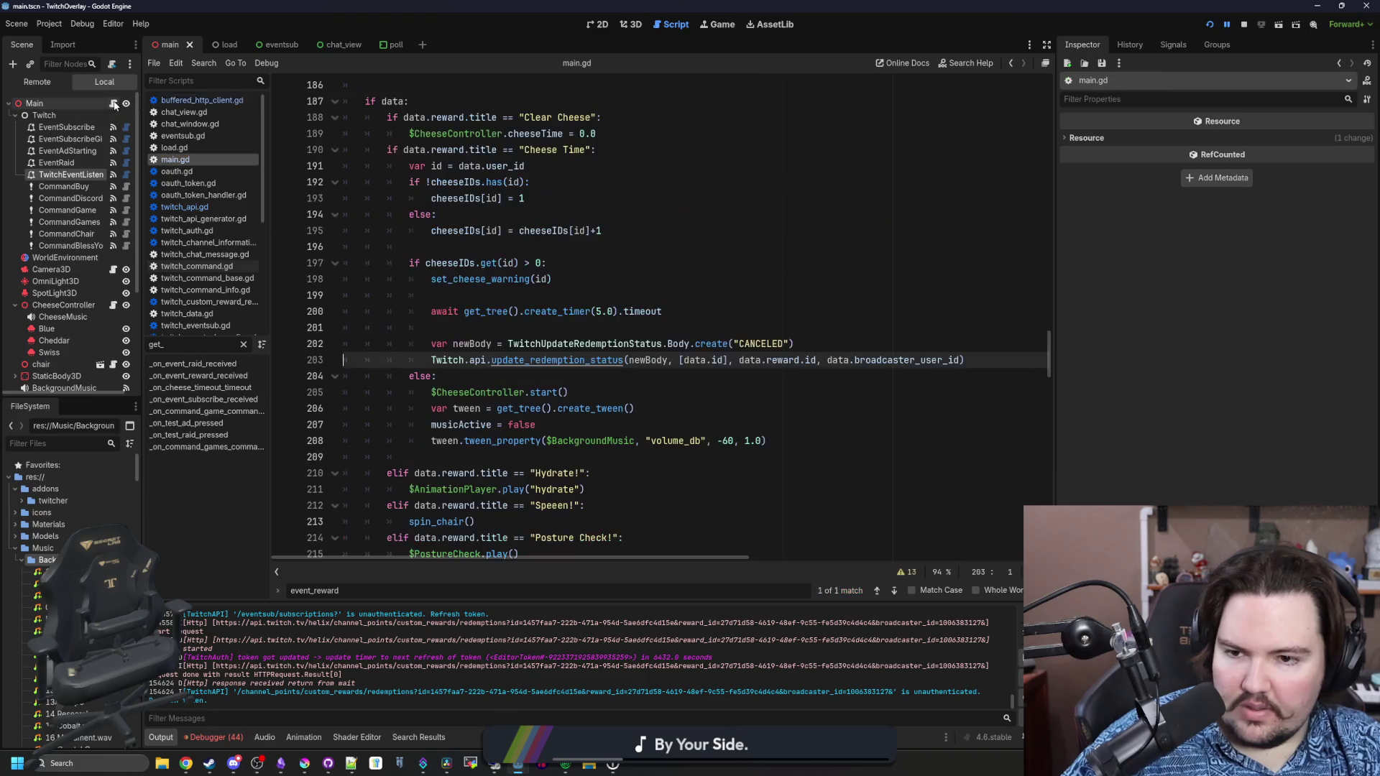
Delete the await timer line and blank line from the Cheese Time branch and save main.gd
{"action": "left_click", "coordinate": [636, 327]}
{"action": "left_click_drag", "start_coordinate": [636, 327], "coordinate": [458, 296]}
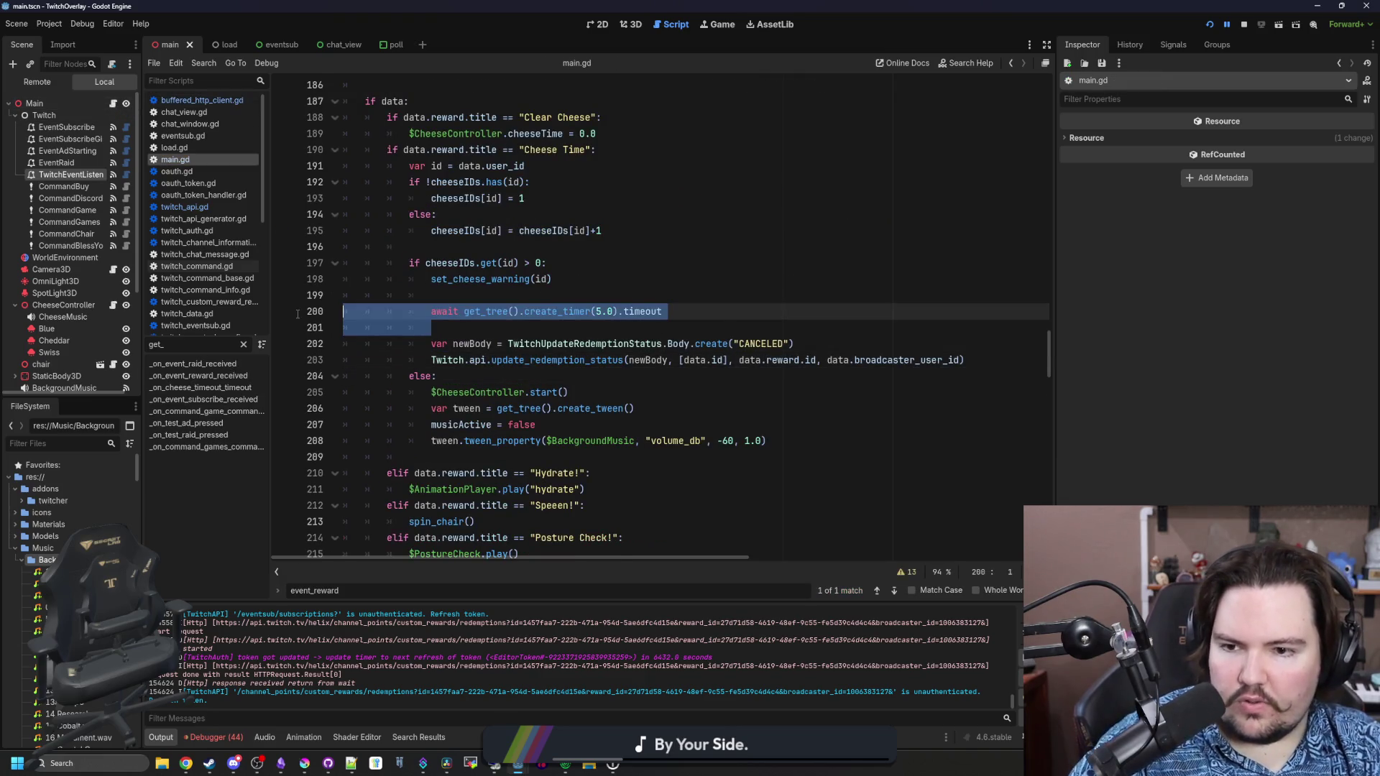
{"action": "key", "text": "BackSpace"}
{"action": "key", "text": "ctrl+s"}
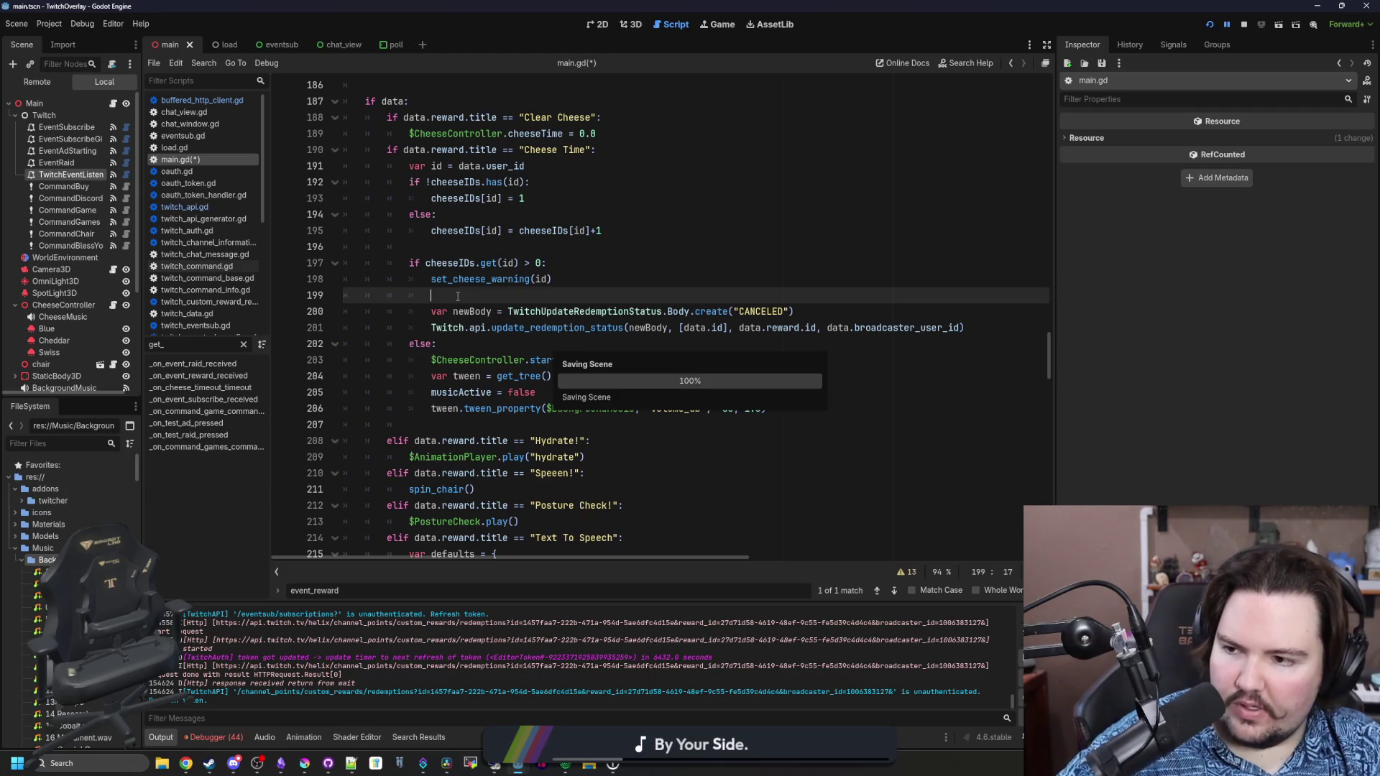
{"action": "left_click", "coordinate": [79, 25]}
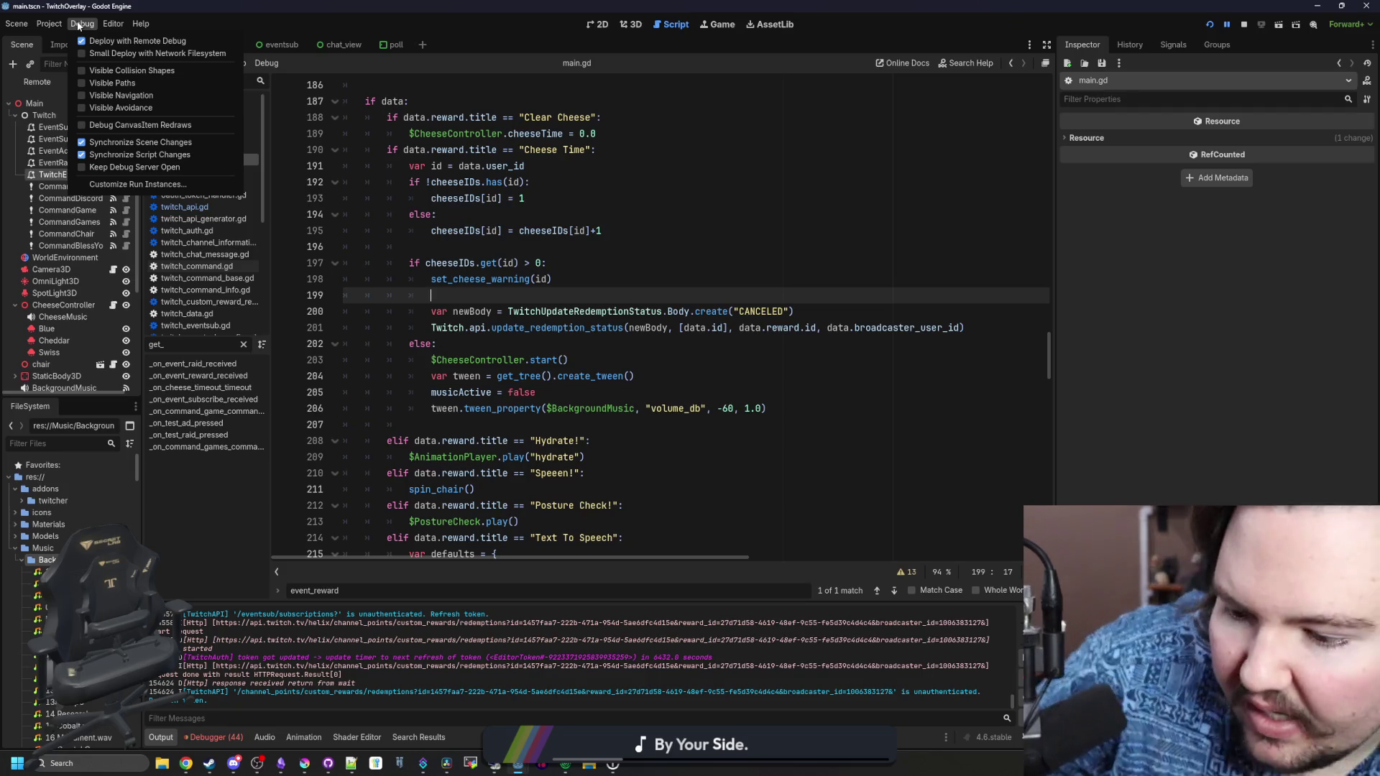
{"action": "left_click", "coordinate": [303, 460]}
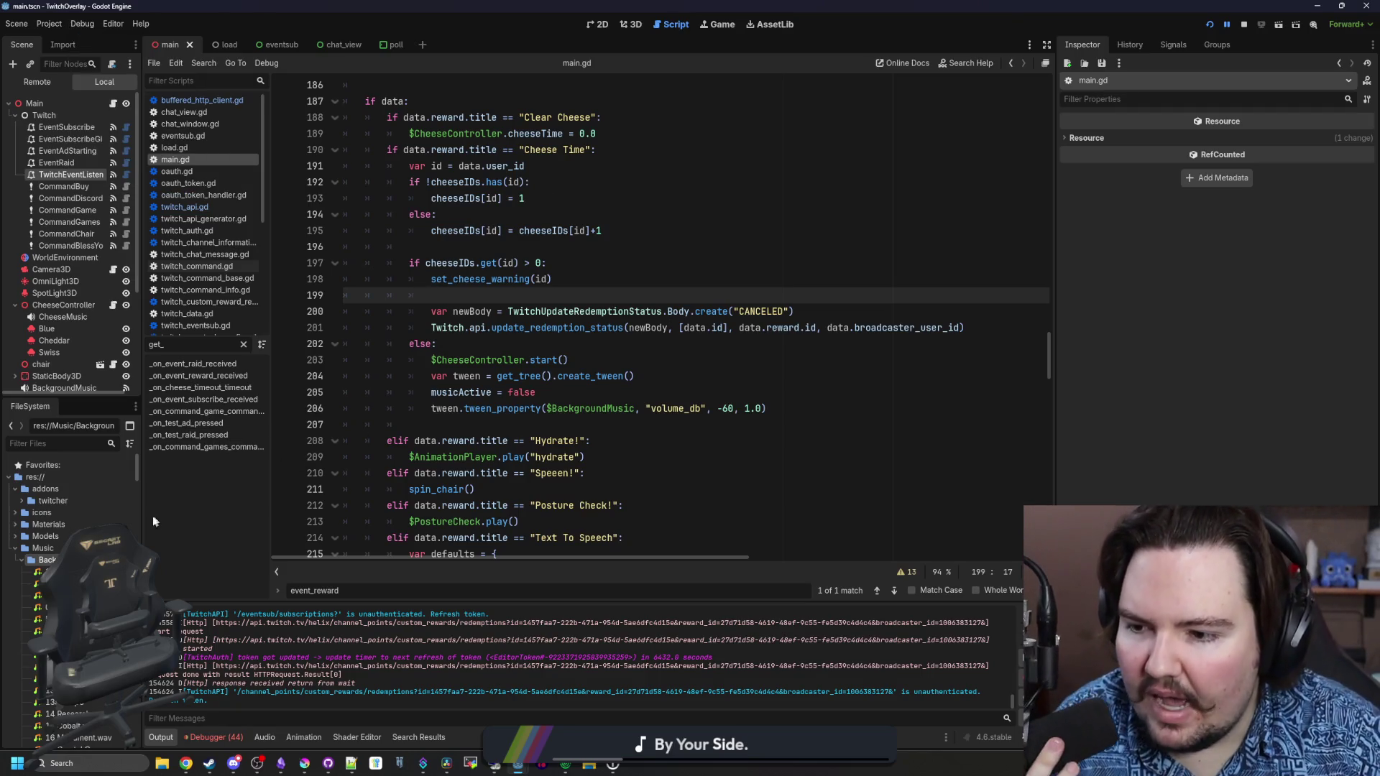
Widen the left dock and expand addons/twitcher to browse its files
{"action": "left_click_drag", "start_coordinate": [143, 517], "coordinate": [374, 517]}
{"action": "left_click", "coordinate": [21, 502]}
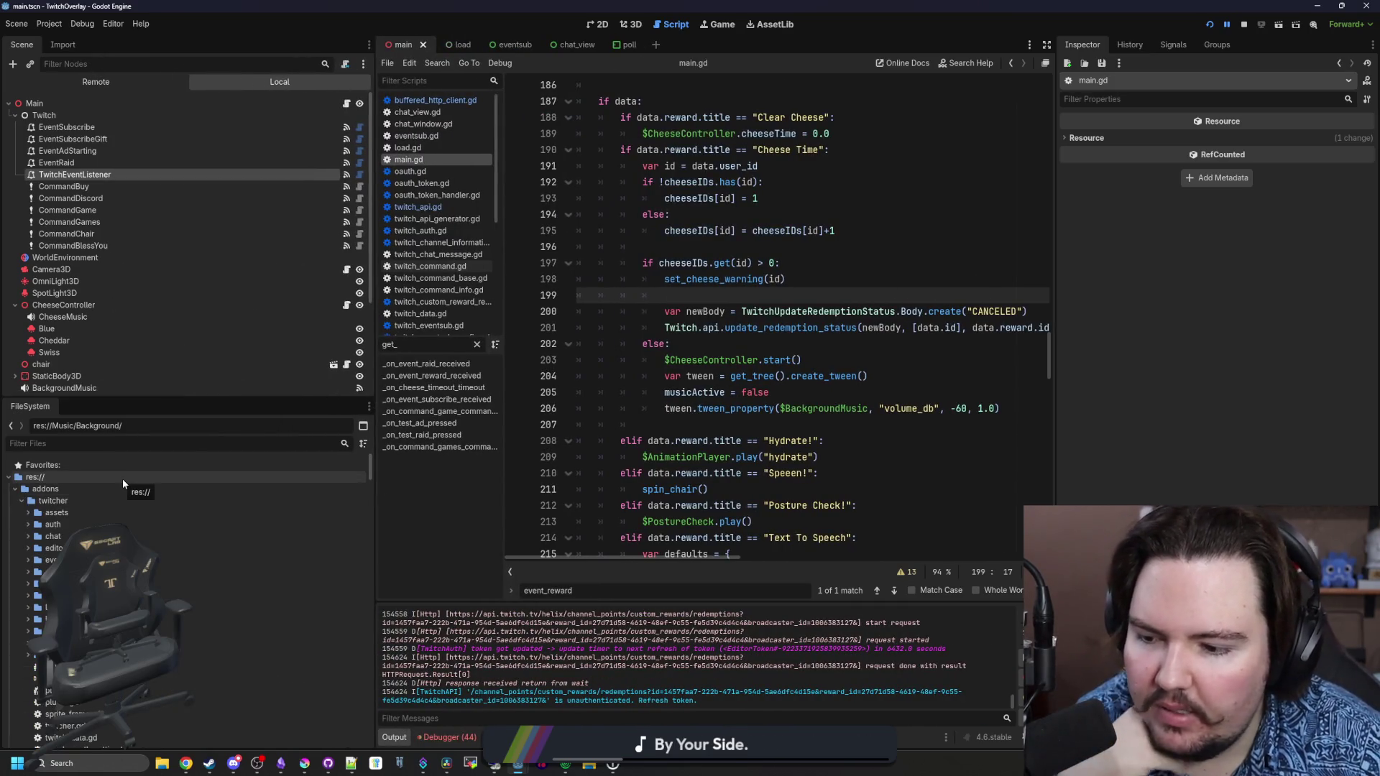
{"action": "left_click", "coordinate": [27, 502]}
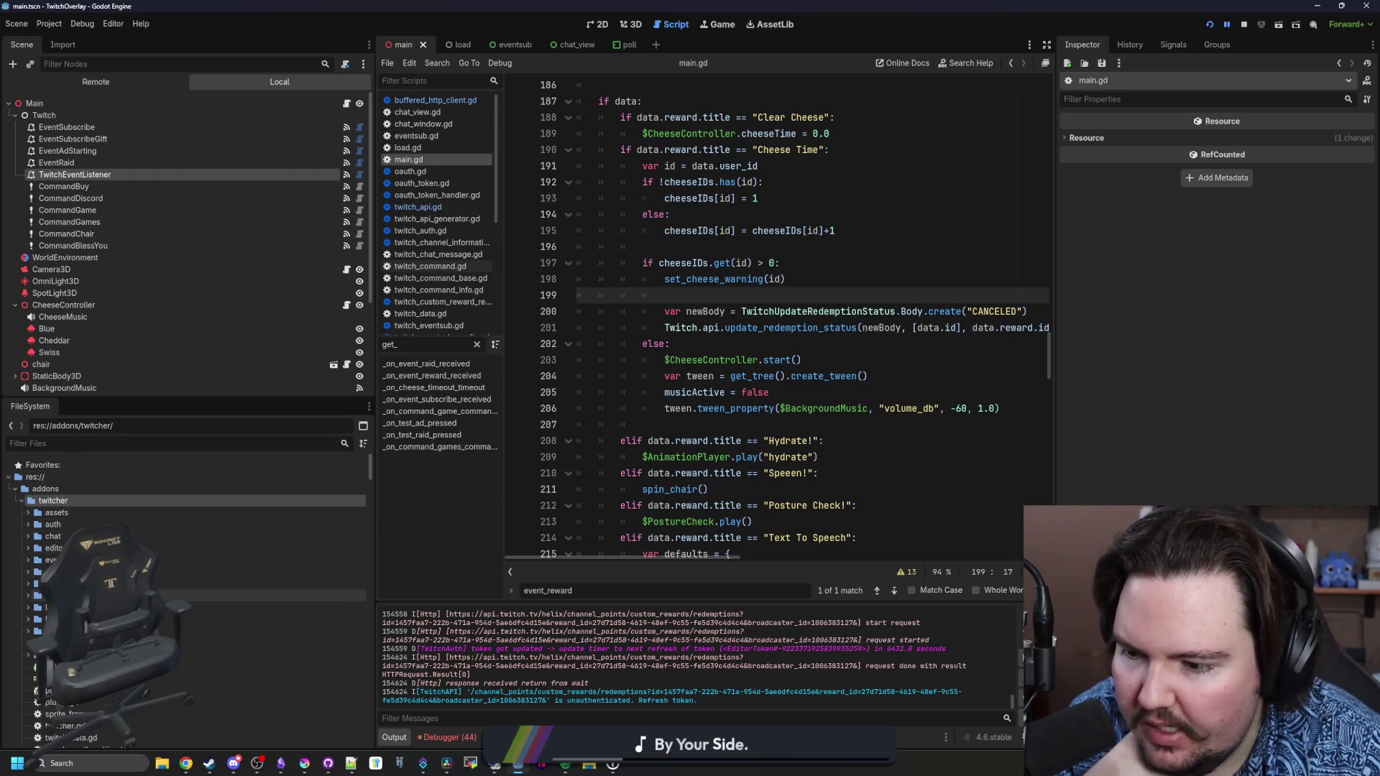
{"action": "scroll", "coordinate": [187, 575], "scroll_direction": "down", "scroll_amount": 3}
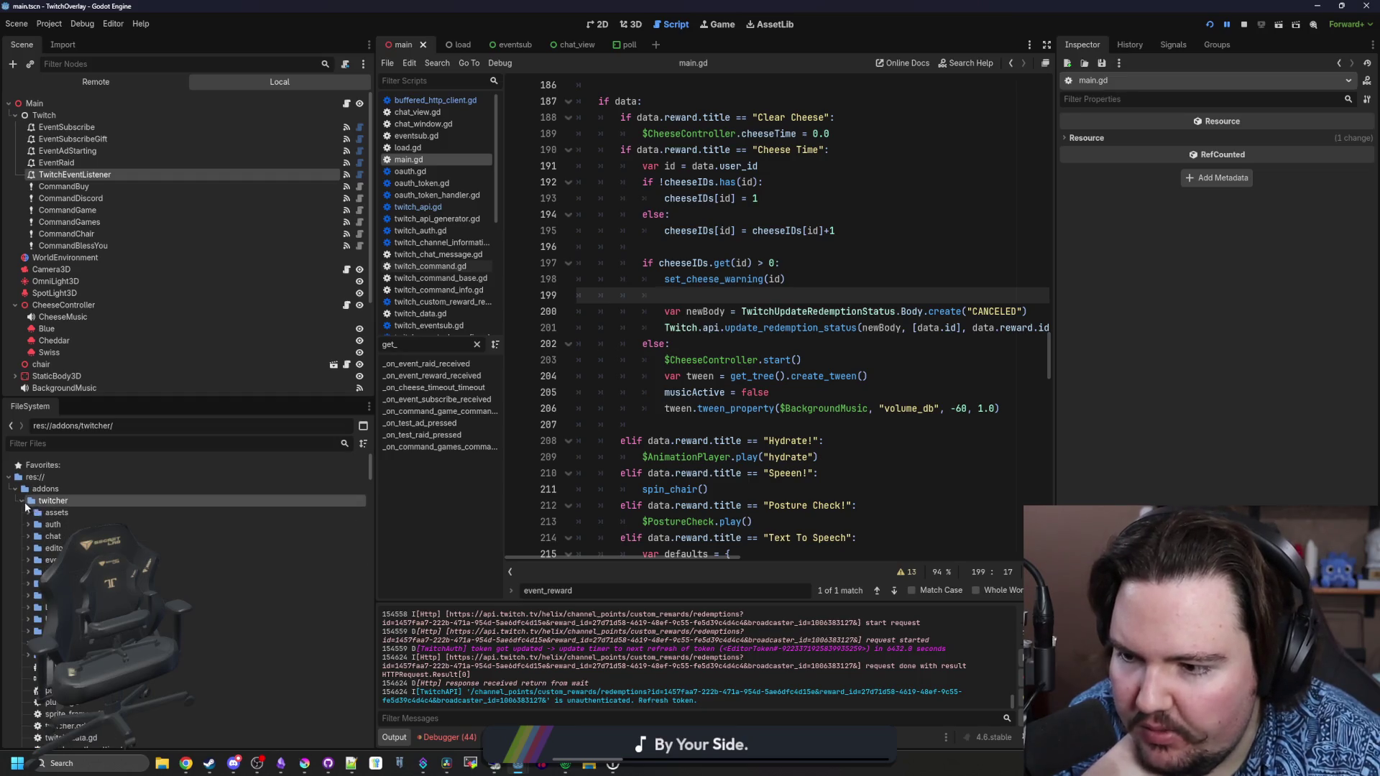
{"action": "scroll", "coordinate": [57, 530], "scroll_direction": "down", "scroll_amount": 5}
{"action": "scroll", "coordinate": [57, 529], "scroll_direction": "down", "scroll_amount": 10}
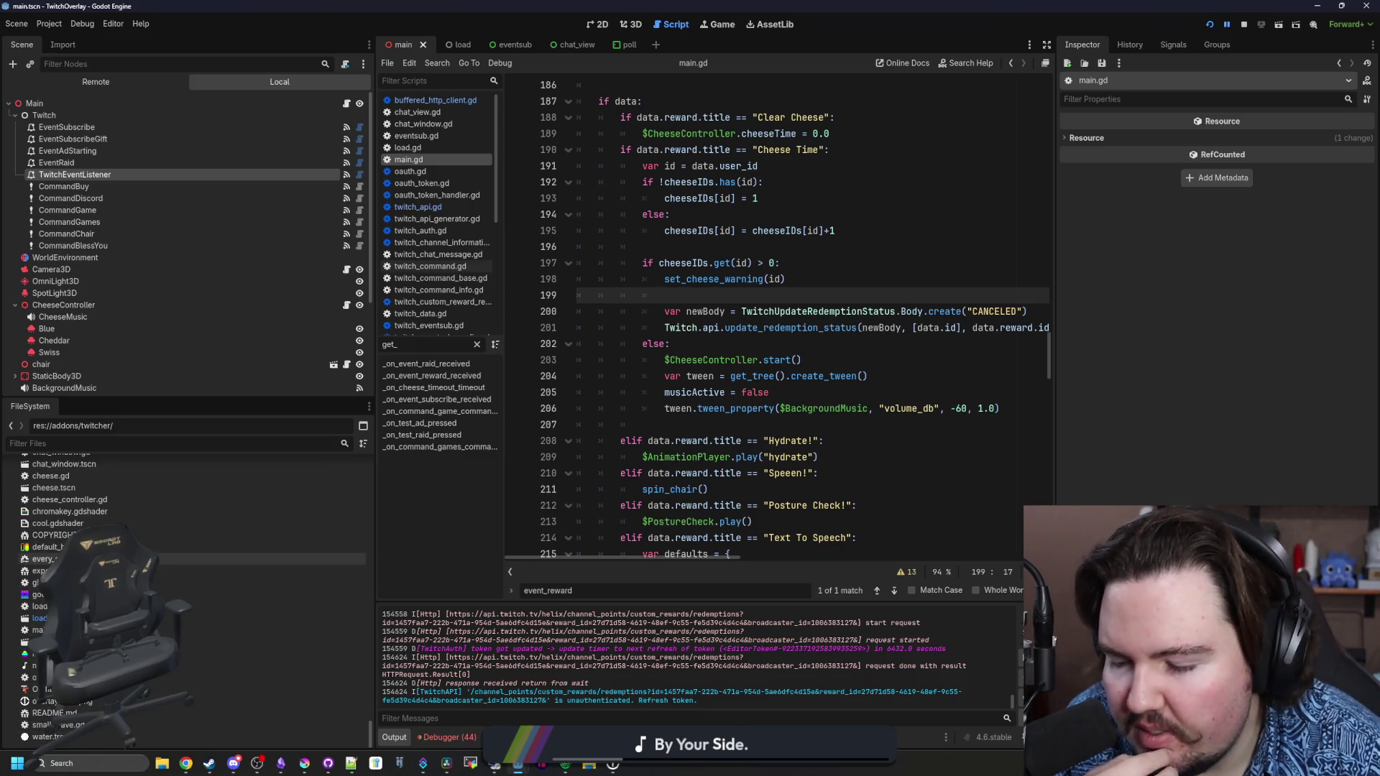
{"action": "scroll", "coordinate": [161, 559], "scroll_direction": "up", "scroll_amount": 3}
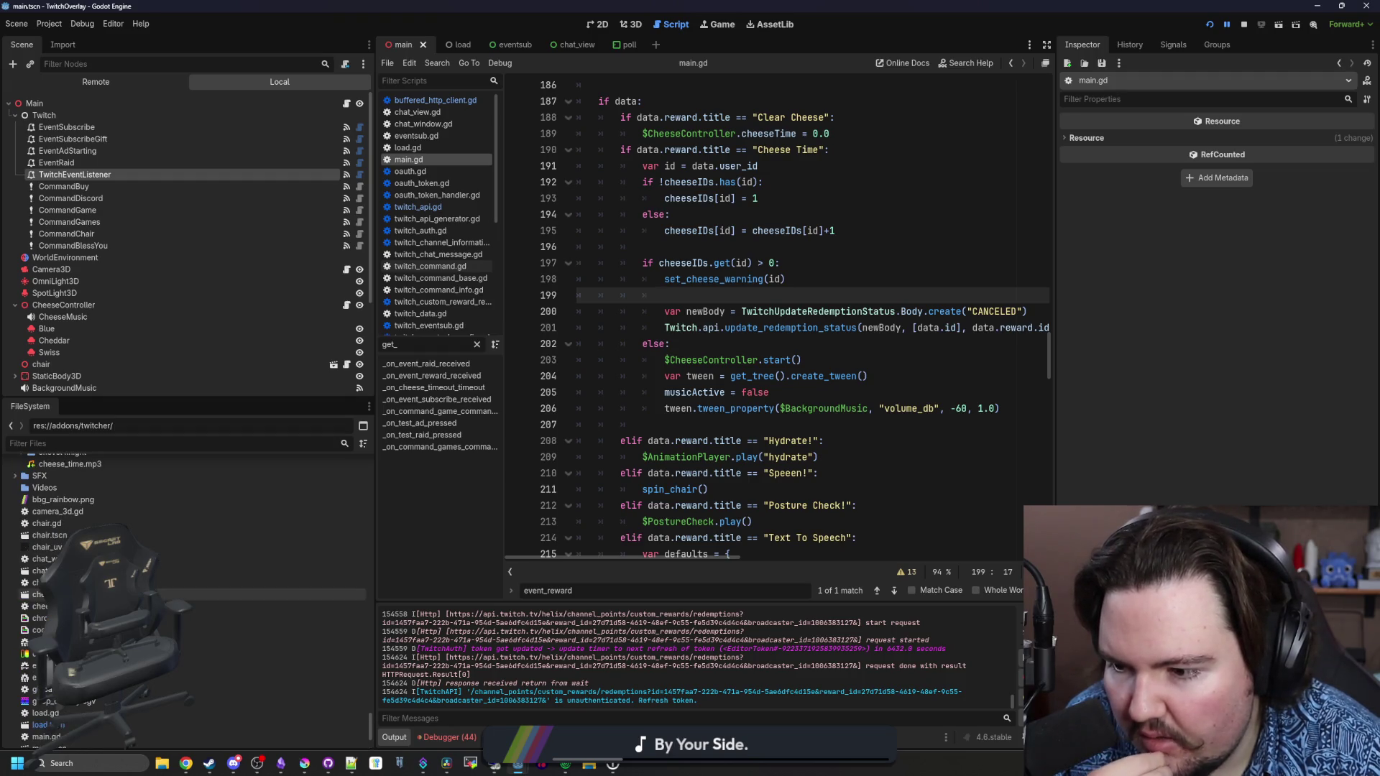
{"action": "scroll", "coordinate": [161, 561], "scroll_direction": "up", "scroll_amount": 10}
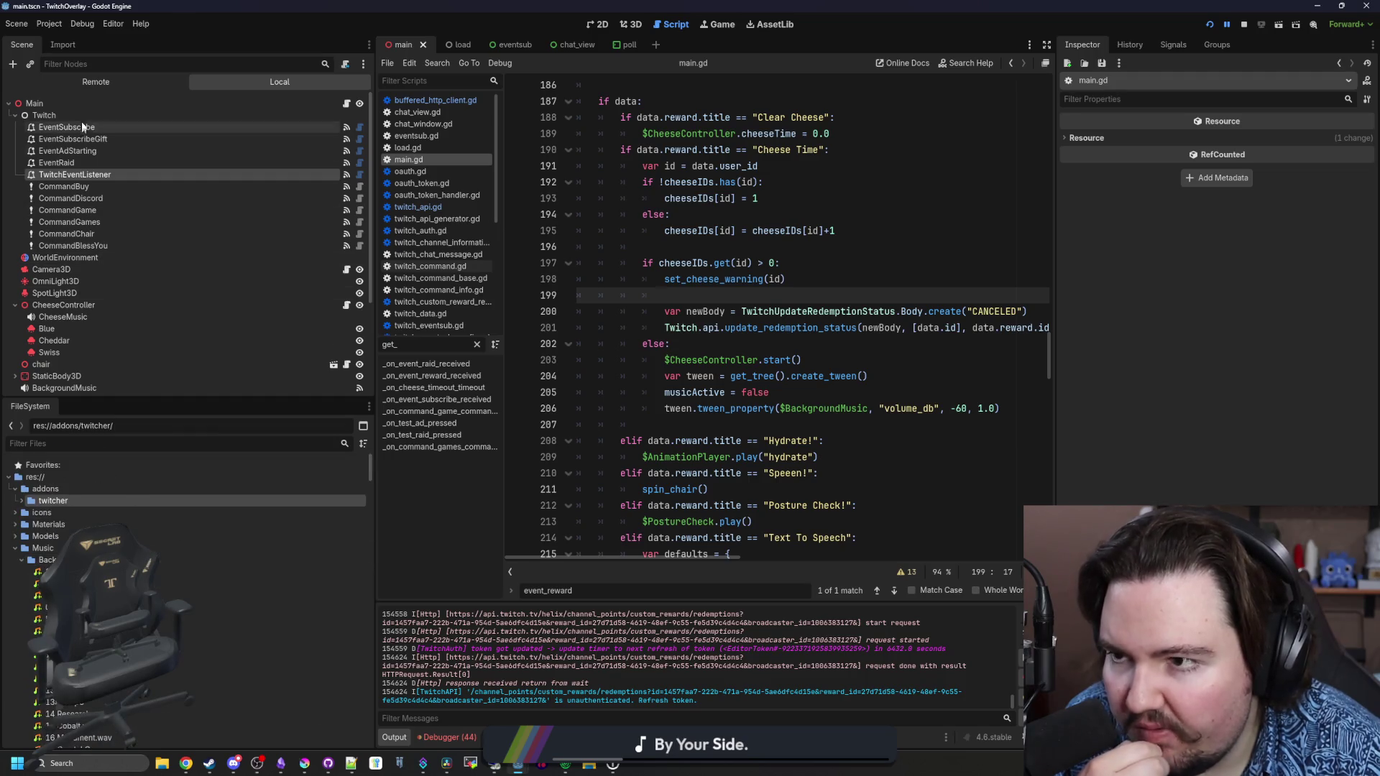
{"action": "left_click", "coordinate": [49, 23]}
{"action": "mouse_move", "coordinate": [82, 23]}
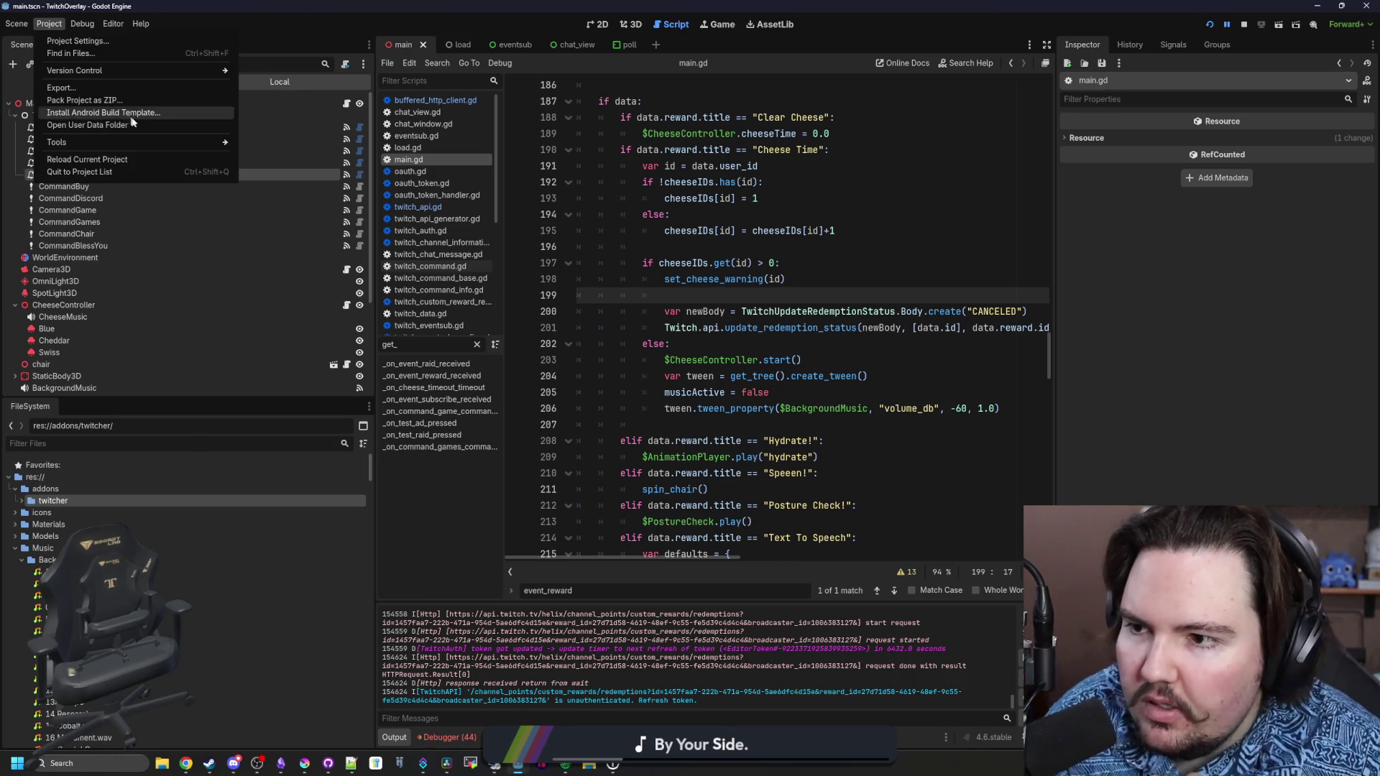
Open the Setup Twitcher dialog and review its Authorization settings and token file path
{"action": "mouse_move", "coordinate": [171, 142]}
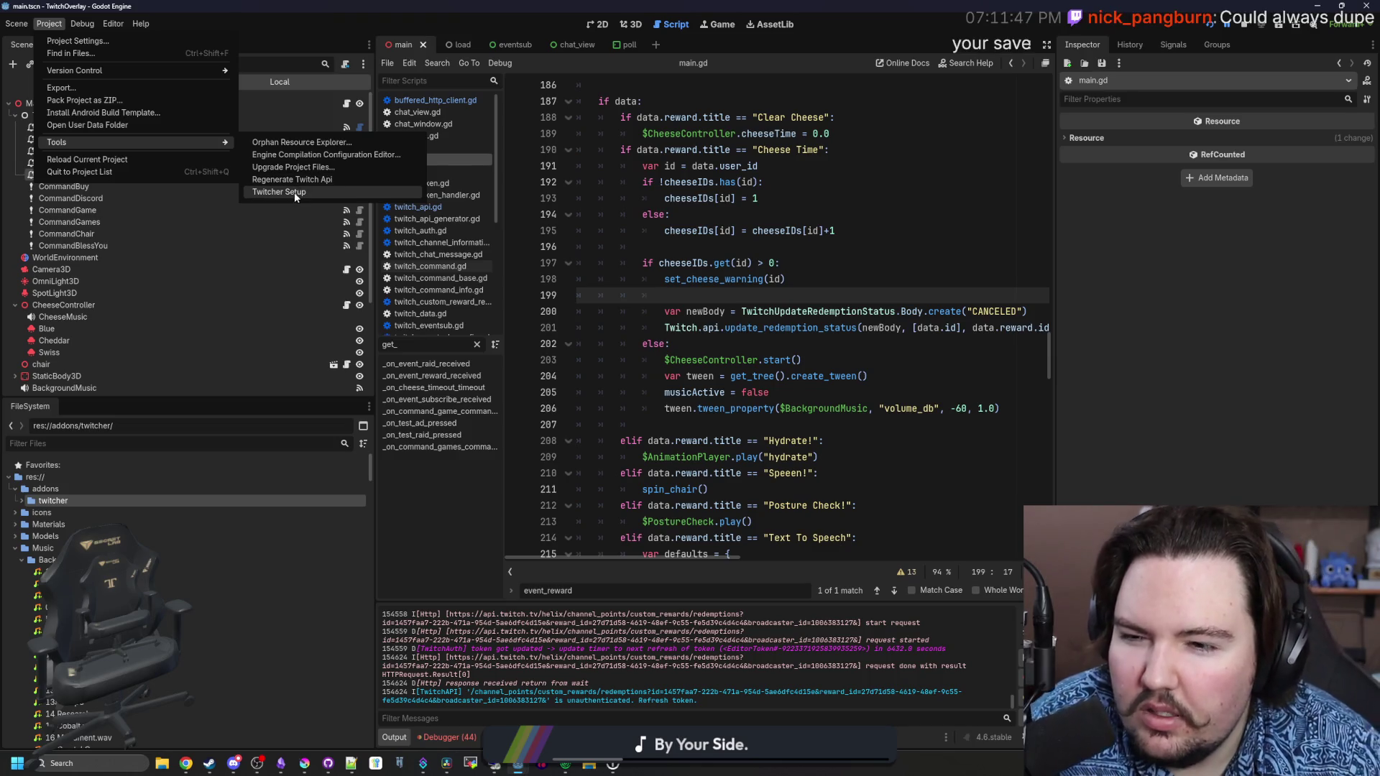
{"action": "left_click", "coordinate": [295, 192]}
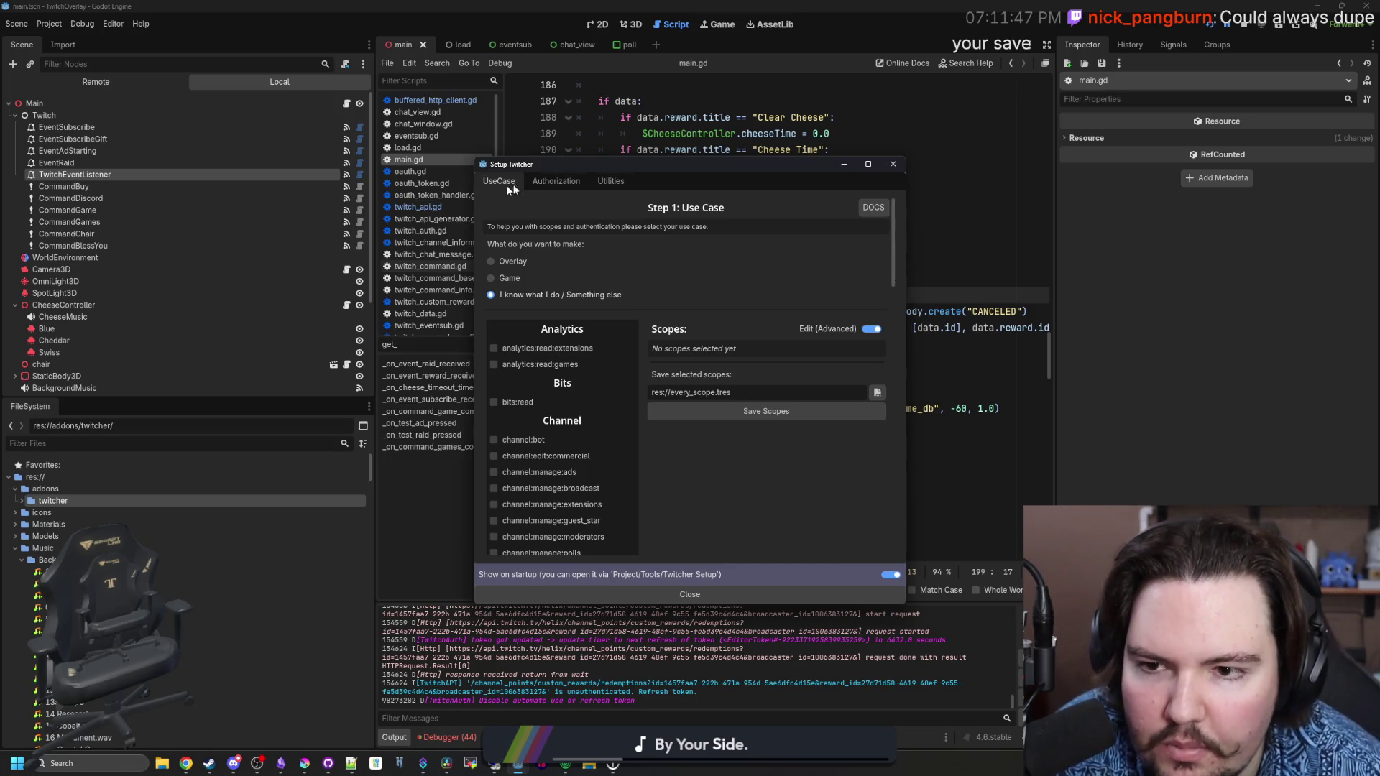
{"action": "left_click", "coordinate": [541, 179]}
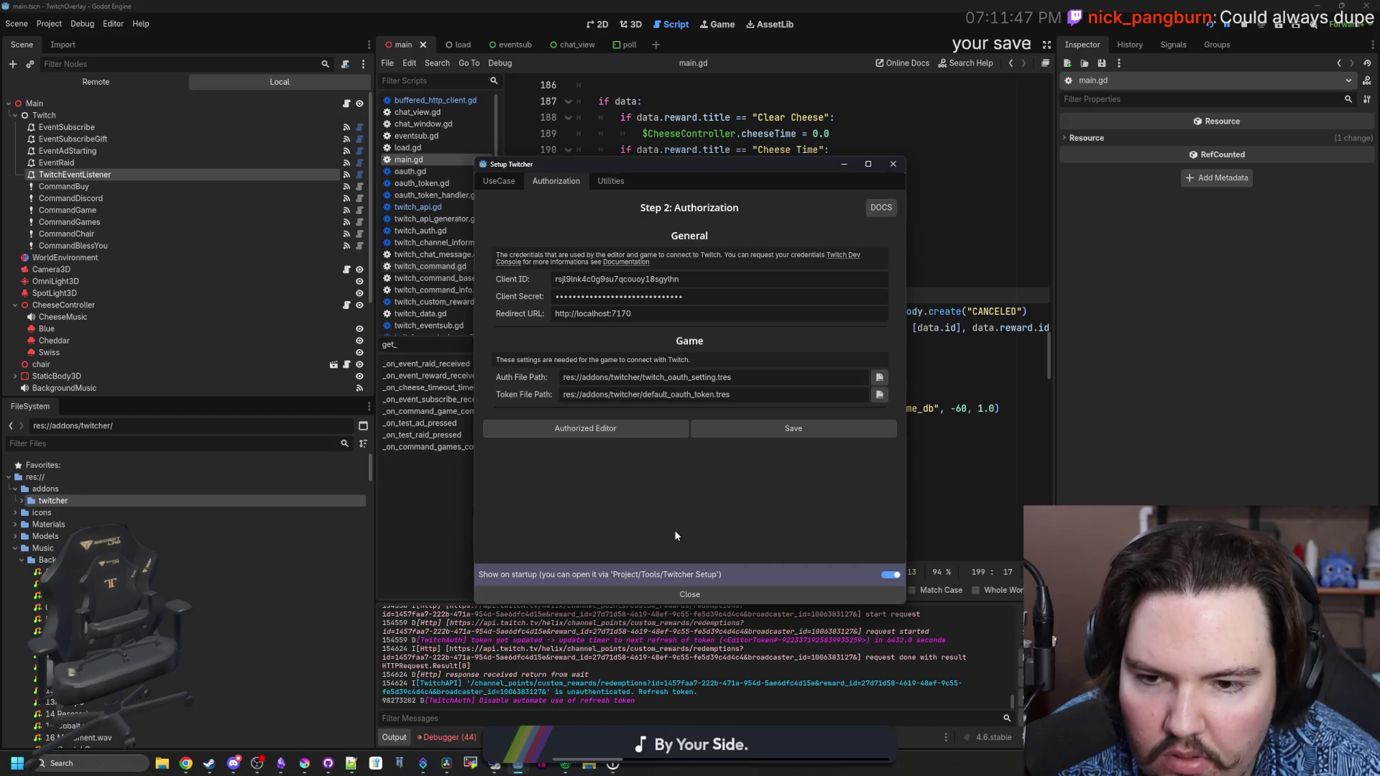
{"action": "left_click", "coordinate": [801, 430]}
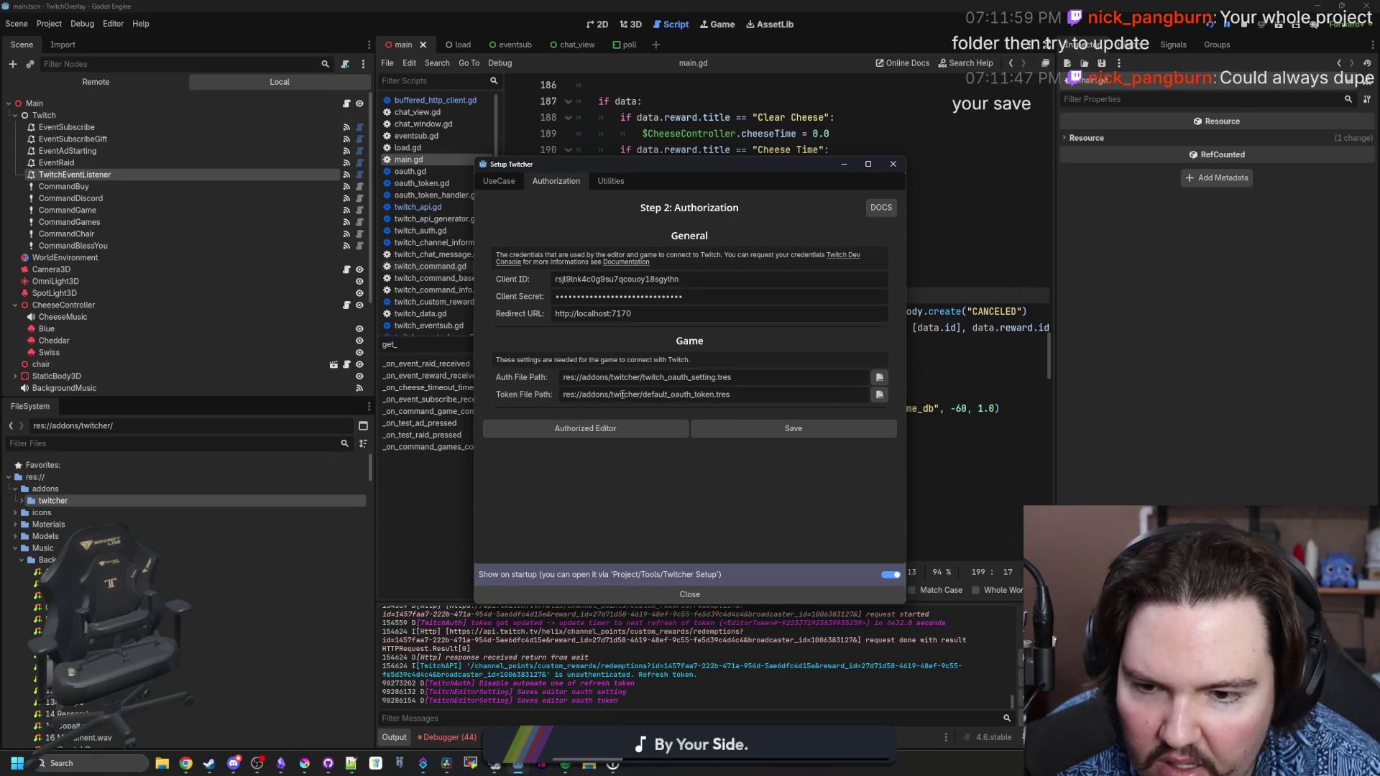
{"action": "left_click_drag", "start_coordinate": [591, 394], "coordinate": [647, 395]}
{"action": "left_click", "coordinate": [740, 395]}
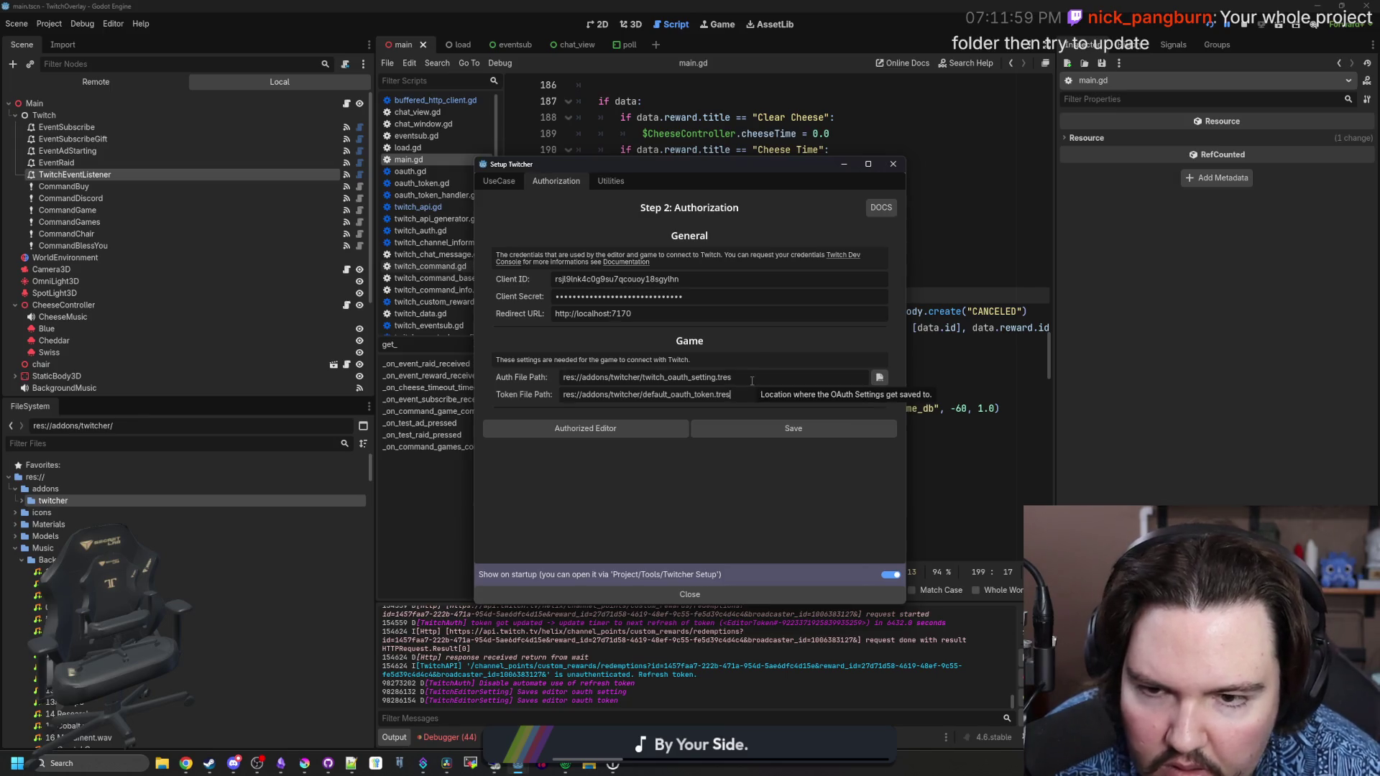
Review the Utilities and use-case pages, toggling Edit (Advanced) scope editing off and back on
{"action": "left_click", "coordinate": [613, 181]}
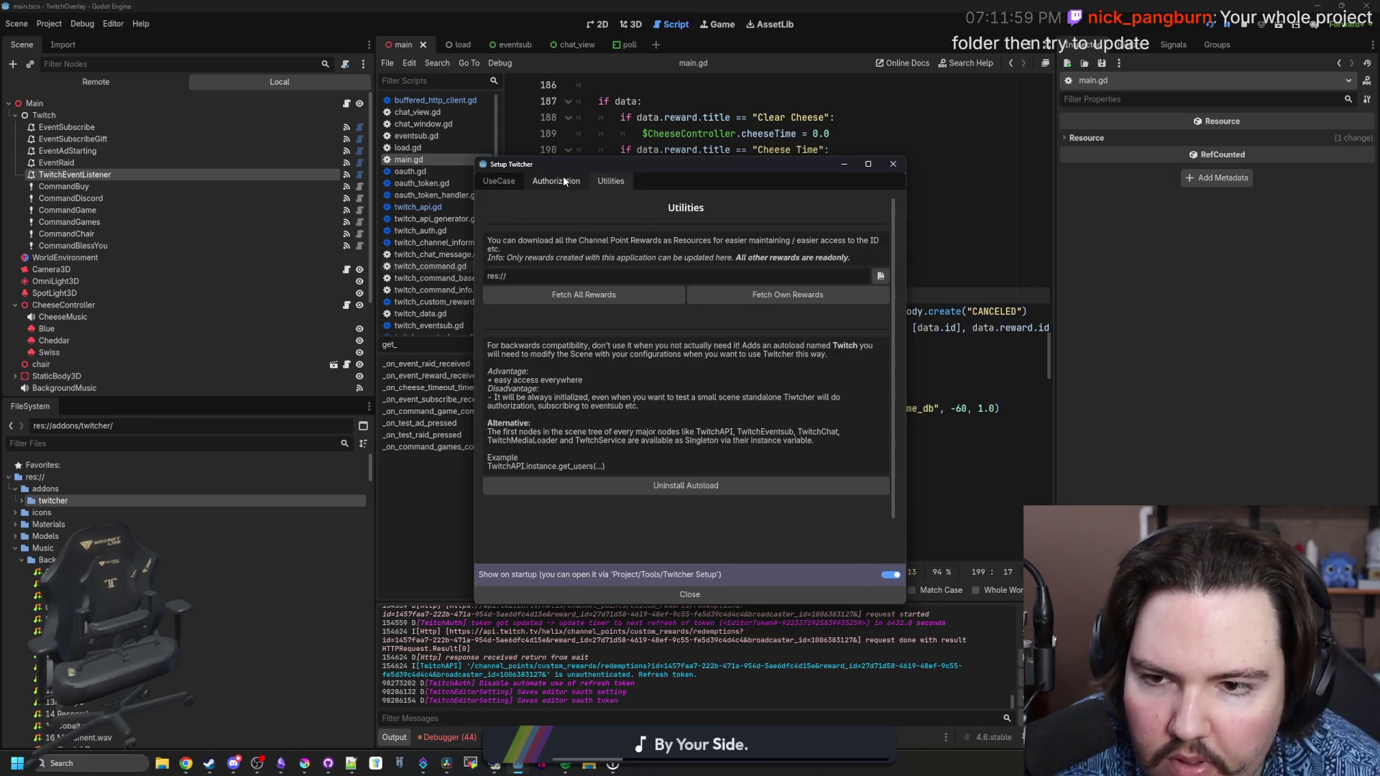
{"action": "left_click", "coordinate": [499, 182]}
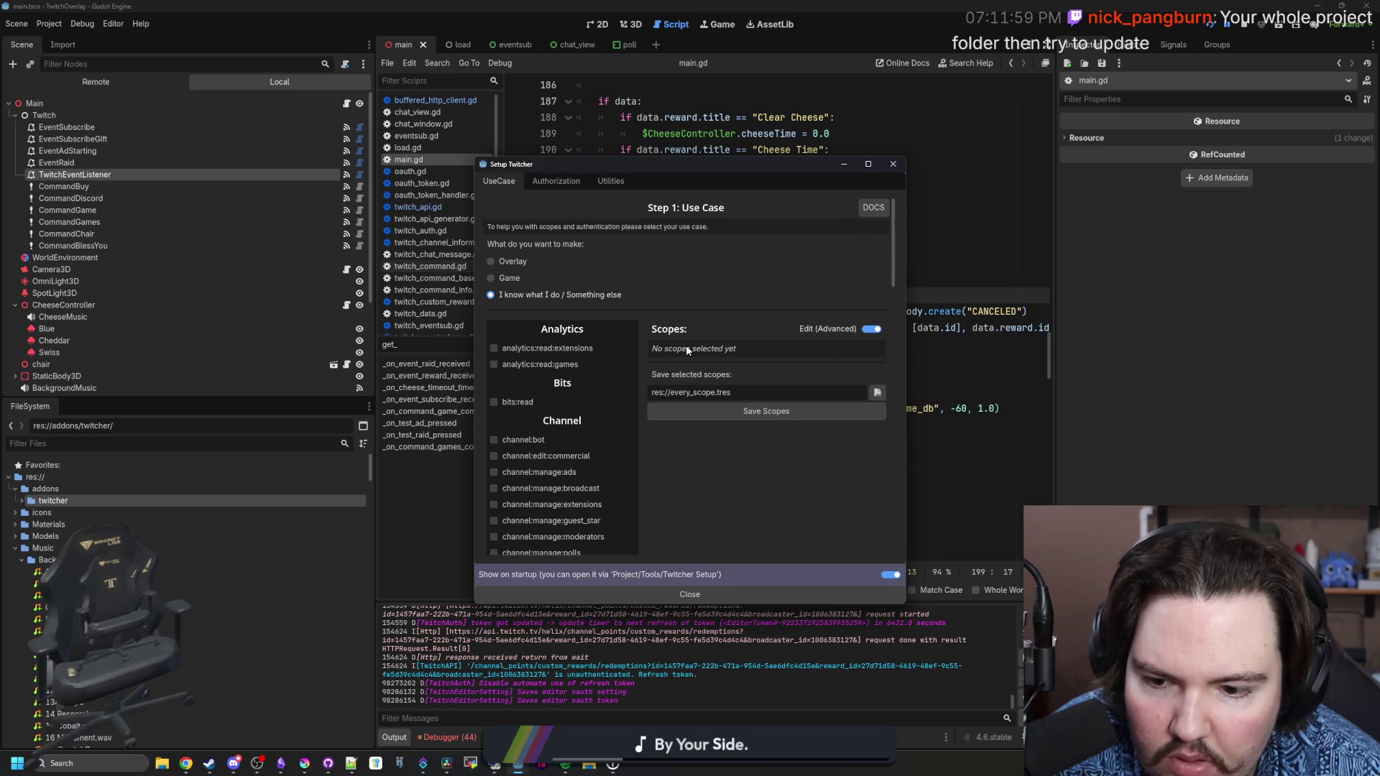
{"action": "scroll", "coordinate": [700, 386], "scroll_direction": "down", "scroll_amount": 2}
{"action": "scroll", "coordinate": [700, 386], "scroll_direction": "down", "scroll_amount": 8}
{"action": "scroll", "coordinate": [722, 420], "scroll_direction": "up", "scroll_amount": 12}
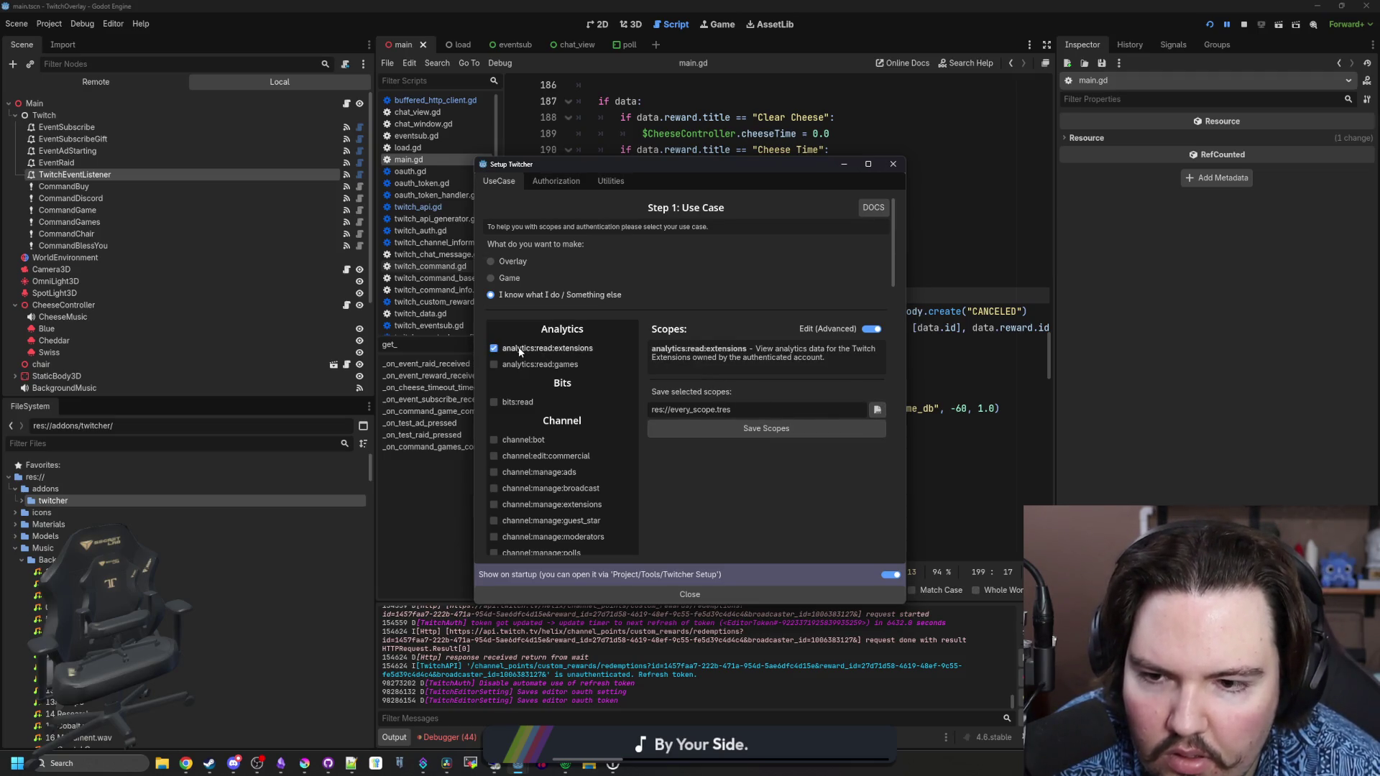
{"action": "left_click", "coordinate": [873, 330]}
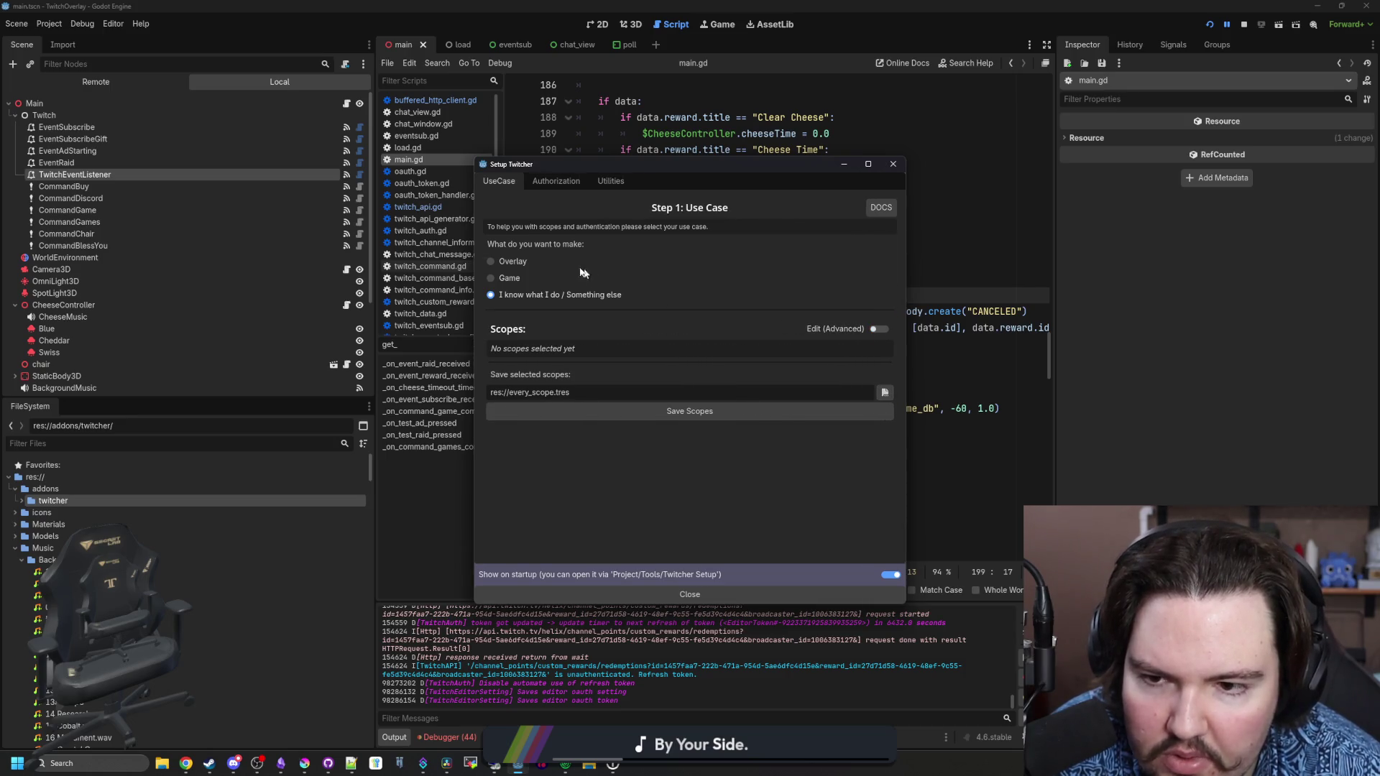
{"action": "left_click", "coordinate": [876, 329]}
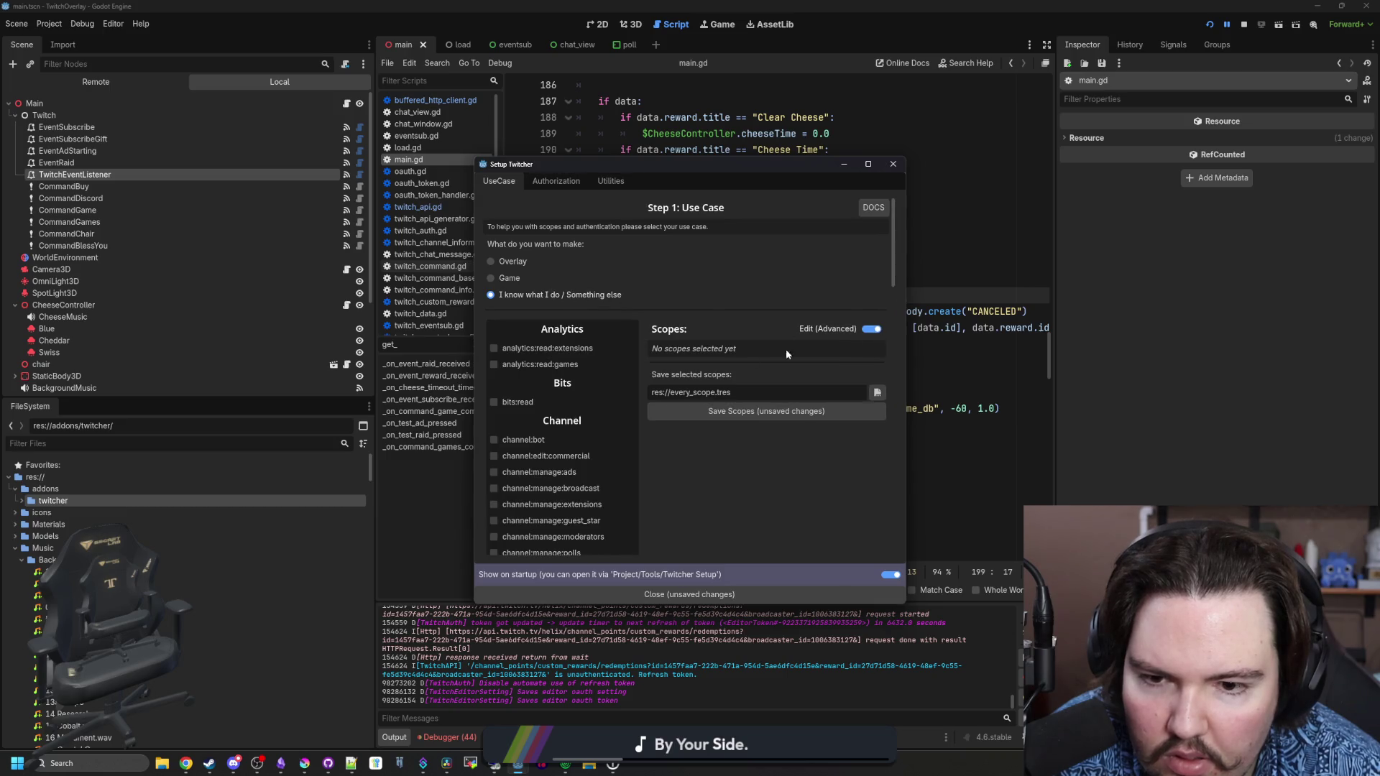
Close Setup Twitcher with X, discarding unsaved changes, and switch to the AssetLib view
{"action": "left_click", "coordinate": [565, 181]}
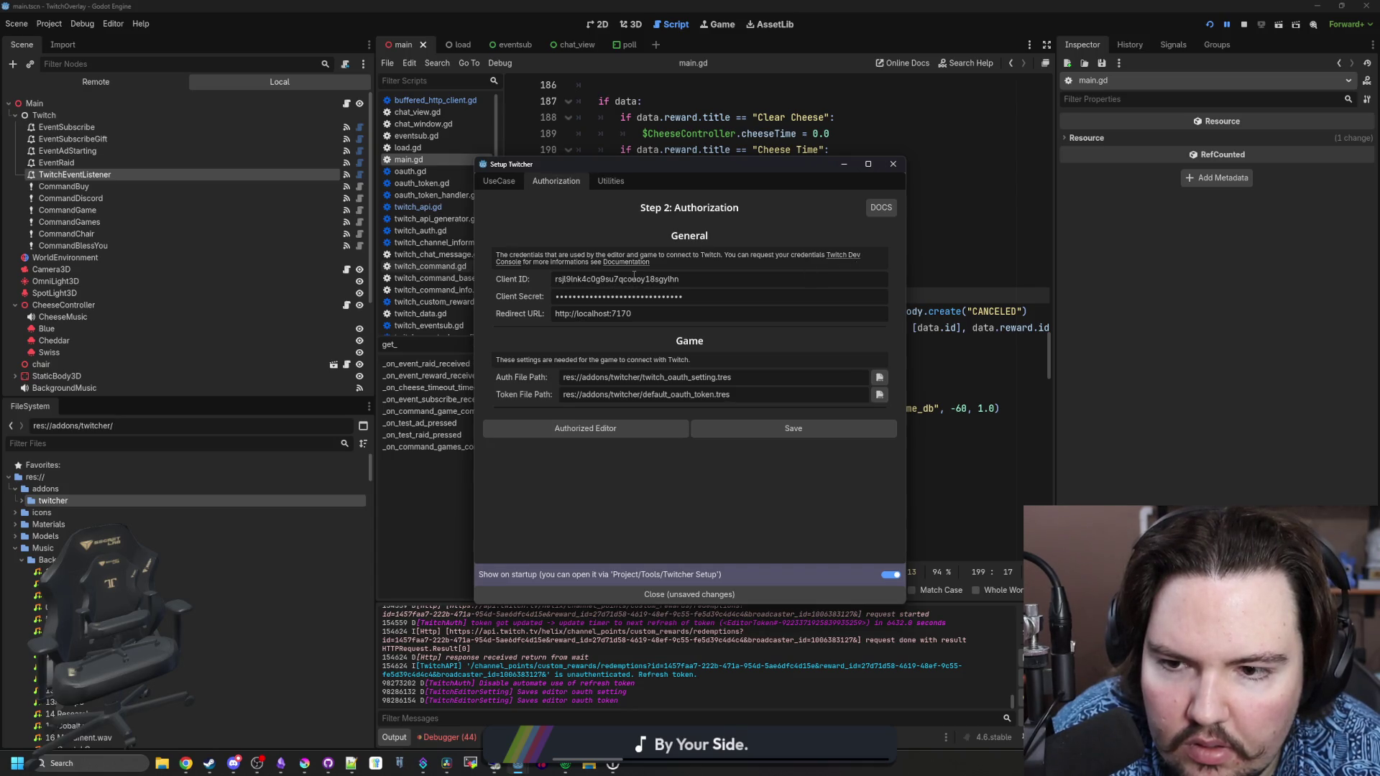
{"action": "left_click", "coordinate": [605, 182]}
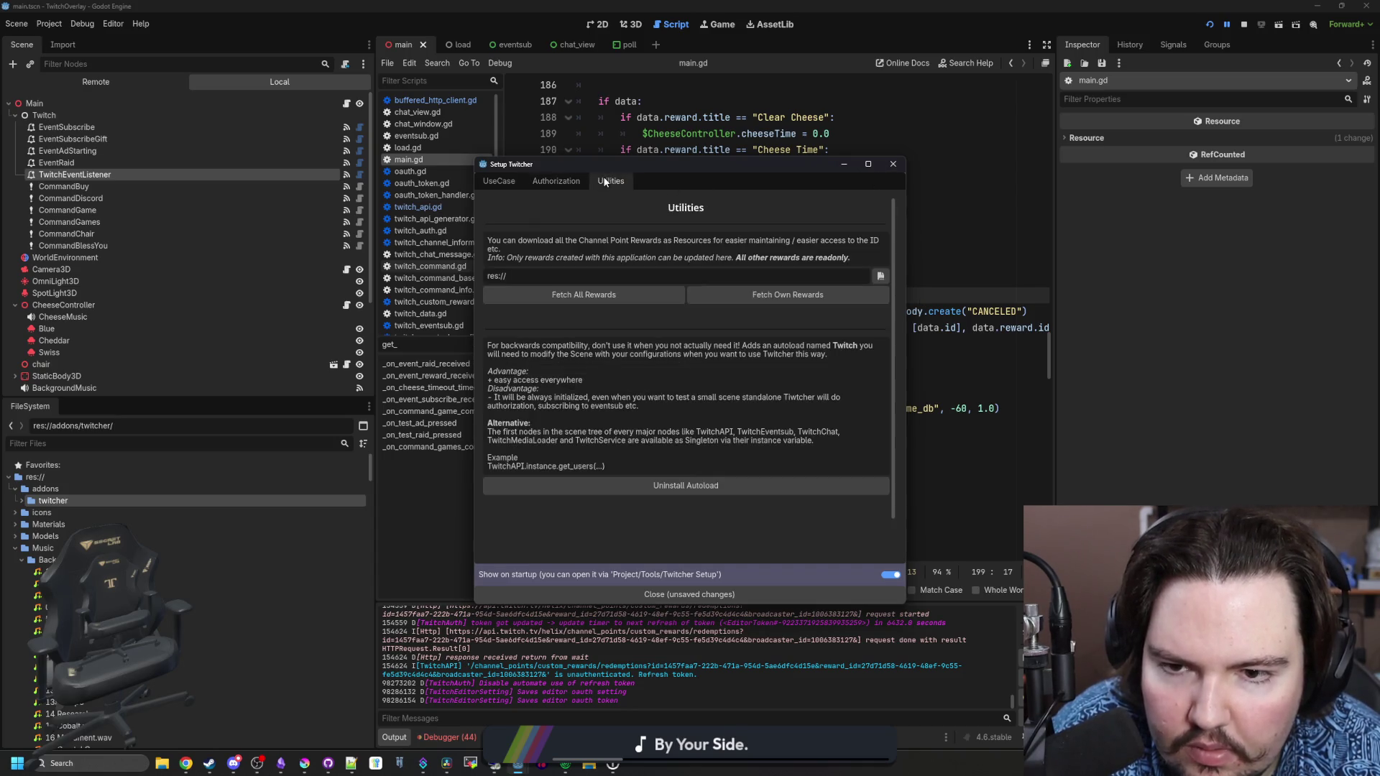
{"action": "left_click", "coordinate": [893, 164]}
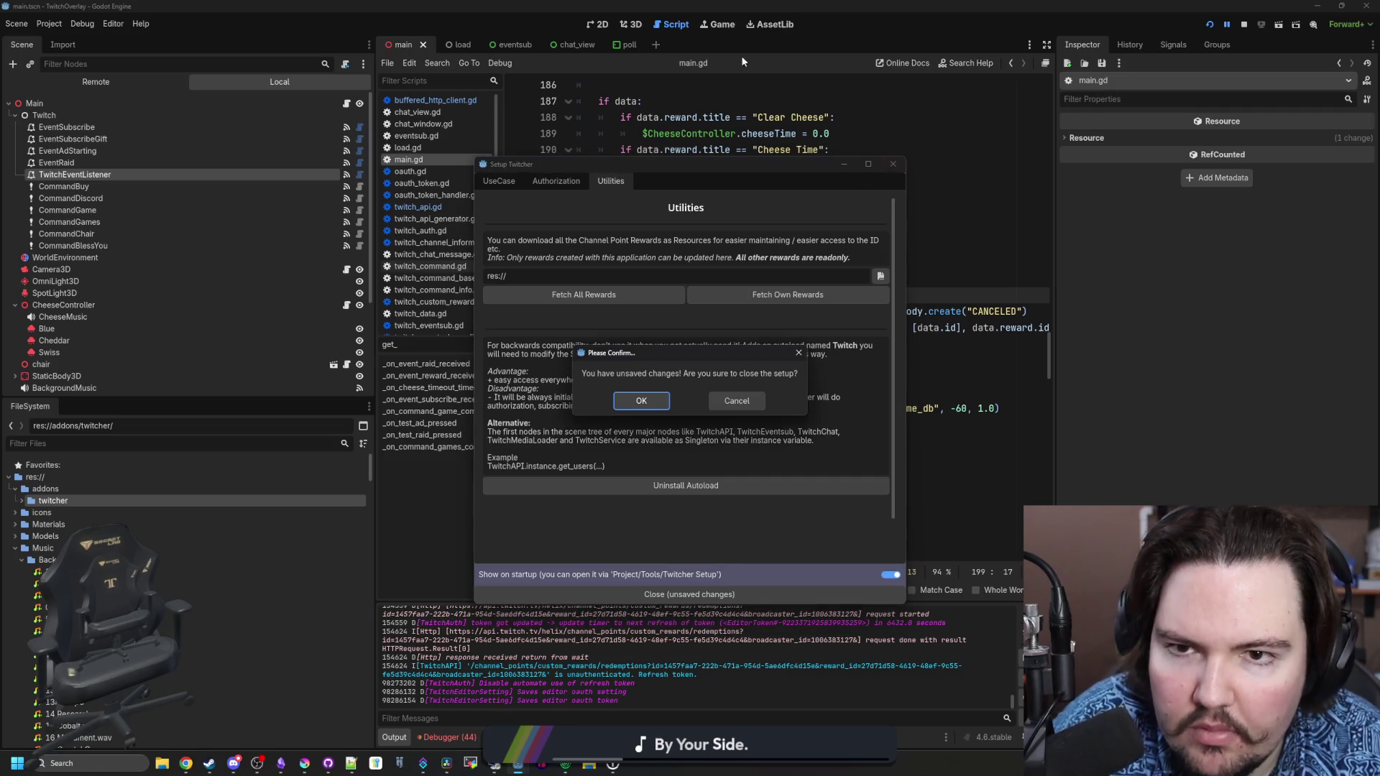
{"action": "left_click", "coordinate": [641, 401]}
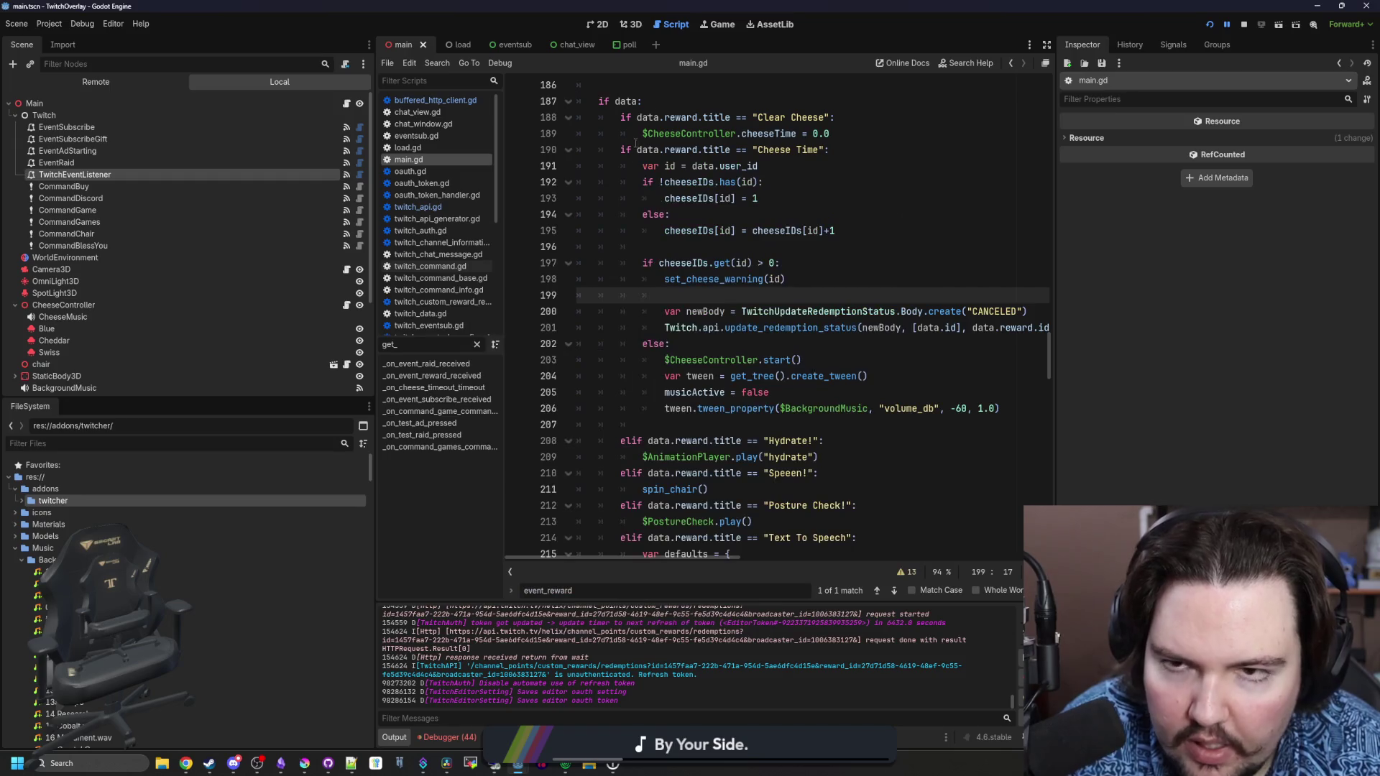
{"action": "left_click", "coordinate": [727, 24]}
{"action": "left_click", "coordinate": [773, 24]}
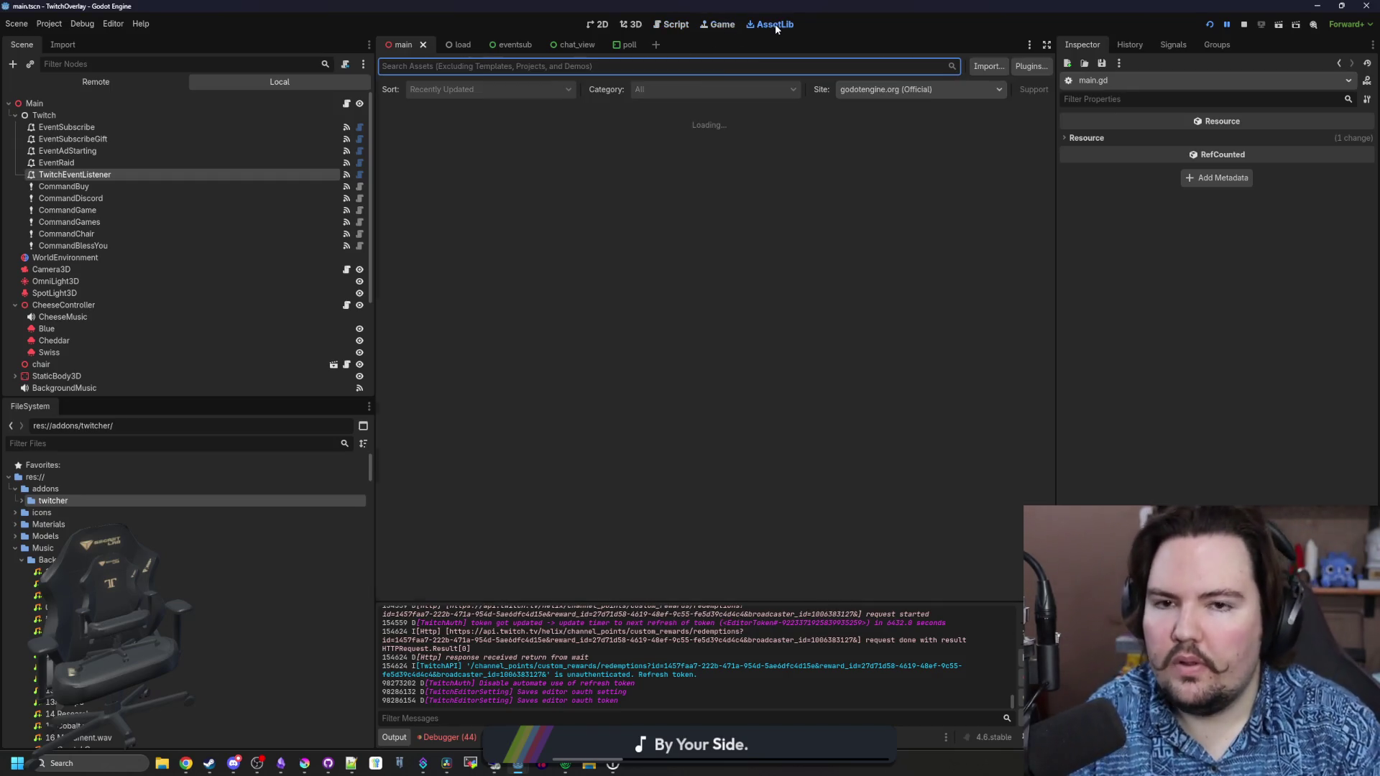
Search AssetLib for 'twitcher', open the Twitcher 2.5.1 details, and open View Files in the browser
{"action": "type", "text": "twitcher"}
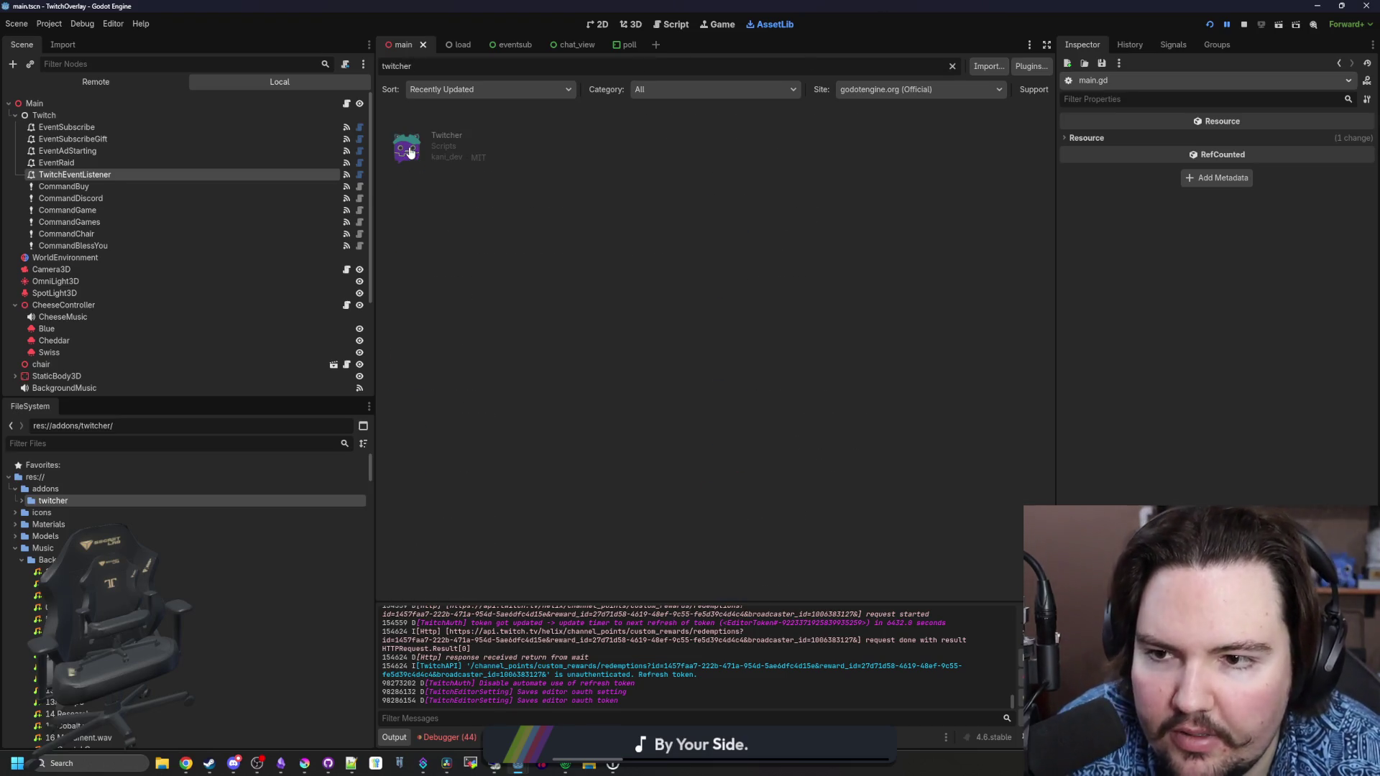
{"action": "left_click", "coordinate": [410, 151]}
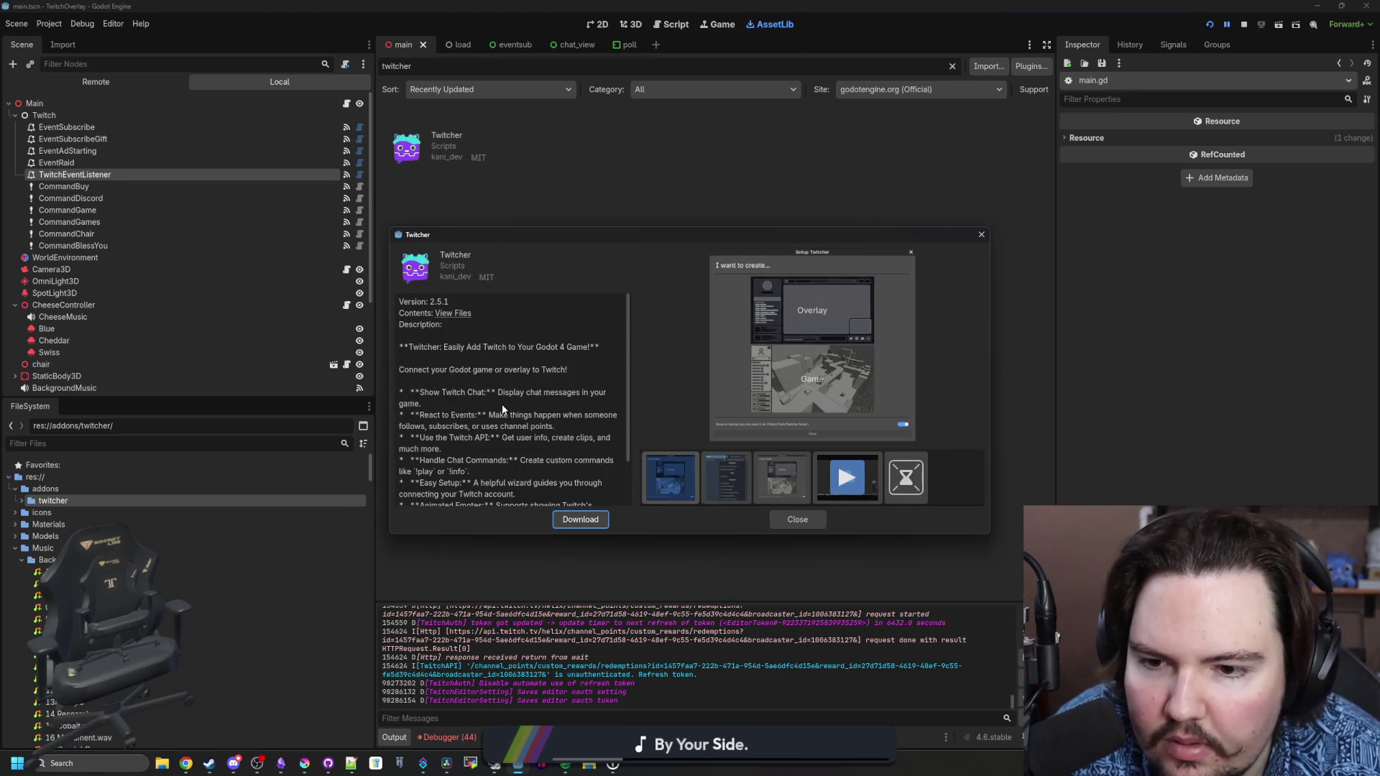
{"action": "scroll", "coordinate": [501, 409], "scroll_direction": "down", "scroll_amount": 2}
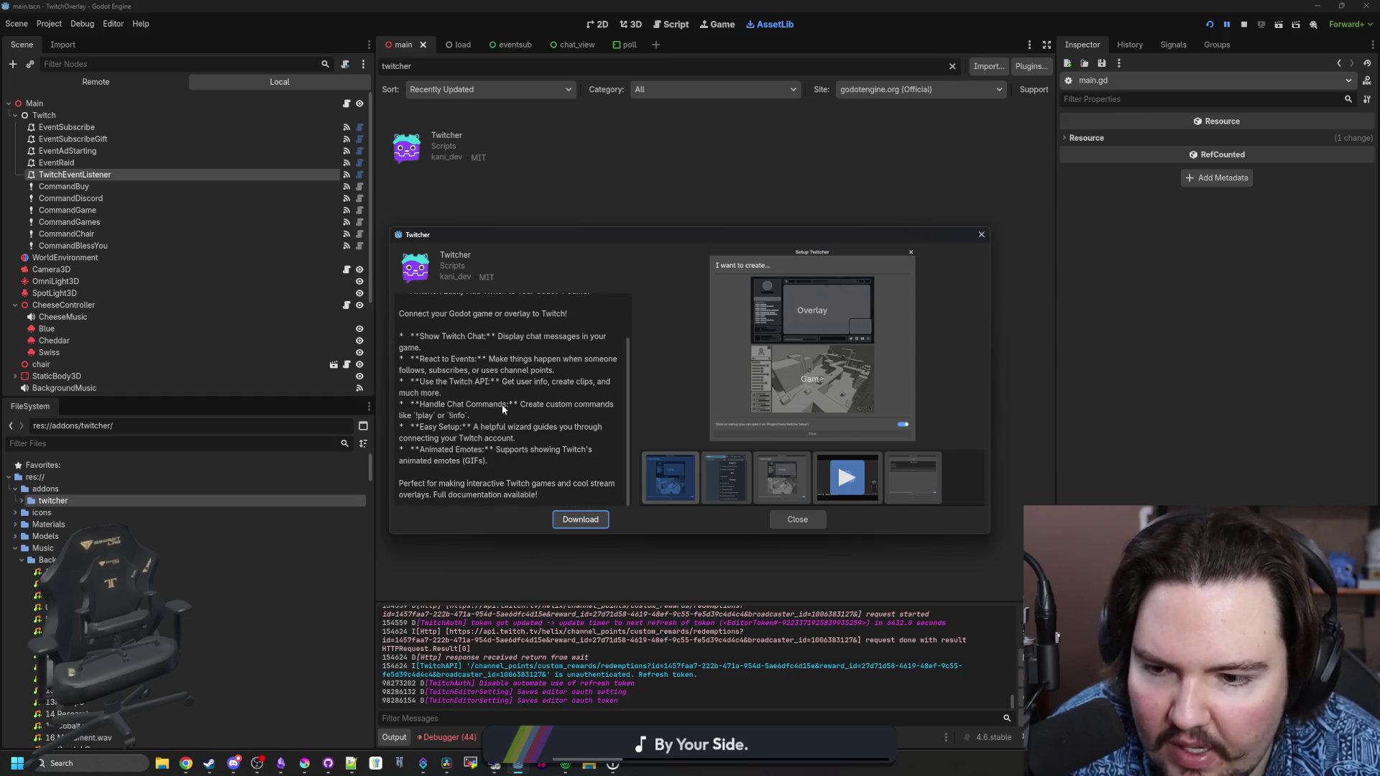
{"action": "scroll", "coordinate": [502, 404], "scroll_direction": "up", "scroll_amount": 2}
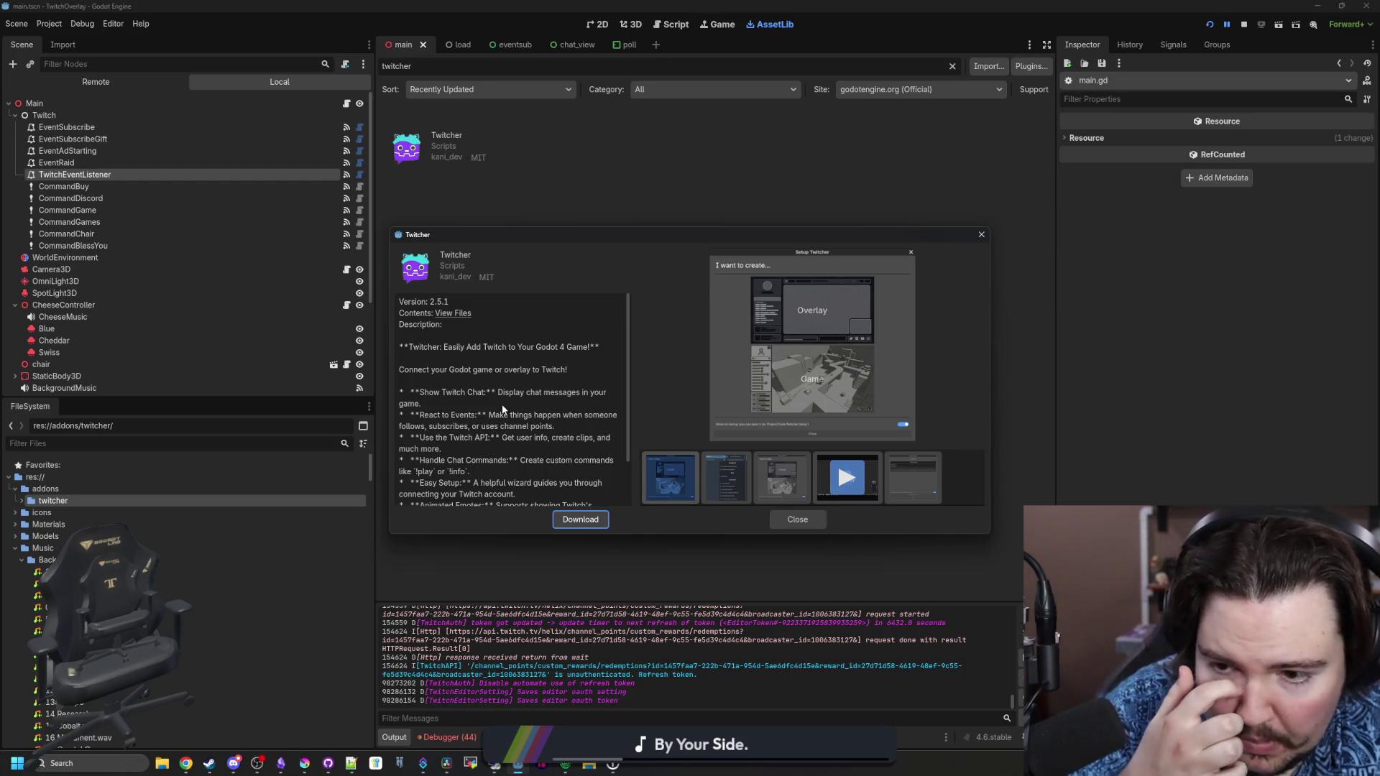
{"action": "scroll", "coordinate": [503, 408], "scroll_direction": "down", "scroll_amount": 2}
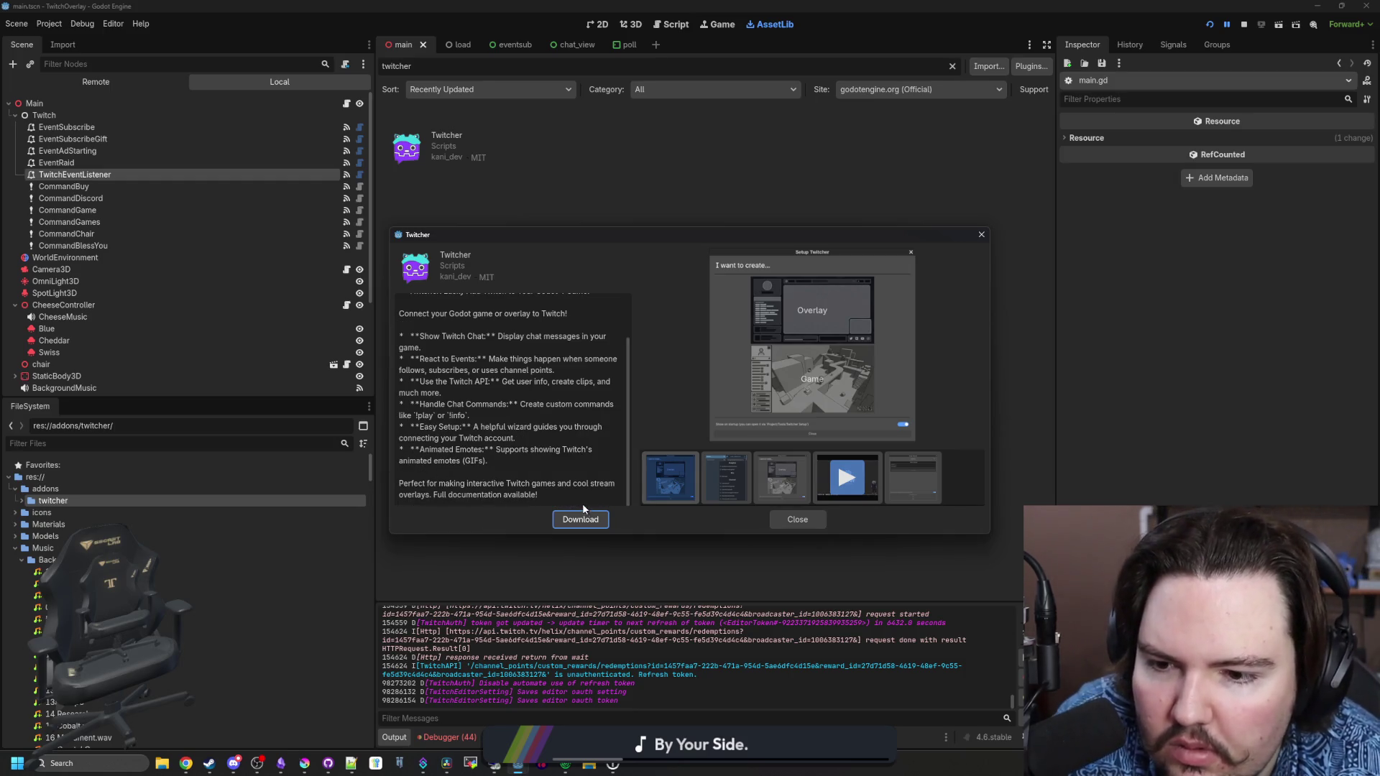
{"action": "scroll", "coordinate": [567, 483], "scroll_direction": "up", "scroll_amount": 2}
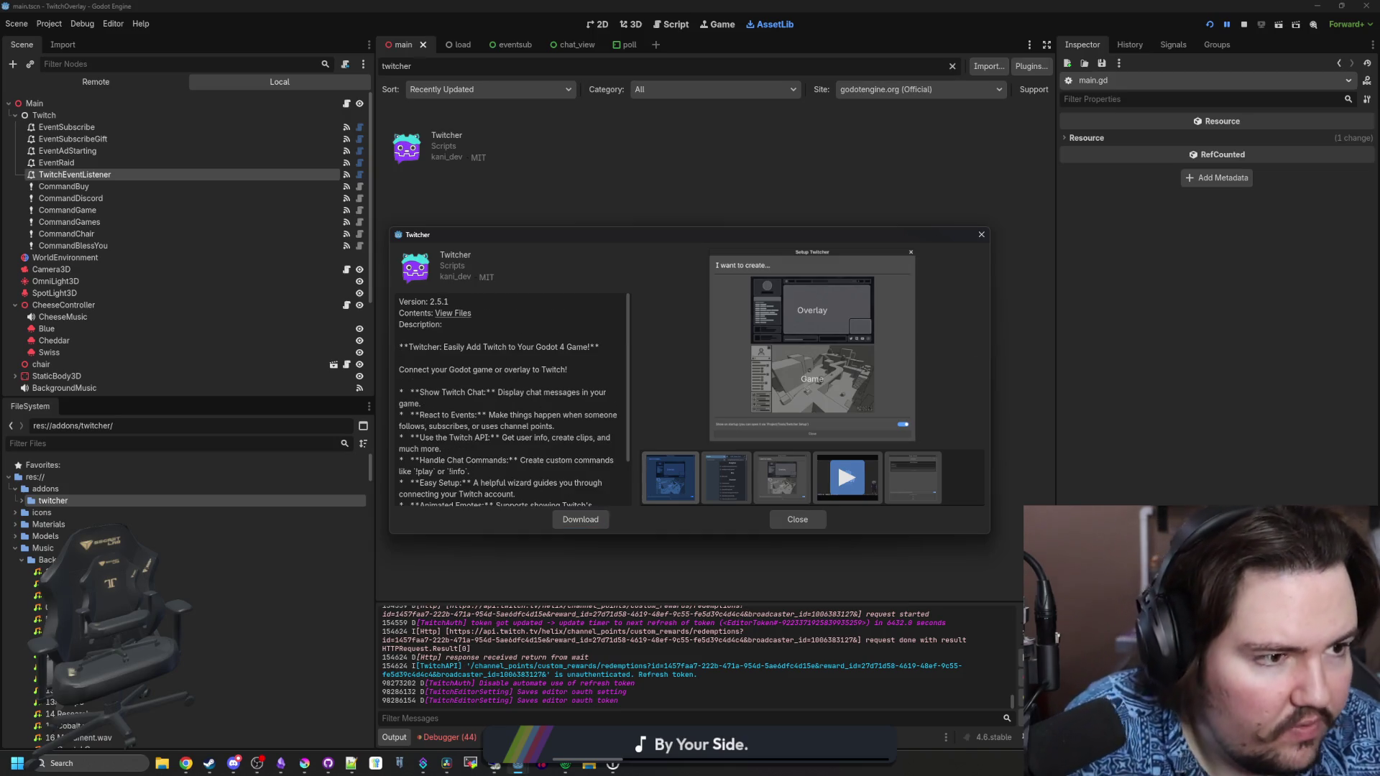
{"action": "left_click", "coordinate": [451, 317]}
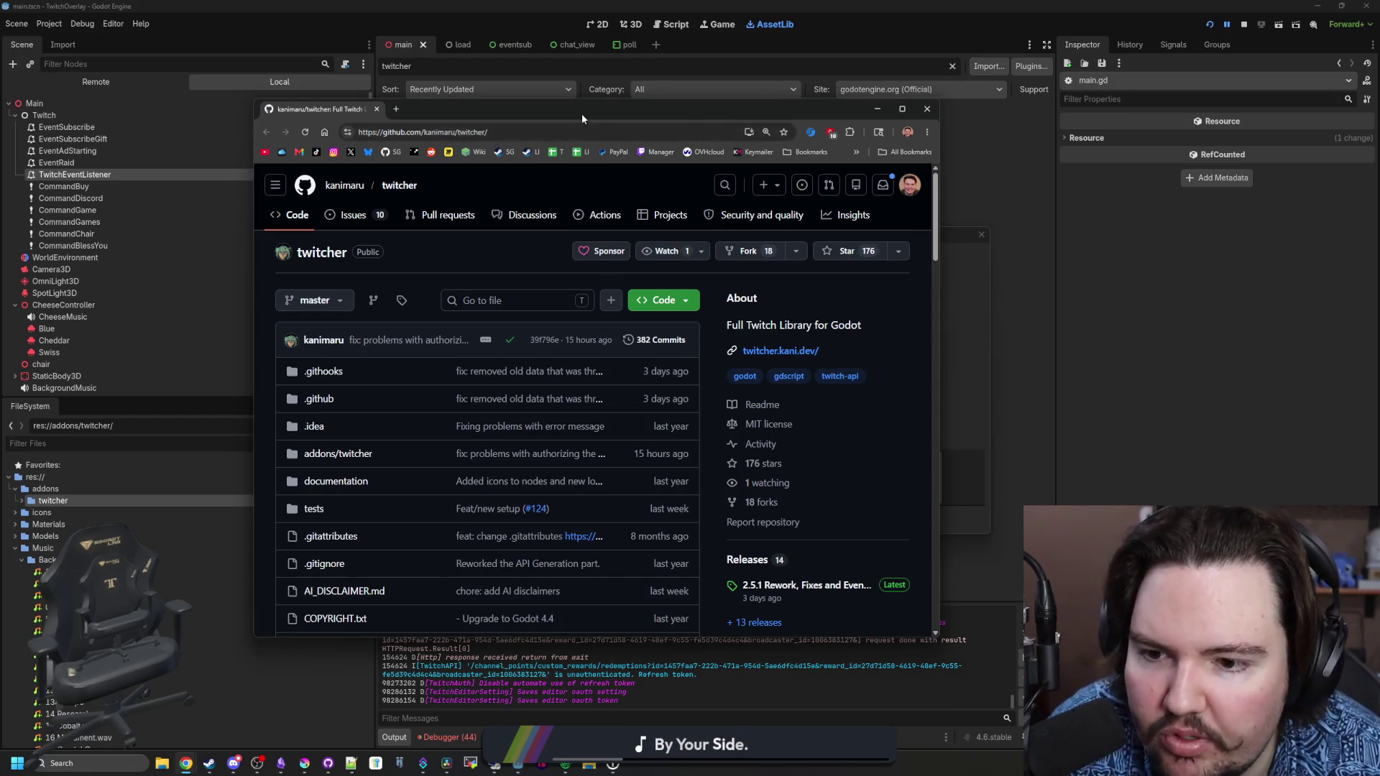
Move Chrome aside and scroll the twitcher repository to confirm its latest release is 2.5.1
{"action": "left_click_drag", "start_coordinate": [581, 113], "coordinate": [901, 97]}
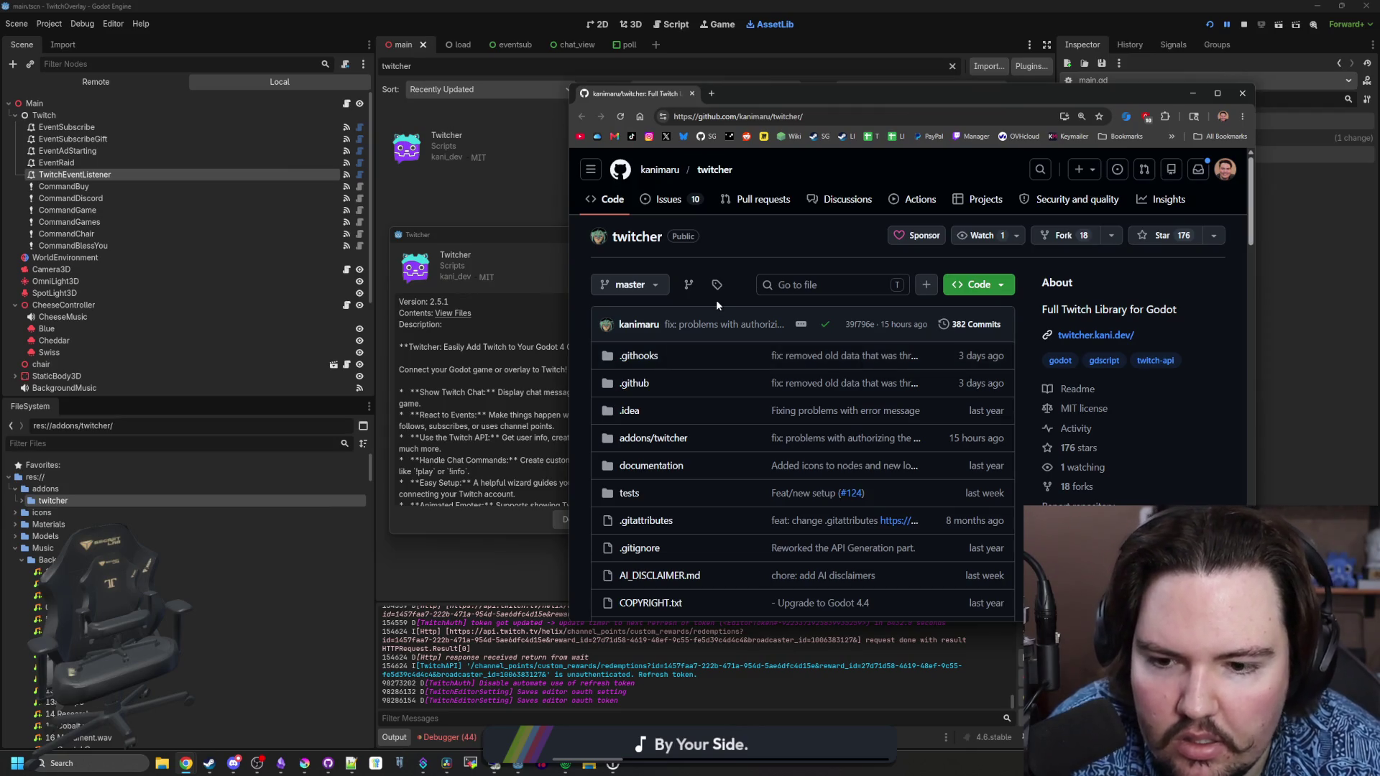
{"action": "scroll", "coordinate": [653, 404], "scroll_direction": "down", "scroll_amount": 4}
{"action": "scroll", "coordinate": [653, 404], "scroll_direction": "up", "scroll_amount": 4}
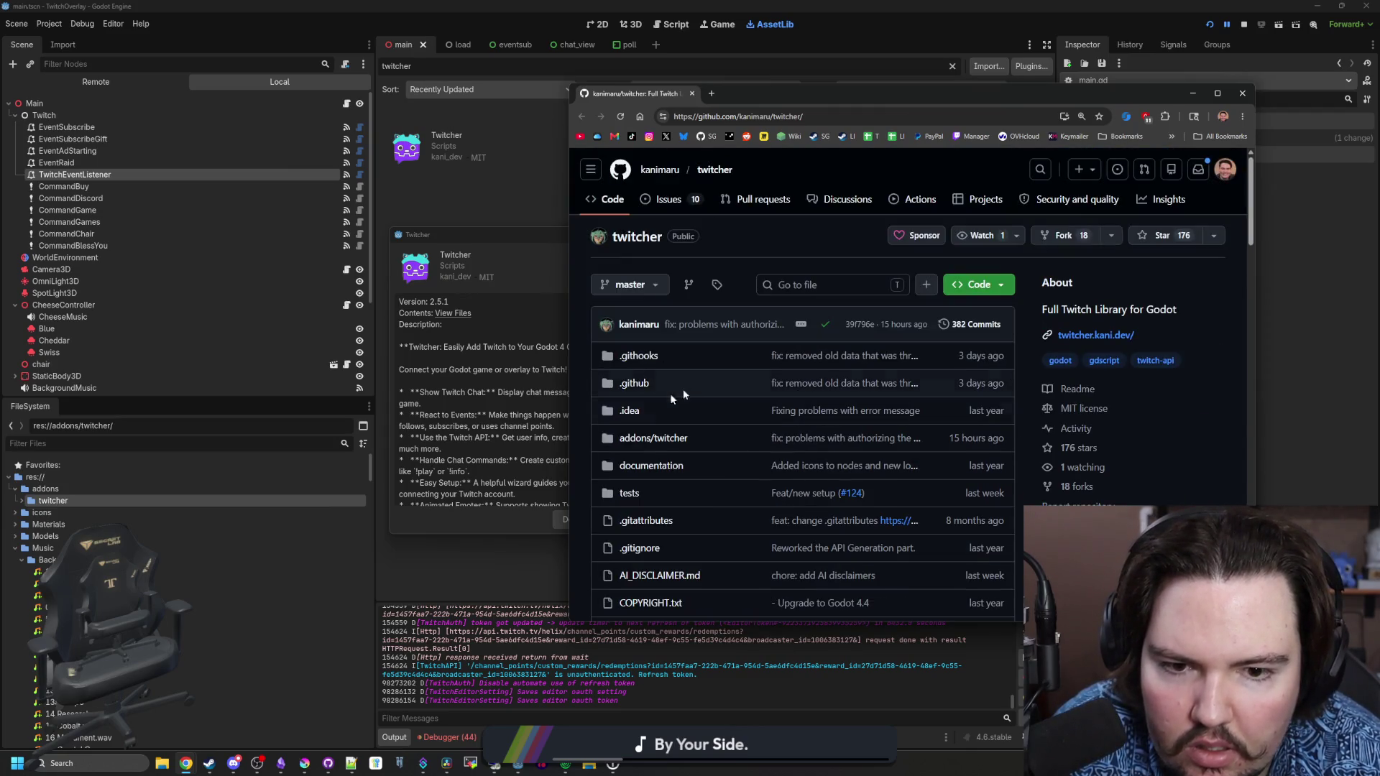
{"action": "mouse_move", "coordinate": [722, 329]}
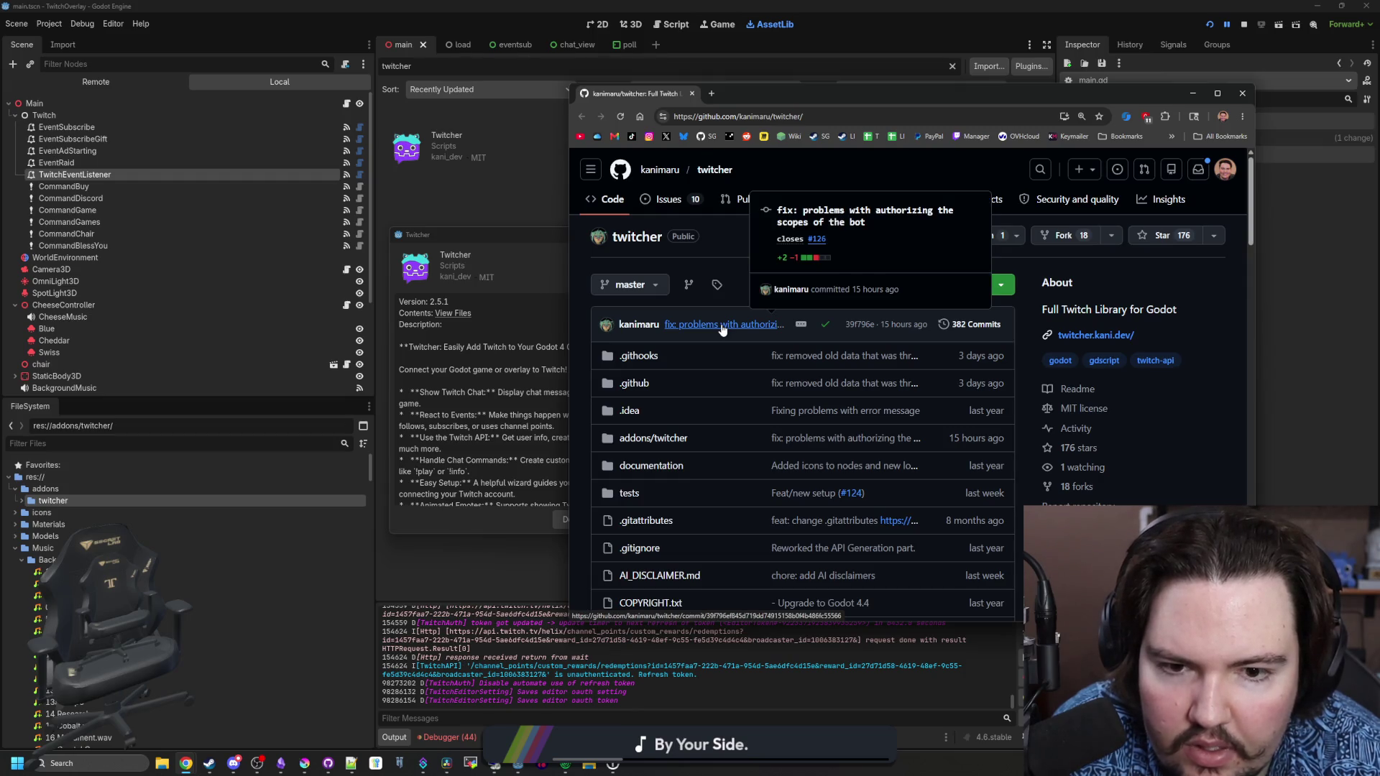
{"action": "scroll", "coordinate": [723, 329], "scroll_direction": "down", "scroll_amount": 2}
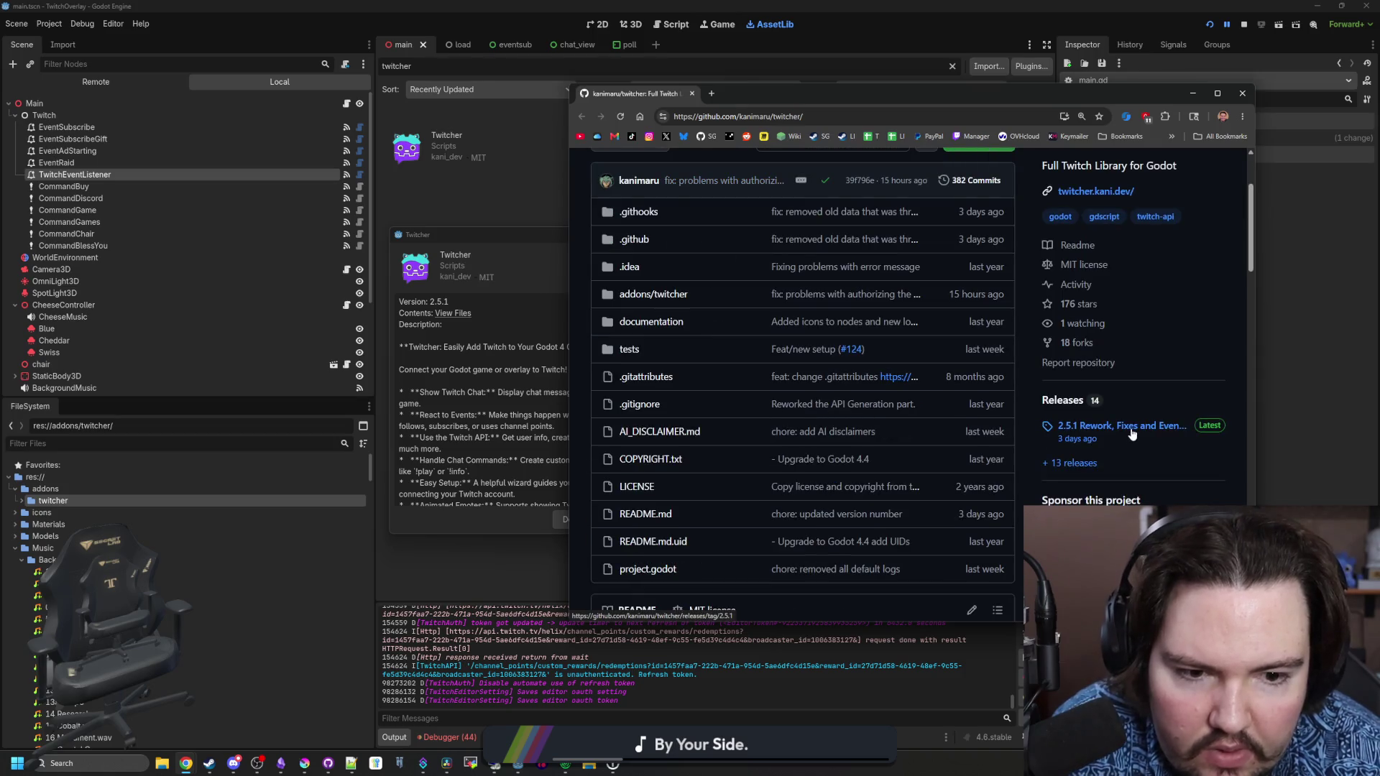
Download Twitcher 2.5.1, compare the 695-file conflict preview with Ignore asset root, then cancel the install
{"action": "left_click", "coordinate": [1192, 93]}
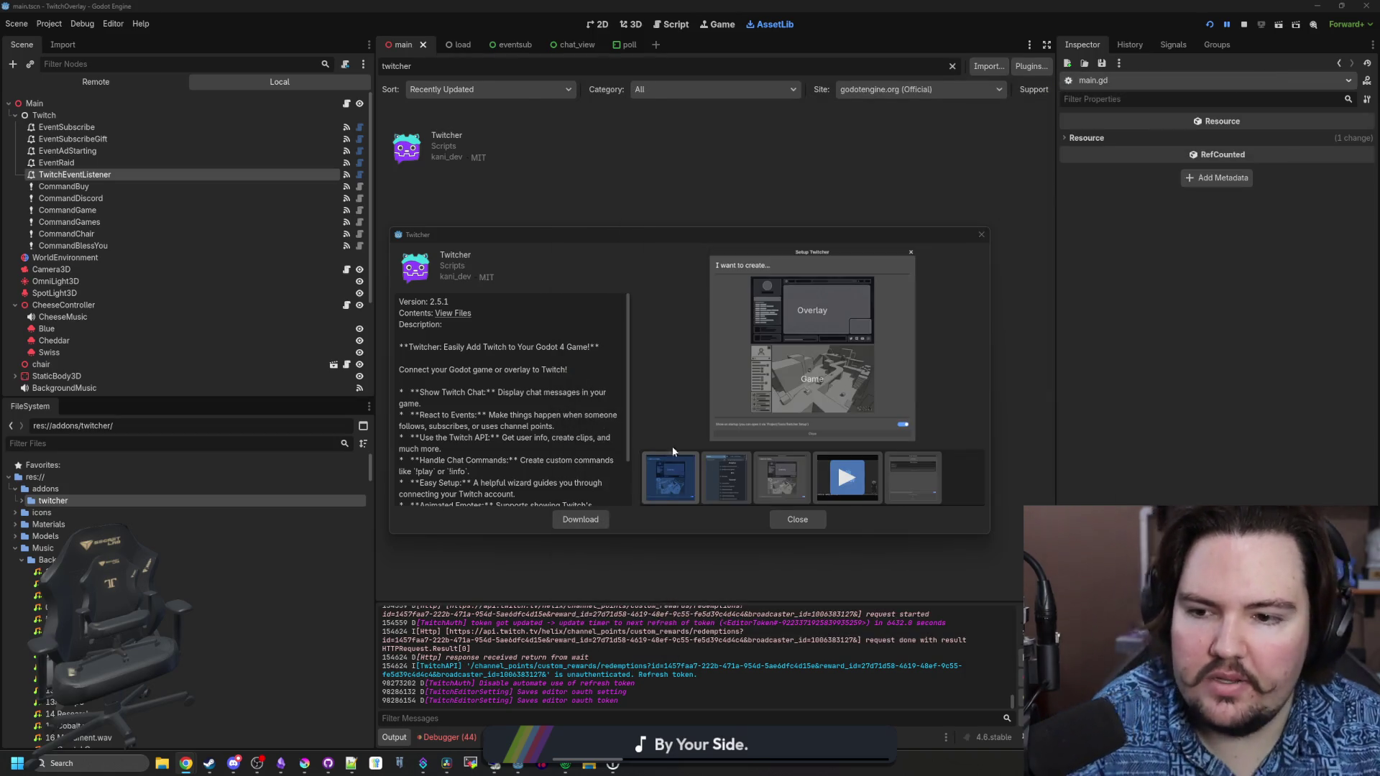
{"action": "left_click", "coordinate": [580, 518]}
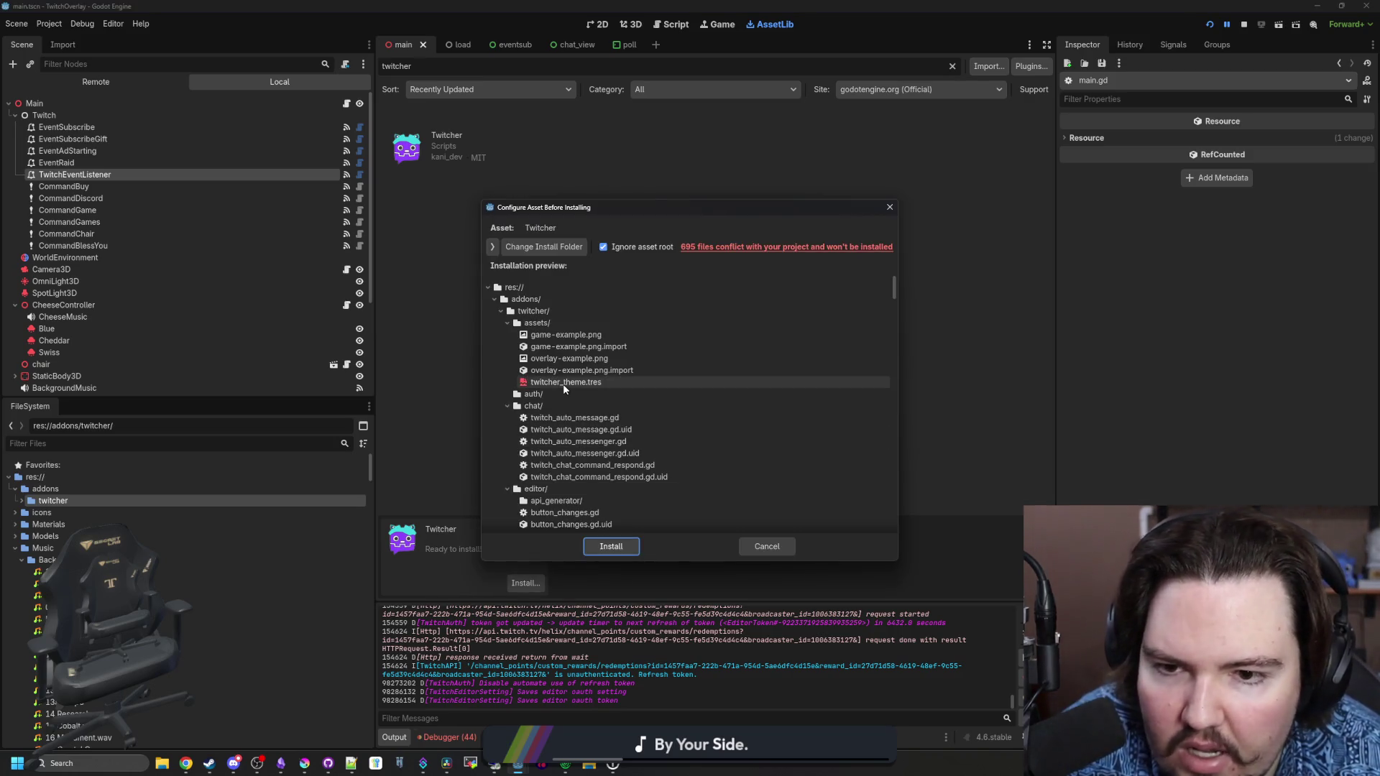
{"action": "scroll", "coordinate": [543, 299], "scroll_direction": "down", "scroll_amount": 20}
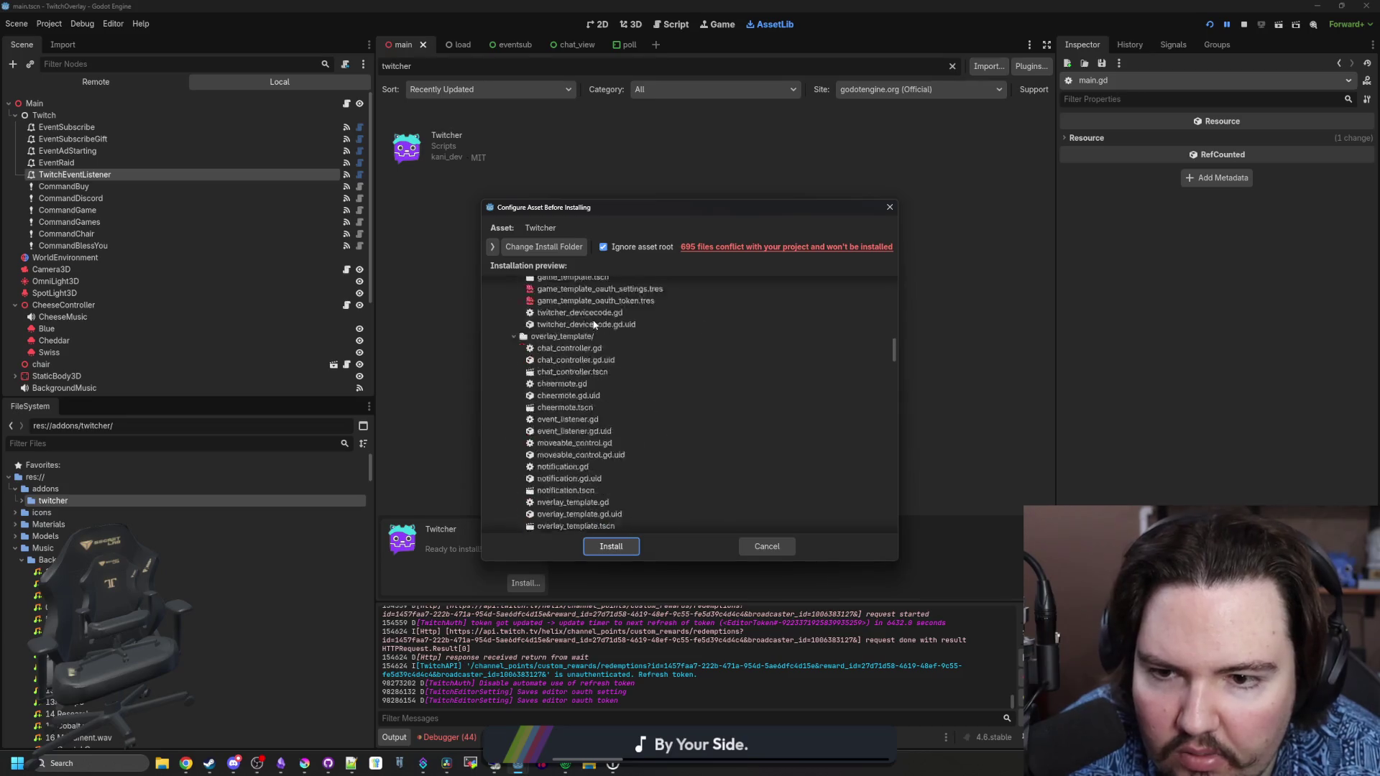
{"action": "left_click", "coordinate": [618, 246]}
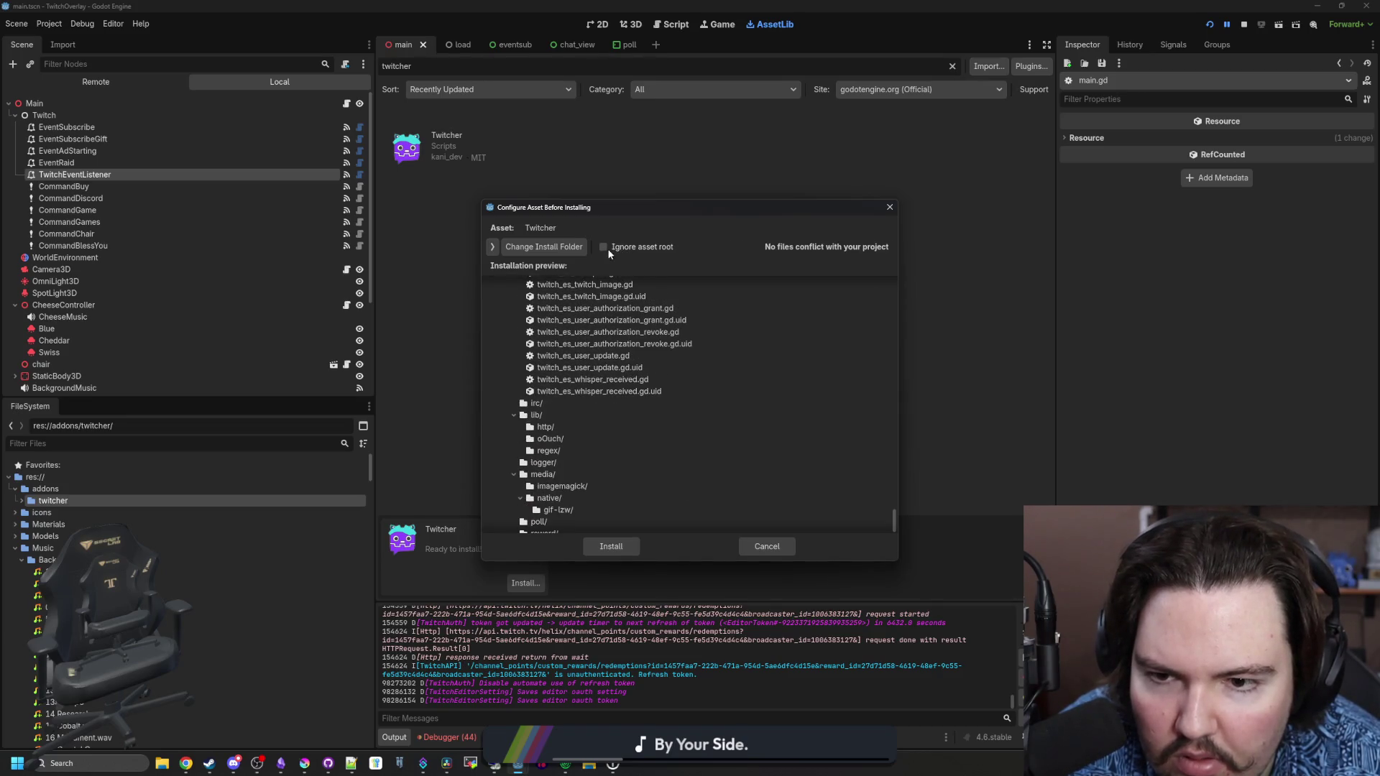
{"action": "left_click", "coordinate": [602, 247]}
{"action": "scroll", "coordinate": [654, 431], "scroll_direction": "up", "scroll_amount": 20}
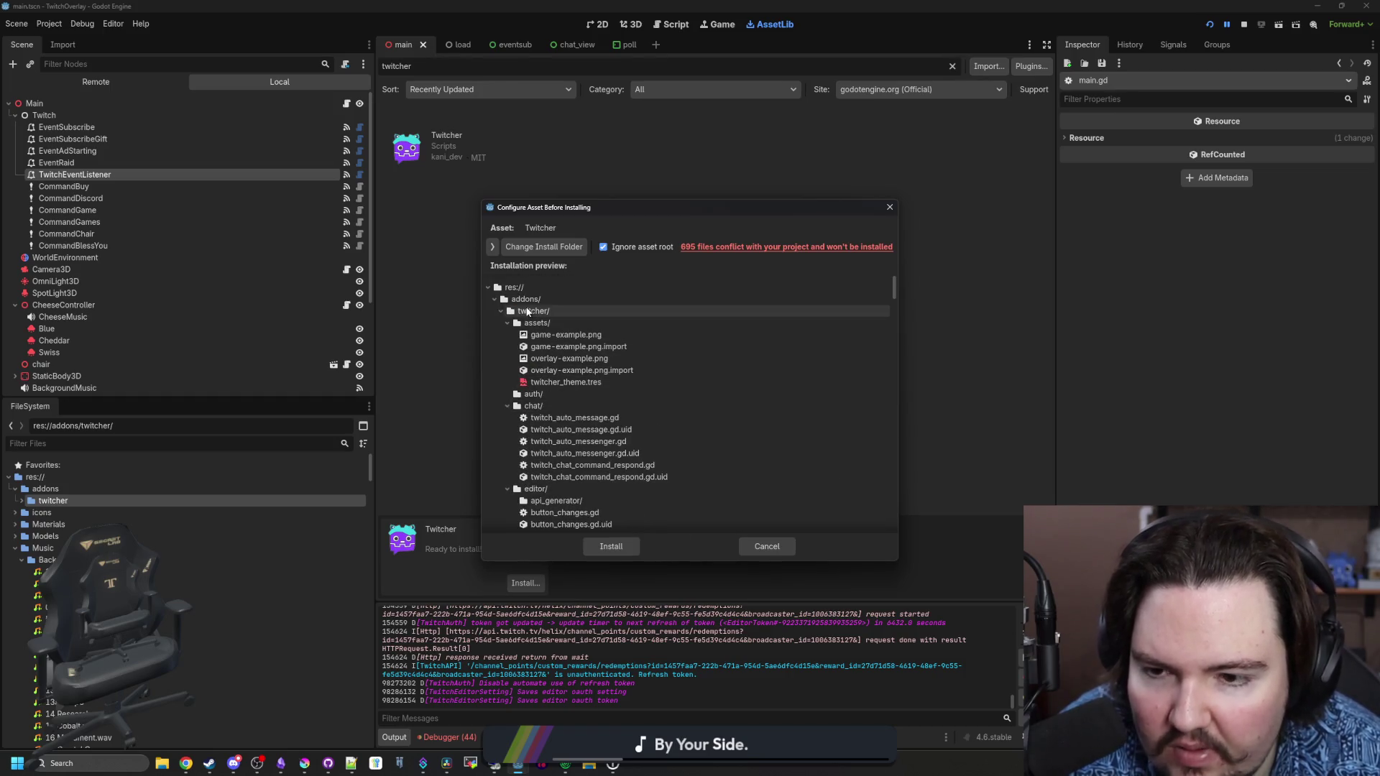
{"action": "scroll", "coordinate": [719, 432], "scroll_direction": "down", "scroll_amount": 15}
{"action": "scroll", "coordinate": [740, 460], "scroll_direction": "down", "scroll_amount": 5}
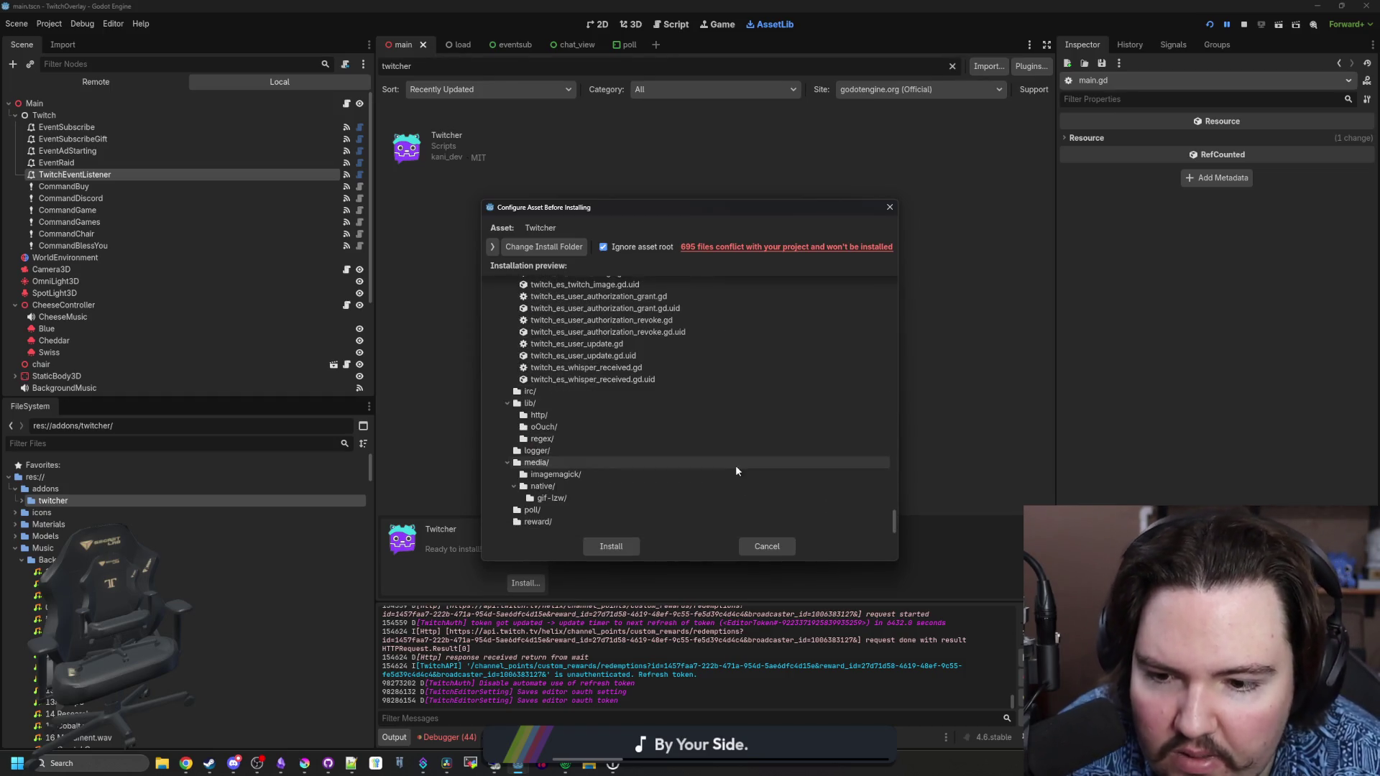
{"action": "left_click", "coordinate": [769, 548]}
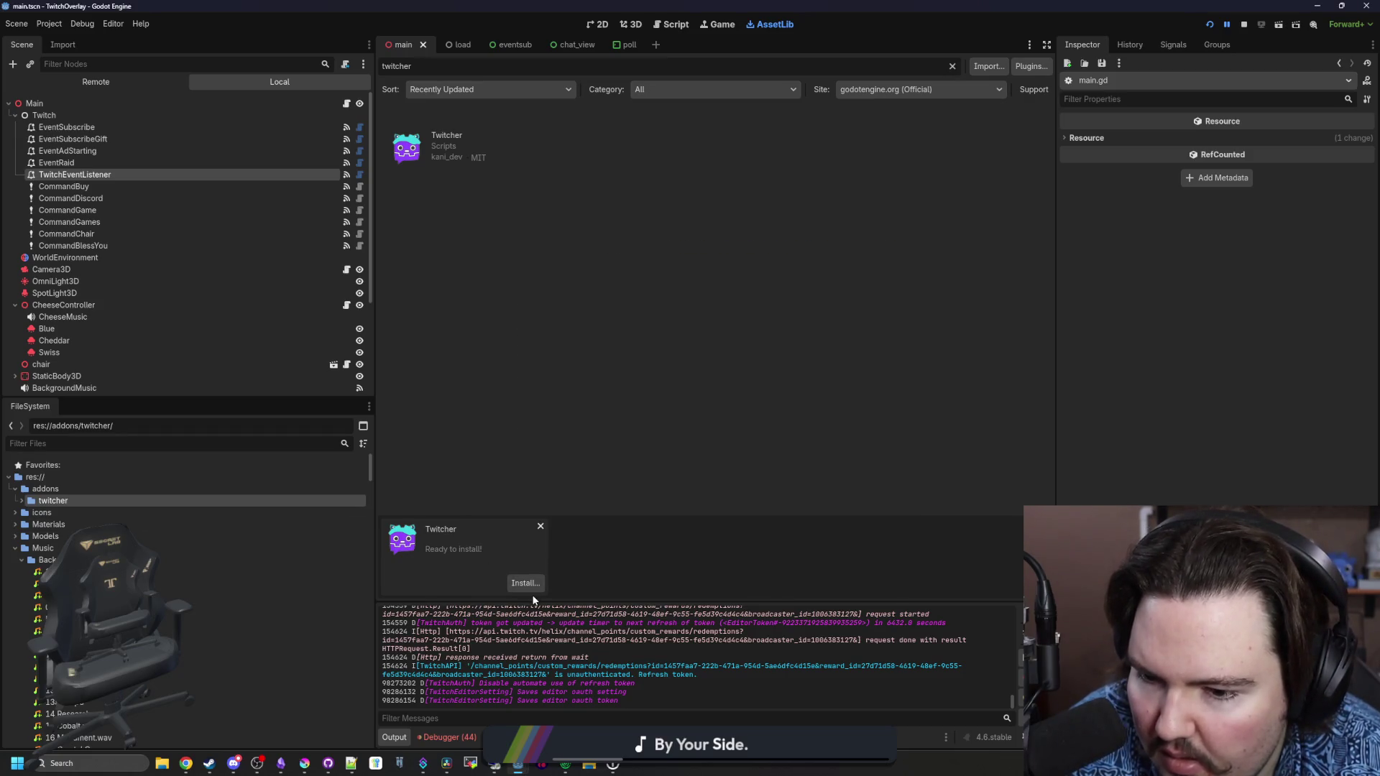
Twice start deleting the addons/twitcher folder from its context menu and cancel the confirmation
{"action": "left_click", "coordinate": [23, 502]}
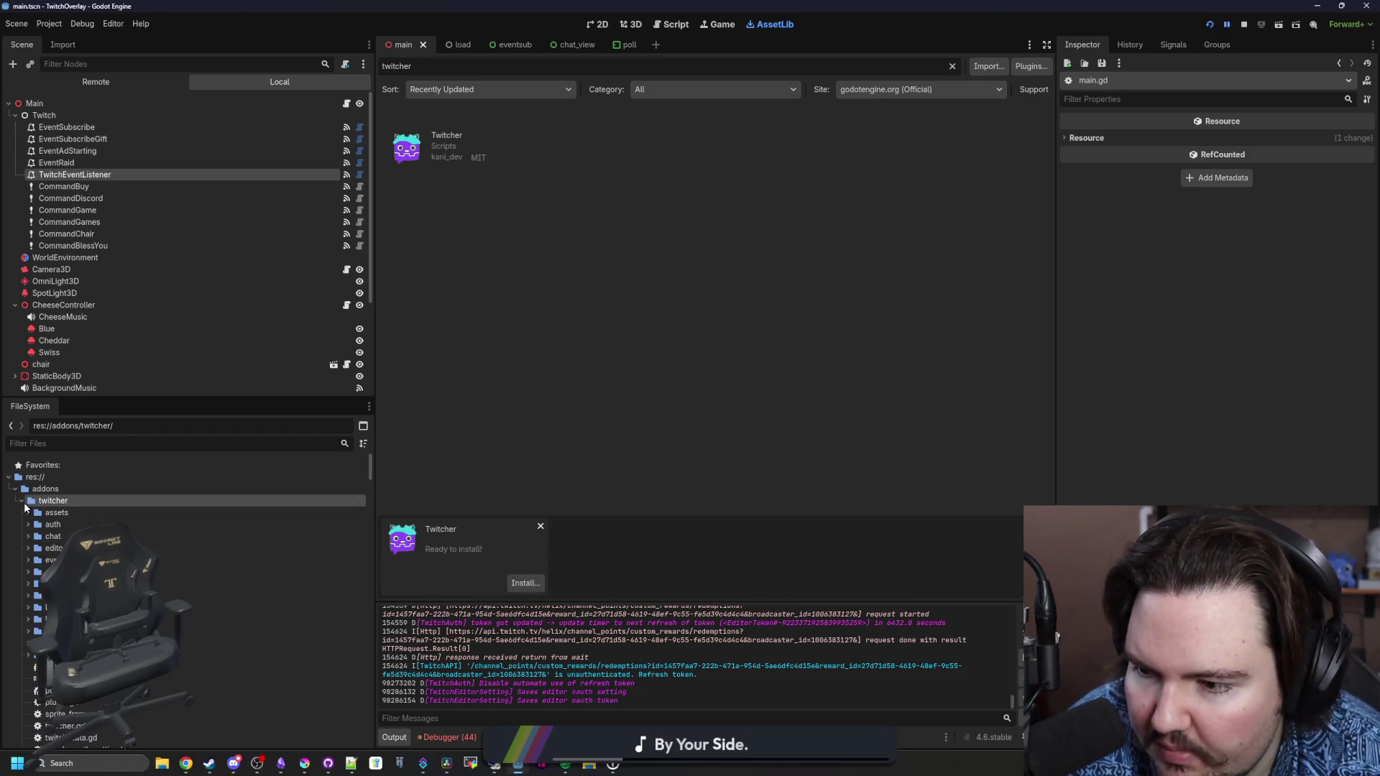
{"action": "left_click", "coordinate": [24, 502]}
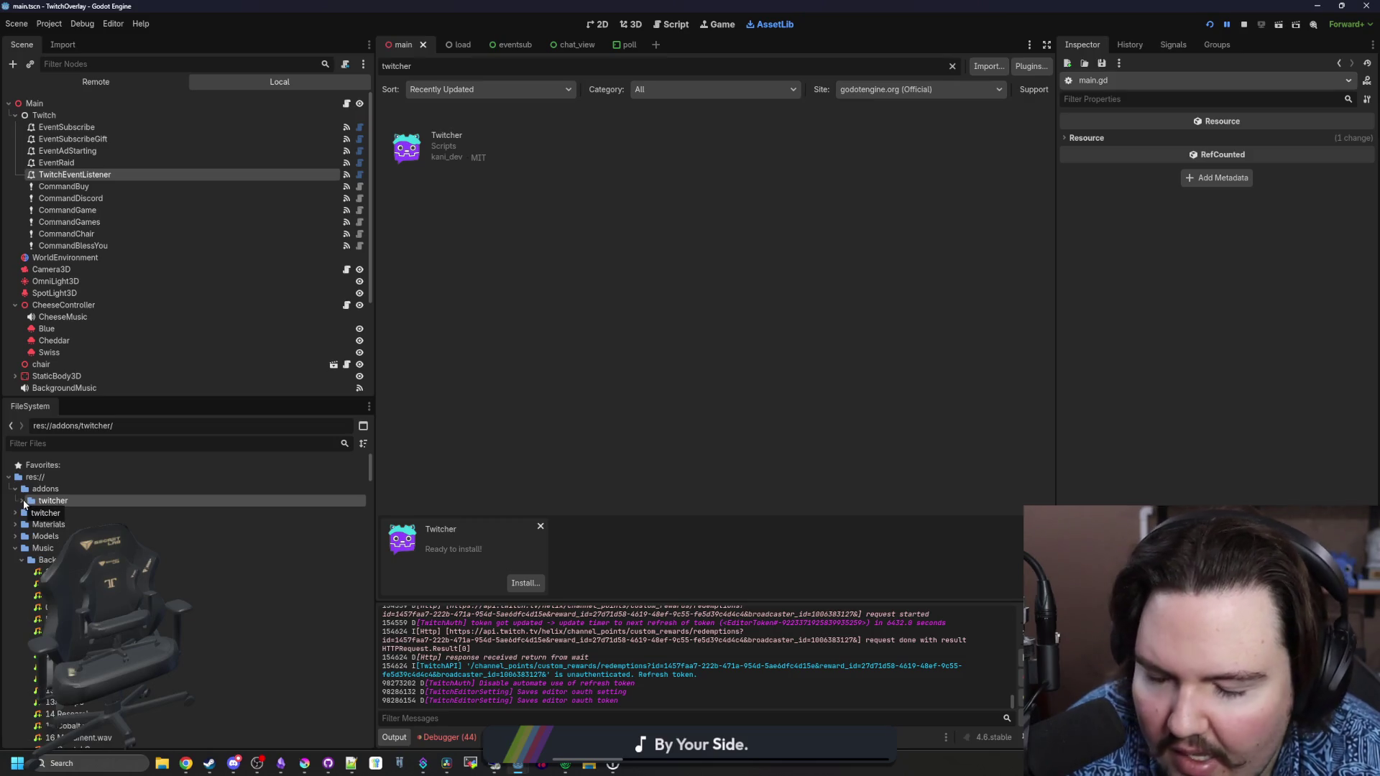
{"action": "right_click", "coordinate": [87, 501]}
{"action": "left_click", "coordinate": [208, 645]}
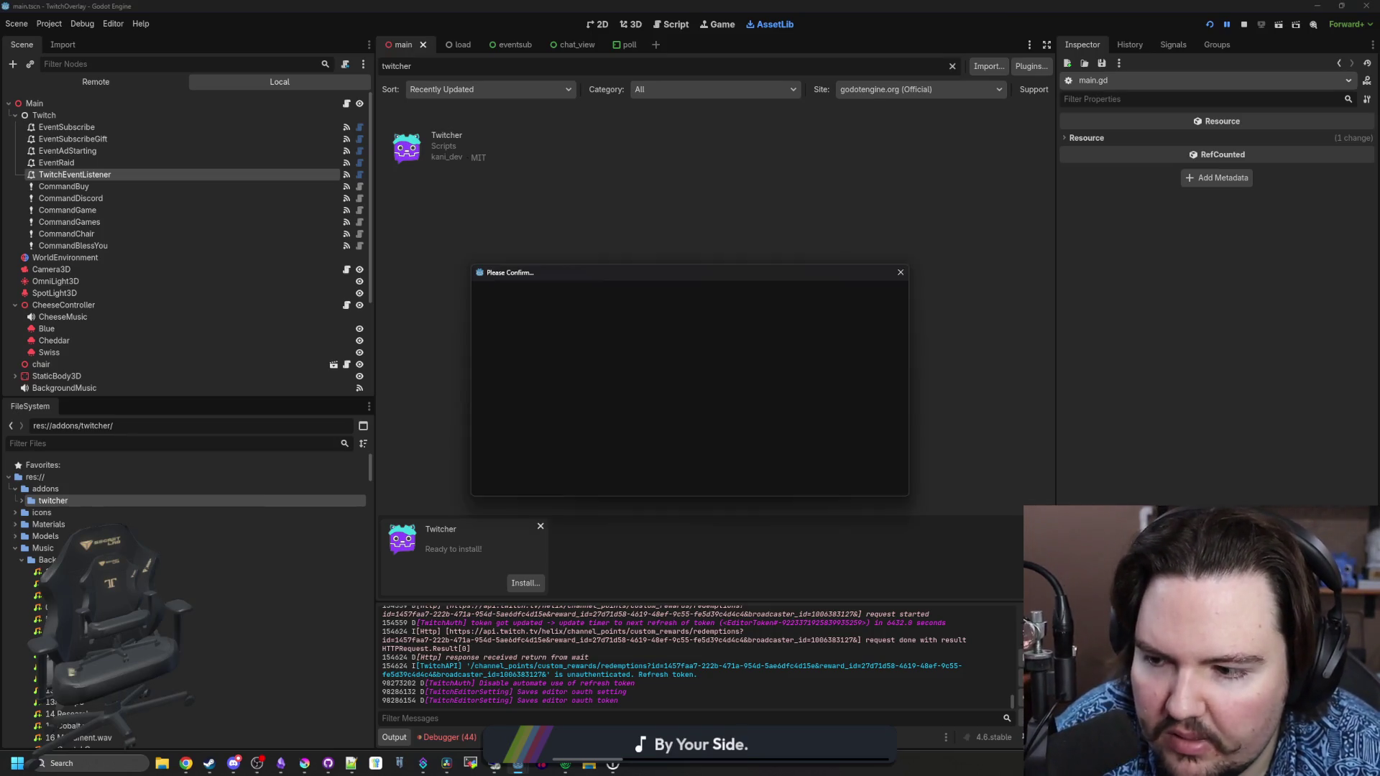
{"action": "scroll", "coordinate": [713, 454], "scroll_direction": "down", "scroll_amount": 5}
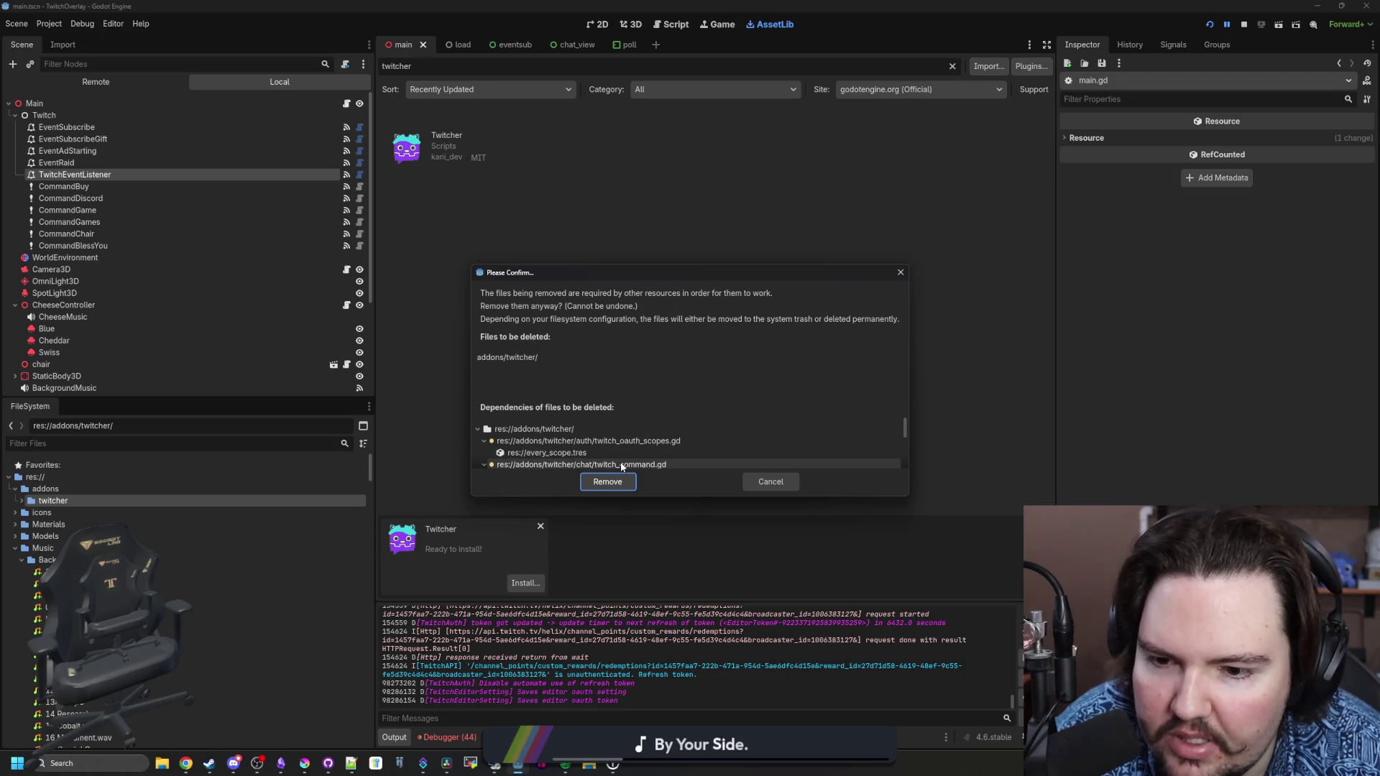
{"action": "left_click", "coordinate": [768, 482]}
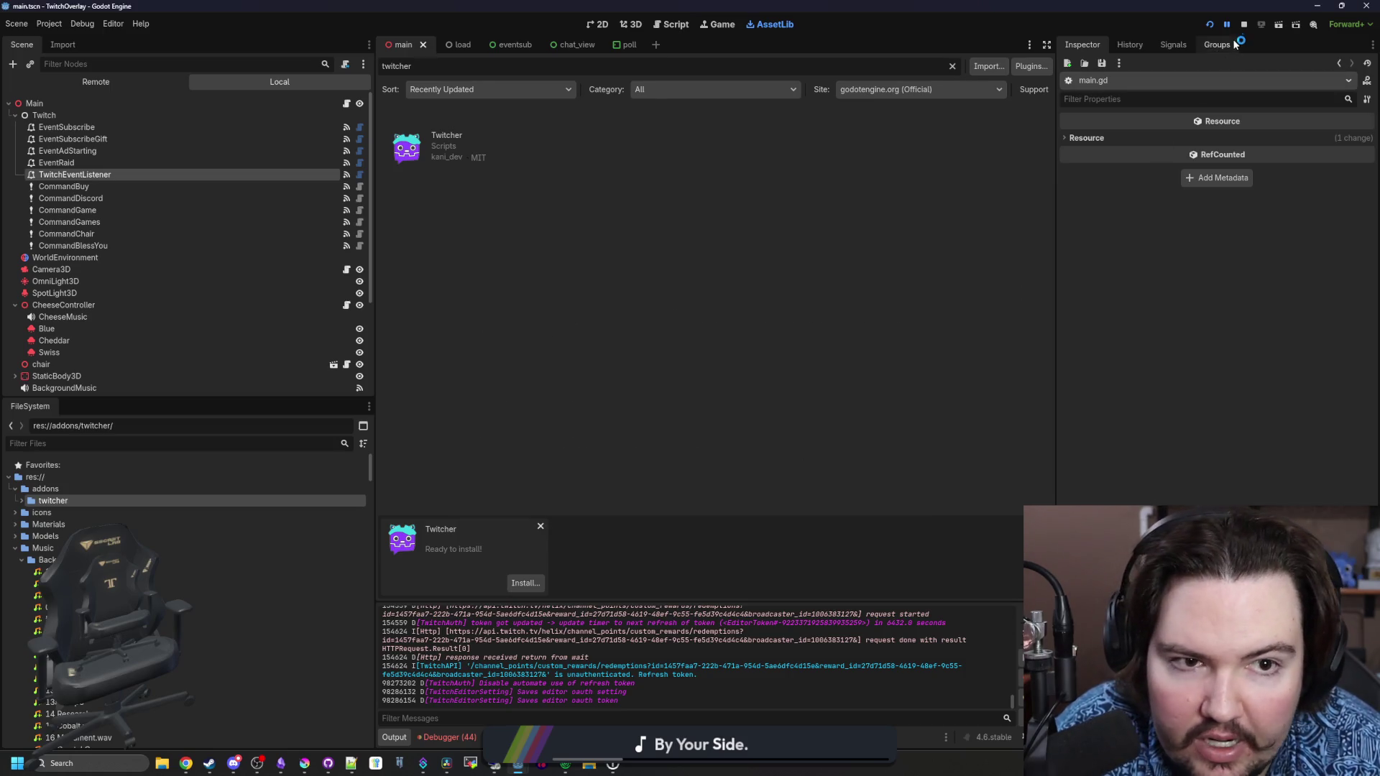
{"action": "right_click", "coordinate": [64, 502]}
{"action": "left_click", "coordinate": [94, 646]}
{"action": "scroll", "coordinate": [690, 445], "scroll_direction": "down", "scroll_amount": 4}
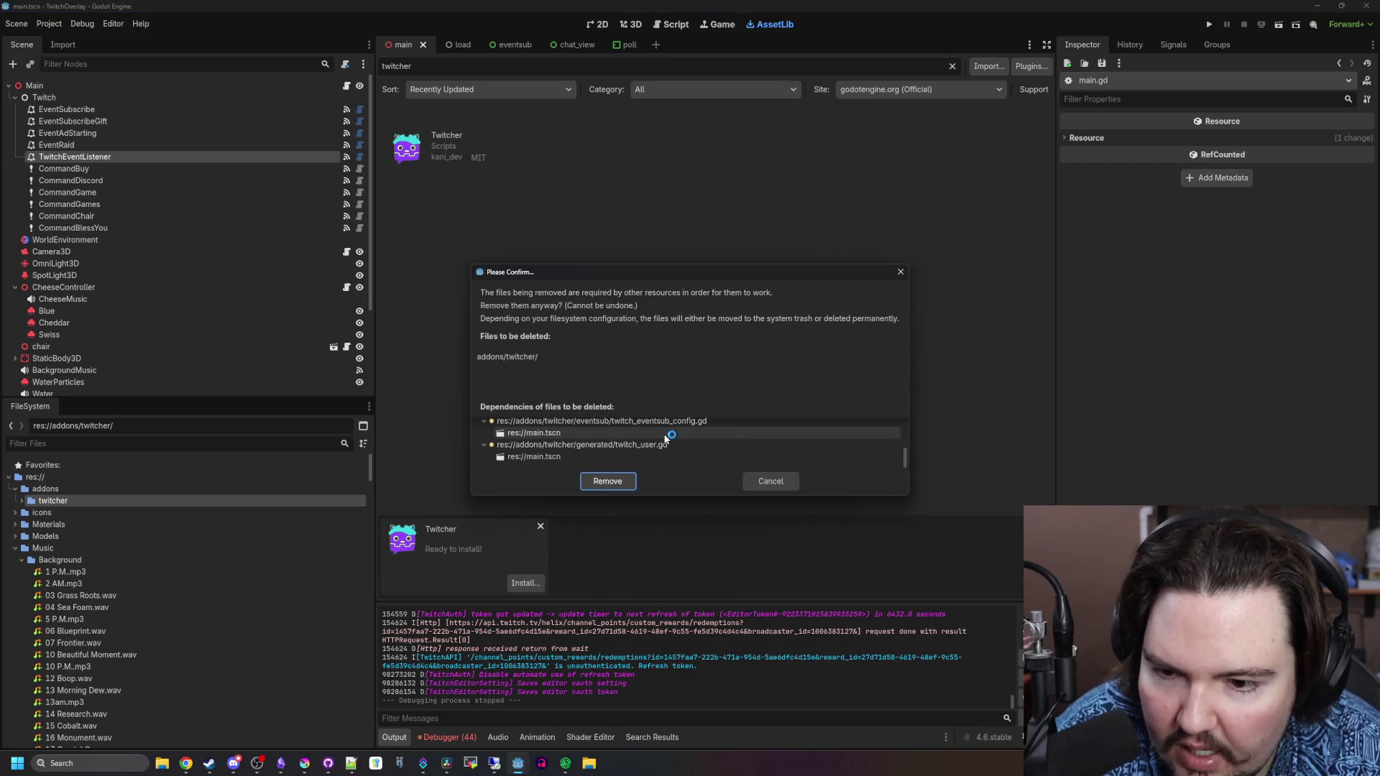
{"action": "scroll", "coordinate": [668, 442], "scroll_direction": "up", "scroll_amount": 5}
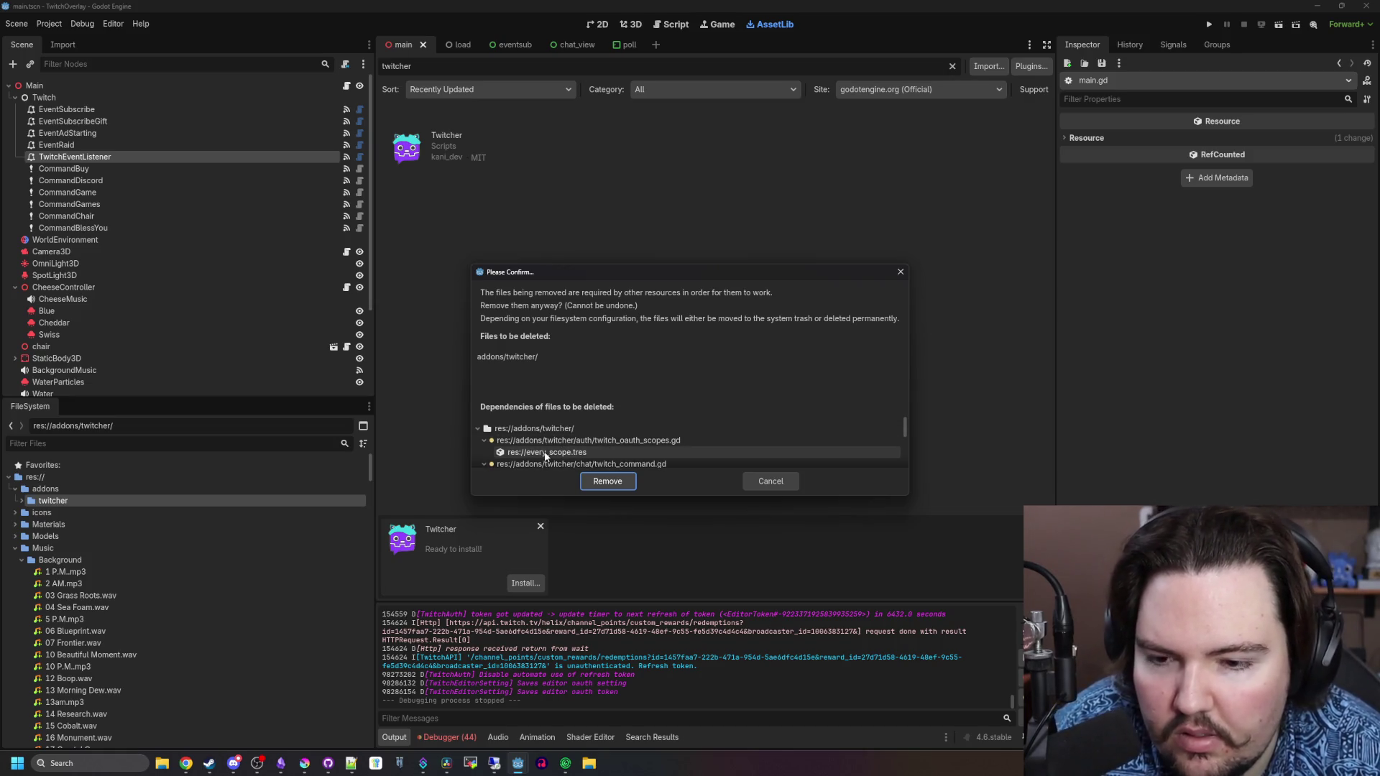
{"action": "scroll", "coordinate": [545, 451], "scroll_direction": "down", "scroll_amount": 5}
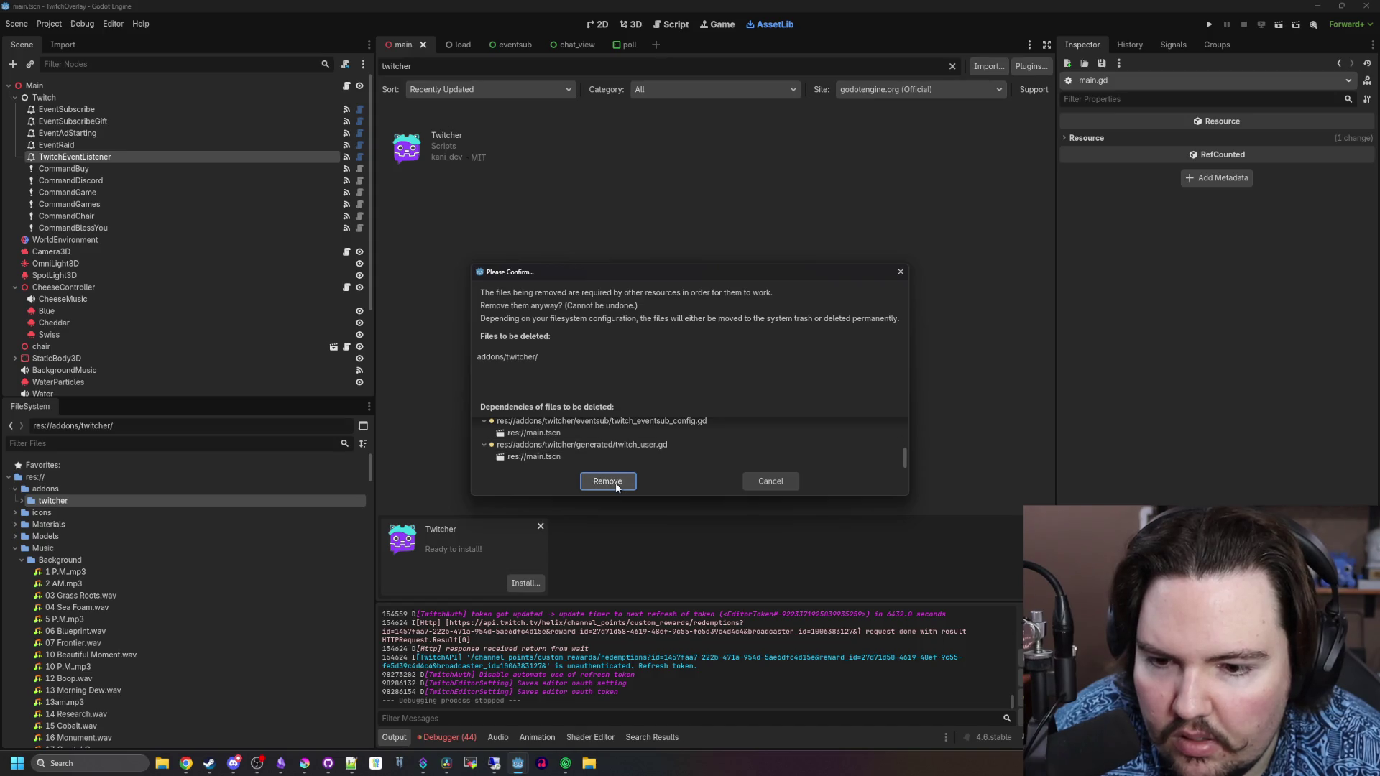
{"action": "key", "text": "Return"}
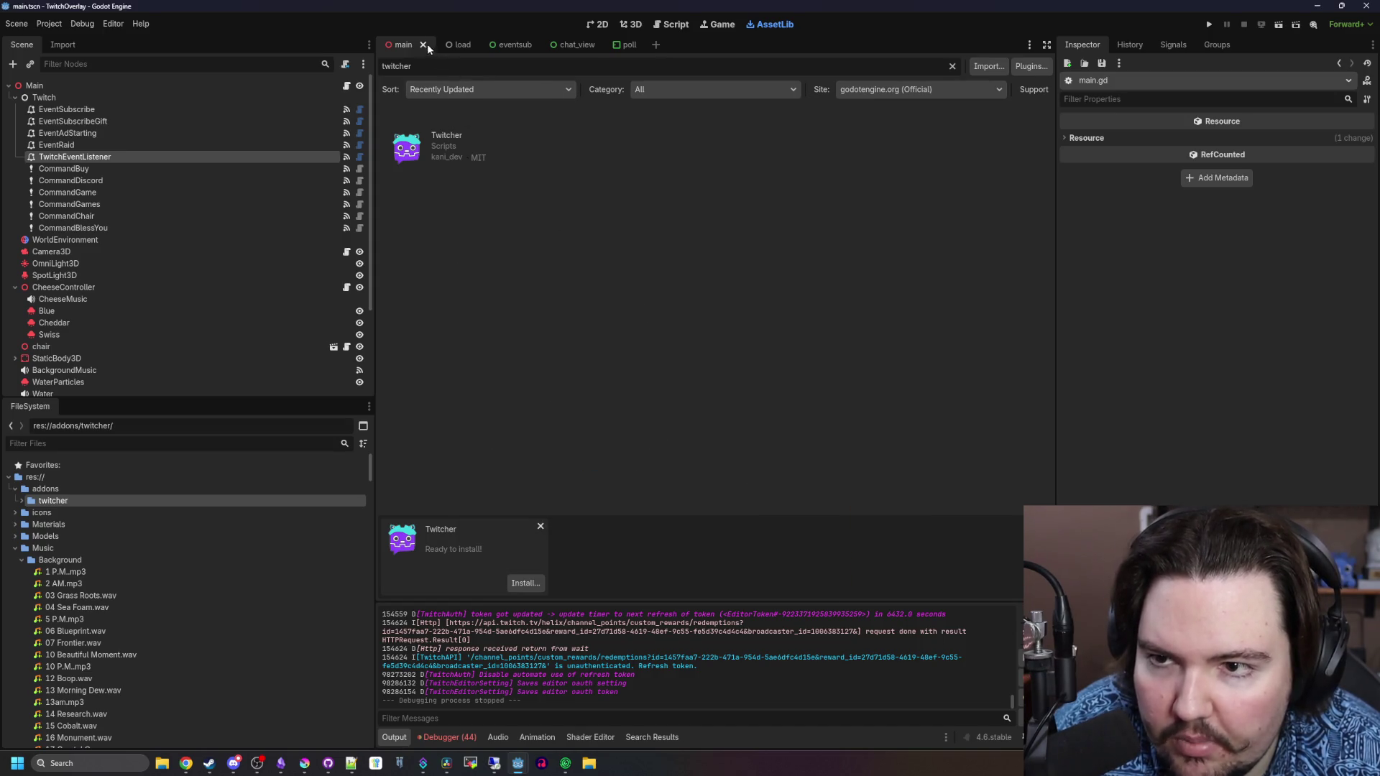
Close all open scenes, then delete the twitcher folder with Remove and reopen the Twitcher install
{"action": "right_click", "coordinate": [411, 42]}
{"action": "left_click", "coordinate": [456, 198]}
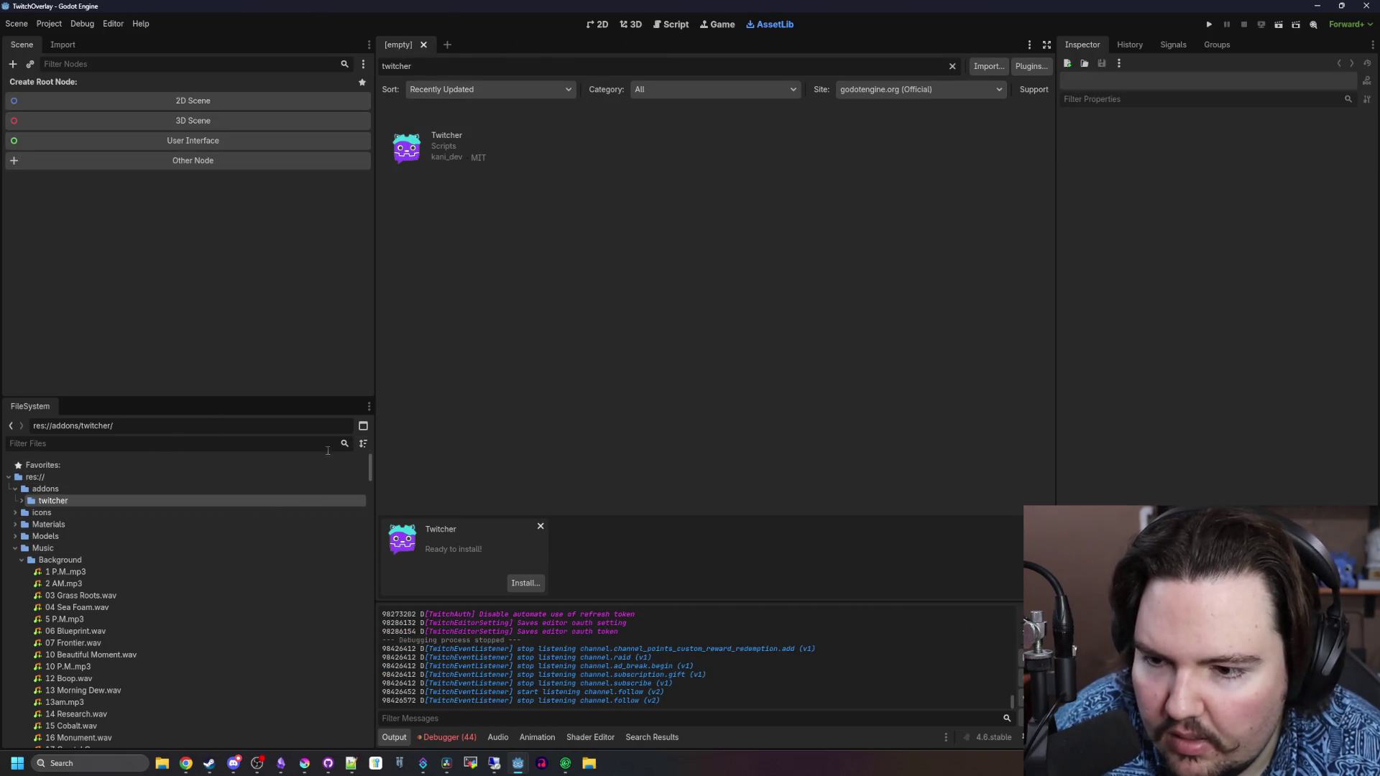
{"action": "right_click", "coordinate": [80, 501]}
{"action": "left_click", "coordinate": [117, 642]}
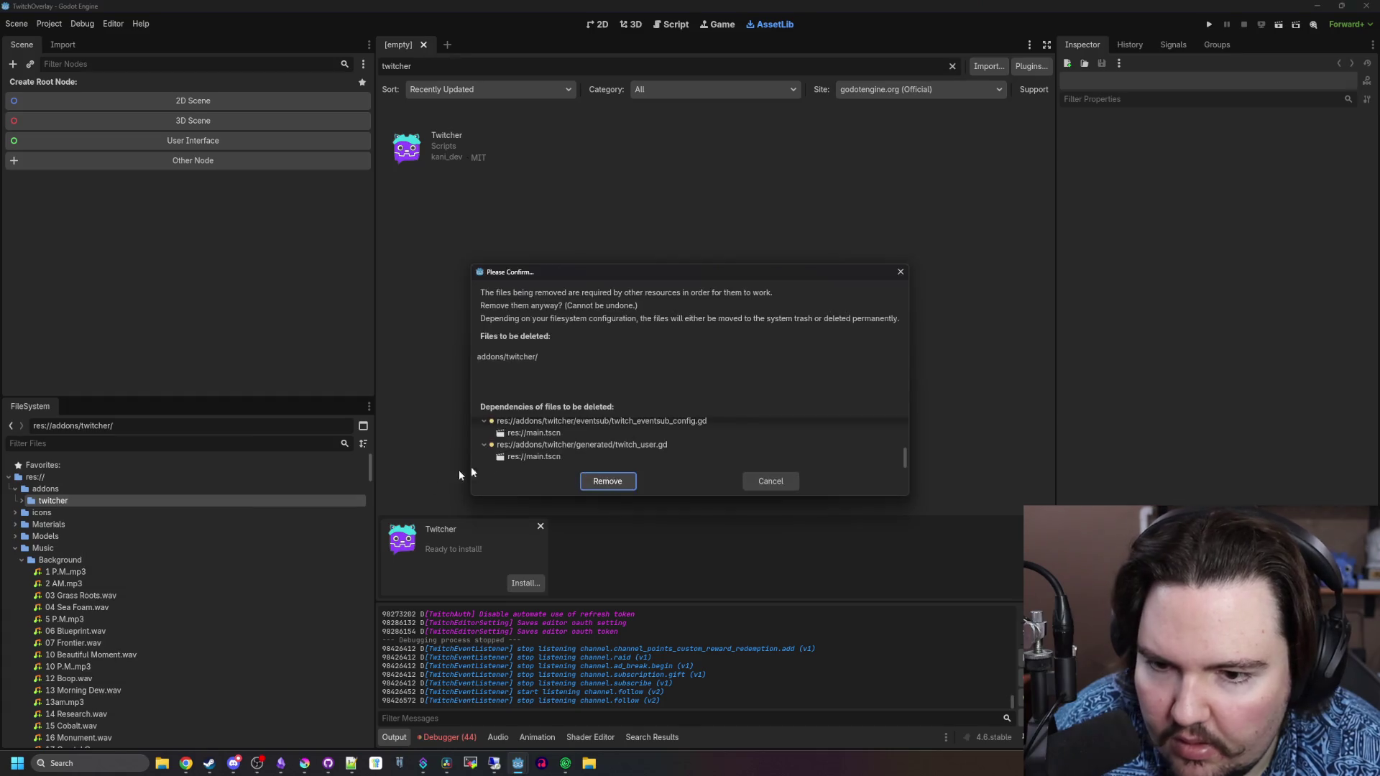
{"action": "scroll", "coordinate": [562, 440], "scroll_direction": "up", "scroll_amount": 5}
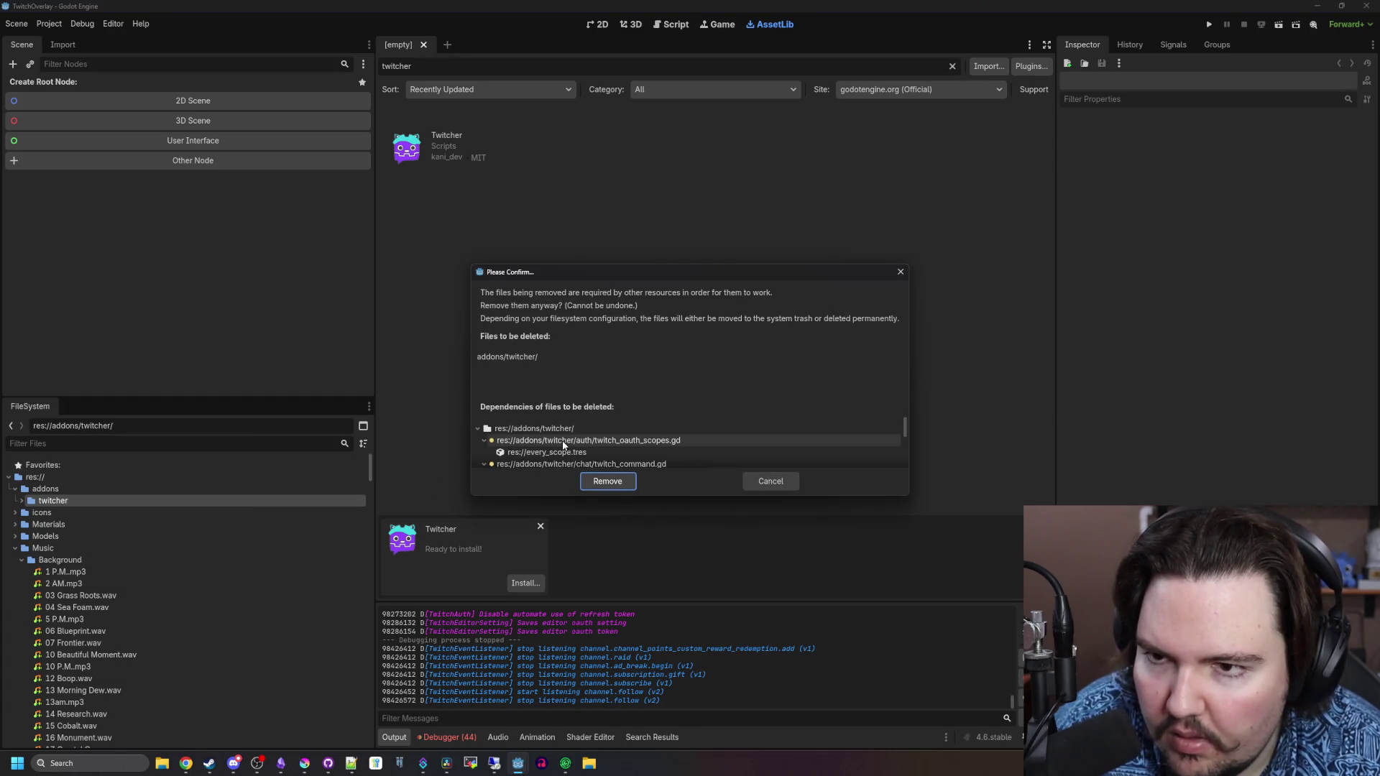
{"action": "left_click", "coordinate": [607, 481]}
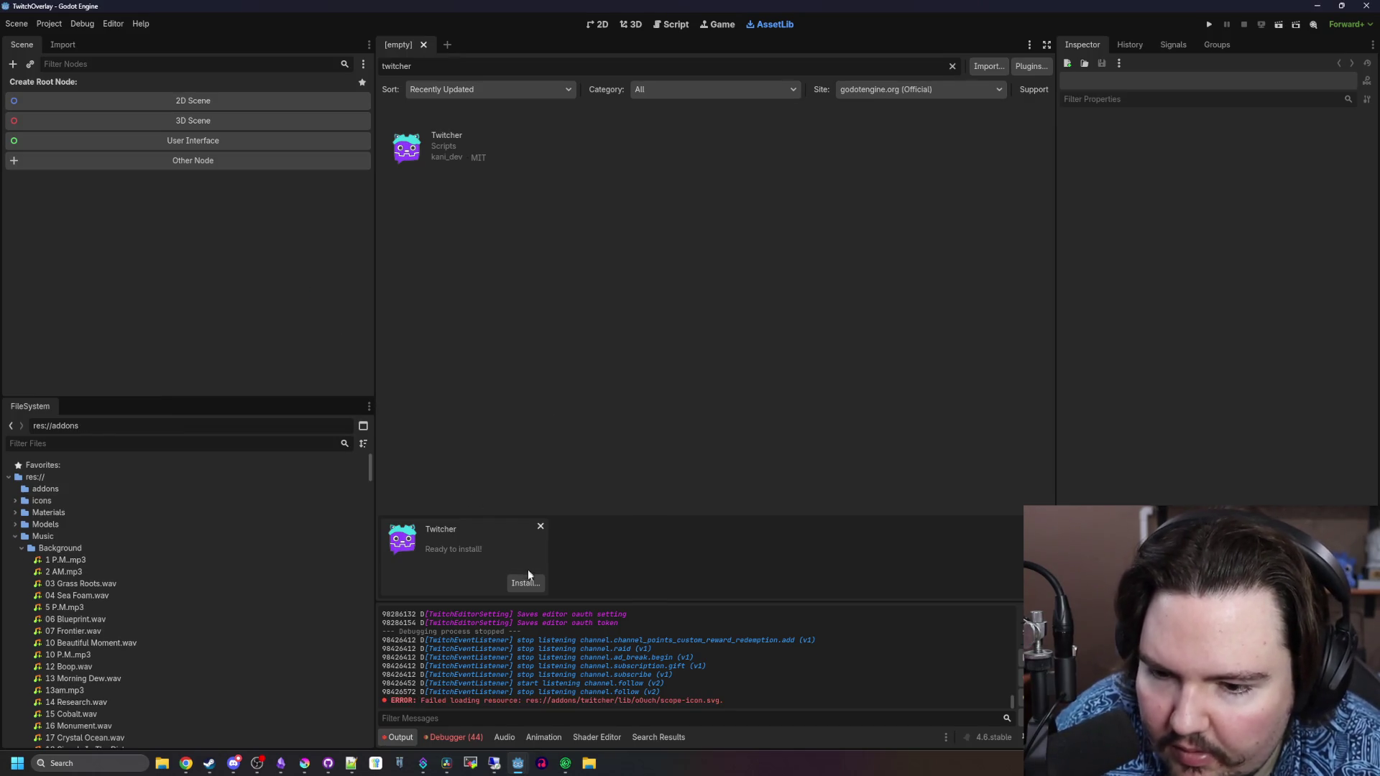
{"action": "left_click", "coordinate": [528, 589]}
Install the Twitcher files from the Configure Asset dialog and dismiss the success message
{"action": "scroll", "coordinate": [669, 372], "scroll_direction": "down", "scroll_amount": 5}
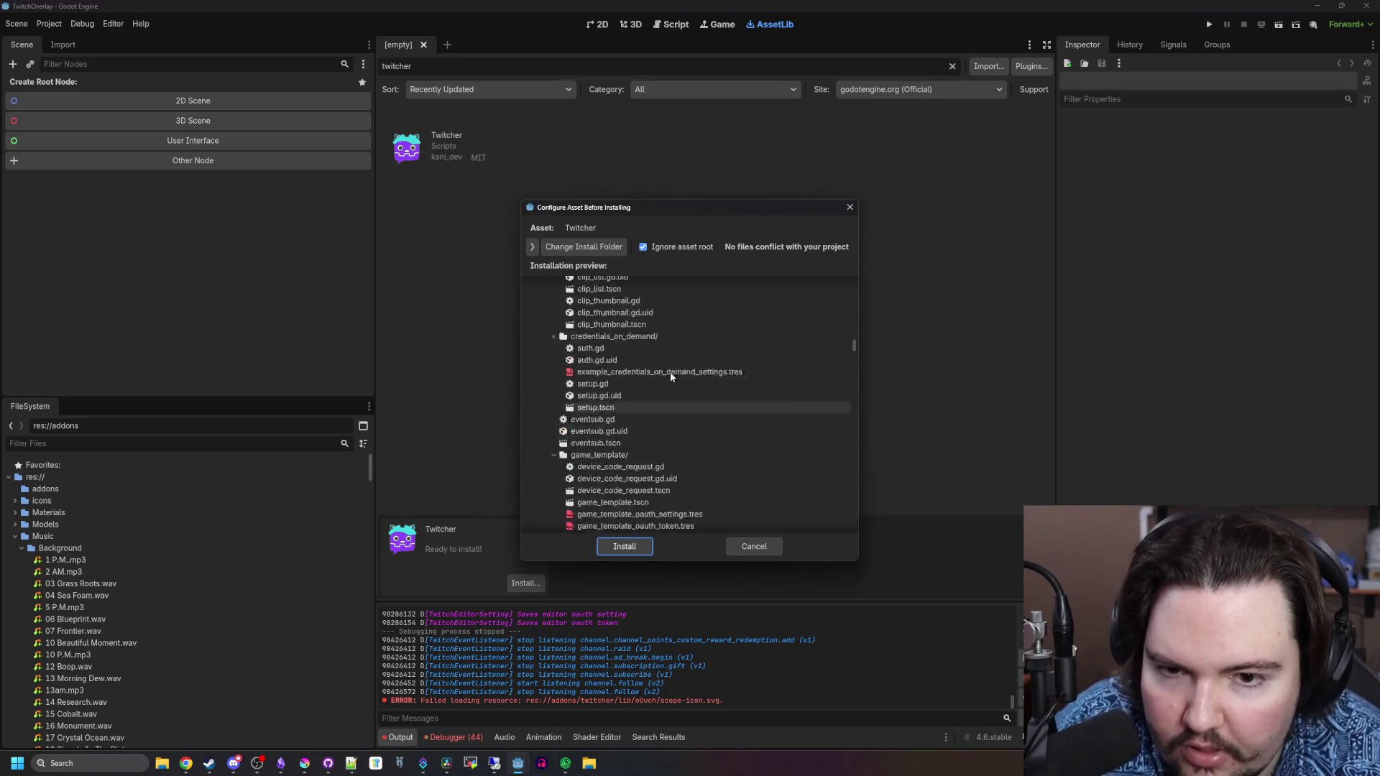
{"action": "scroll", "coordinate": [670, 372], "scroll_direction": "up", "scroll_amount": 5}
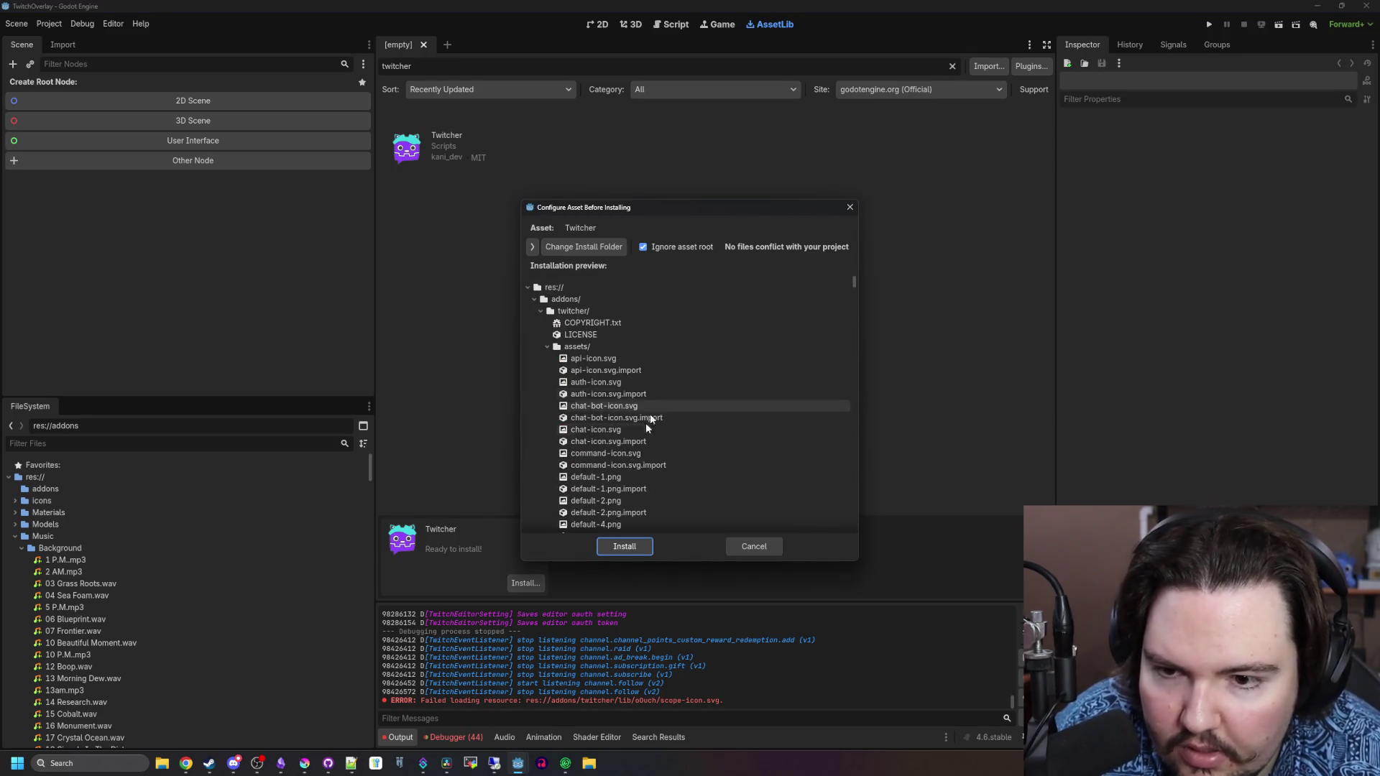
{"action": "left_click", "coordinate": [623, 546]}
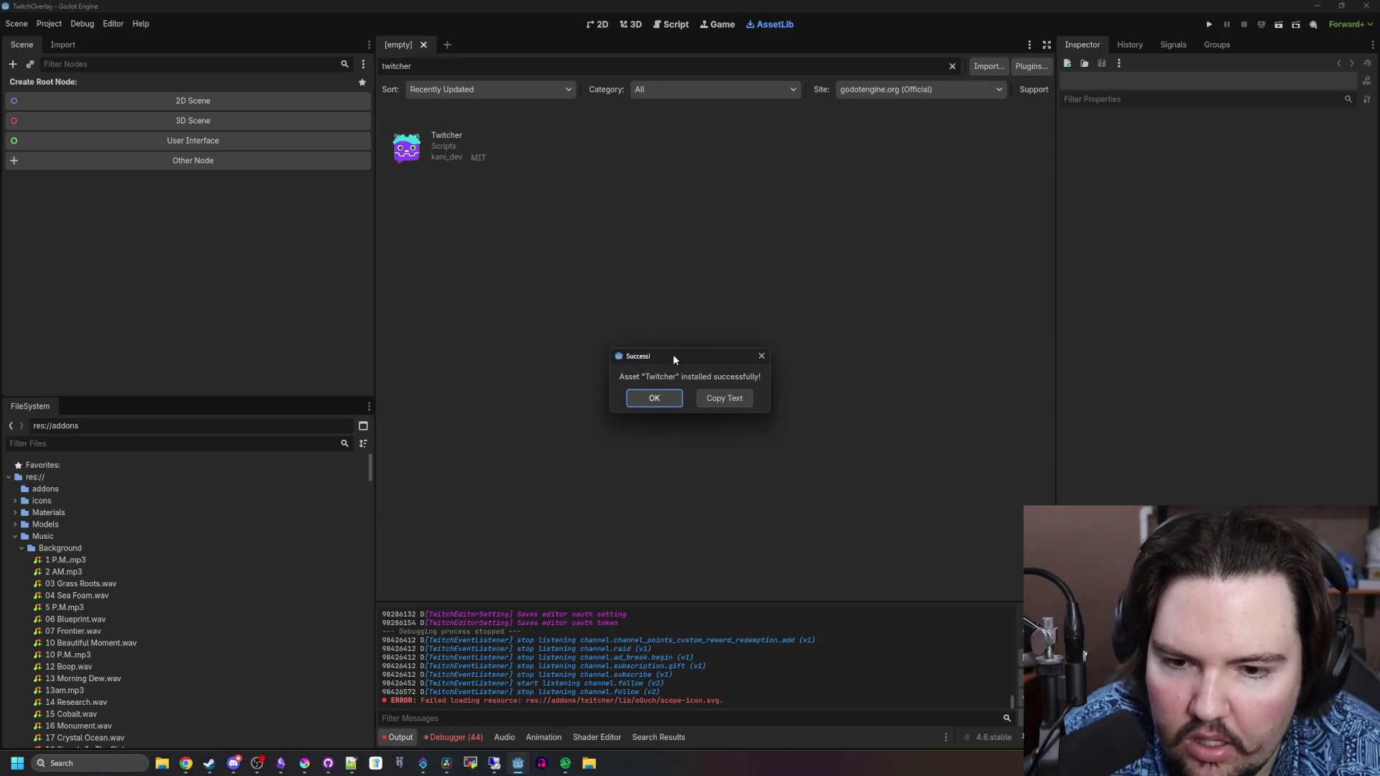
{"action": "left_click", "coordinate": [649, 396]}
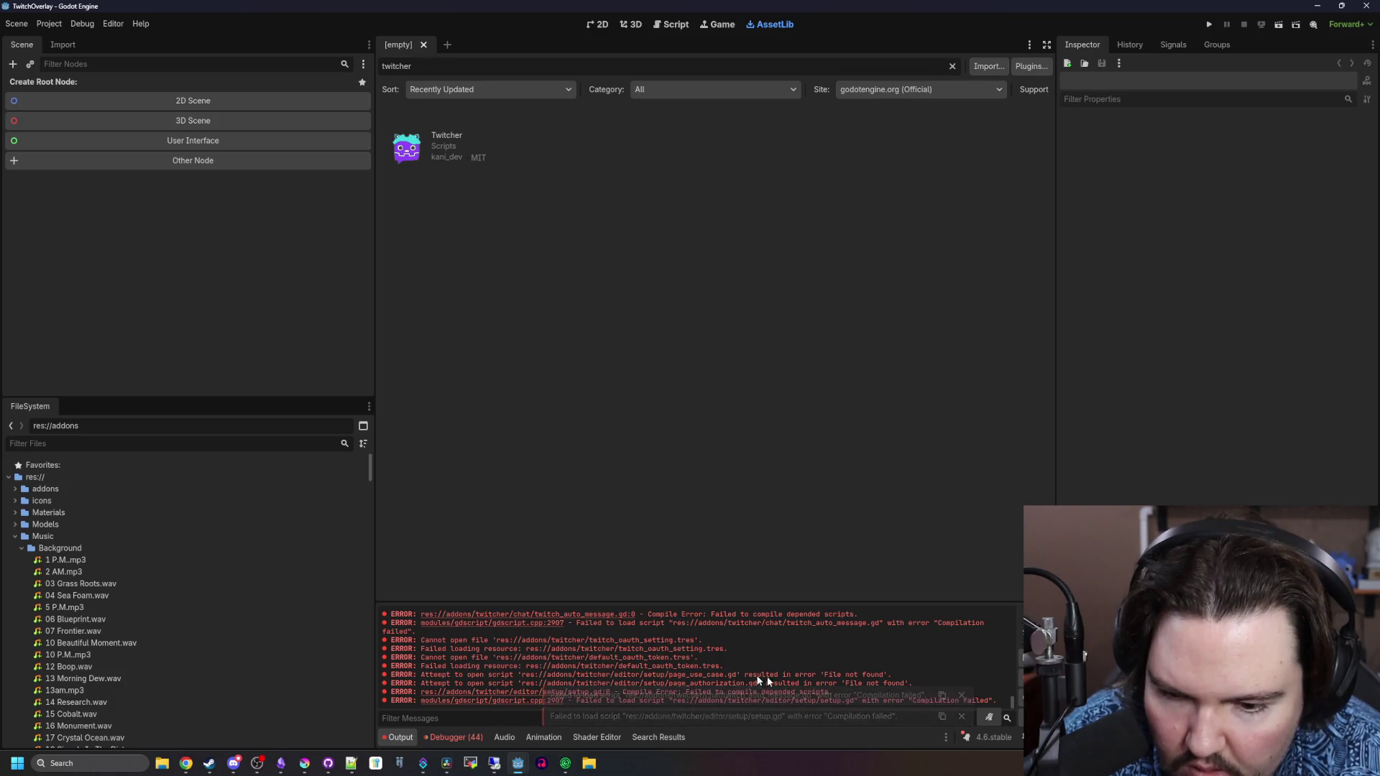
Inspect an error line in the output log and save the 3 modified resources
{"action": "mouse_move", "coordinate": [444, 671]}
{"action": "left_mouse_down"}
{"action": "mouse_move", "coordinate": [892, 684]}
{"action": "mouse_move", "coordinate": [827, 676]}
{"action": "left_mouse_up"}
{"action": "left_click", "coordinate": [794, 686]}
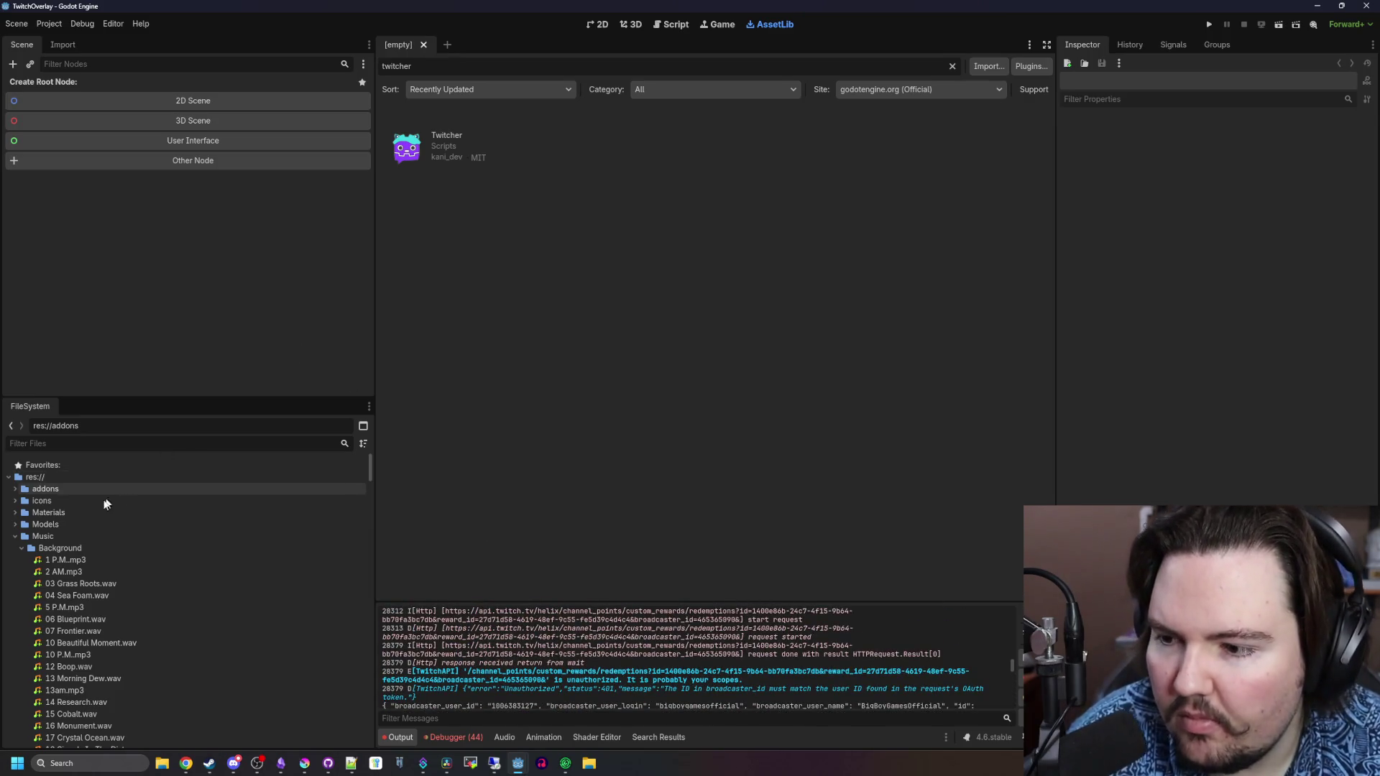
{"action": "key", "text": "ctrl+s"}
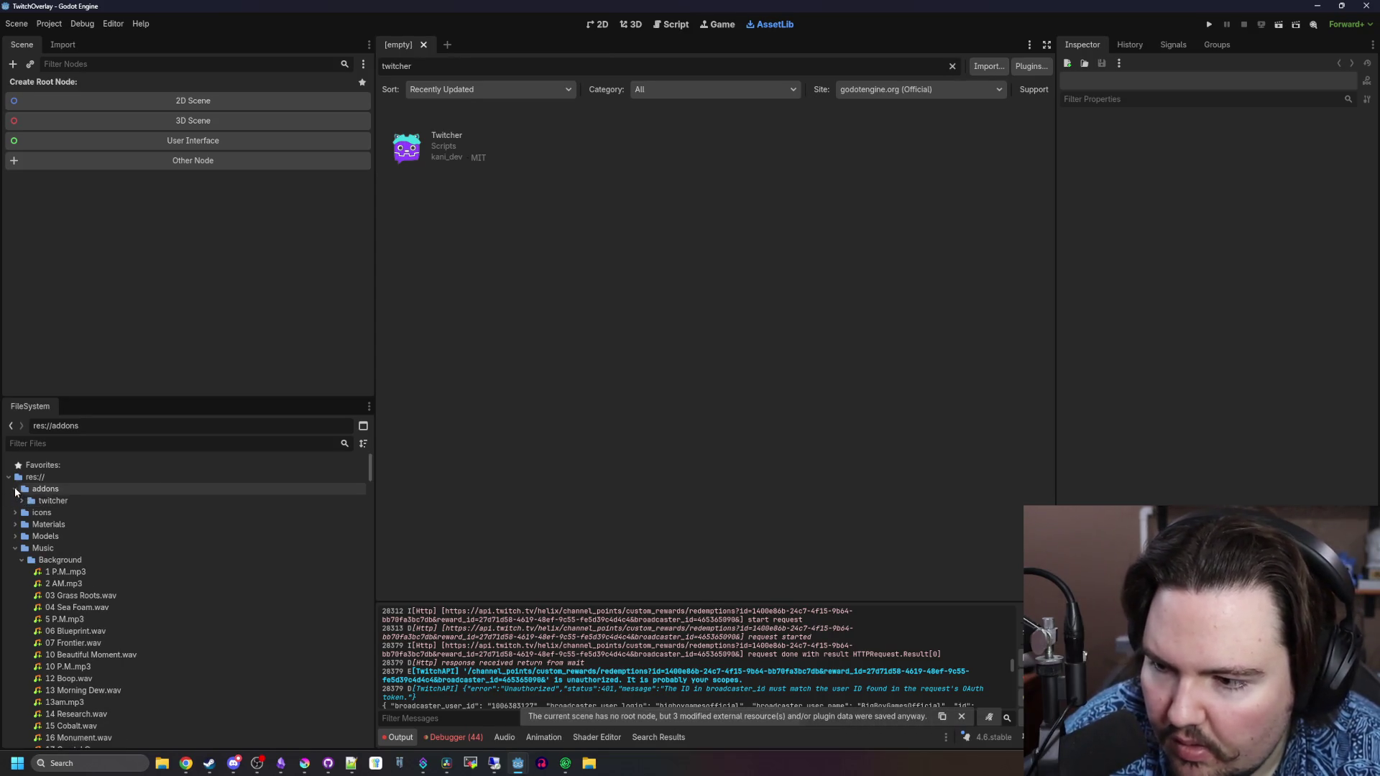
{"action": "left_click", "coordinate": [326, 441]}
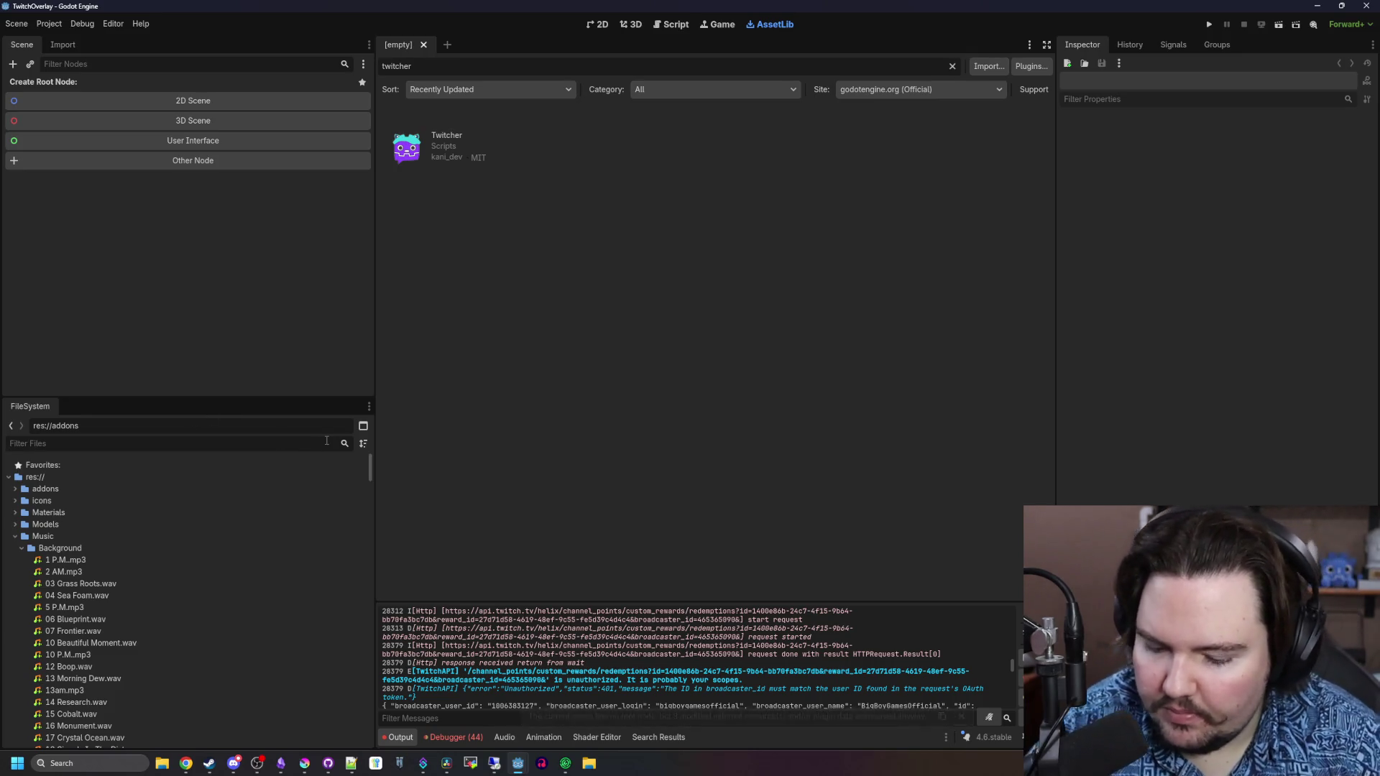
Filter FileSystem for 'main', open main.tscn, inspect its command nodes, and save the scene
{"action": "type", "text": "main"}
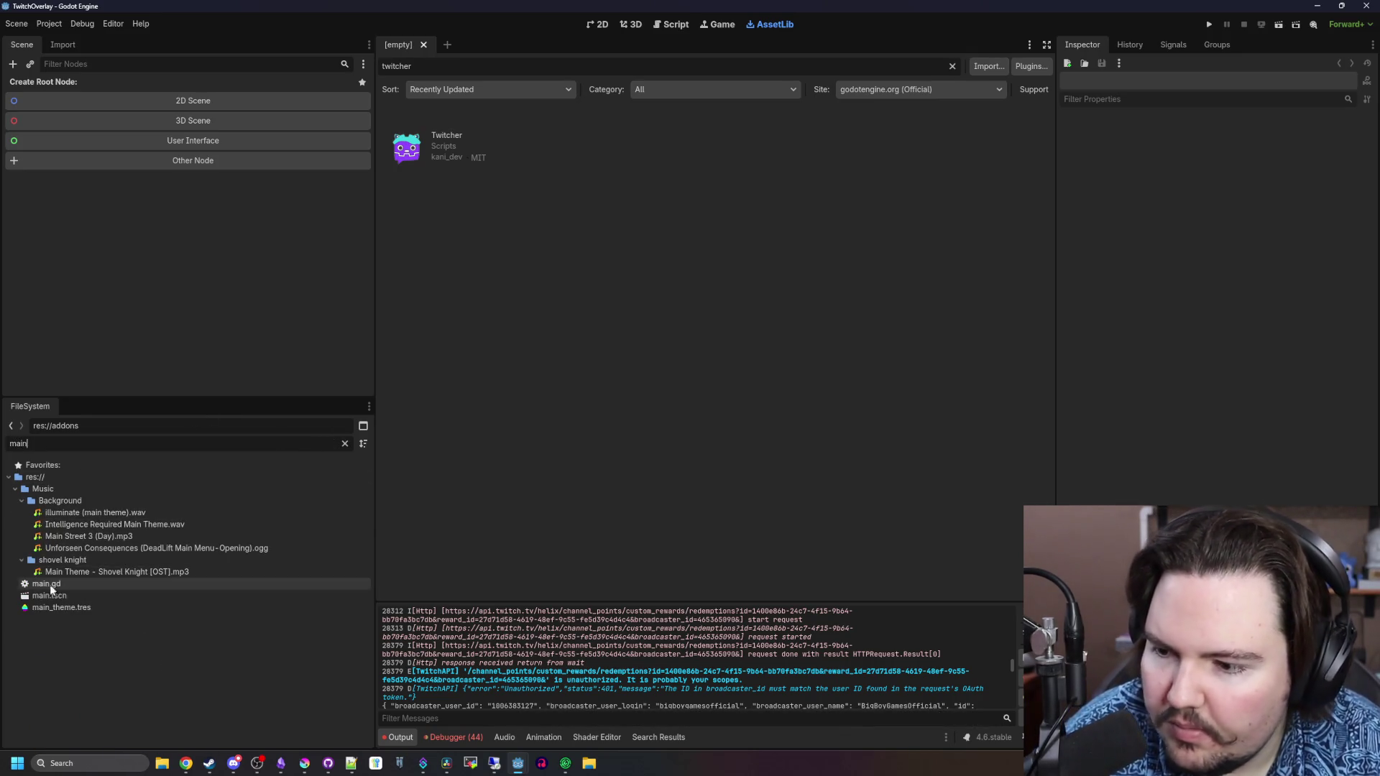
{"action": "double_click", "coordinate": [51, 596]}
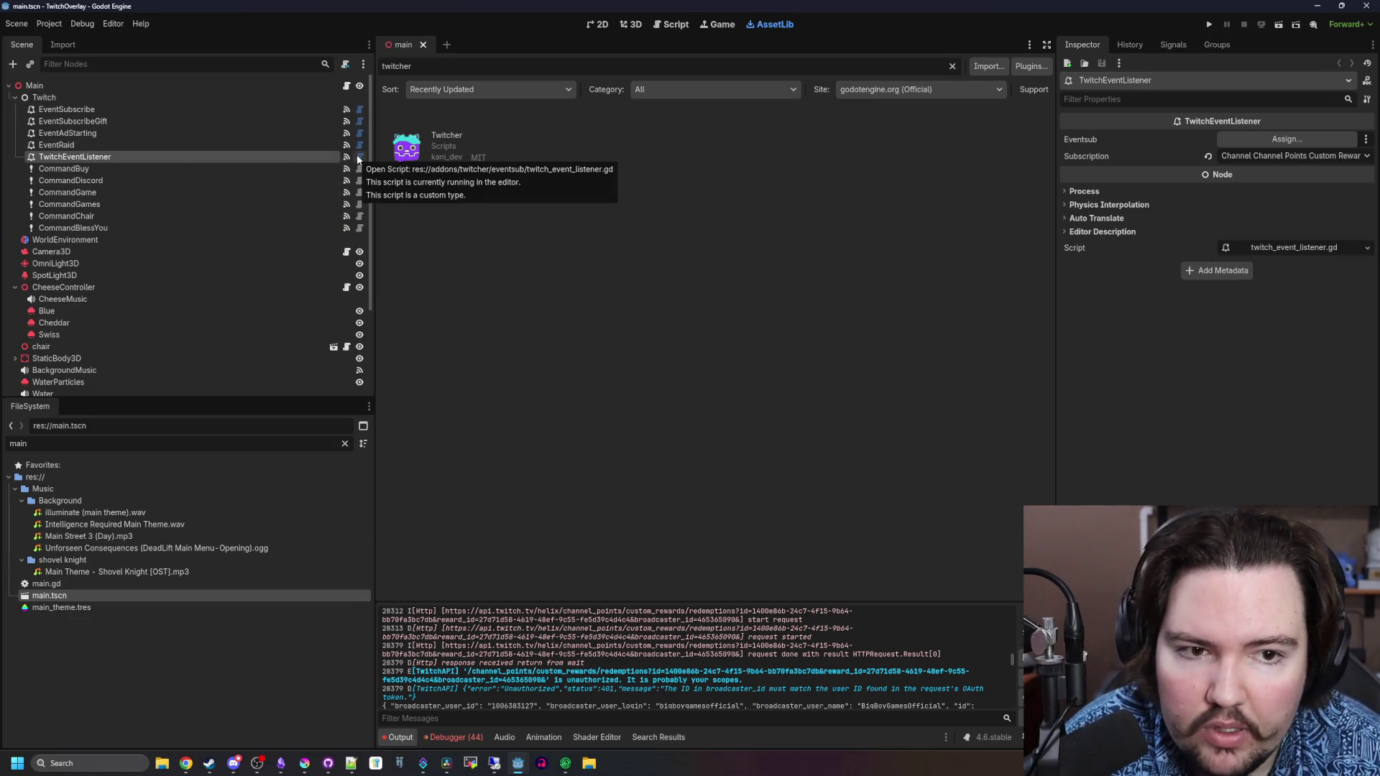
{"action": "left_click", "coordinate": [234, 183]}
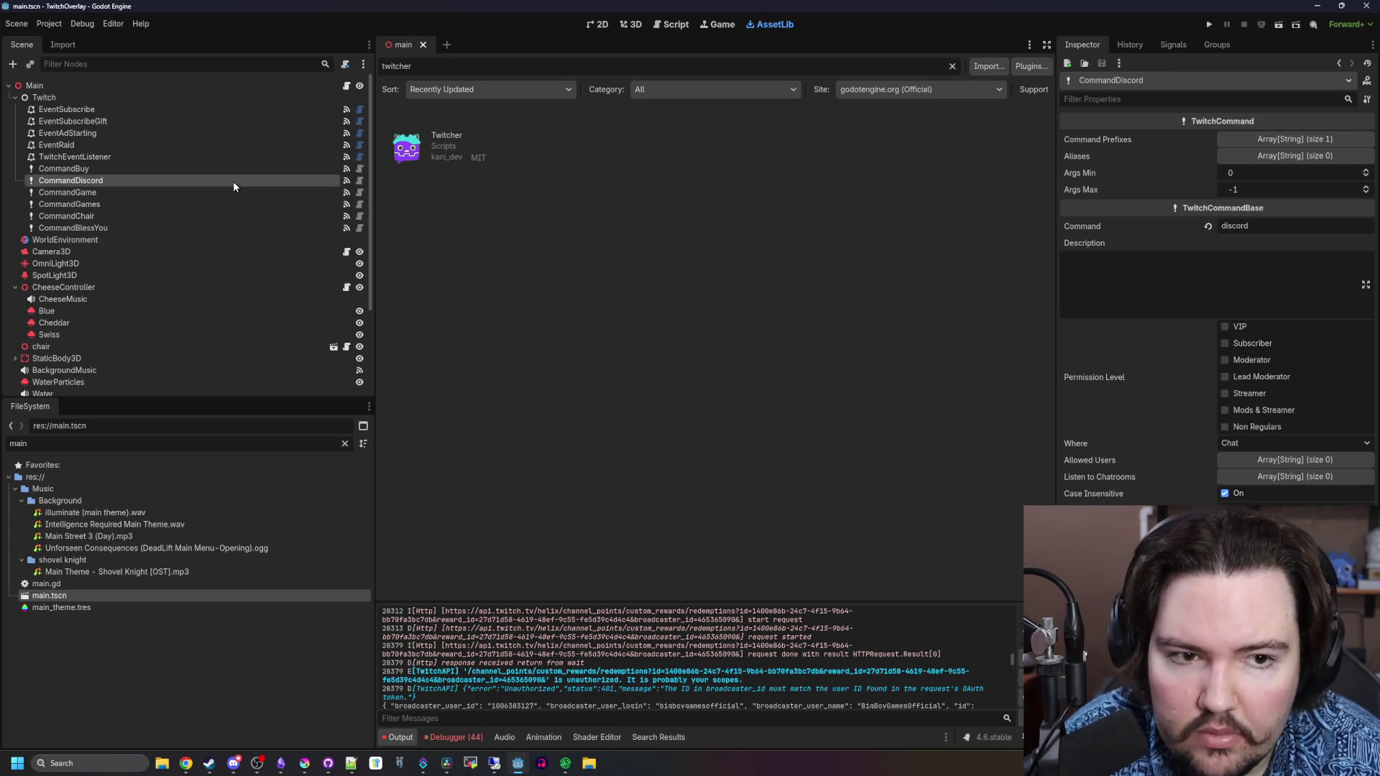
{"action": "left_click", "coordinate": [219, 193]}
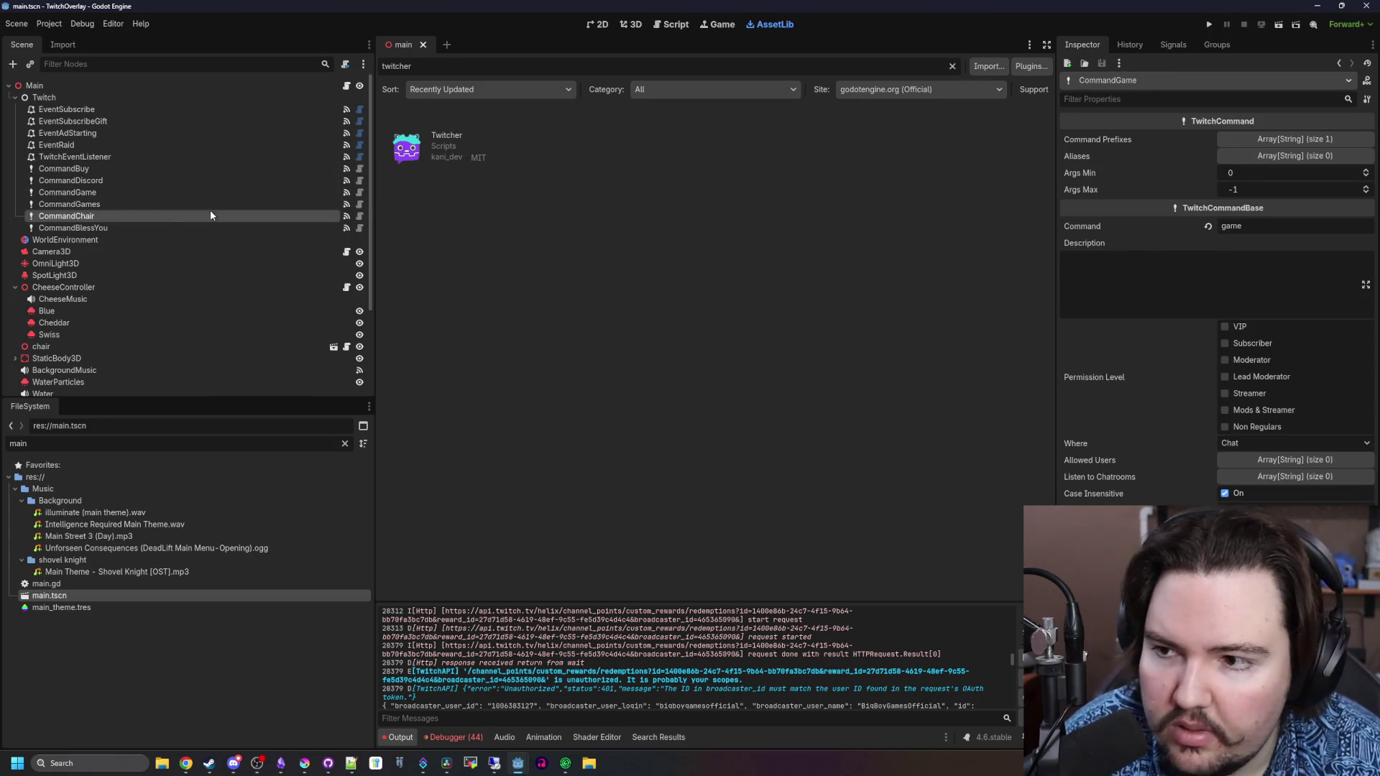
{"action": "left_click", "coordinate": [205, 215]}
{"action": "left_click", "coordinate": [123, 119]}
{"action": "key", "text": "ctrl+s"}
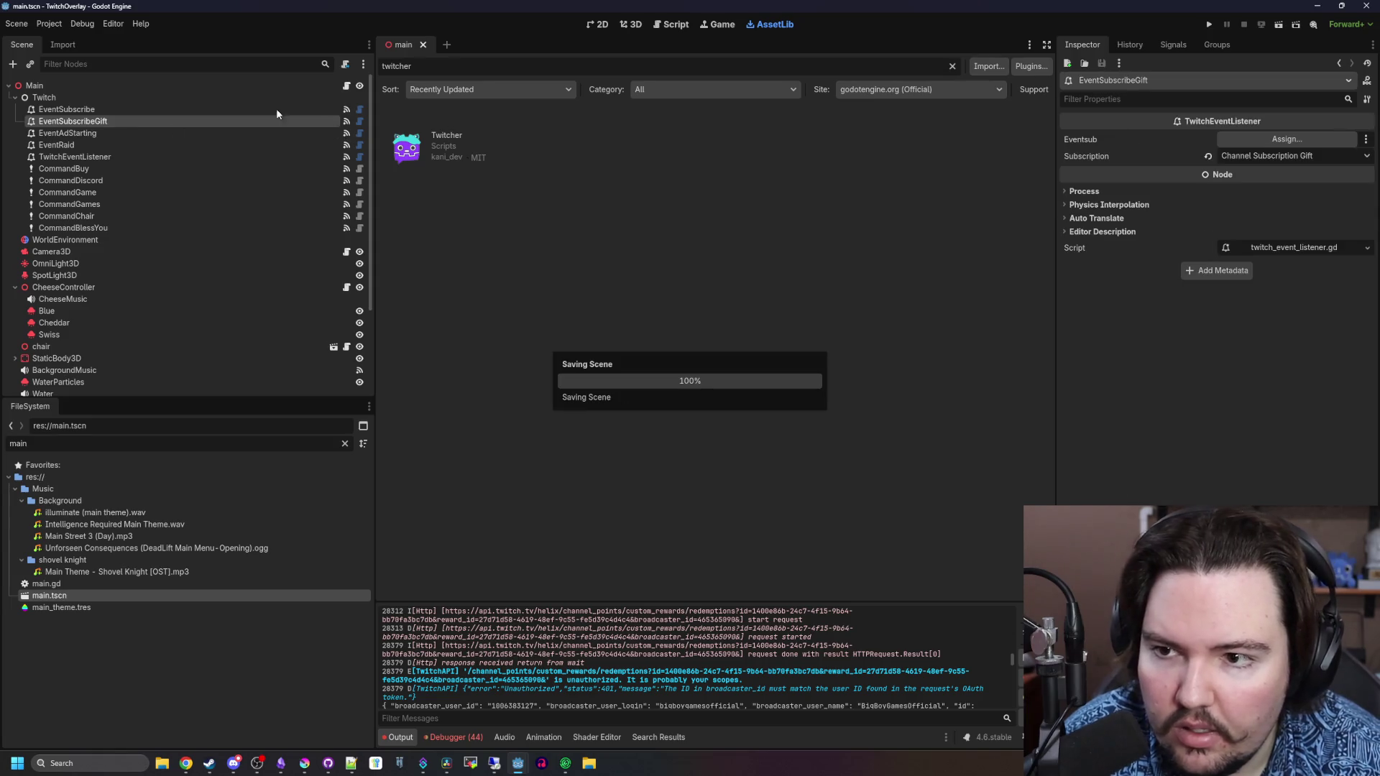
Confirm Twitcher is enabled under Project Settings > Plugins, then reload the project choosing Don't Save
{"action": "left_click", "coordinate": [49, 24]}
{"action": "left_click", "coordinate": [68, 40]}
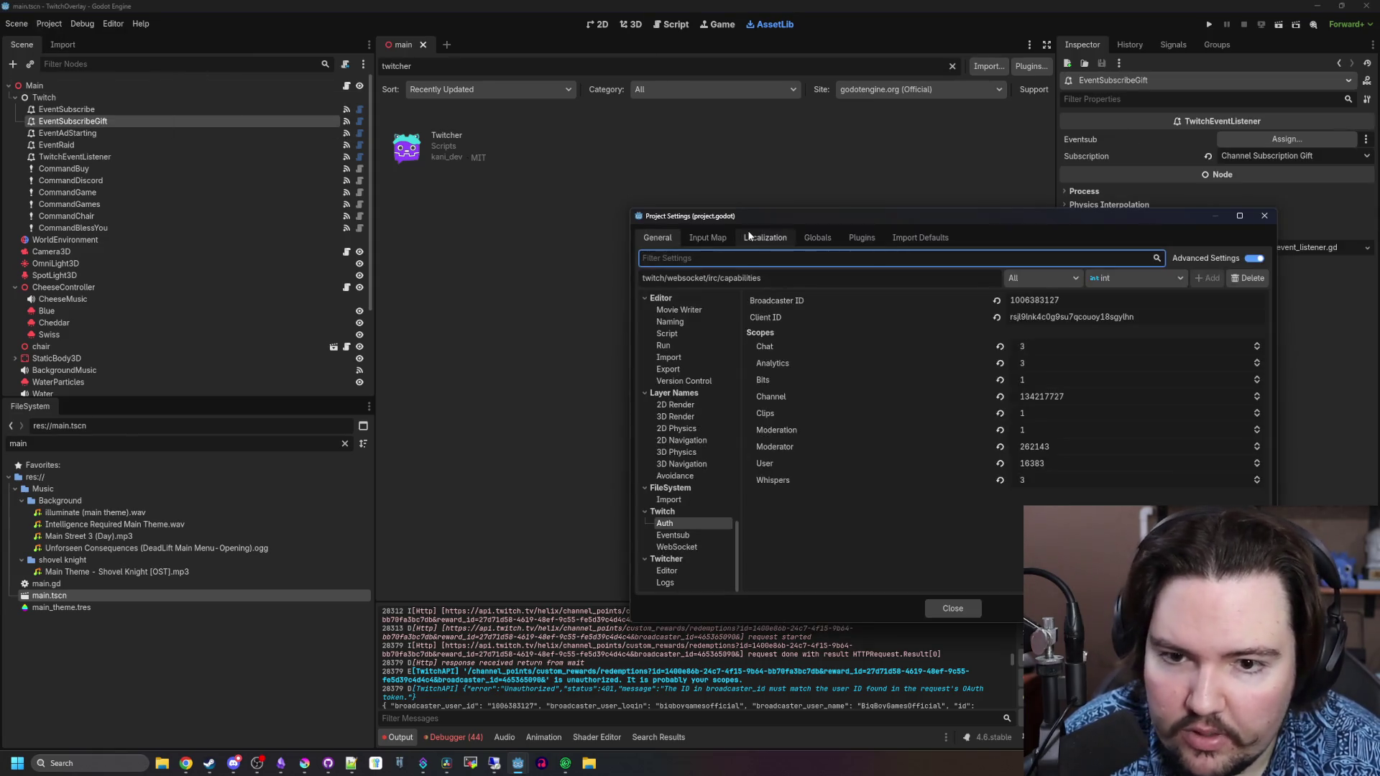
{"action": "left_click", "coordinate": [854, 236]}
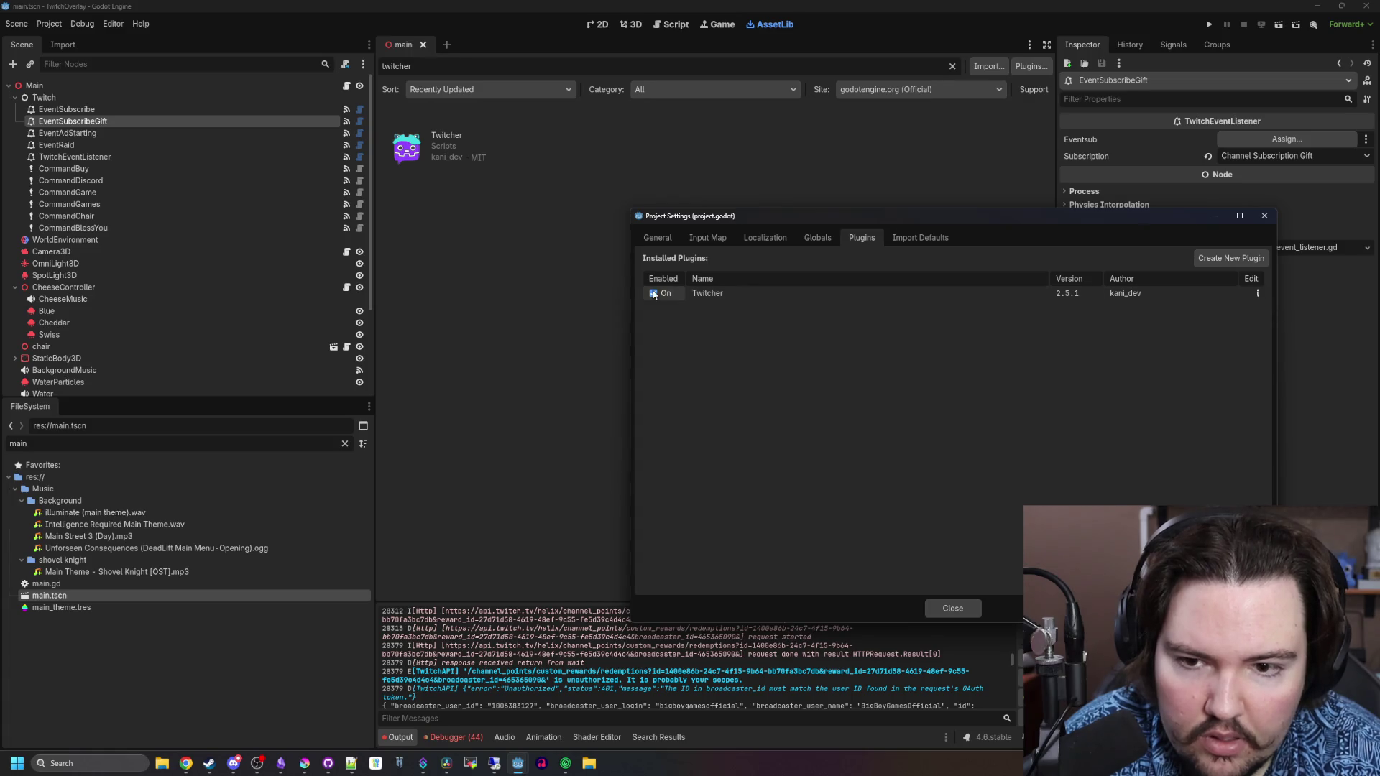
{"action": "left_click", "coordinate": [953, 609]}
{"action": "left_click", "coordinate": [51, 27]}
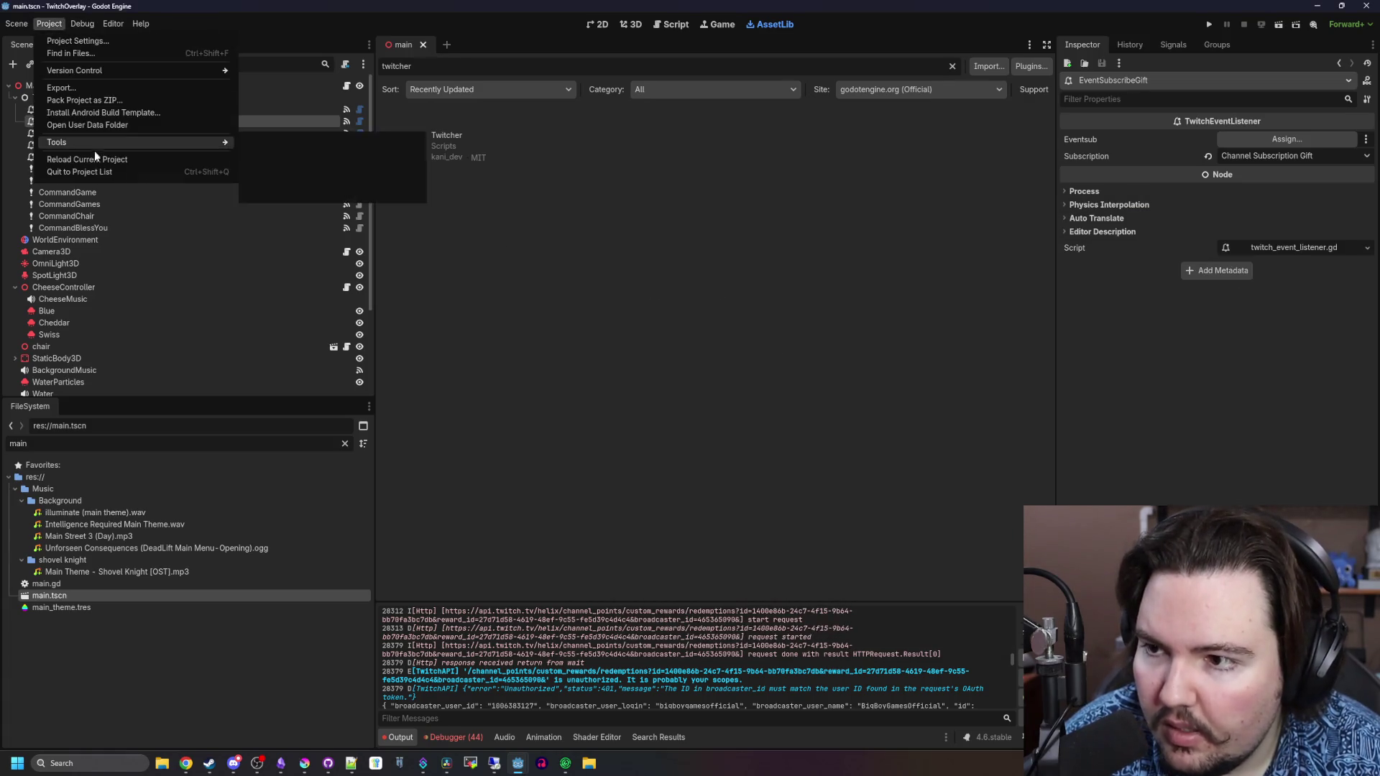
{"action": "left_click", "coordinate": [93, 160]}
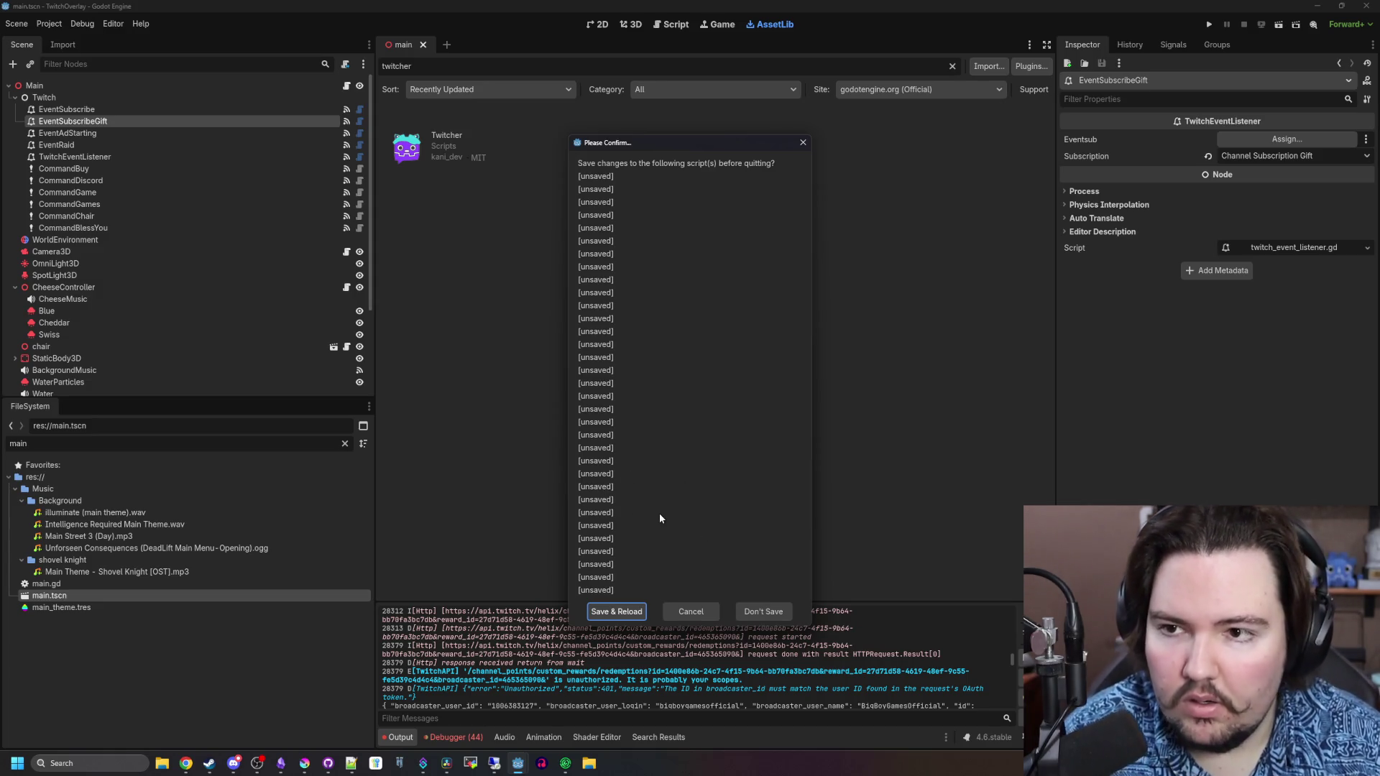
{"action": "left_click", "coordinate": [760, 609]}
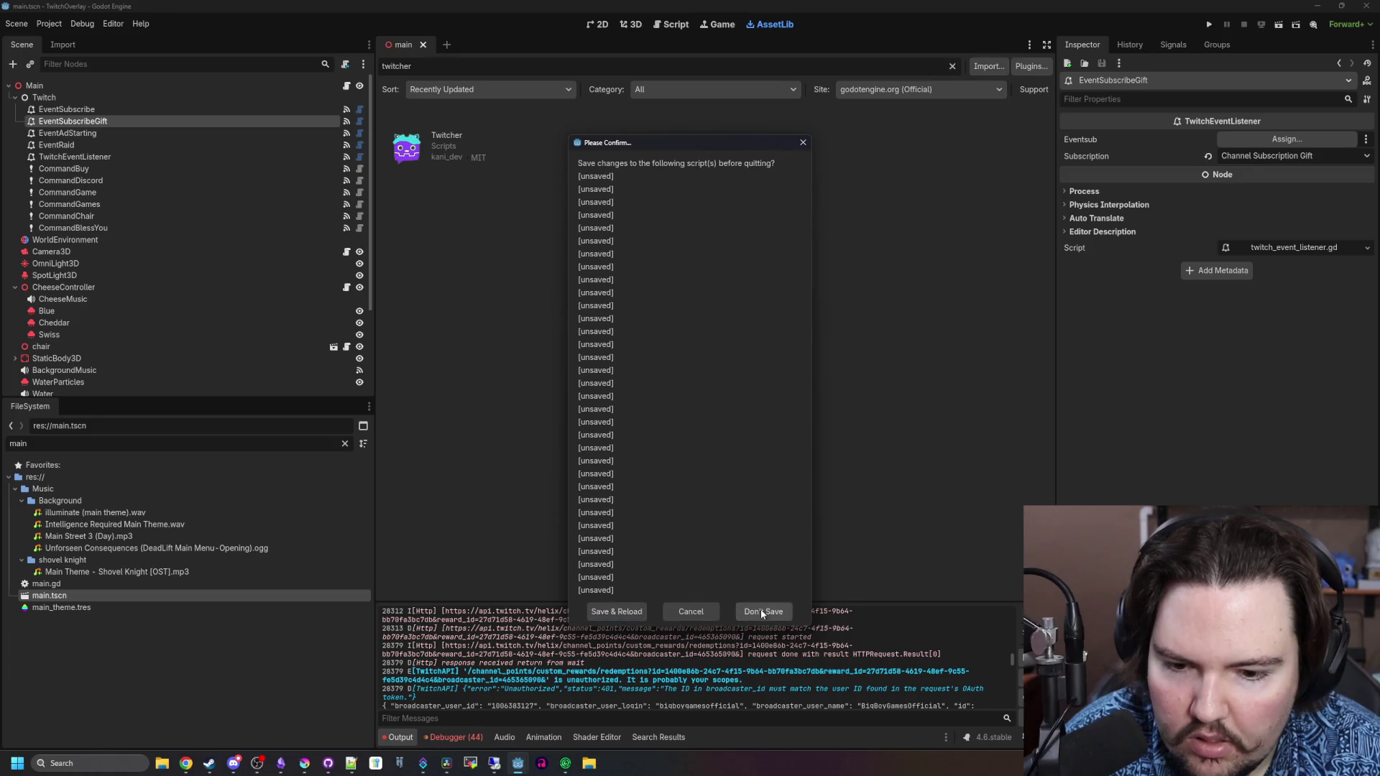
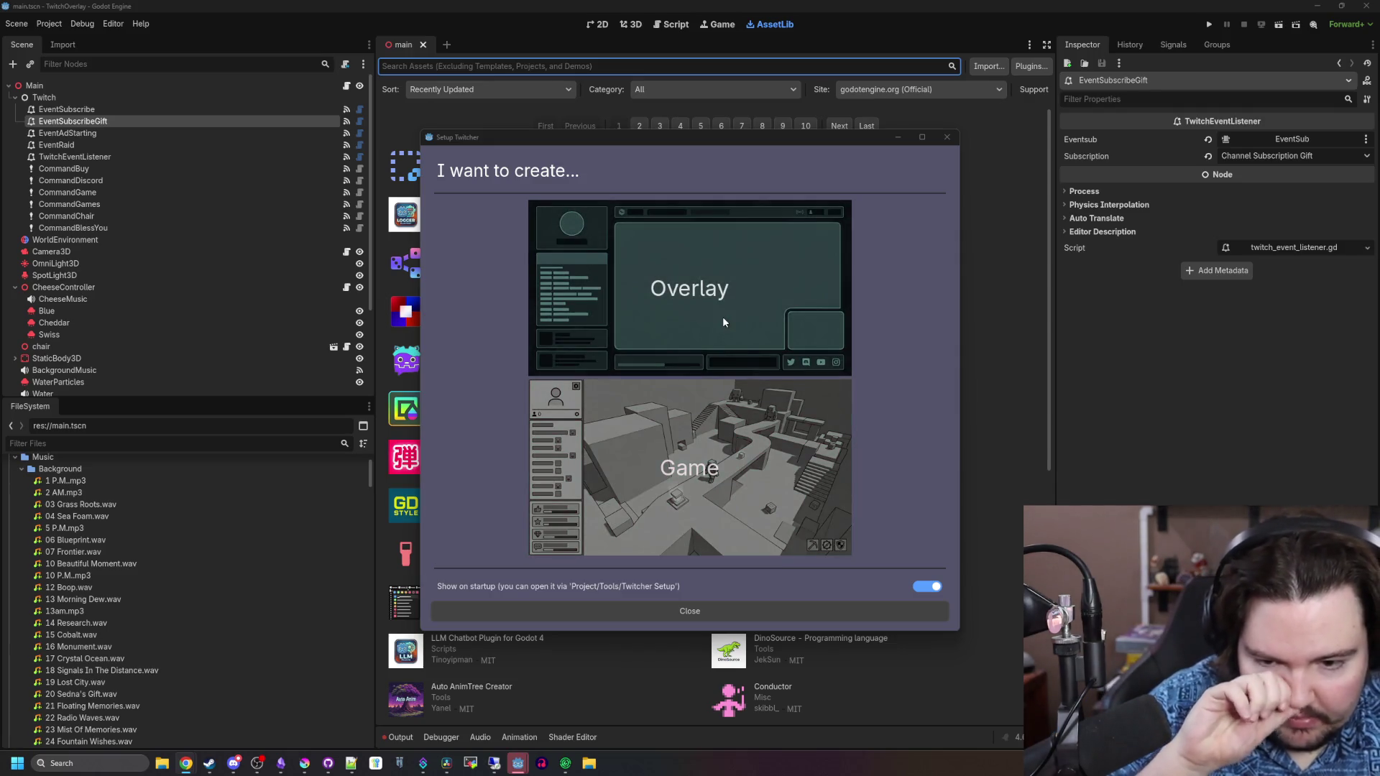
Choose the Overlay setup type and paste the Twitch app's client ID
{"action": "left_click", "coordinate": [723, 322]}
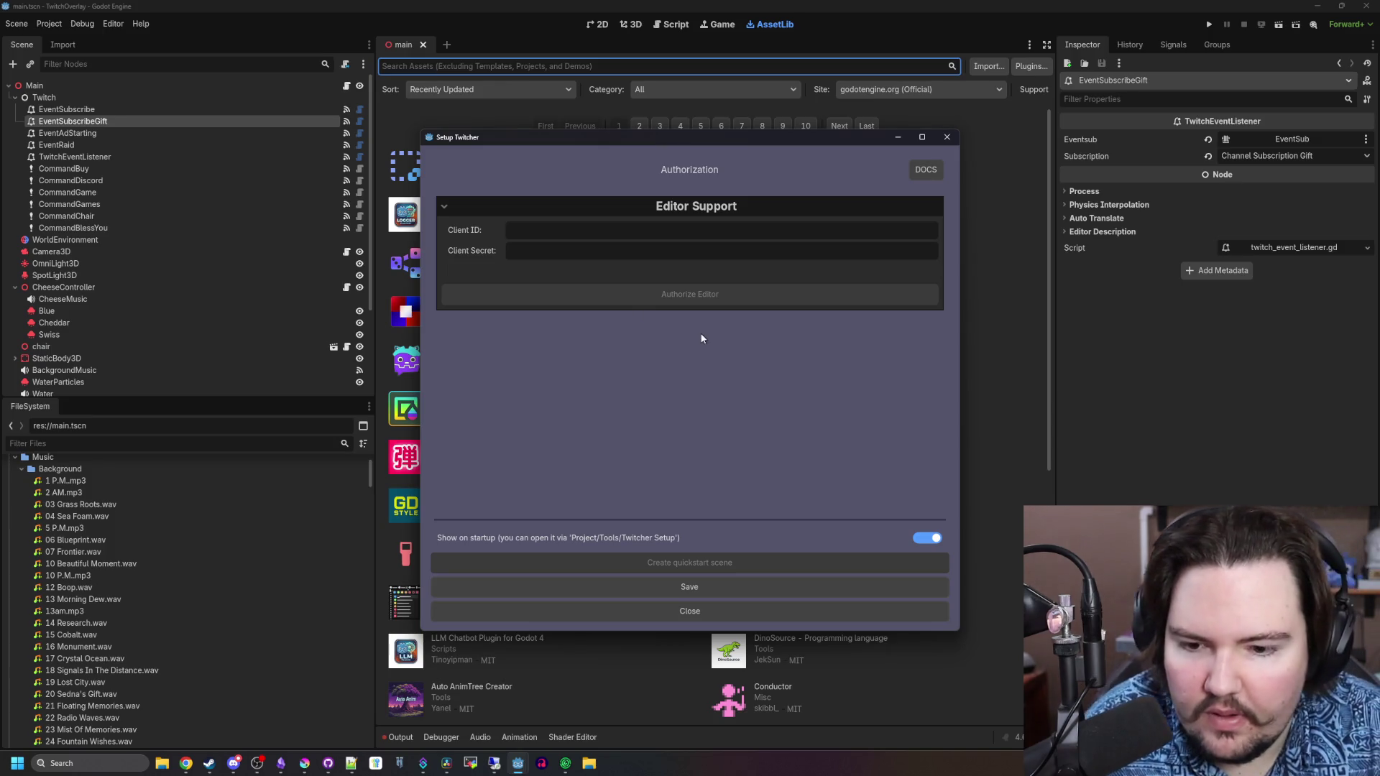
{"action": "key", "text": "alt+Tab"}
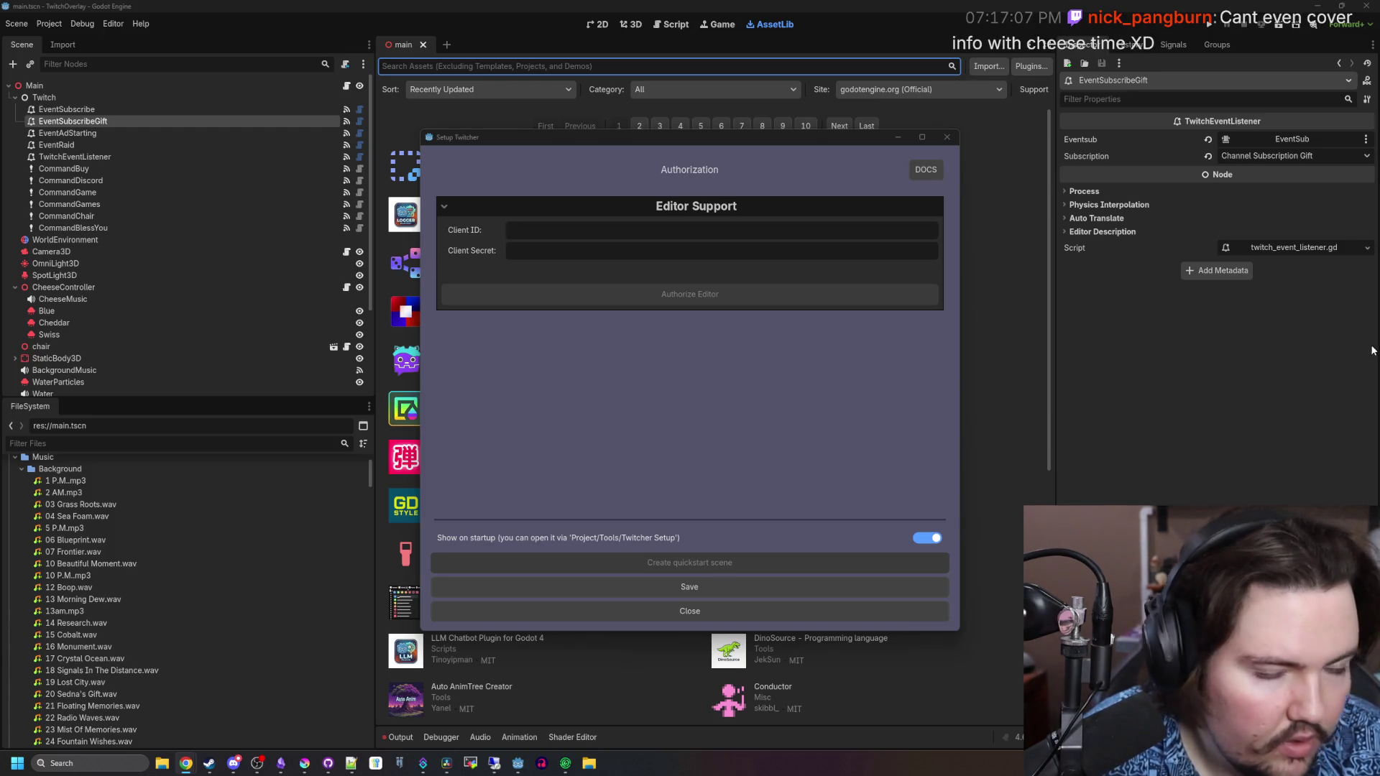
{"action": "left_click", "coordinate": [616, 230]}
{"action": "key", "text": "ctrl+v"}
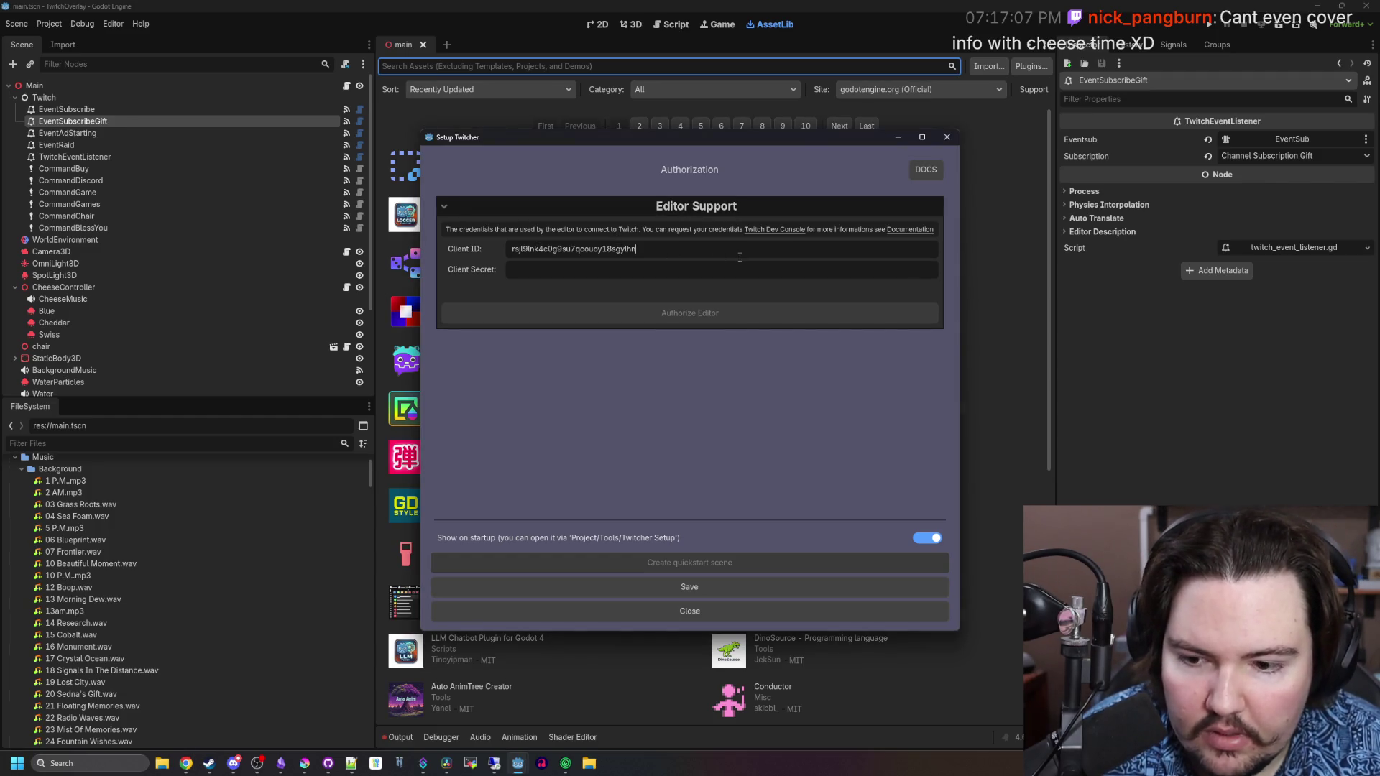
Fetch the client secret from the Twitch dev console and move the reopened setup window higher
{"action": "left_click", "coordinate": [946, 136]}
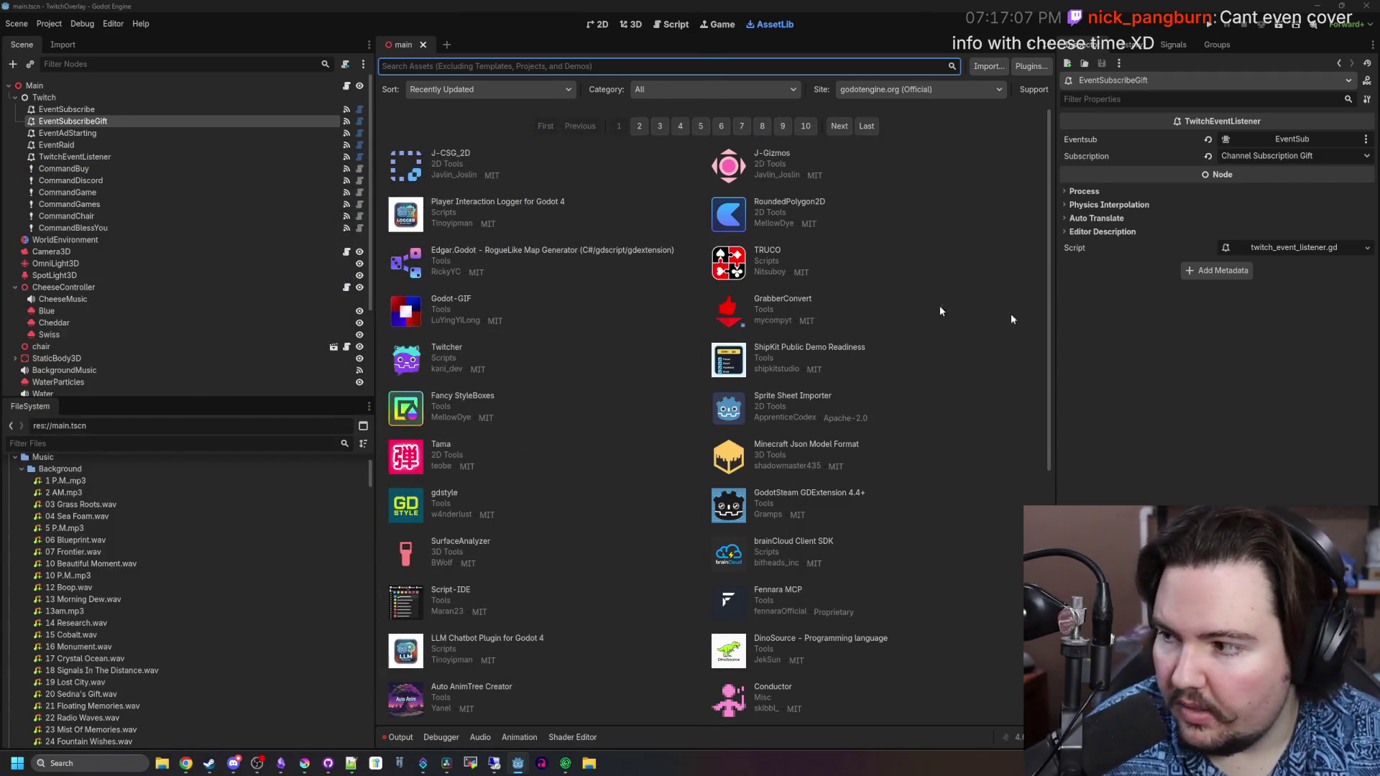
{"action": "key", "text": "alt+Tab"}
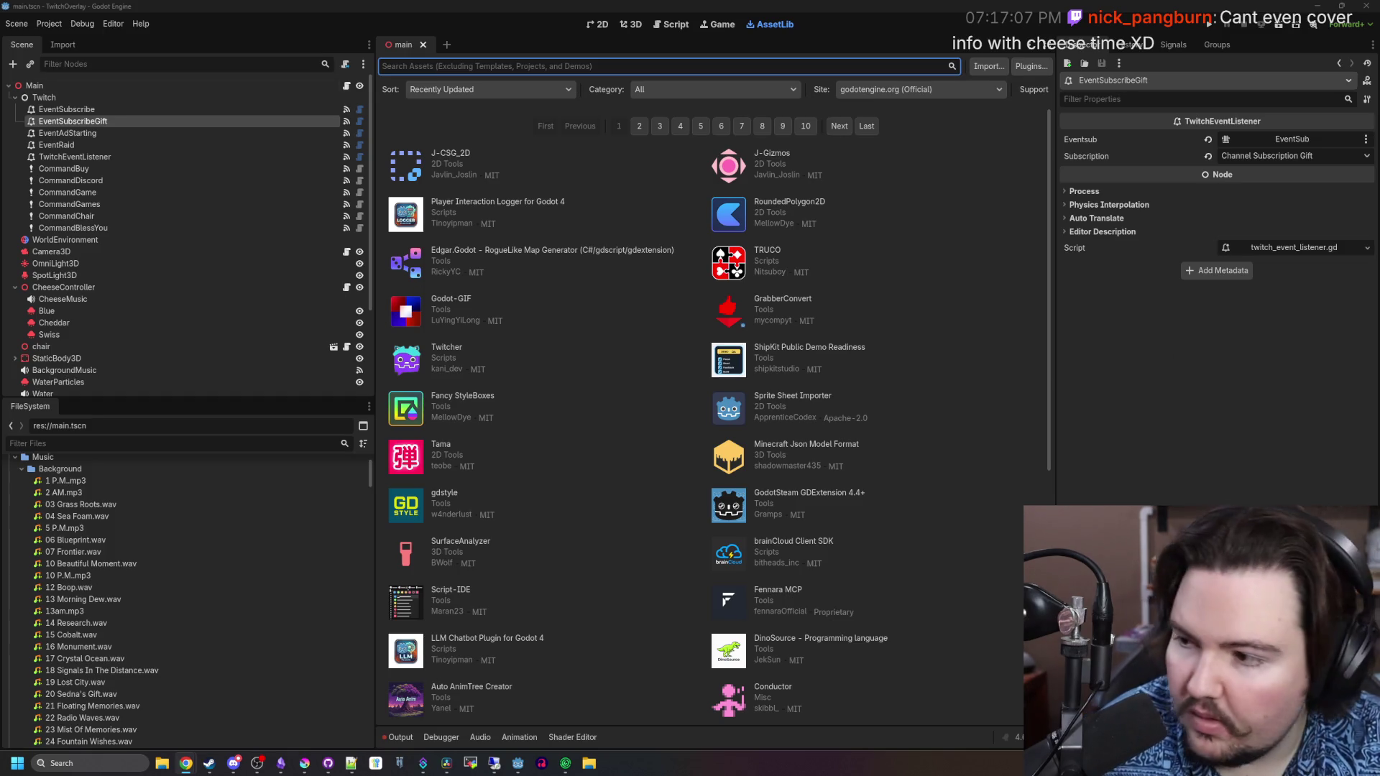
{"action": "key", "text": "alt+Tab"}
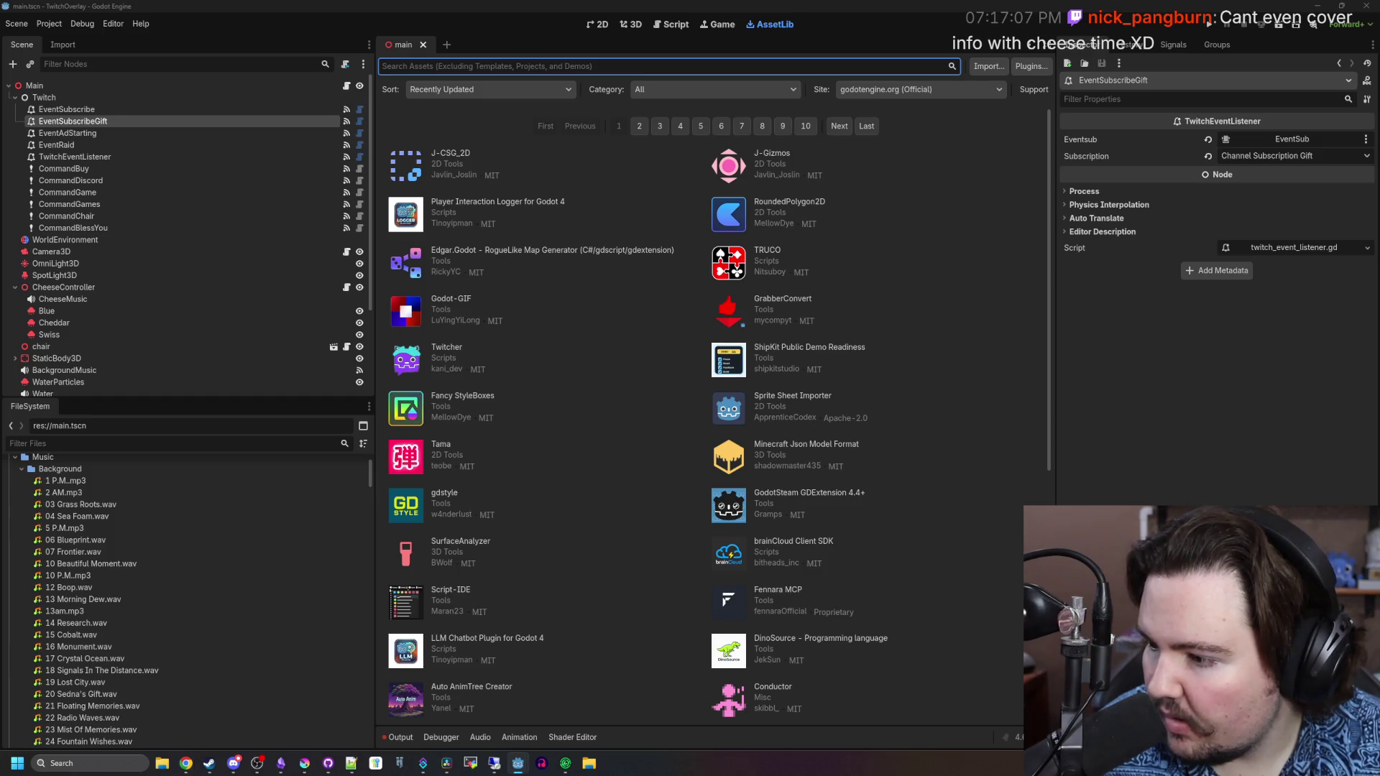
{"action": "key", "text": "alt+Tab"}
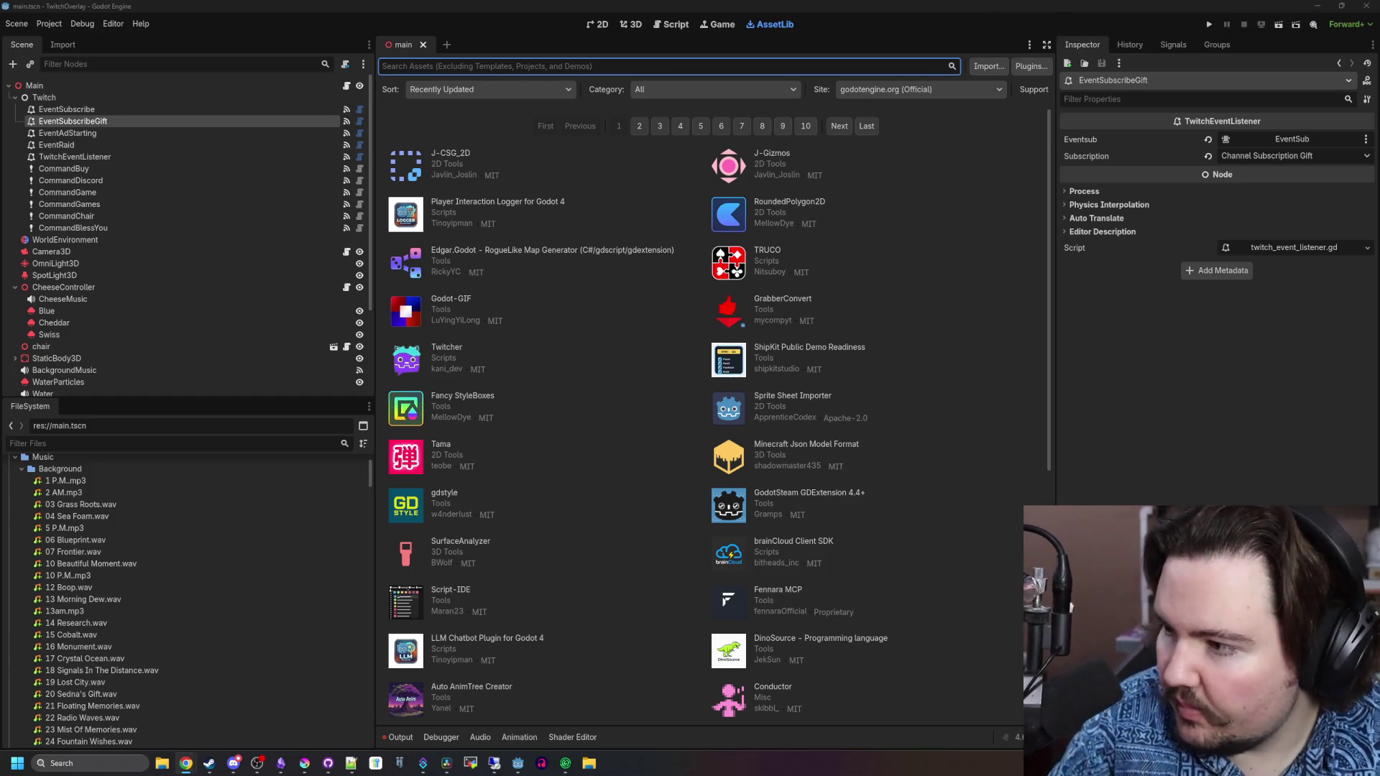
{"action": "key", "text": "alt+Tab"}
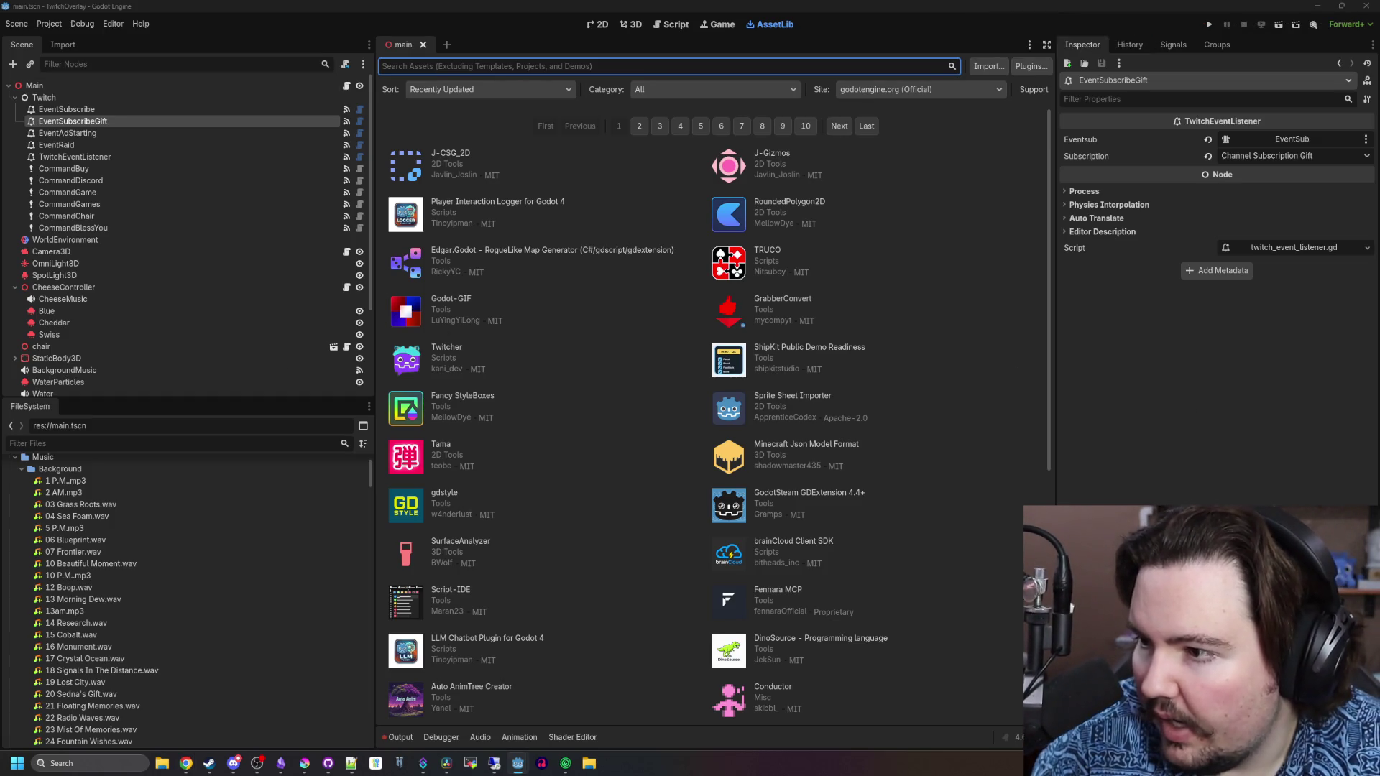
{"action": "left_click_drag", "start_coordinate": [610, 269], "coordinate": [735, 159]}
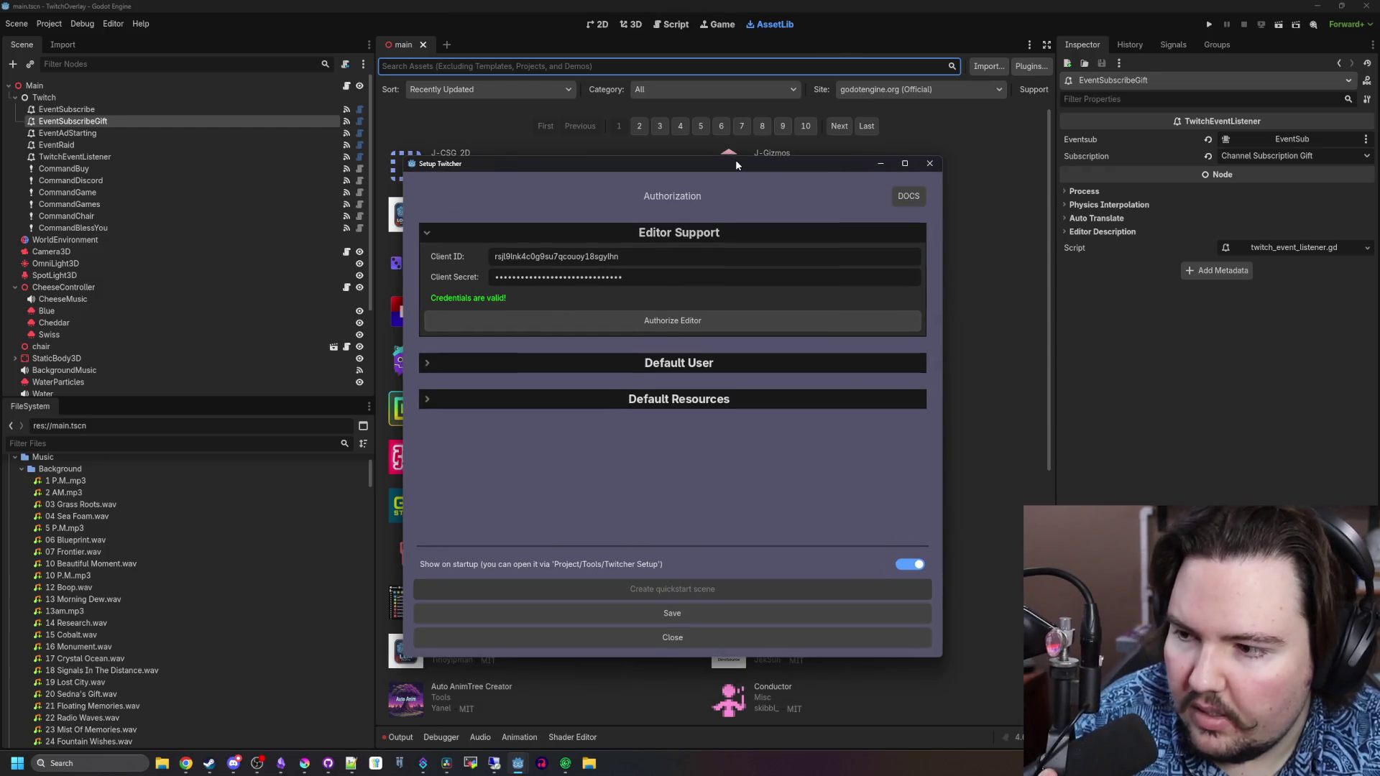
Review the Default User and Default Resources settings, then save and close the Twitcher setup
{"action": "left_click", "coordinate": [703, 362]}
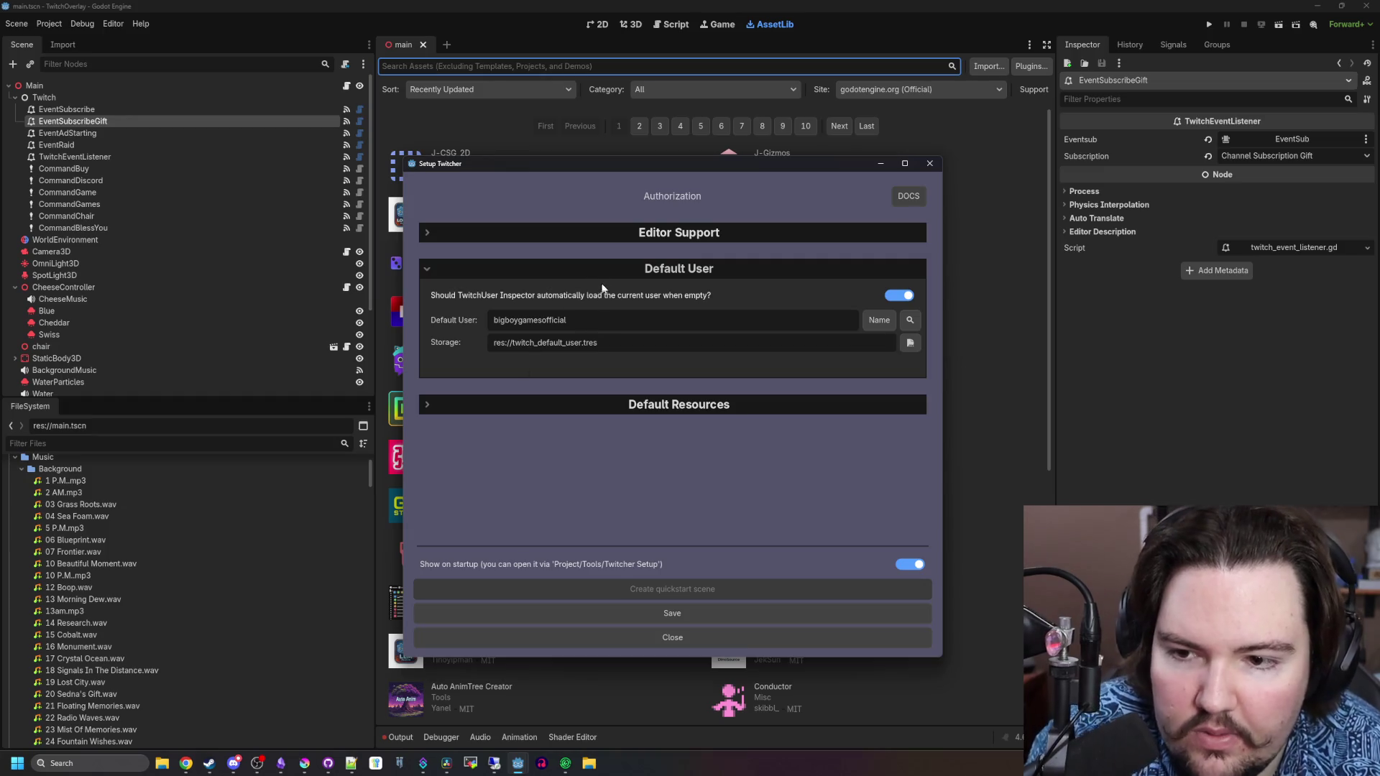
{"action": "left_click", "coordinate": [670, 403]}
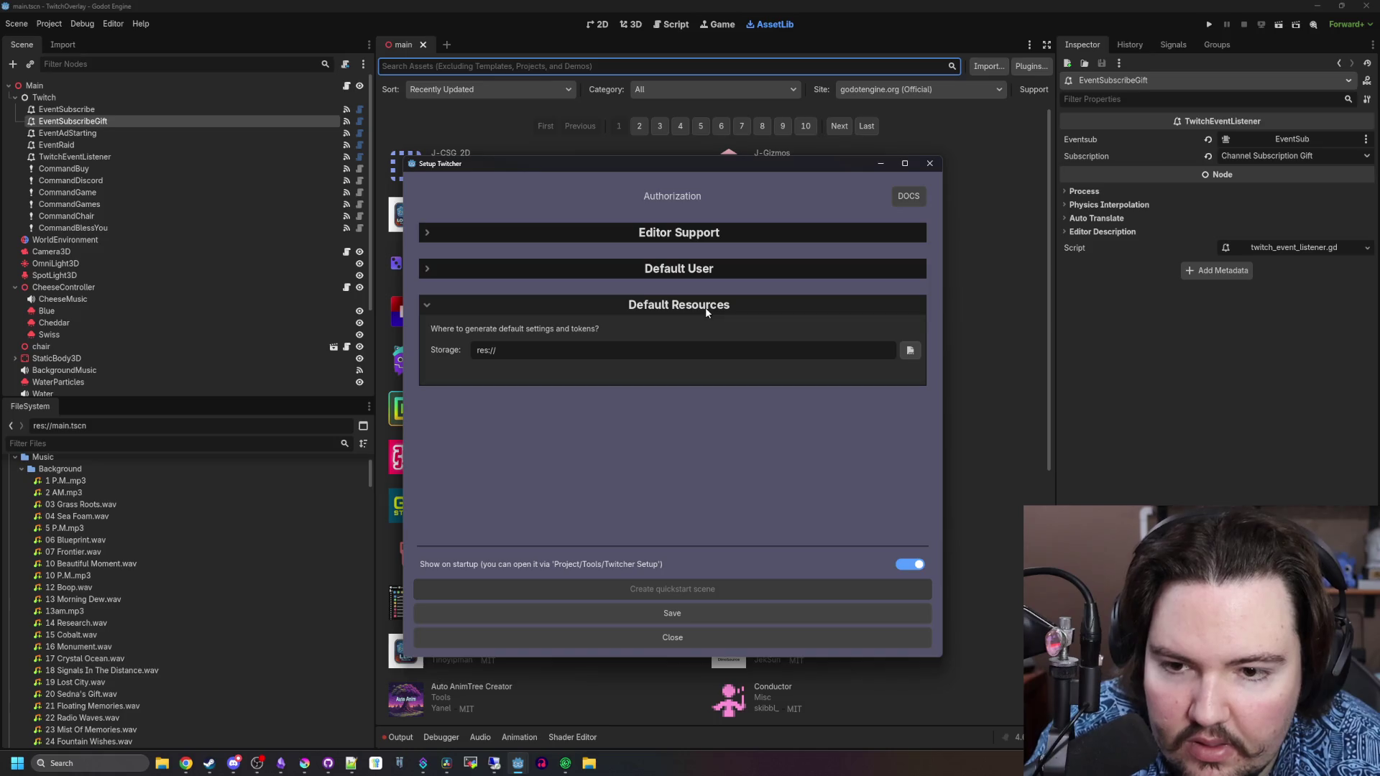
{"action": "left_click", "coordinate": [679, 266]}
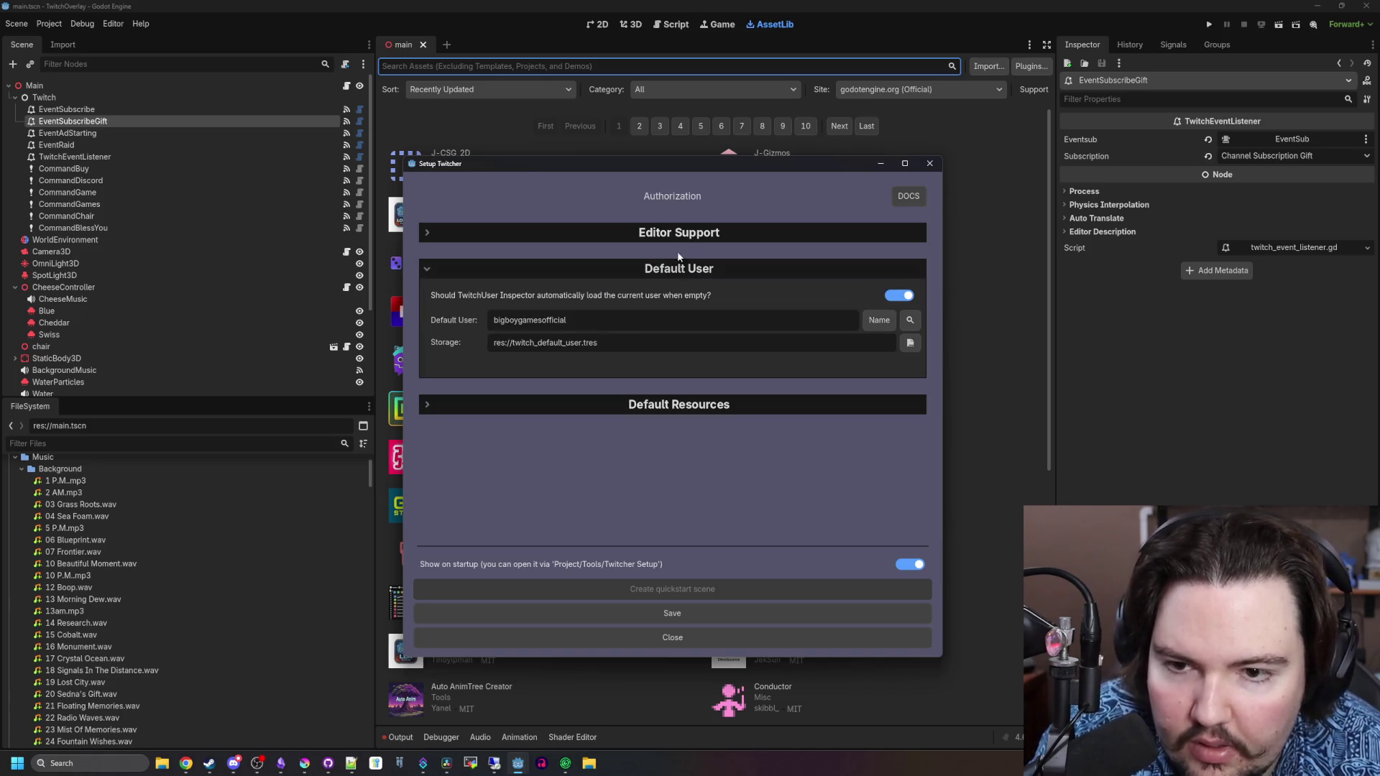
{"action": "left_click", "coordinate": [679, 232]}
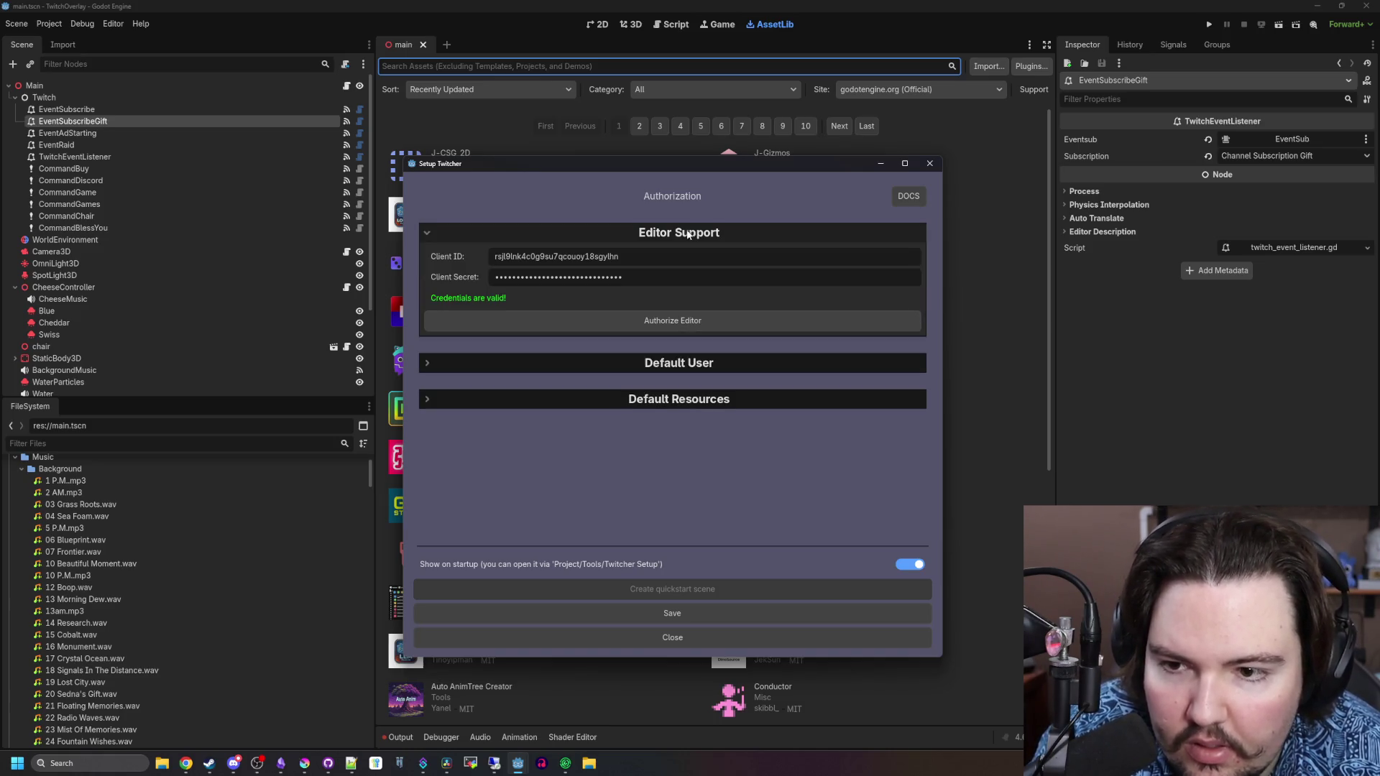
{"action": "left_click", "coordinate": [662, 609]}
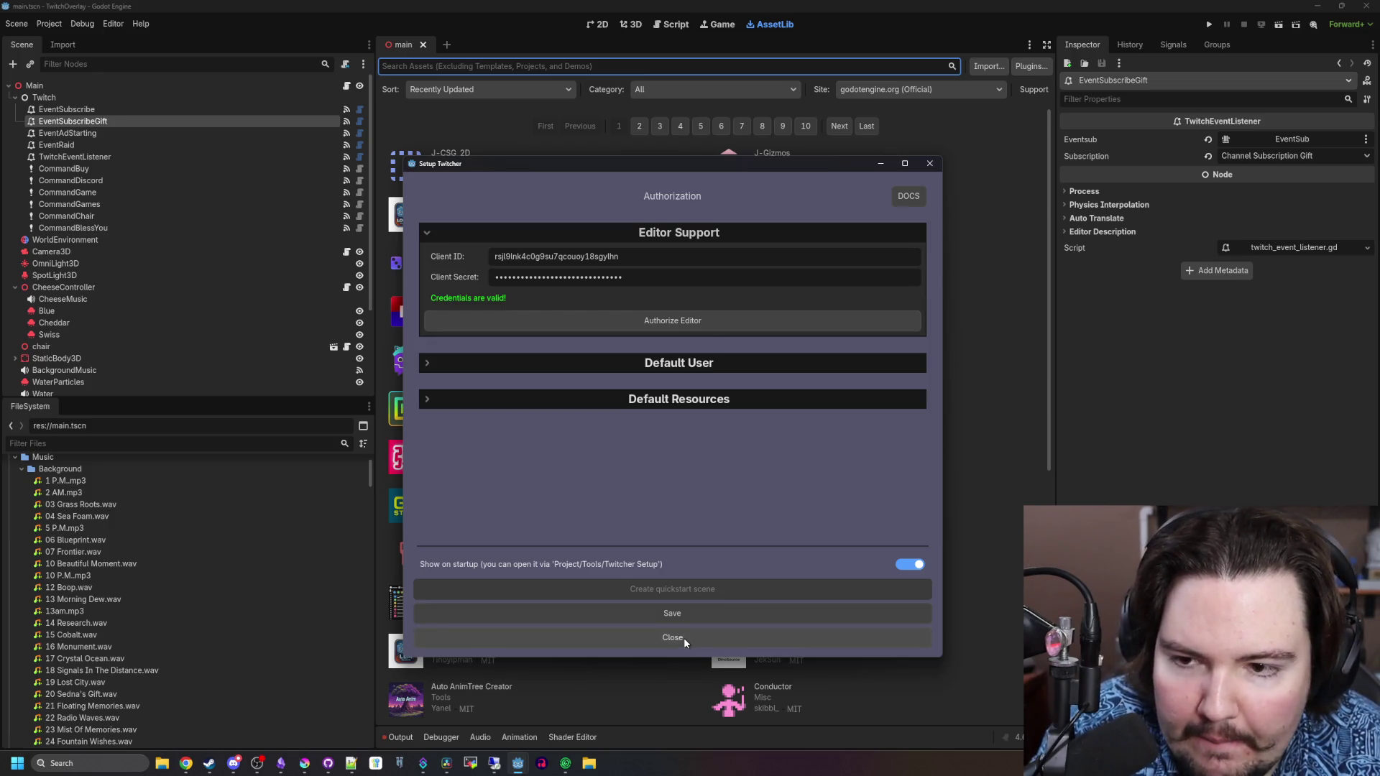
{"action": "left_click", "coordinate": [683, 637]}
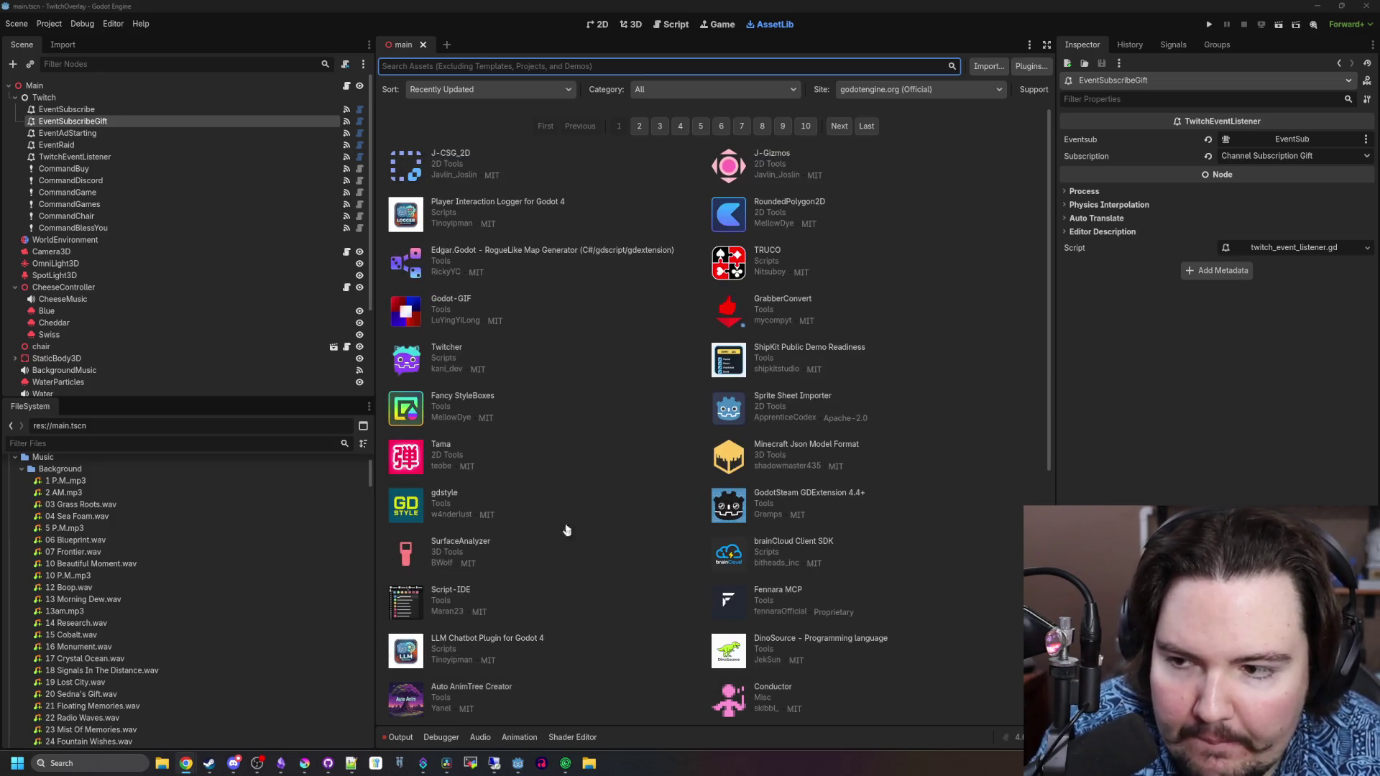
{"action": "right_click", "coordinate": [45, 97]}
{"action": "left_click", "coordinate": [72, 101]}
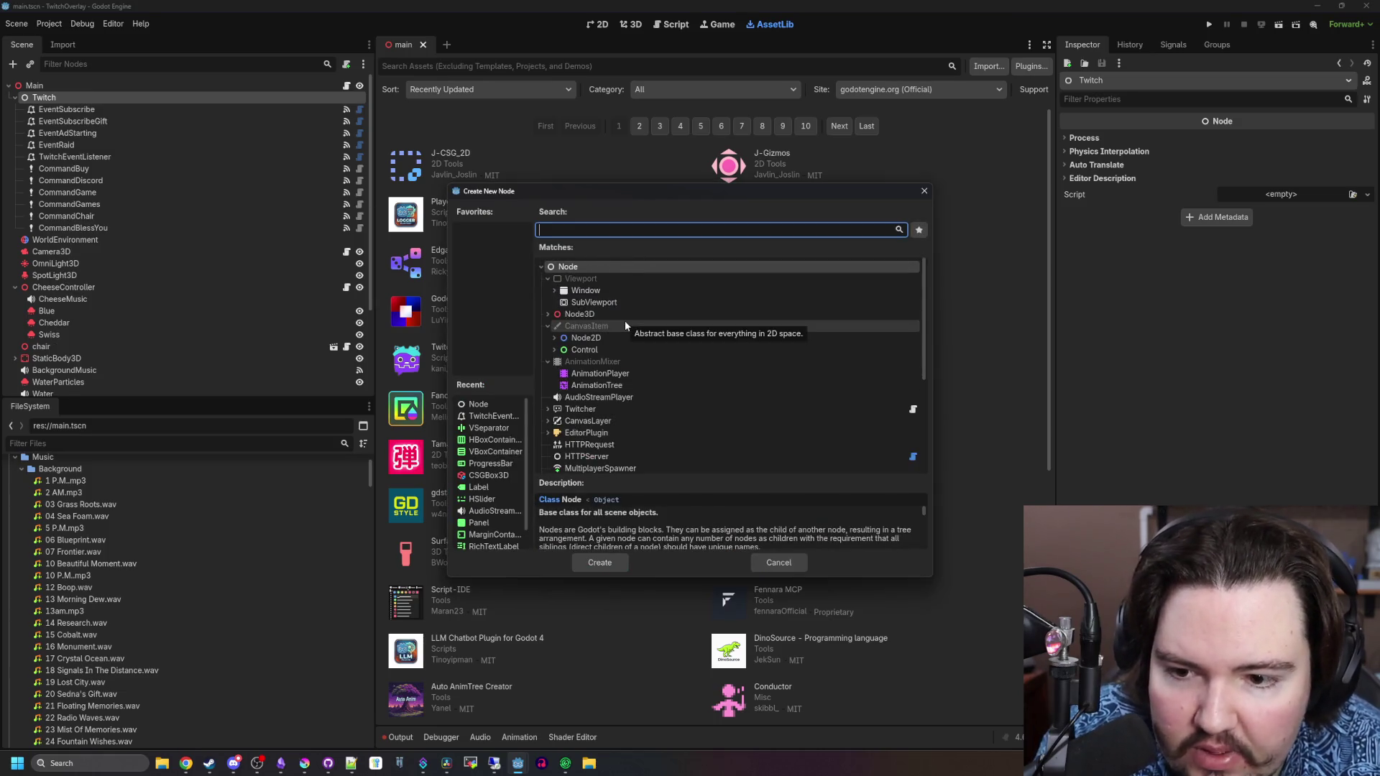
{"action": "scroll", "coordinate": [624, 321], "scroll_direction": "down", "scroll_amount": 2}
{"action": "scroll", "coordinate": [604, 402], "scroll_direction": "down", "scroll_amount": 3}
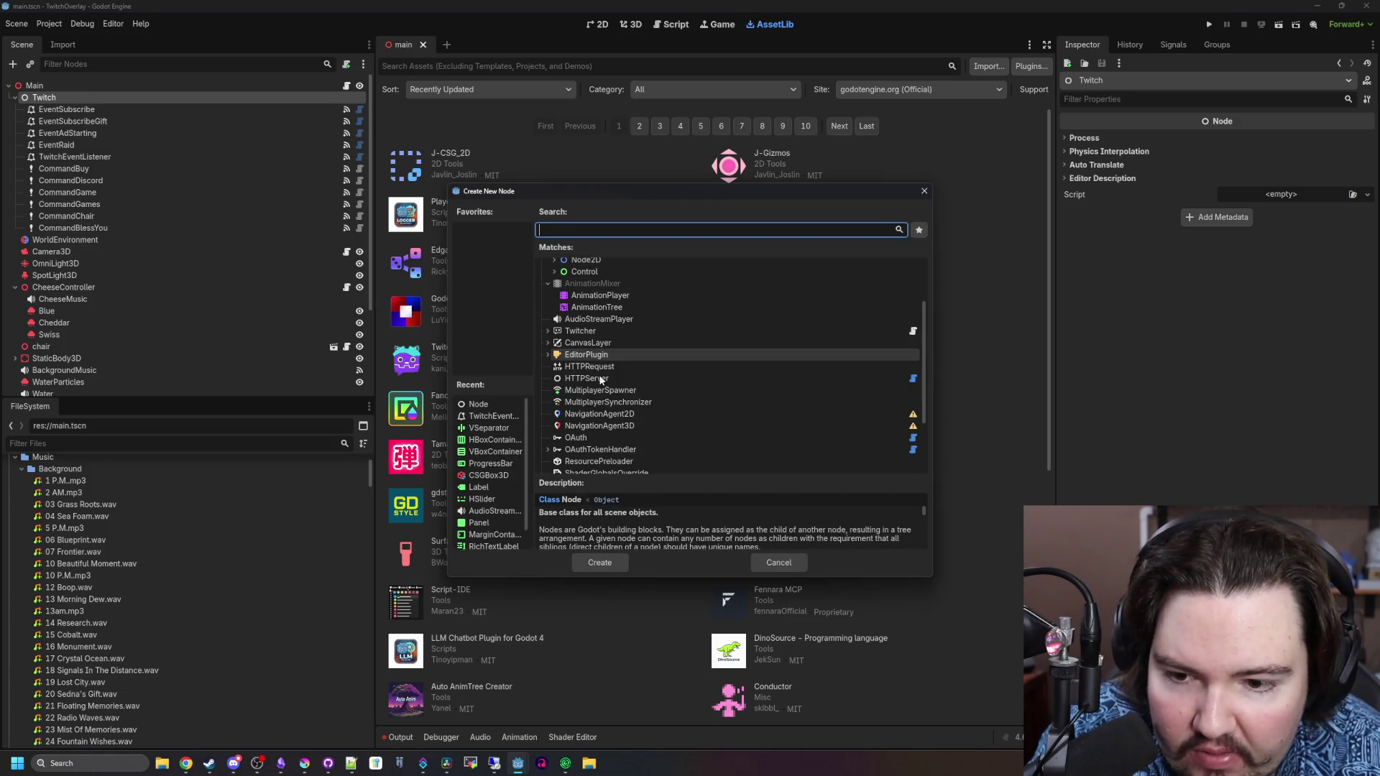
{"action": "scroll", "coordinate": [609, 445], "scroll_direction": "down", "scroll_amount": 1}
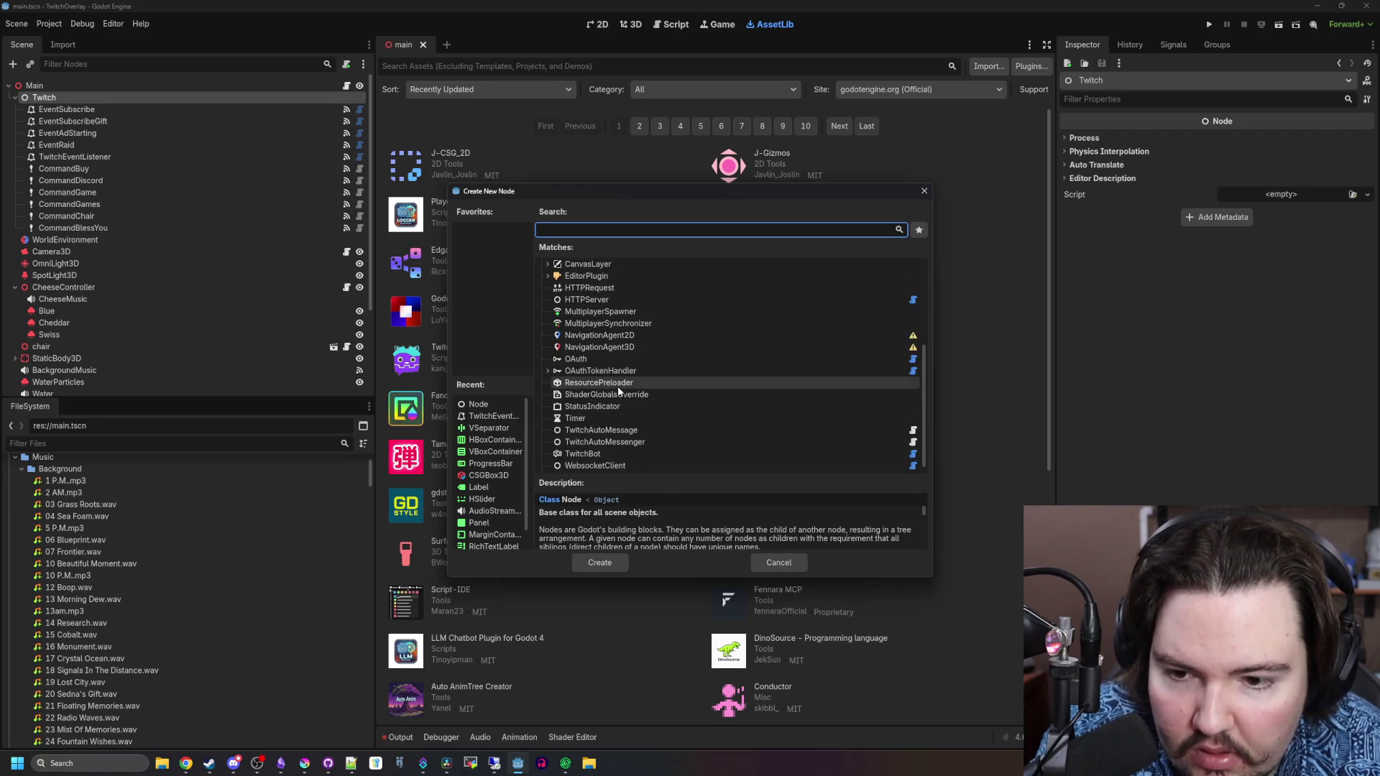
{"action": "scroll", "coordinate": [618, 388], "scroll_direction": "down", "scroll_amount": 1}
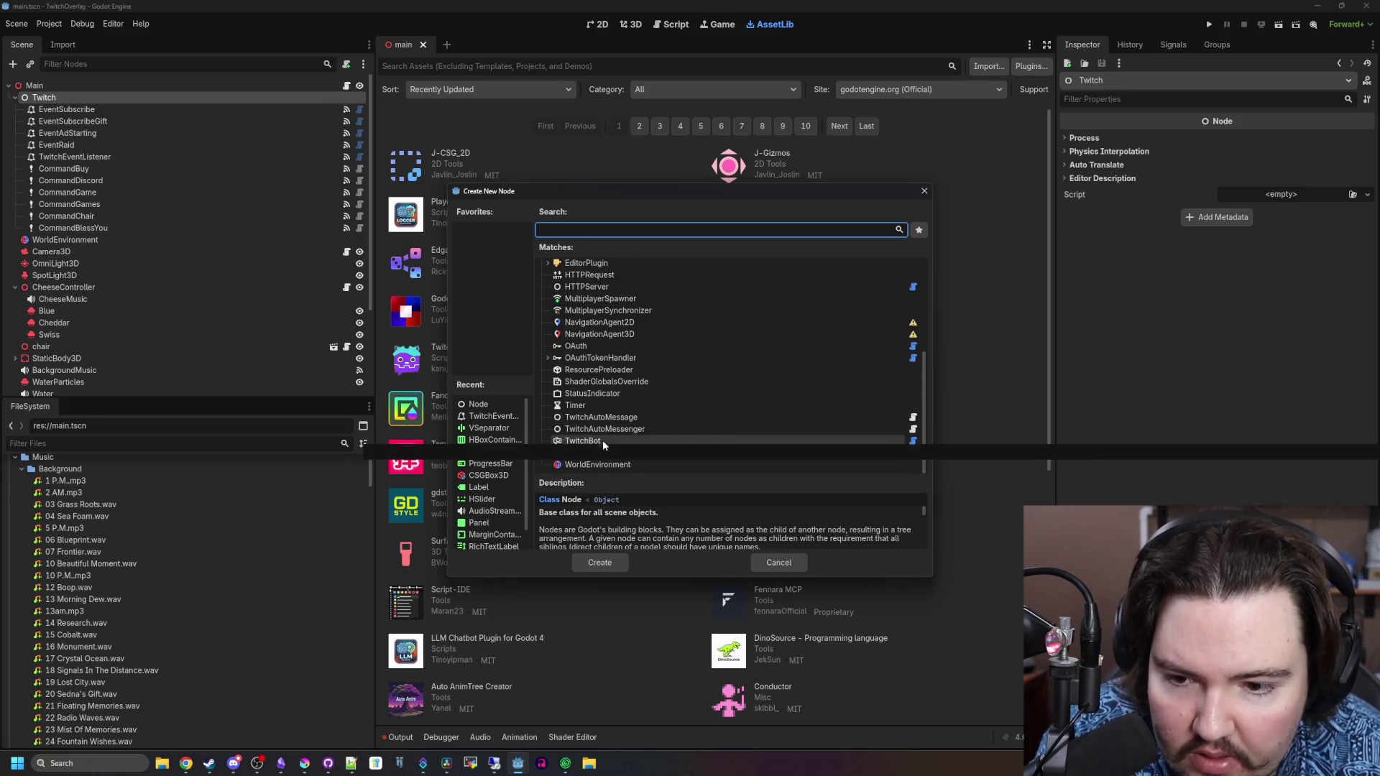
{"action": "scroll", "coordinate": [602, 440], "scroll_direction": "up", "scroll_amount": 5}
{"action": "left_click", "coordinate": [544, 317]}
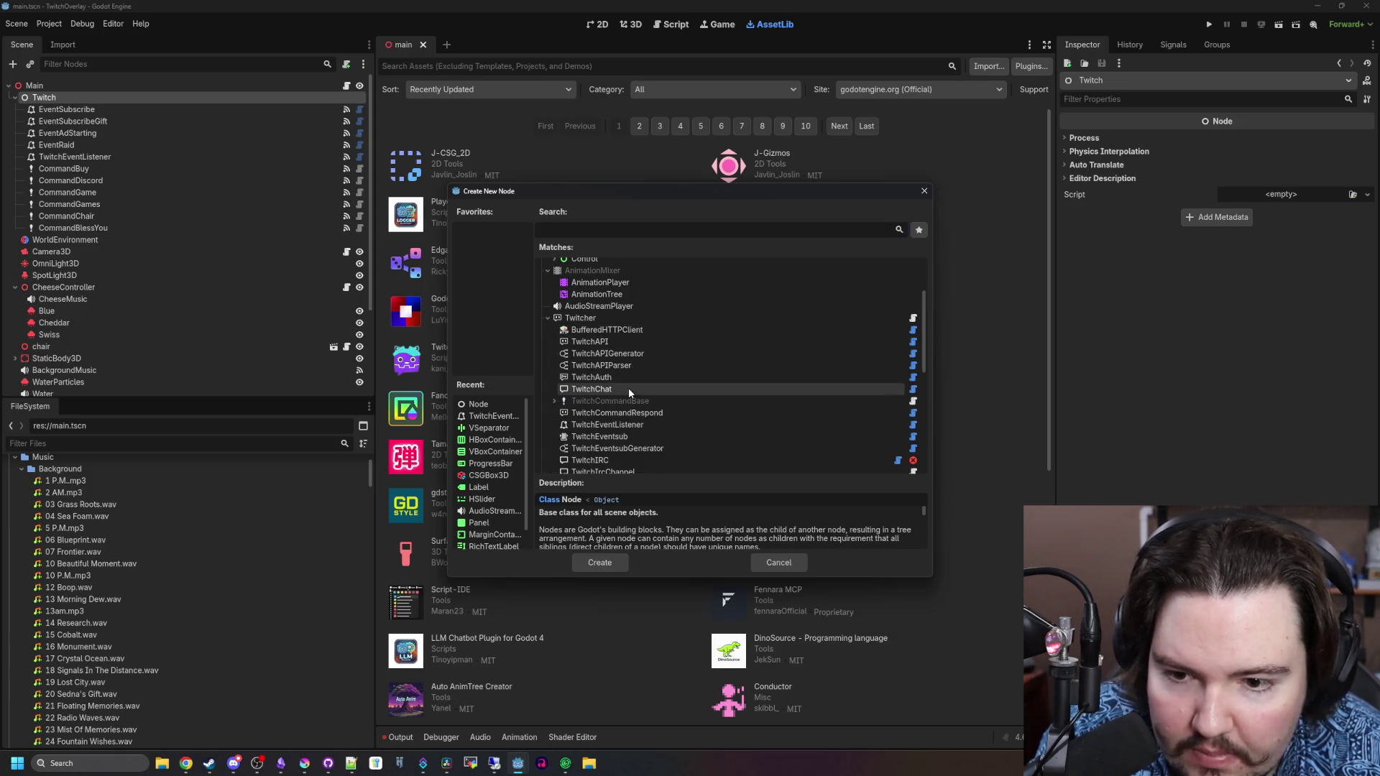
{"action": "scroll", "coordinate": [642, 394], "scroll_direction": "down", "scroll_amount": 4}
{"action": "scroll", "coordinate": [627, 407], "scroll_direction": "down", "scroll_amount": 2}
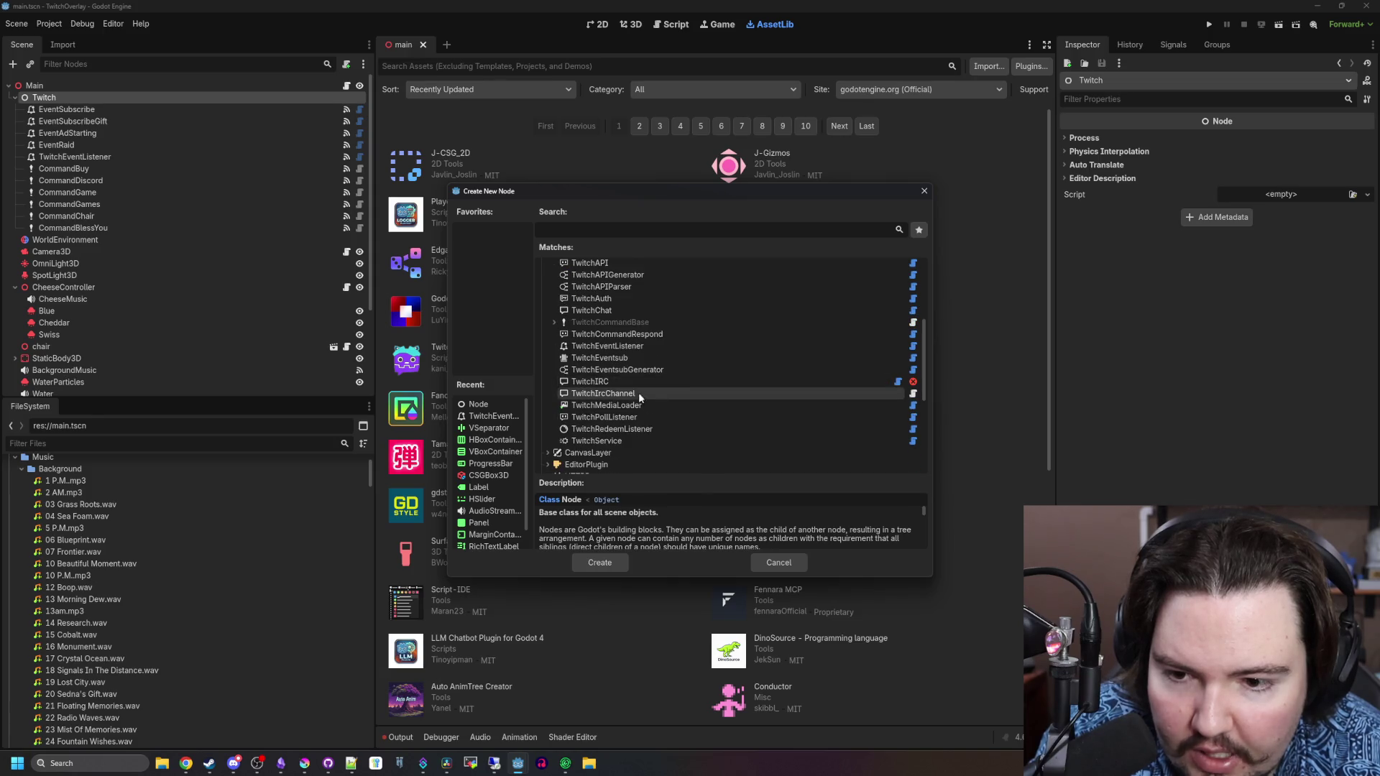
{"action": "left_click", "coordinate": [924, 191]}
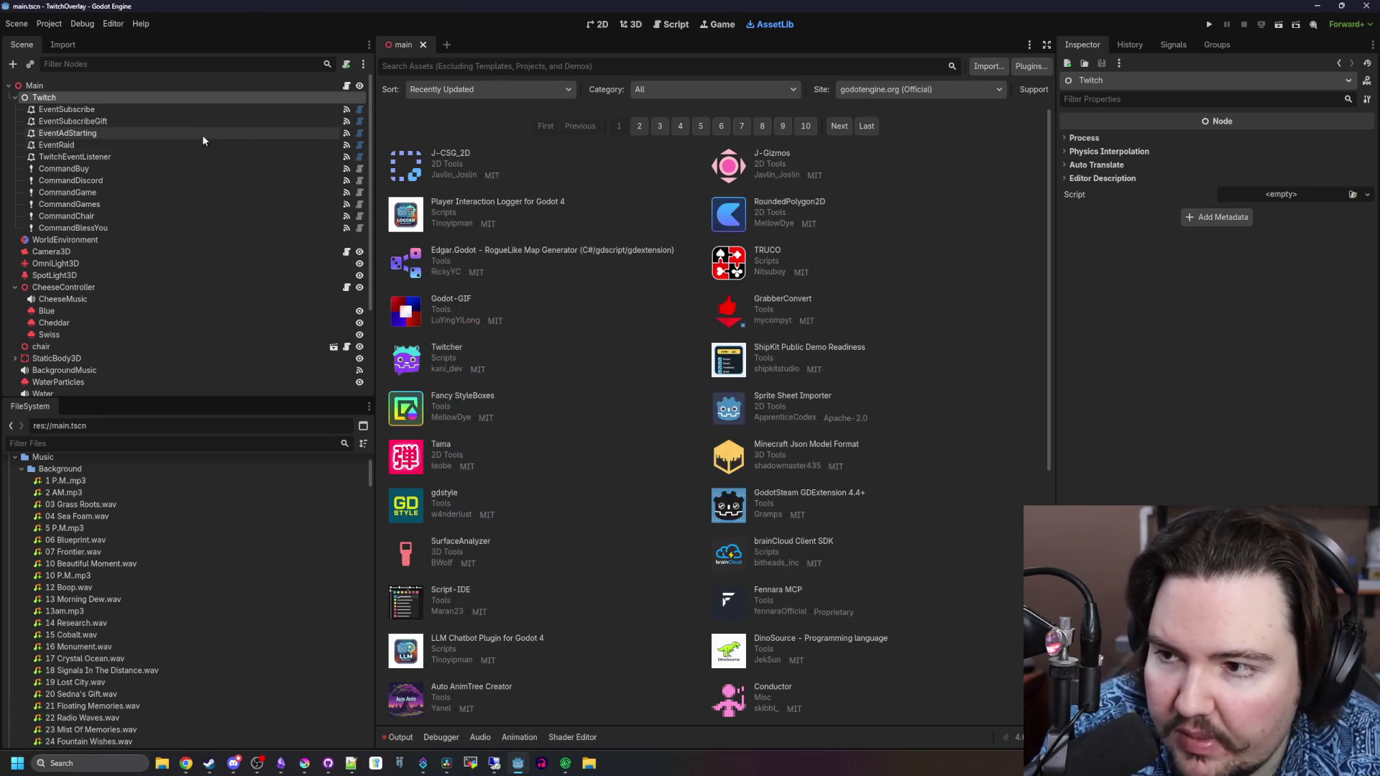
Inspect the EventSubscribe, TwitchEventListener, CommandGames and Twitch nodes, ending in main.gd
{"action": "left_click", "coordinate": [175, 109]}
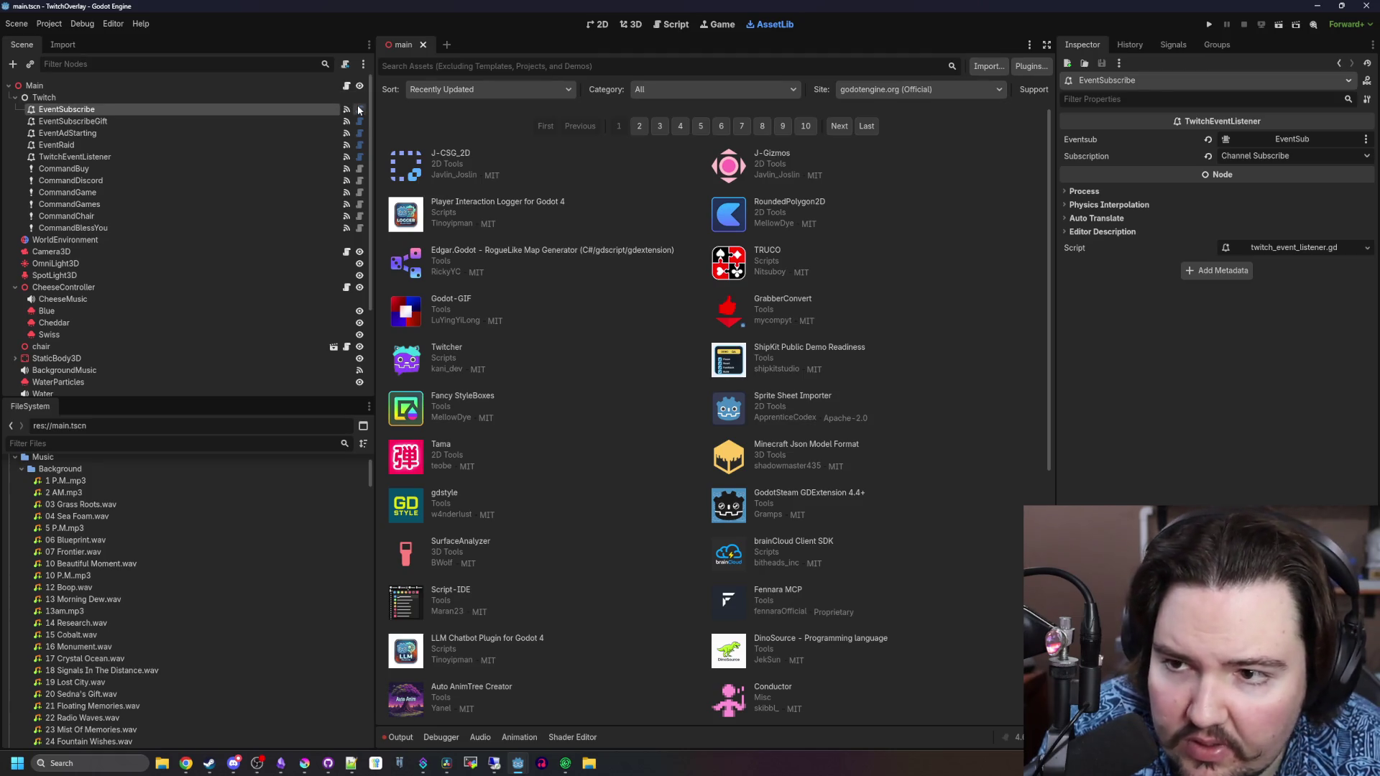
{"action": "left_click", "coordinate": [360, 109]}
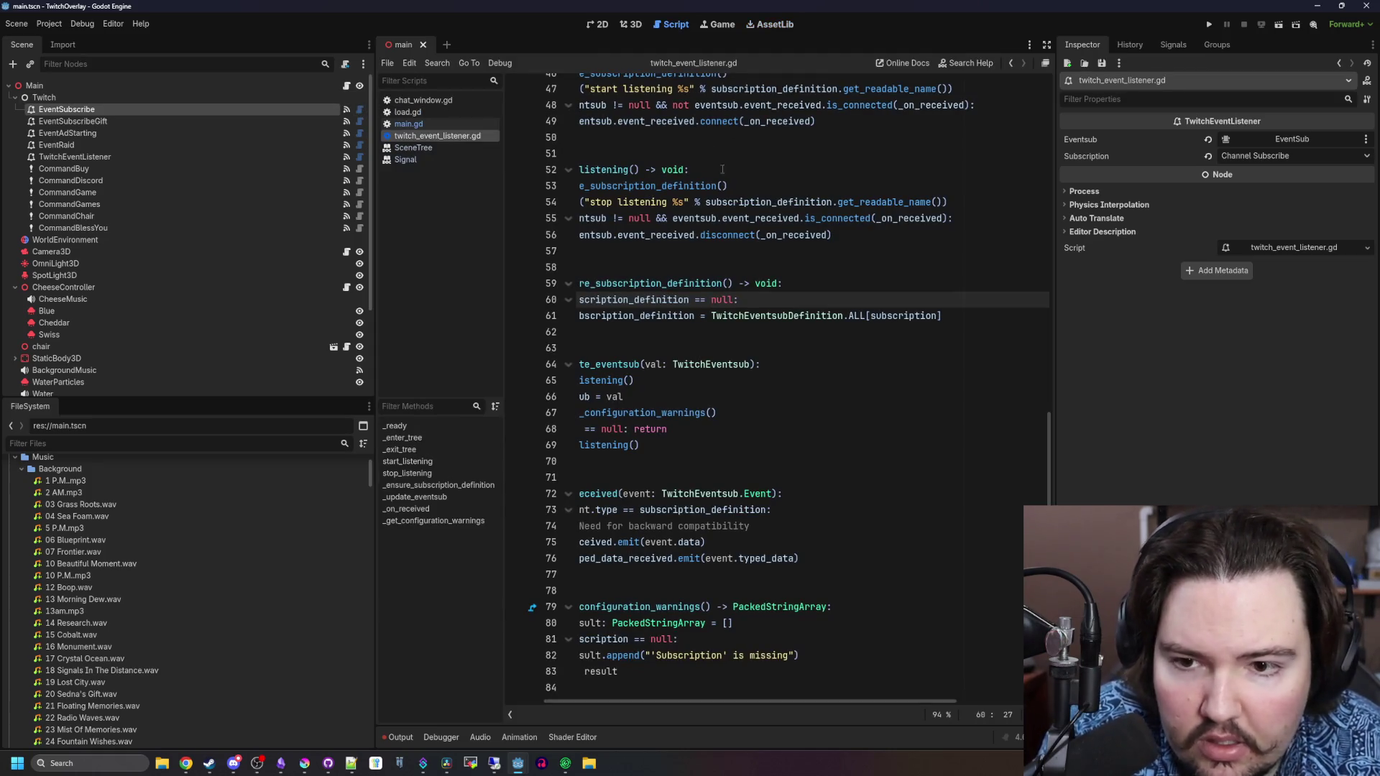
{"action": "scroll", "coordinate": [774, 206], "scroll_direction": "up", "scroll_amount": 15}
{"action": "scroll", "coordinate": [771, 704], "scroll_direction": "left", "scroll_amount": 3}
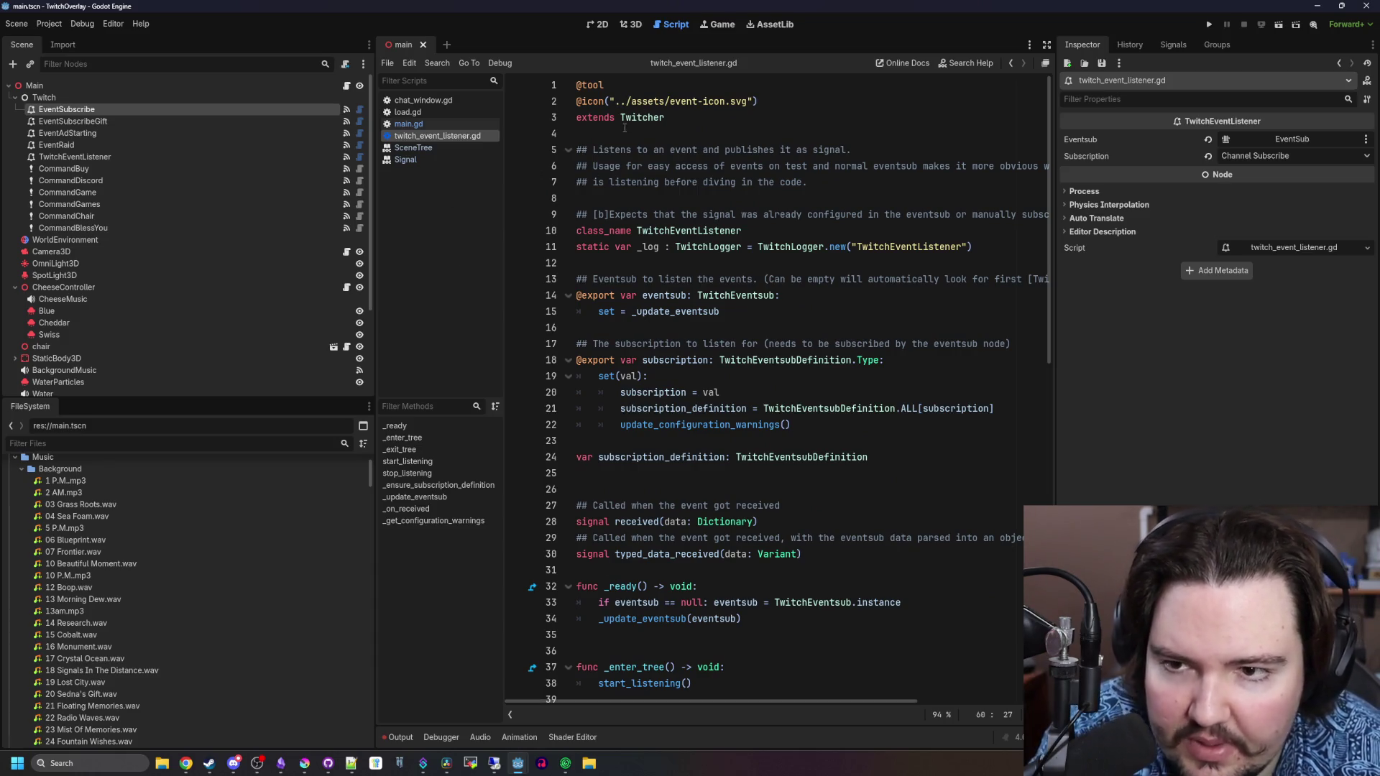
{"action": "left_click", "coordinate": [75, 157]}
{"action": "left_click", "coordinate": [67, 192]}
{"action": "left_click", "coordinate": [69, 204]}
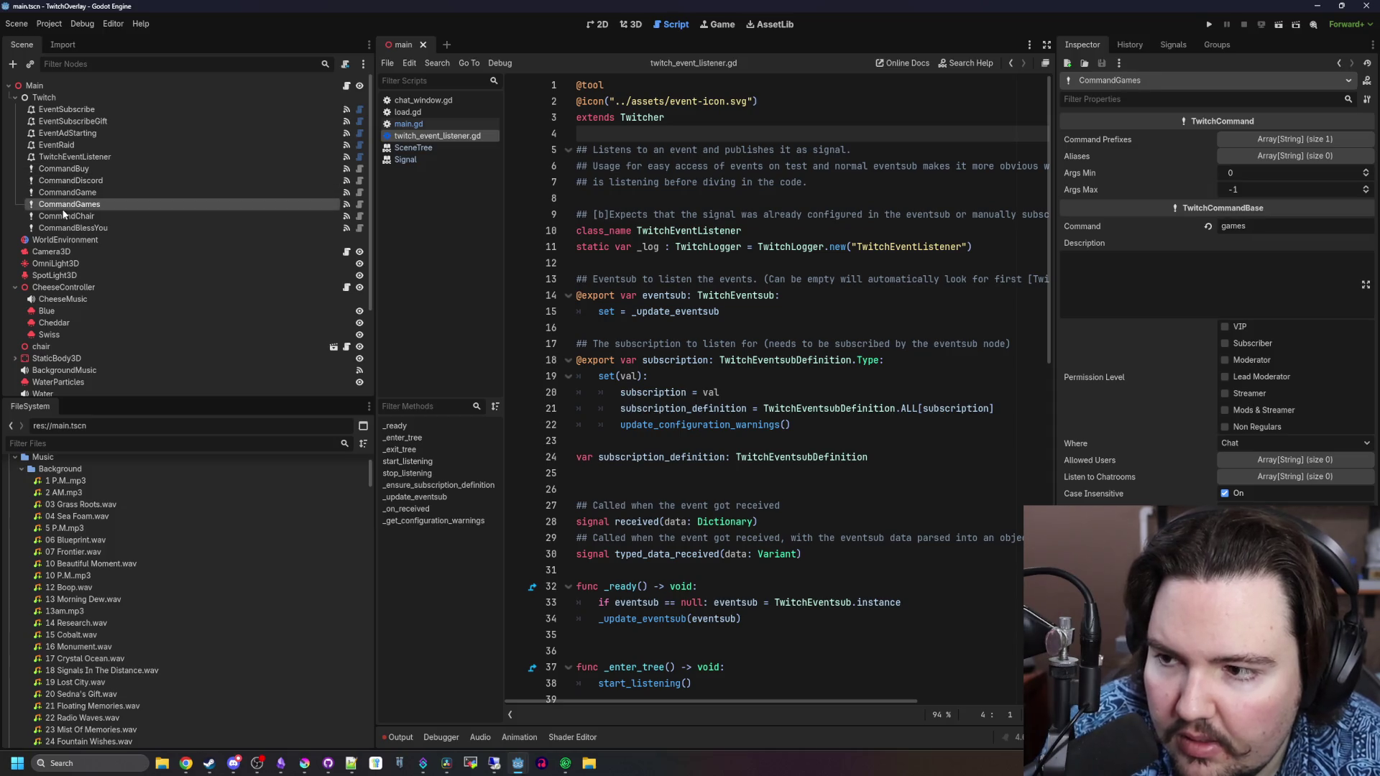
{"action": "left_click", "coordinate": [76, 96]}
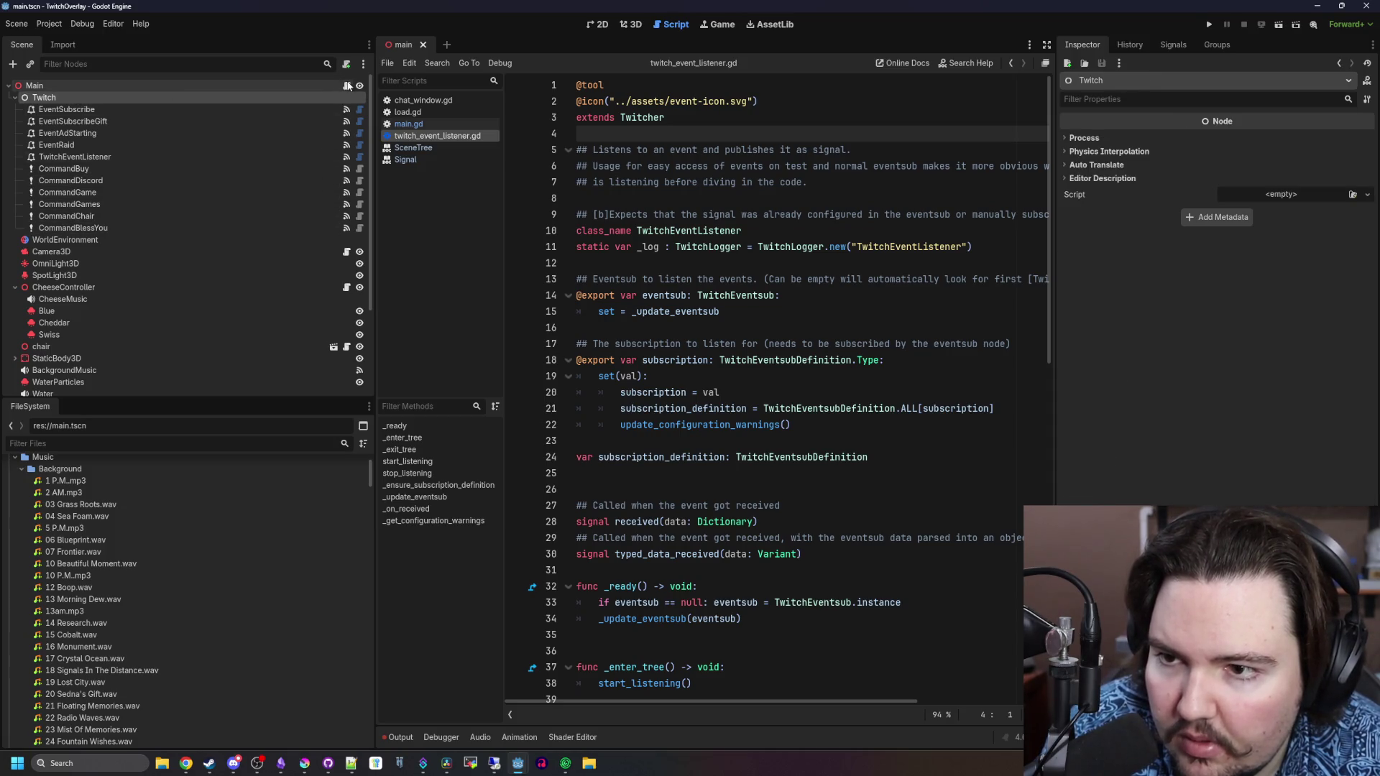
{"action": "left_click", "coordinate": [347, 86]}
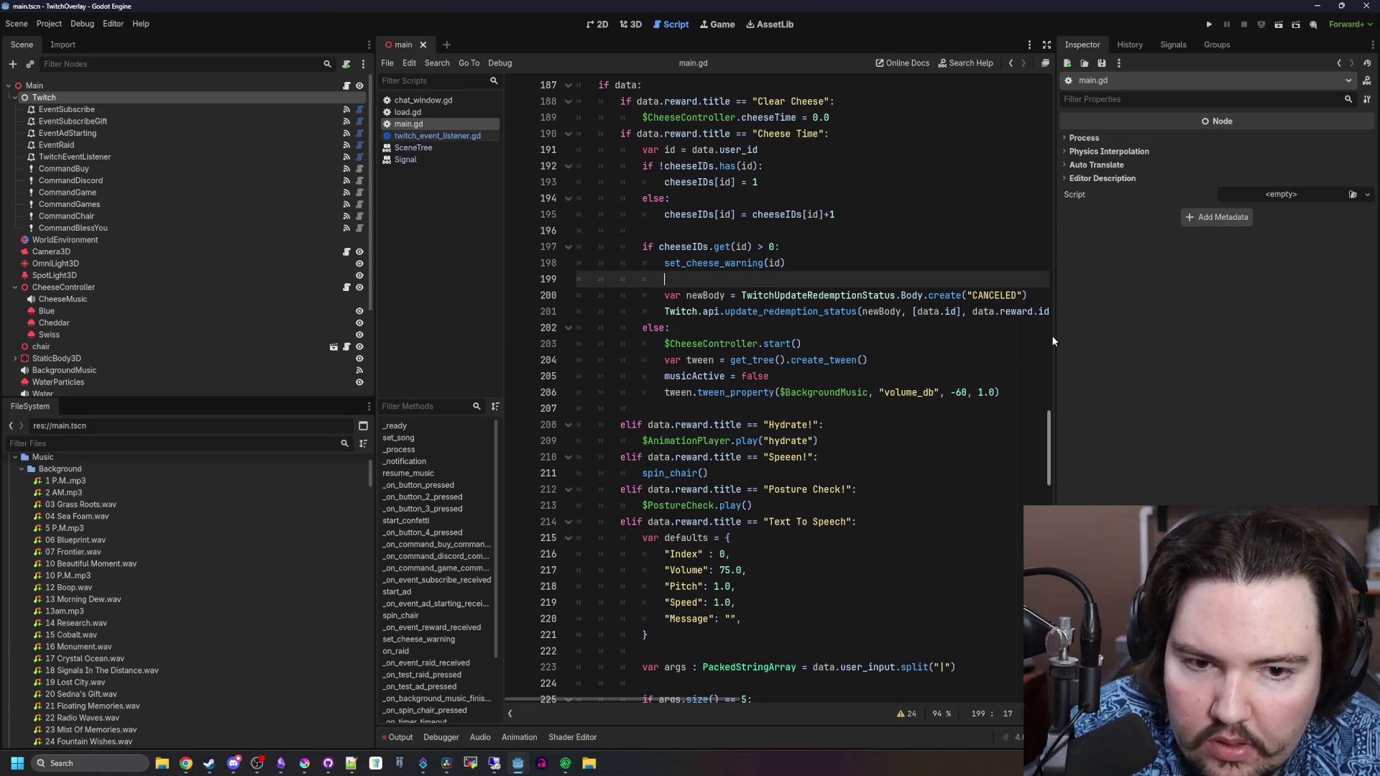
Widen the code view, follow update_redemption_status into twitch_api.gd, and save the project
{"action": "left_click_drag", "start_coordinate": [1053, 336], "coordinate": [1260, 336]}
{"action": "left_click_drag", "start_coordinate": [382, 331], "coordinate": [130, 330]}
{"action": "scroll", "coordinate": [599, 345], "scroll_direction": "up", "scroll_amount": 1}
{"action": "left_click", "coordinate": [615, 359]}
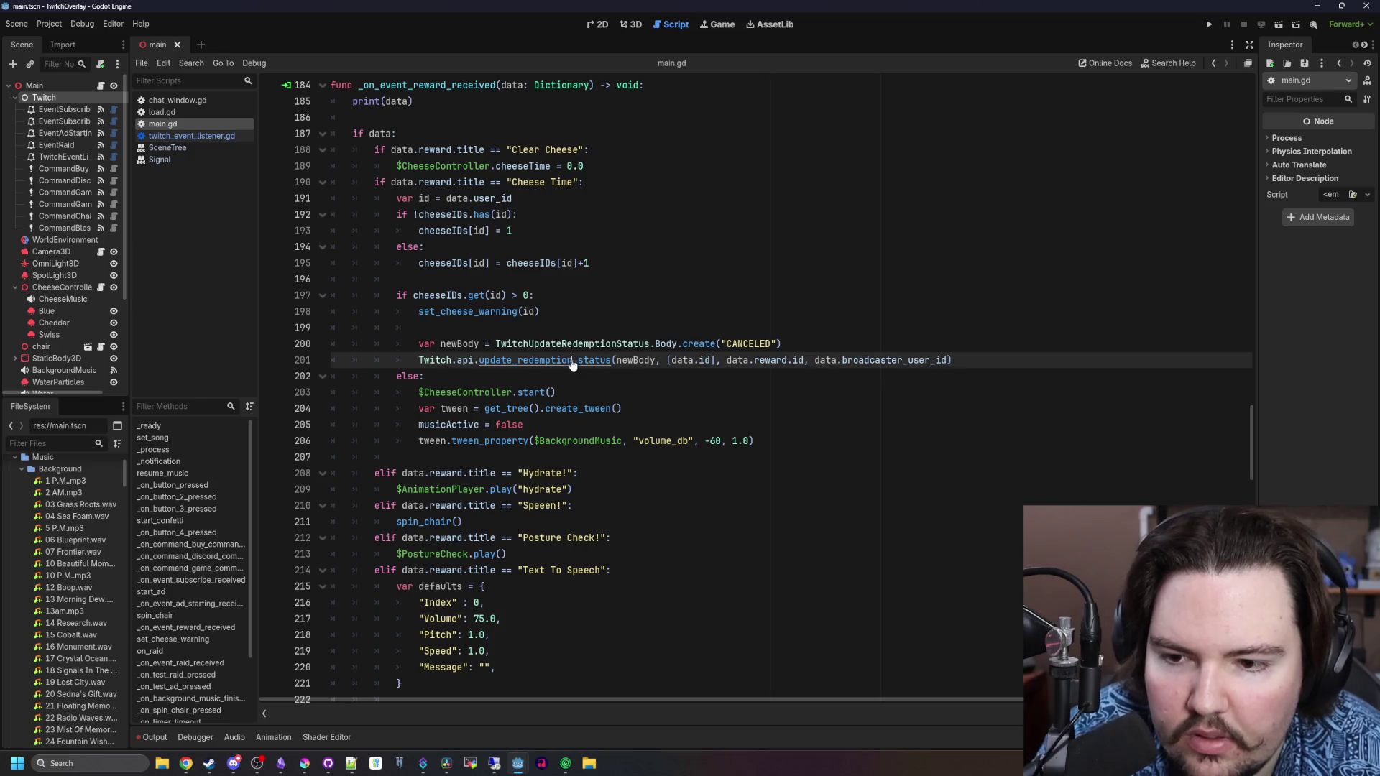
{"action": "left_click", "coordinate": [537, 365], "text": "ctrl"}
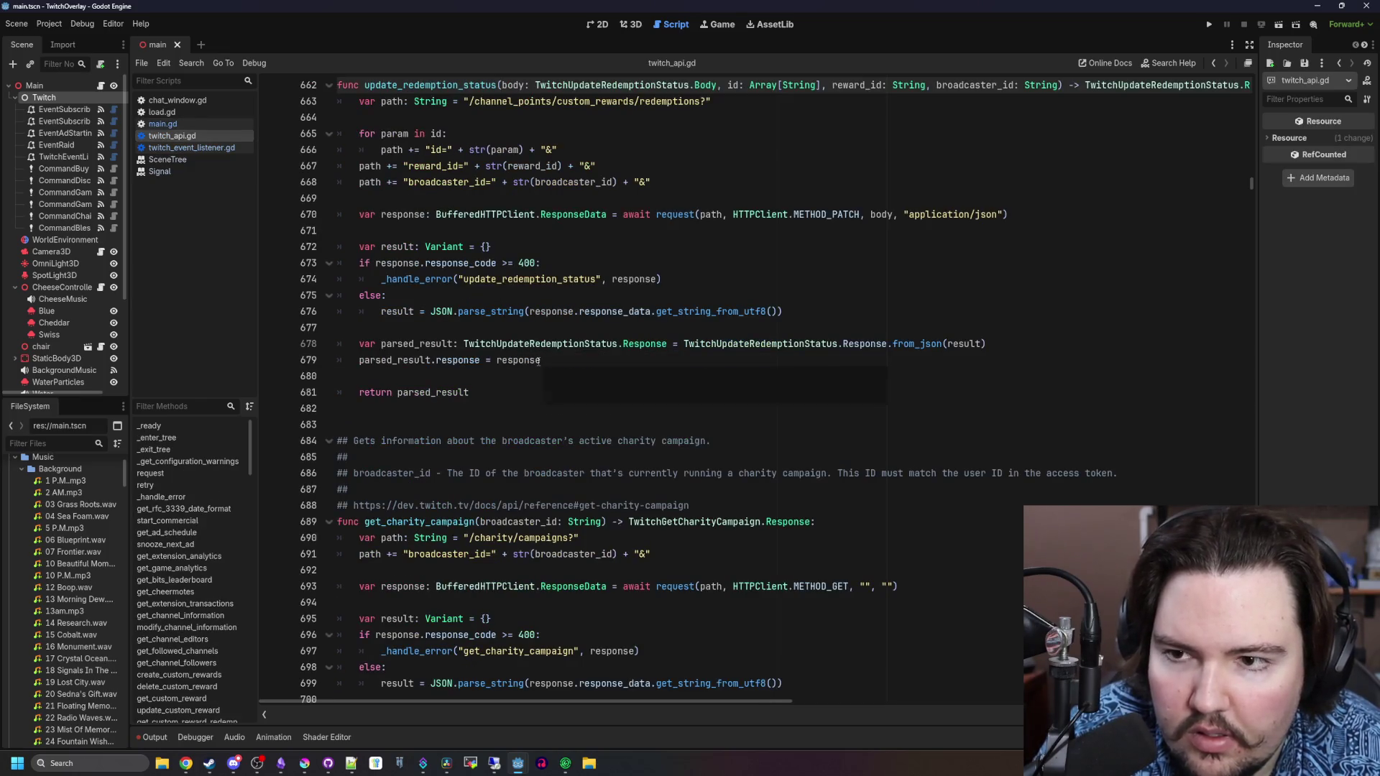
{"action": "scroll", "coordinate": [531, 359], "scroll_direction": "up", "scroll_amount": 6}
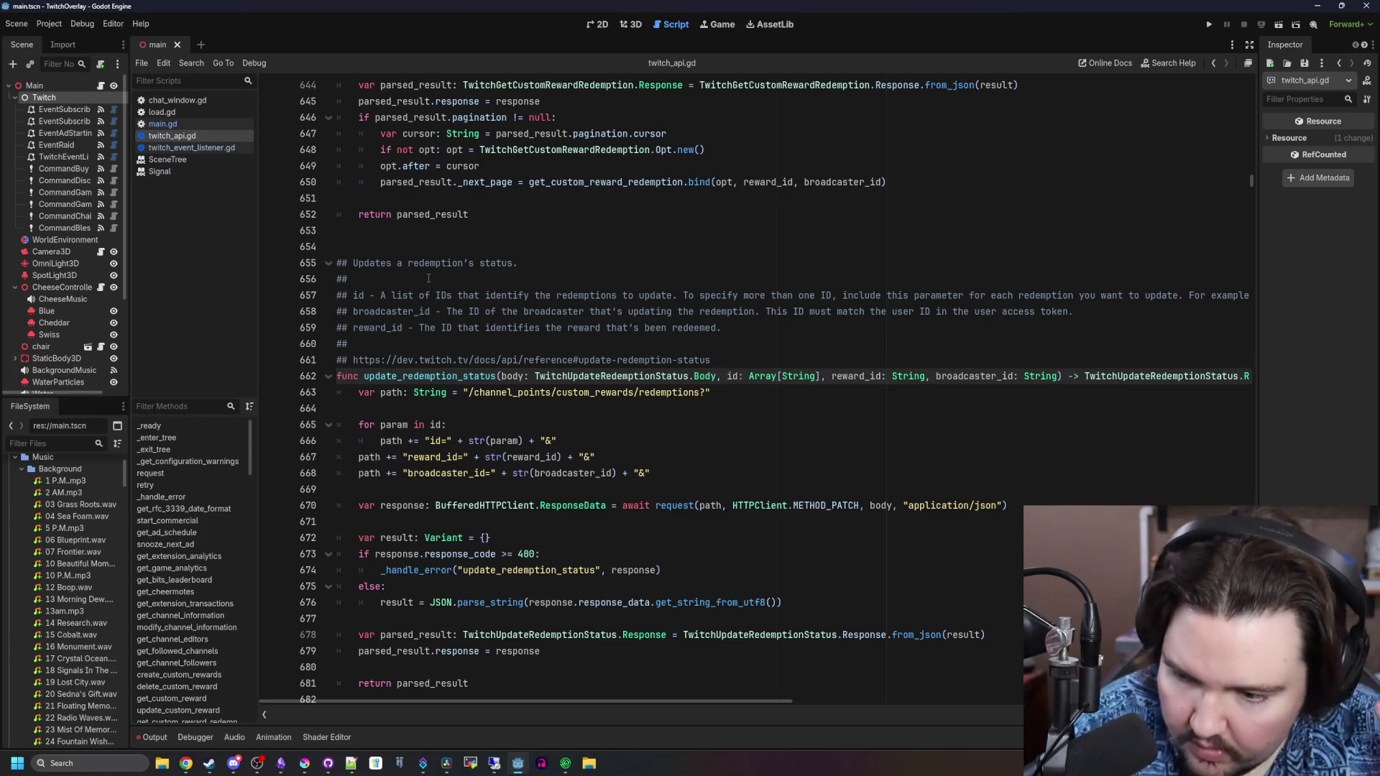
{"action": "left_click", "coordinate": [429, 278]}
{"action": "key", "text": "ctrl+Home"}
{"action": "left_click", "coordinate": [722, 258]}
{"action": "key", "text": "ctrl+s"}
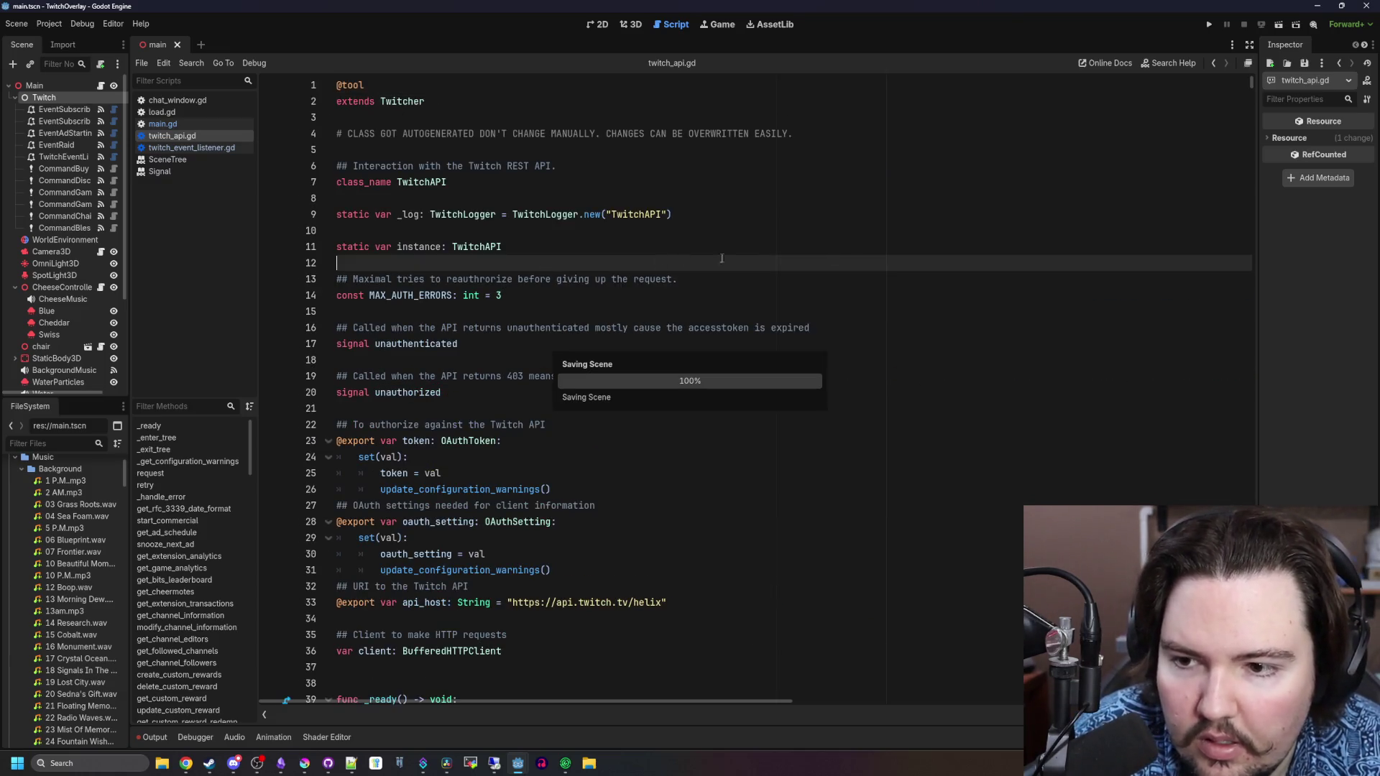
Return to main.gd and place the caret on empty line 196 after the cheese-warning call
{"action": "left_click", "coordinate": [163, 124]}
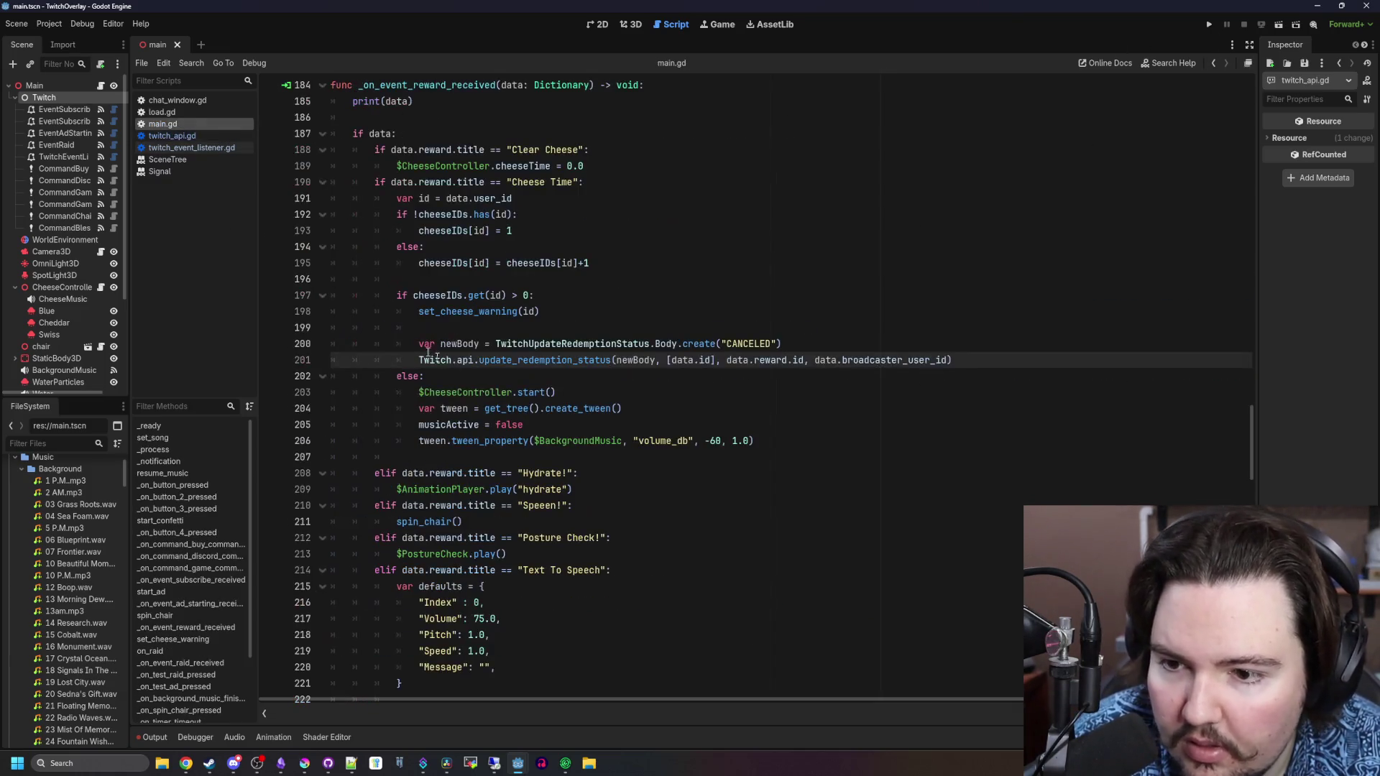
{"action": "left_click", "coordinate": [486, 392]}
{"action": "scroll", "coordinate": [486, 346], "scroll_direction": "up", "scroll_amount": 2}
{"action": "left_click", "coordinate": [576, 400]}
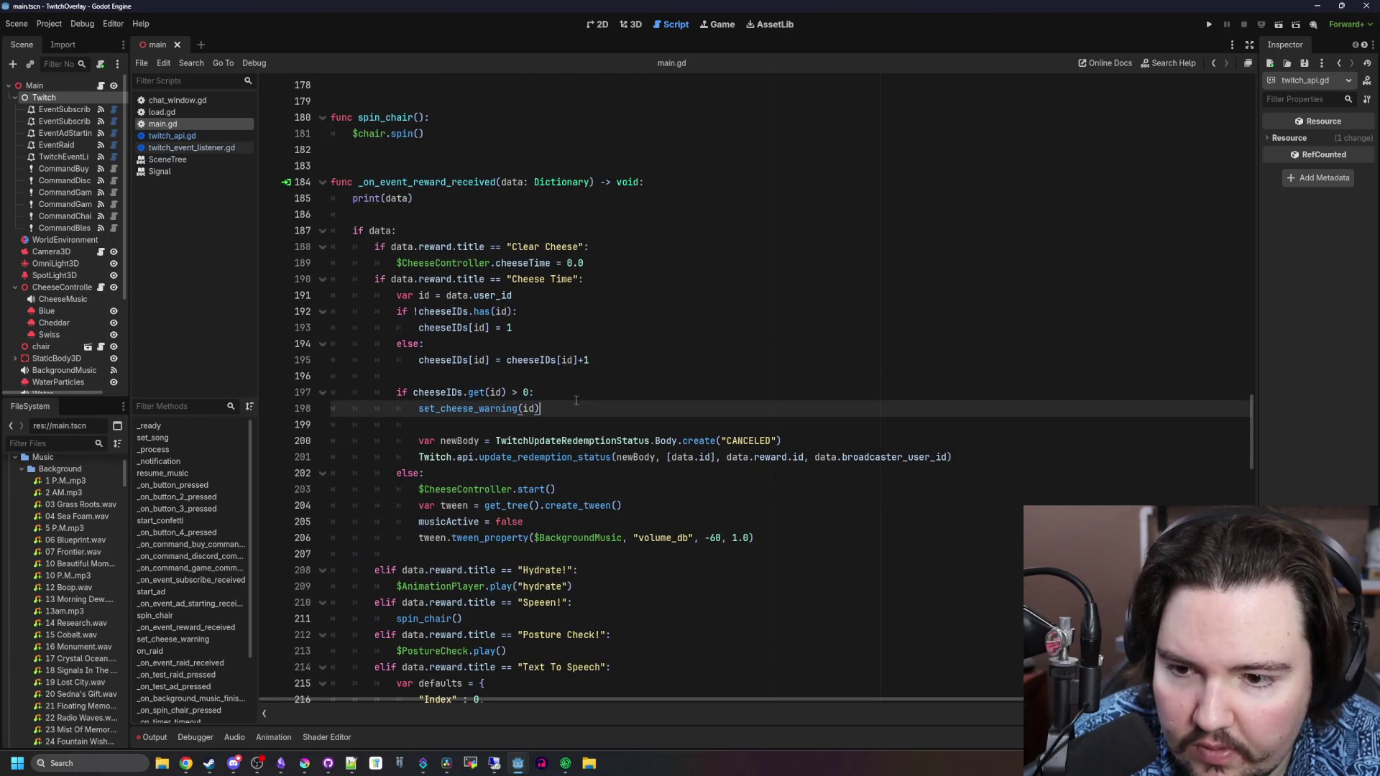
{"action": "left_click", "coordinate": [522, 376]}
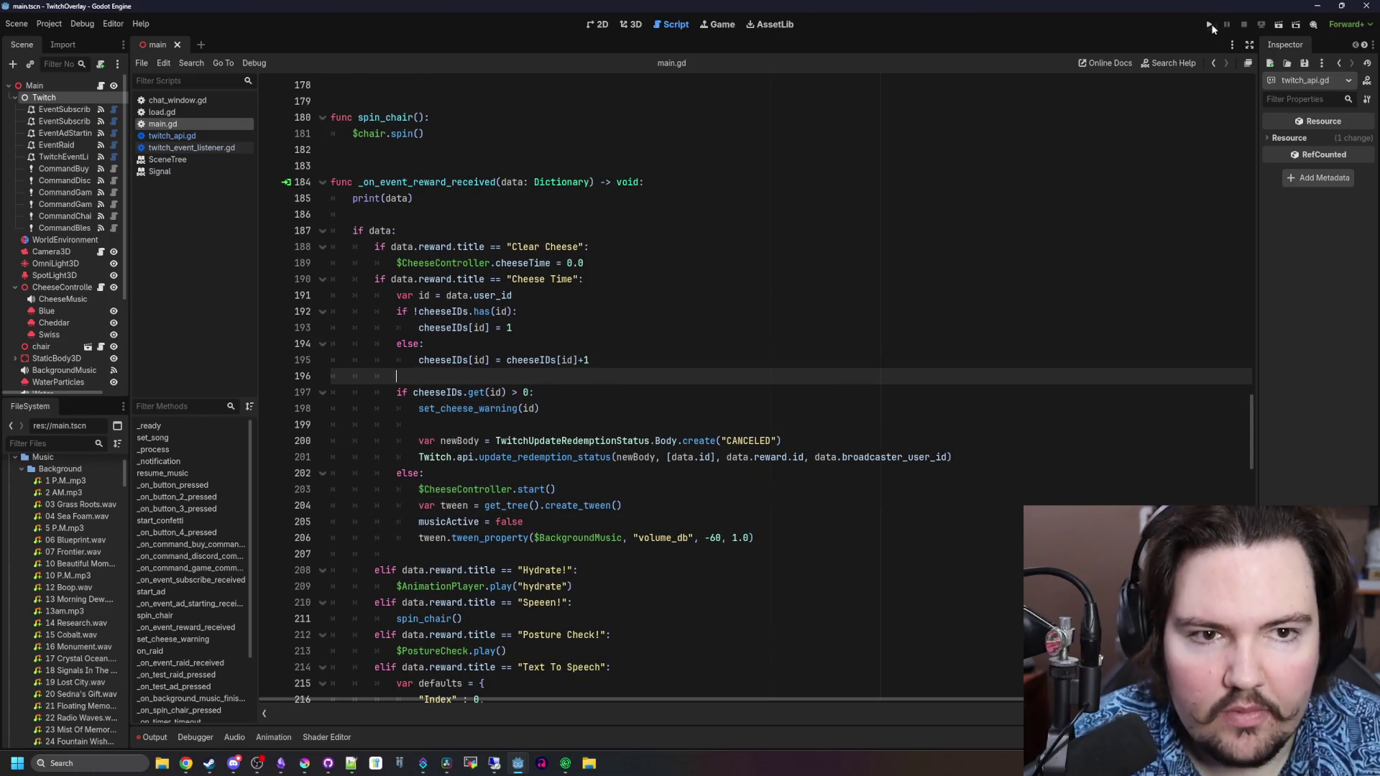
Run the overlay and select the forbidden redemption-update URL in the Output log
{"action": "left_click", "coordinate": [1211, 26]}
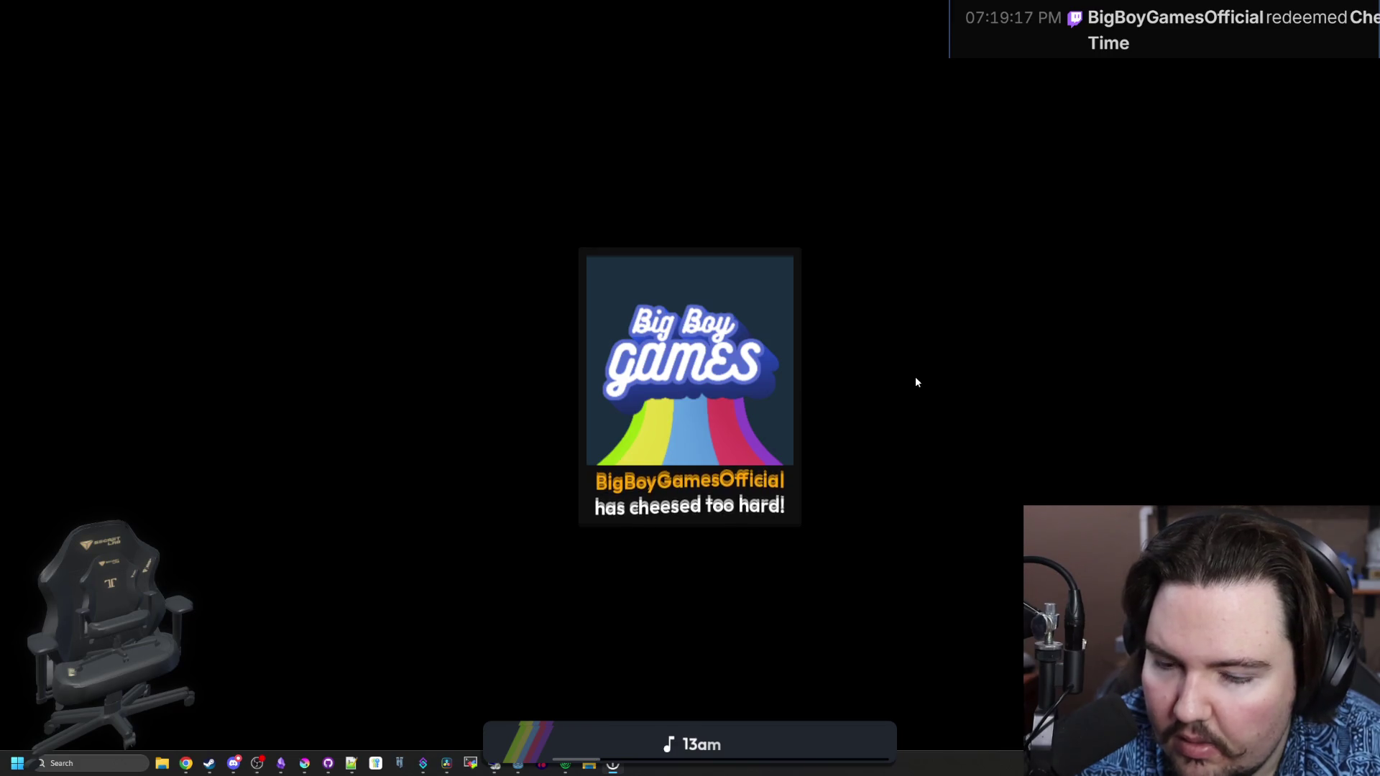
{"action": "key", "text": "super"}
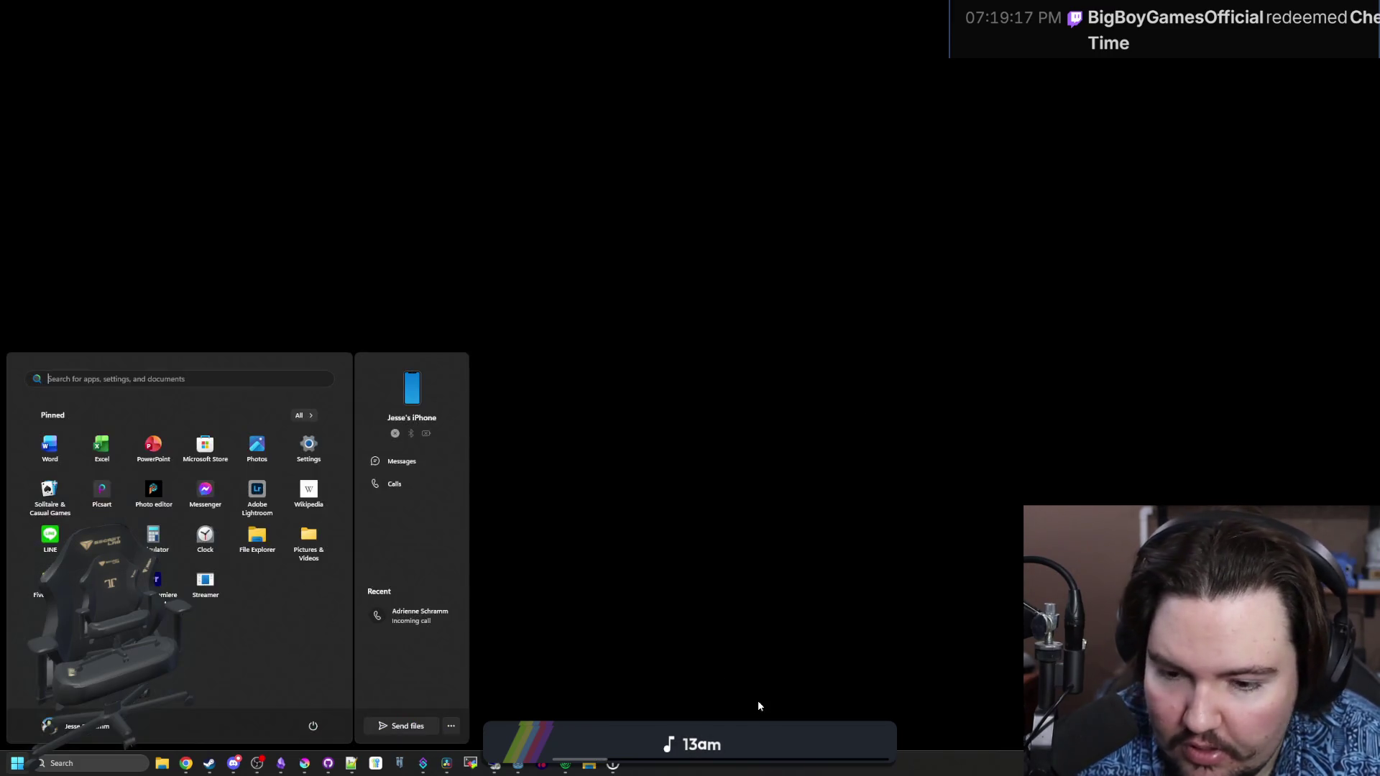
{"action": "left_click", "coordinate": [519, 766]}
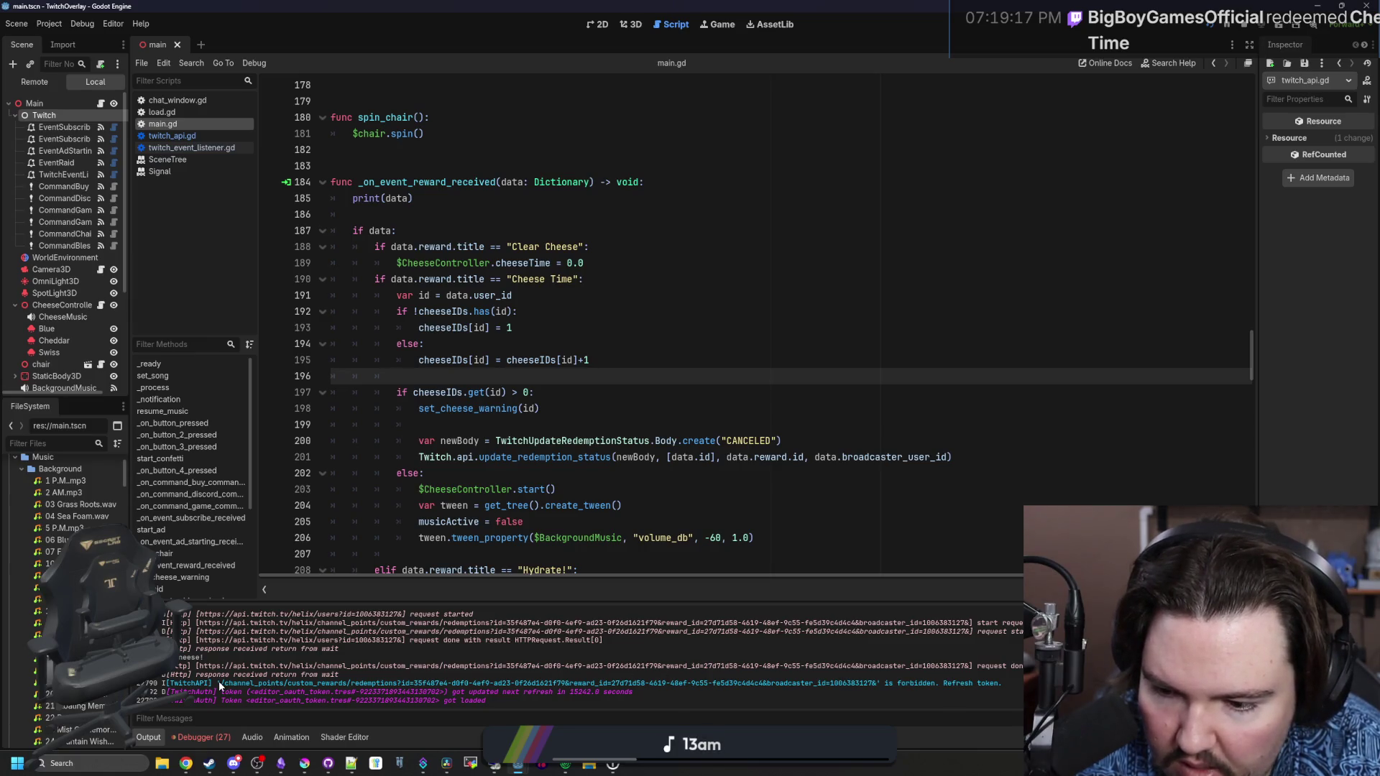
{"action": "left_click_drag", "start_coordinate": [221, 683], "coordinate": [883, 685]}
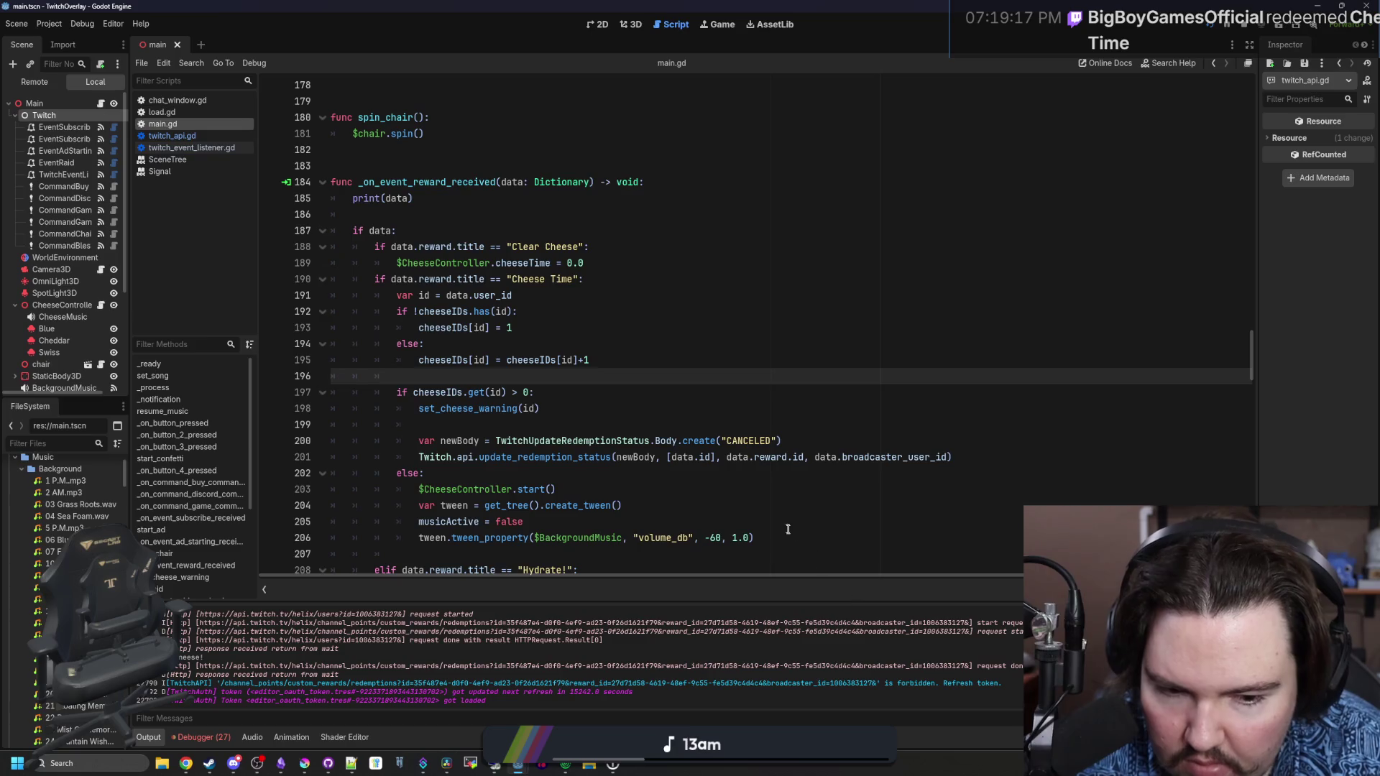
Review the reward handler code in main.gd, then look for the Twitcher tools in the menus
{"action": "left_click", "coordinate": [493, 424]}
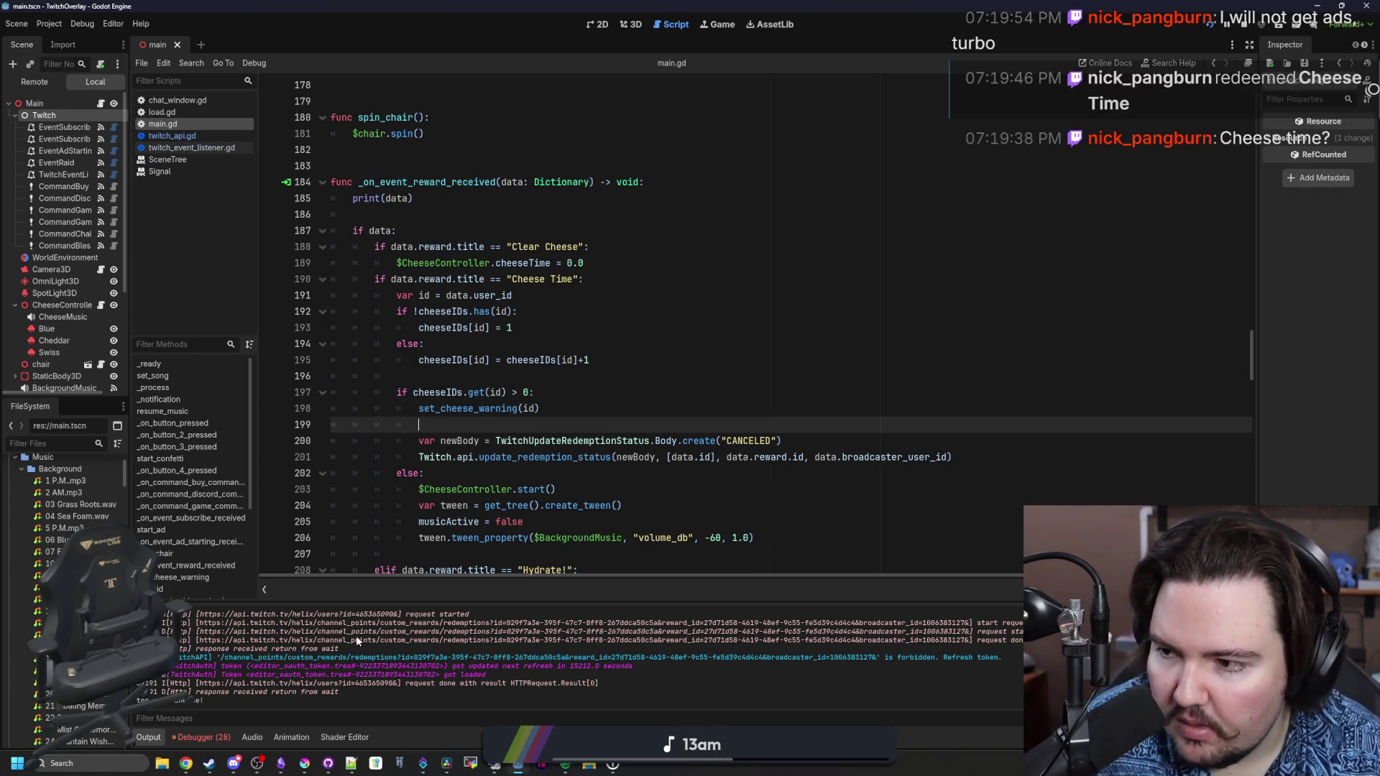
{"action": "scroll", "coordinate": [403, 661], "scroll_direction": "up", "scroll_amount": 2}
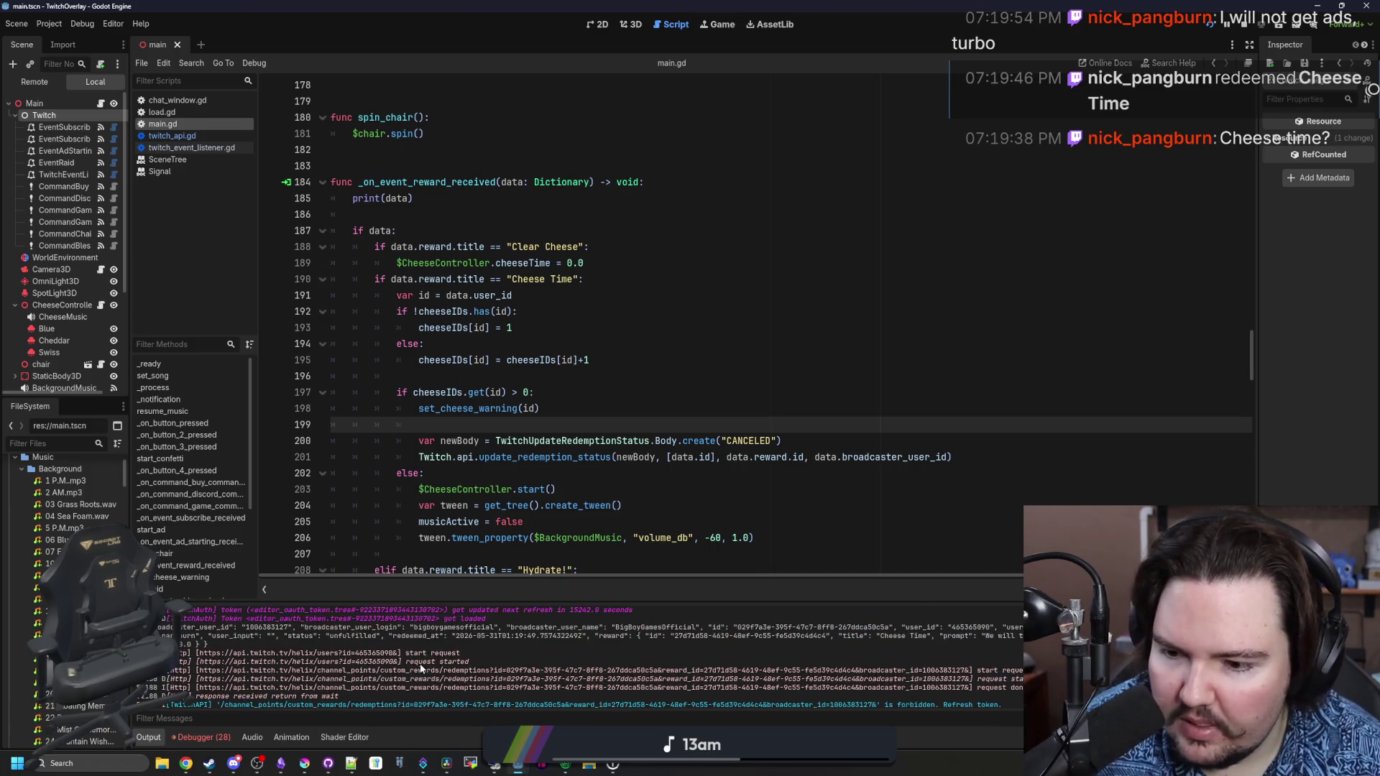
{"action": "scroll", "coordinate": [421, 668], "scroll_direction": "down", "scroll_amount": 2}
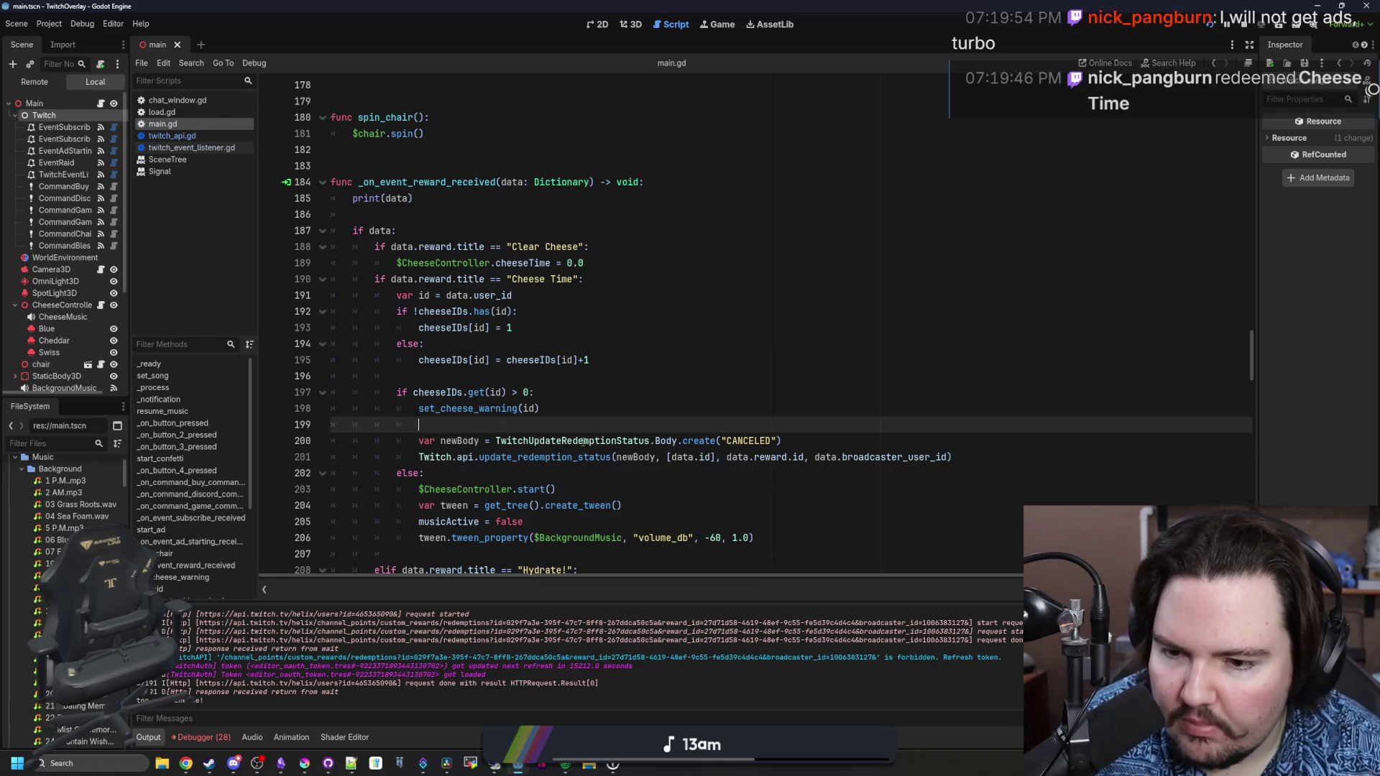
{"action": "scroll", "coordinate": [472, 373], "scroll_direction": "down", "scroll_amount": 1}
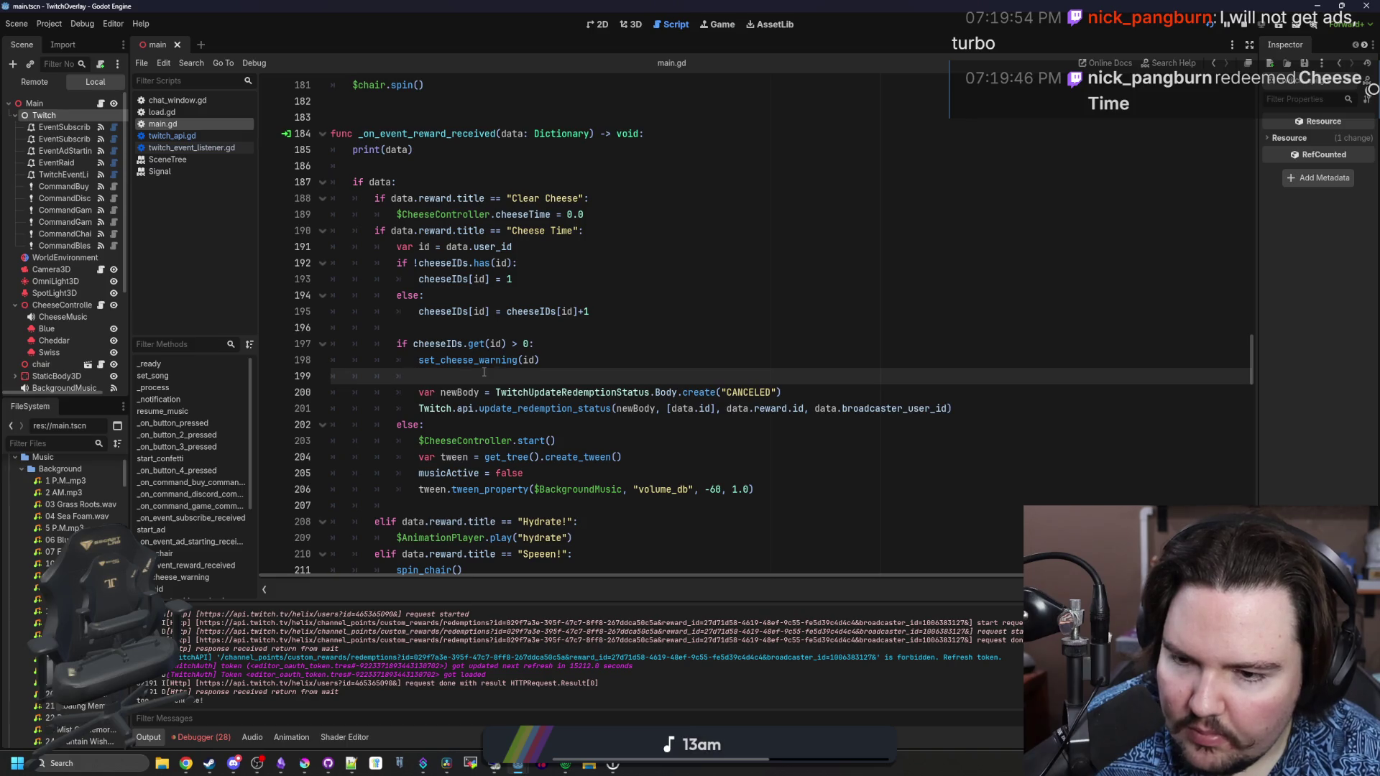
{"action": "scroll", "coordinate": [484, 371], "scroll_direction": "down", "scroll_amount": 3}
{"action": "scroll", "coordinate": [484, 371], "scroll_direction": "down", "scroll_amount": 6}
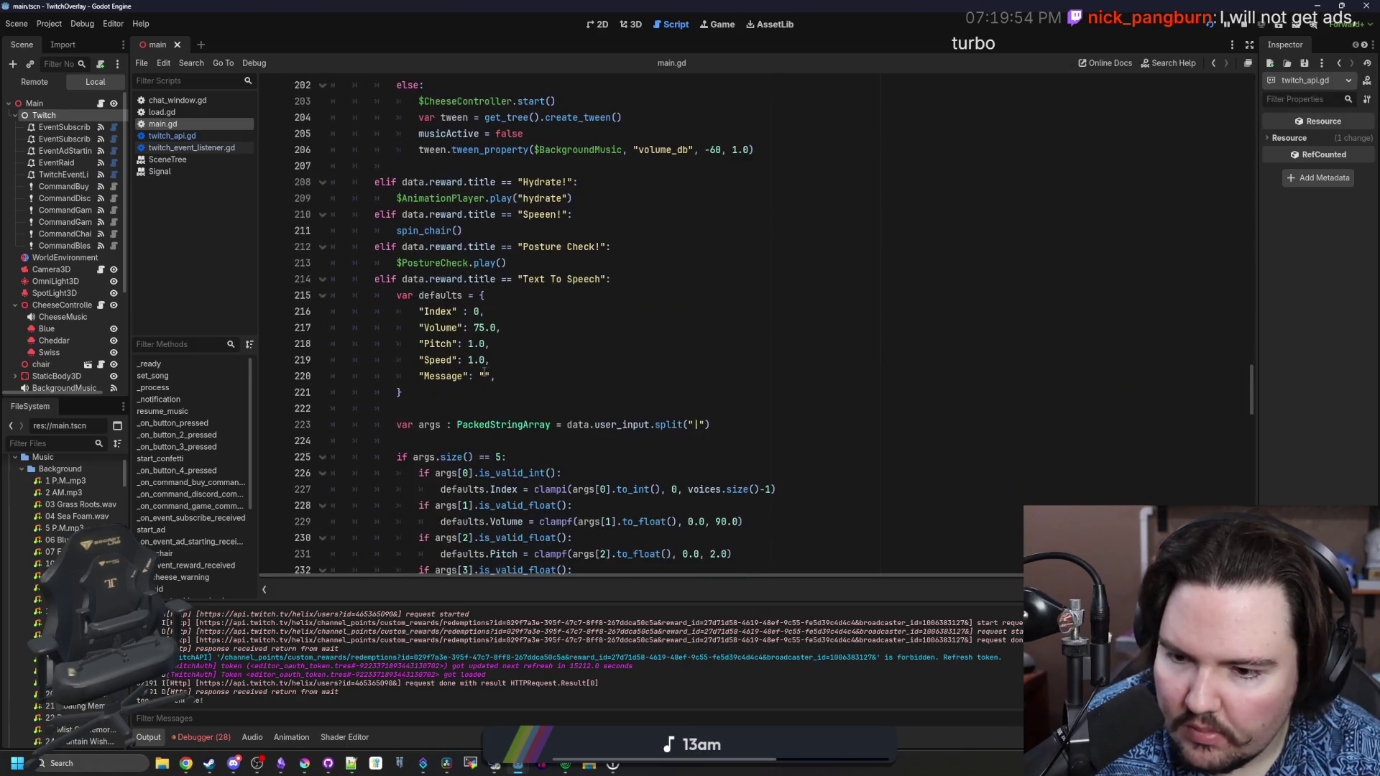
{"action": "scroll", "coordinate": [484, 371], "scroll_direction": "up", "scroll_amount": 1}
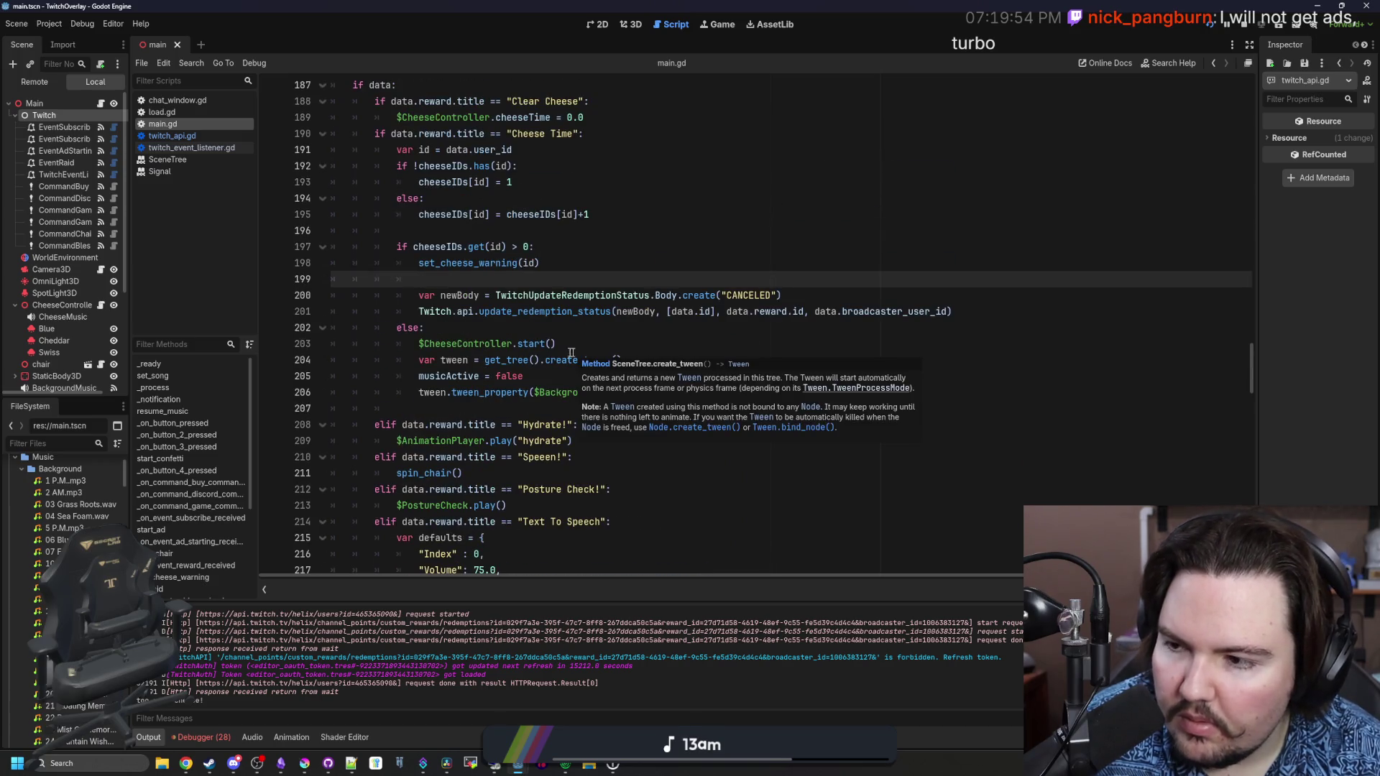
{"action": "scroll", "coordinate": [546, 360], "scroll_direction": "up", "scroll_amount": 2}
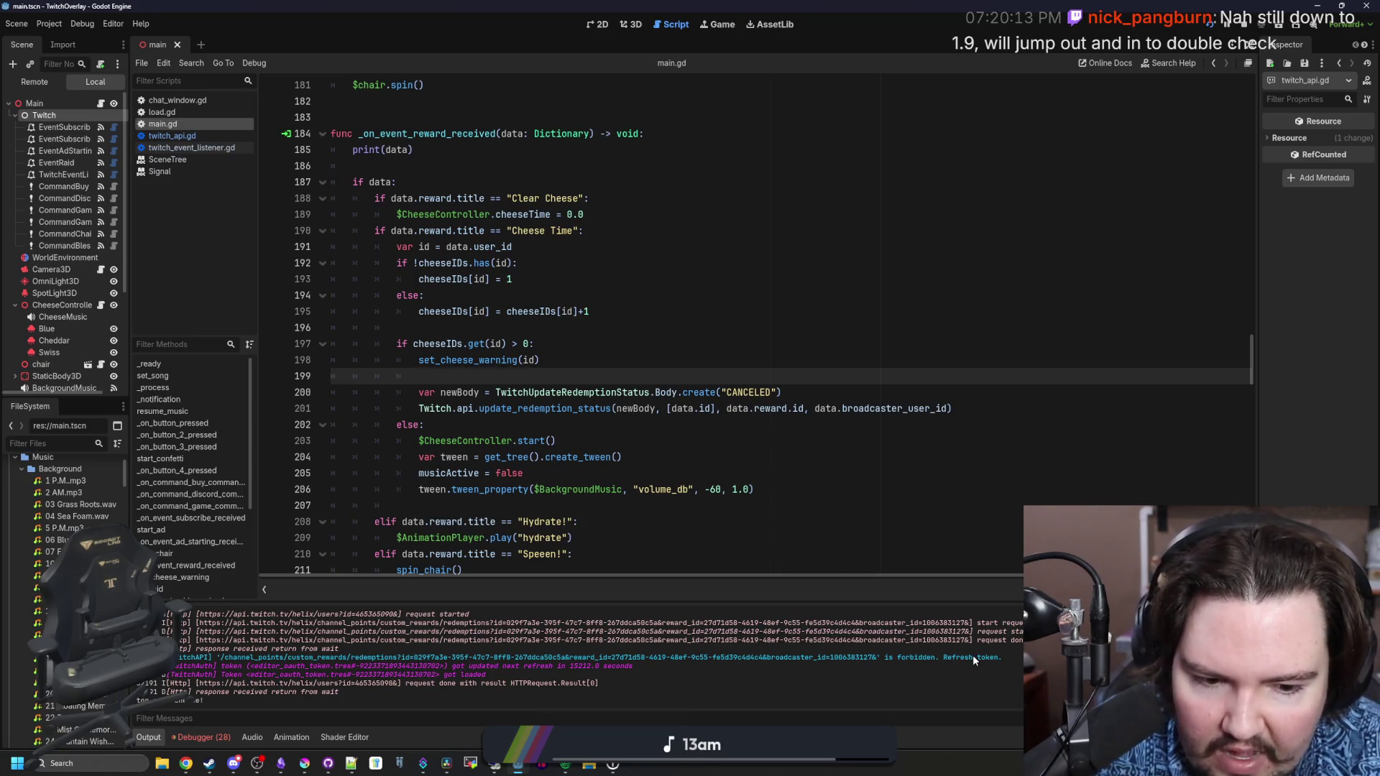
{"action": "left_click", "coordinate": [58, 24]}
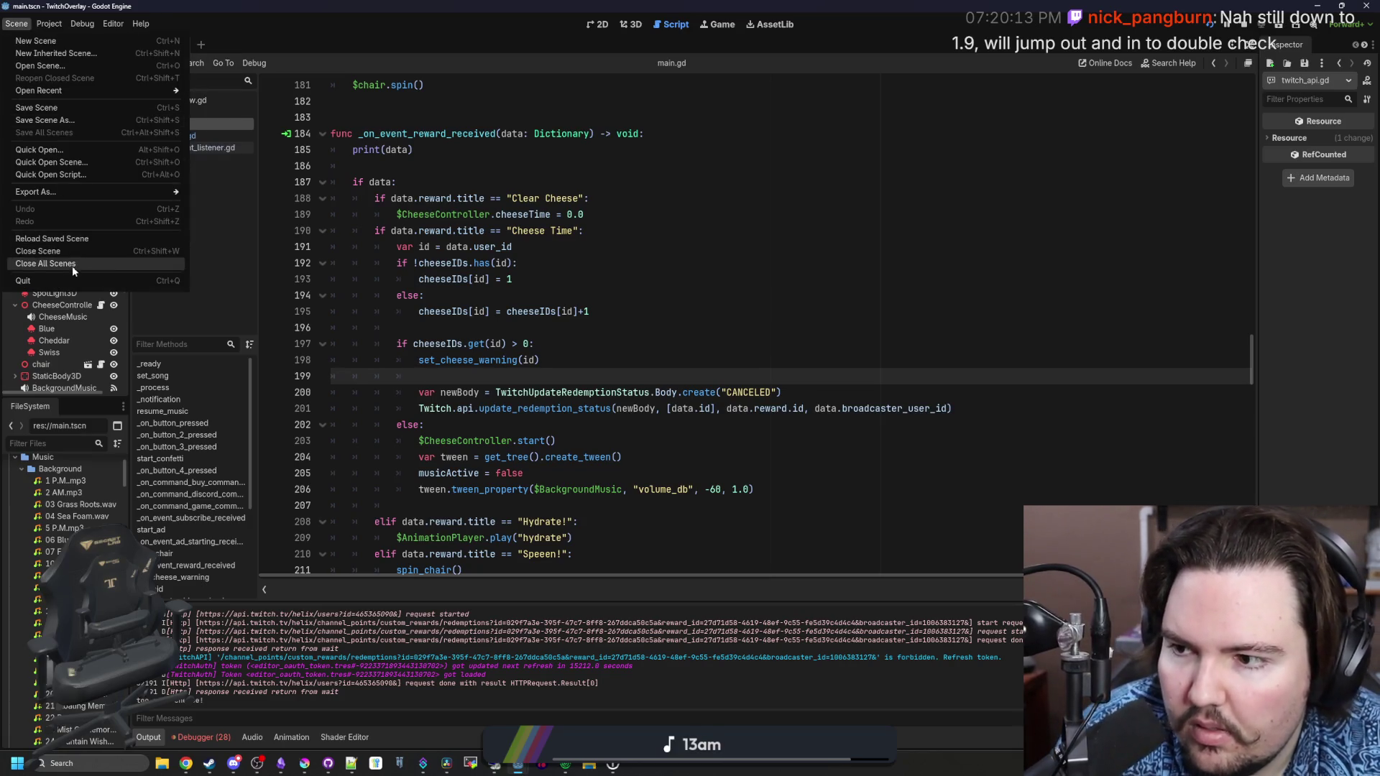
{"action": "left_click", "coordinate": [49, 24]}
{"action": "mouse_move", "coordinate": [92, 140]}
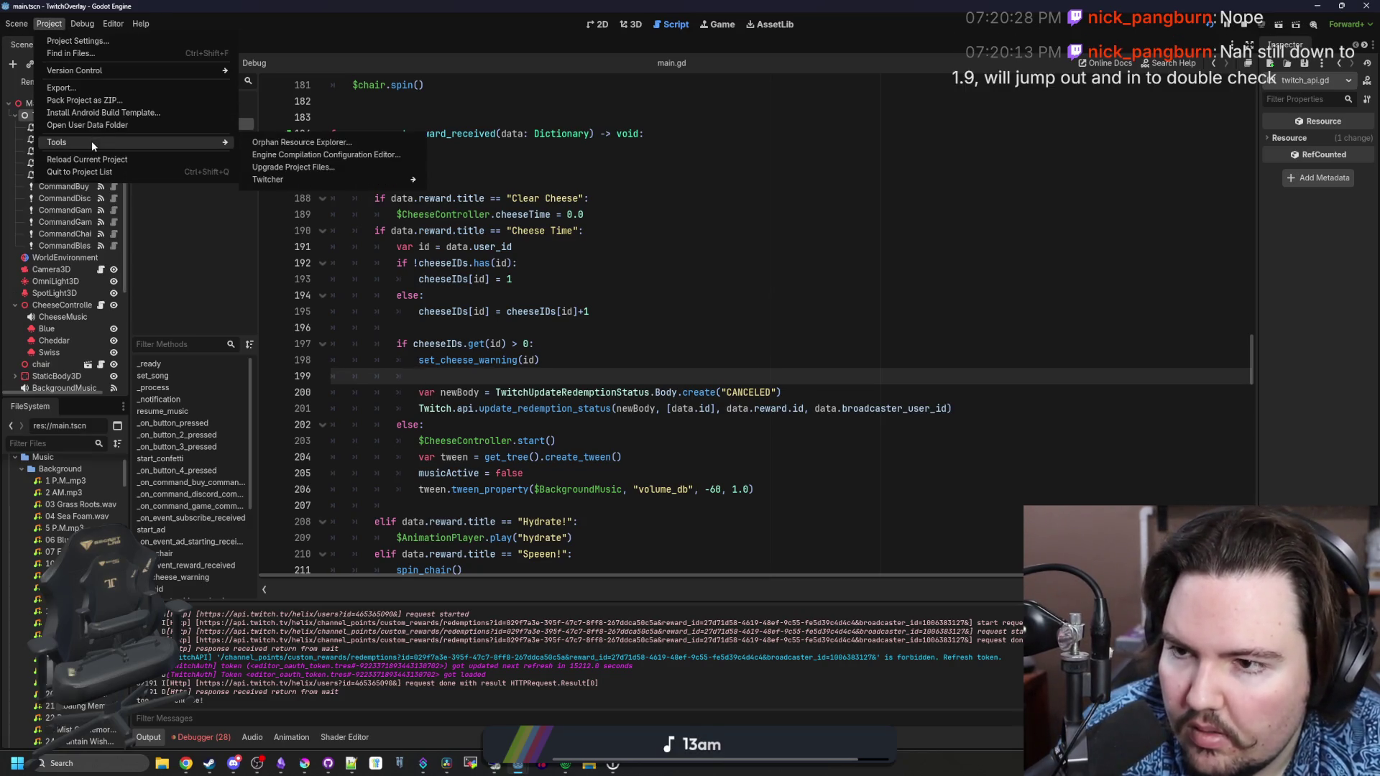
{"action": "mouse_move", "coordinate": [300, 180]}
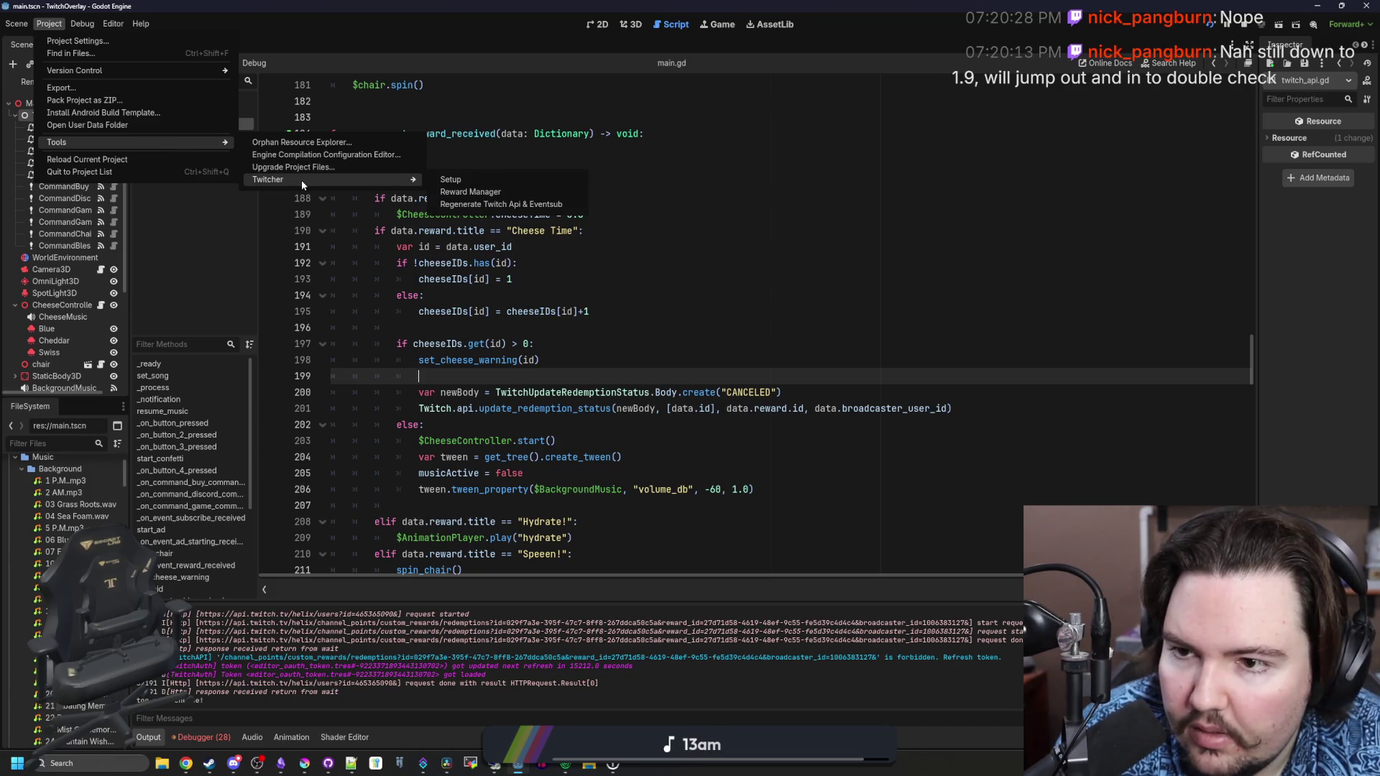
{"action": "left_click", "coordinate": [463, 191]}
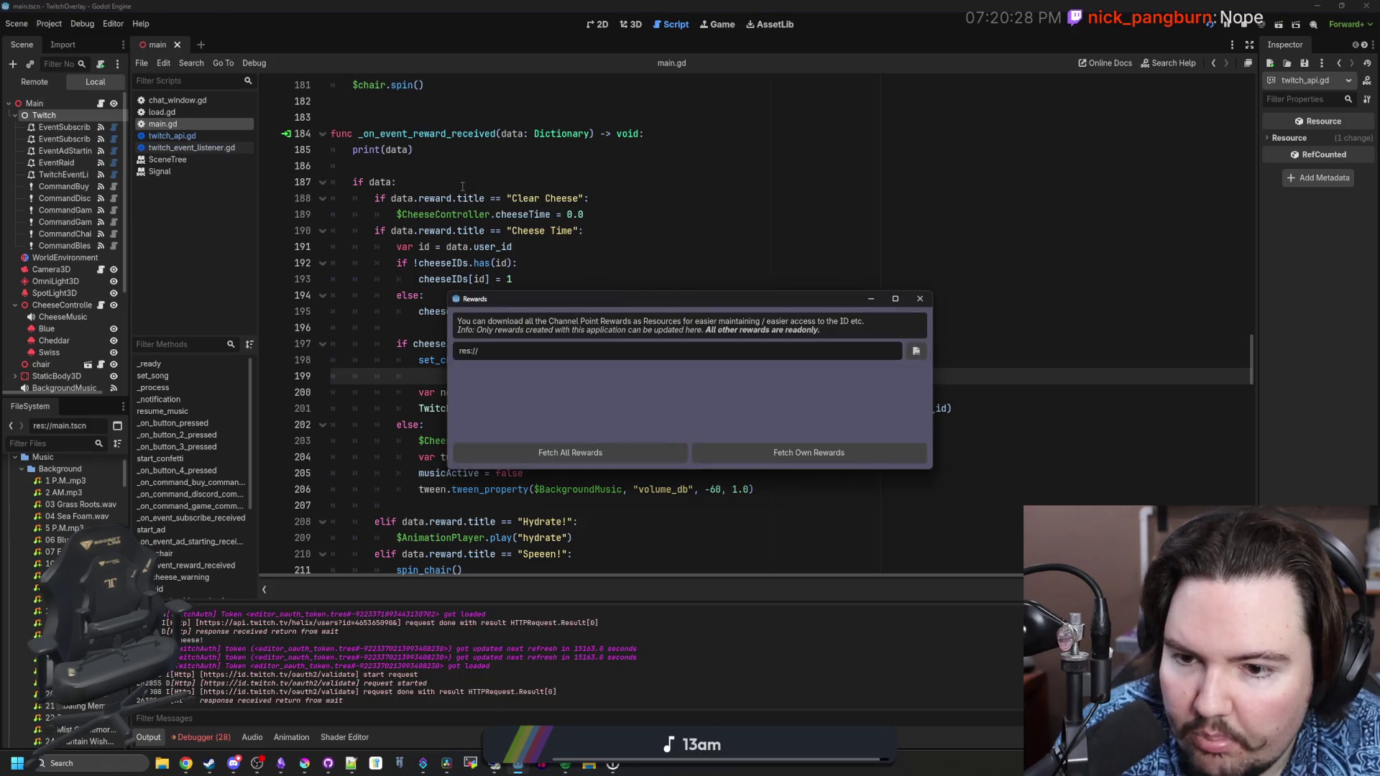
{"action": "left_click", "coordinate": [929, 298]}
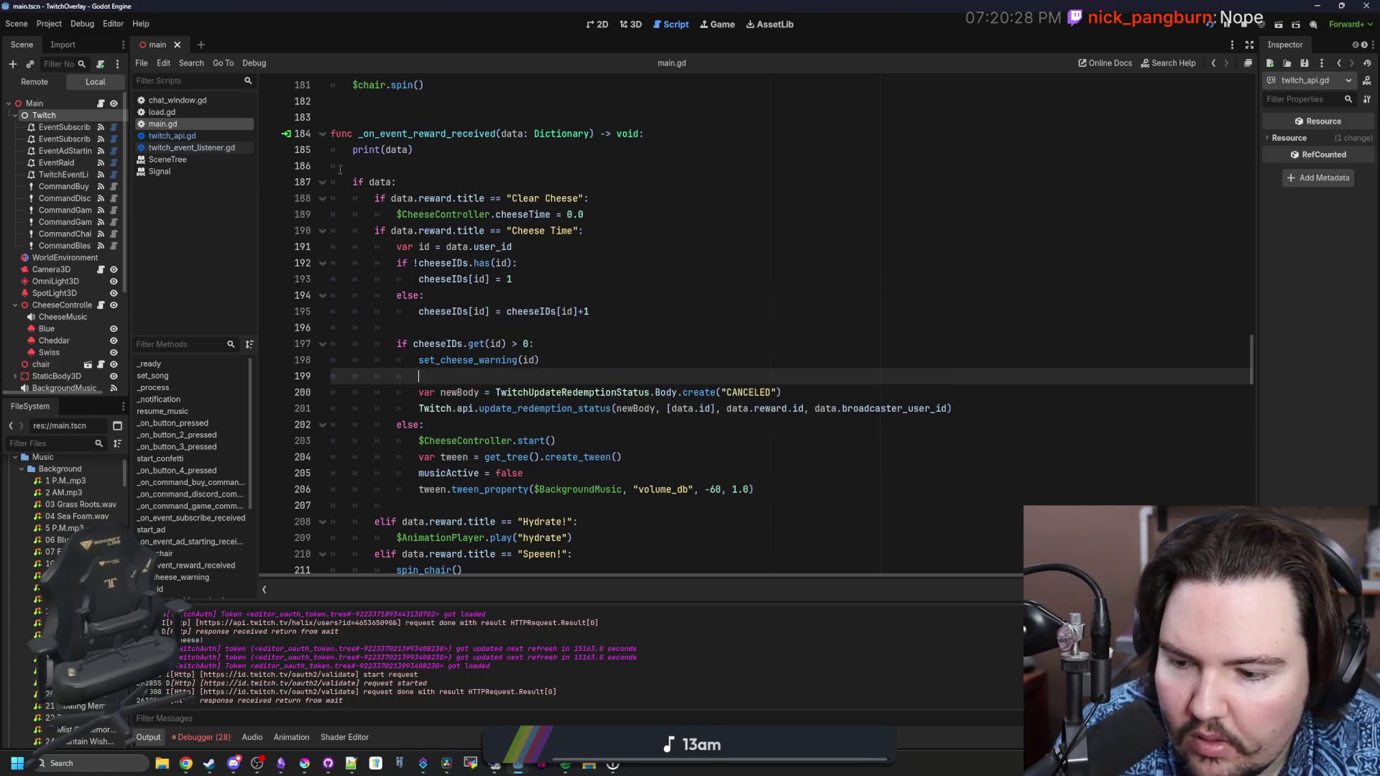
{"action": "left_click", "coordinate": [16, 24]}
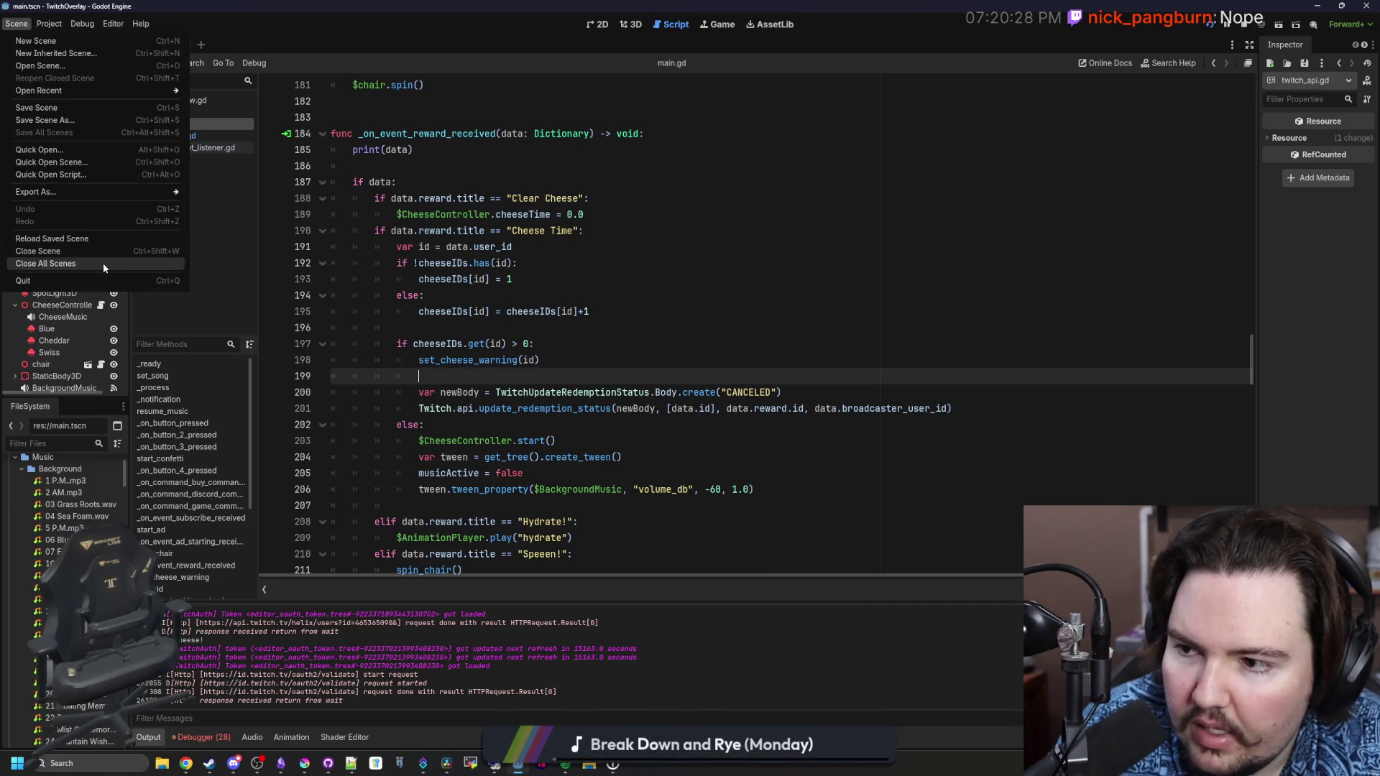
{"action": "left_click", "coordinate": [49, 24]}
{"action": "mouse_move", "coordinate": [163, 143]}
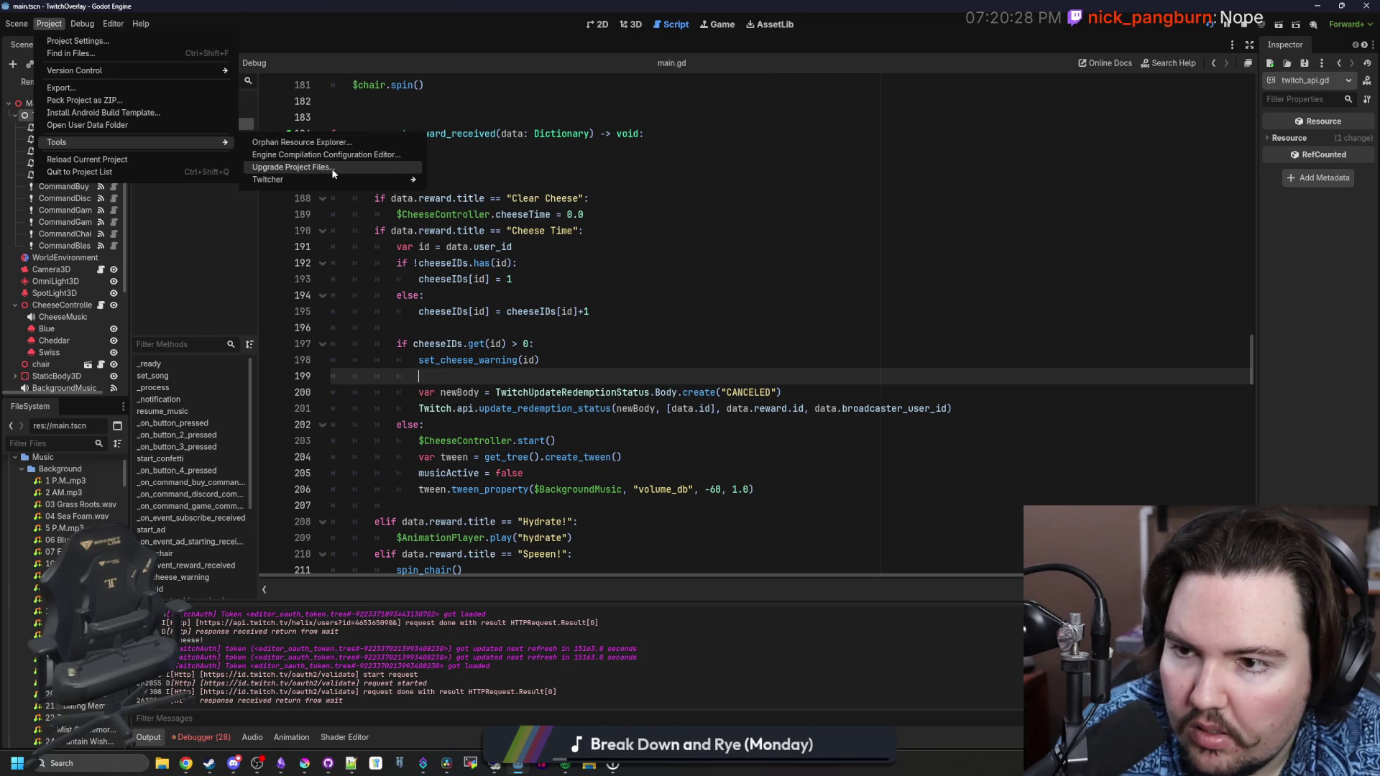
{"action": "mouse_move", "coordinate": [318, 181]}
{"action": "left_click", "coordinate": [464, 180]}
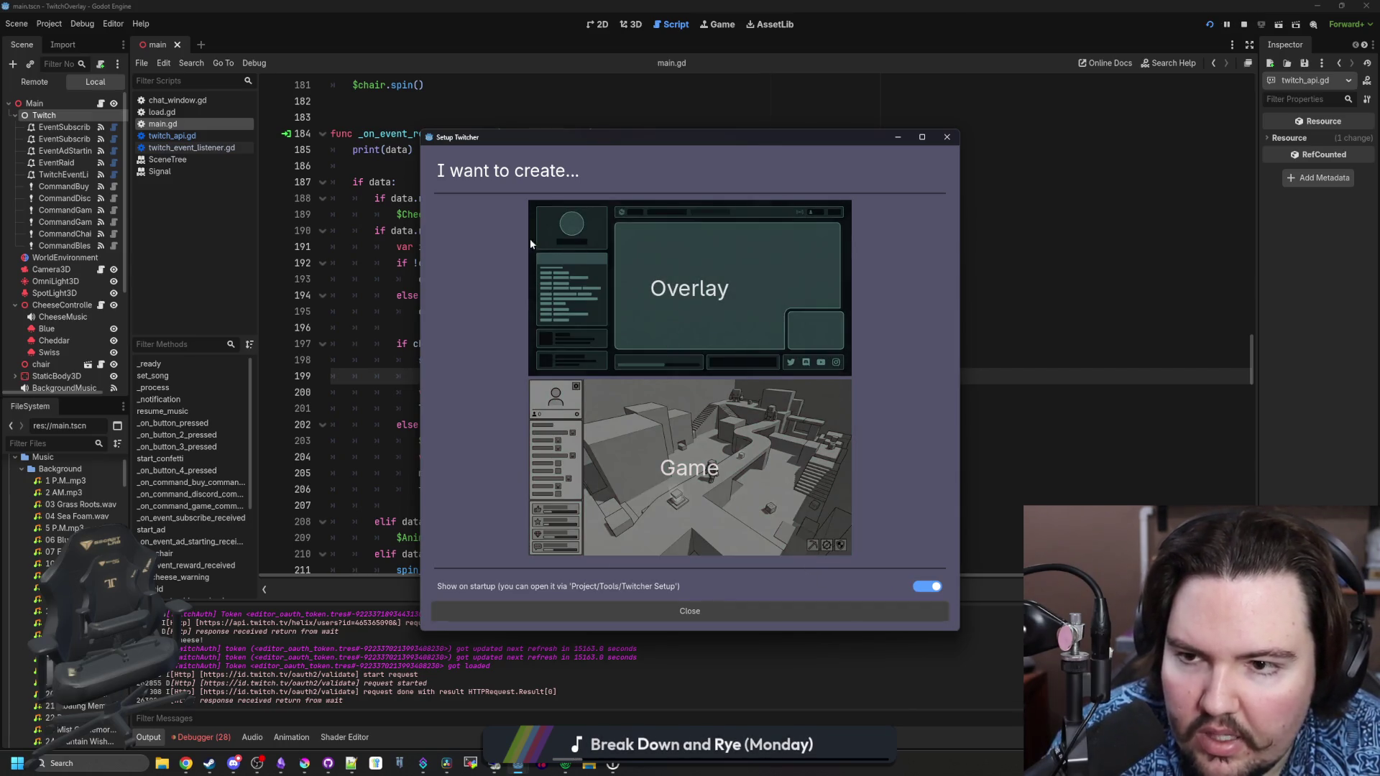
{"action": "left_click", "coordinate": [738, 306]}
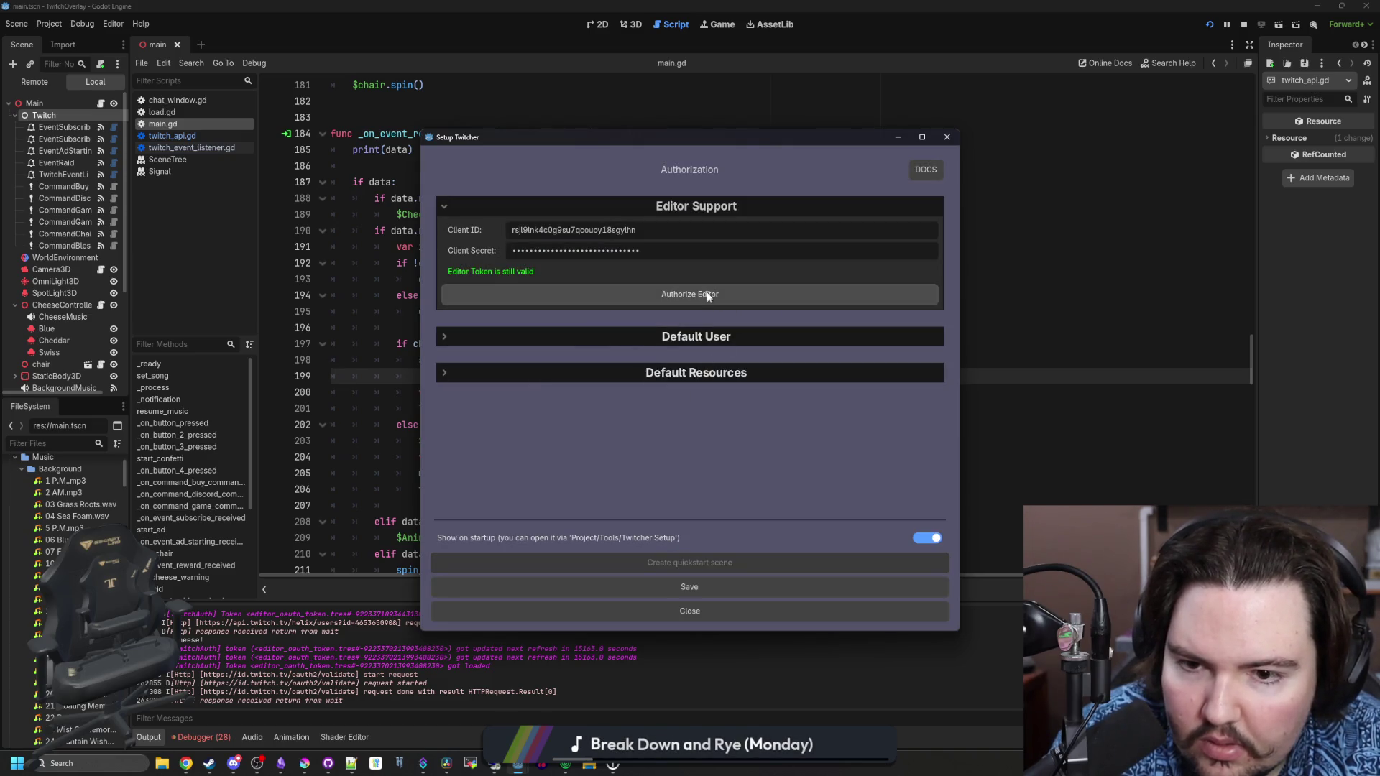
{"action": "left_click", "coordinate": [689, 336]}
{"action": "left_click", "coordinate": [689, 377]}
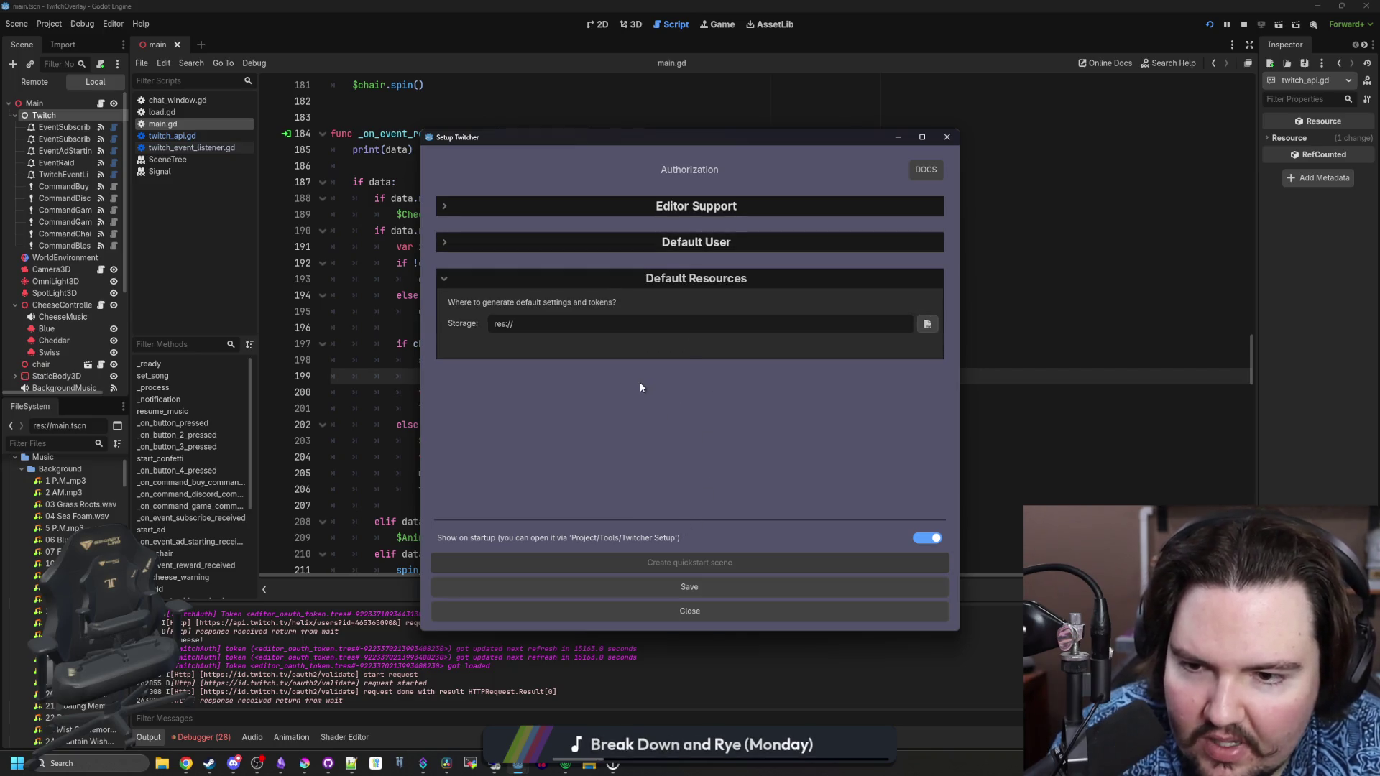
{"action": "left_click", "coordinate": [668, 244]}
{"action": "left_click", "coordinate": [702, 209]}
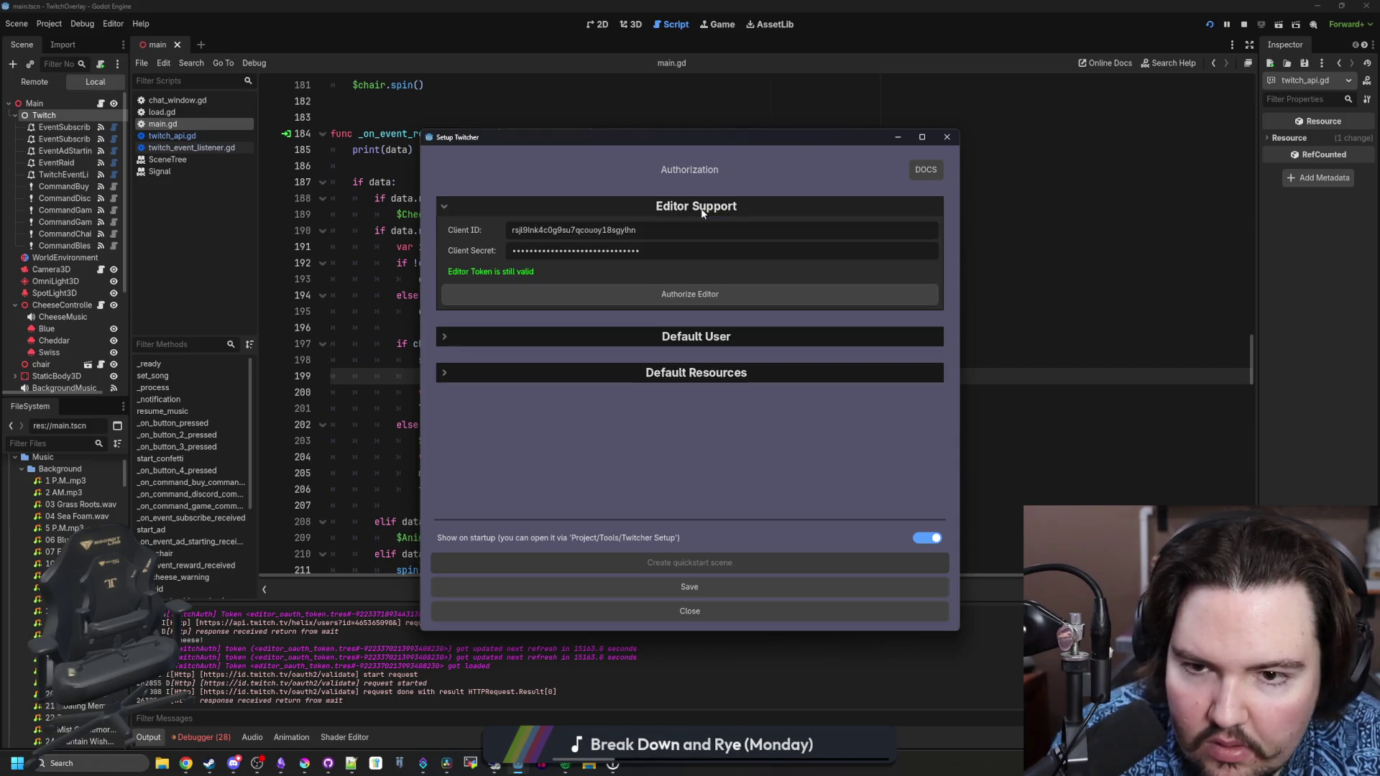
{"action": "left_click", "coordinate": [925, 170]}
{"action": "left_click", "coordinate": [683, 608]}
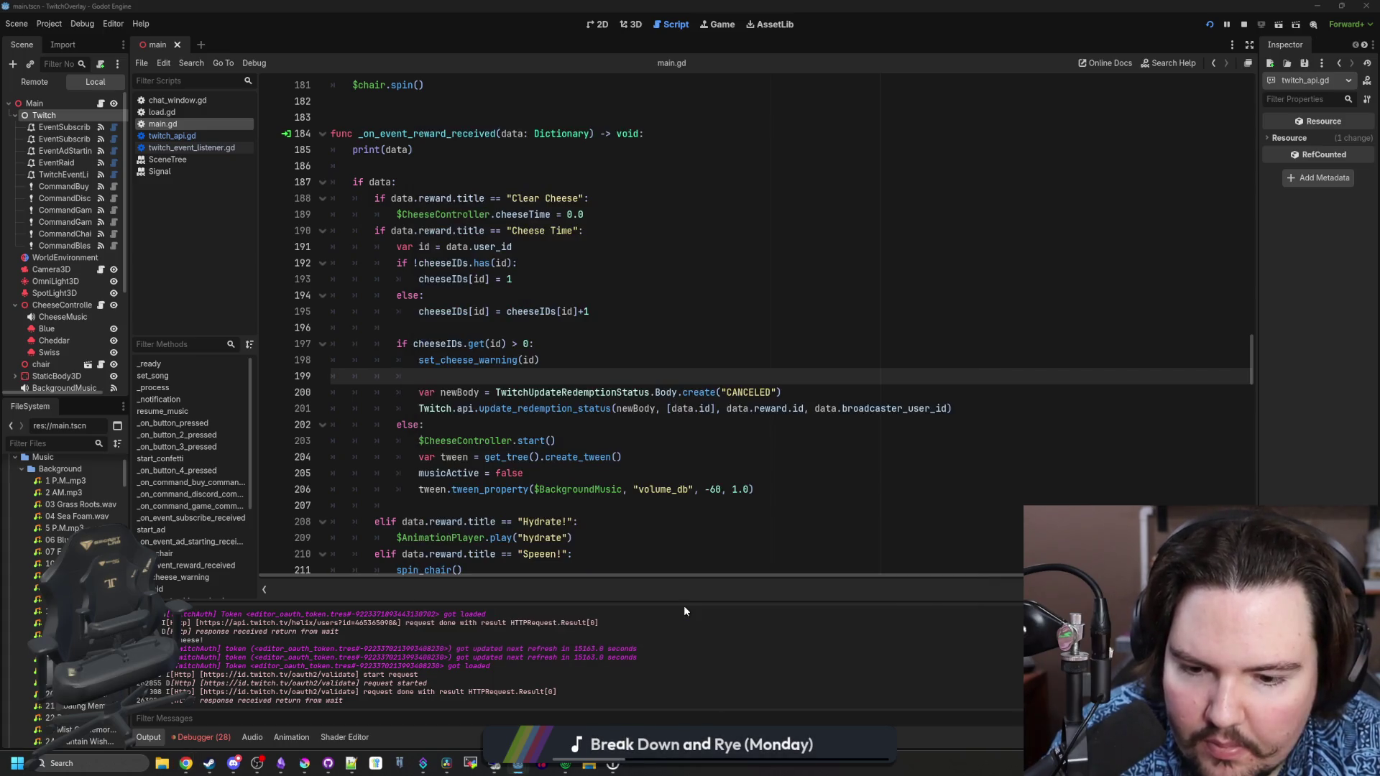
{"action": "left_click", "coordinate": [782, 392]}
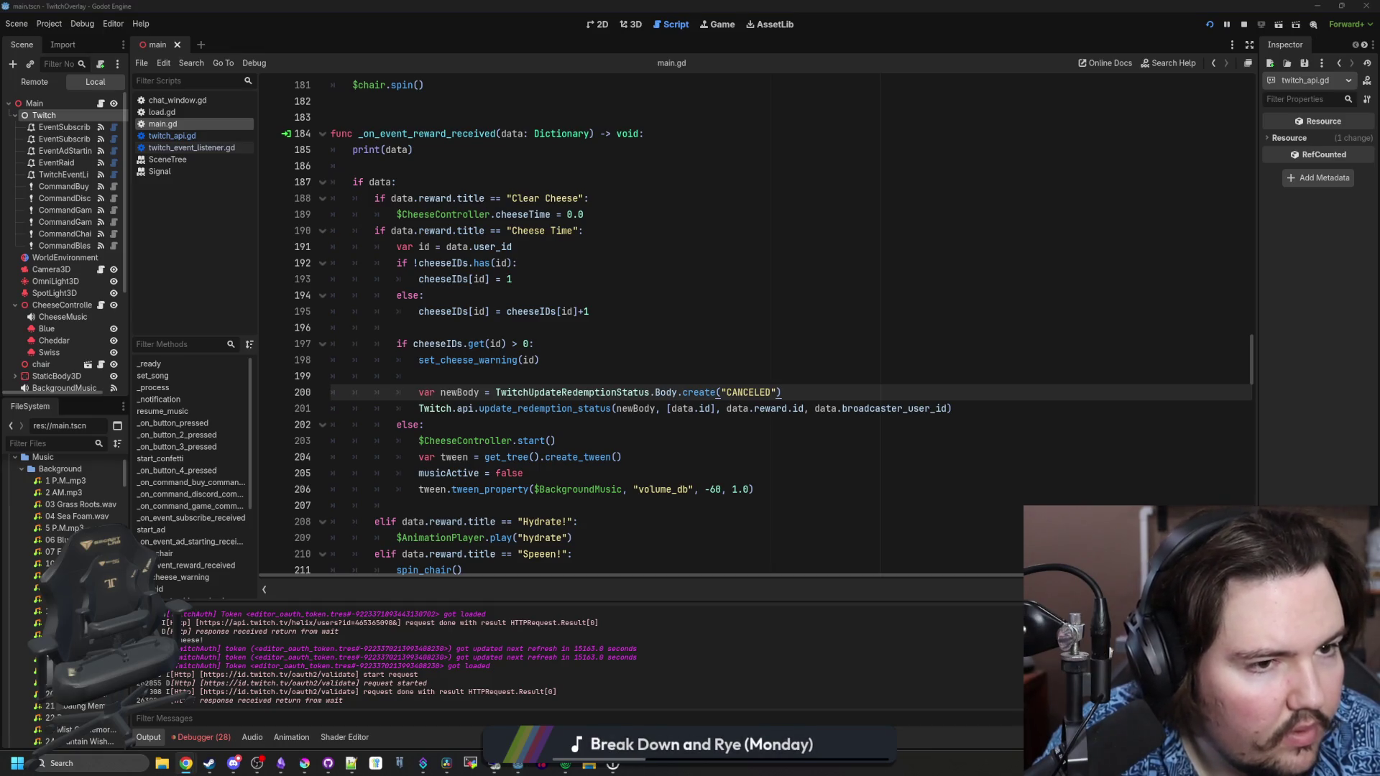
Widen the scene tree, read the TwitchAPI log entry, and return to line 199 of the reward handler
{"action": "left_click", "coordinate": [611, 361]}
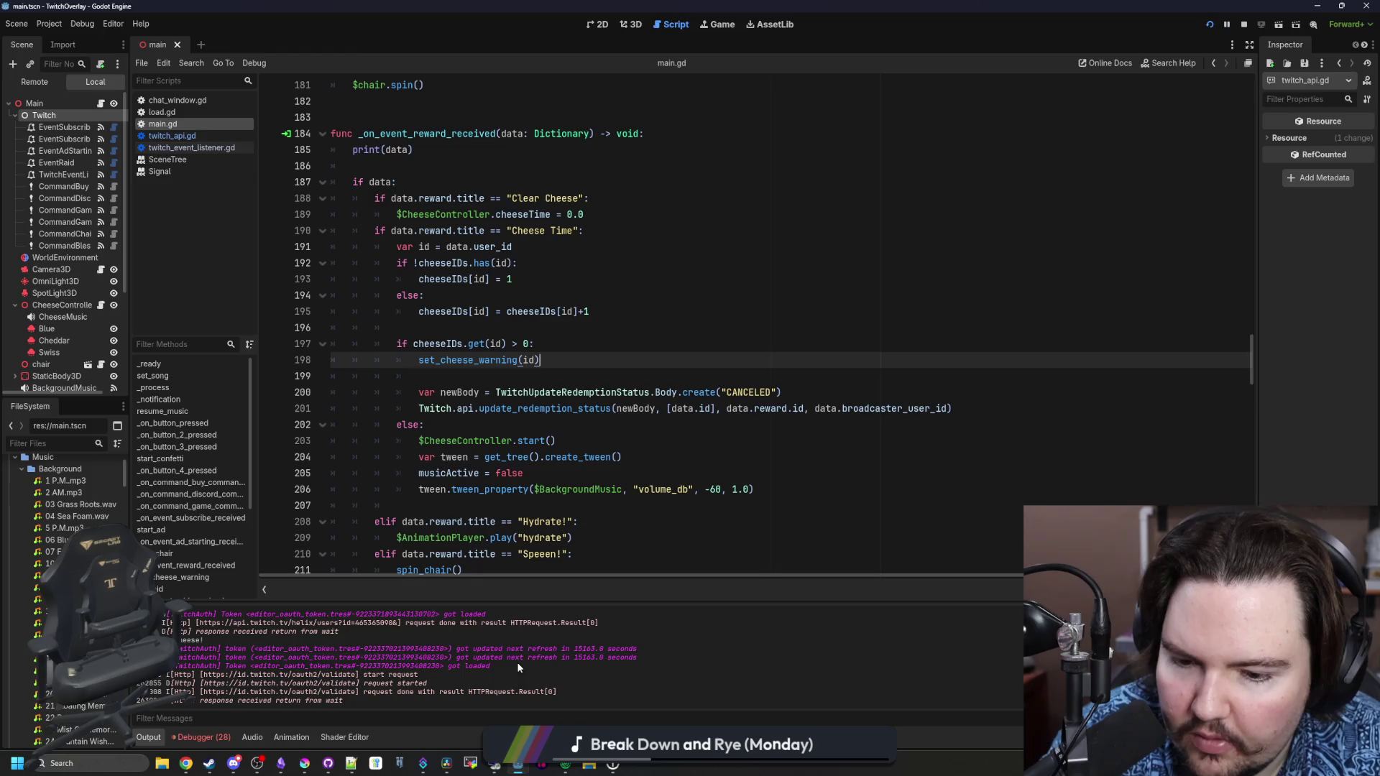
{"action": "left_click_drag", "start_coordinate": [127, 286], "coordinate": [223, 286]}
{"action": "scroll", "coordinate": [516, 658], "scroll_direction": "up", "scroll_amount": 3}
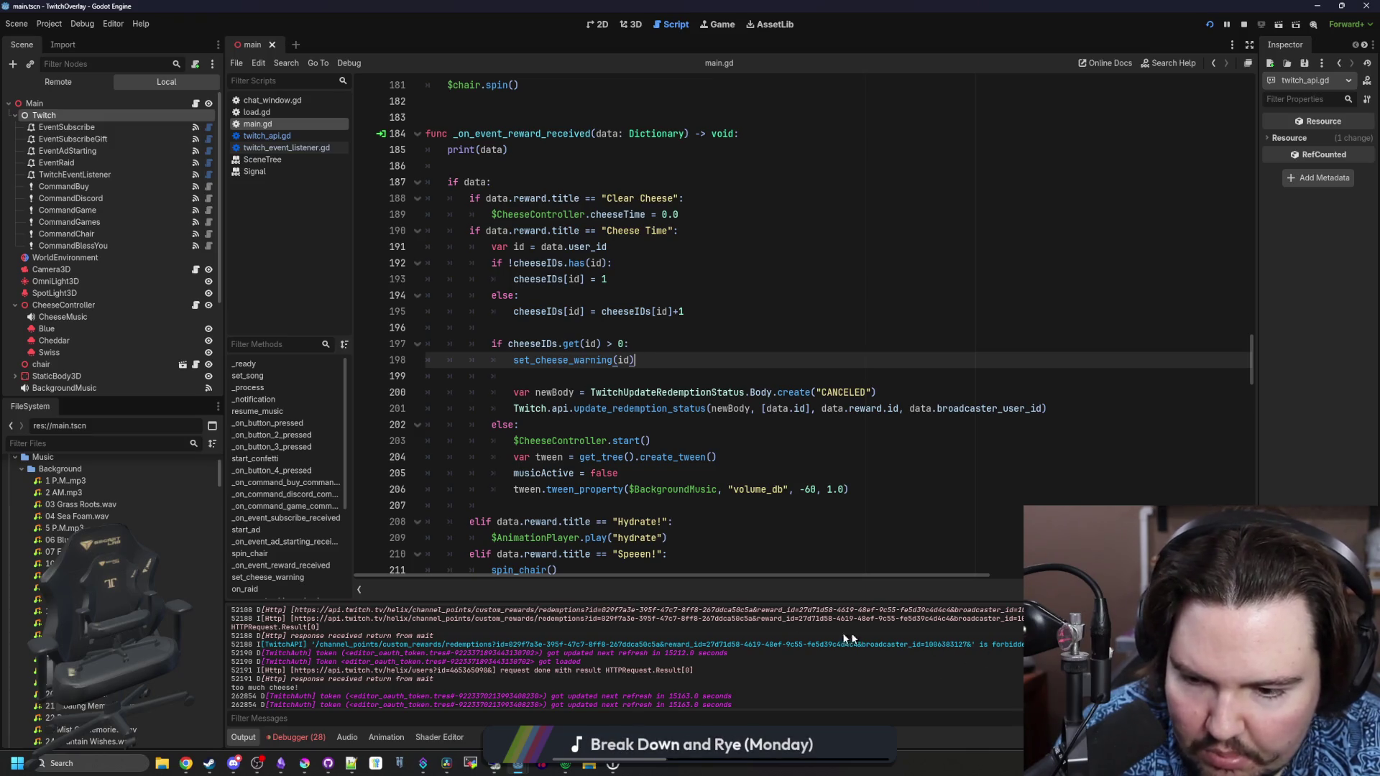
{"action": "left_click_drag", "start_coordinate": [326, 646], "coordinate": [1028, 645]}
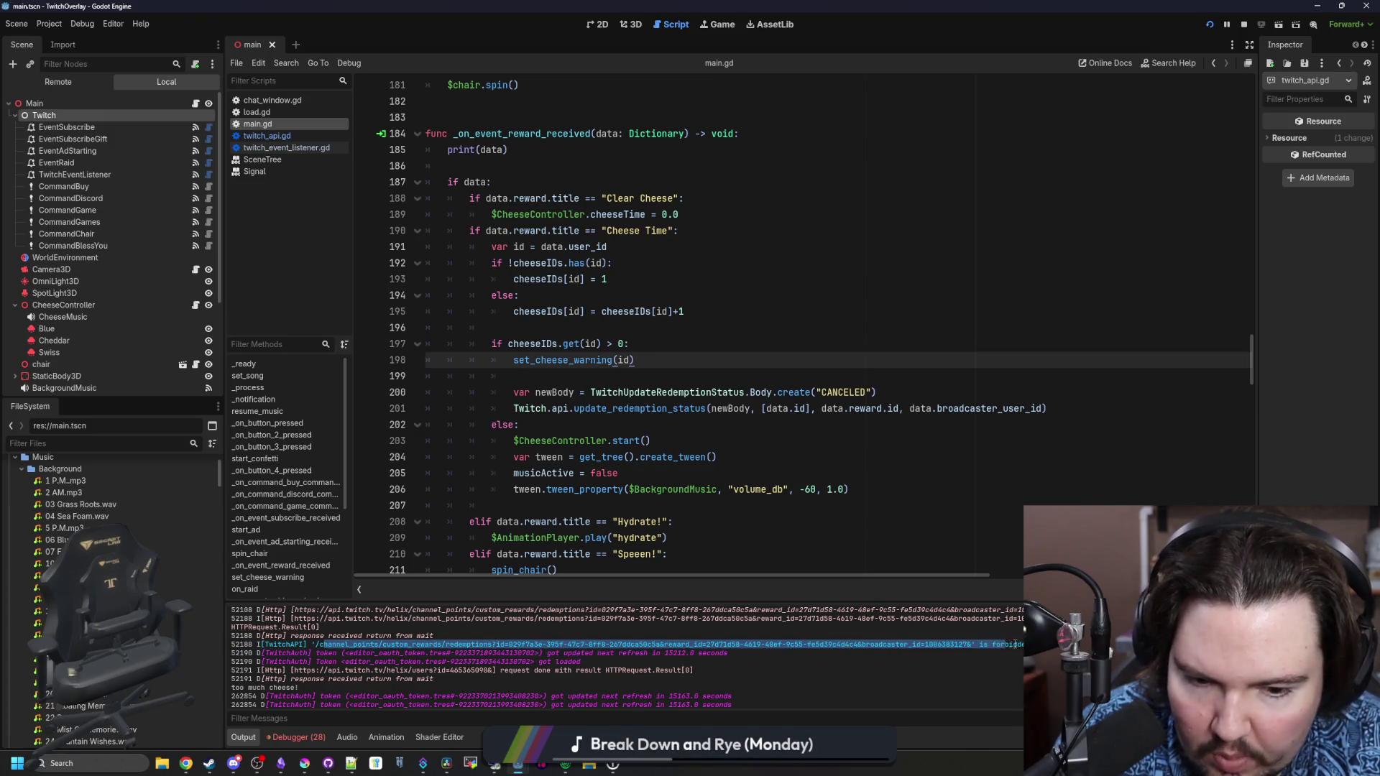
{"action": "left_click", "coordinate": [1027, 645]}
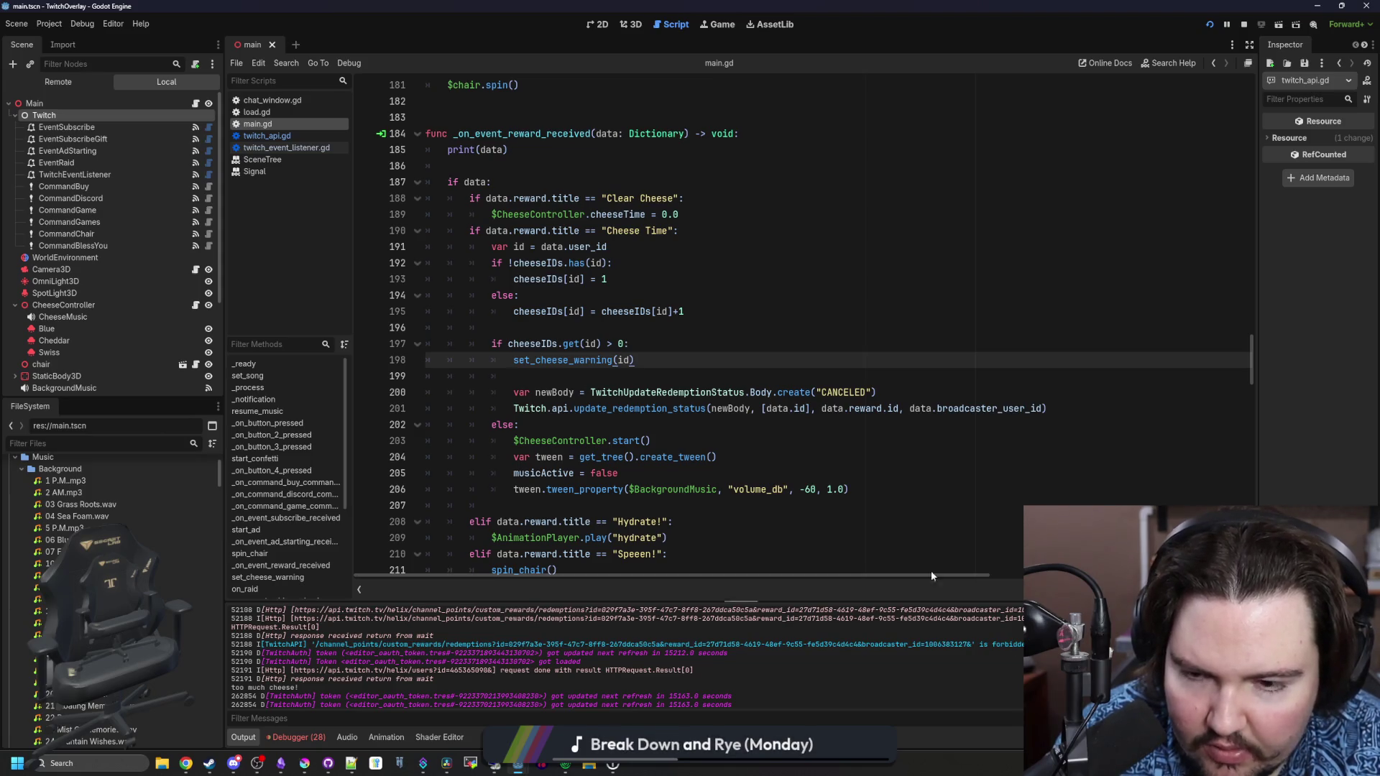
{"action": "left_click", "coordinate": [611, 380]}
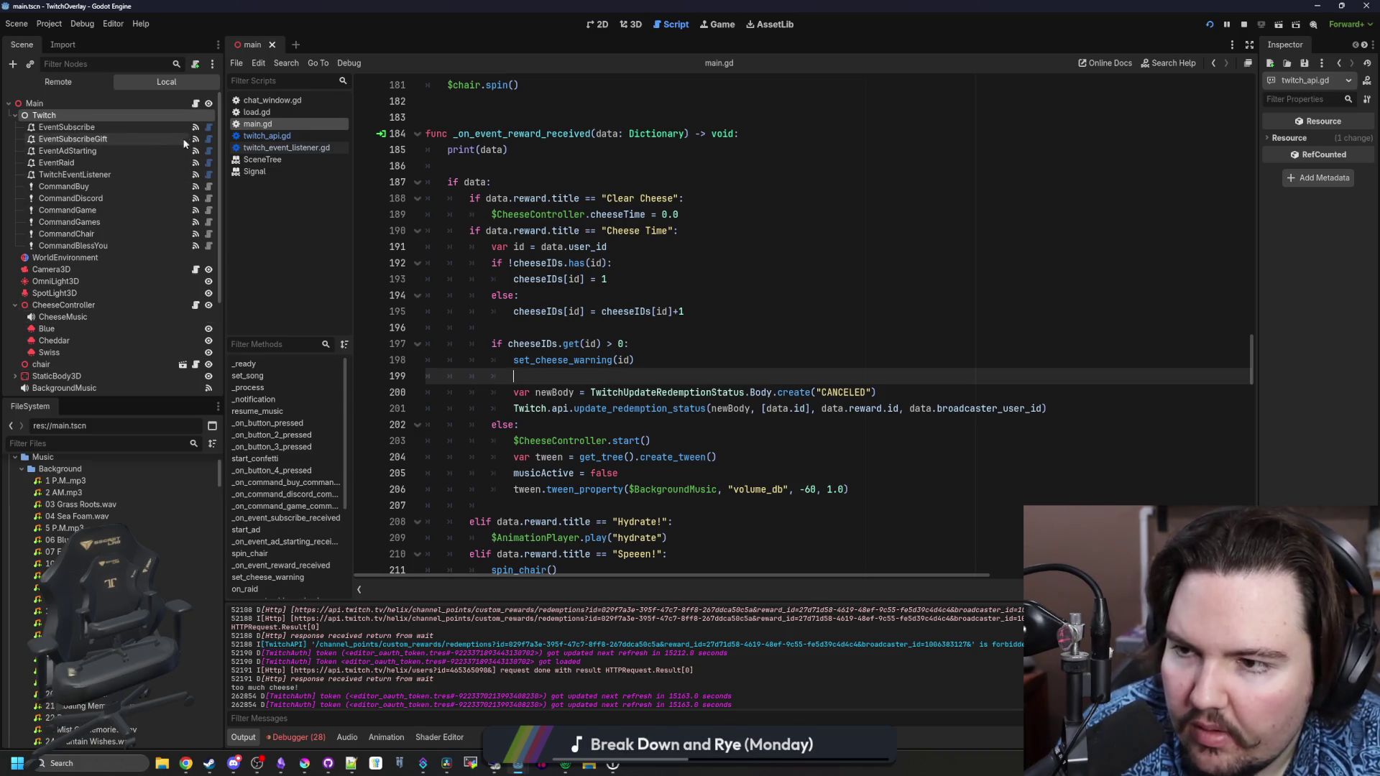
Inspect the CommandBlessYou node with a wider Inspector, then select the EventSubscribe node
{"action": "left_click", "coordinate": [92, 246]}
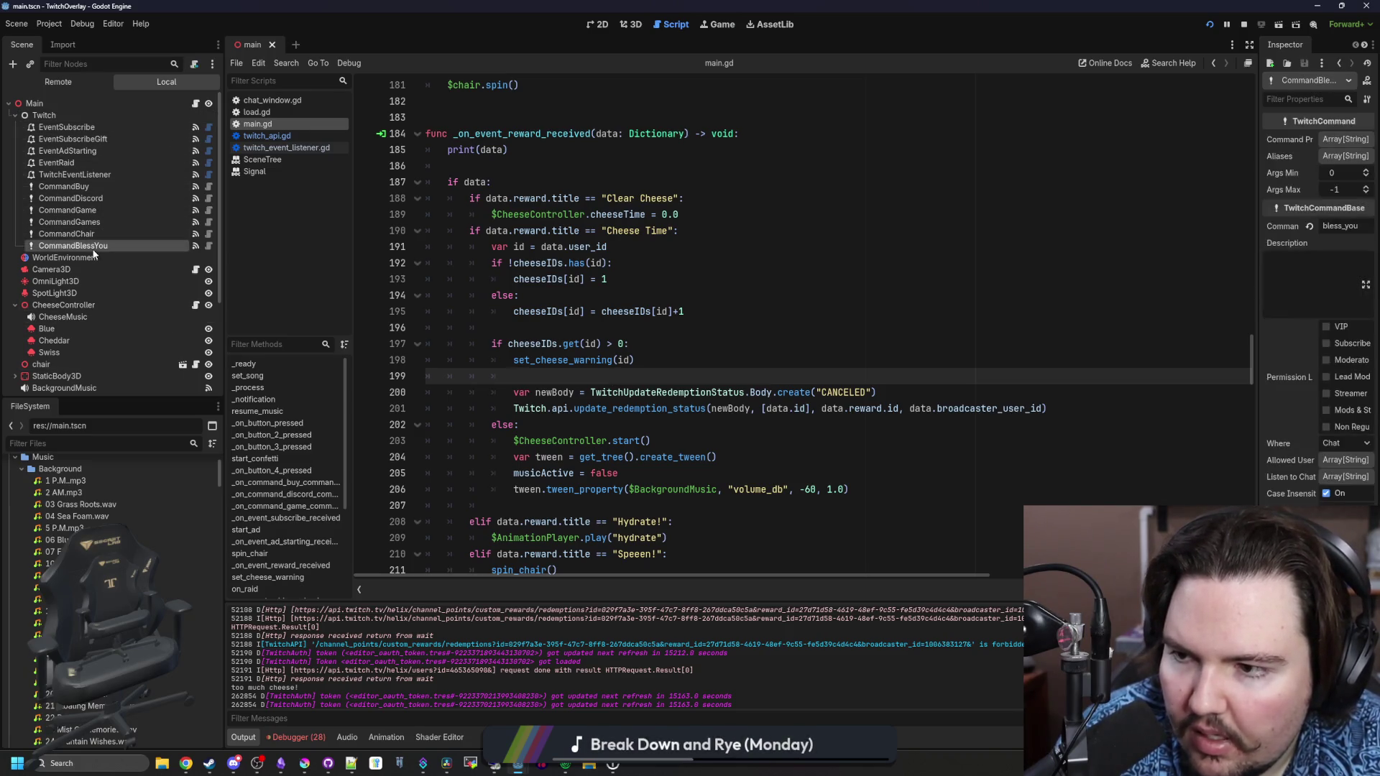
{"action": "left_click_drag", "start_coordinate": [1260, 258], "coordinate": [1038, 257]}
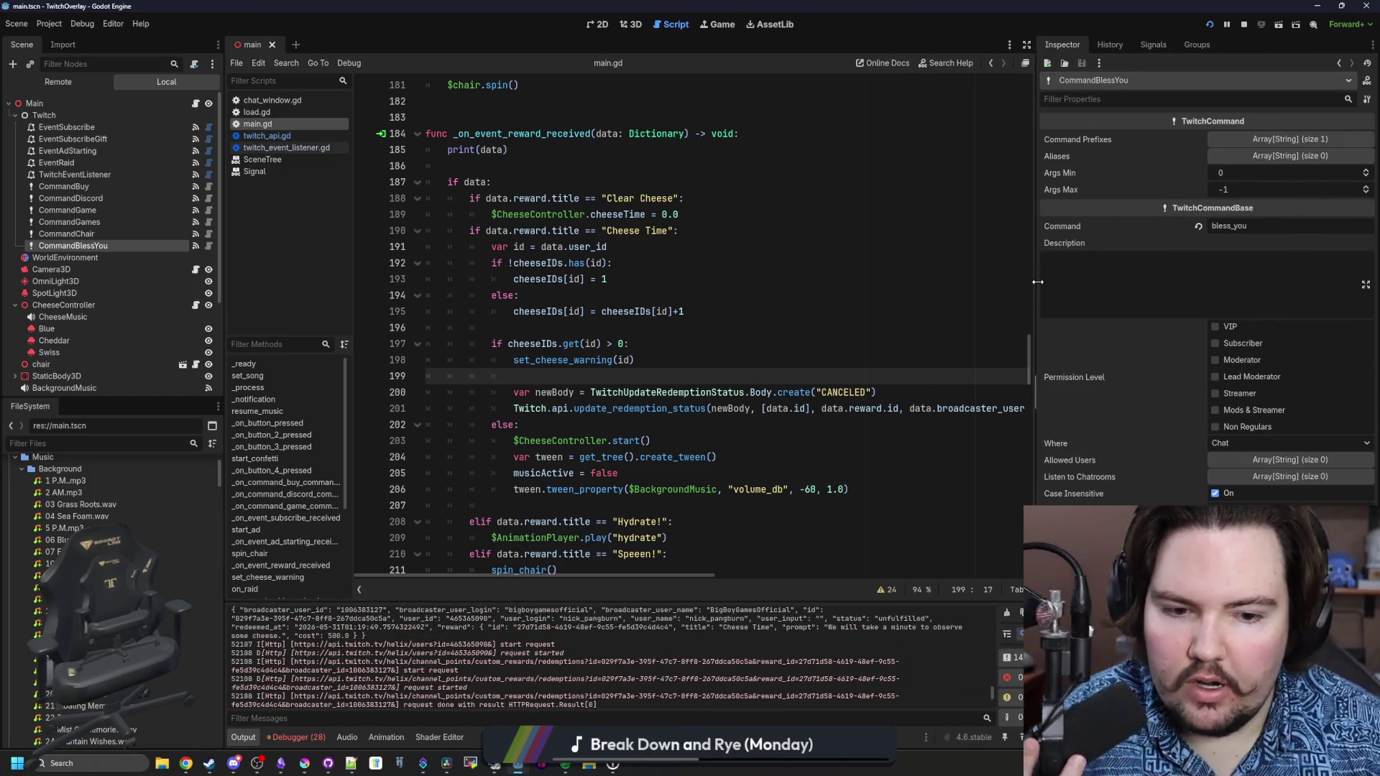
{"action": "left_click", "coordinate": [109, 129]}
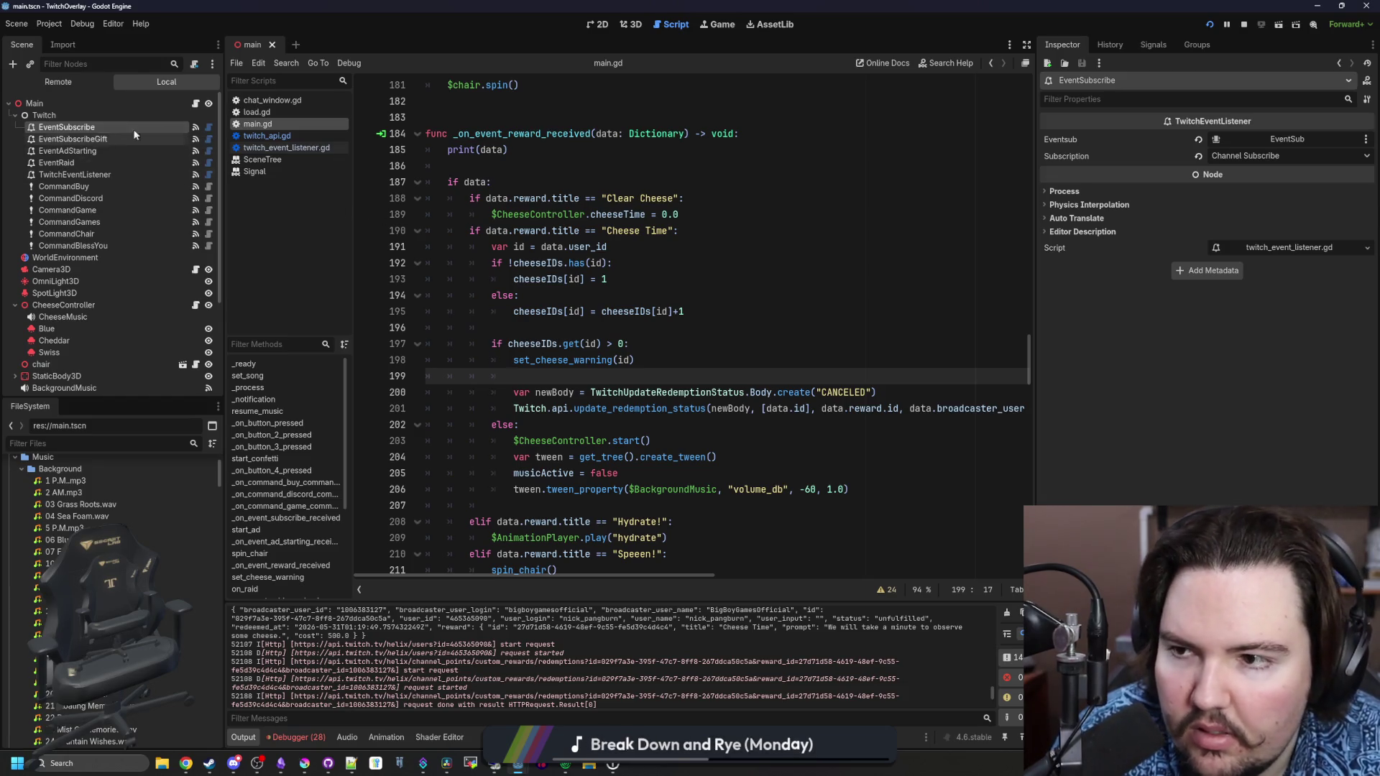
Go to the handler methods of the EventSubscribe and EventSubscribeGift signal connections
{"action": "left_click", "coordinate": [197, 127]}
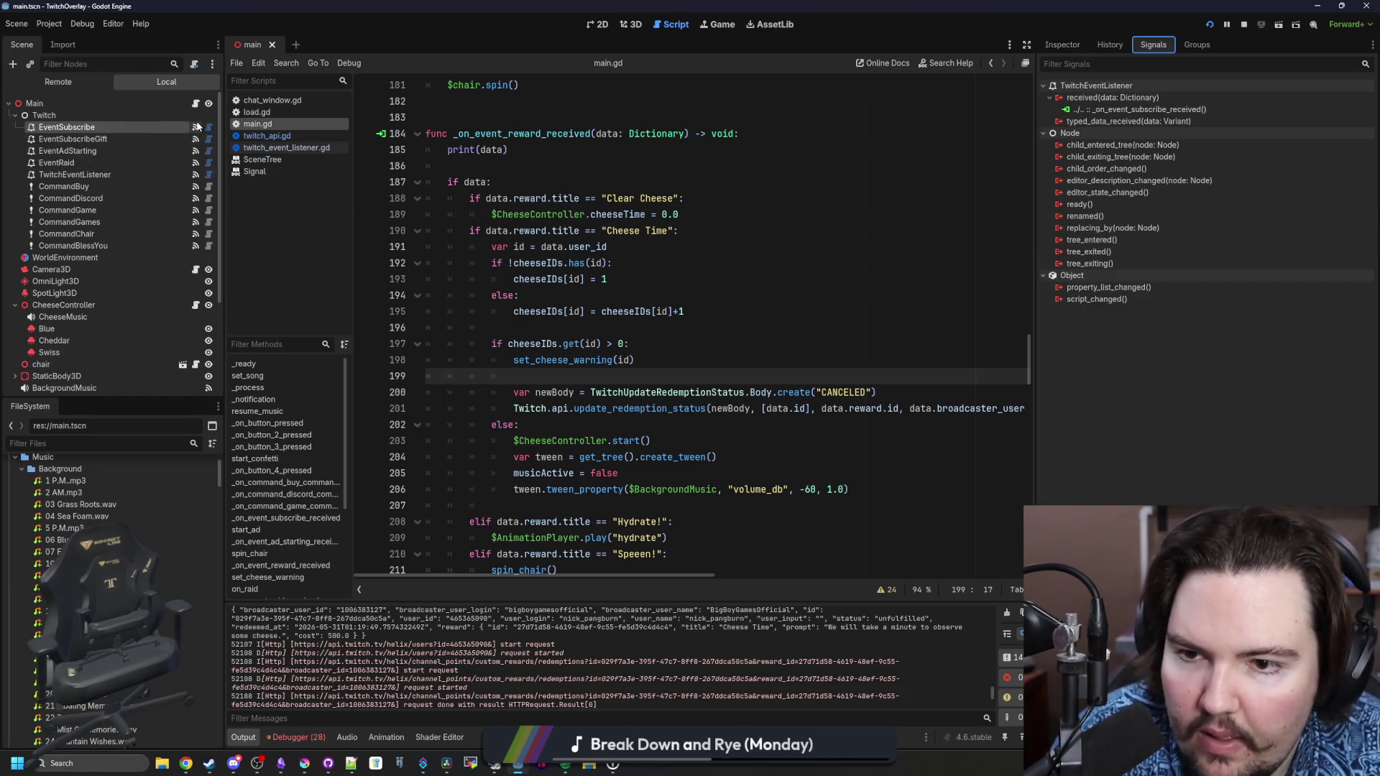
{"action": "right_click", "coordinate": [1160, 112]}
{"action": "left_click", "coordinate": [1208, 136]}
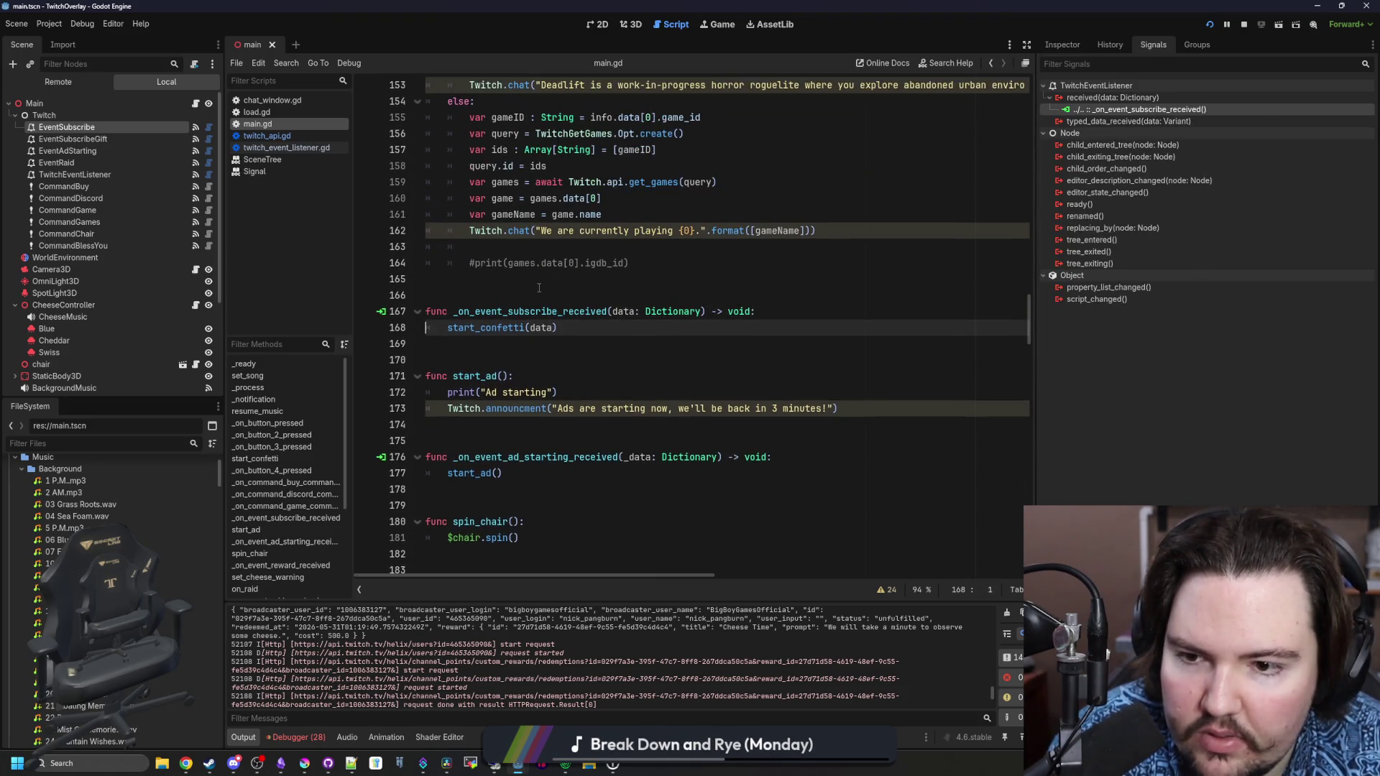
{"action": "scroll", "coordinate": [591, 319], "scroll_direction": "up", "scroll_amount": 9}
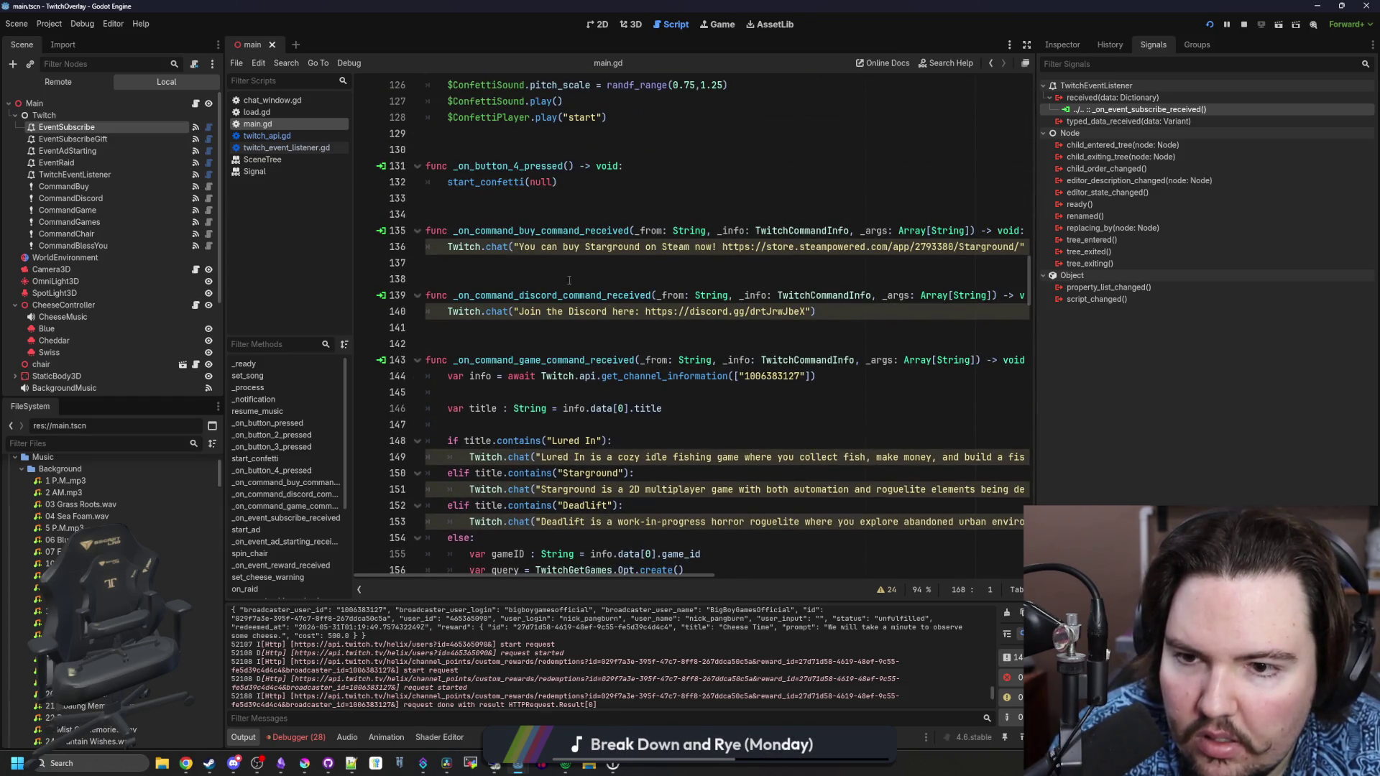
{"action": "left_click", "coordinate": [102, 140]}
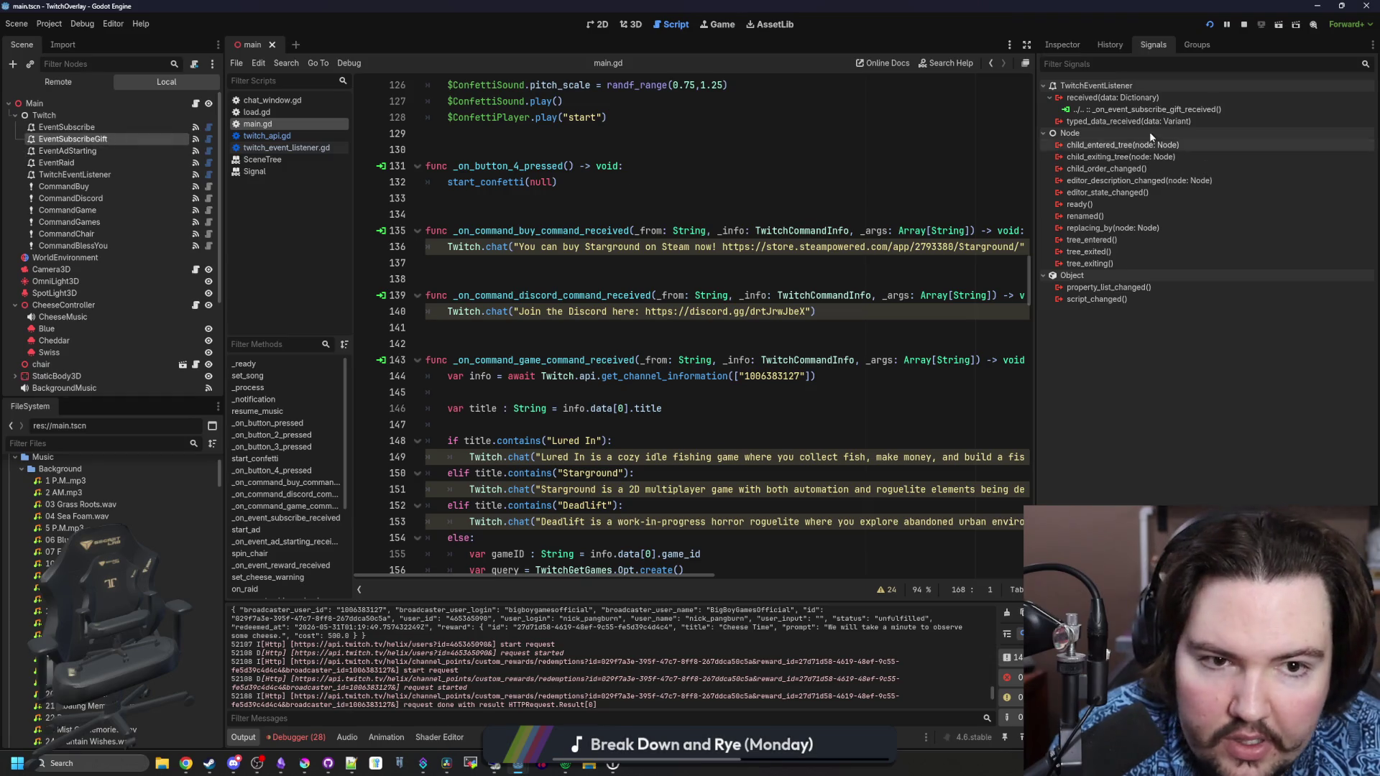
{"action": "right_click", "coordinate": [1165, 113]}
{"action": "left_click", "coordinate": [1205, 132]}
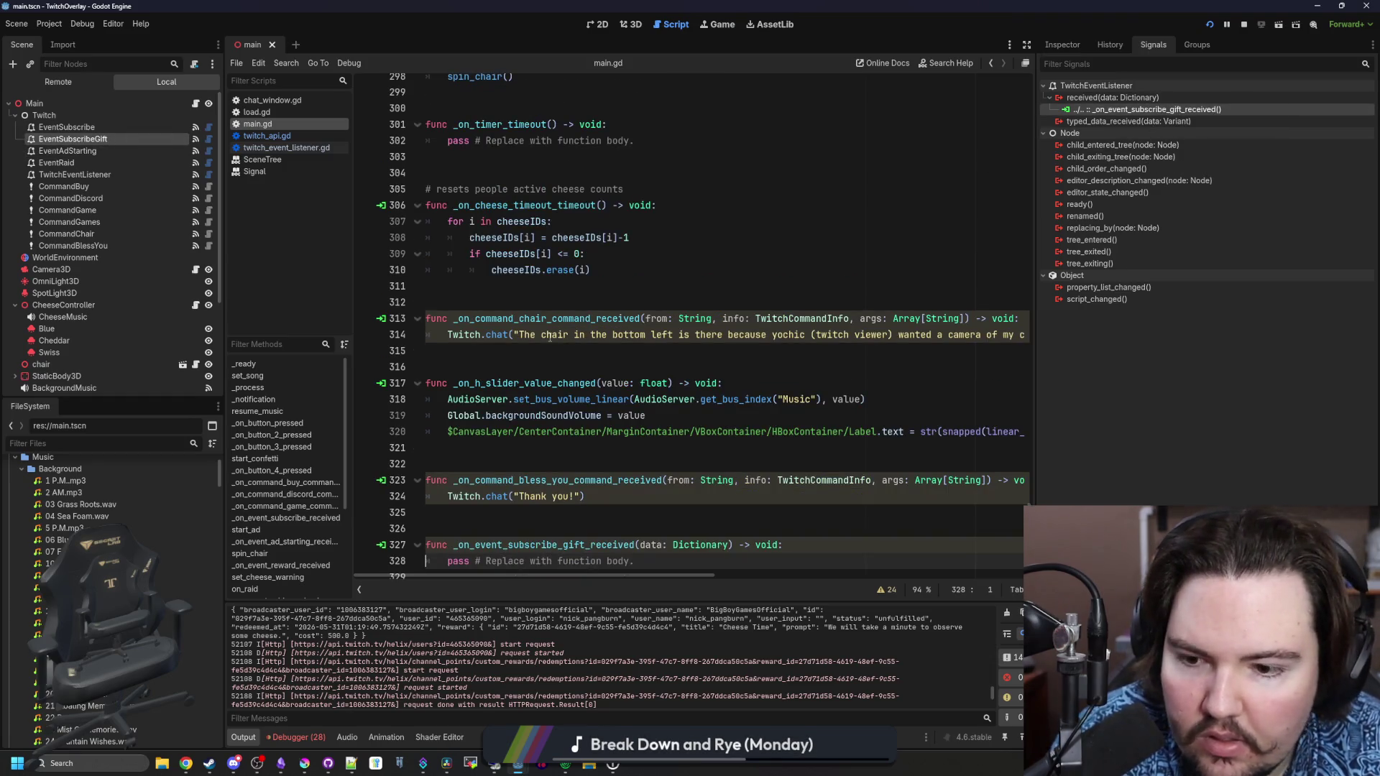
Search main.gd for 'confetti' to locate the start_confetti call on line 132
{"action": "scroll", "coordinate": [550, 336], "scroll_direction": "down", "scroll_amount": 3}
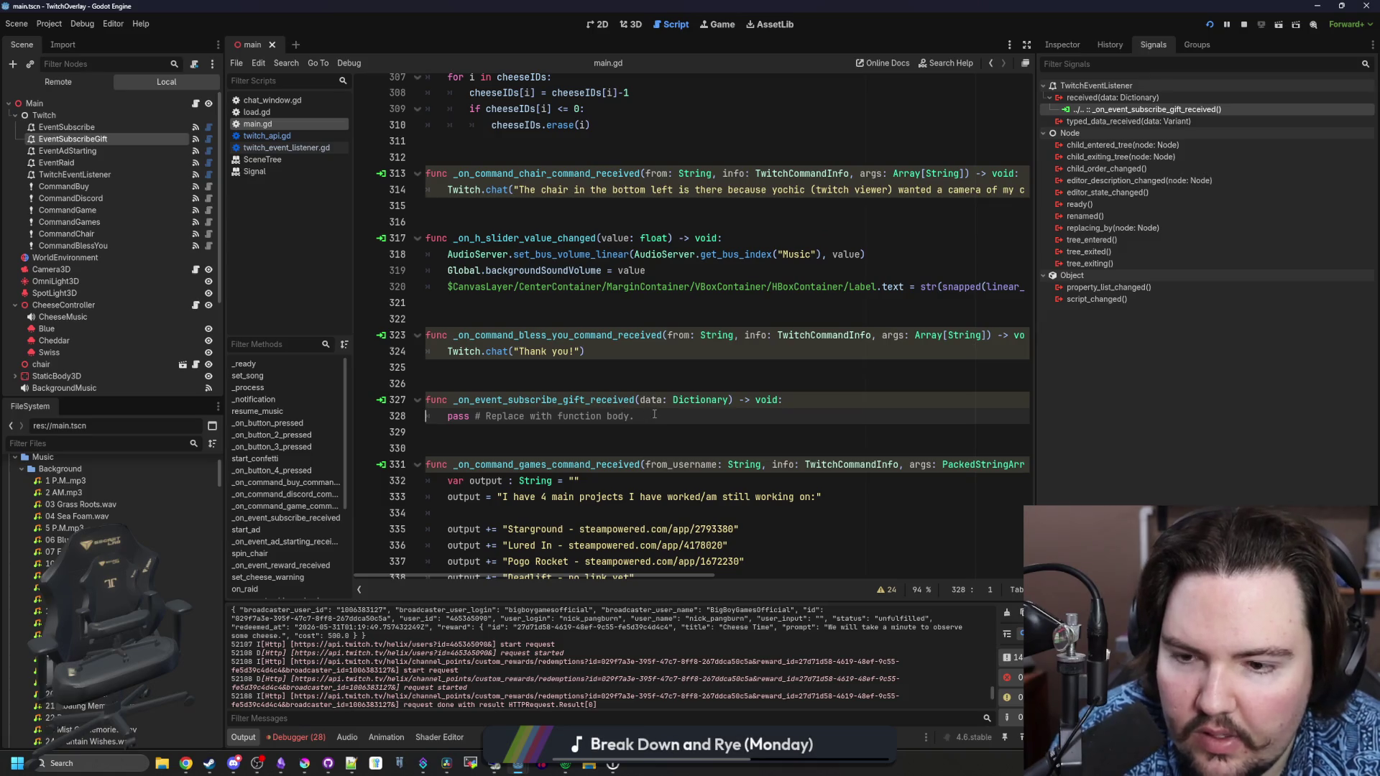
{"action": "left_click_drag", "start_coordinate": [631, 419], "coordinate": [445, 418]}
{"action": "scroll", "coordinate": [445, 418], "scroll_direction": "up", "scroll_amount": 4}
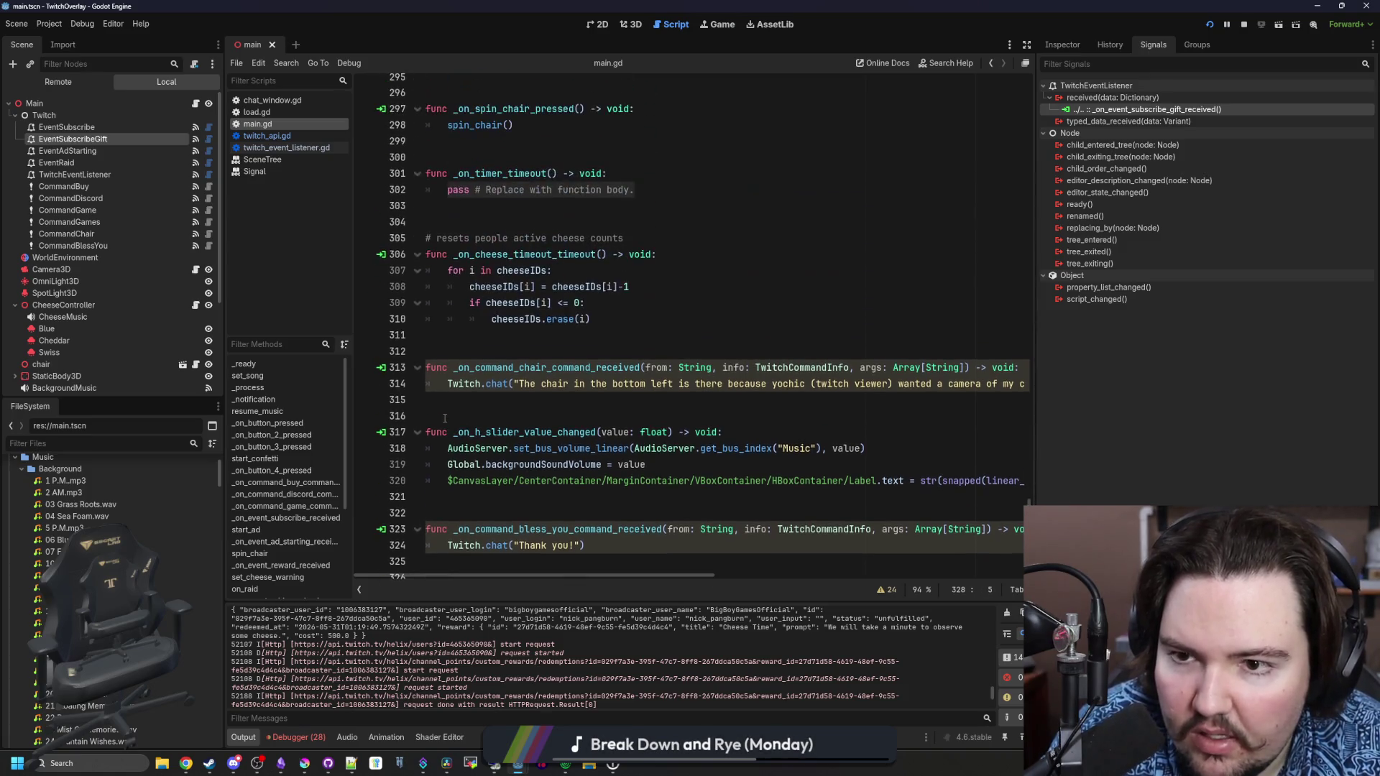
{"action": "scroll", "coordinate": [445, 418], "scroll_direction": "down", "scroll_amount": 6}
{"action": "scroll", "coordinate": [454, 405], "scroll_direction": "up", "scroll_amount": 9}
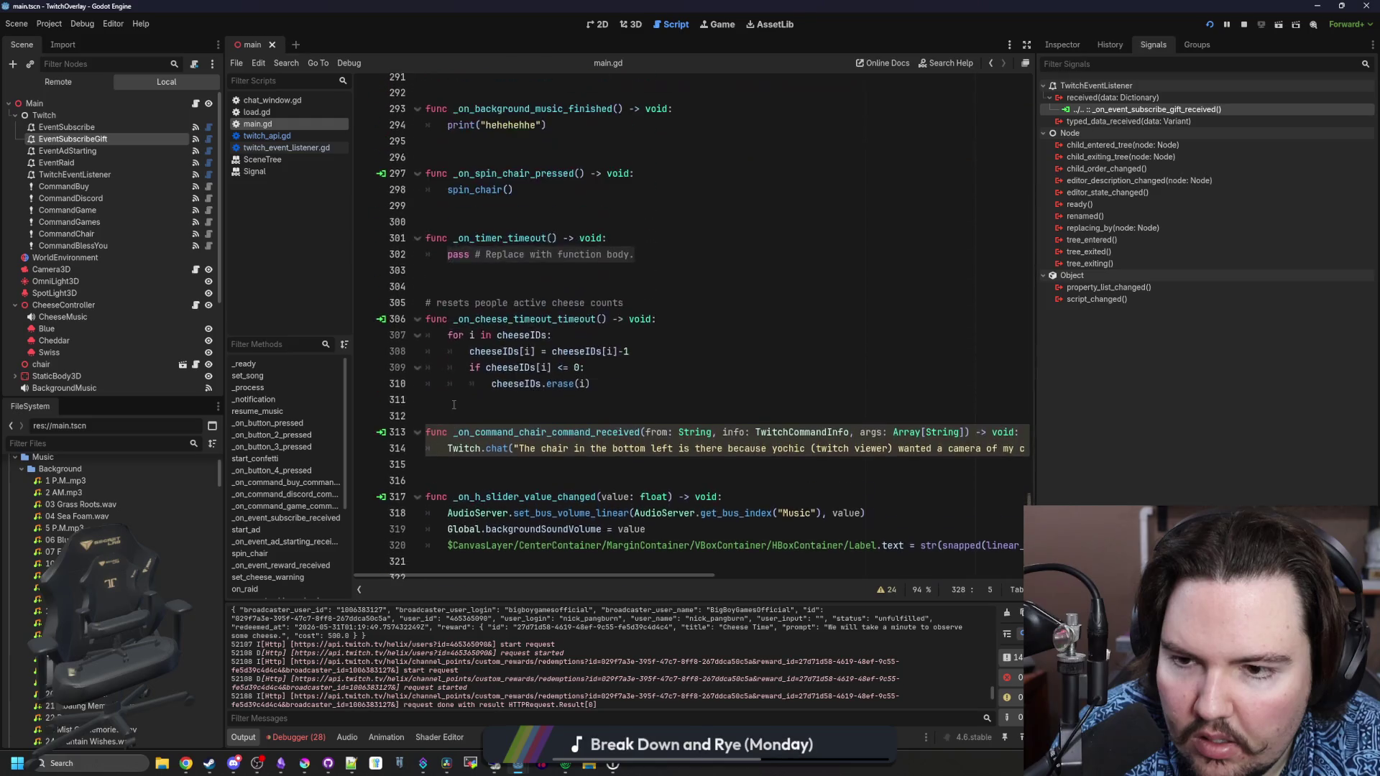
{"action": "scroll", "coordinate": [453, 405], "scroll_direction": "down", "scroll_amount": 9}
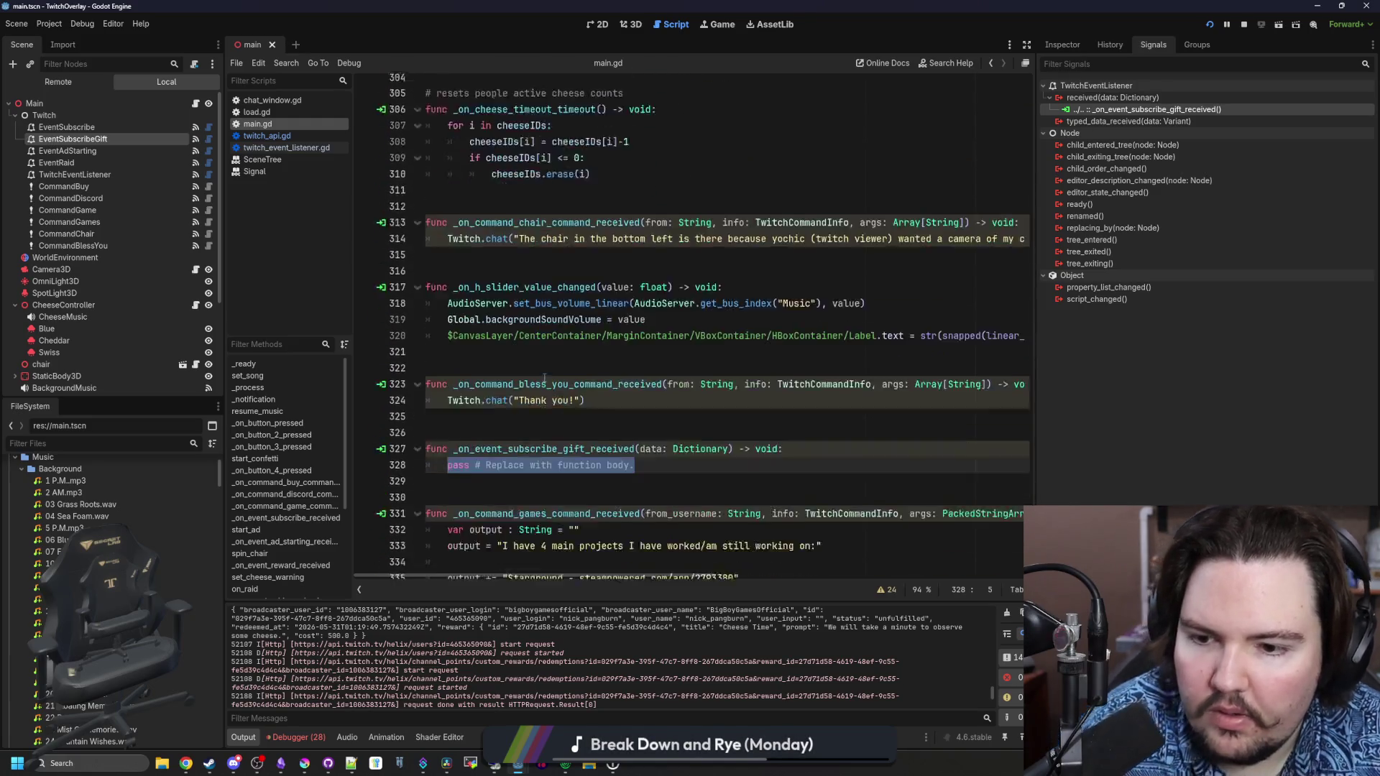
{"action": "key", "text": "ctrl+f"}
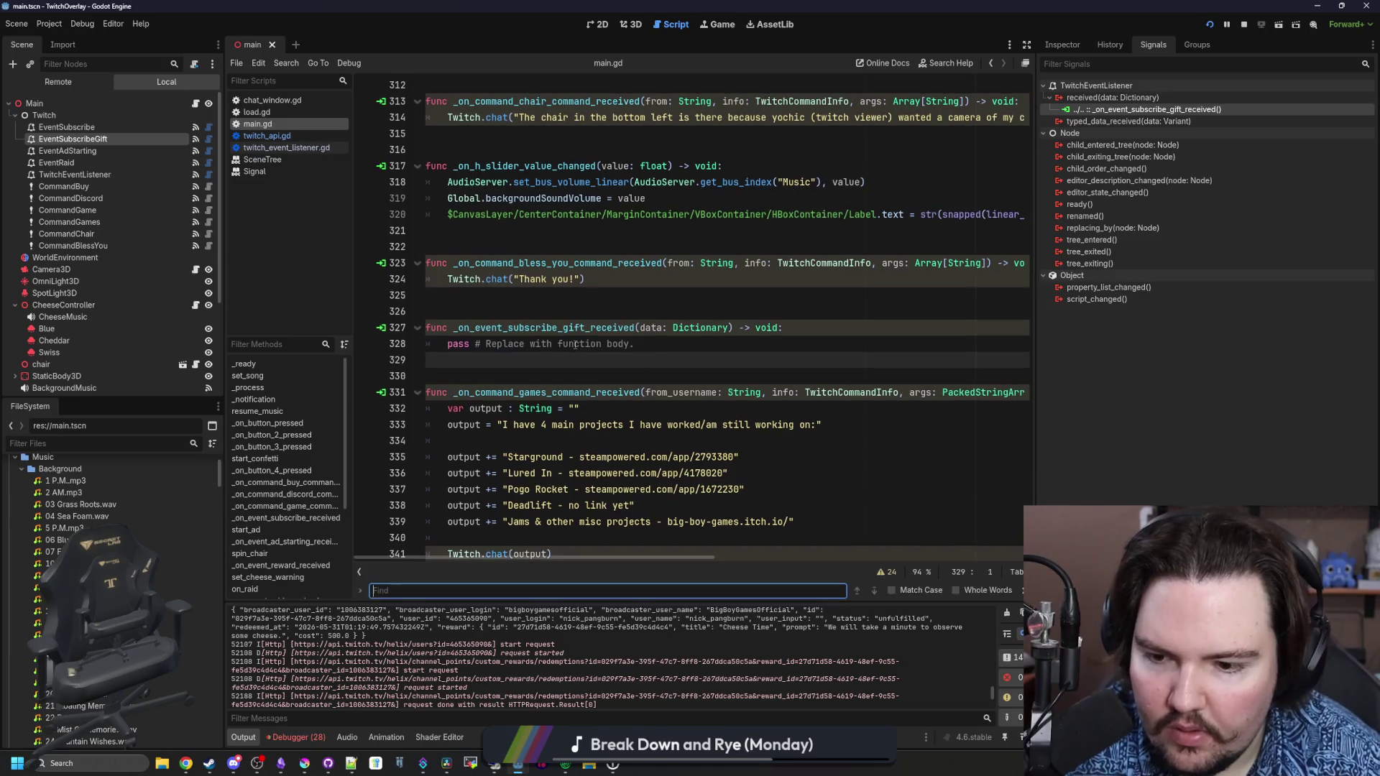
{"action": "type", "text": "confett"}
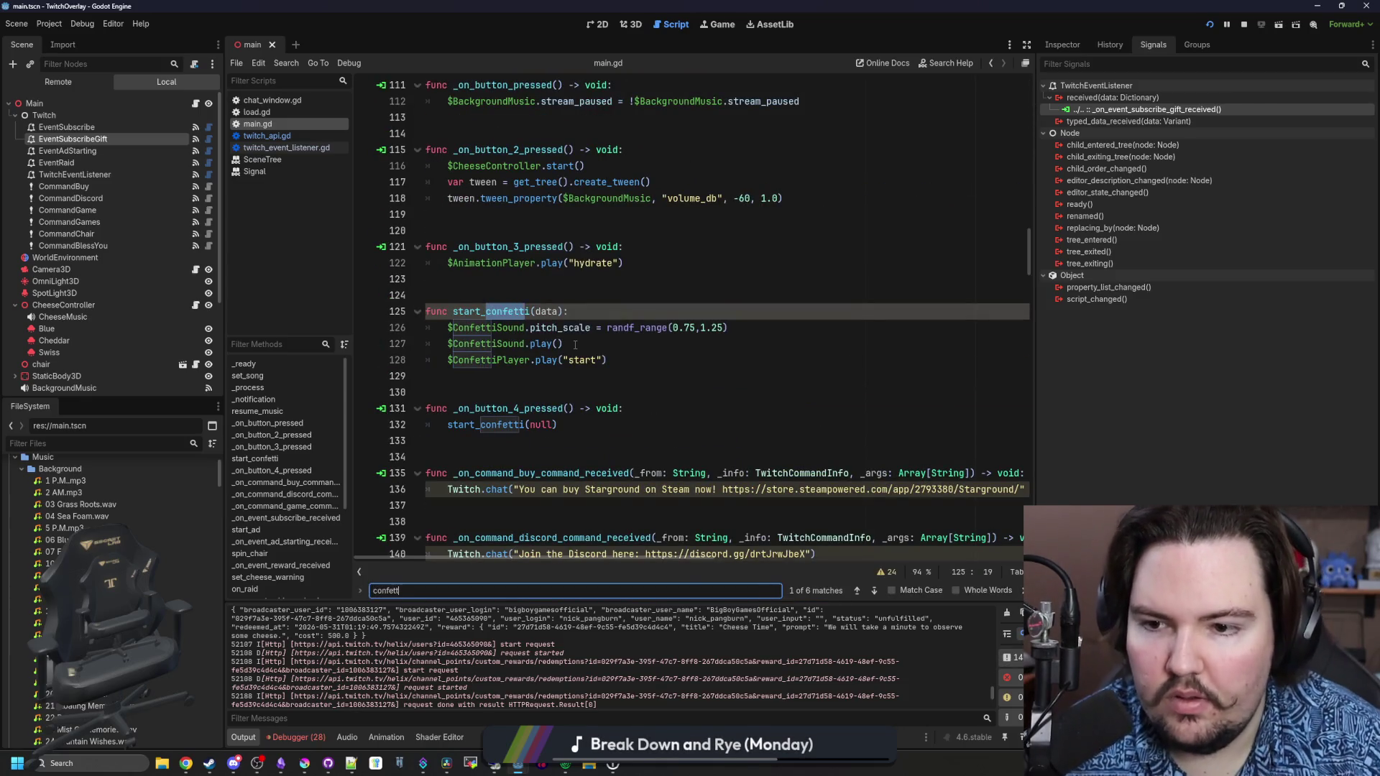
{"action": "left_click", "coordinate": [532, 425]}
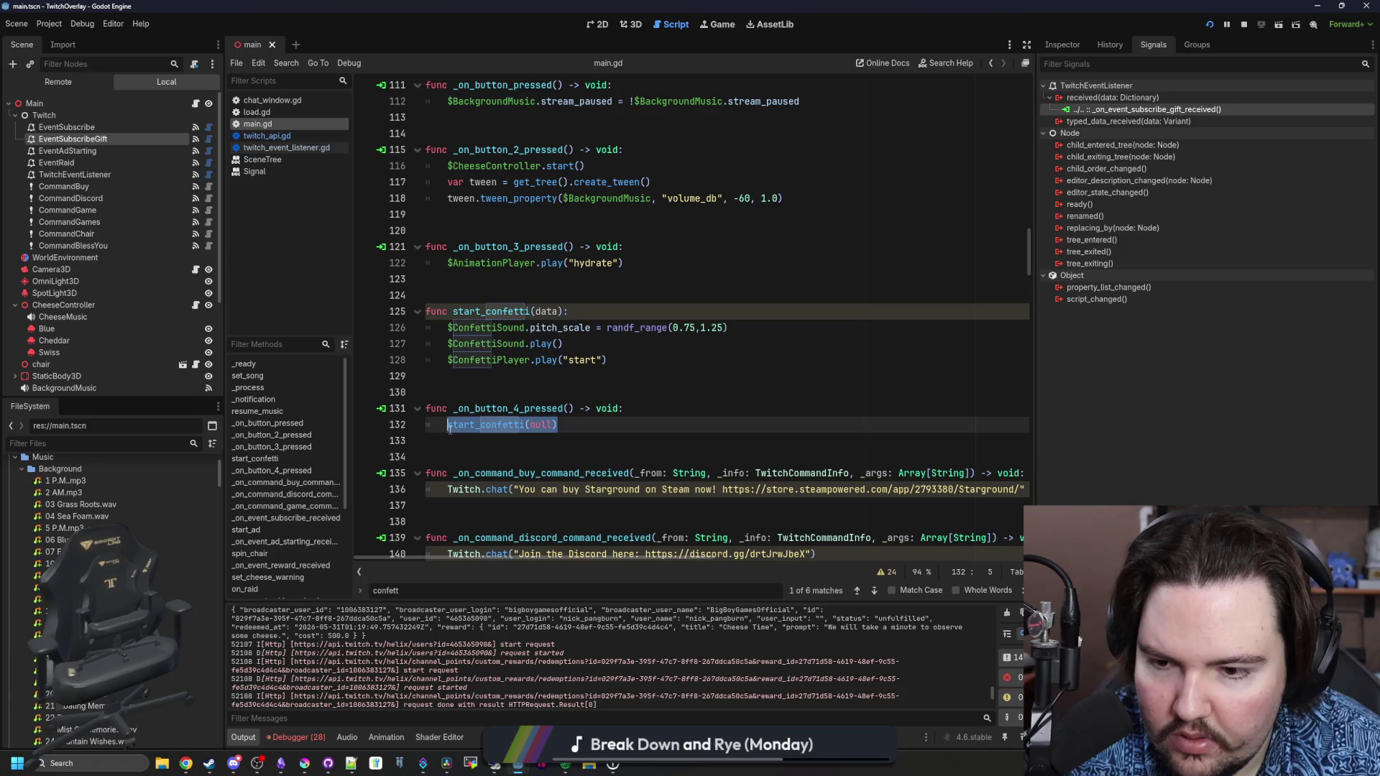
Find the start_confetti(data) call and copy it
{"action": "left_click", "coordinate": [495, 392]}
{"action": "key", "text": "ctrl+f"}
{"action": "type", "text": "start_confetti"}
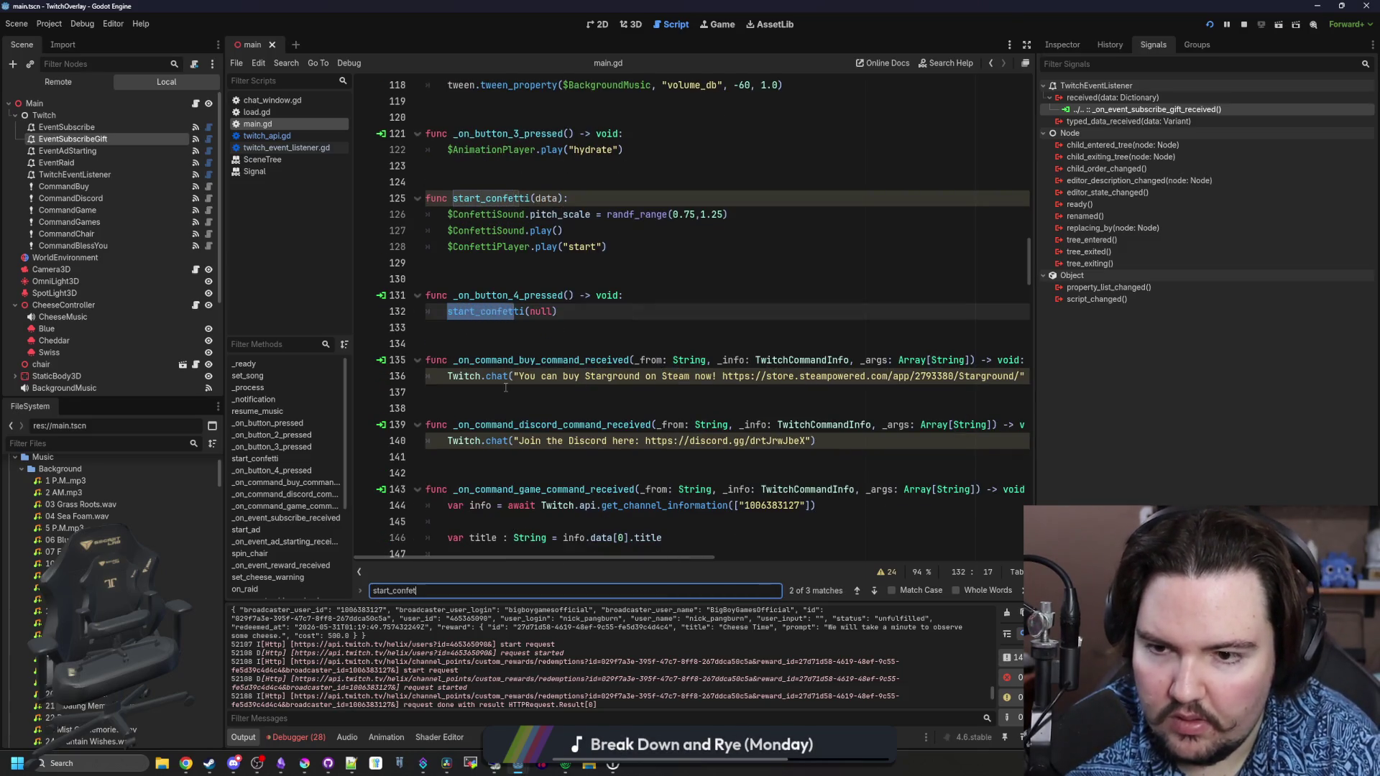
{"action": "key", "text": "Return"}
{"action": "left_click", "coordinate": [447, 311]}
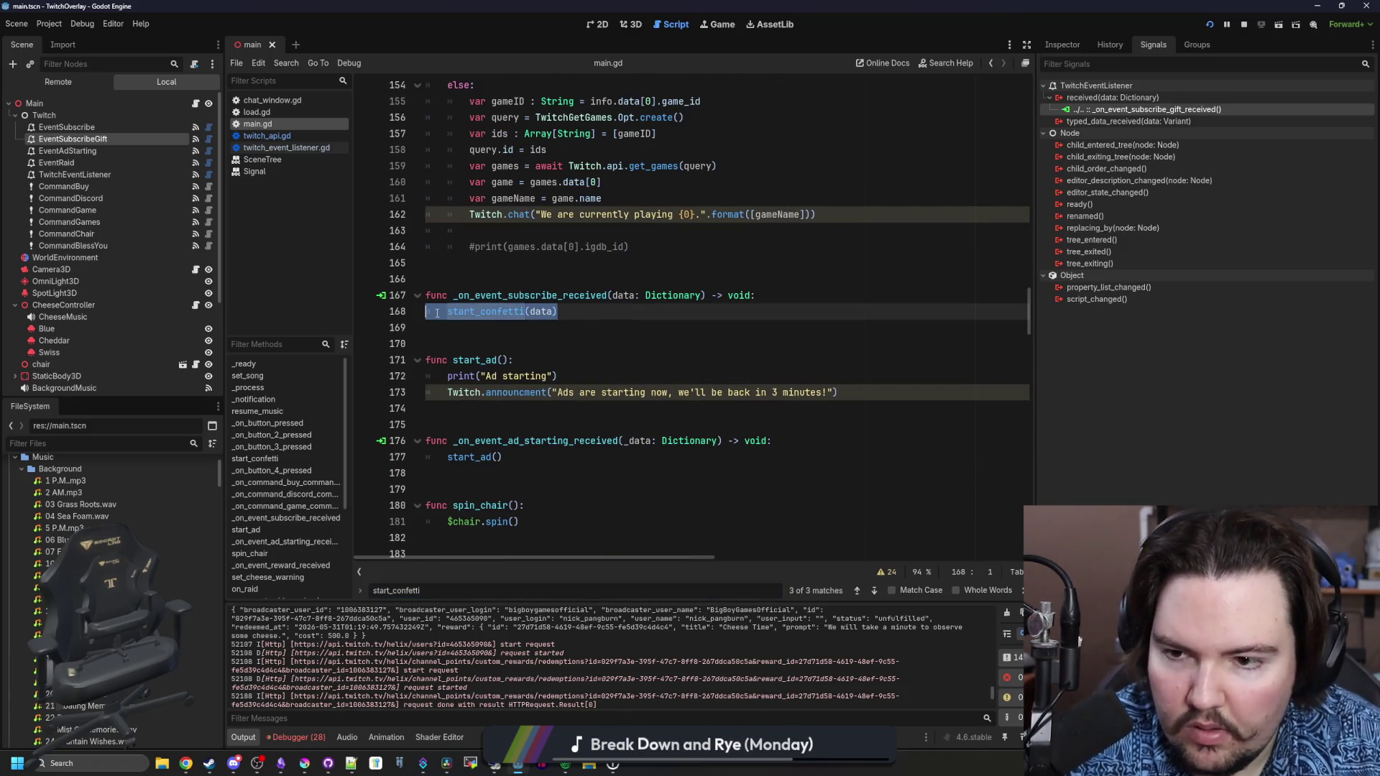
Replace pass in the gift handler with start_confetti(data) and save the scene
{"action": "scroll", "coordinate": [918, 411], "scroll_direction": "down", "scroll_amount": 13}
{"action": "left_click_drag", "start_coordinate": [1029, 344], "coordinate": [1016, 565]}
{"action": "triple_click", "coordinate": [503, 317]}
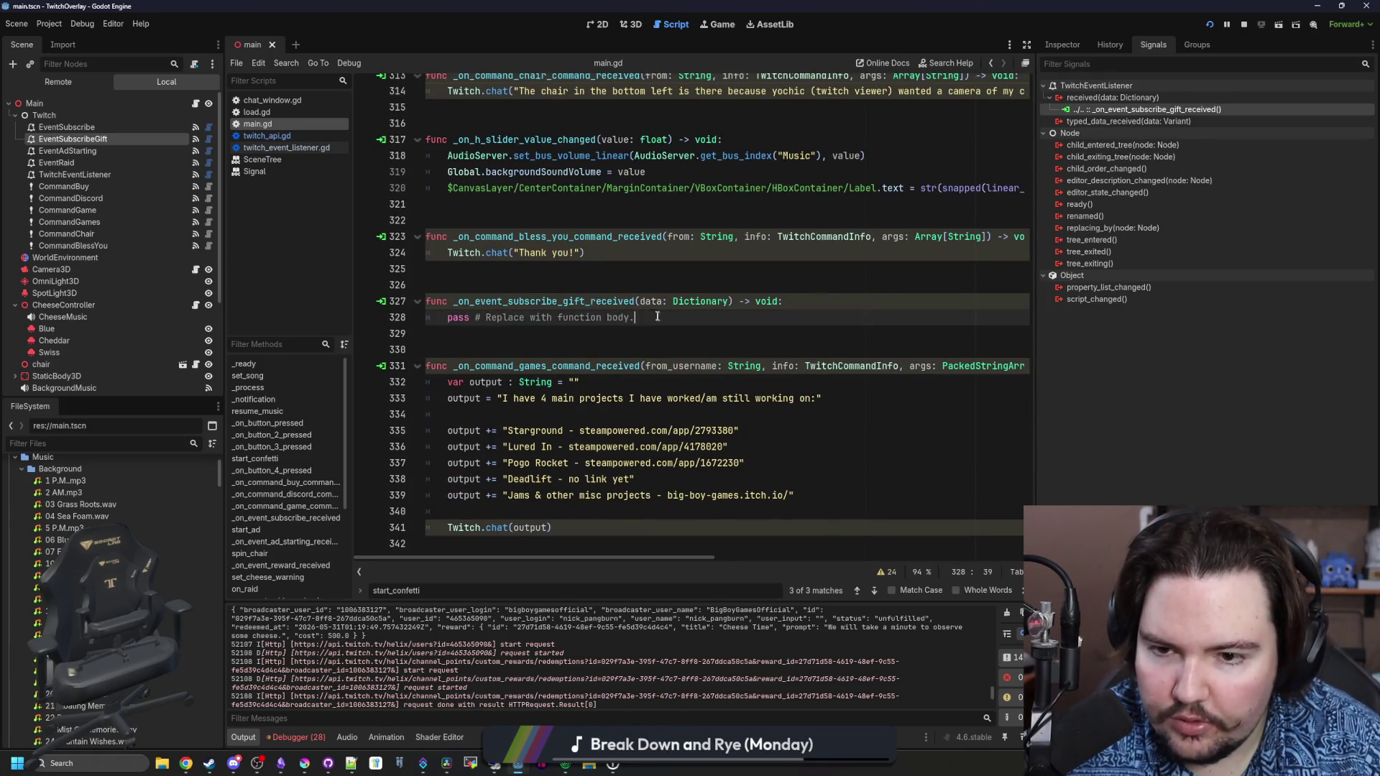
{"action": "type", "text": "start_confetti(data)"}
{"action": "left_click", "coordinate": [488, 279]}
{"action": "key", "text": "ctrl+s"}
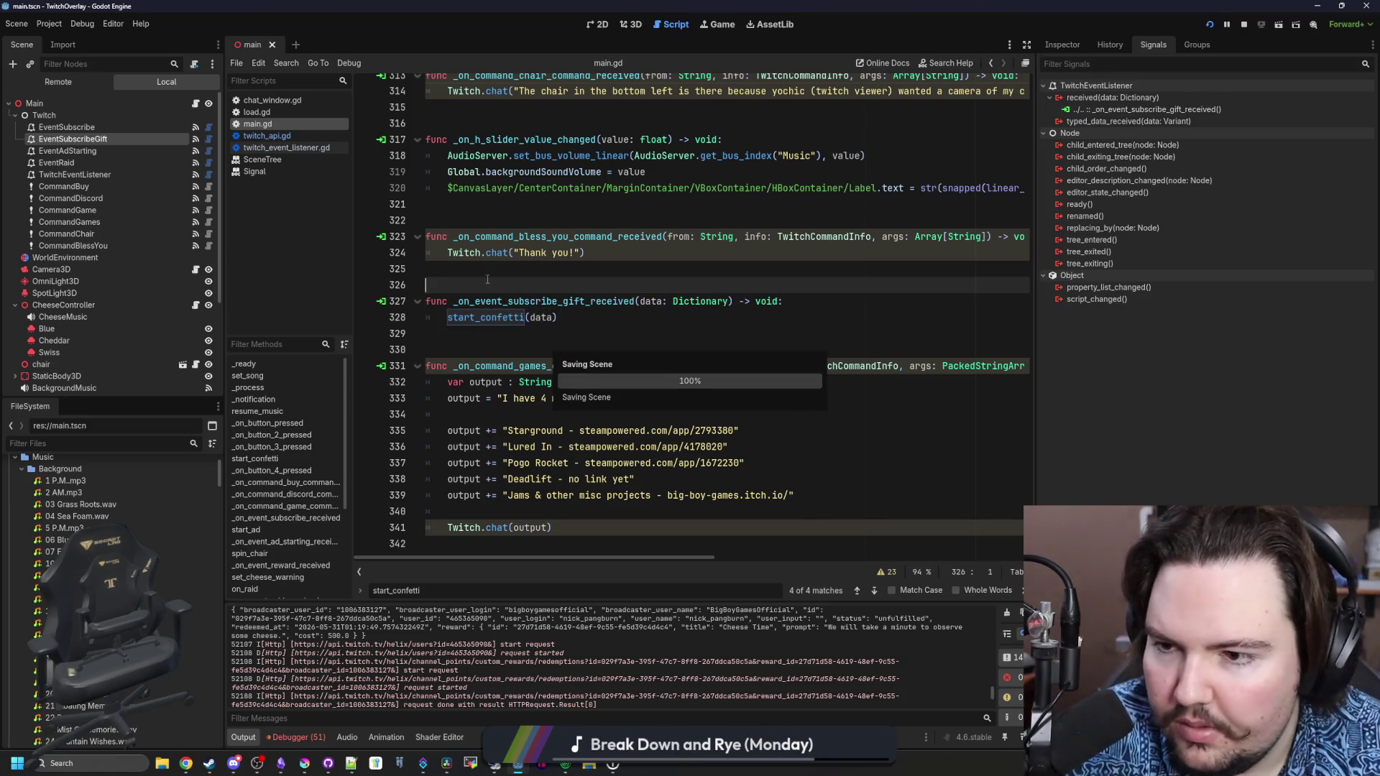
{"action": "scroll", "coordinate": [582, 327], "scroll_direction": "up", "scroll_amount": 15}
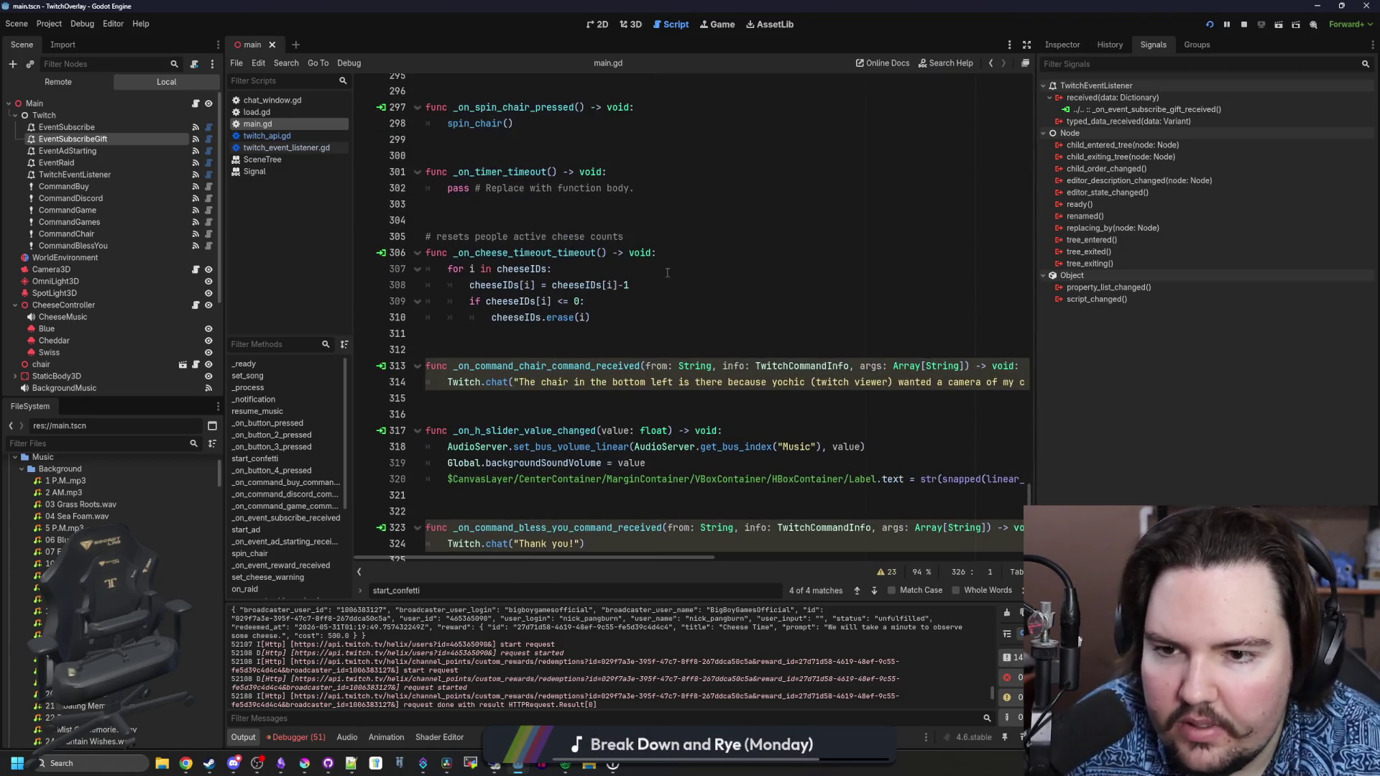
Save the scene and place the caret after set_cheese_warning(id) in the Cheese Time branch
{"action": "scroll", "coordinate": [803, 330], "scroll_direction": "up", "scroll_amount": 20}
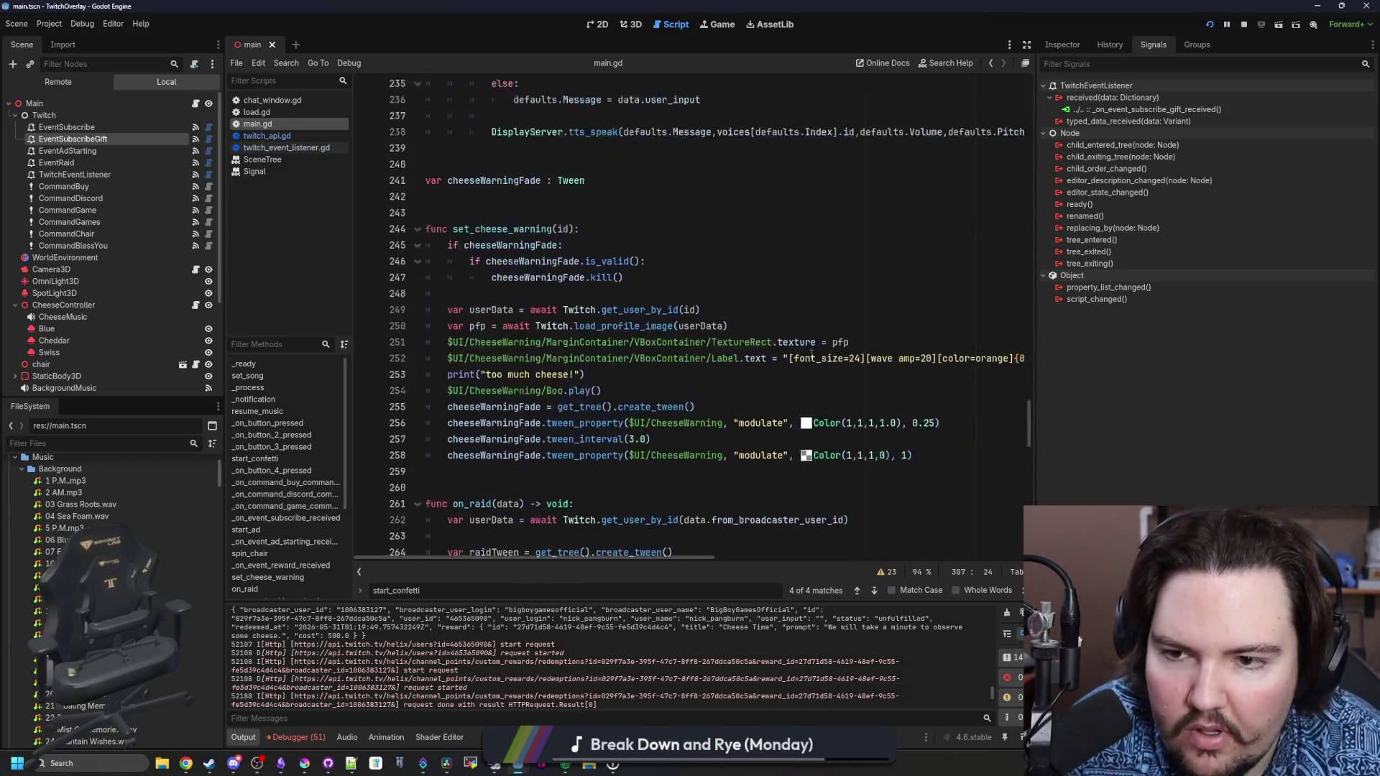
{"action": "scroll", "coordinate": [810, 353], "scroll_direction": "up", "scroll_amount": 9}
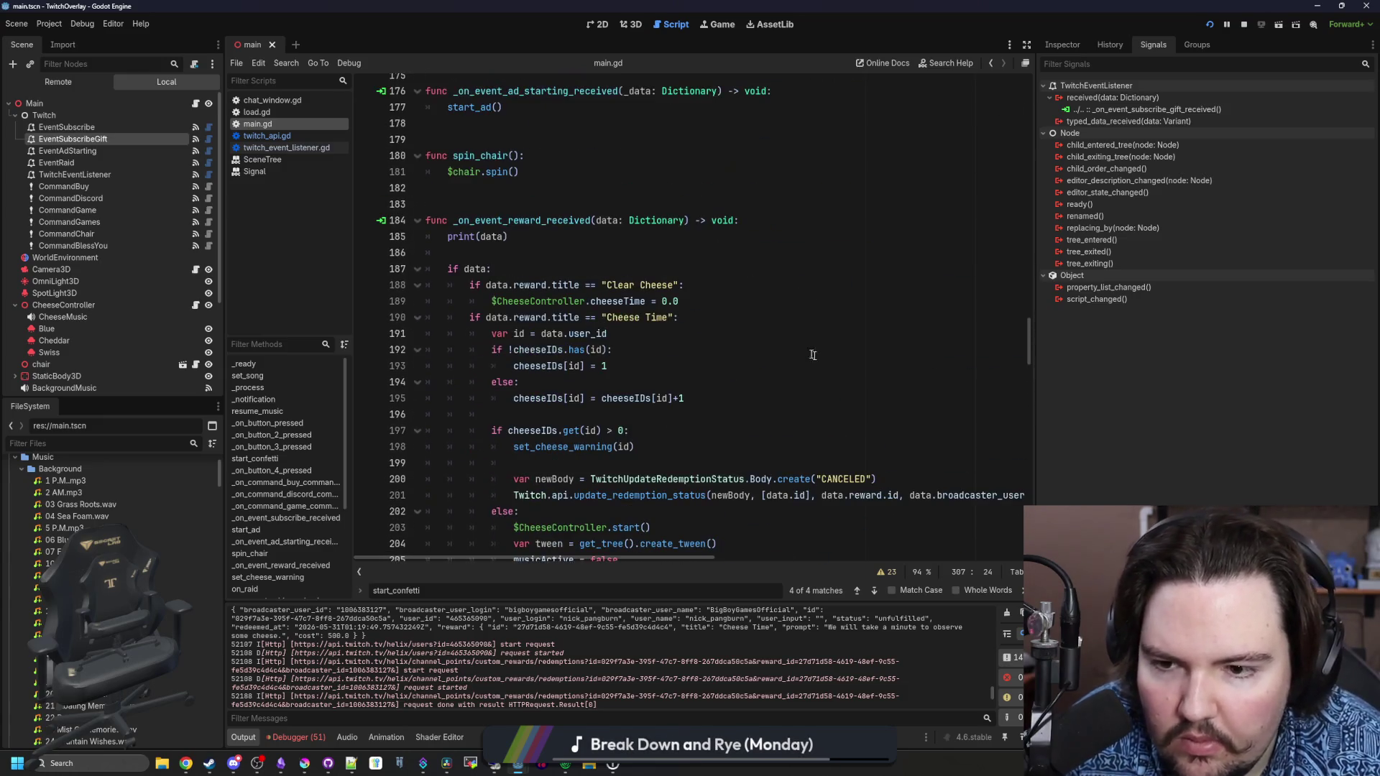
{"action": "left_click_drag", "start_coordinate": [1036, 449], "coordinate": [1259, 449]}
{"action": "scroll", "coordinate": [802, 314], "scroll_direction": "down", "scroll_amount": 1}
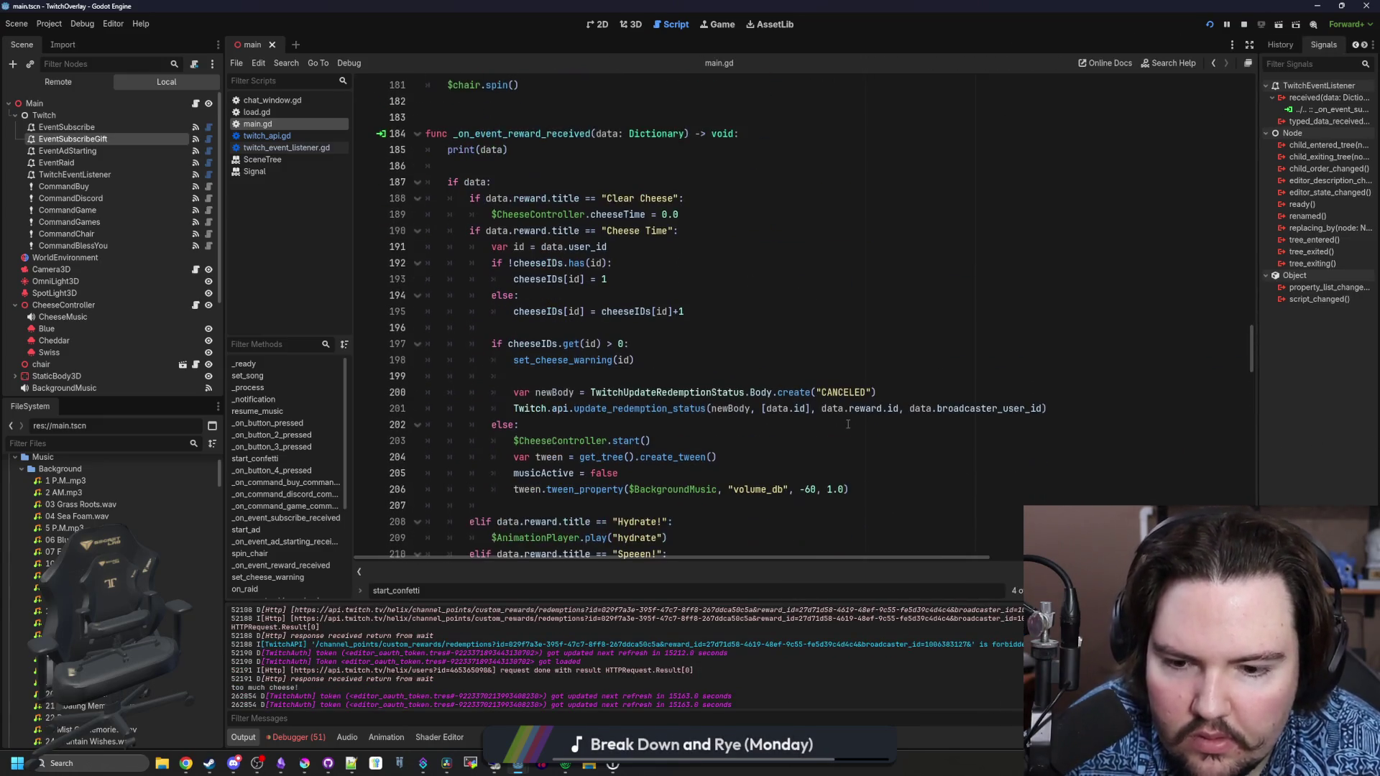
{"action": "left_click", "coordinate": [802, 313]}
{"action": "key", "text": "ctrl+s"}
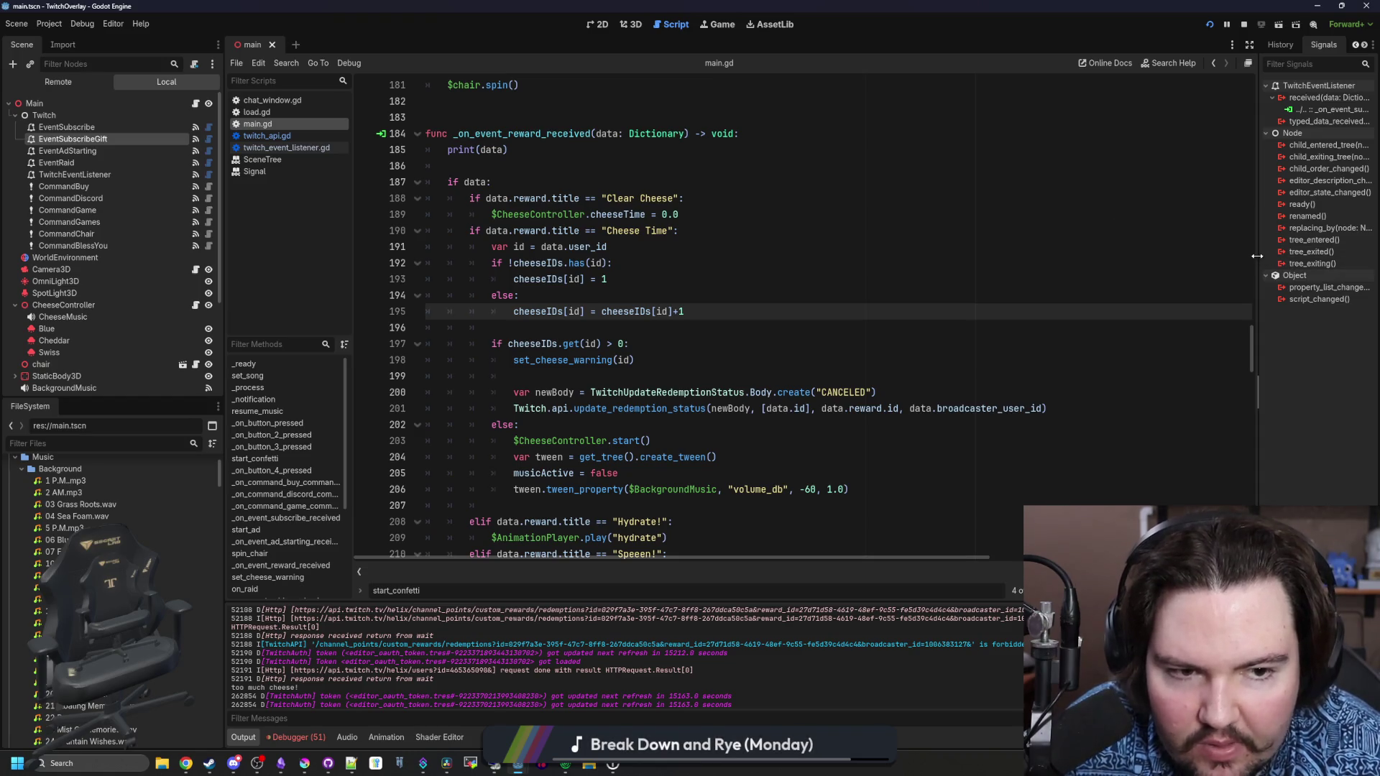
{"action": "left_click_drag", "start_coordinate": [1259, 259], "coordinate": [1130, 259]}
{"action": "left_click", "coordinate": [803, 298]}
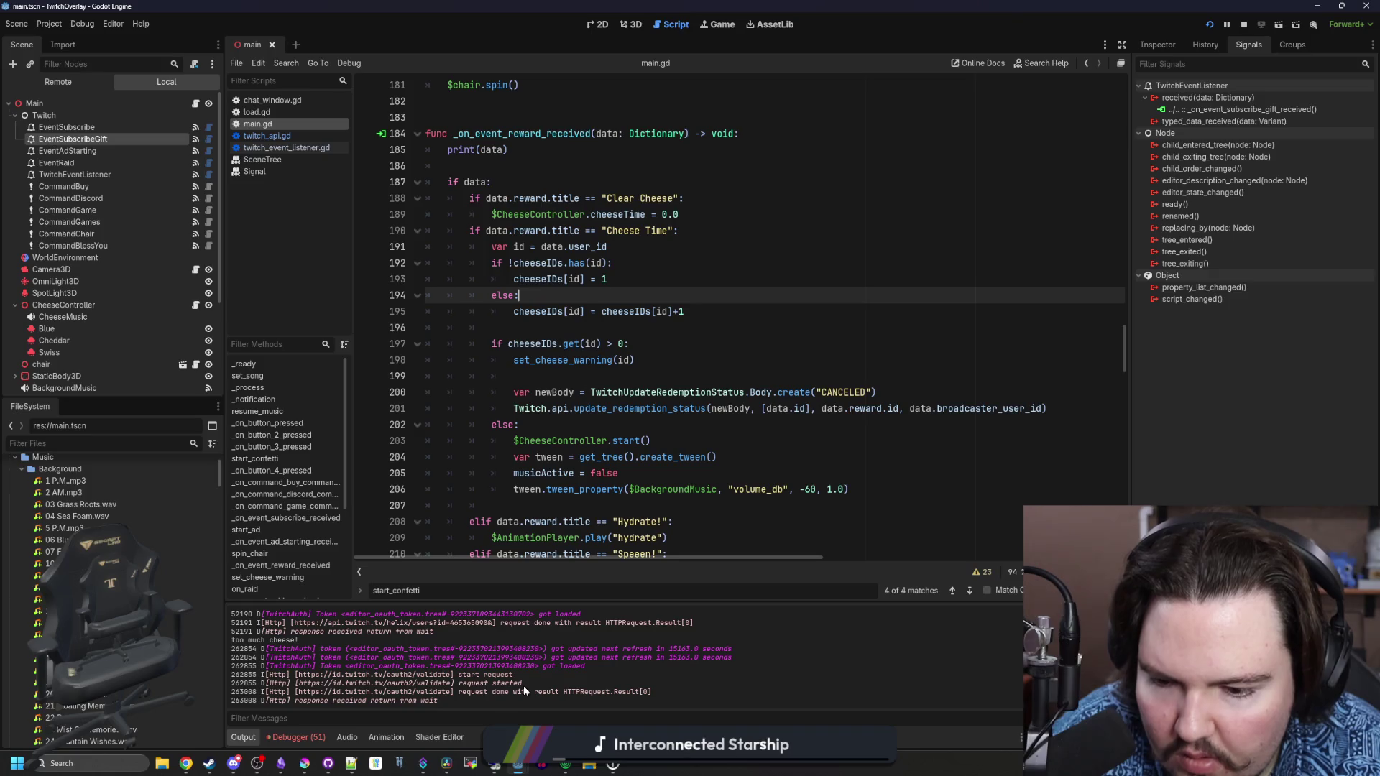
{"action": "scroll", "coordinate": [523, 686], "scroll_direction": "up", "scroll_amount": 3}
{"action": "scroll", "coordinate": [523, 688], "scroll_direction": "up", "scroll_amount": 2}
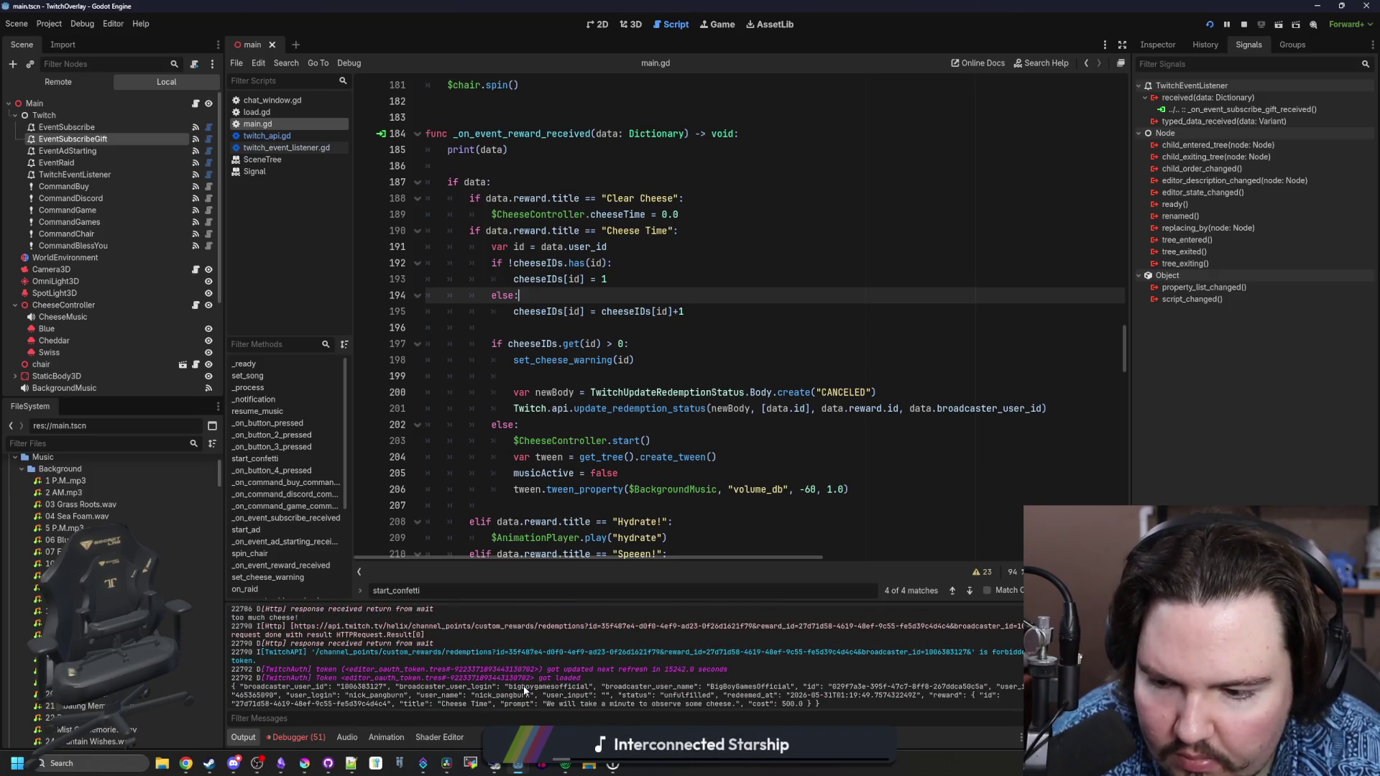
{"action": "left_click", "coordinate": [594, 385]}
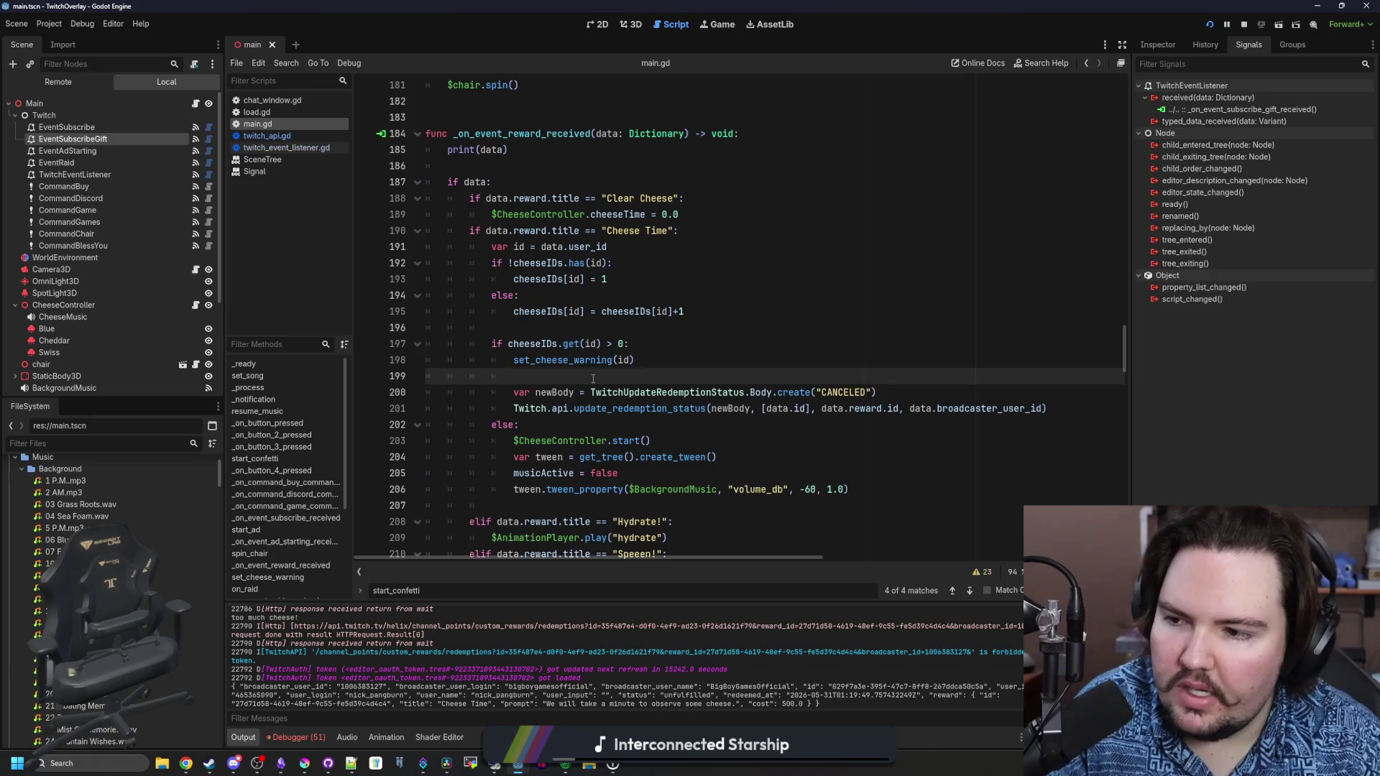
Insert 'await get_tree().create_timer(5.0).timeout' on line 200 and save main.gd
{"action": "key", "text": "Return"}
{"action": "key", "text": "Return"}
{"action": "key", "text": "Up"}
{"action": "type", "text": "e().cr"}
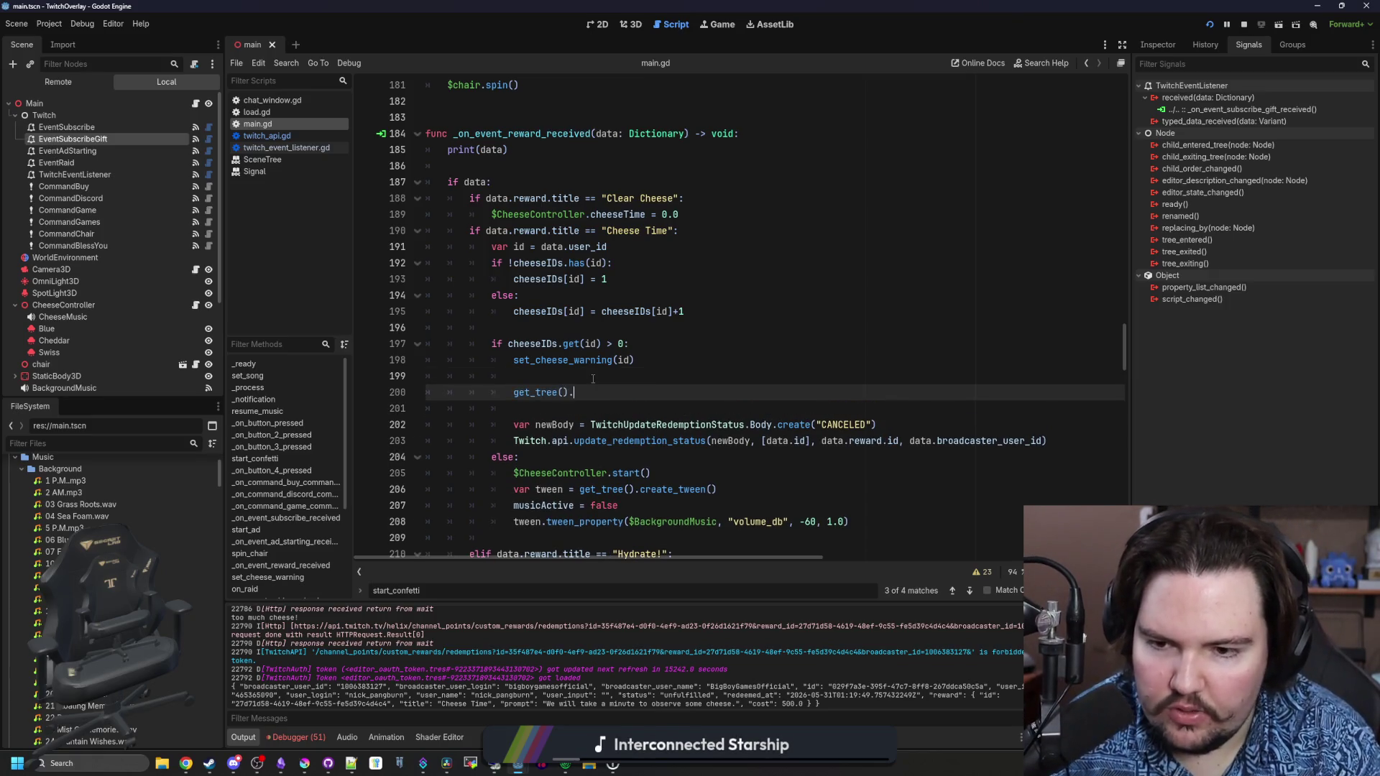
{"action": "key", "text": "Return"}
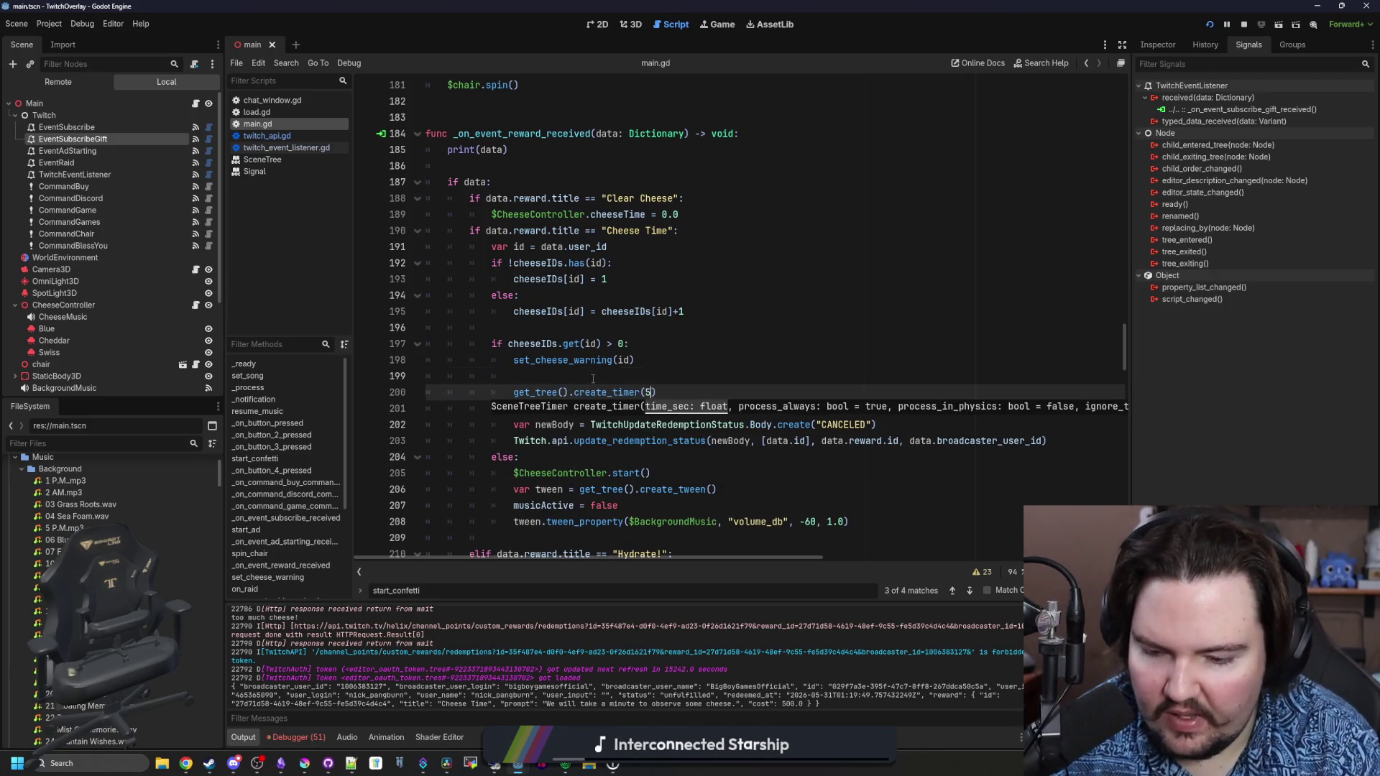
{"action": "type", "text": ".0).timeout"}
{"action": "key", "text": "Escape"}
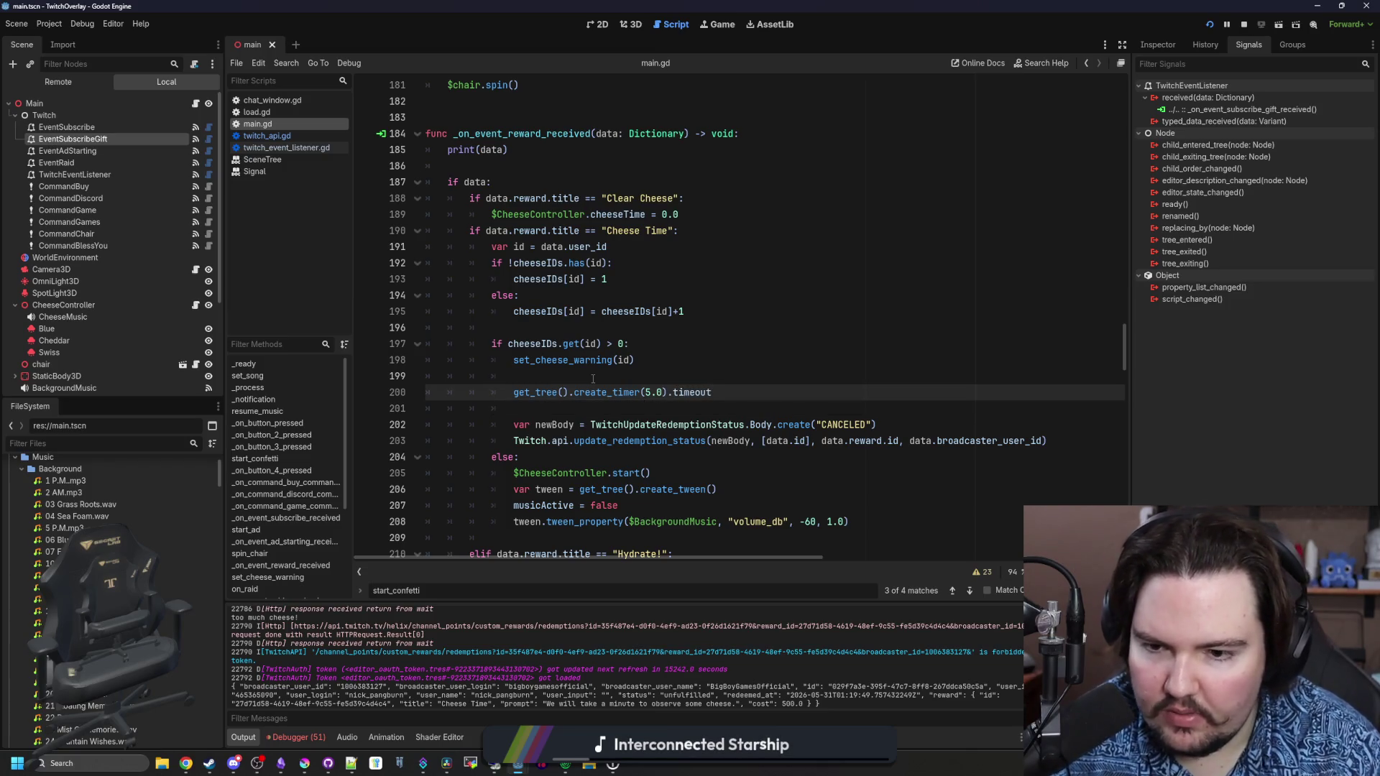
{"action": "left_click", "coordinate": [514, 394]}
{"action": "type", "text": "await"}
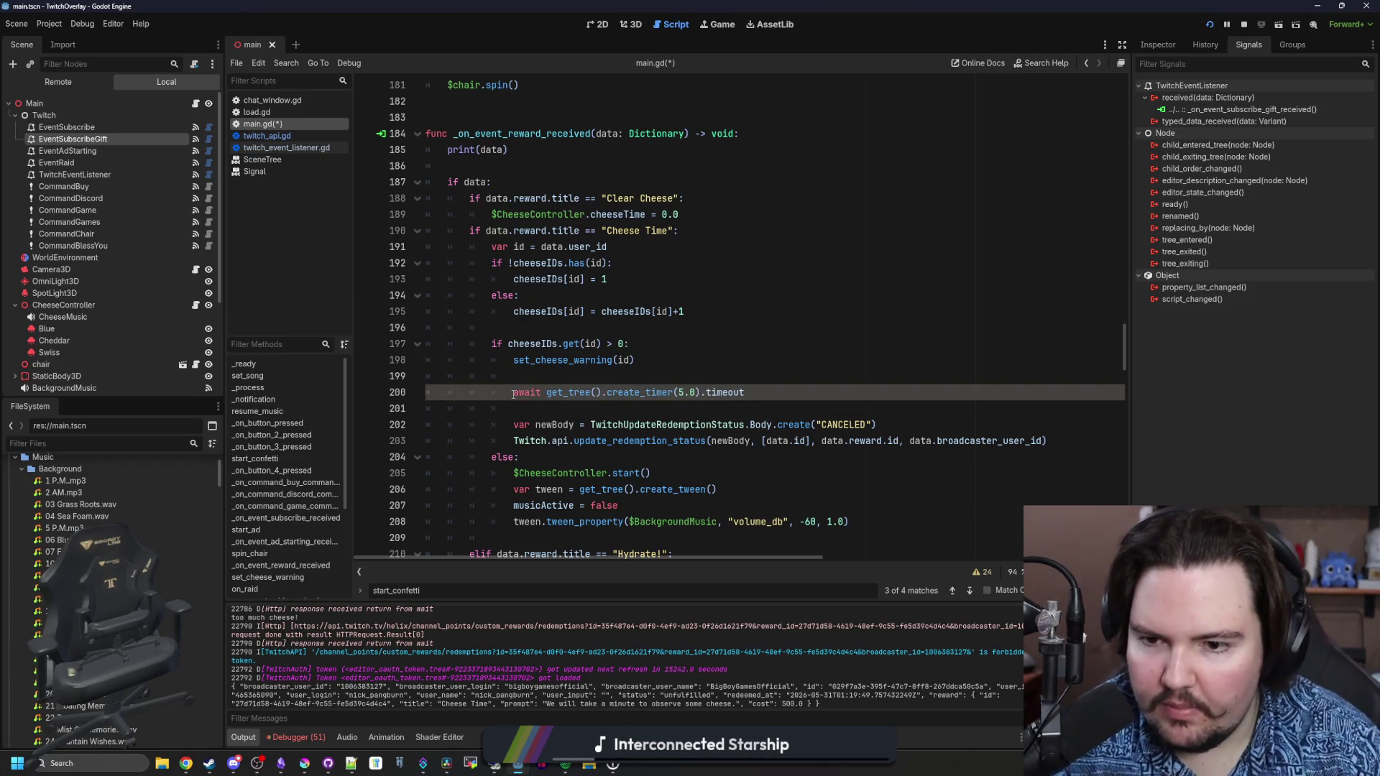
{"action": "left_click", "coordinate": [576, 375]}
{"action": "key", "text": "ctrl+s"}
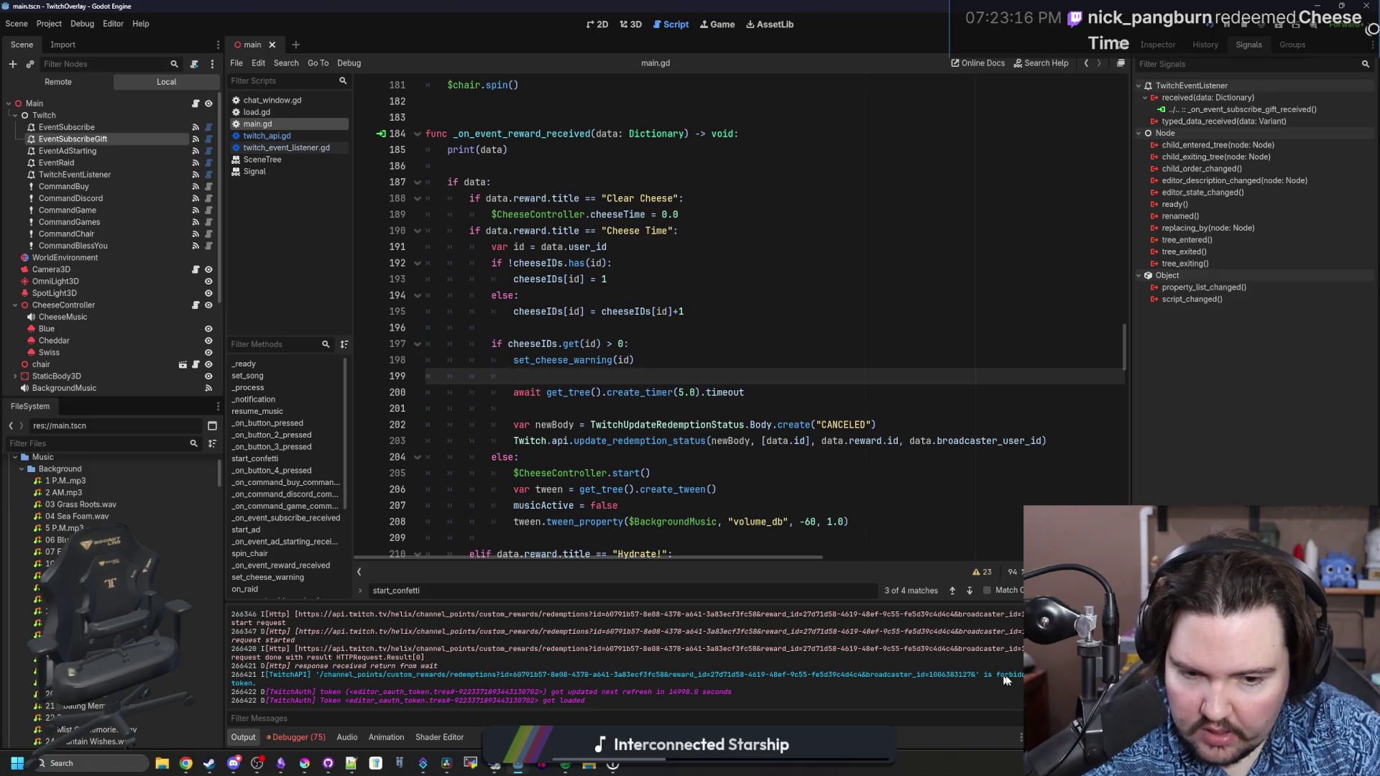
{"action": "left_click", "coordinate": [805, 414]}
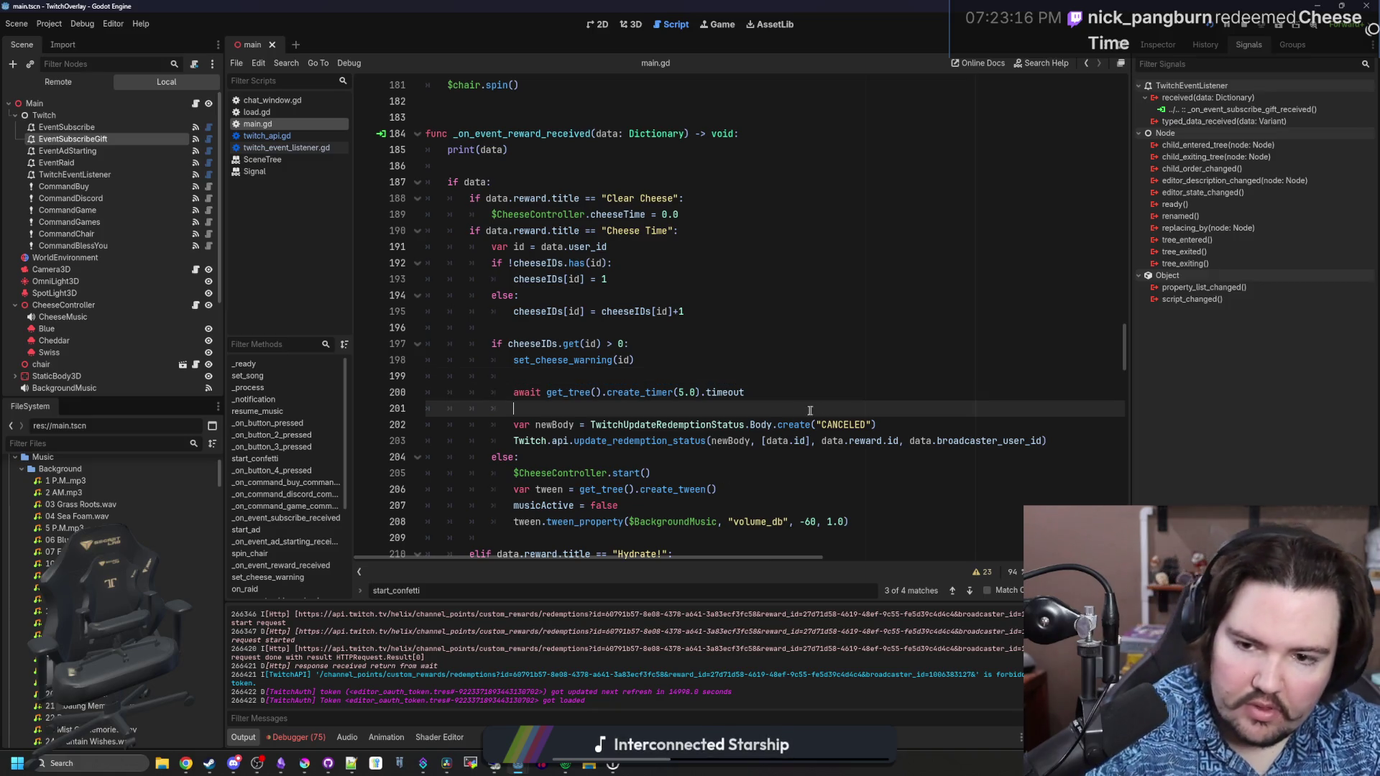
Write TwitchService on a new line and open its class definition in twitch_service.gd
{"action": "key", "text": "Return"}
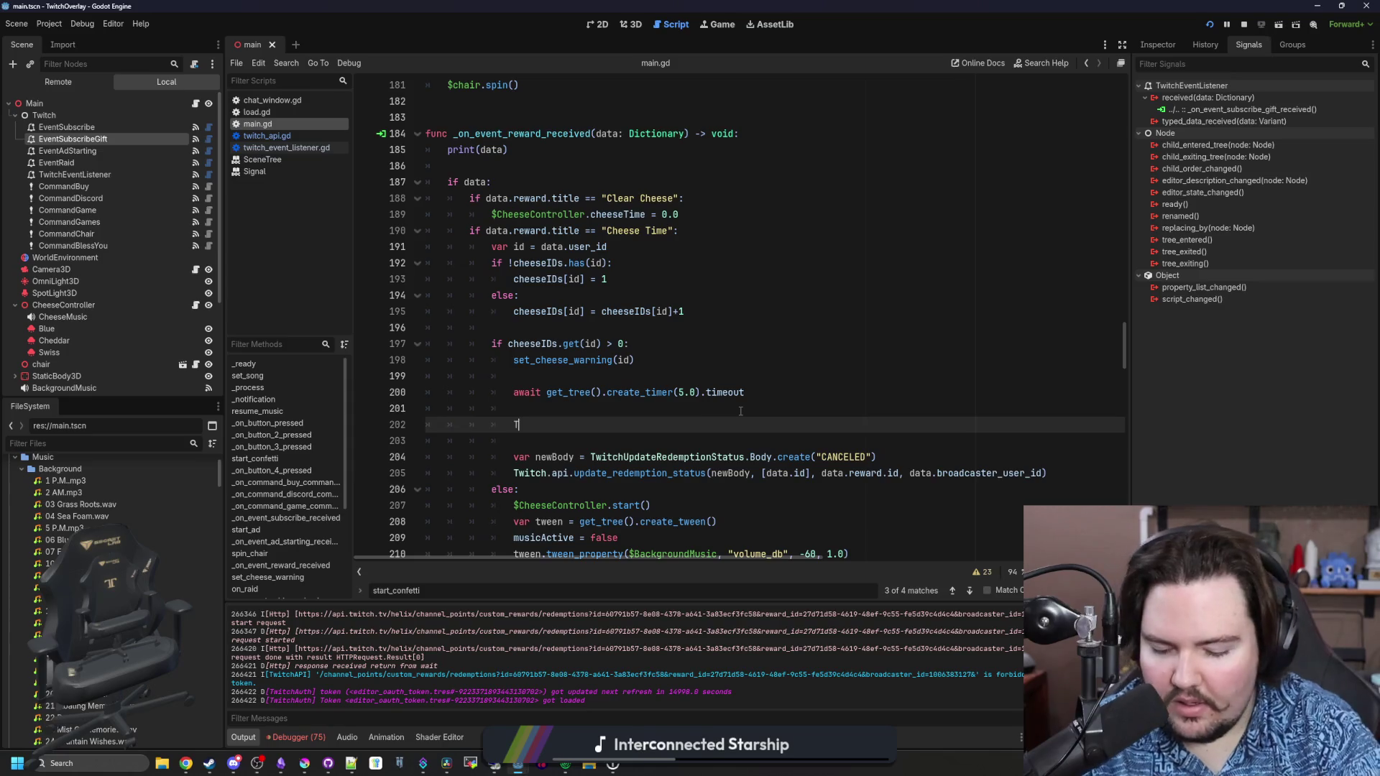
{"action": "type", "text": "Twitcyh"}
{"action": "key", "text": "BackSpace"}
{"action": "key", "text": "BackSpace"}
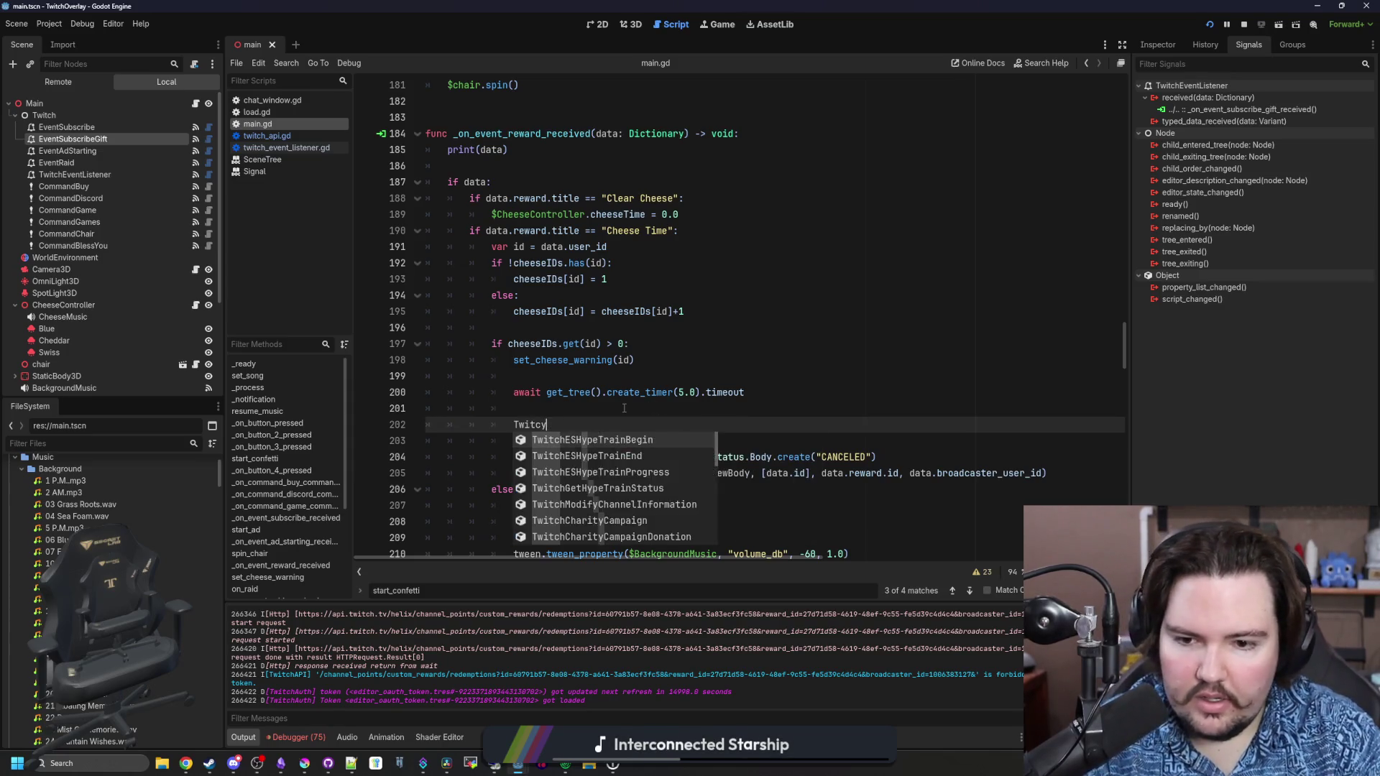
{"action": "type", "text": "Service"}
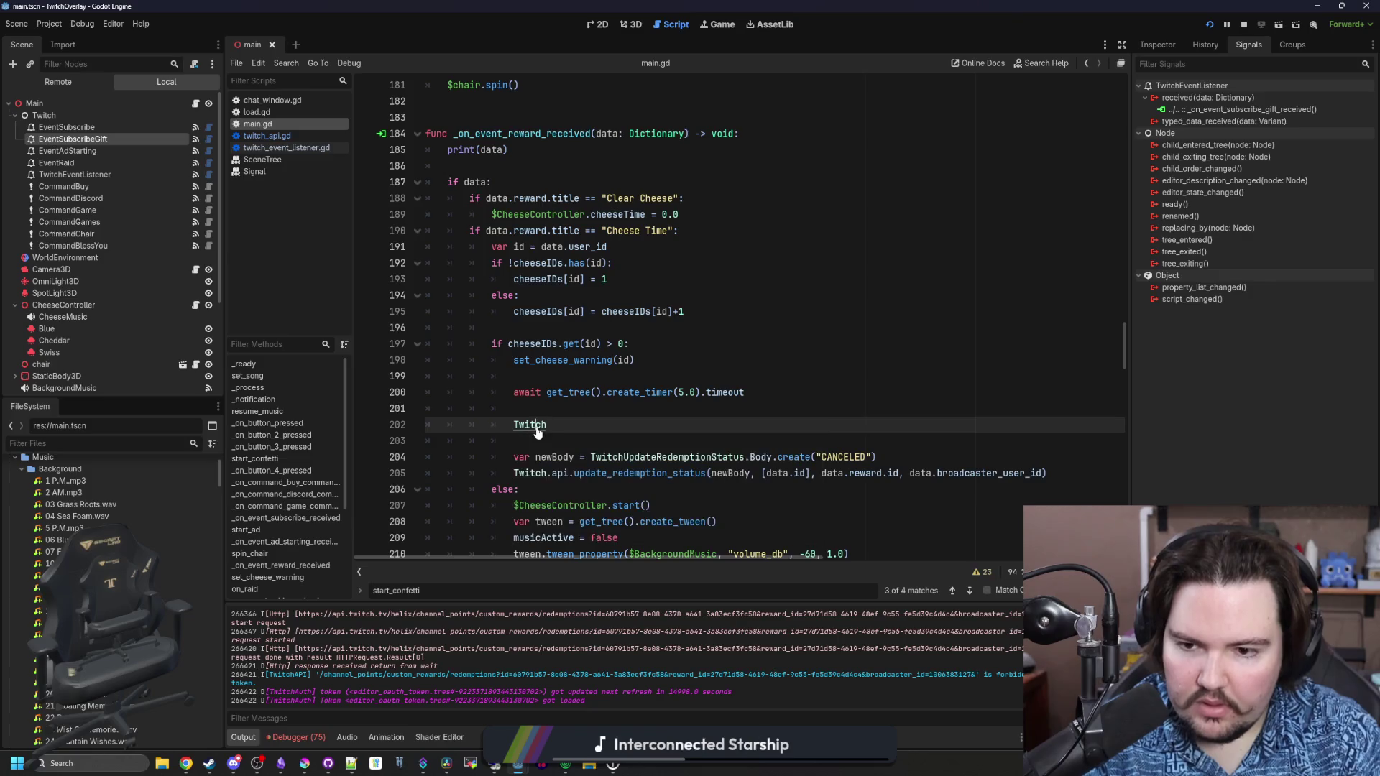
{"action": "left_click", "coordinate": [535, 424], "text": "ctrl"}
{"action": "scroll", "coordinate": [620, 342], "scroll_direction": "down", "scroll_amount": 6}
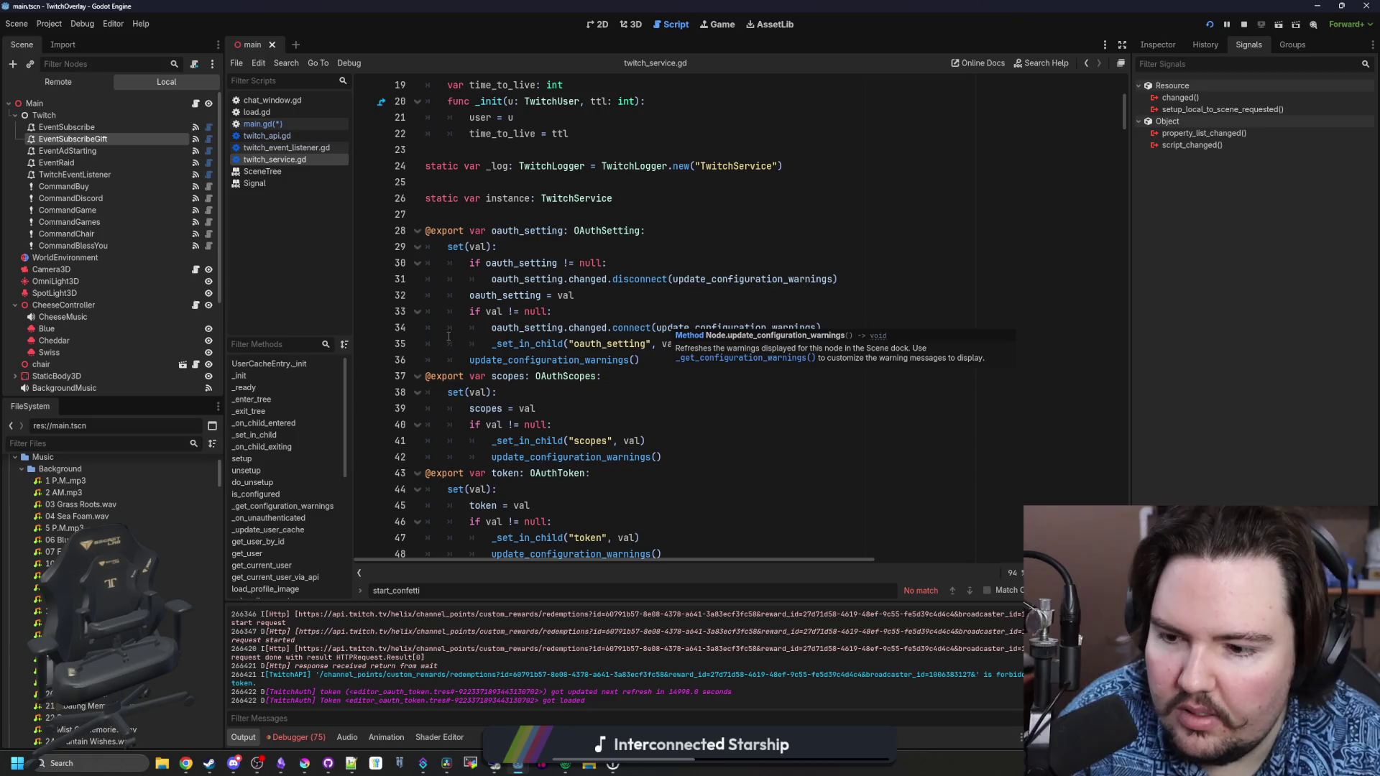
{"action": "scroll", "coordinate": [322, 438], "scroll_direction": "down", "scroll_amount": 10}
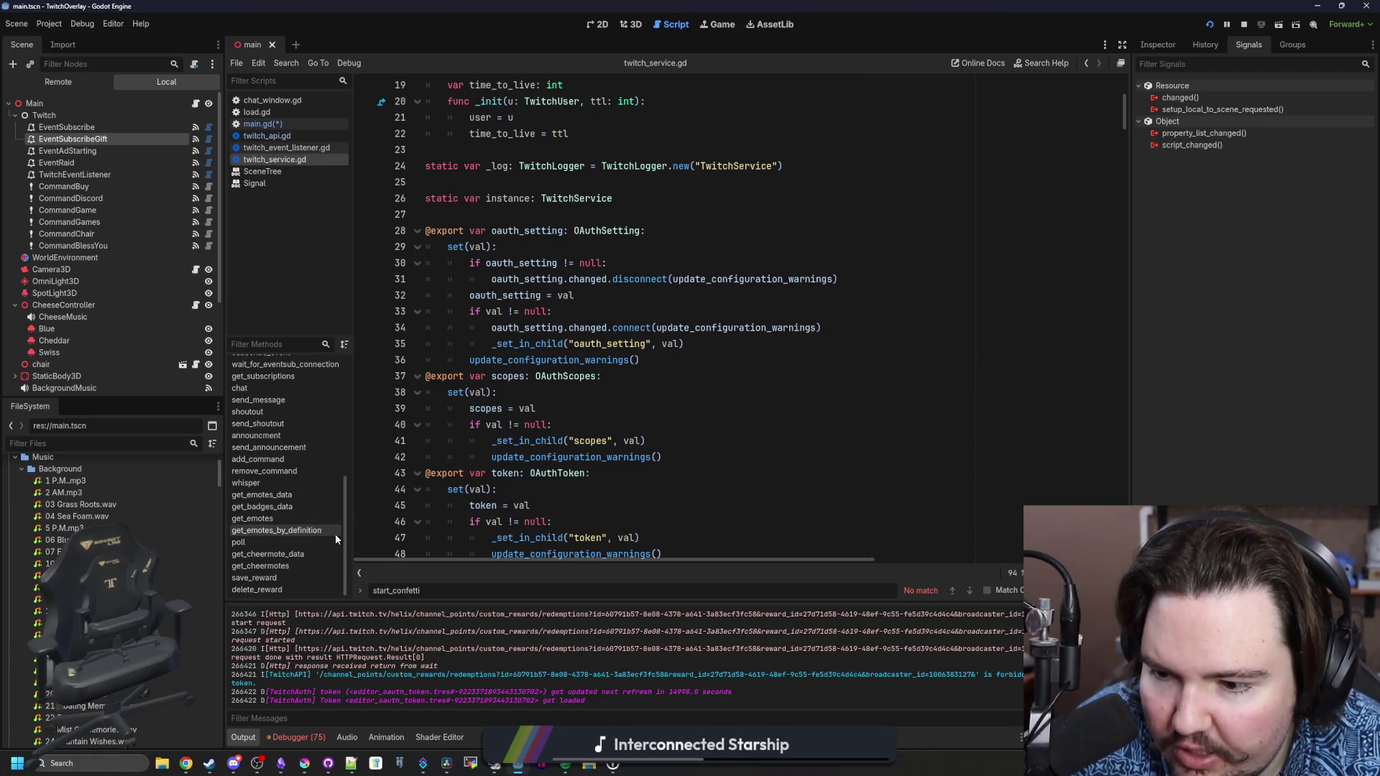
{"action": "scroll", "coordinate": [281, 507], "scroll_direction": "up", "scroll_amount": 1}
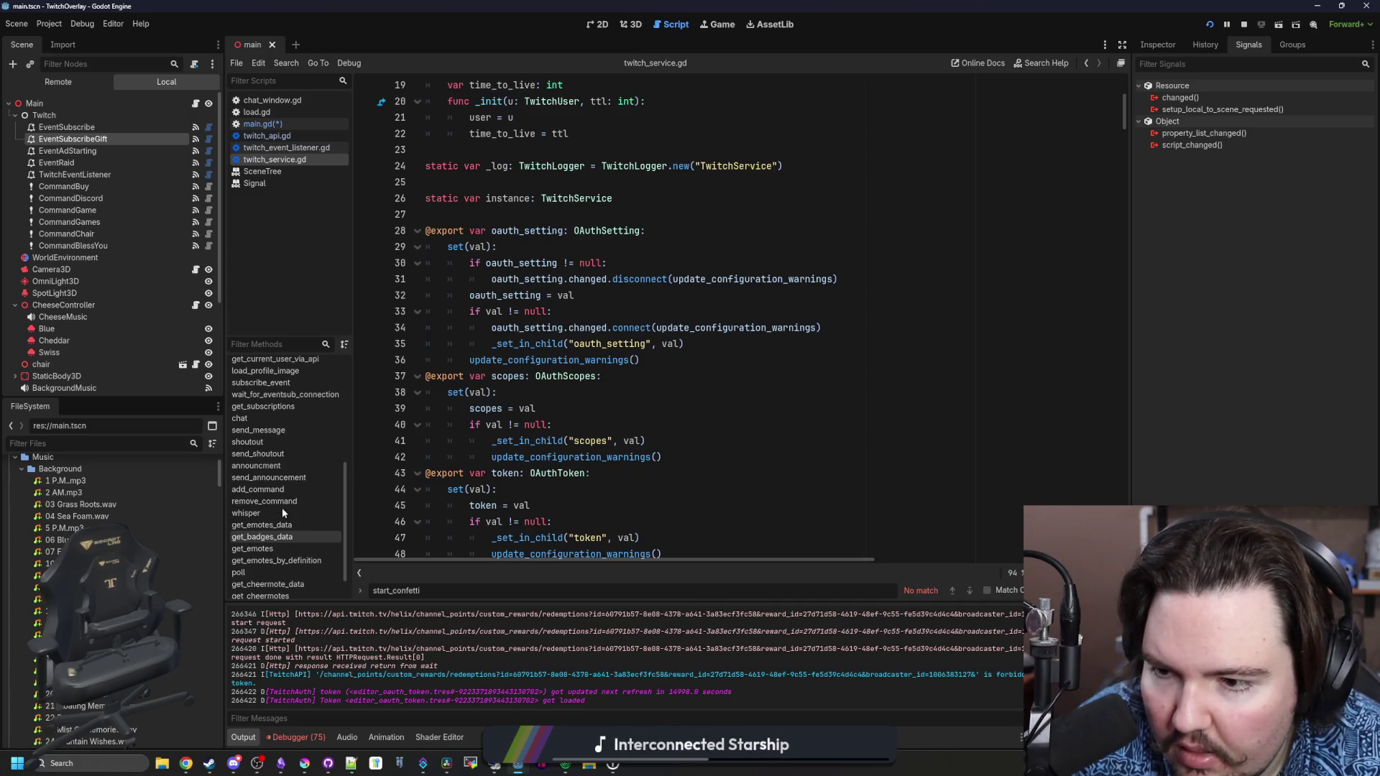
{"action": "scroll", "coordinate": [282, 512], "scroll_direction": "up", "scroll_amount": 3}
Search twitch_service.gd for 'redem', then start a project-wide file search
{"action": "left_click", "coordinate": [747, 359]}
{"action": "key", "text": "ctrl+f"}
{"action": "type", "text": "re"}
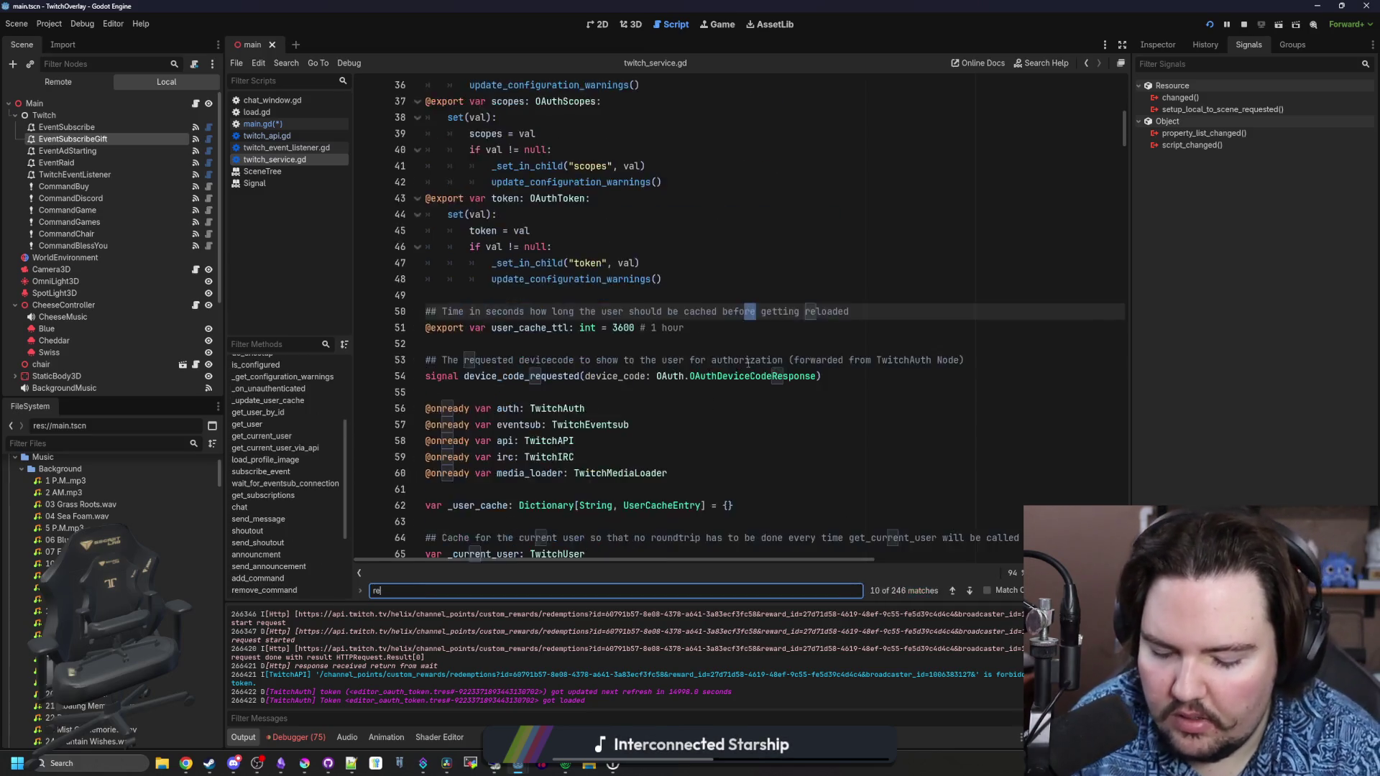
{"action": "type", "text": "demp"}
{"action": "left_click", "coordinate": [747, 363]}
{"action": "key", "text": "ctrl+shift+f"}
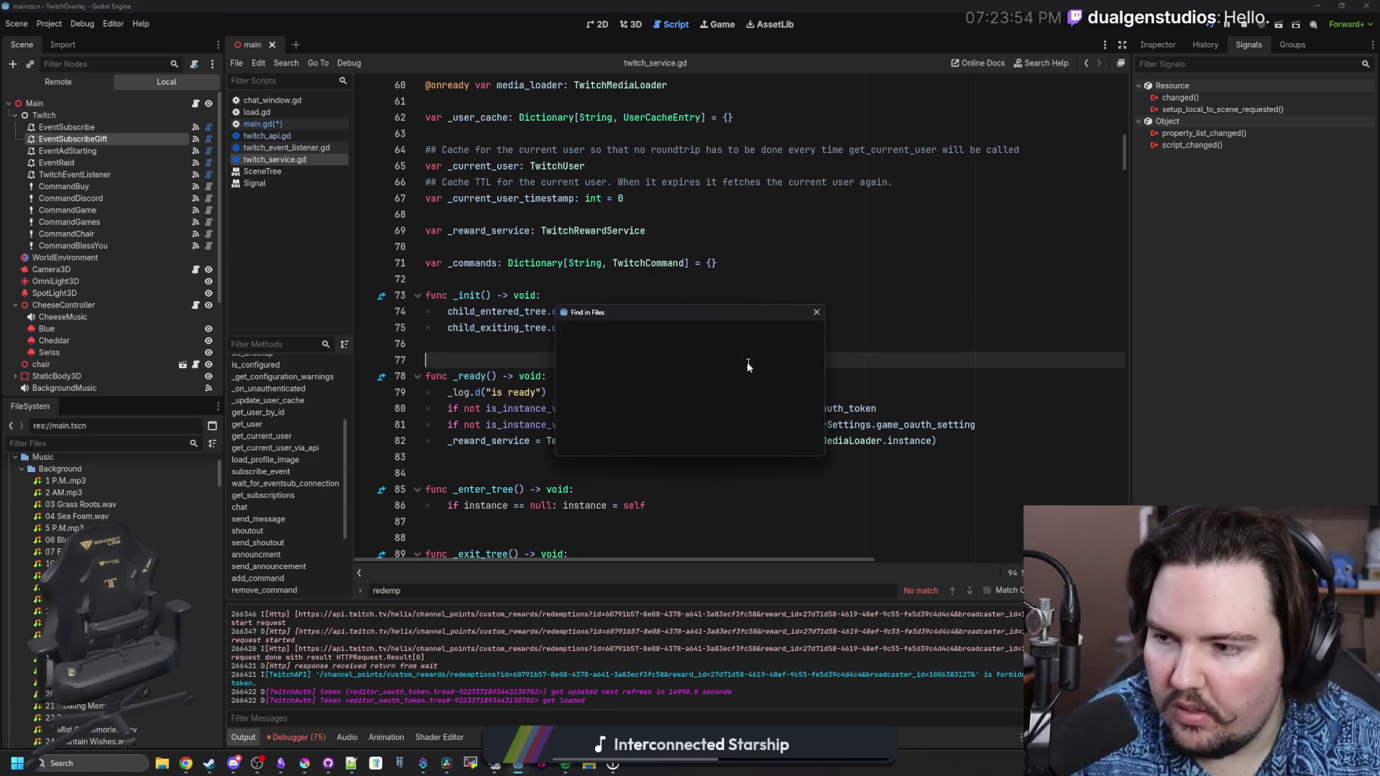
Search the whole project for 'redempt' and scroll through the 434 matches in 26 files
{"action": "type", "text": "redempt"}
{"action": "key", "text": "Return"}
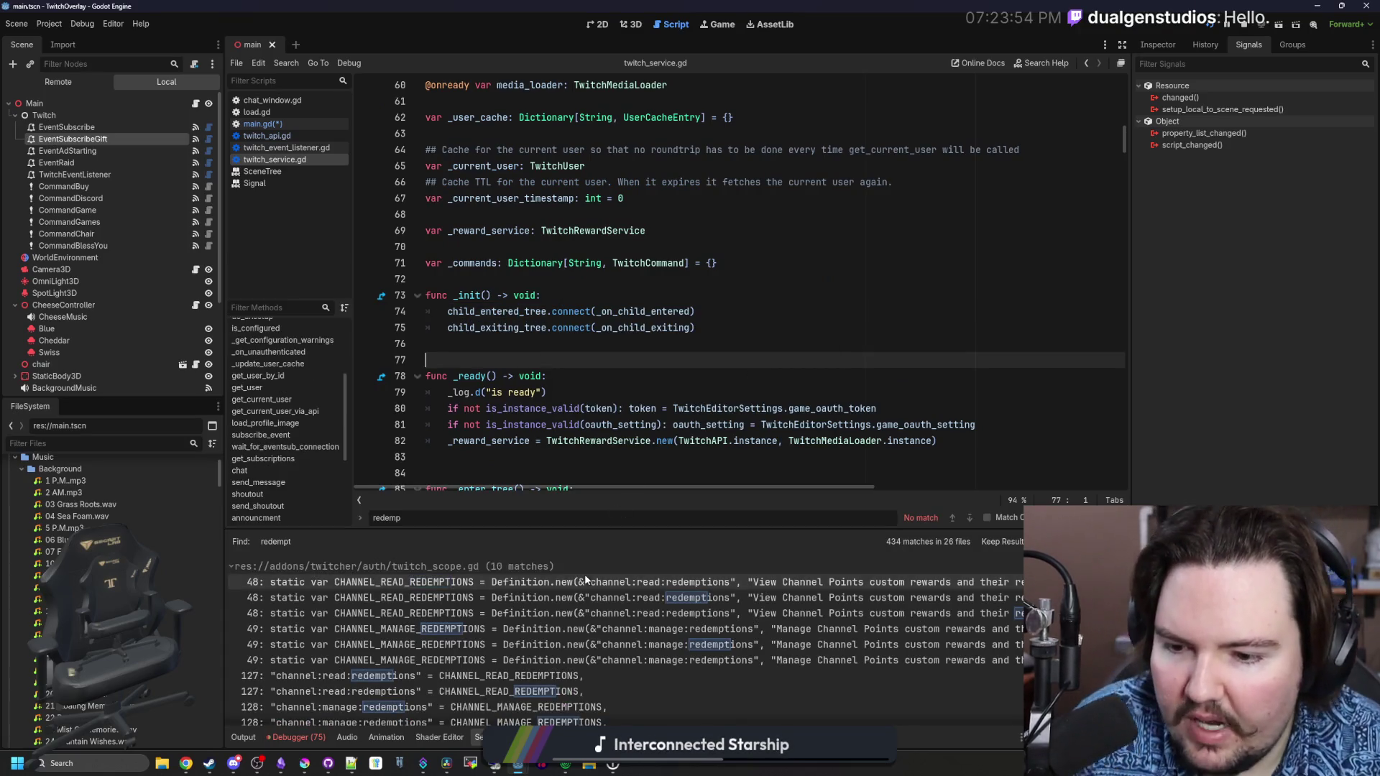
{"action": "scroll", "coordinate": [604, 582], "scroll_direction": "down", "scroll_amount": 5}
{"action": "scroll", "coordinate": [676, 626], "scroll_direction": "down", "scroll_amount": 15}
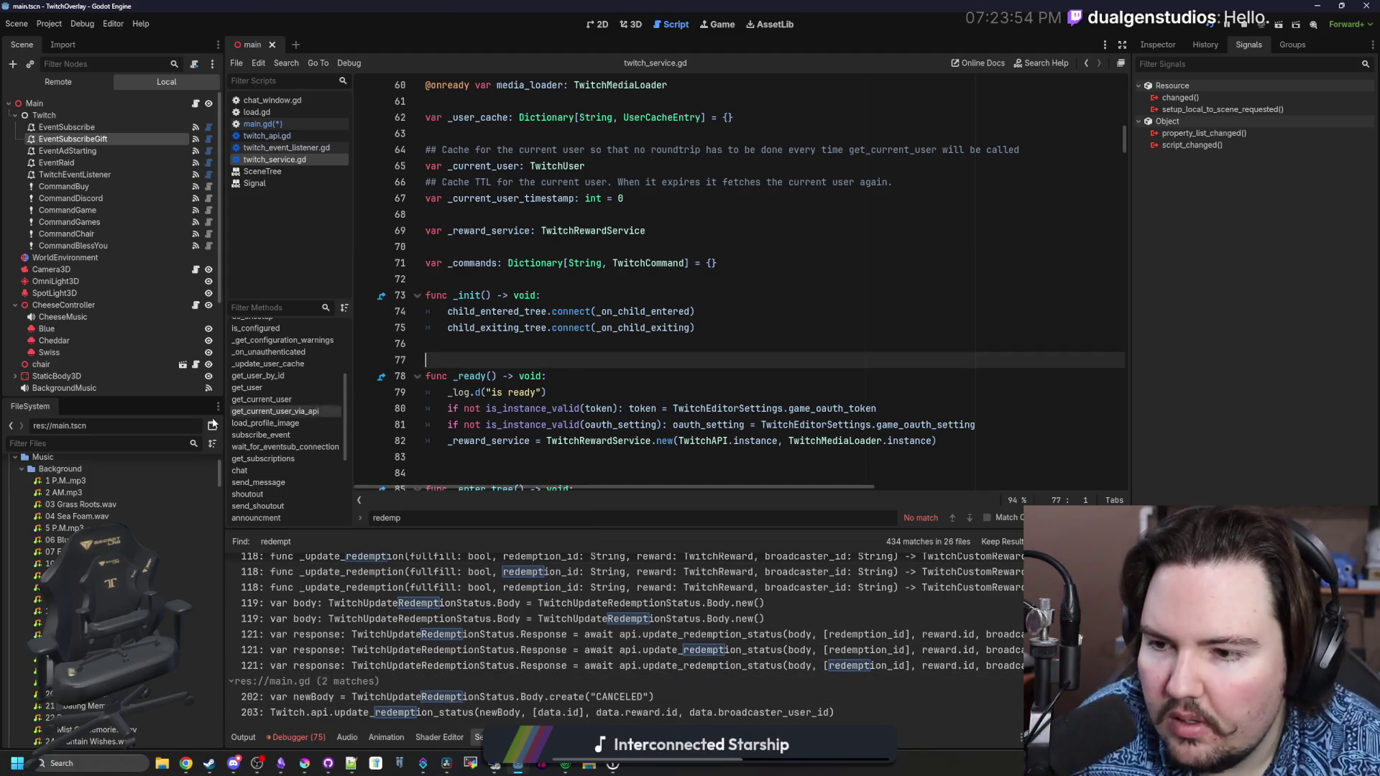
{"action": "scroll", "coordinate": [280, 420], "scroll_direction": "up", "scroll_amount": 5}
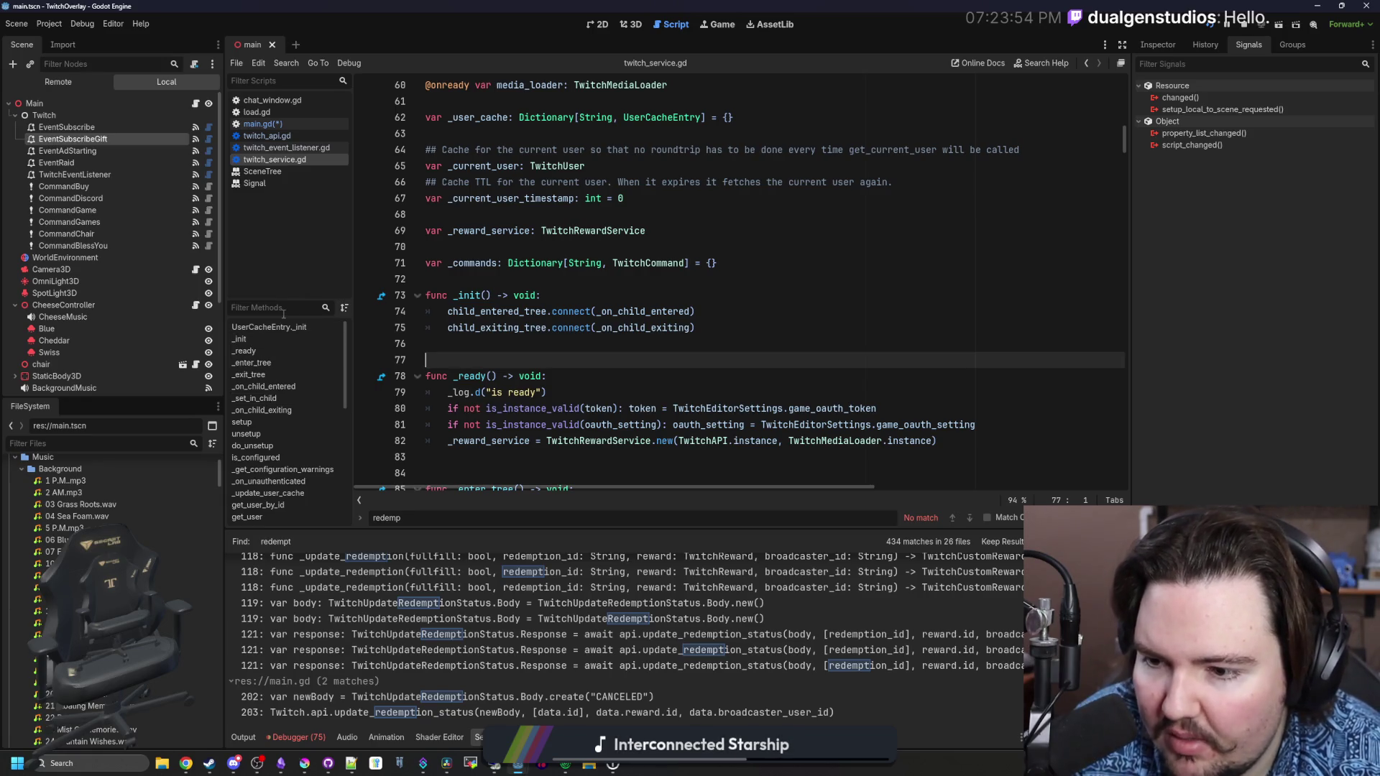
{"action": "scroll", "coordinate": [258, 496], "scroll_direction": "down", "scroll_amount": 10}
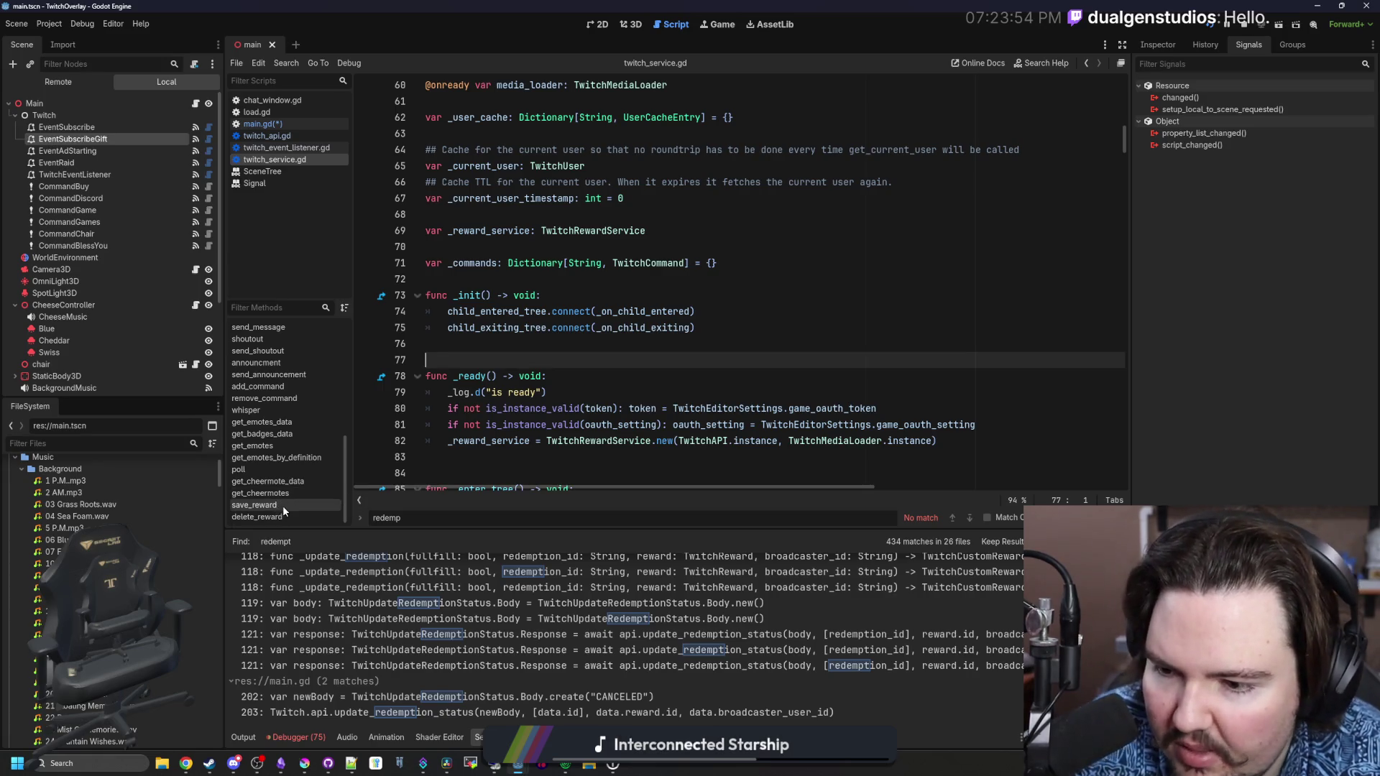
Step through twitch_service.gd functions from get_emotes_by_definition up to send_announcement and announcement
{"action": "left_click", "coordinate": [290, 457]}
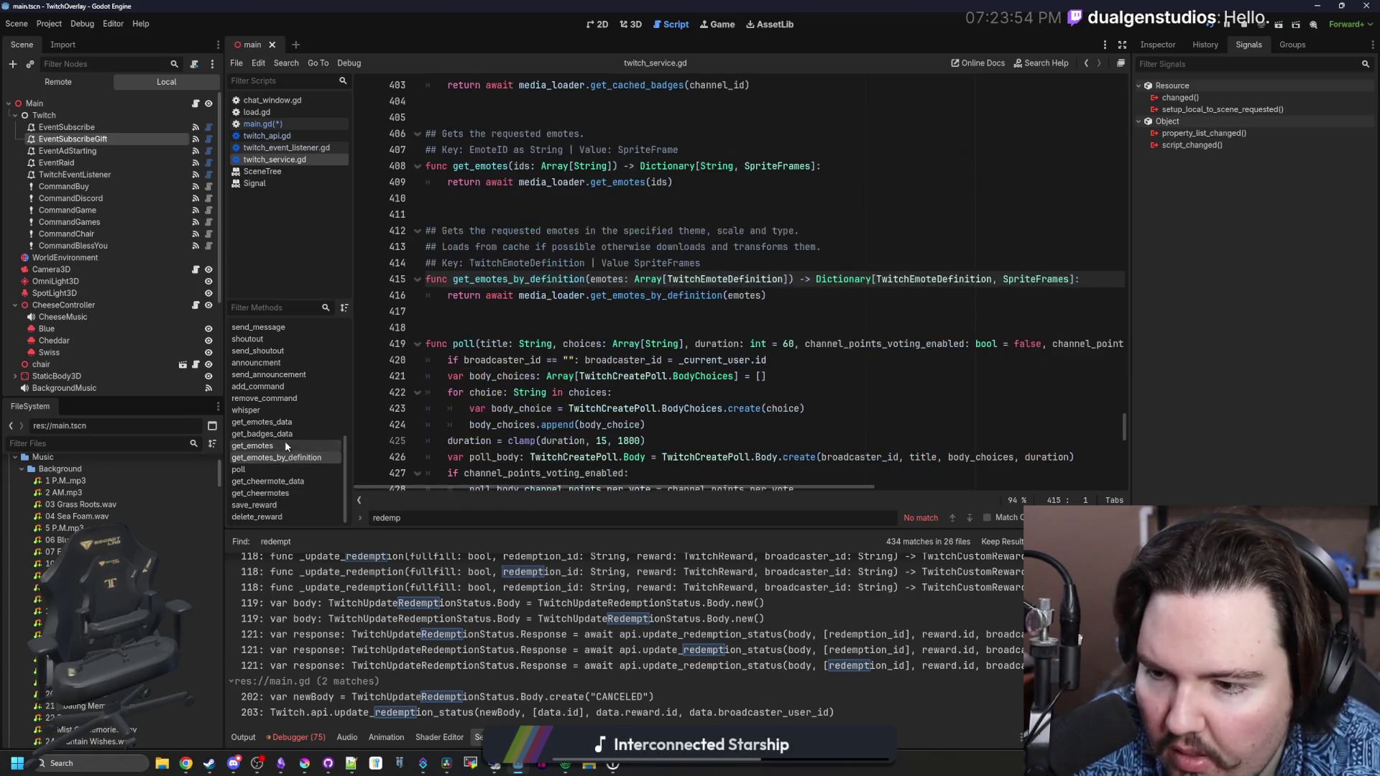
{"action": "left_click", "coordinate": [284, 446]}
{"action": "left_click", "coordinate": [284, 433]}
{"action": "left_click", "coordinate": [283, 422]}
{"action": "left_click", "coordinate": [281, 386]}
{"action": "left_click", "coordinate": [280, 375]}
{"action": "left_click", "coordinate": [280, 362]}
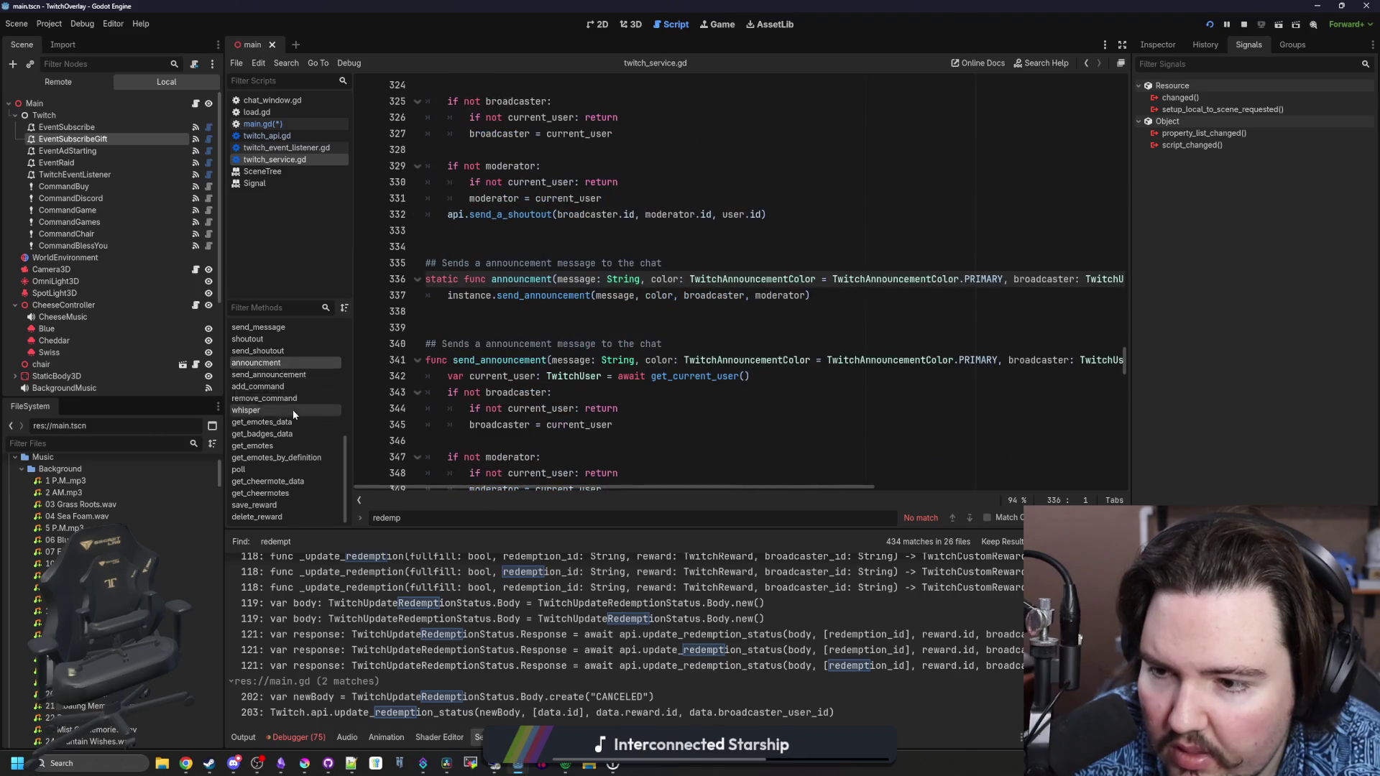
Browse the send_shoutout, shoutout, send_message, chat and get_subscriptions functions
{"action": "scroll", "coordinate": [292, 410], "scroll_direction": "up", "scroll_amount": 3}
{"action": "left_click", "coordinate": [277, 427]}
{"action": "left_click", "coordinate": [272, 415]}
{"action": "left_click", "coordinate": [271, 404]}
{"action": "left_click", "coordinate": [270, 391]}
{"action": "left_click", "coordinate": [272, 380]}
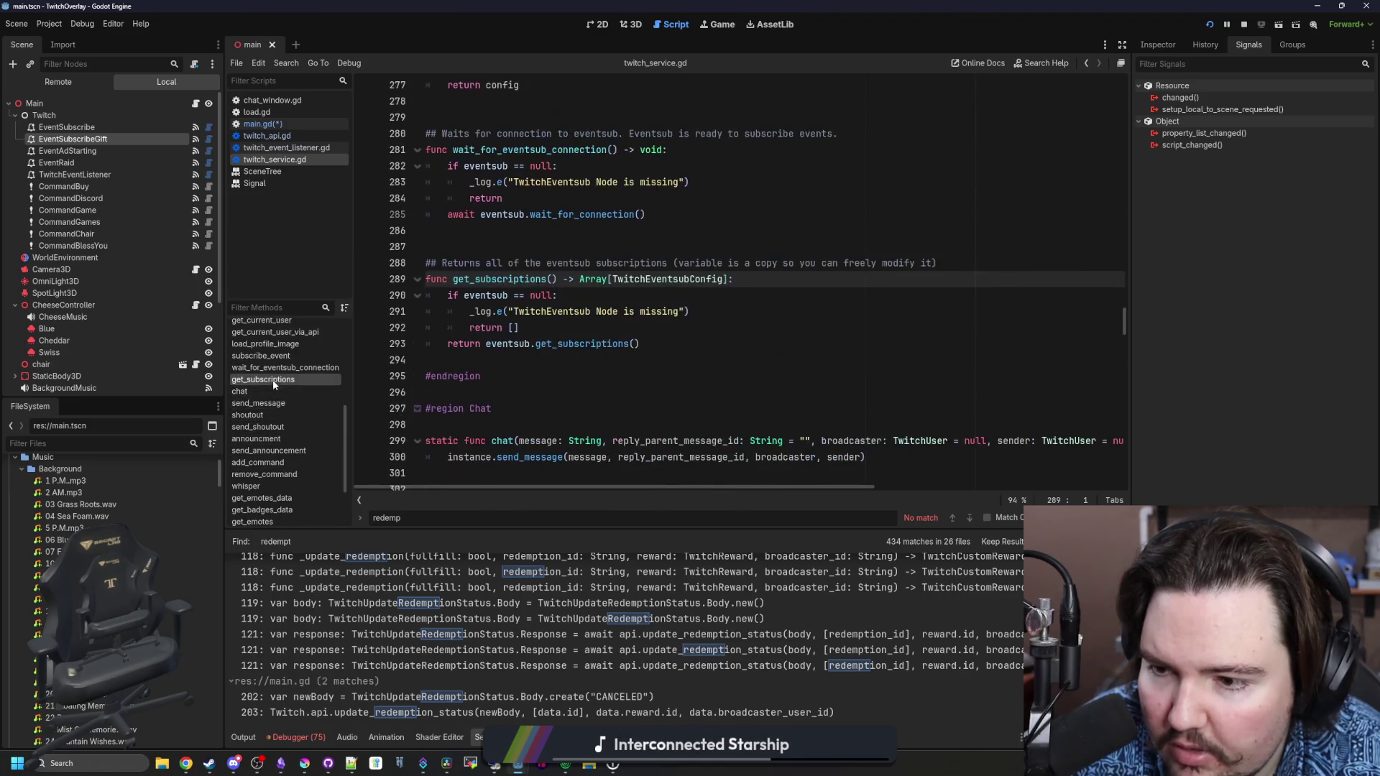
Browse from wait_for_eventsub_connection up through get_user to _update_user_cache
{"action": "scroll", "coordinate": [273, 403], "scroll_direction": "up", "scroll_amount": 3}
{"action": "left_click", "coordinate": [275, 443]}
{"action": "left_click", "coordinate": [276, 431]}
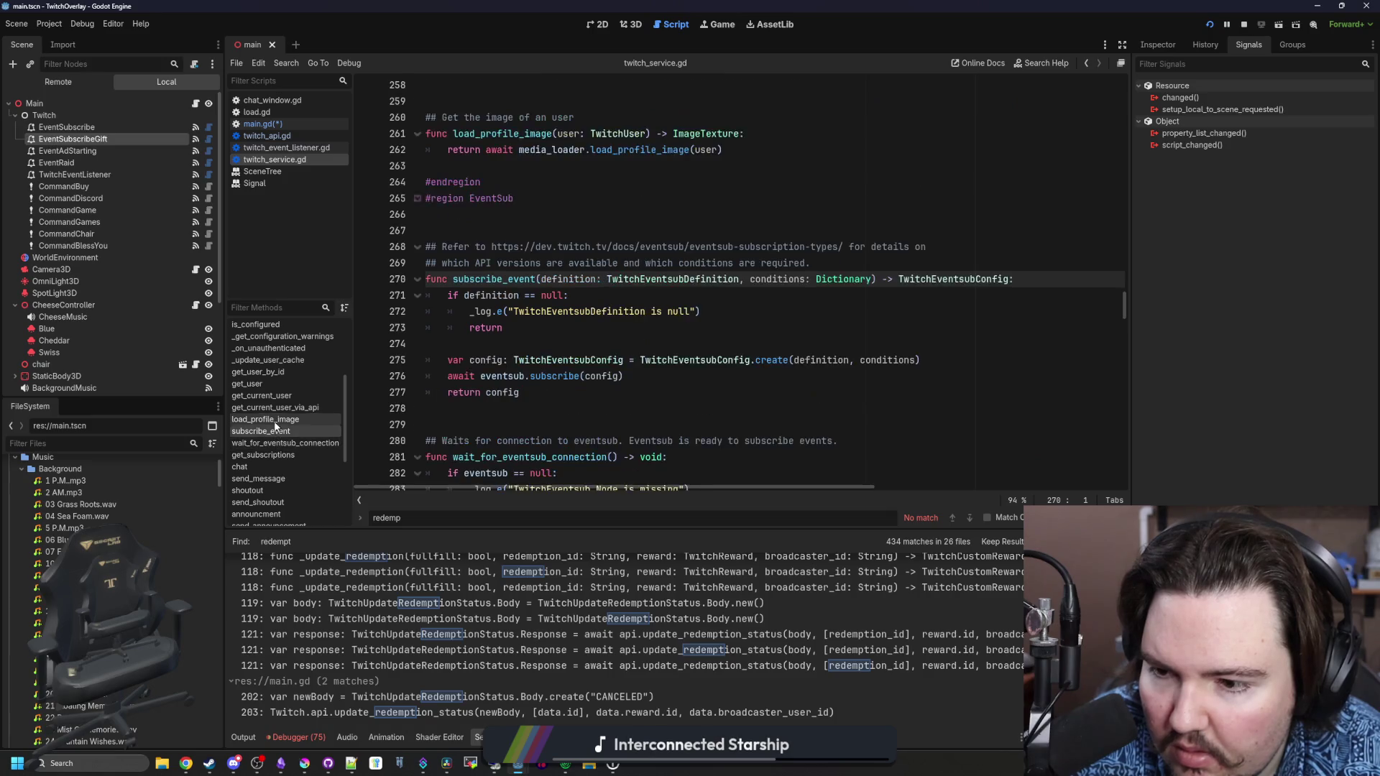
{"action": "left_click", "coordinate": [278, 420]}
{"action": "left_click", "coordinate": [280, 407]}
{"action": "left_click", "coordinate": [281, 395]}
{"action": "left_click", "coordinate": [283, 384]}
{"action": "left_click", "coordinate": [283, 371]}
{"action": "left_click", "coordinate": [281, 360]}
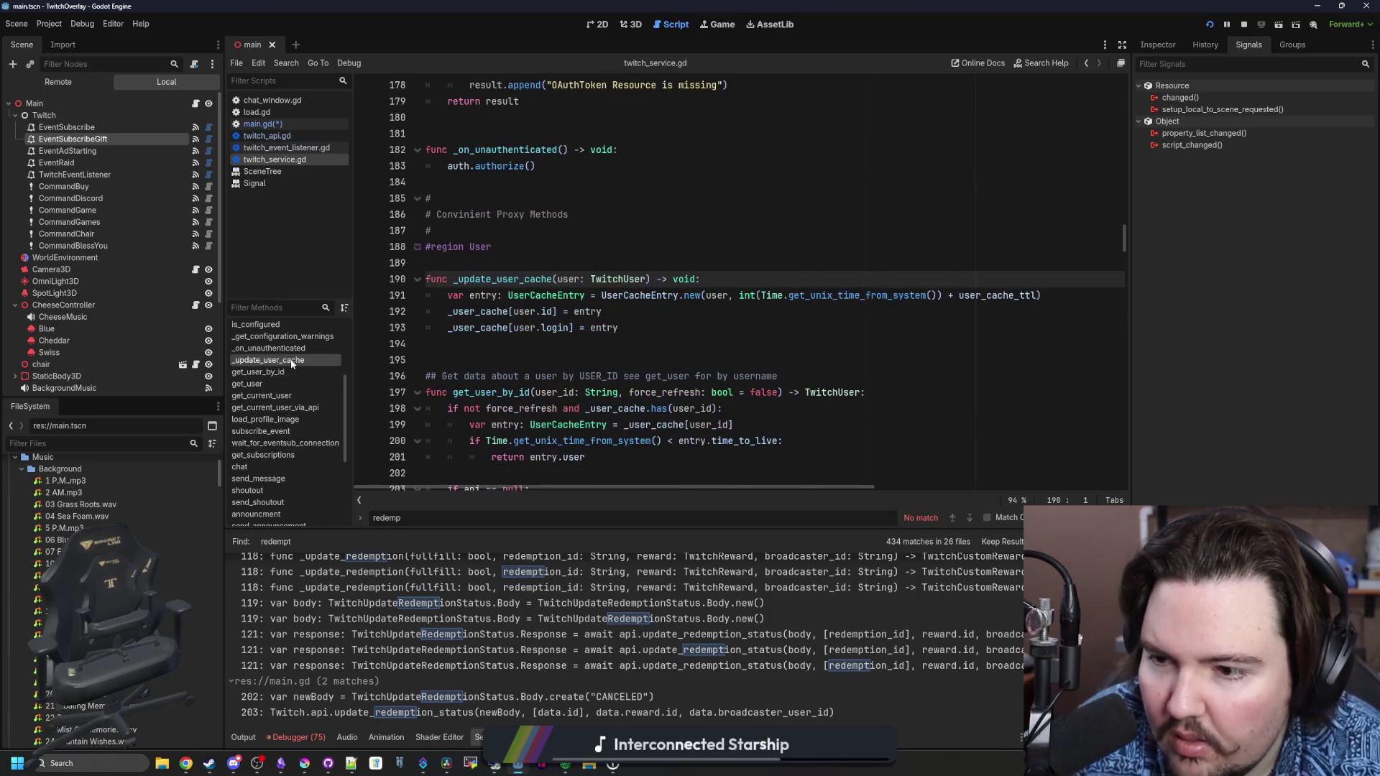
Jump to the setup function, then return to the top of twitch_service.gd
{"action": "scroll", "coordinate": [276, 388], "scroll_direction": "up", "scroll_amount": 3}
{"action": "left_click", "coordinate": [270, 389]}
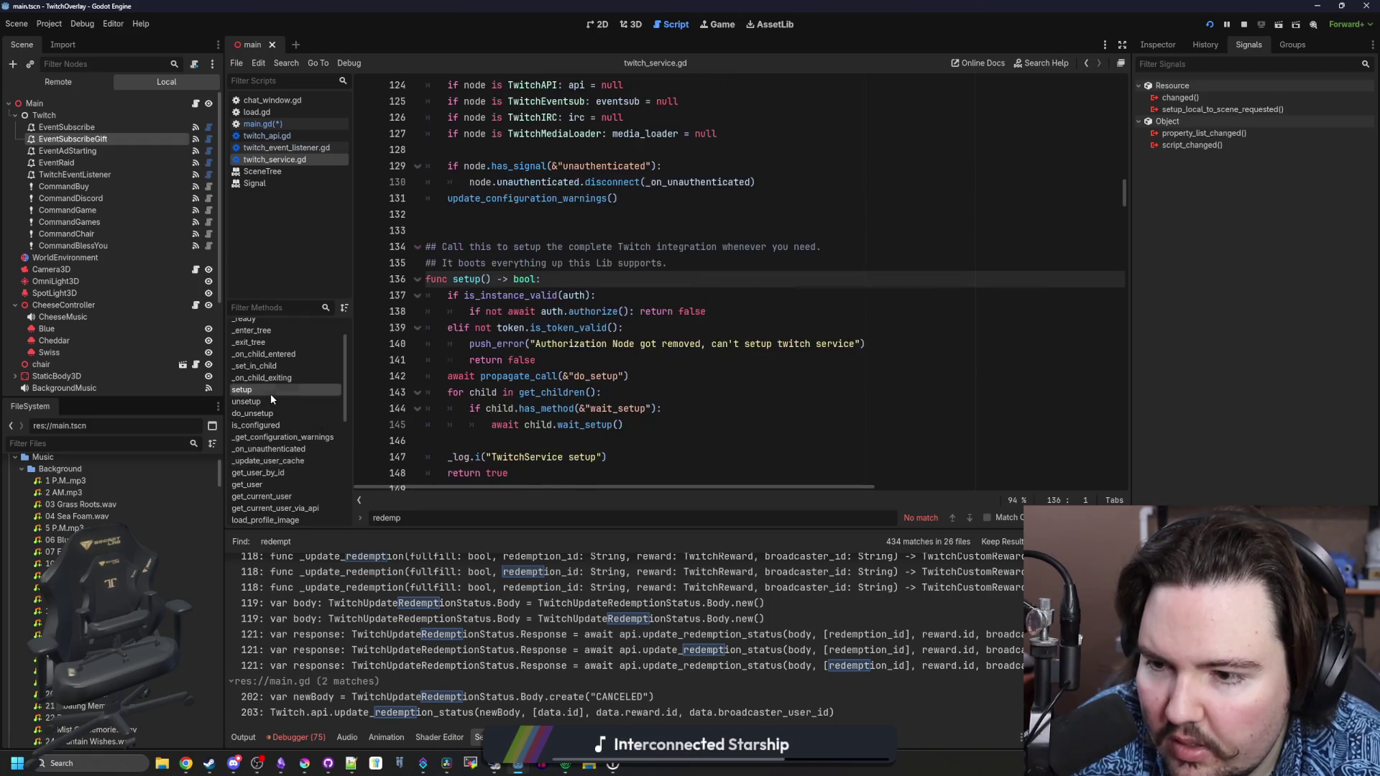
{"action": "scroll", "coordinate": [280, 359], "scroll_direction": "up", "scroll_amount": 1}
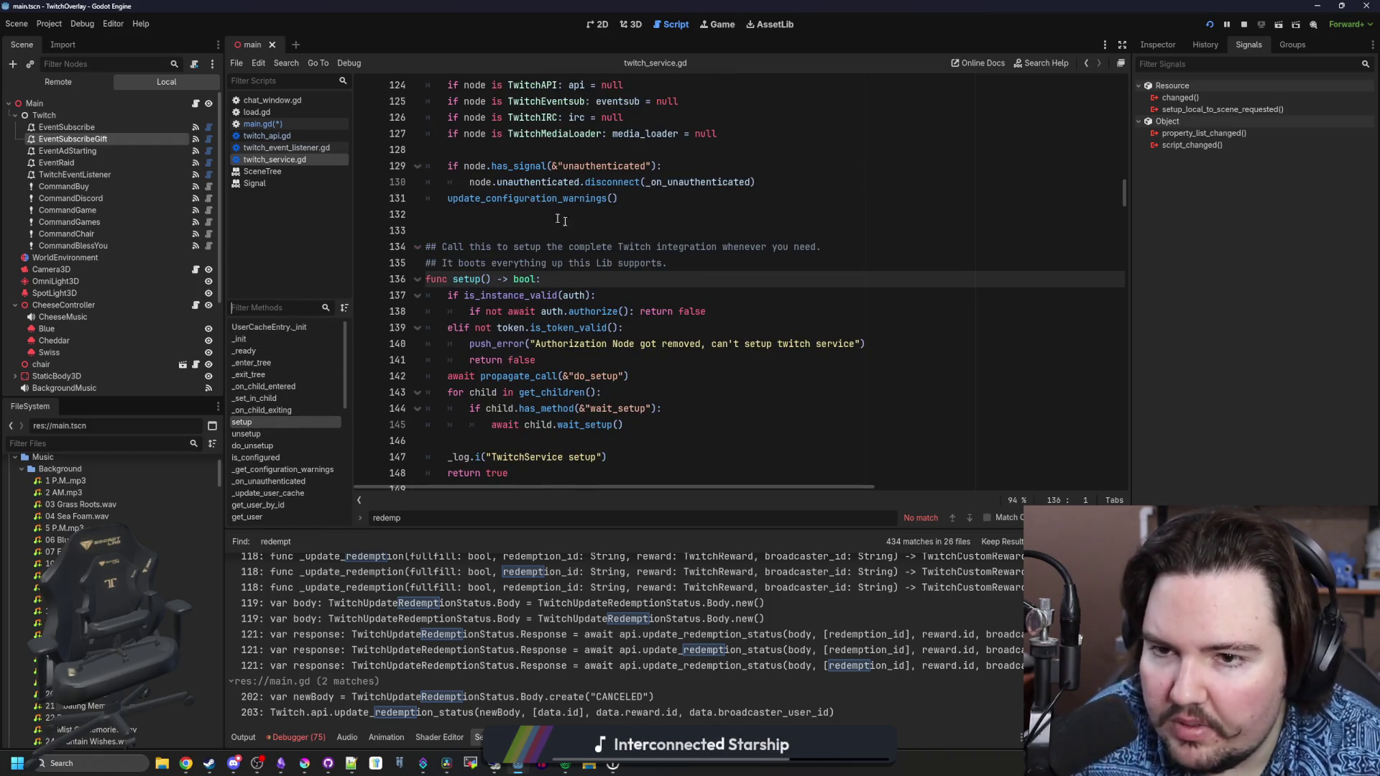
{"action": "left_click_drag", "start_coordinate": [1126, 199], "coordinate": [1125, 93]}
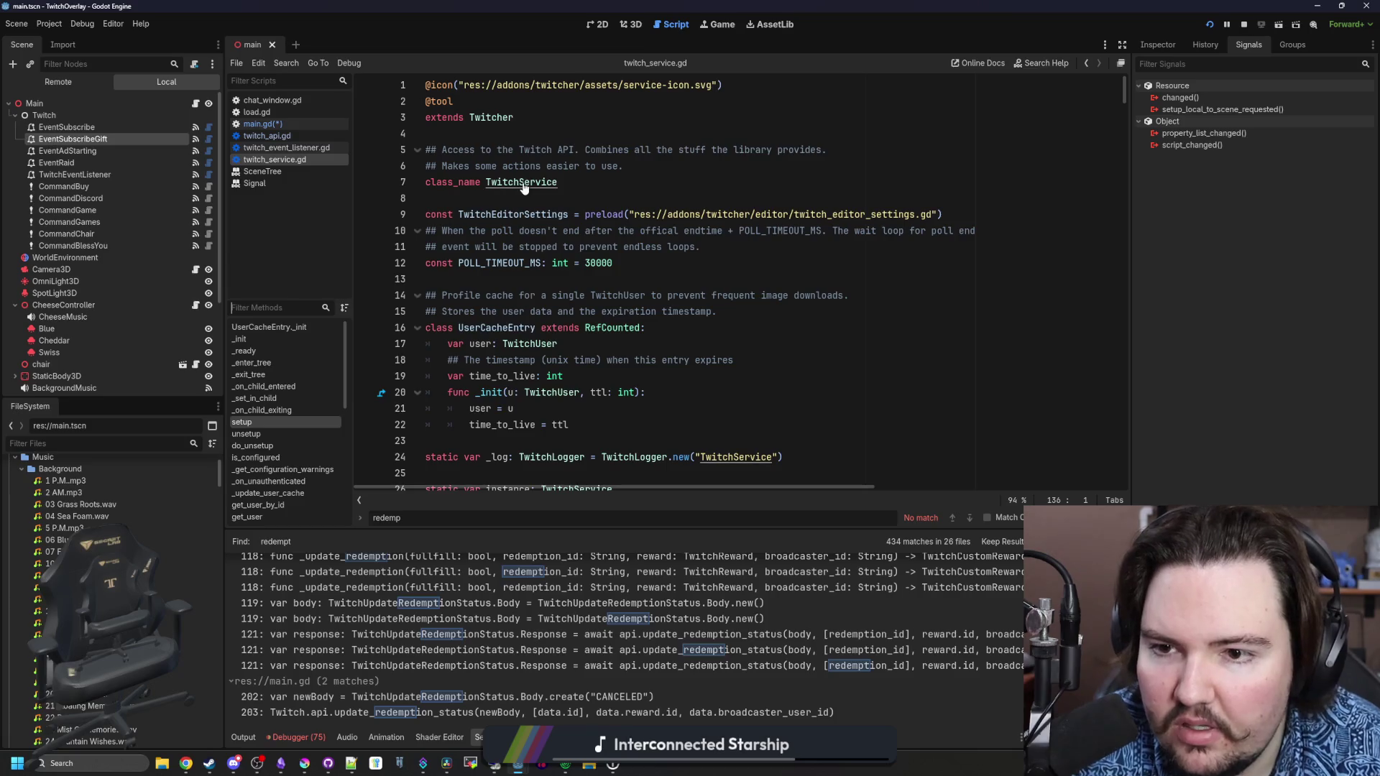